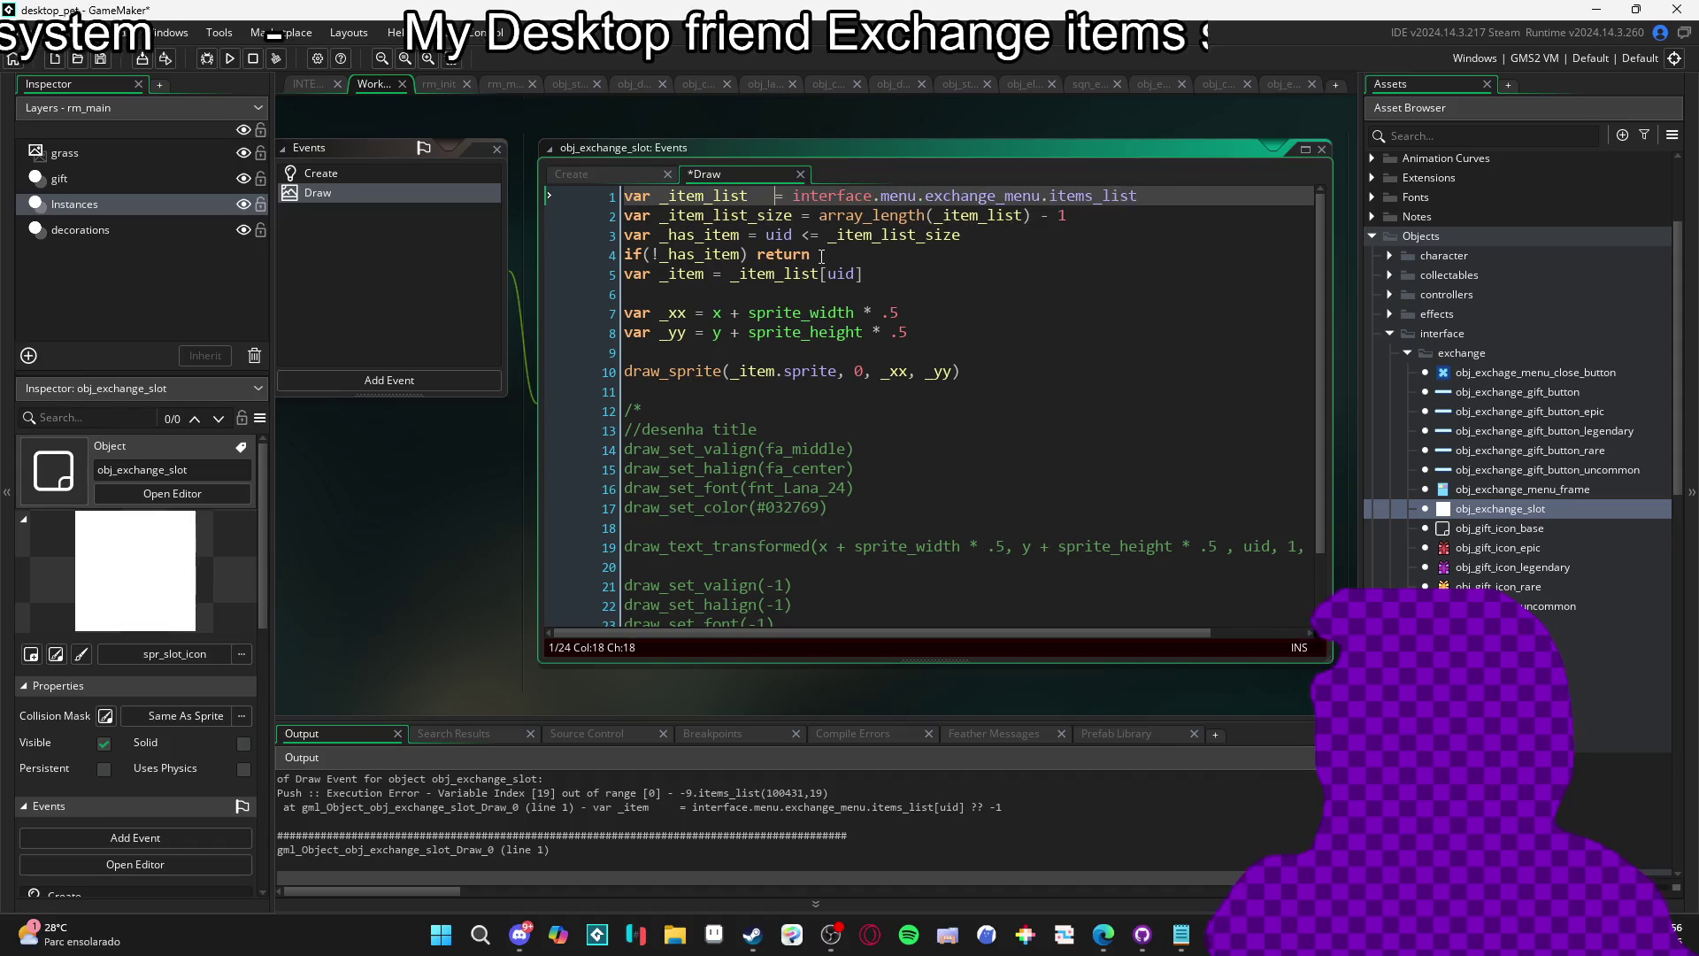
Align the '=' on line 3 of obj_exchange_slot's Draw code and save it.
left_click(837, 235)
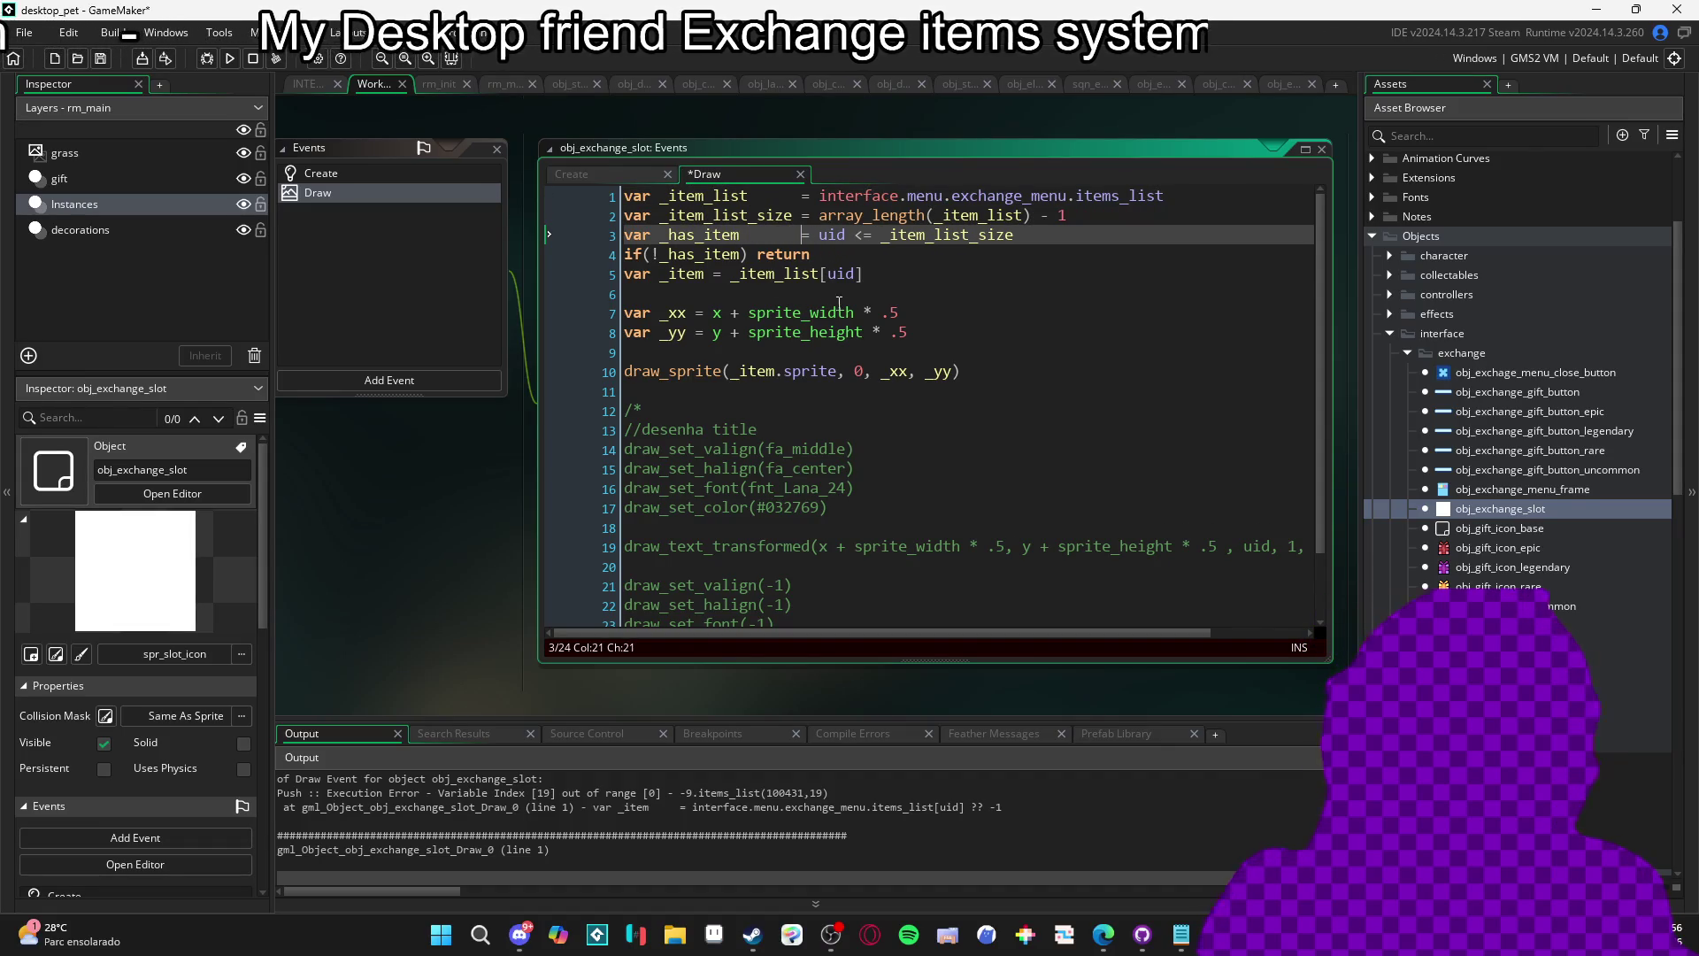
key("Down")
key("Down")
key("End")
key("ctrl+s")
Check the draw_sprite call on line 10 and run the game with F5.
left_click(943, 333)
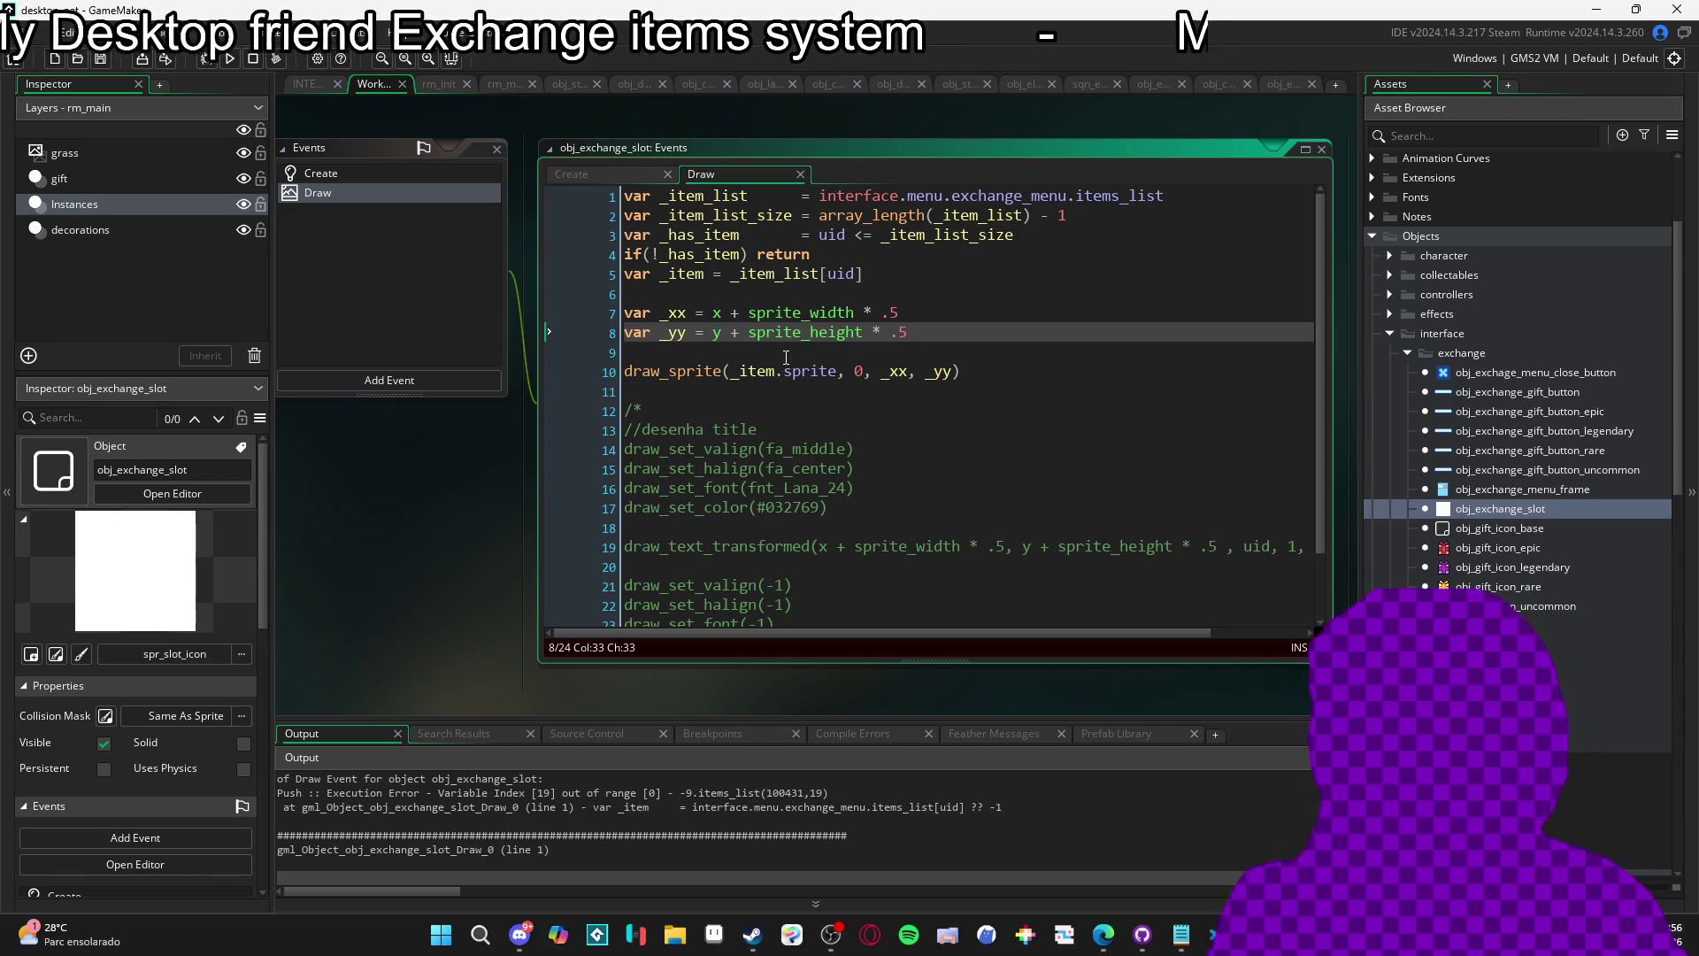
left_click(894, 371)
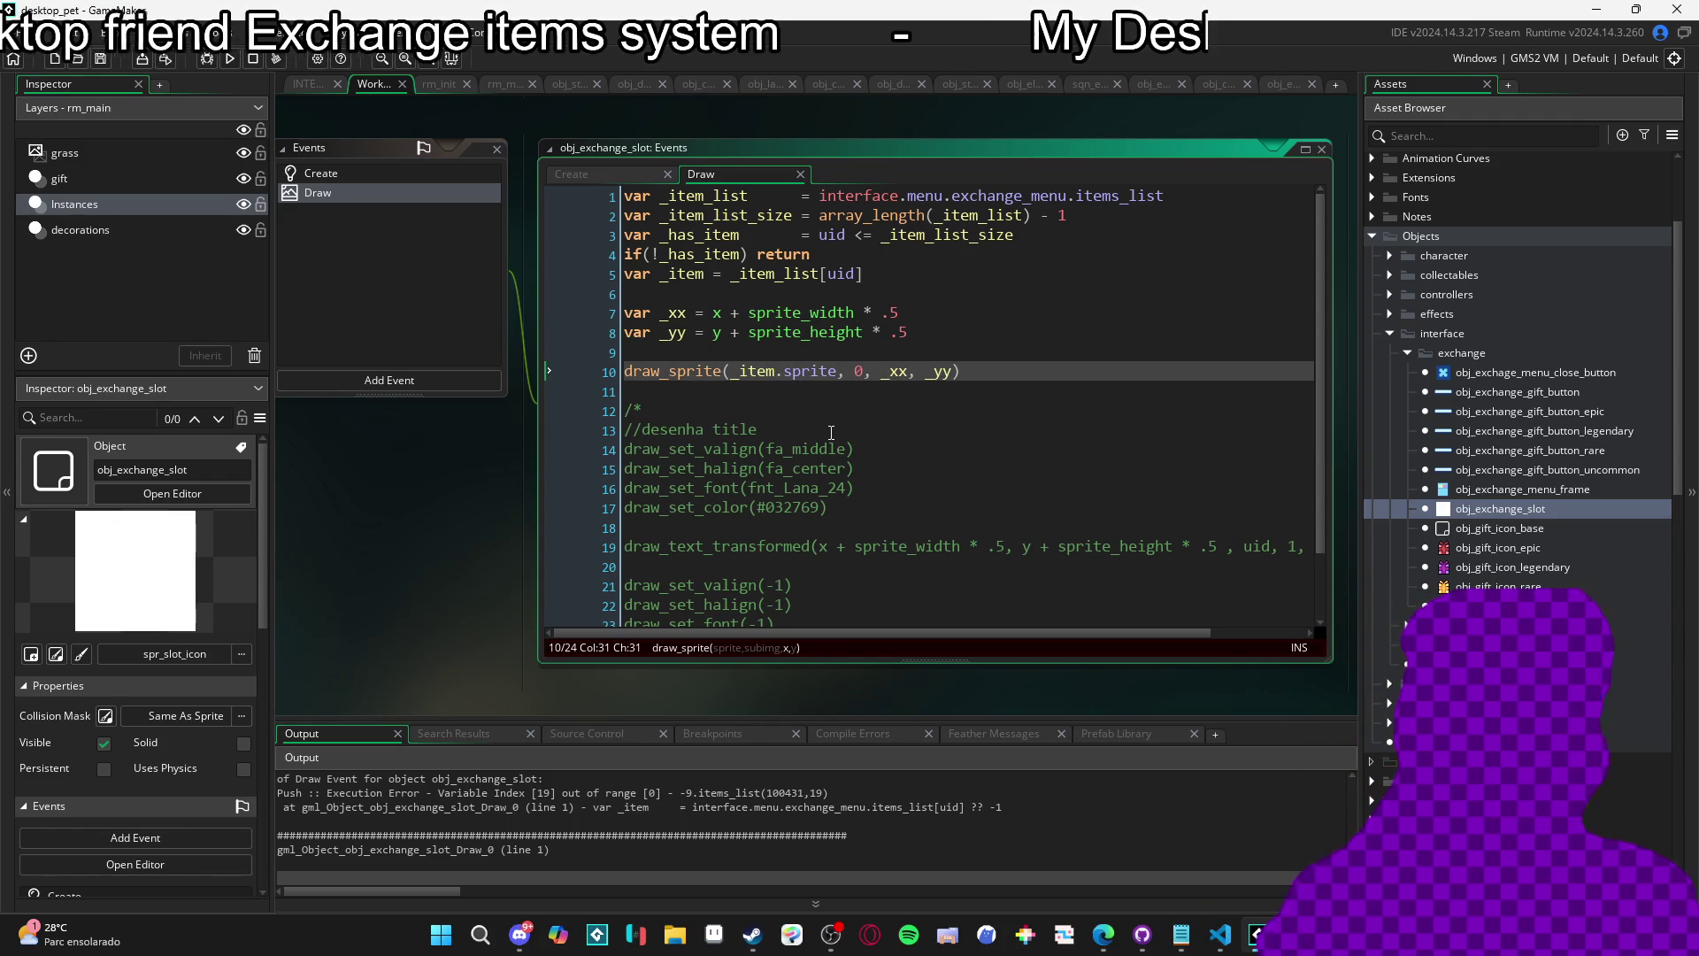
key("F5")
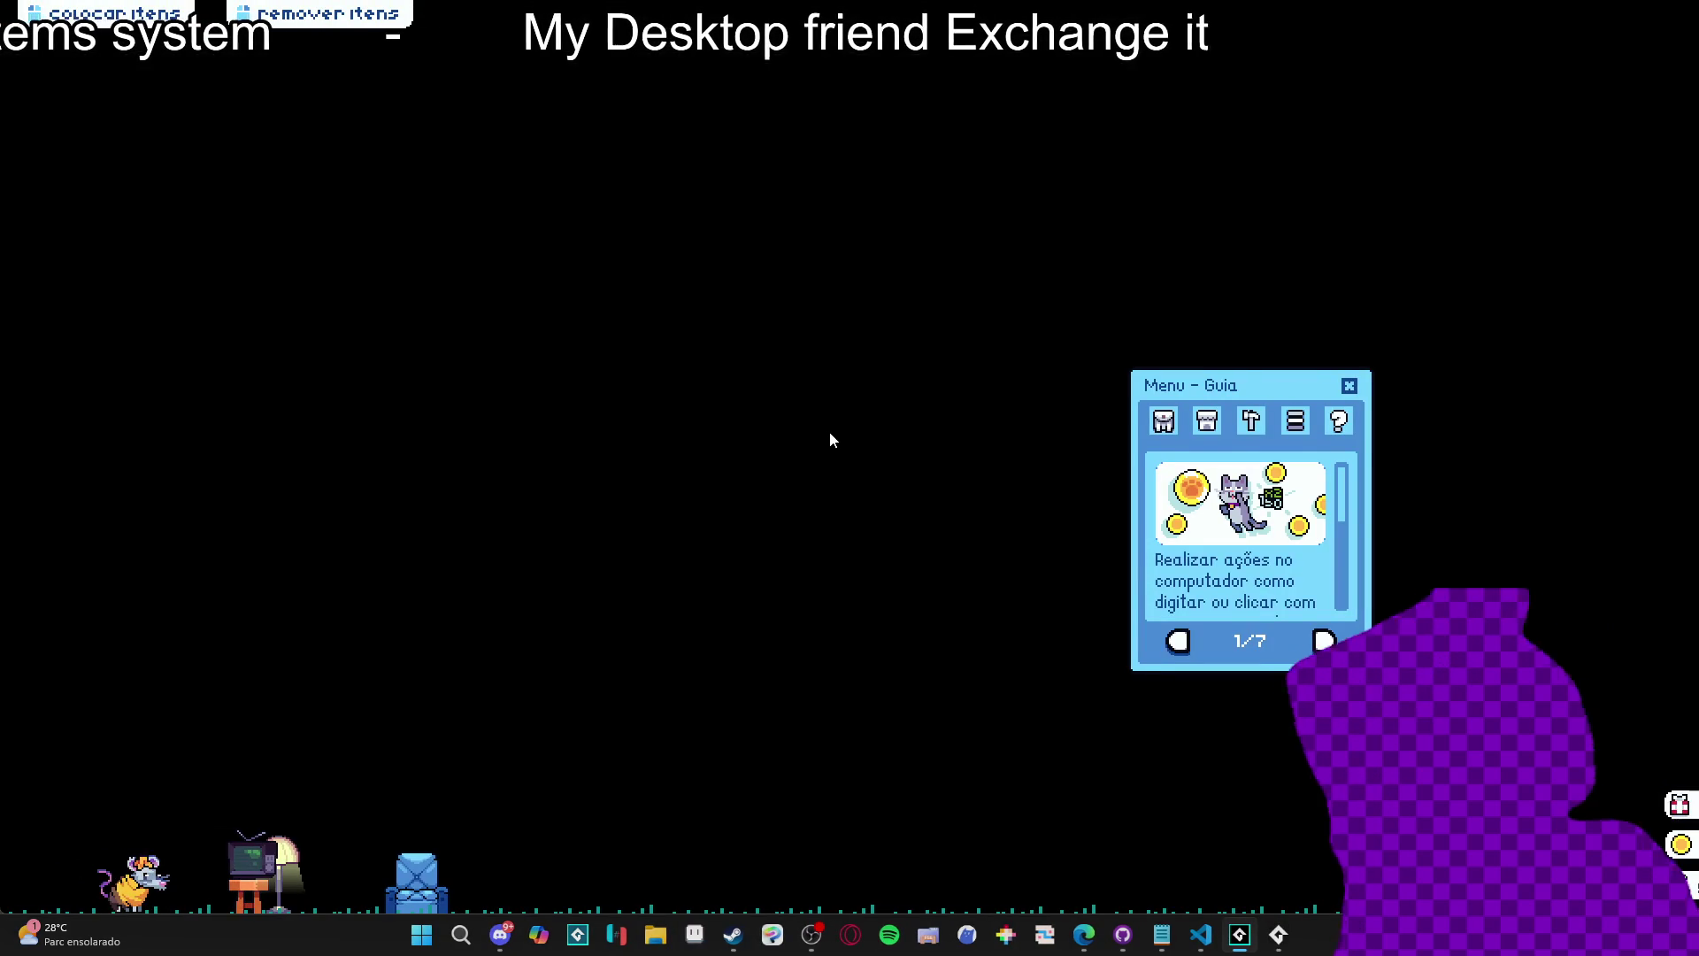
In the game, open Inventário and Trocar, then add an item to the exchange slots.
left_click(1163, 422)
left_click(1223, 645)
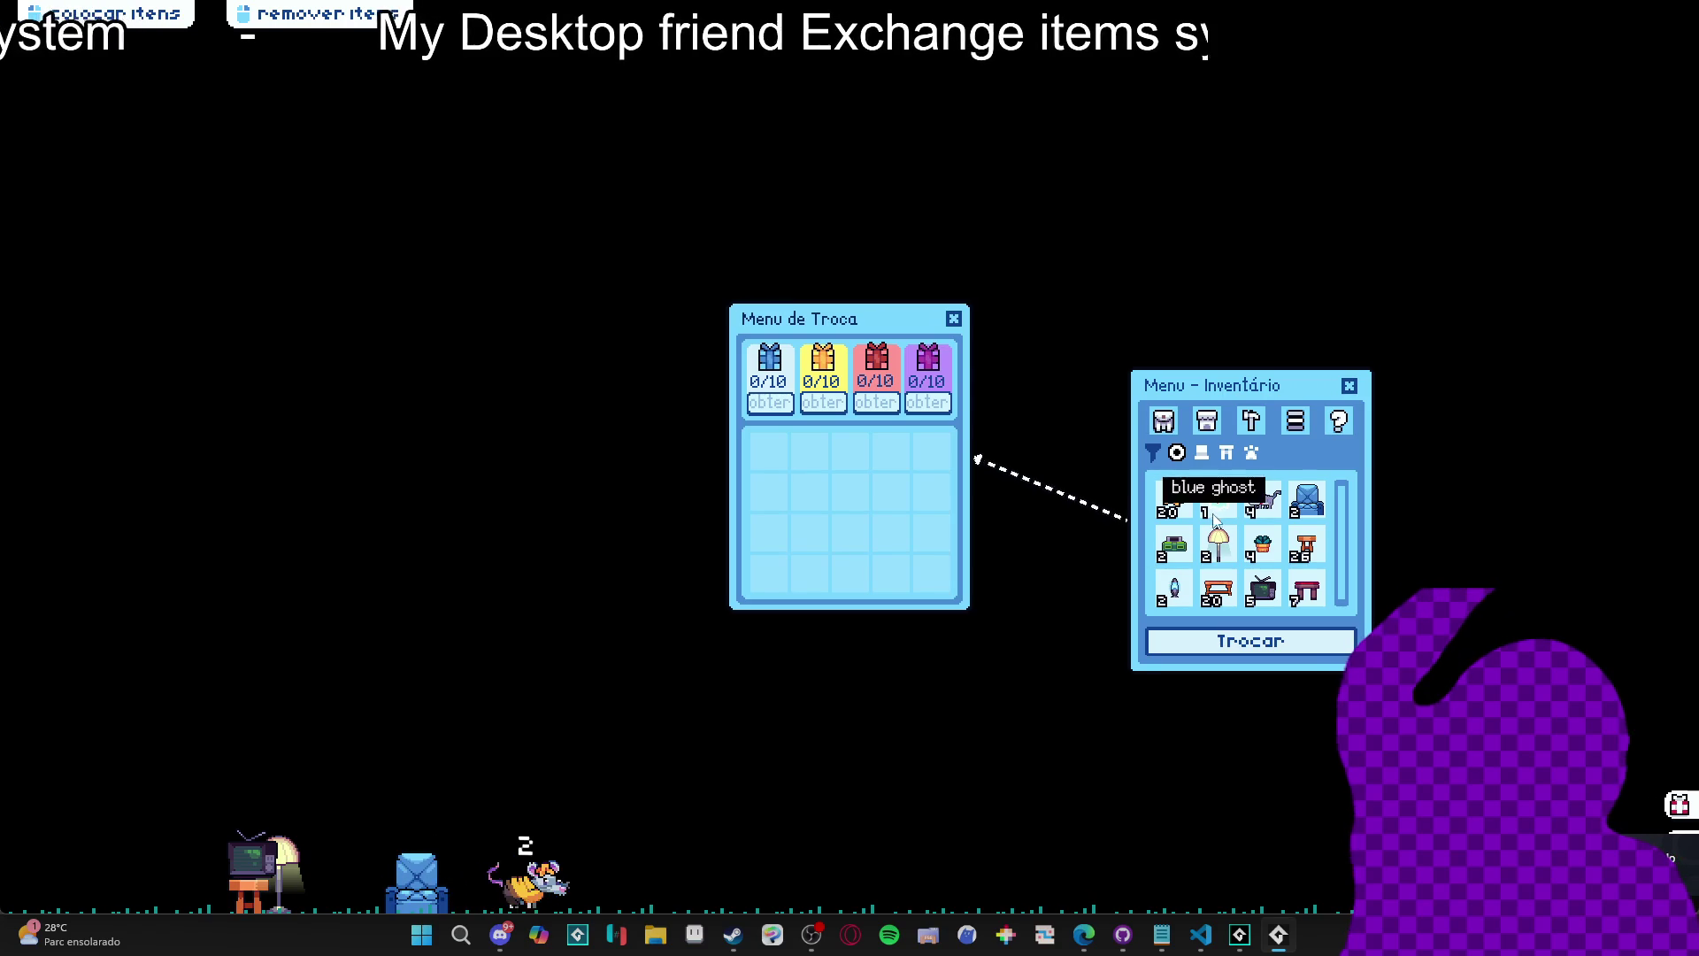
left_click(1170, 501)
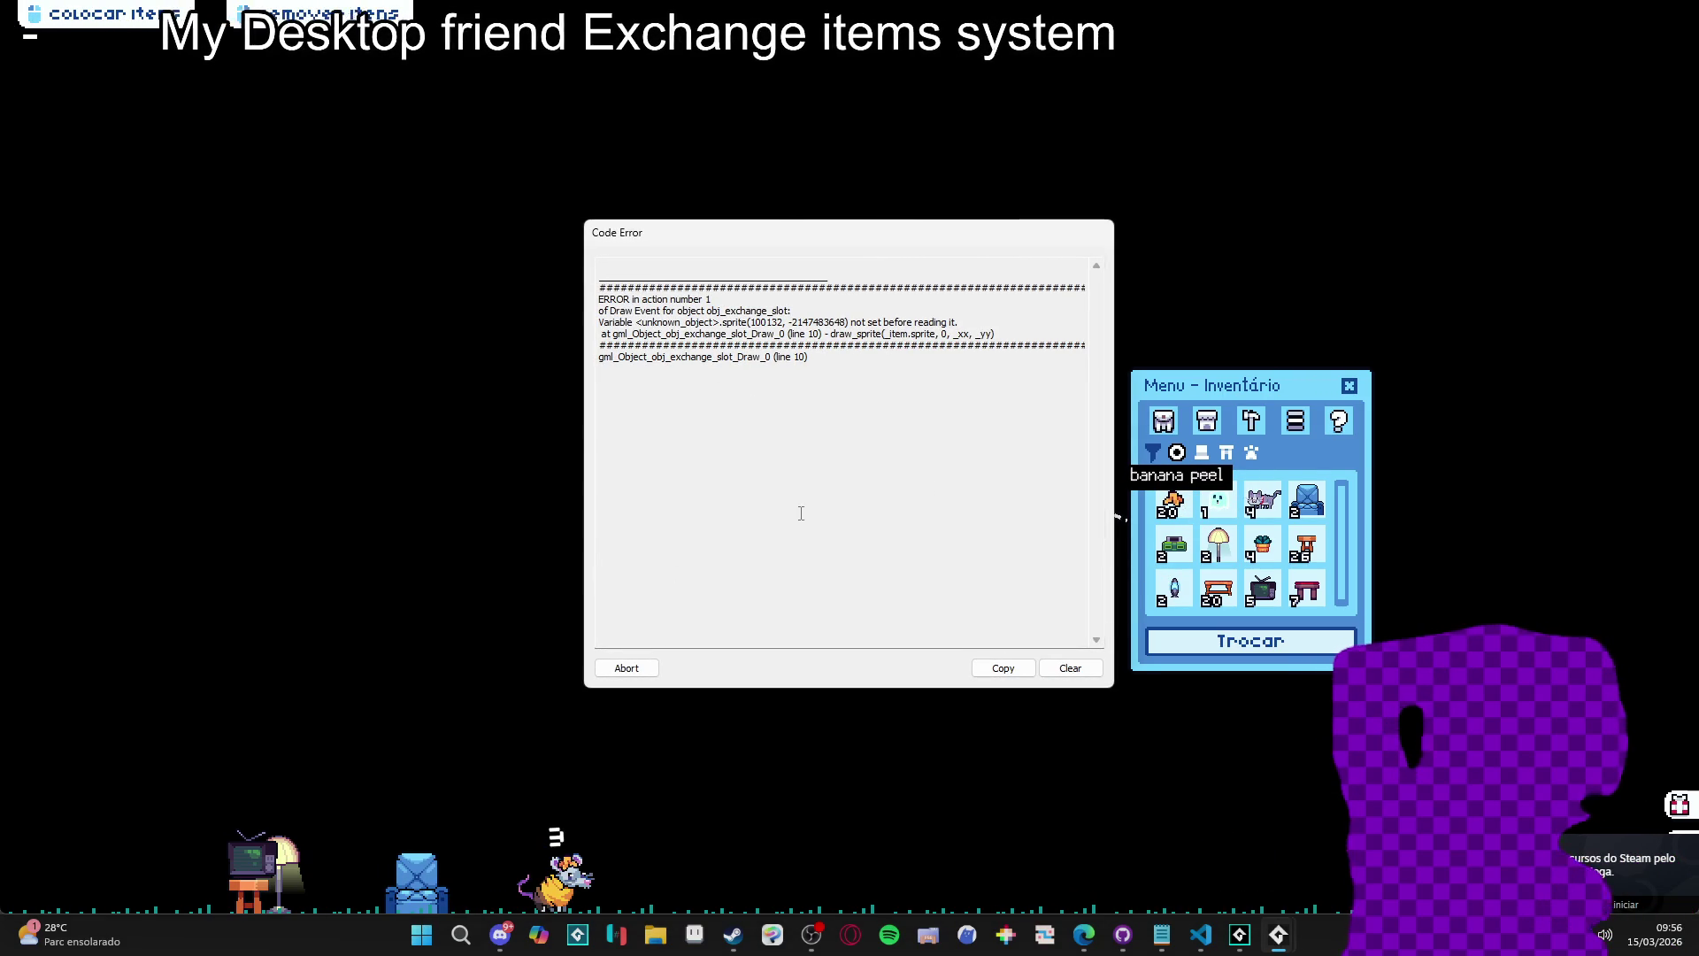
Dismiss the sprite-not-set Code Error and close the running game.
left_click(627, 669)
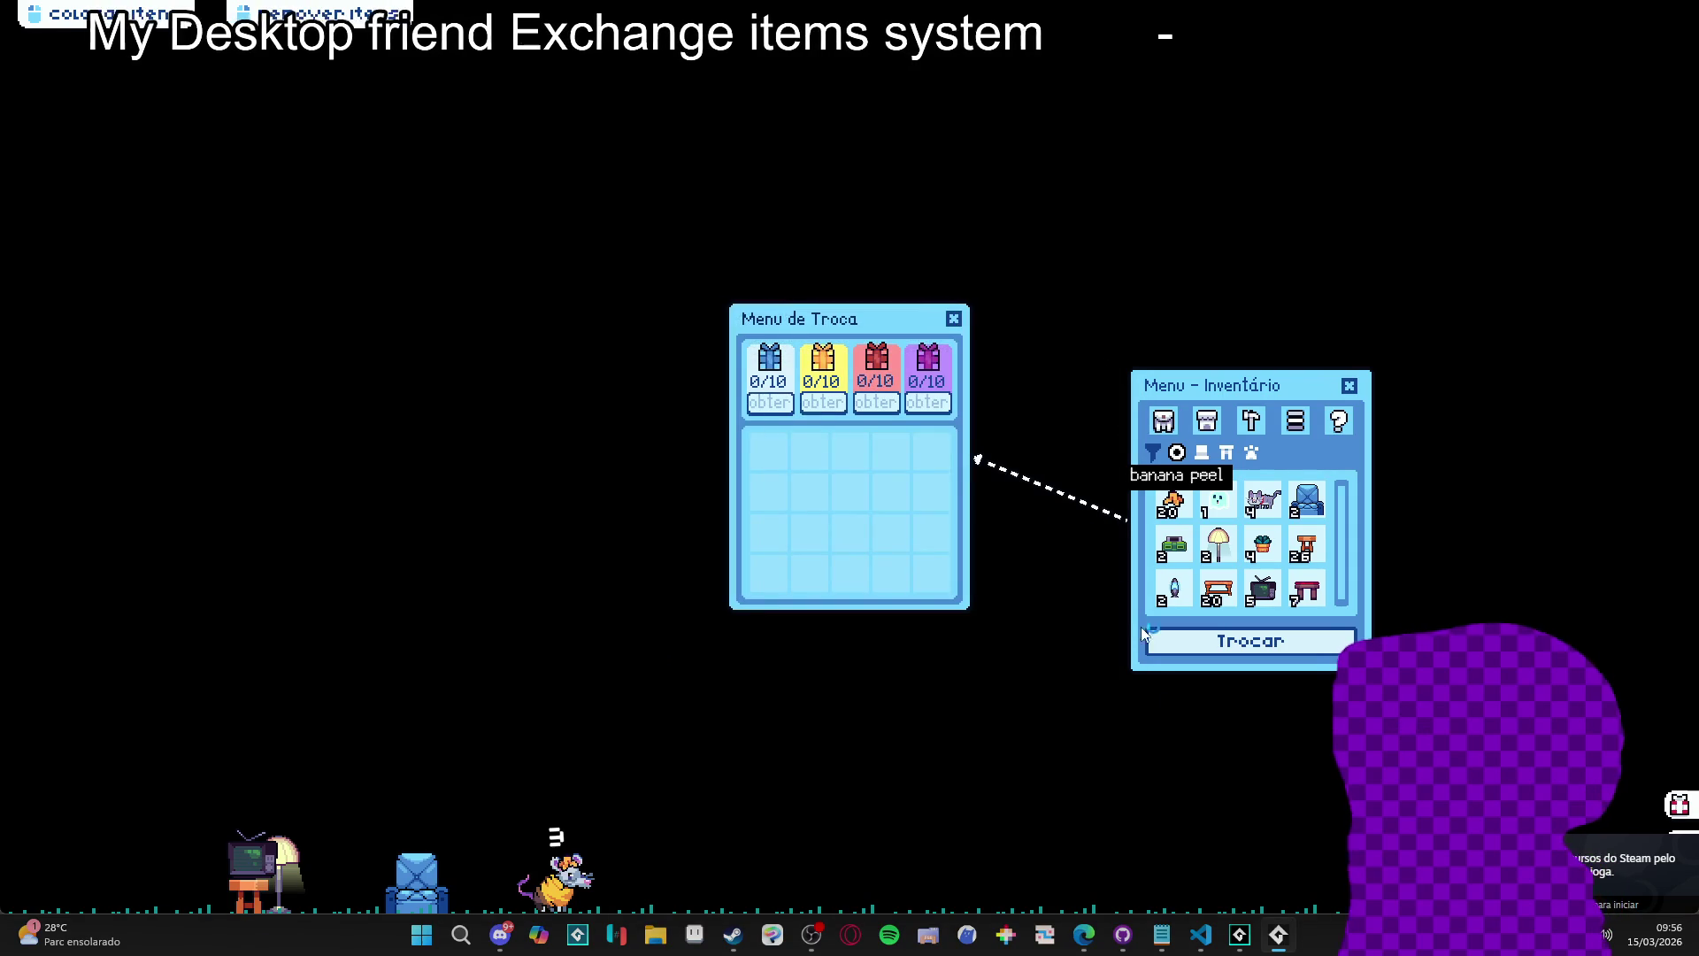
right_click(1278, 935)
left_click(1239, 888)
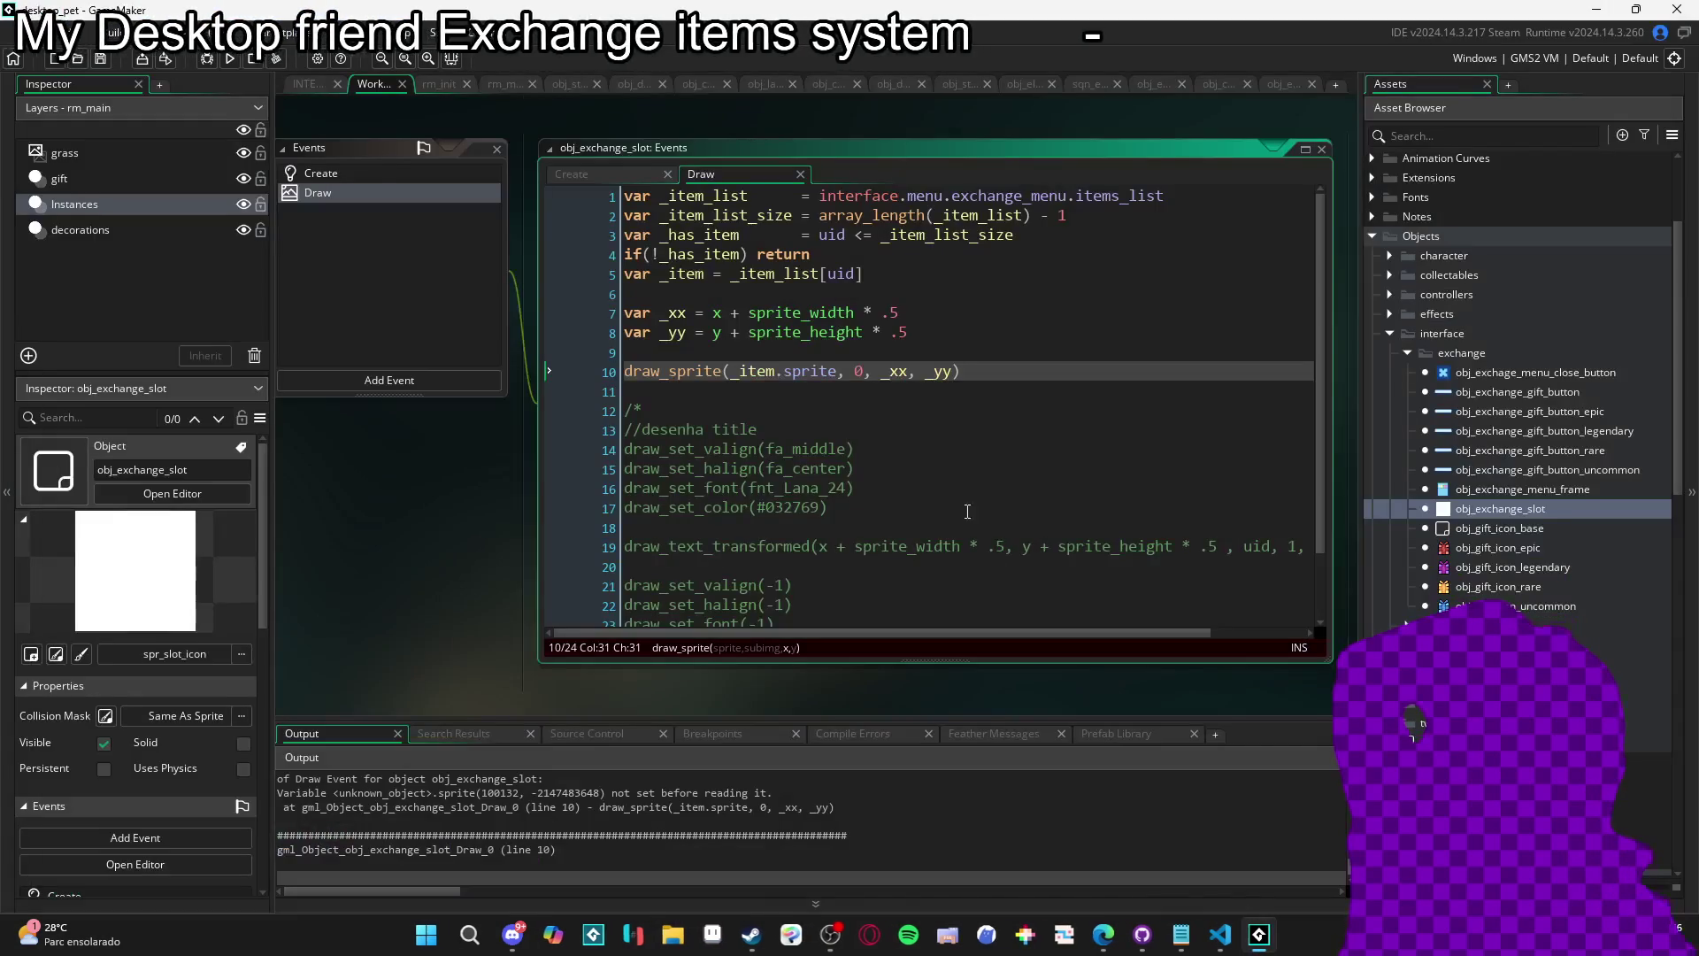
Append .item to _item_list[uid] on line 5 of the slot's Draw event.
left_click(860, 274)
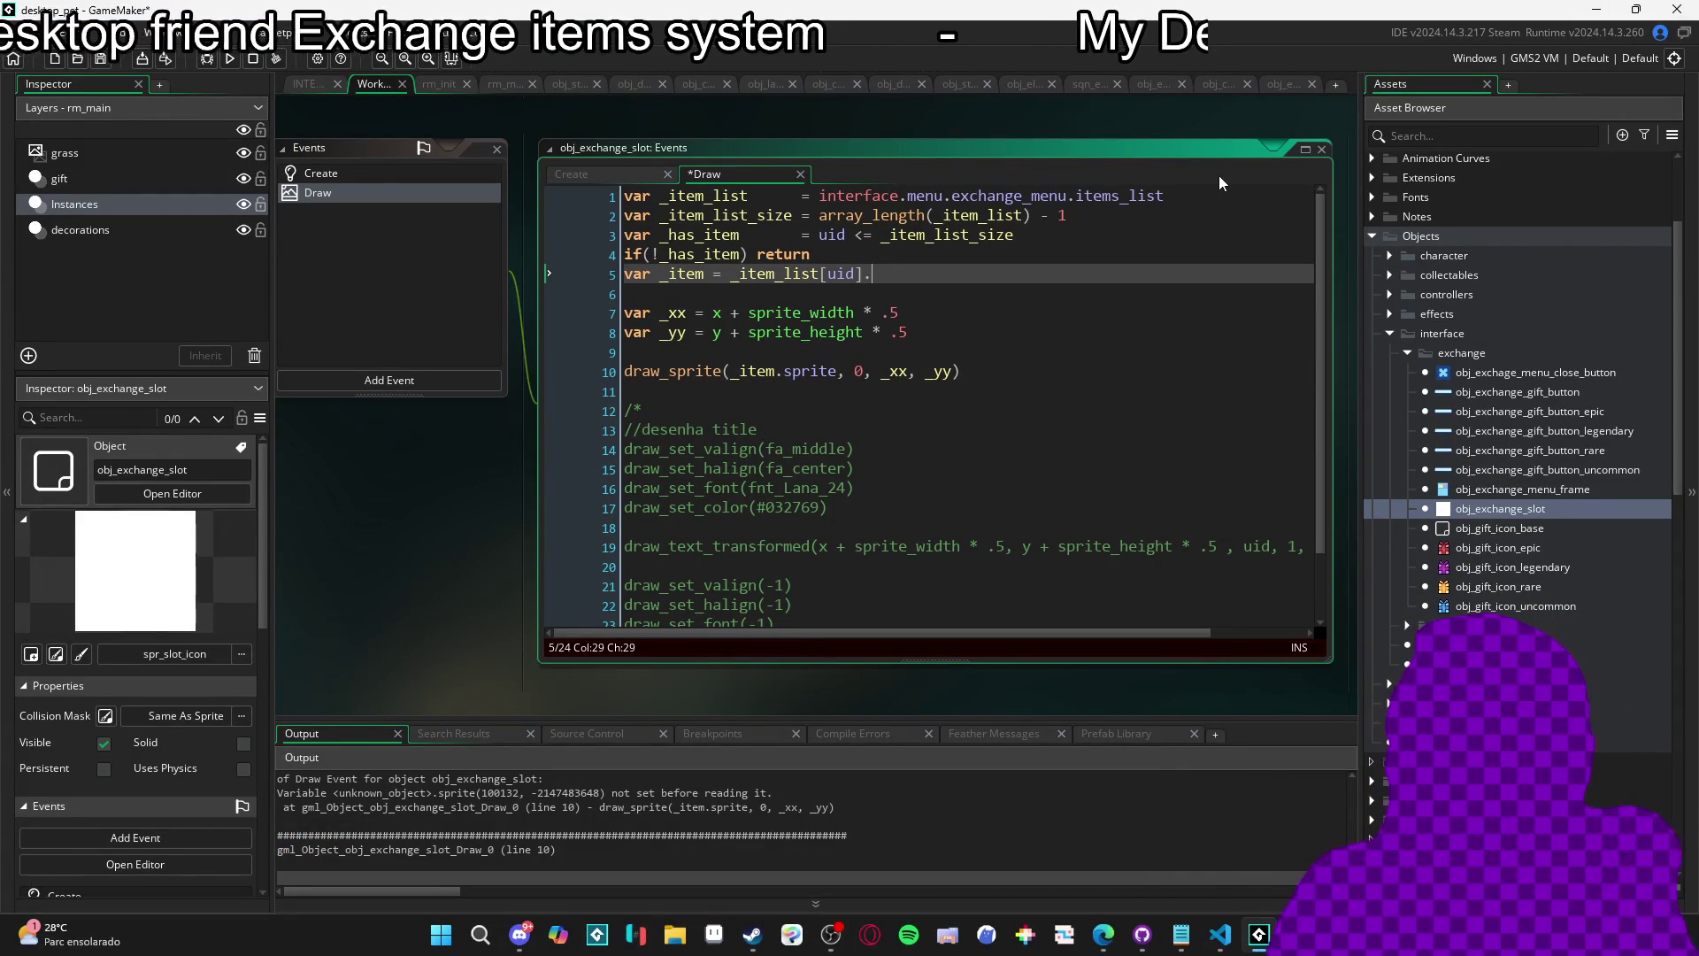
type(".item")
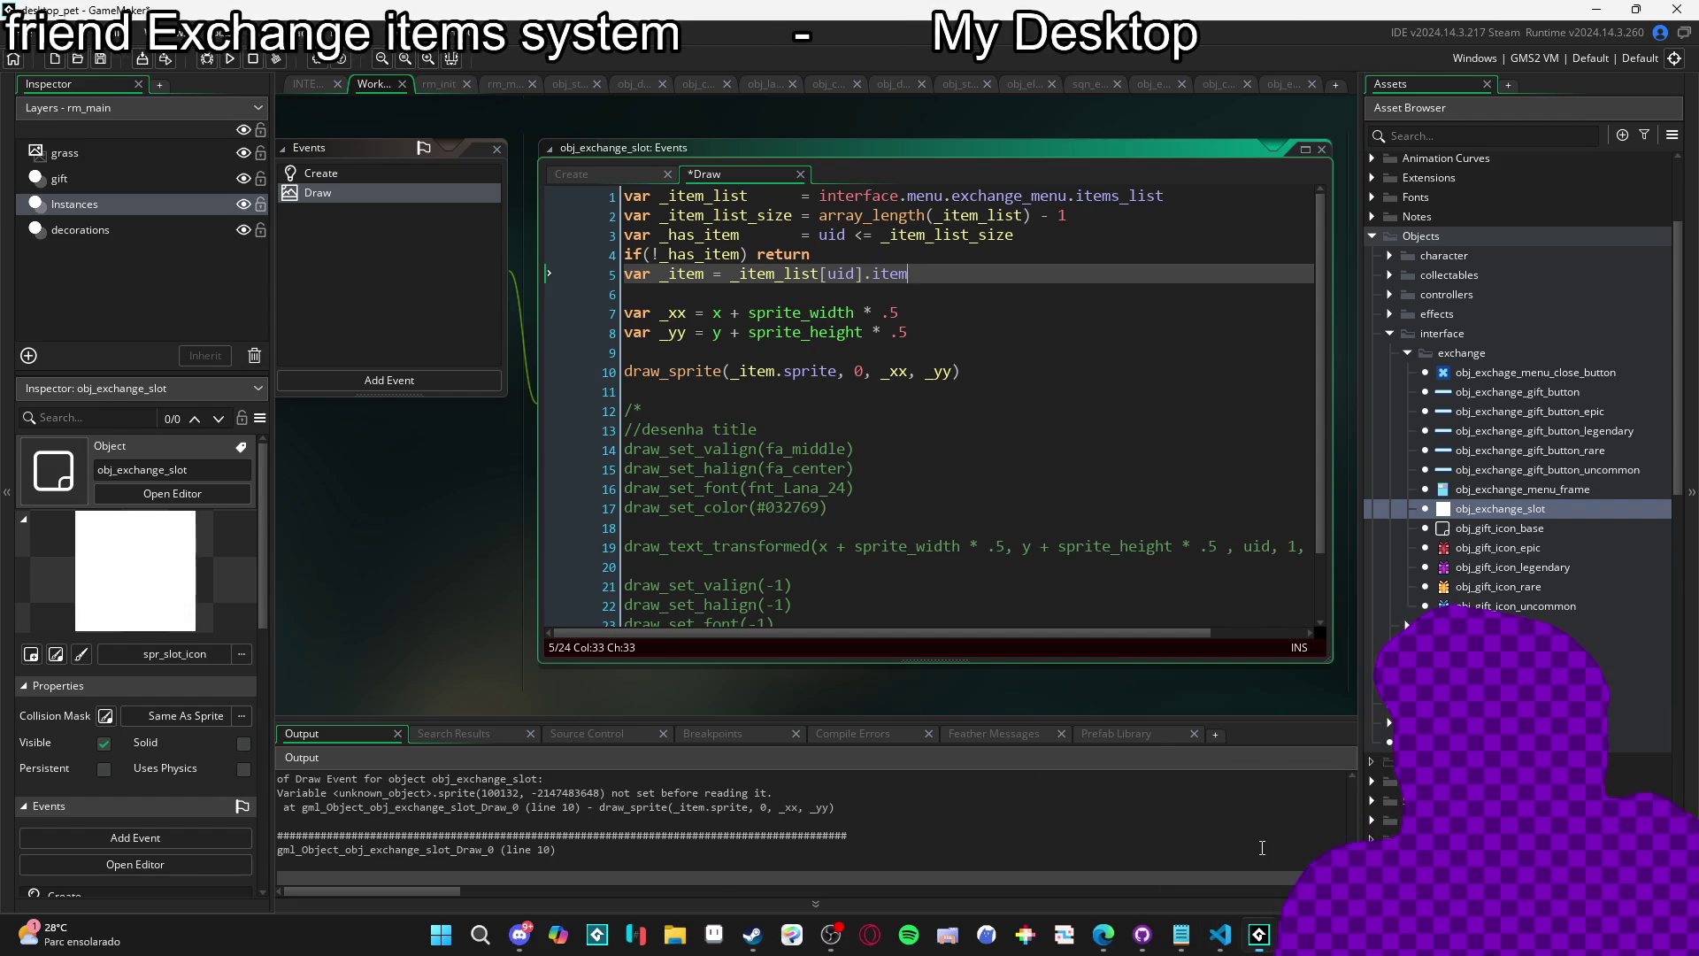
left_click(312, 85)
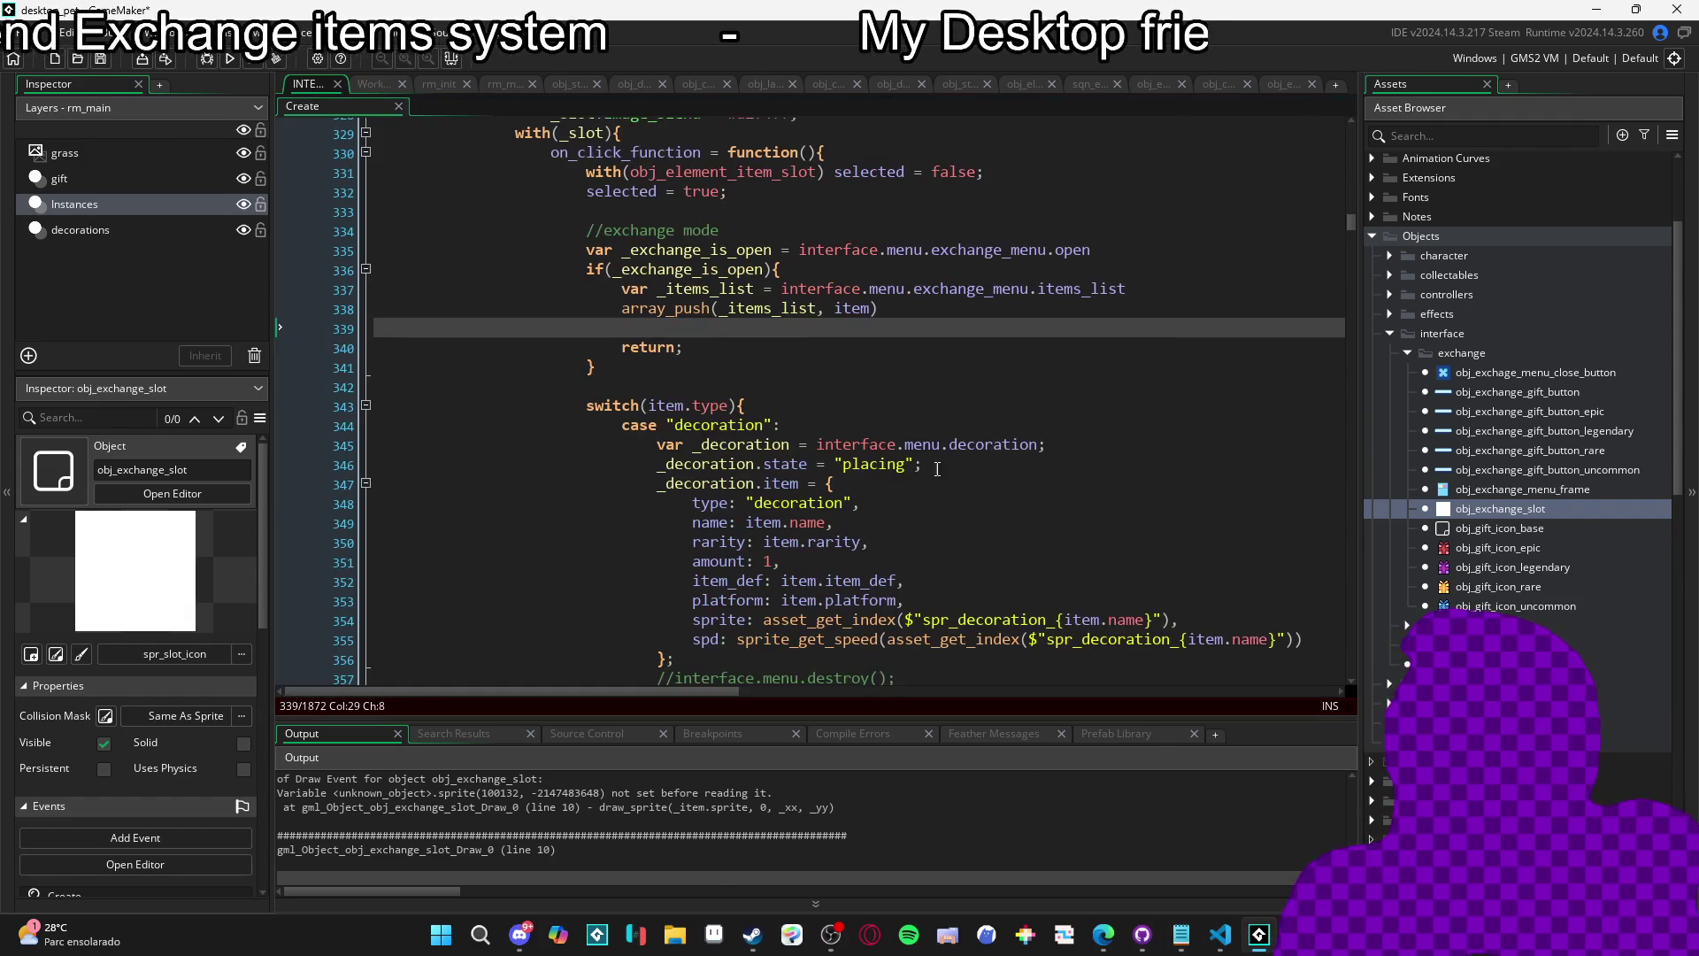
In the INTERFACE script, review the item pushed into the exchange list and the decoration item's fields.
left_click(855, 310)
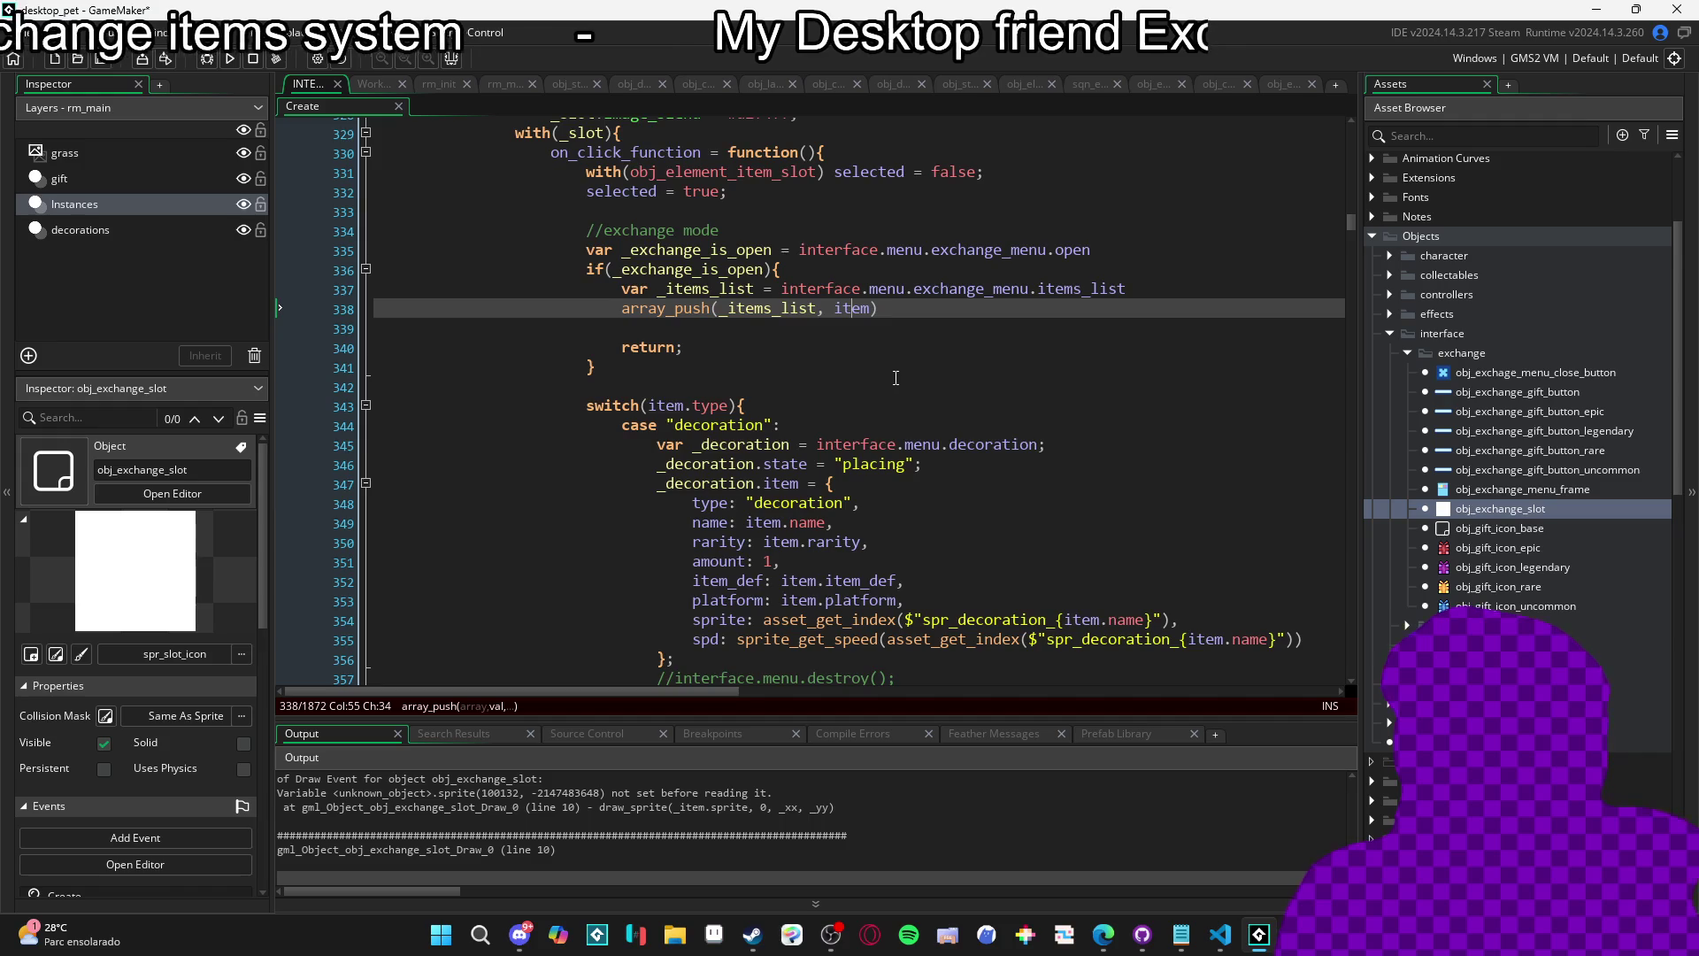
scroll(896, 378, "down", 2)
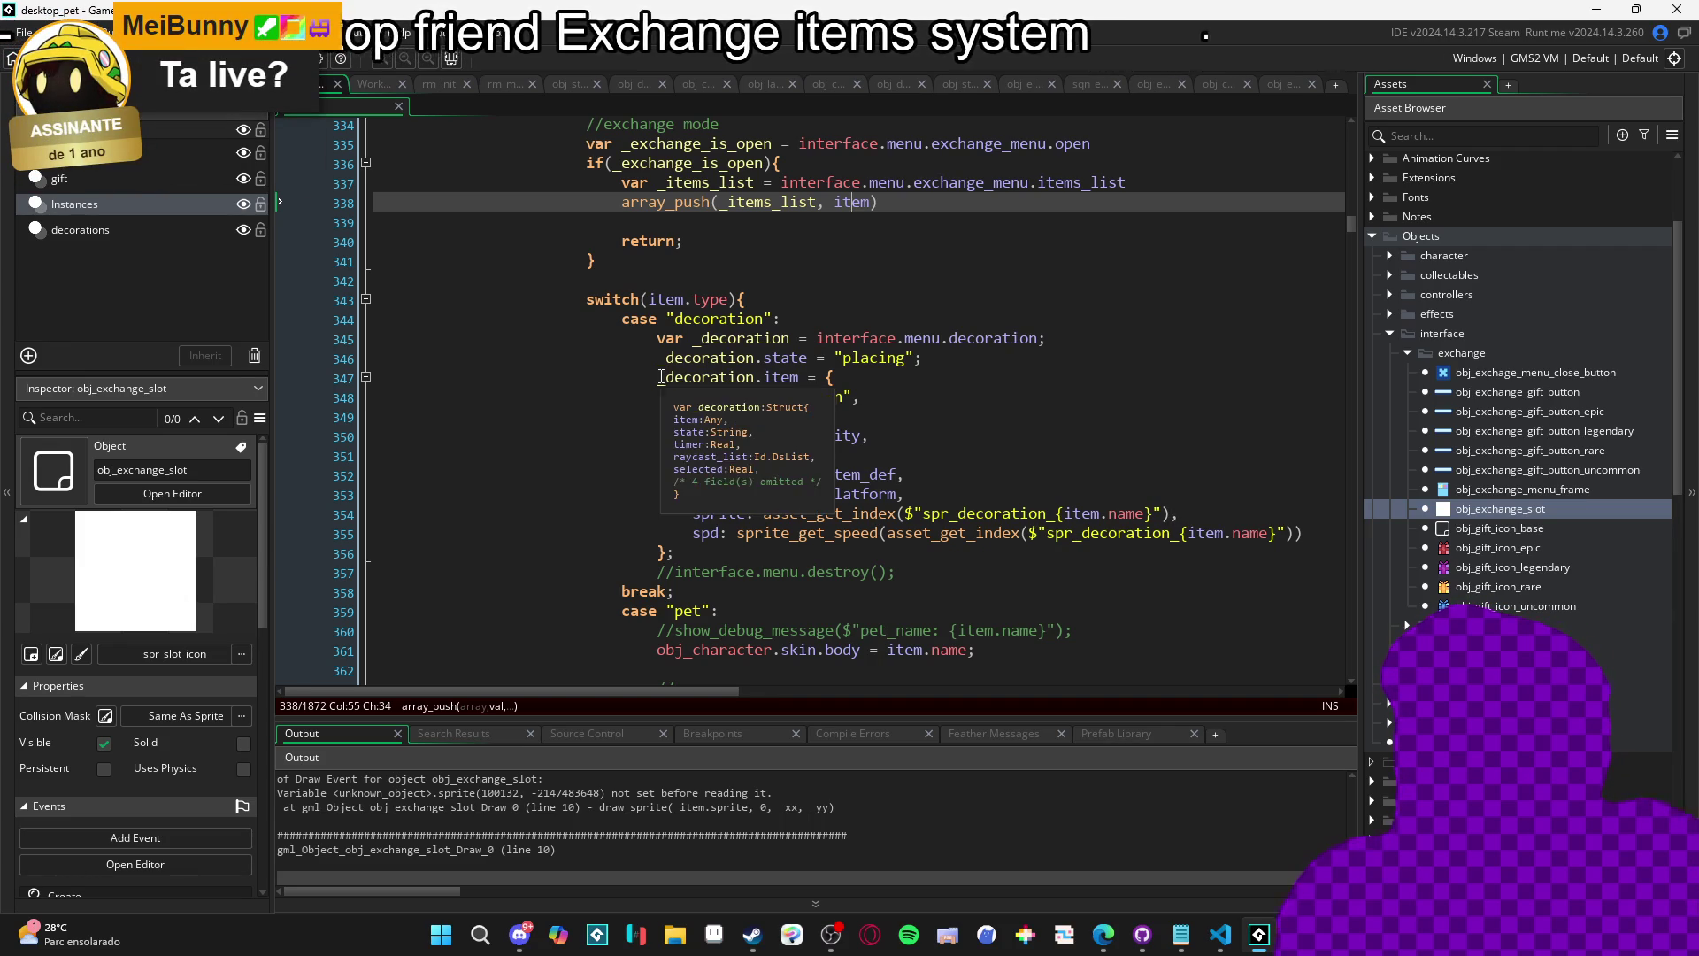
mouse_move(655, 378)
left_mouse_down()
mouse_move(708, 495)
mouse_move(876, 534)
left_mouse_up()
left_click(876, 534)
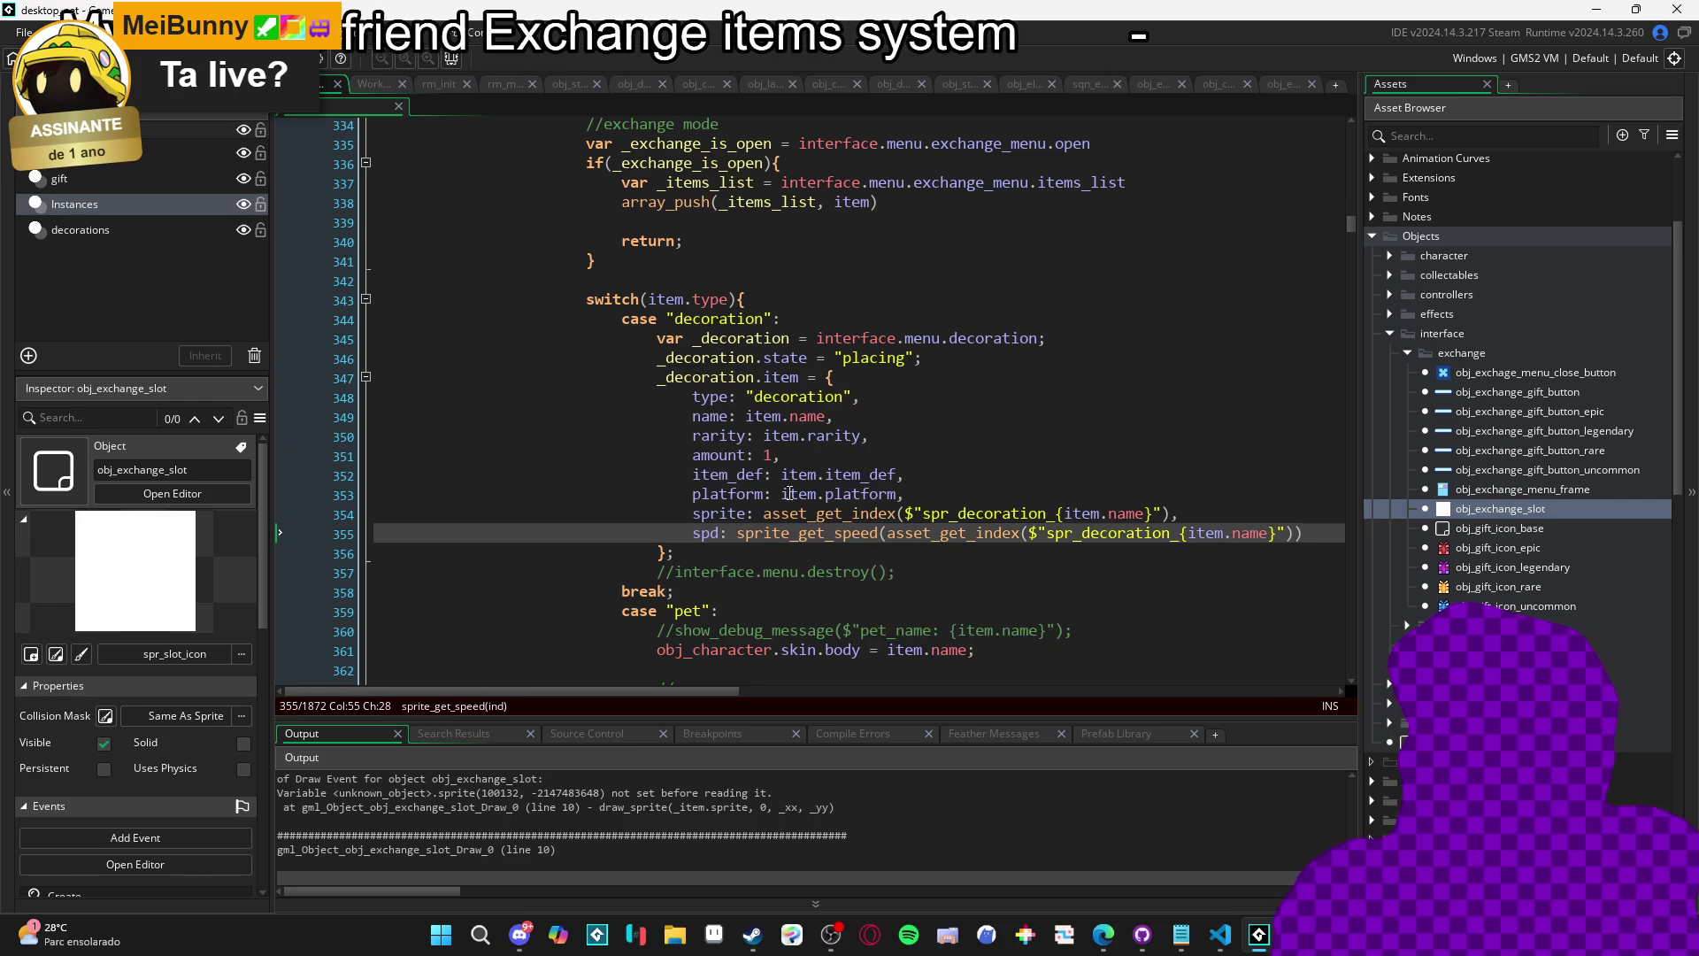
scroll(791, 493, "down", 2)
left_click_drag(692, 408, 1186, 409)
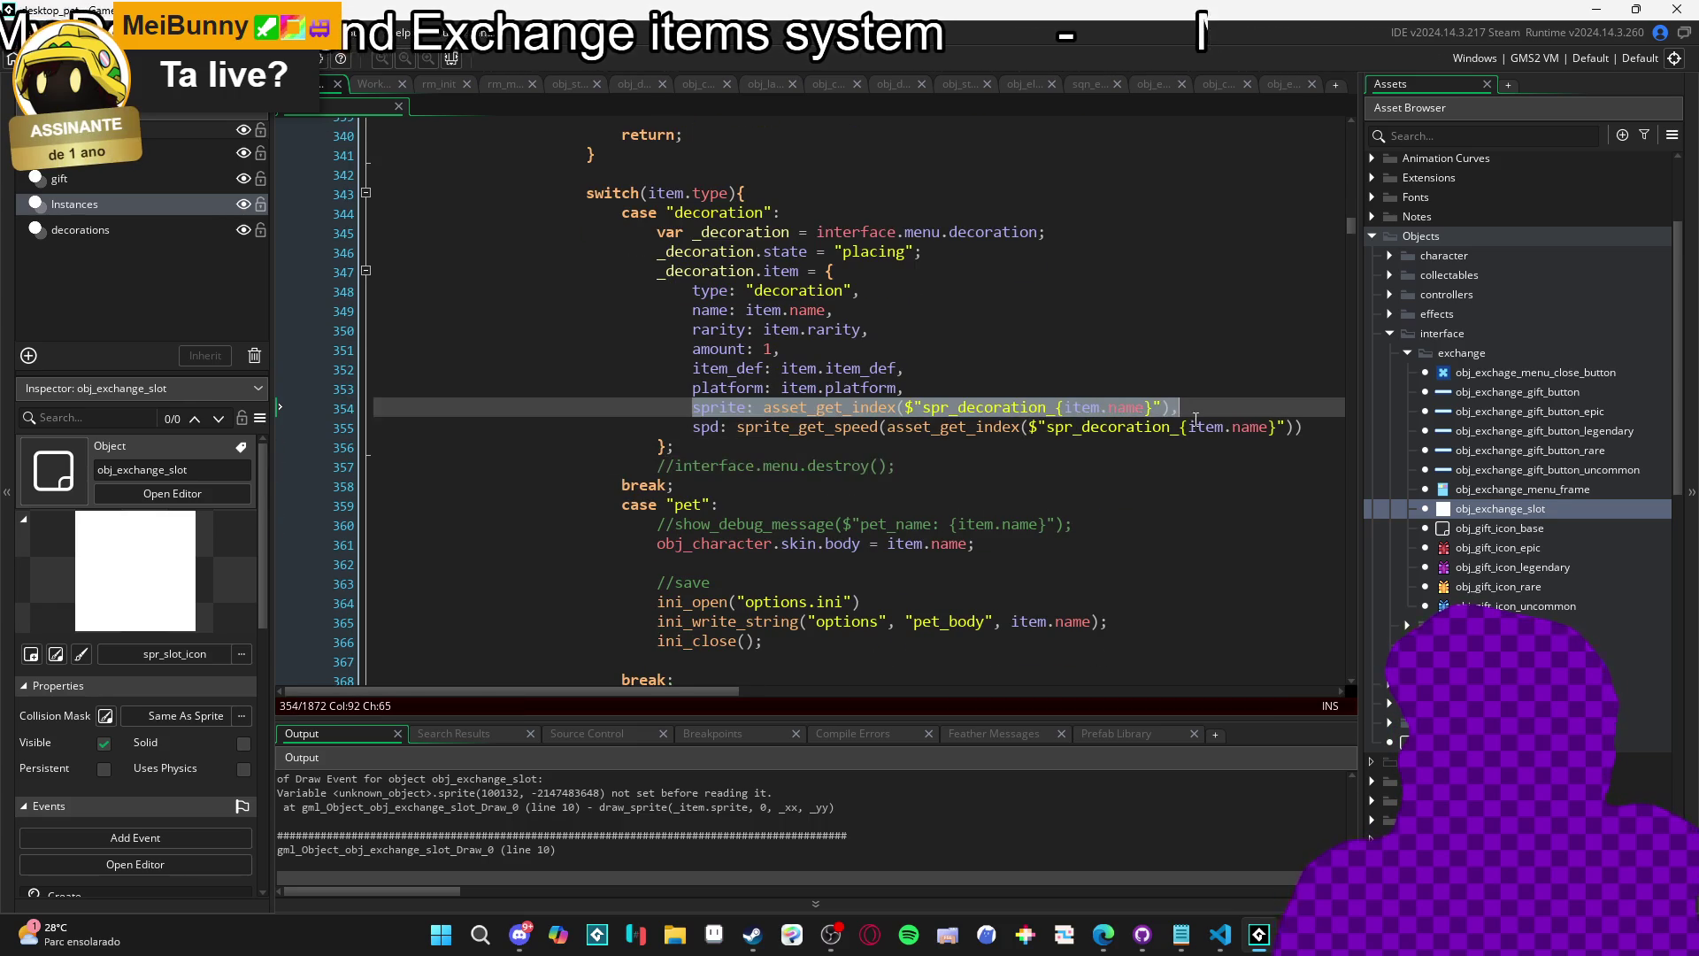
scroll(1194, 419, "down", 1)
left_click(692, 237)
scroll(826, 465, "down", 3)
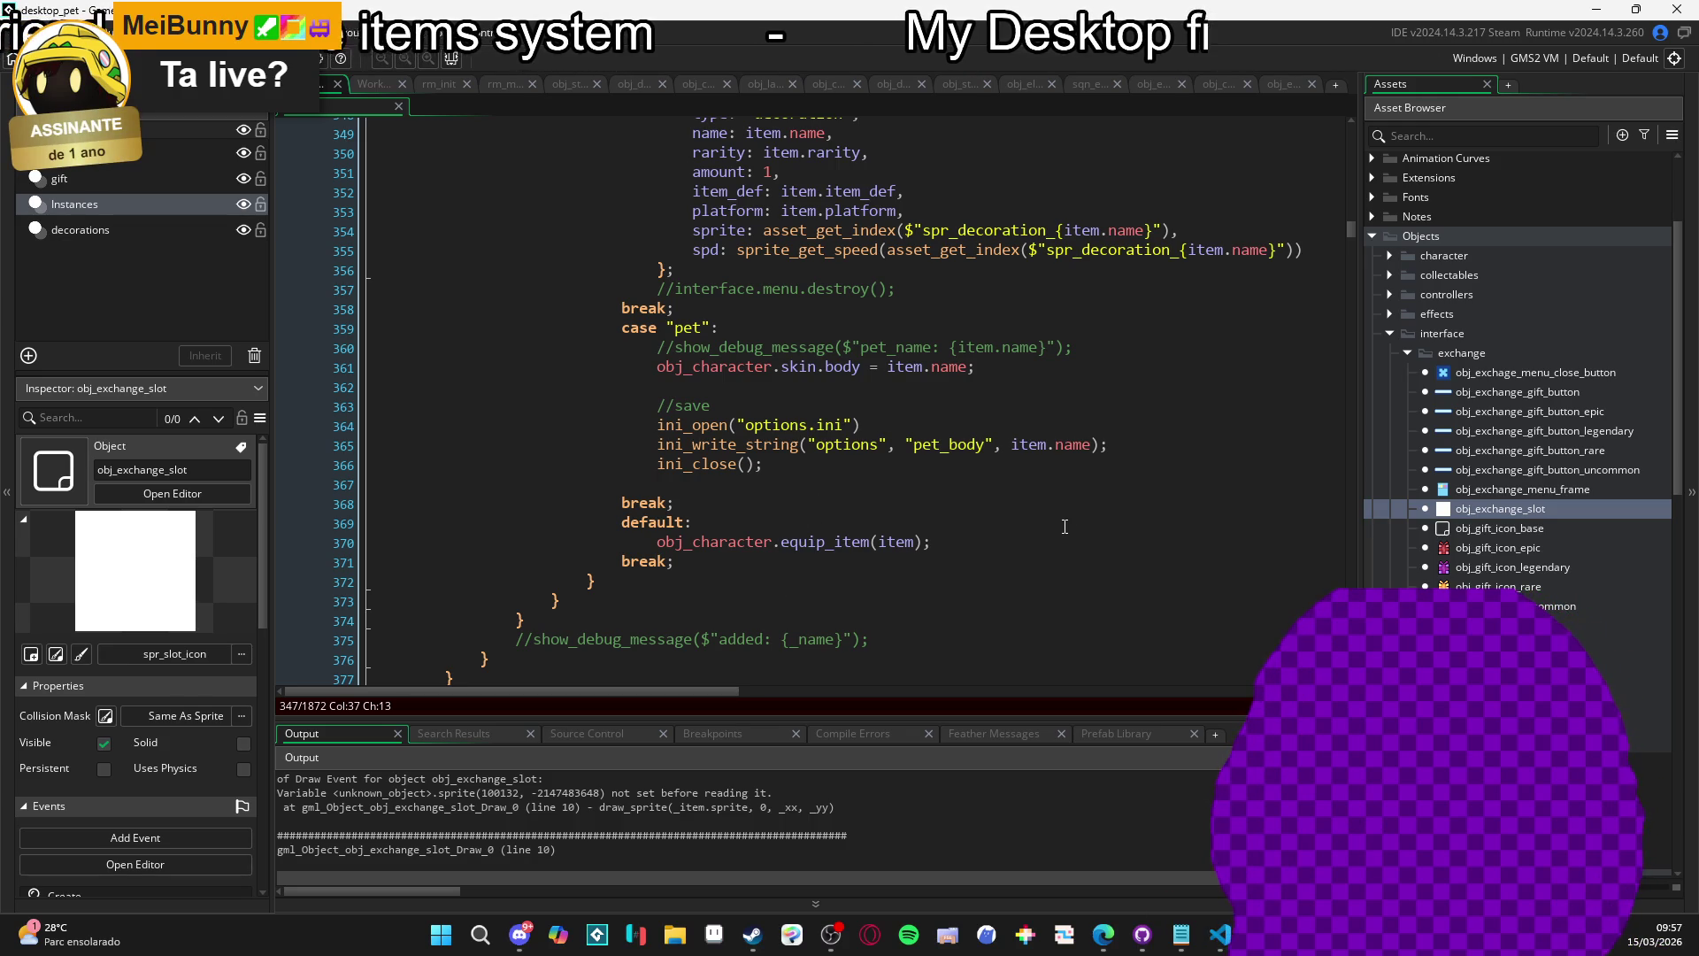
Scroll the slot-building code to the icon sprite lookup into _sprite on line 317.
scroll(1065, 526, "up", 7)
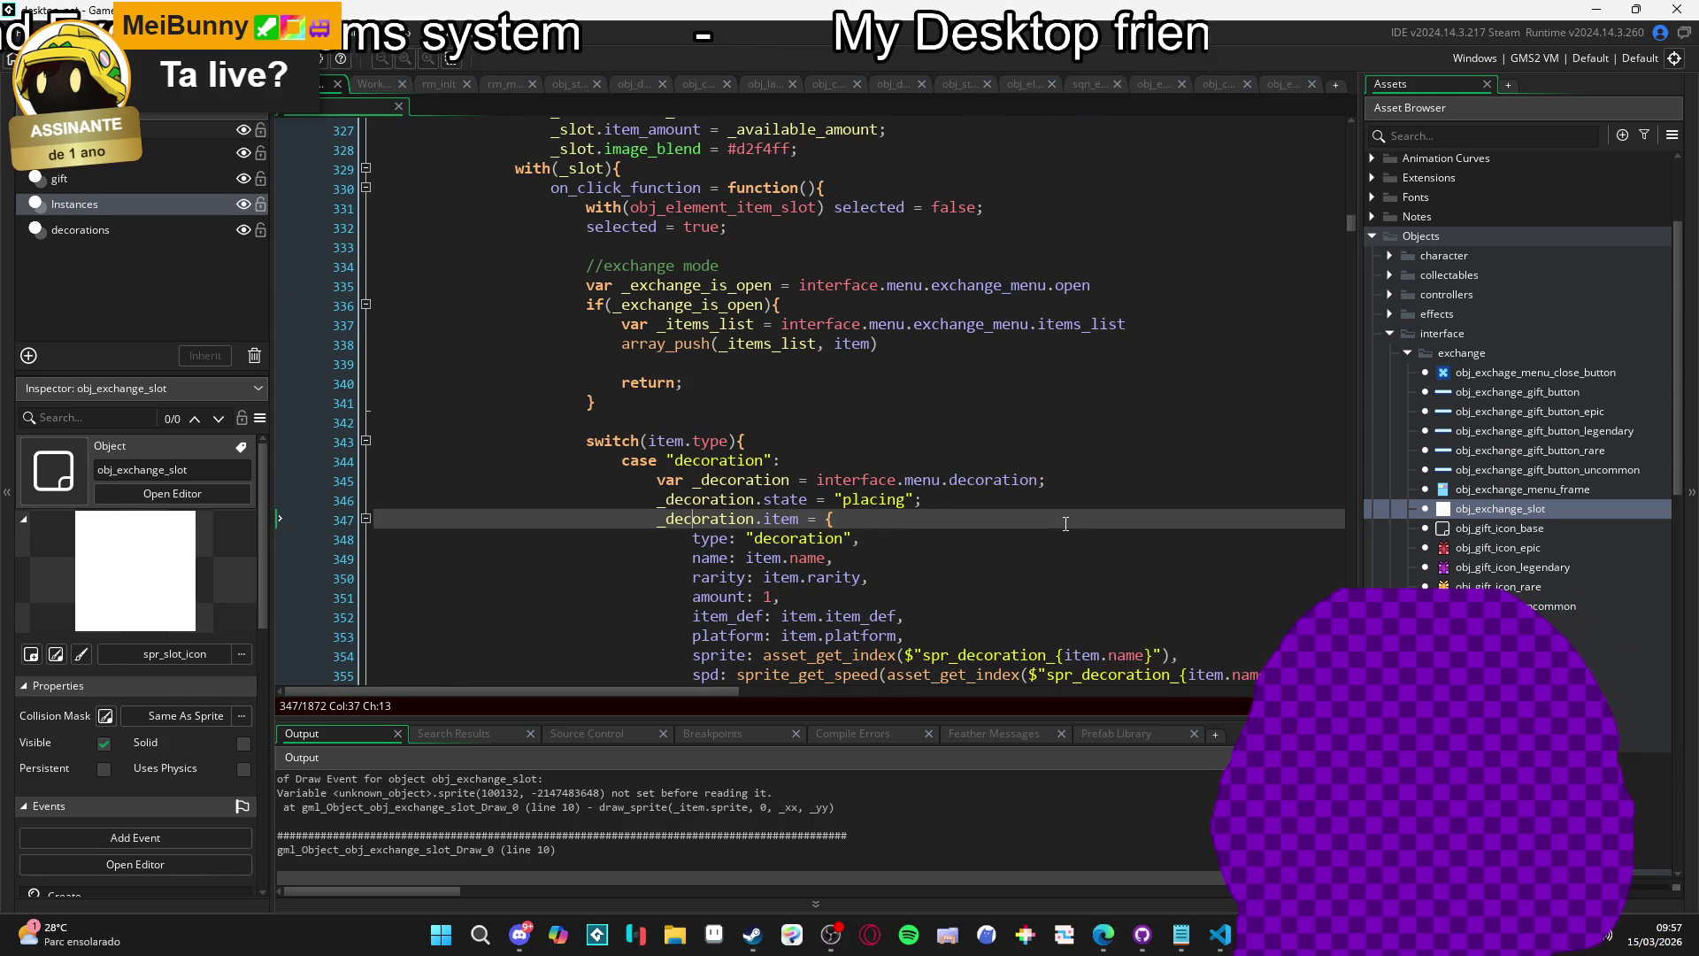
scroll(1063, 524, "up", 3)
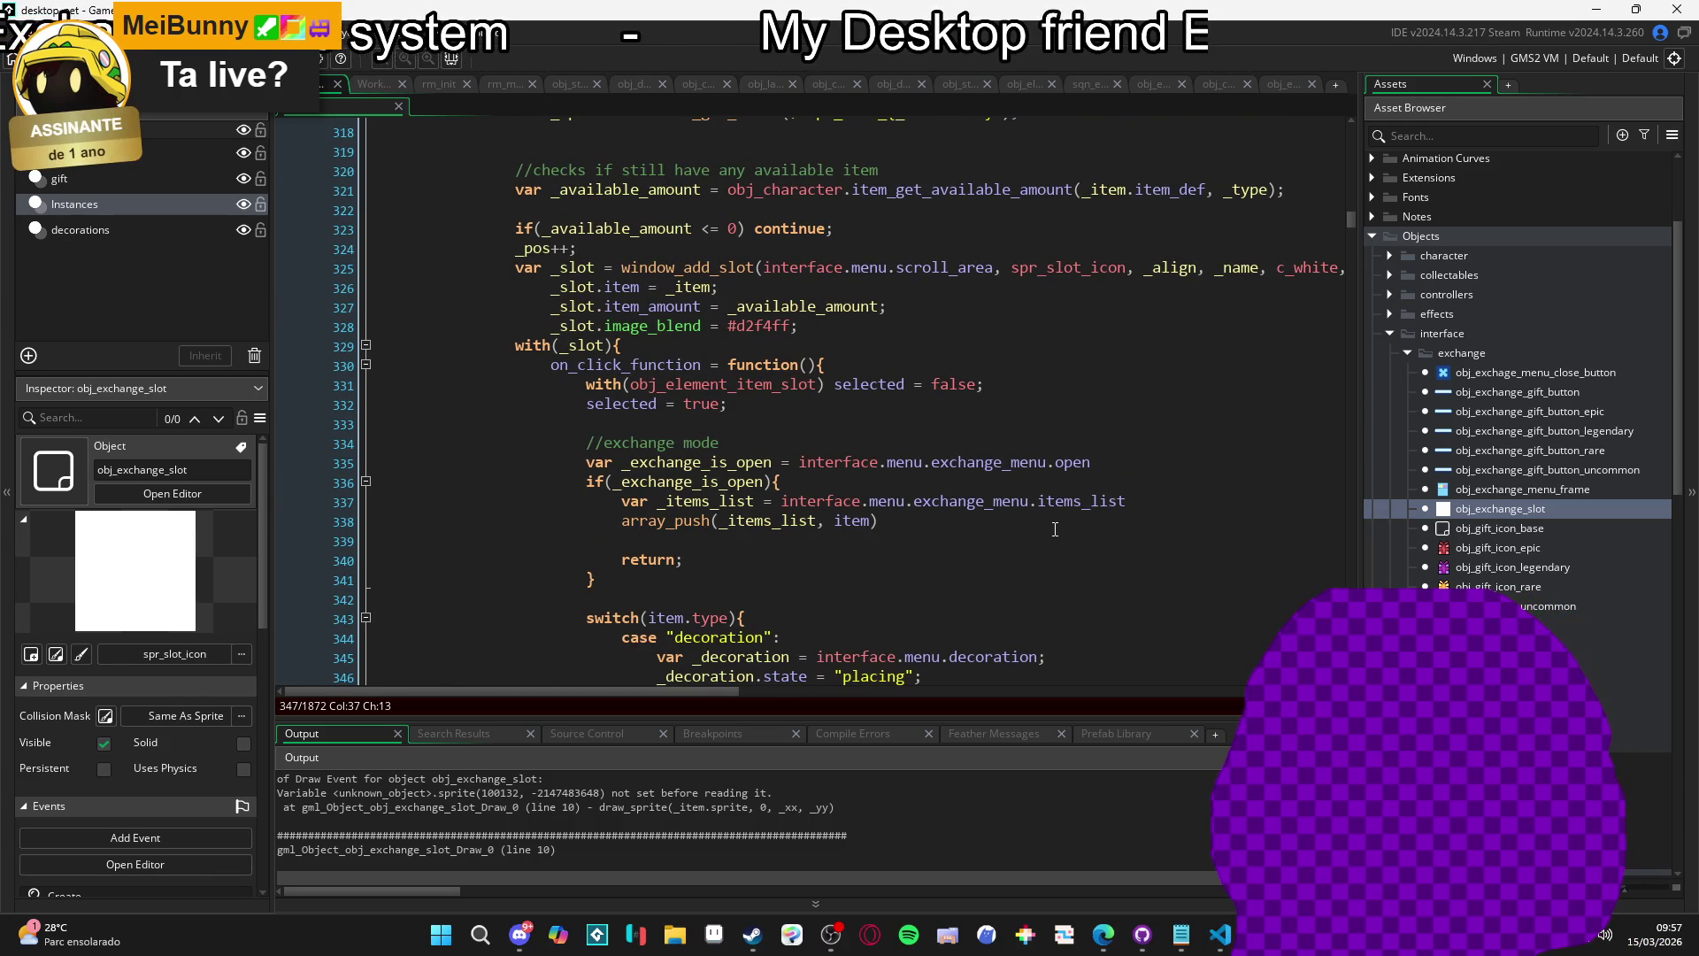
scroll(1055, 529, "up", 4)
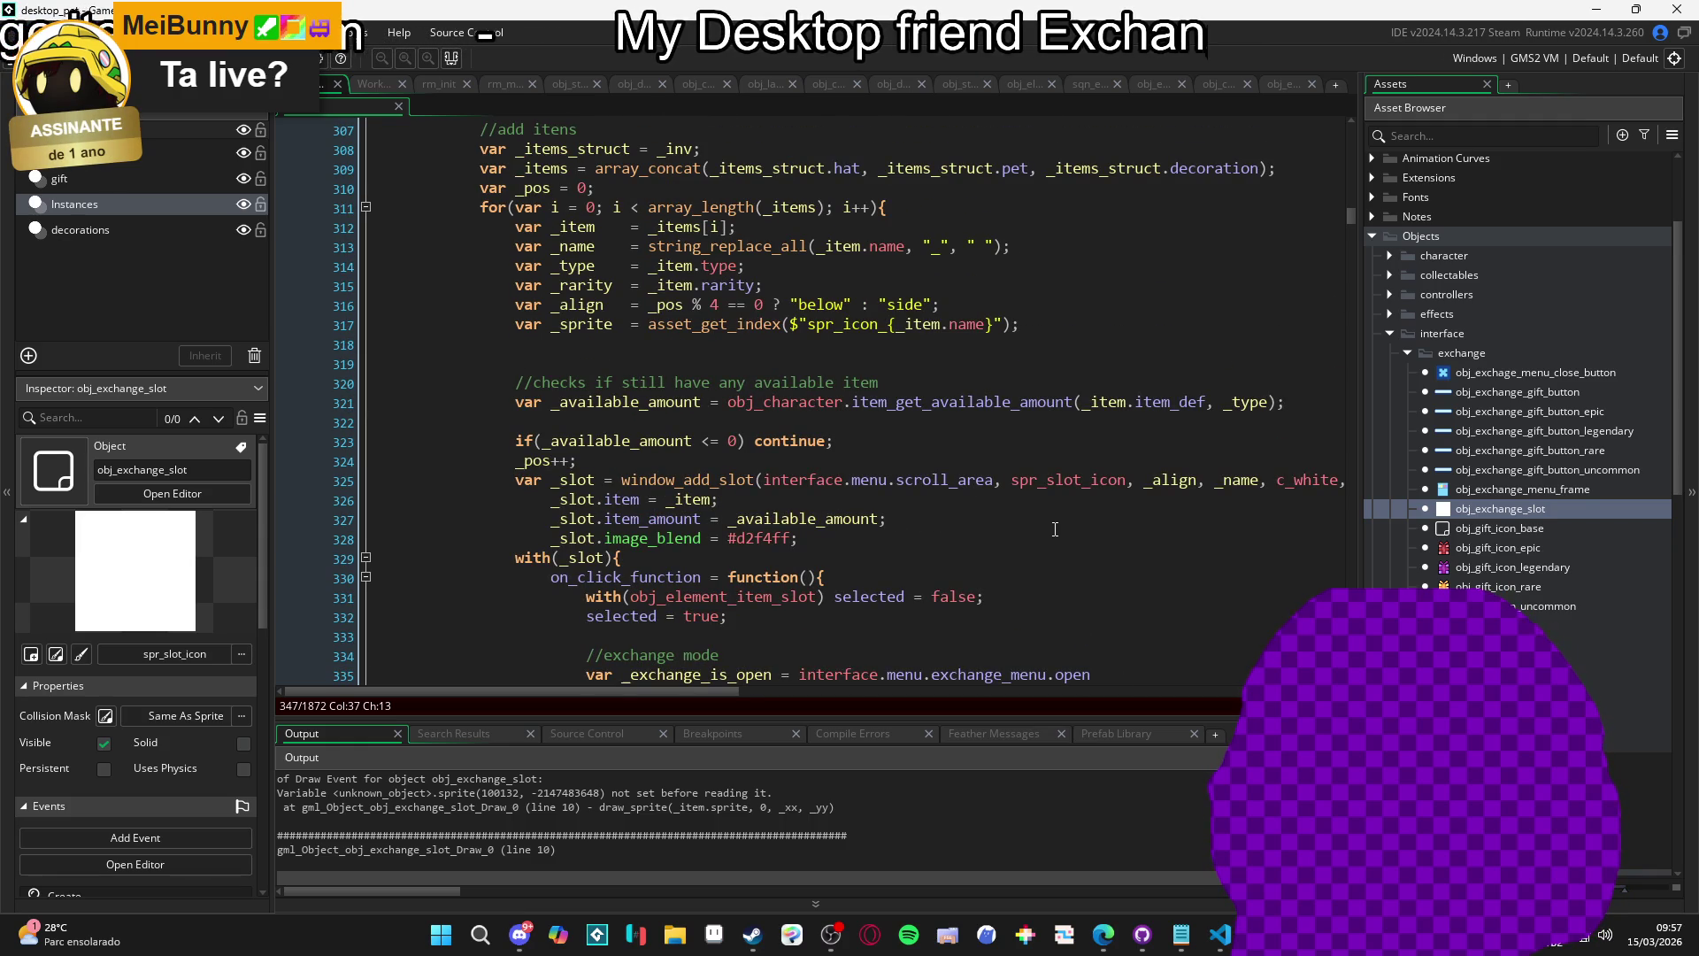
scroll(1055, 530, "up", 1)
scroll(1053, 529, "down", 1)
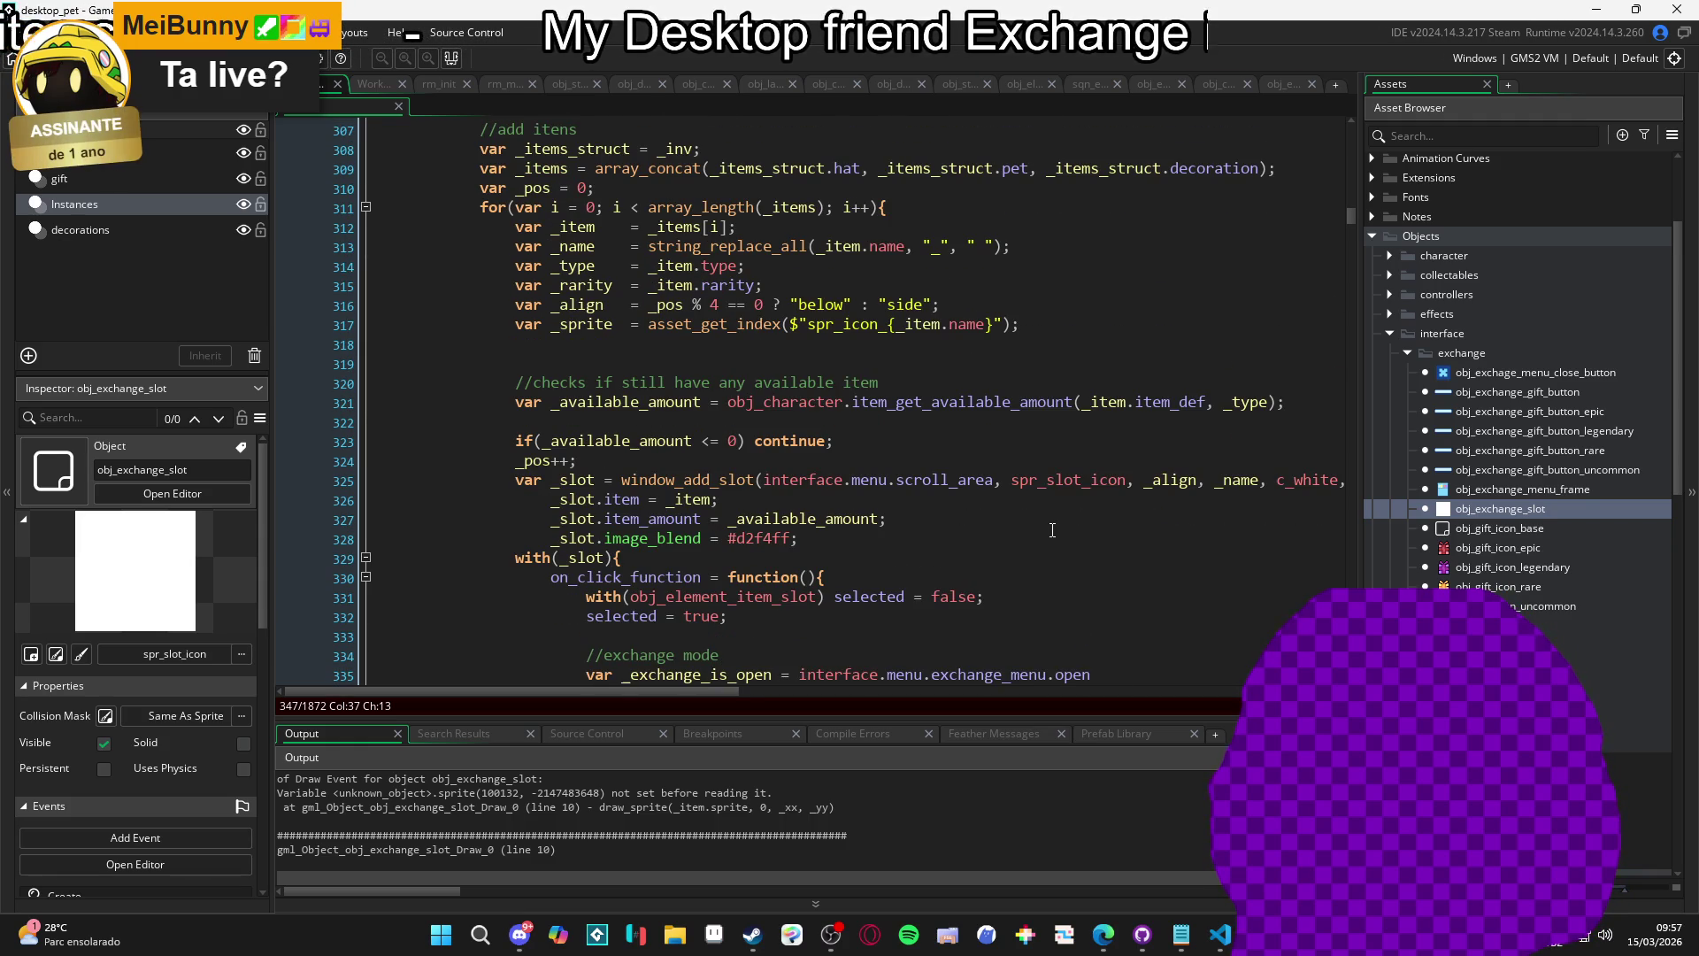
scroll(1052, 529, "up", 2)
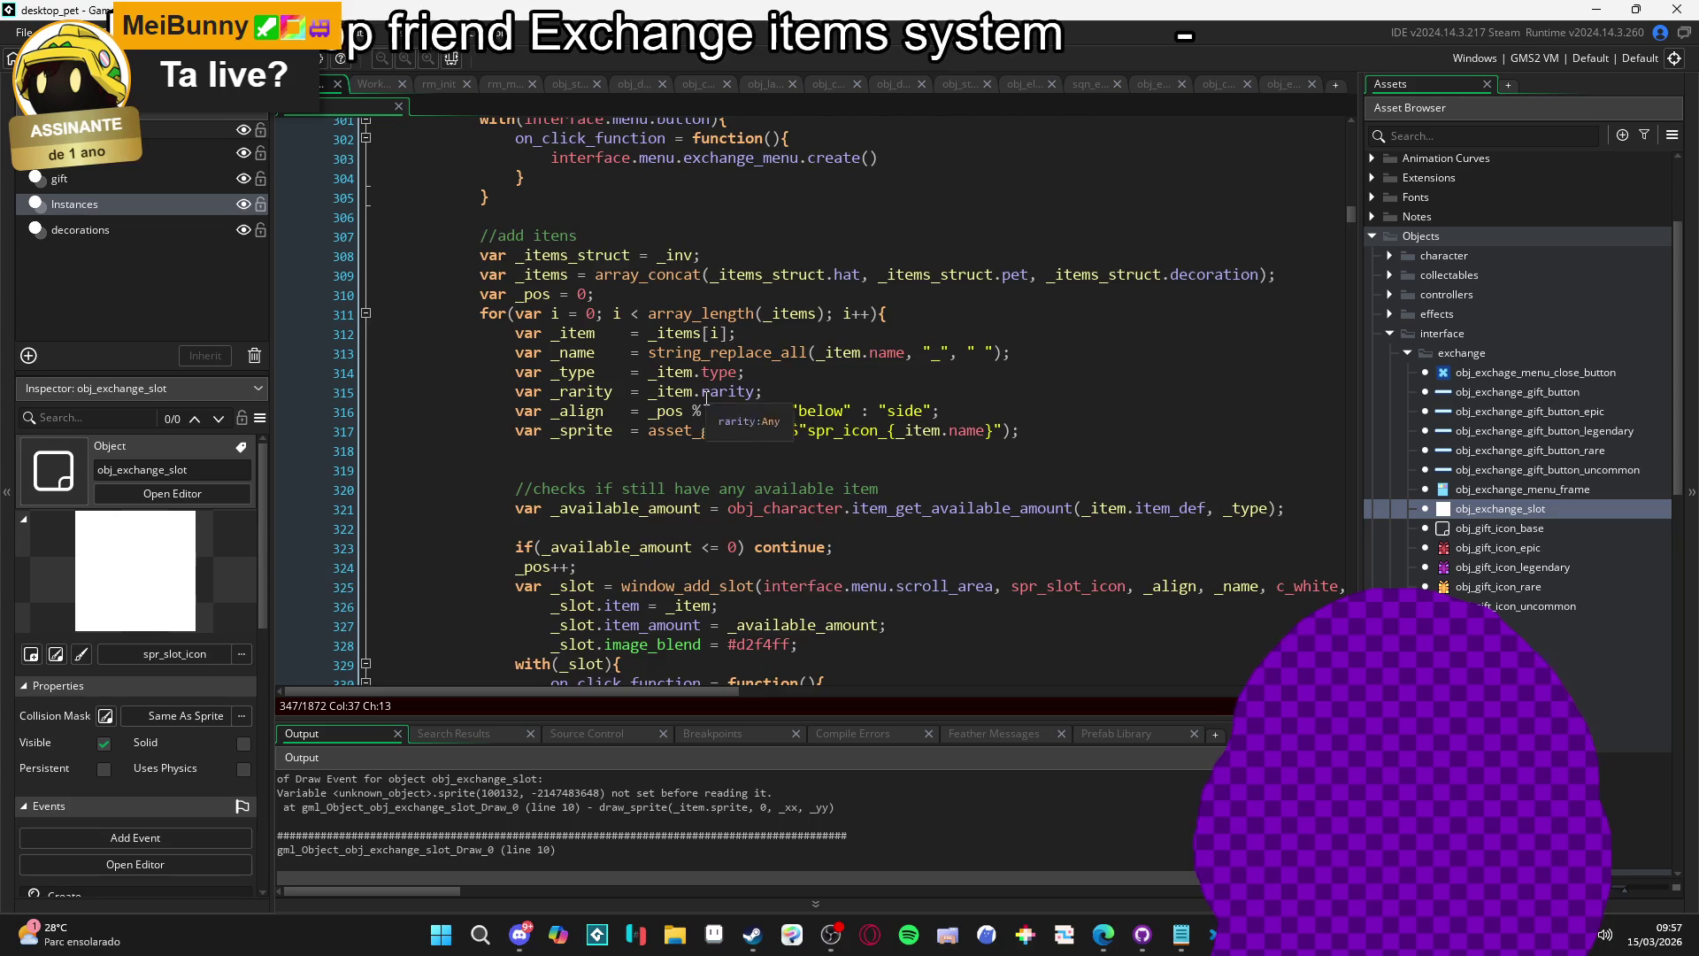
scroll(707, 395, "down", 3)
scroll(706, 396, "down", 2)
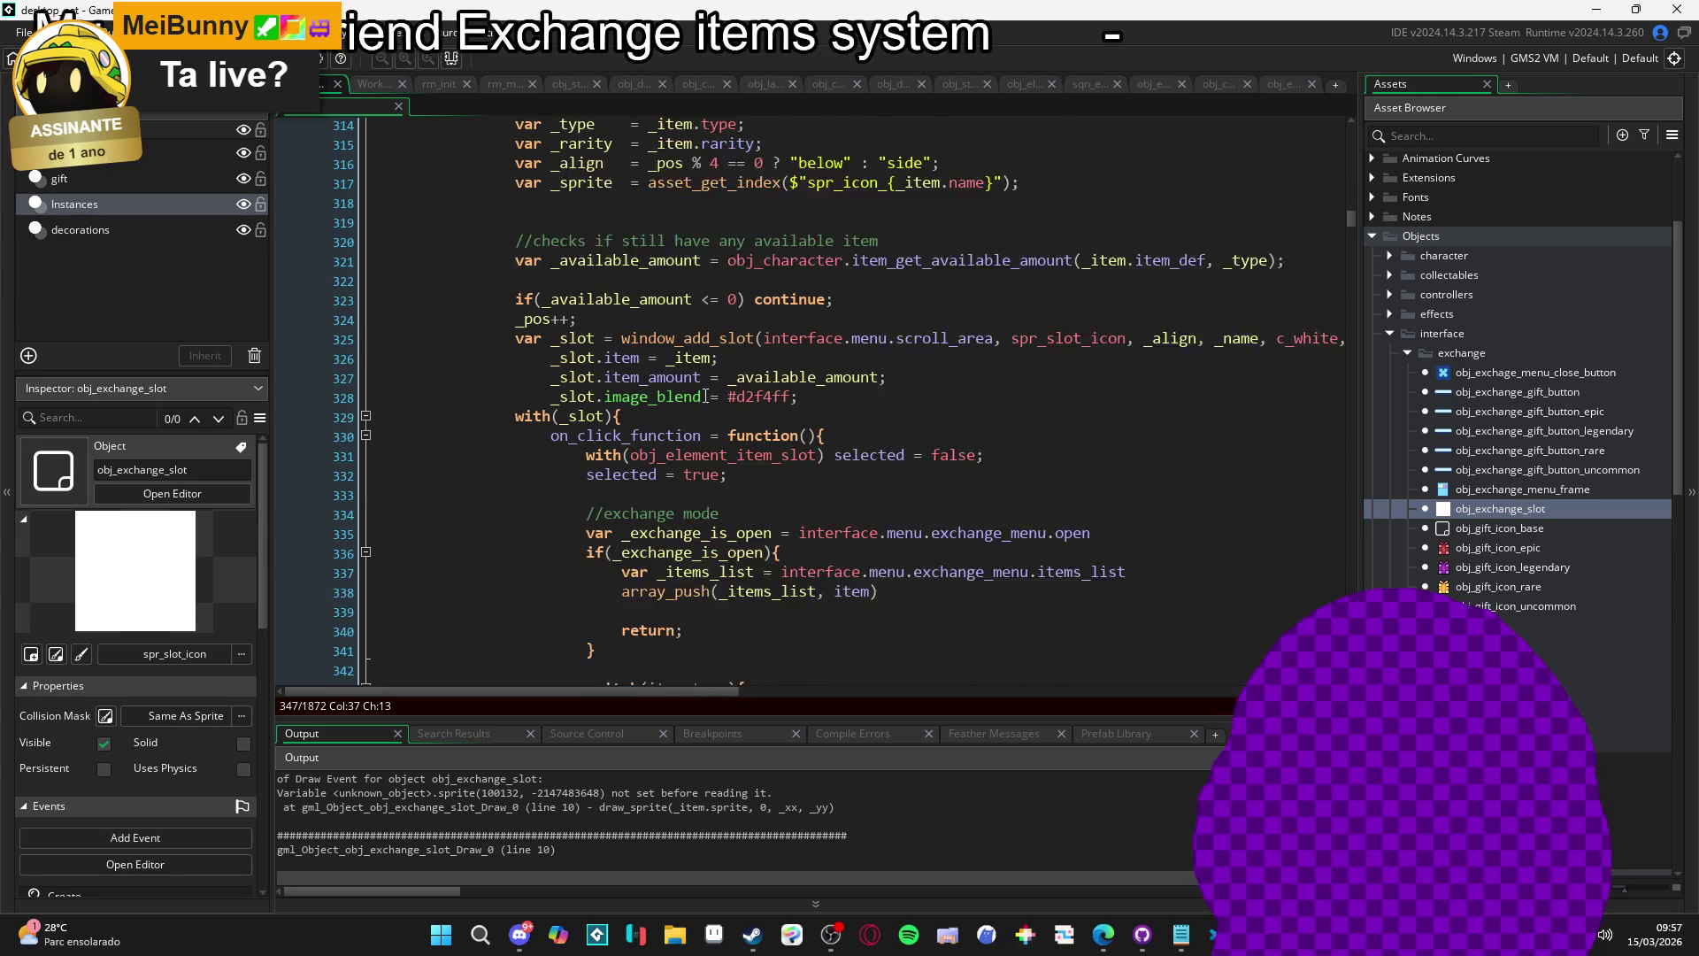
scroll(836, 397, "down", 3)
scroll(836, 397, "down", 3)
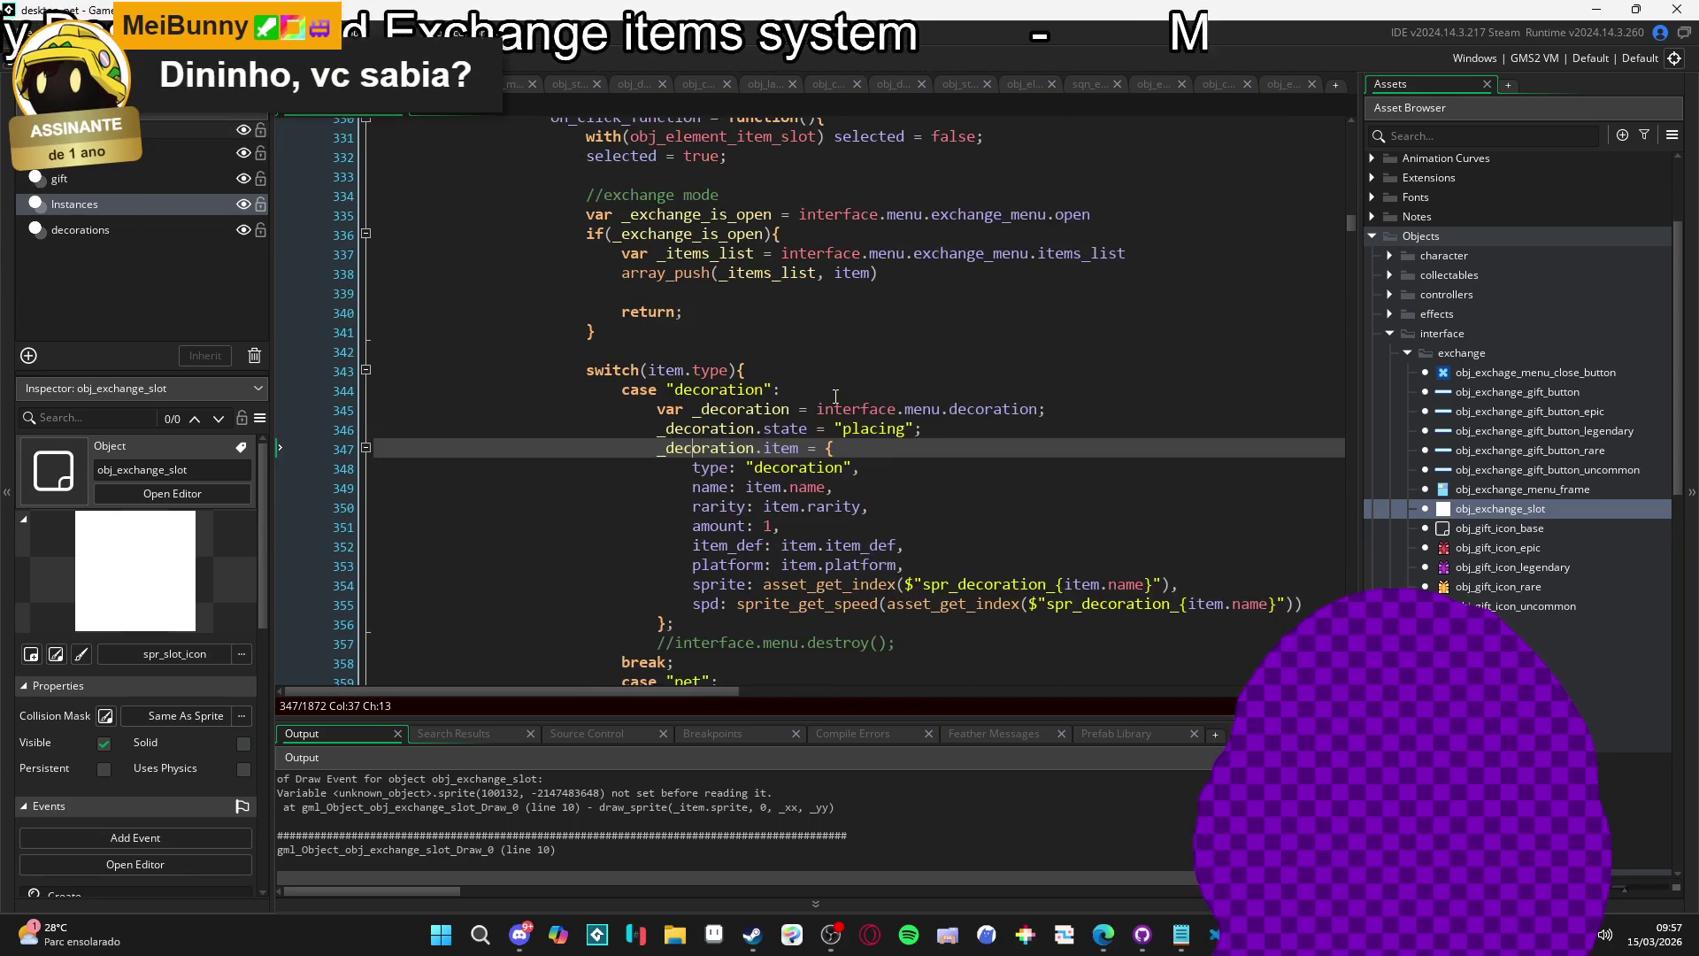
scroll(796, 407, "up", 9)
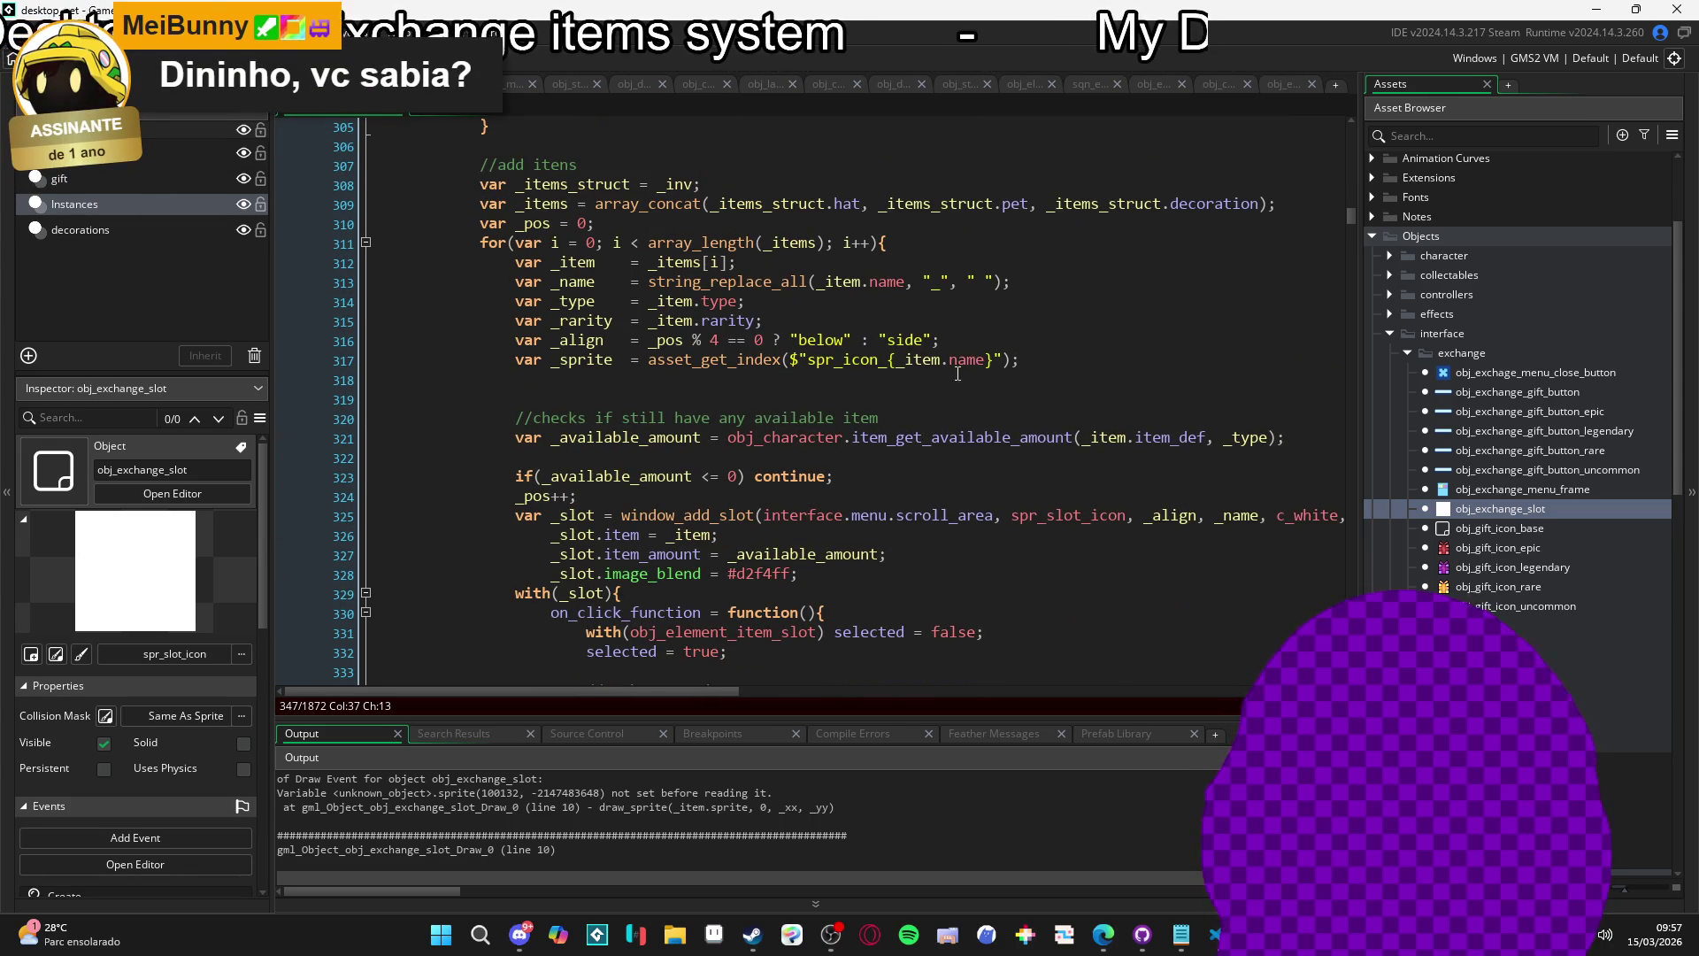
left_click(570, 359)
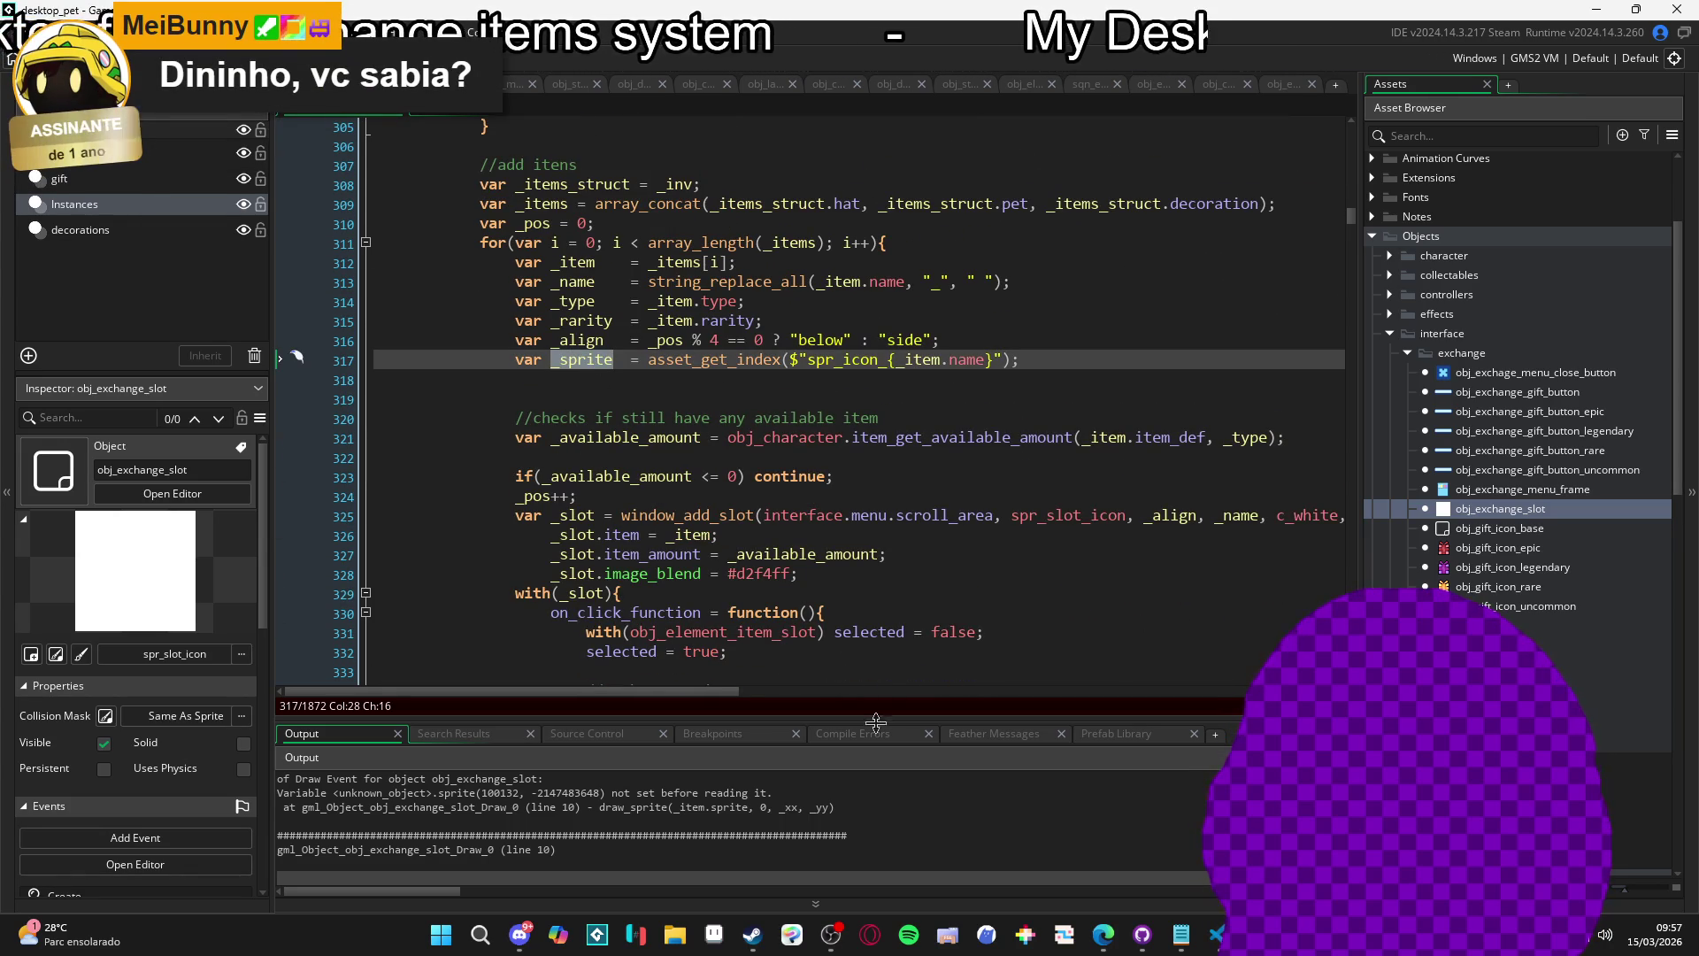
mouse_move(693, 688)
left_mouse_down()
mouse_move(925, 682)
mouse_move(687, 697)
mouse_move(778, 695)
mouse_move(701, 694)
left_mouse_up()
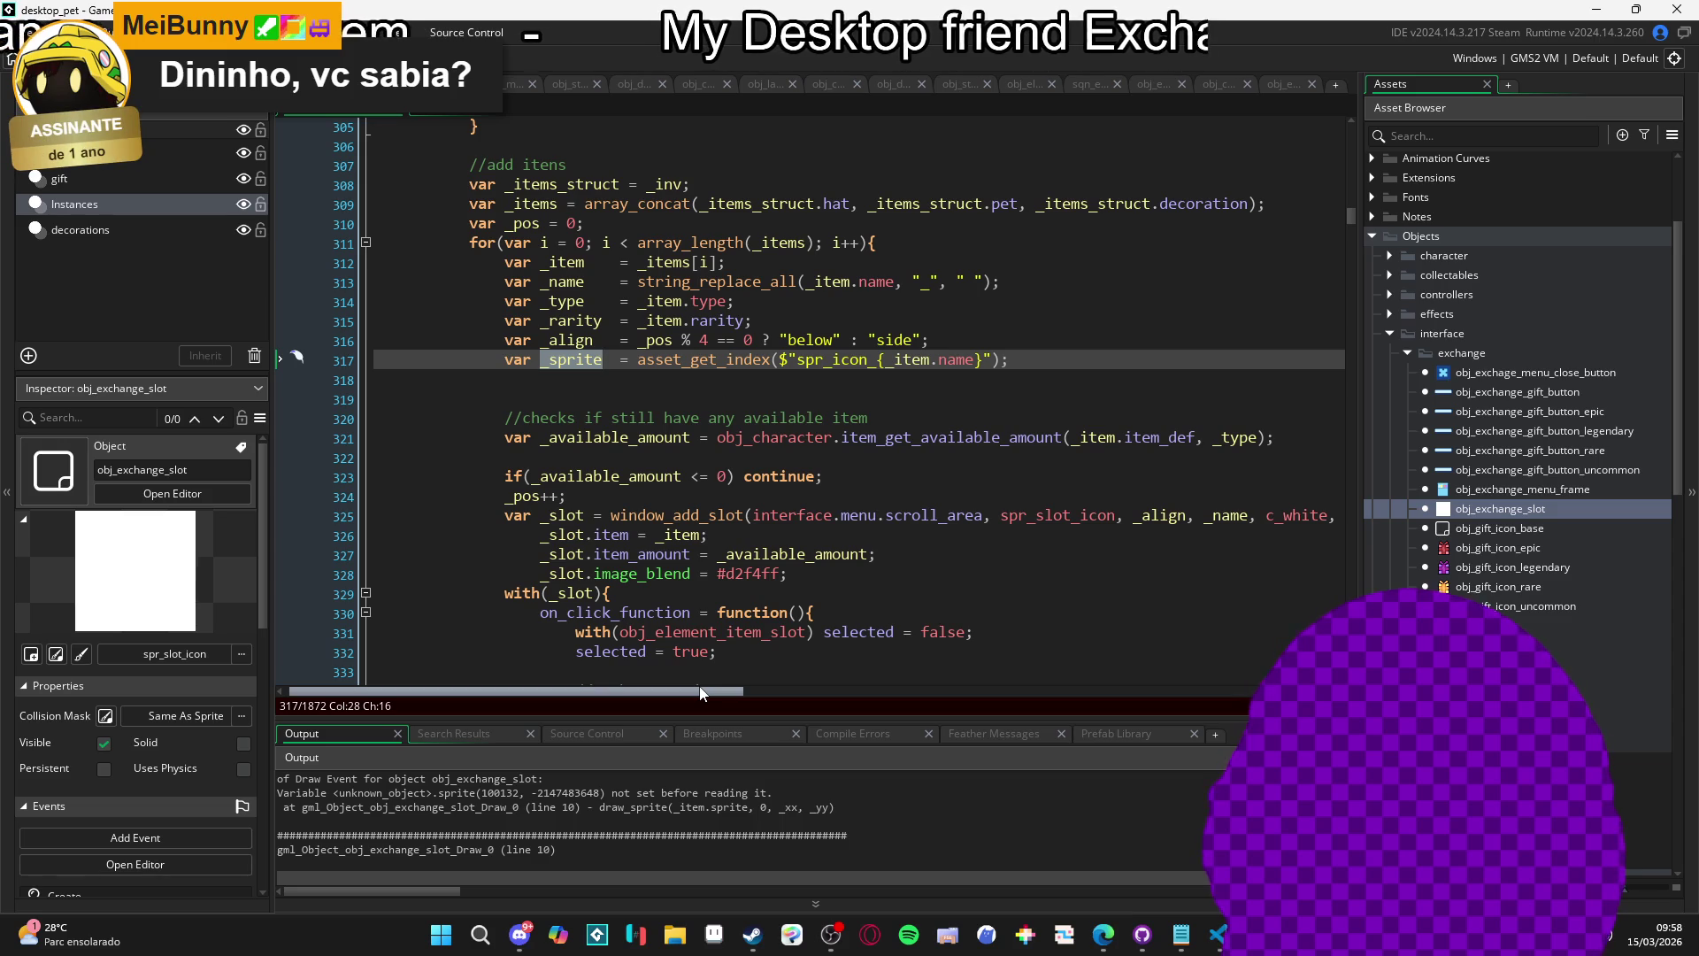
left_click_drag(700, 688, 709, 683)
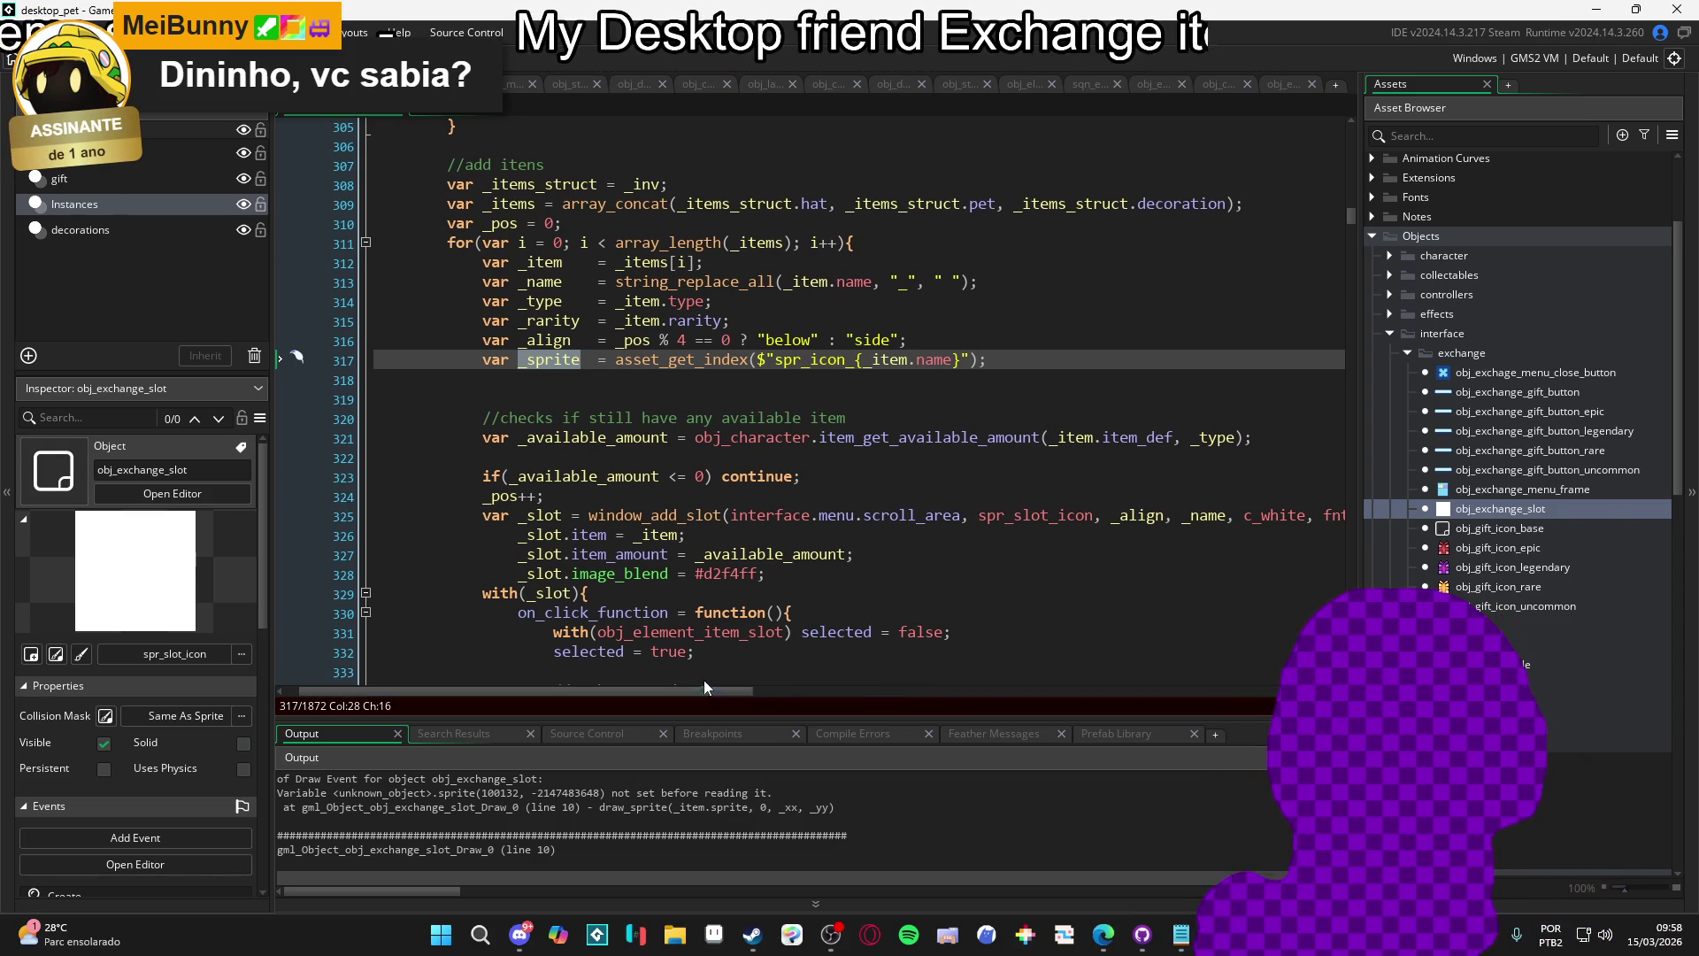
Add _slot.item.sprite = _sprite; as line 327 below the slot's item assignment.
left_click(805, 529)
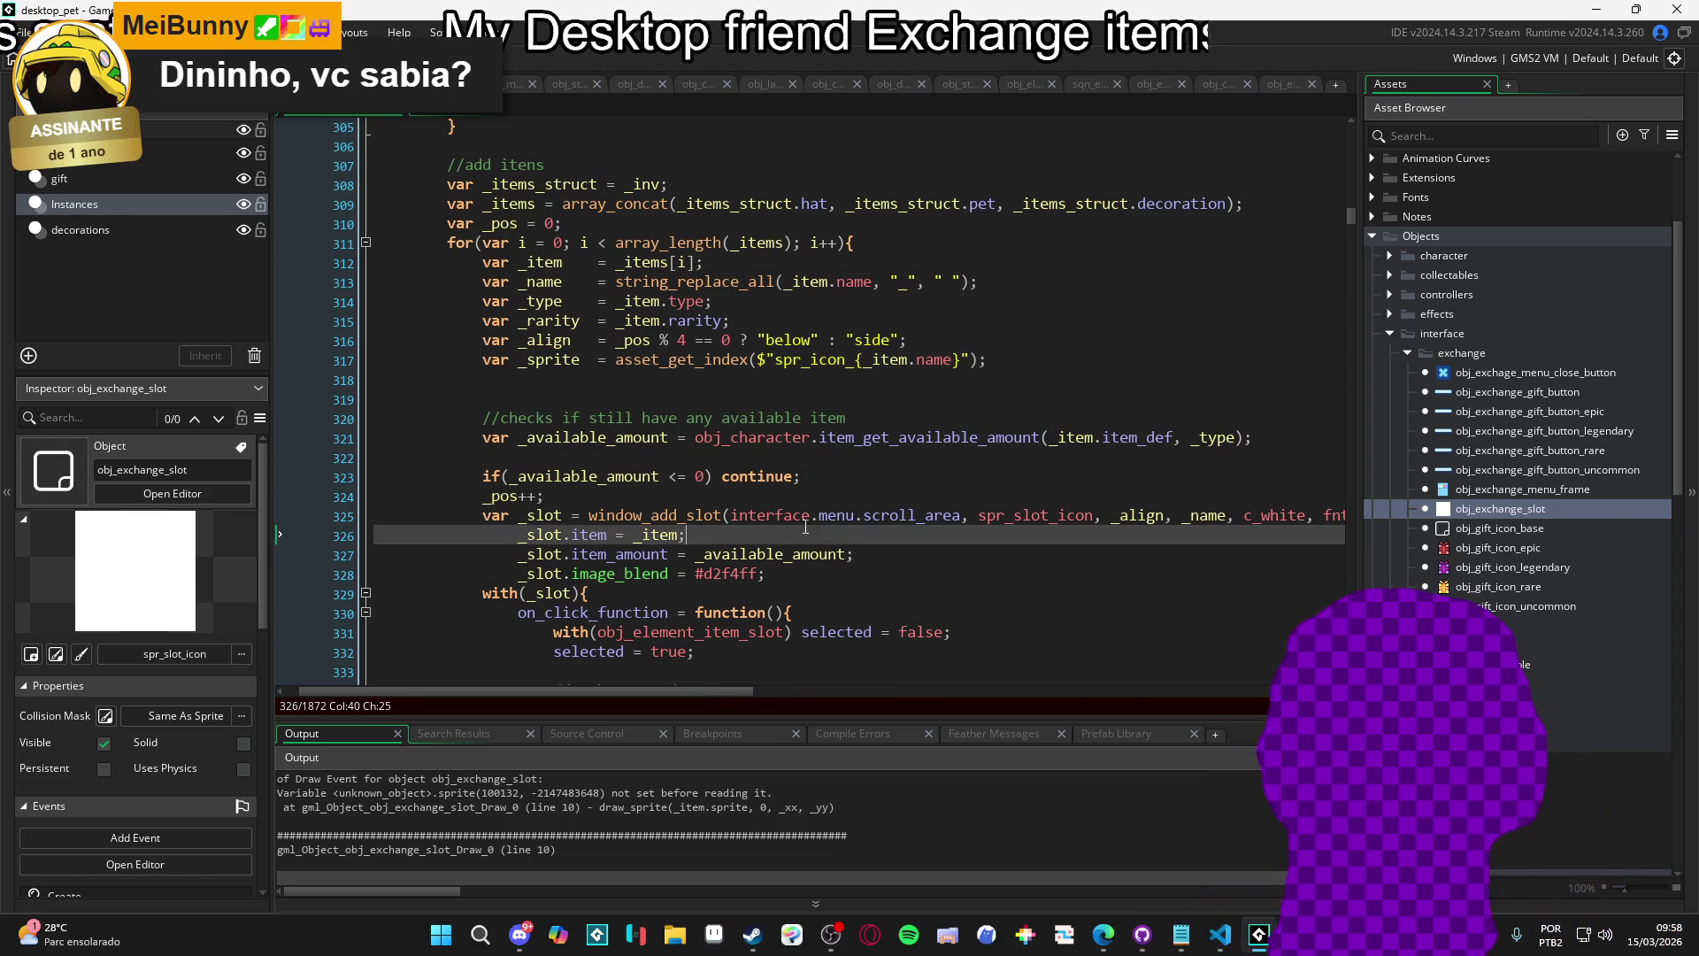
key("Return")
type("_slot.")
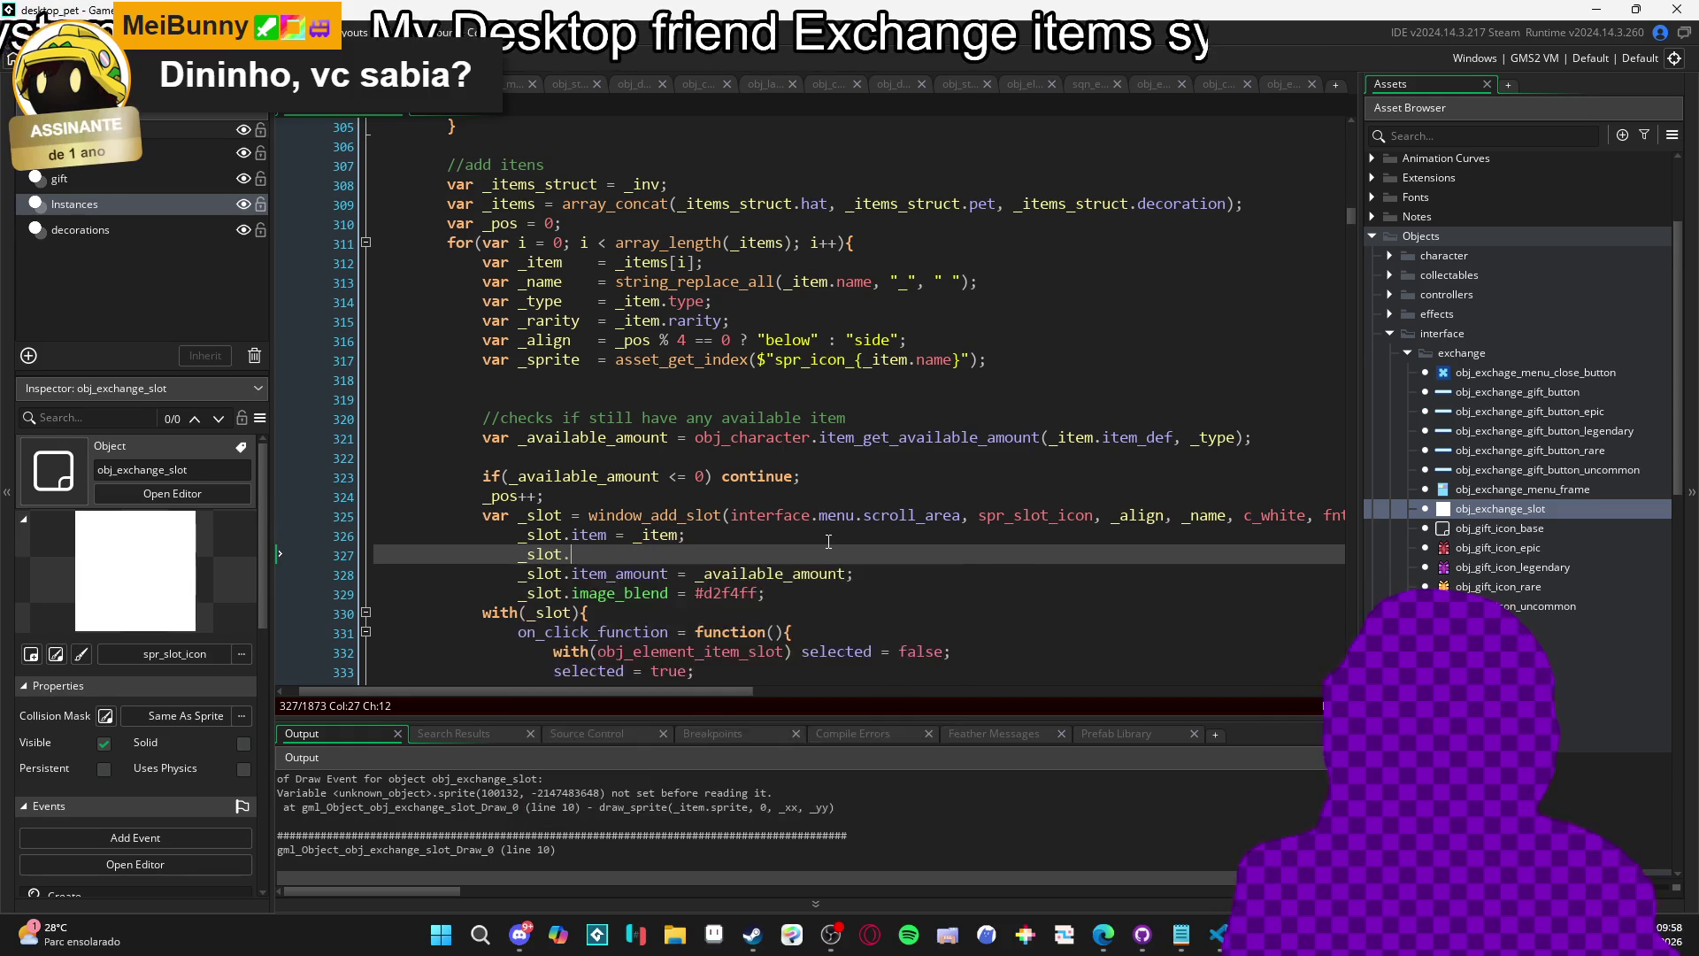
type("item")
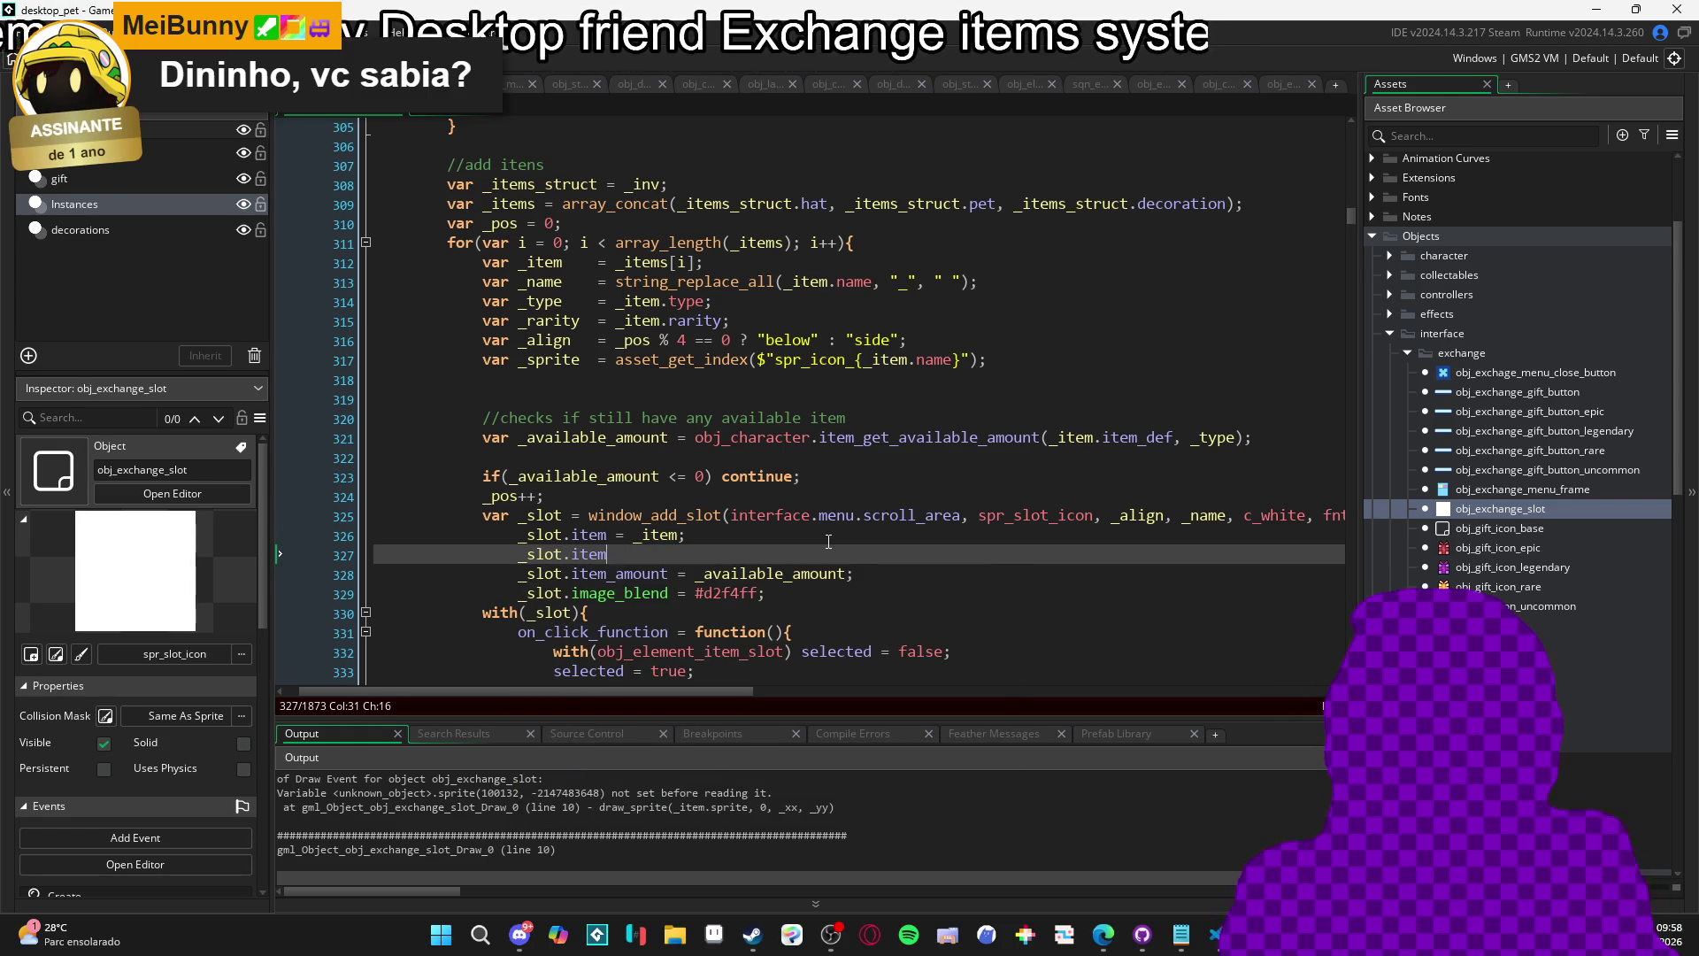
type(".sprite = ")
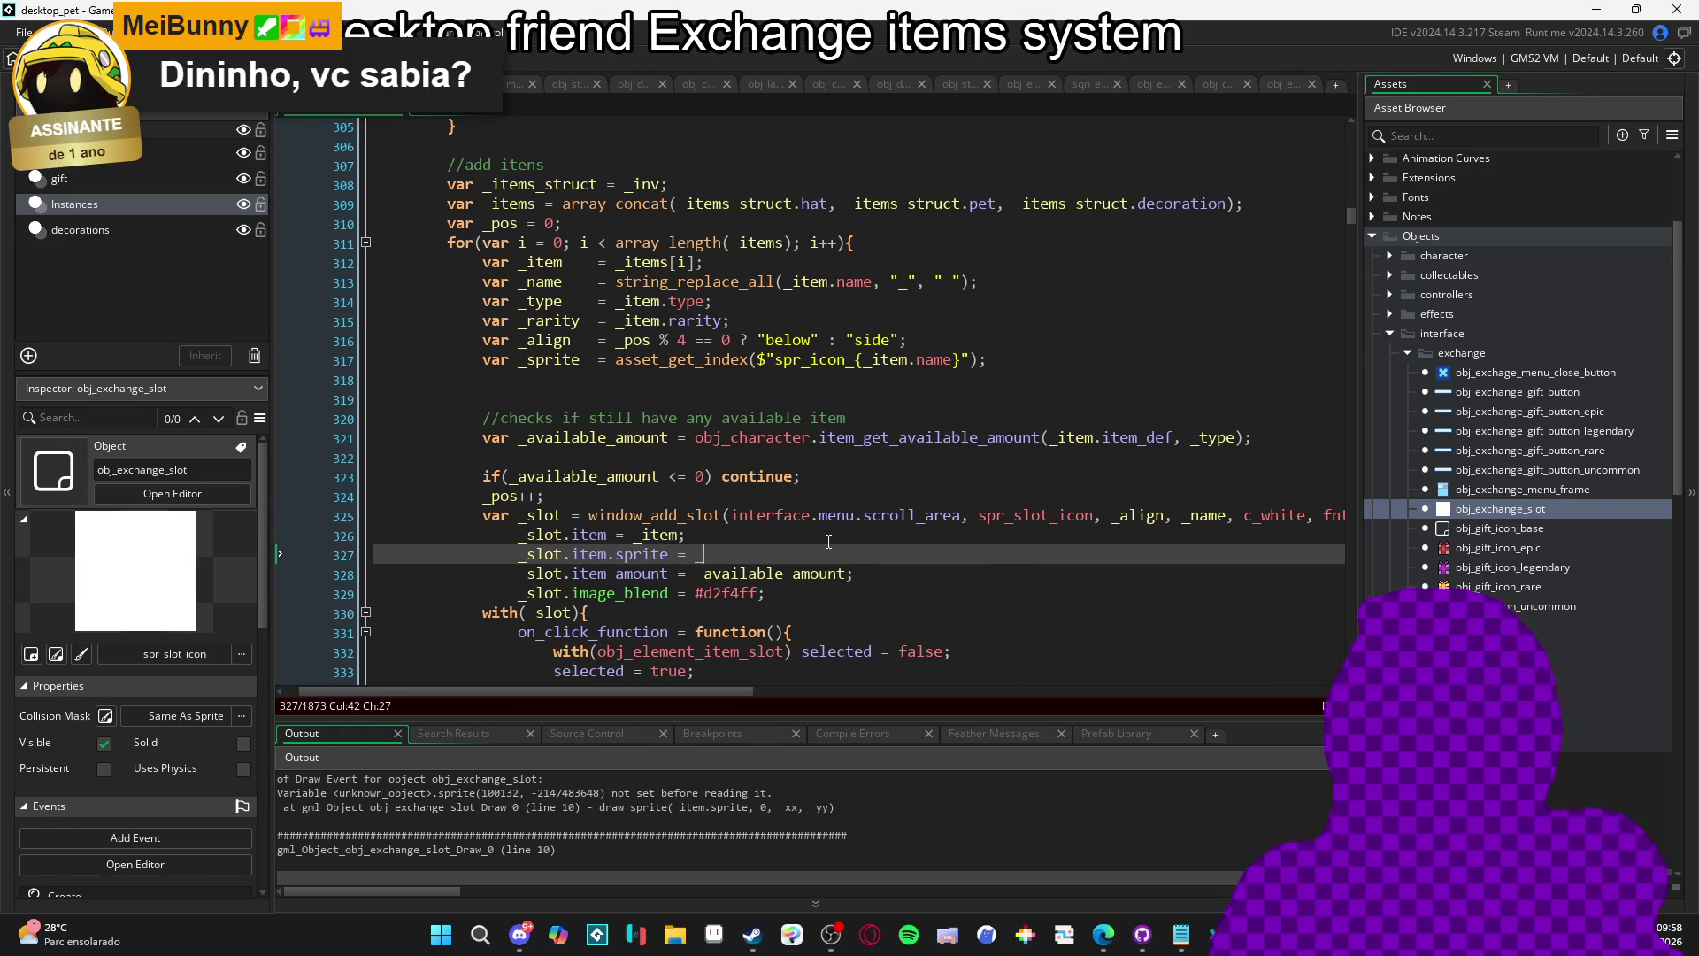
type("_sprite;")
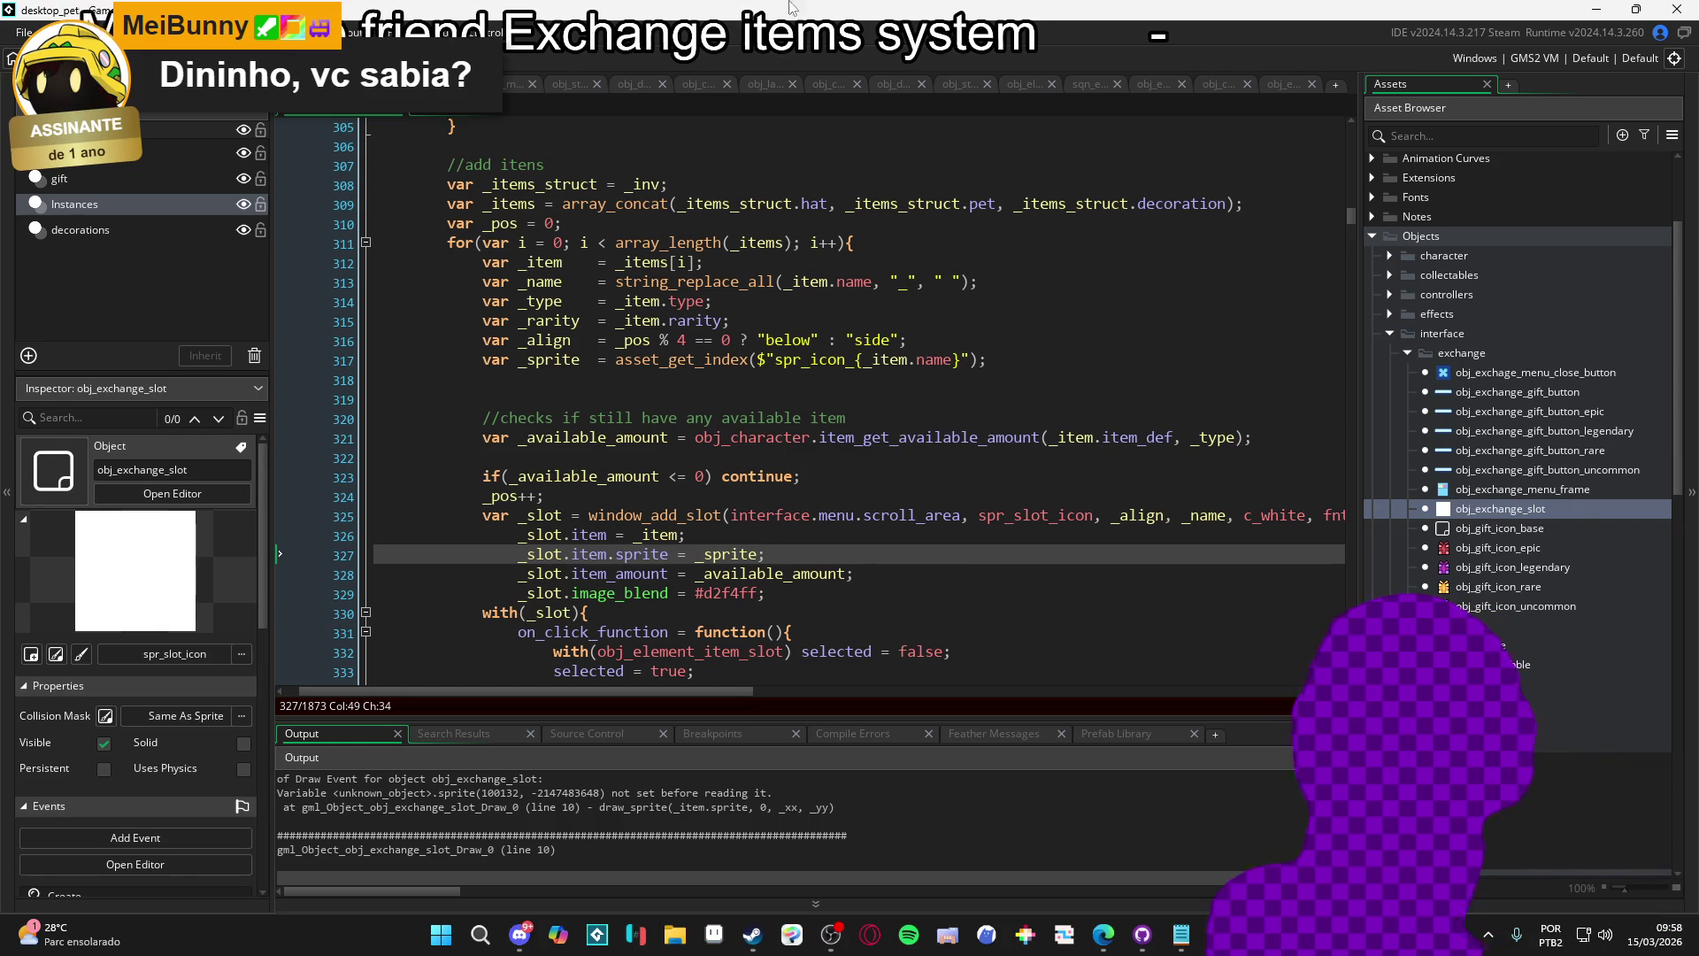
Review obj_exchange_slot's Draw event, from the item lookup to the slot position lines.
left_click(832, 84)
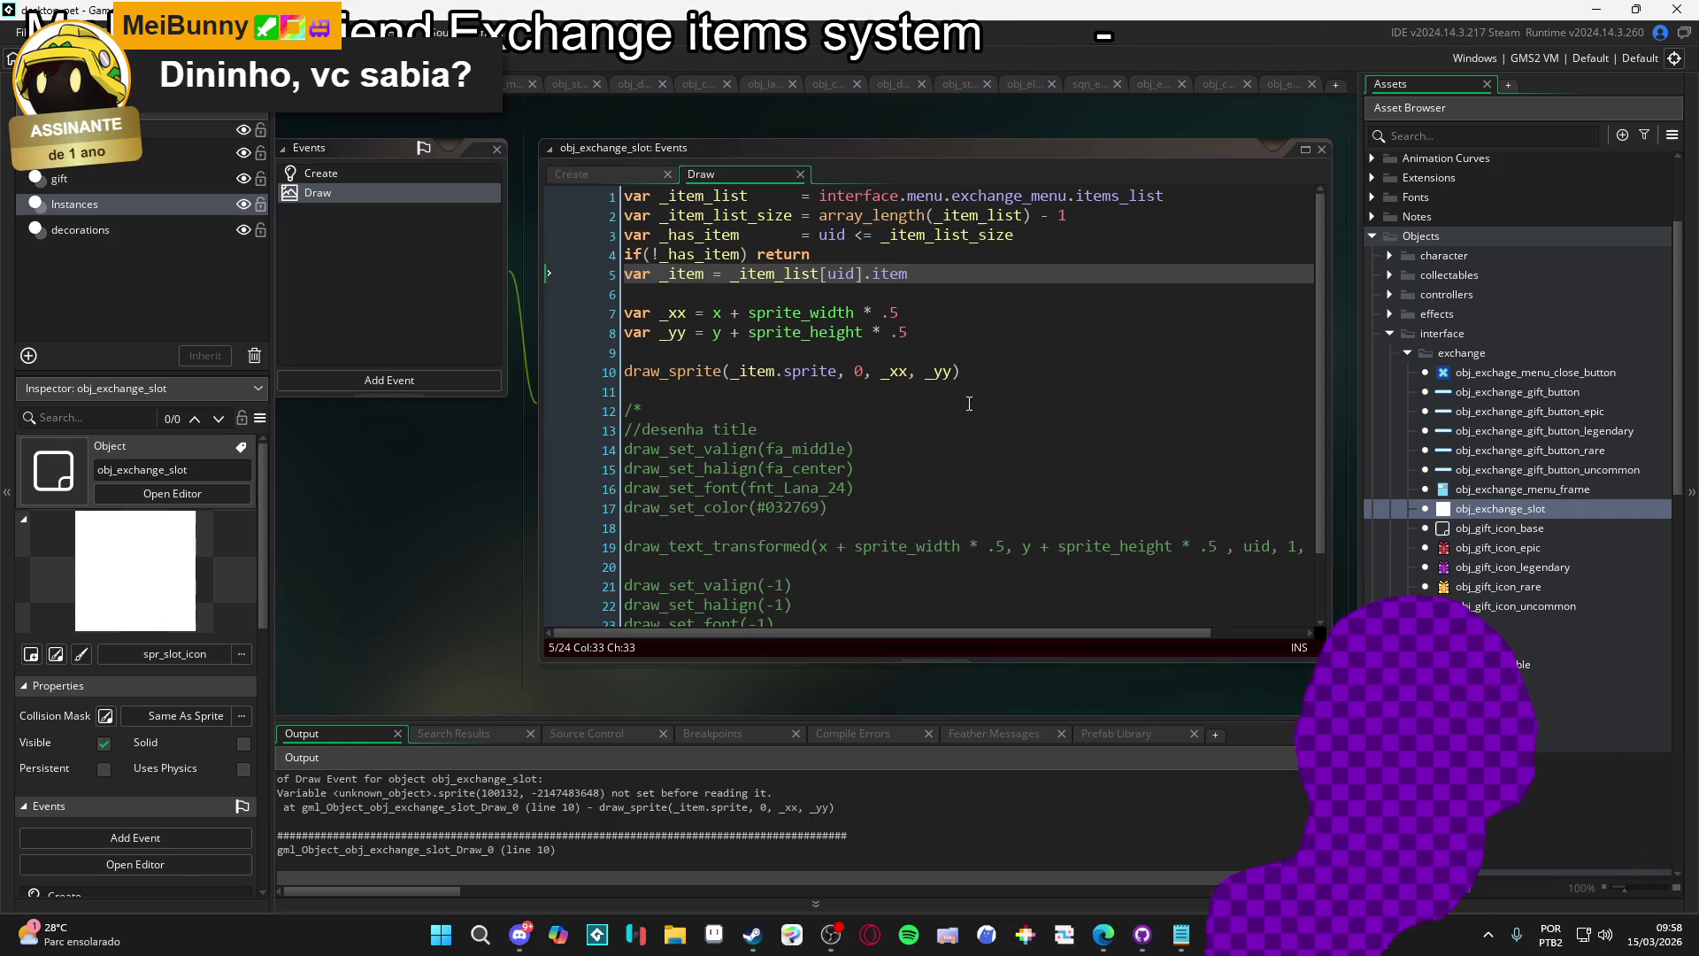
left_click(902, 282)
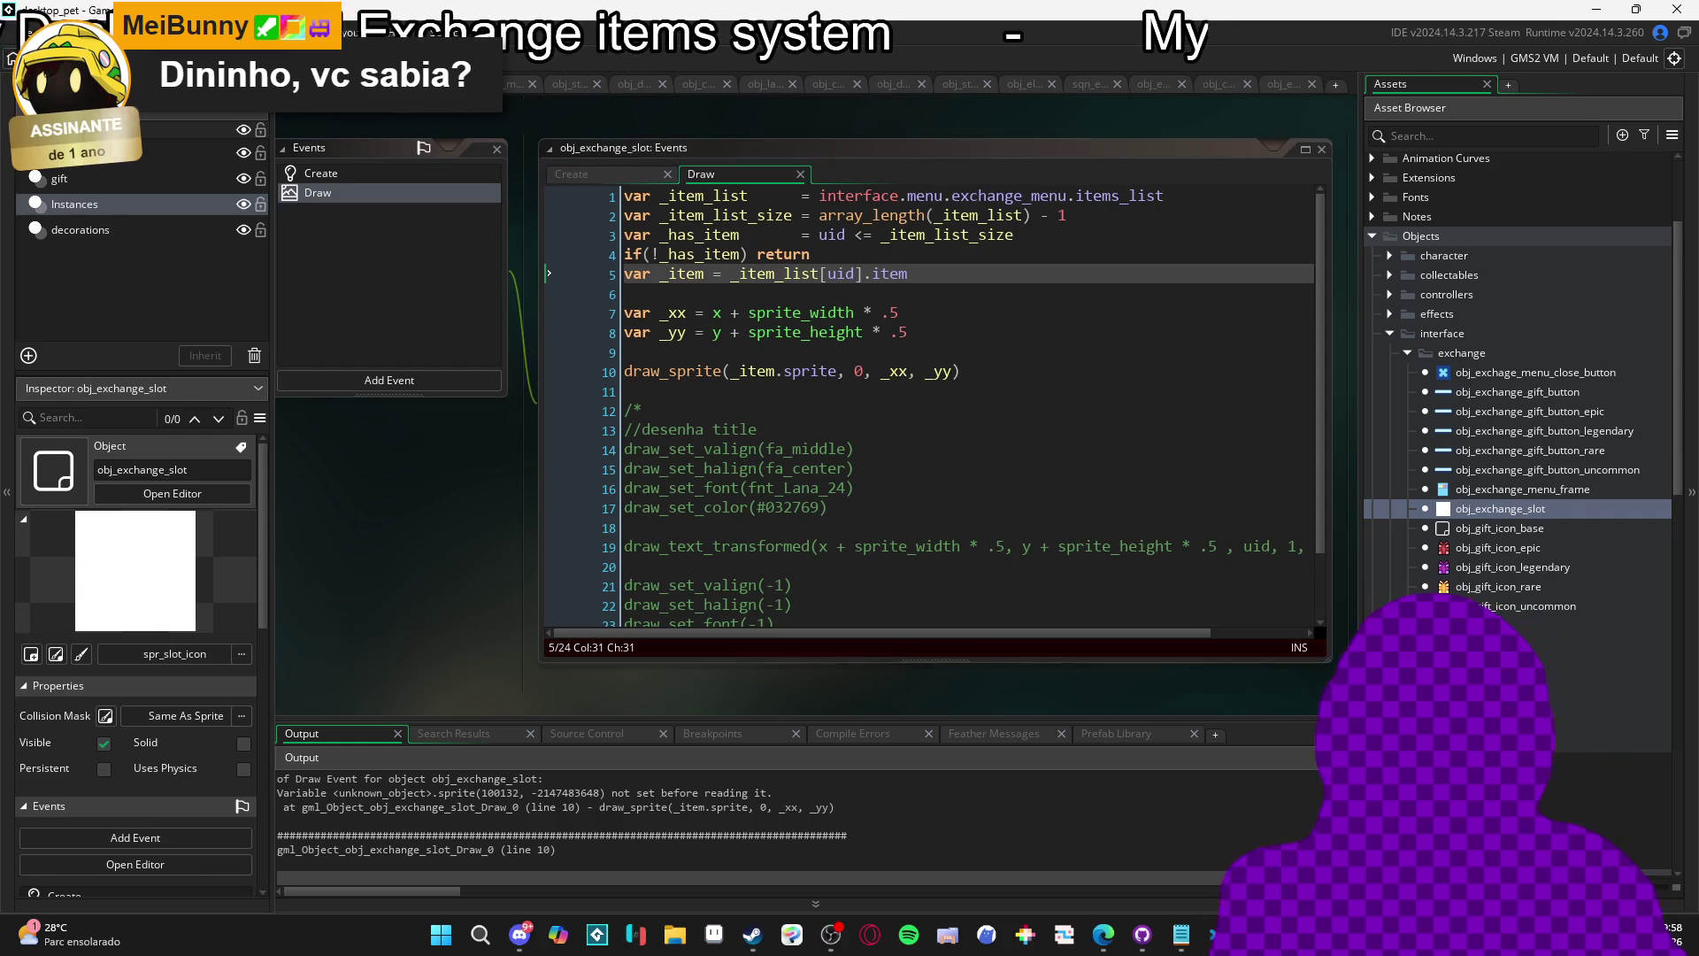
mouse_move(692, 232)
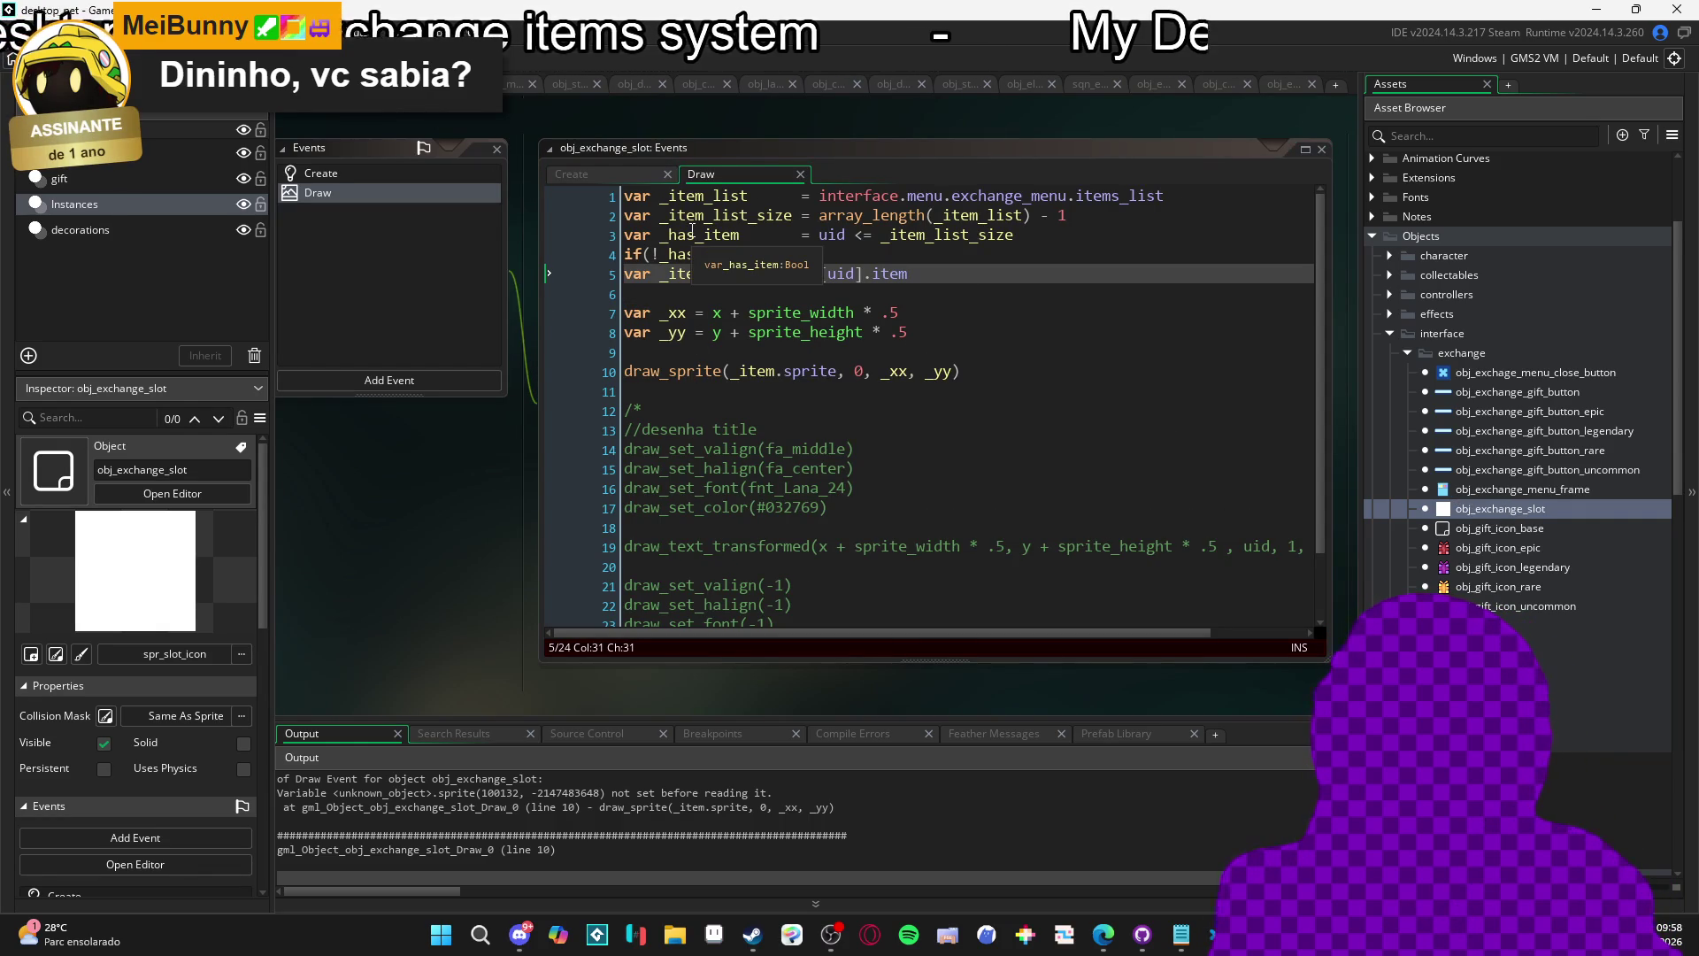
left_click(965, 313)
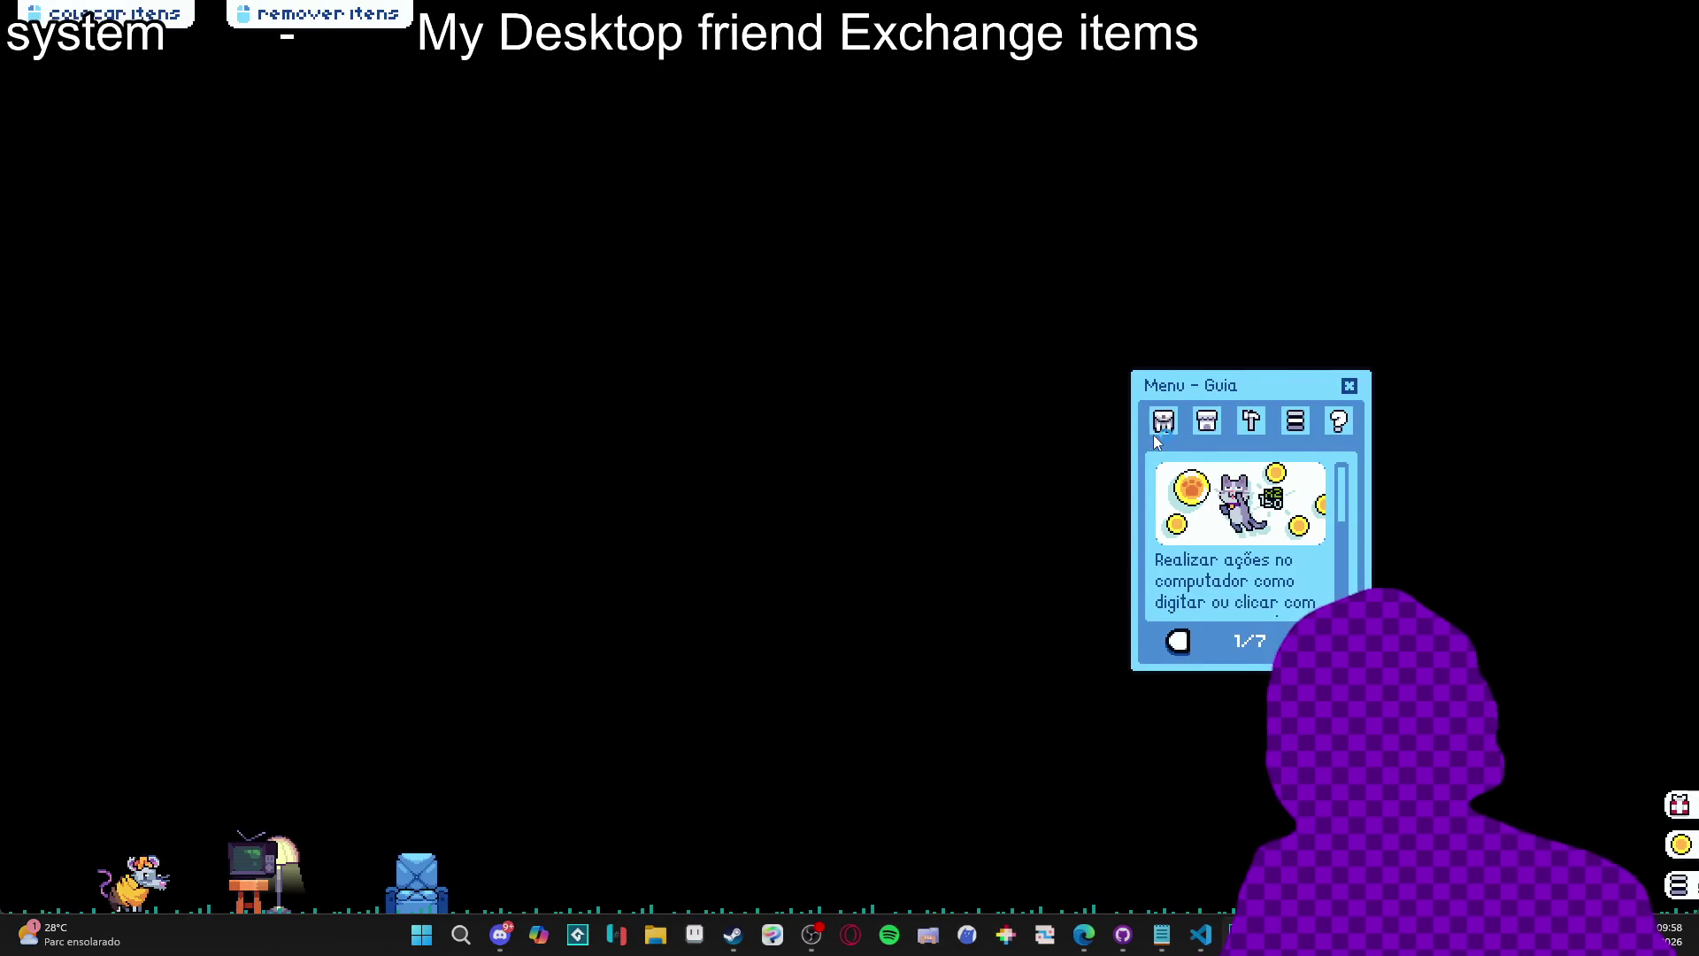
Open the inventory and trade menu, add an item, then abort after the item-not-set Draw error.
left_click(1159, 429)
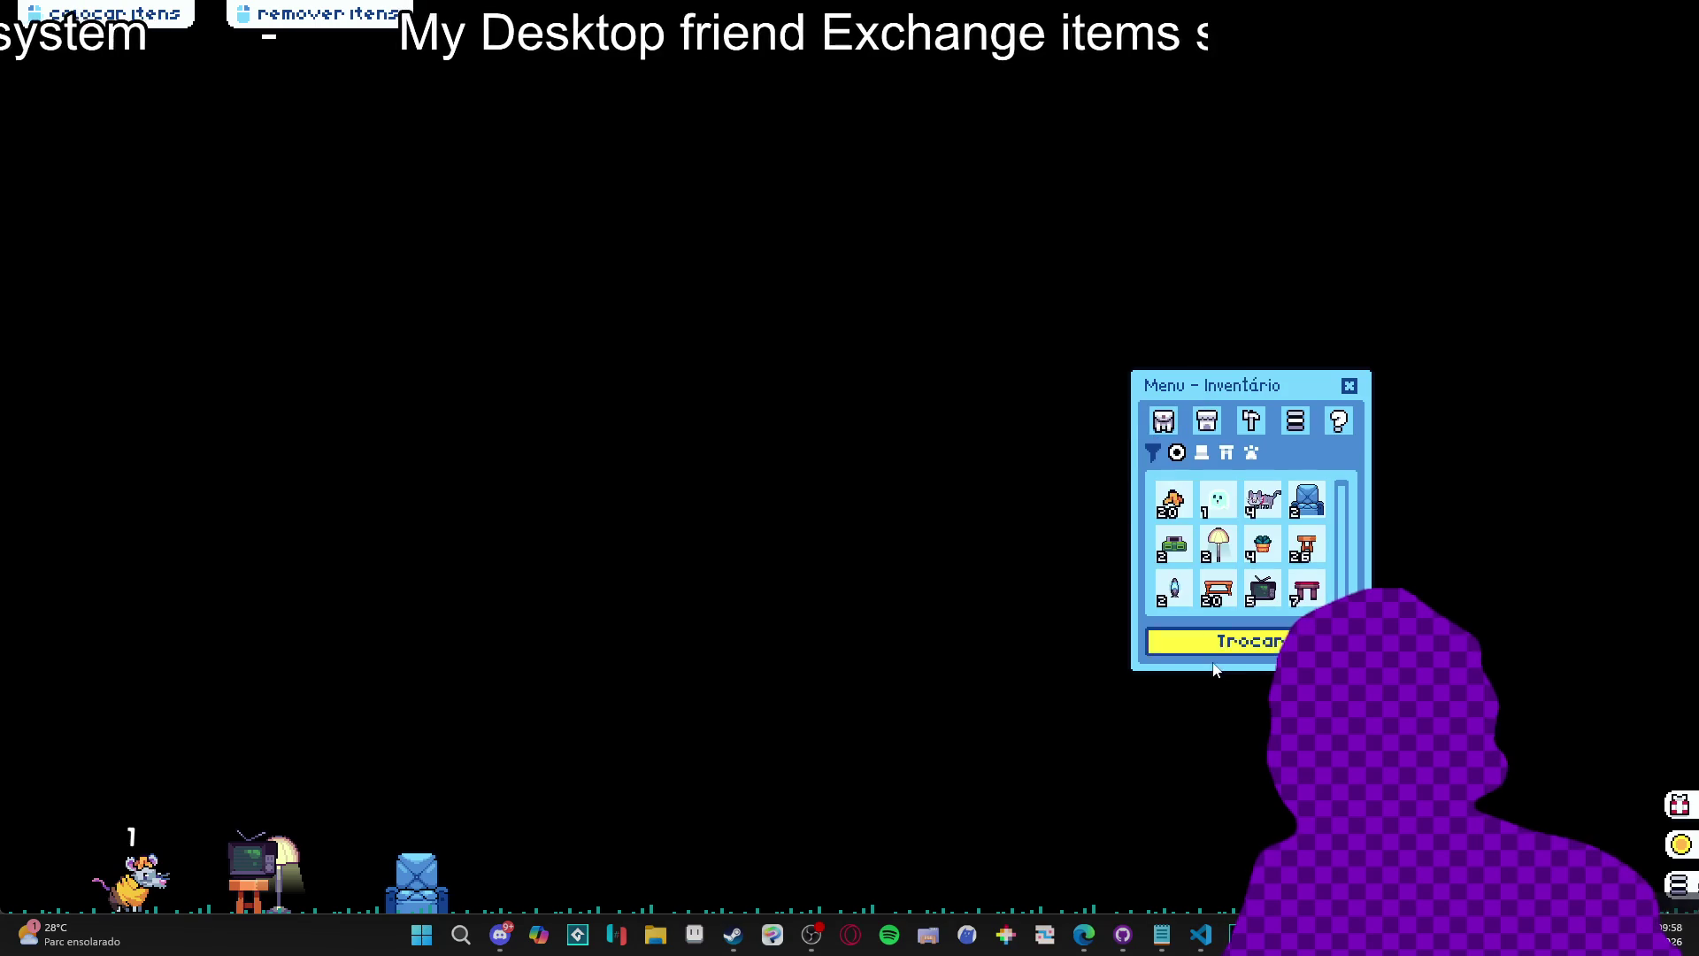
left_click(1187, 516)
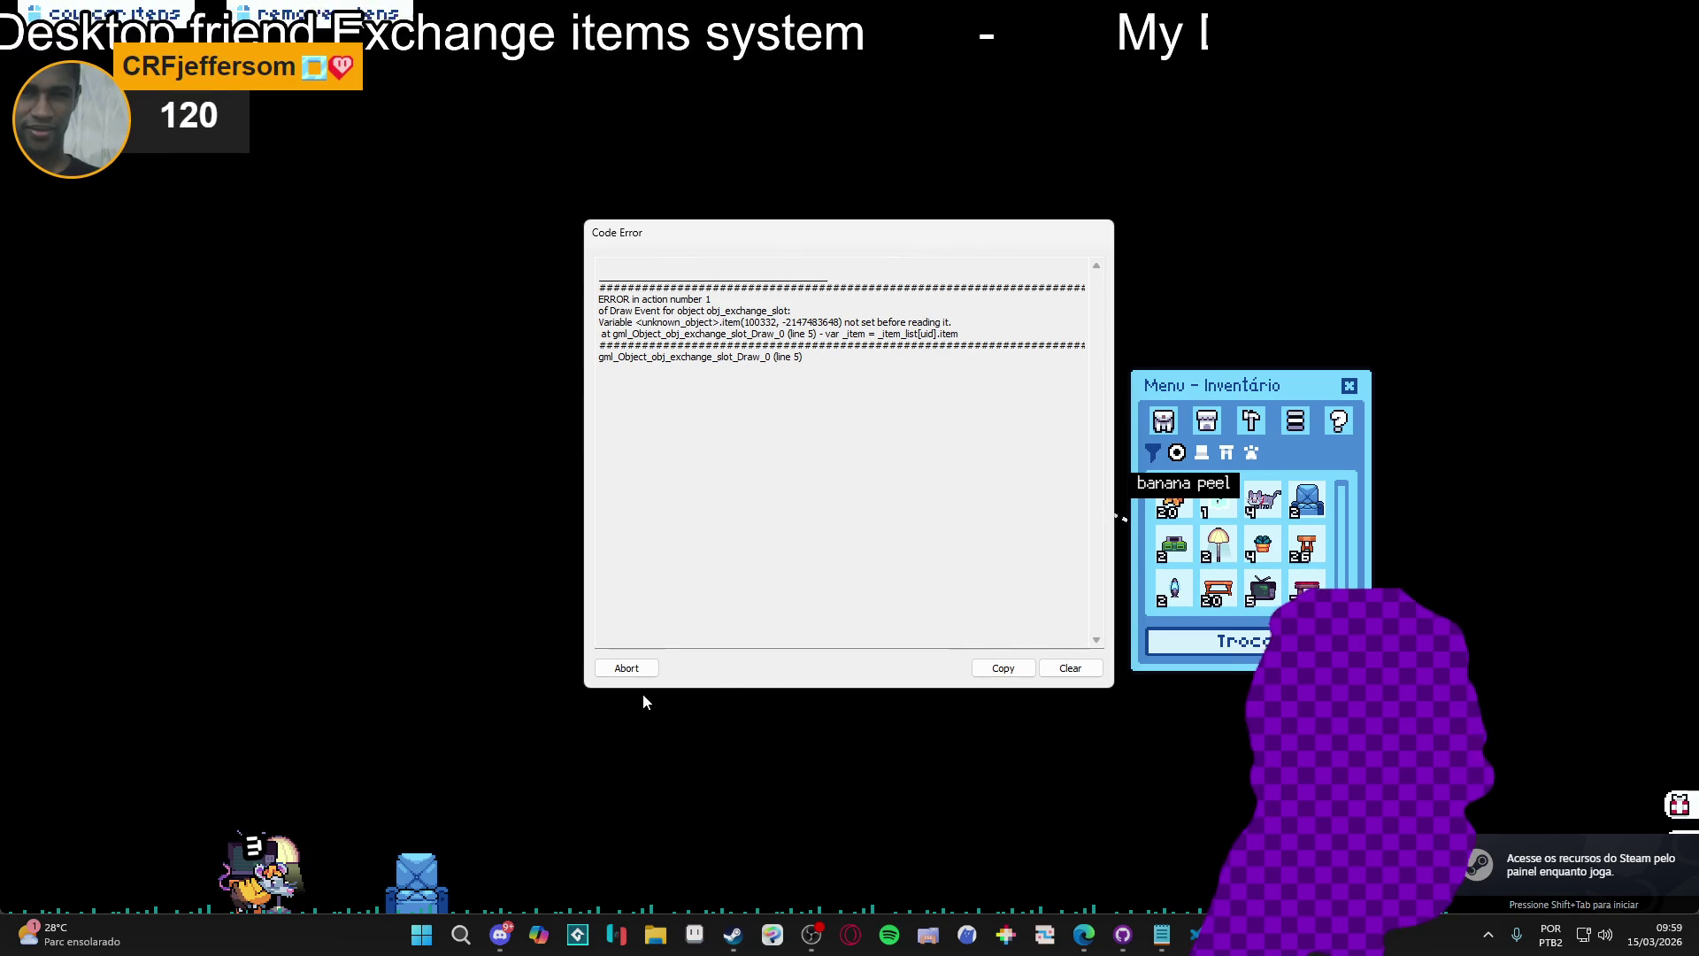
left_click(626, 670)
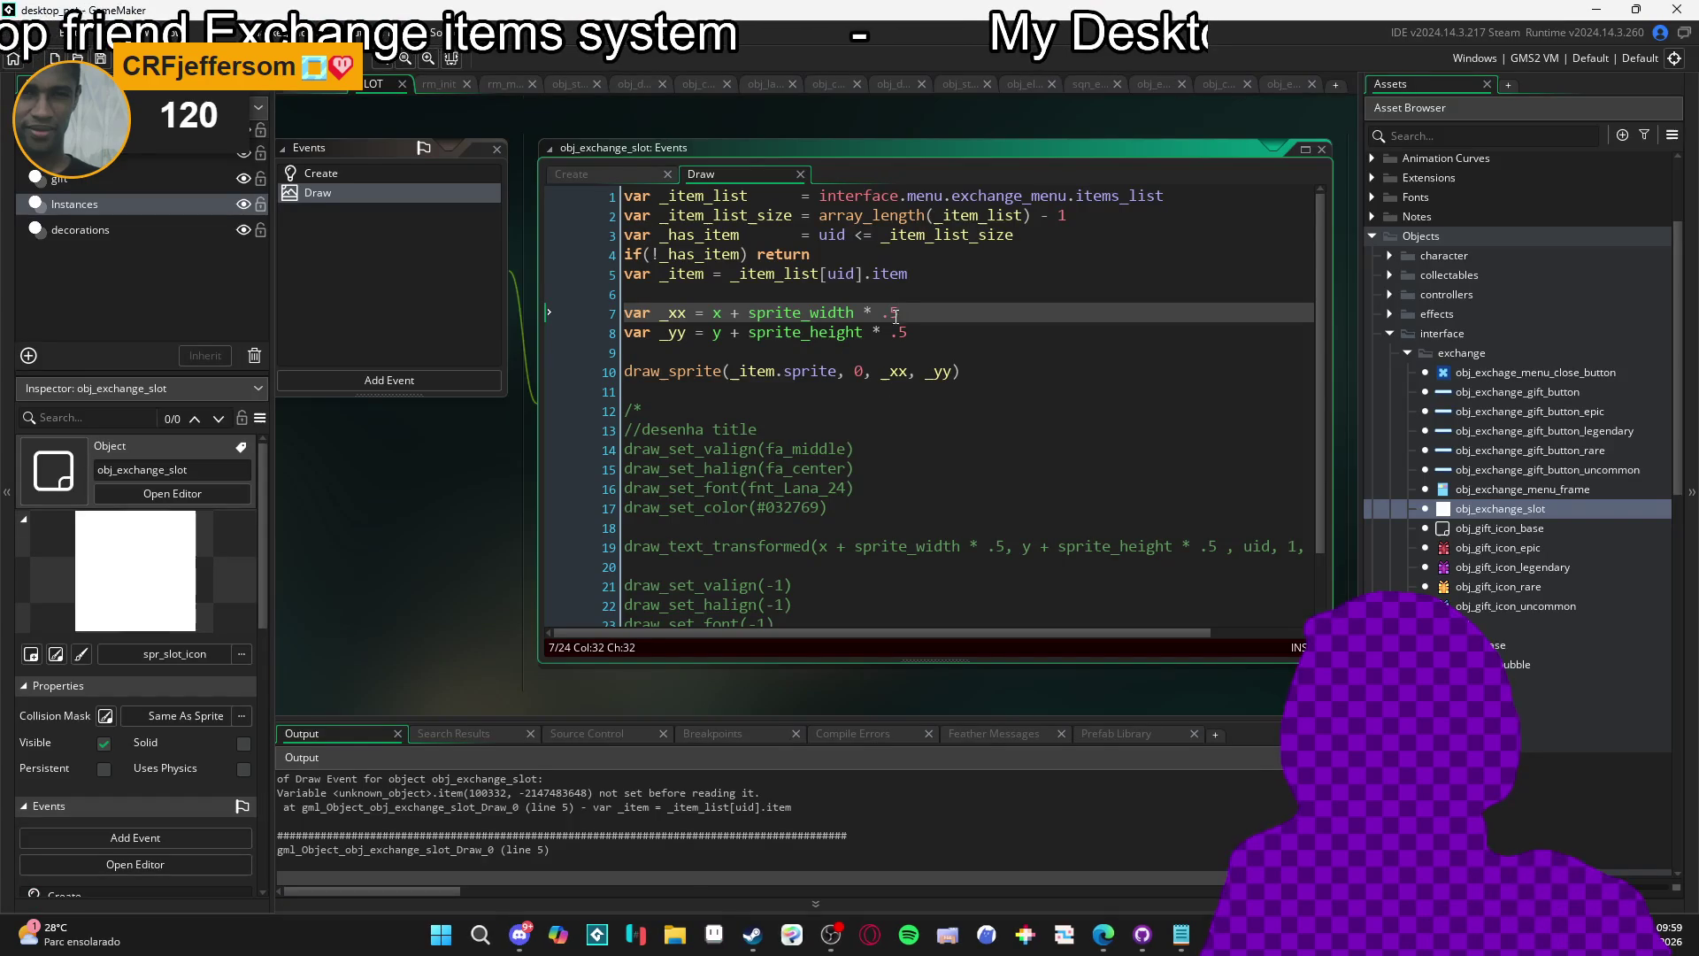
Delete .item from line 5 so _item reads _item_list[uid], then save and run.
left_click_drag(908, 274, 864, 274)
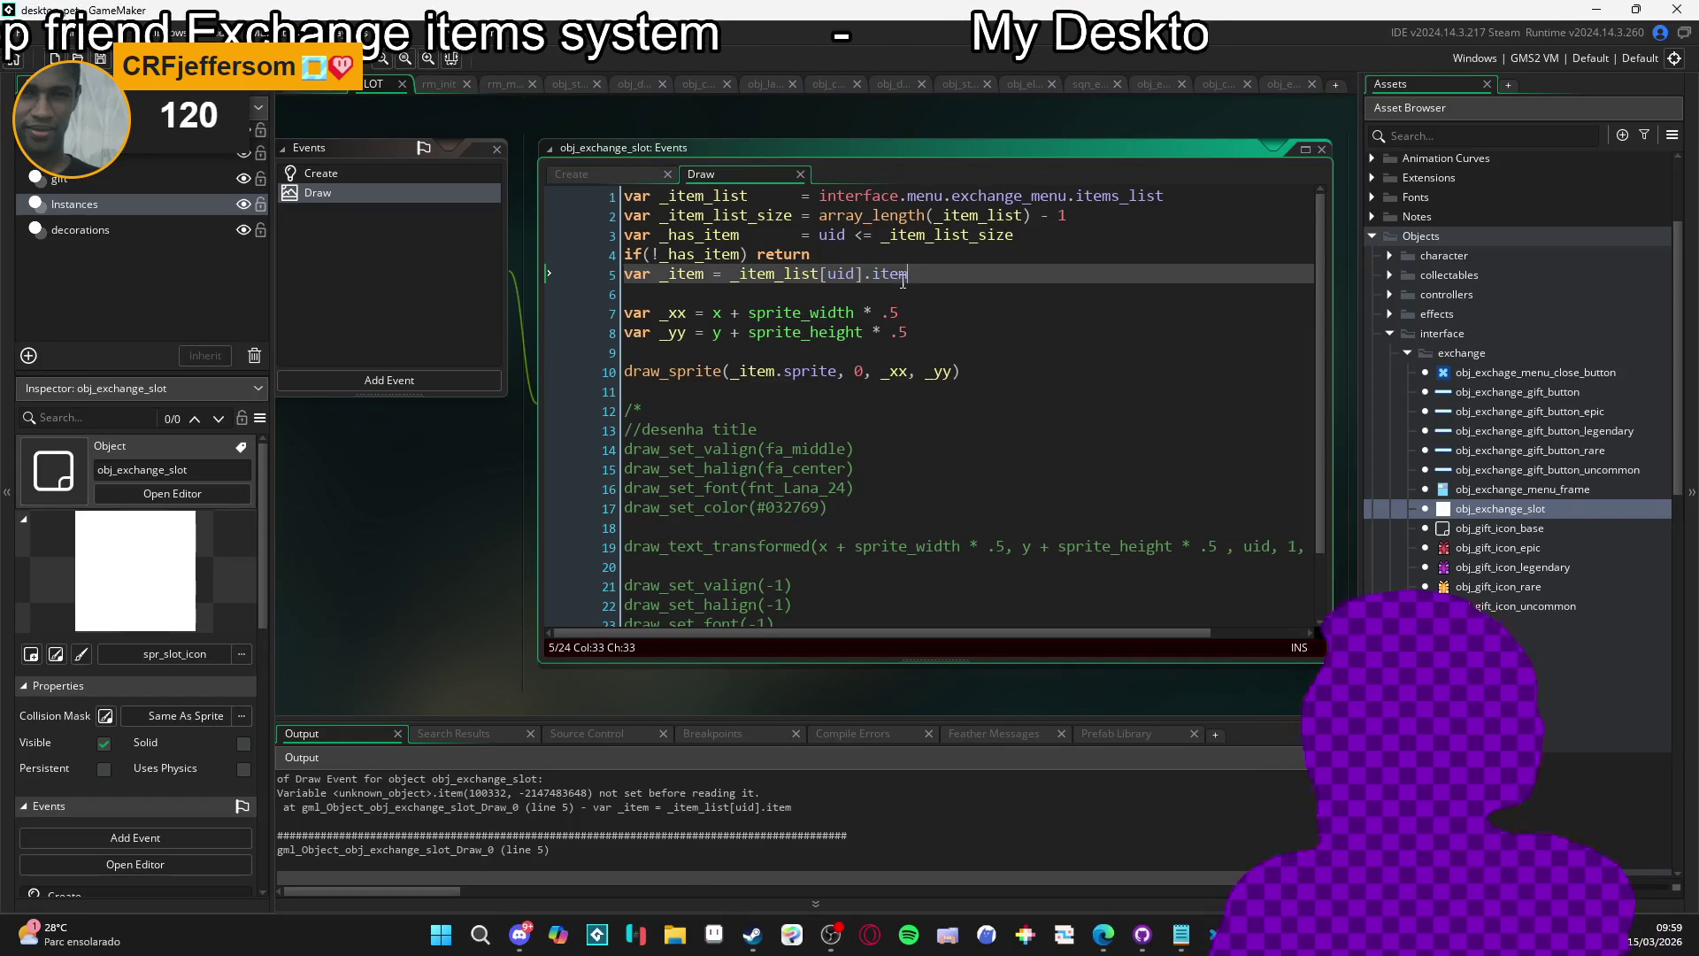
key("F5")
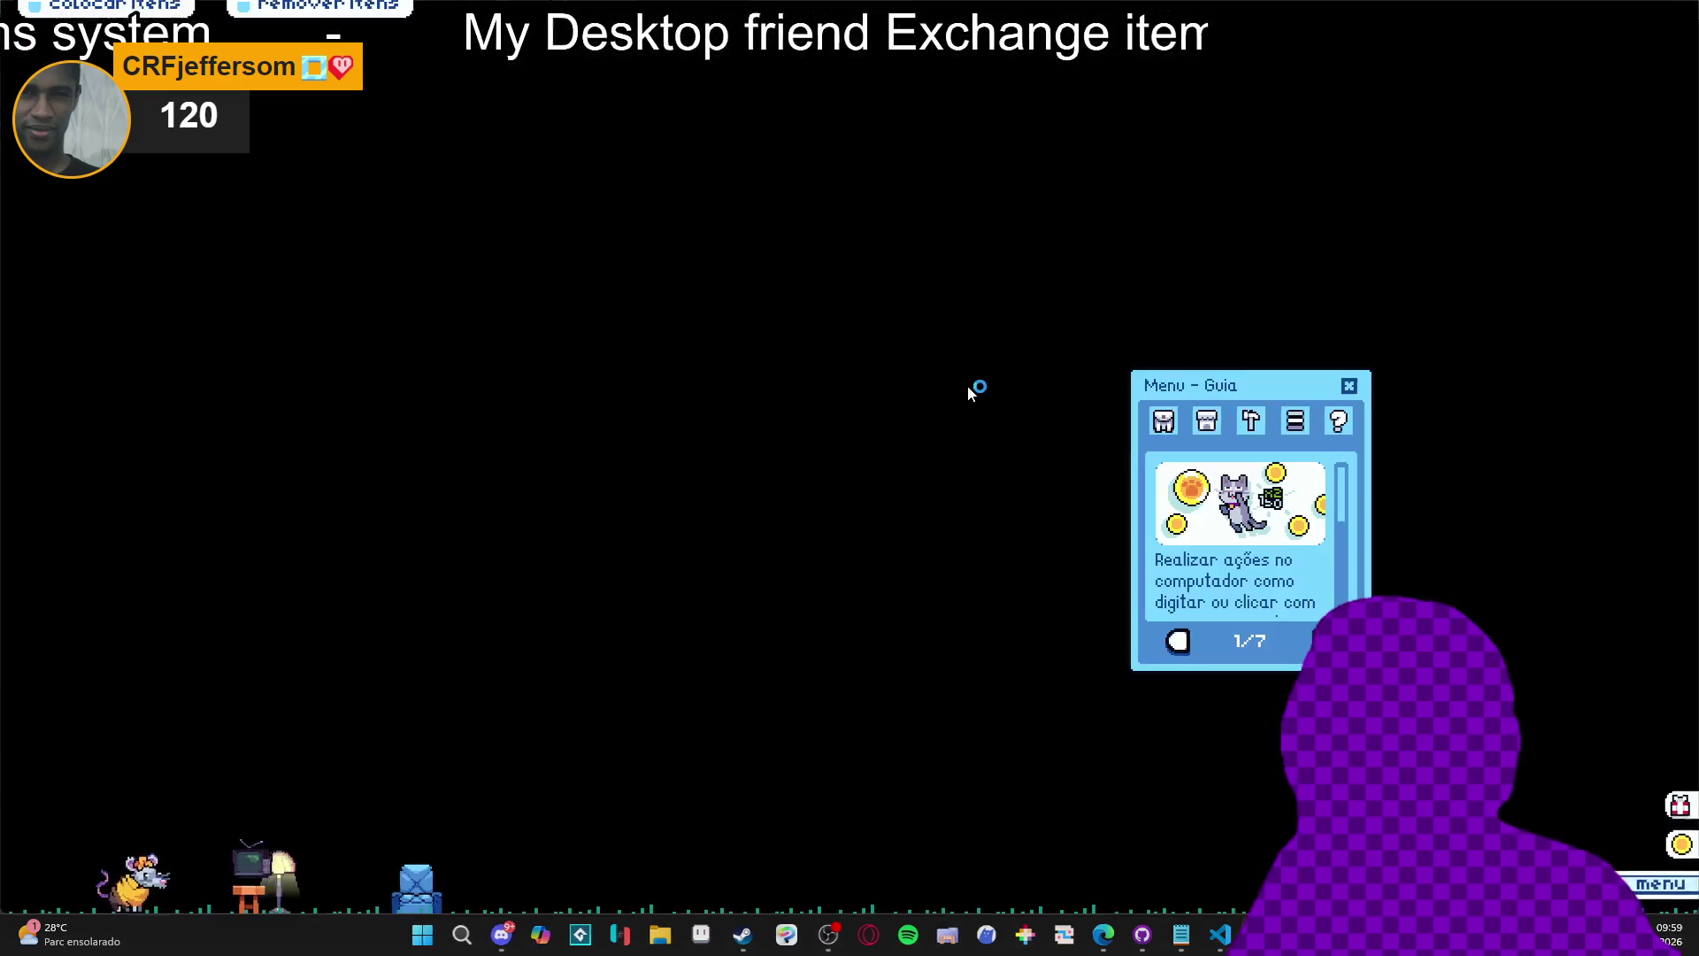
Open the inventory and add the orange item, blue ghost, gray cat, blue armchair and green car to trade.
left_click(1163, 421)
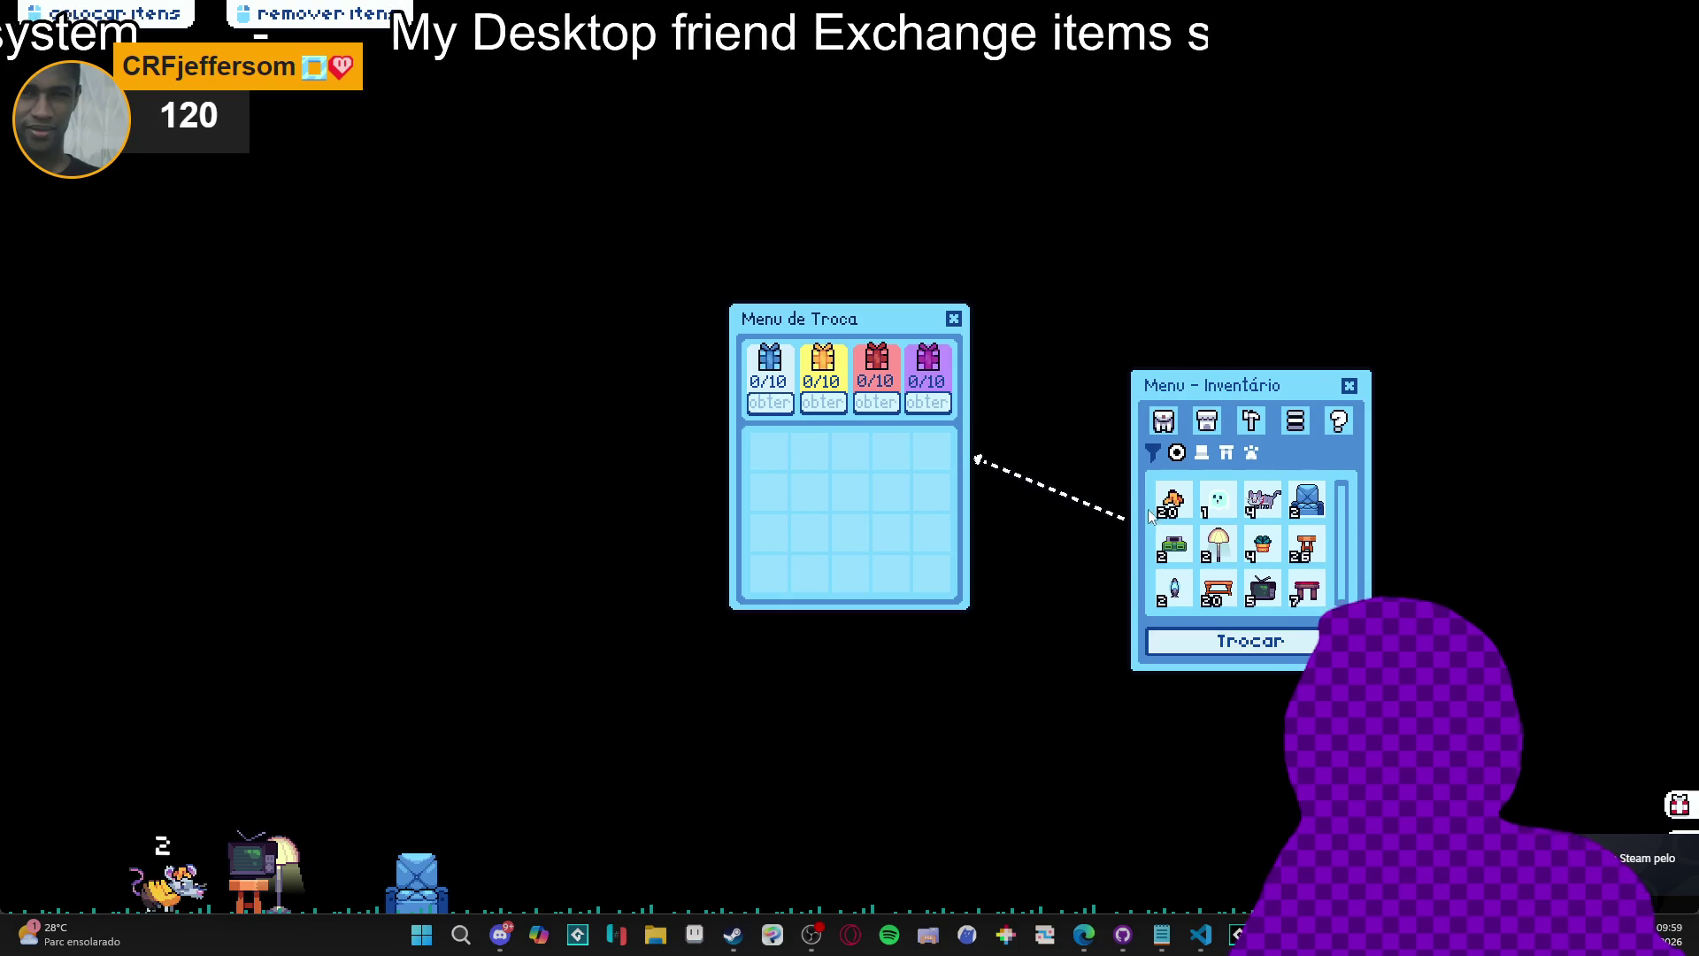
left_click(1174, 500)
left_click(1220, 502)
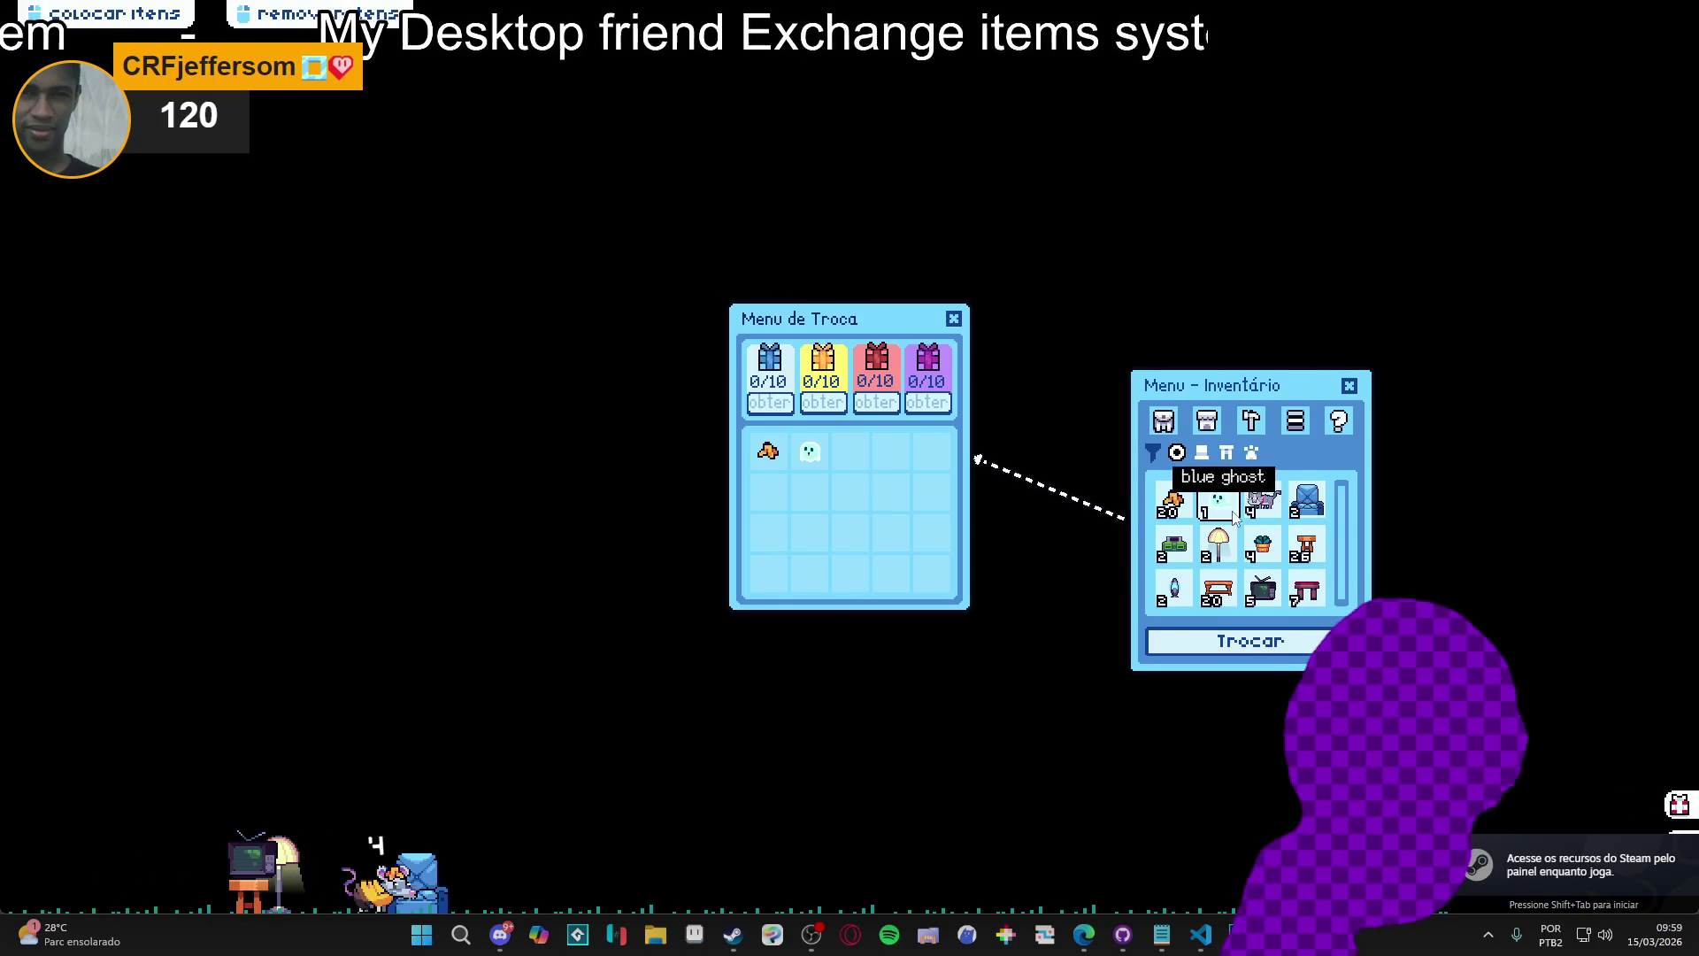
left_click(1263, 500)
left_click(1307, 500)
left_click(1174, 544)
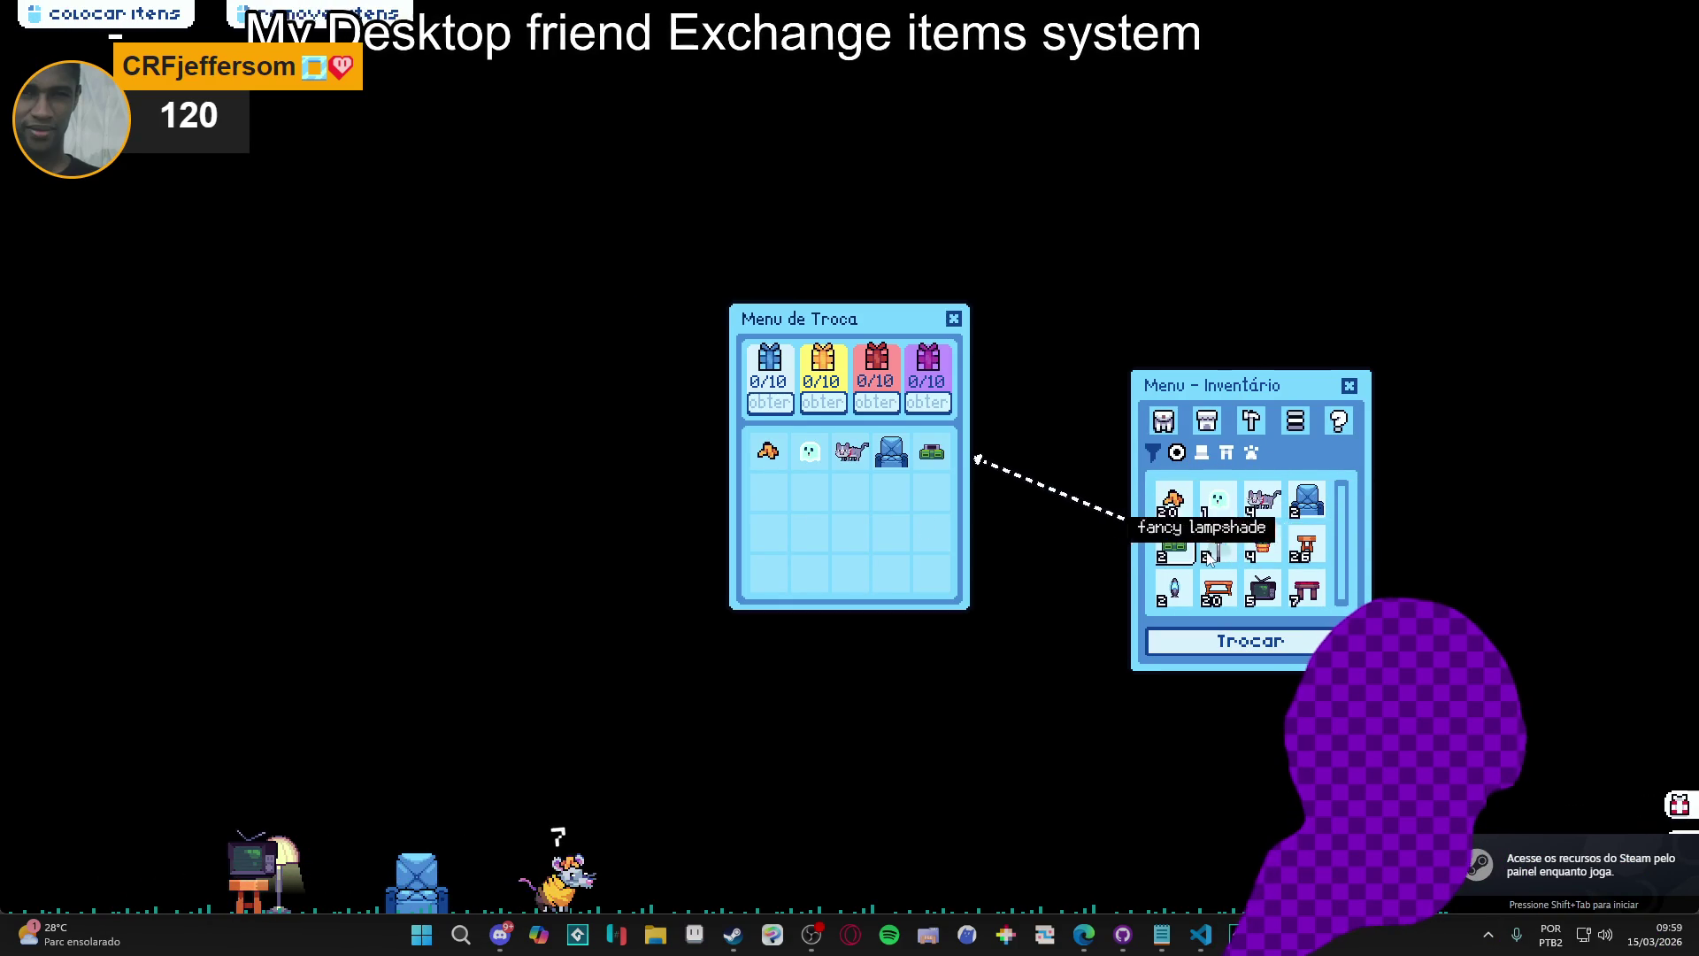
Add the lampshade, plant pot, orange stool, old TV, blue lava lamp, and the orange item again.
left_click(1219, 545)
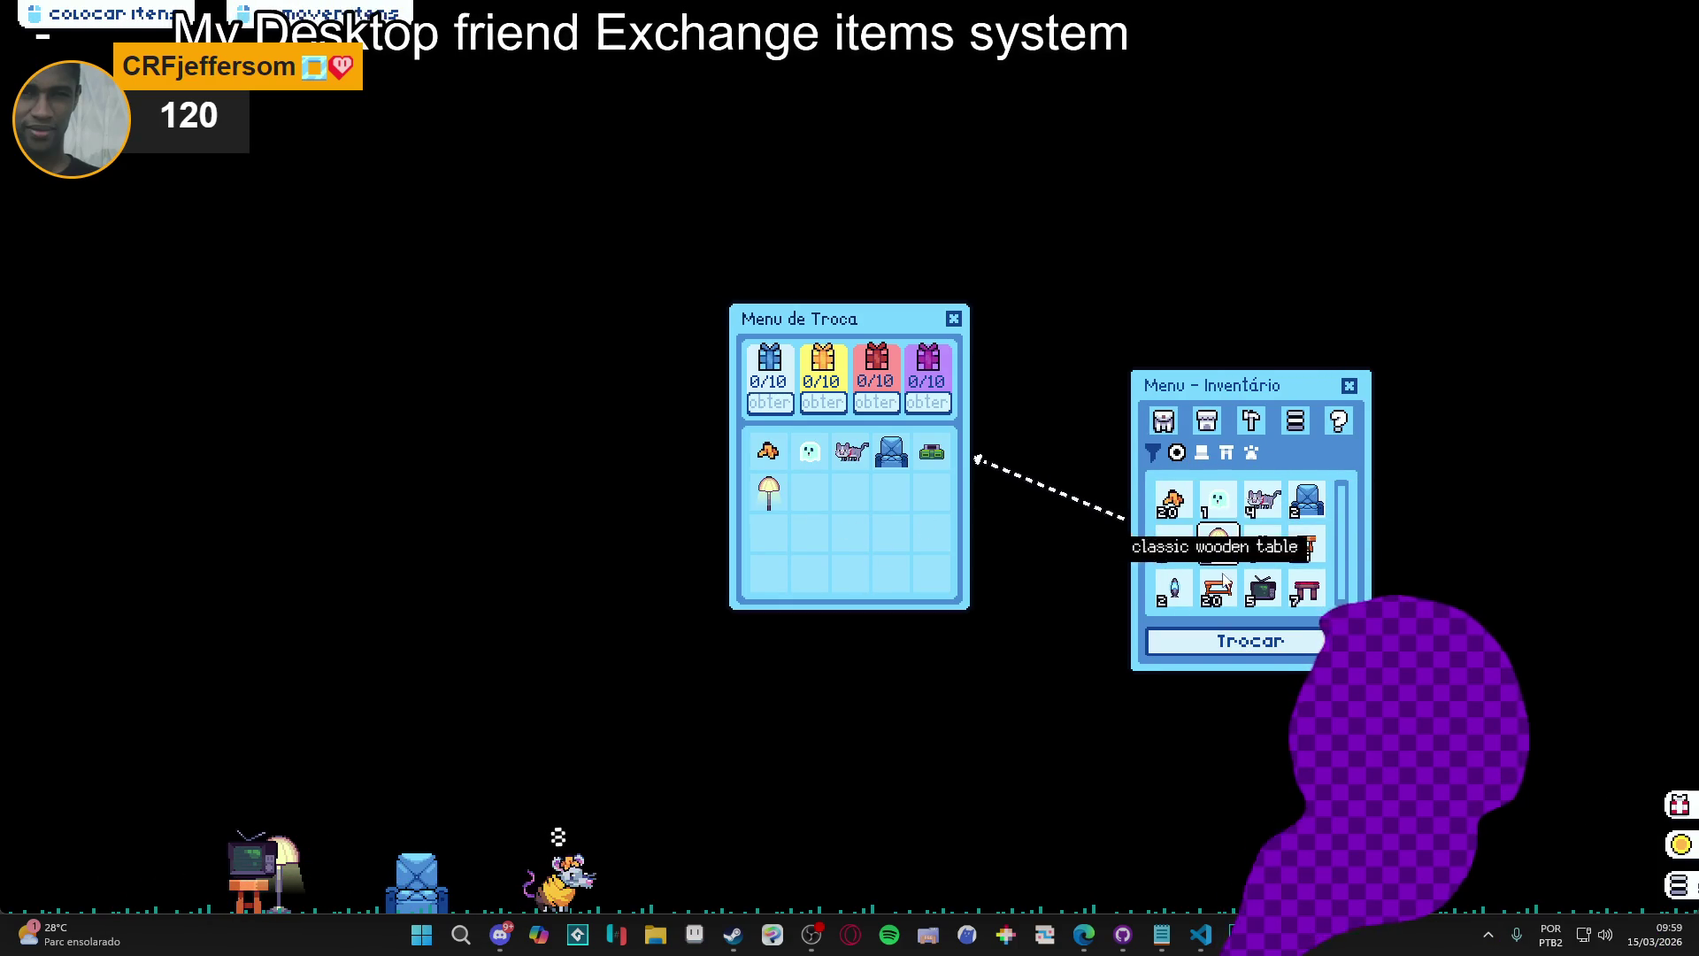
left_click(1263, 545)
left_click(1307, 545)
left_click(1252, 599)
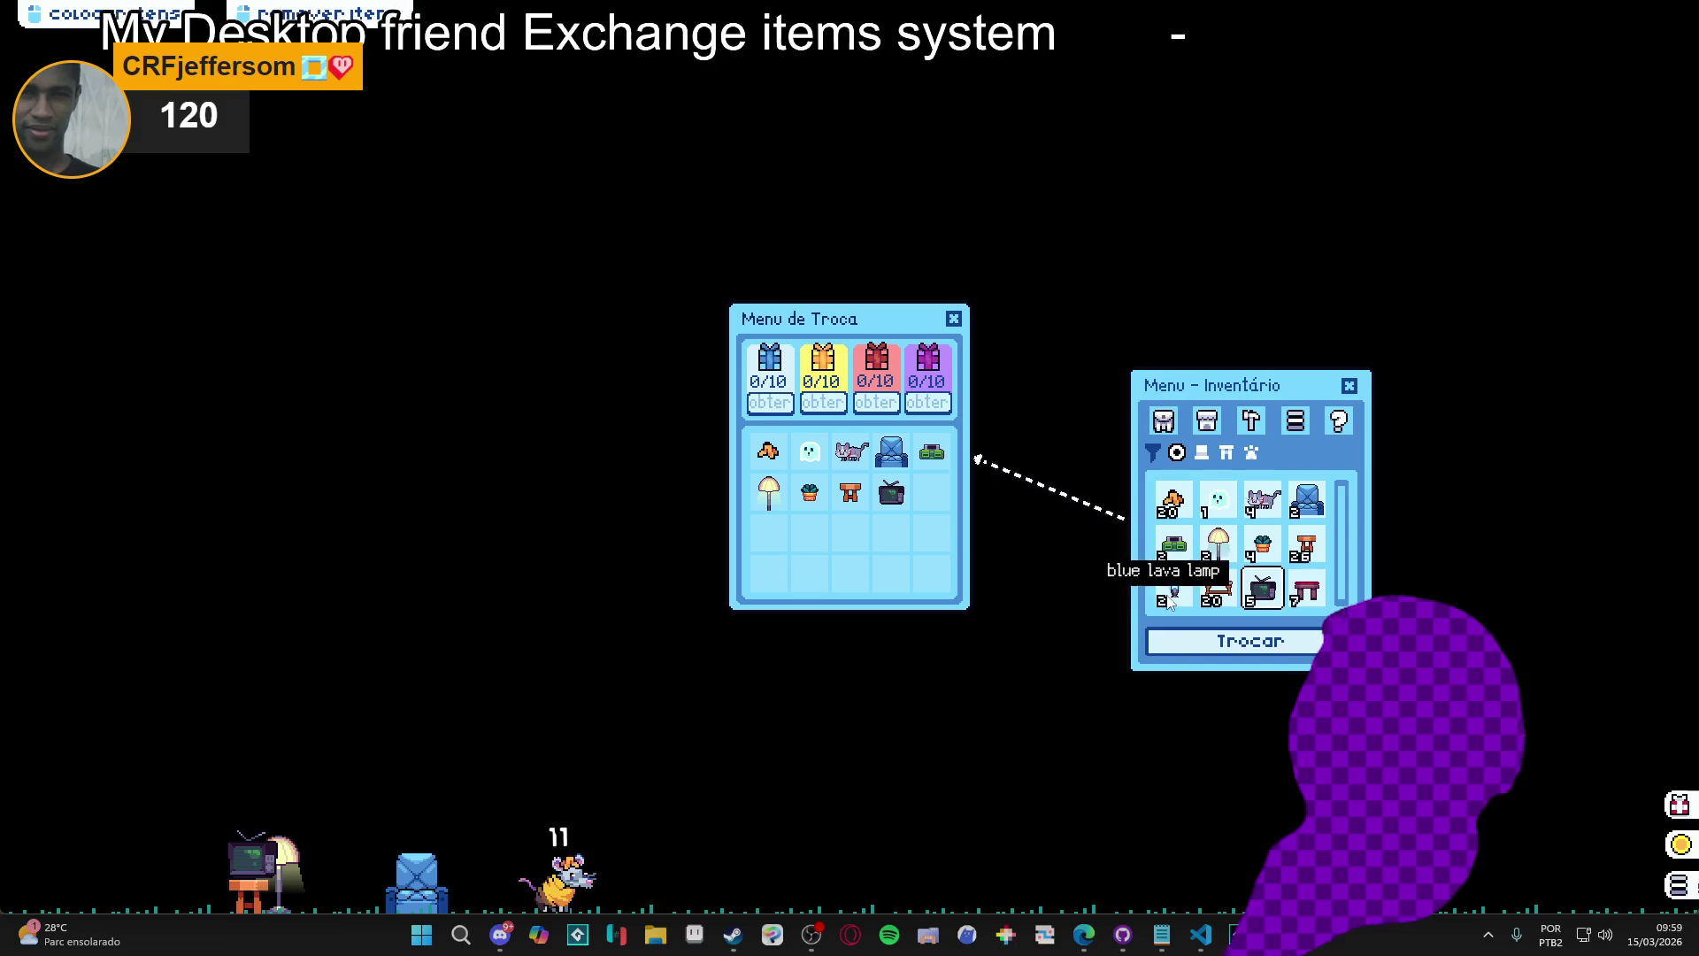
left_click(1175, 589)
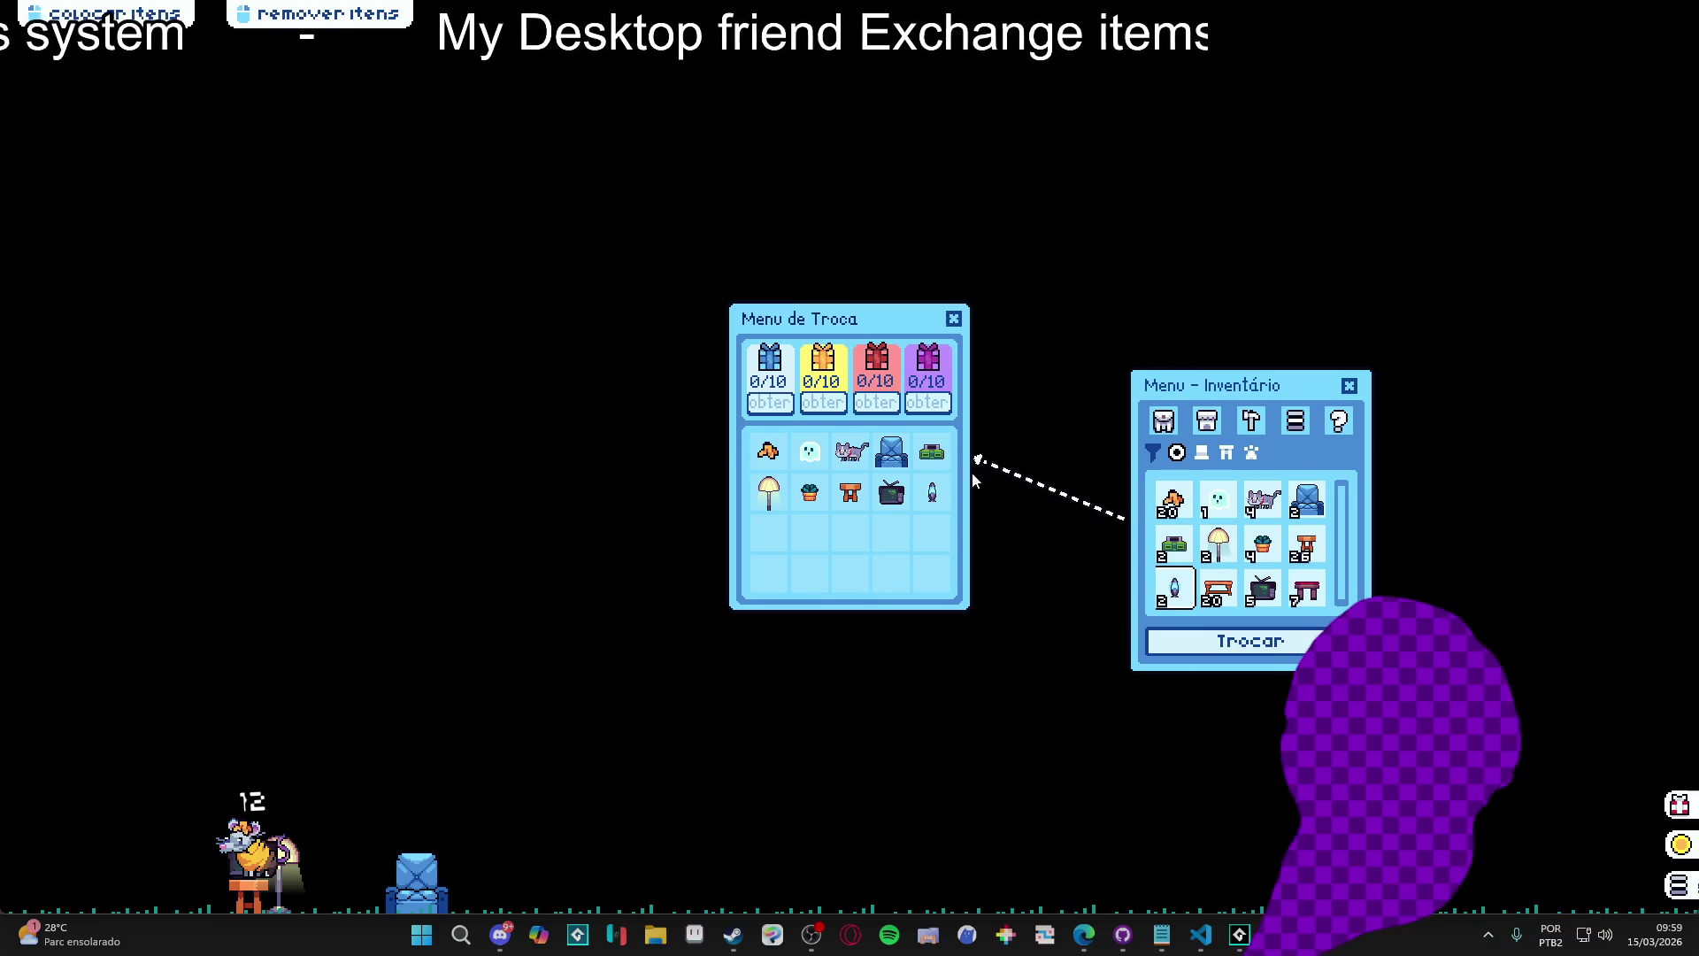
left_click_drag(1172, 500, 796, 514)
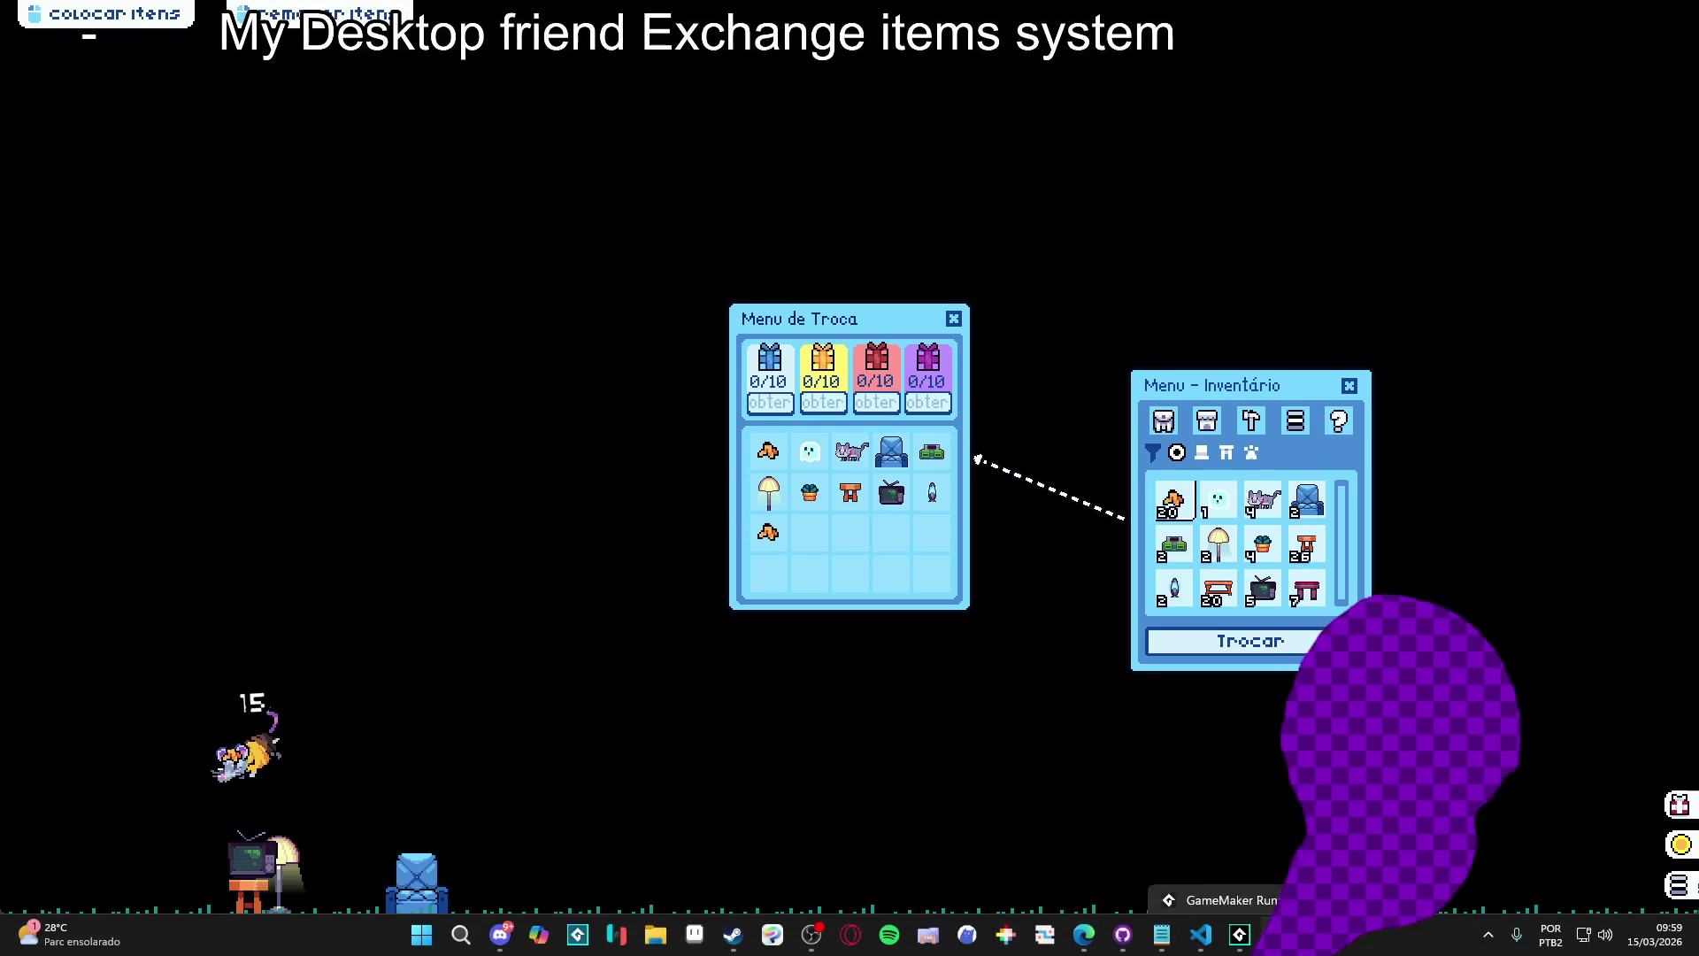
left_click(1240, 935)
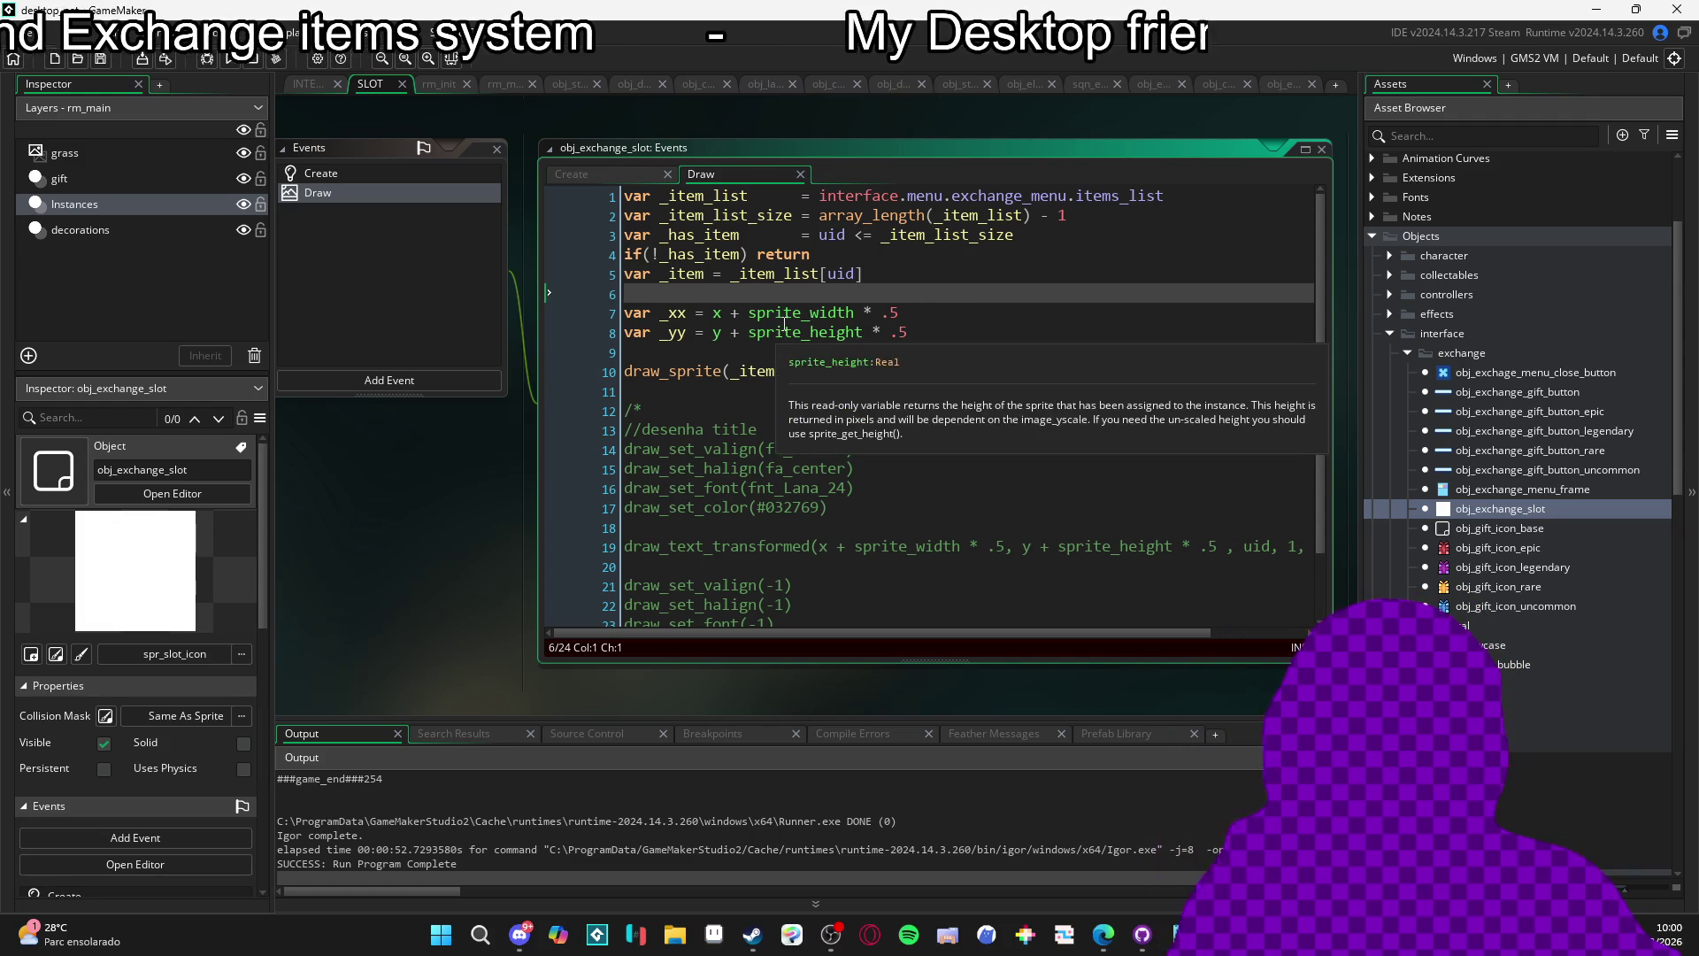
Show the Create code's //exchange mode block and place the caret after the items_list line 338.
key("ctrl+Tab")
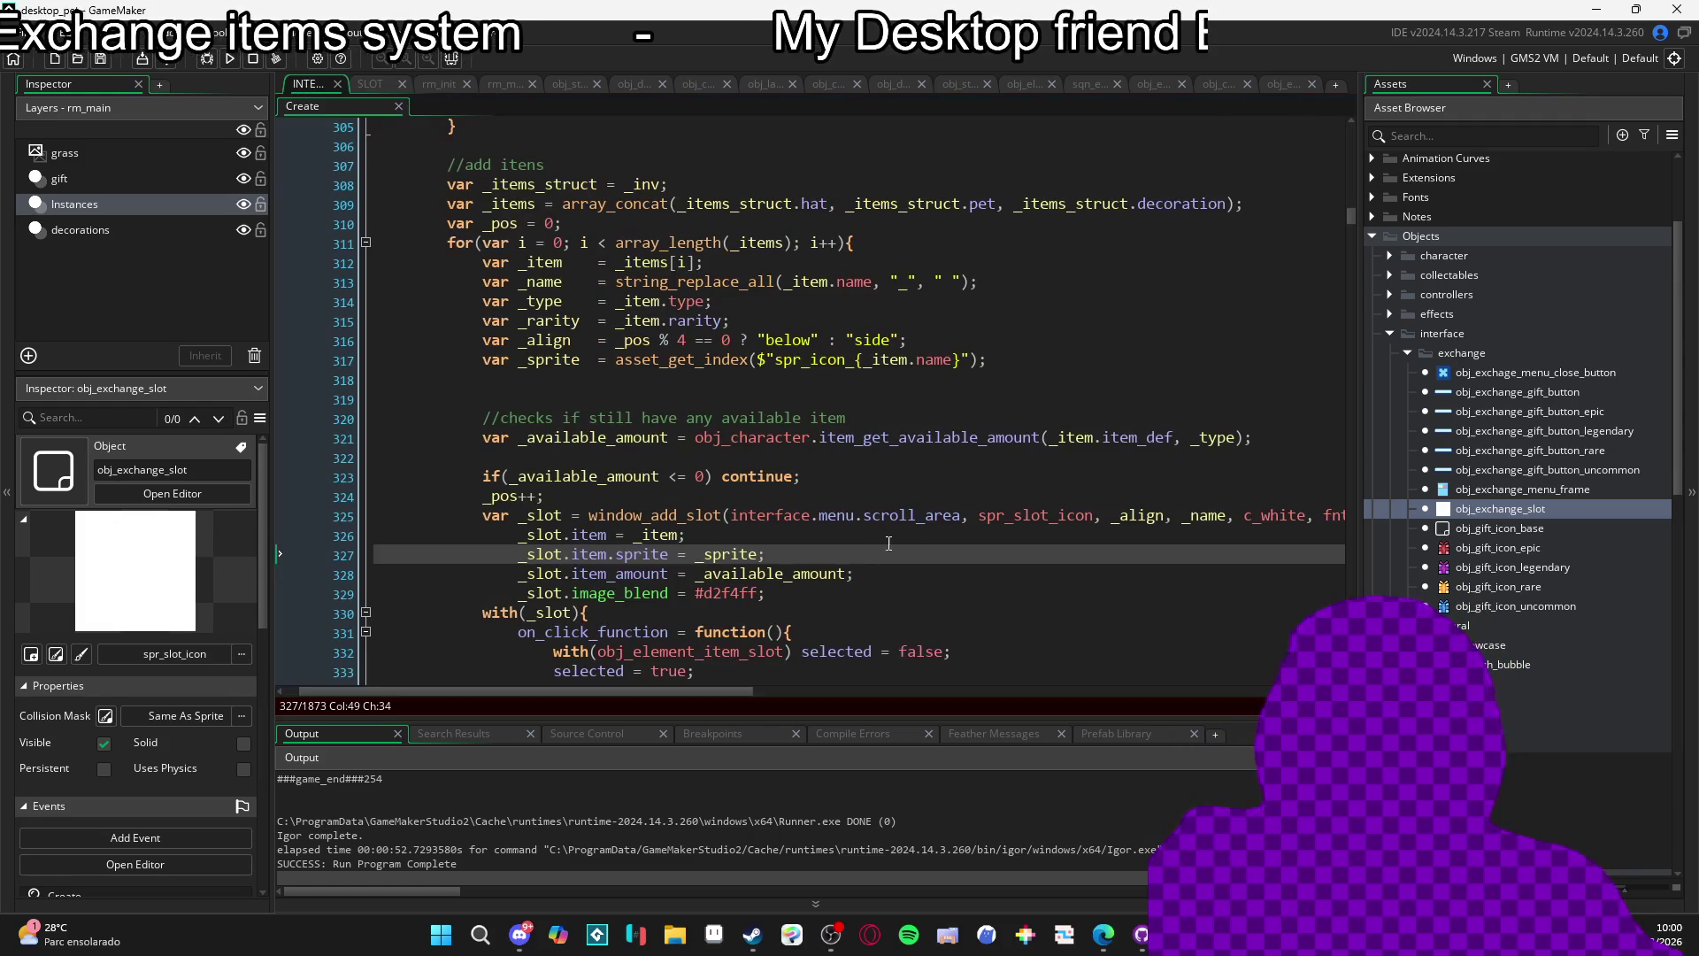
scroll(854, 483, "down", 1)
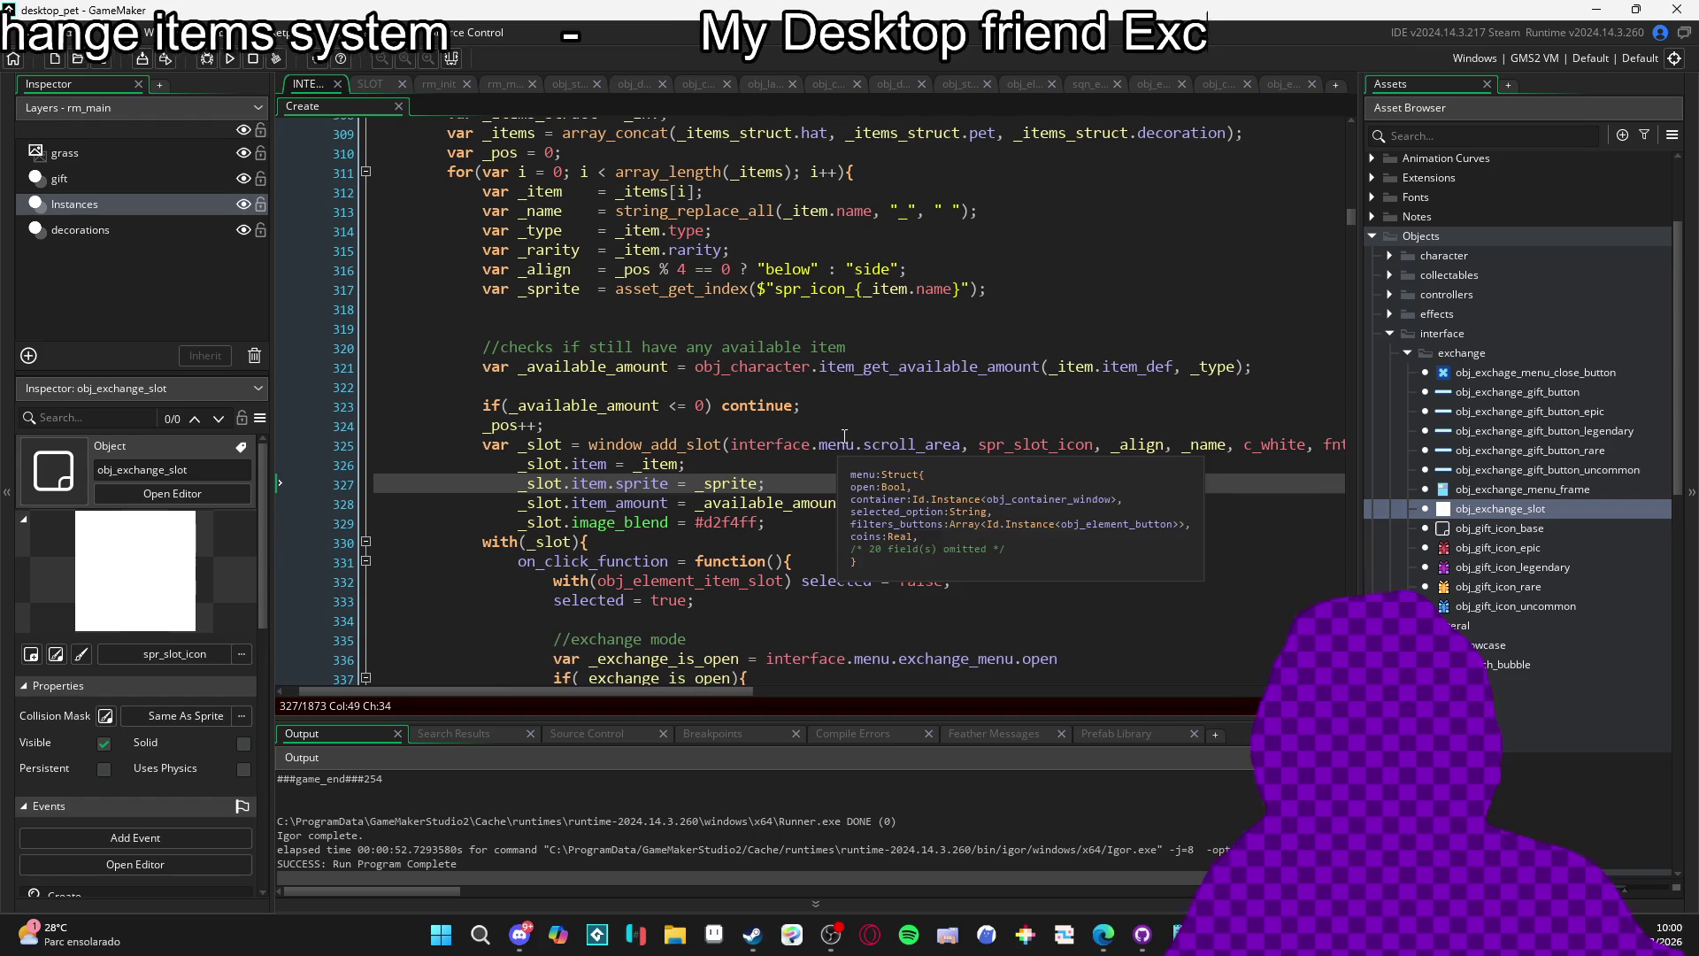
scroll(884, 479, "down", 4)
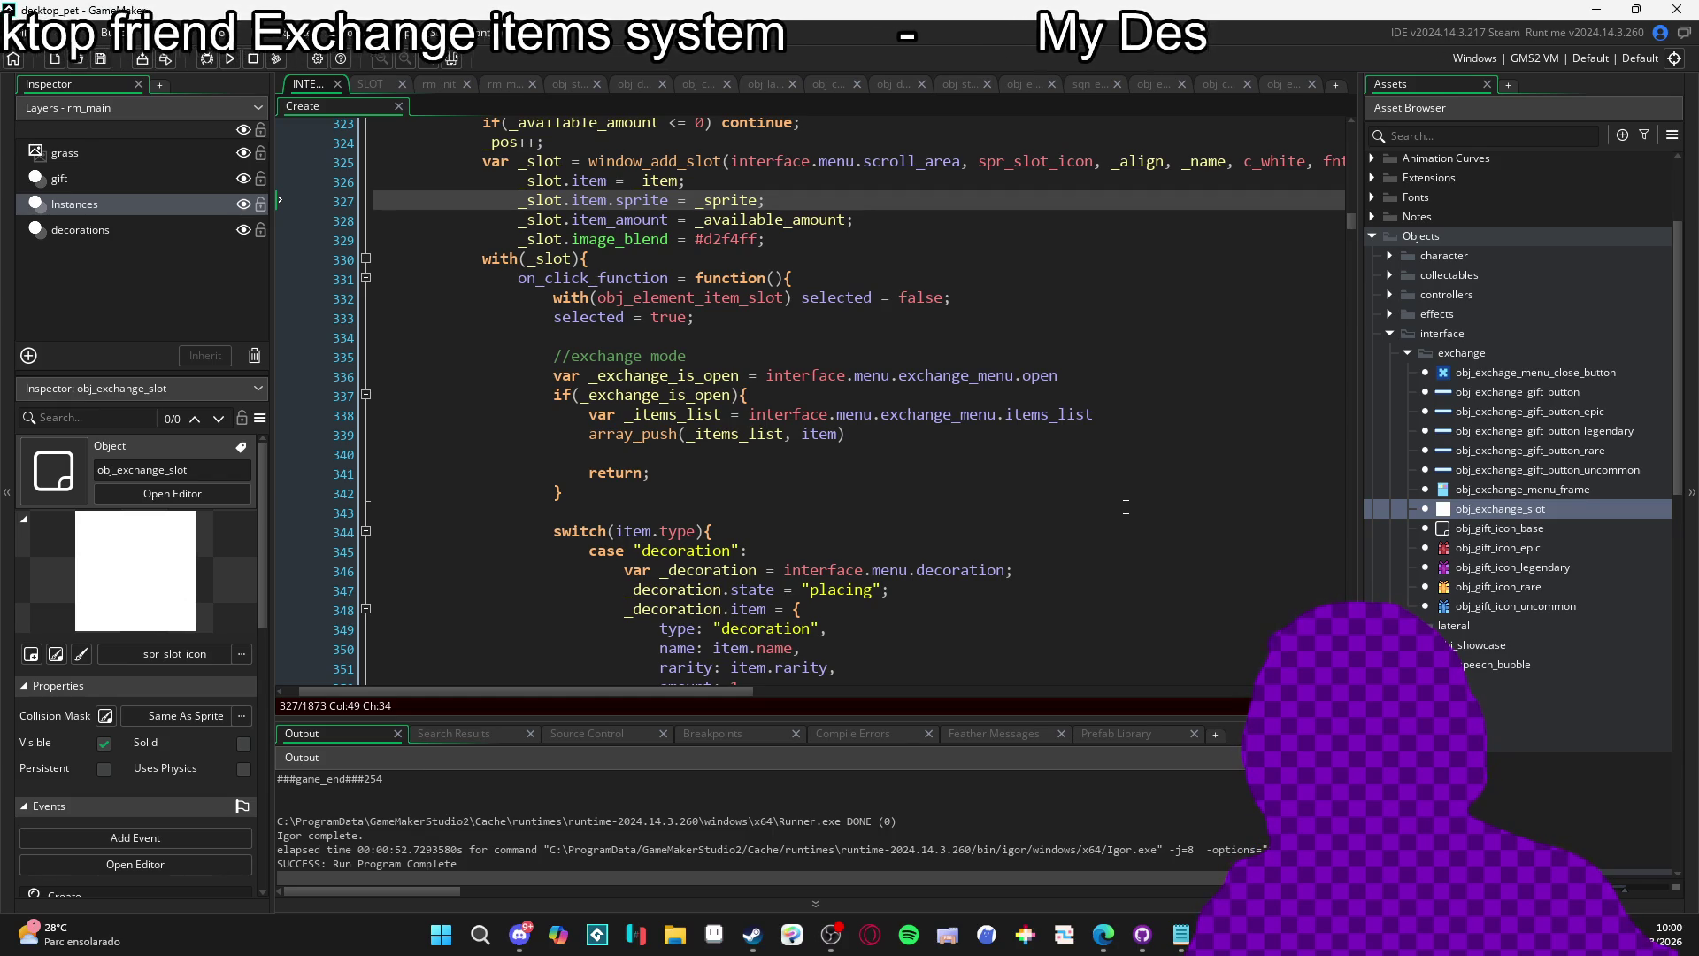
left_click(857, 354)
left_click(1119, 413)
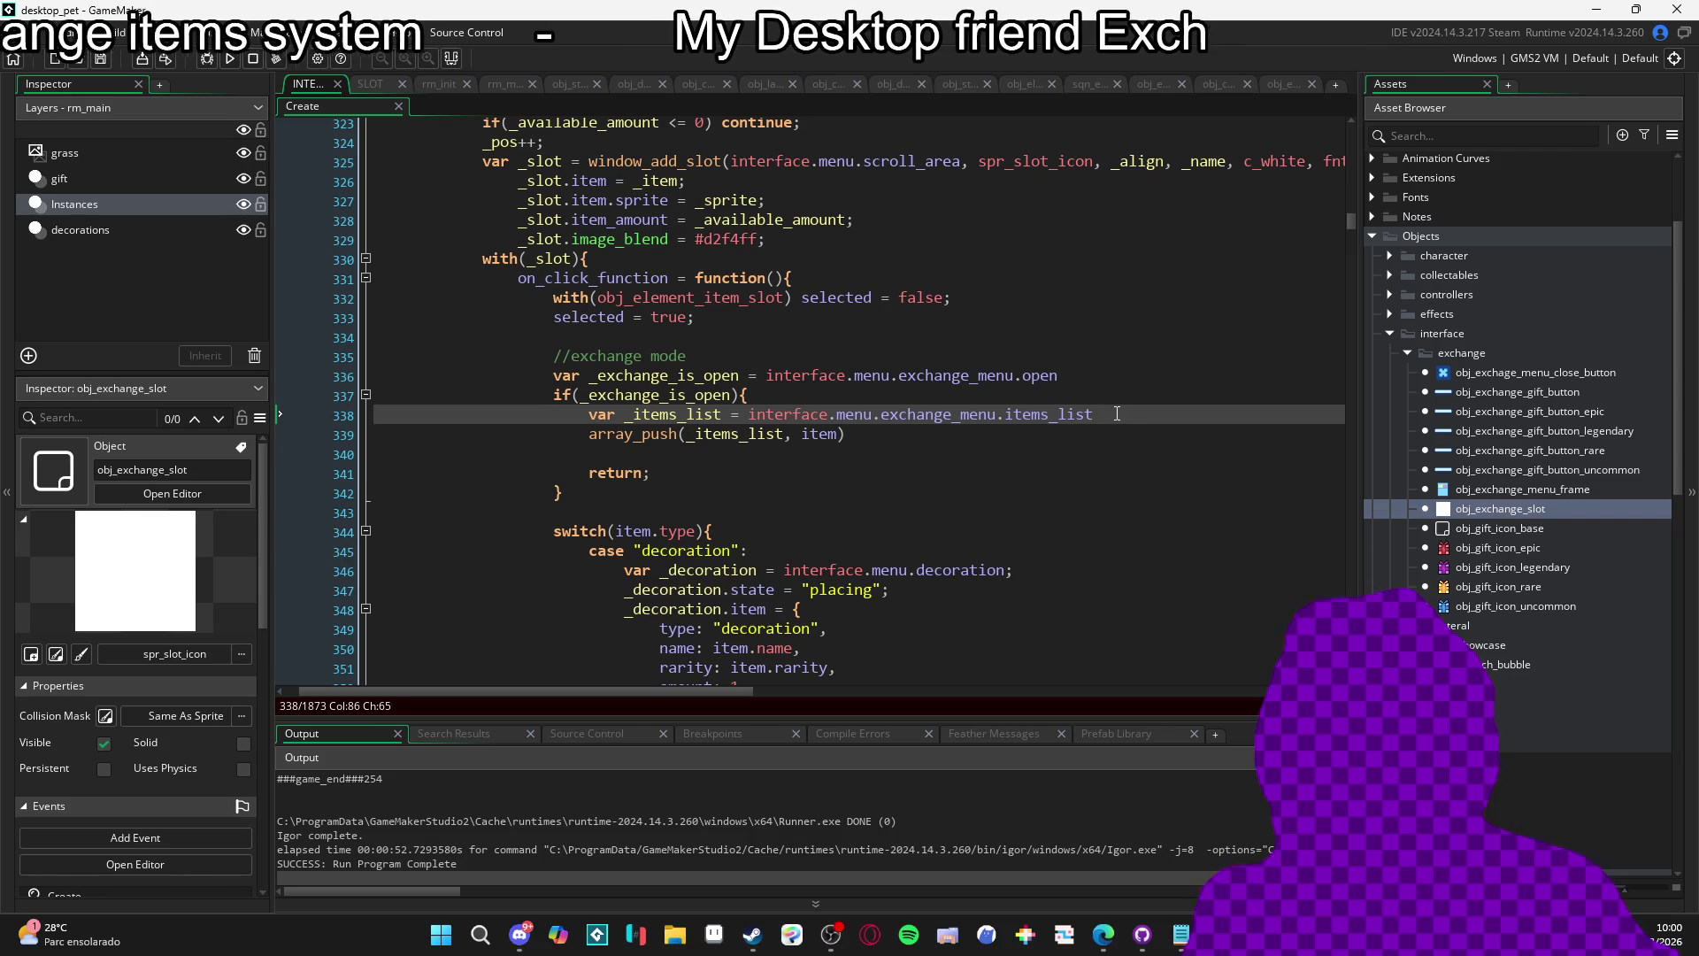
key("Return")
key("Return")
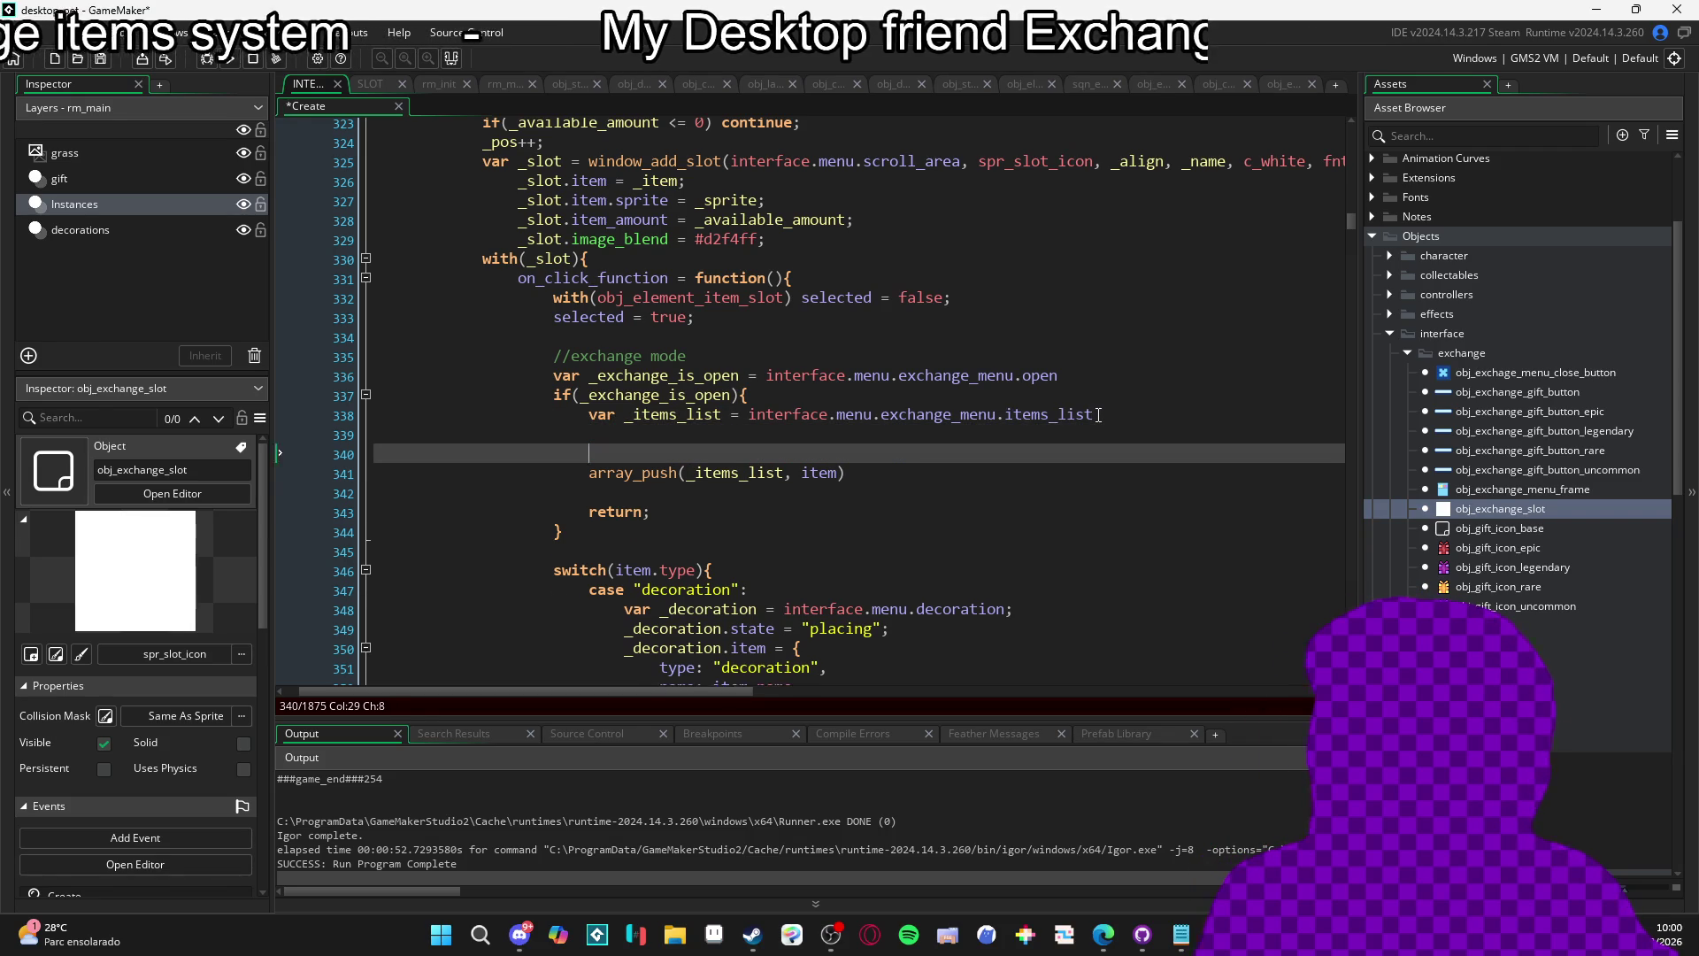
key("Return")
key("Return")
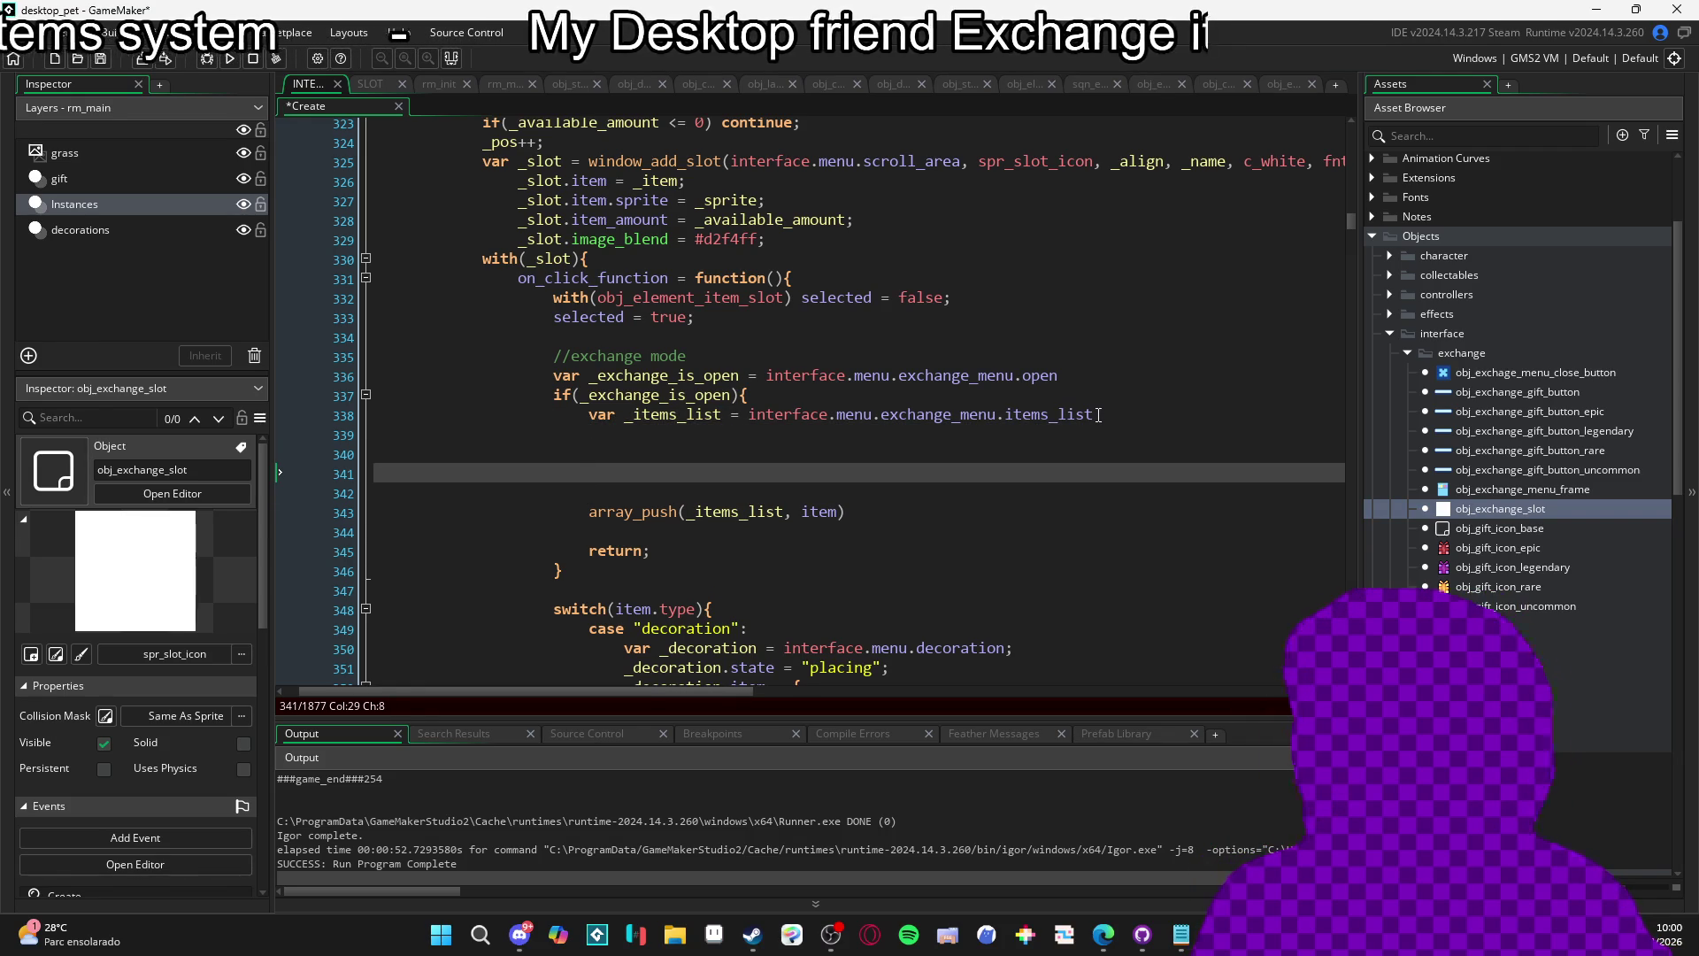
key("Up")
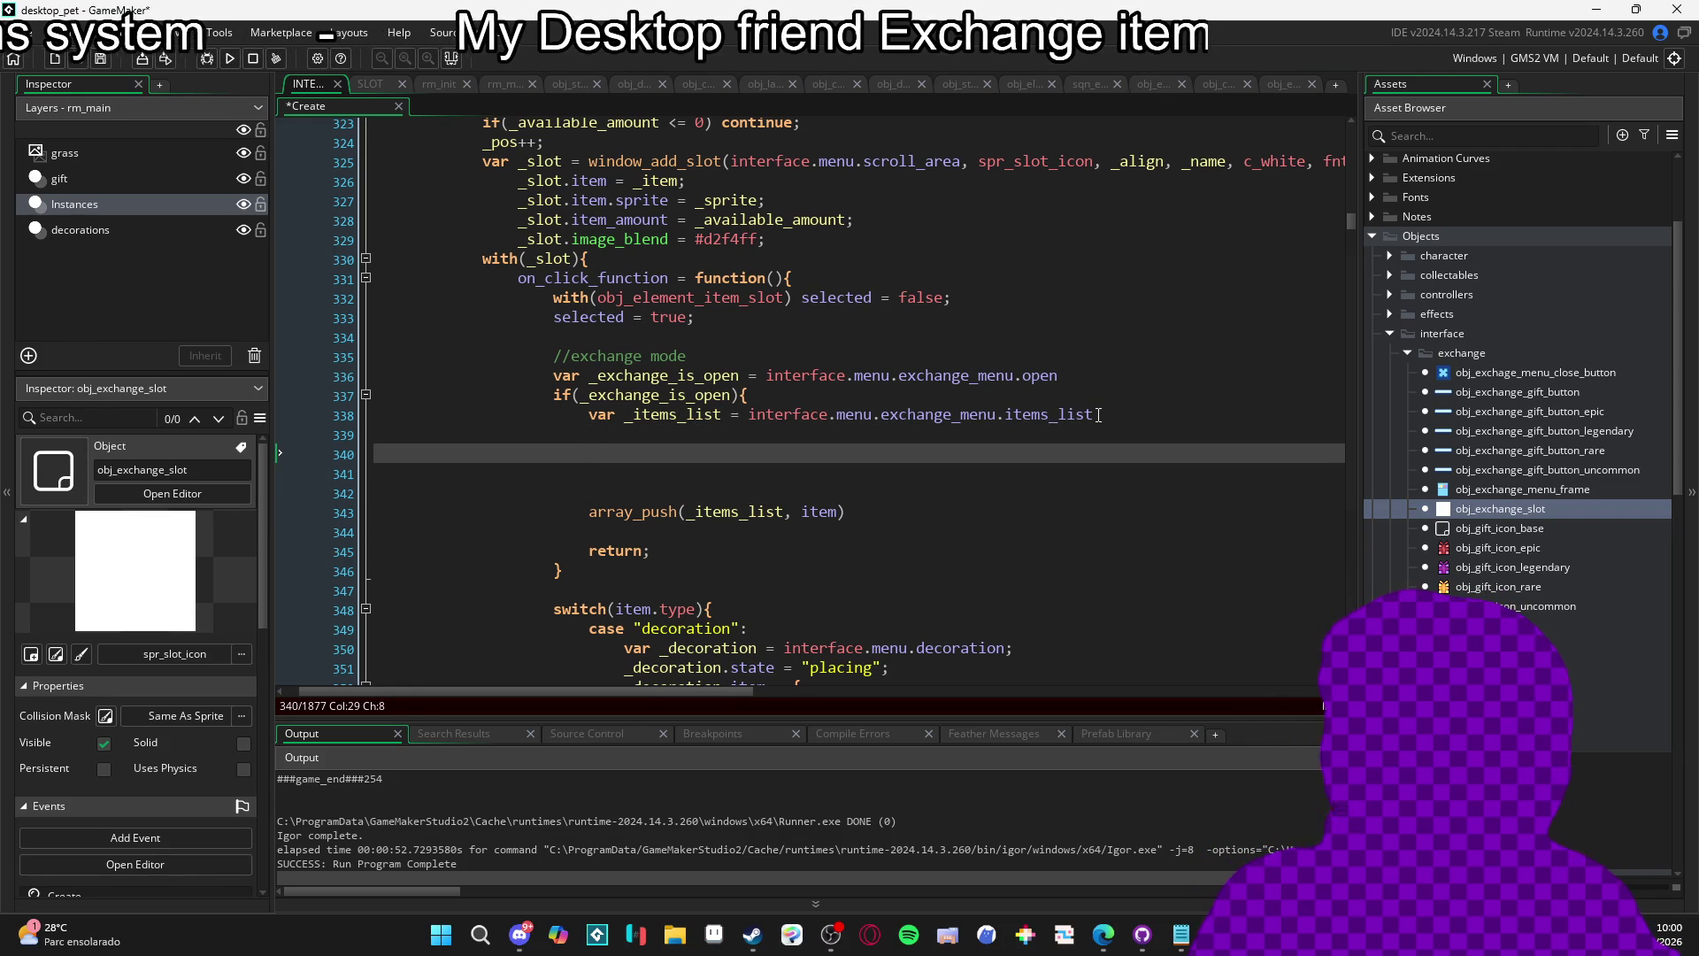
type("inventor")
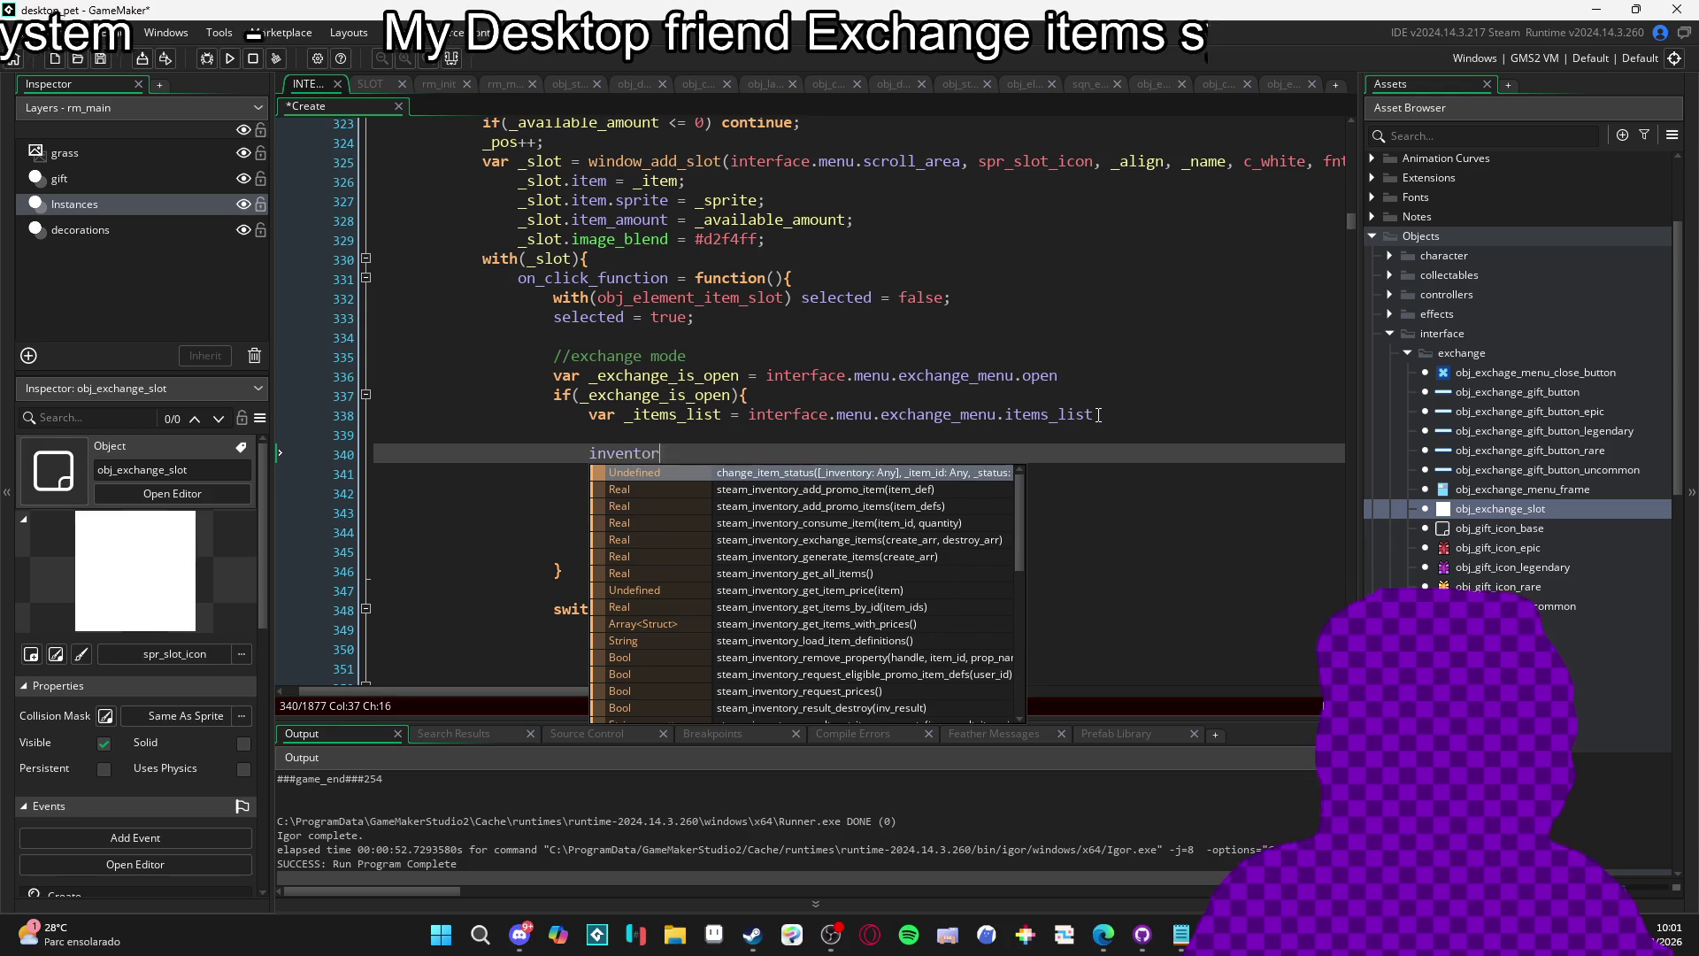
type("y_g")
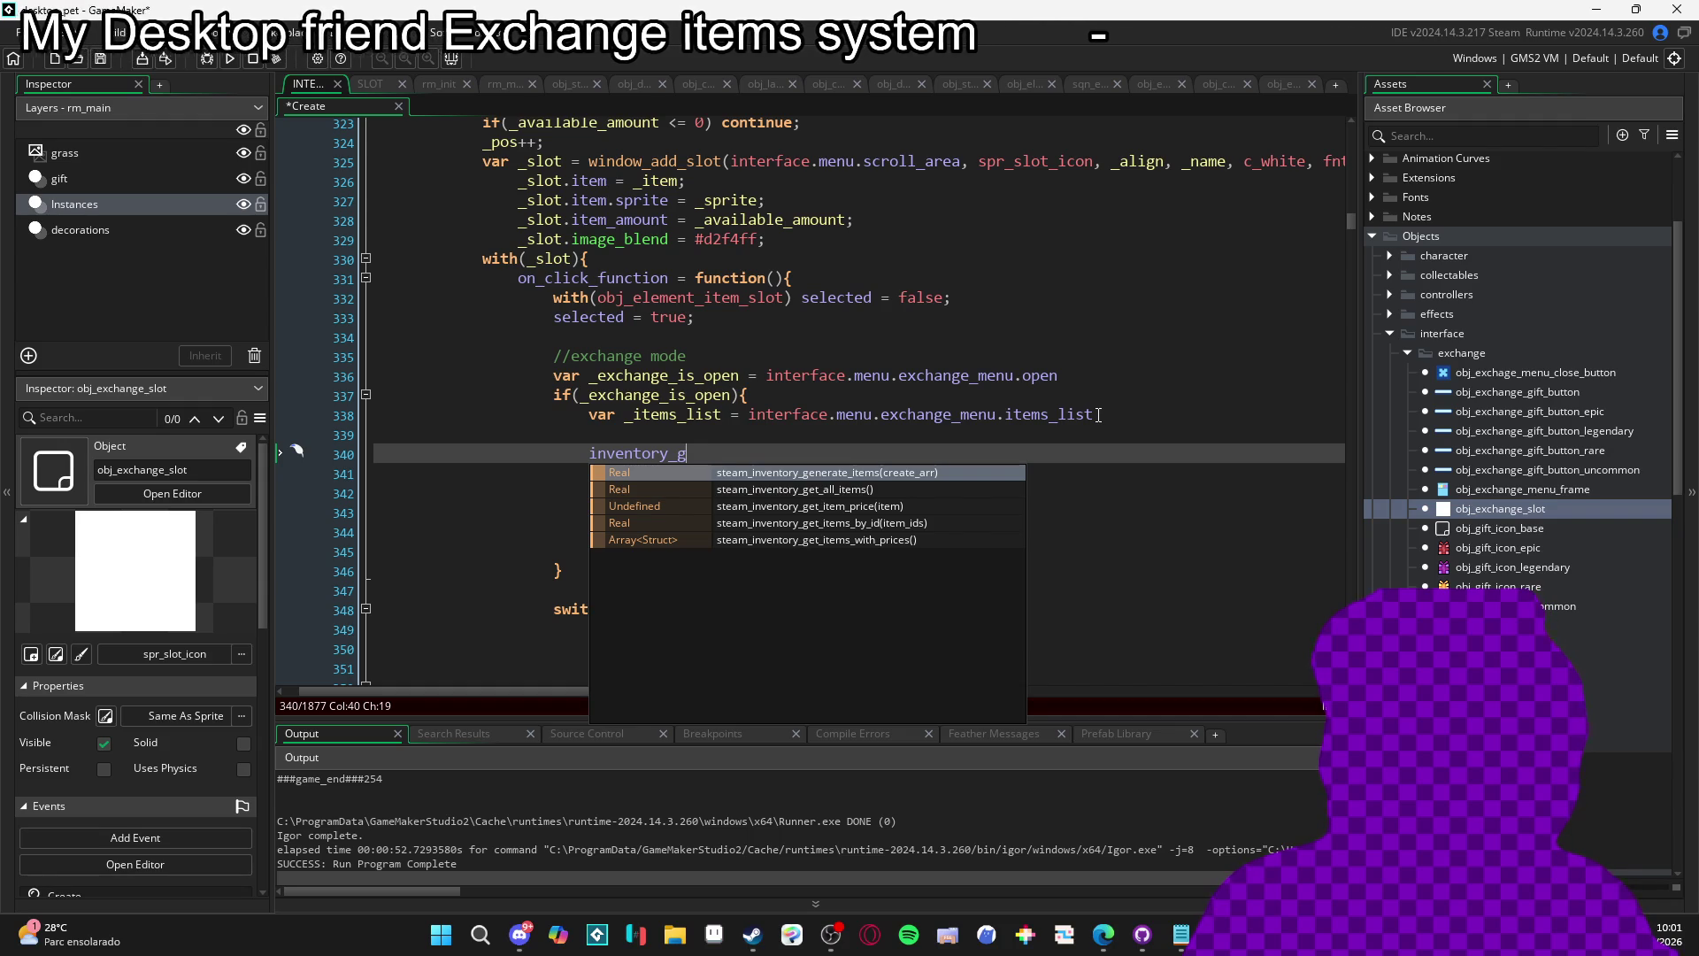
key("BackSpace")
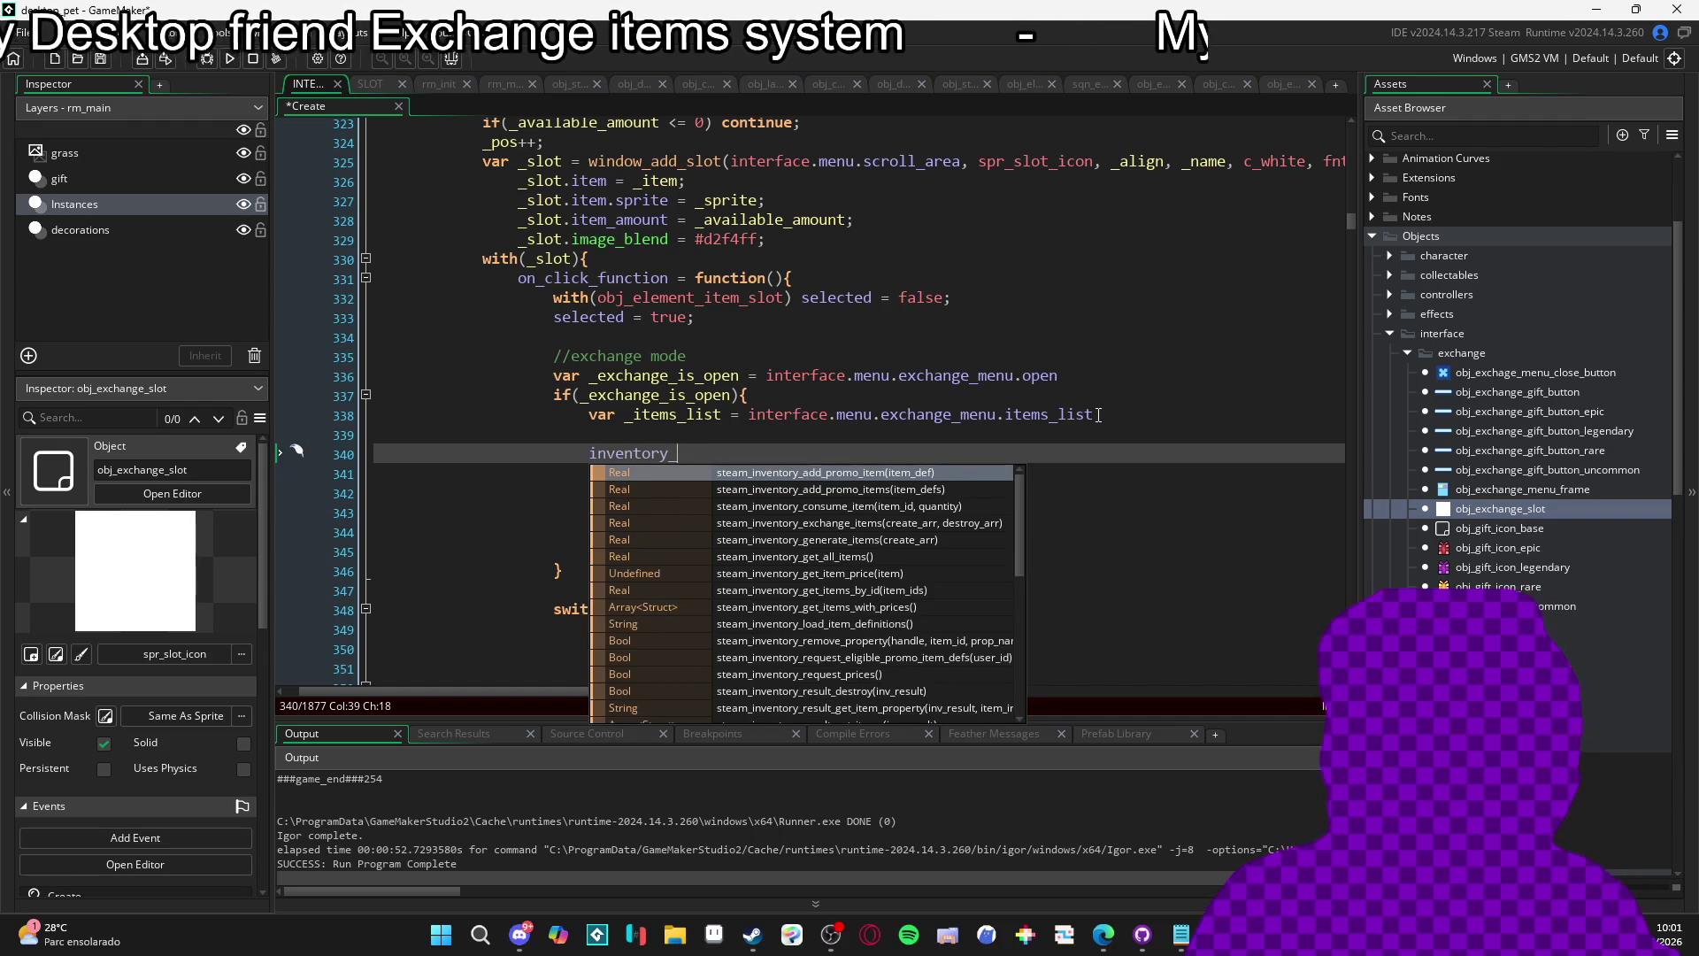
key("BackSpace")
key("BackSpace")
key("BackSpace")
key("BackSpace")
key("BackSpace")
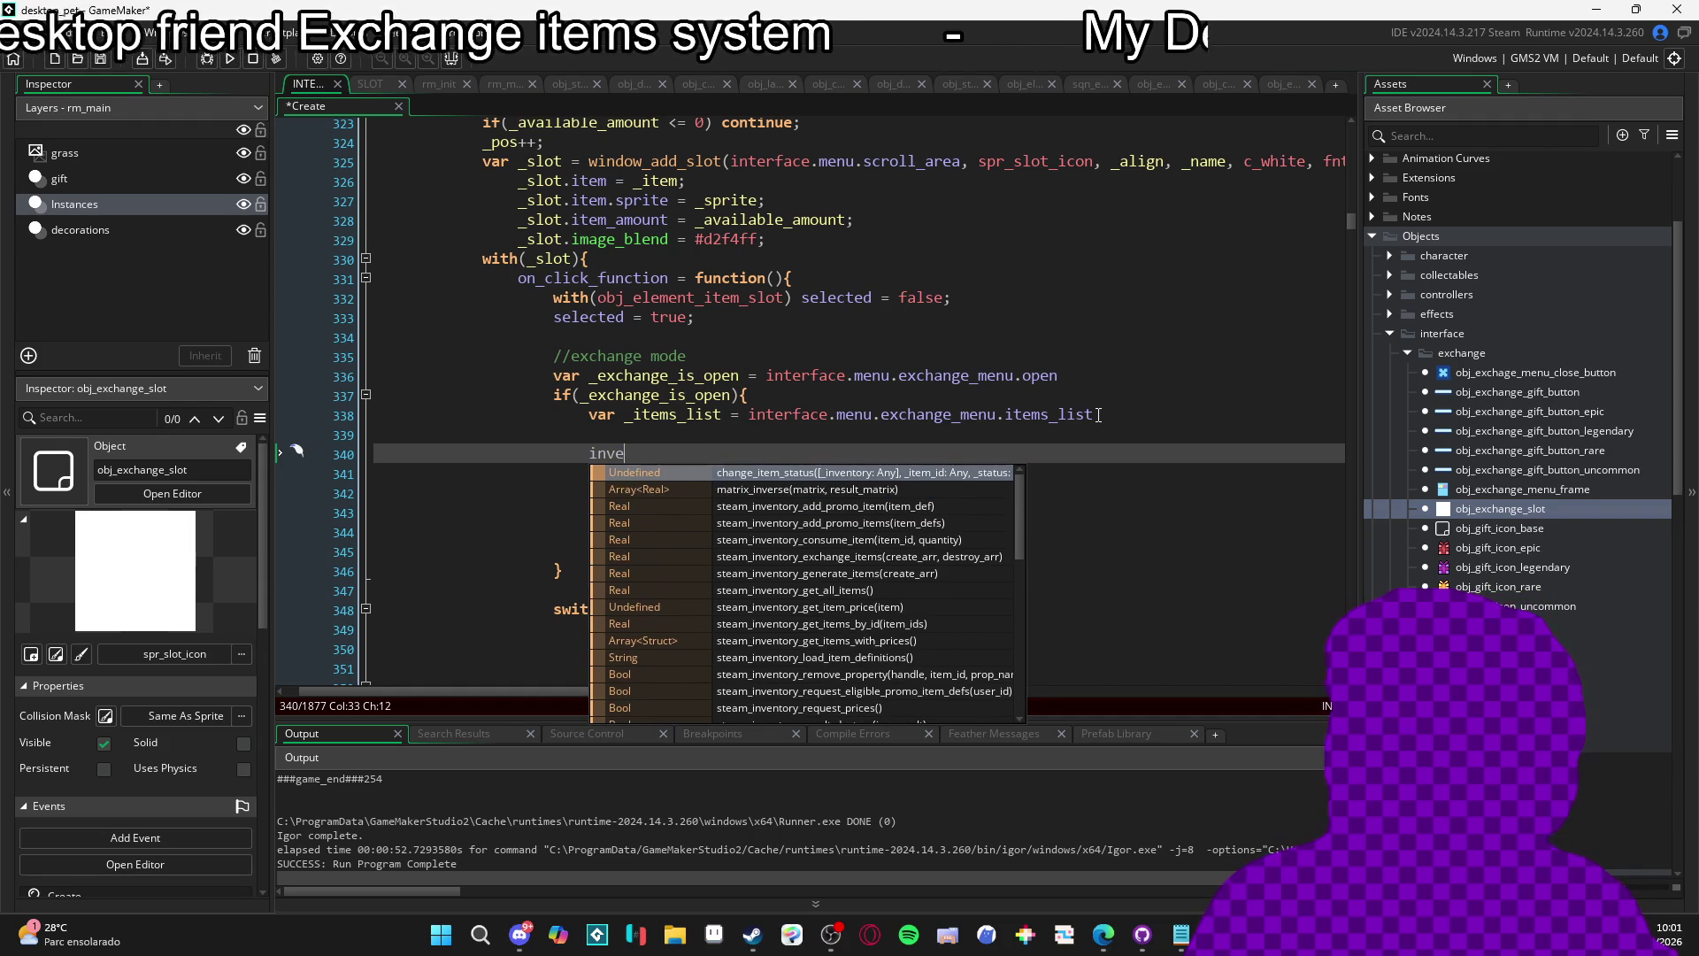
type("ui")
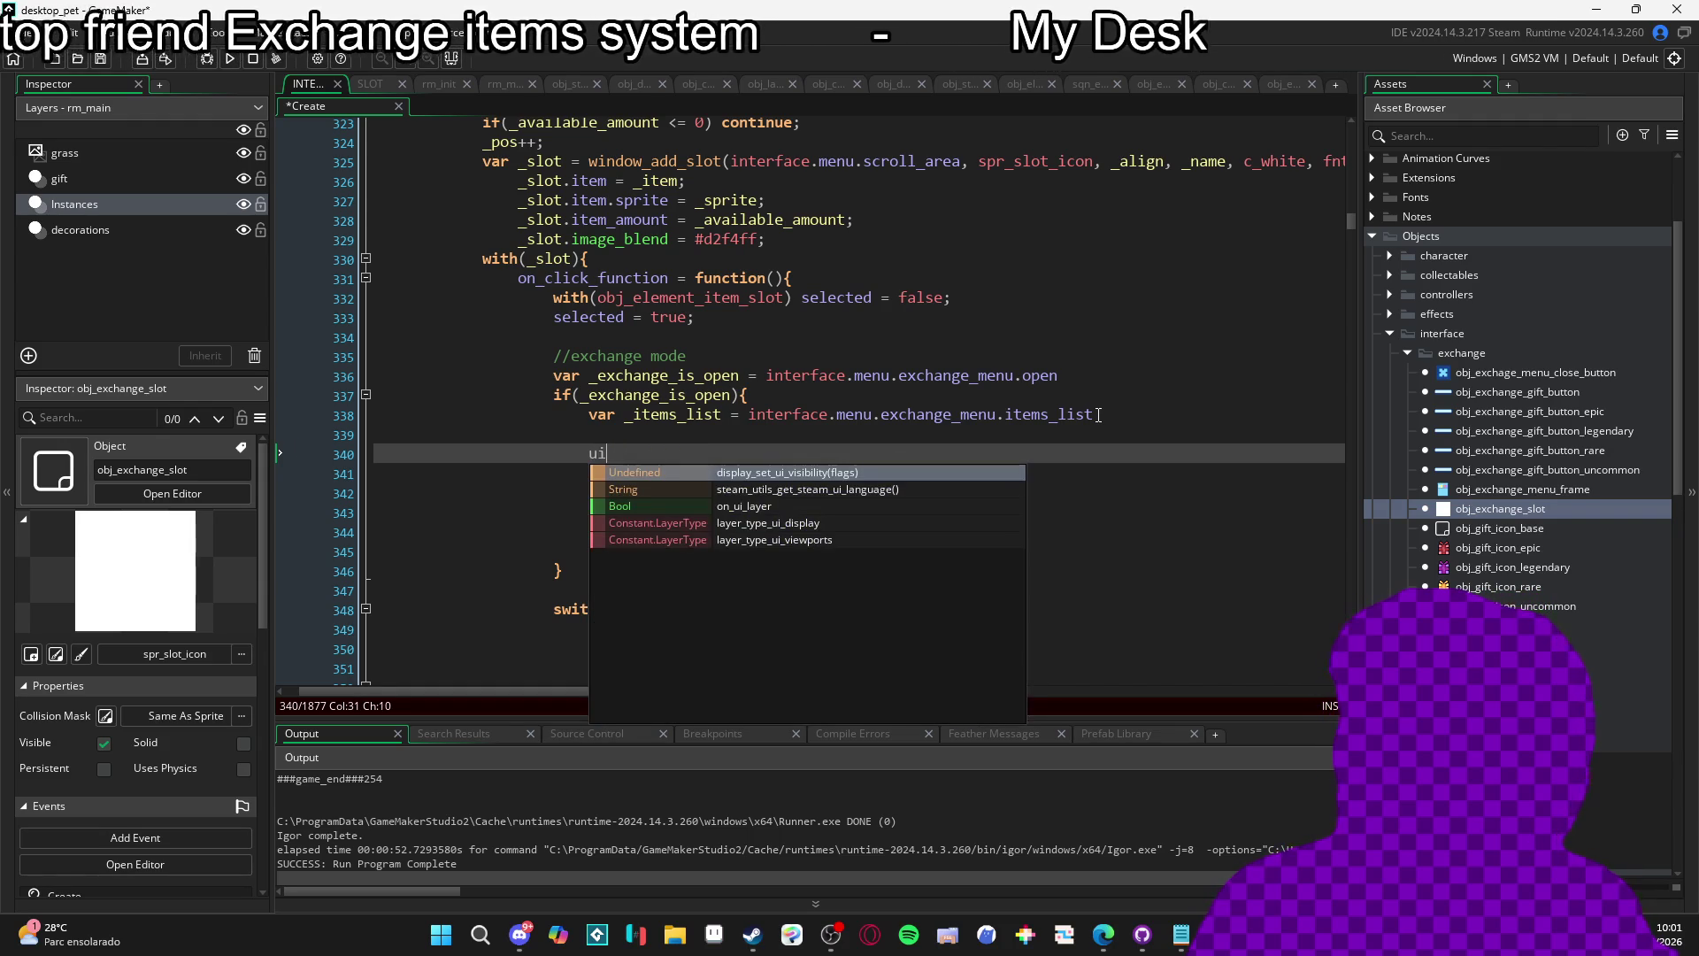
key("BackSpace")
key("BackSpace")
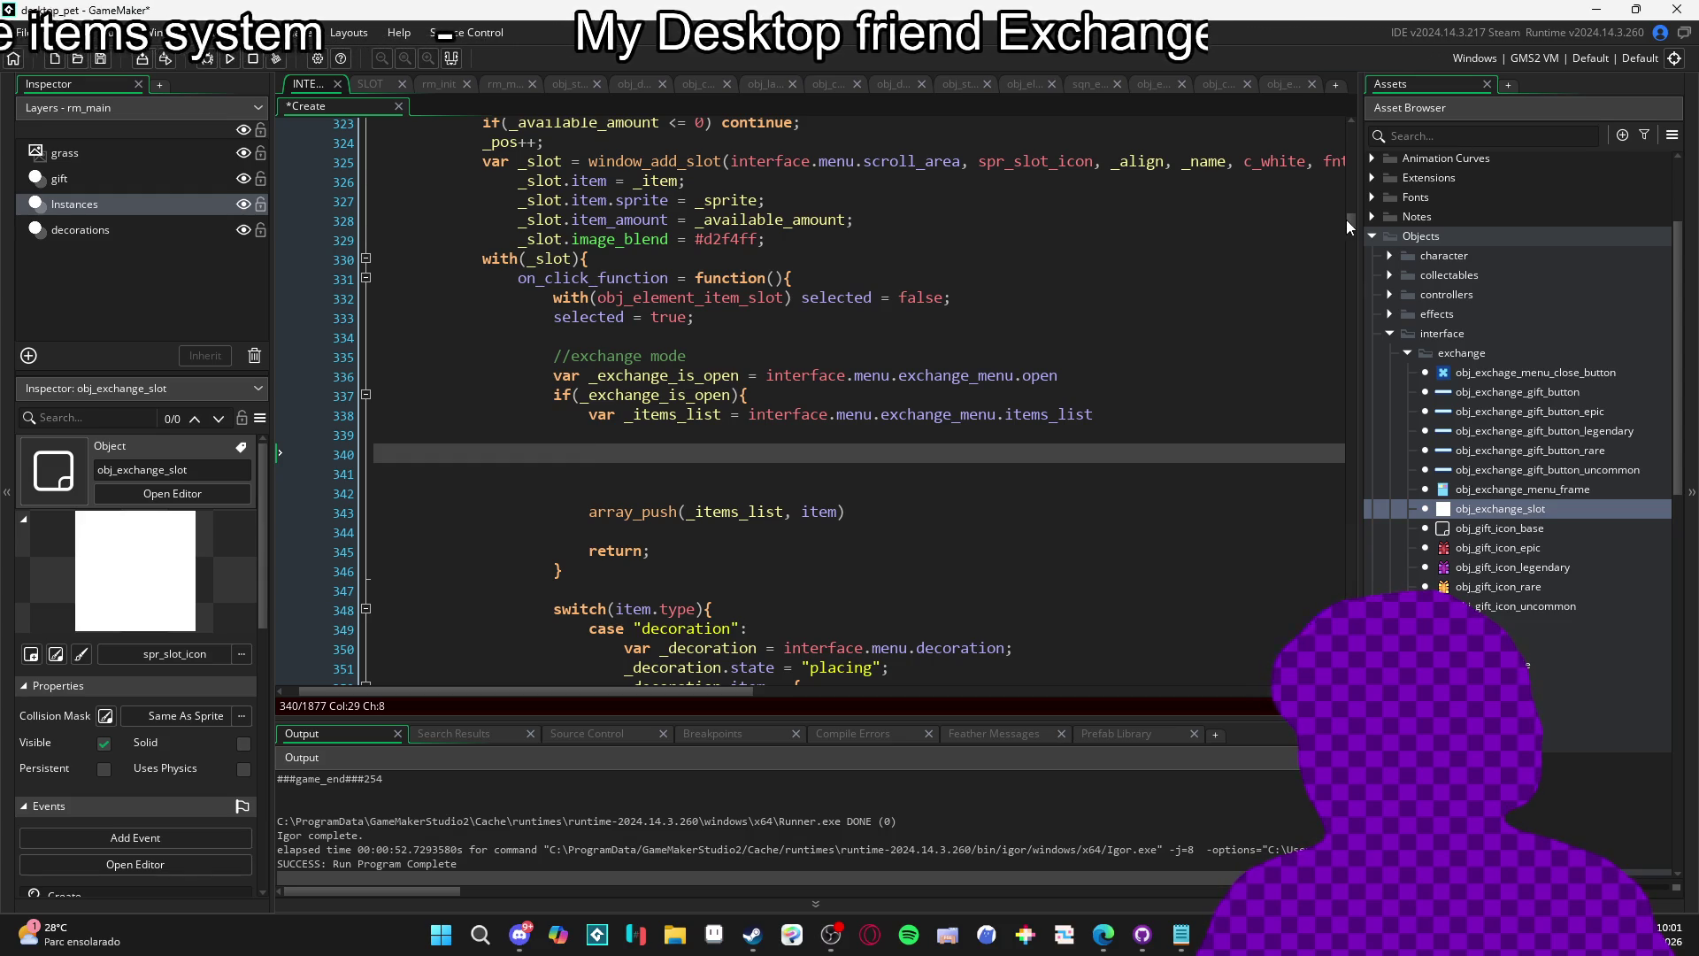
mouse_move(1351, 218)
left_mouse_down()
mouse_move(1358, 131)
mouse_move(1324, 204)
left_mouse_up()
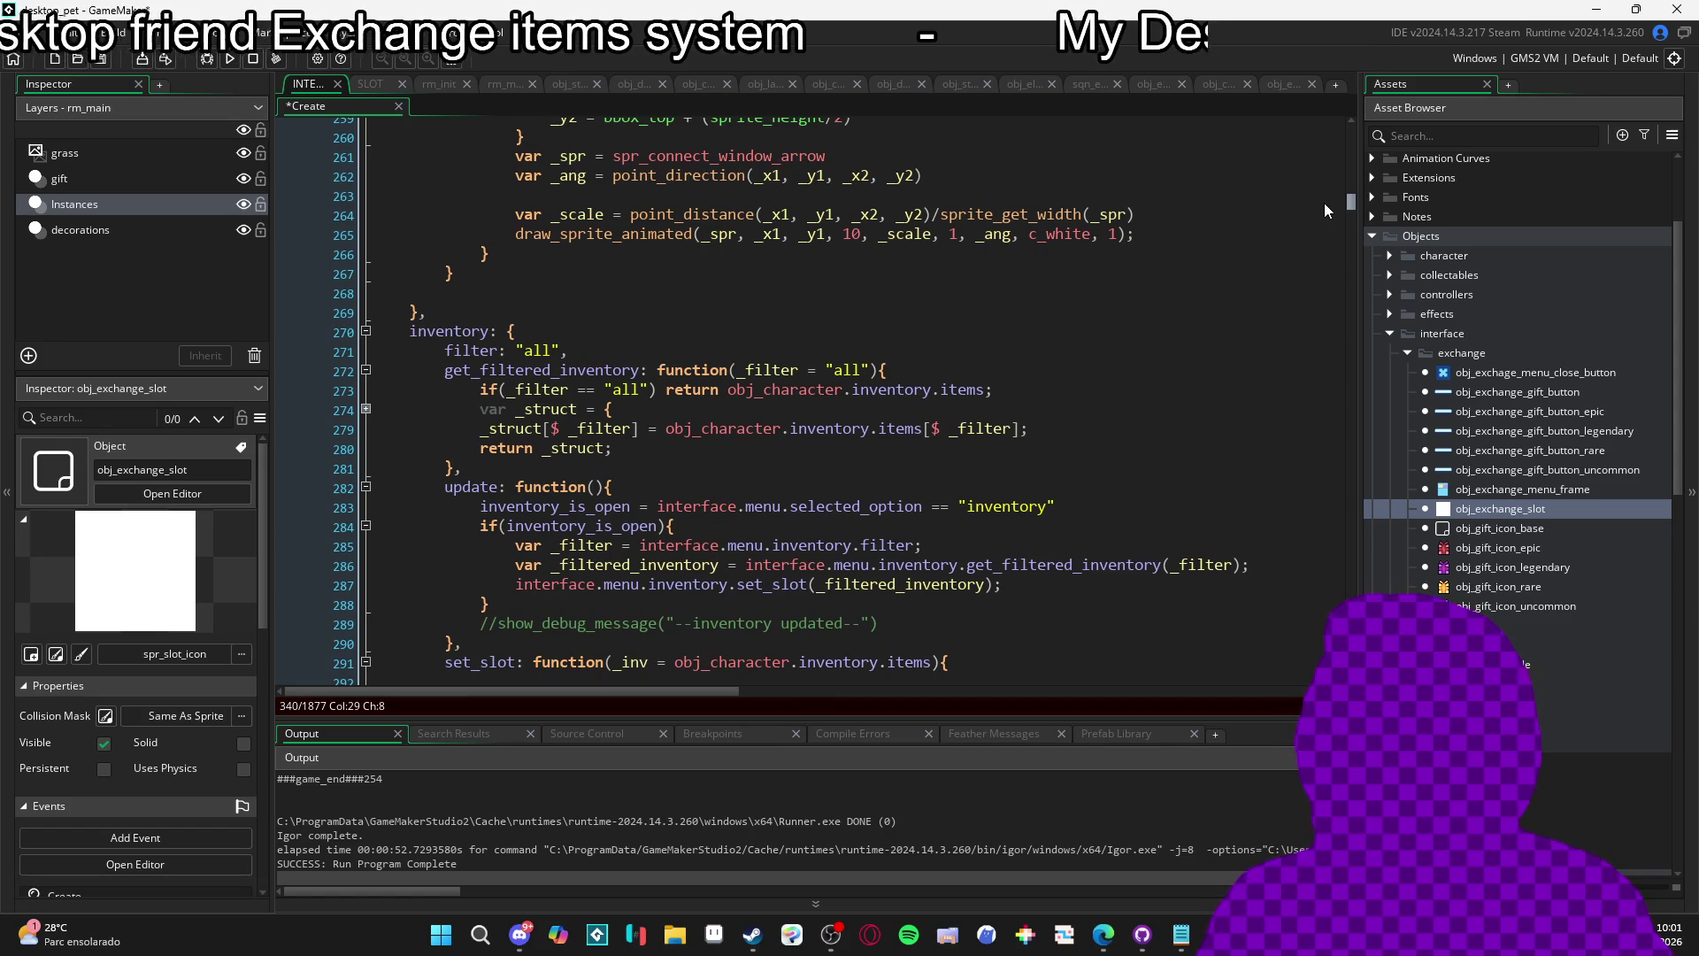
scroll(1324, 204, "down", 3)
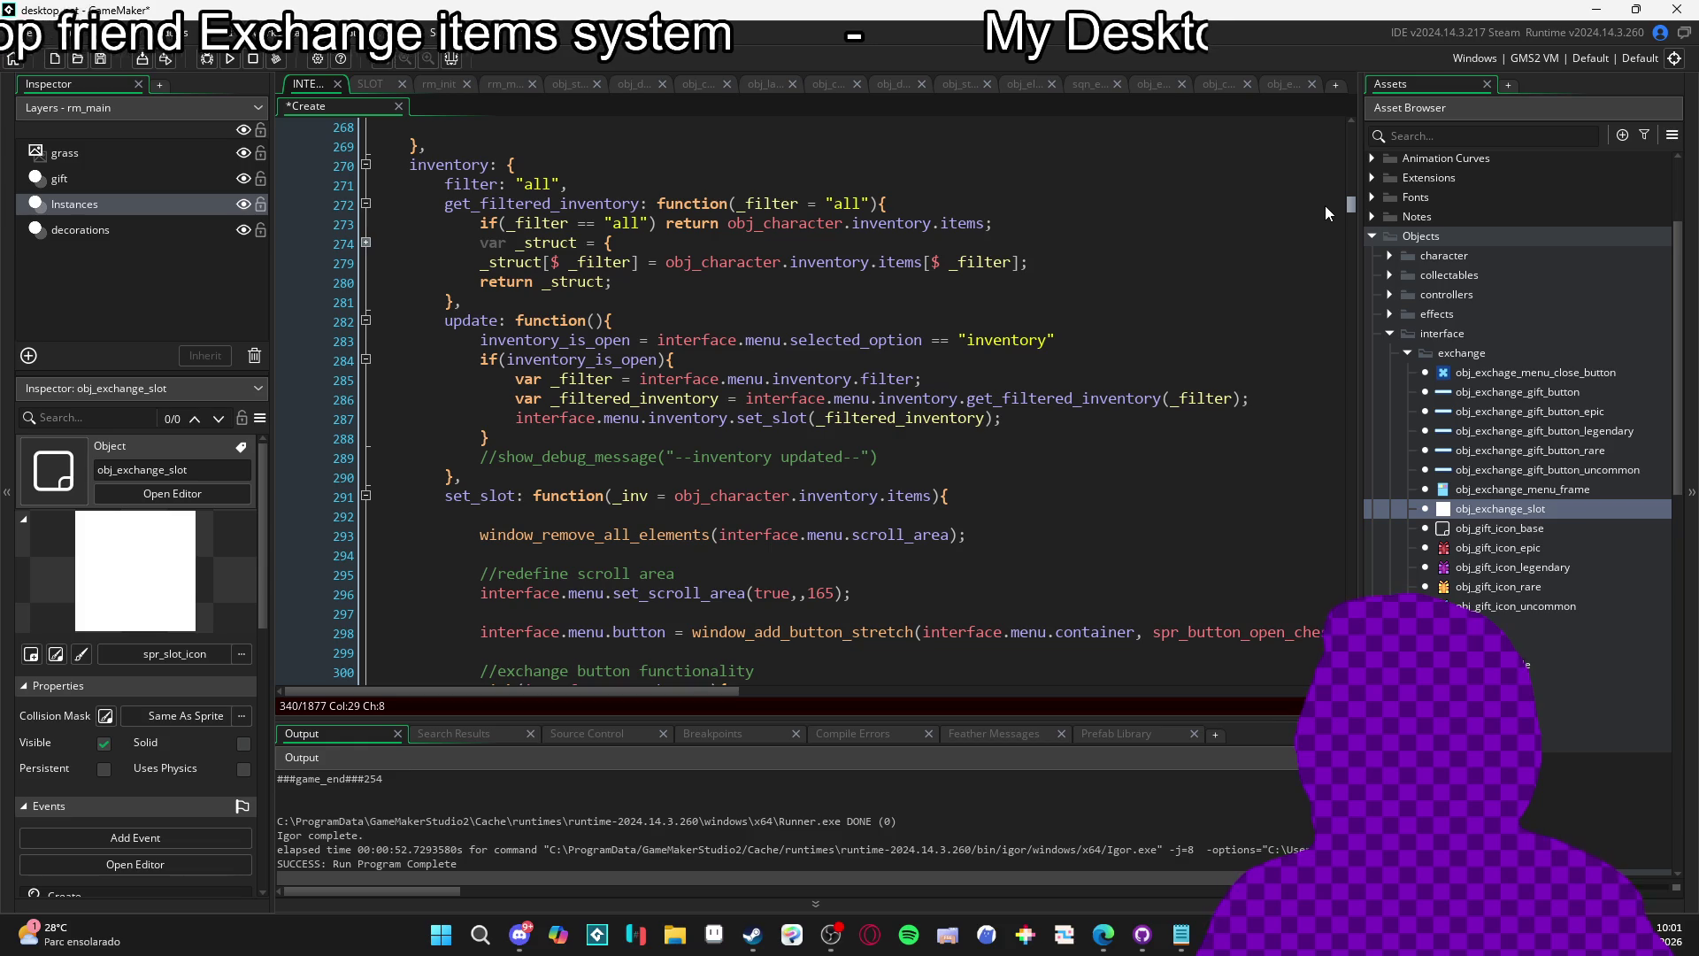
scroll(1325, 205, "down", 20)
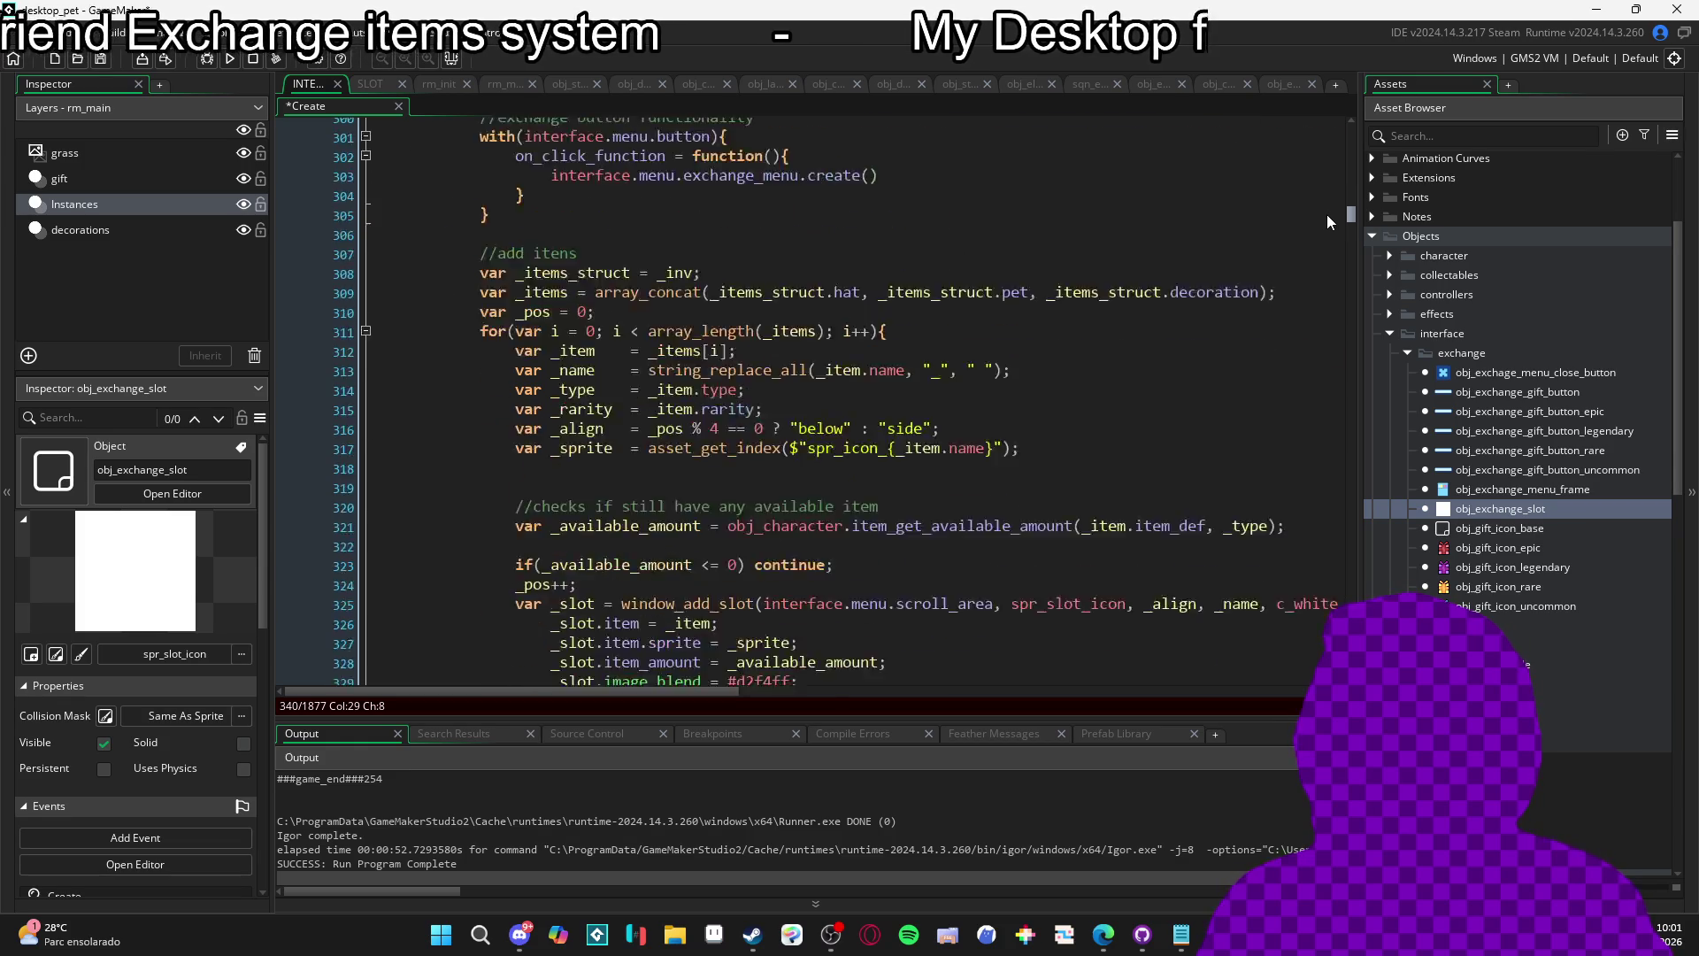
scroll(1337, 239, "up", 2)
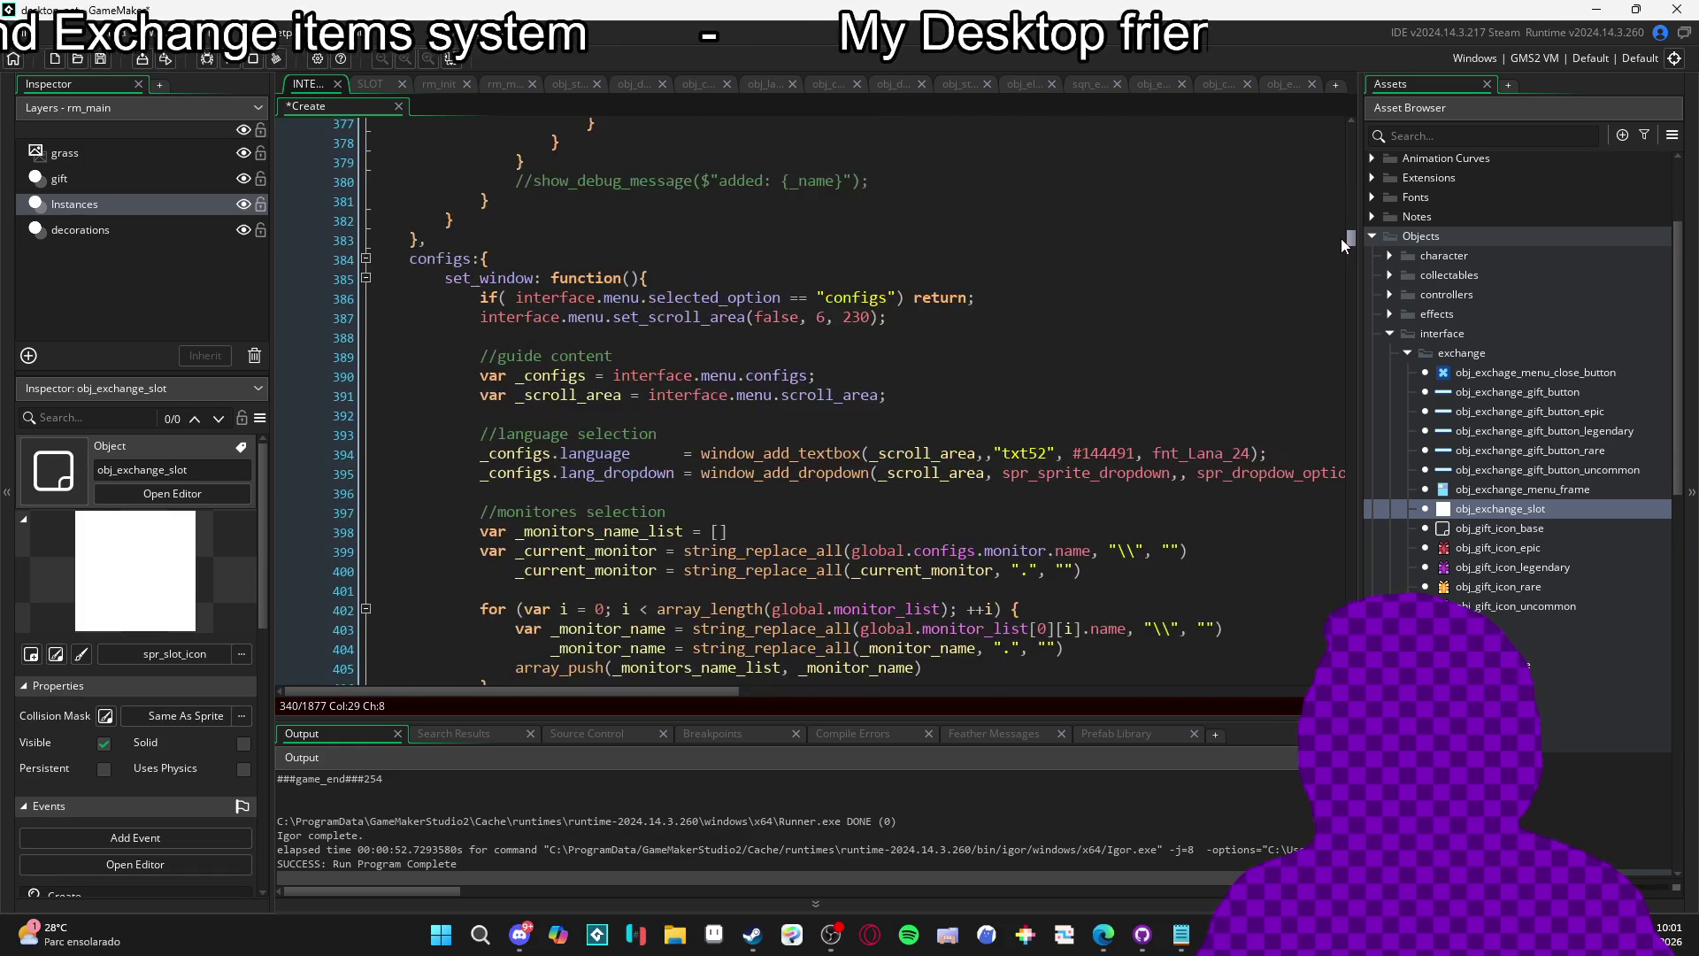
scroll(1341, 242, "down", 18)
scroll(1340, 256, "up", 20)
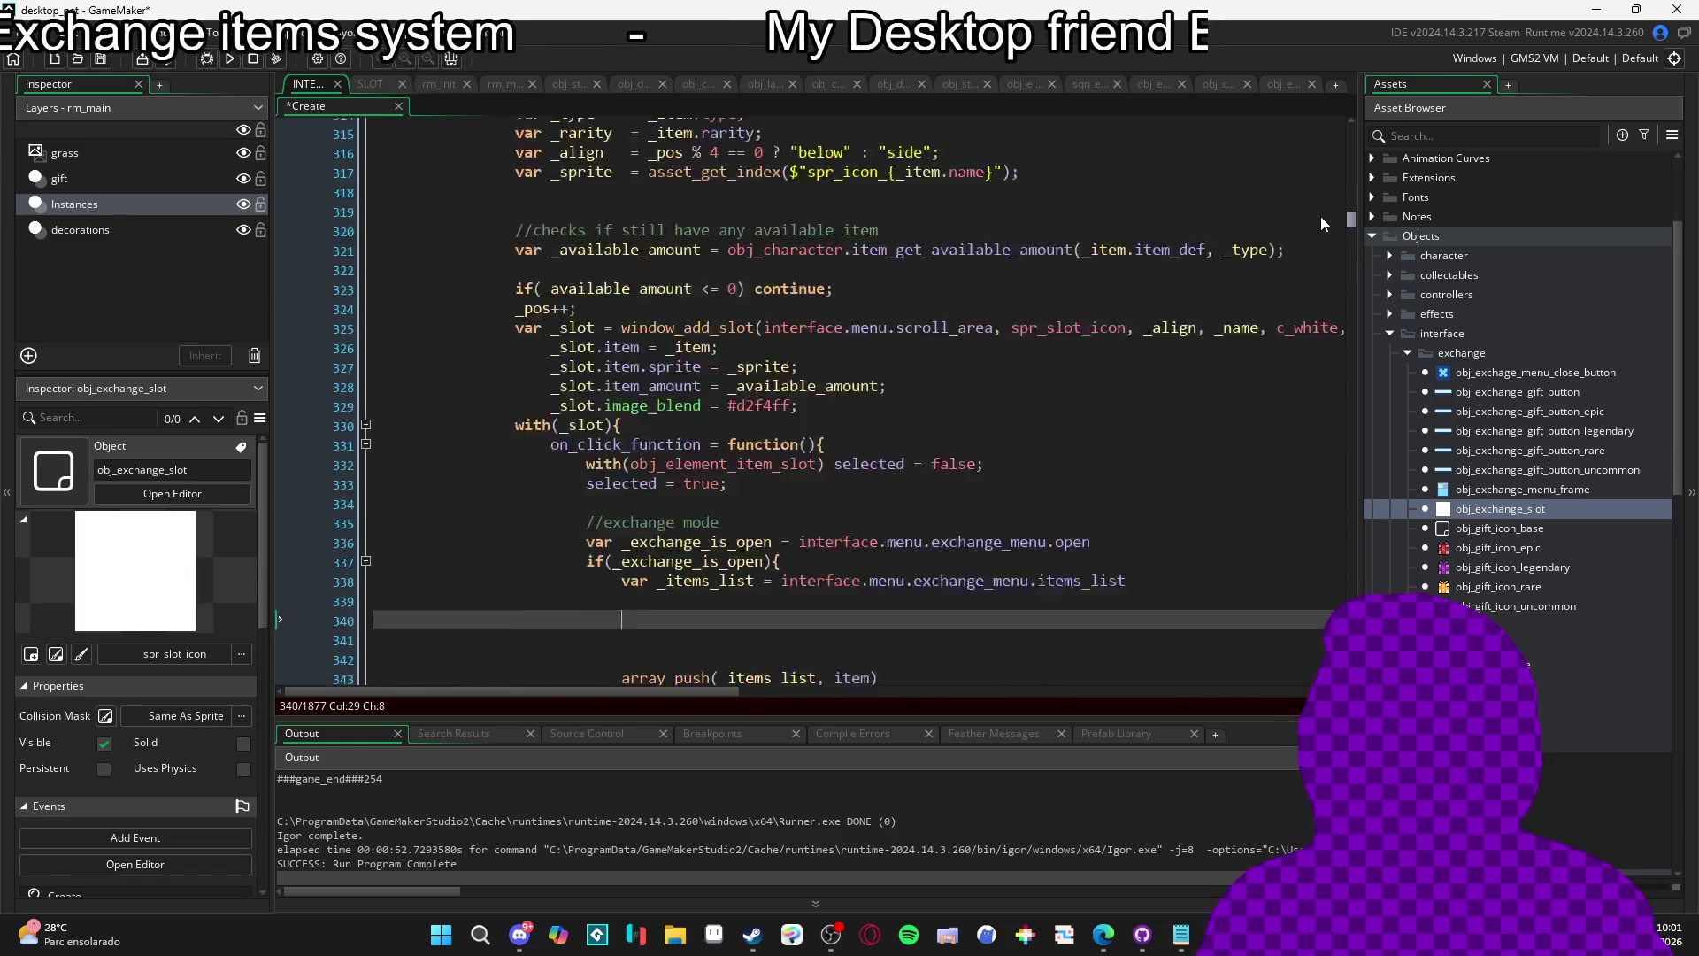
scroll(1315, 185, "up", 20)
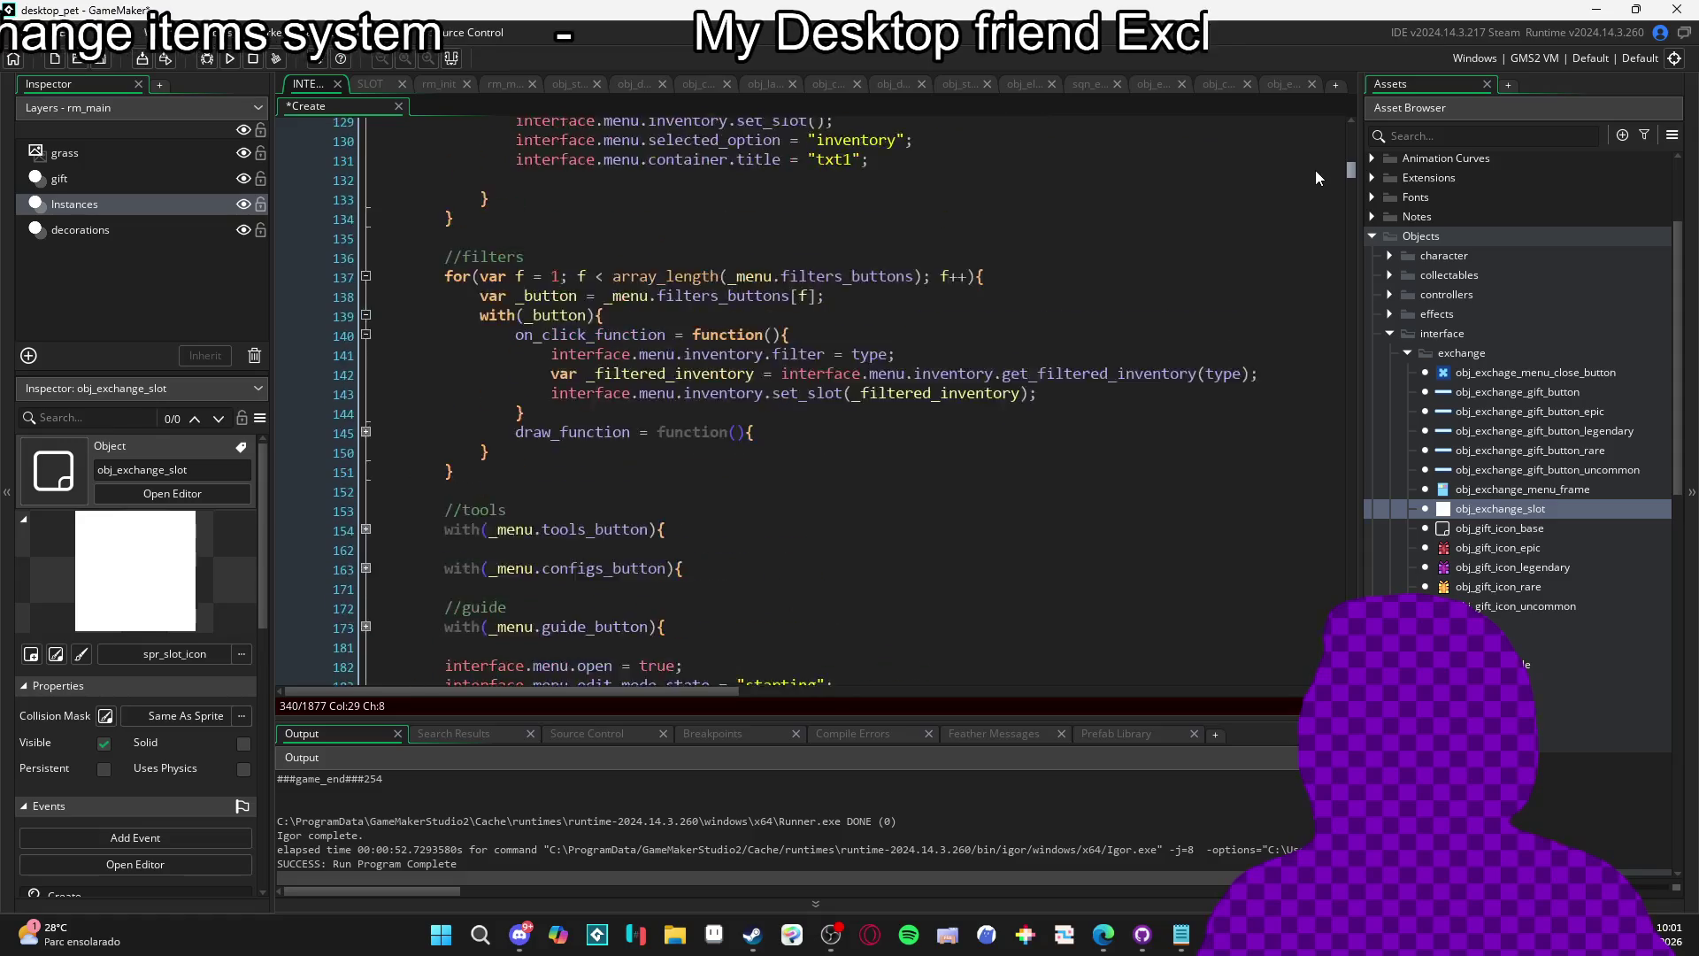
scroll(1330, 141, "down", 20)
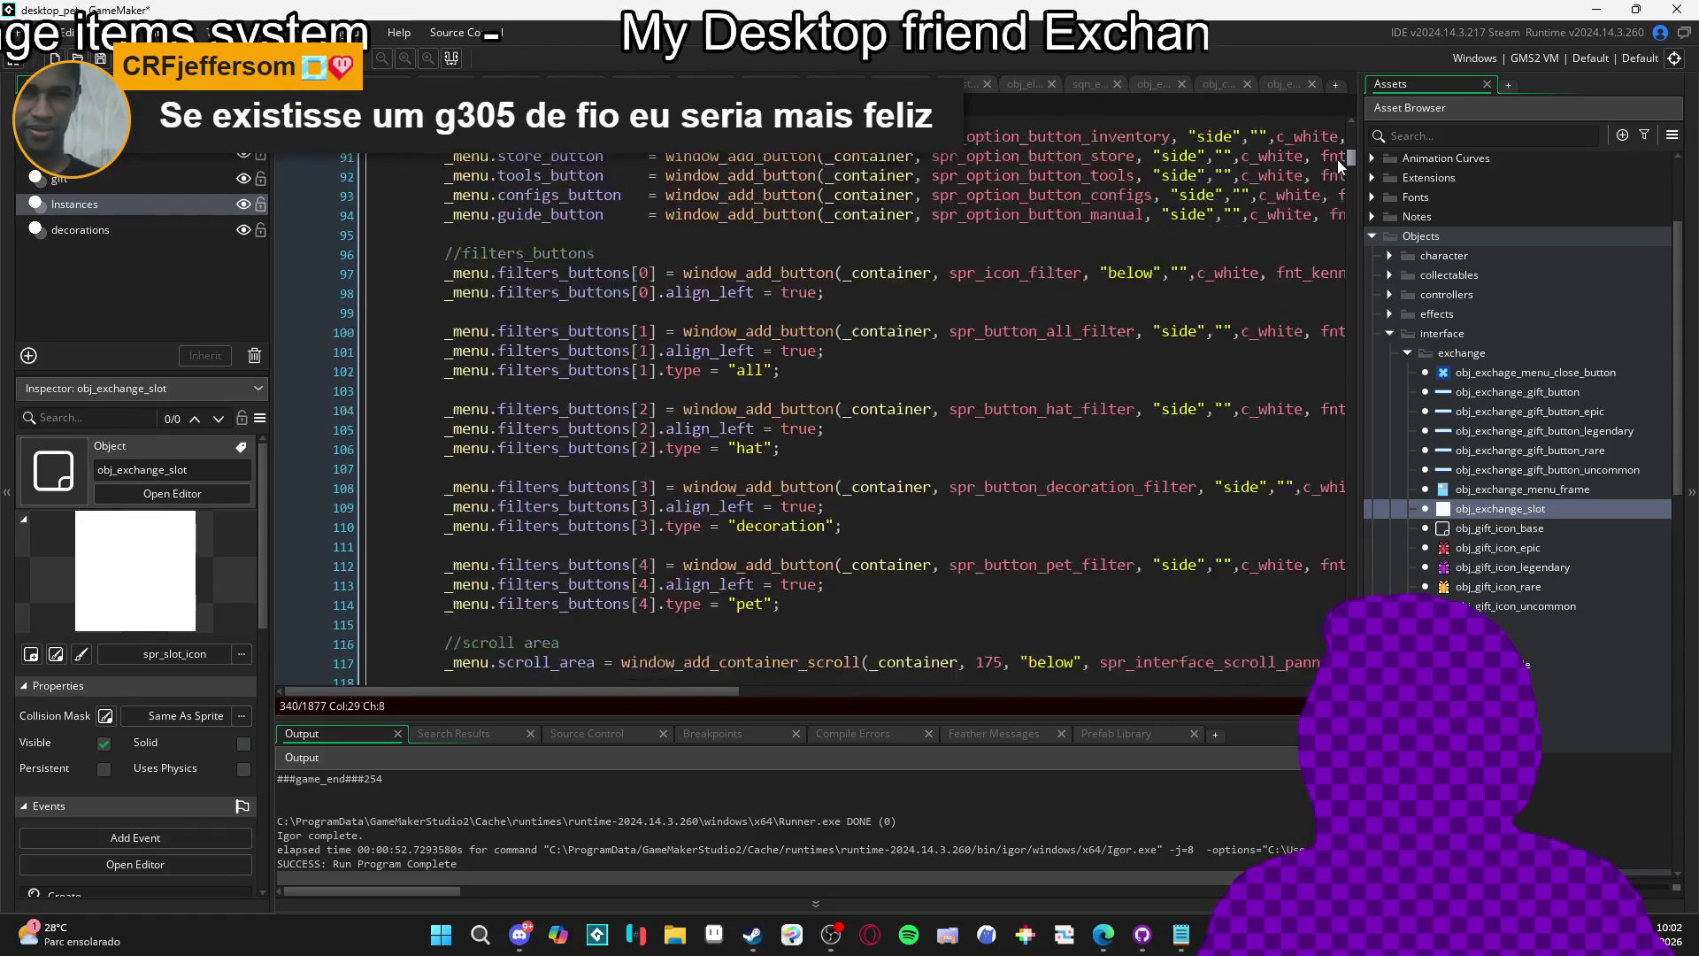
scroll(1332, 227, "up", 2)
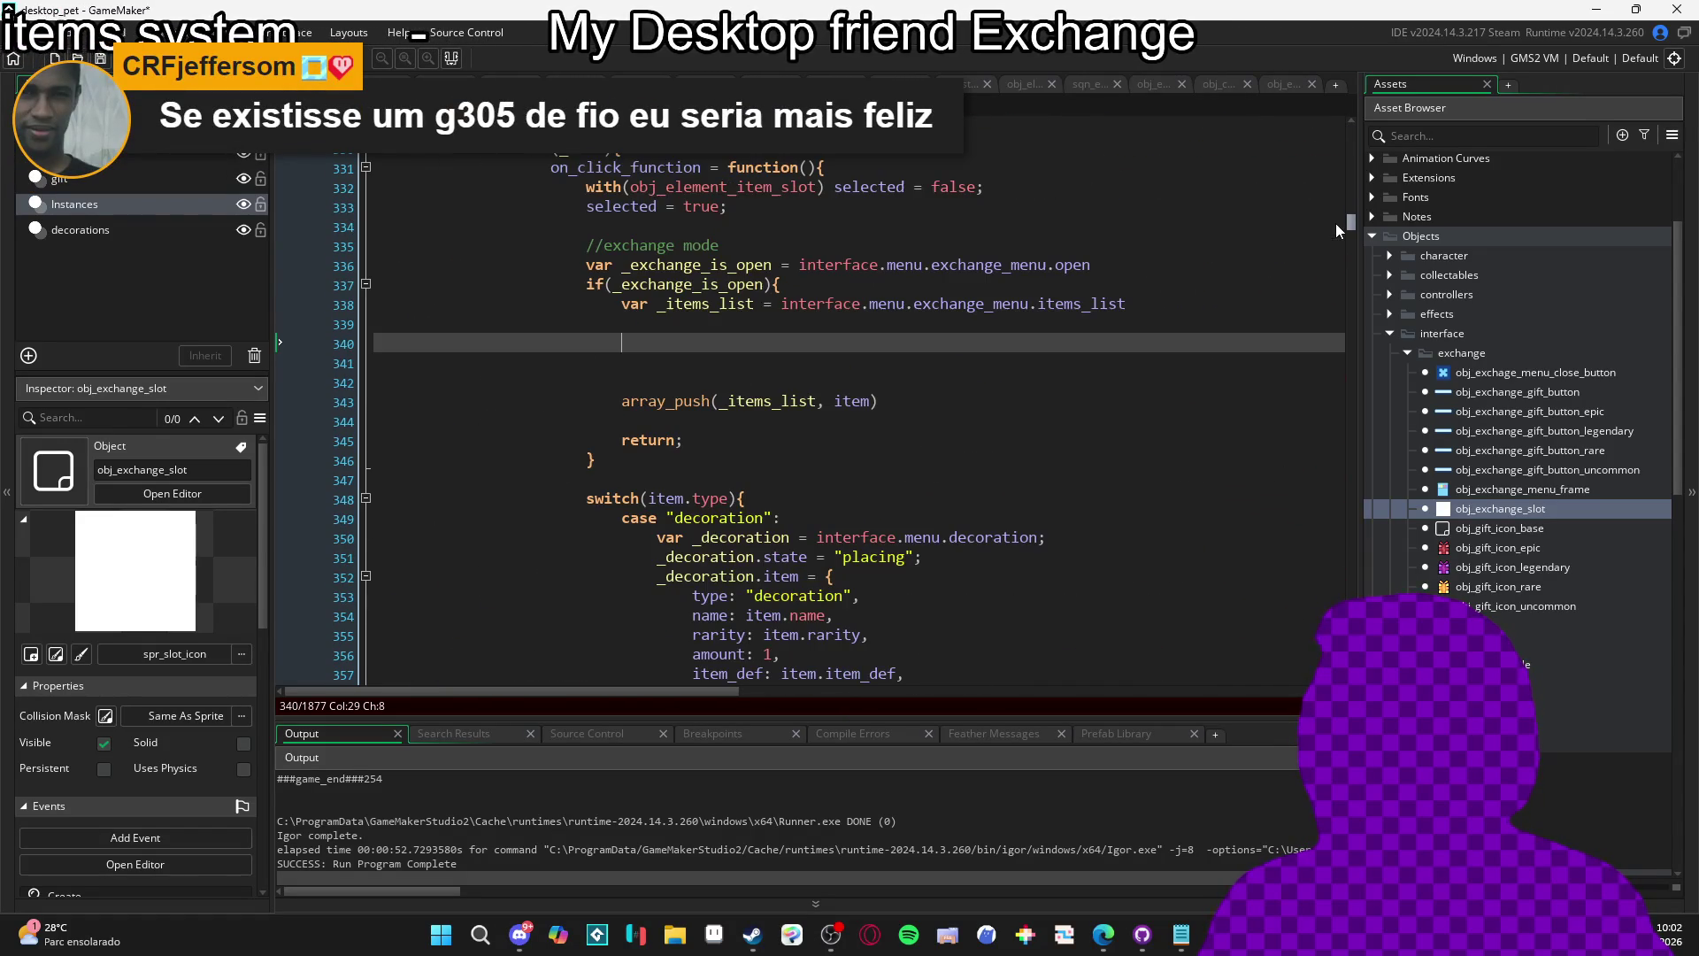
scroll(875, 385, "up", 1)
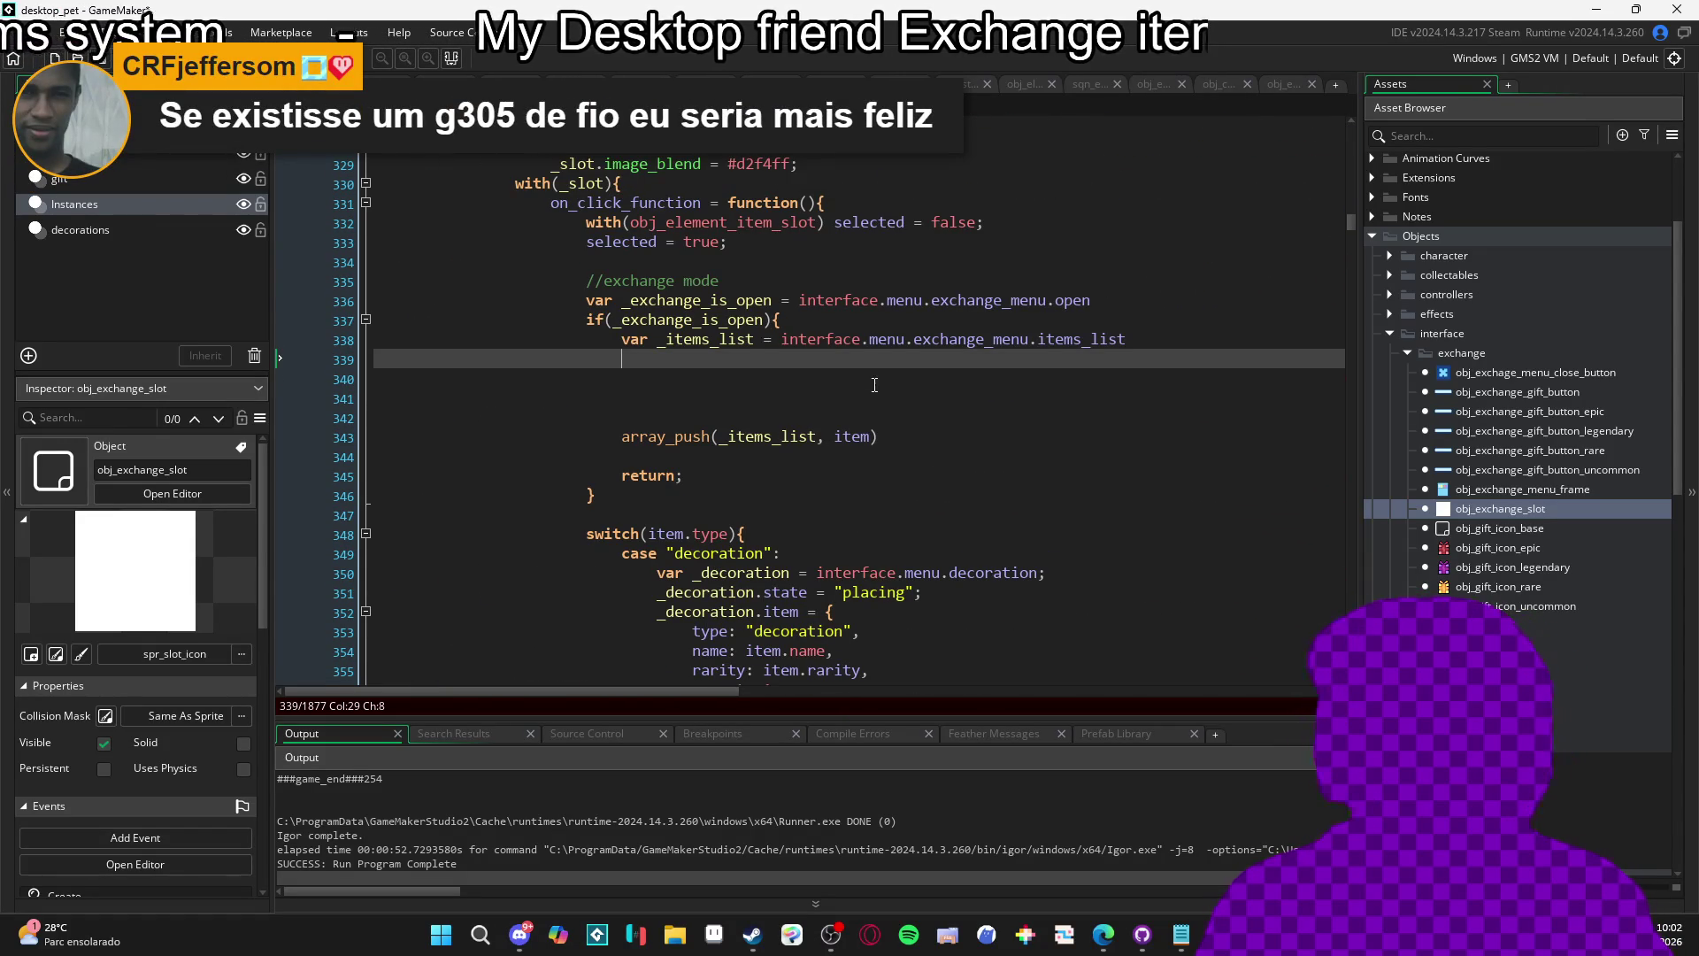
Add the comment //check if it's a new item and var _is_new_item = array_filter(_items_list, function(){ }).
type("//")
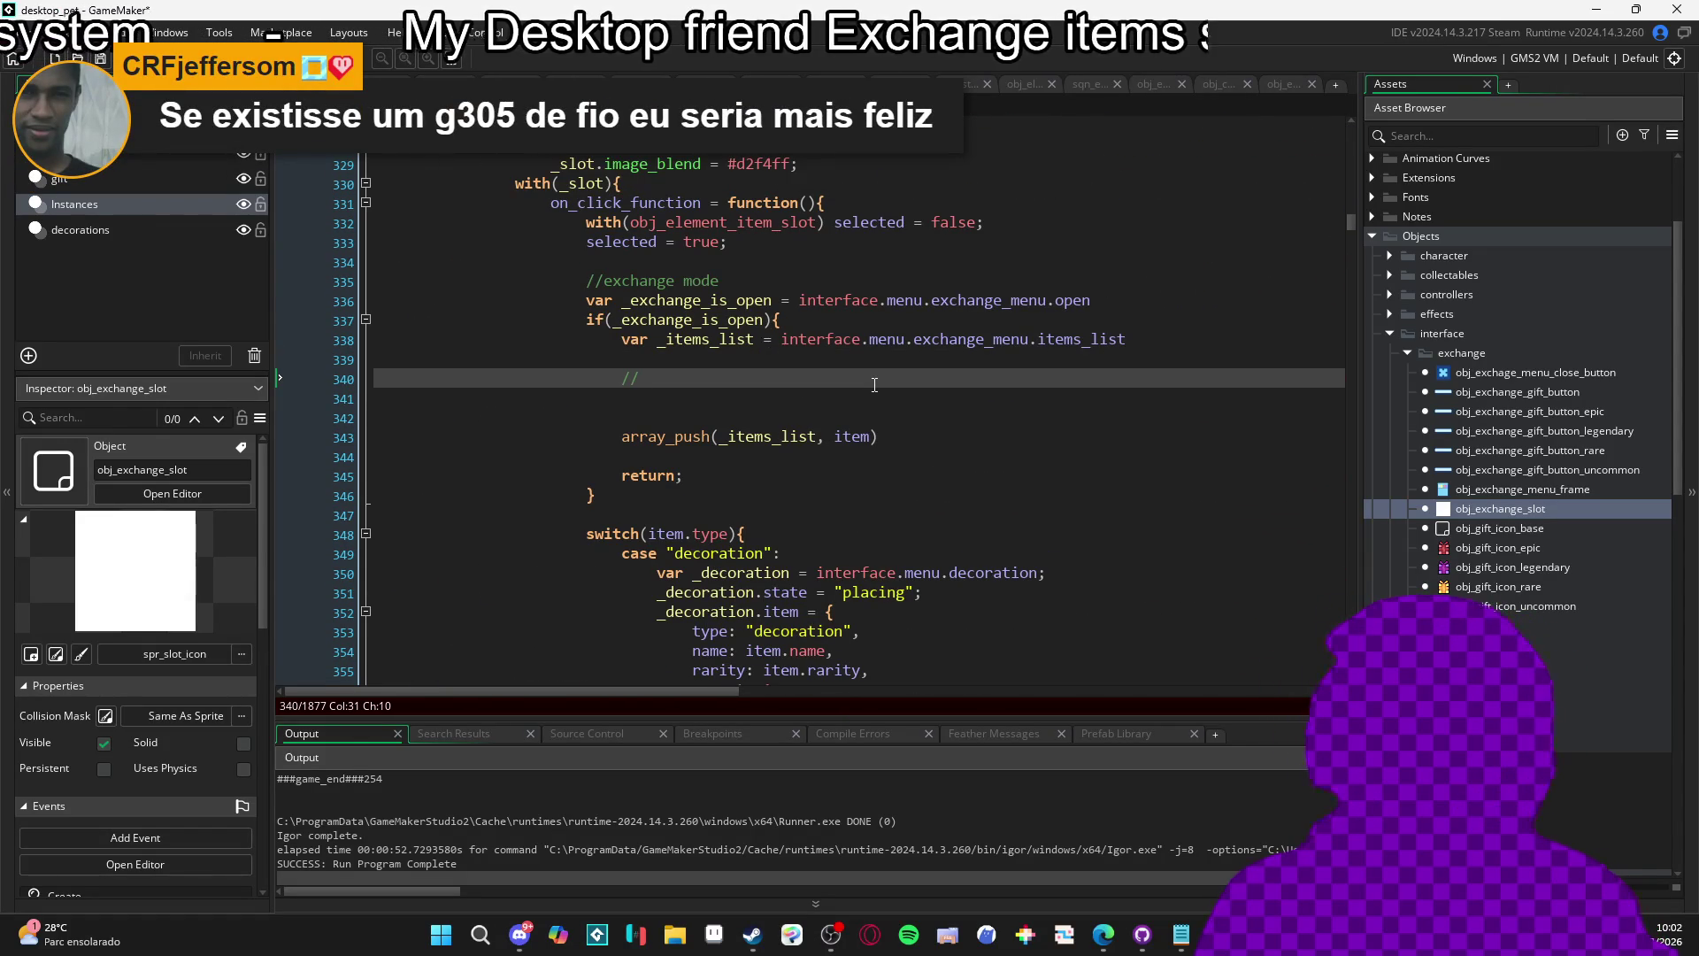
type("check ")
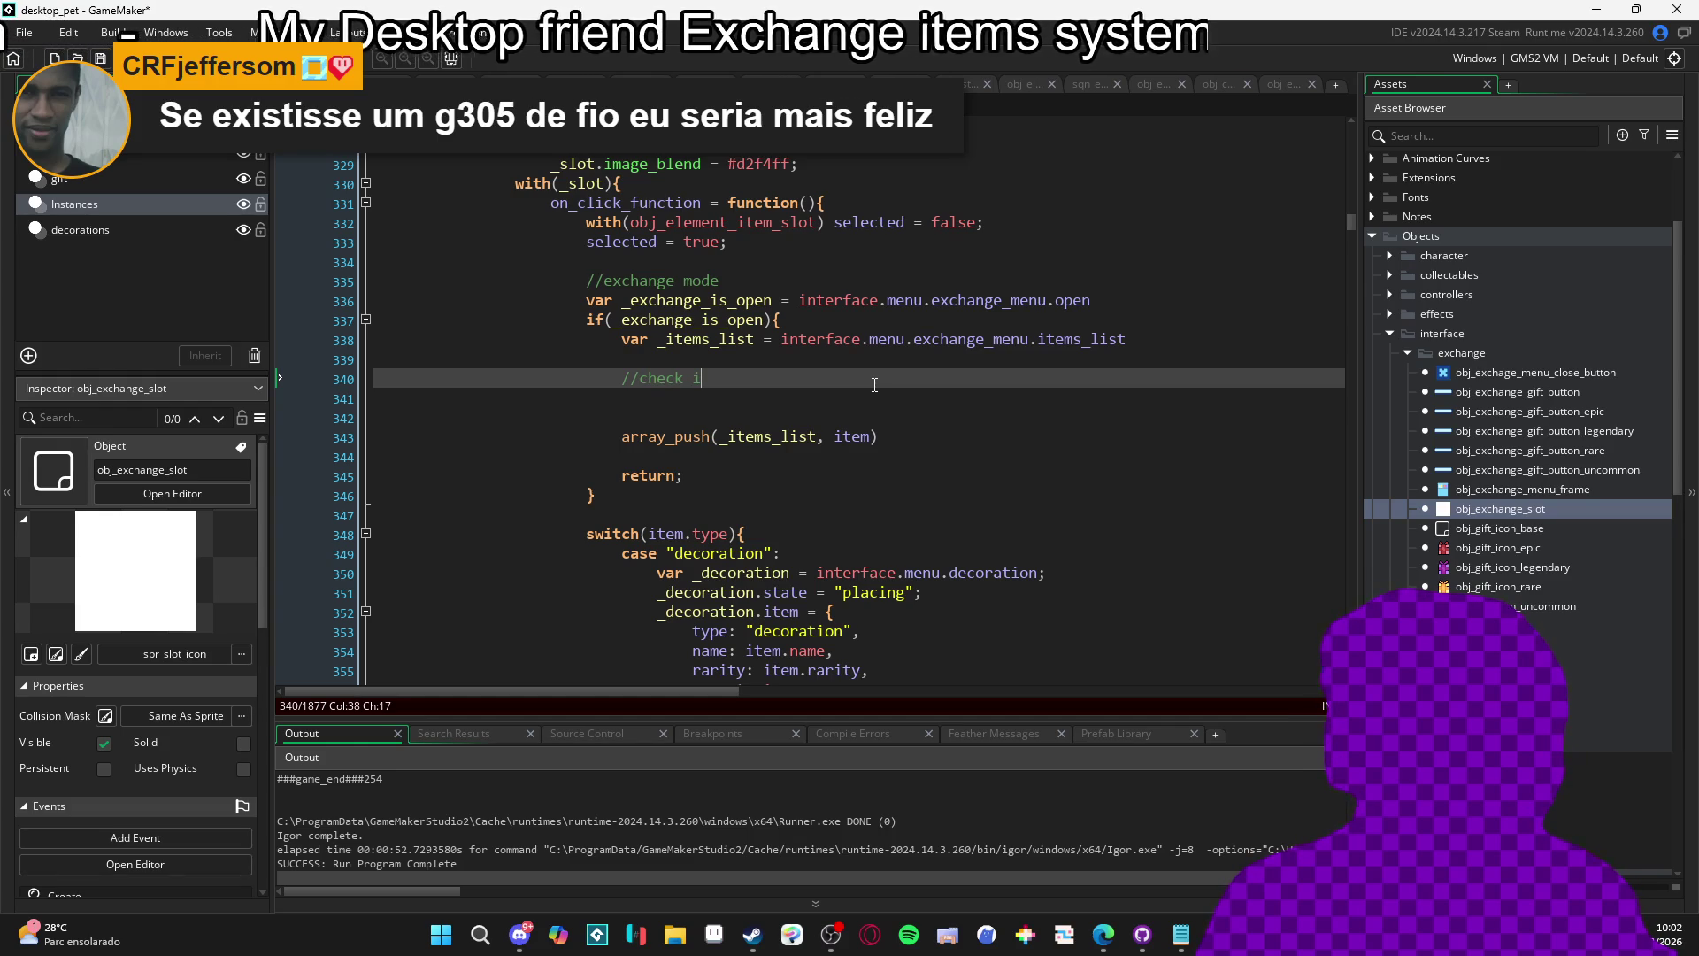
type("if it's a new item")
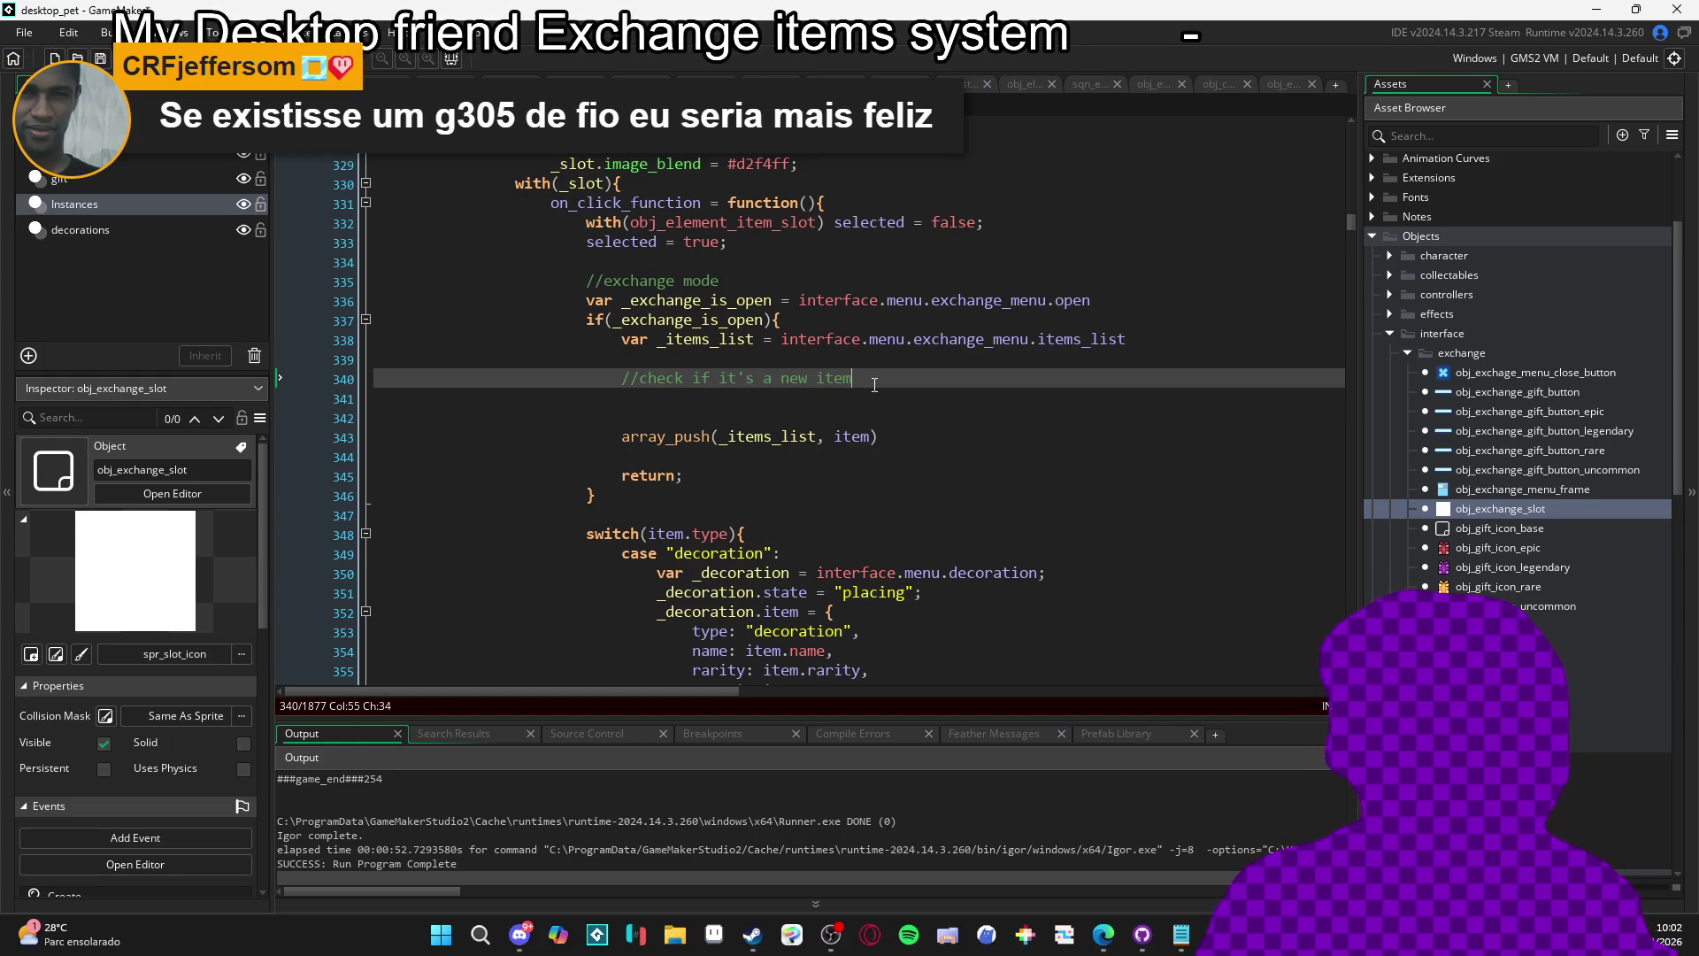
key("Return")
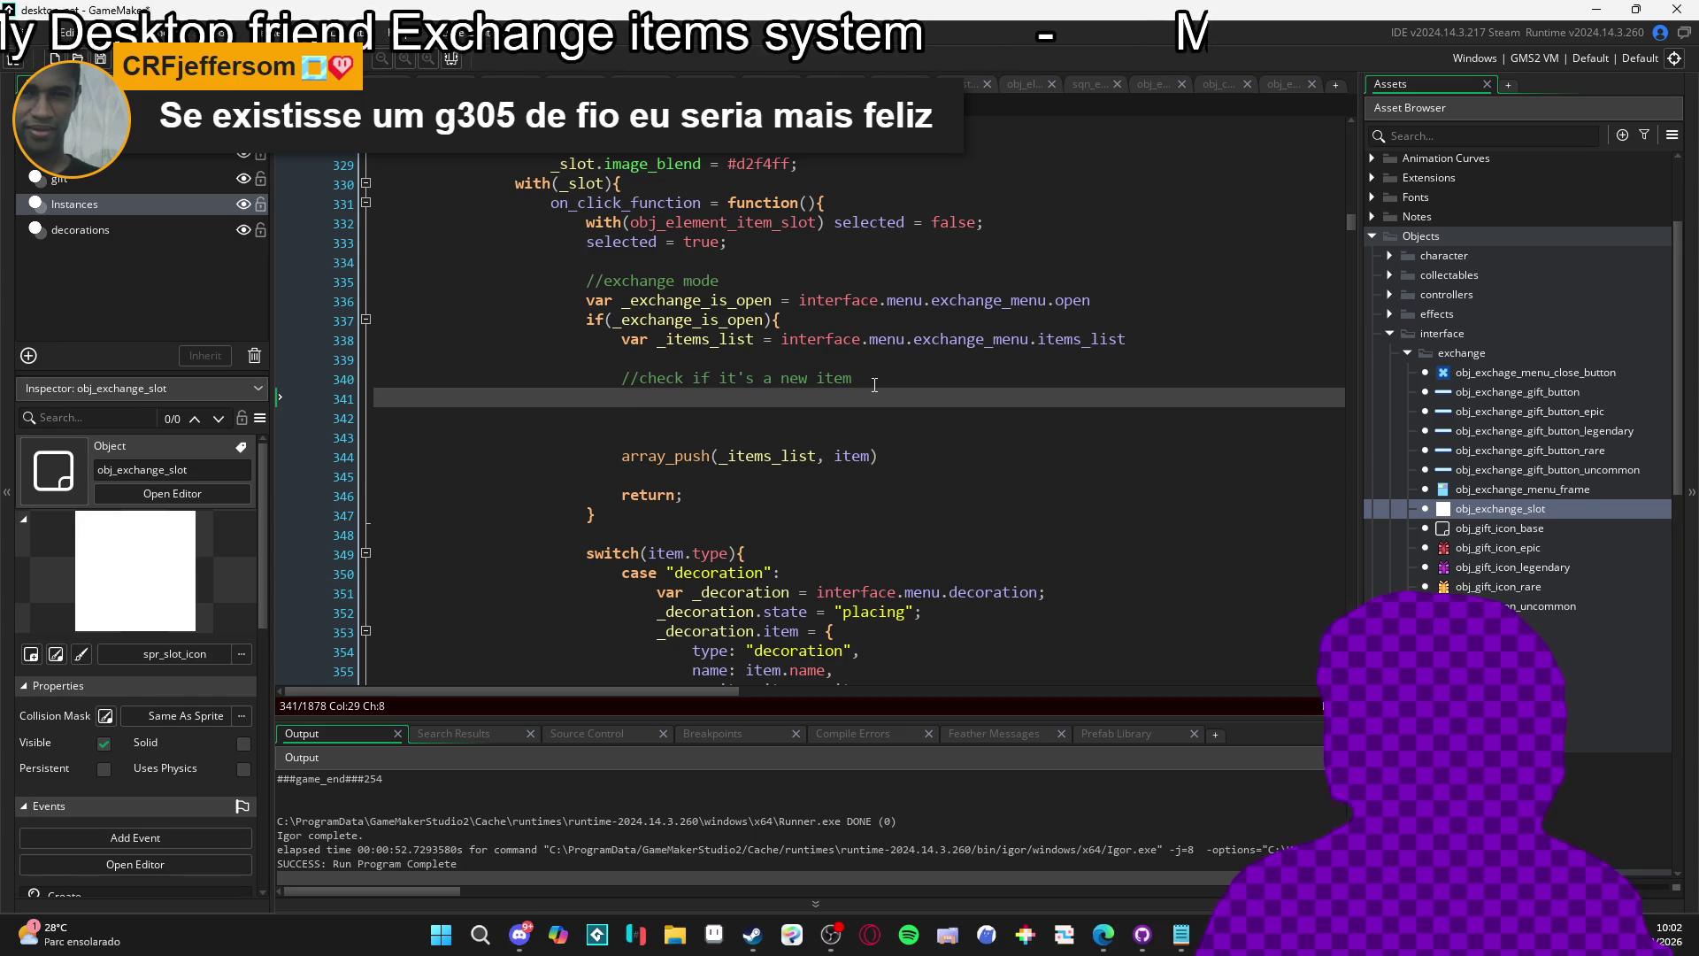
type("var _is_new_")
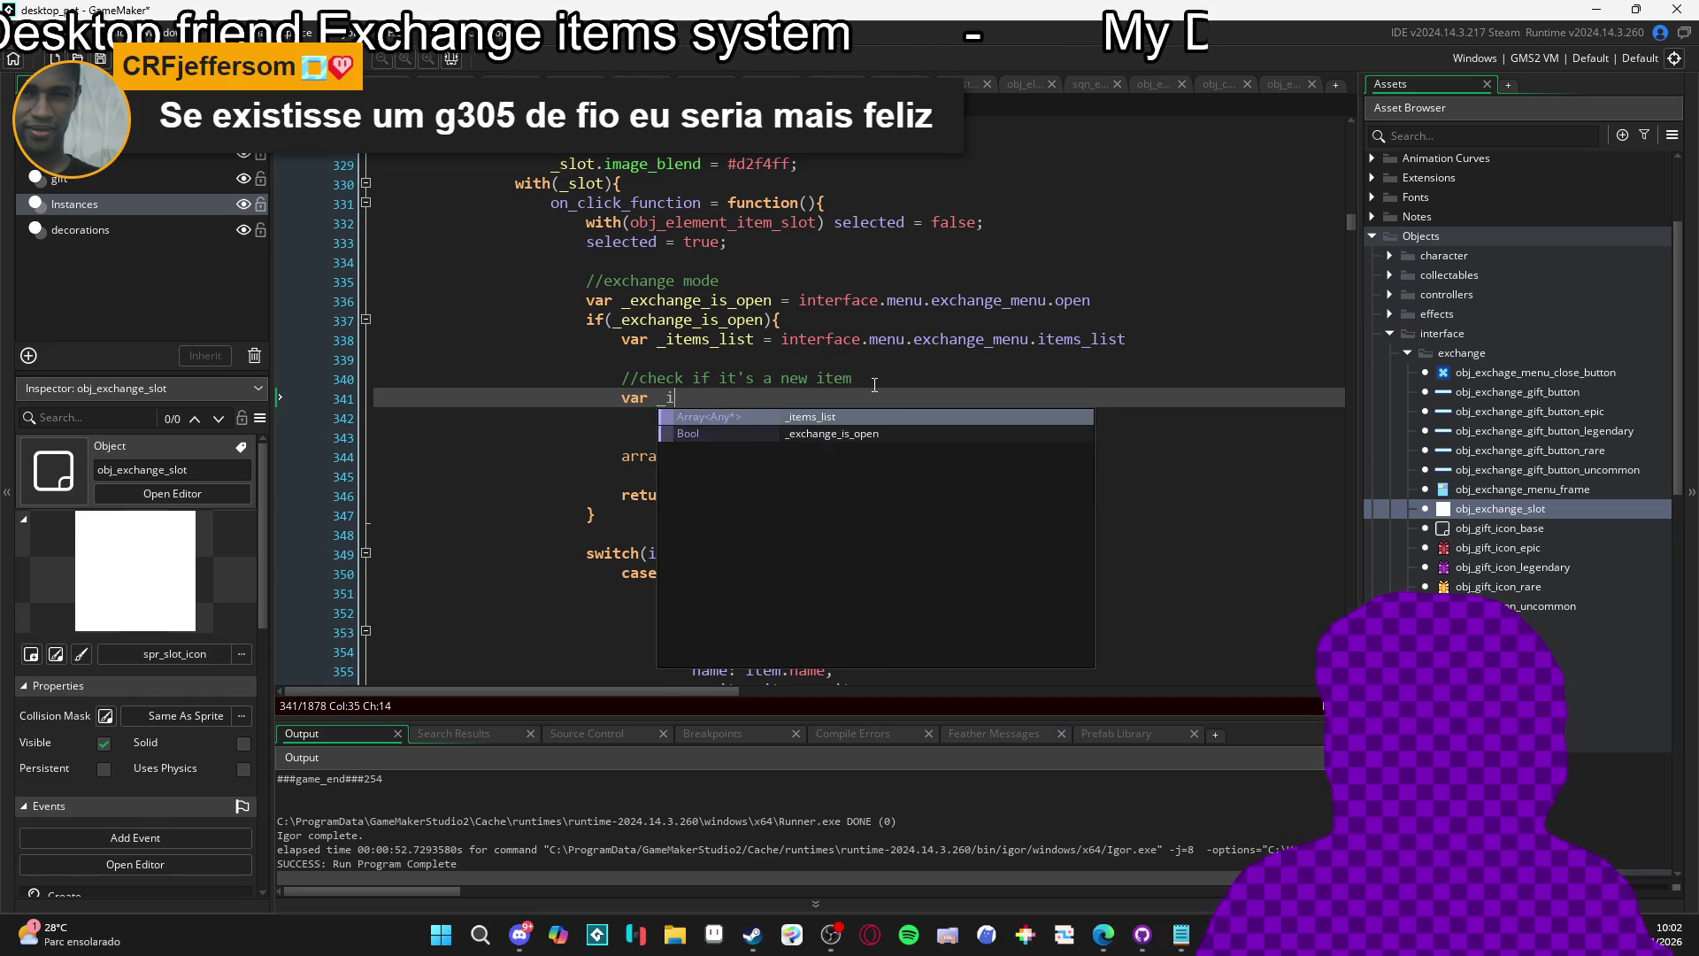
type("item = ")
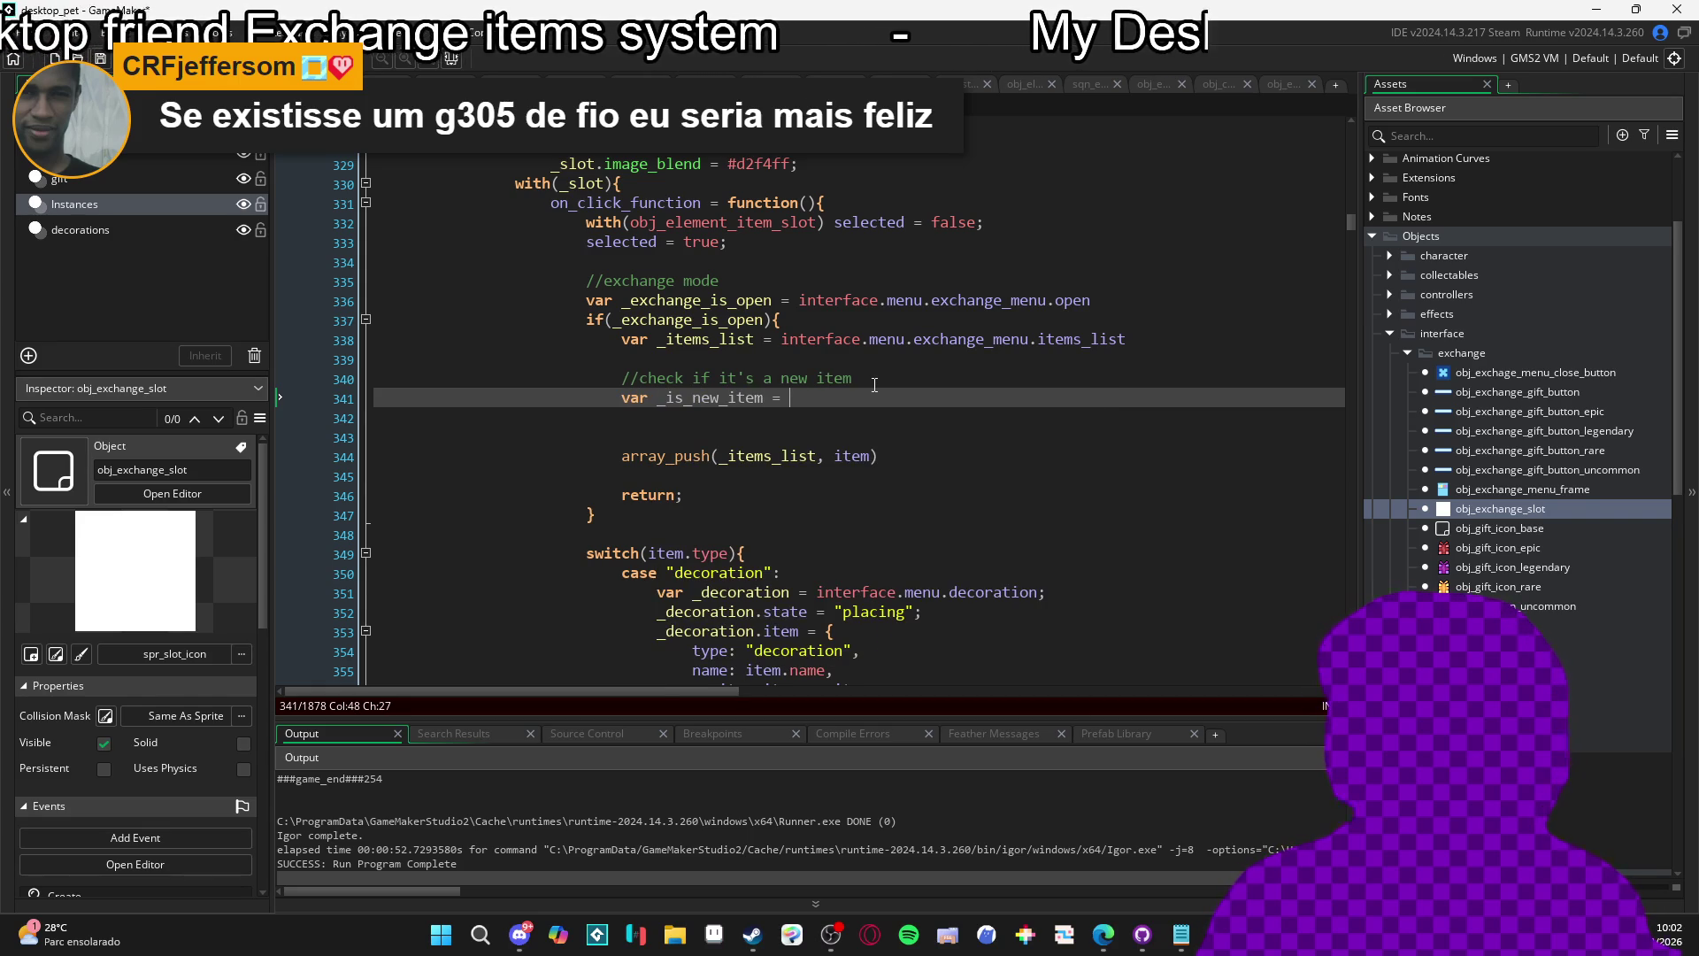
type("array_fi")
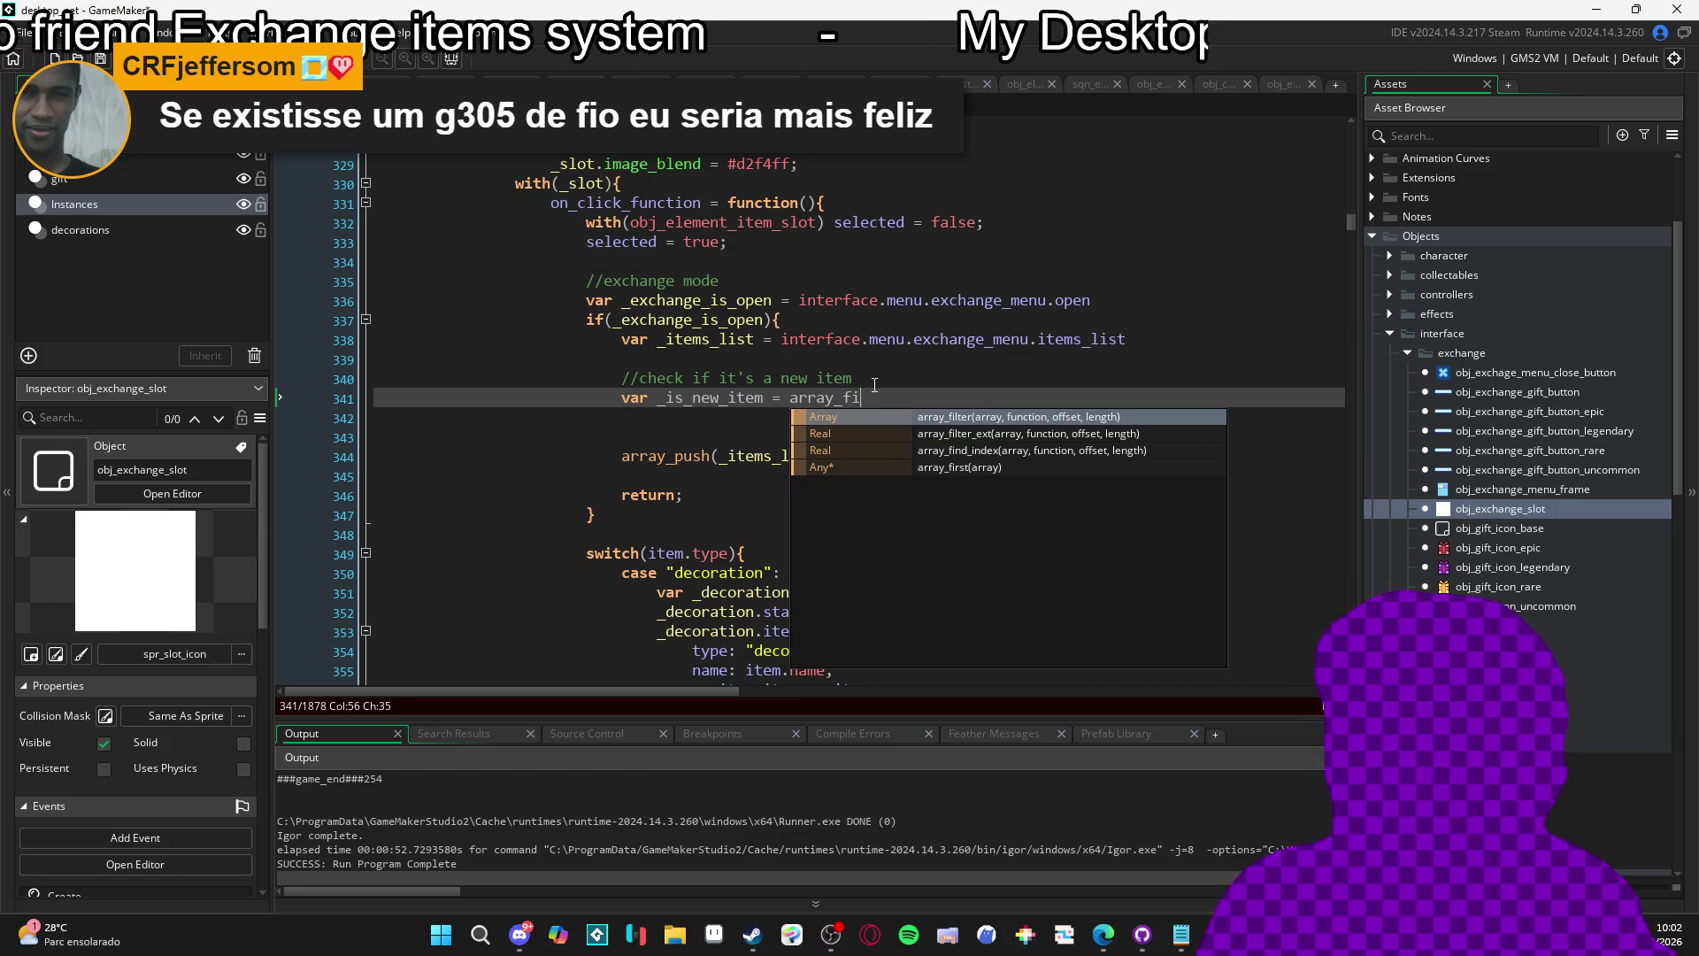
key("Return")
type("_items_list")
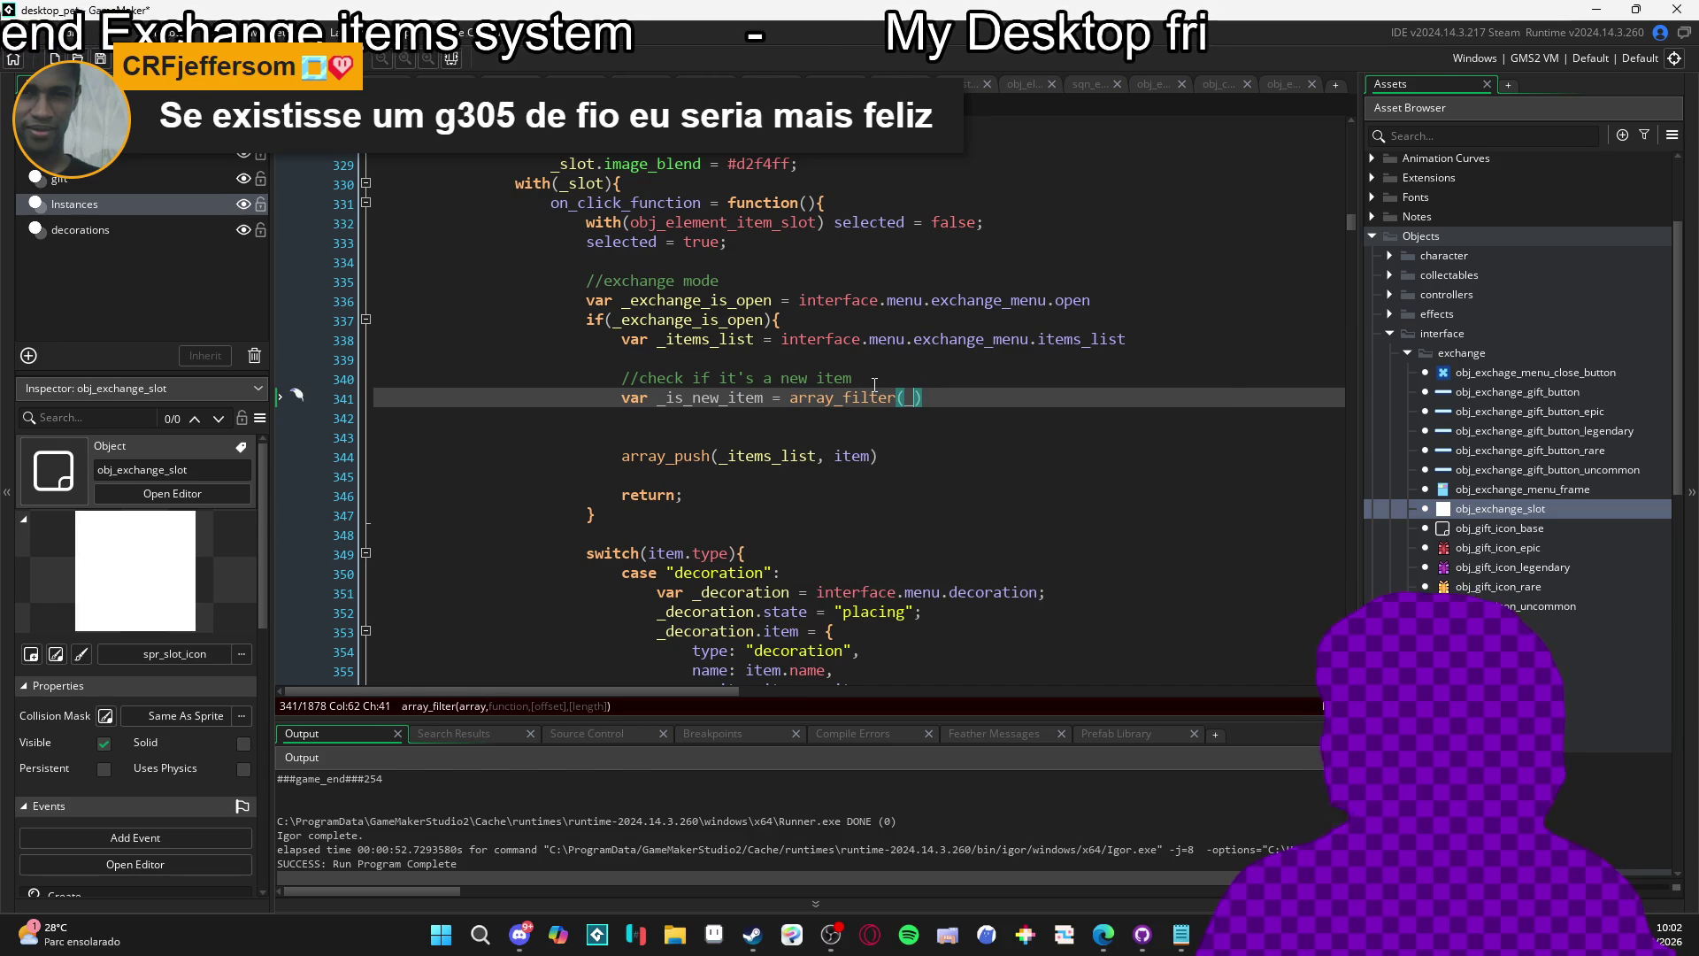
type(", ")
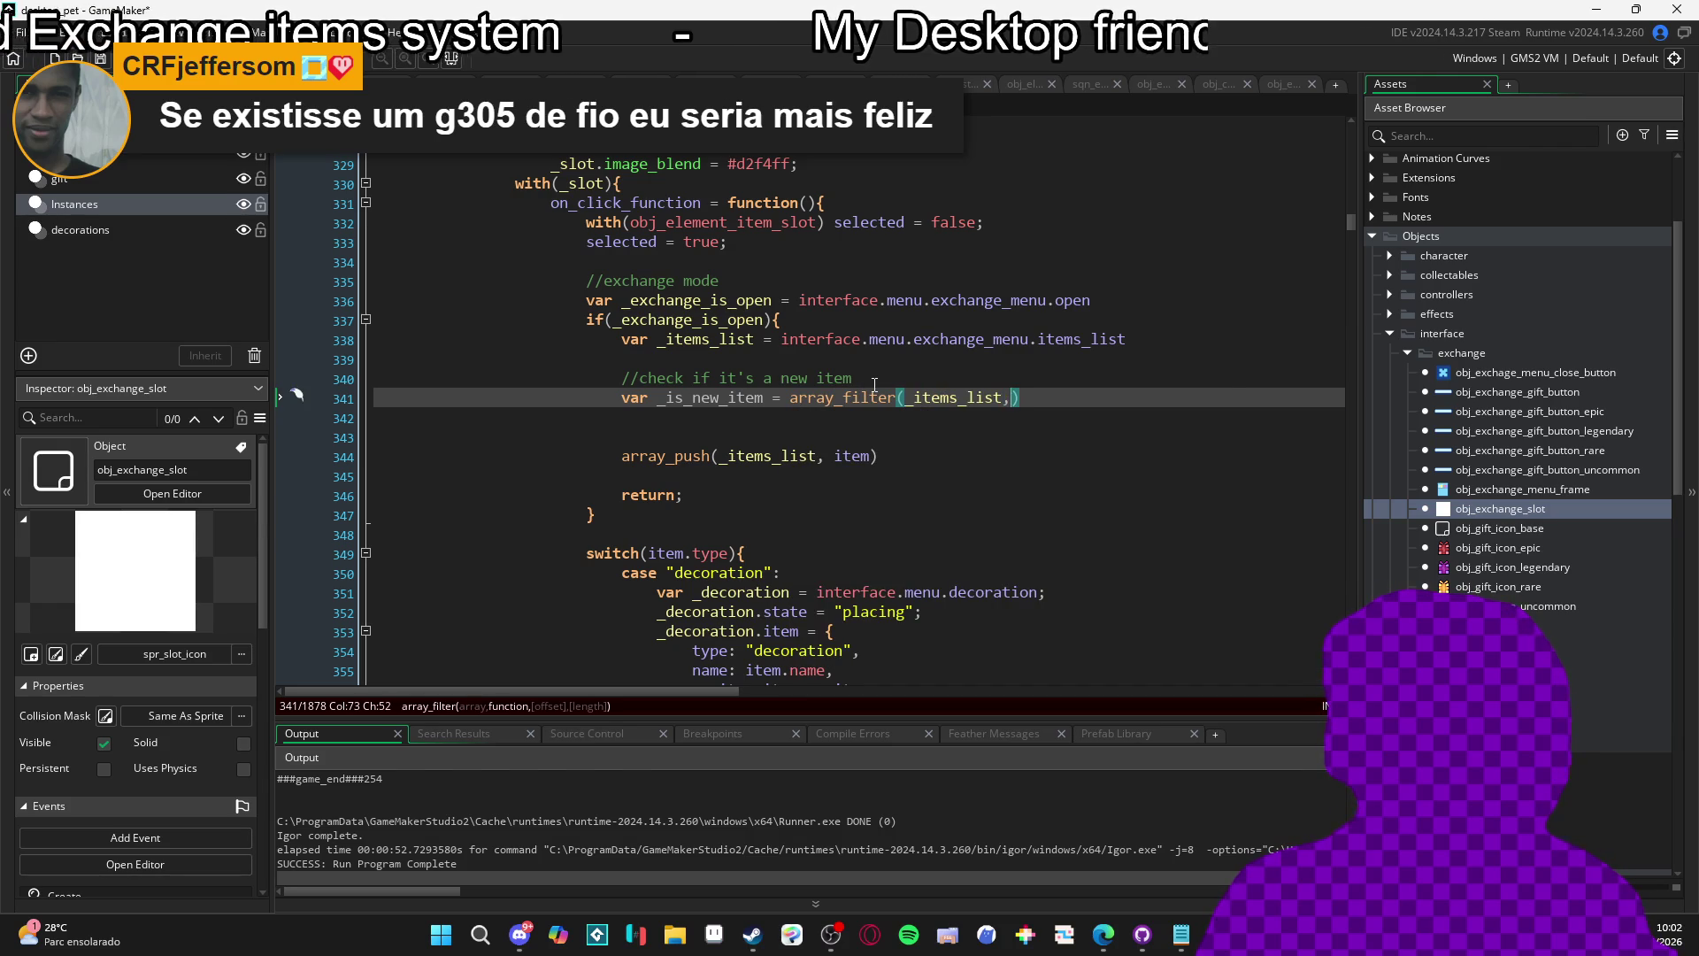
type("function(){")
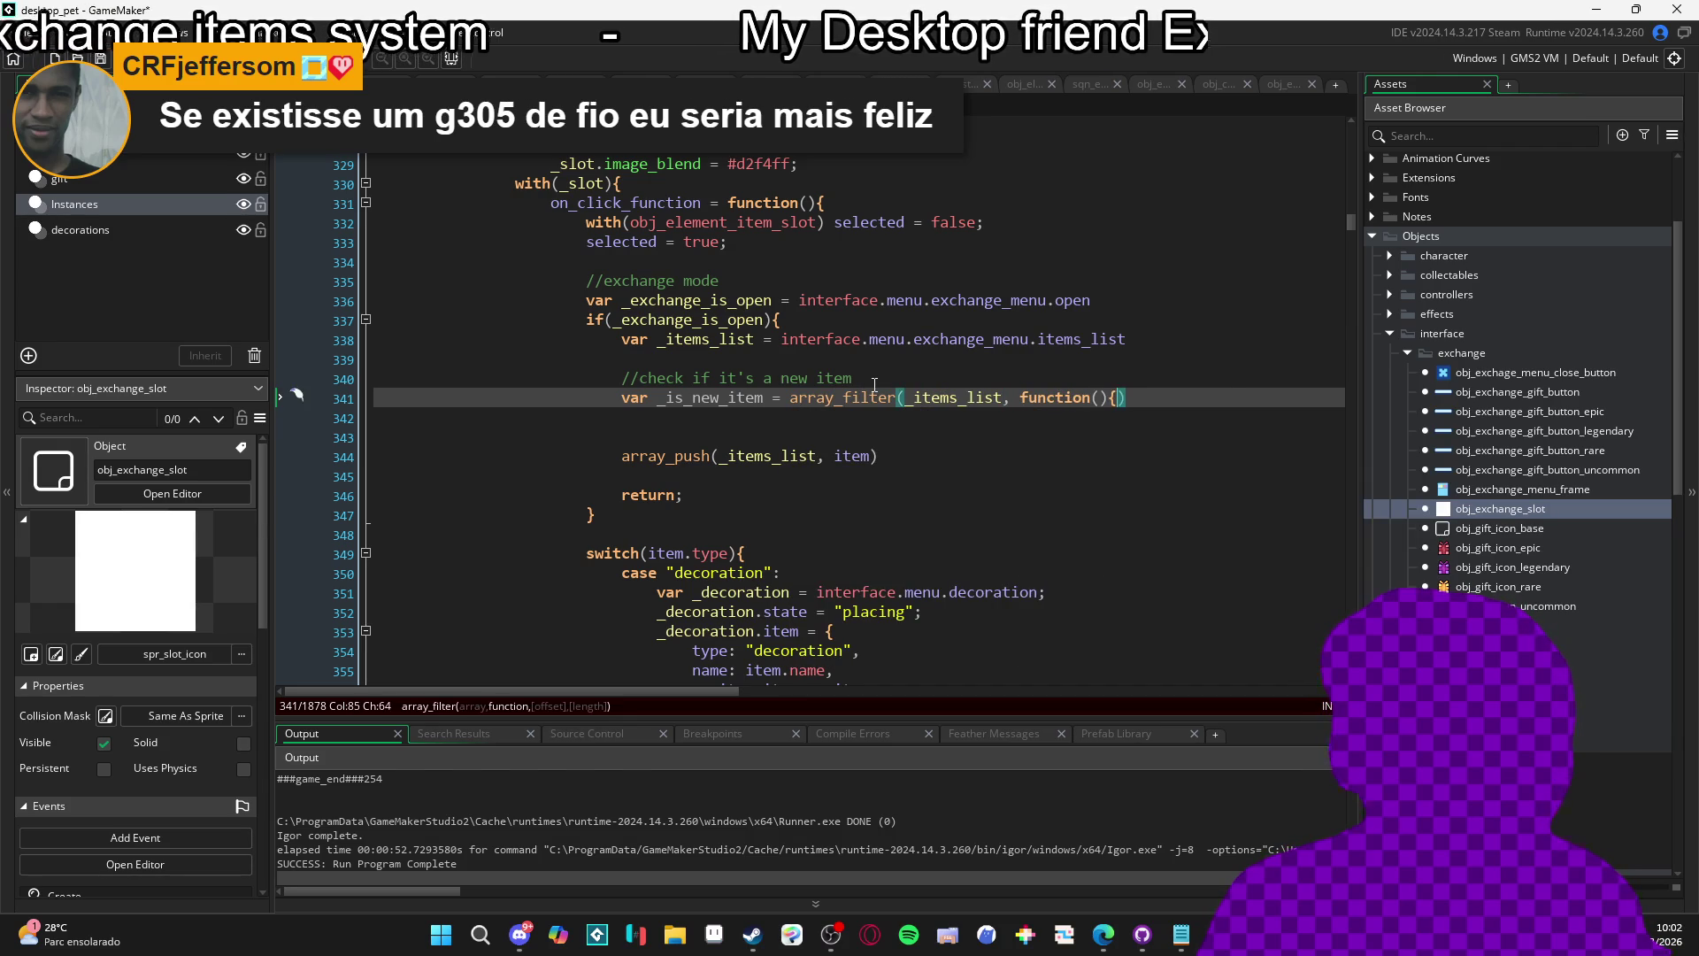
key("Return")
key("Return")
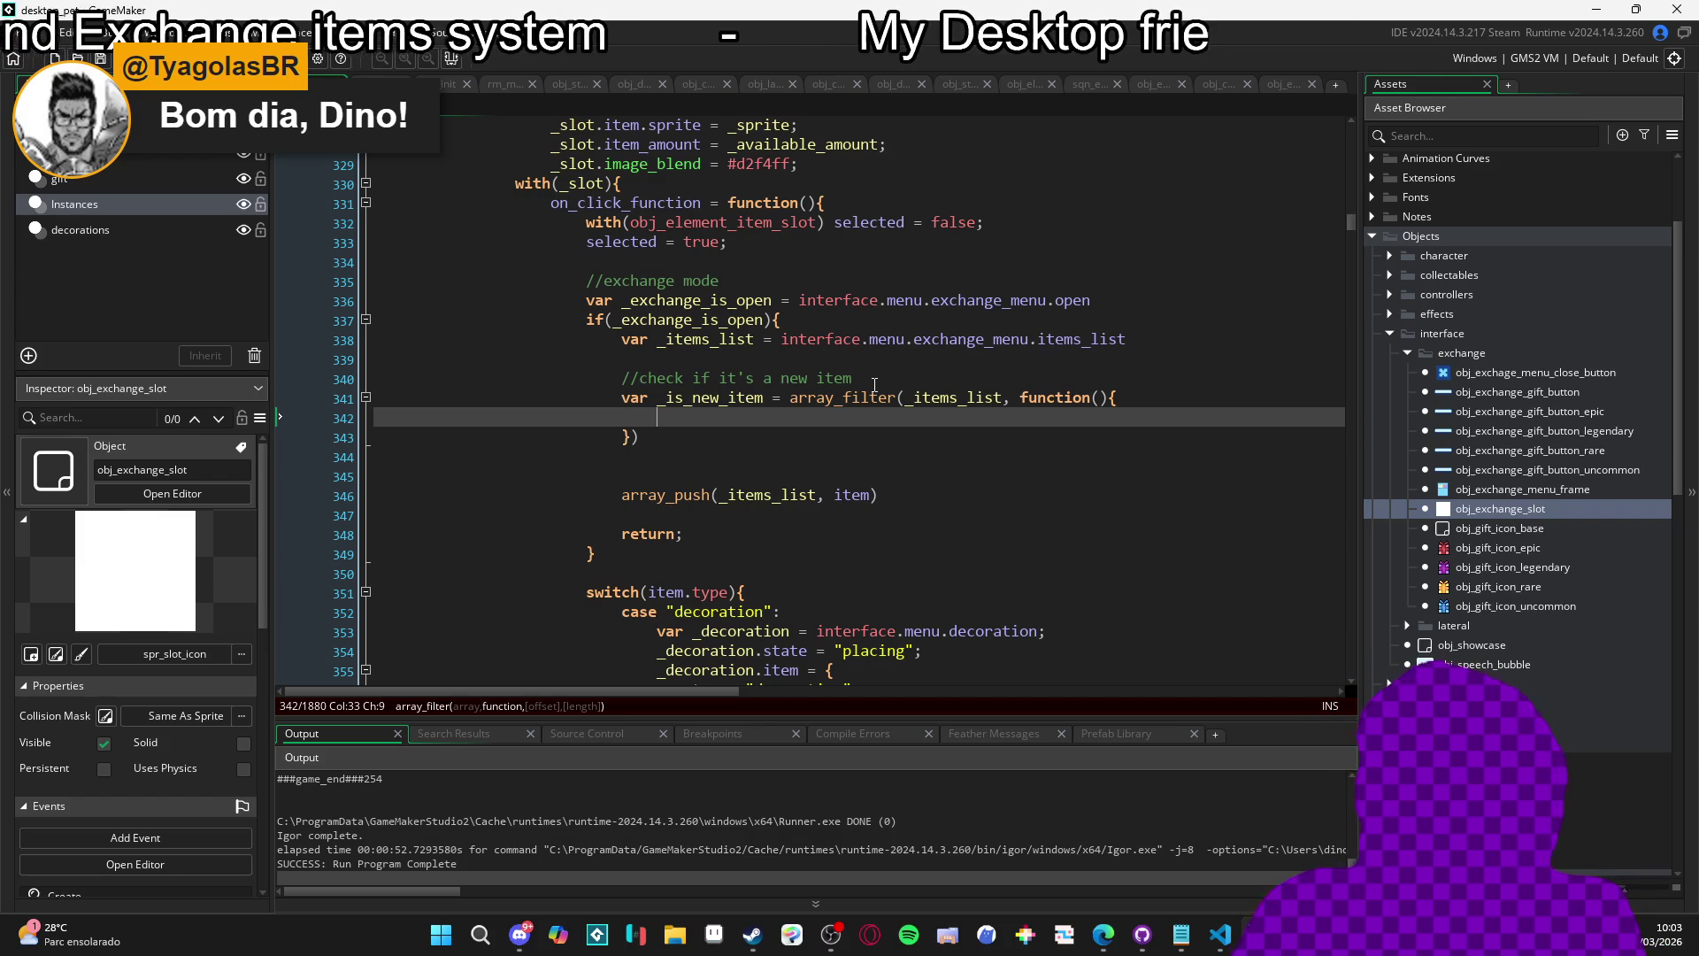
mouse_move(627, 490)
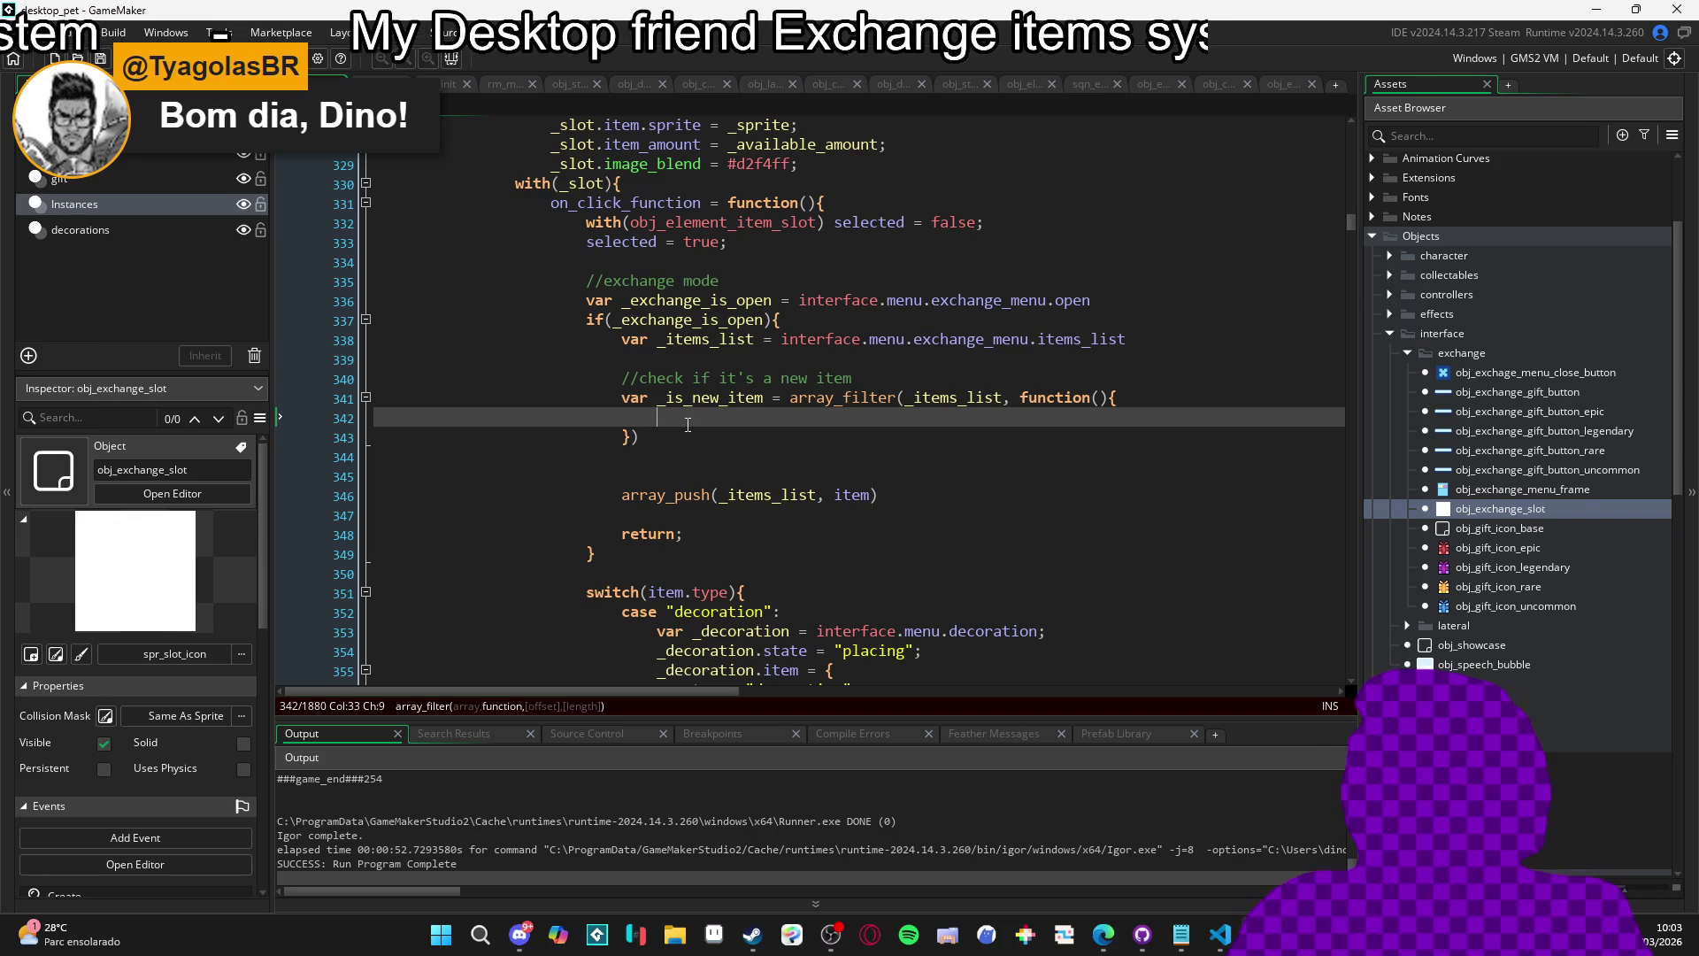
Remove a stray 's' and select the array_filter word on line 341.
type("s")
key("BackSpace")
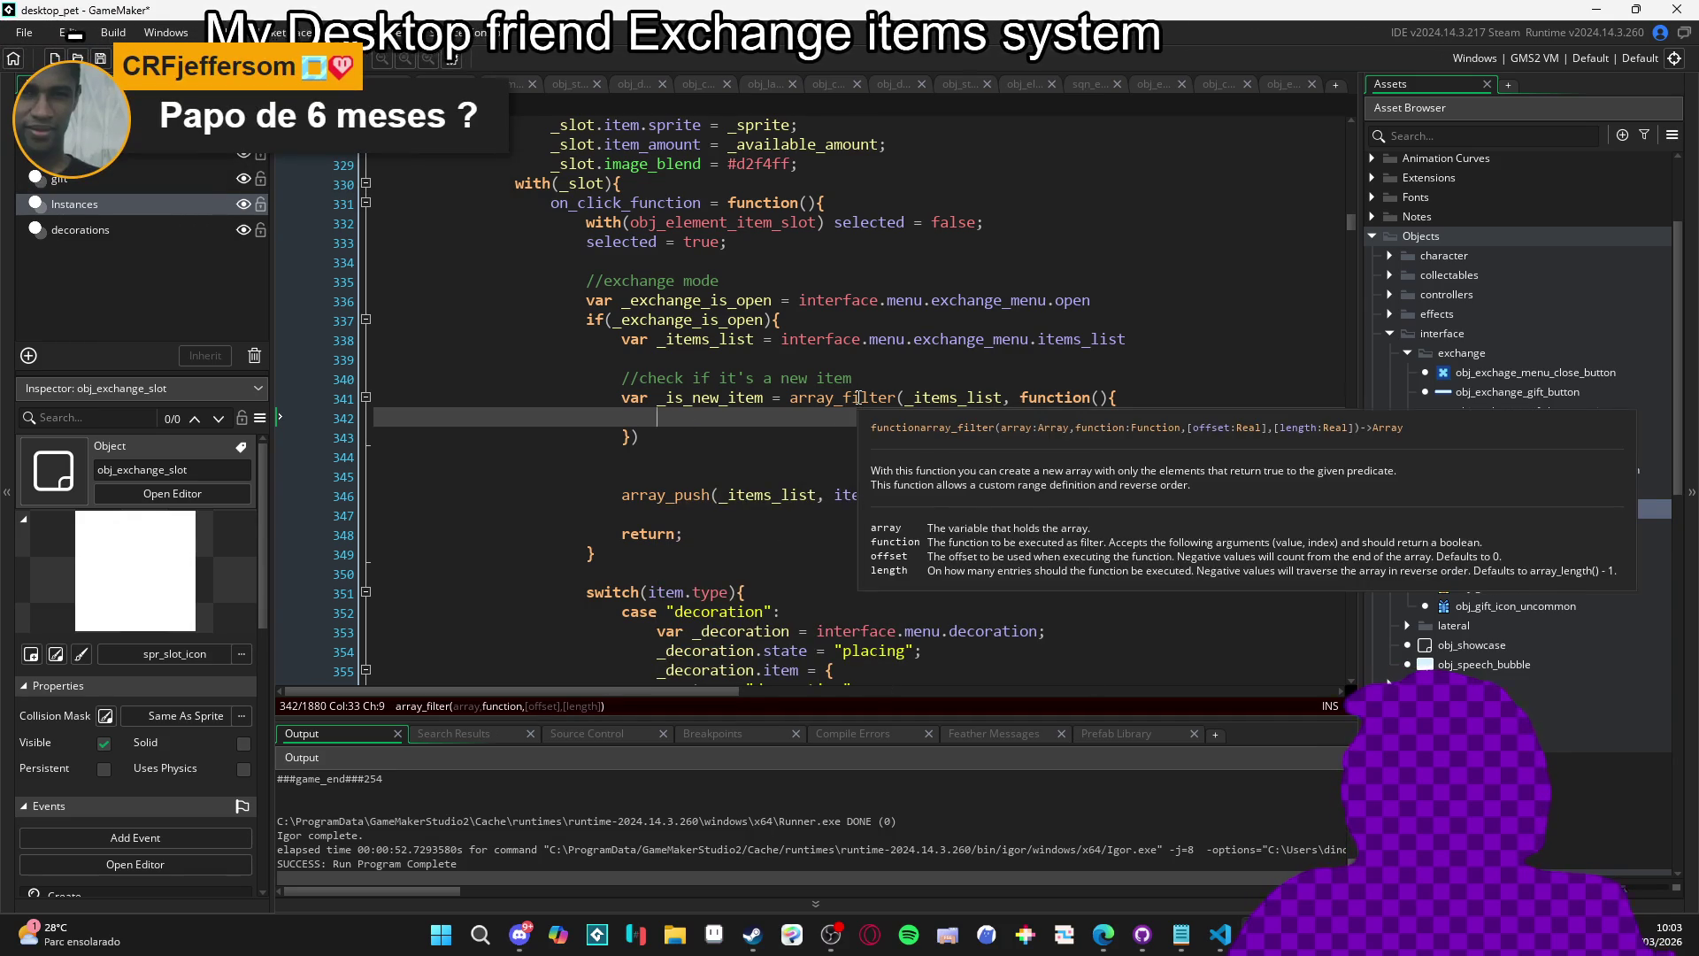
left_click(858, 397)
scroll(859, 397, "up", 1)
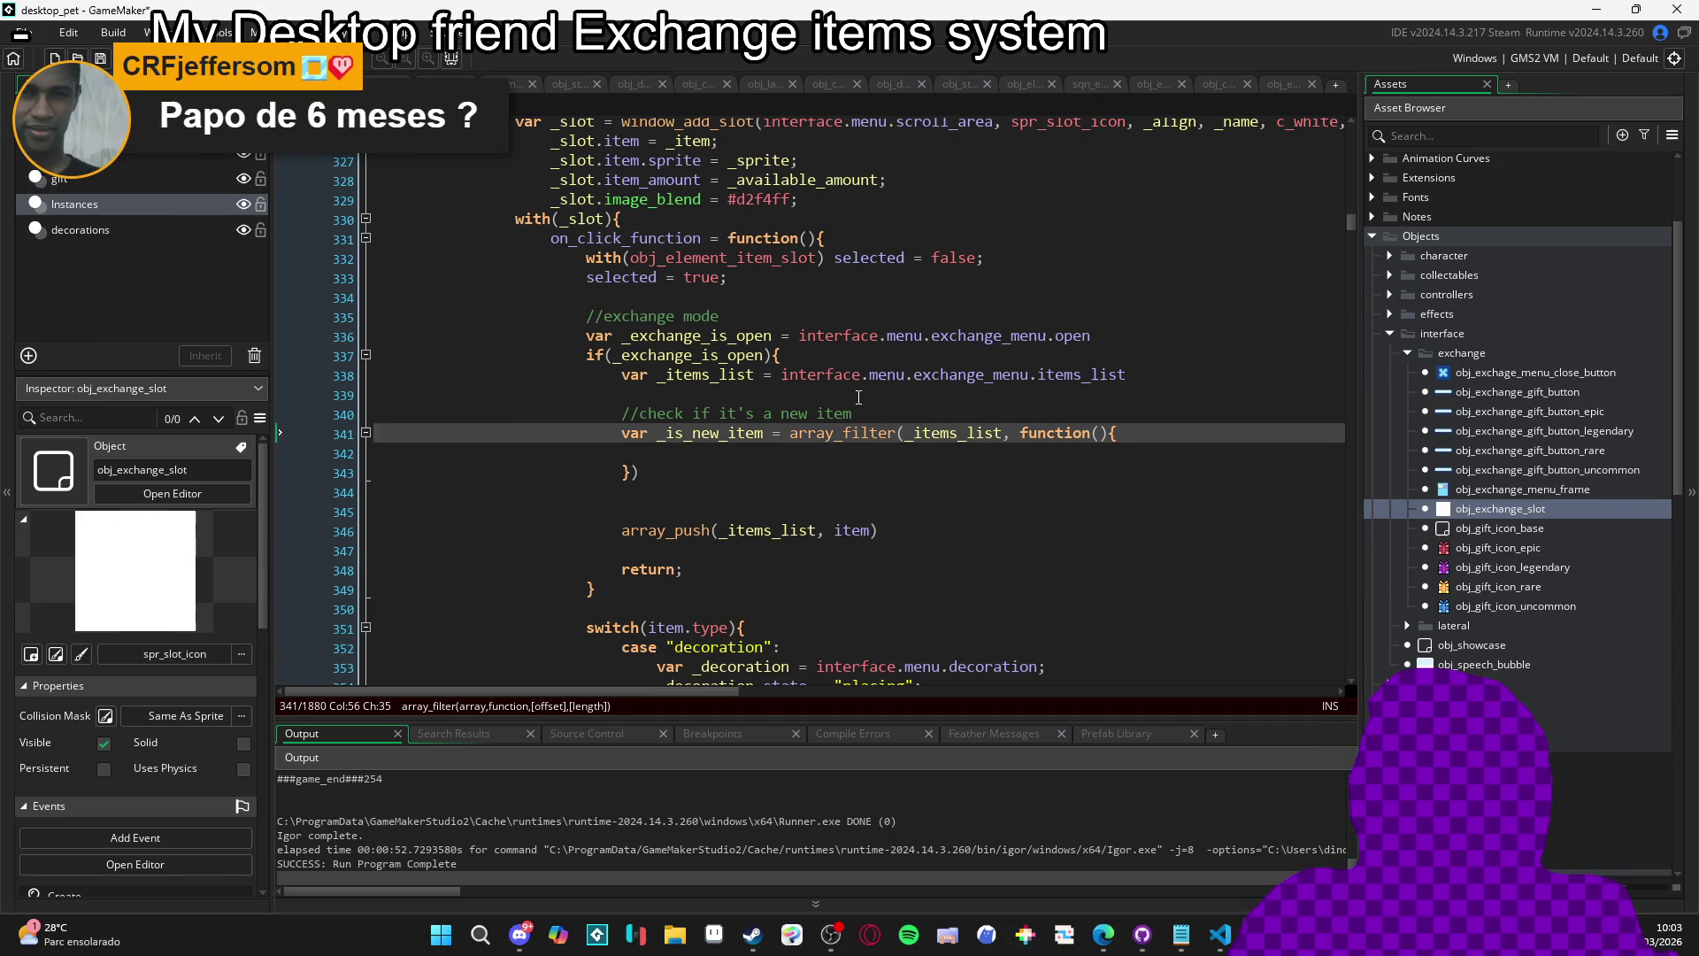
left_click(834, 437)
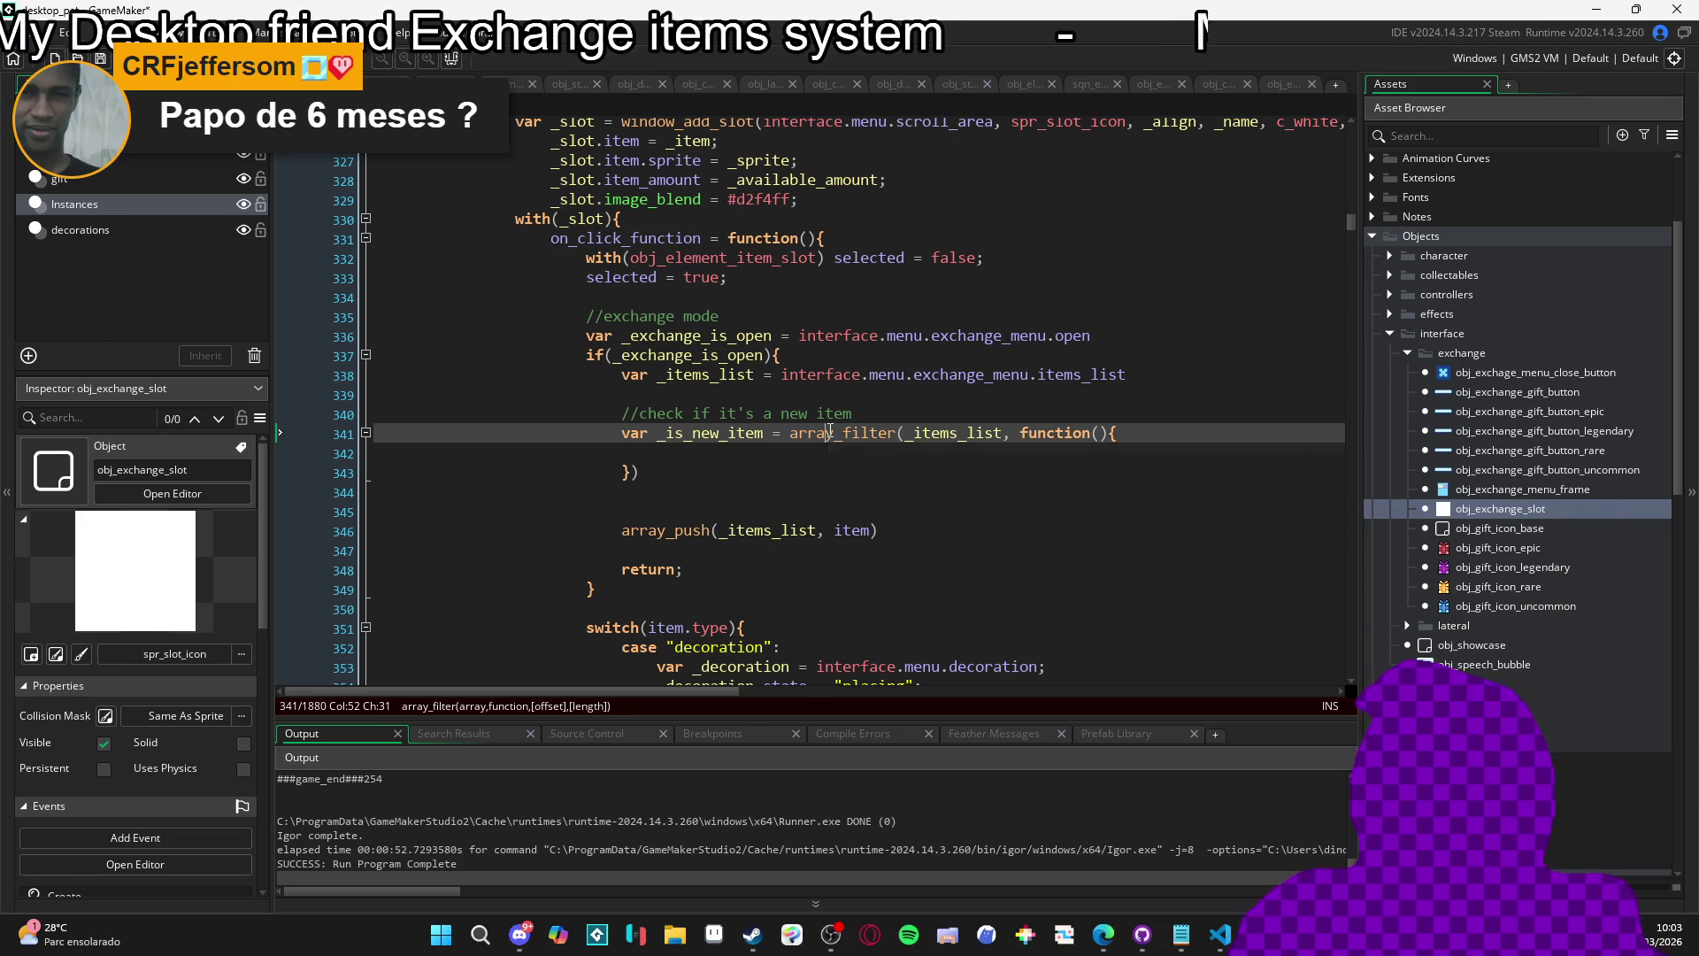
key("Left")
mouse_move(856, 438)
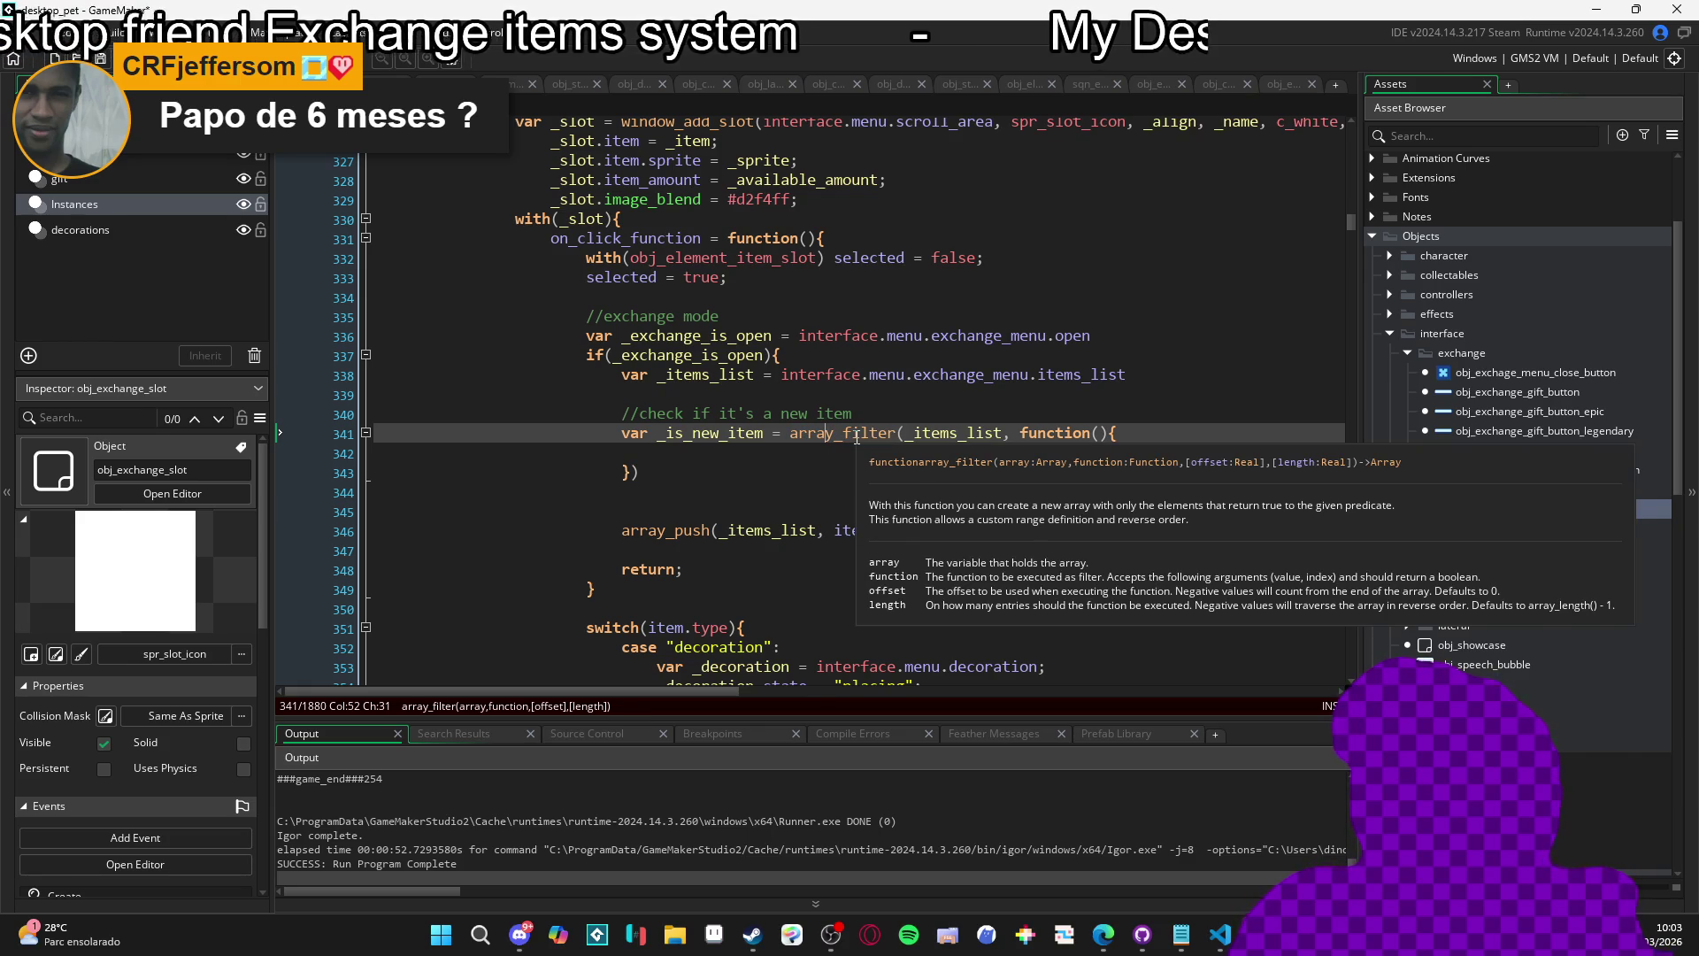
key("Right")
key("Right")
key("Right")
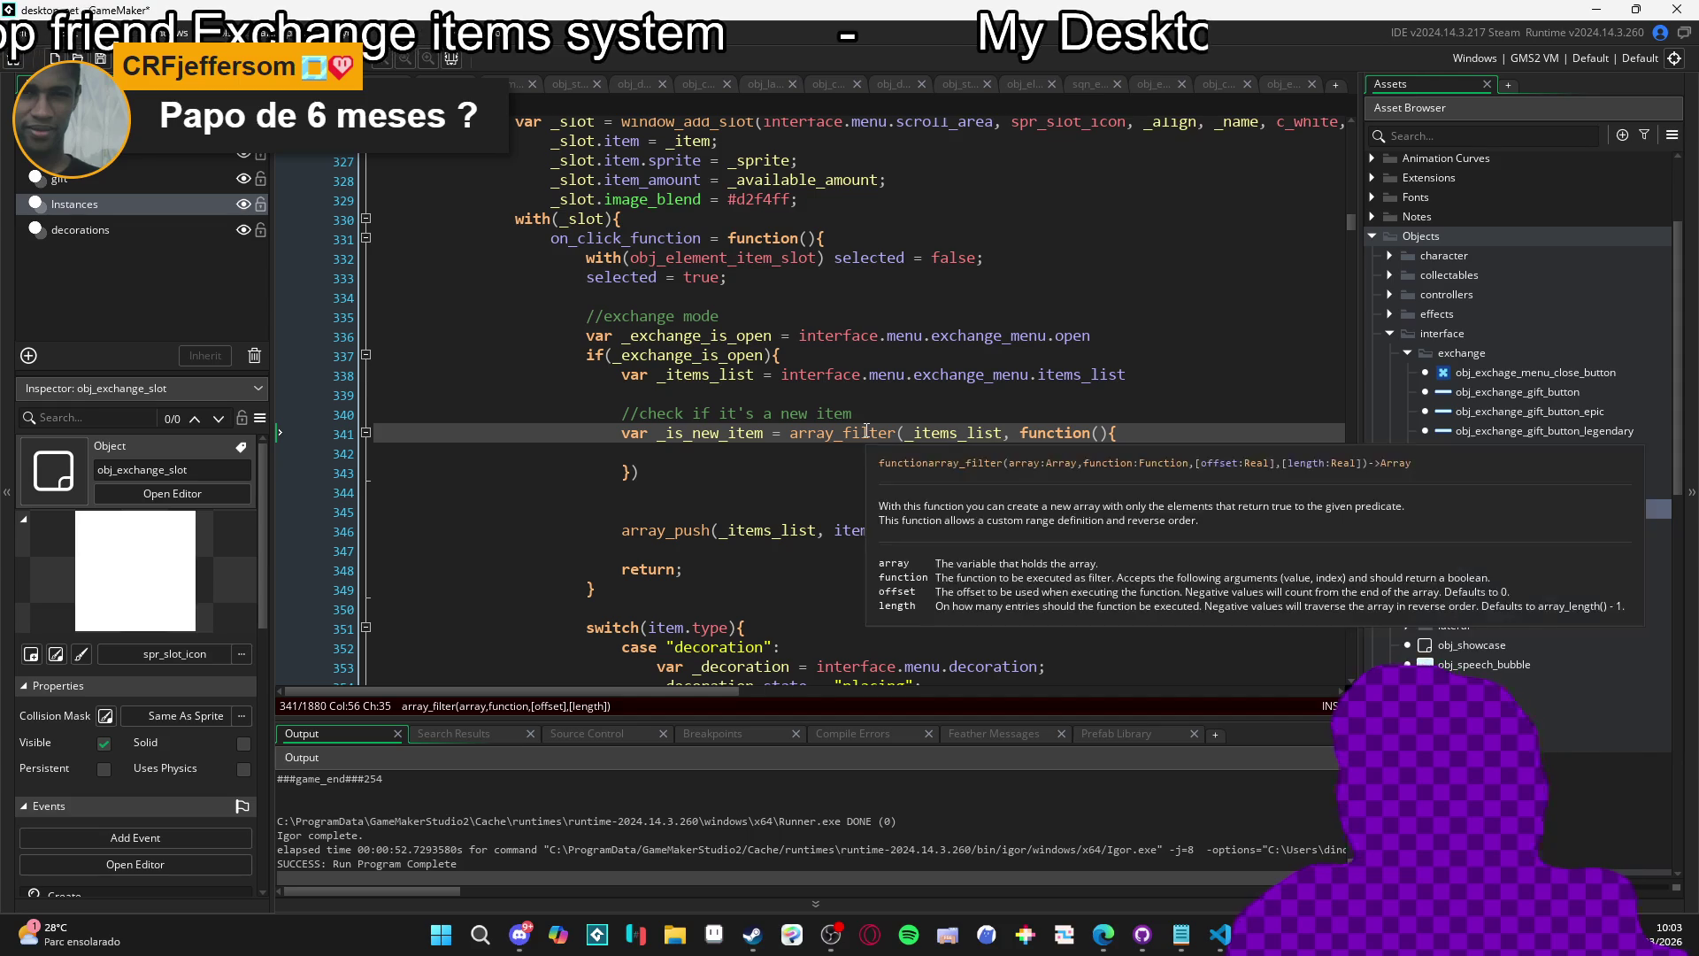
double_click(866, 432)
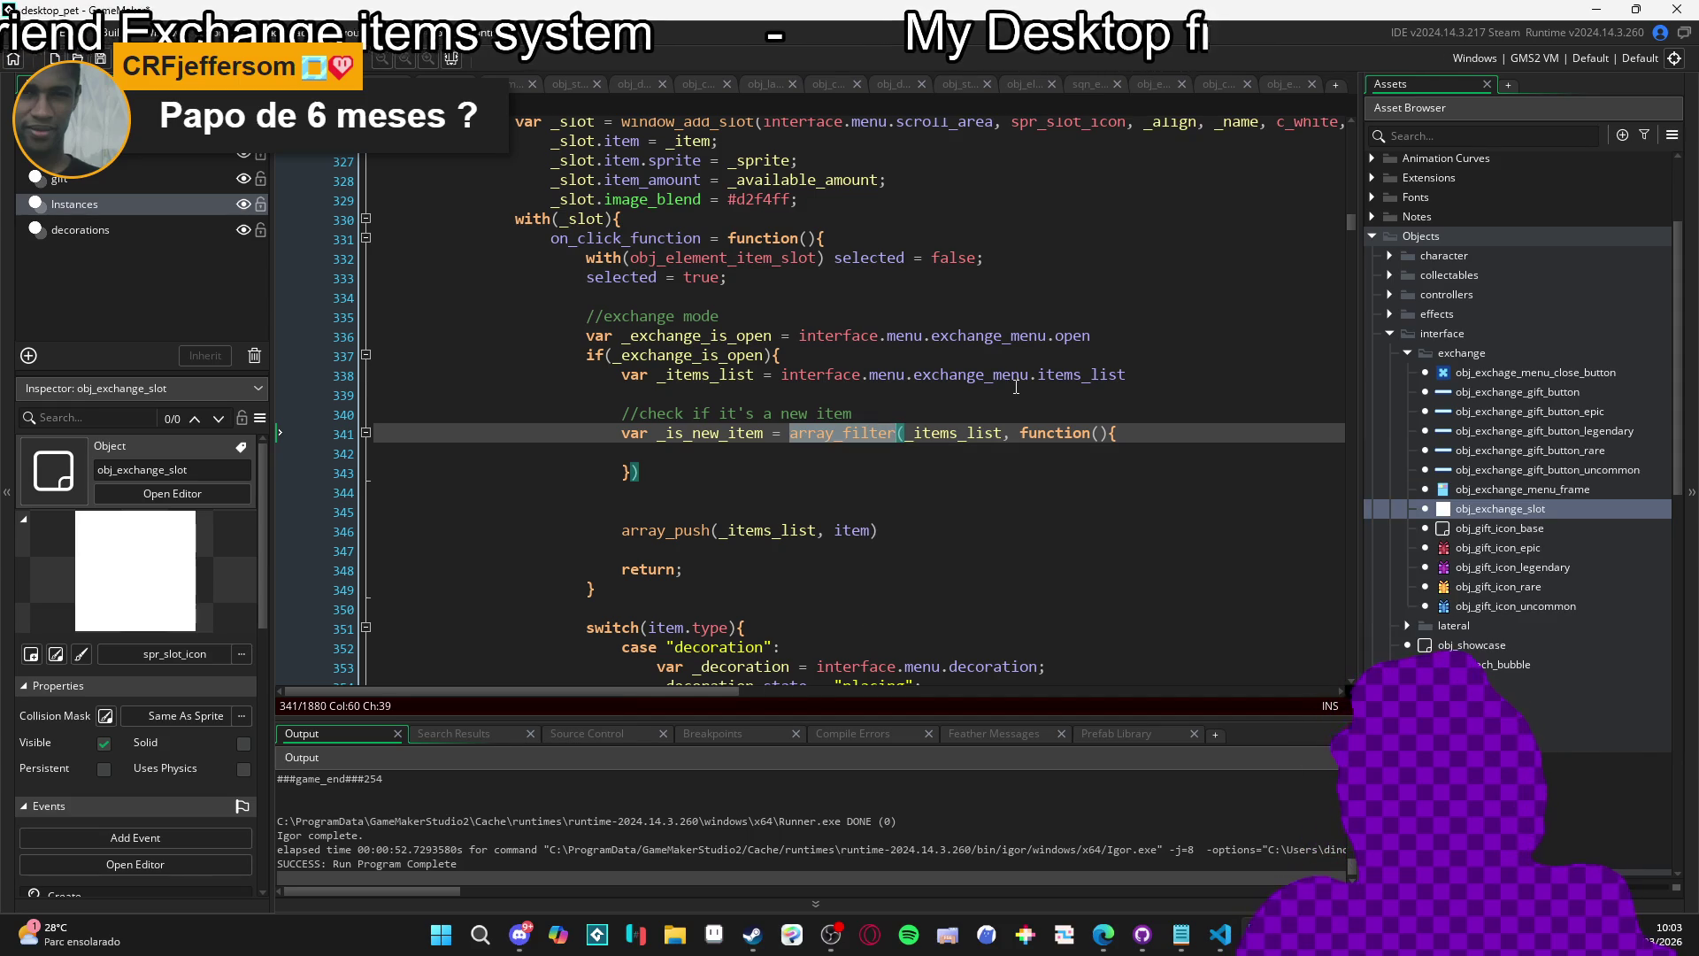
Search the whole project for array_filter, finding one match, then close both search bars.
key("ctrl+f")
type("array_filter")
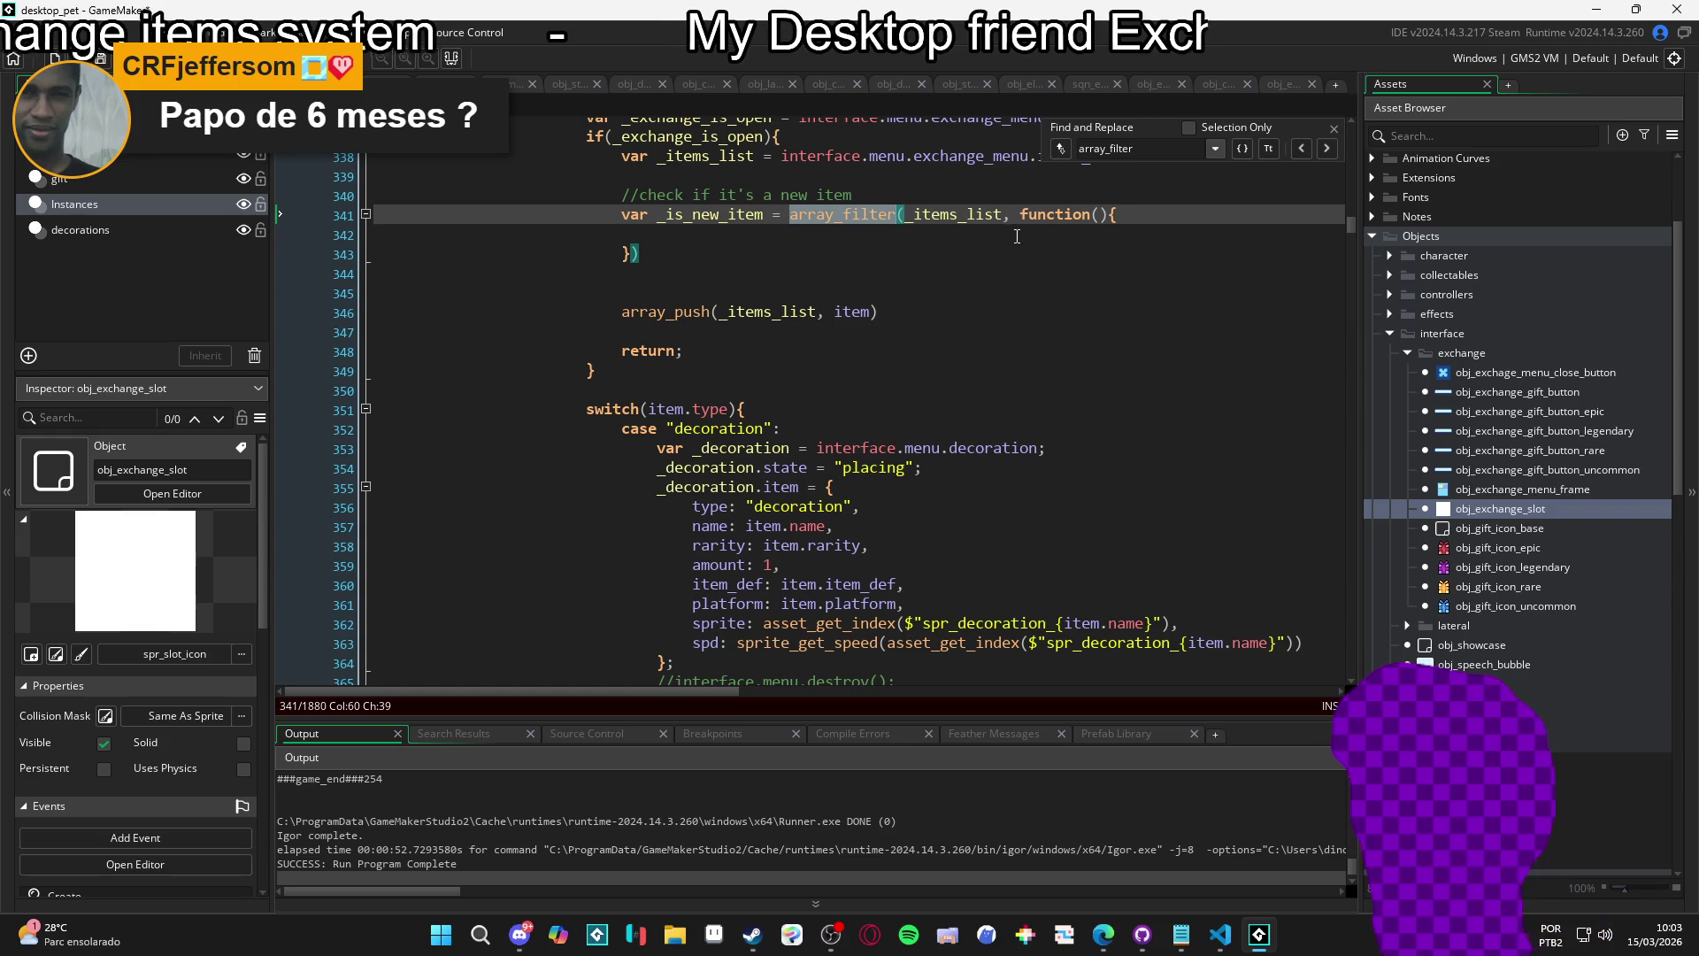
key("ctrl+shift+f")
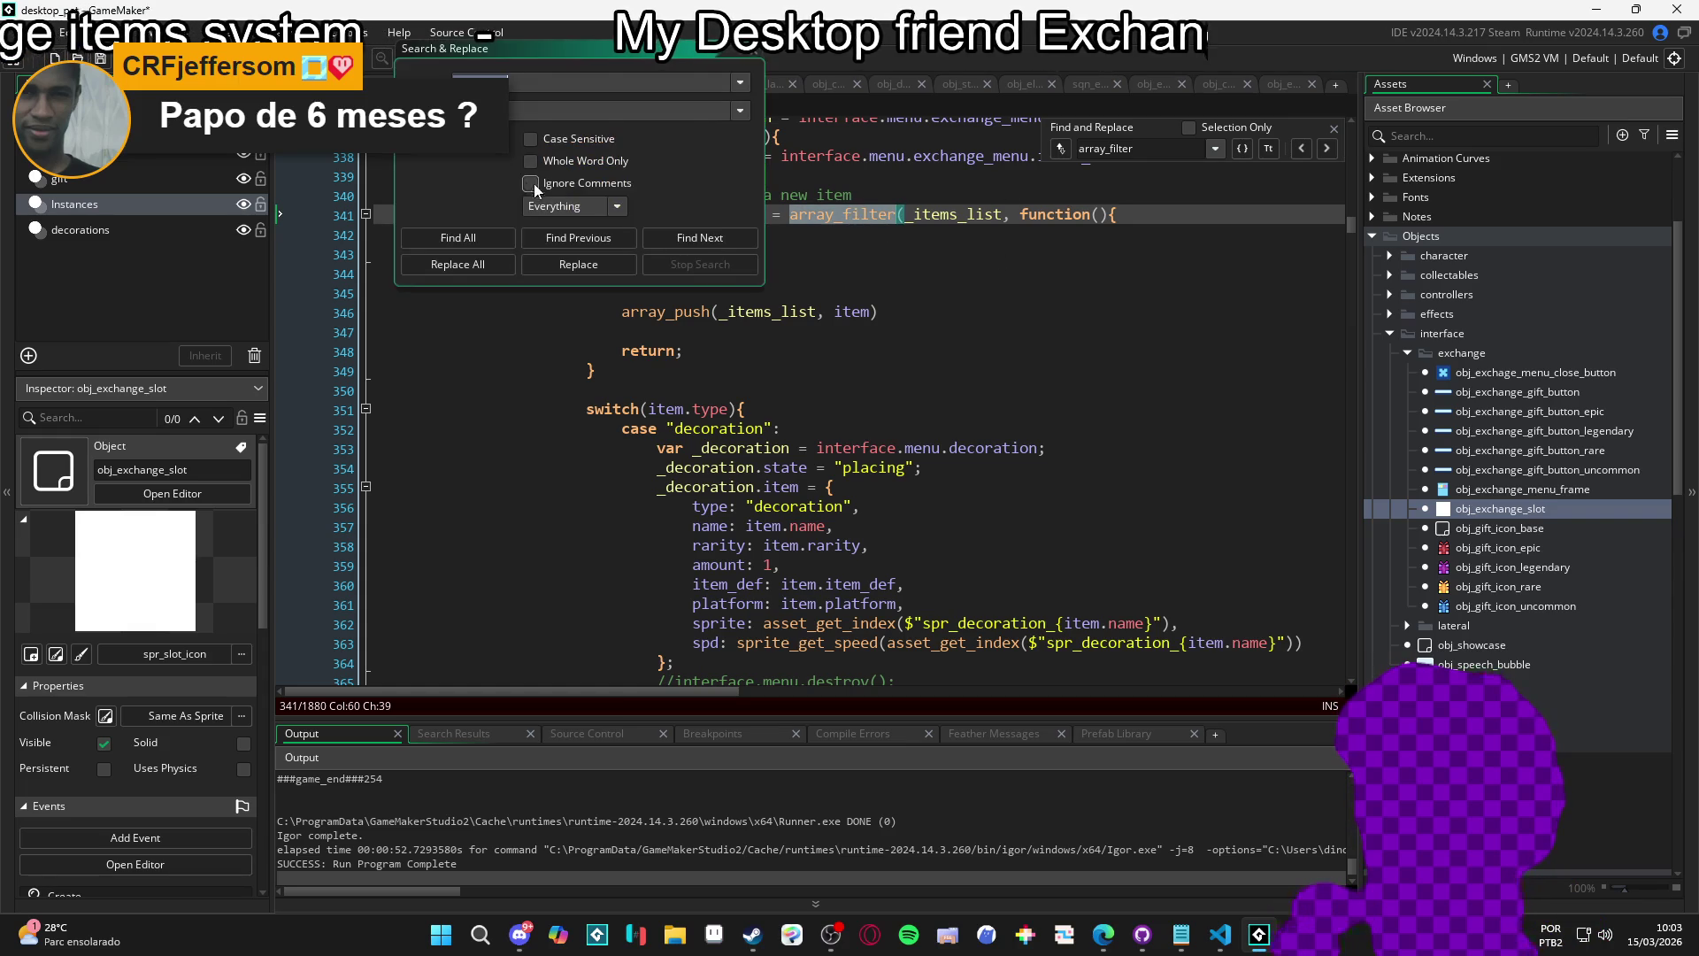
left_click(451, 235)
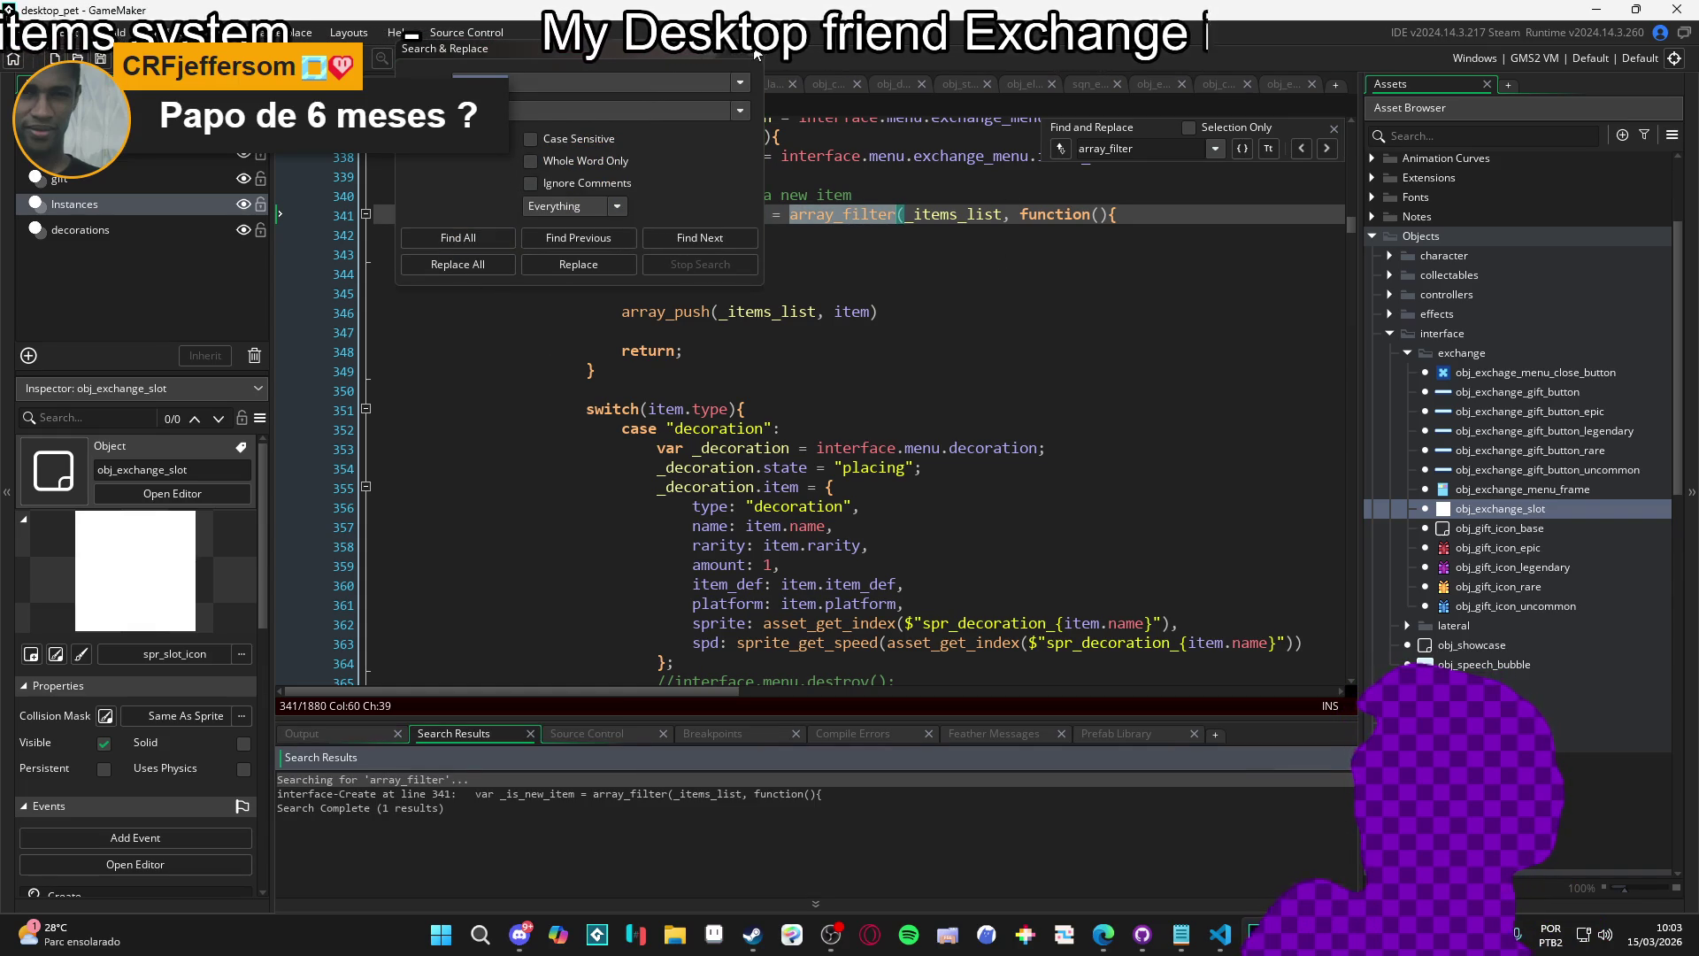
key("Escape")
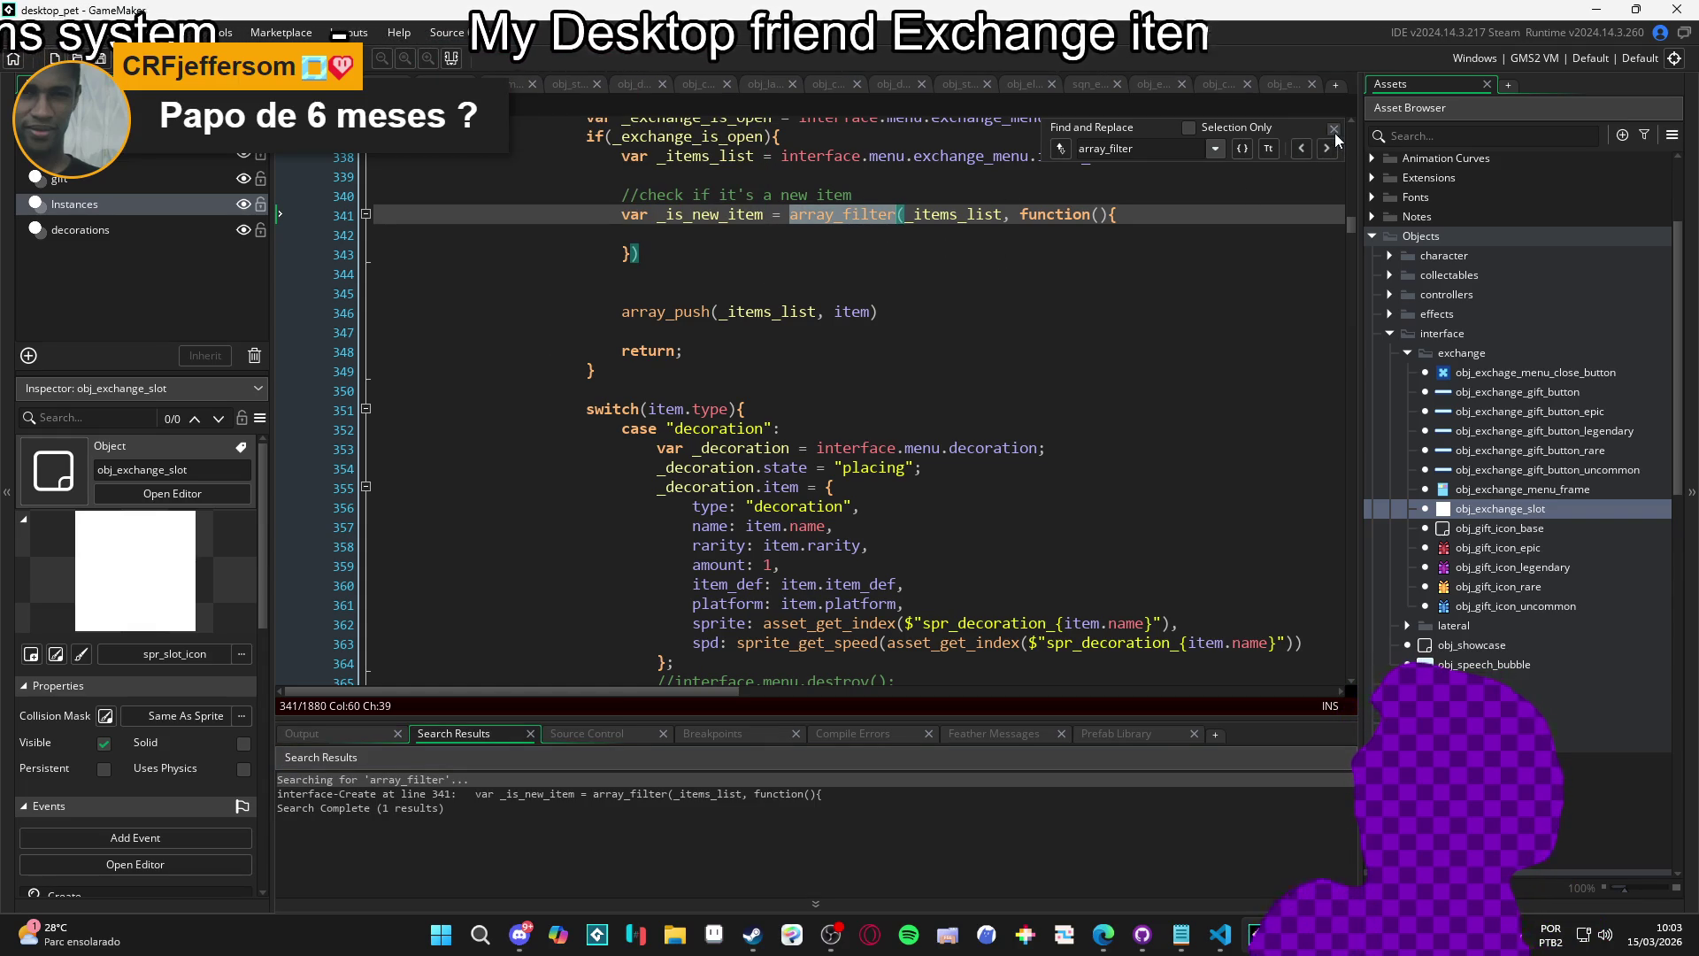
left_click(1334, 129)
left_click(849, 235)
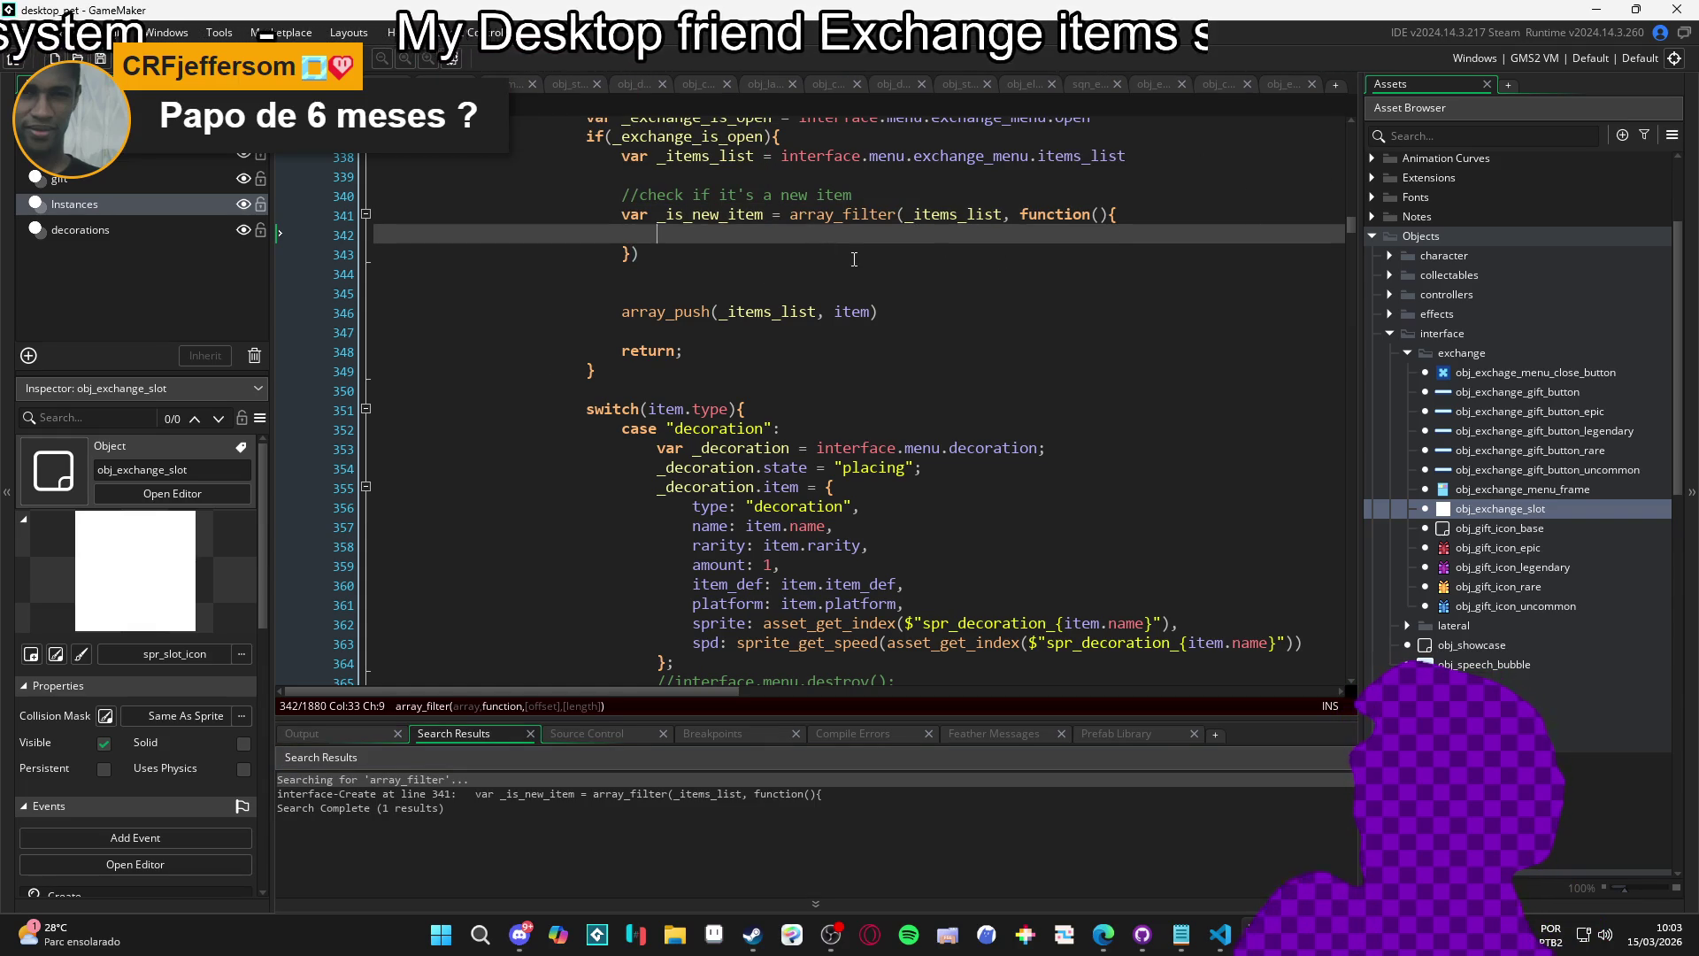
Replace the array_filter statement with for(var i = 0; i < array_length(_items_list); i++).
scroll(852, 258, "up", 2)
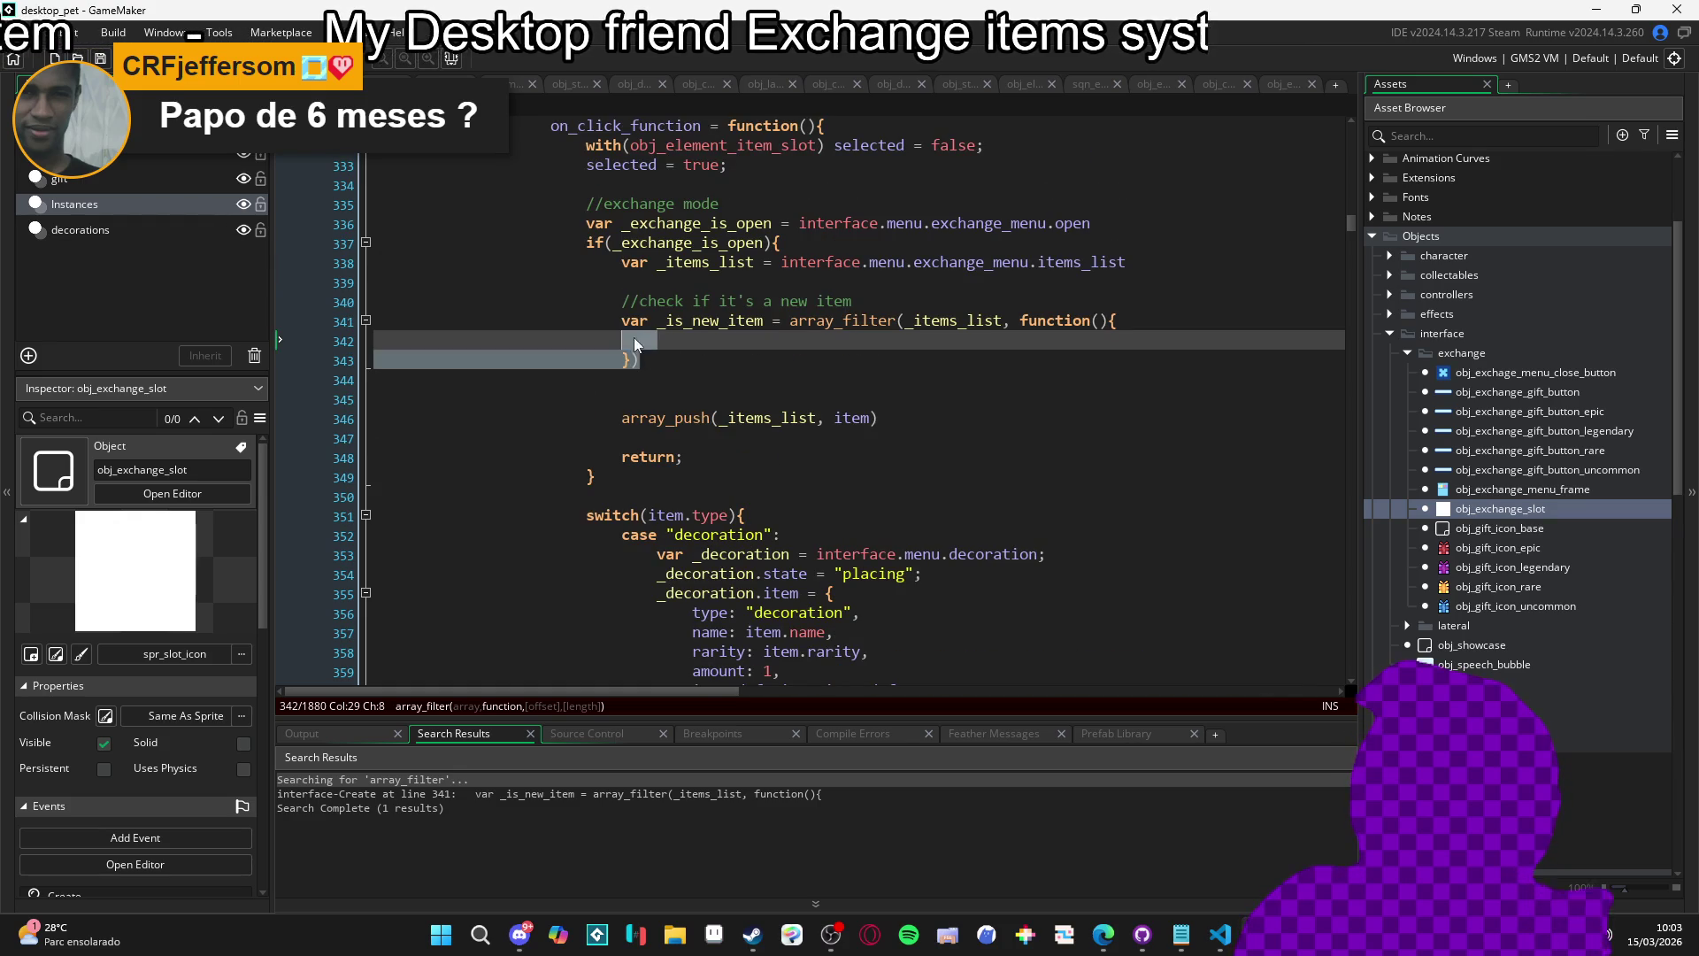
left_click_drag(619, 322, 639, 359)
type("for")
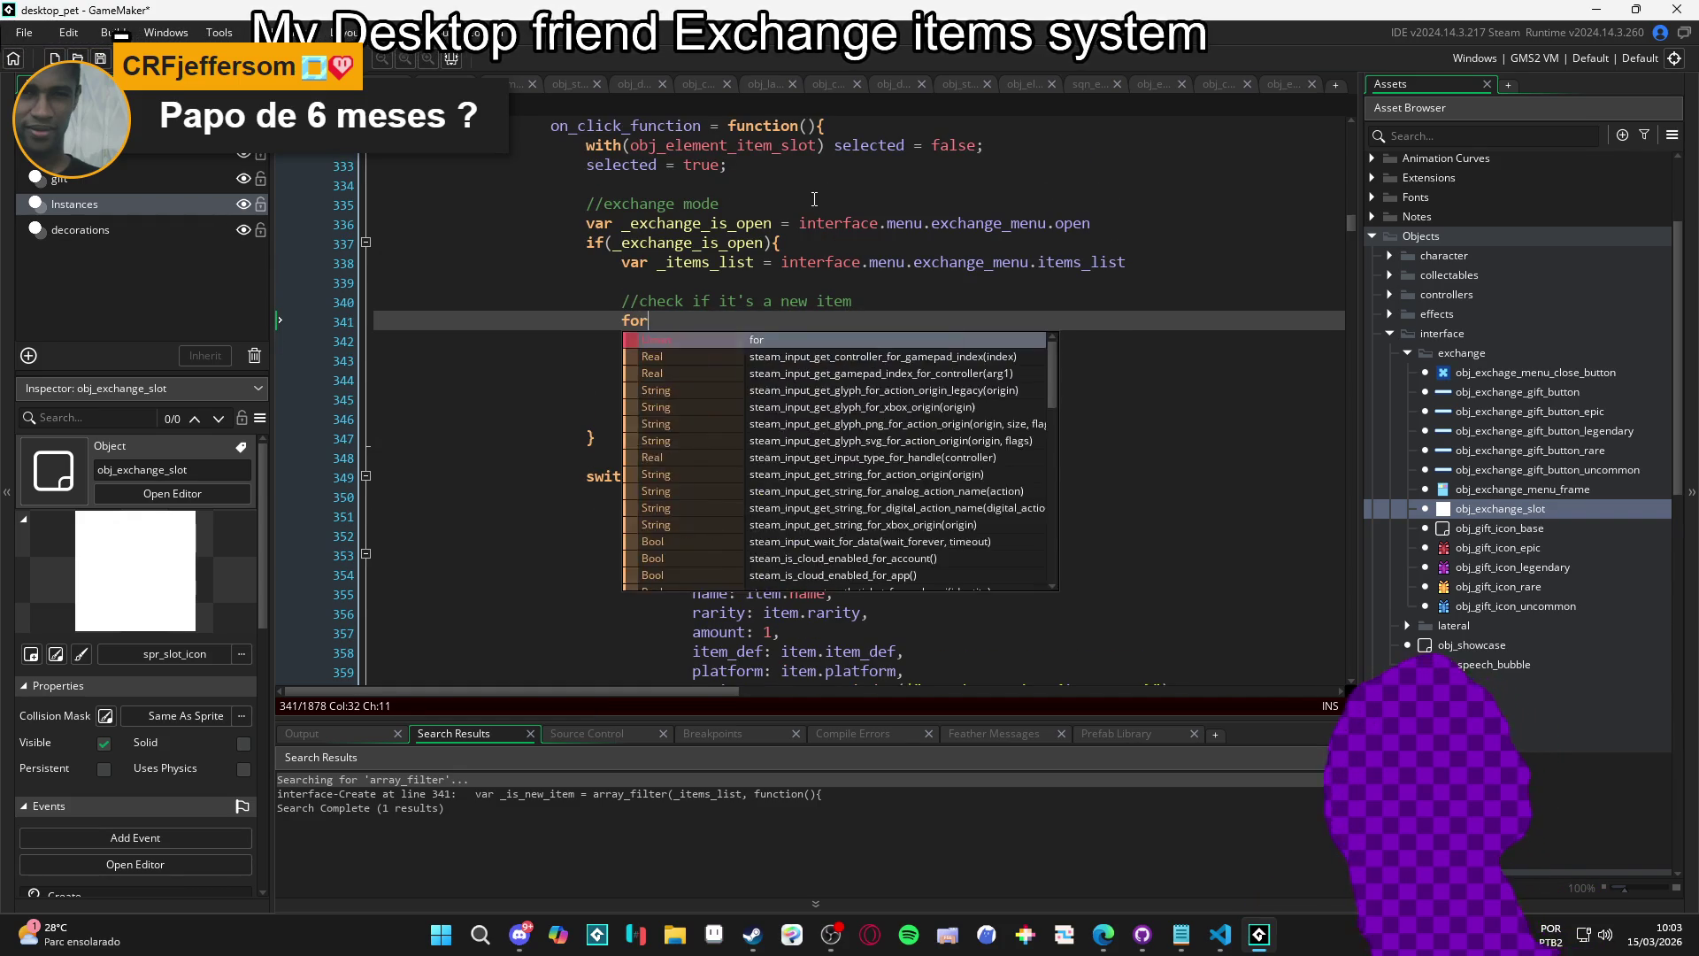
type("(var i = 0; i")
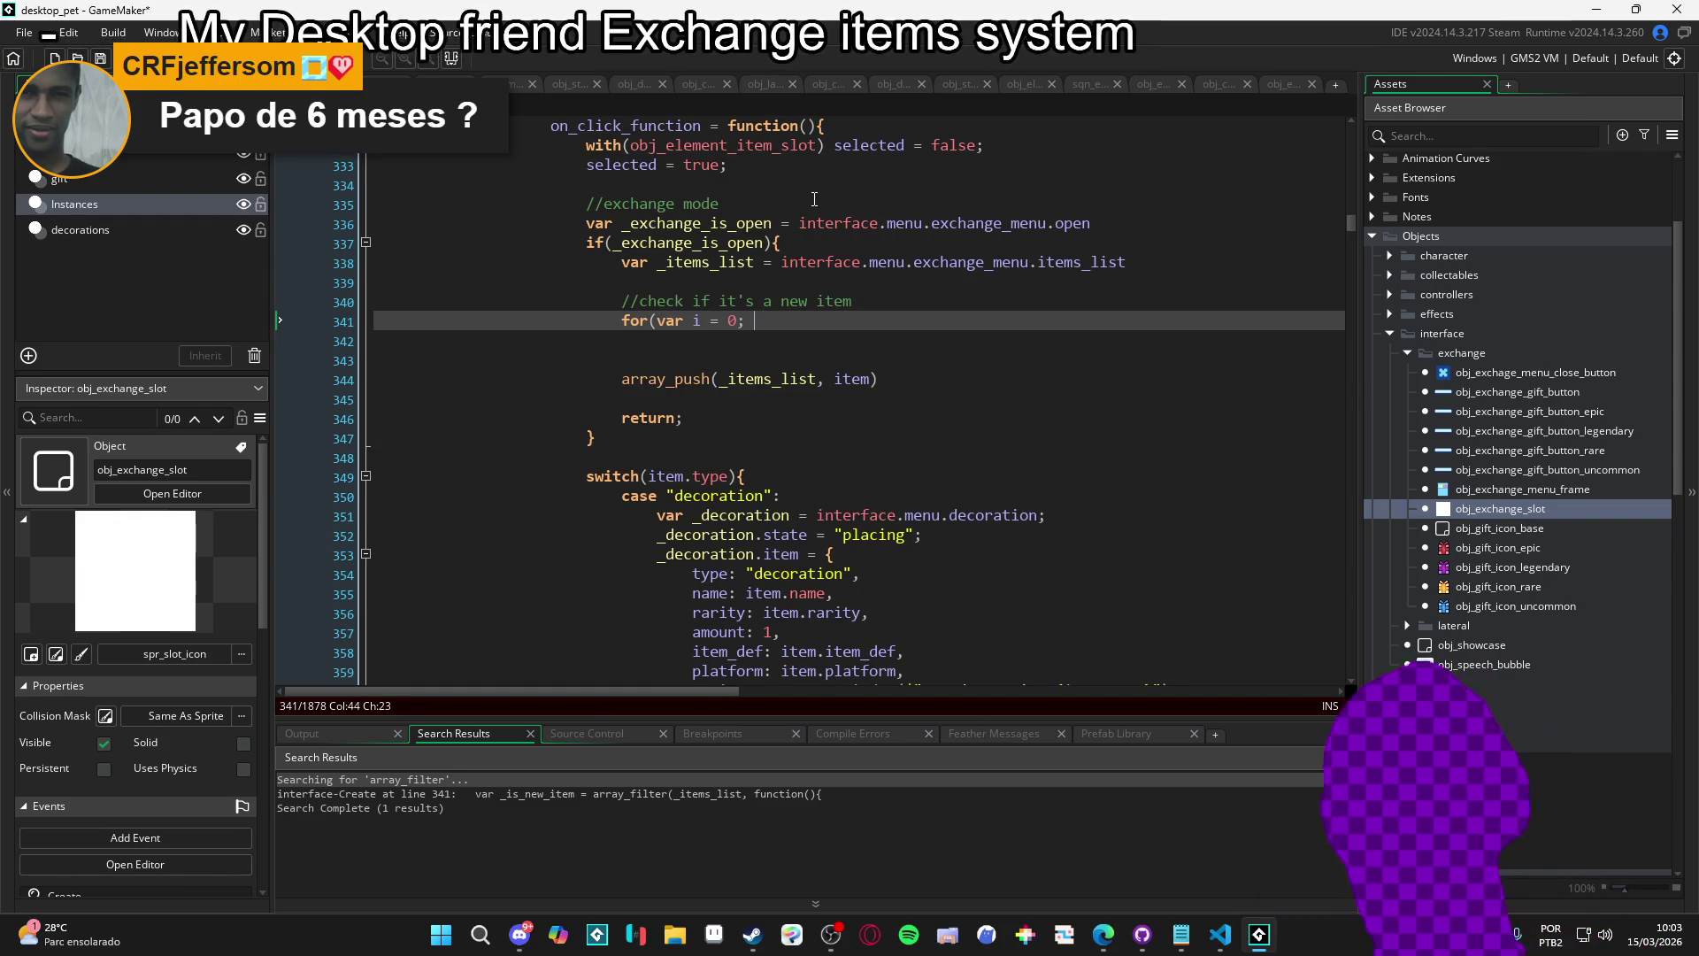
key("Menu")
key("Escape")
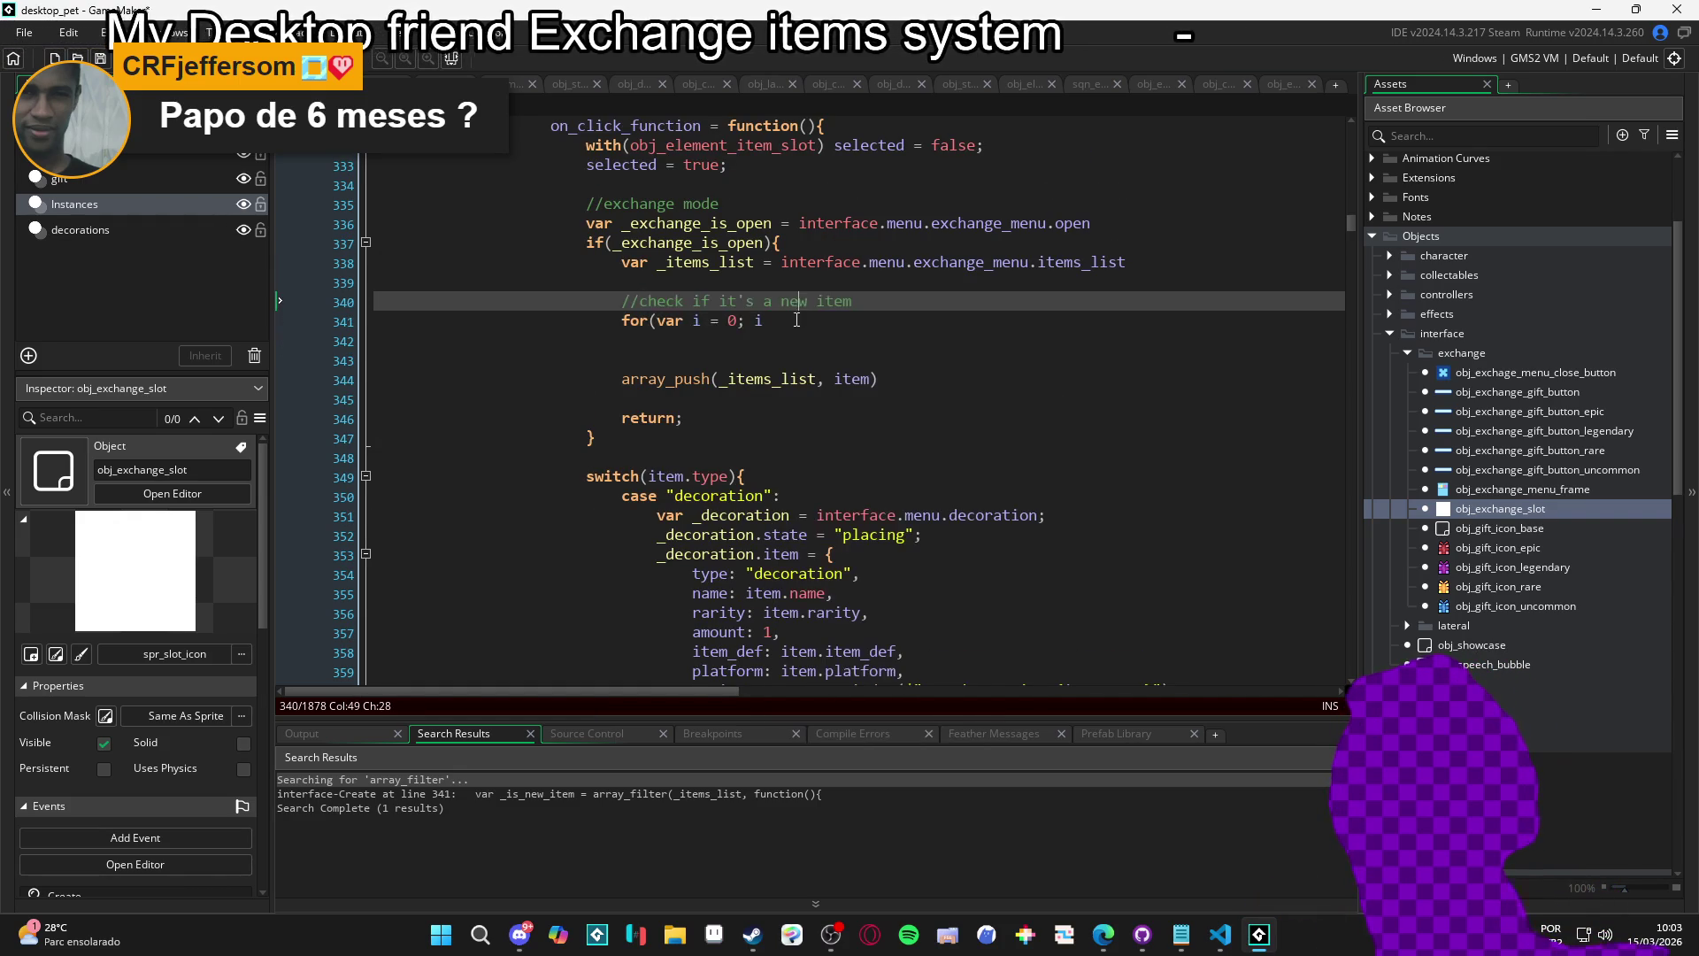
type("< arra")
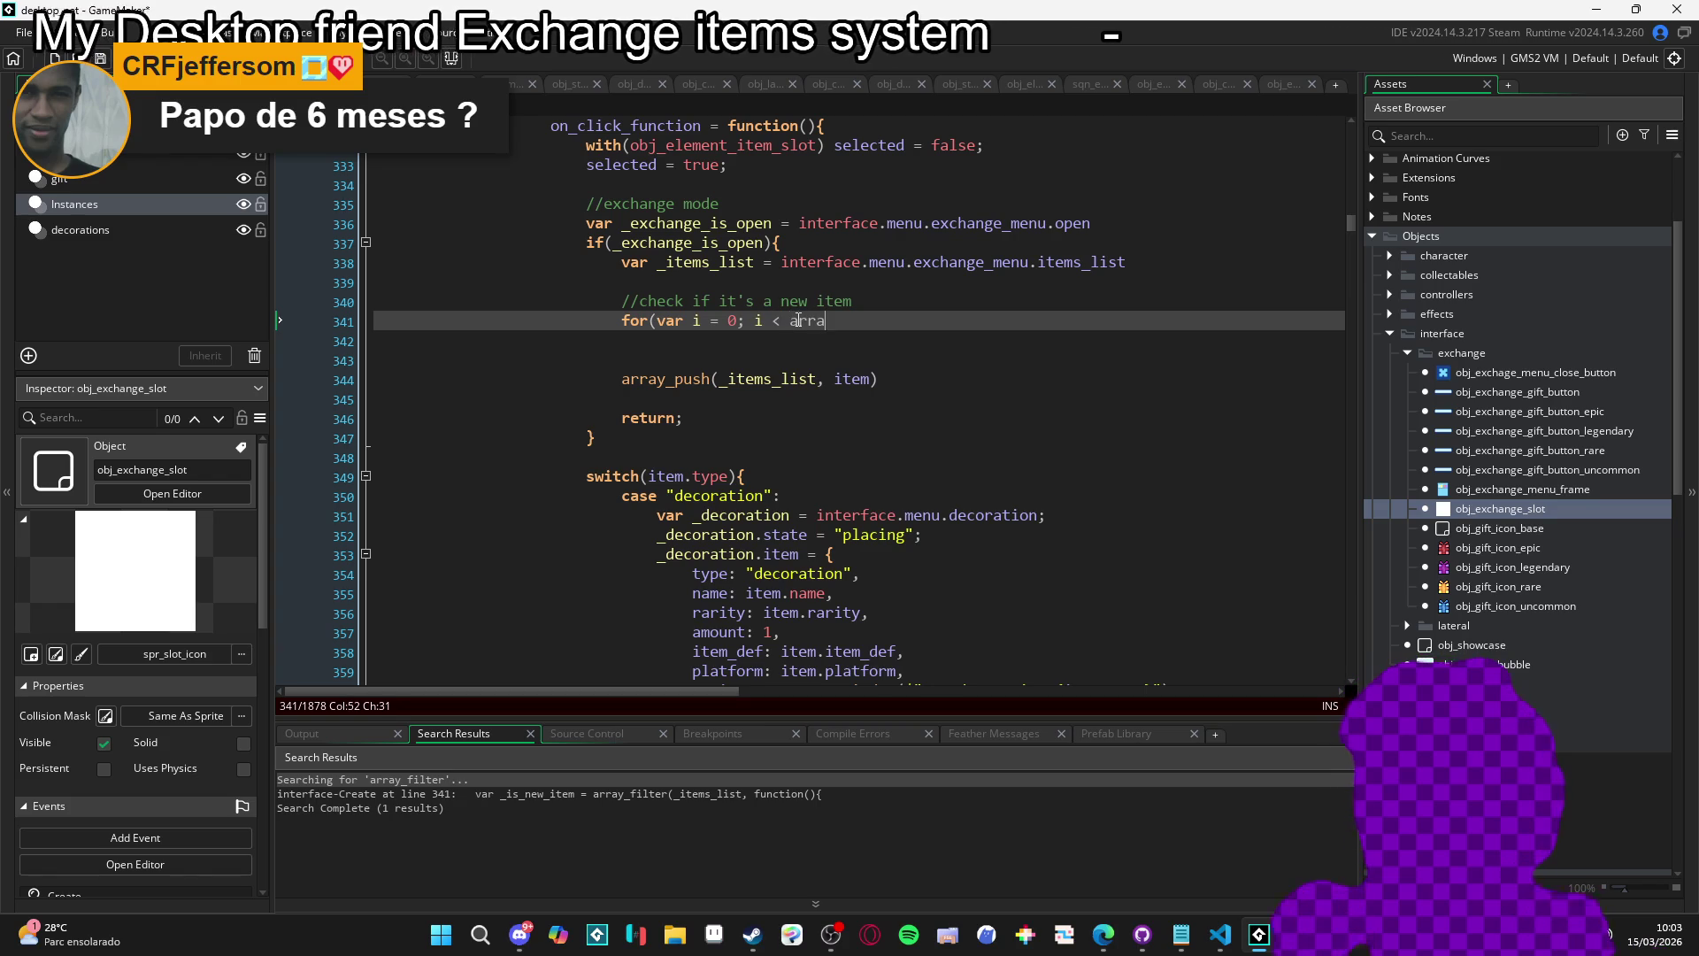
type("y_length(;")
key("BackSpace")
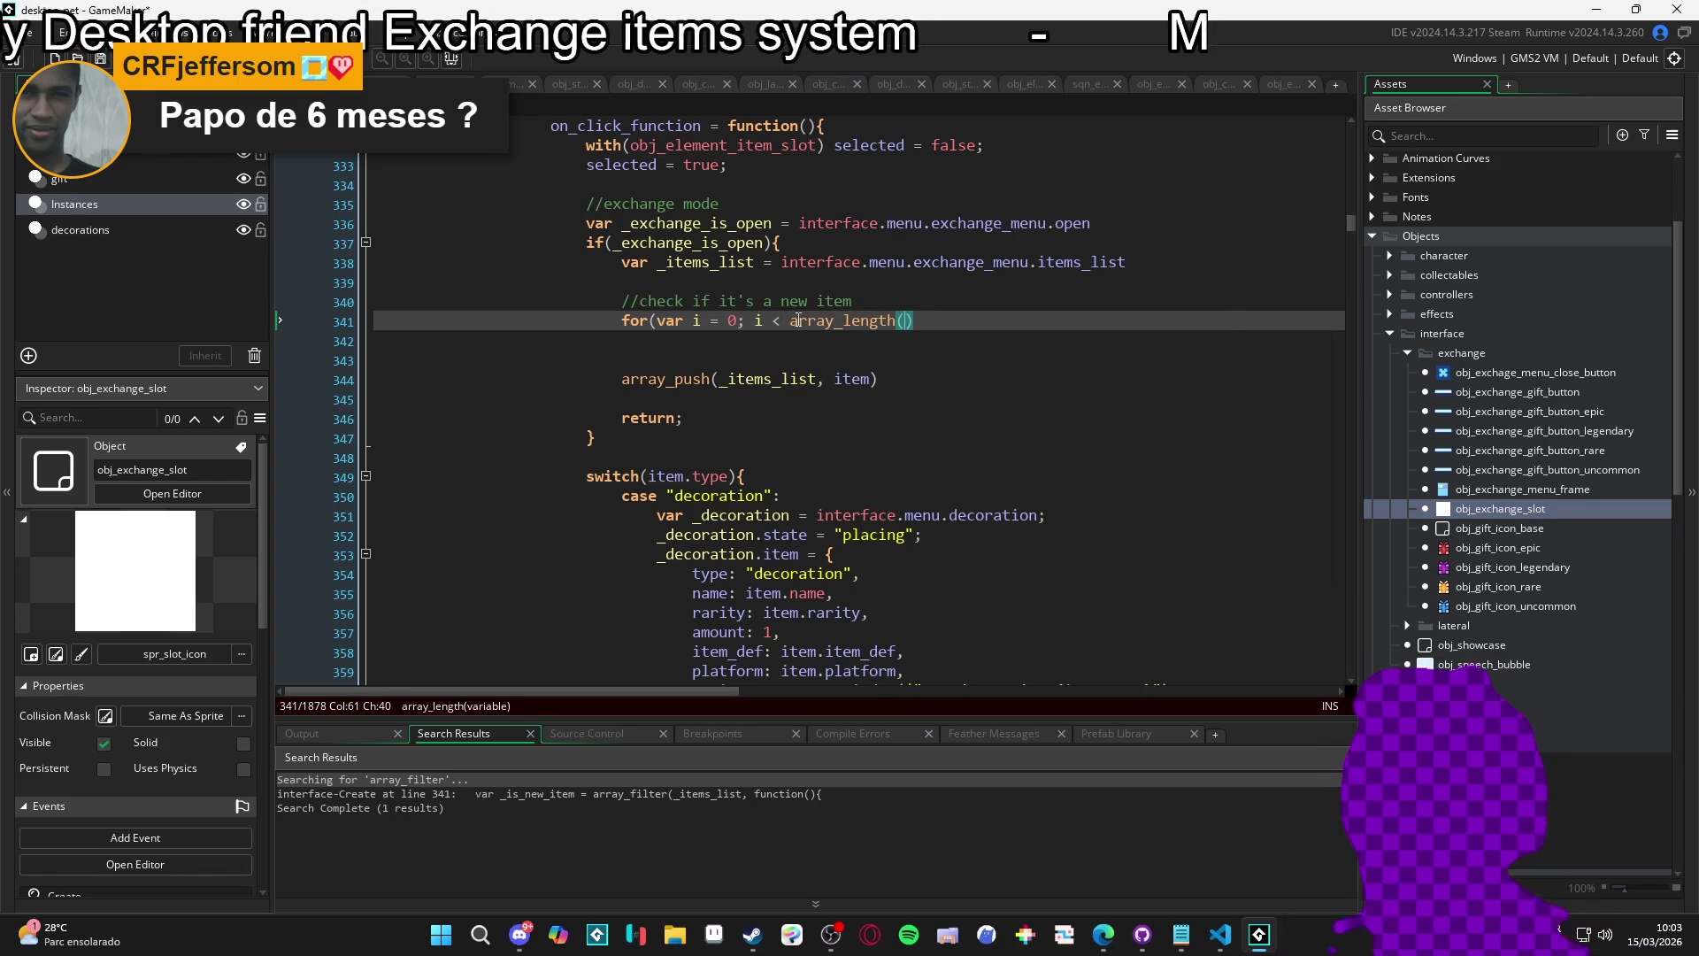
type("_i")
key("Return")
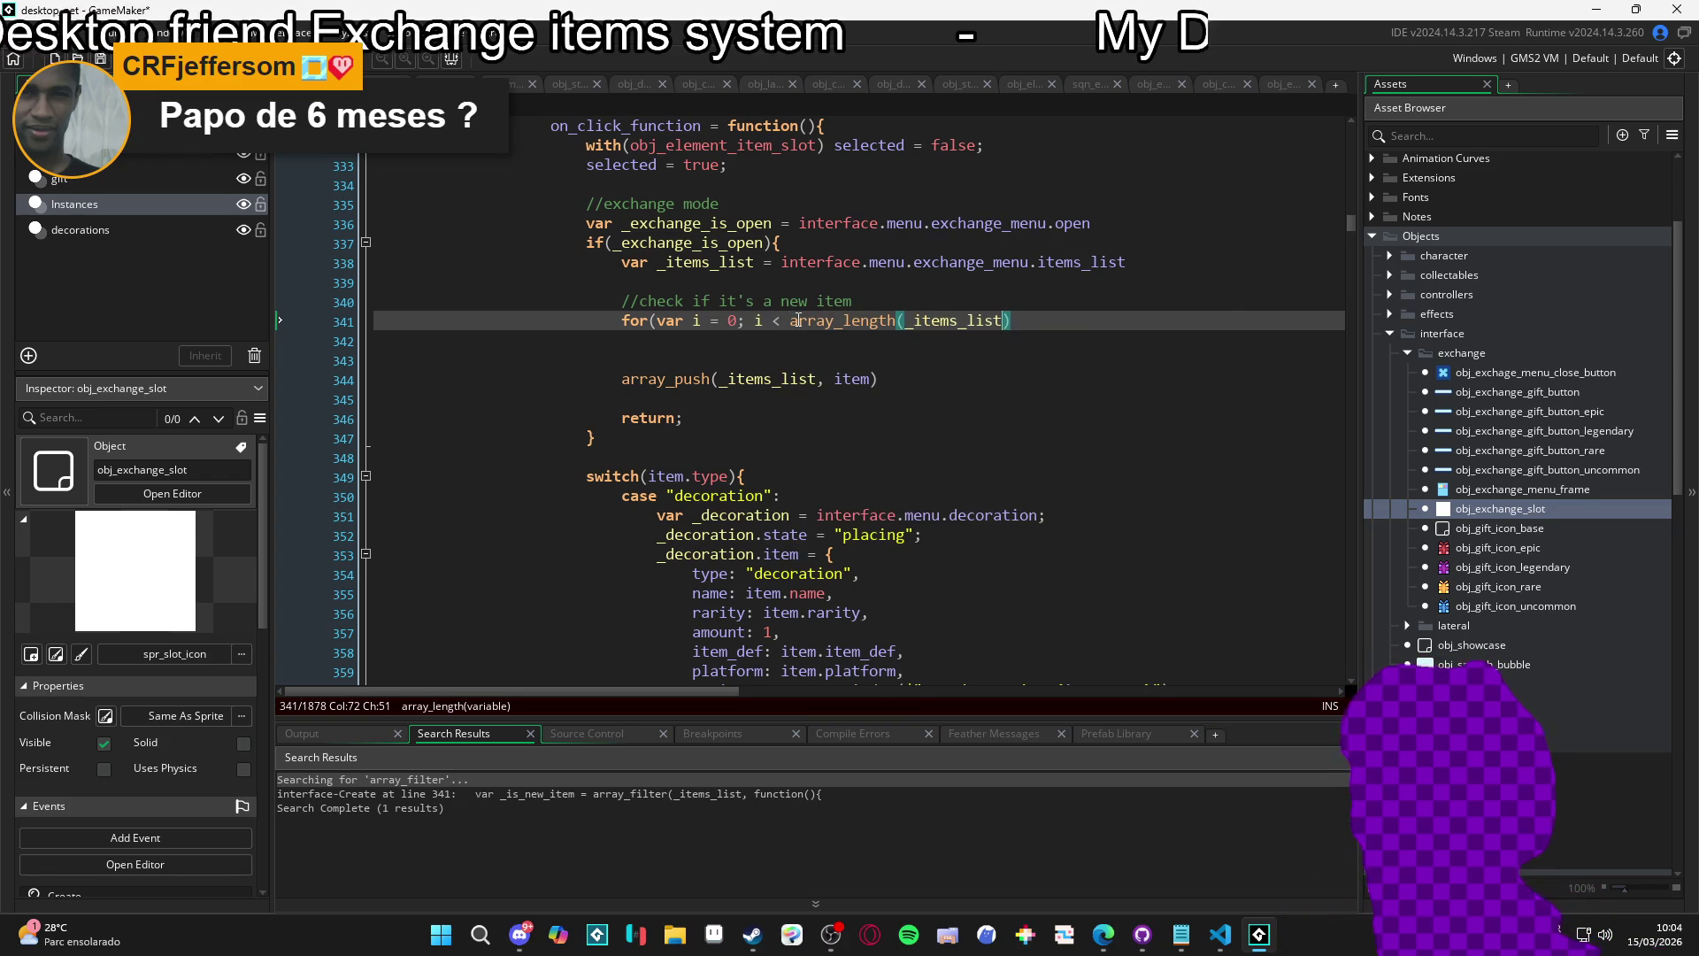
type("); i++){")
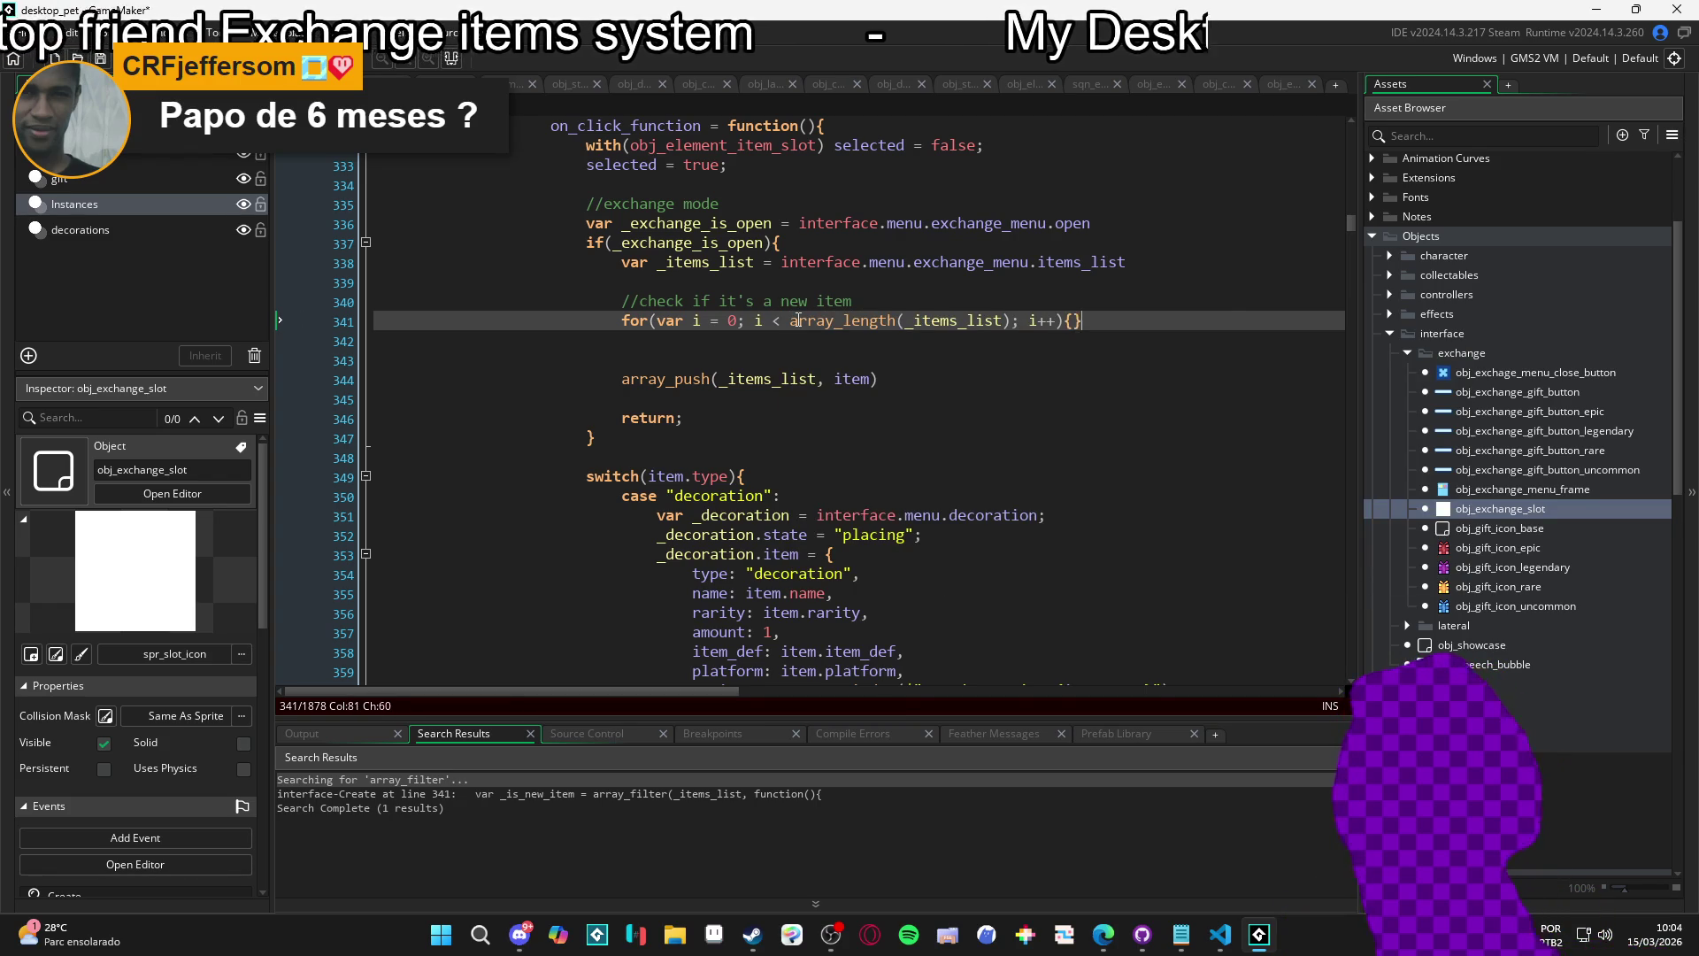
Declare var _item_name = _items_list[i]; inside the loop body and save.
key("Return")
type("var _item_")
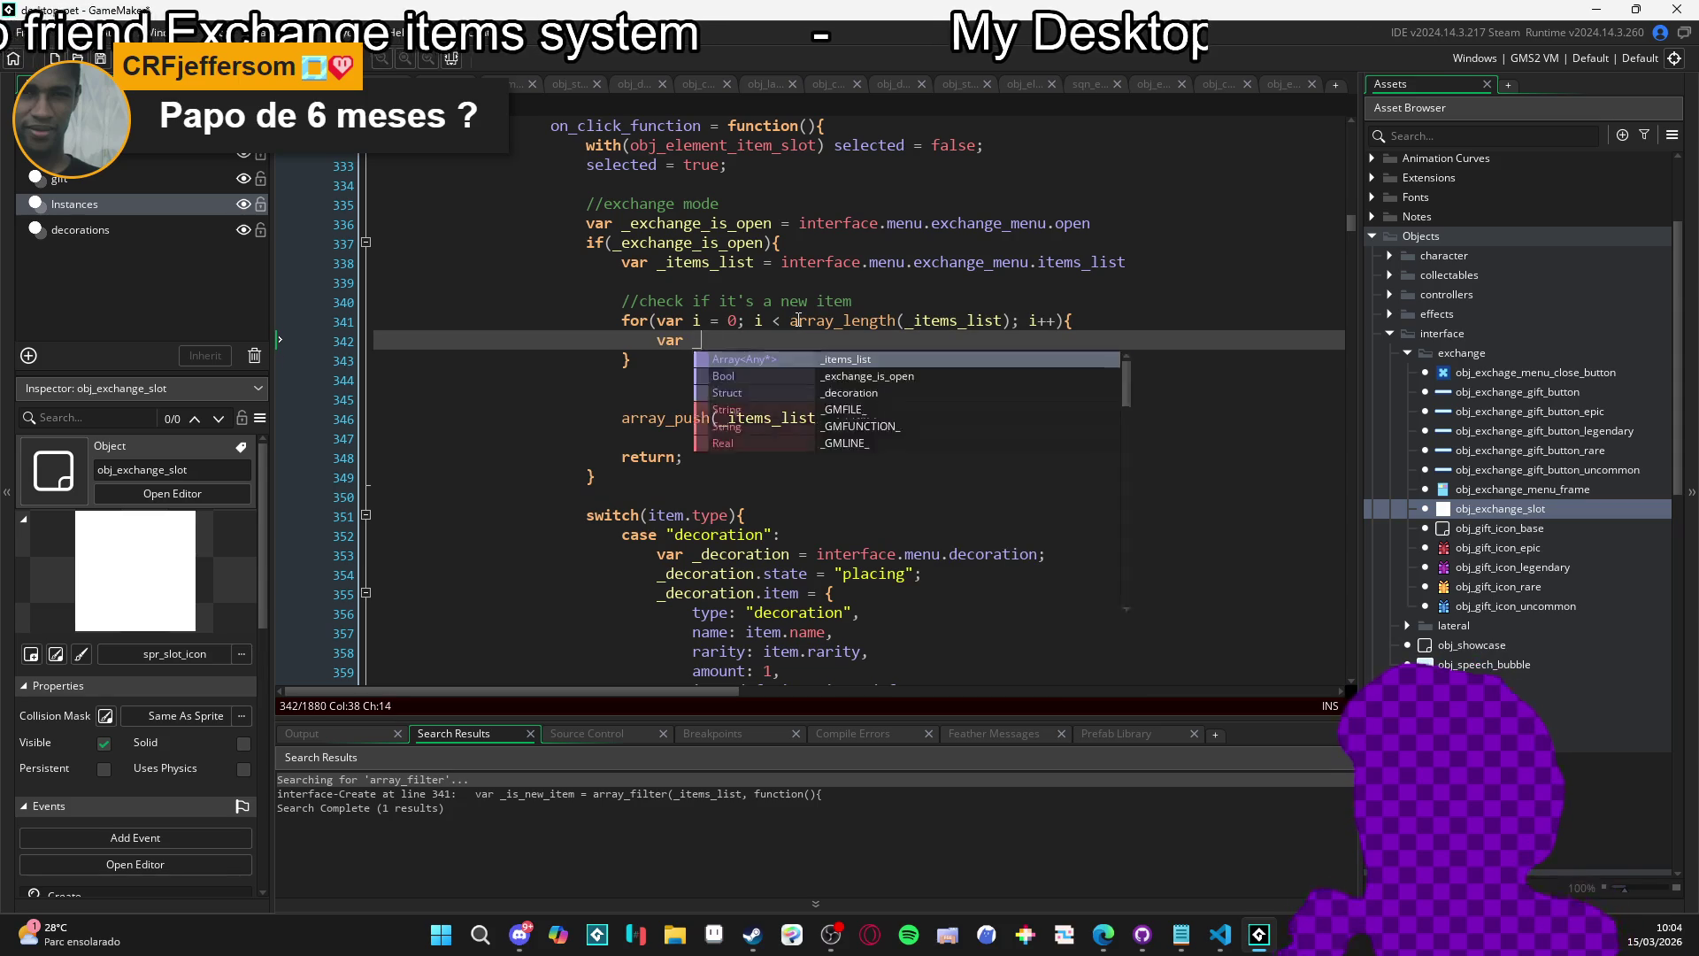
type("name = _item")
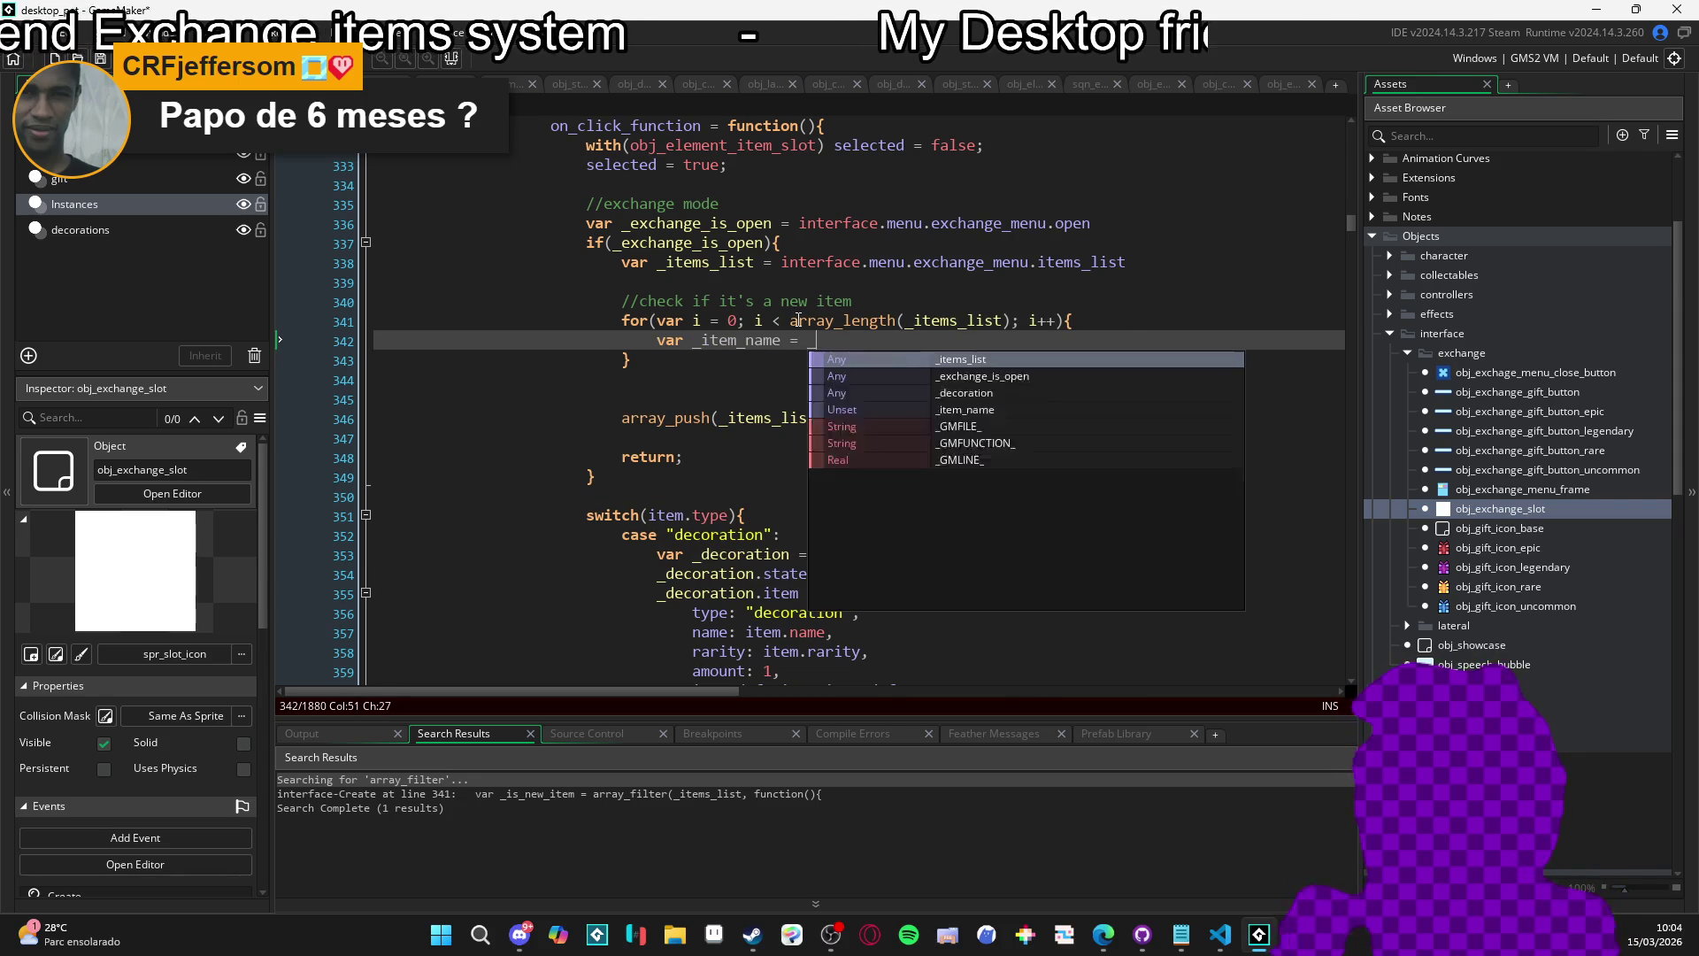
key("Return")
type("[i")
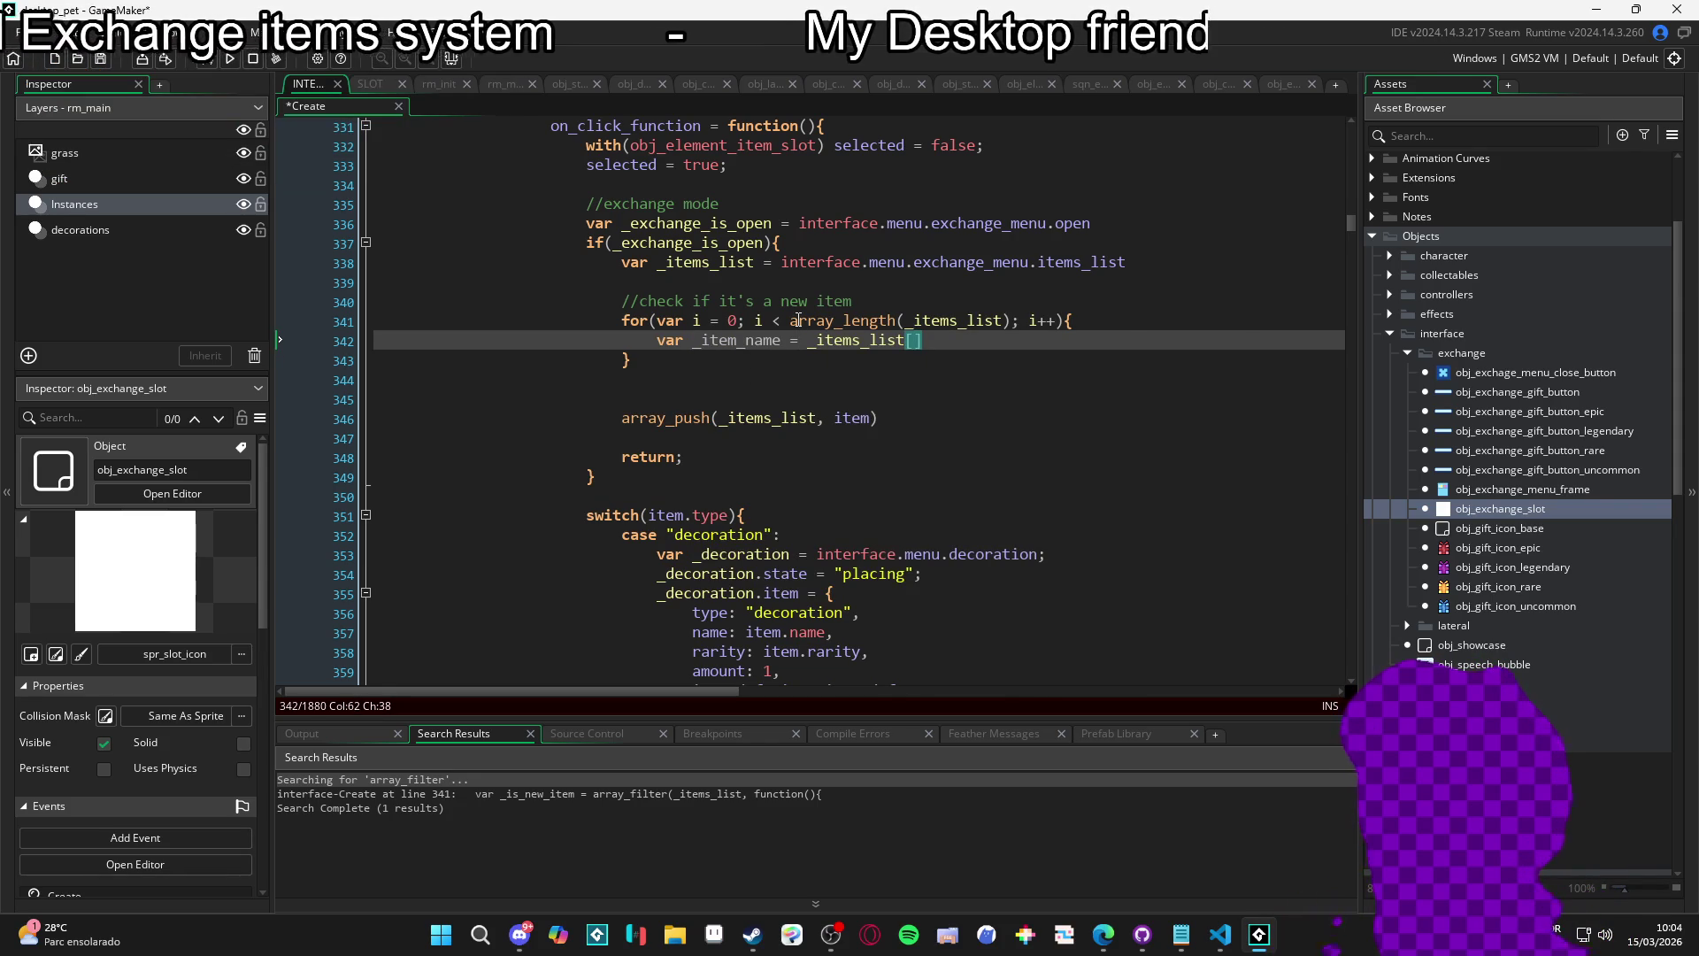
type("];")
key("ctrl+s")
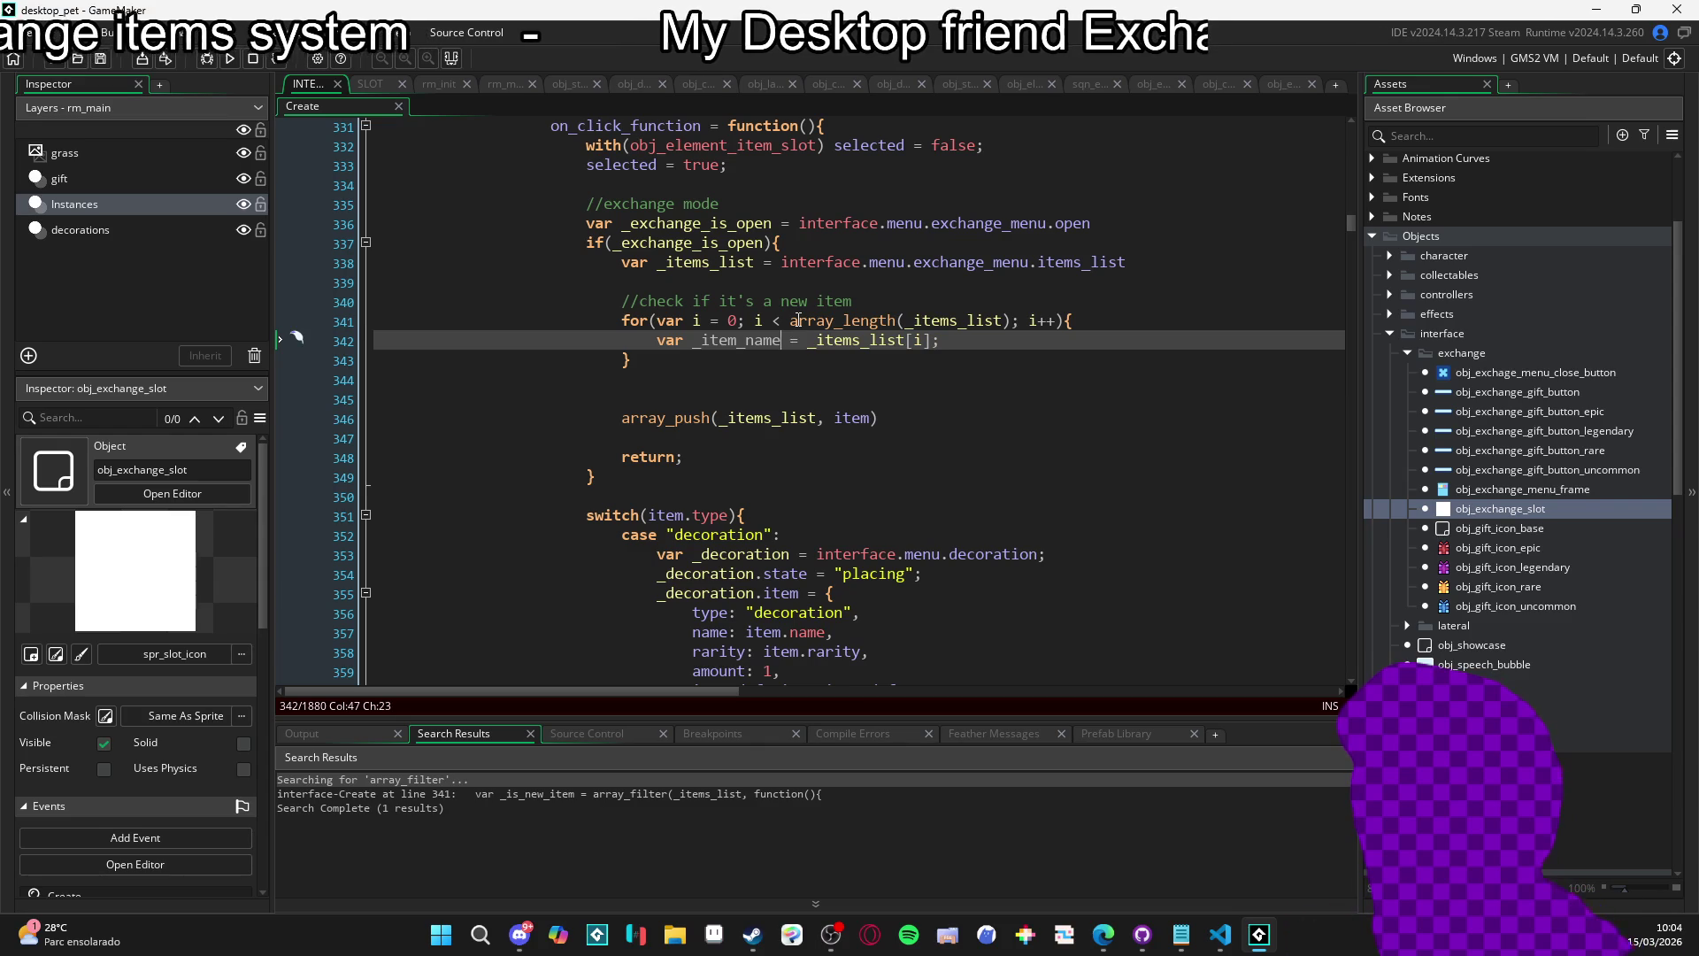
Start a new loop-body line for a _finding variable, then erase it again.
key("ctrl+Left")
key("ctrl+Left")
key("ctrl+Left")
key("ctrl+Right")
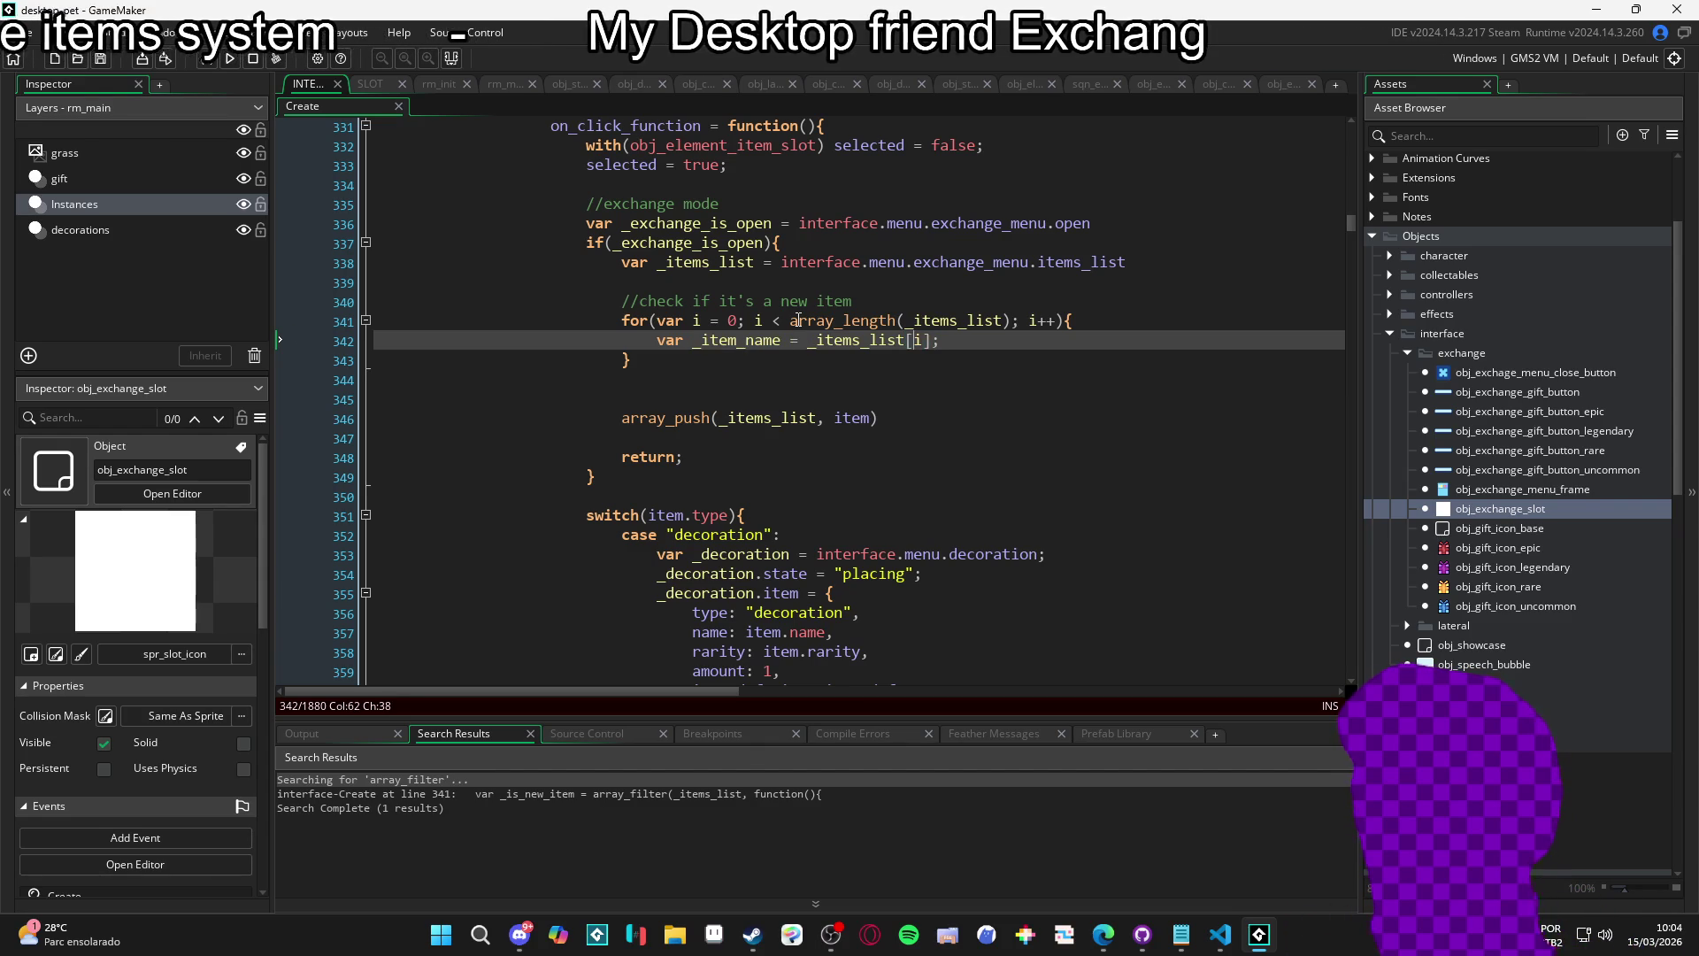
key("End")
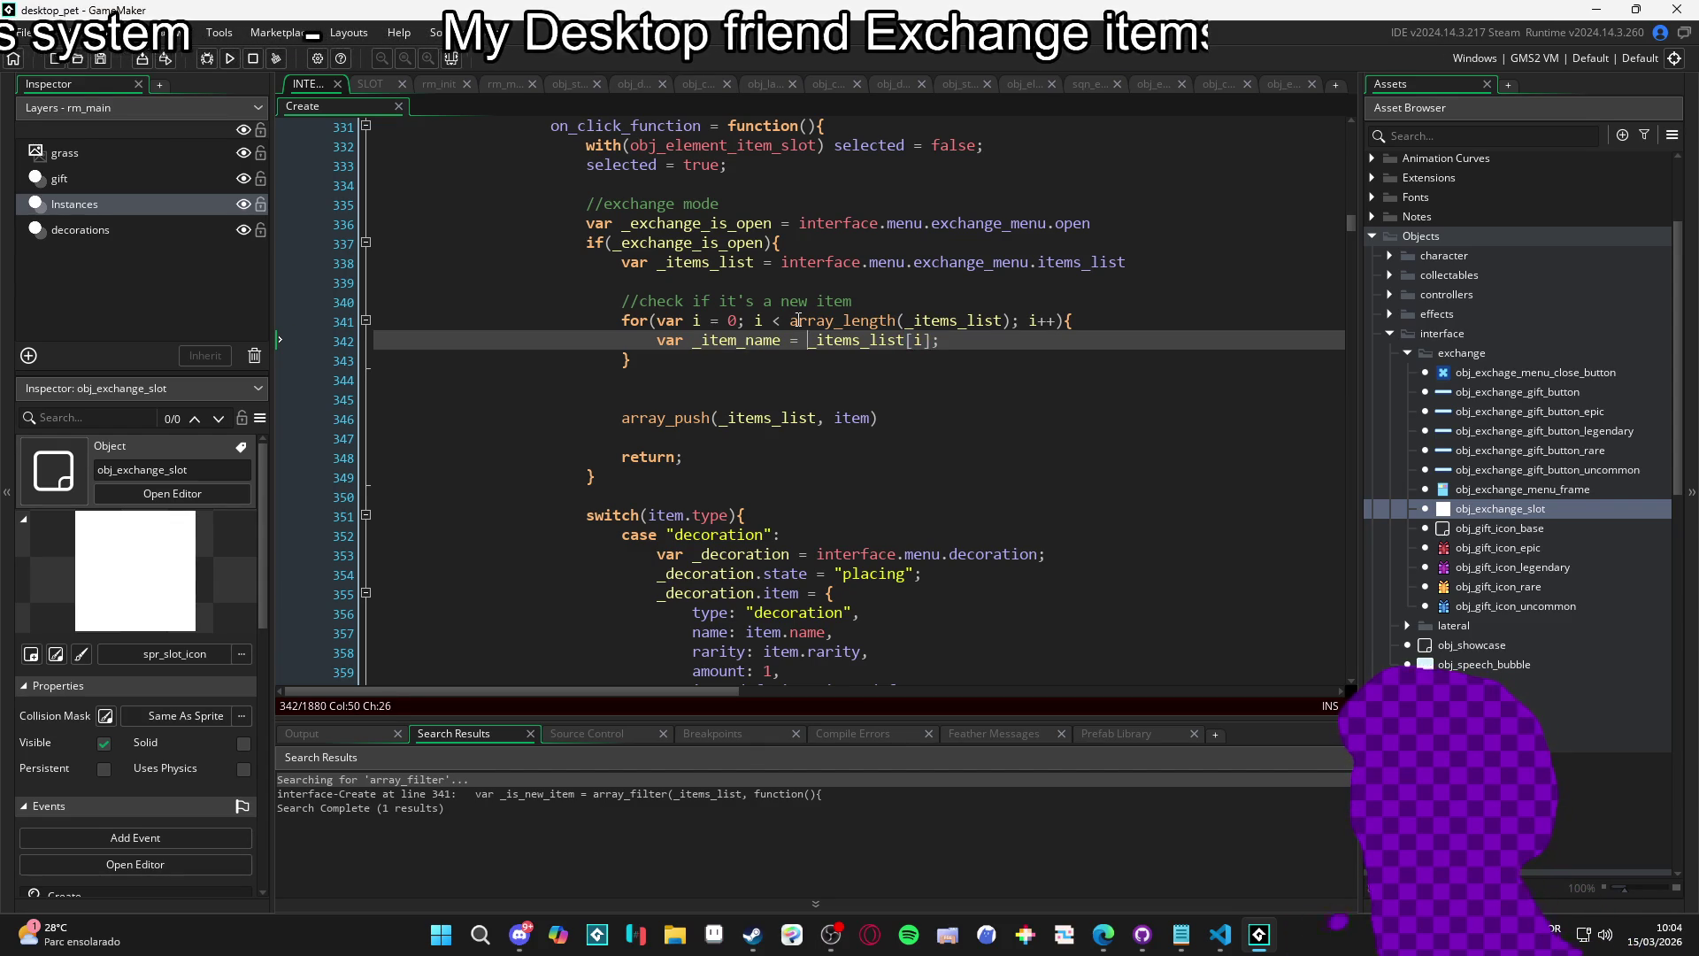
key("Return")
type("va")
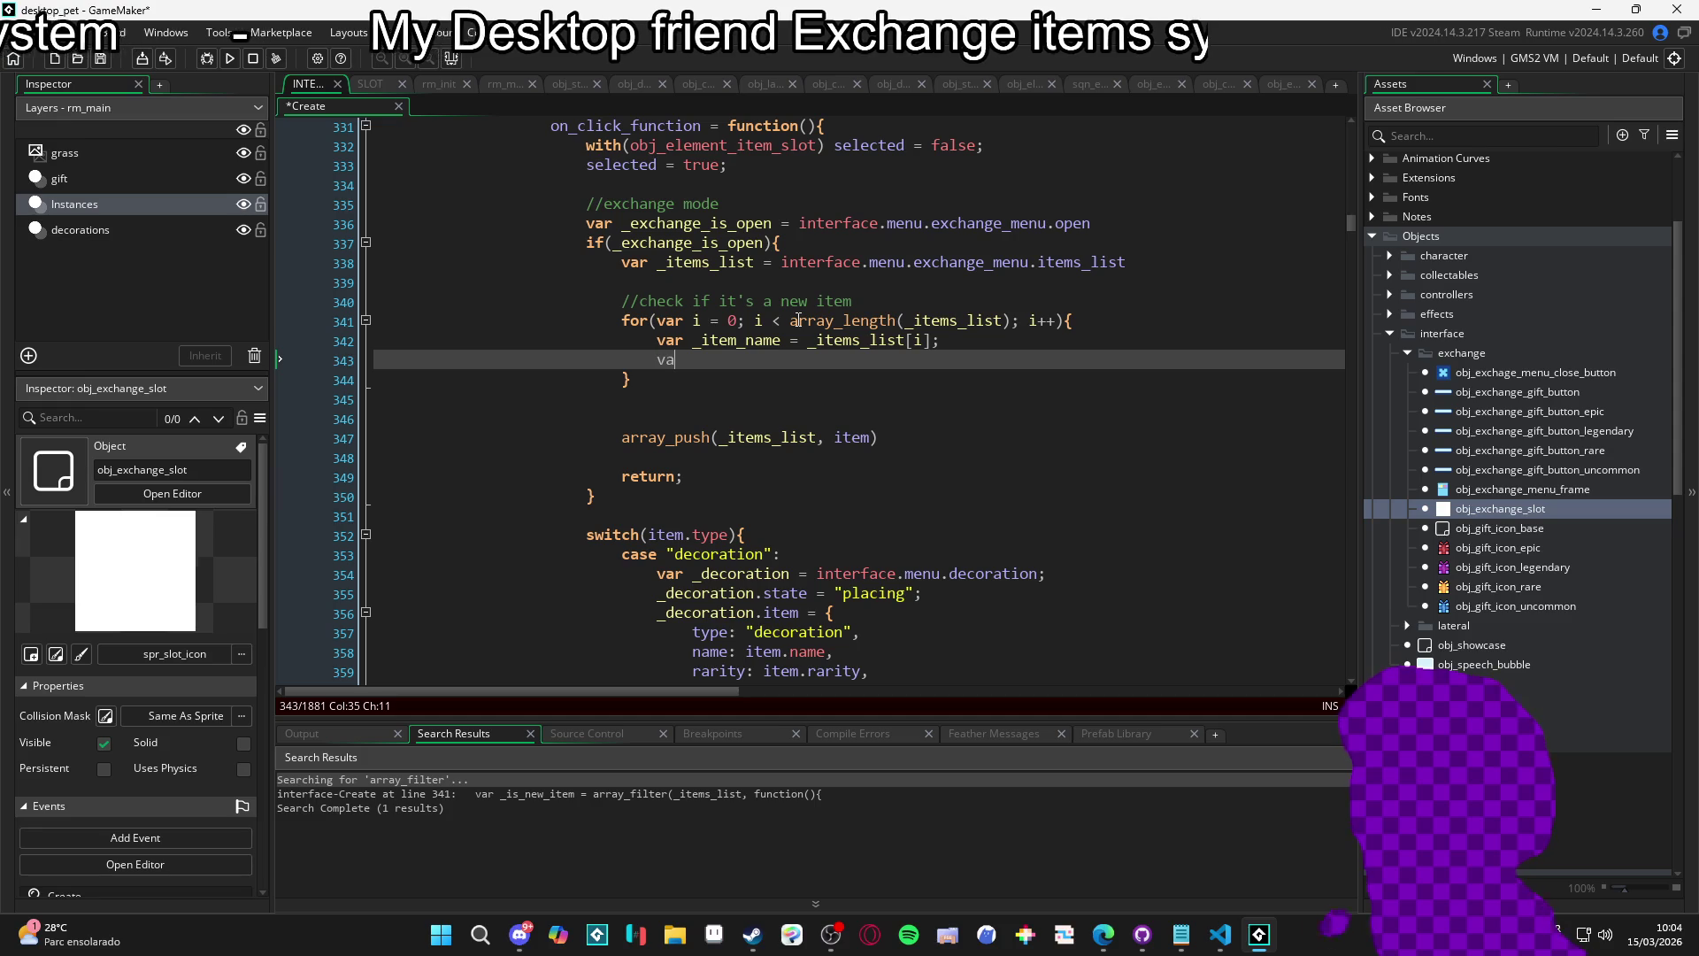
type("r _finding_")
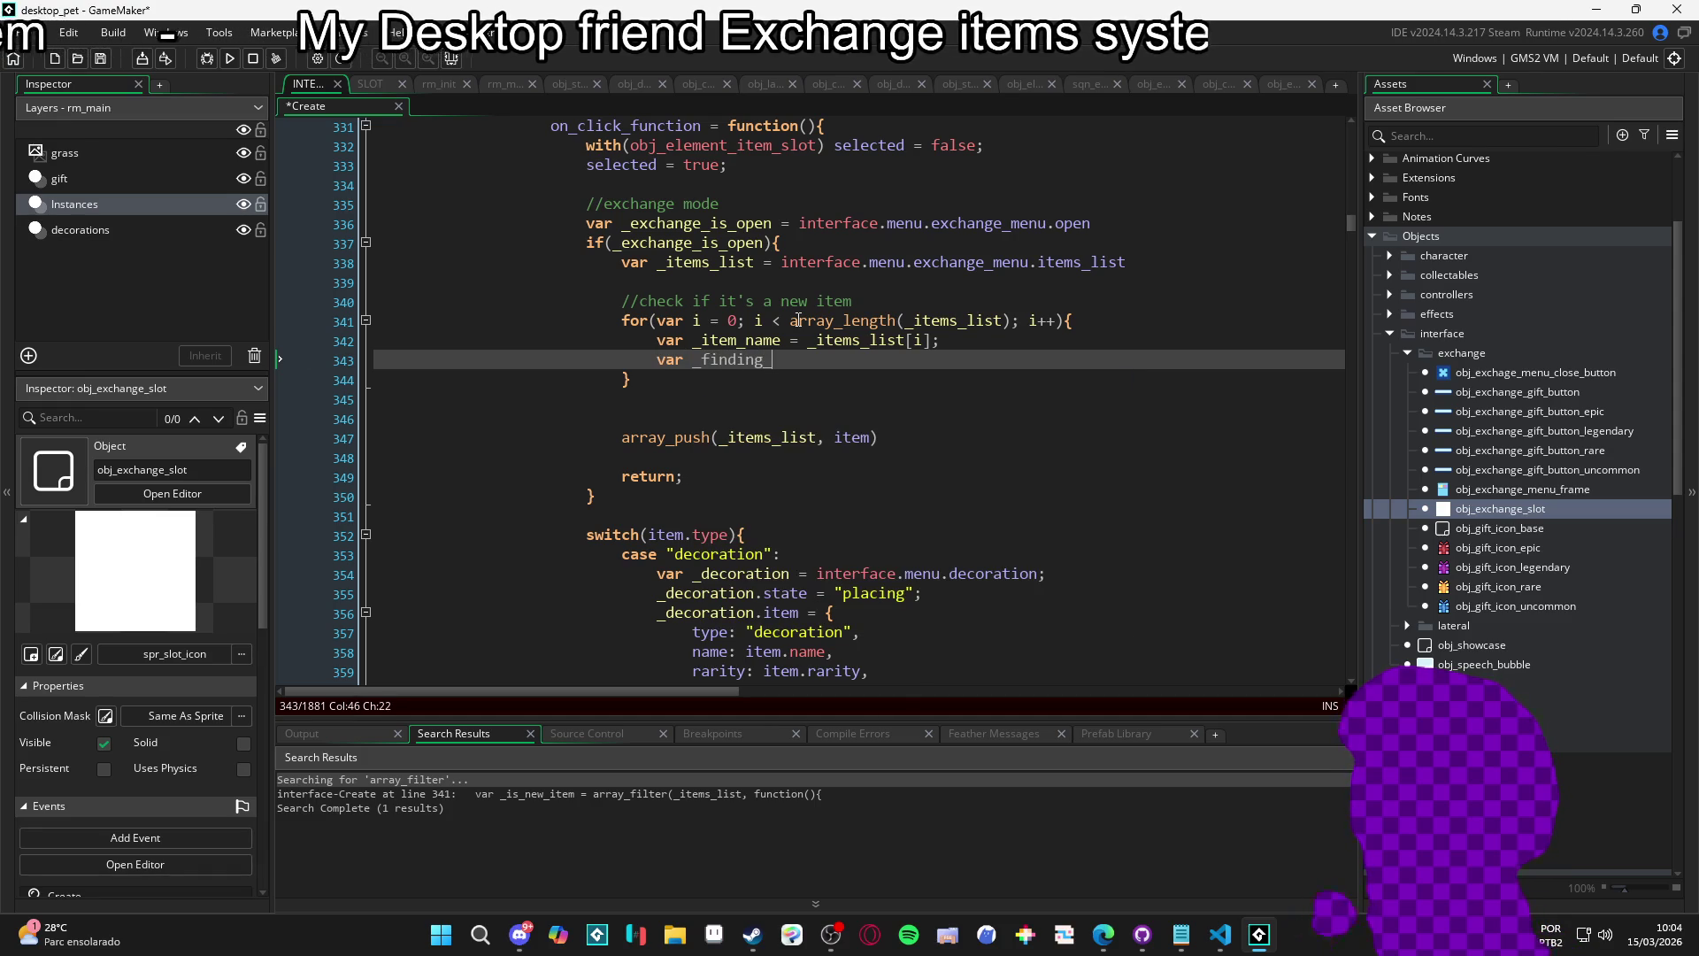
key("BackSpace")
key("BackSpace")
key("BackSpace")
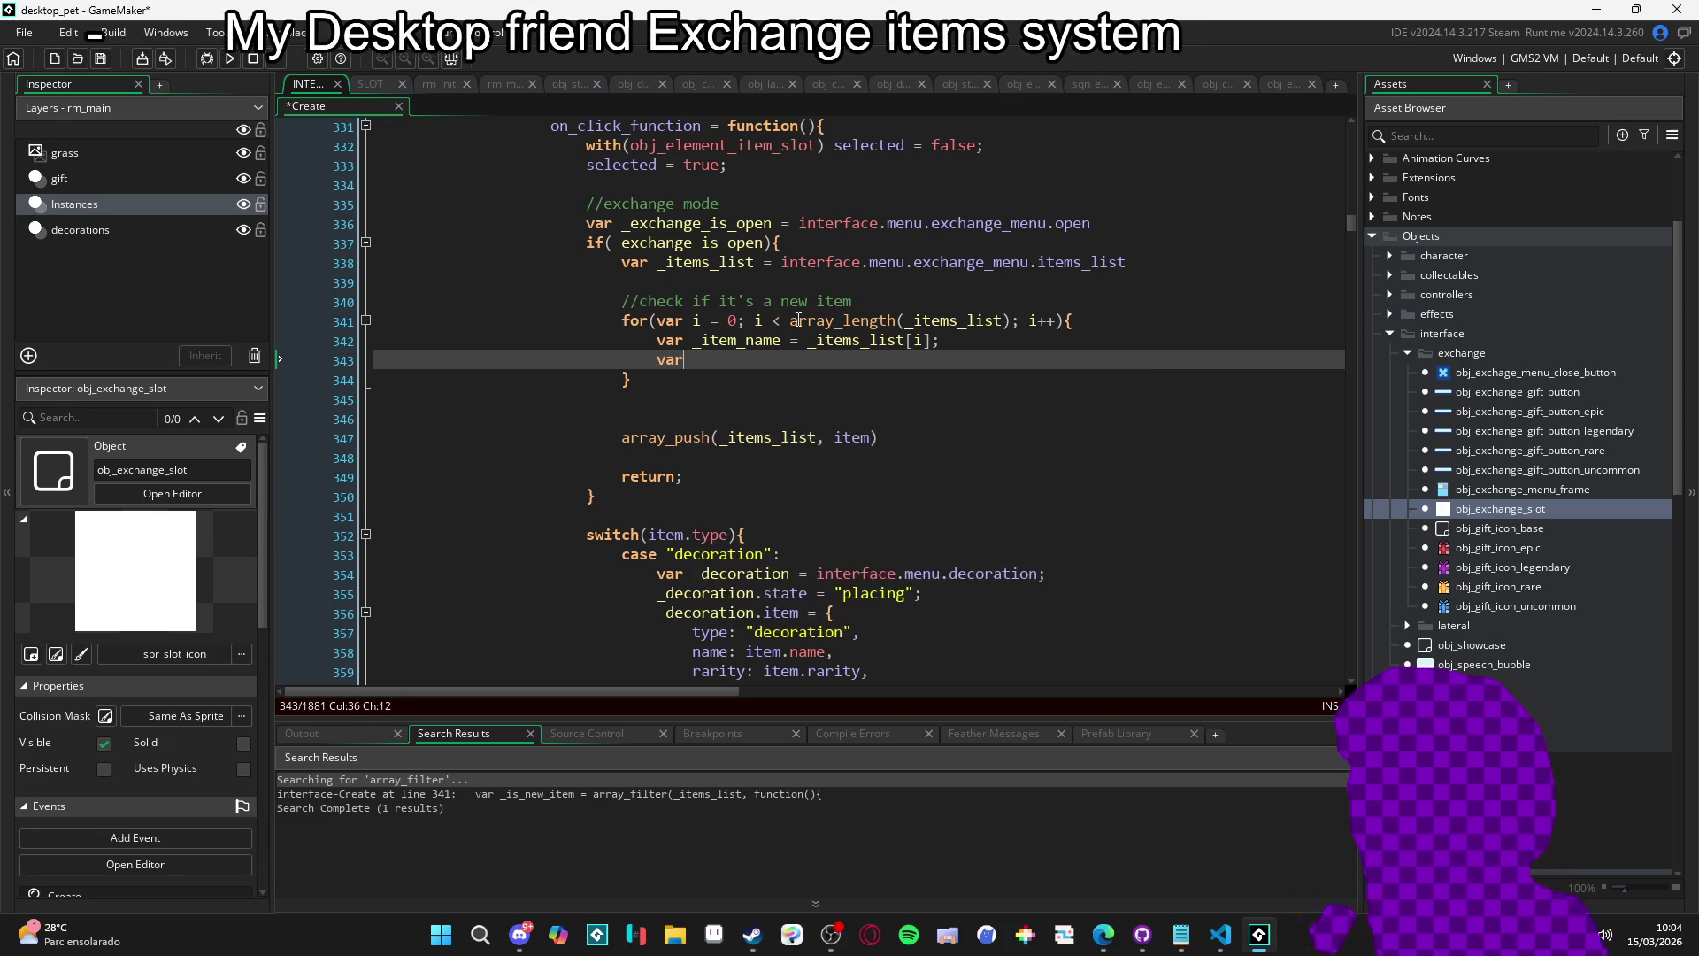
key("BackSpace")
key("BackSpace")
key("BackSpace")
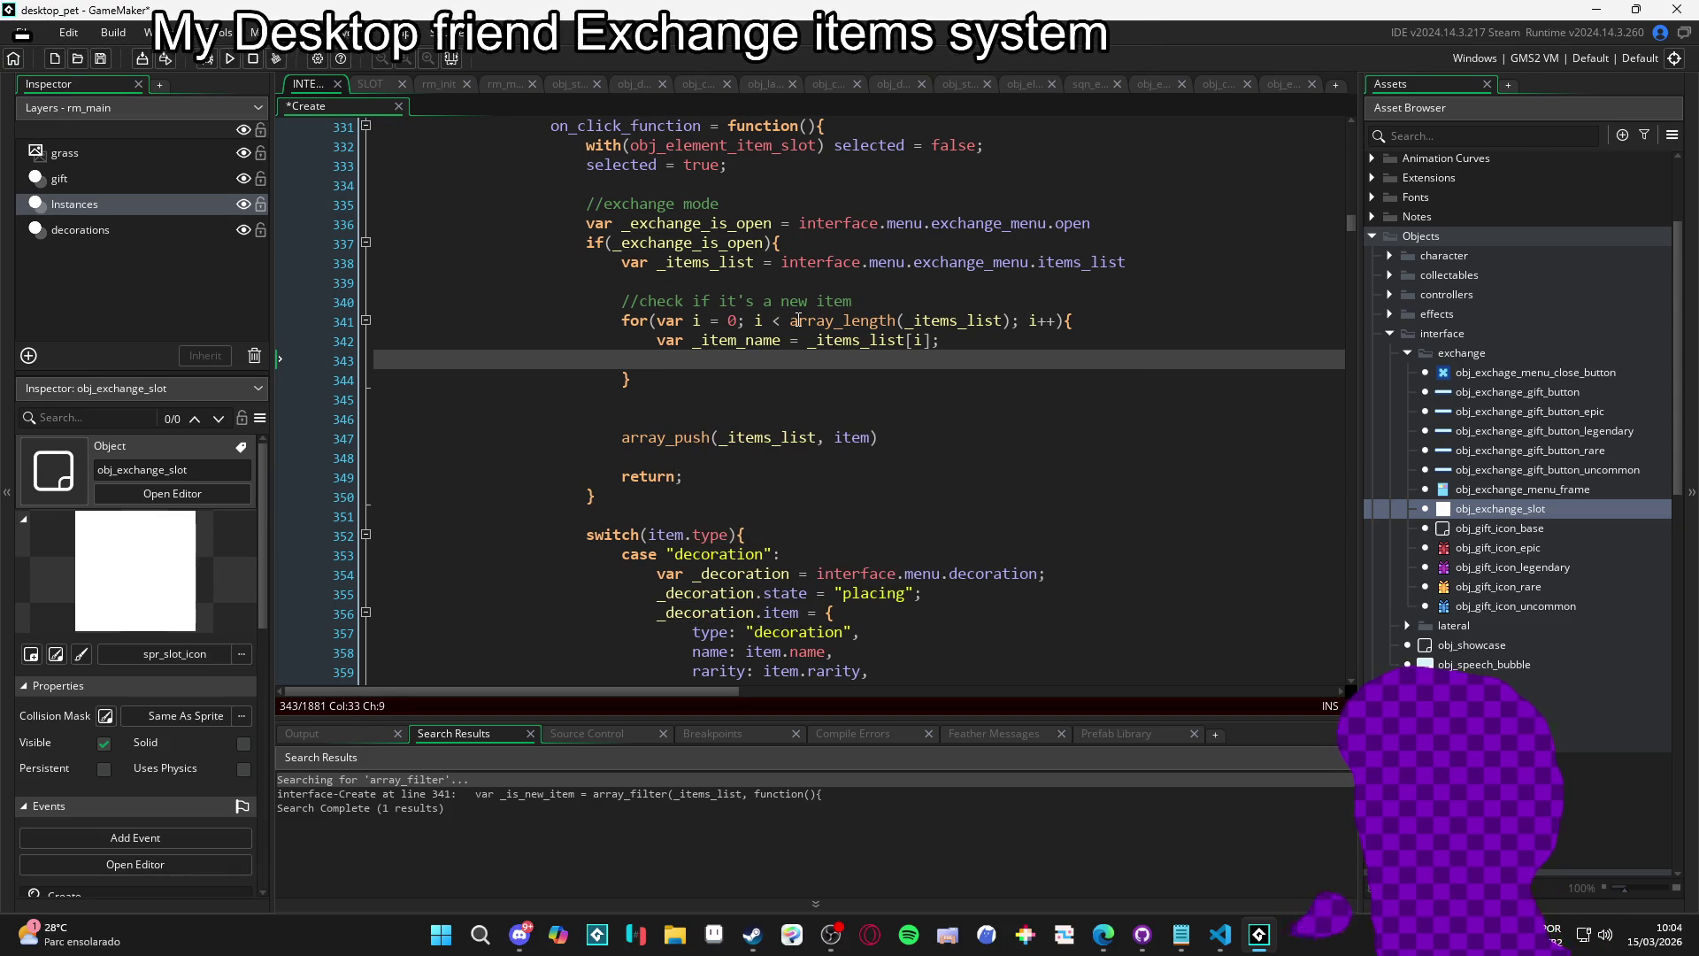
Begin an if(_item_name check and declare var _item_index = -1 above the loop.
scroll(798, 320, "up", 2)
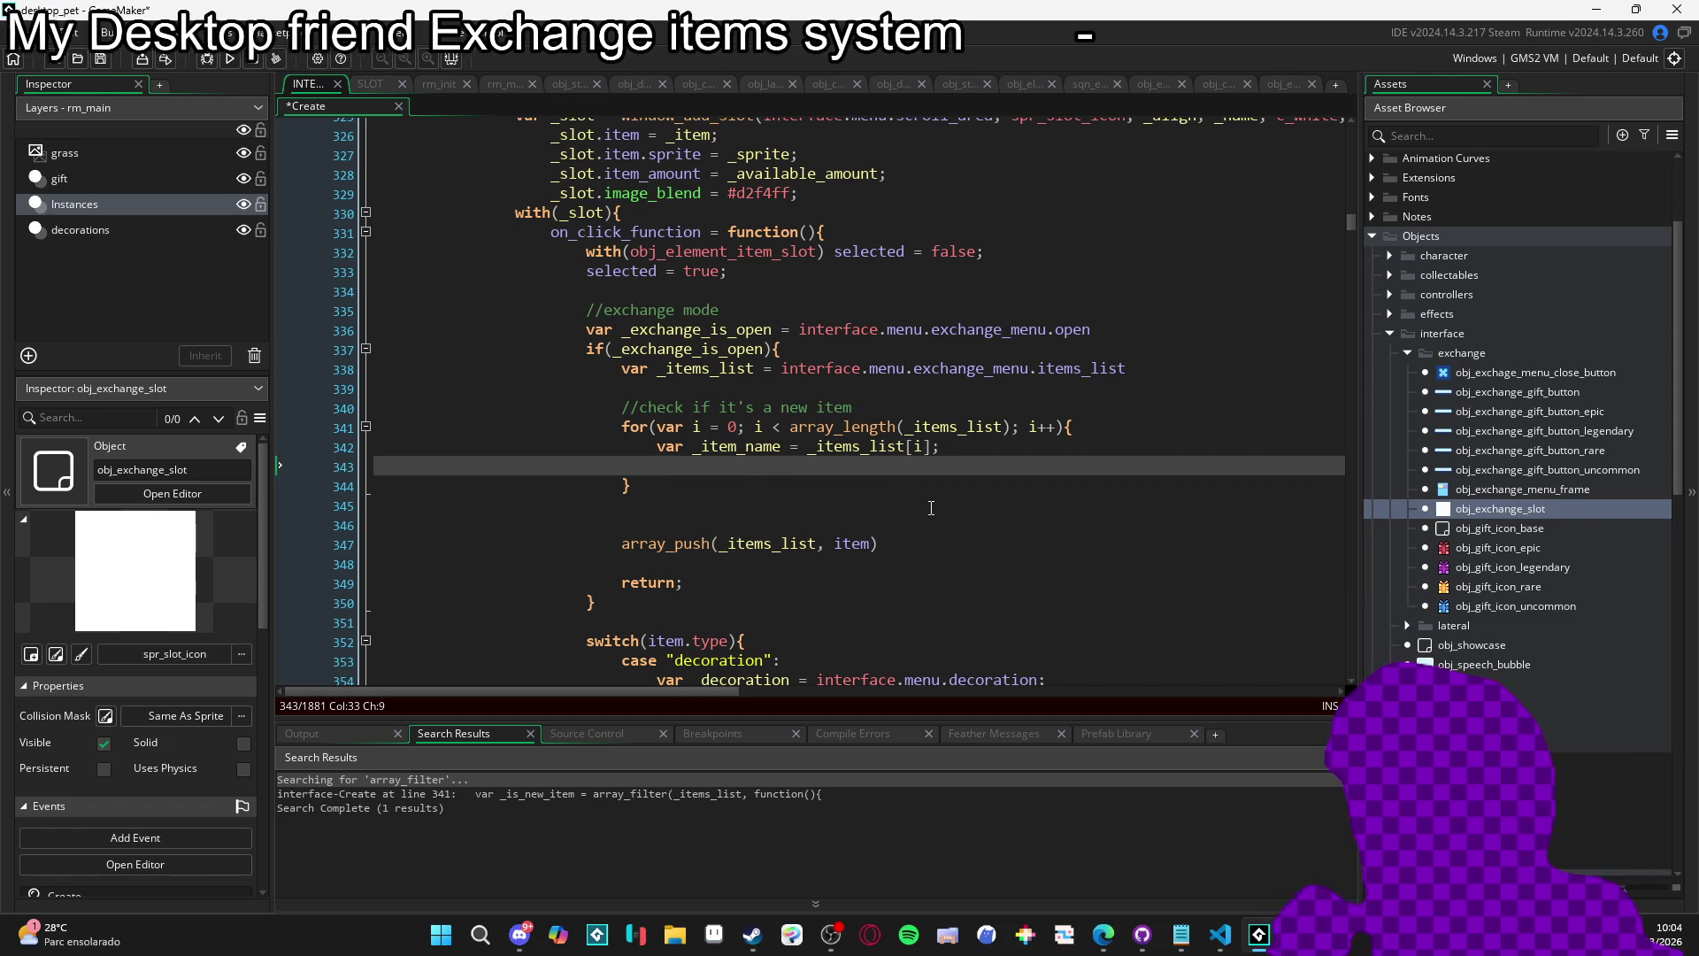
type("if(_ite")
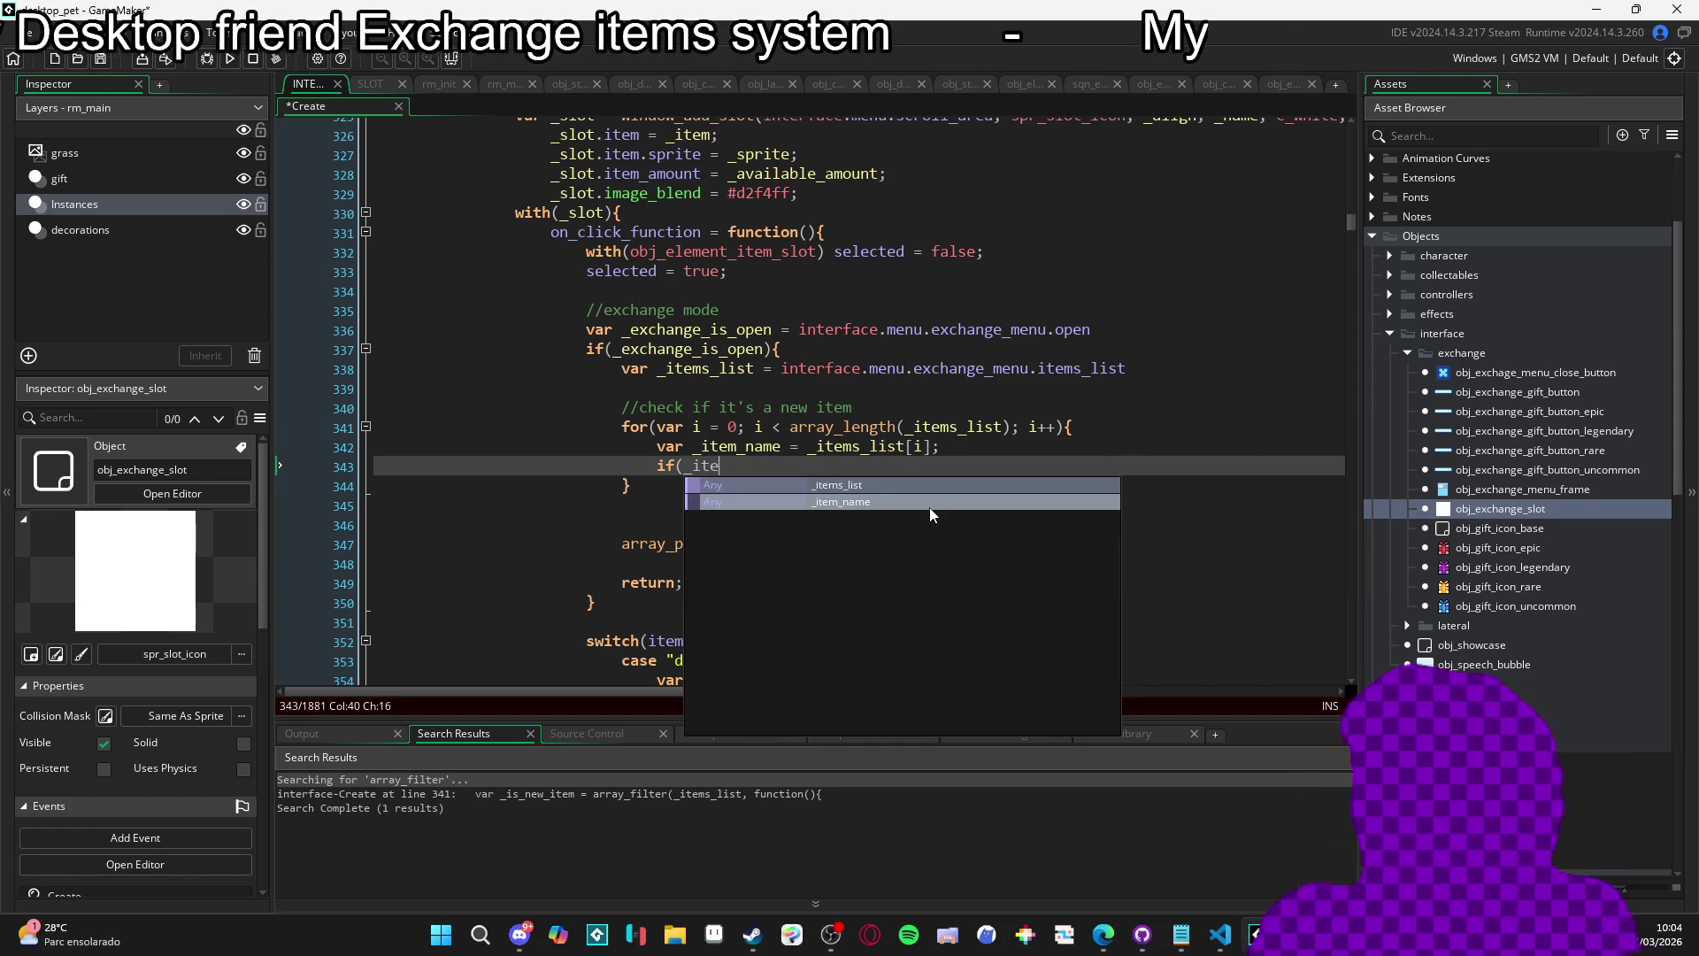
type("m_name")
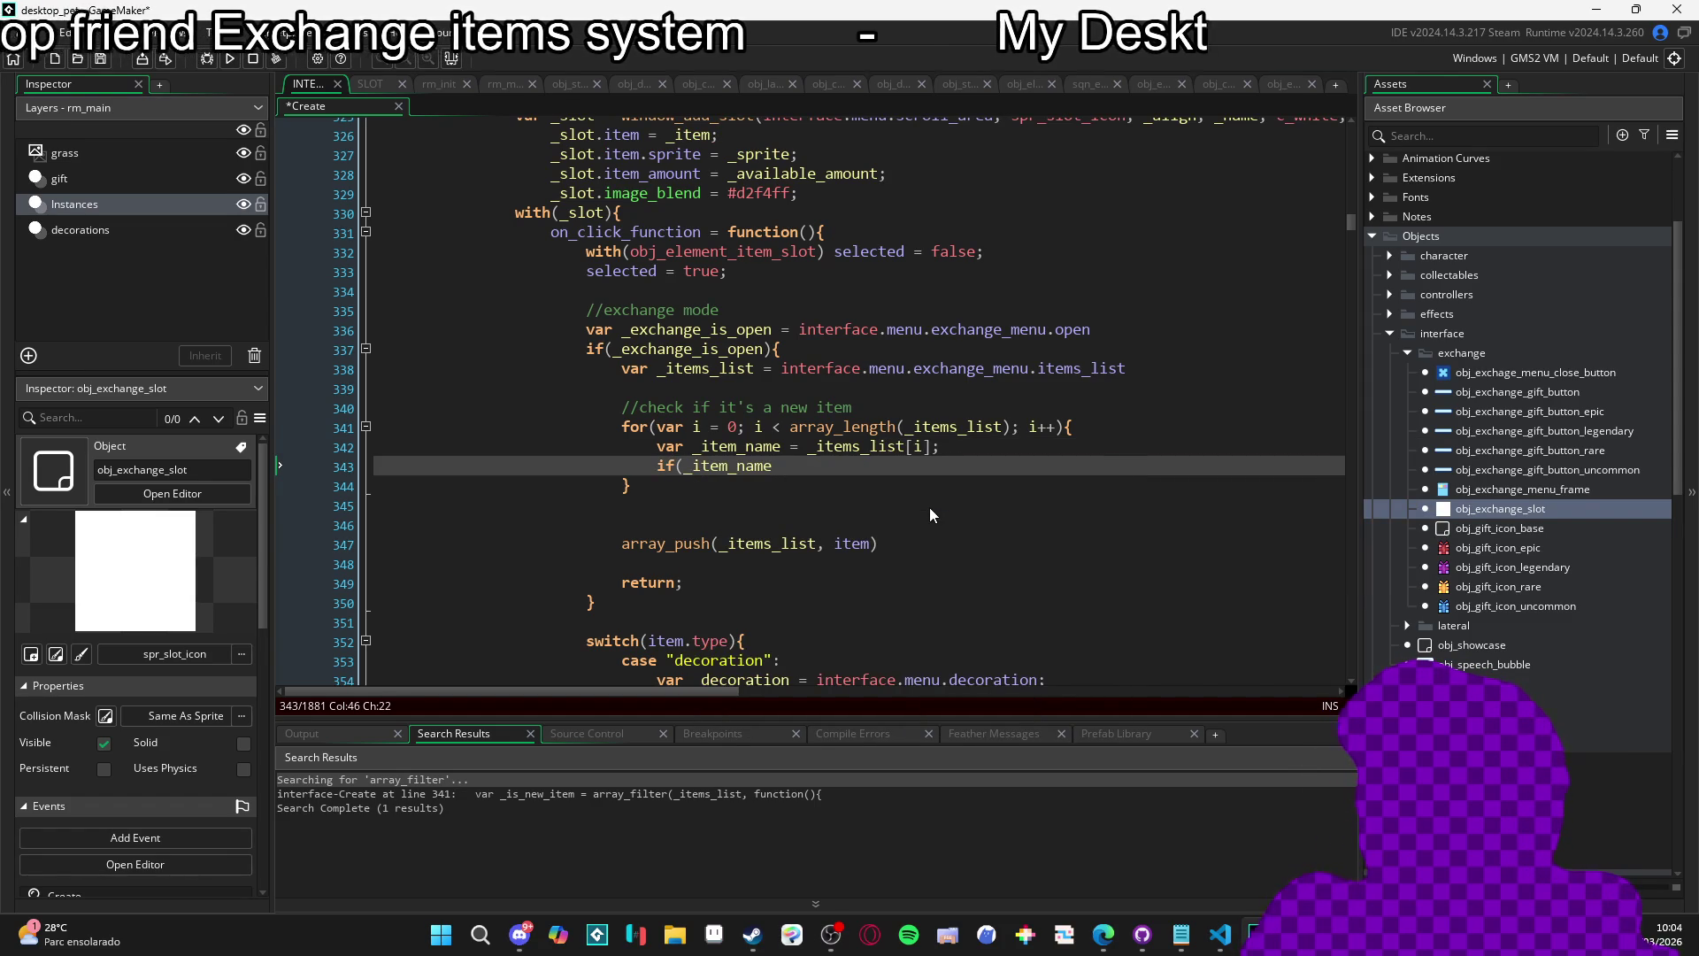
key("Up")
key("Up")
key("Up")
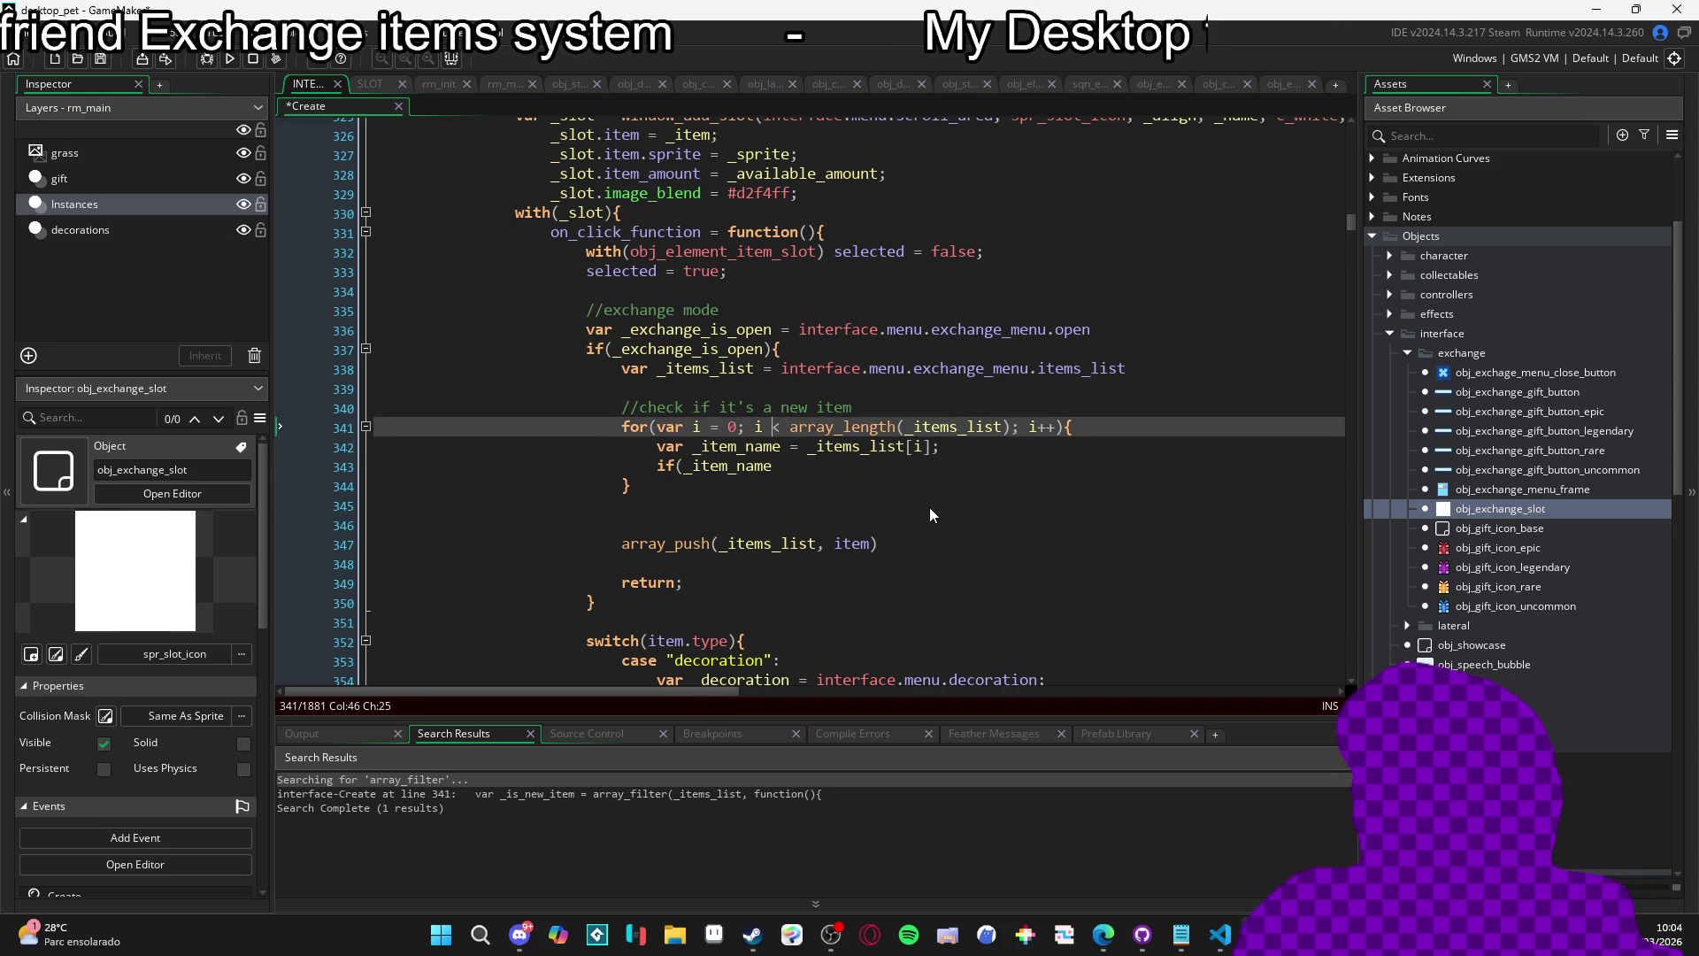
key("Return")
type("var _")
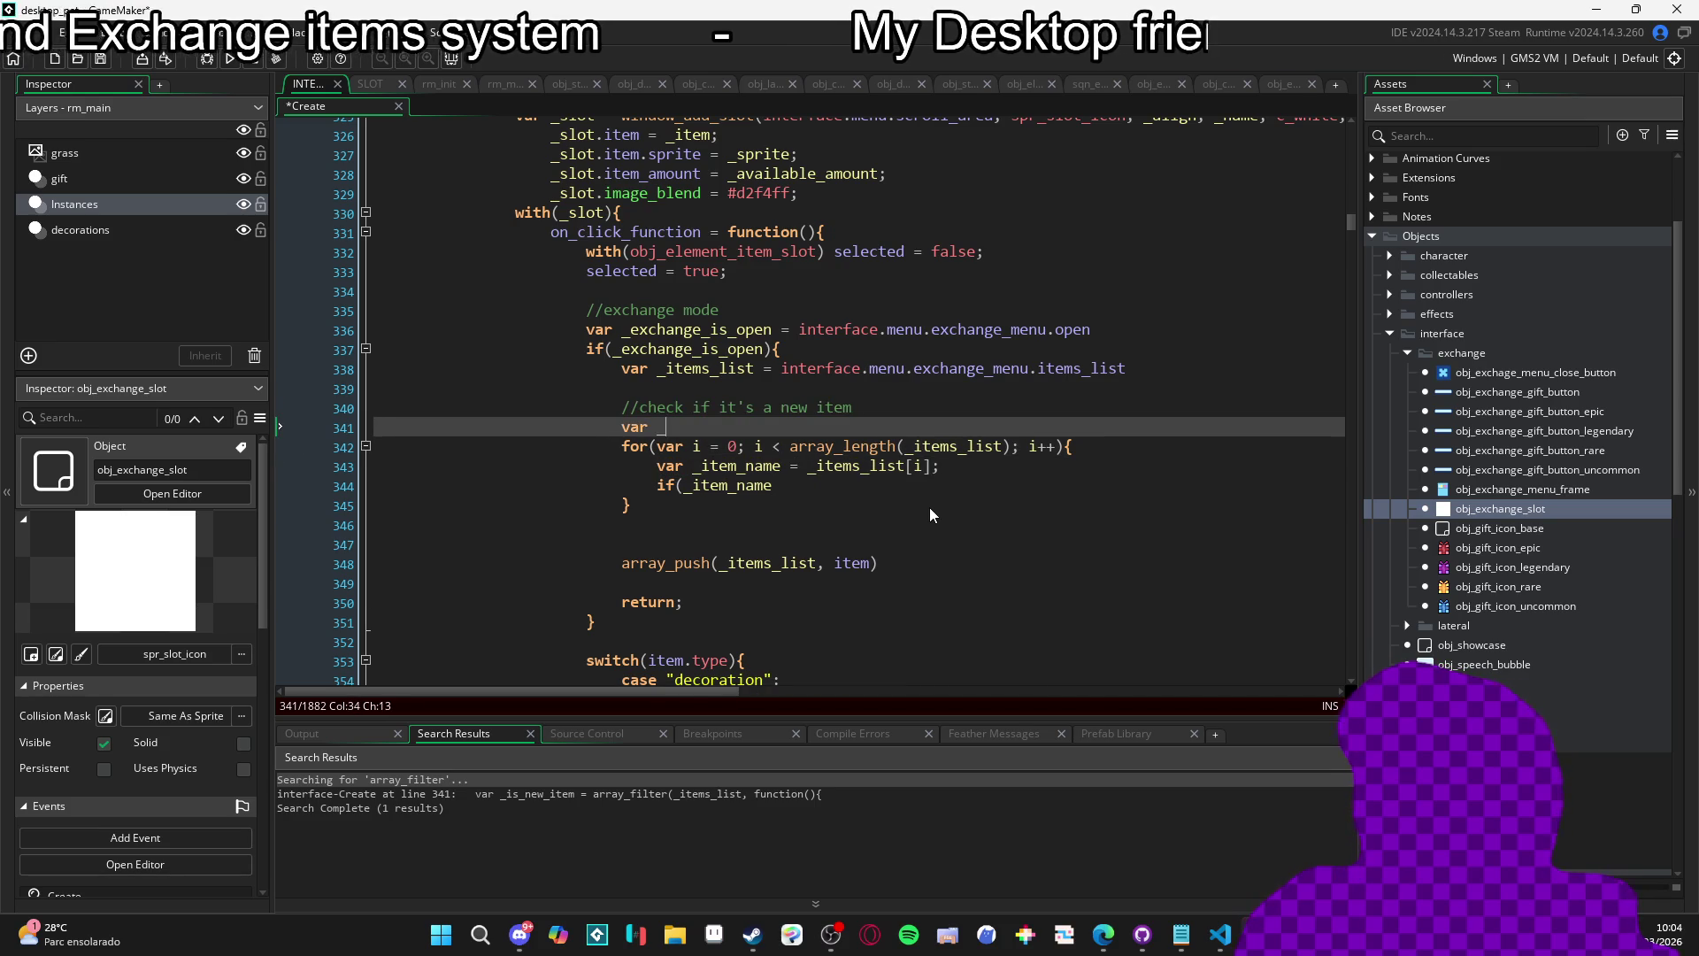
type("item_index = 0")
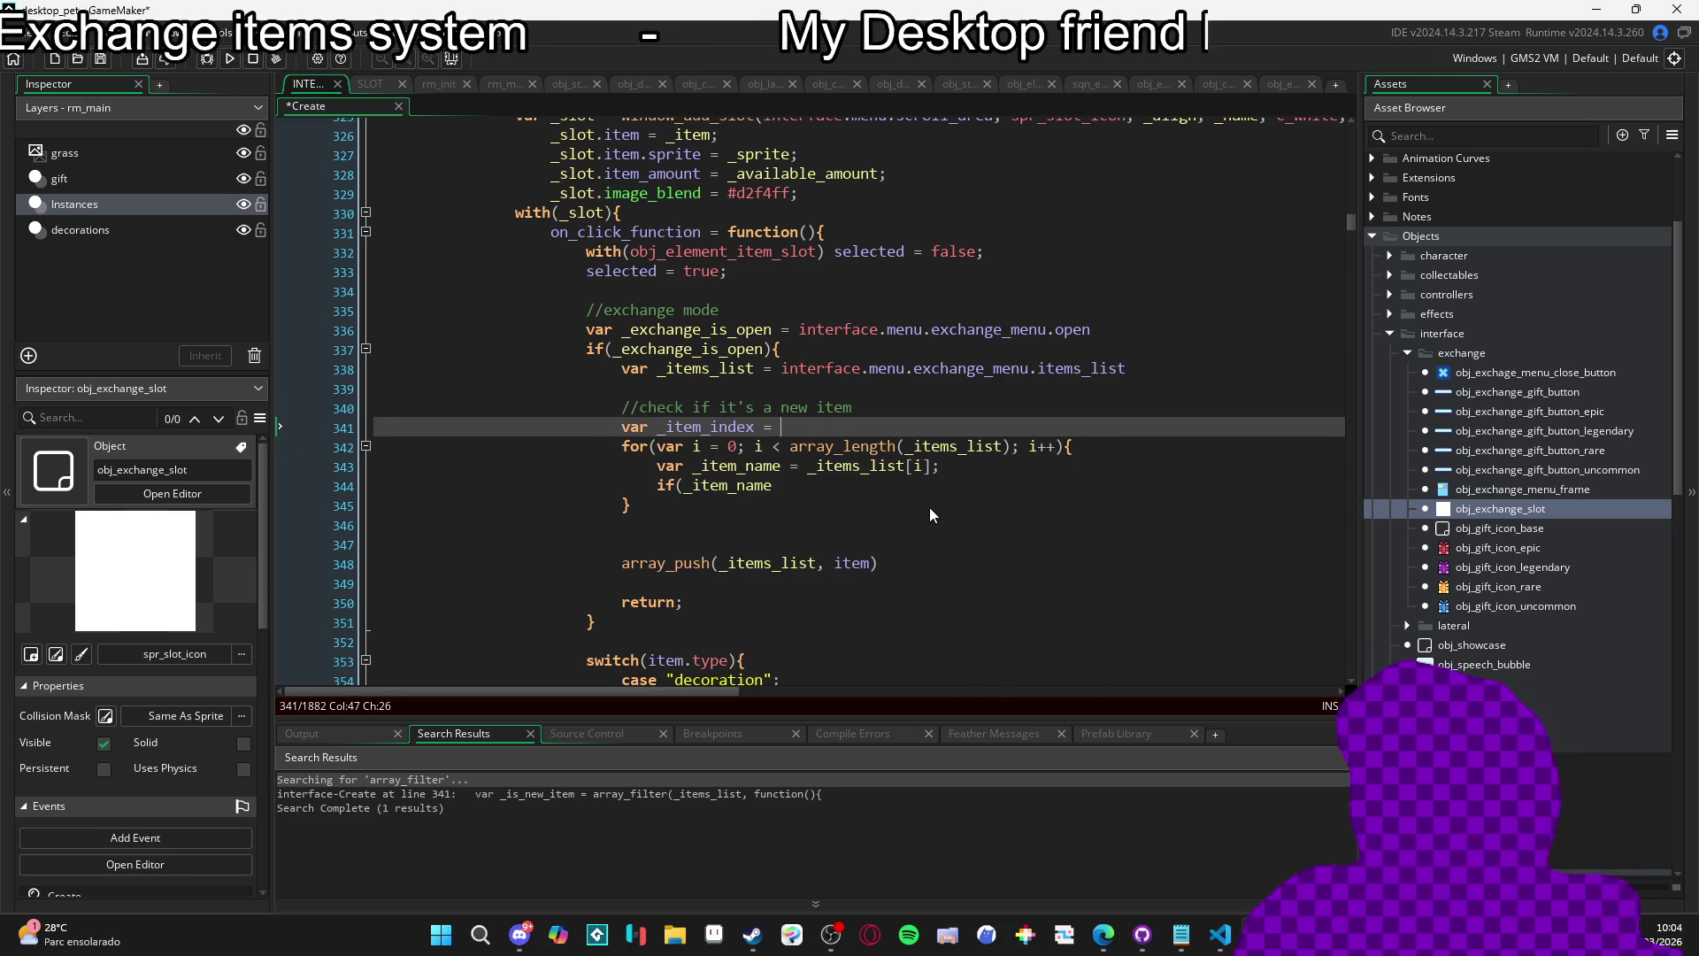
key("BackSpace")
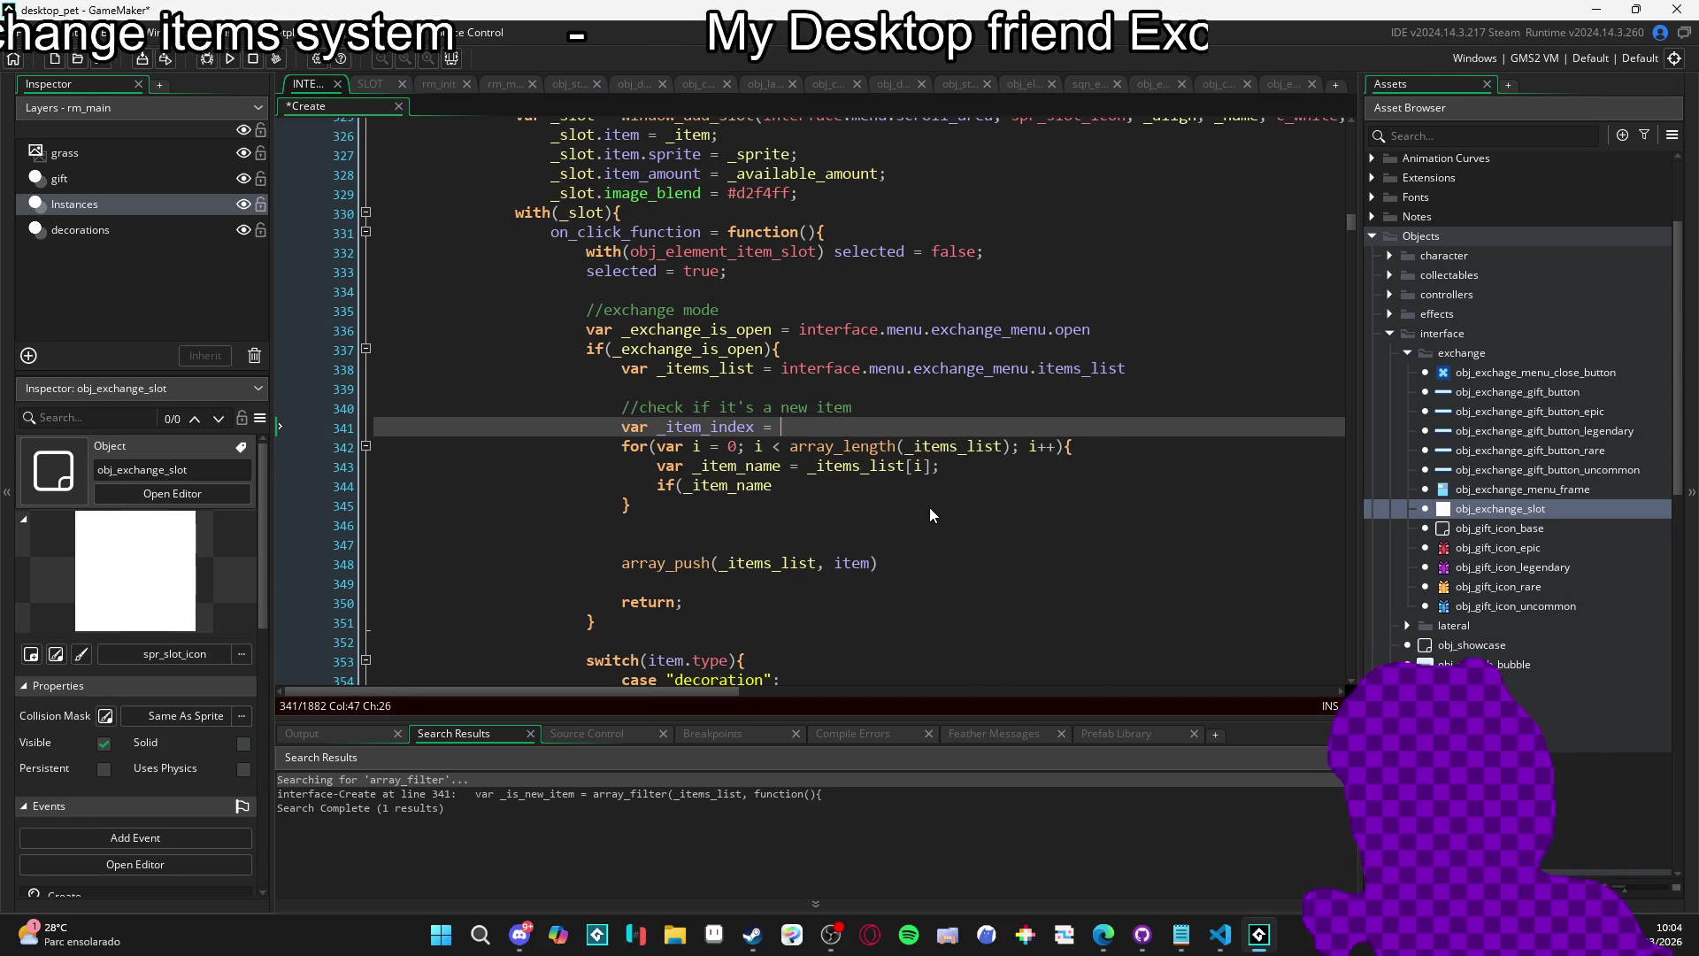
type("-1;")
key("BackSpace")
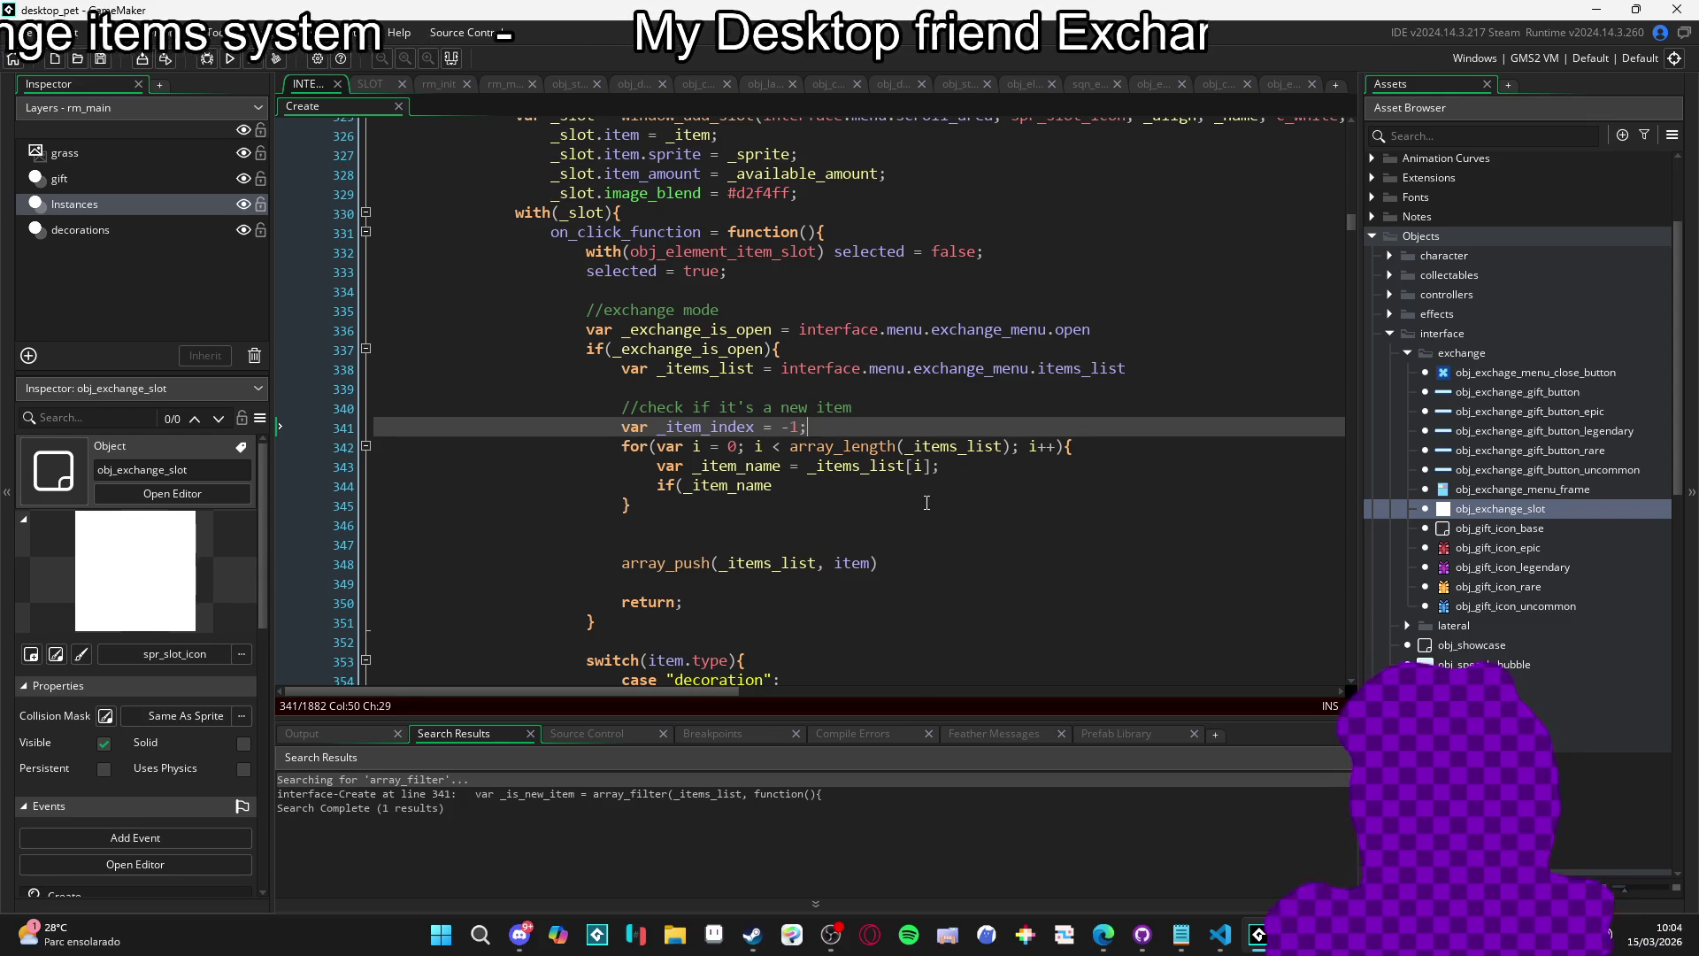
Use _items_list[i].name for _item_name and compare it with item.name.
left_click(970, 471)
left_click(910, 480)
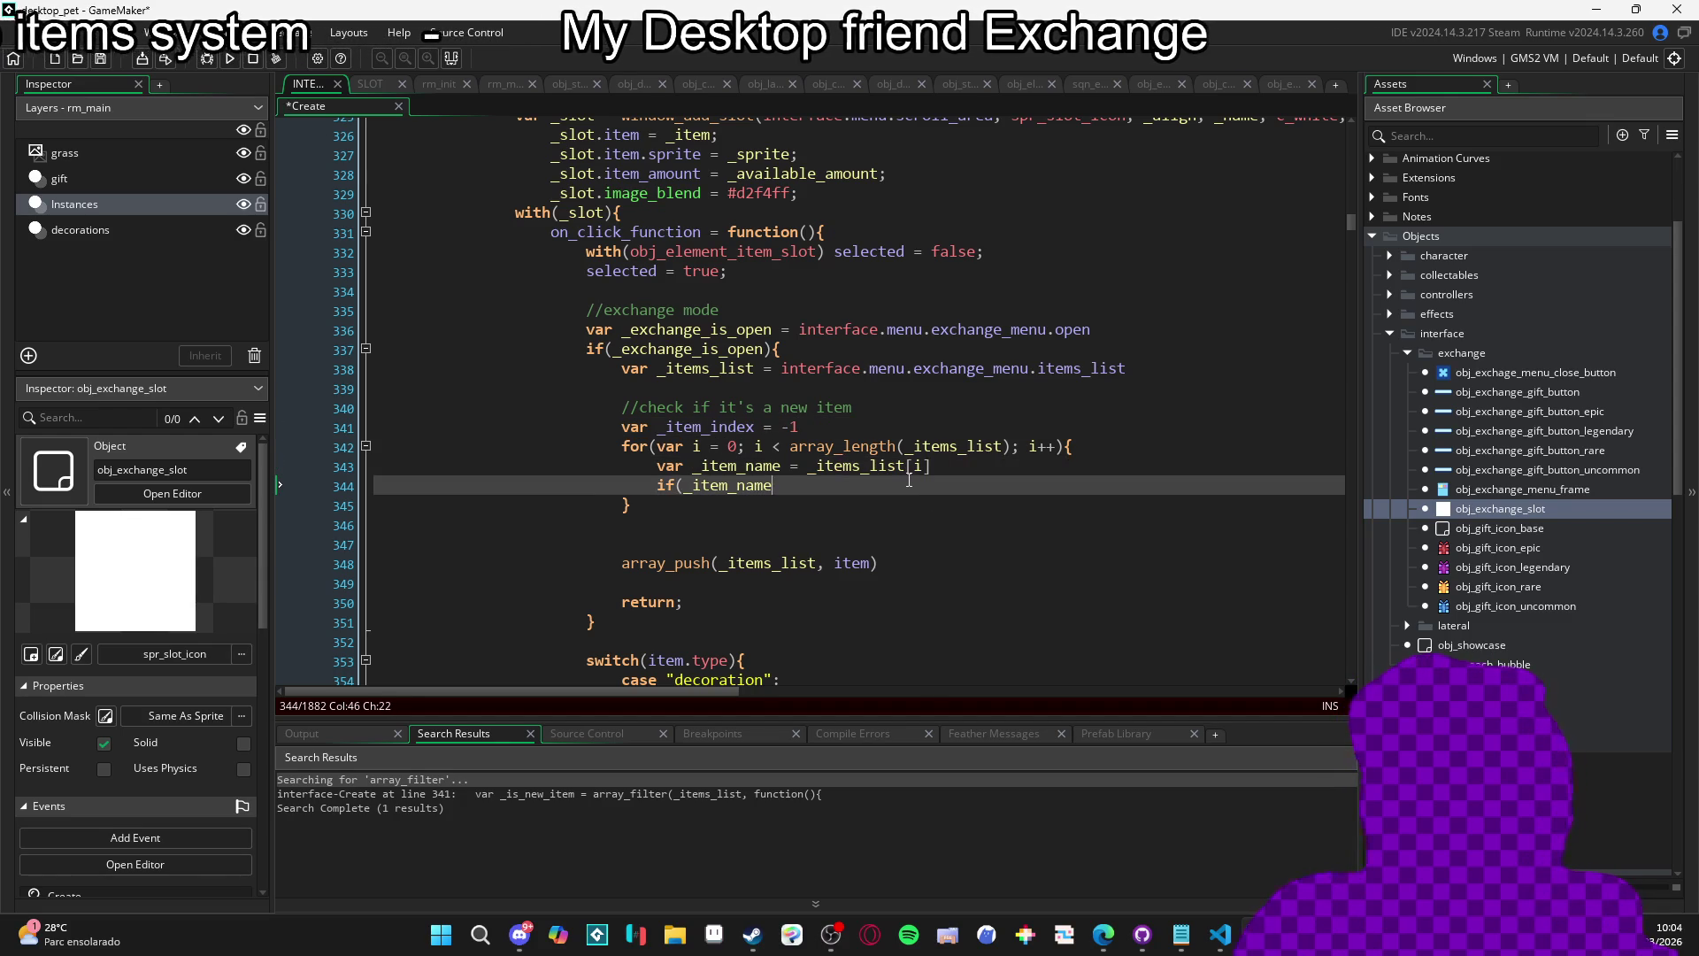
type(" ==")
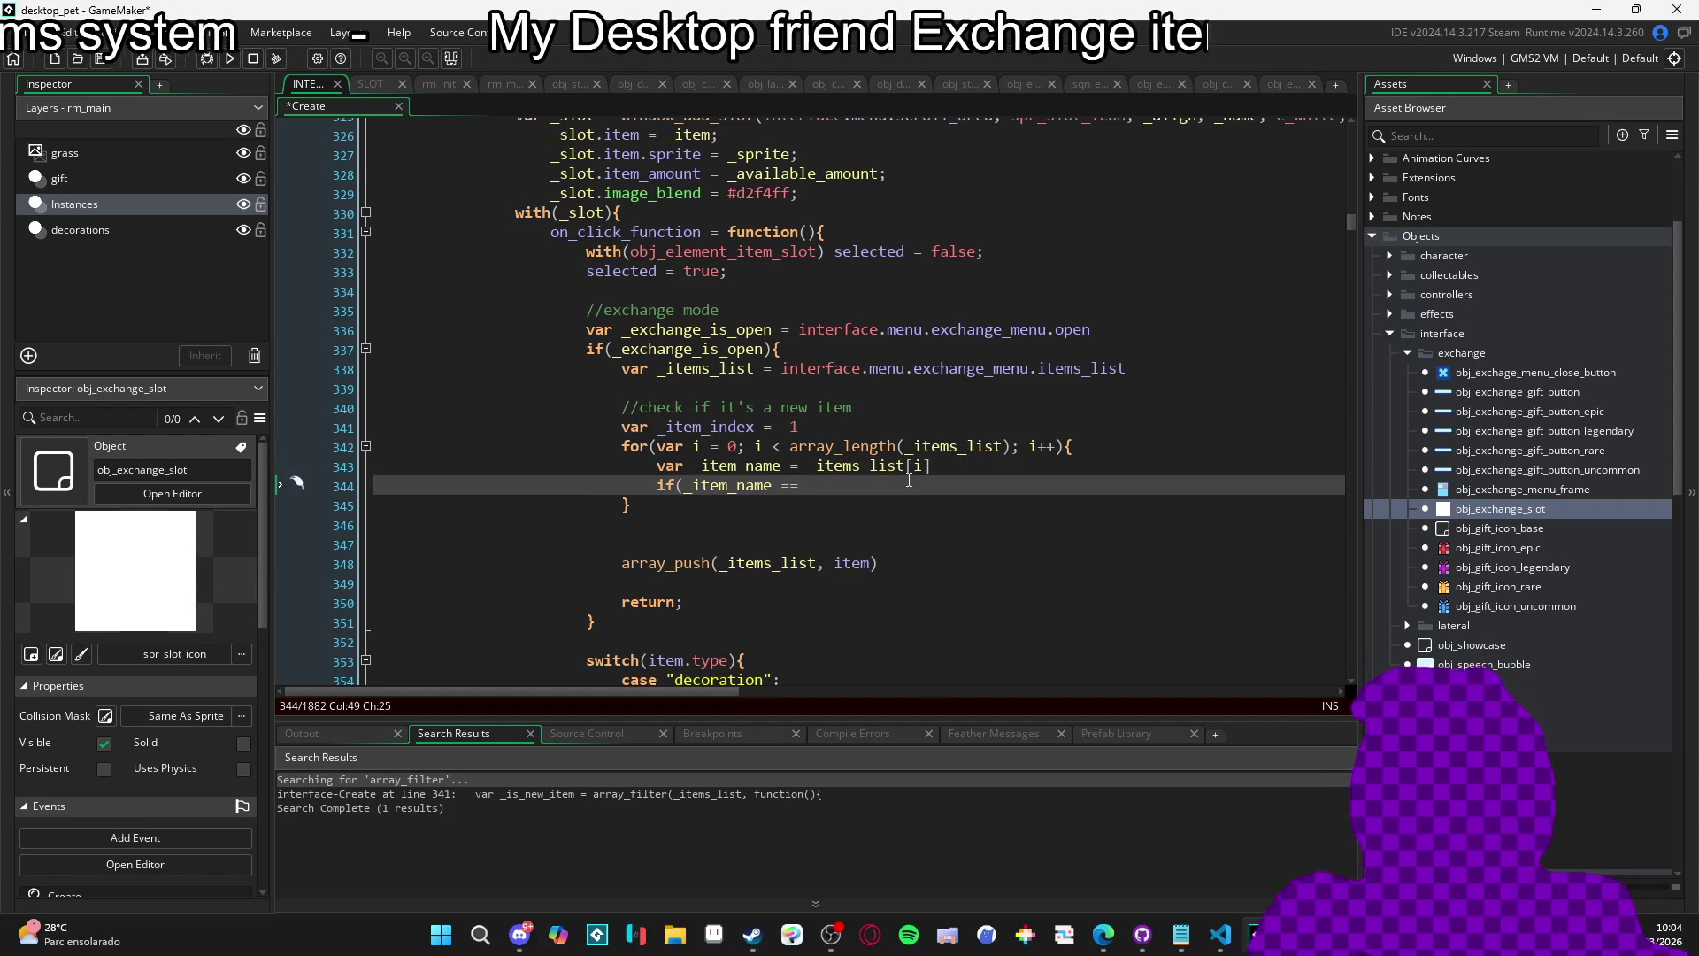
left_click(909, 478)
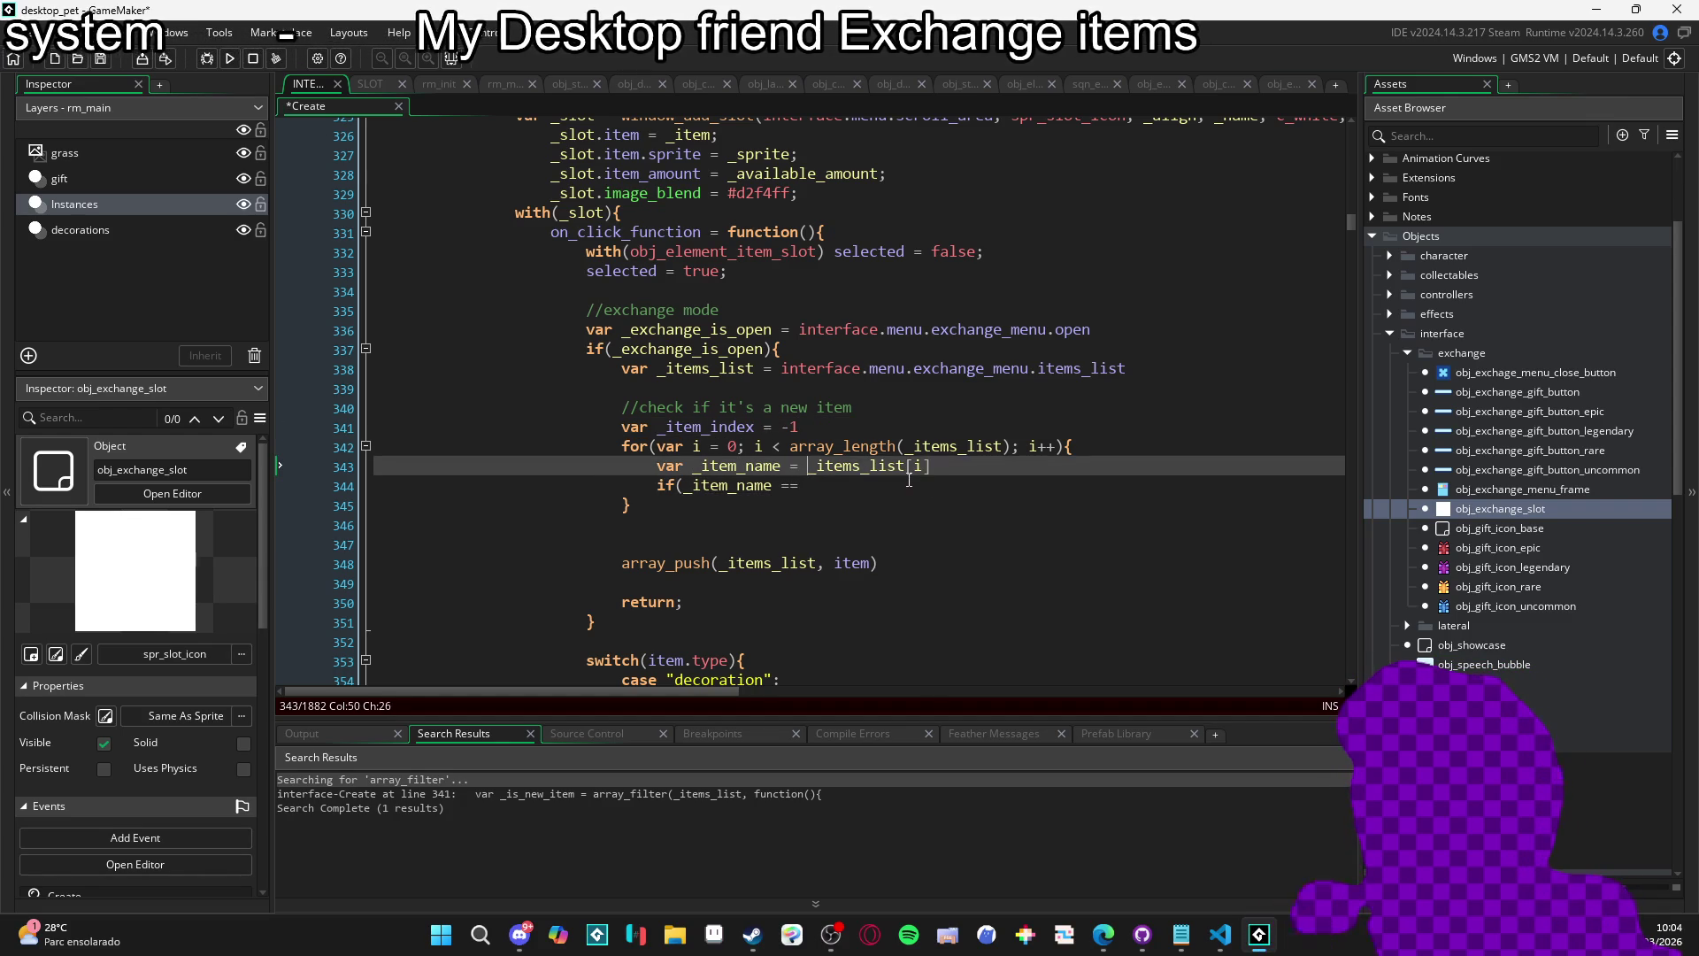
key("End")
type(".")
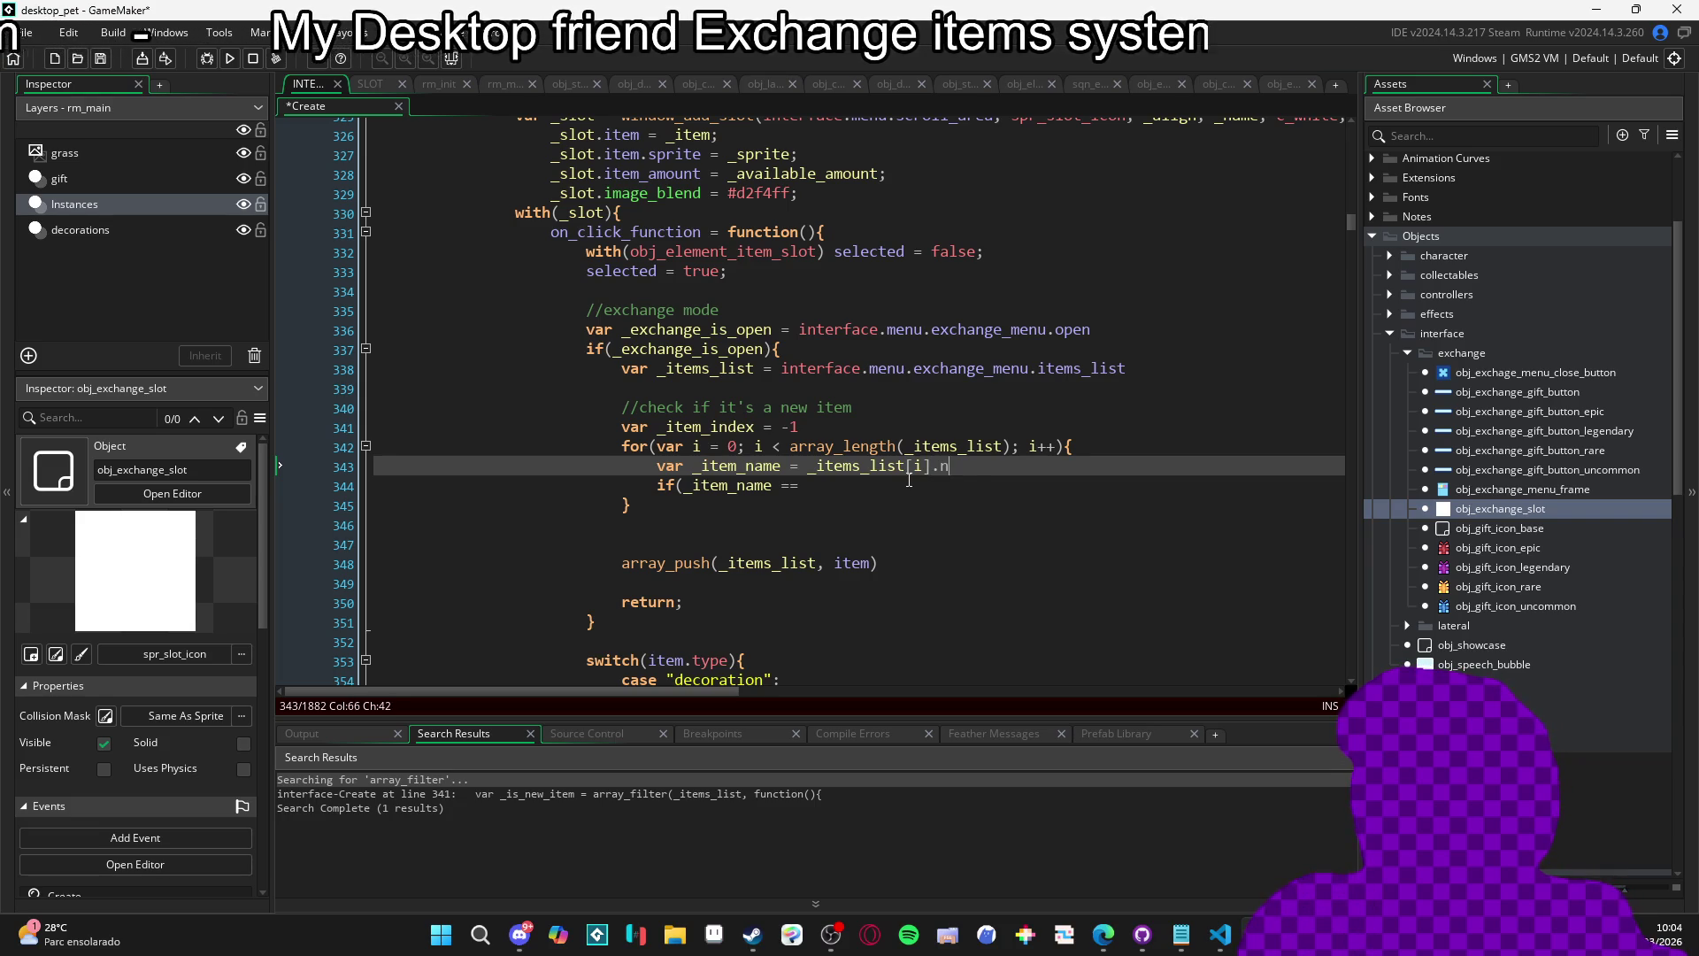
key("Down")
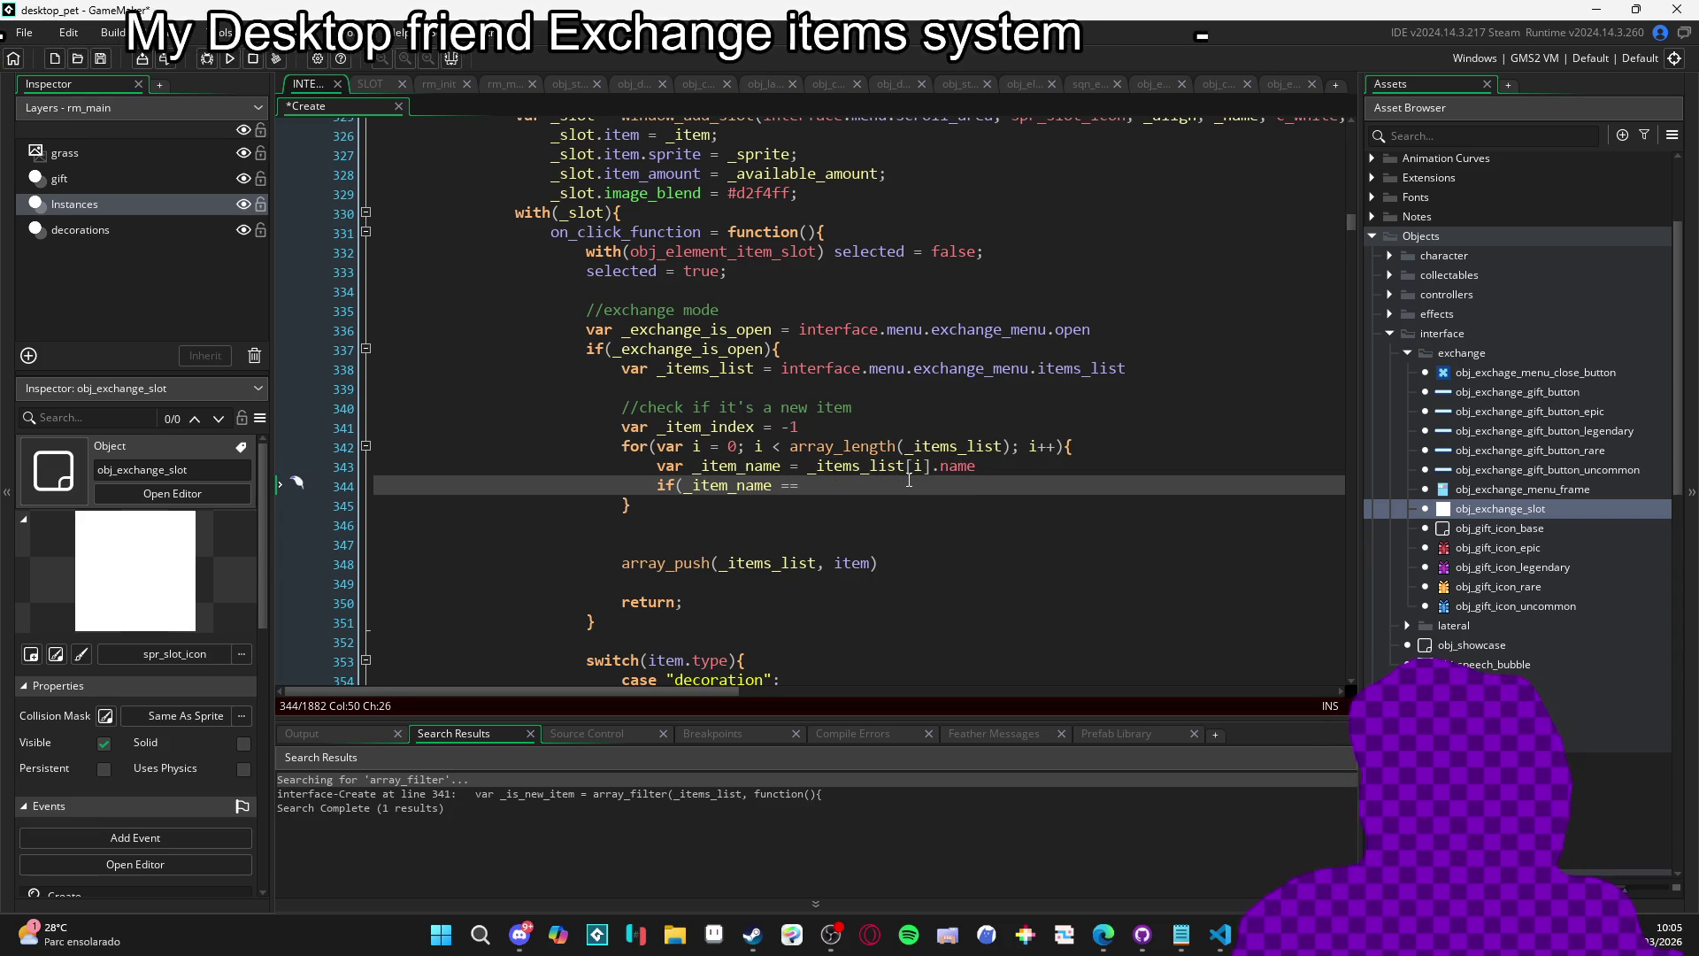
scroll(909, 480, "up", 2)
scroll(909, 479, "down", 1)
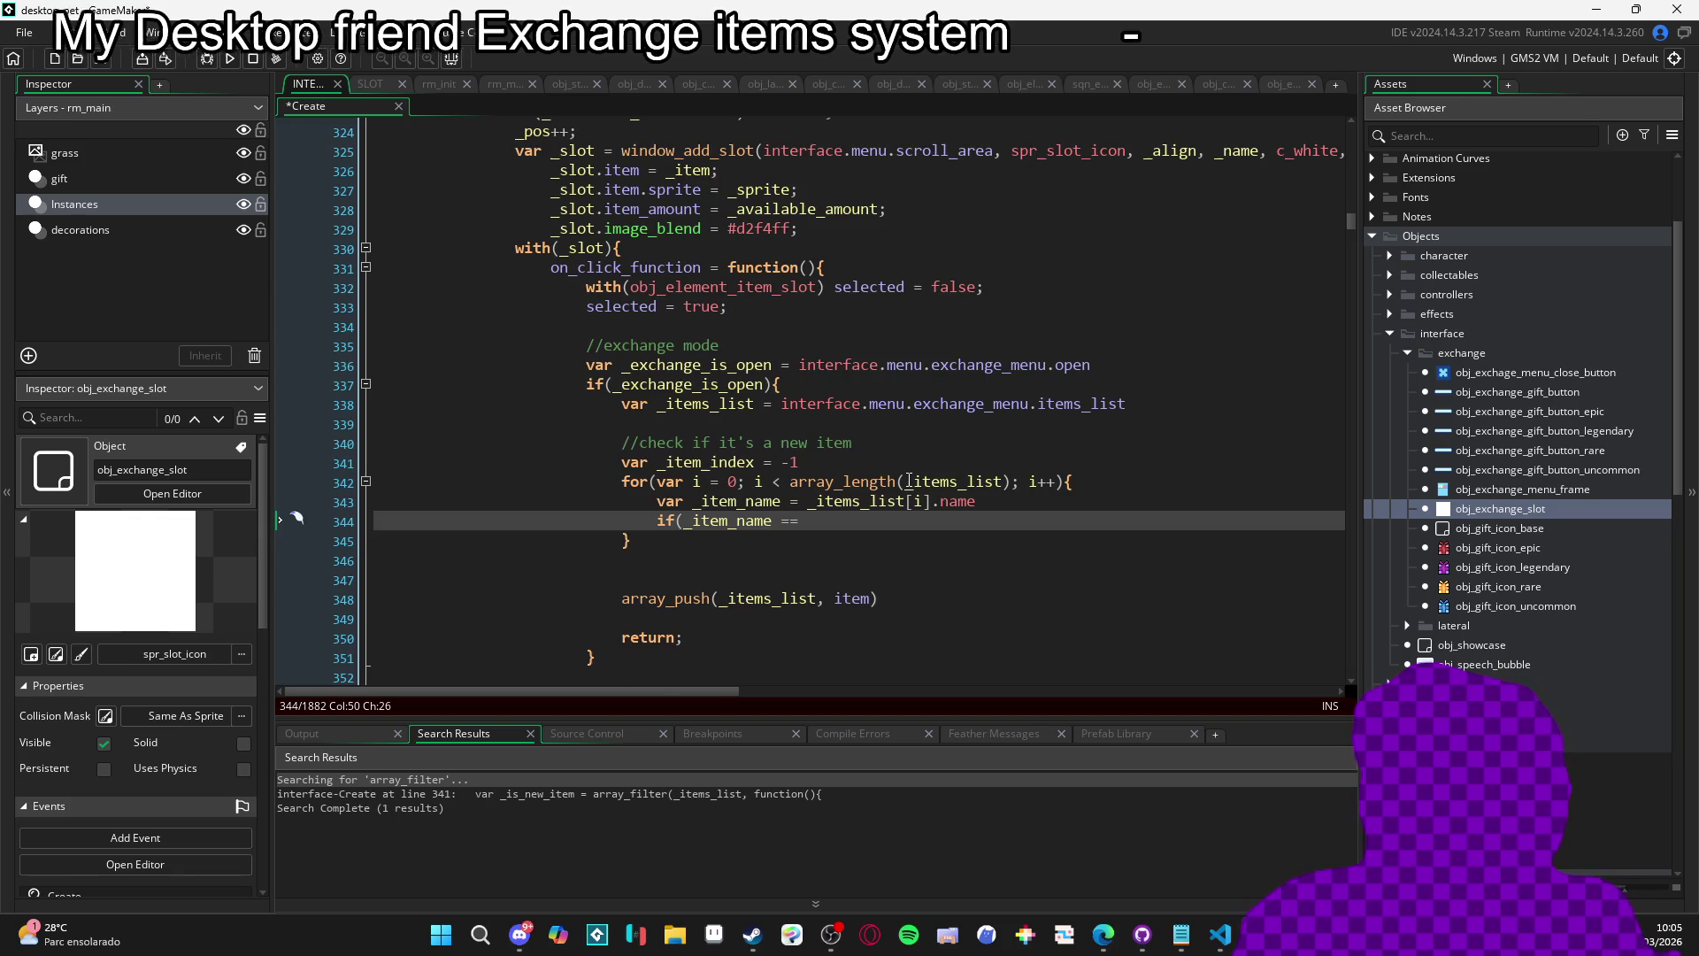
type("item.name")
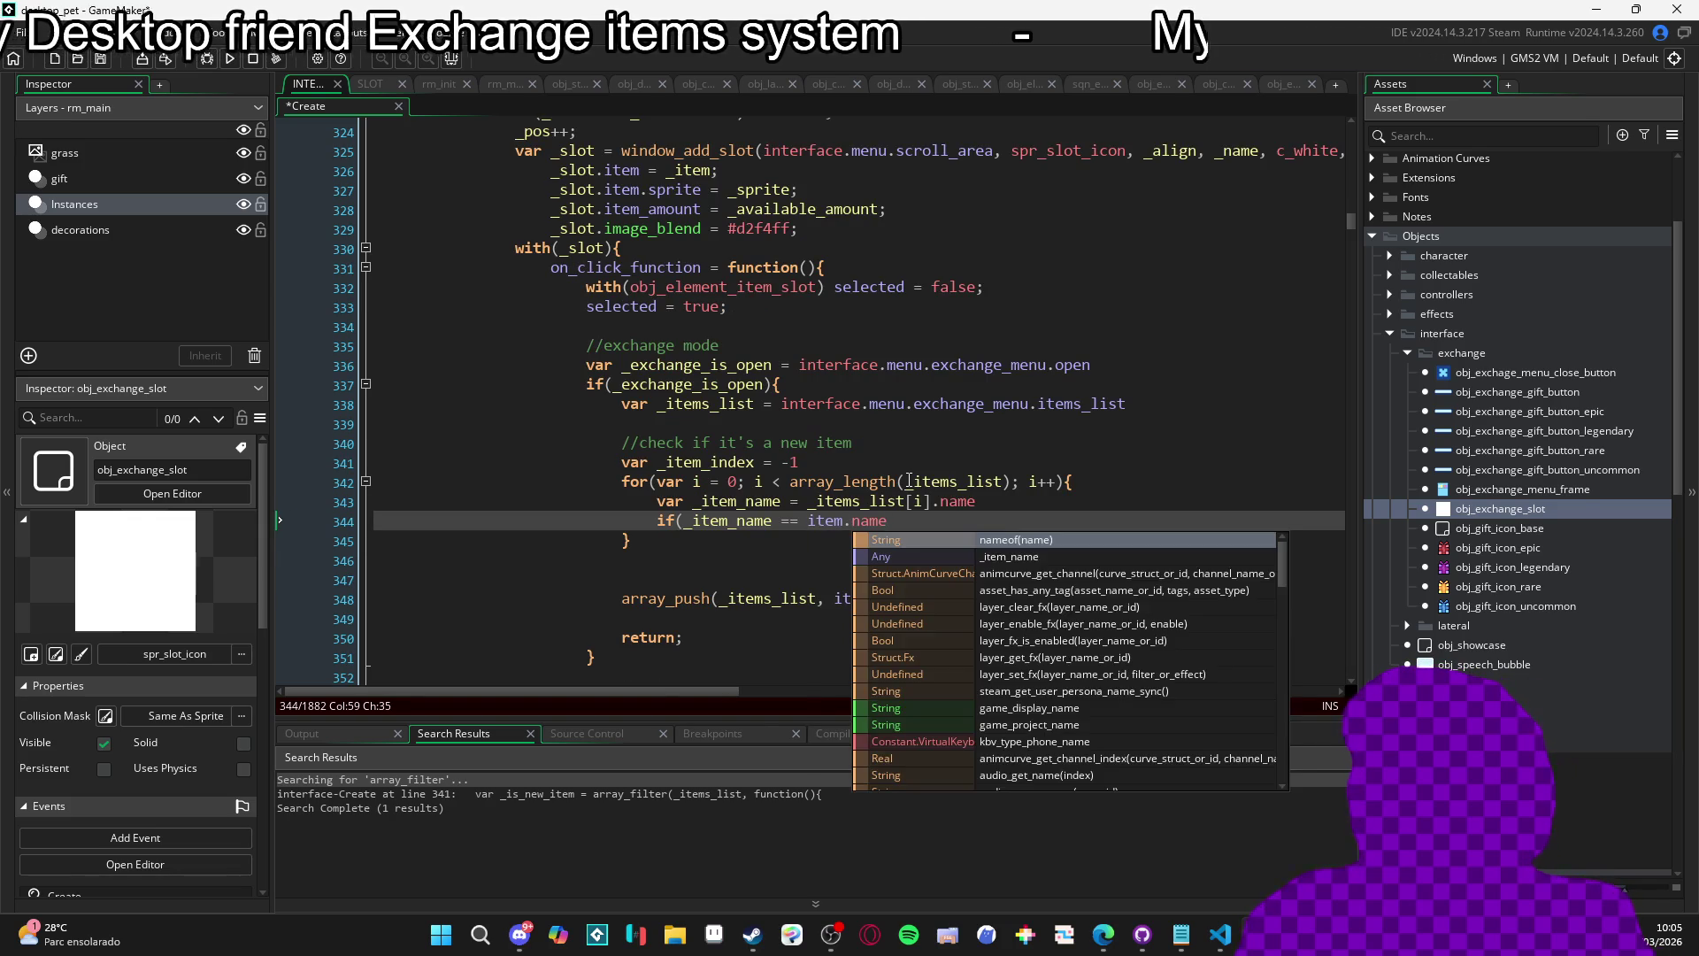
scroll(909, 478, "up", 10)
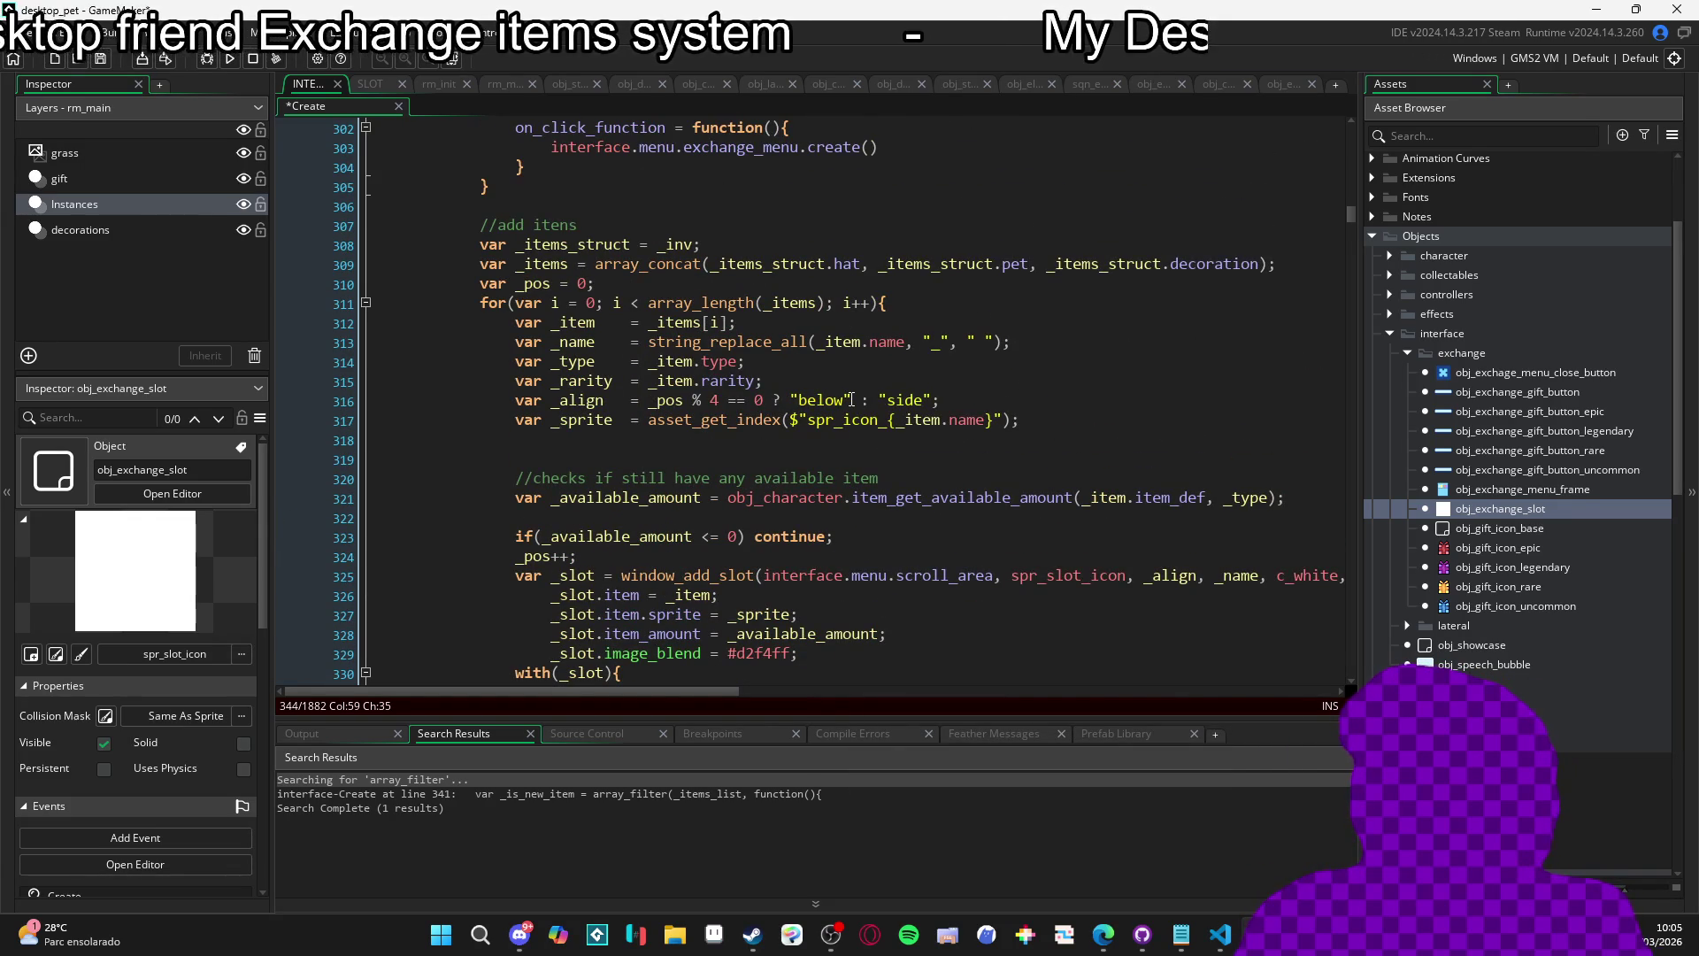
scroll(886, 379, "up", 2)
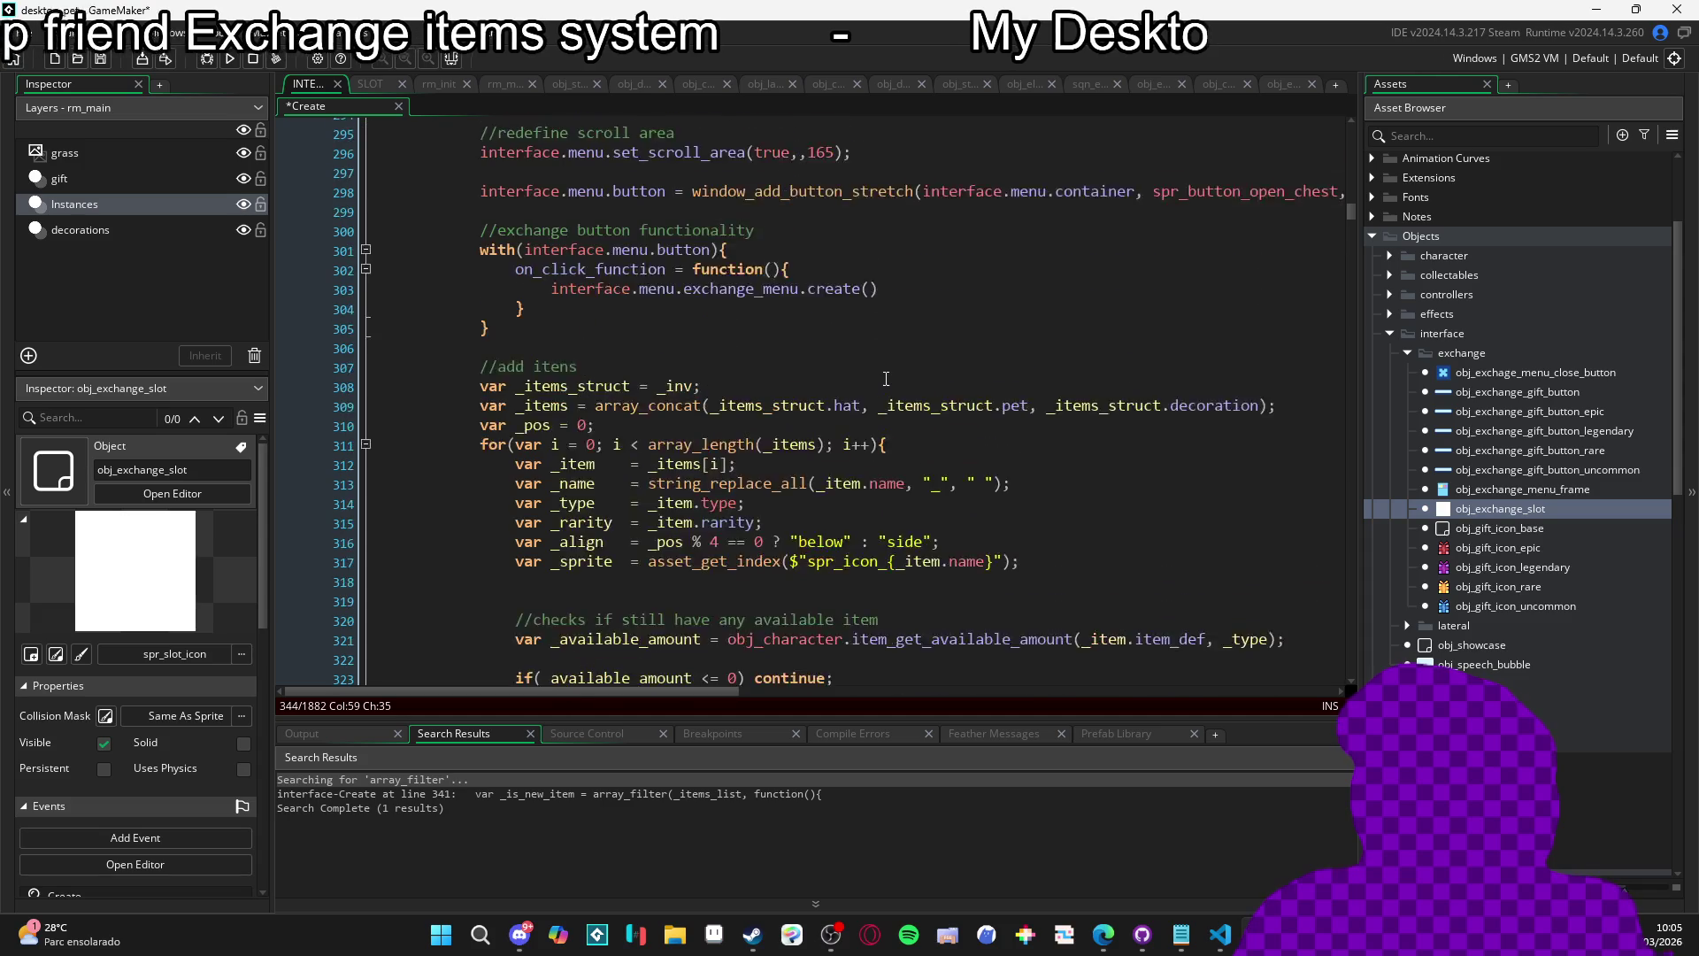
scroll(797, 337, "down", 14)
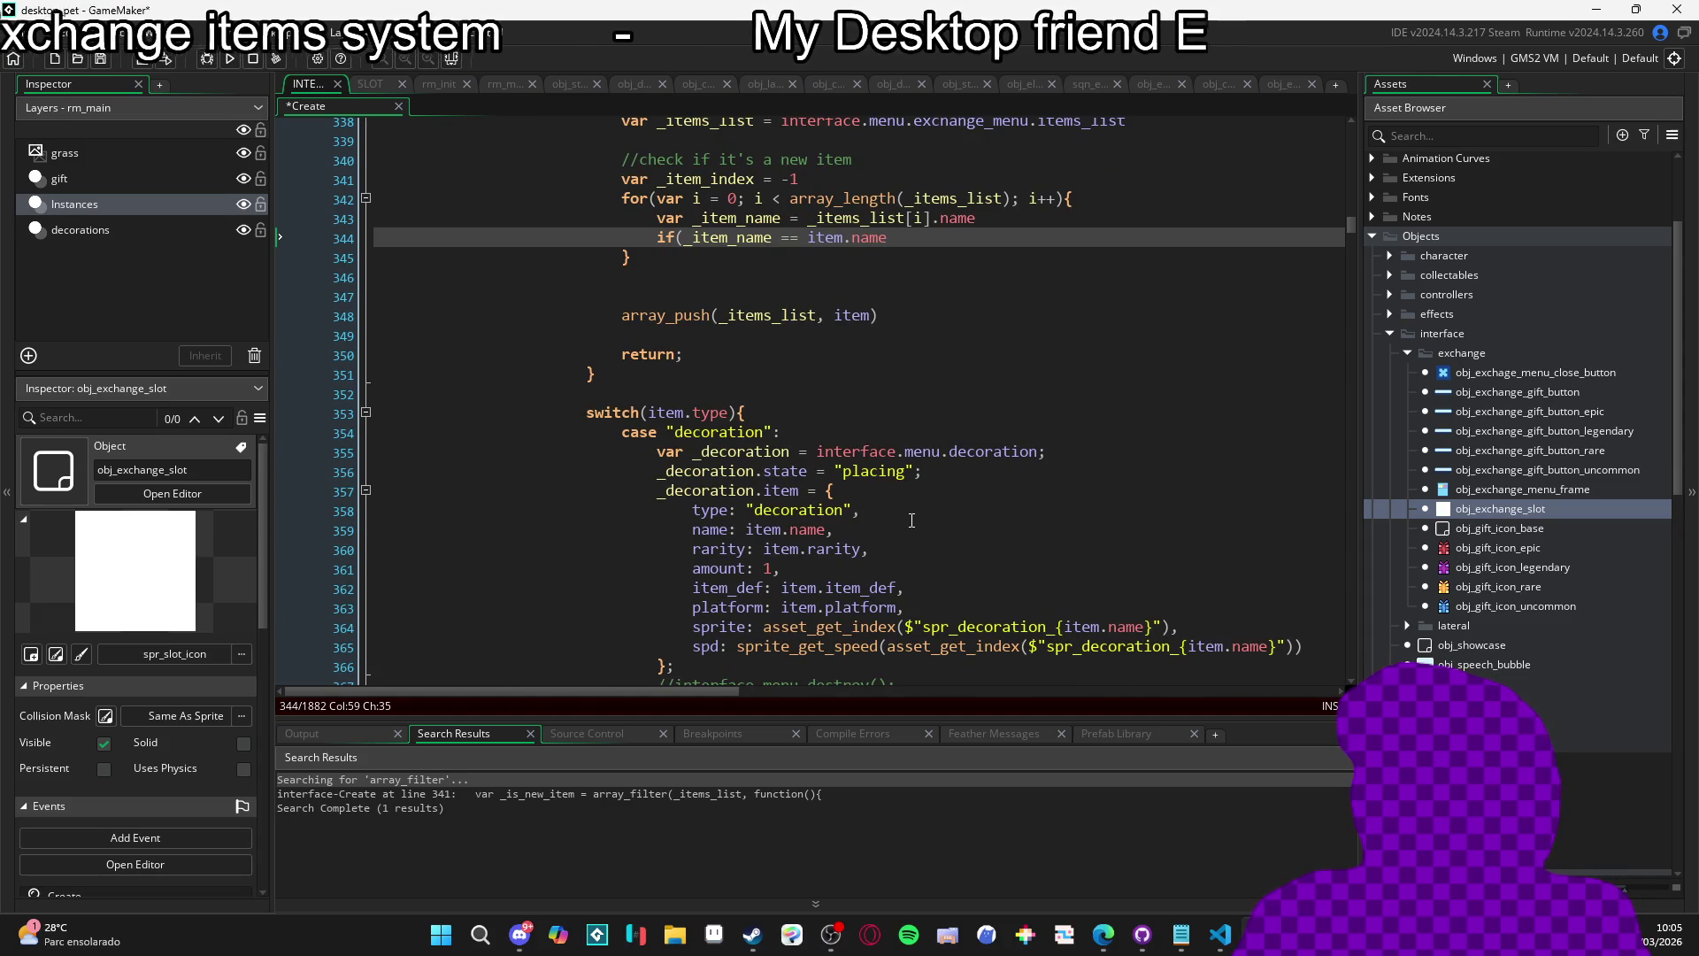
scroll(912, 520, "up", 6)
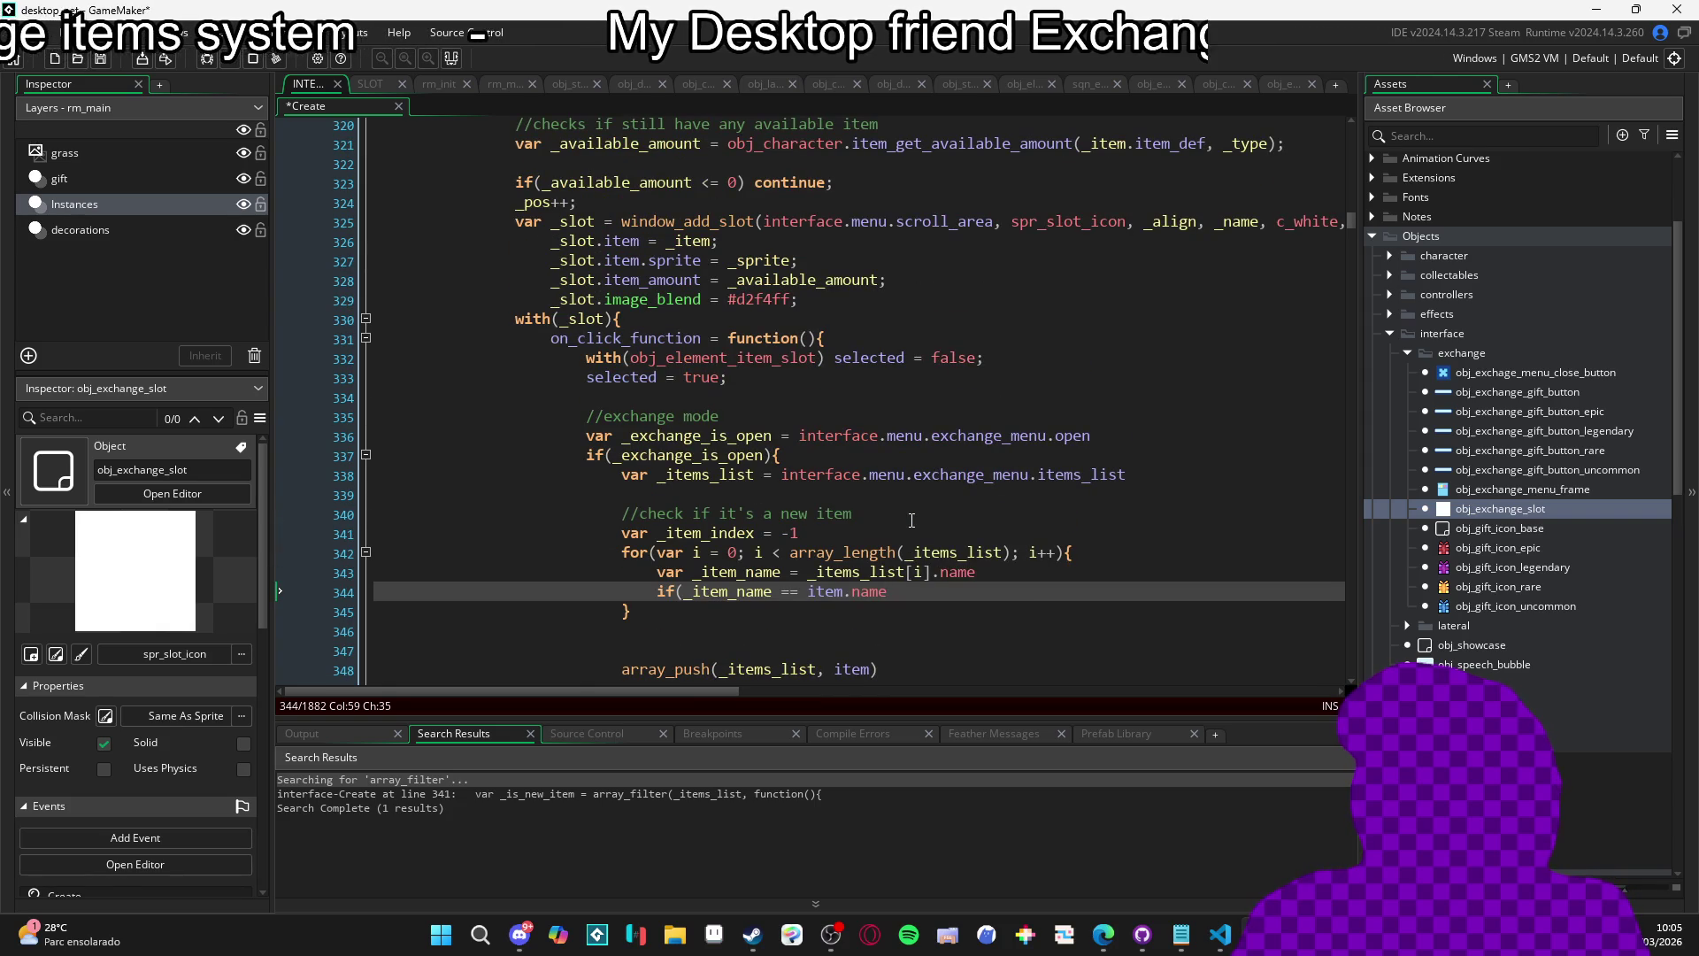
scroll(911, 520, "down", 2)
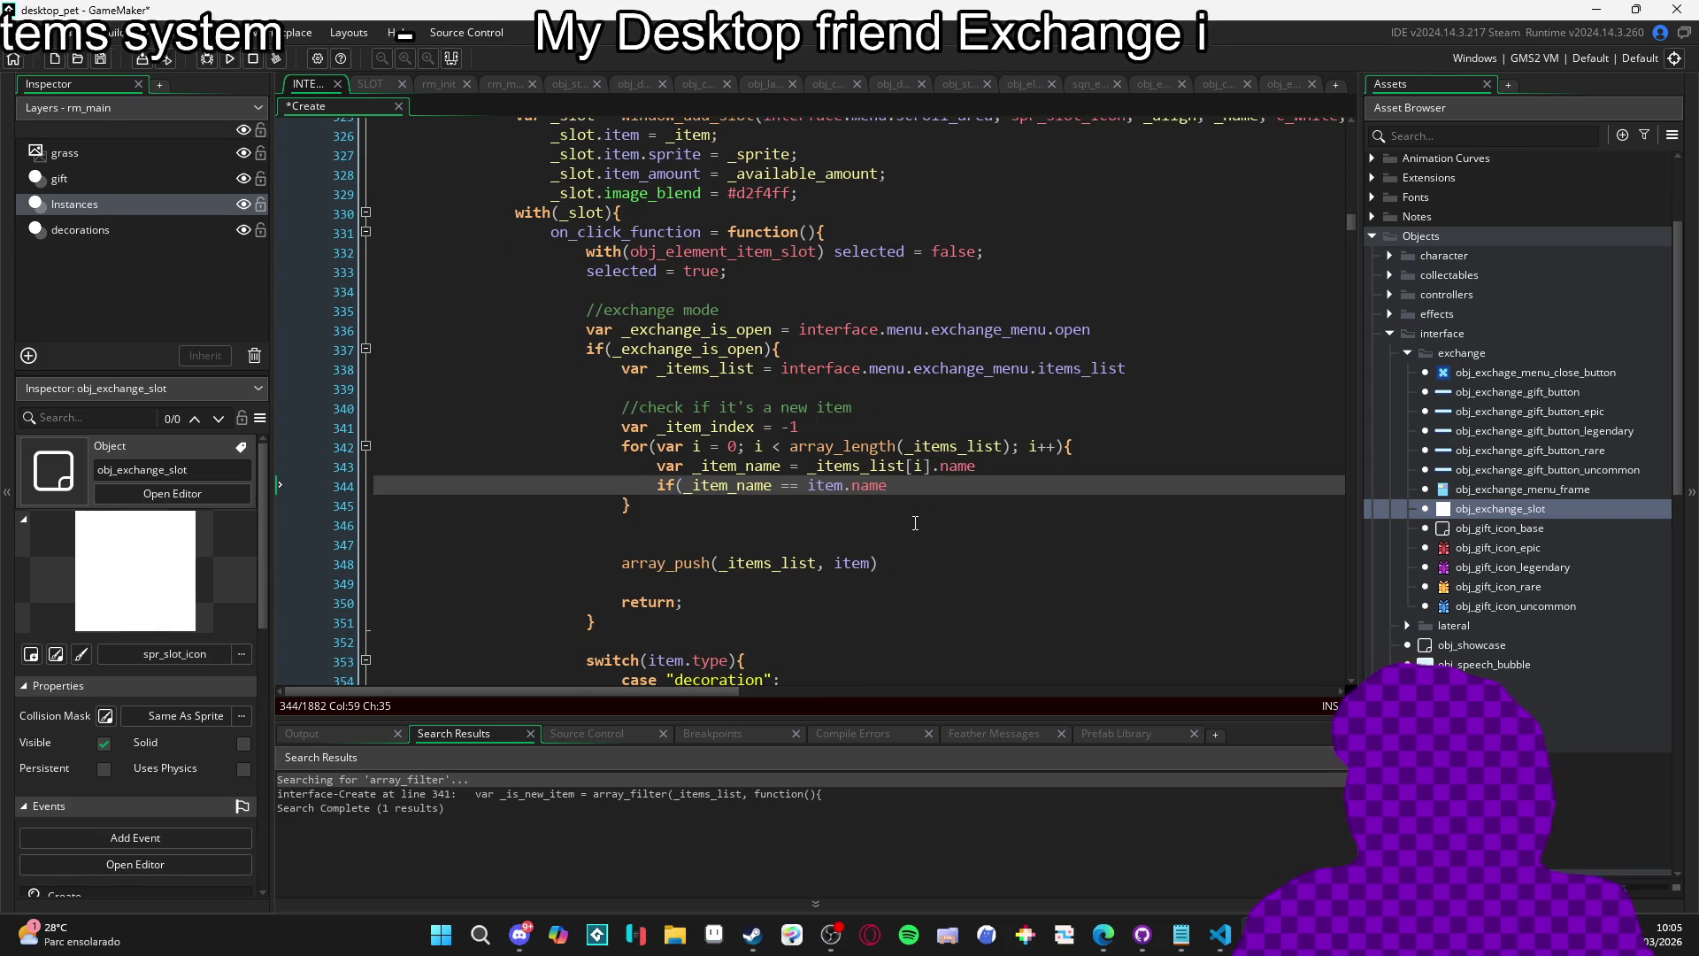
Close the if and, on a match, set _item_index = i and return; then save.
type("){")
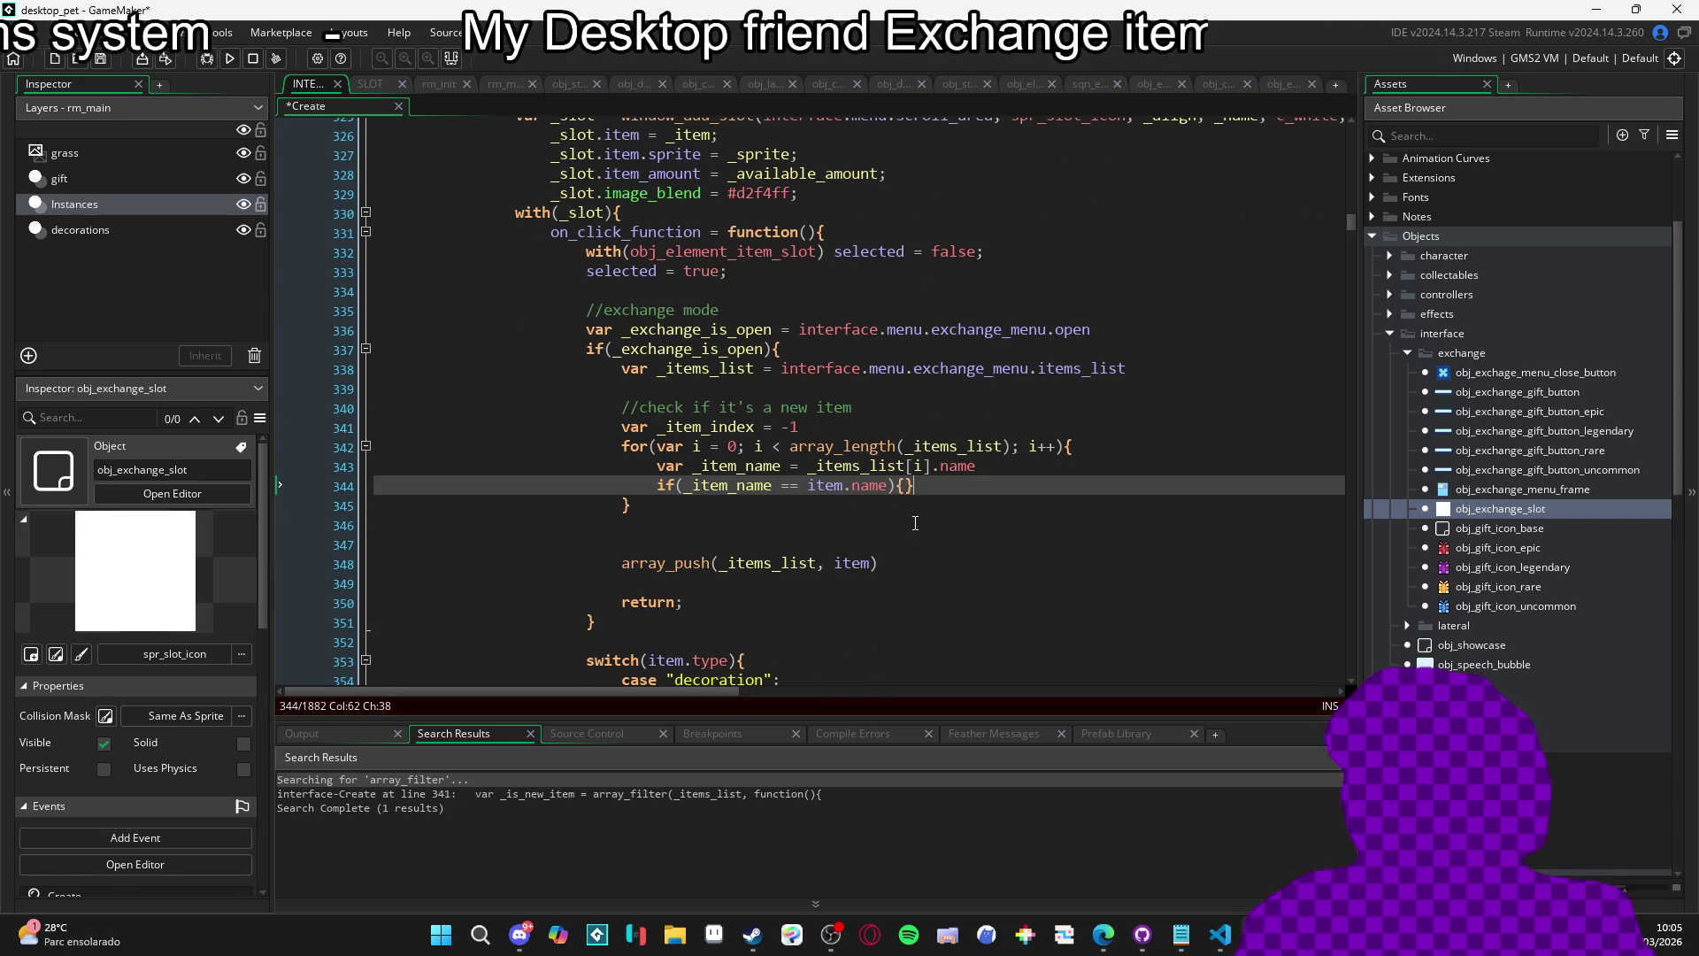
key("Left")
key("Return")
key("Up")
key("End")
key("Return")
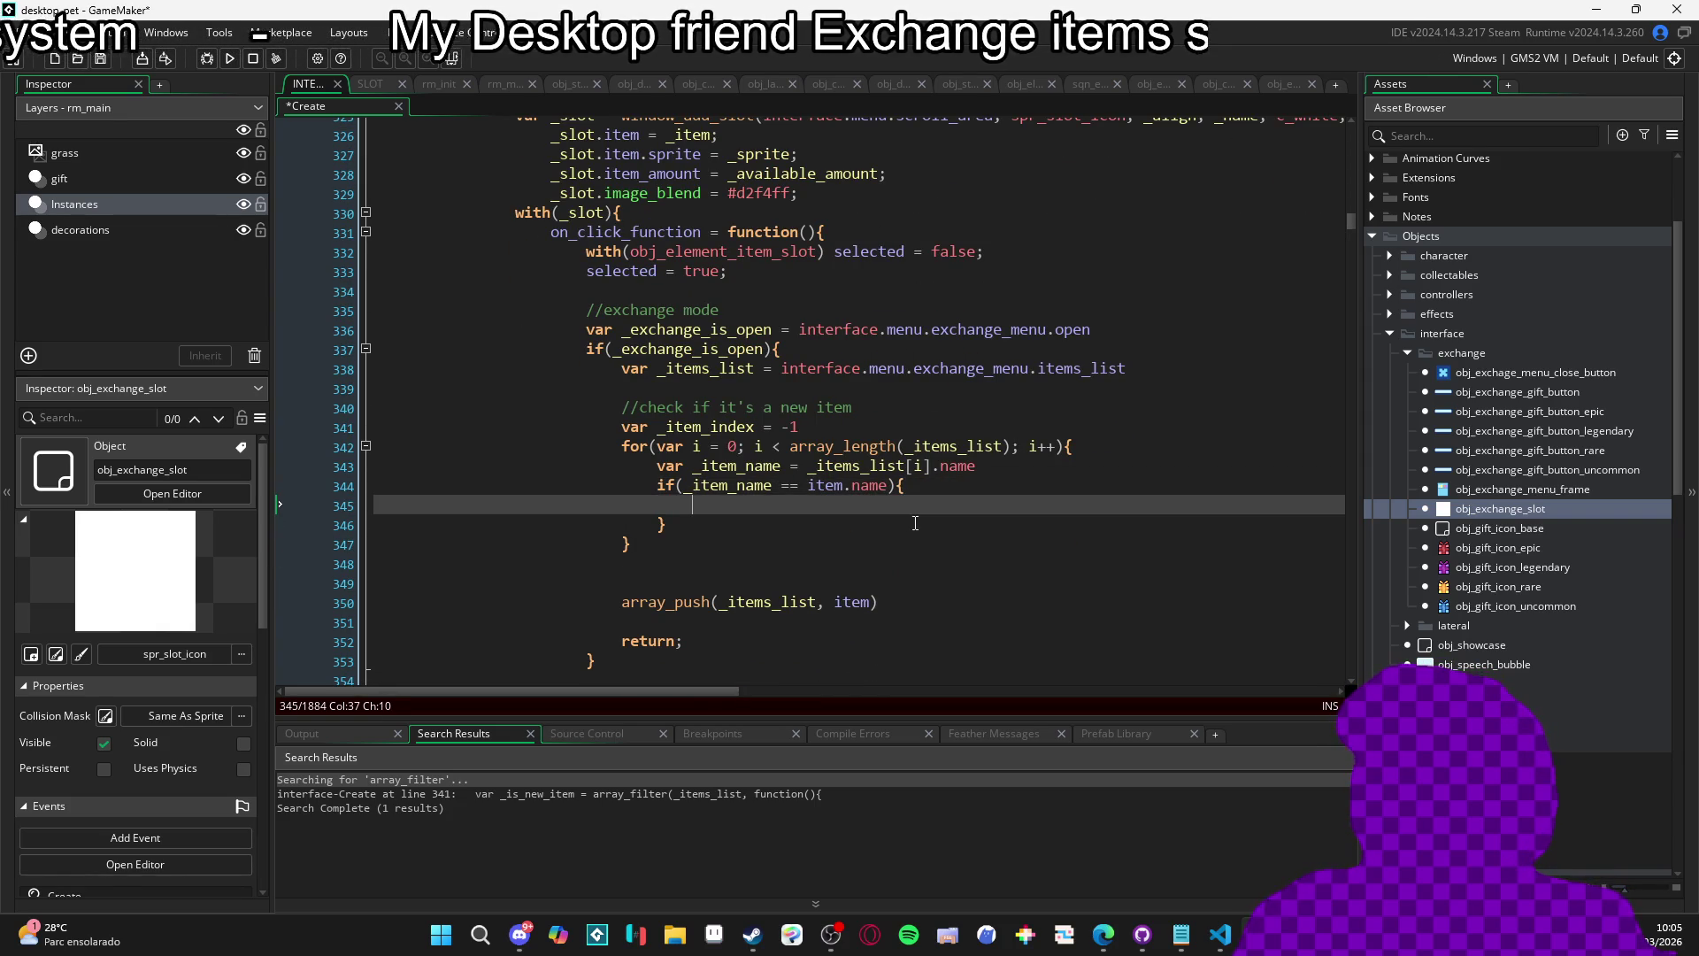
type("_item")
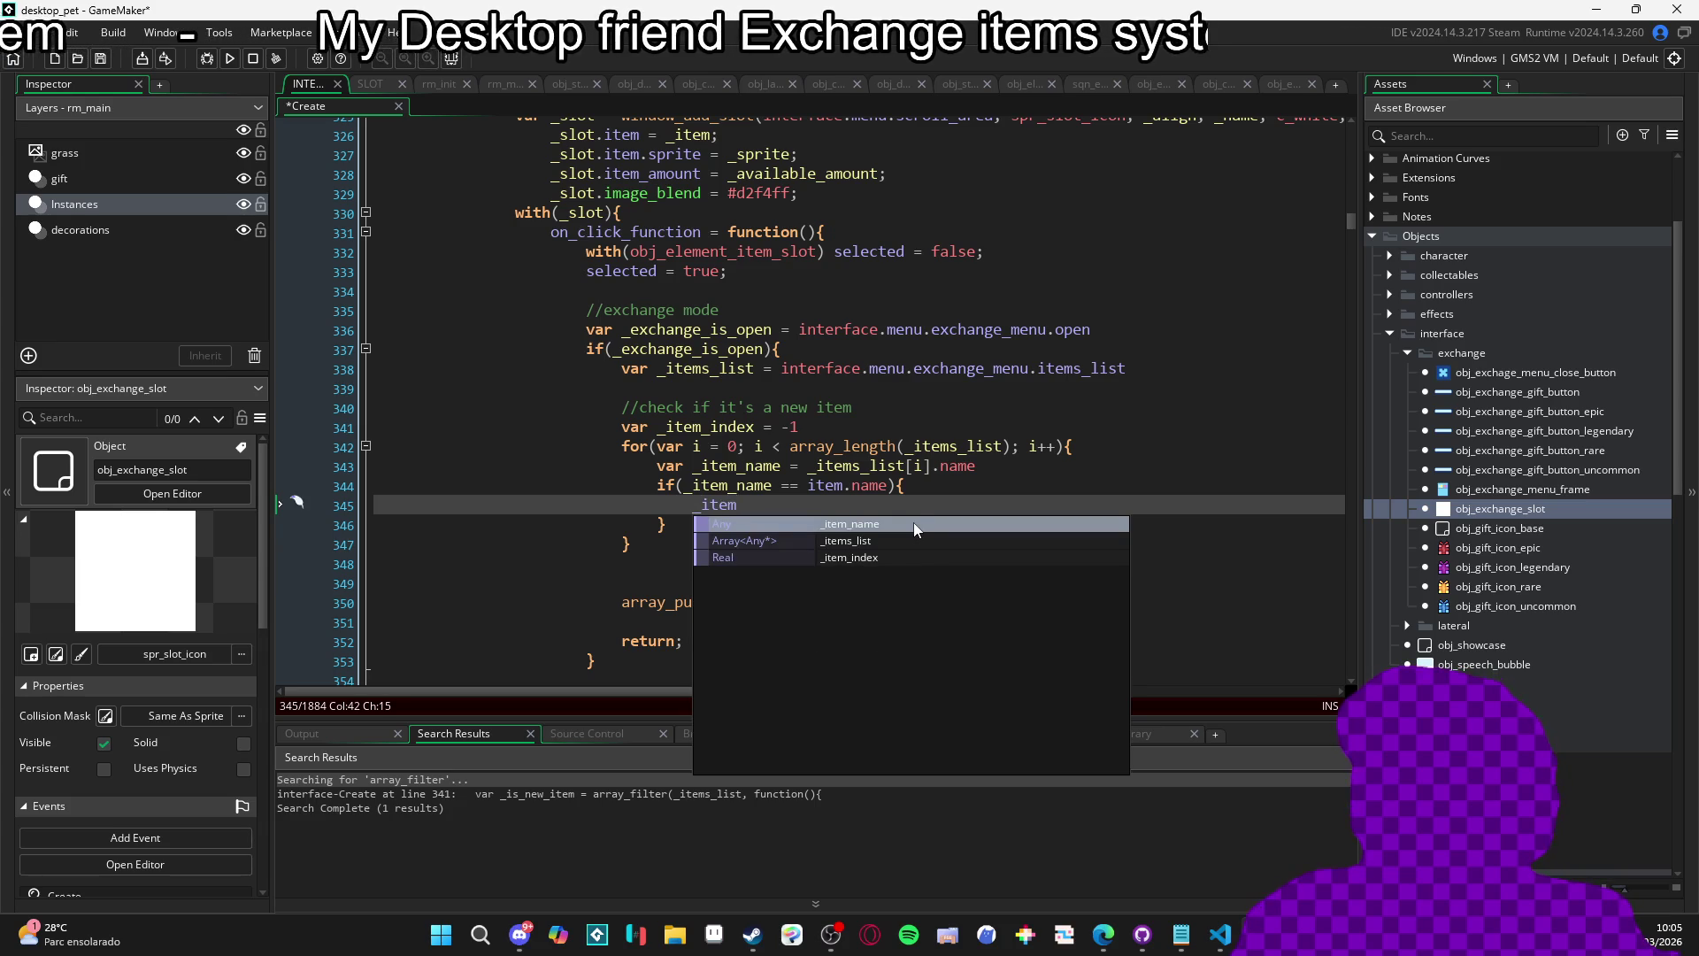
type("_index = i")
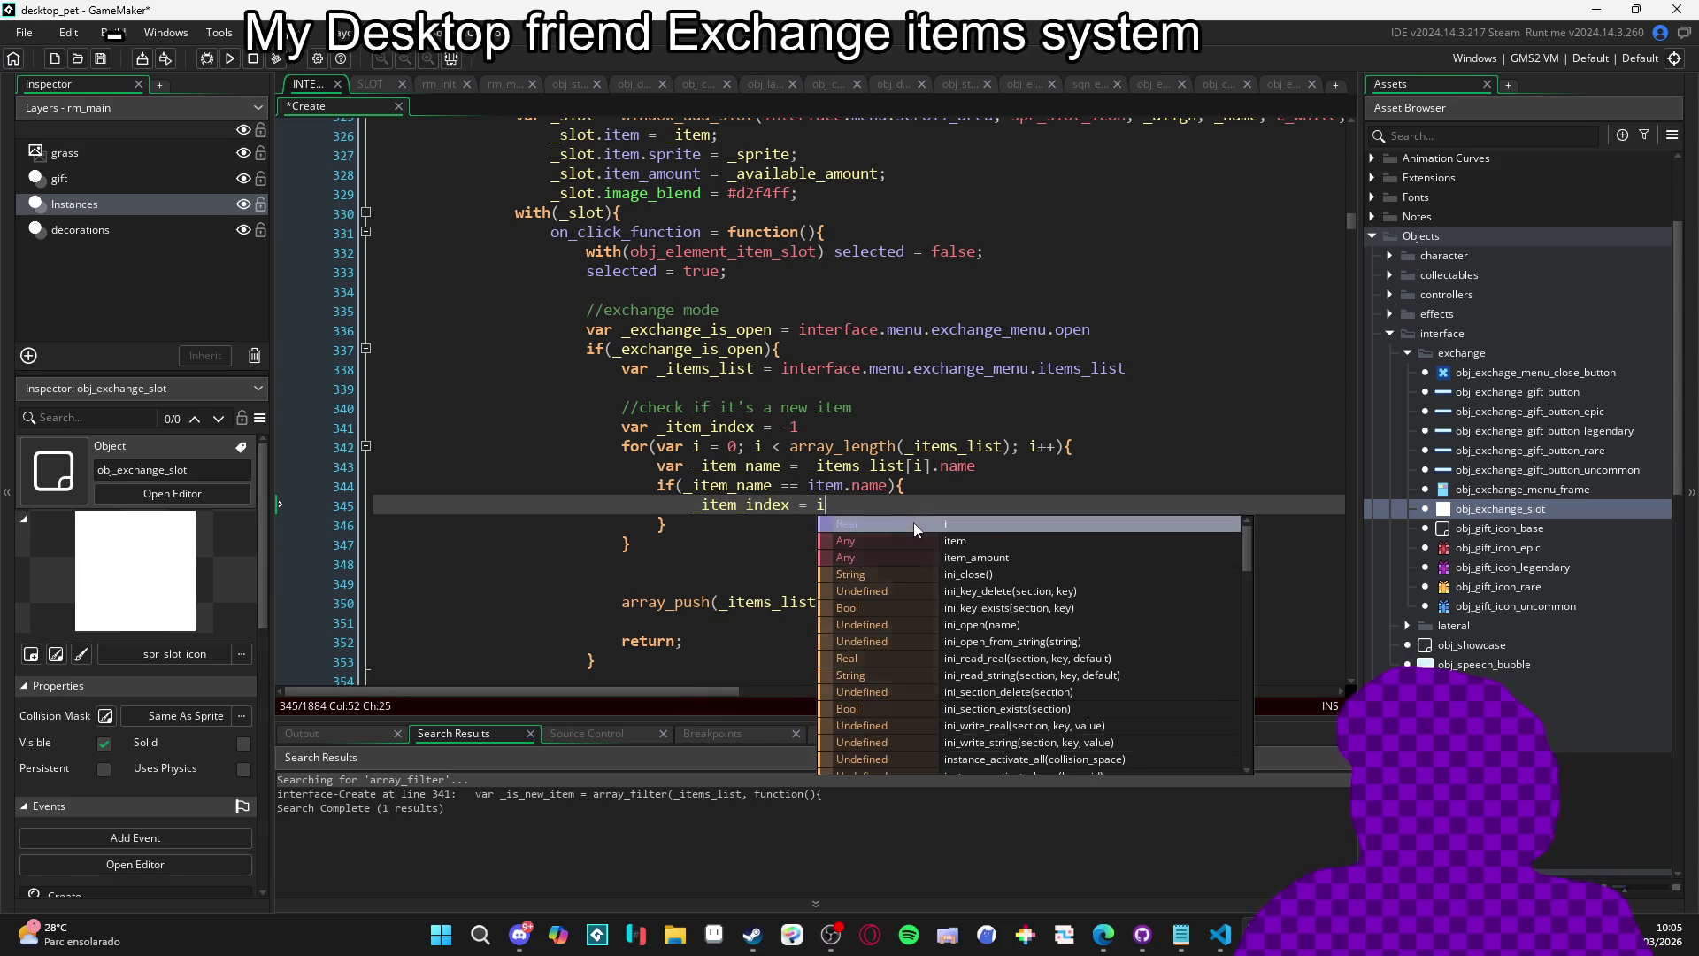
key("Escape")
key("Return")
type("return;")
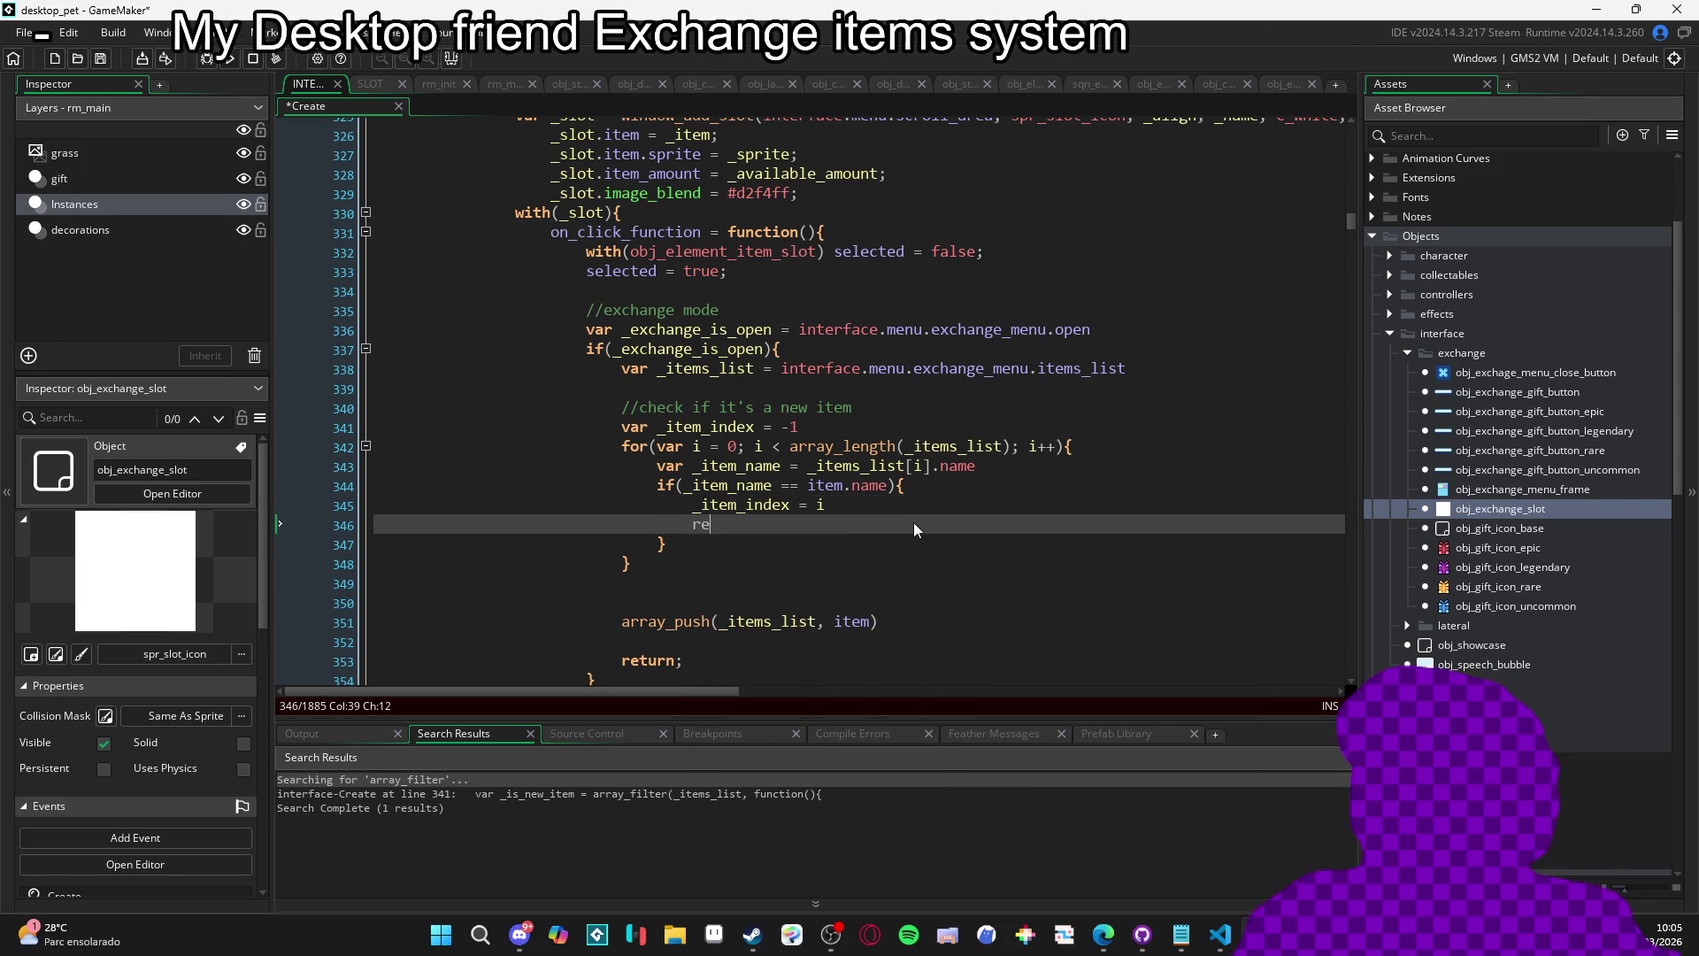
key("ctrl+s")
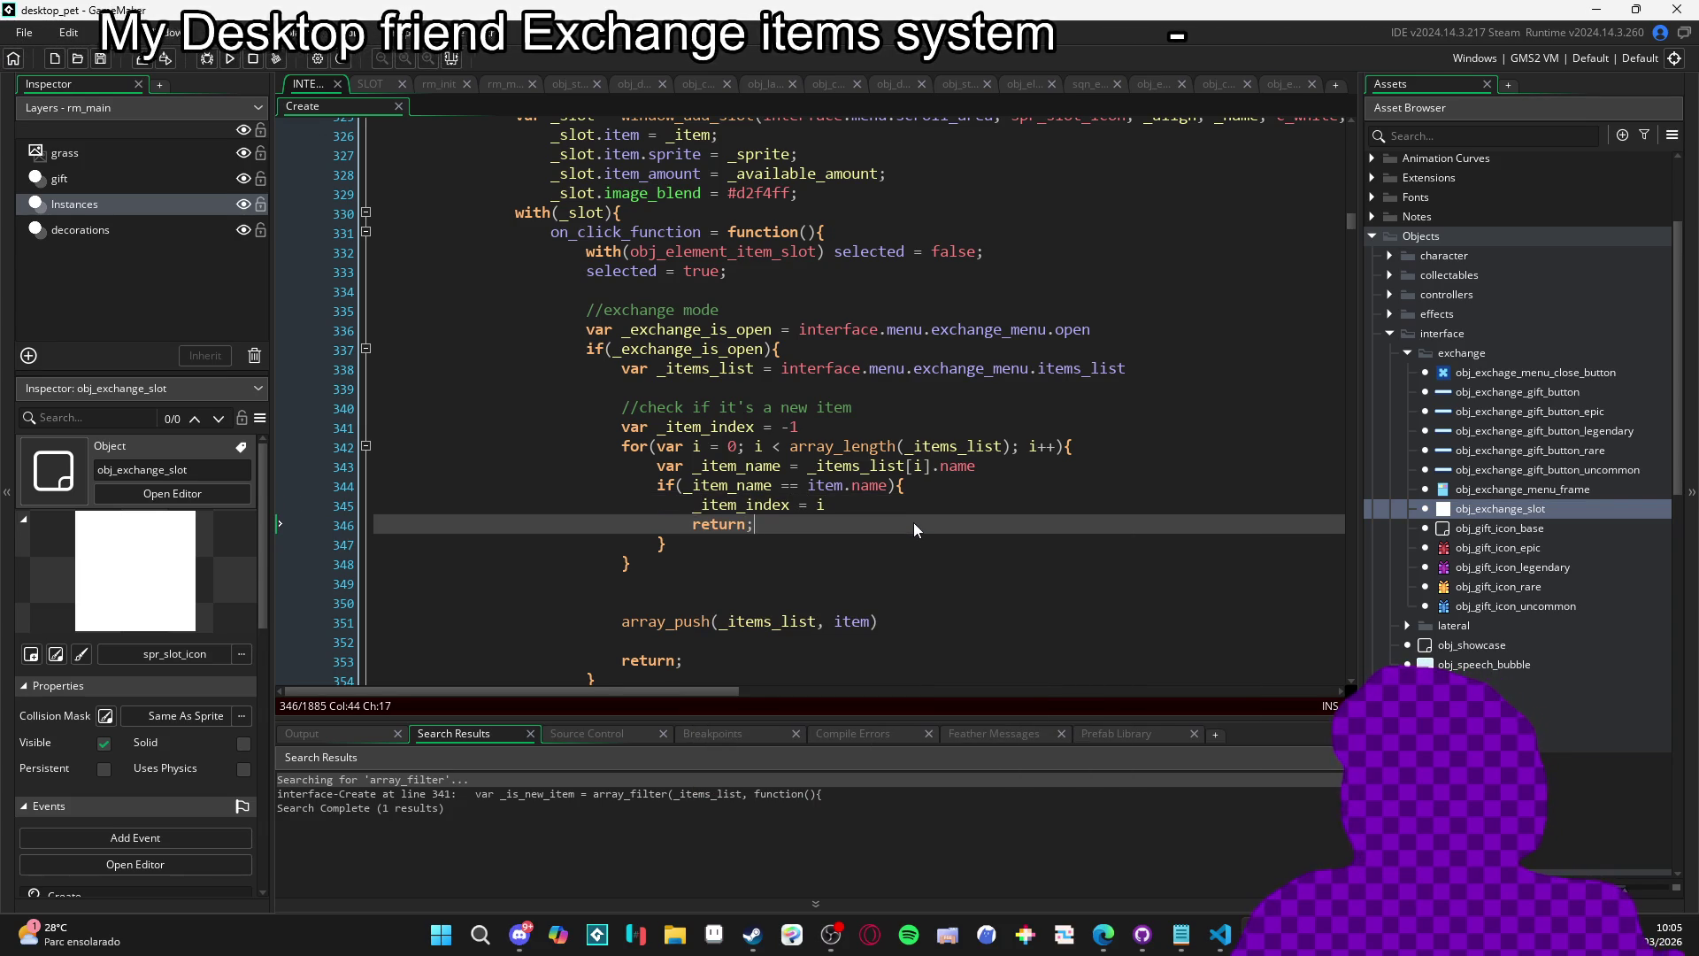
Place the caret after the loop's closing brace.
key("Down")
key("Down")
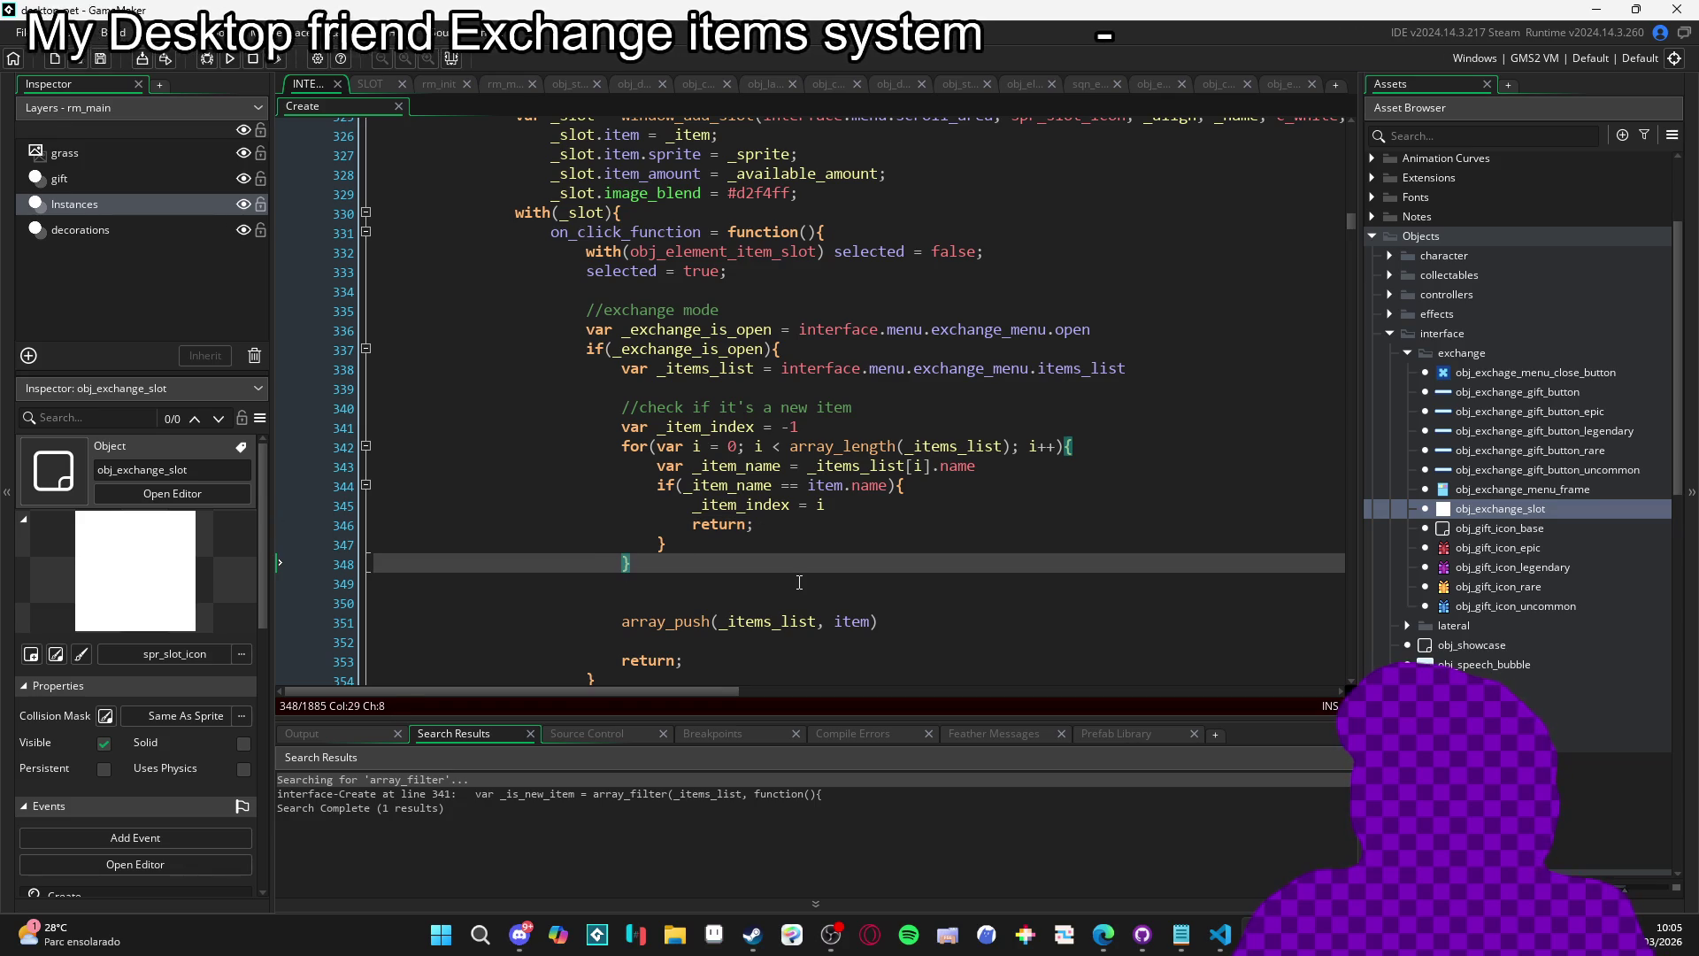
left_click(911, 507)
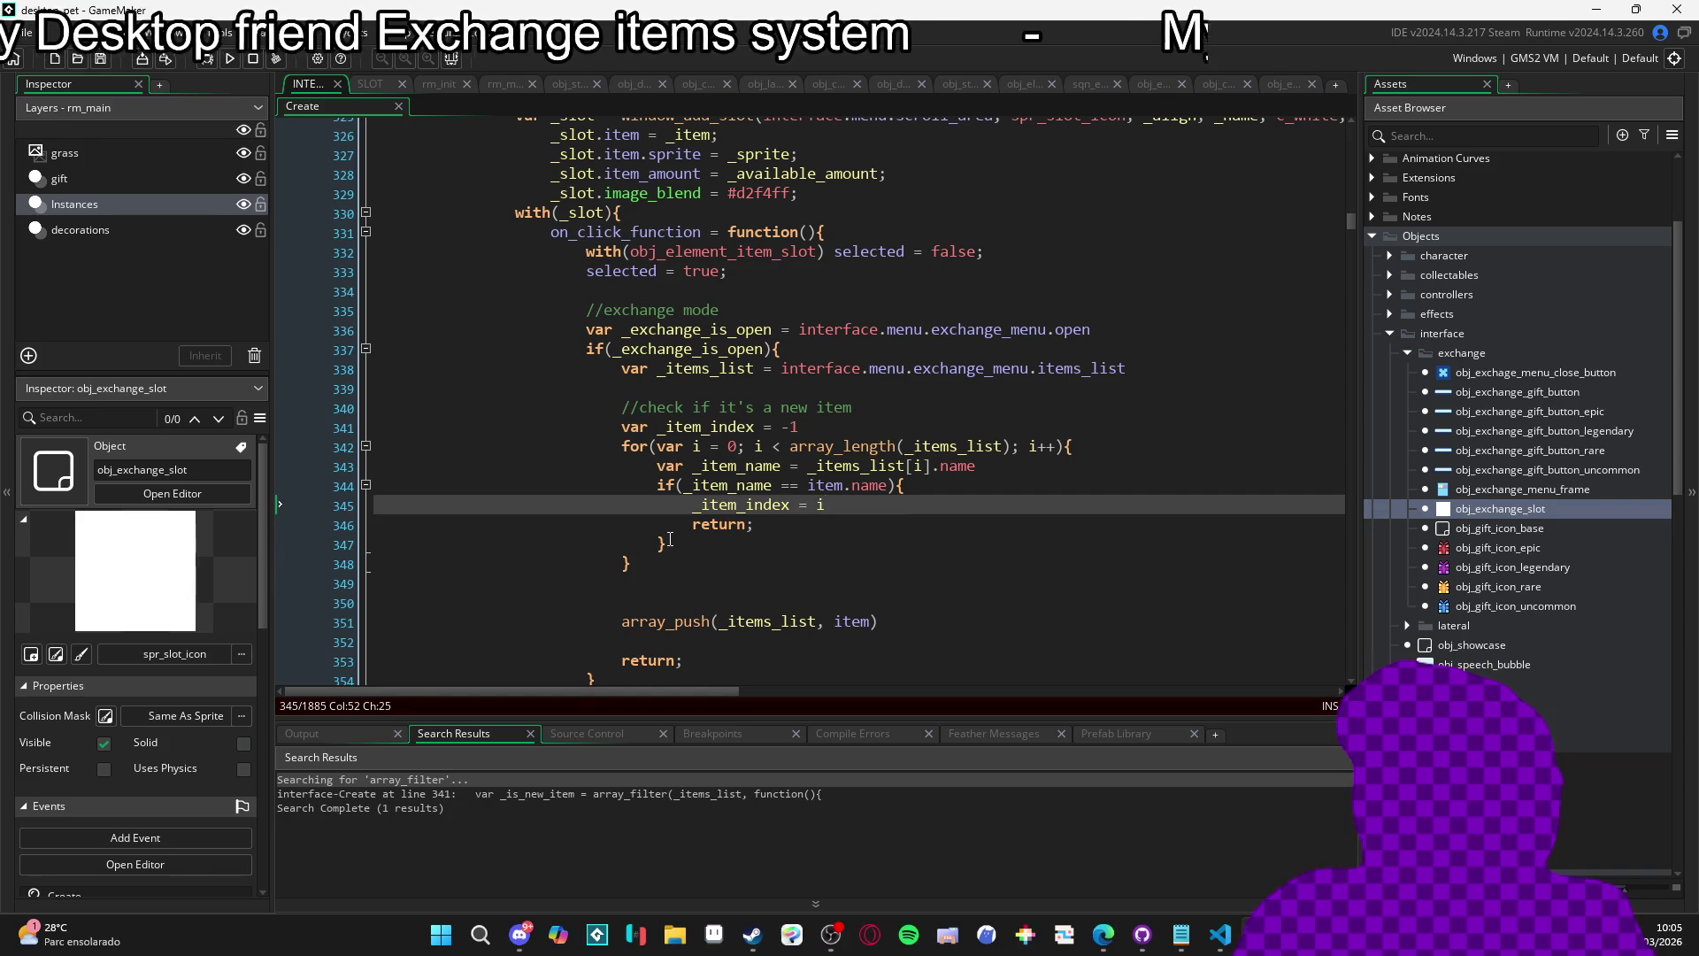
left_click(686, 560)
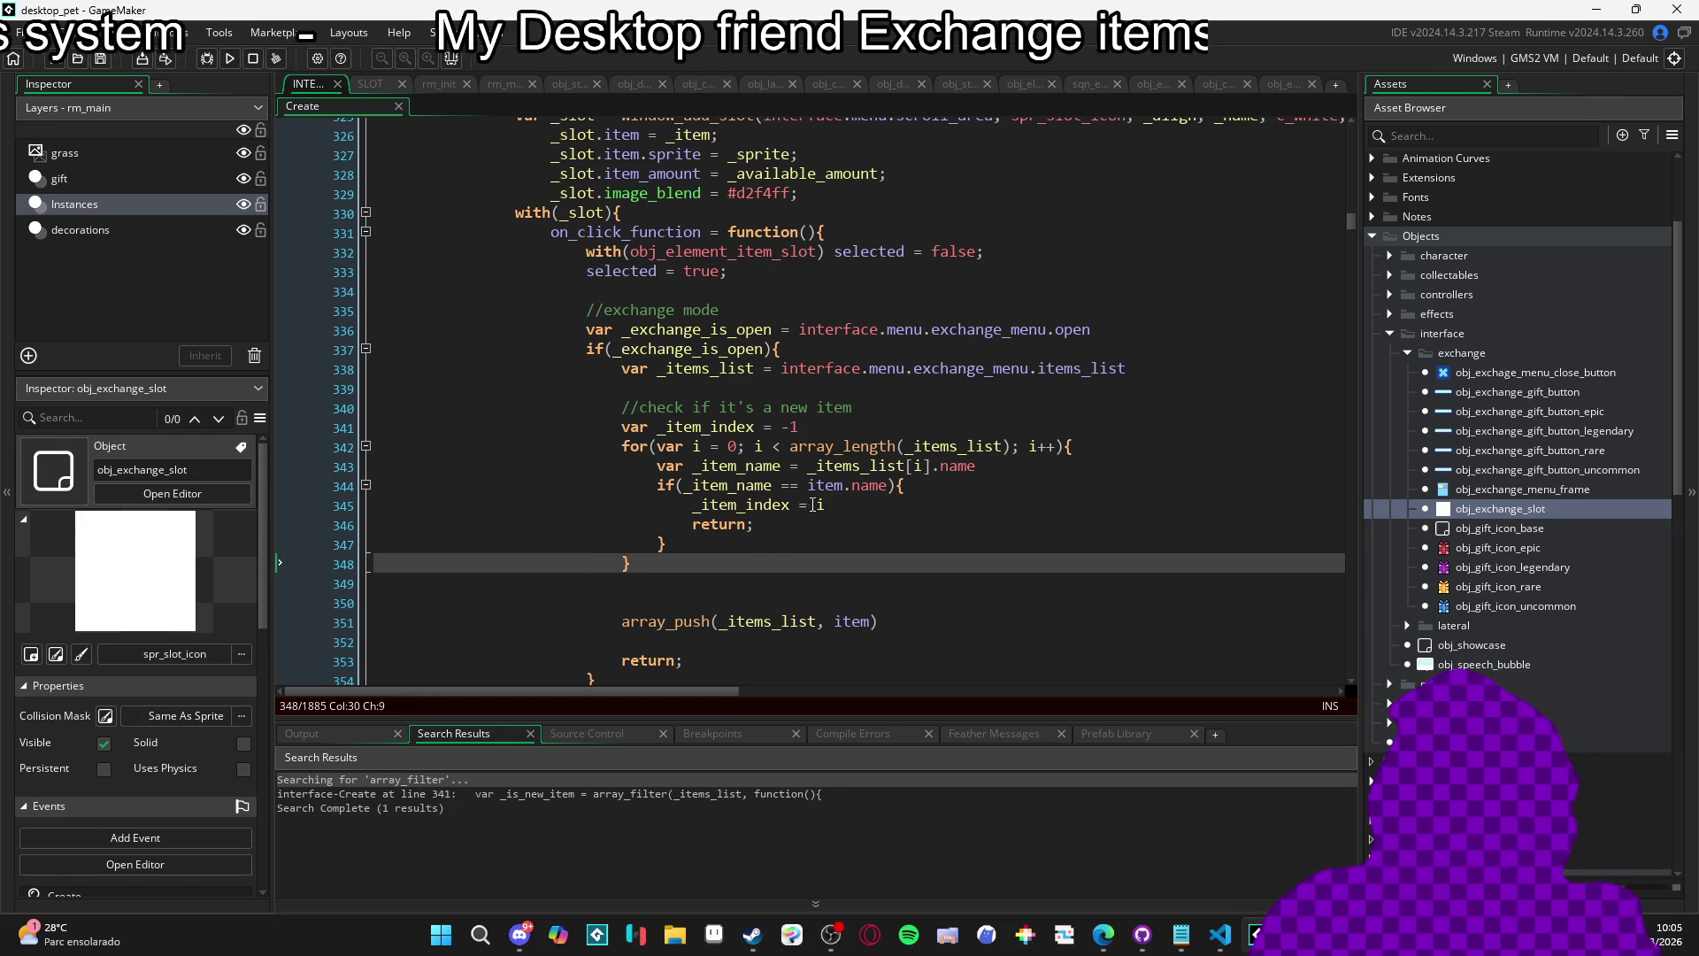
left_click(763, 452)
left_click(677, 556)
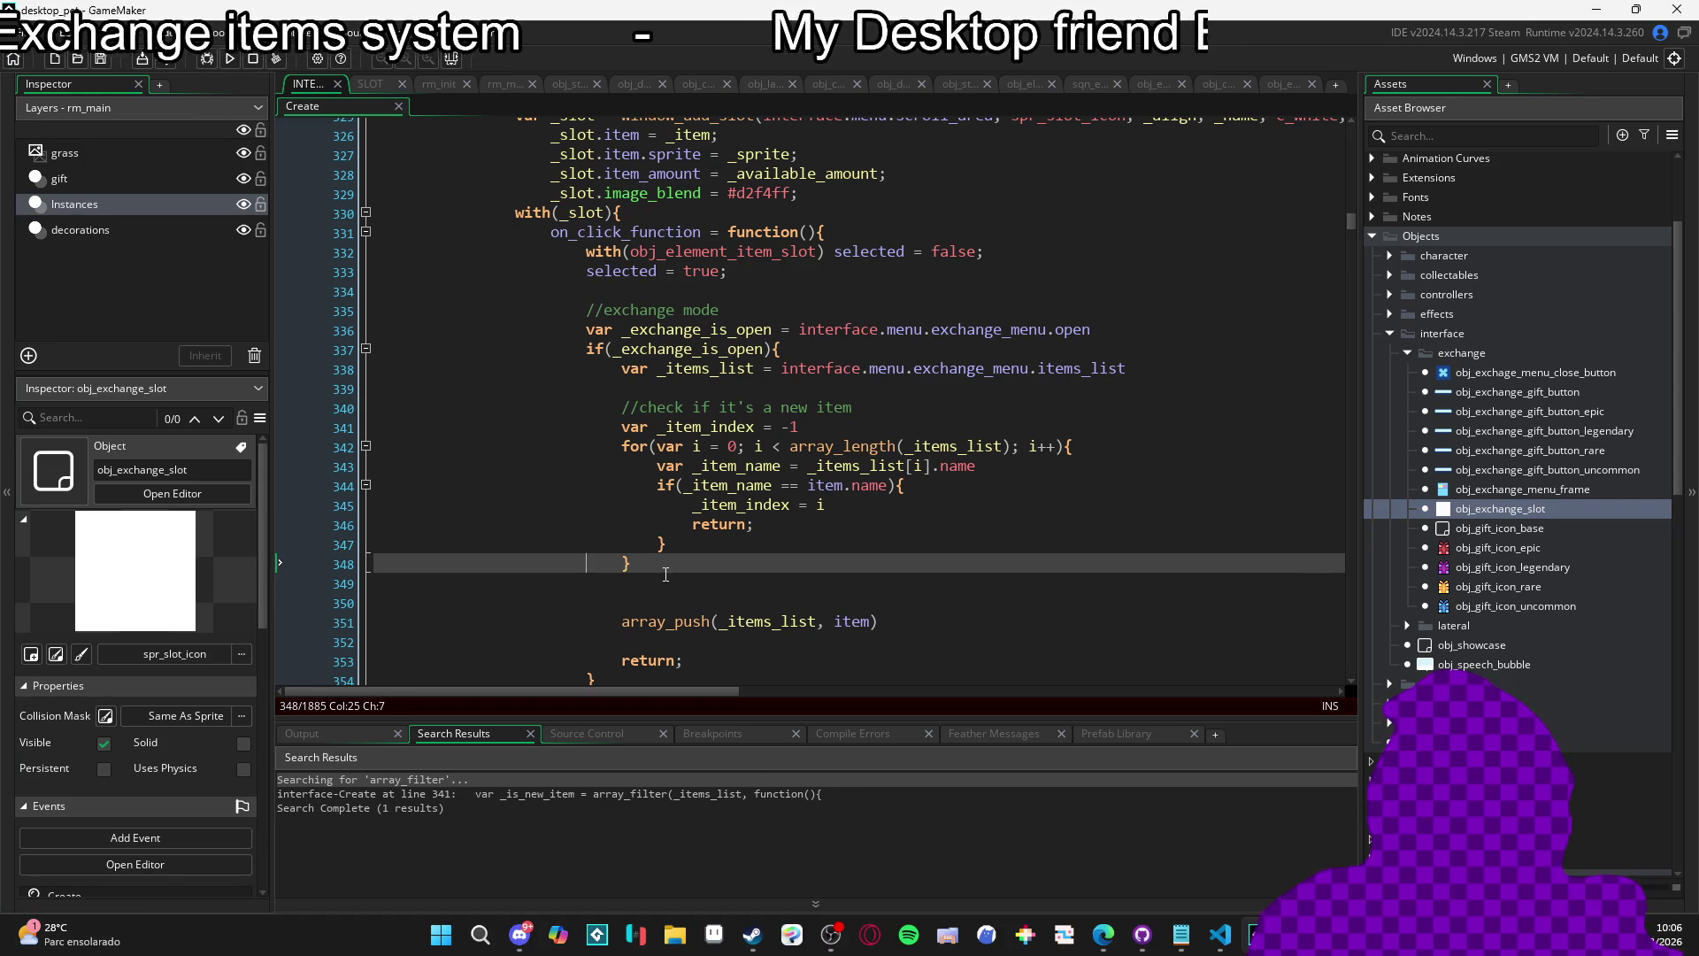
left_click(655, 569)
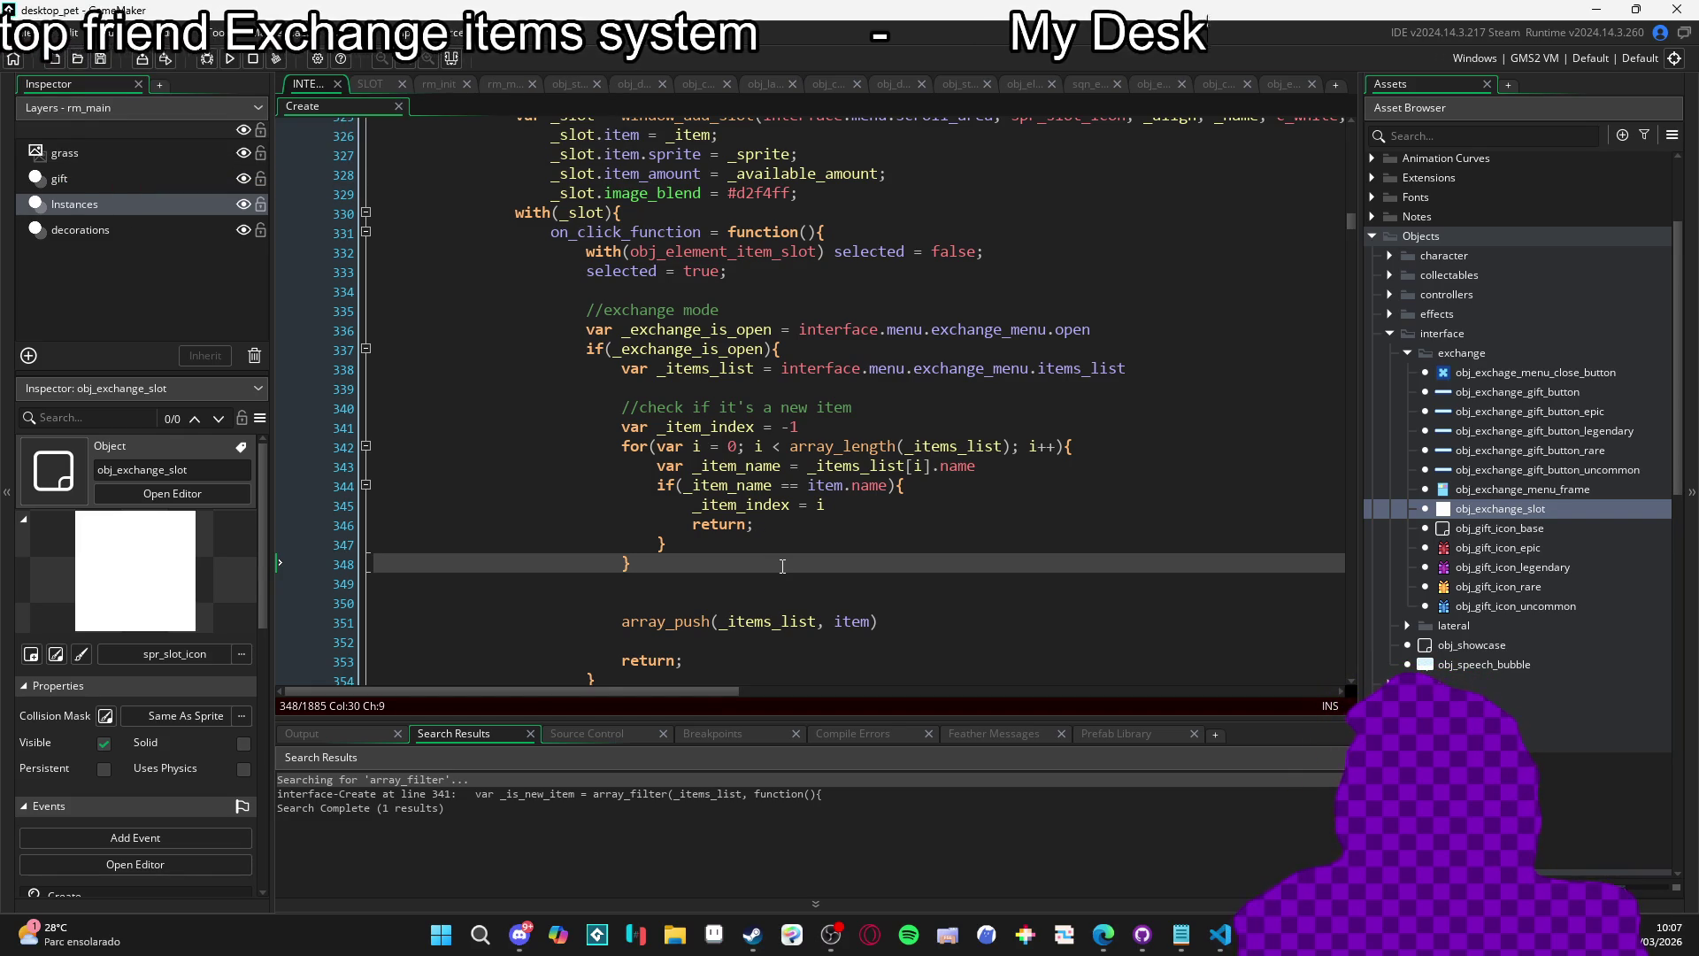
After the loop, open an if block testing whether _item_index is -1.
key("Return")
key("Return")
key("Return")
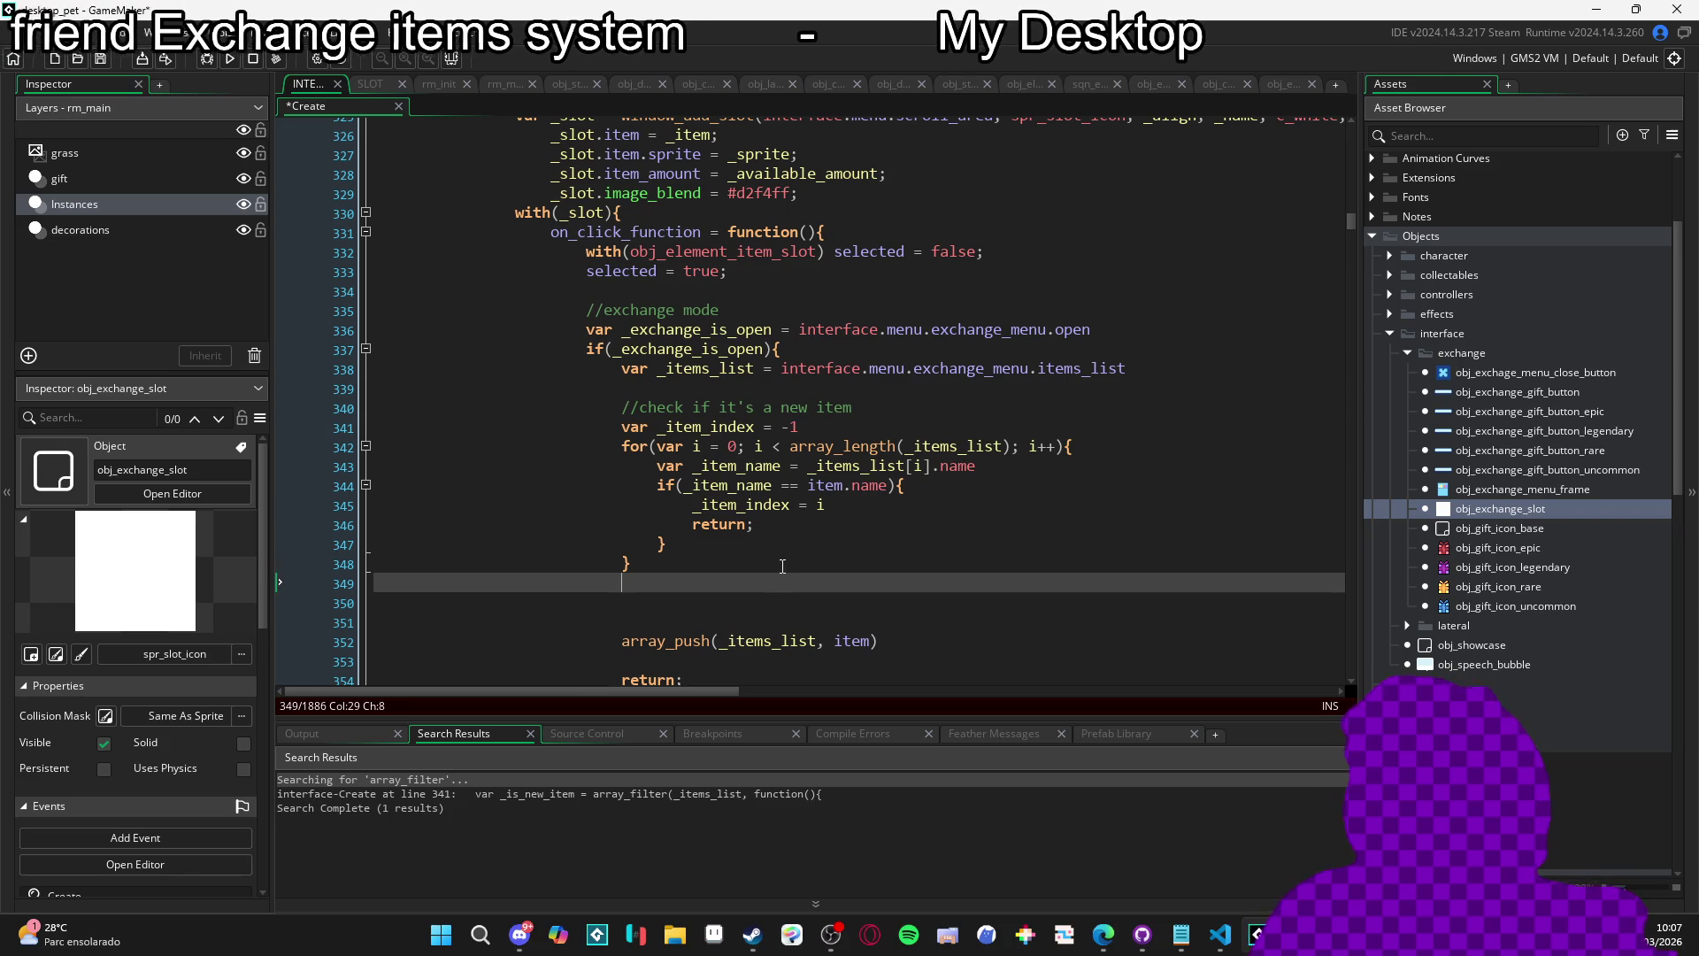
key("Up")
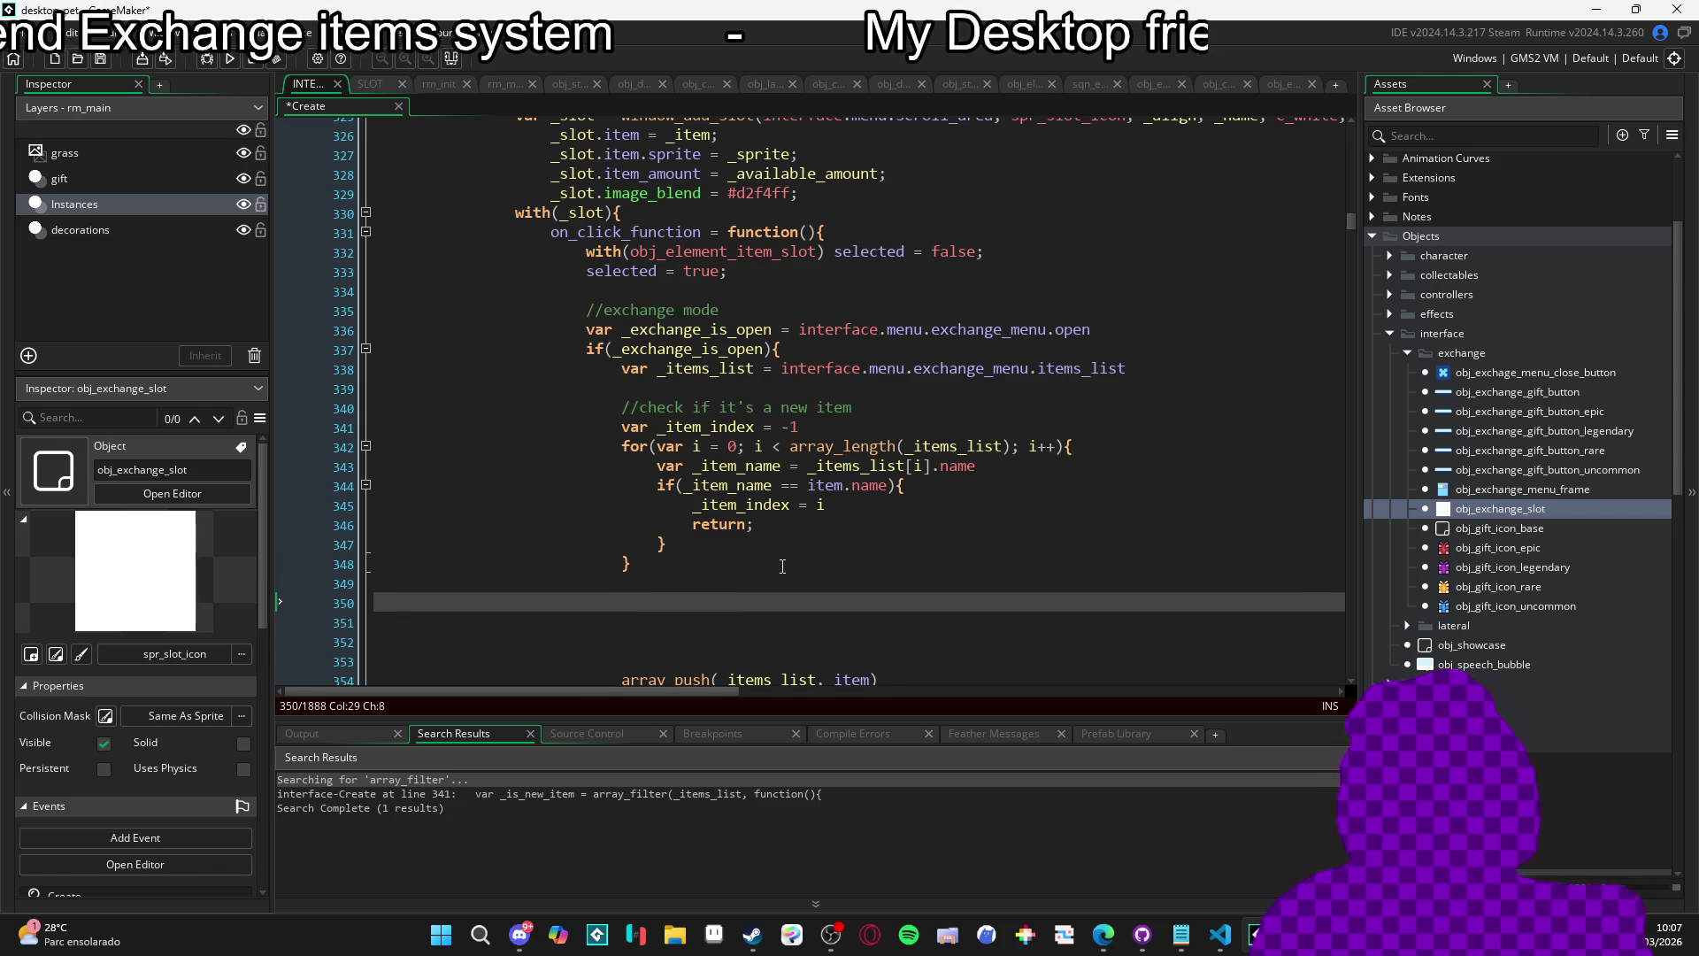
scroll(782, 566, "down", 2)
type("if(")
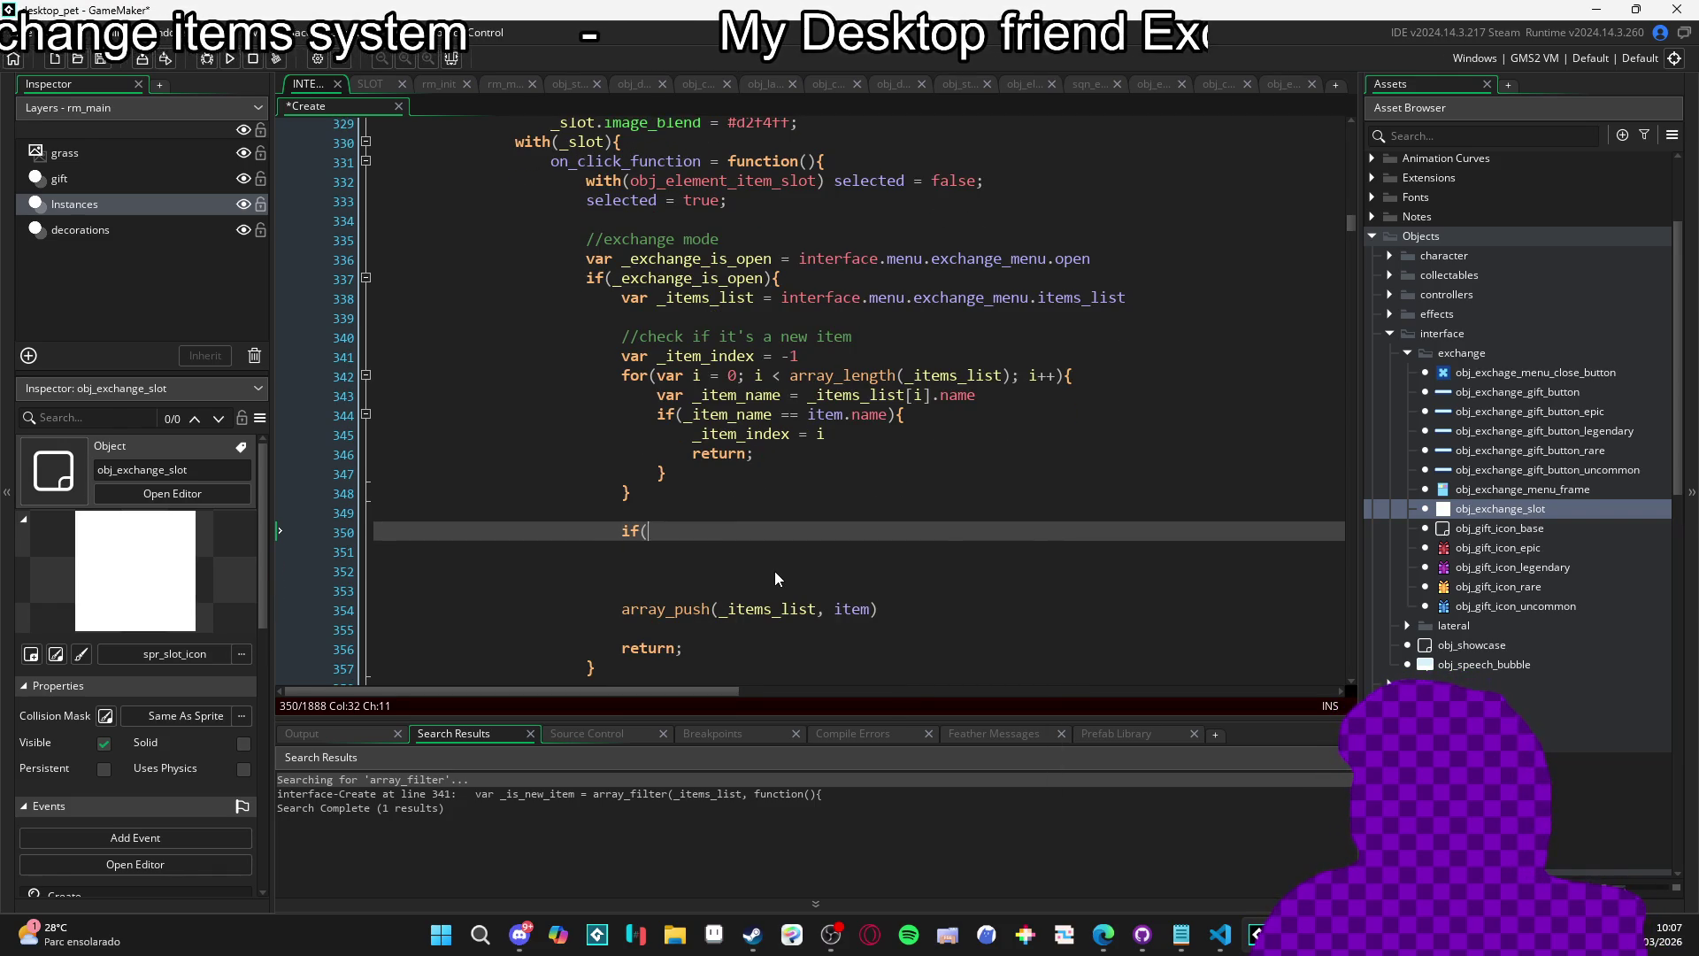
type("_item_index")
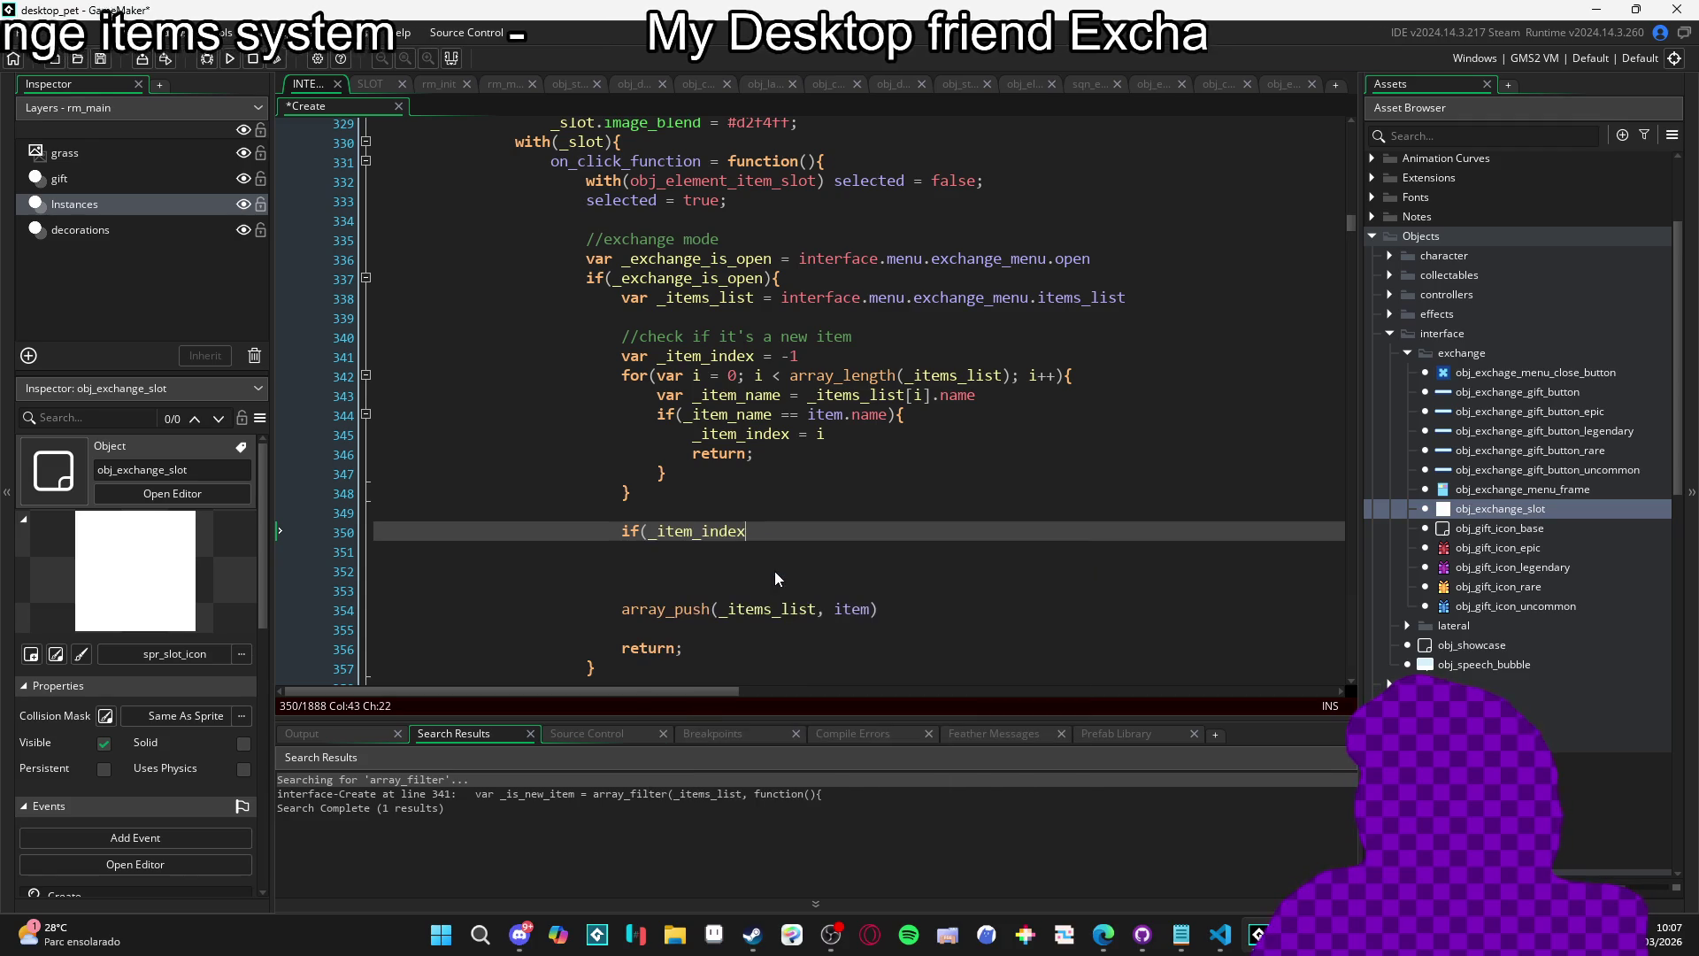
type(")")
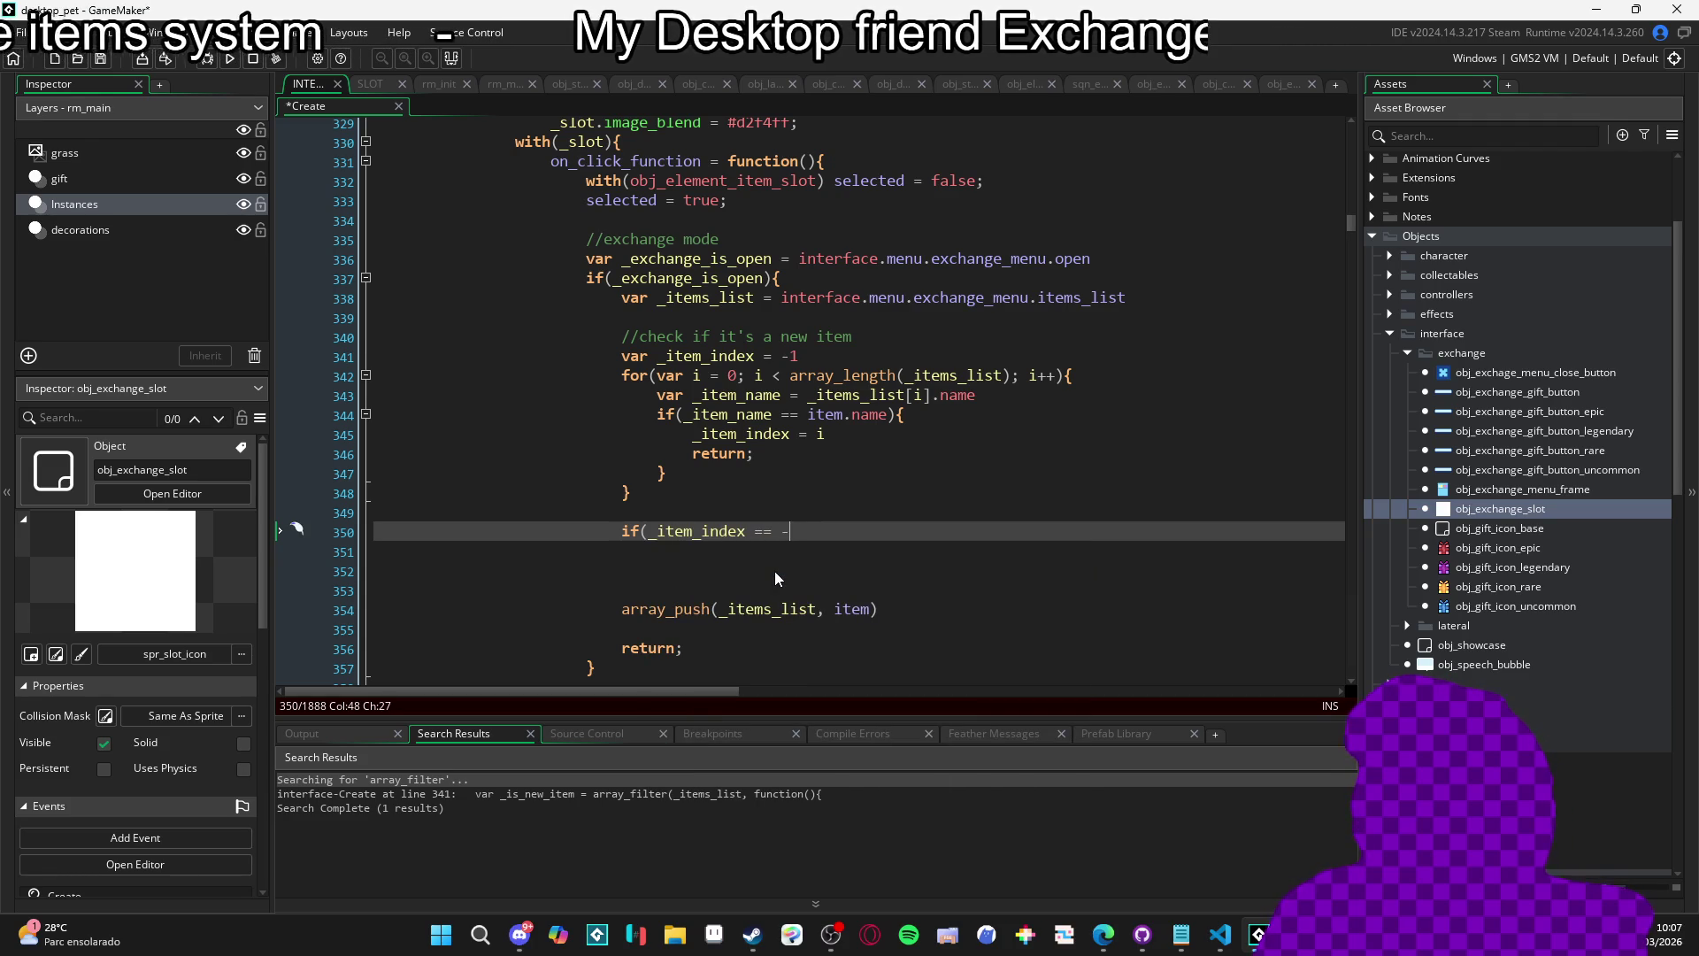
type("1){")
key("Left")
key("Return")
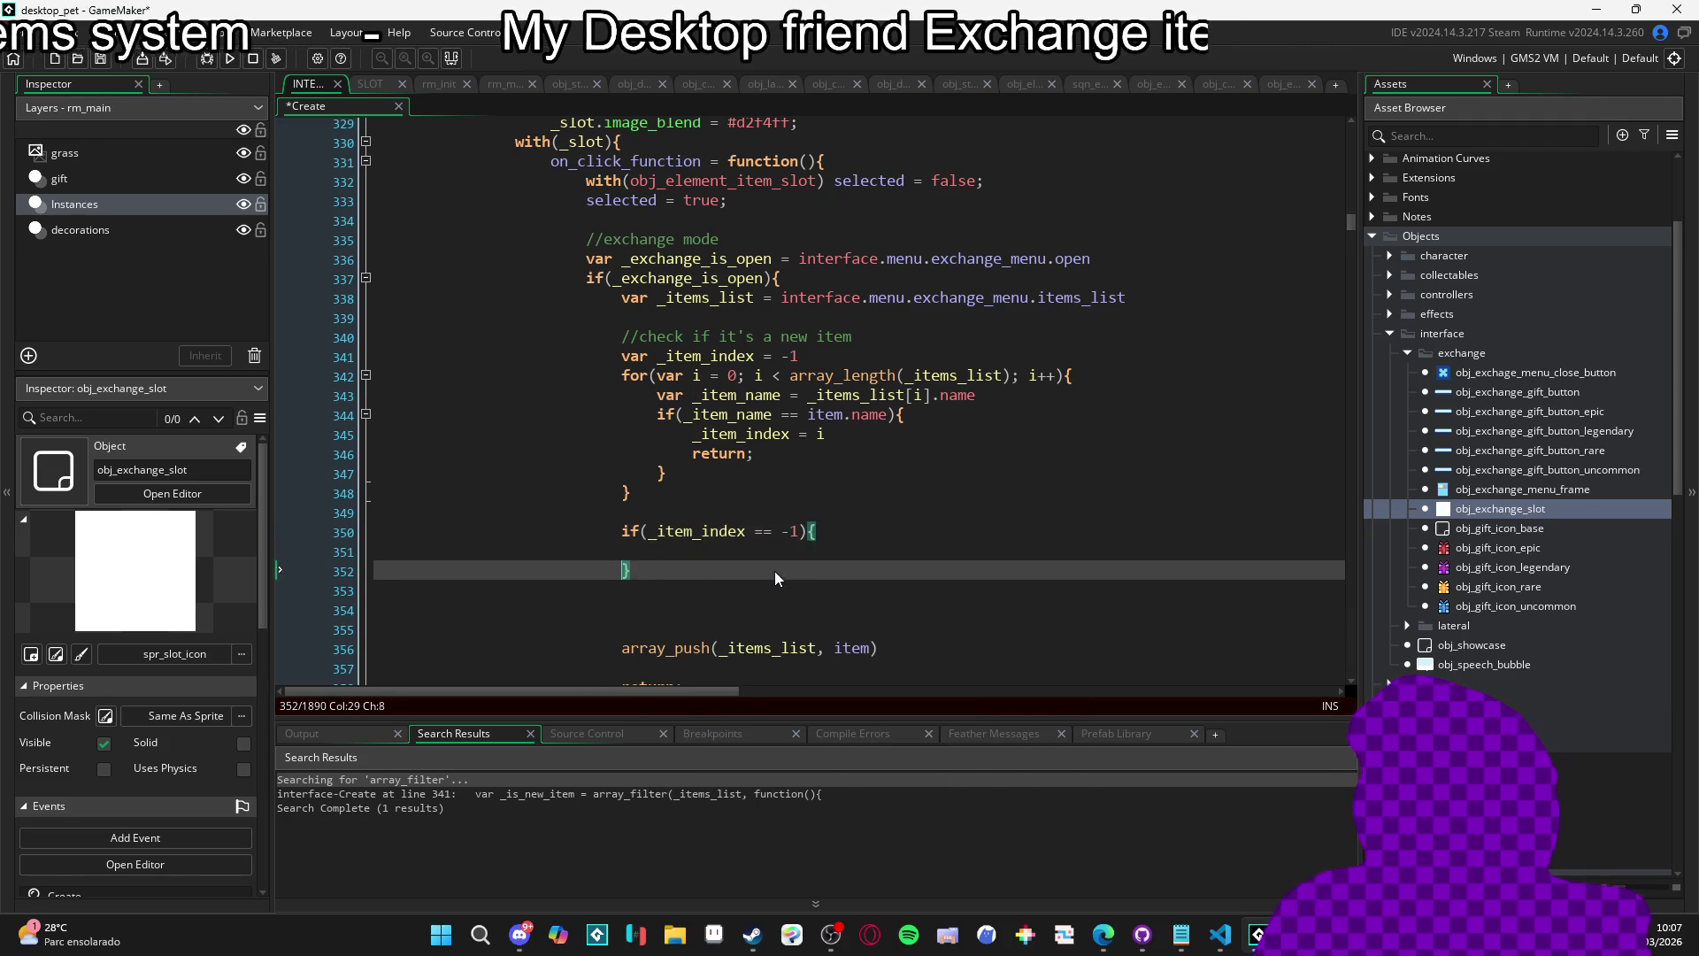
Declare var _is_new = _item_index == -1; above the if and save.
key("Up")
key("Return")
key("Up")
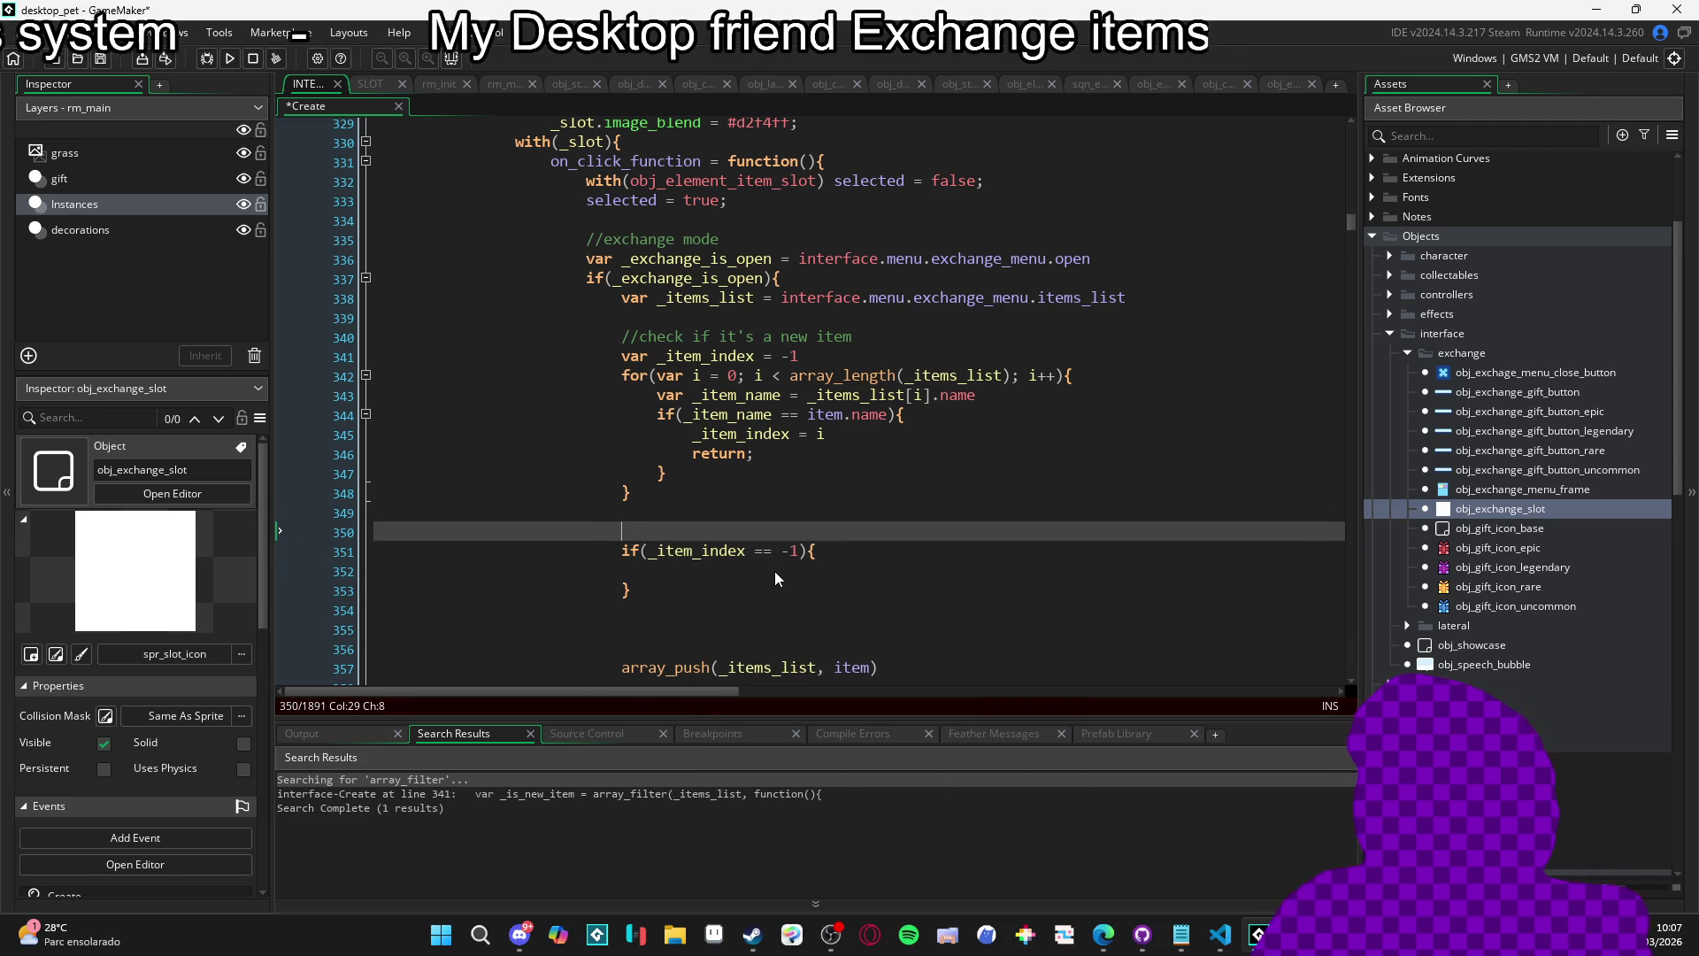
type("var _is_new = ")
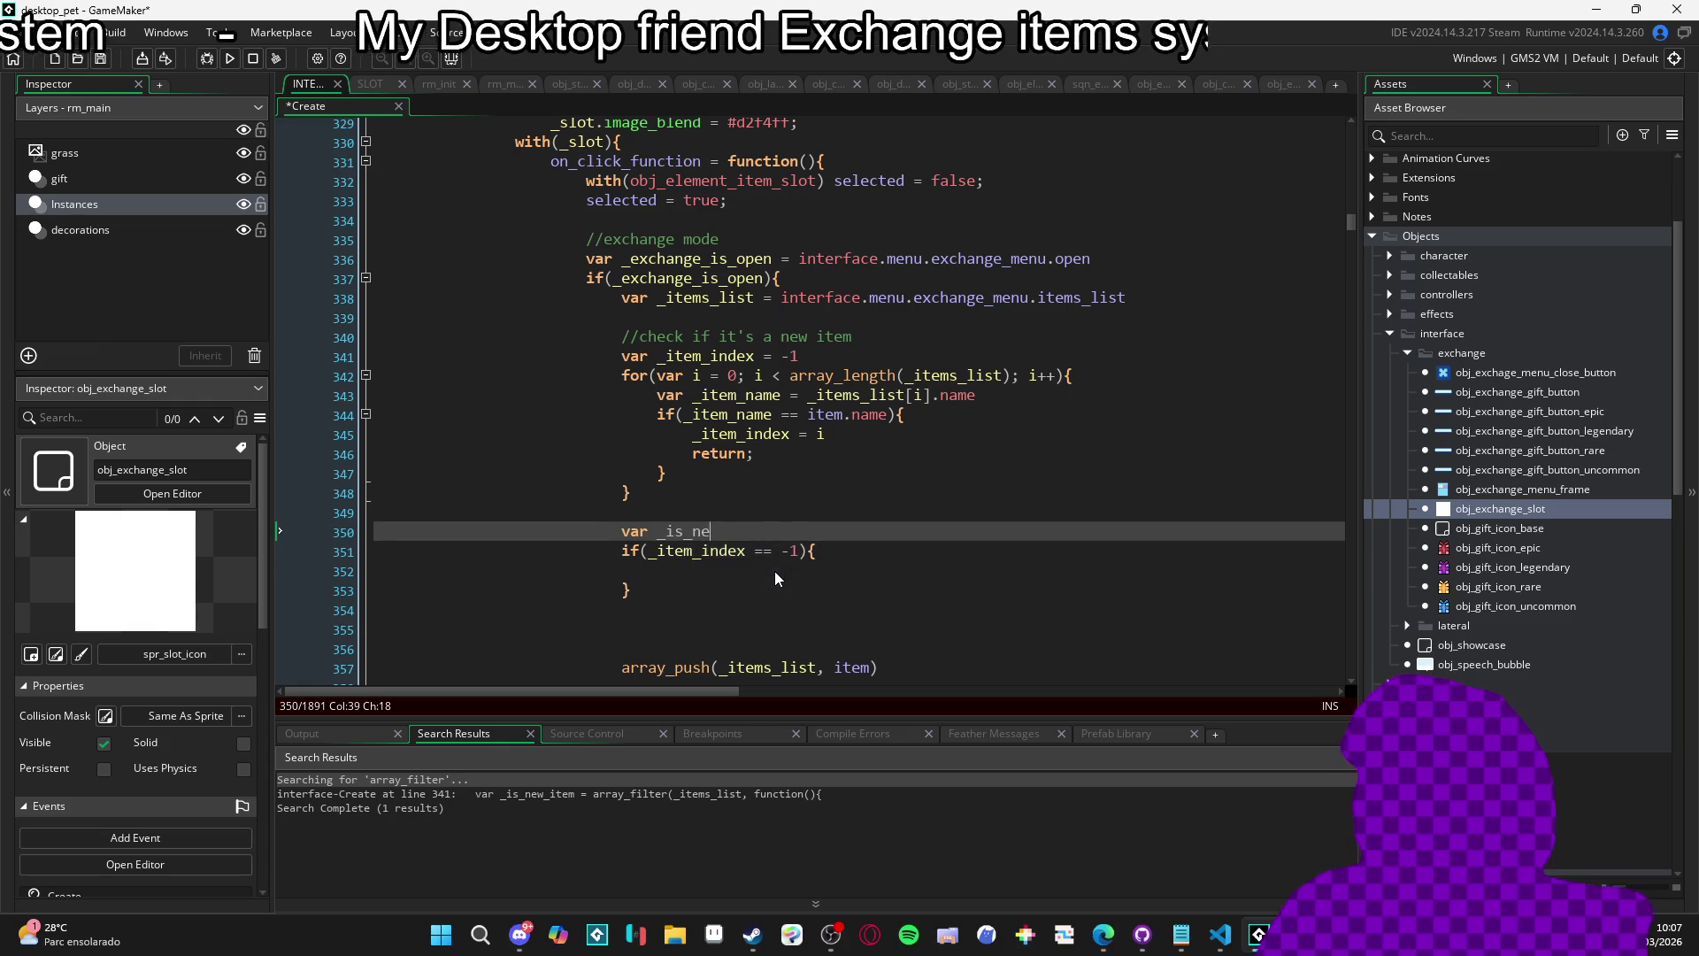
type("_item")
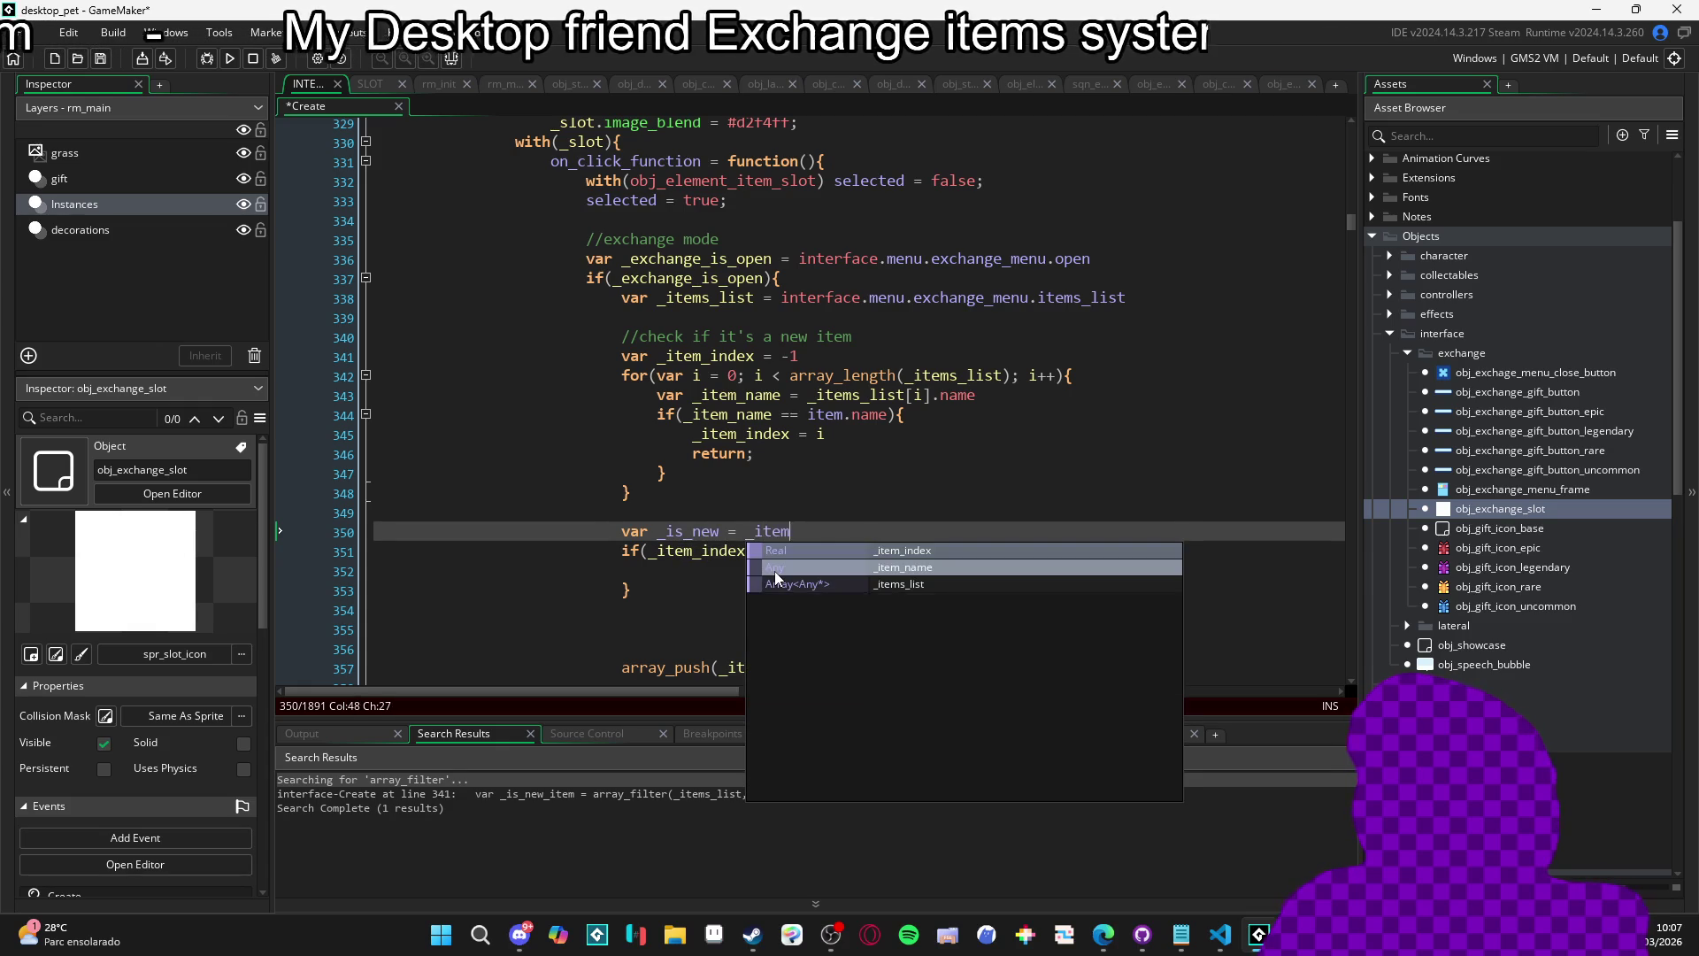
type("_index == -1;")
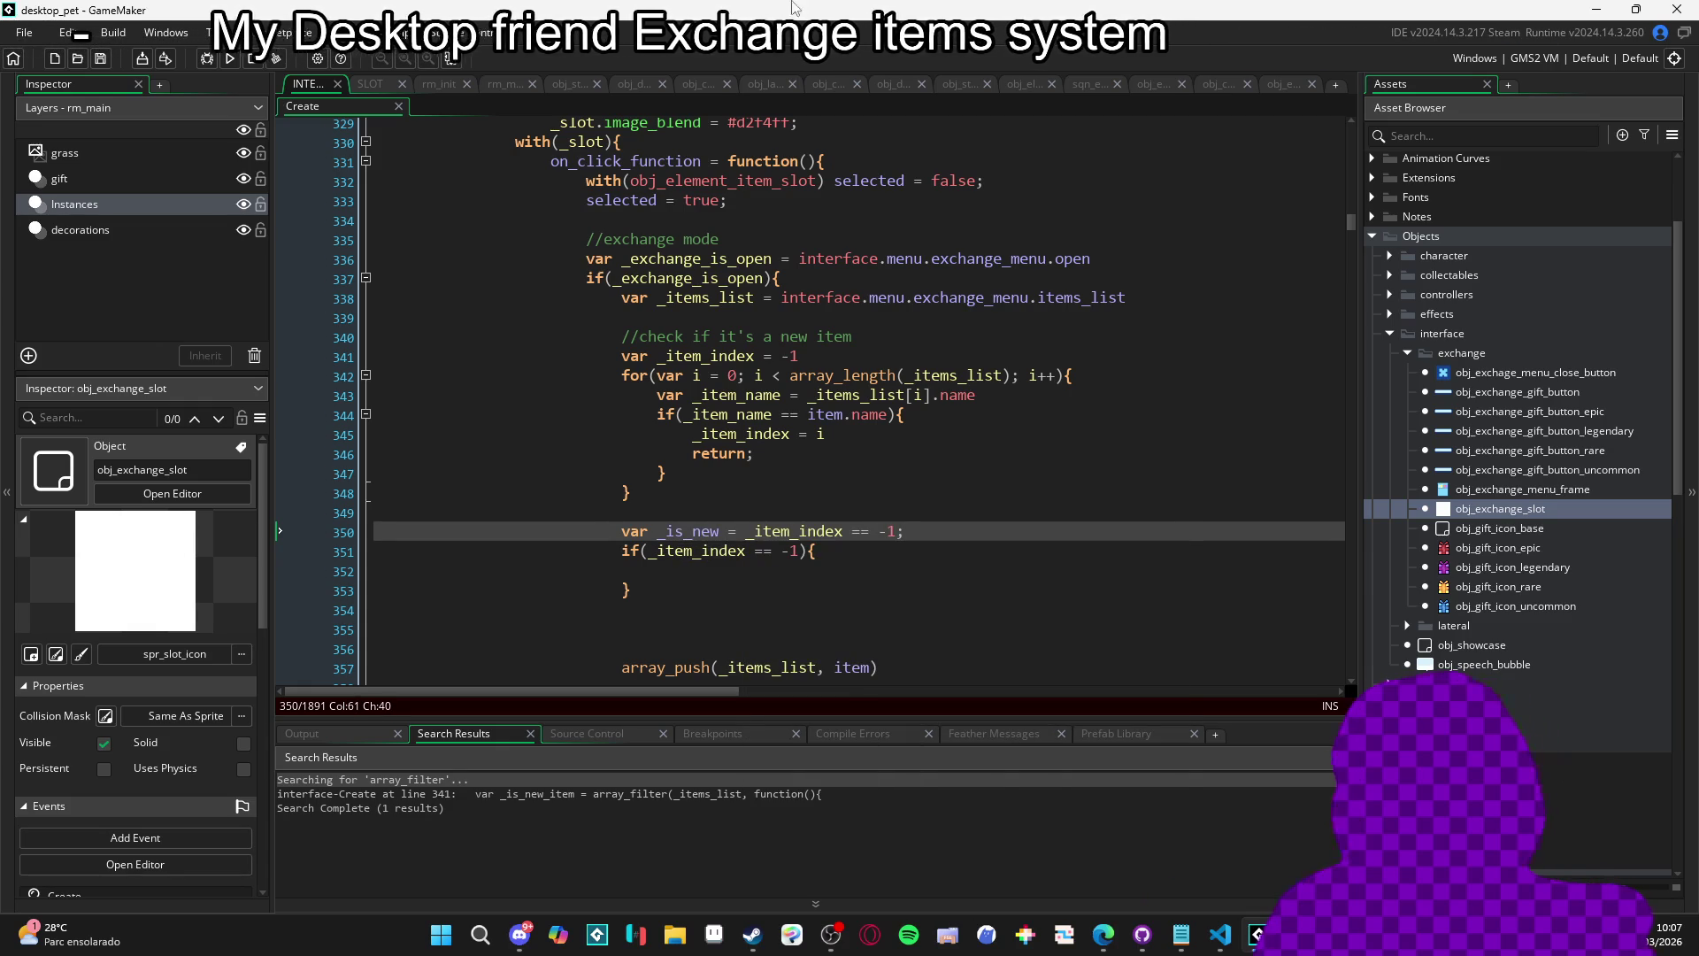
key("ctrl+s")
Rename the flag to _is_new_item, make it the if condition, and save.
double_click(708, 533)
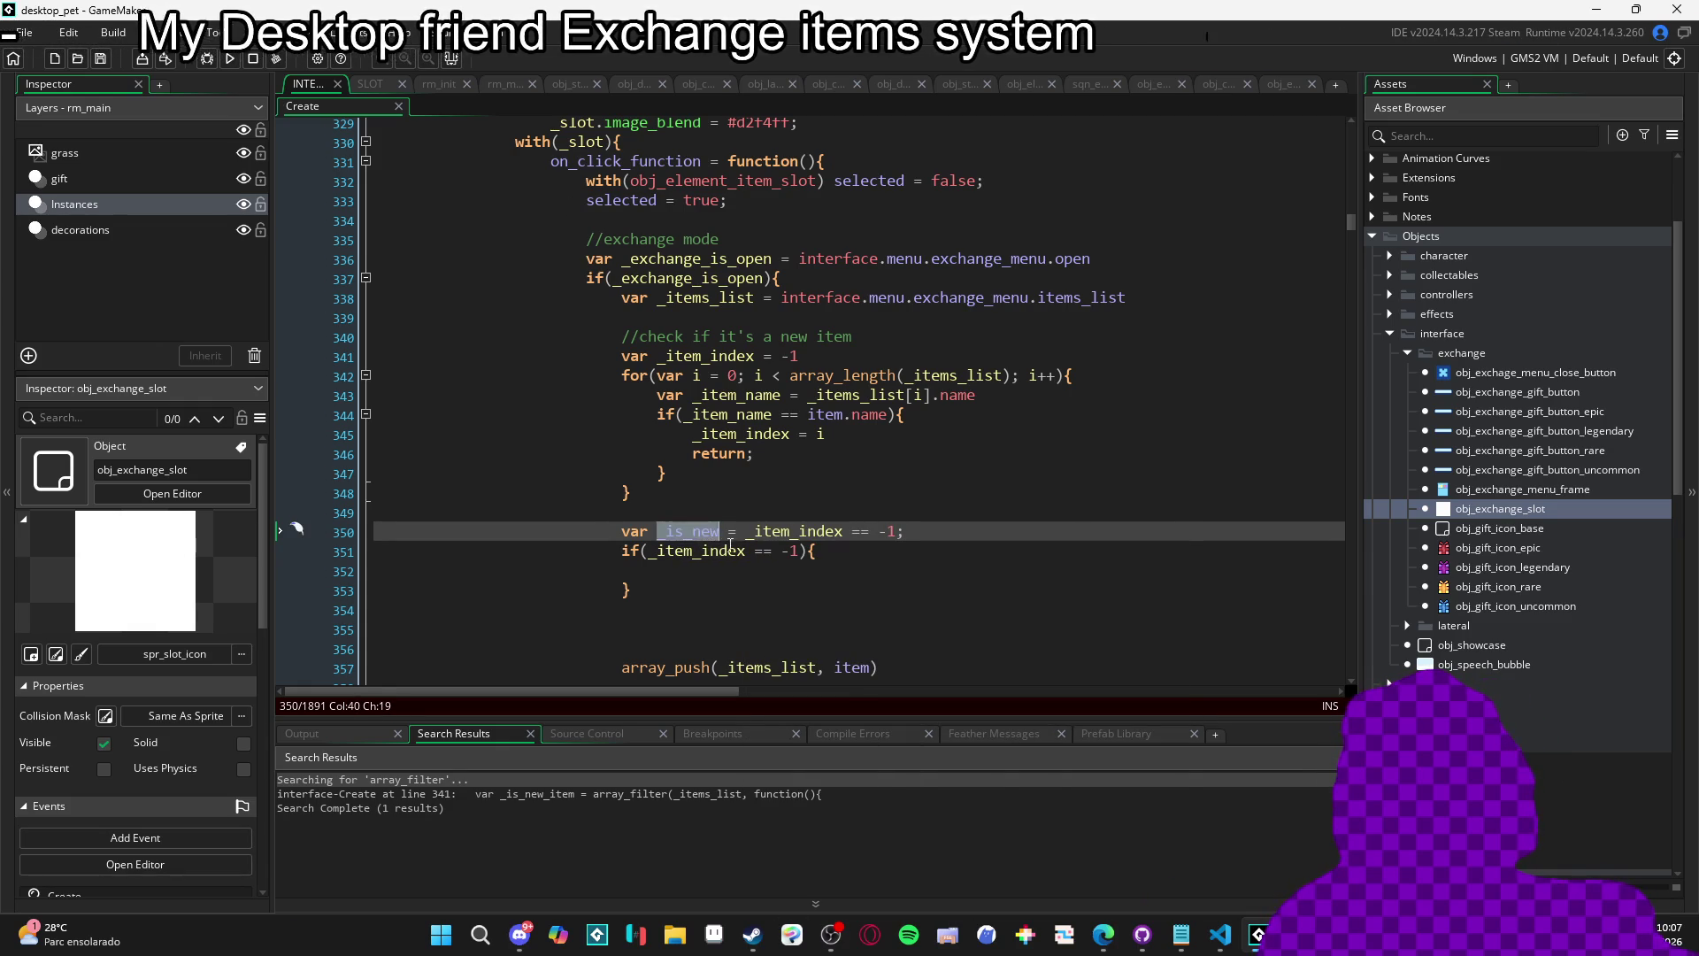
type("_item")
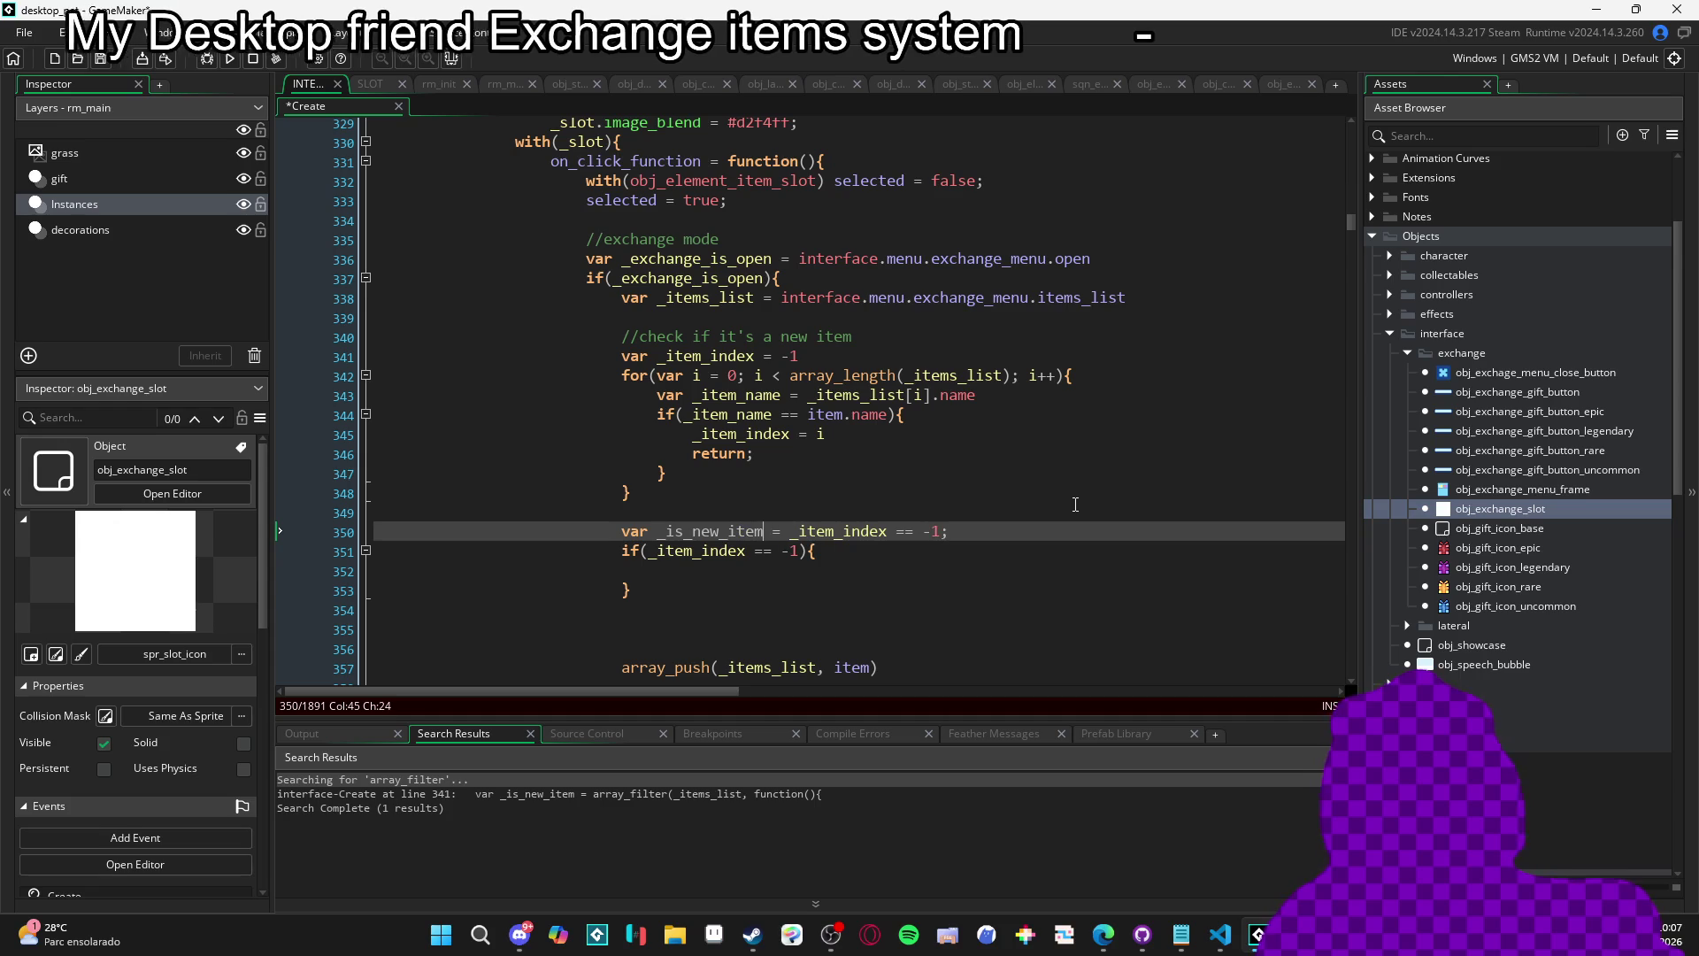
double_click(763, 536)
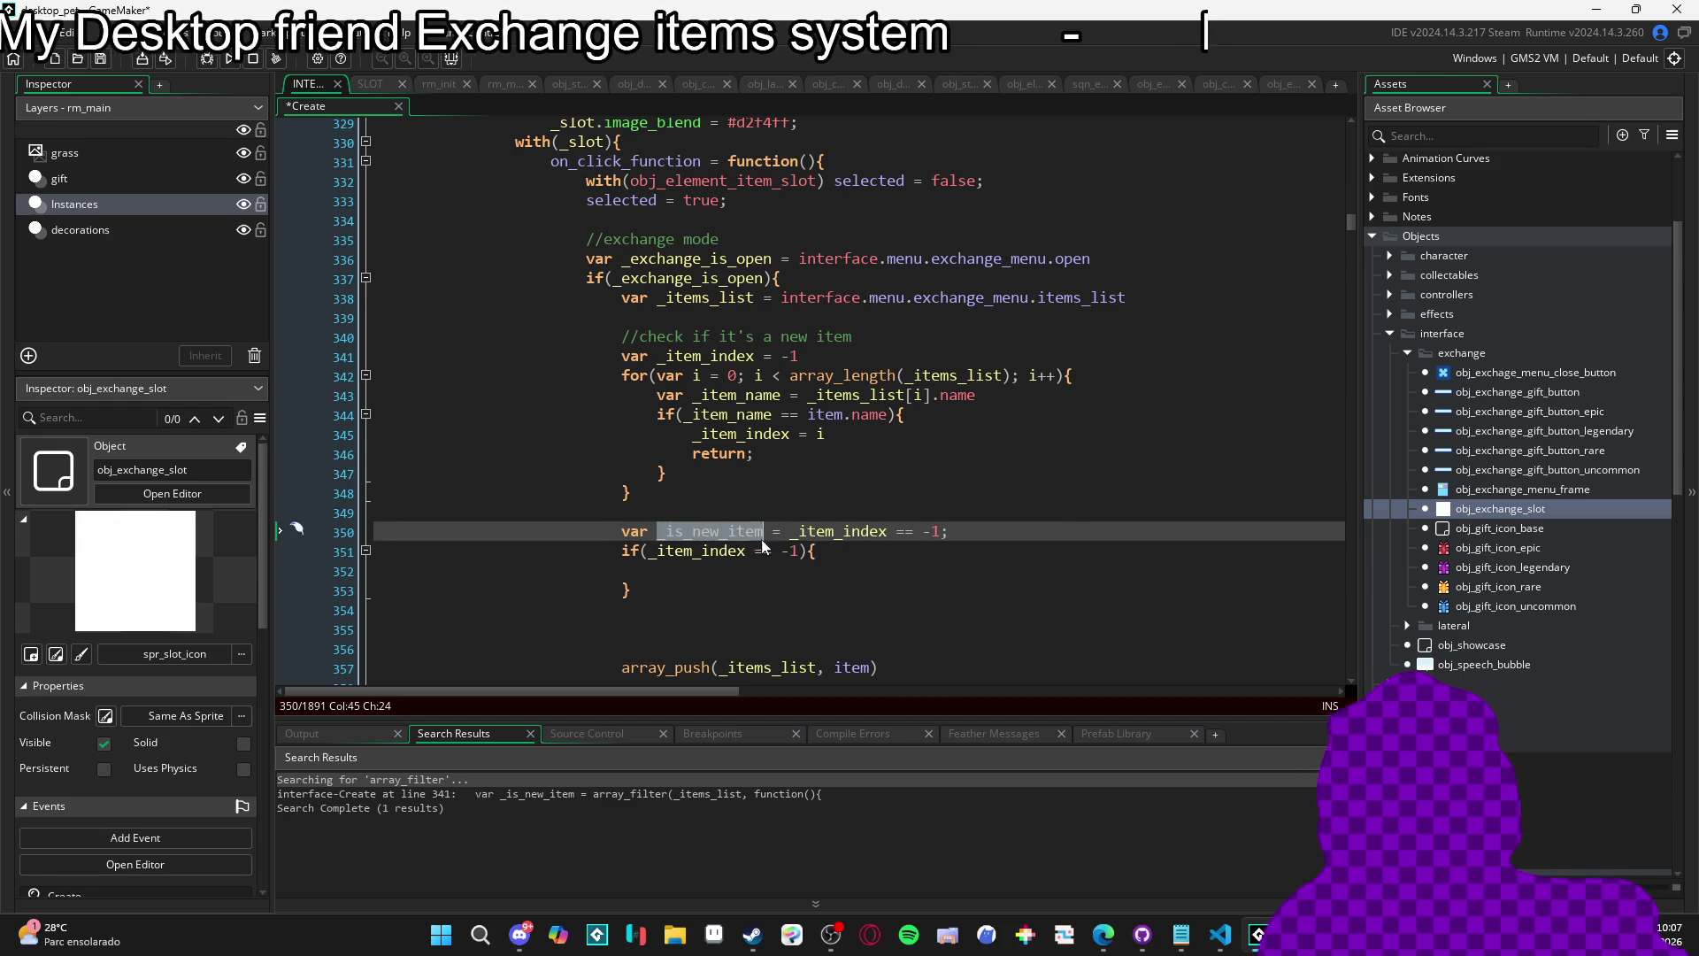
left_click_drag(803, 552, 646, 551)
type("_is_new_item")
key("Down")
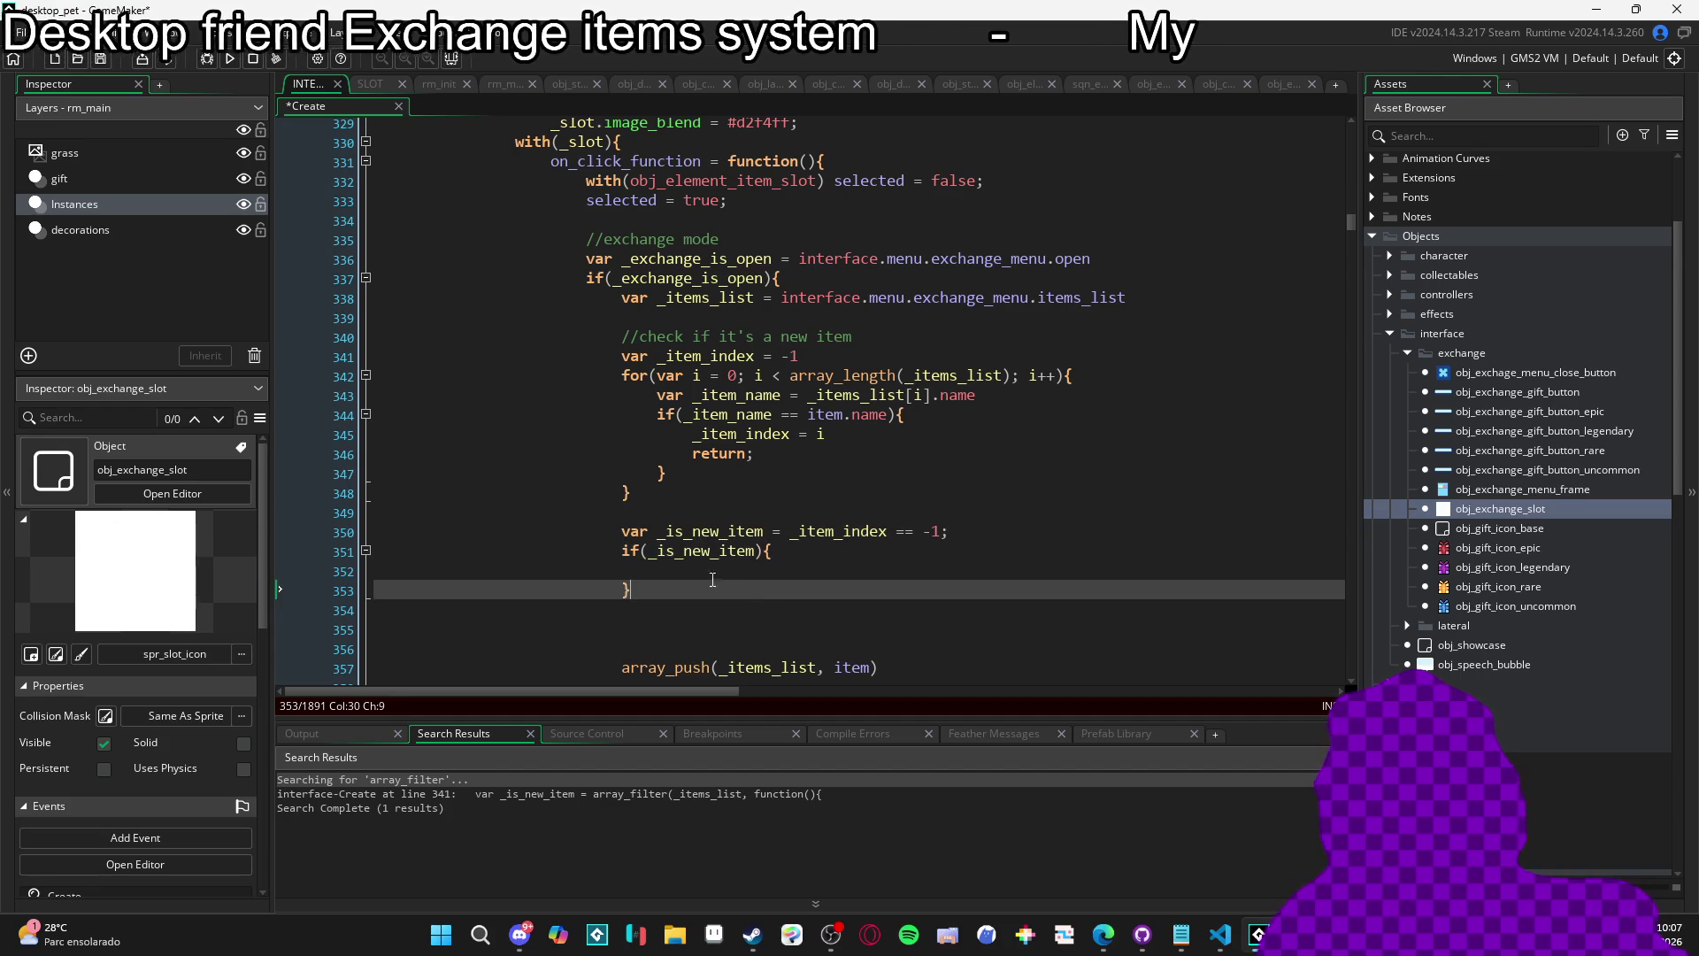
key("ctrl+s")
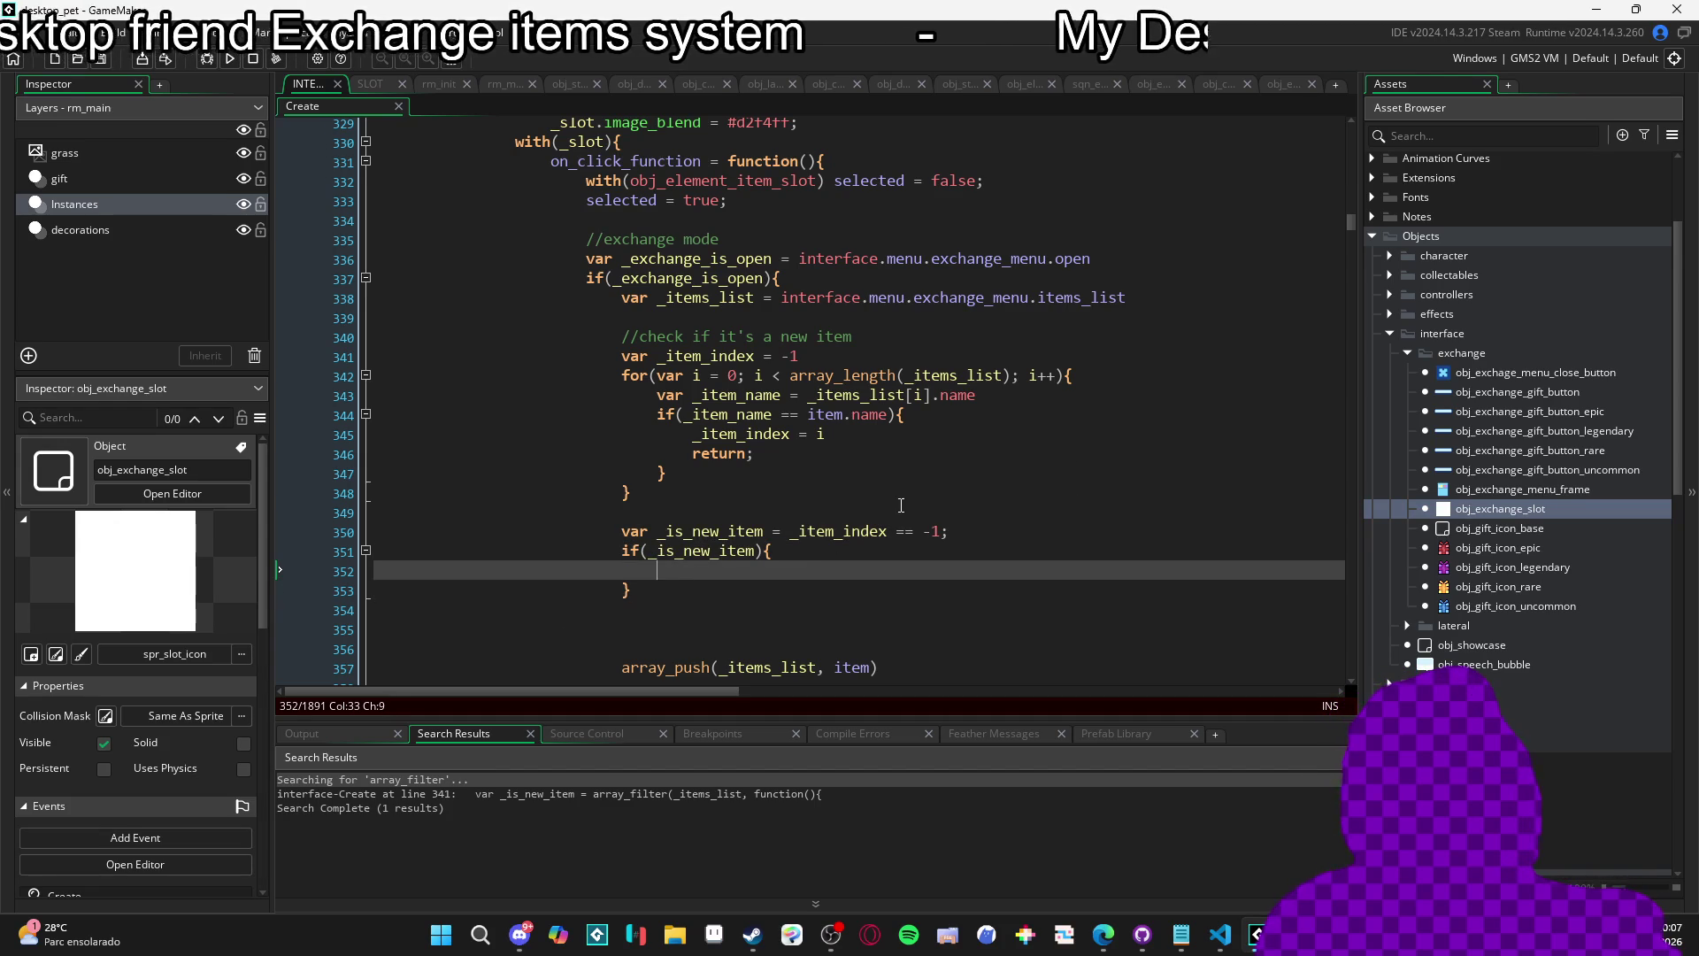
scroll(745, 664, "down", 1)
Cut the array_push call and paste it inside the if(_is_new_item) block.
left_click_drag(881, 632, 621, 632)
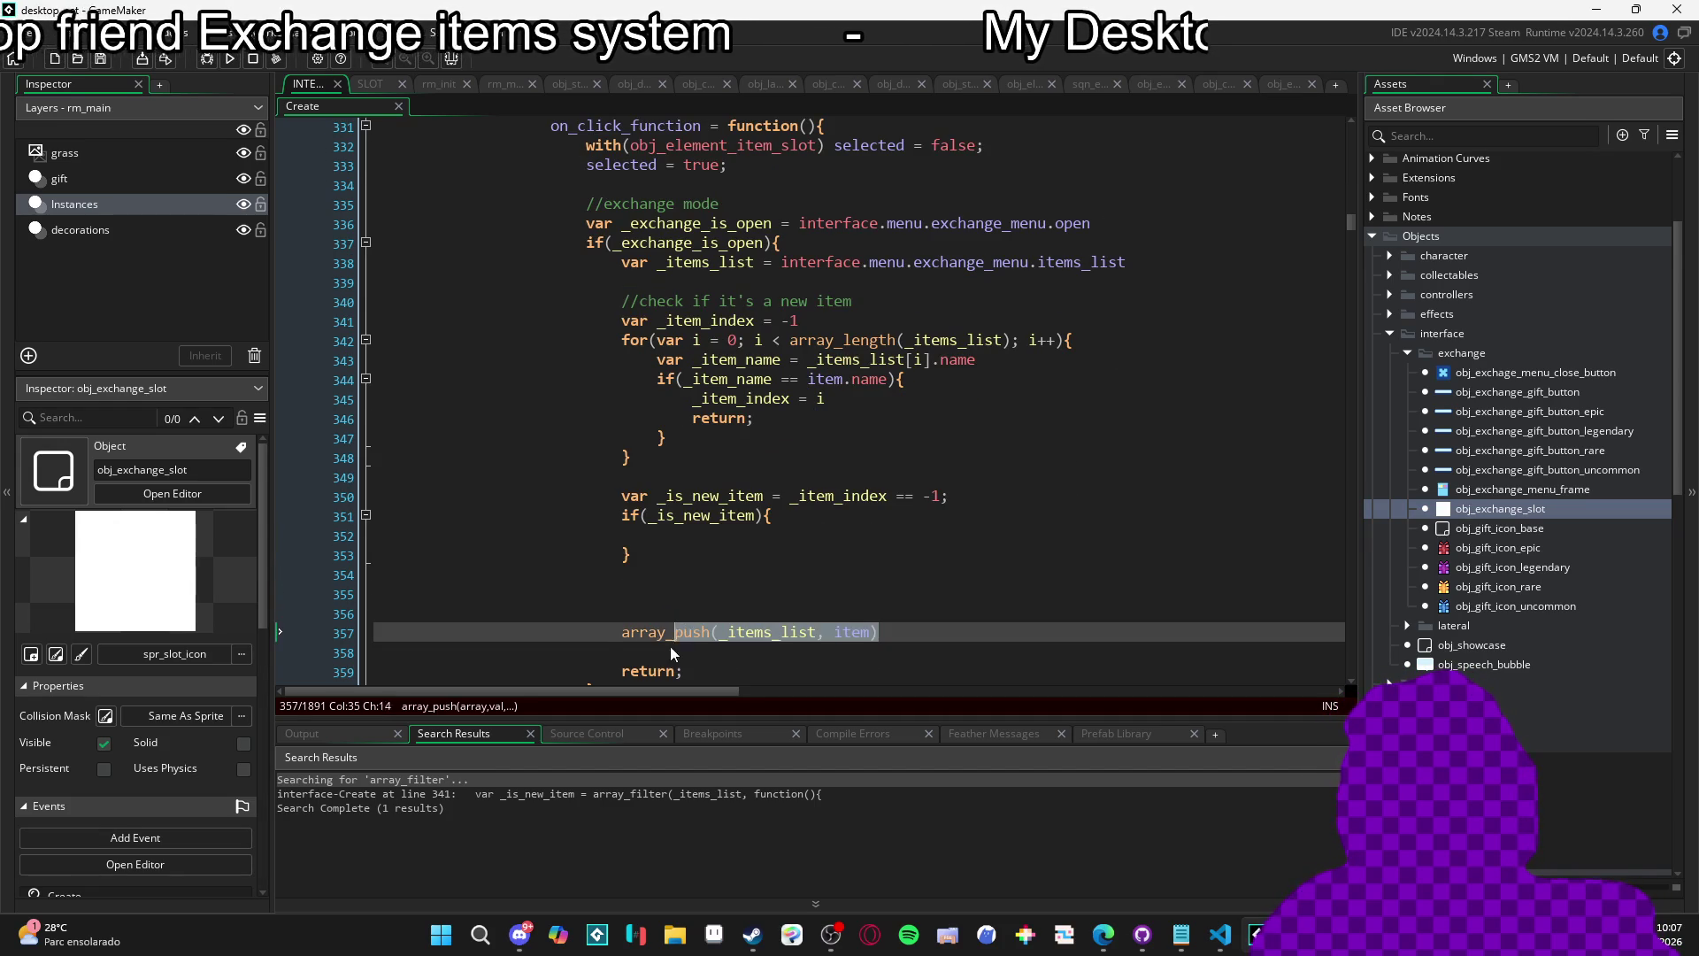
key("ctrl+x")
left_click(763, 535)
key("ctrl+v")
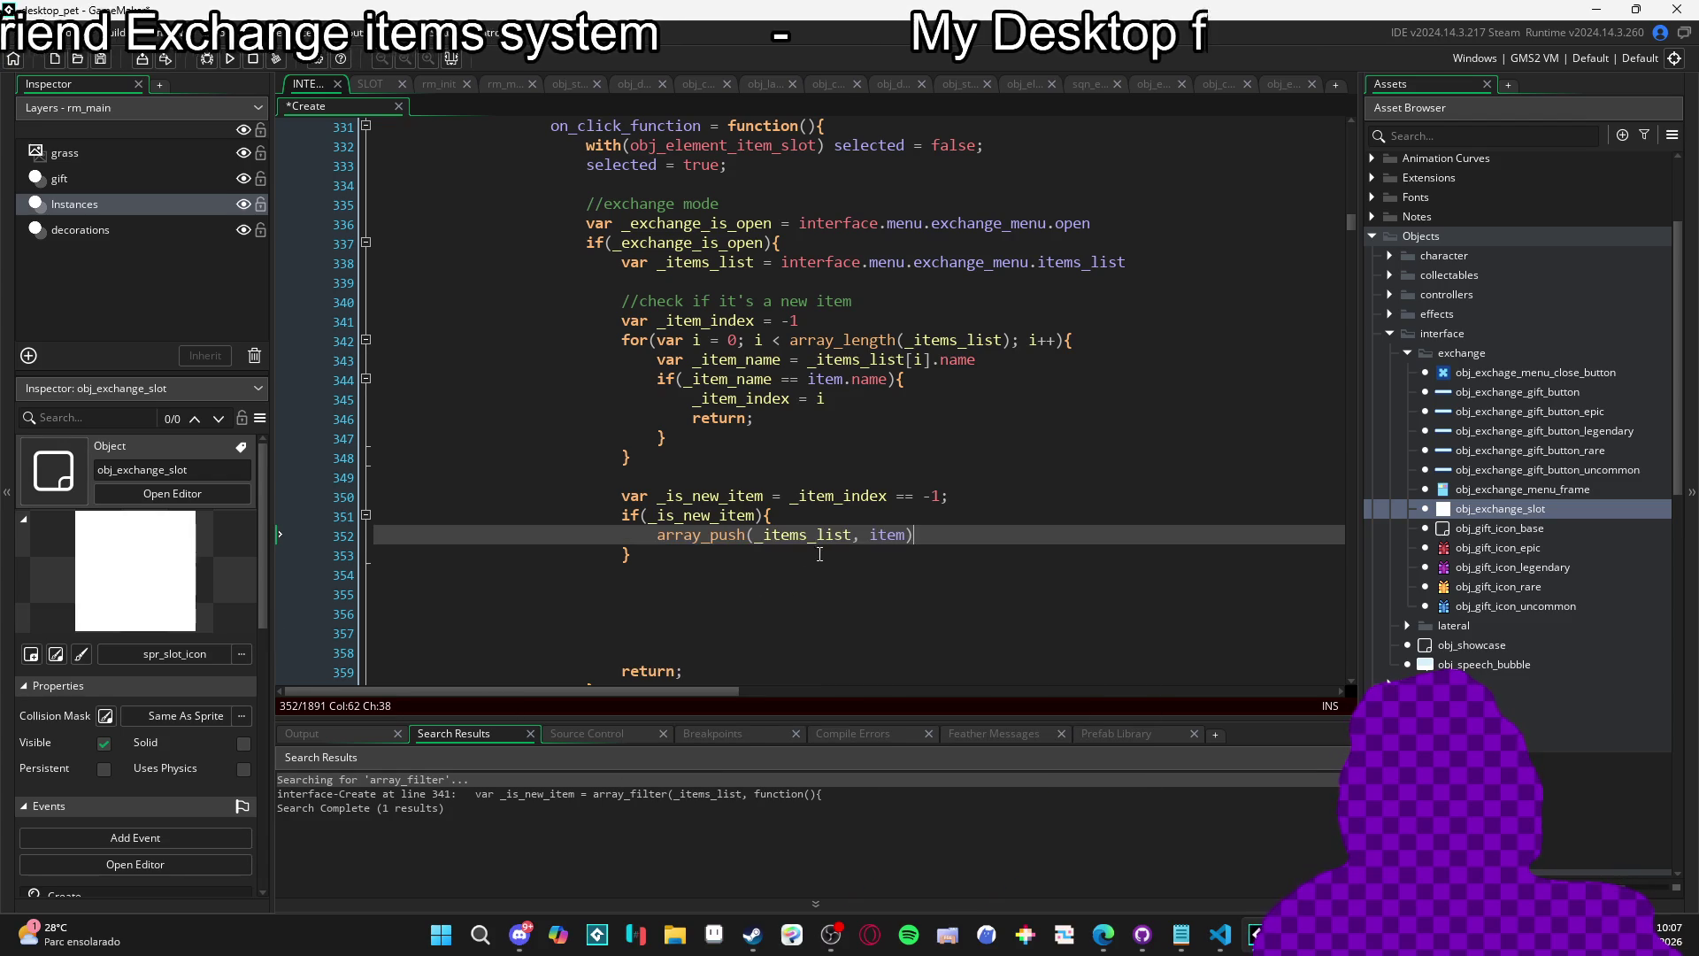
key("Return")
type("return")
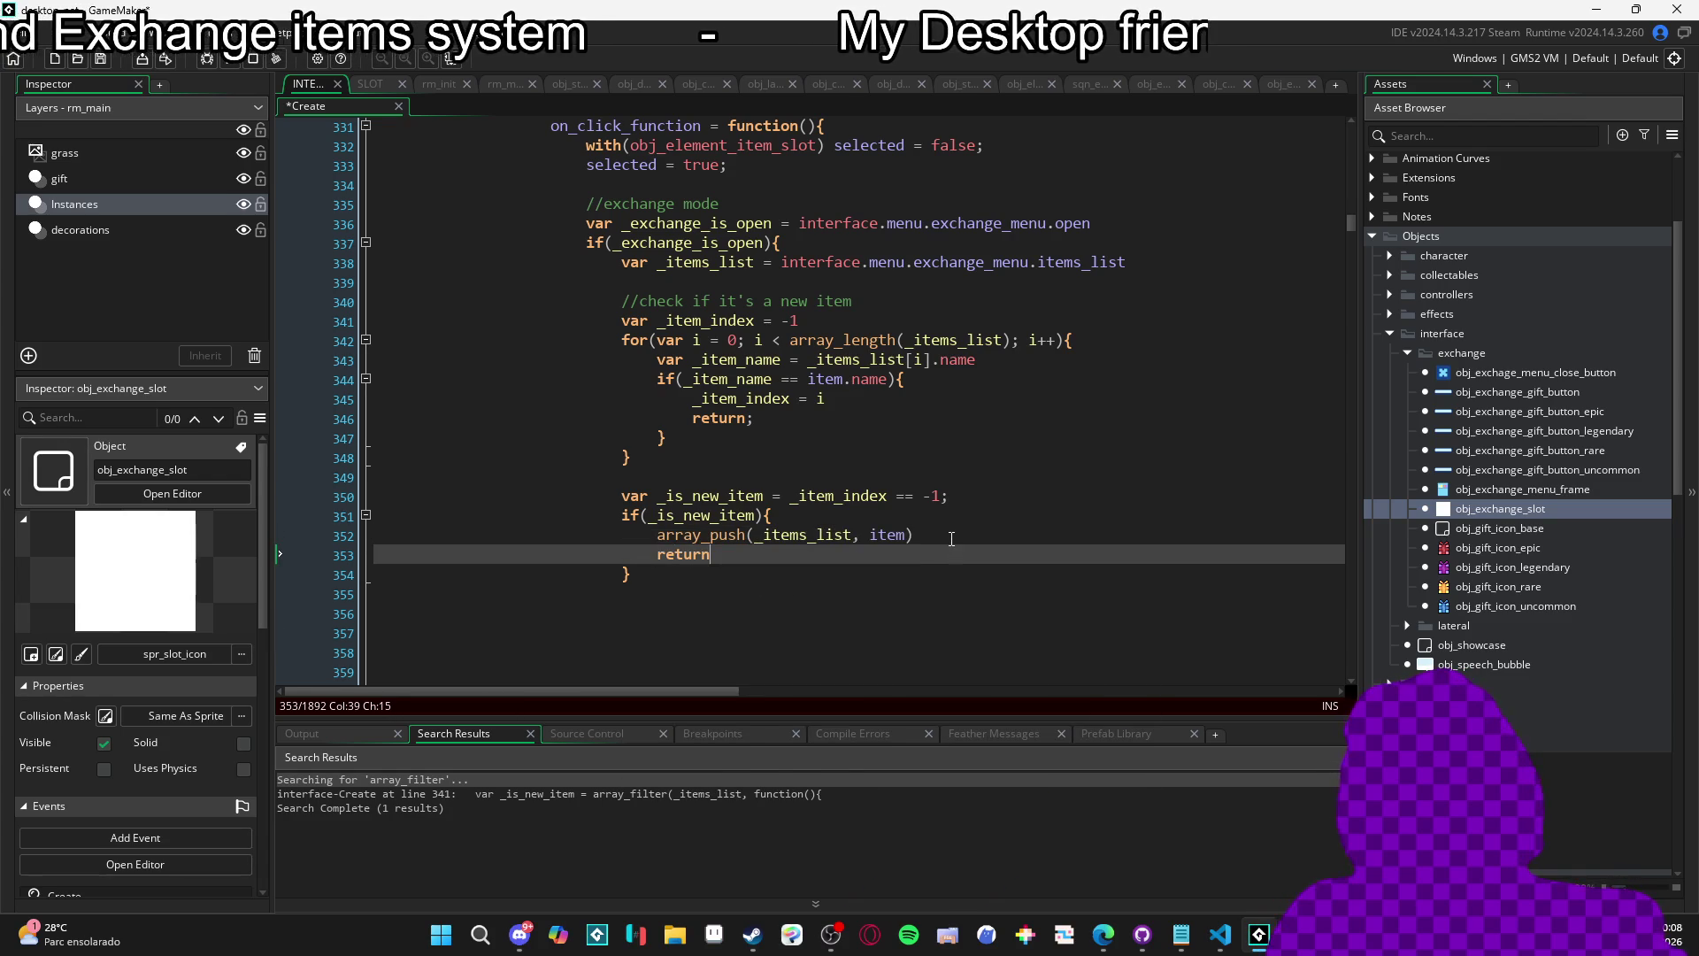
key("Escape")
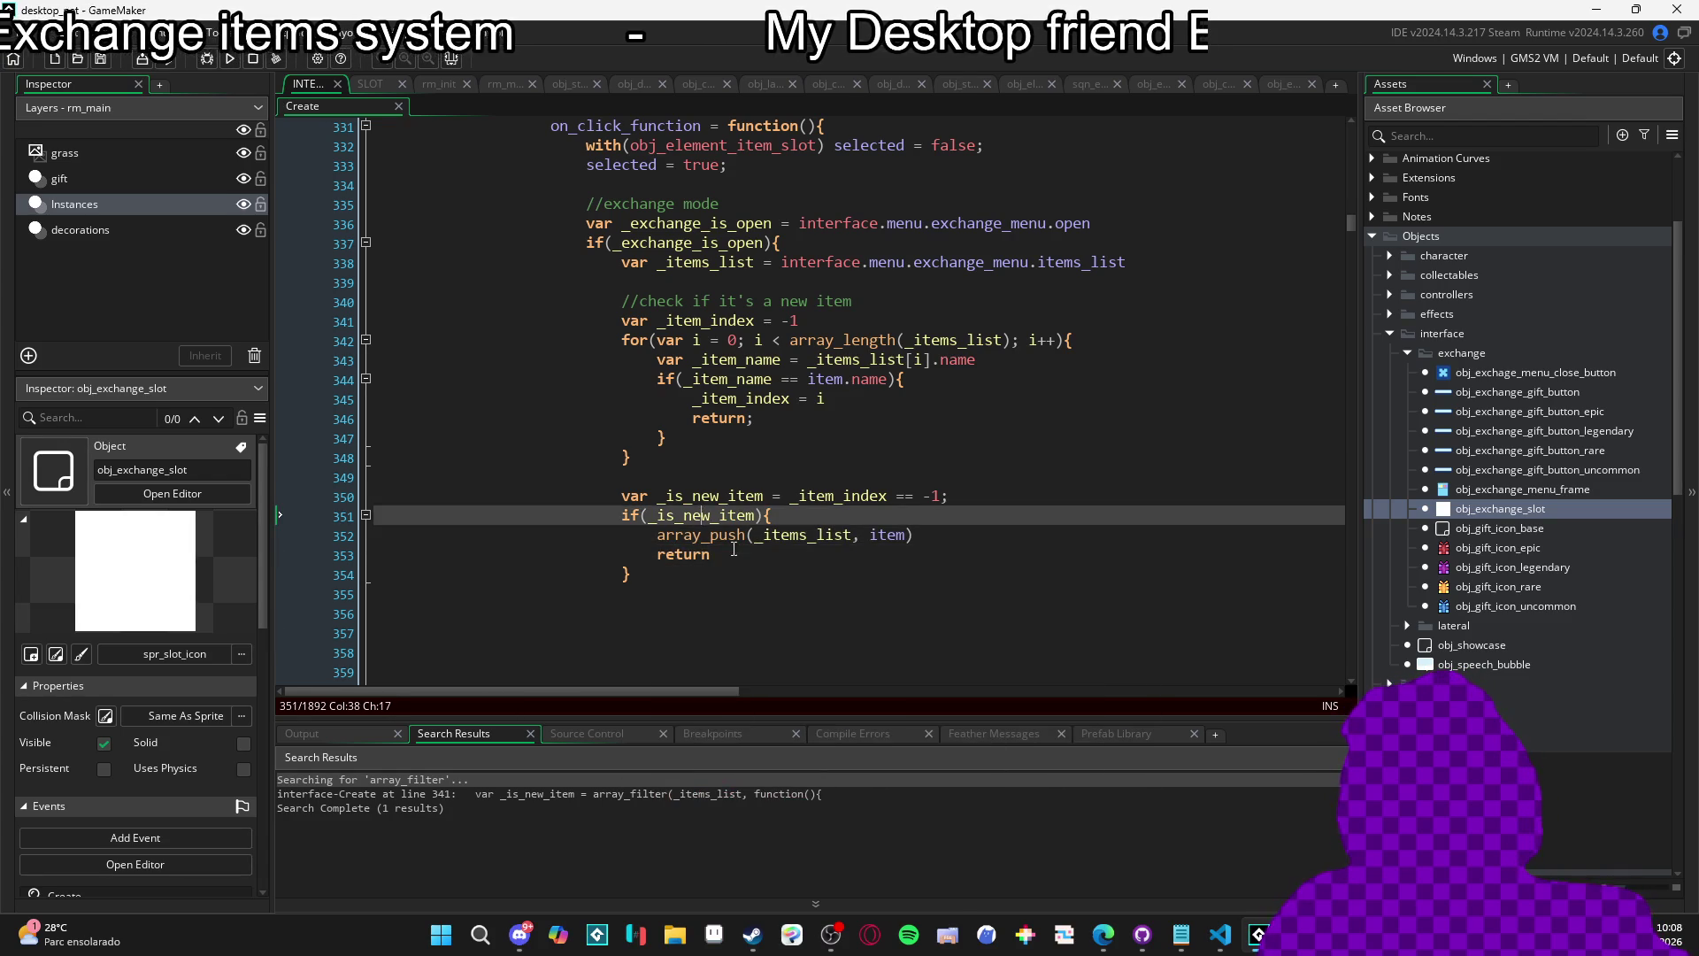
Add an empty else branch after the if block and delete the stray return line.
left_click(712, 582)
scroll(717, 567, "down", 2)
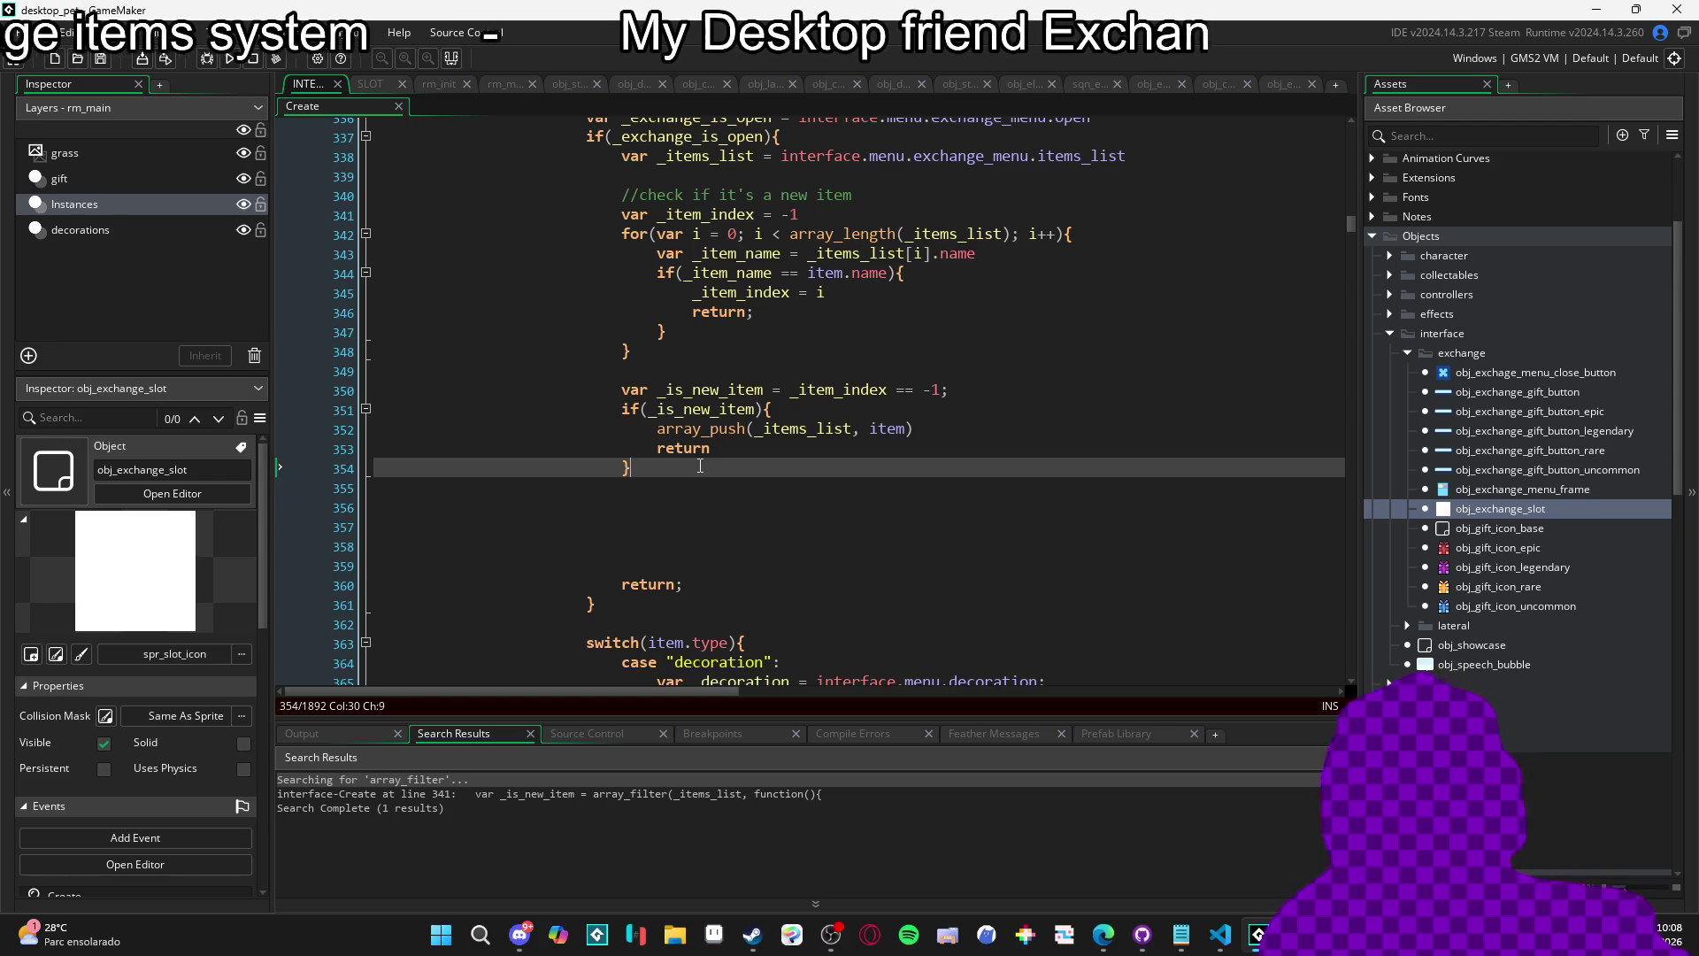
key("Return")
key("Return")
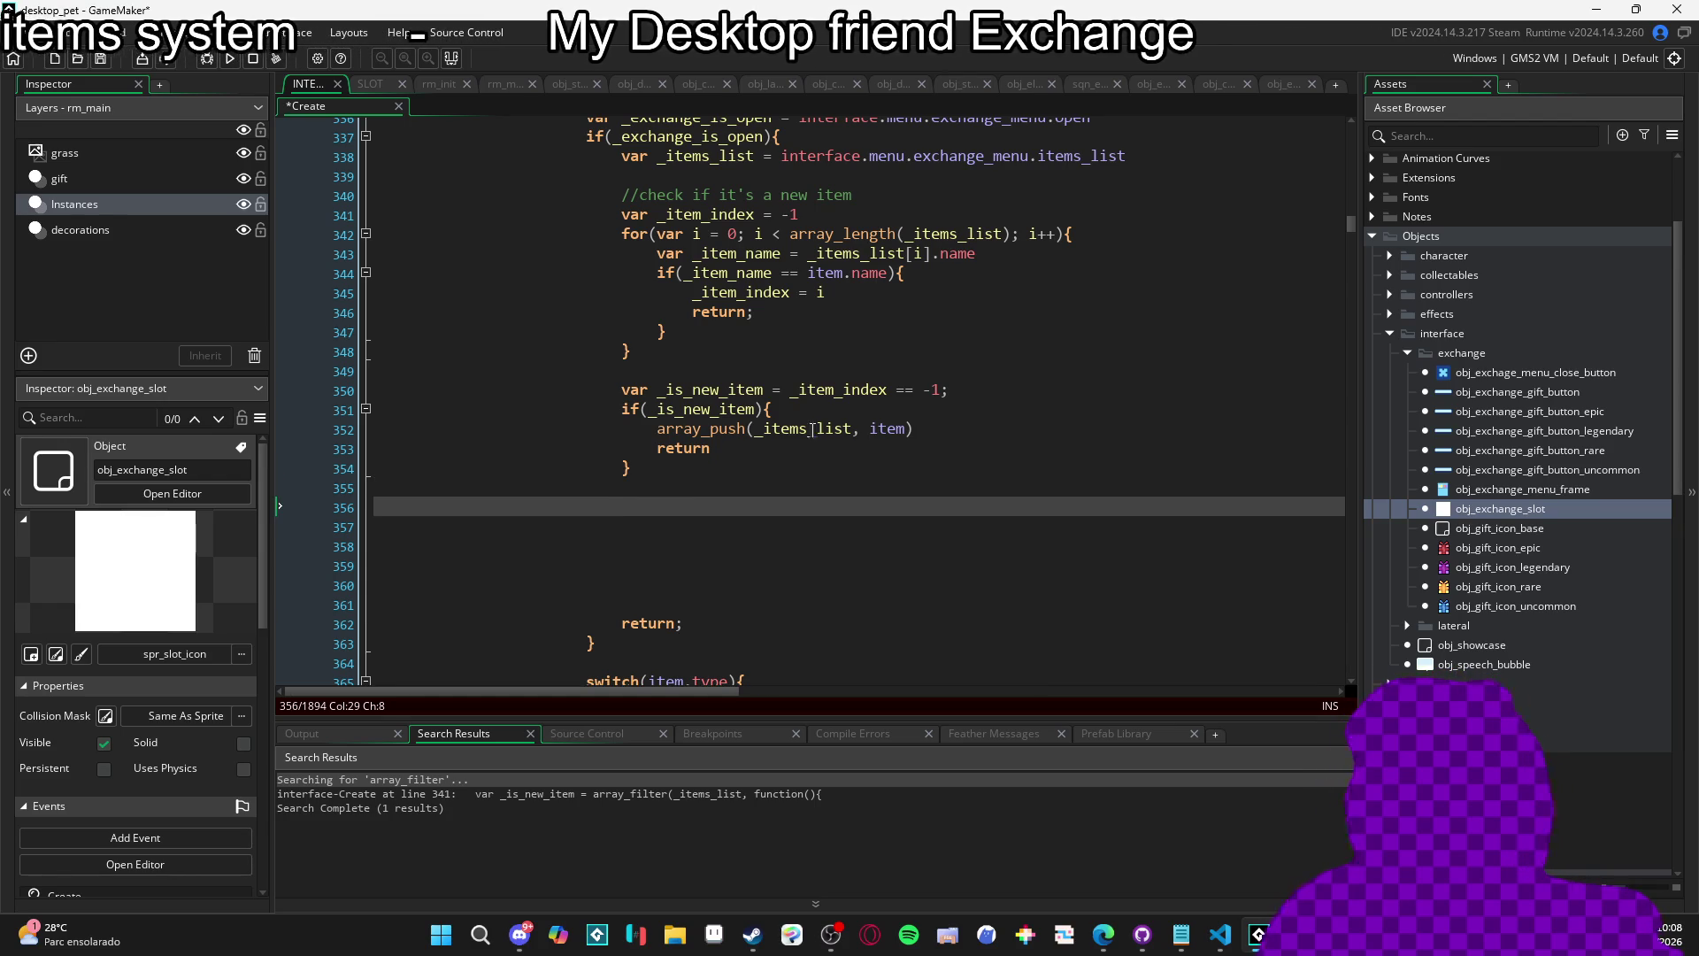
left_click(710, 476)
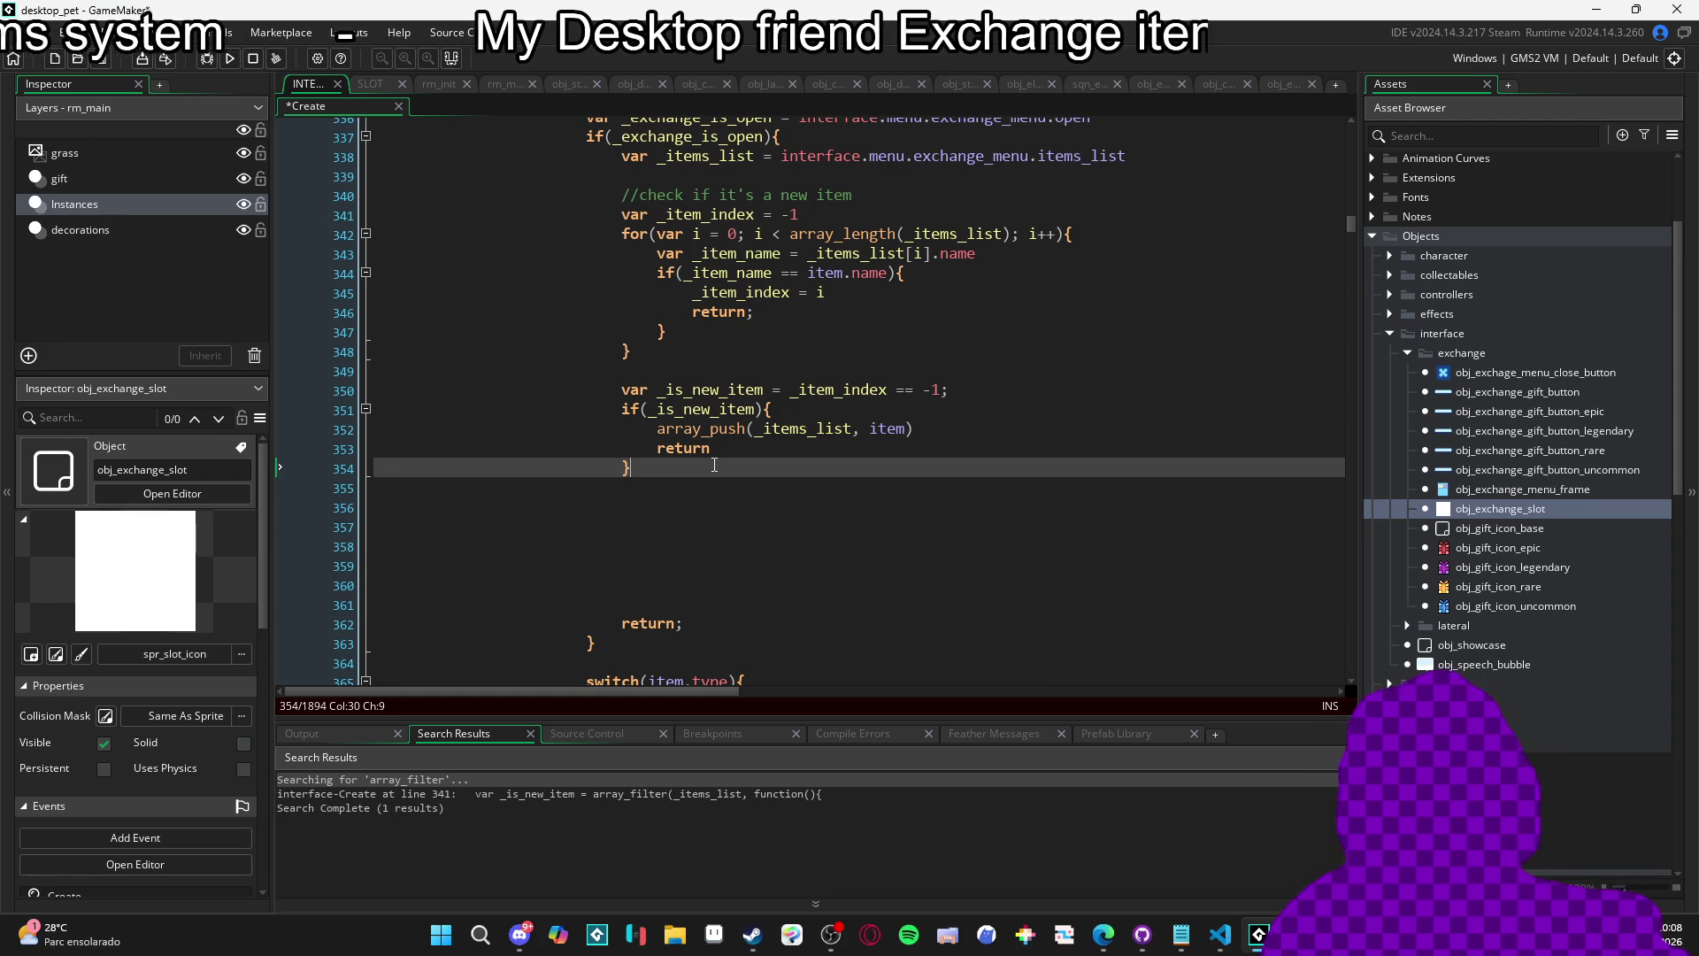
type(" else {")
key("Return")
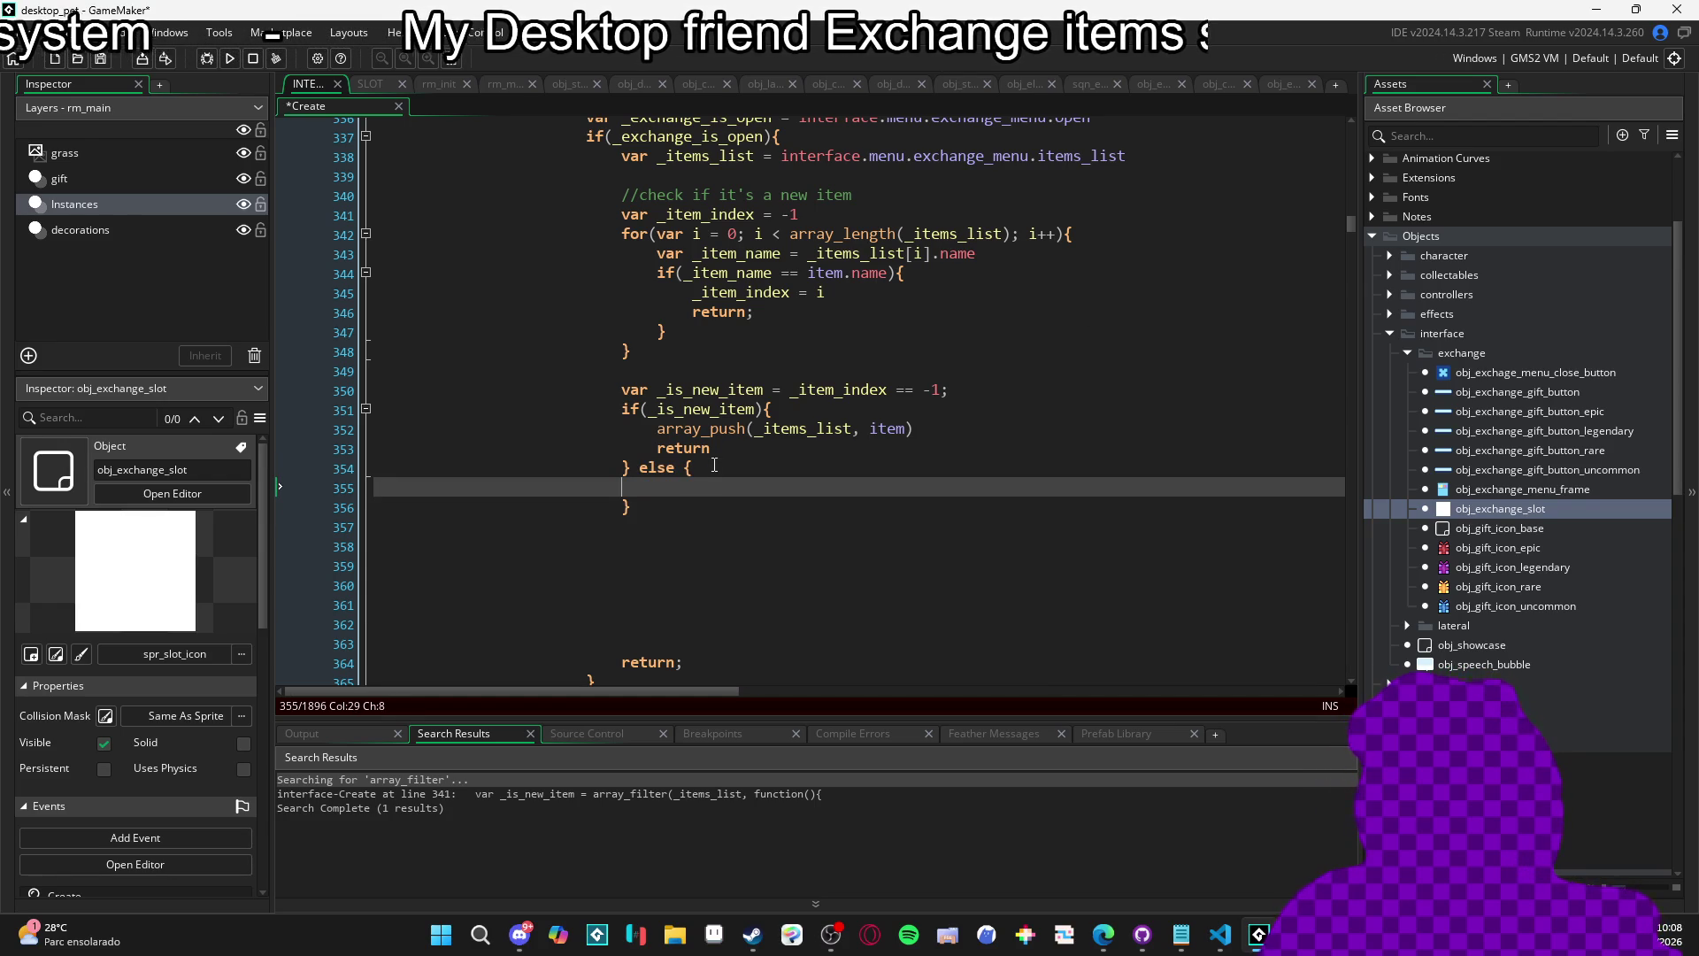
left_click(360, 476)
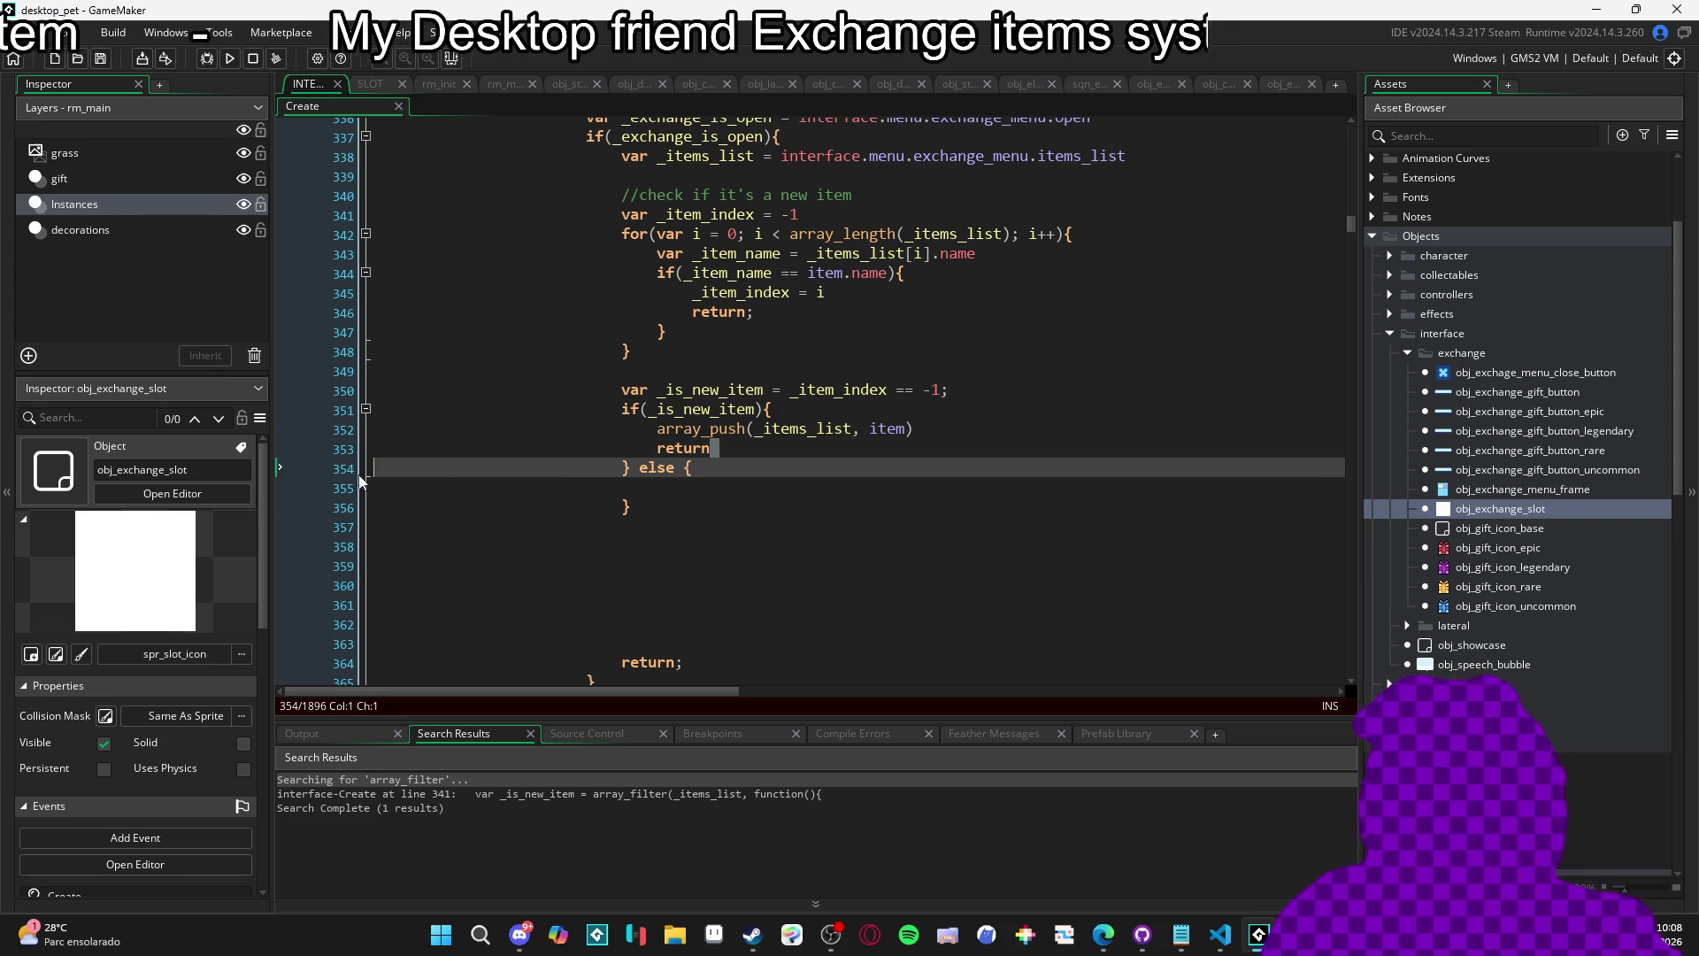
left_click(311, 450)
key("Delete")
left_click(675, 462)
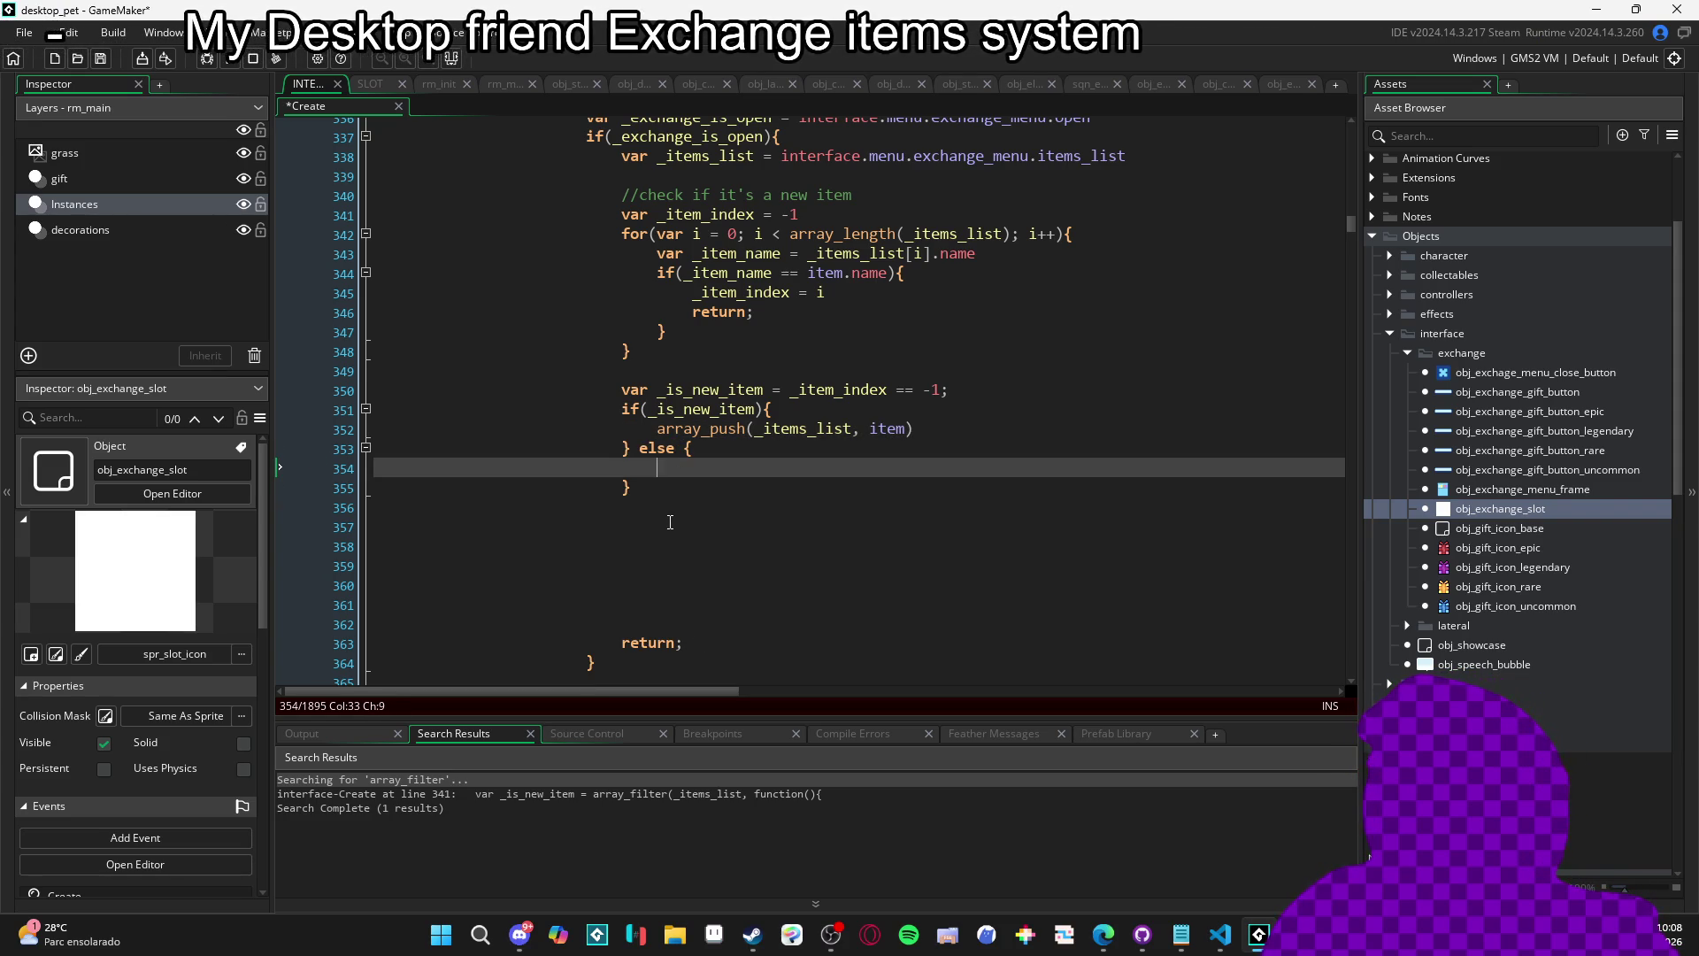
scroll(670, 522, "up", 2)
scroll(686, 518, "down", 4)
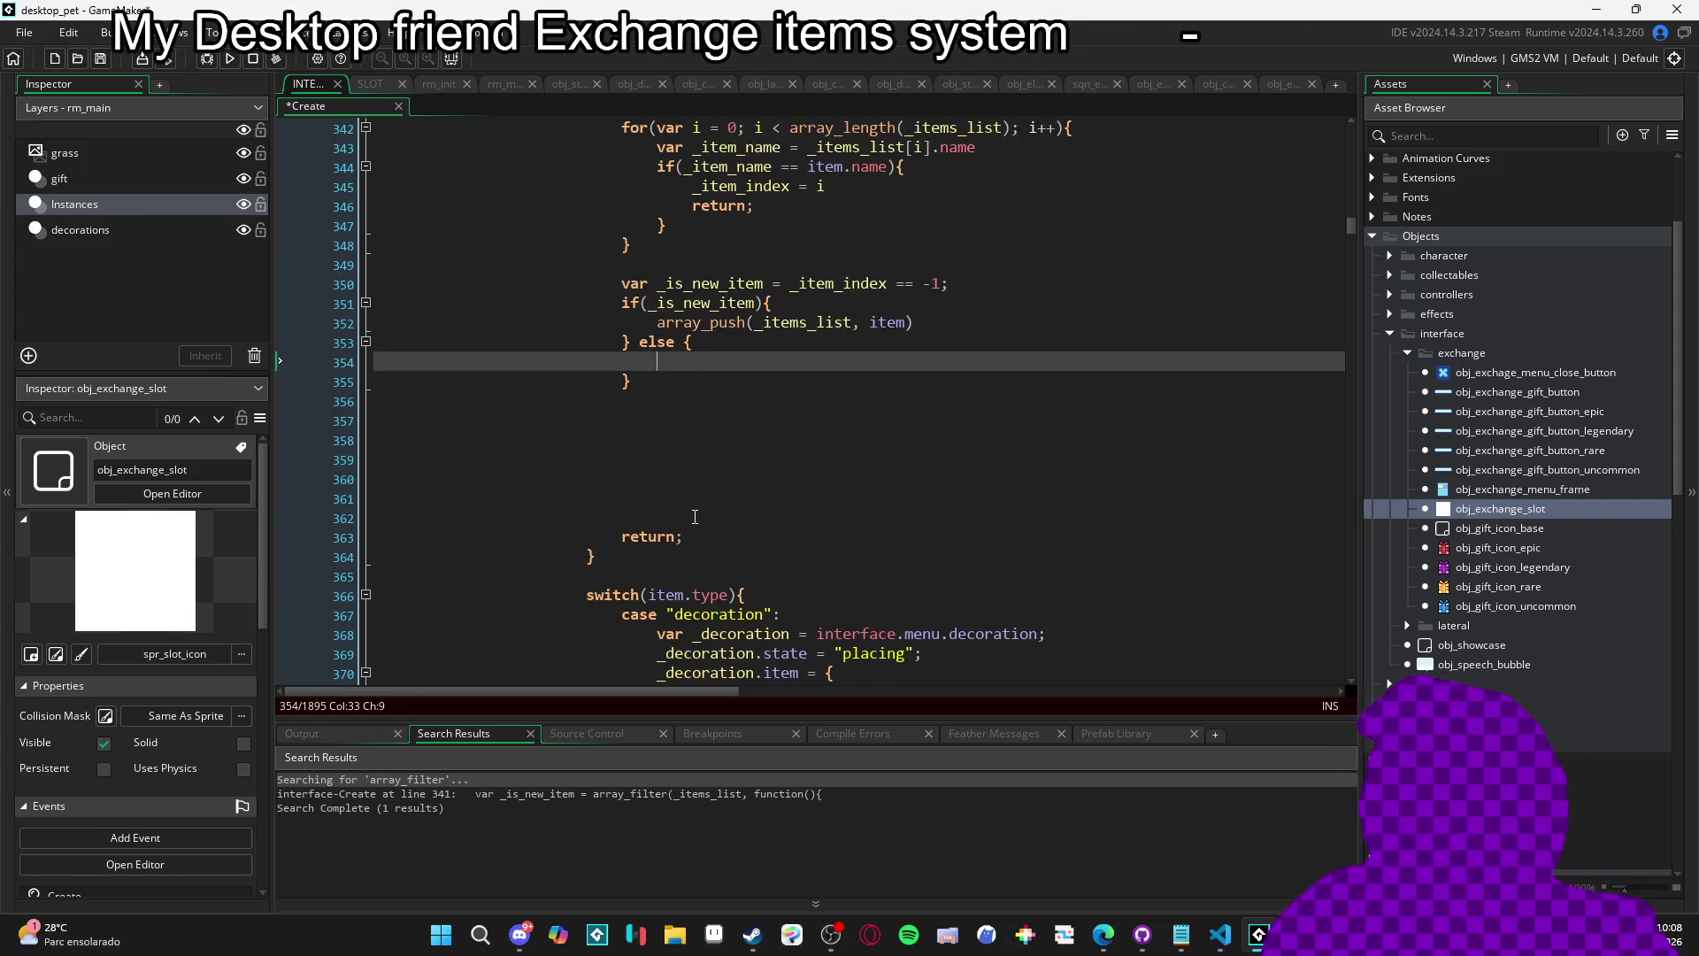
scroll(704, 511, "up", 2)
scroll(690, 543, "down", 2)
scroll(699, 523, "up", 3)
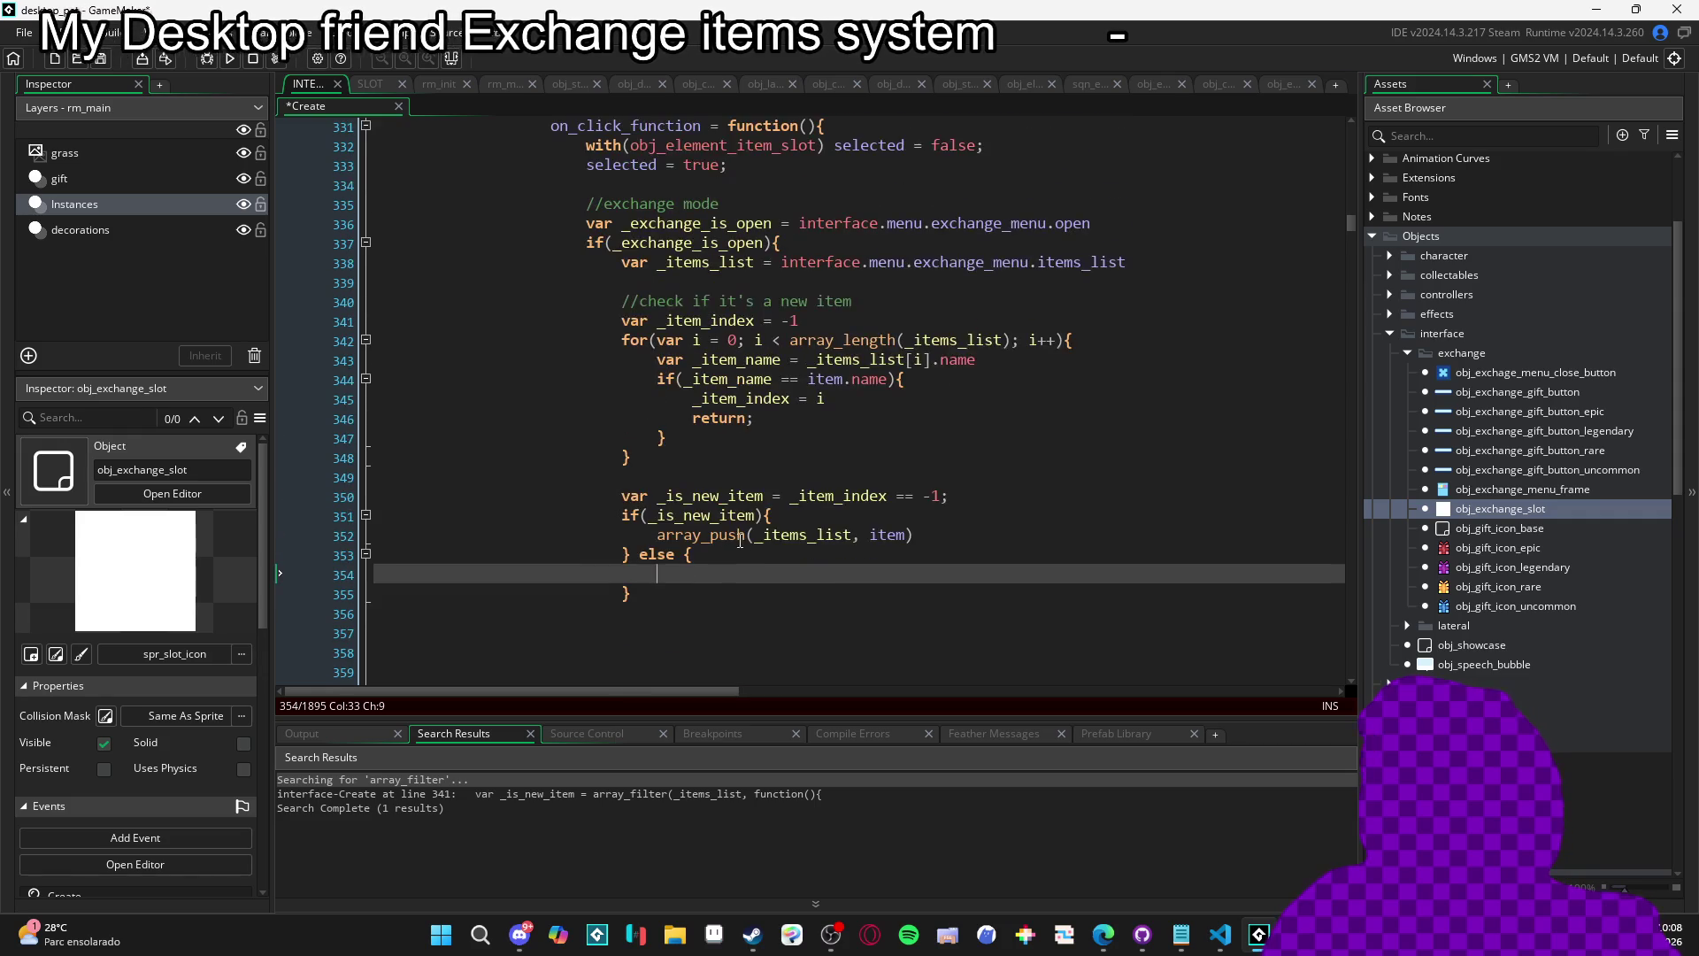
scroll(717, 500, "down", 3)
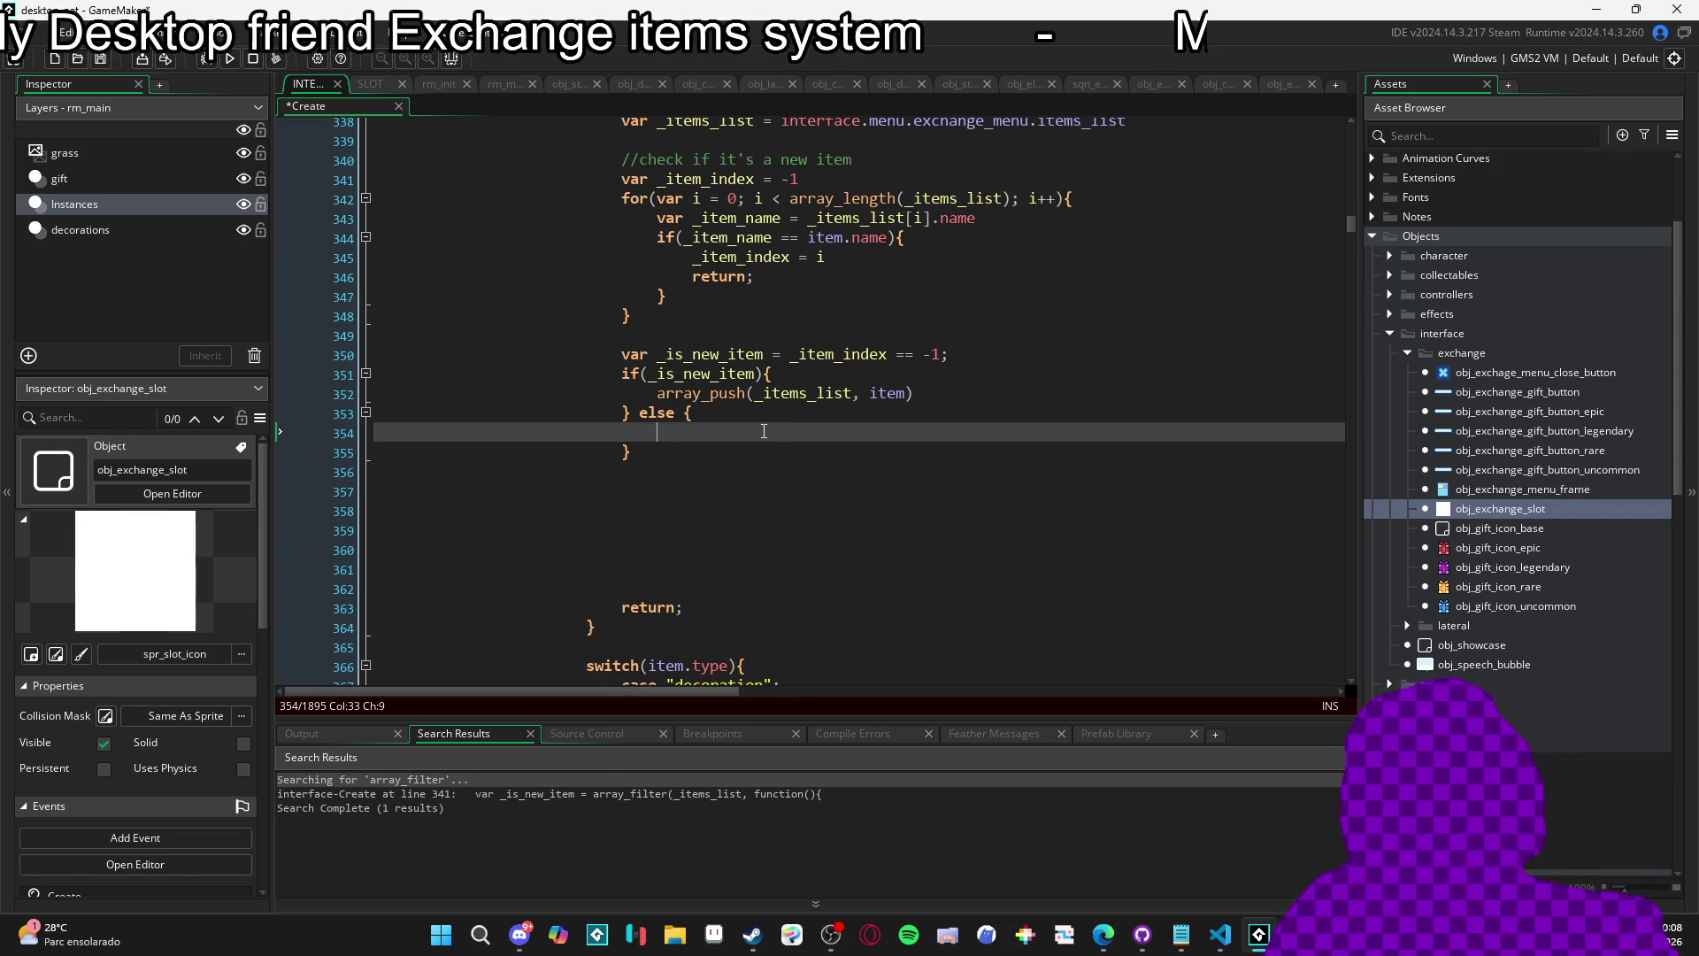
scroll(853, 308, "up", 2)
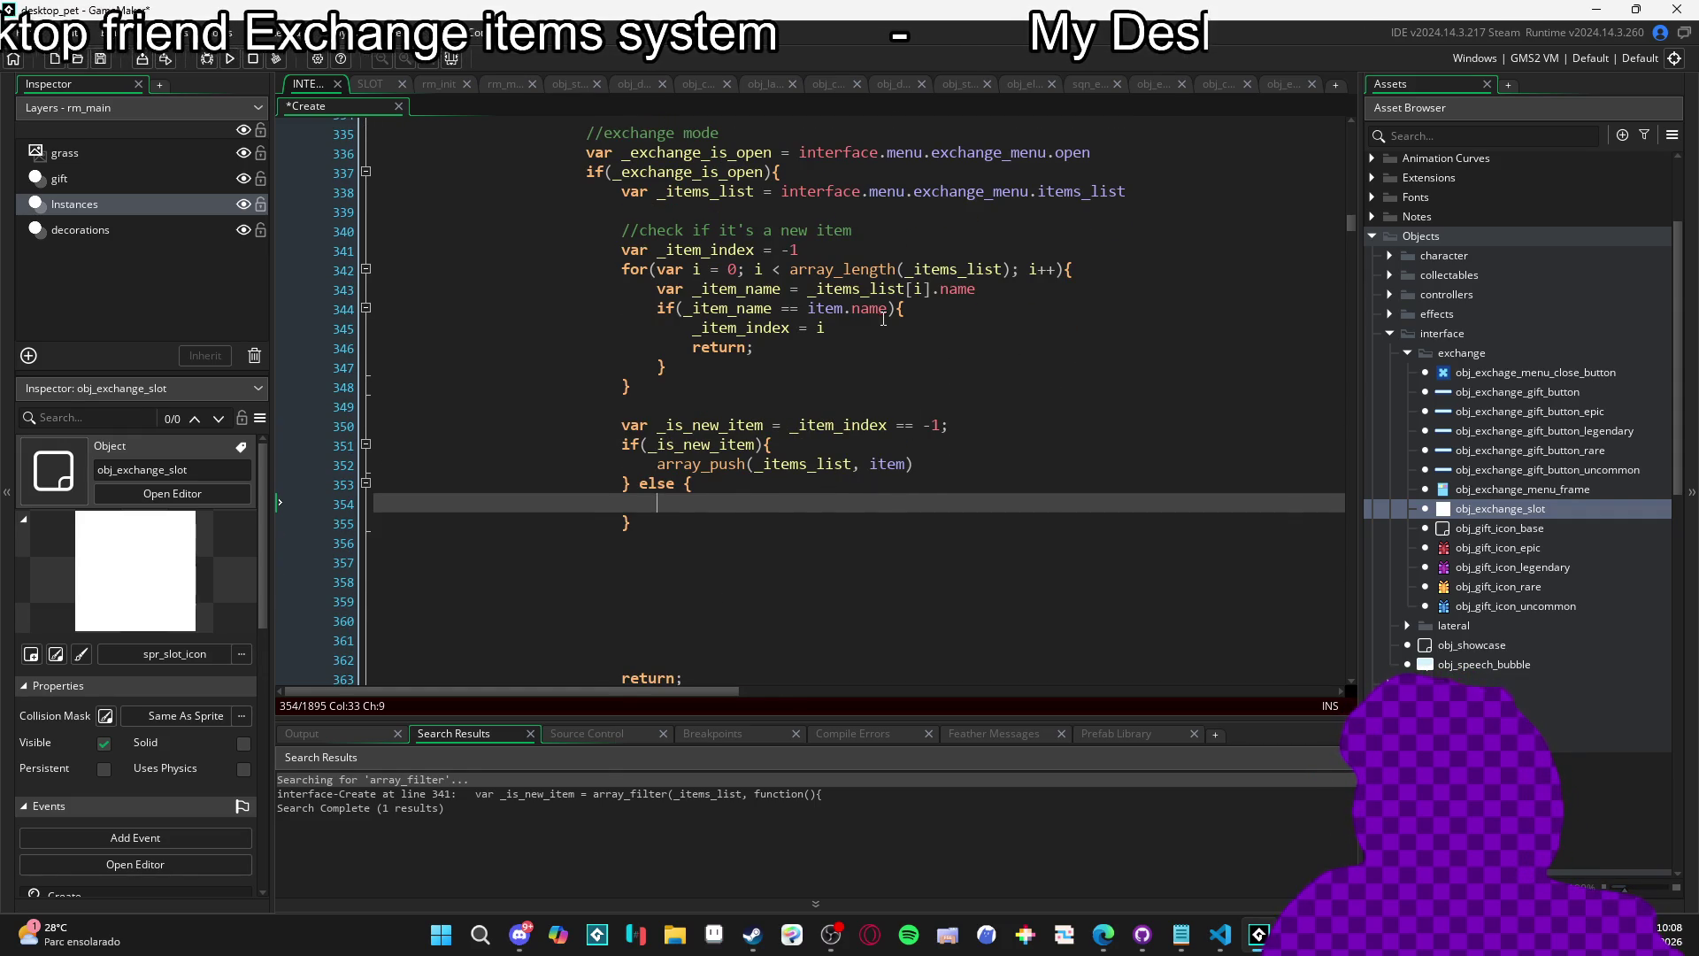
scroll(893, 416, "up", 7)
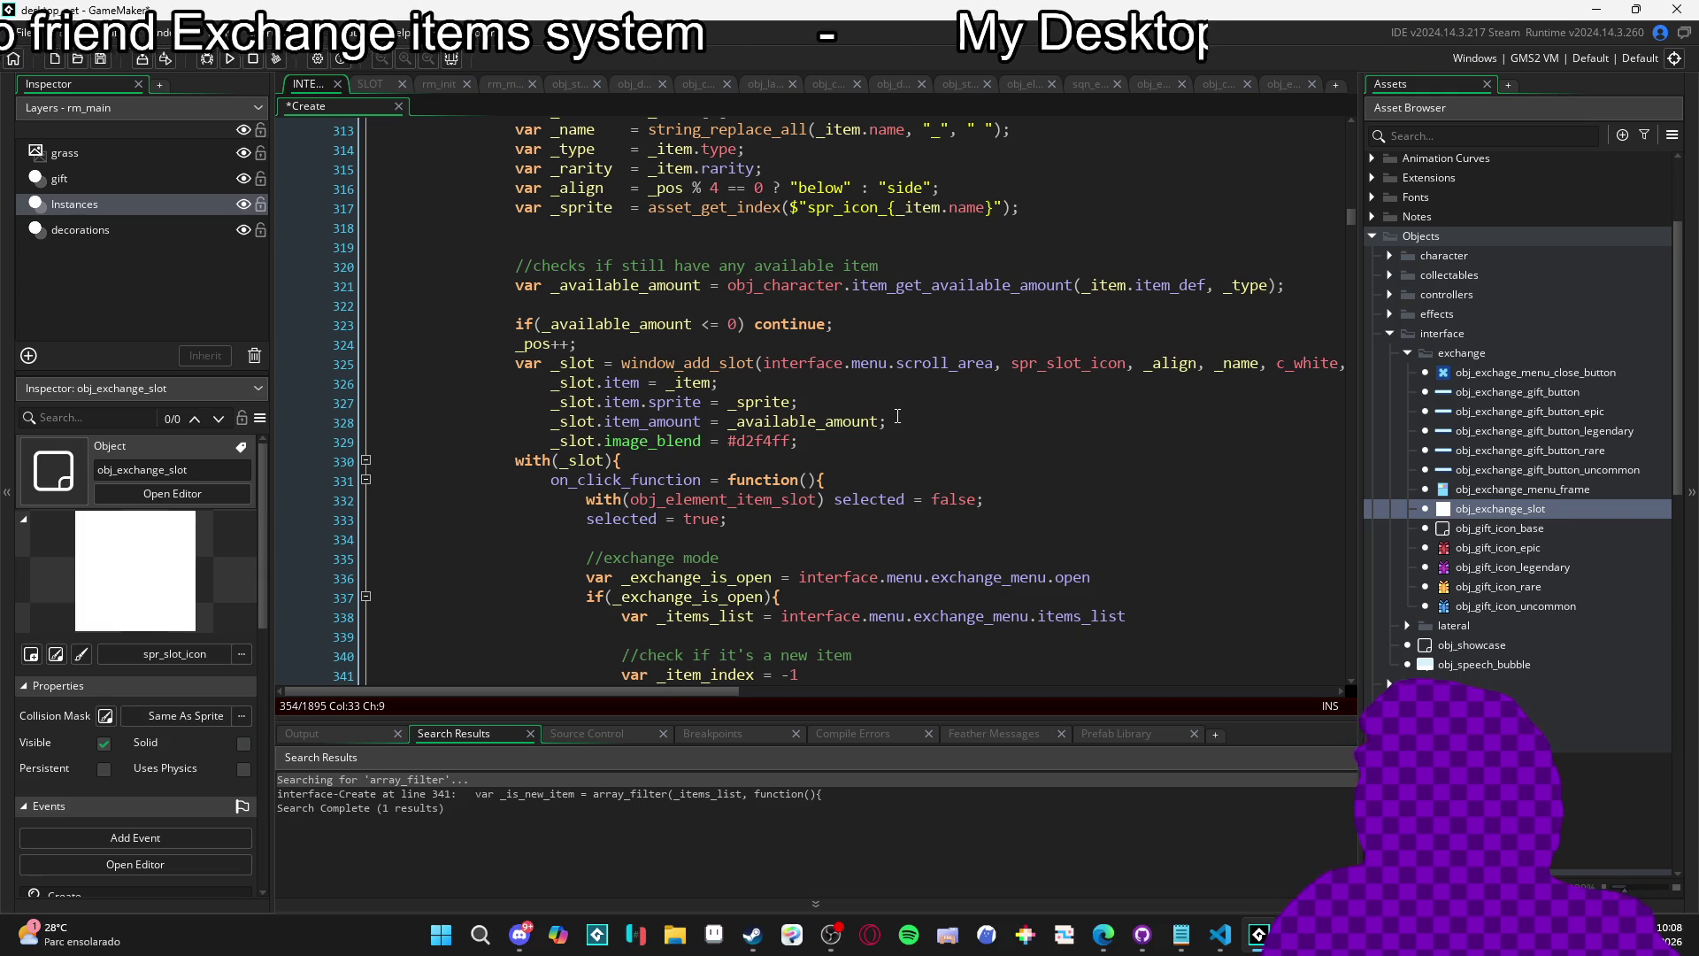
scroll(897, 416, "down", 3)
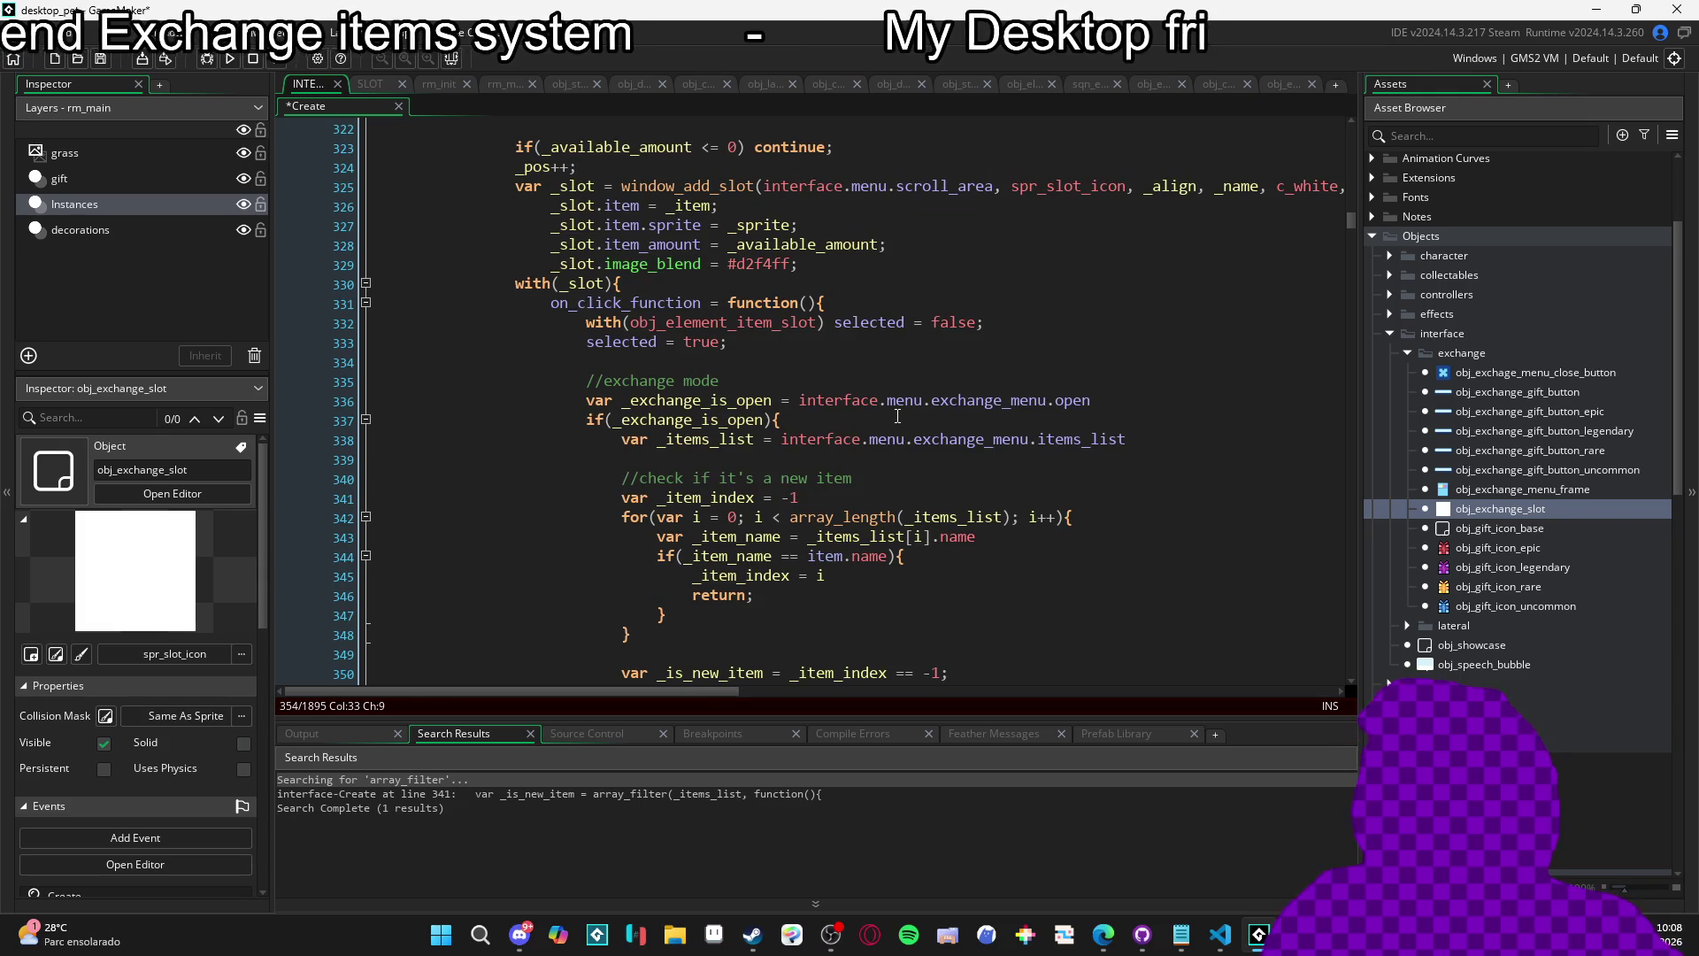
scroll(897, 416, "down", 3)
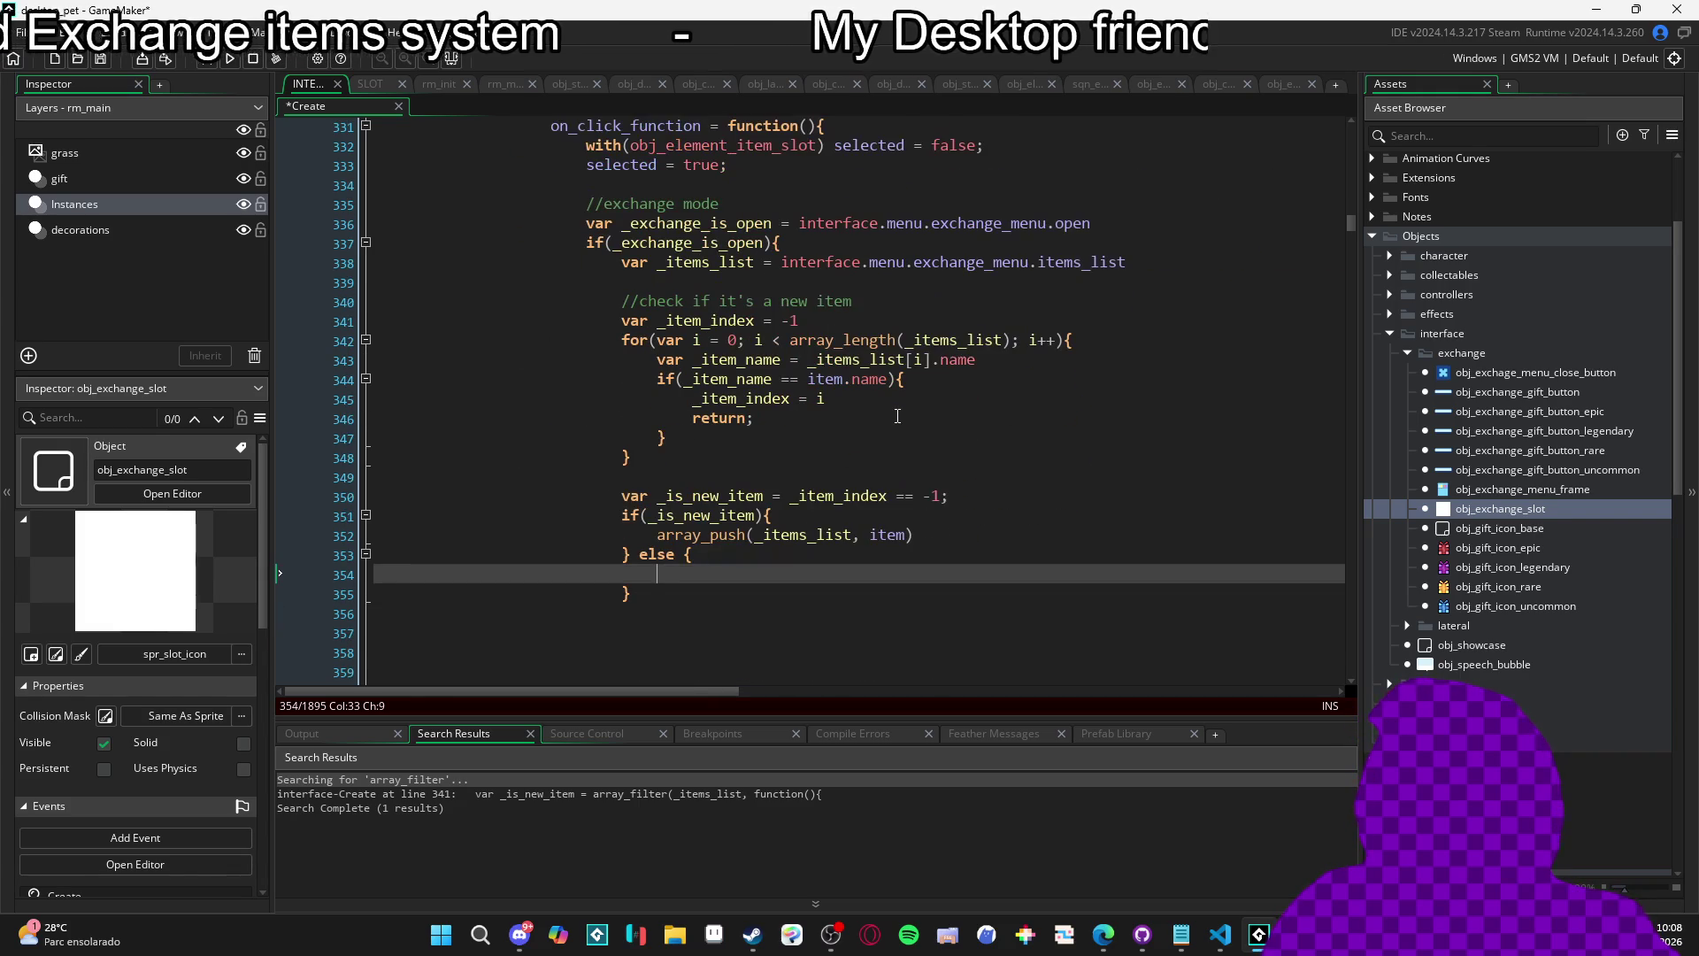
scroll(910, 418, "up", 5)
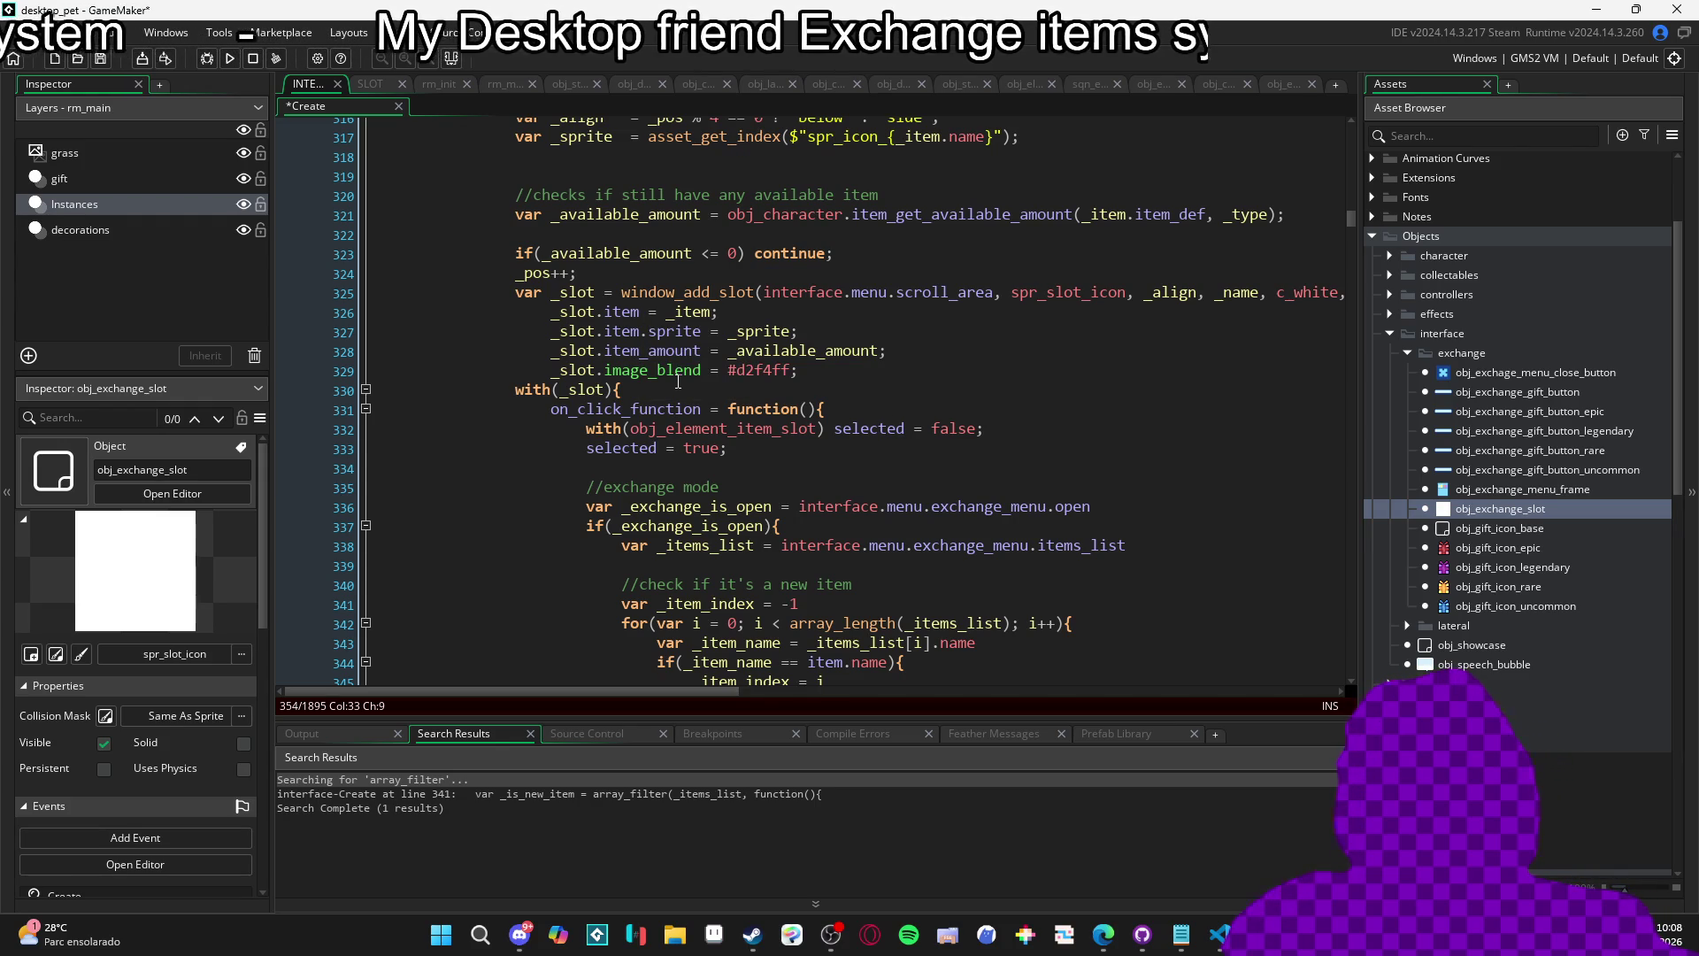
scroll(678, 381, "down", 3)
scroll(678, 382, "down", 3)
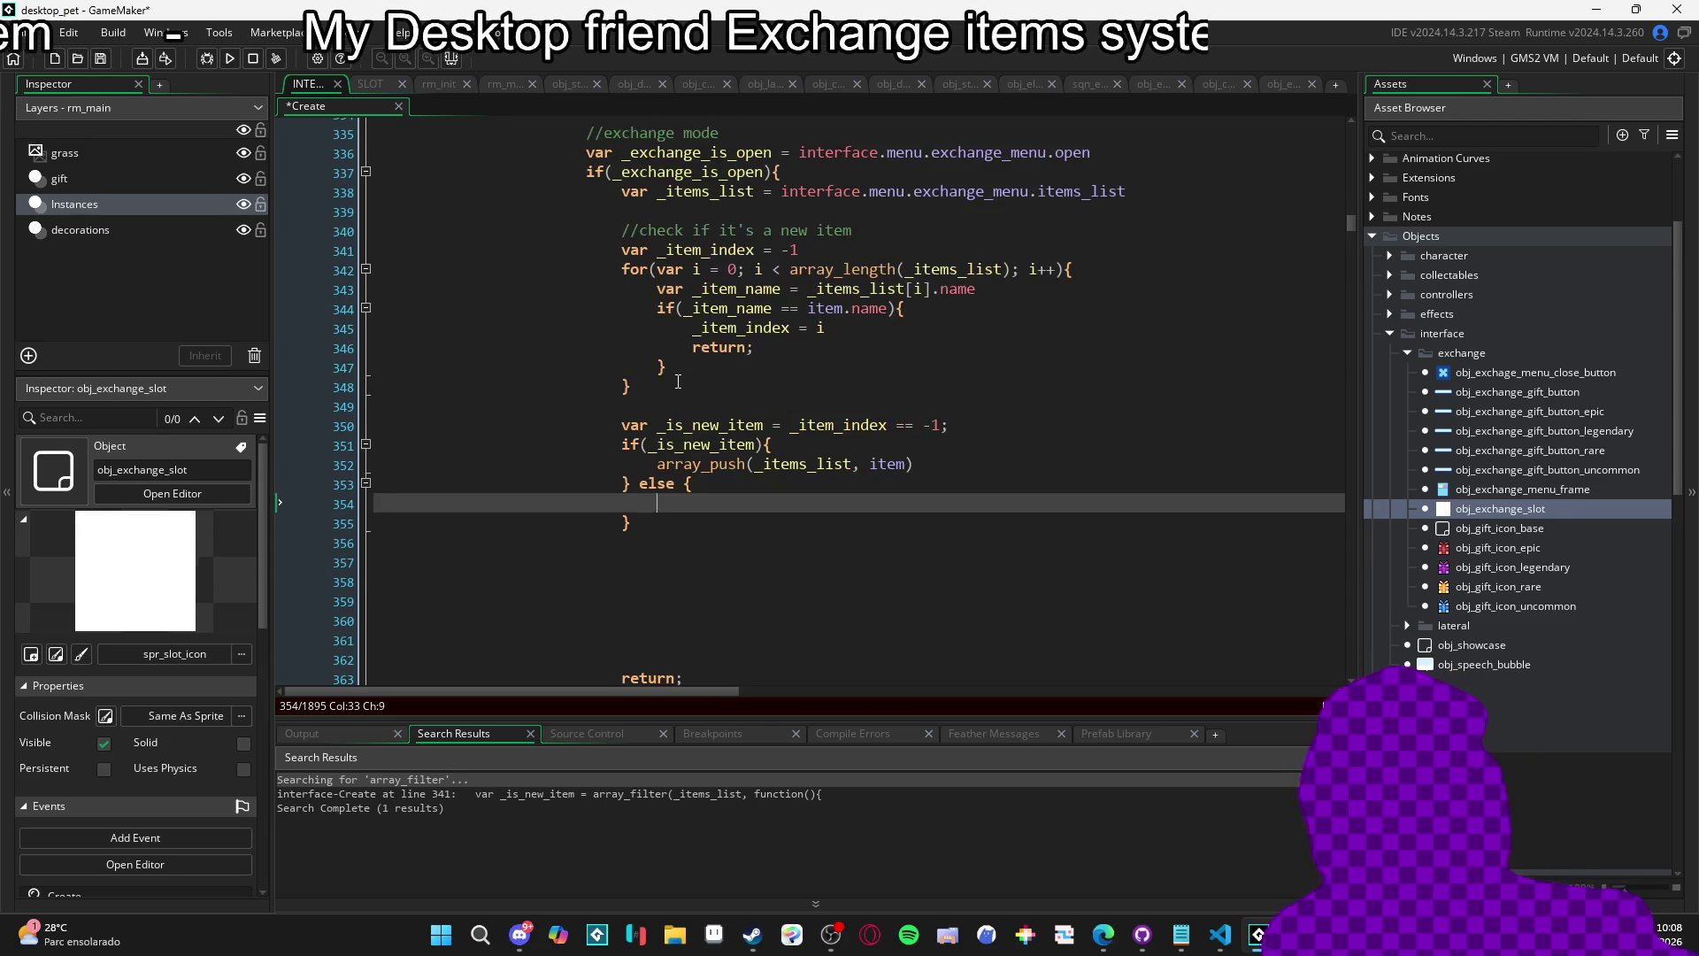
left_click(934, 449)
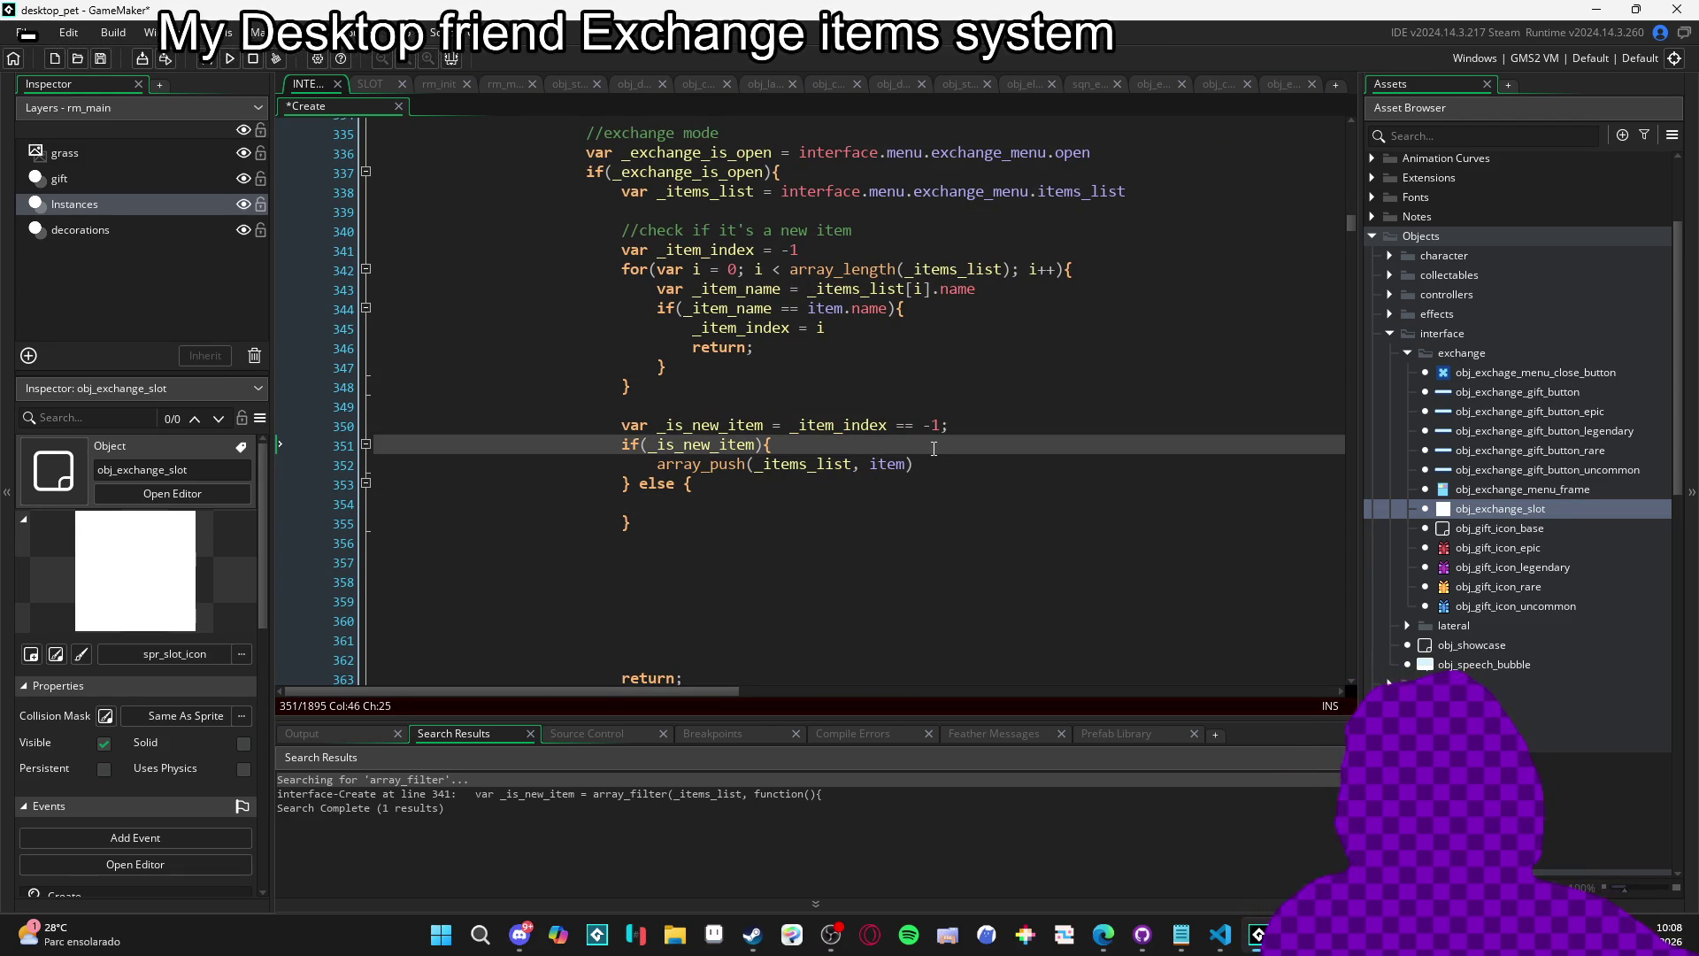
Set item.amount = 1 in the new-item branch and save.
key("Return")
type("item.amount = 1")
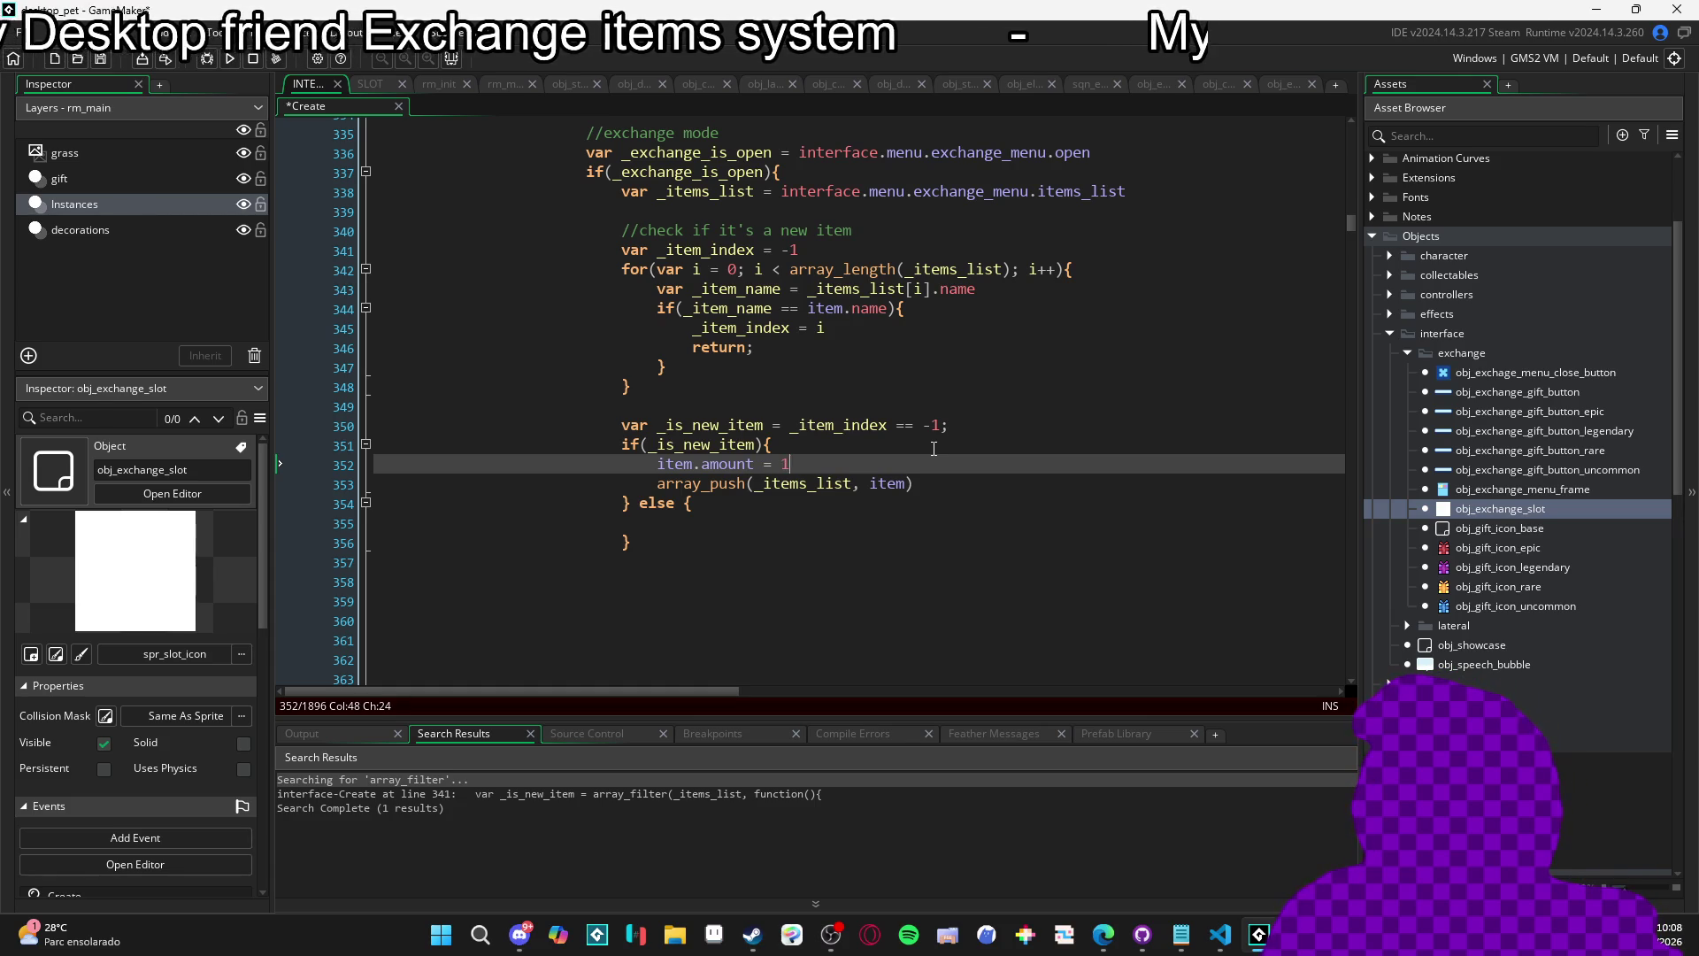
key("ctrl+s")
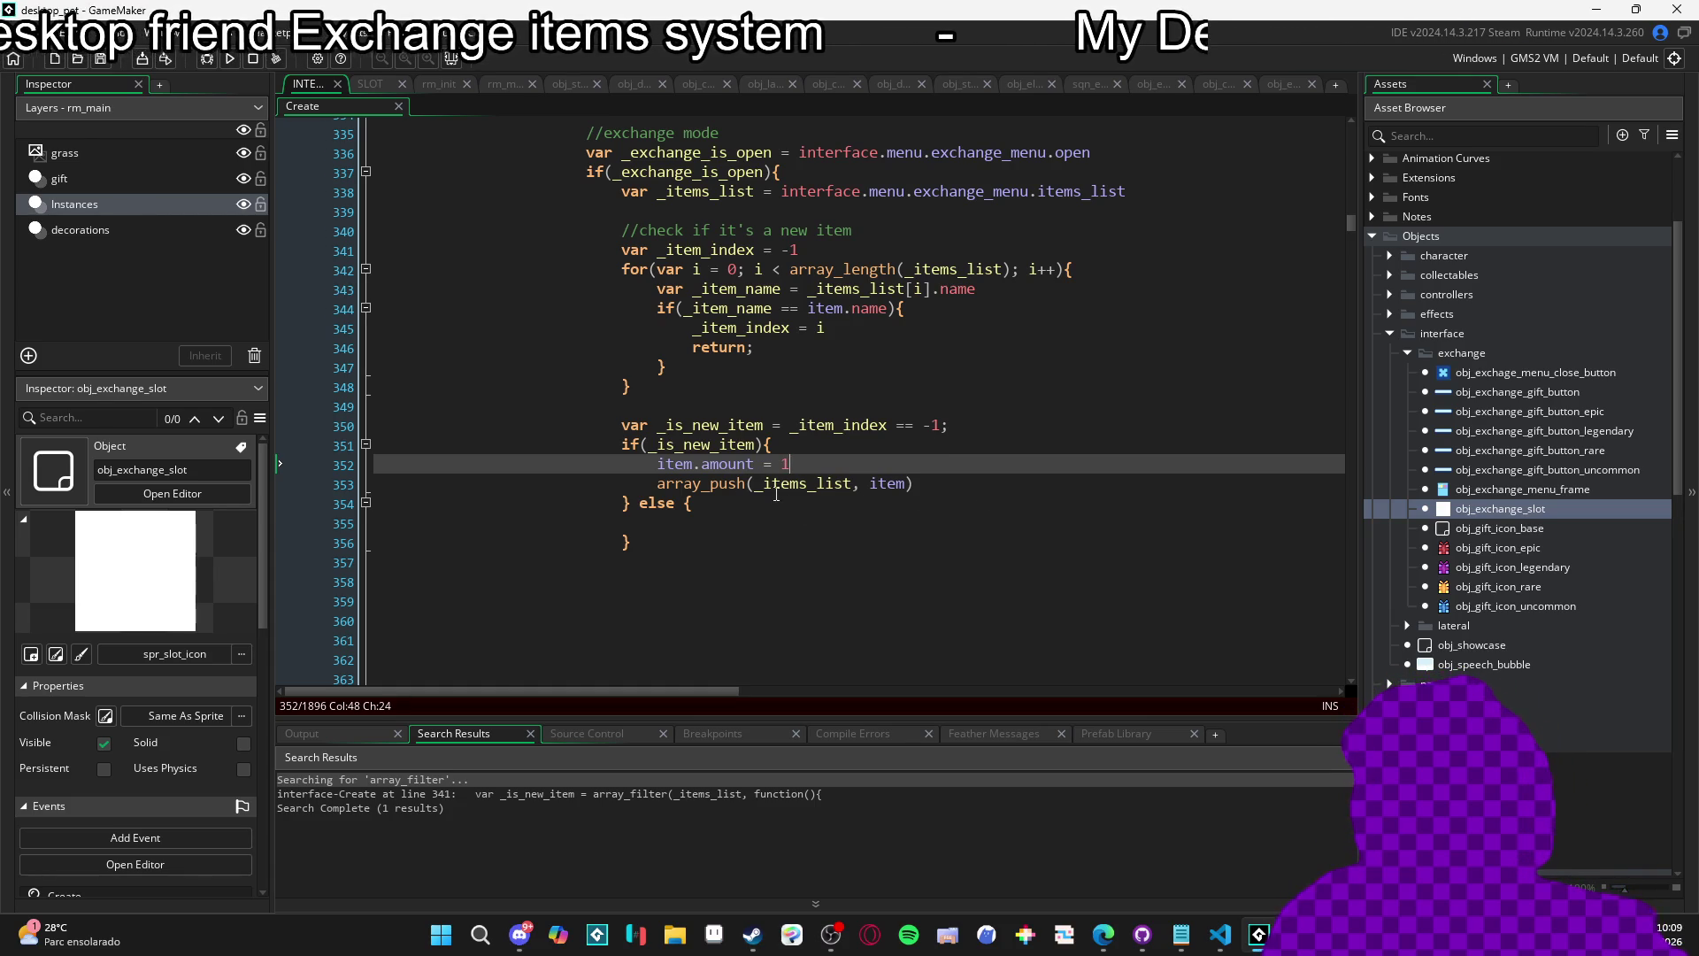
Add item.amount++ to the else branch and delete the extra blank lines above return.
left_click(736, 531)
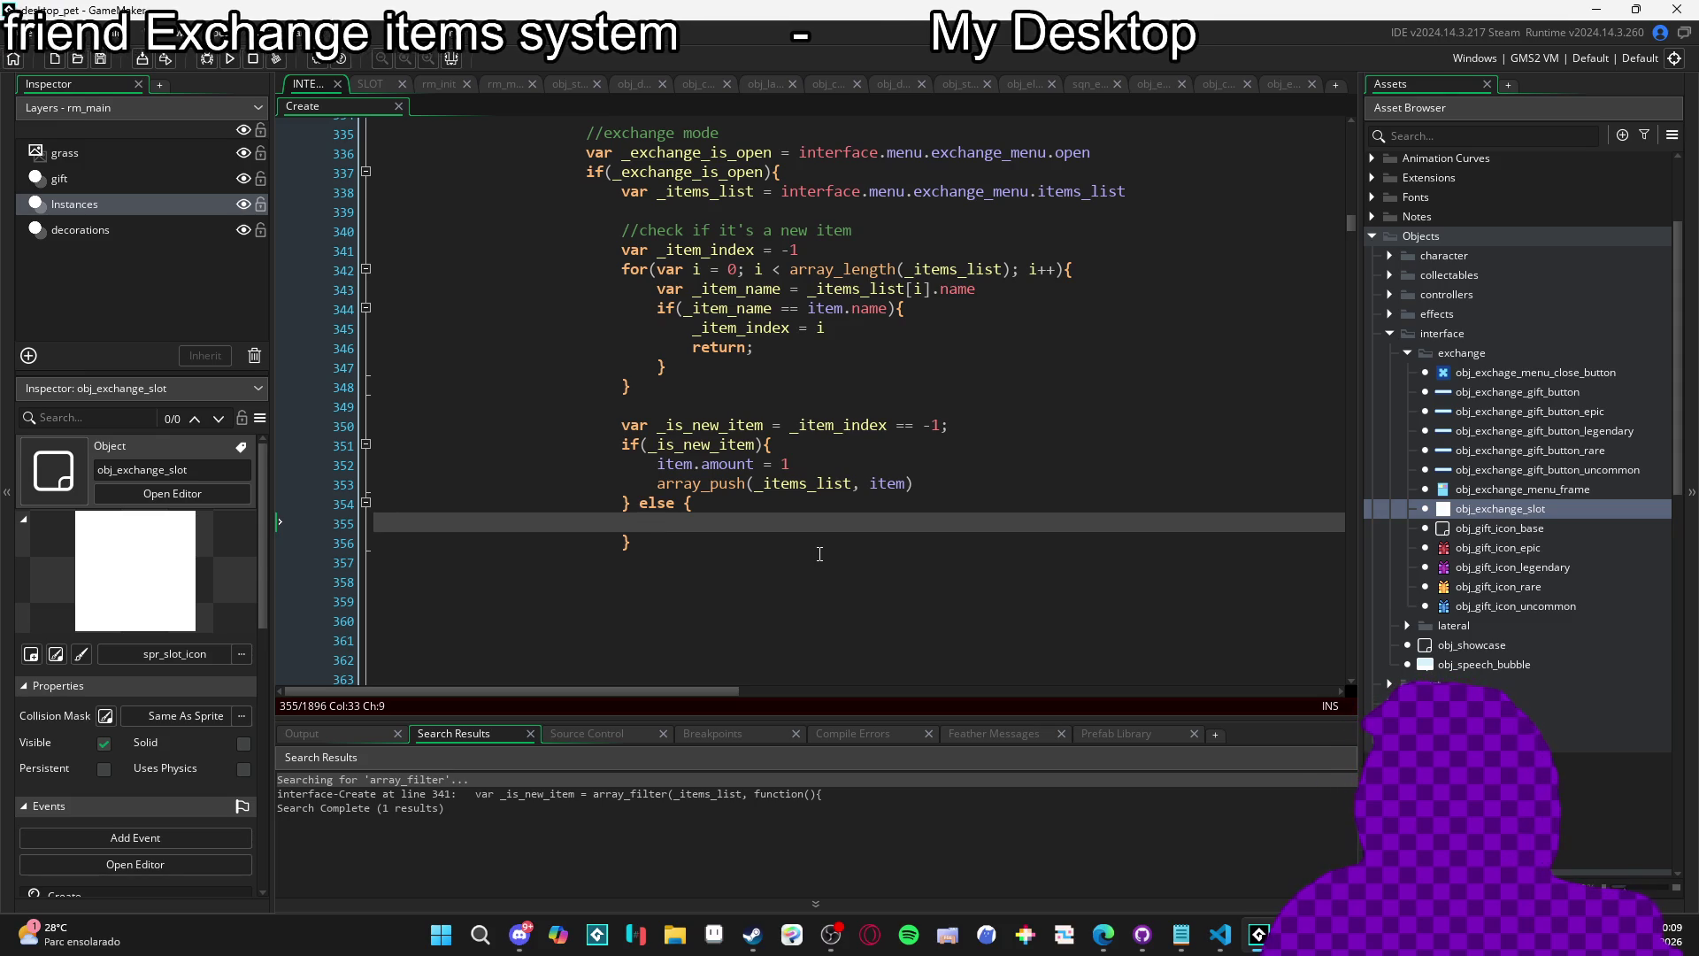
type("item.a")
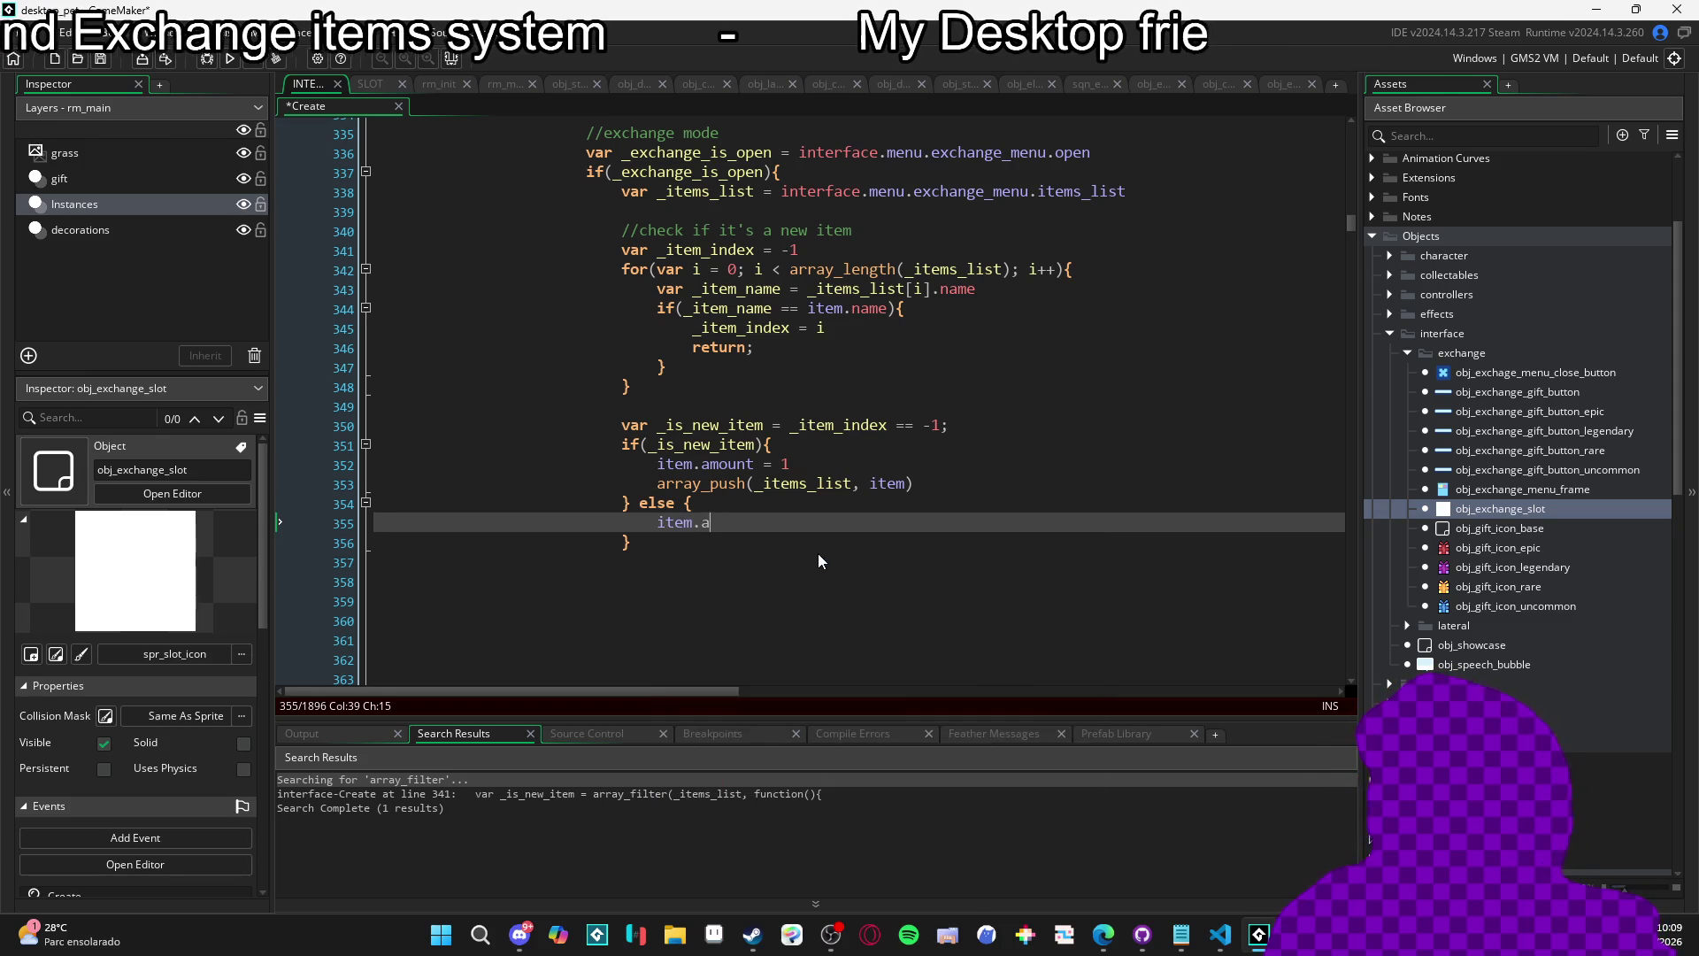
type("mount++")
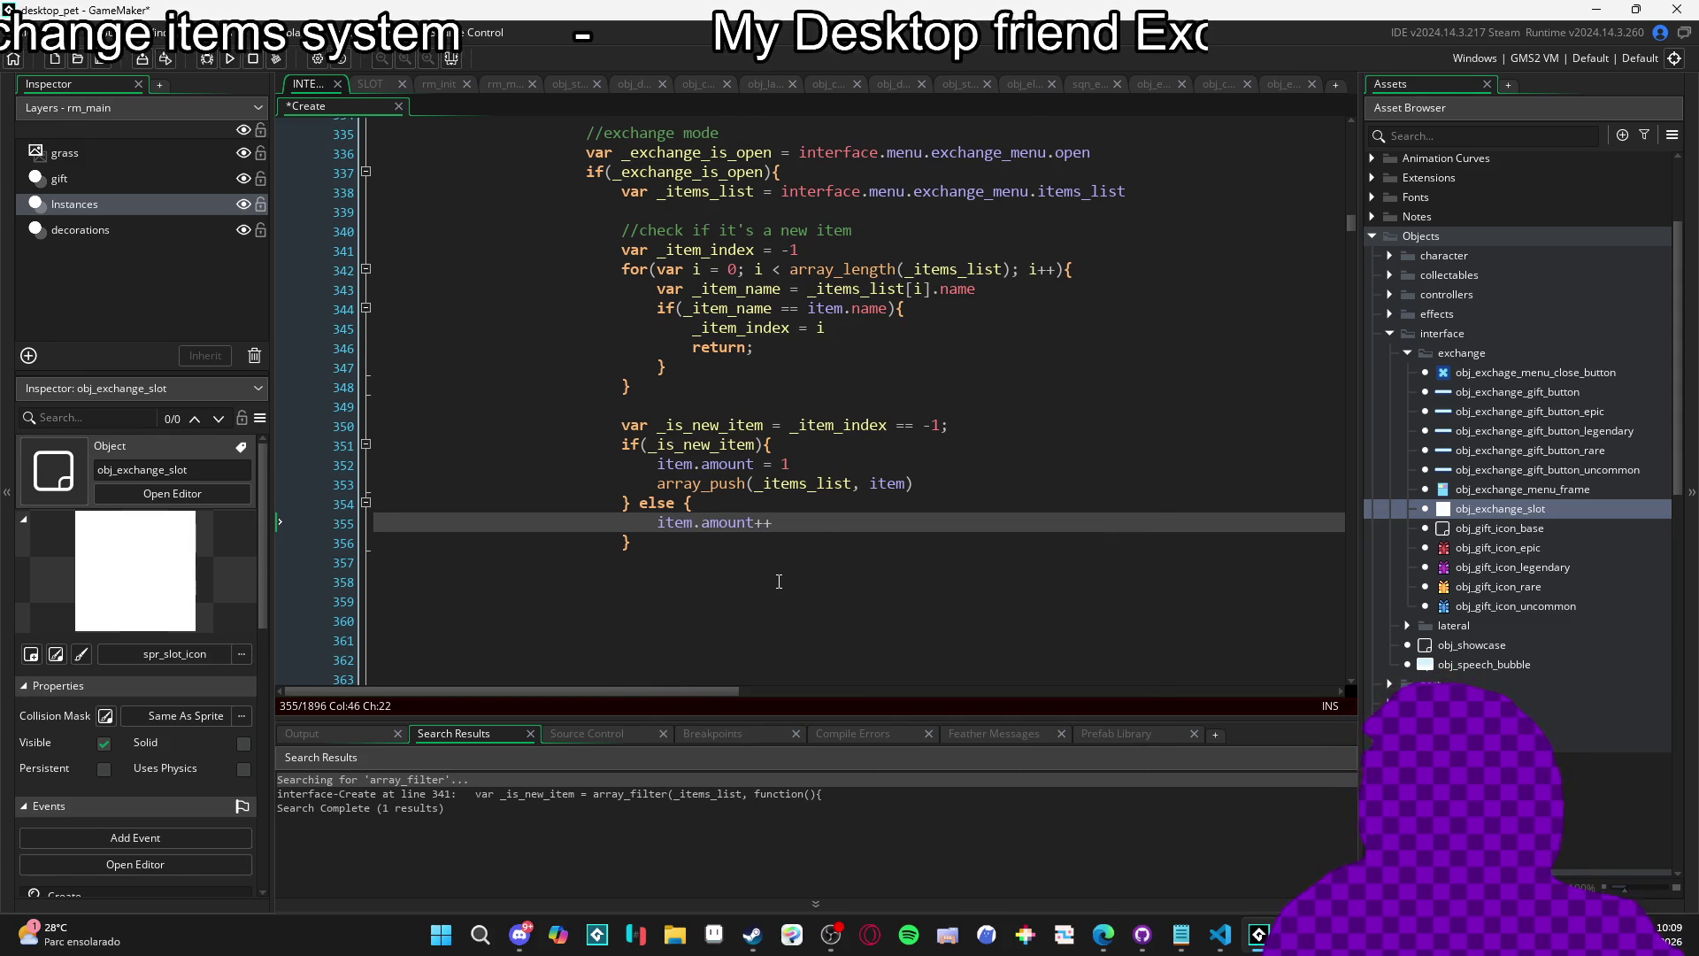
scroll(779, 582, "up", 5)
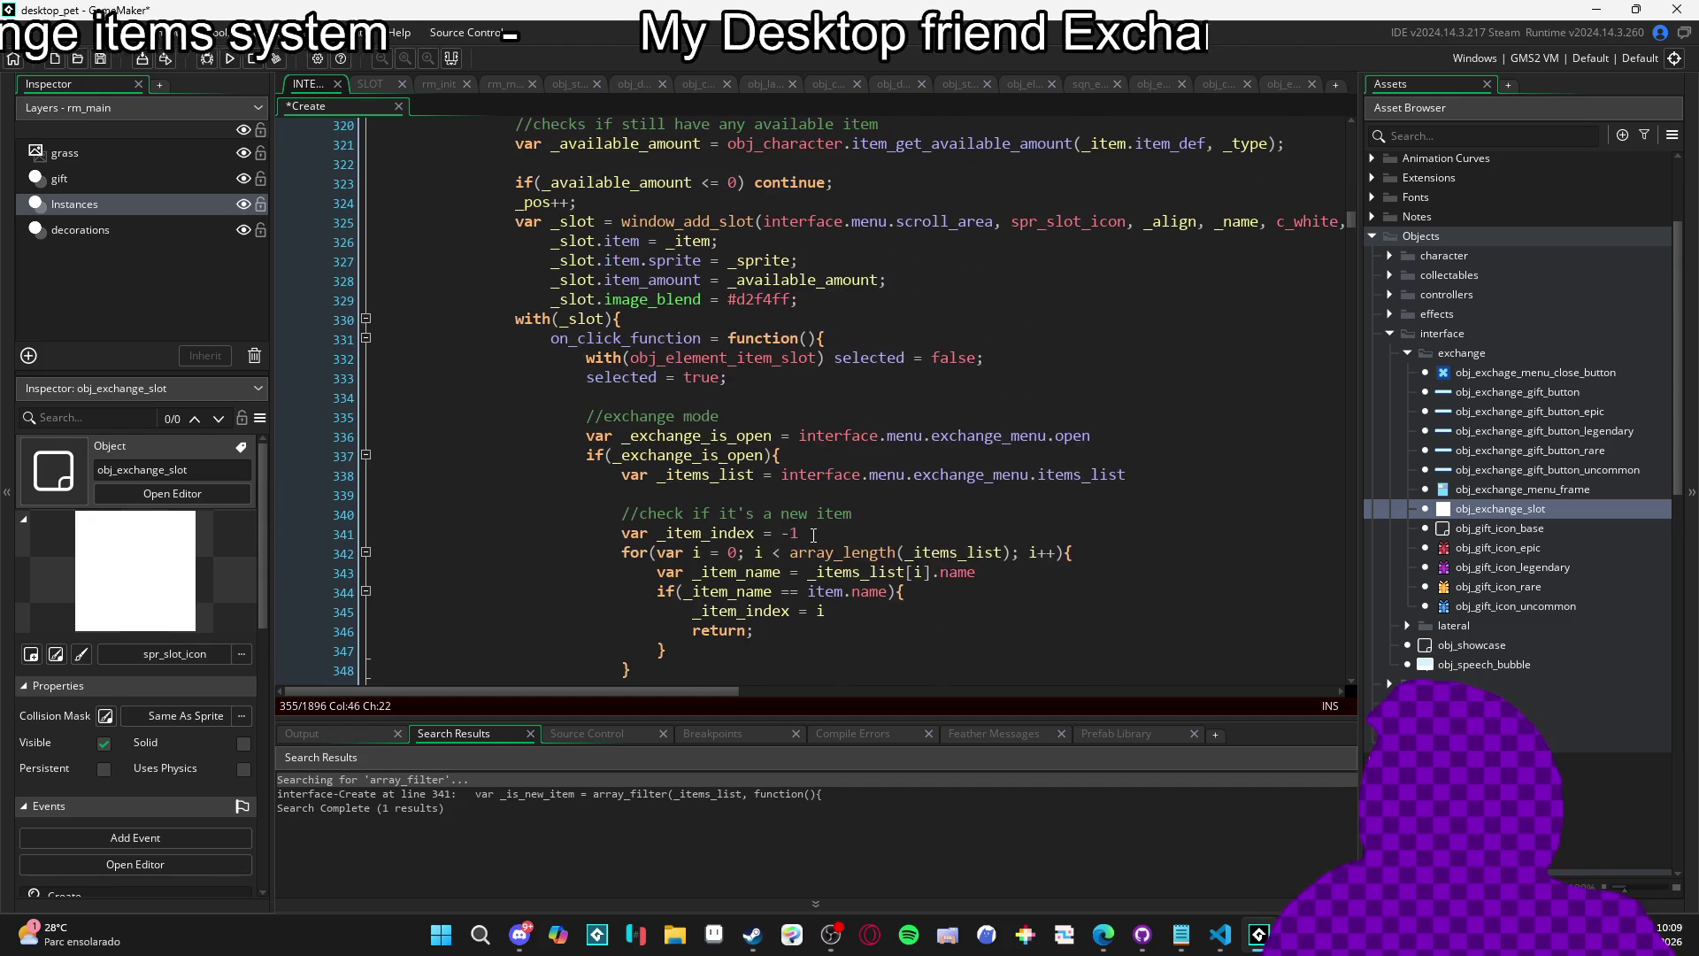
scroll(832, 533, "down", 3)
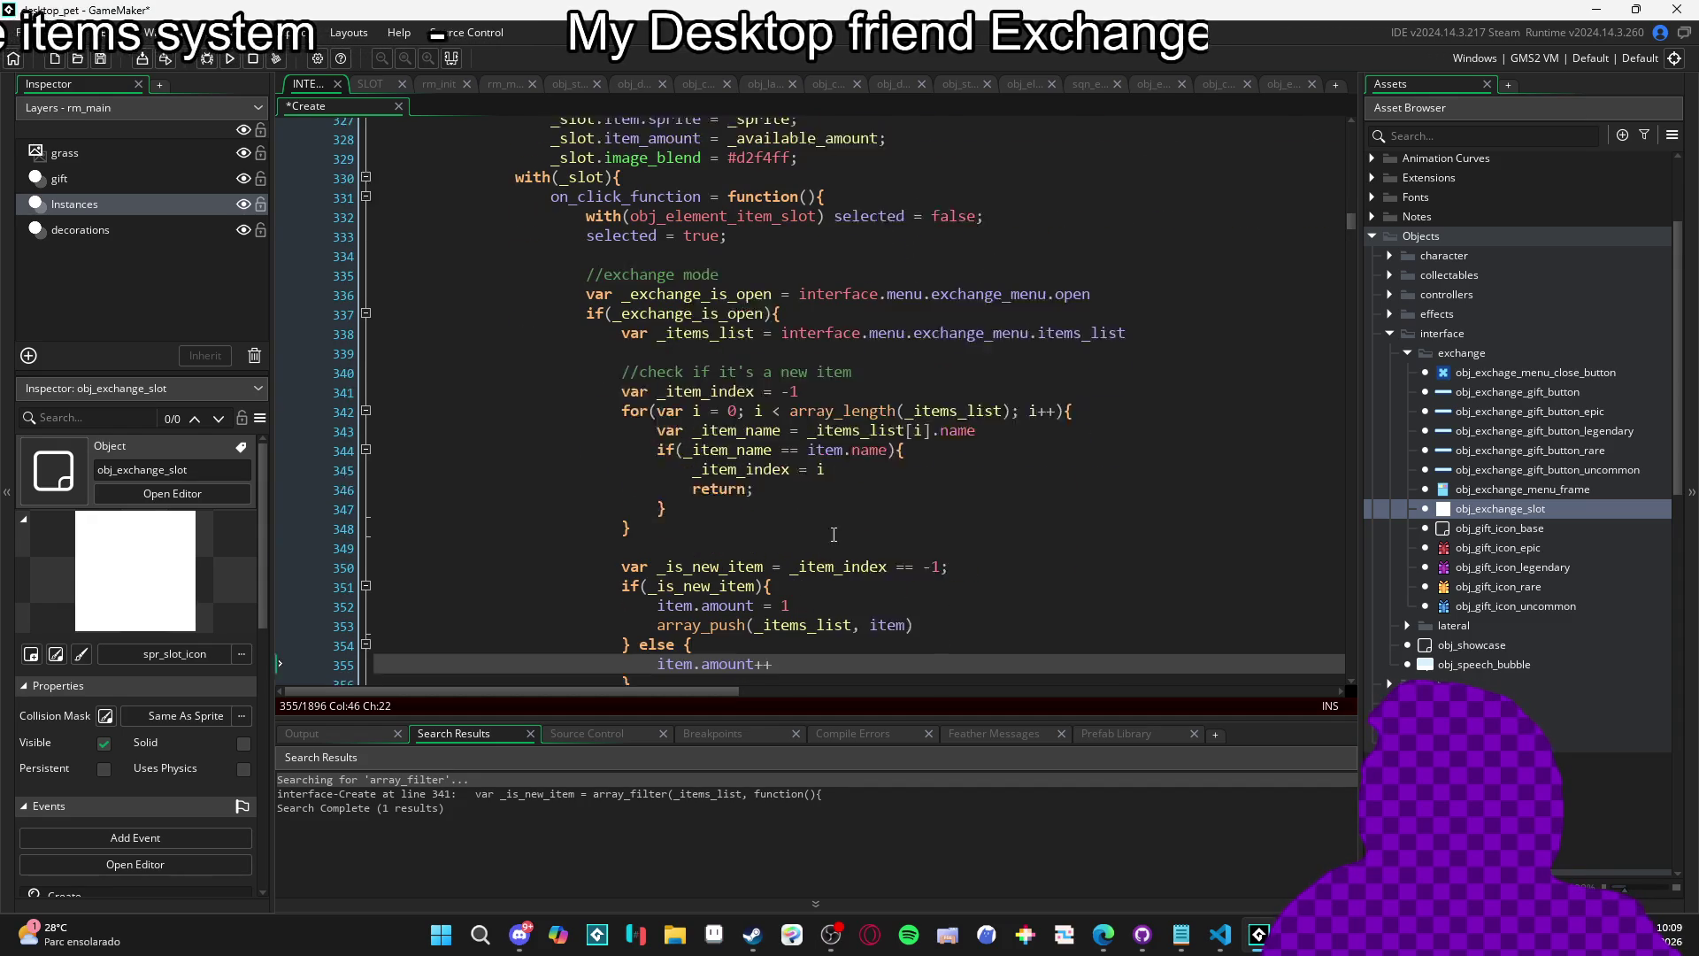
scroll(855, 531, "up", 2)
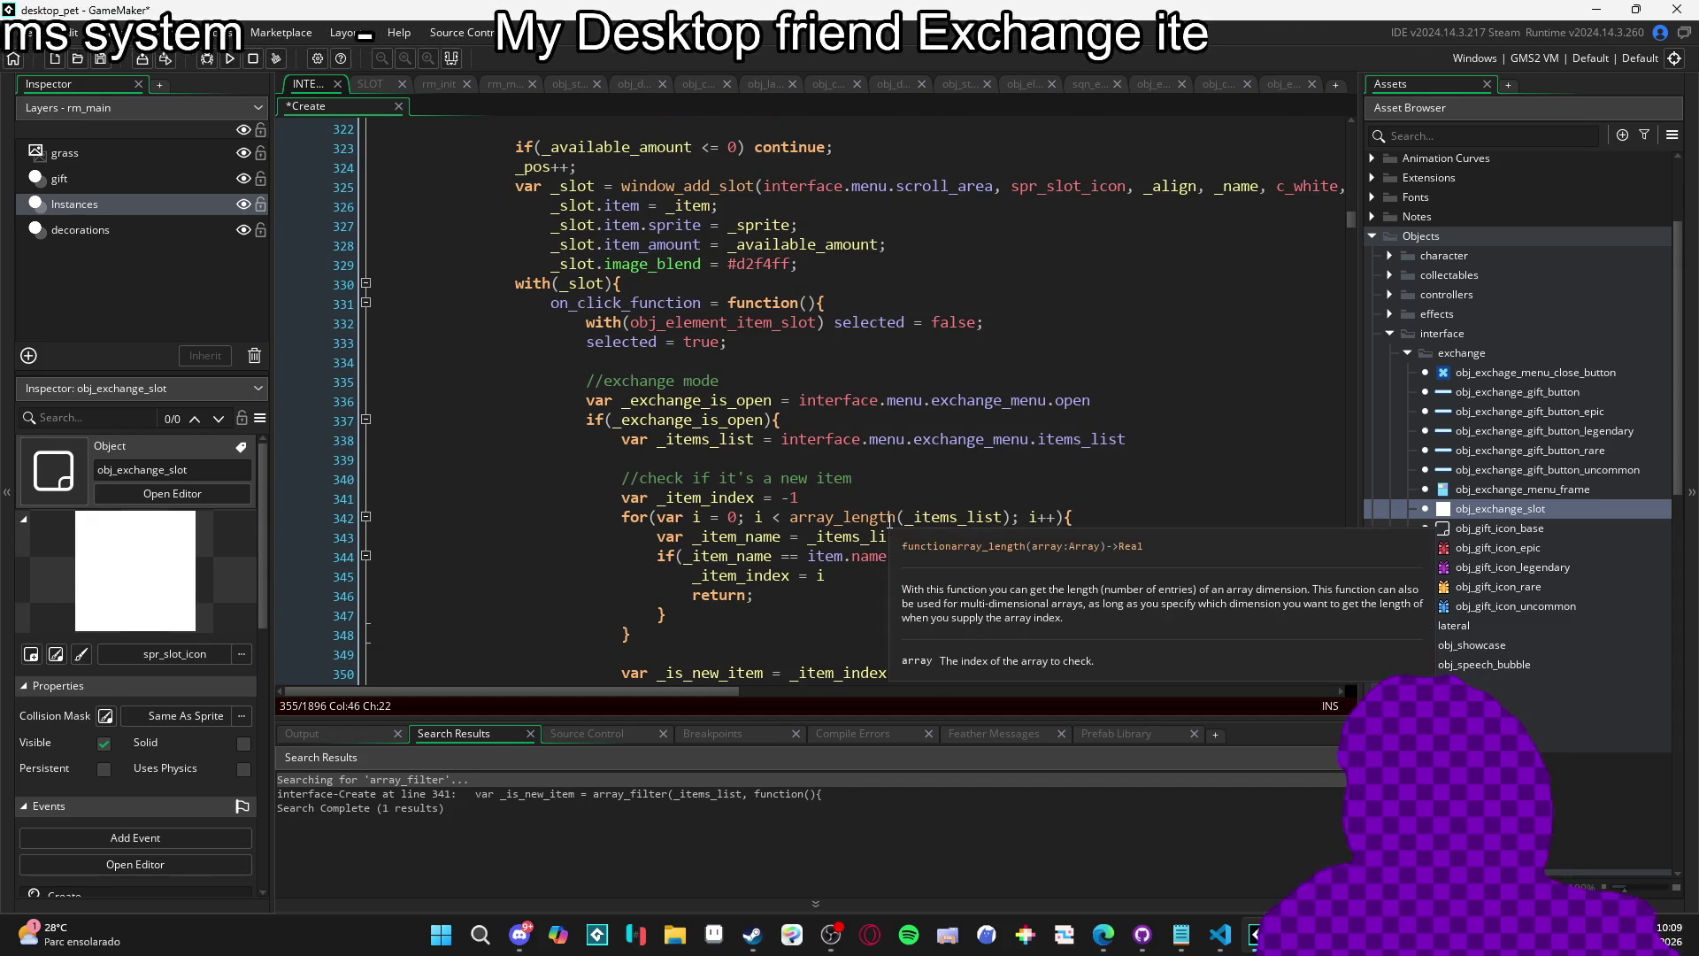
scroll(894, 526, "down", 2)
scroll(934, 530, "down", 4)
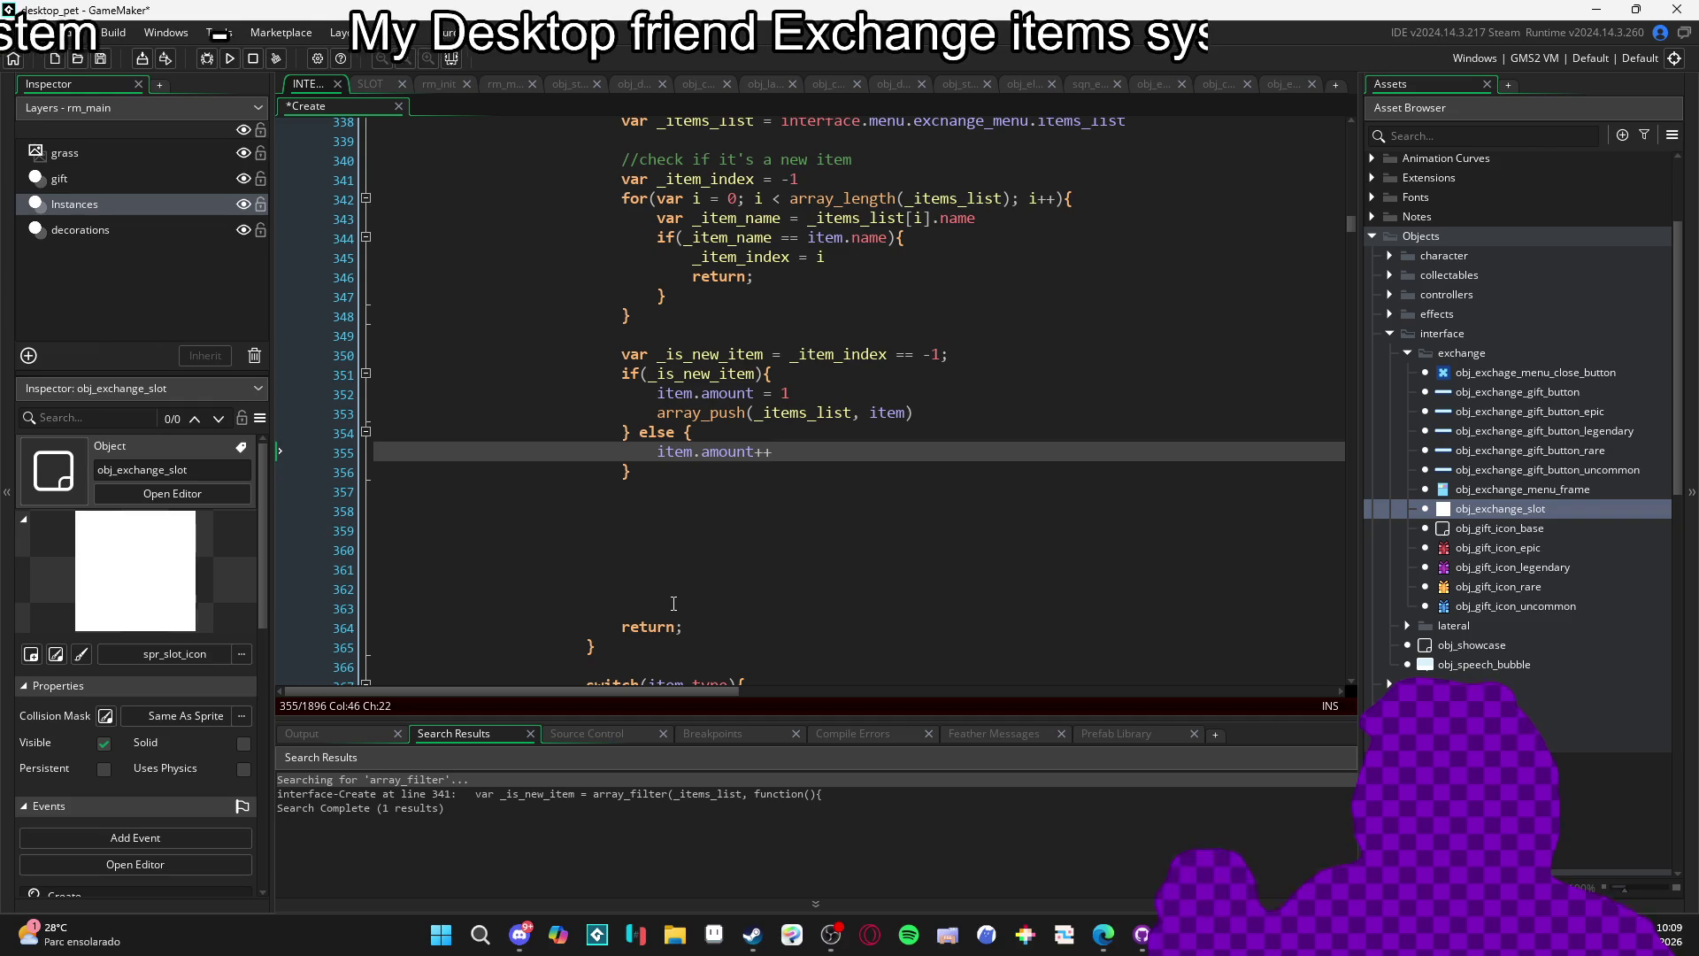
mouse_move(624, 609)
left_mouse_down()
mouse_move(417, 508)
mouse_move(360, 522)
left_mouse_up()
key("BackSpace")
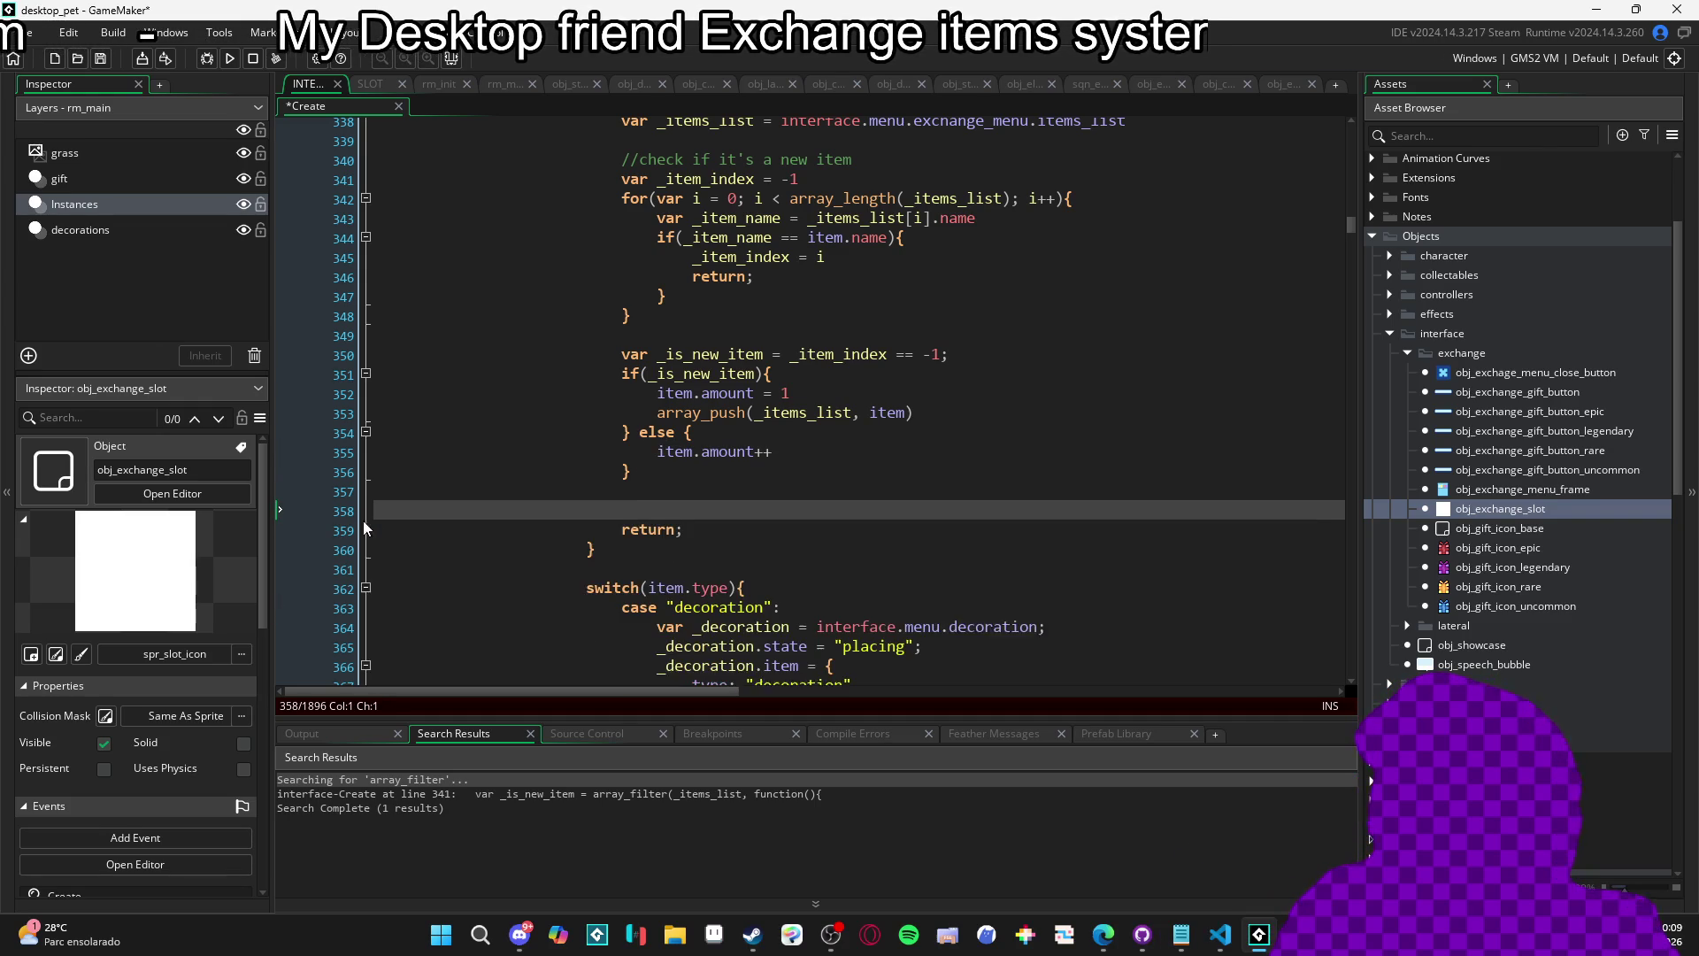
key("BackSpace")
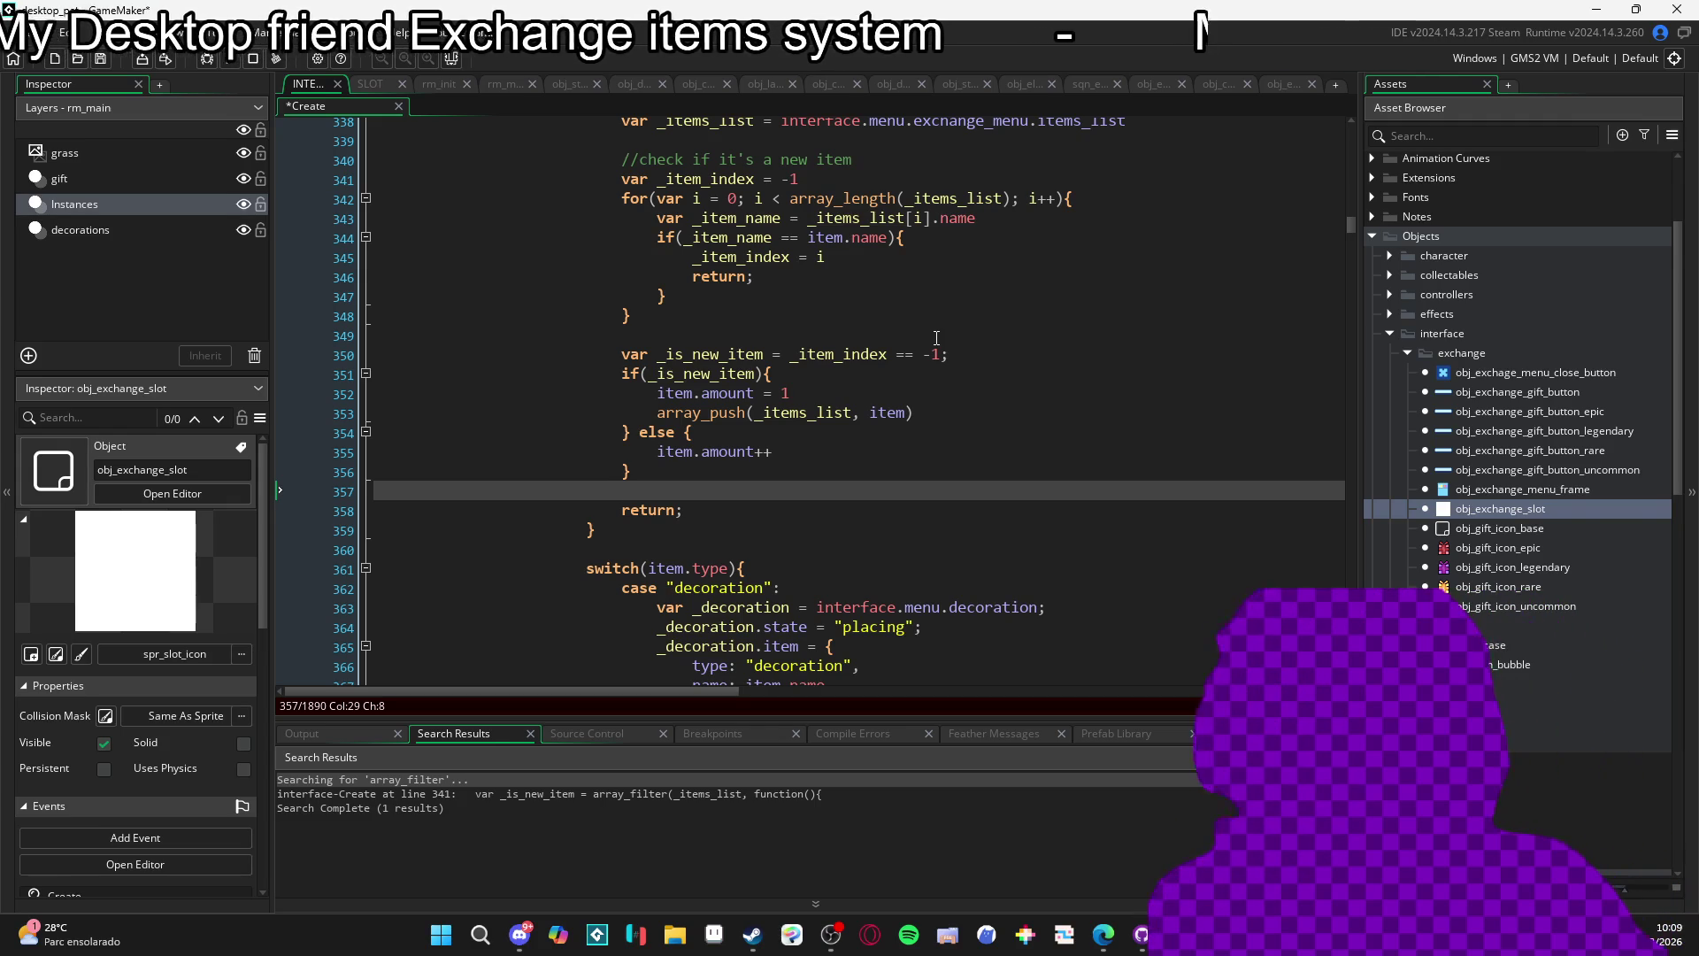
Review the code, then save and run the game with F5.
scroll(849, 407, "up", 2)
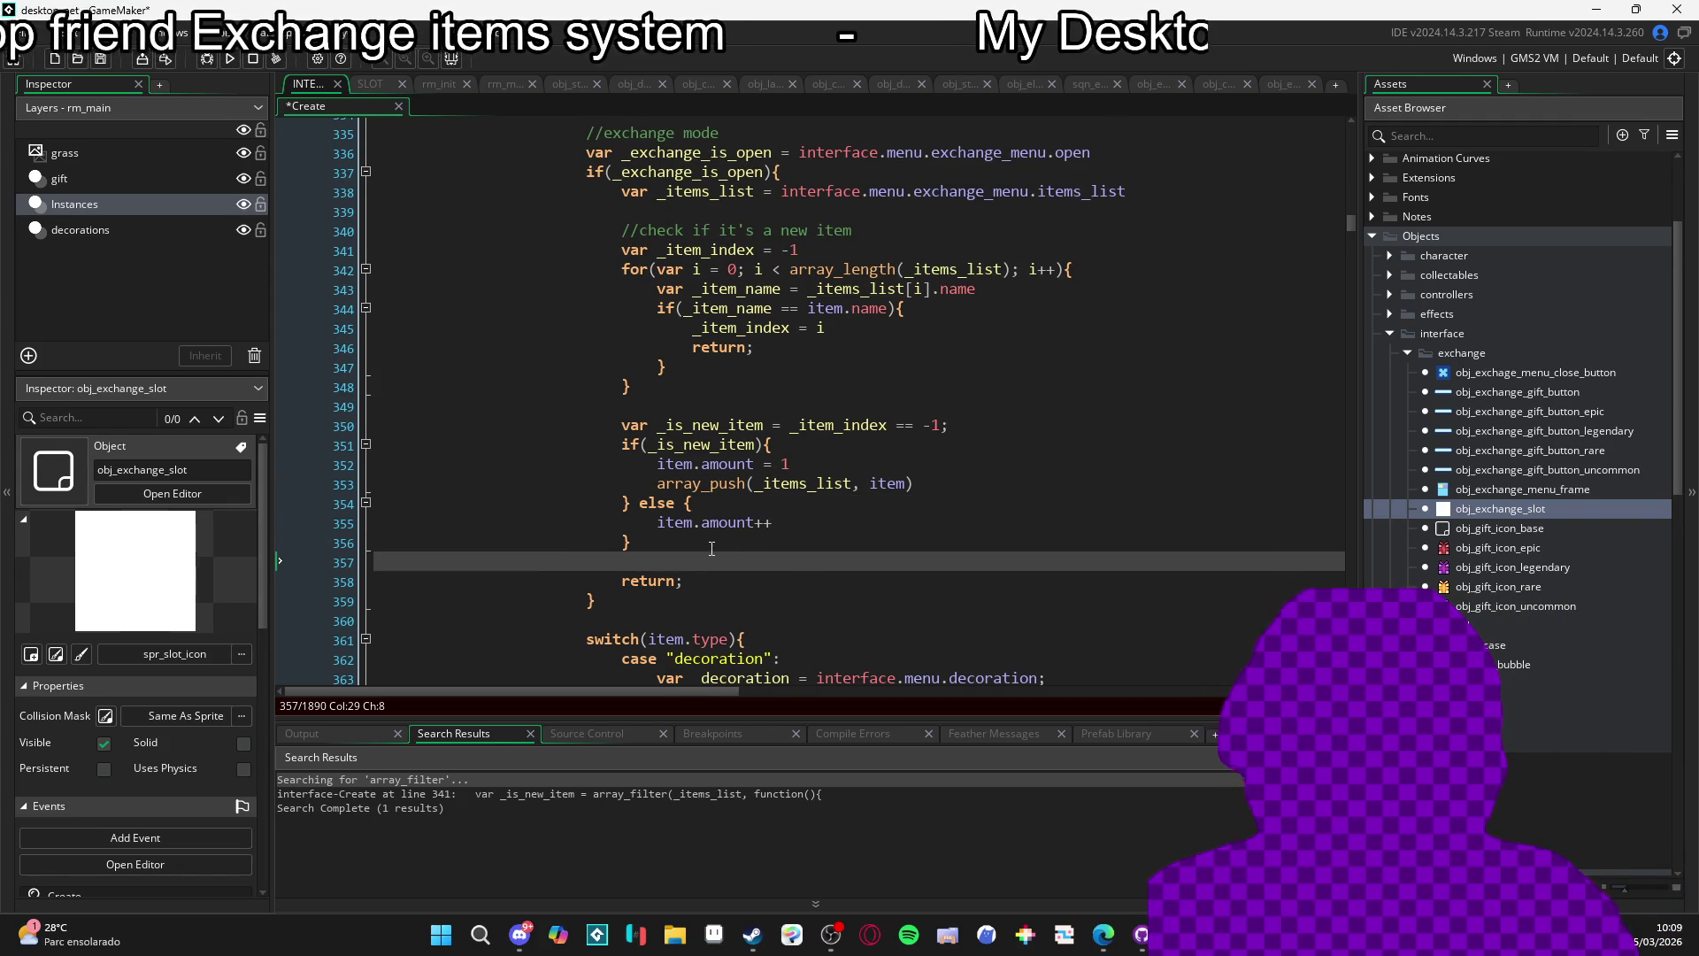
scroll(837, 469, "up", 1)
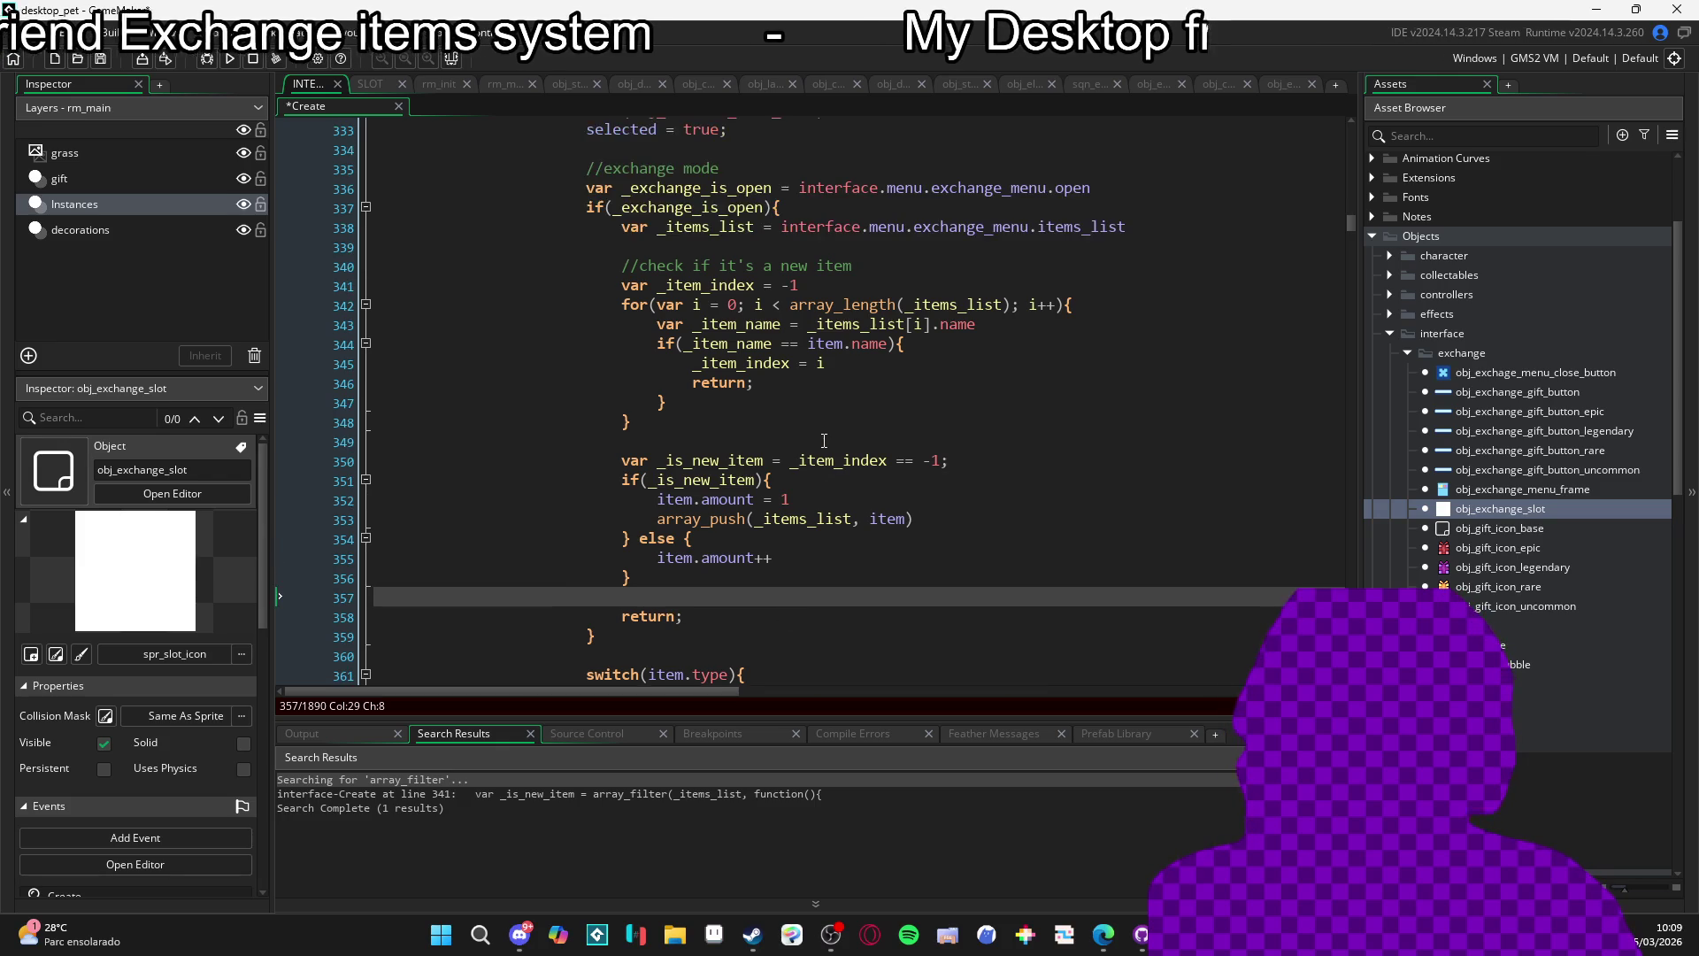
scroll(824, 443, "down", 1)
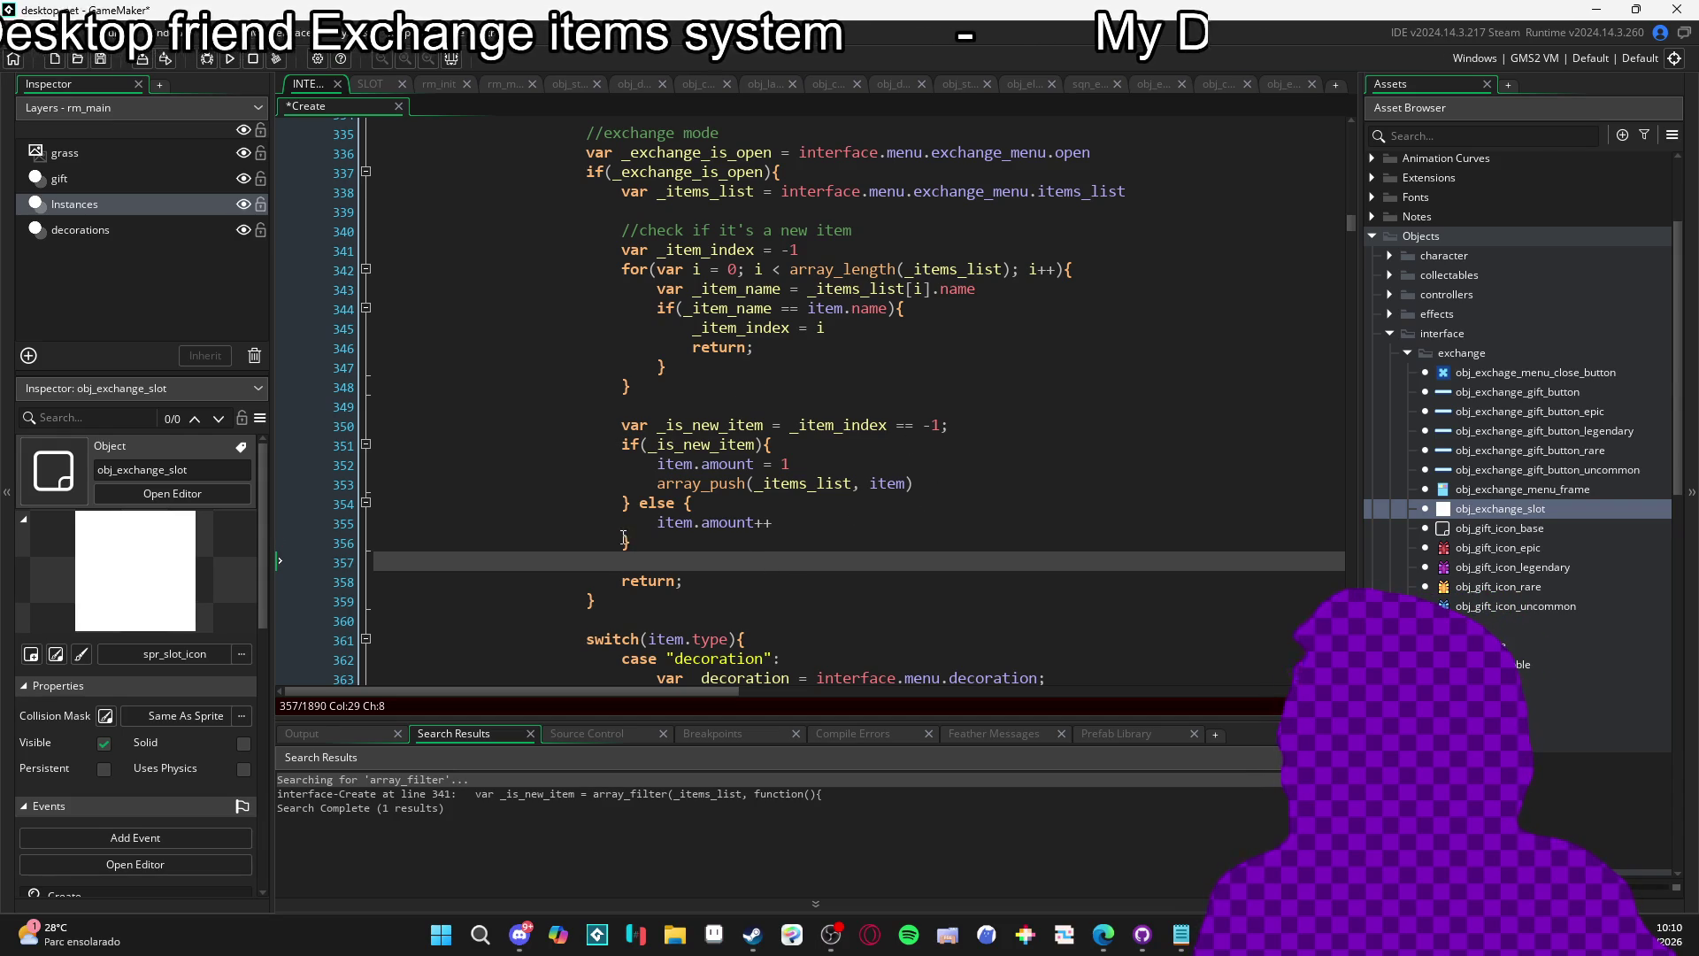
key("F5")
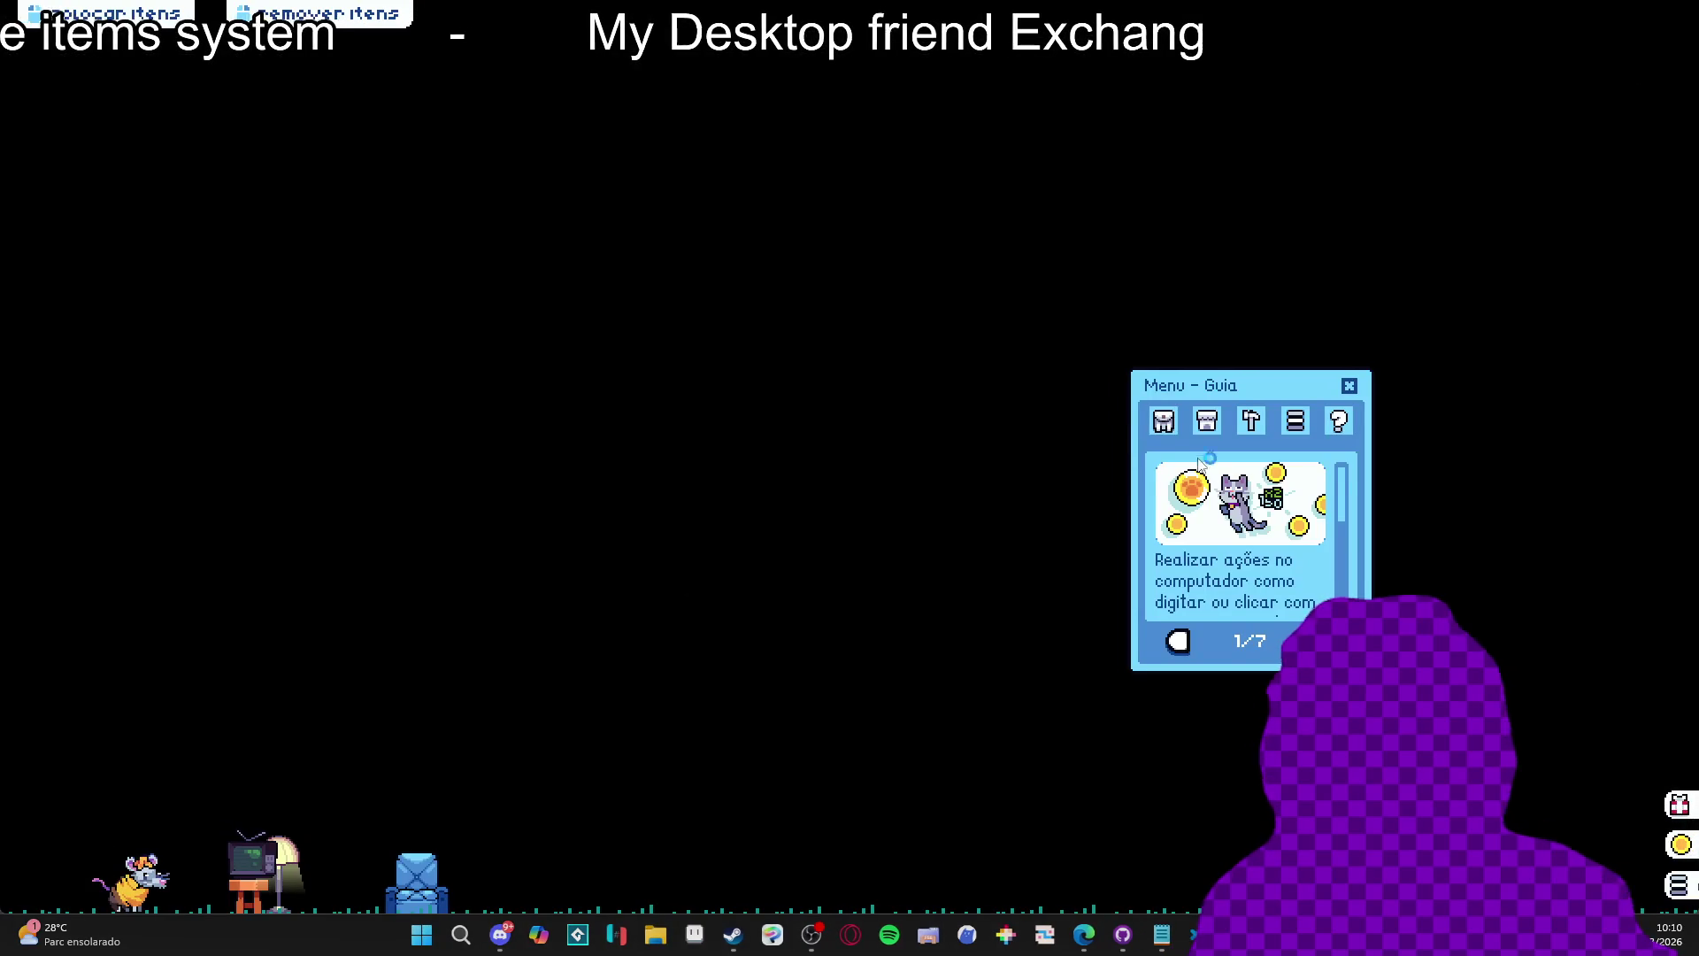
In Menu de Troca add the banana peel, ghost, cat and blue armchair, then close the game.
left_click(1246, 655)
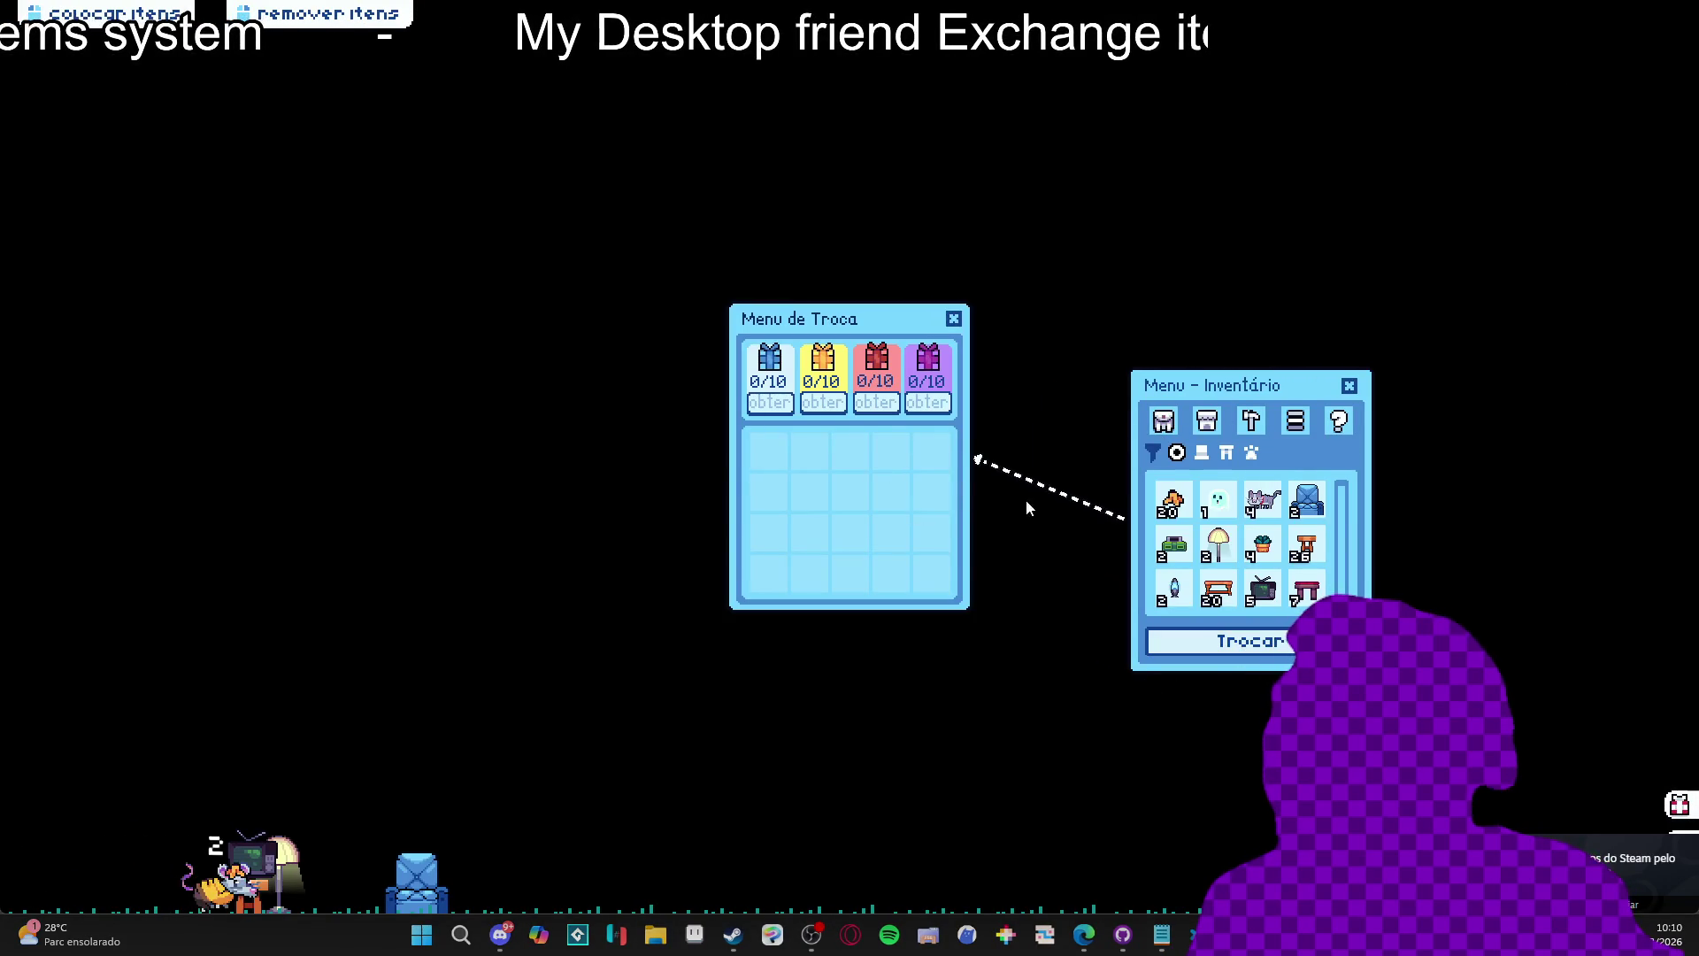
left_click(1185, 513)
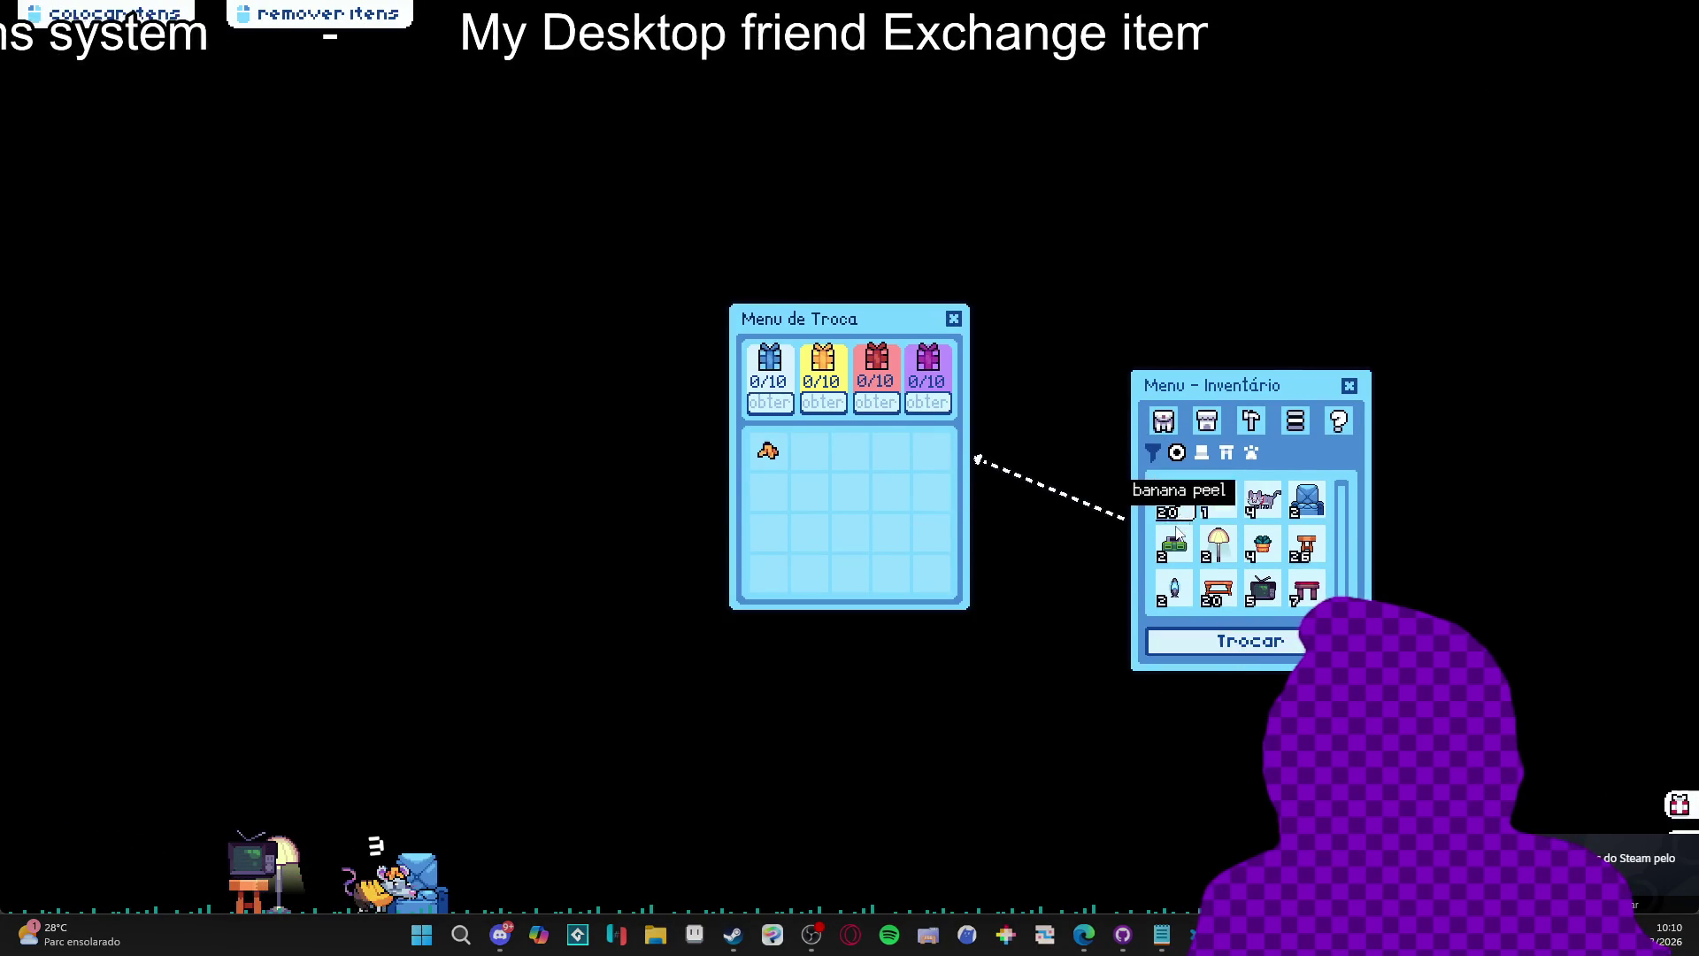
left_click(1220, 502)
left_click(1263, 500)
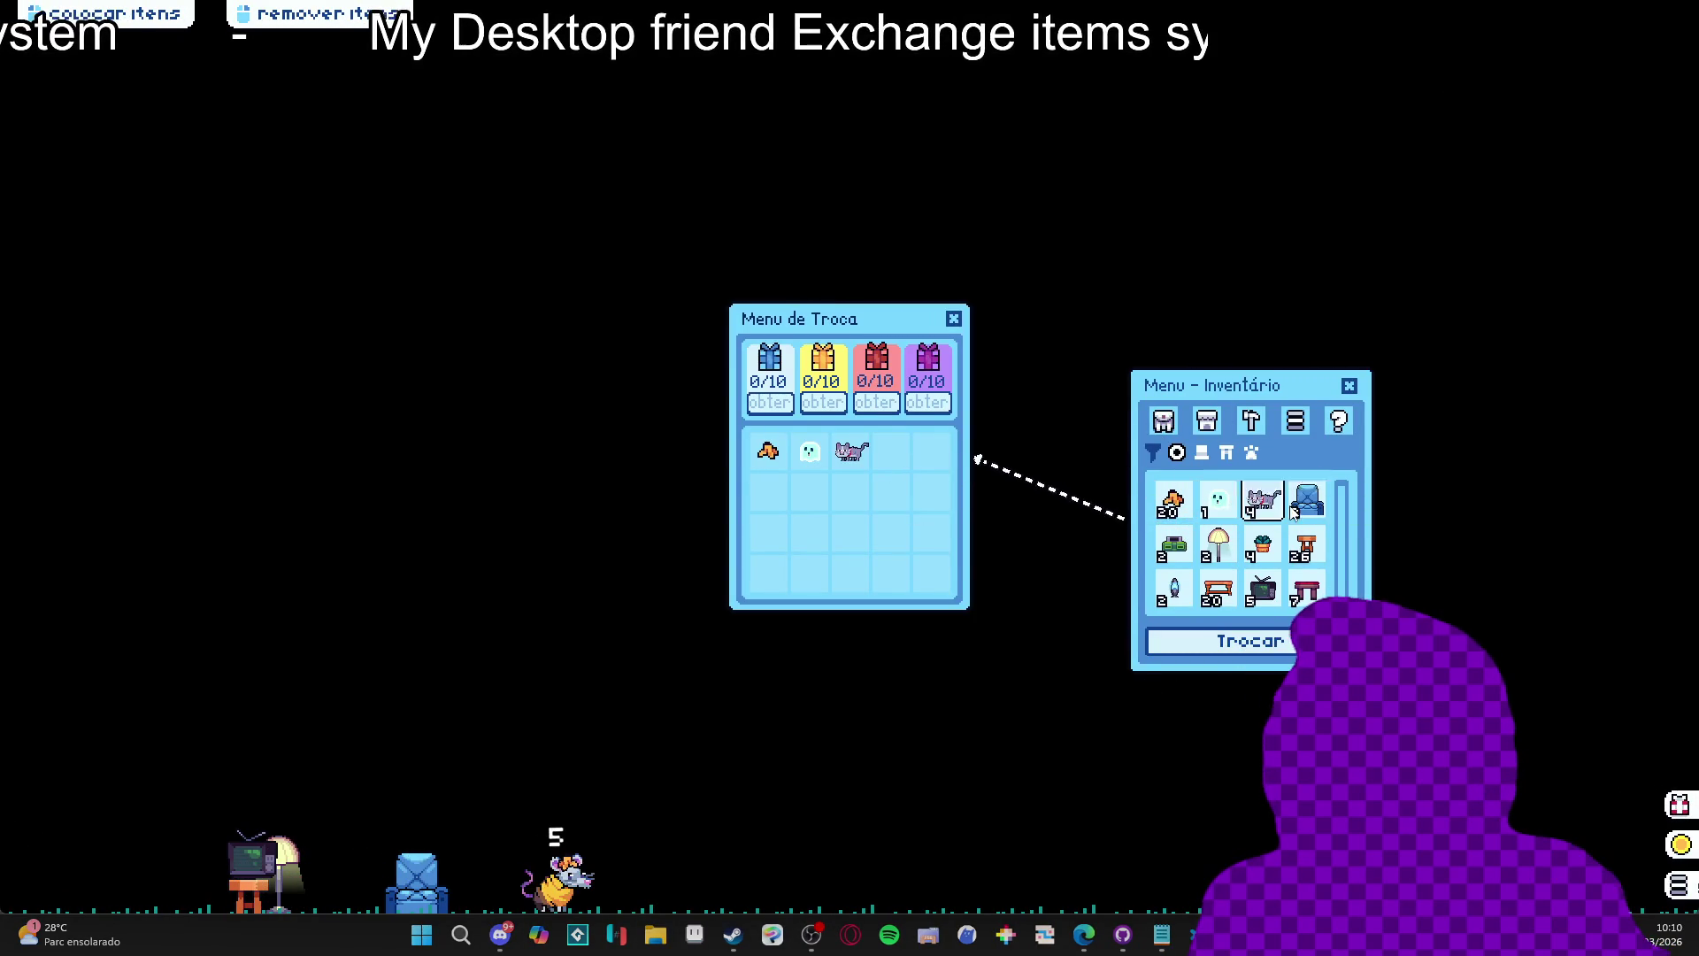
left_click(1308, 500)
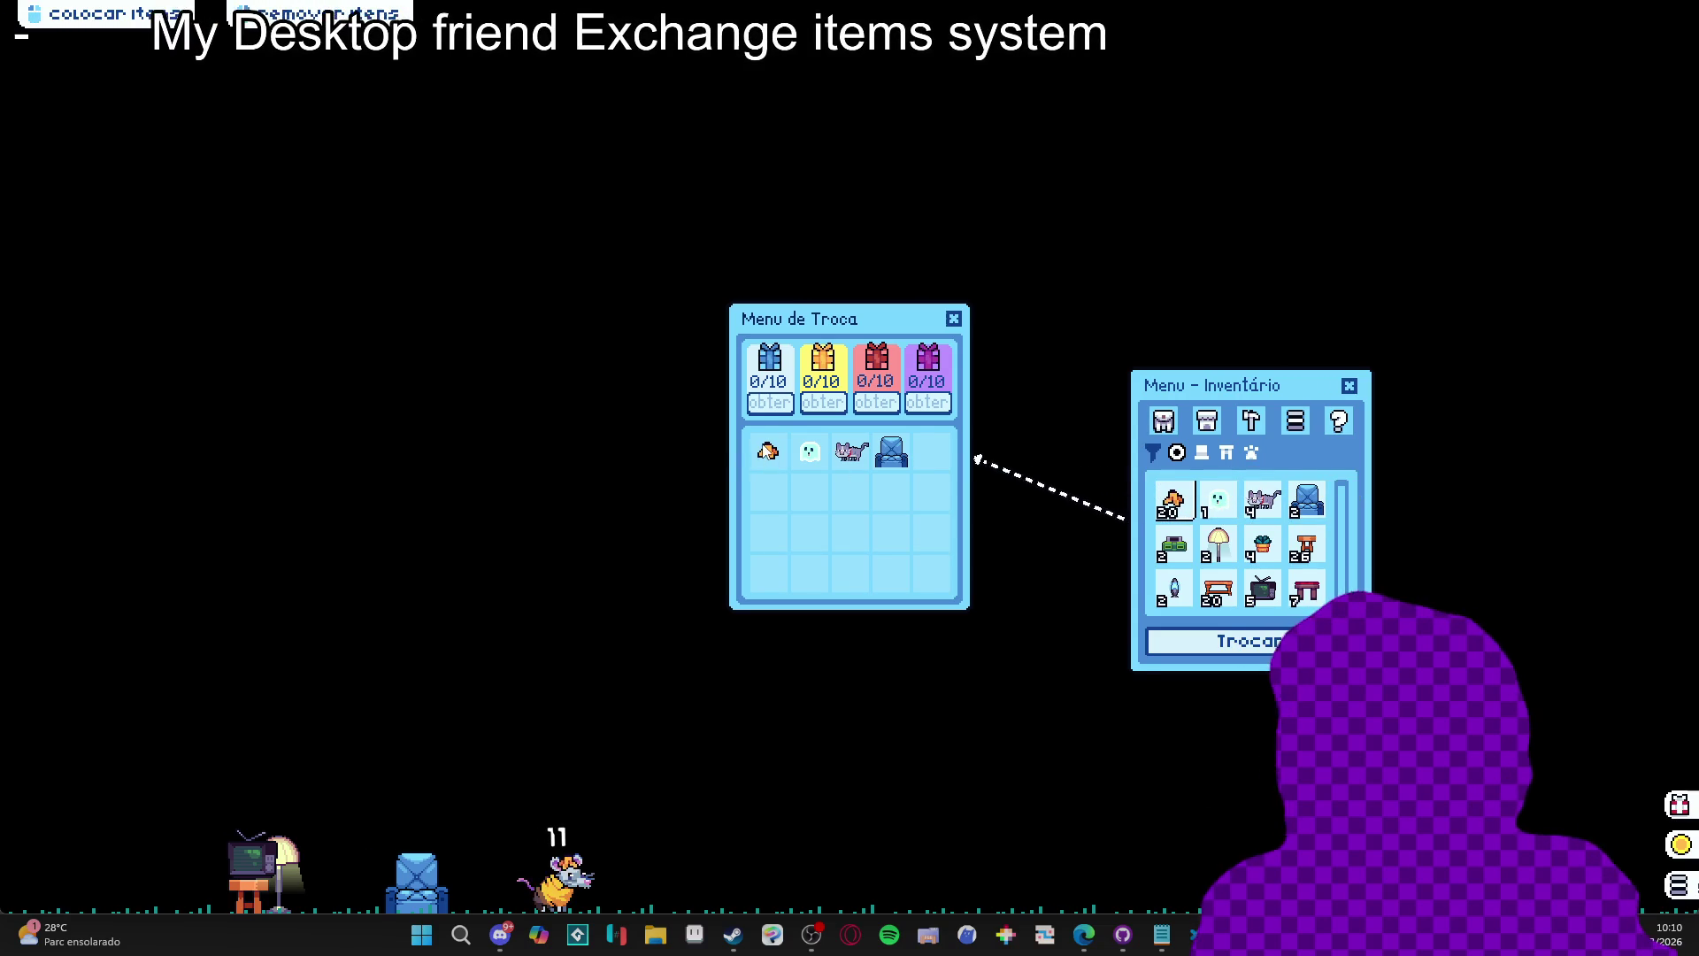
right_click(1195, 933)
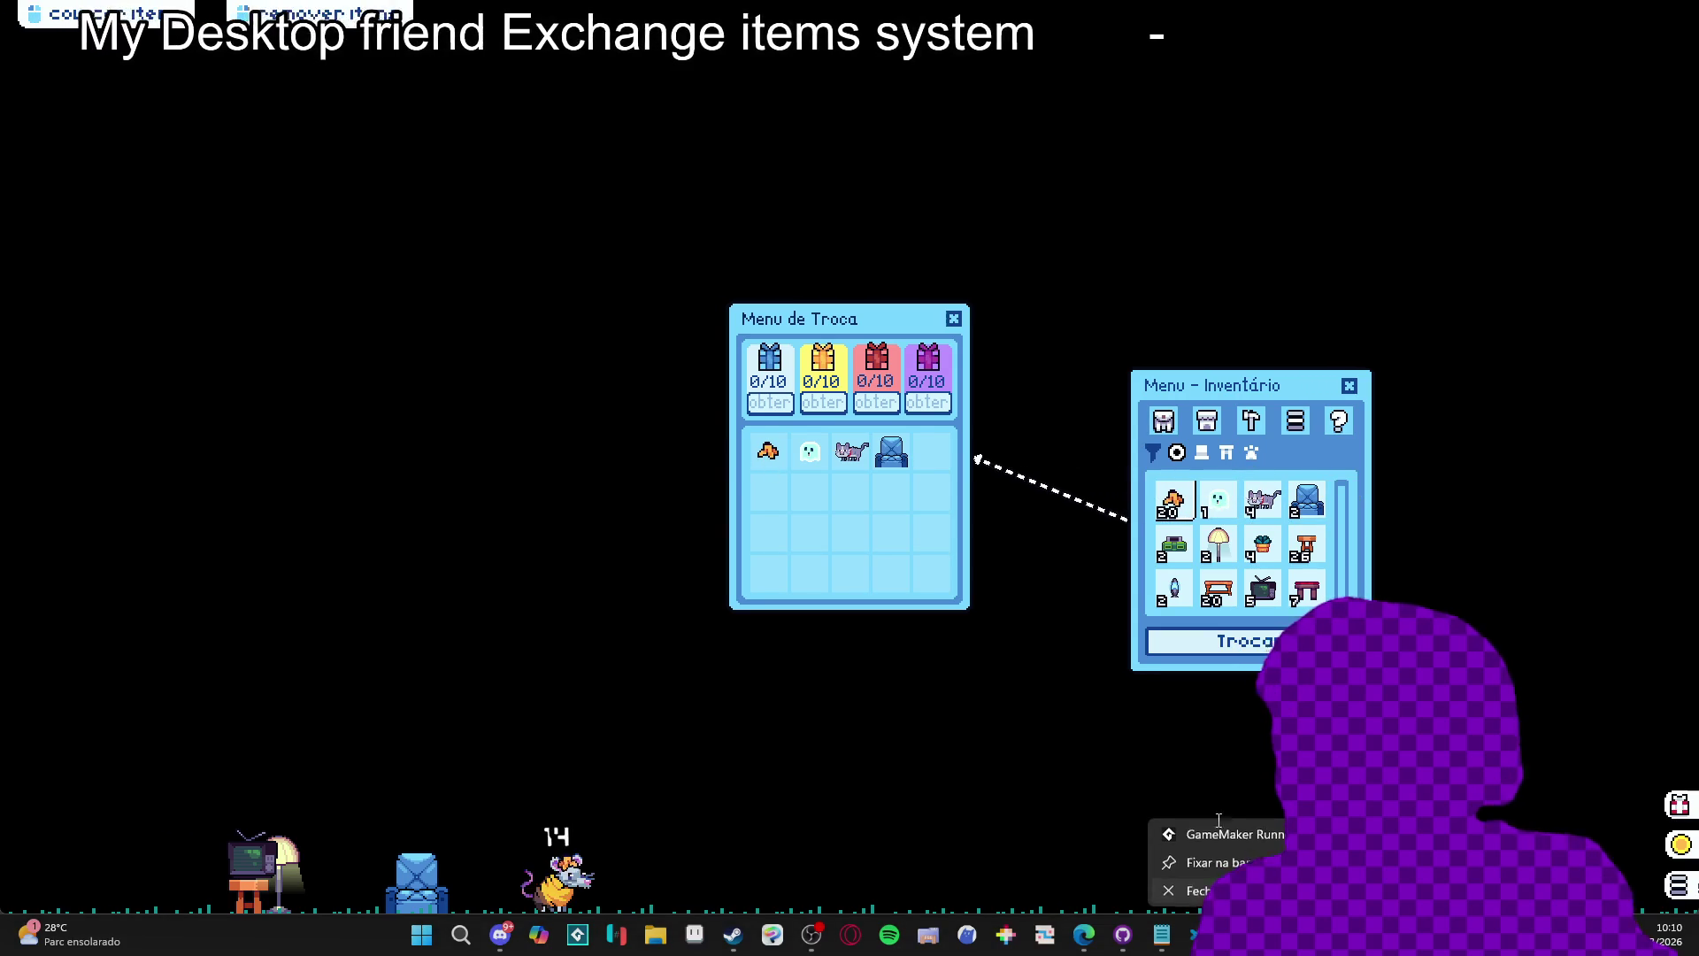
left_click(1195, 883)
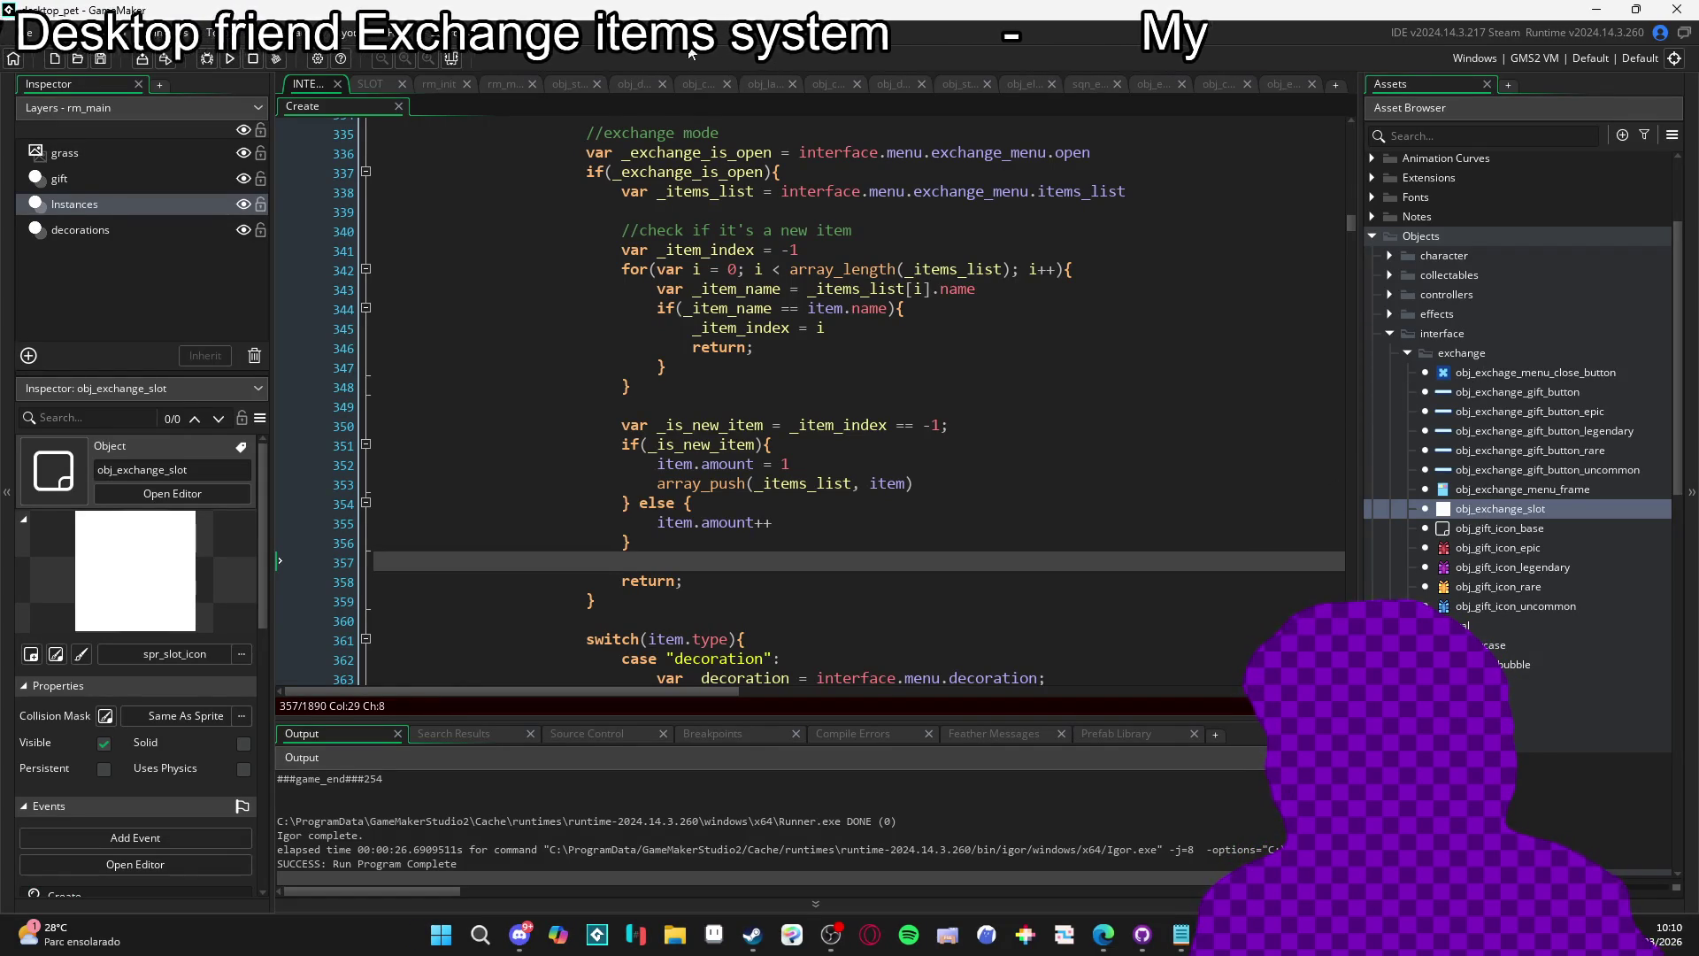
In the exchange slot's Draw code, uncomment the text-drawing block.
left_click(371, 83)
scroll(810, 381, "down", 1)
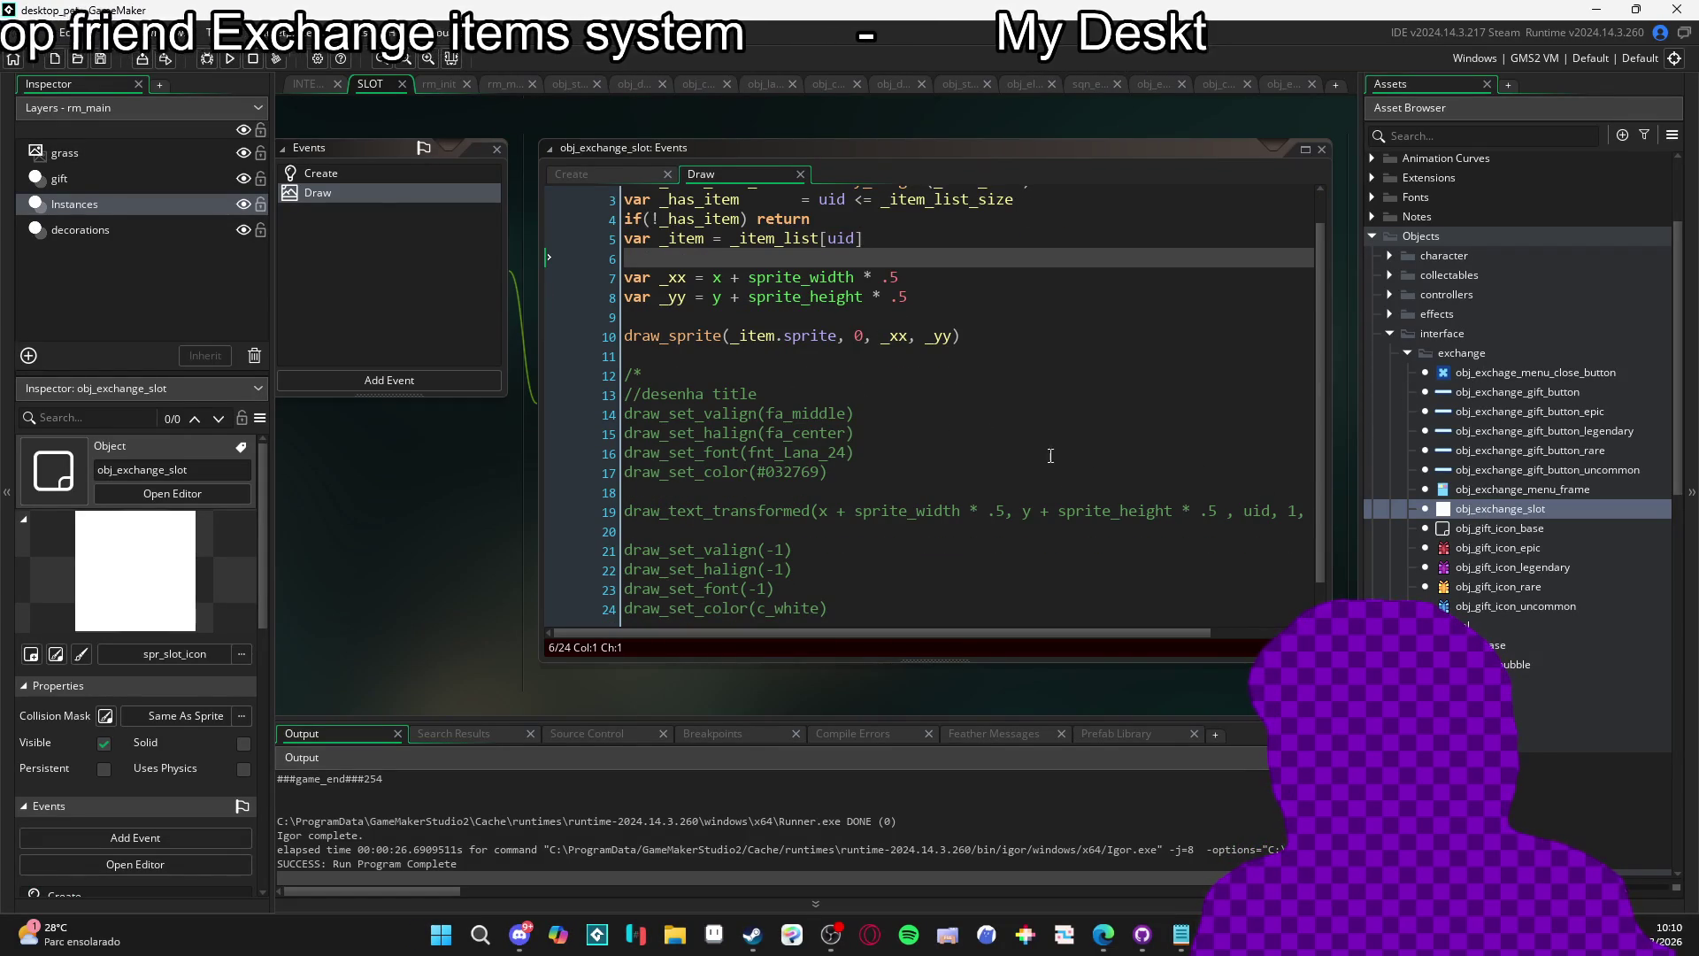
scroll(744, 422, "down", 1)
key("Down")
key("Down")
key("Down")
key("Delete")
key("Delete")
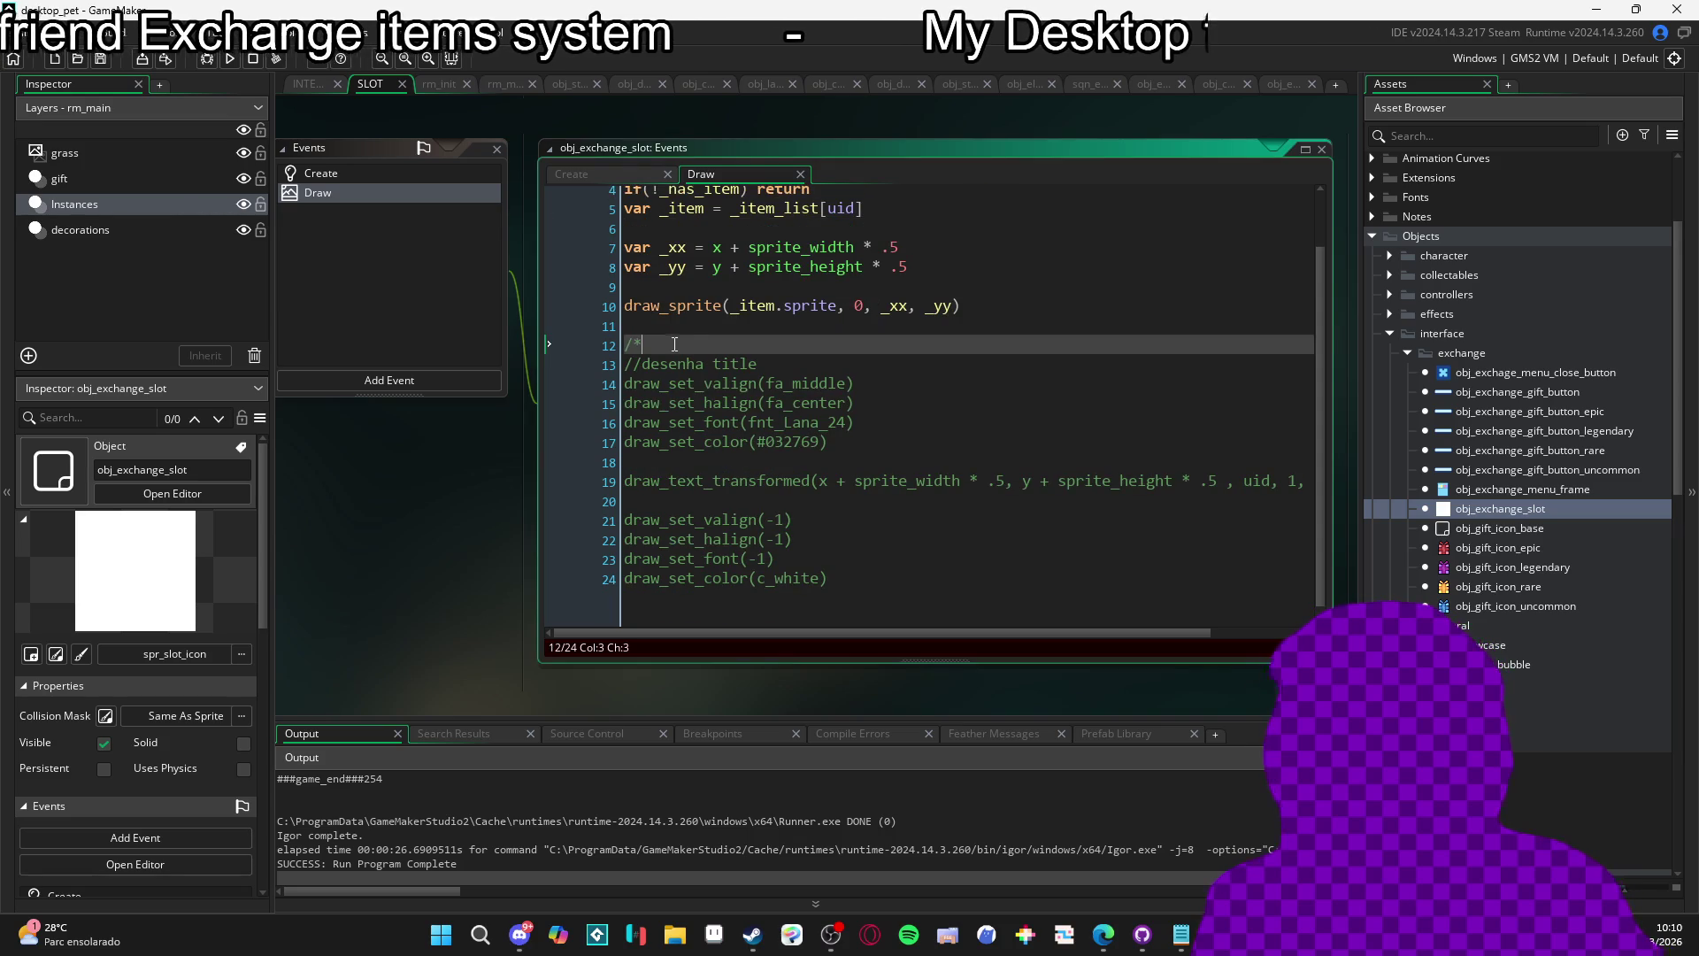
Change the font fnt_Lana_24 to fnt_kenney_8_outlined and colour #032769 to c_black.
double_click(815, 423)
key("BackSpace")
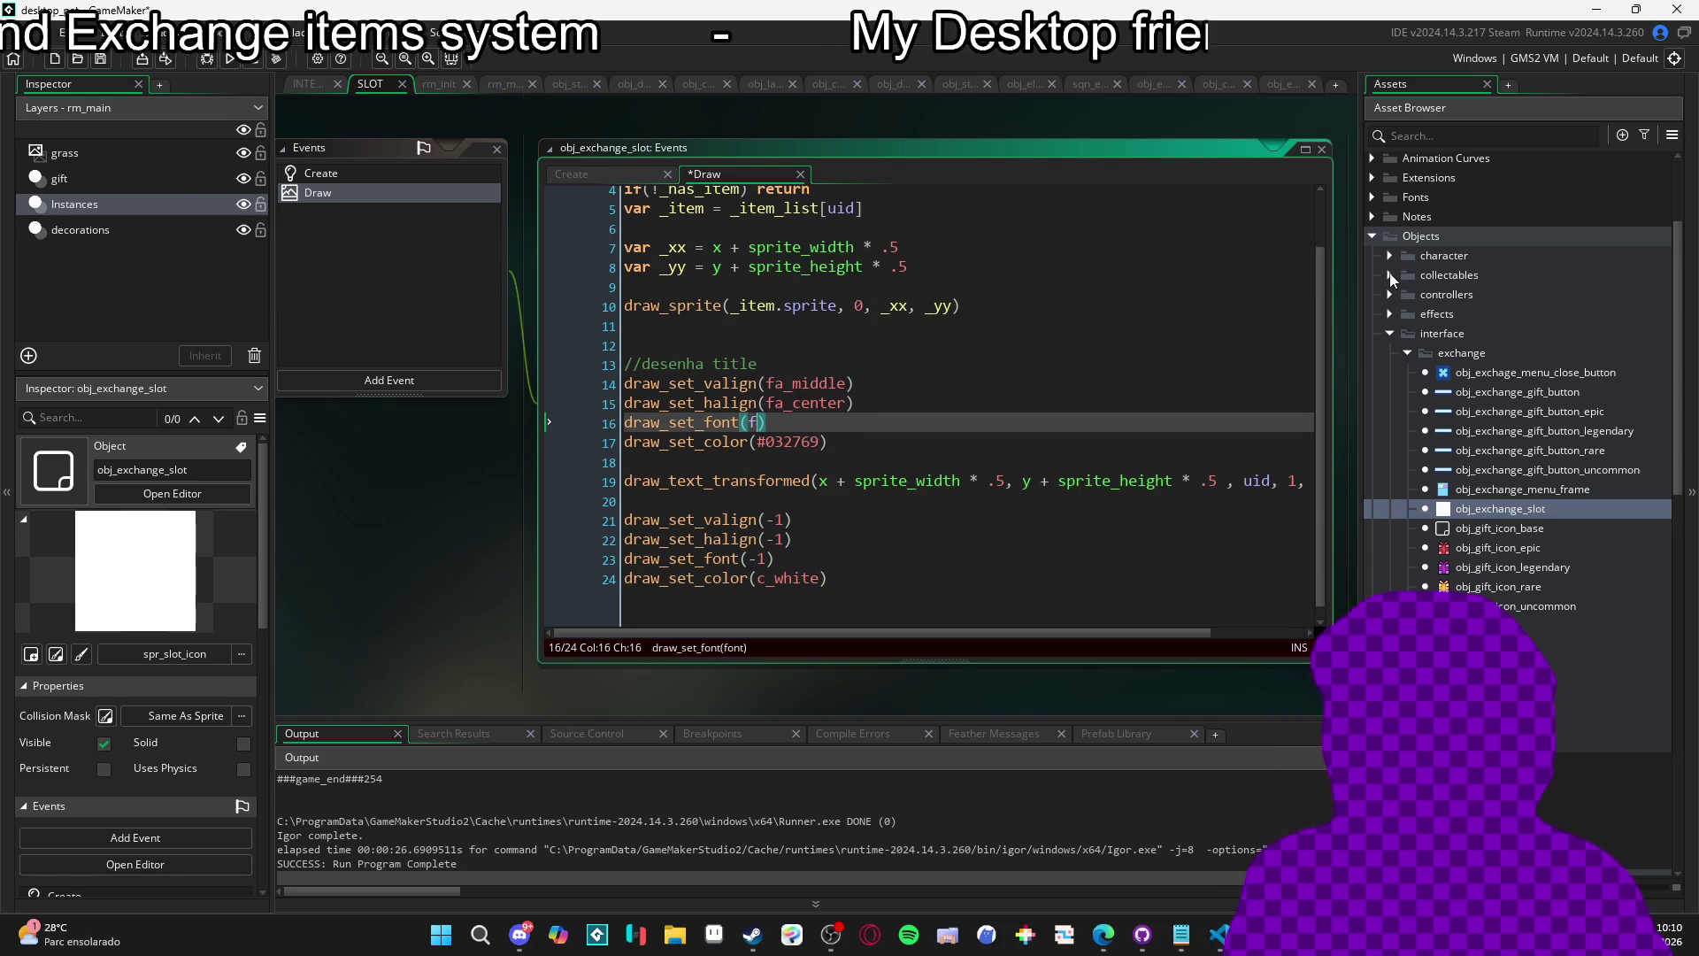
type("fnt_")
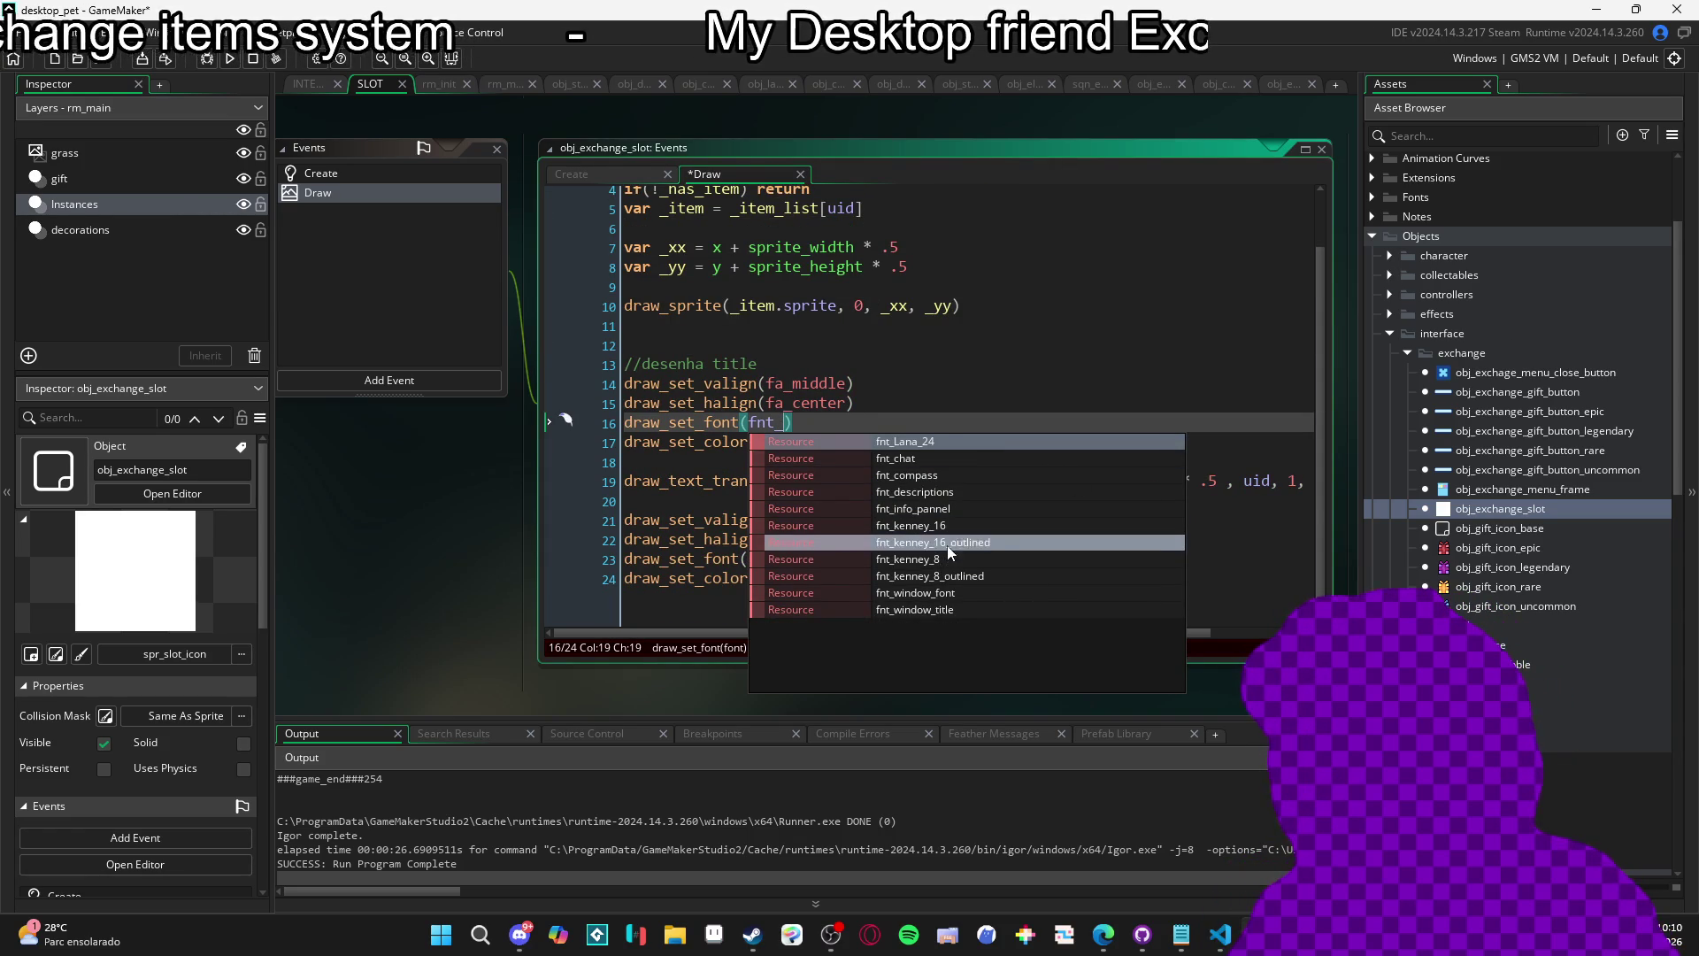
left_click(984, 576)
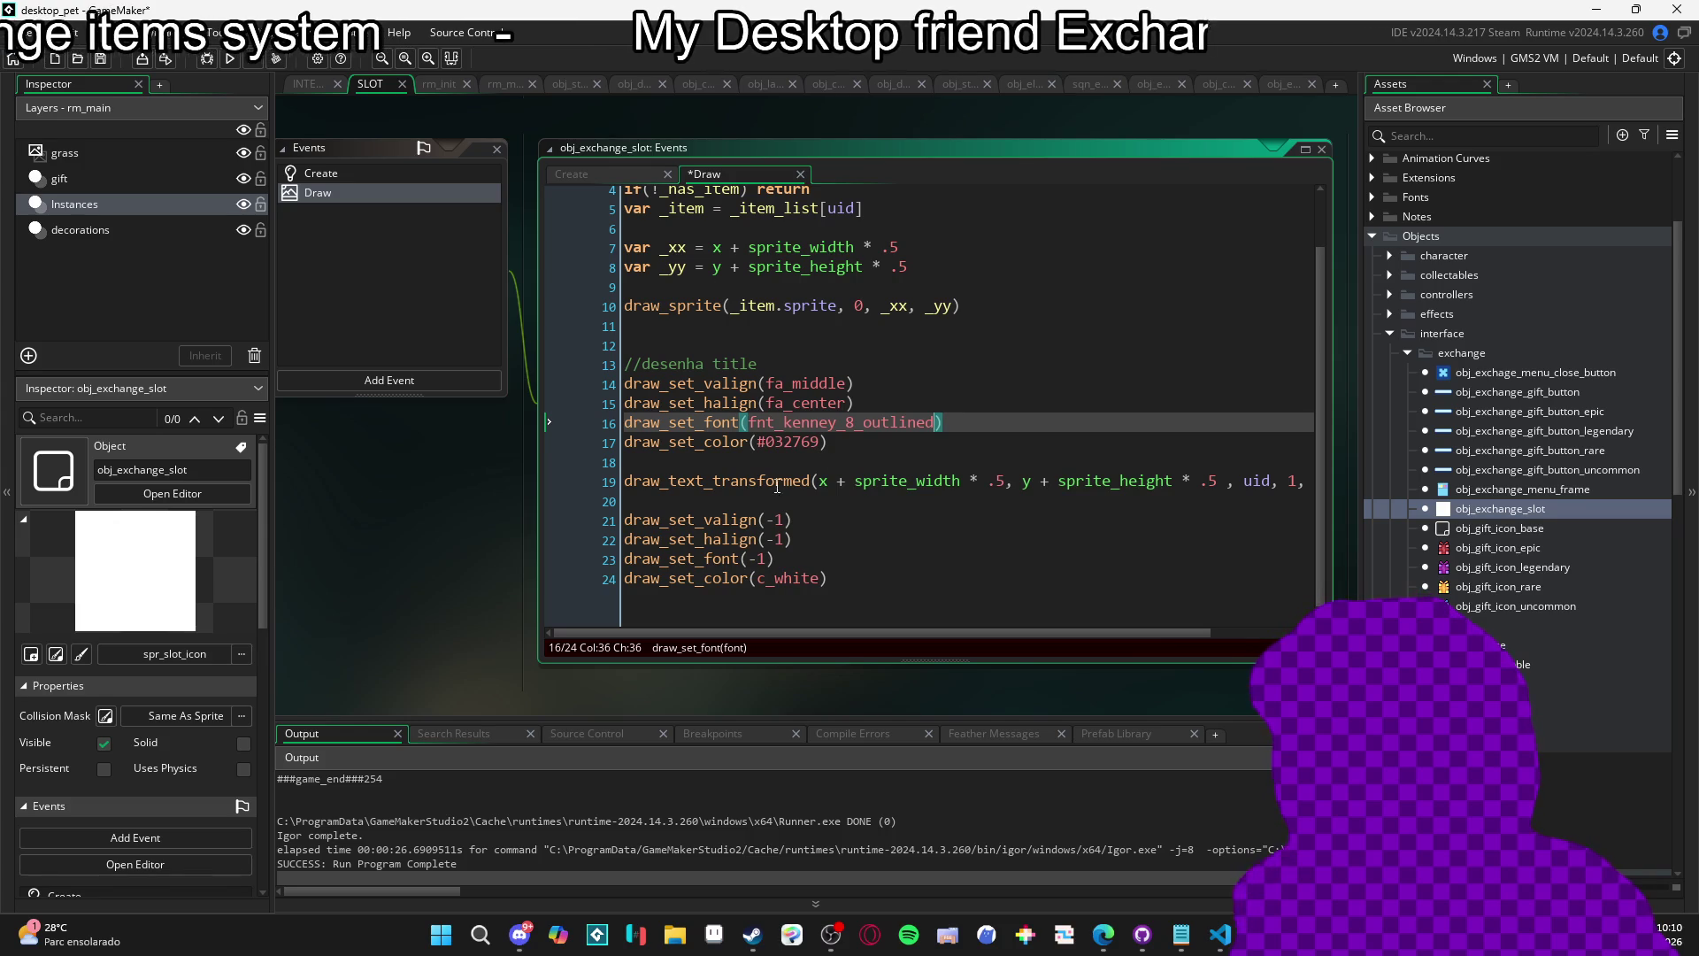
left_click_drag(822, 443, 757, 444)
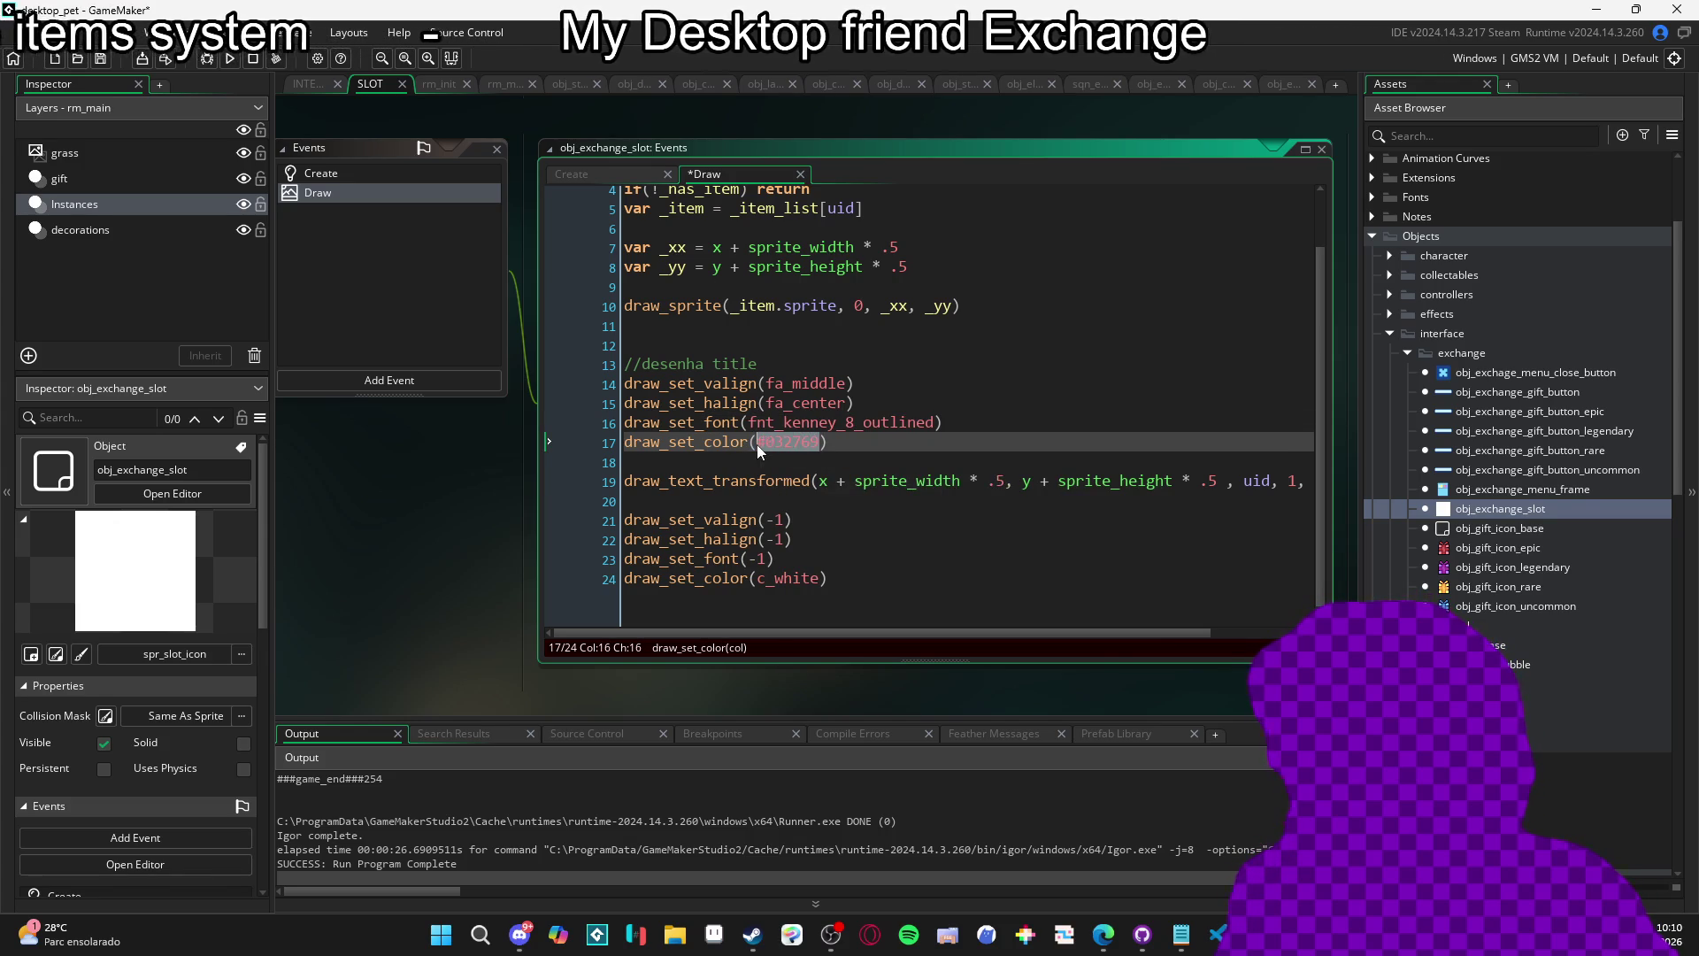
type("c_black")
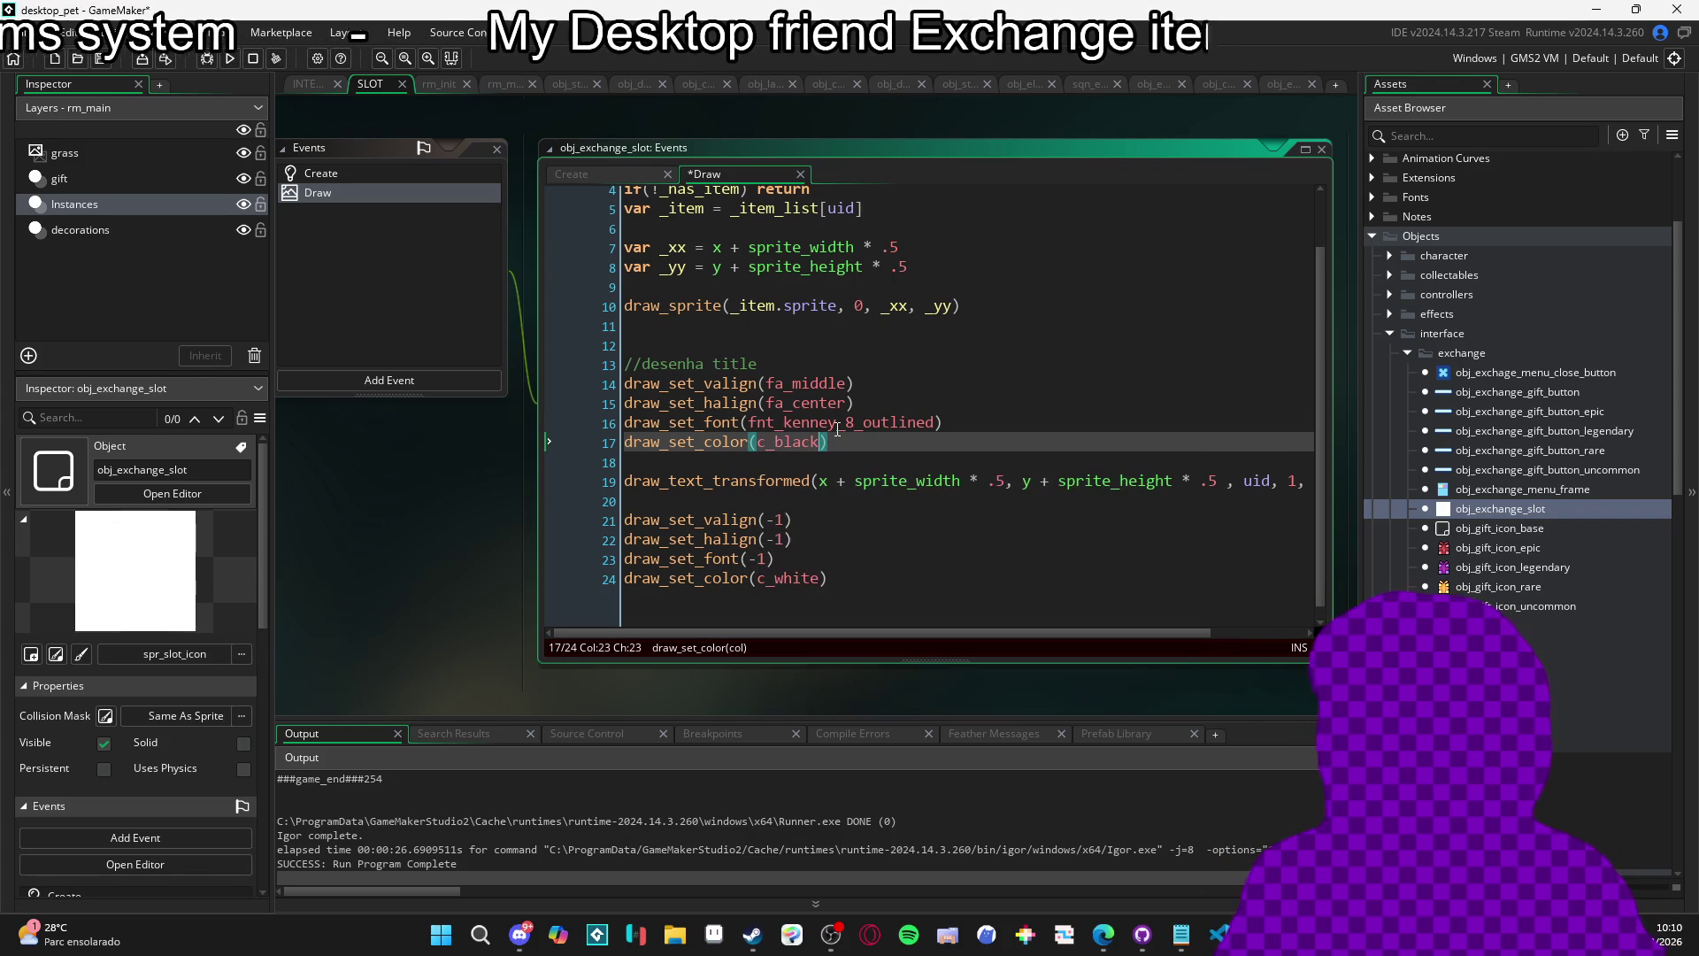
type("c_b")
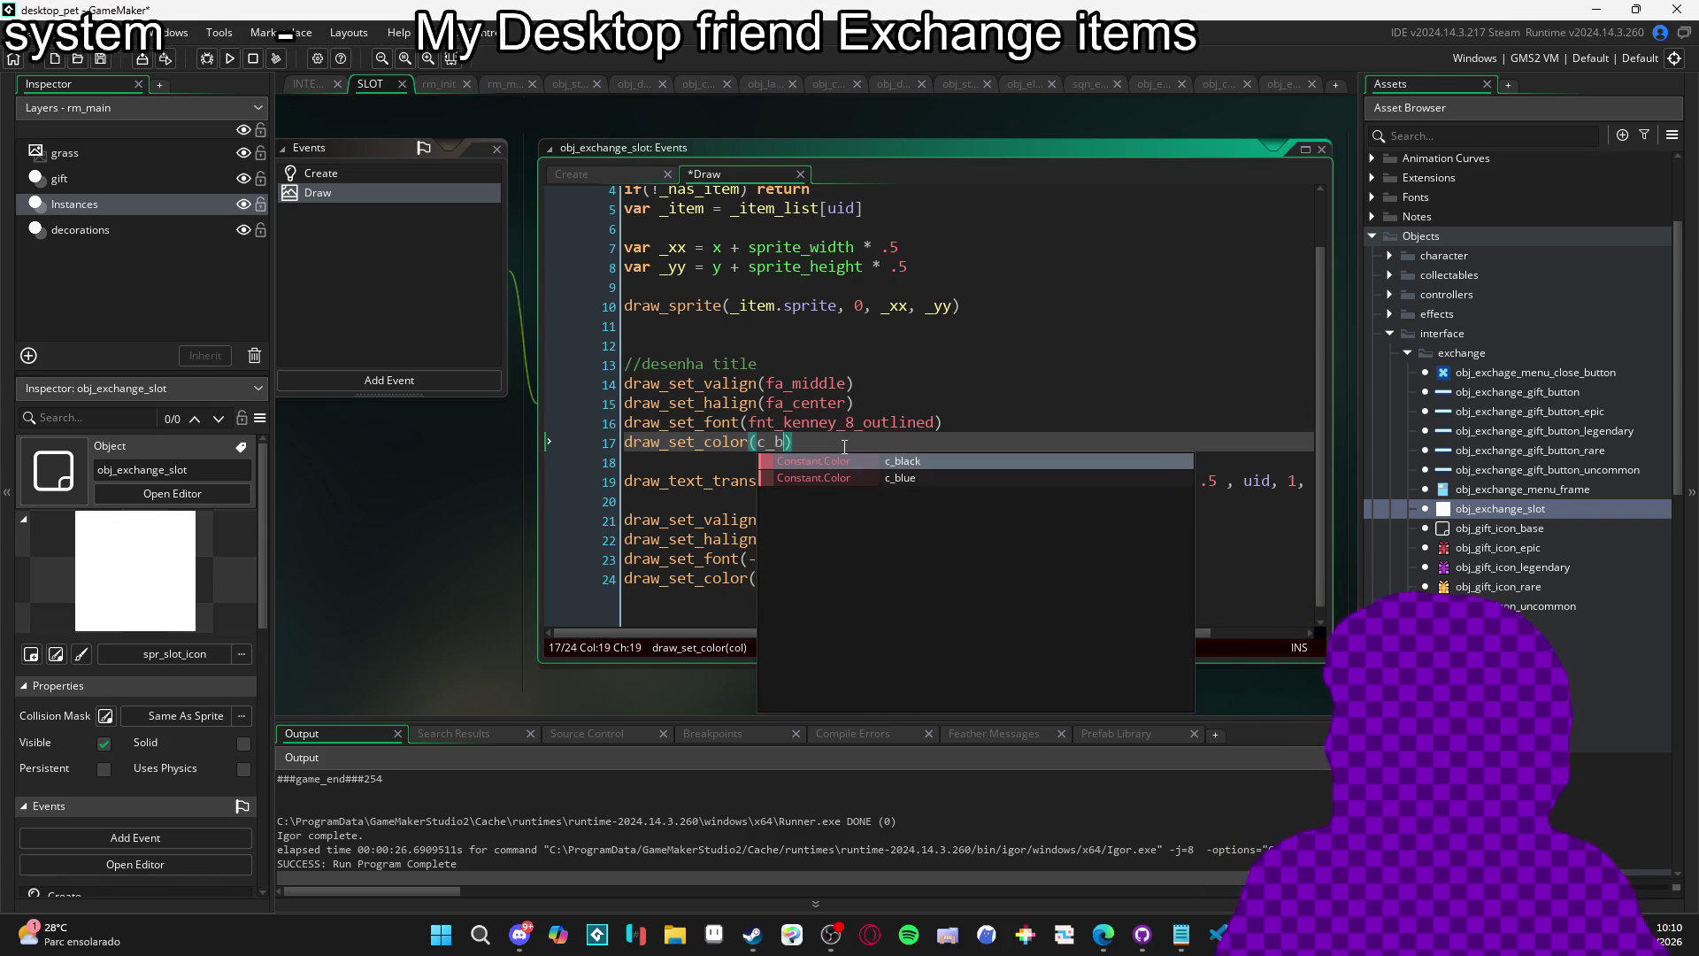
Delete the colour-setting line 17 and the final draw_set_color(c_white) line.
scroll(844, 446, "up", 1)
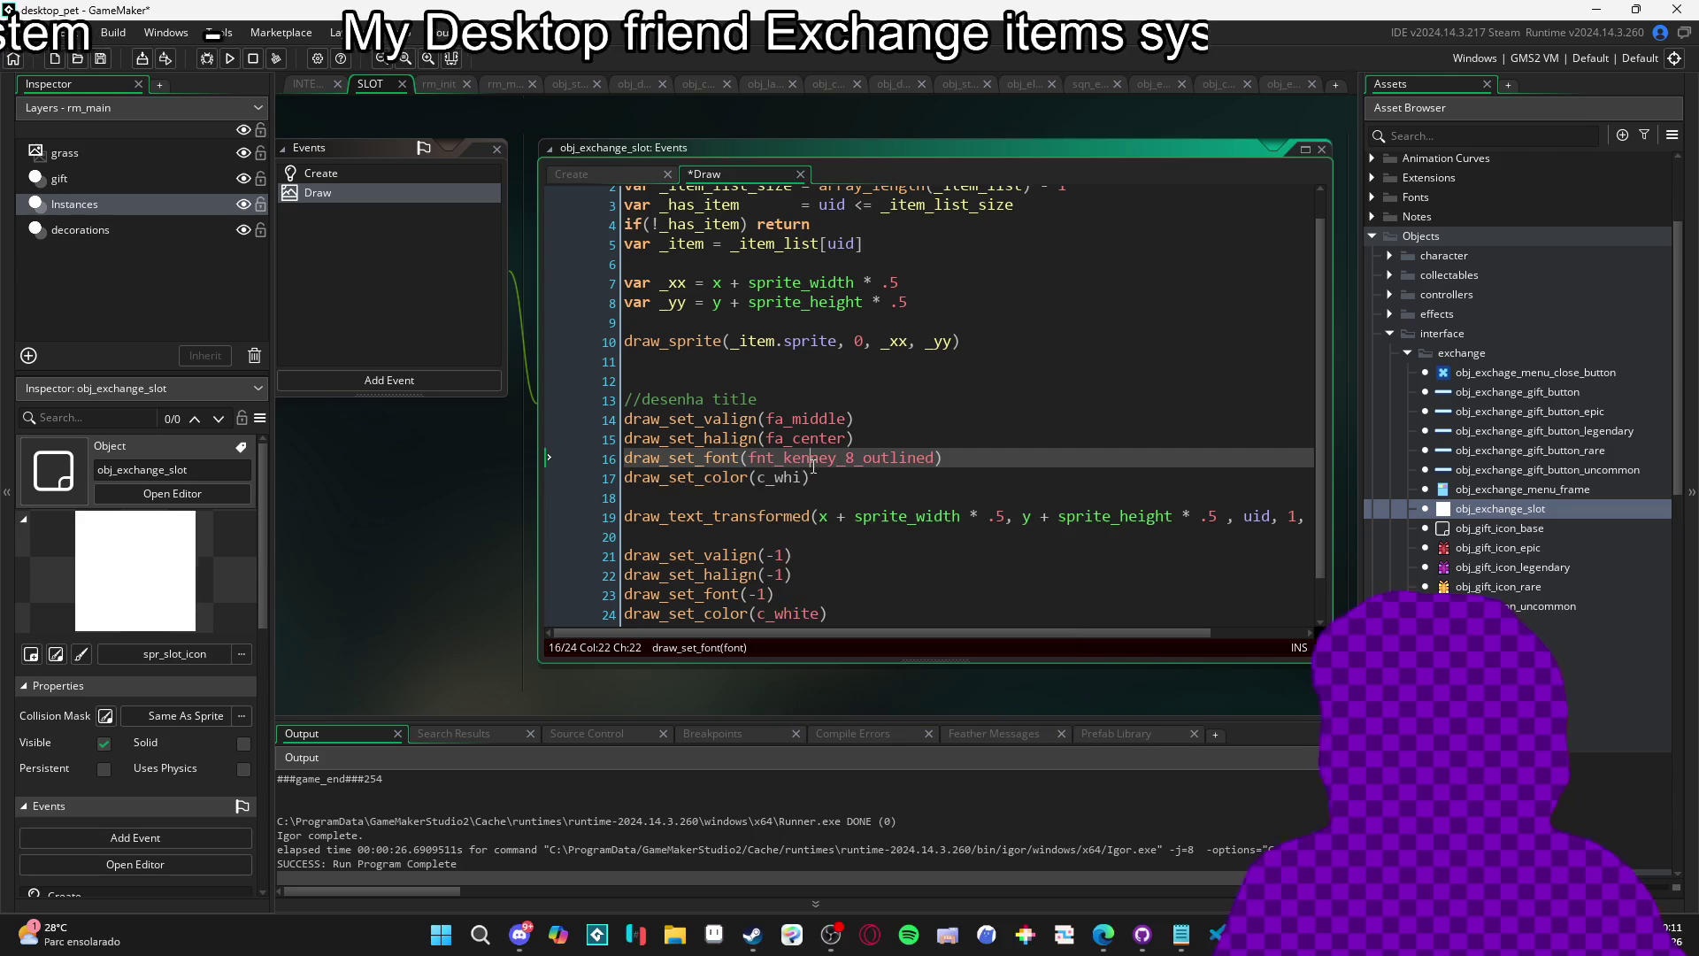
left_click(570, 477)
key("BackSpace")
scroll(795, 518, "down", 1)
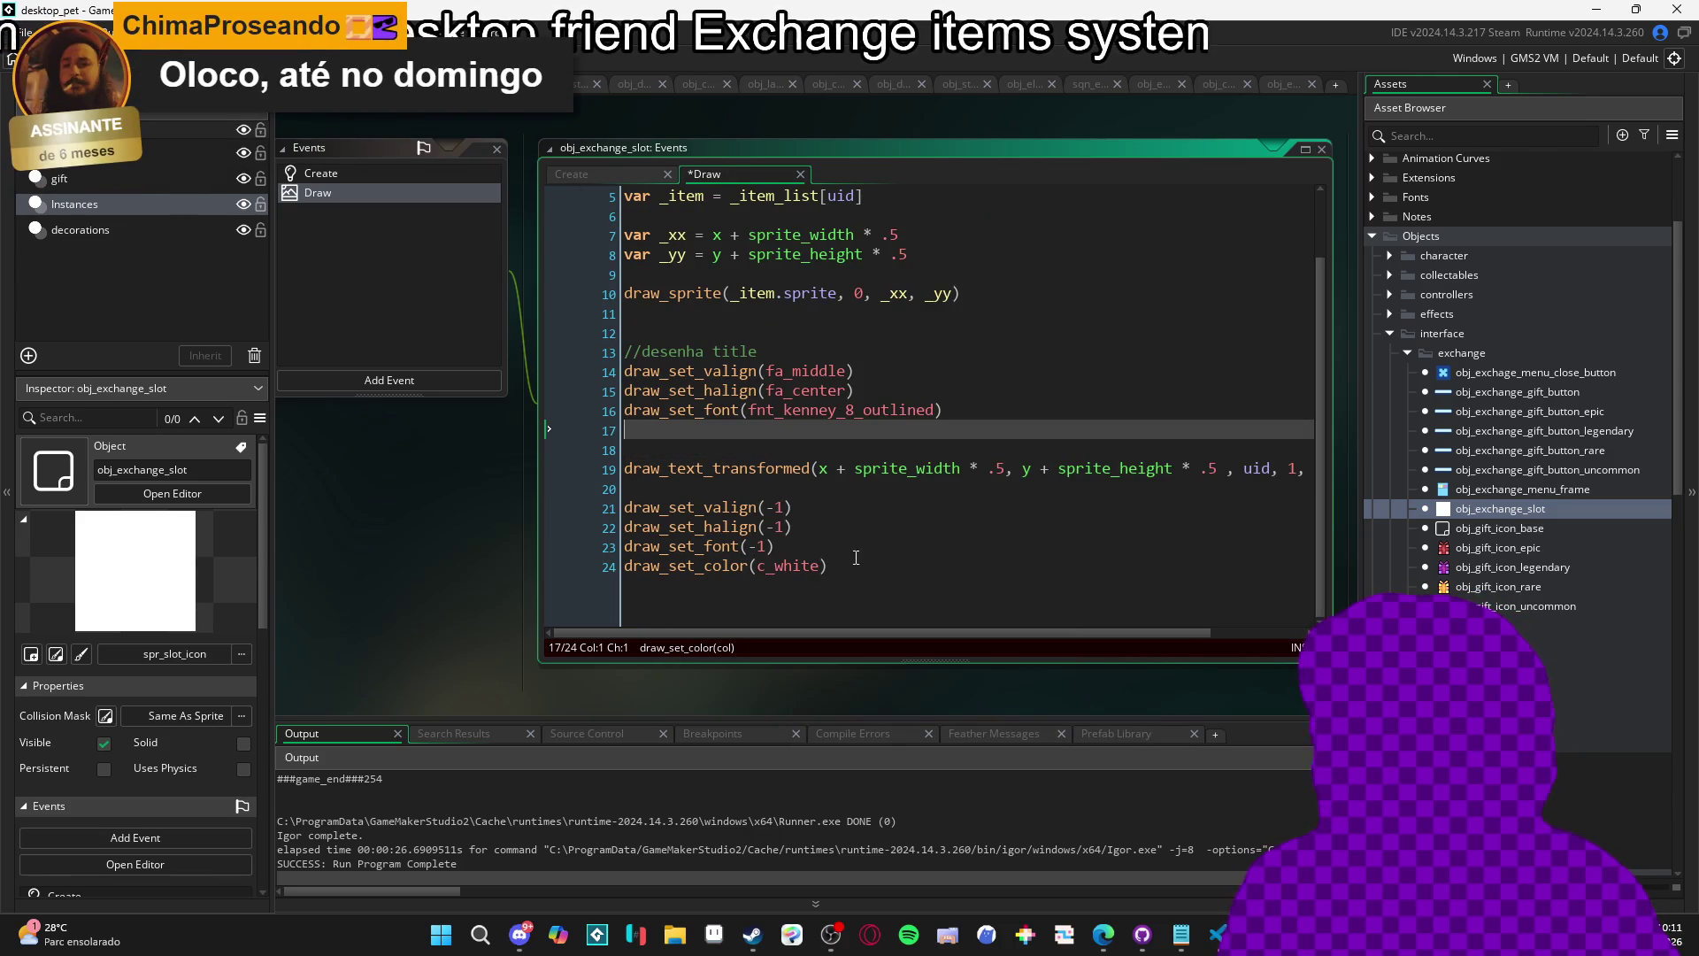
triple_click(856, 558)
key("ctrl+x")
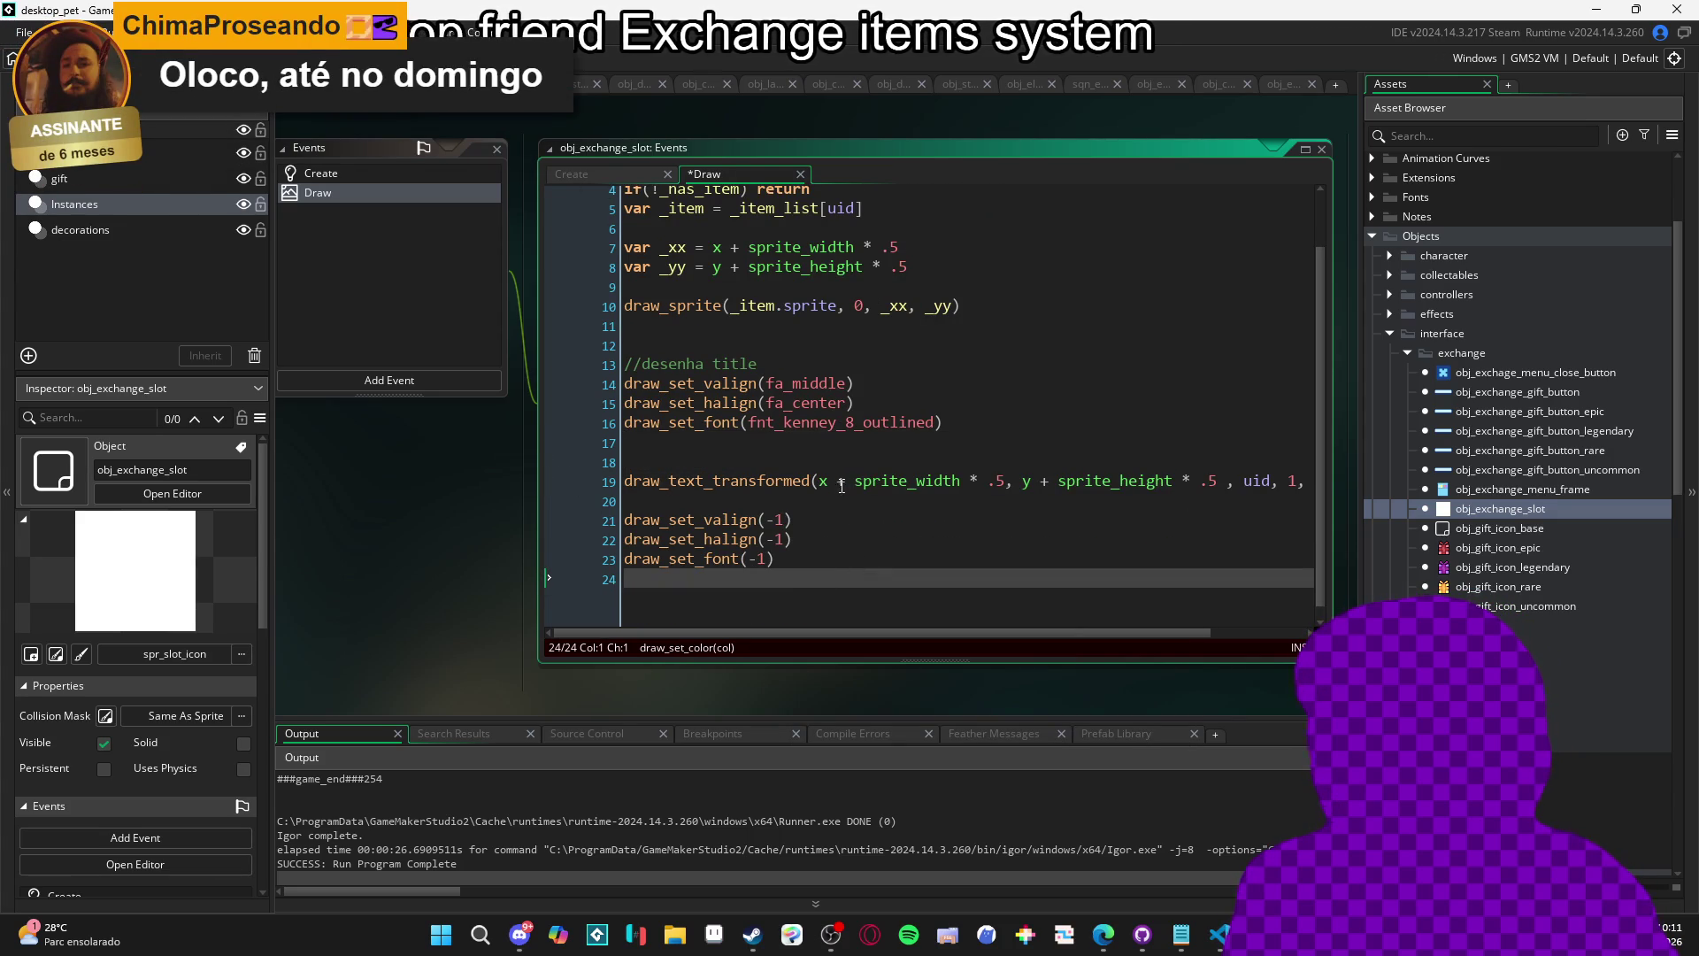
left_click(960, 481)
scroll(904, 458, "right", 1)
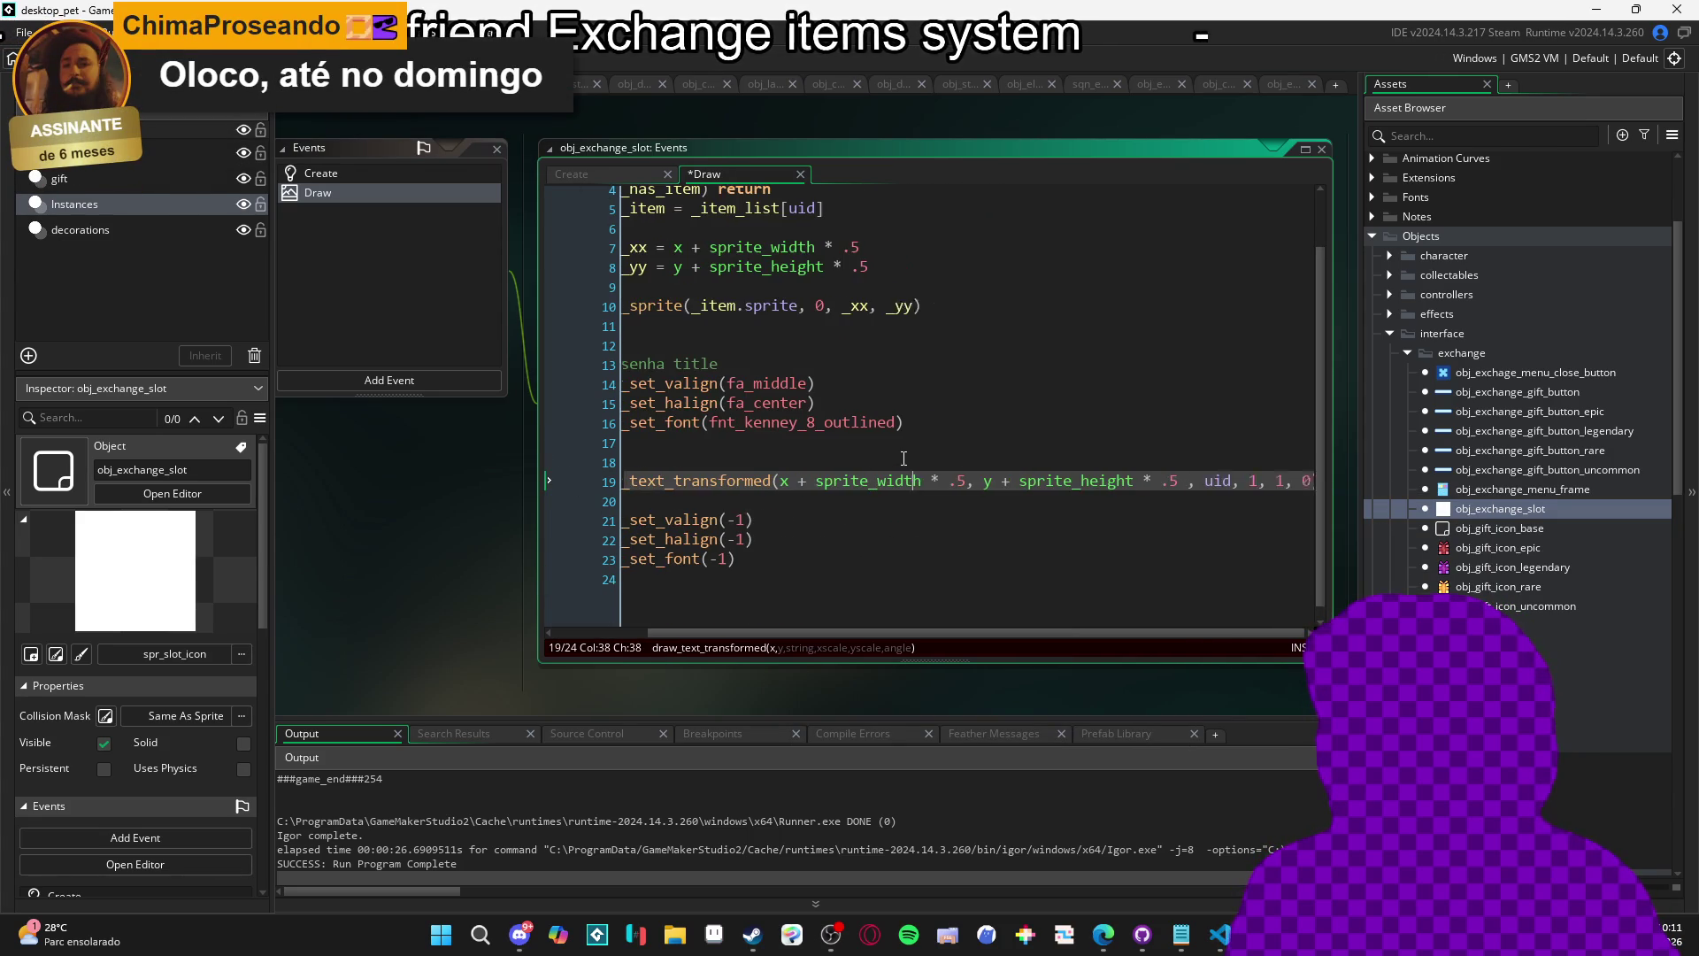
left_click(904, 460)
Add a draw_text call and comment out the old draw_text_transformed title line.
type("draw_tex")
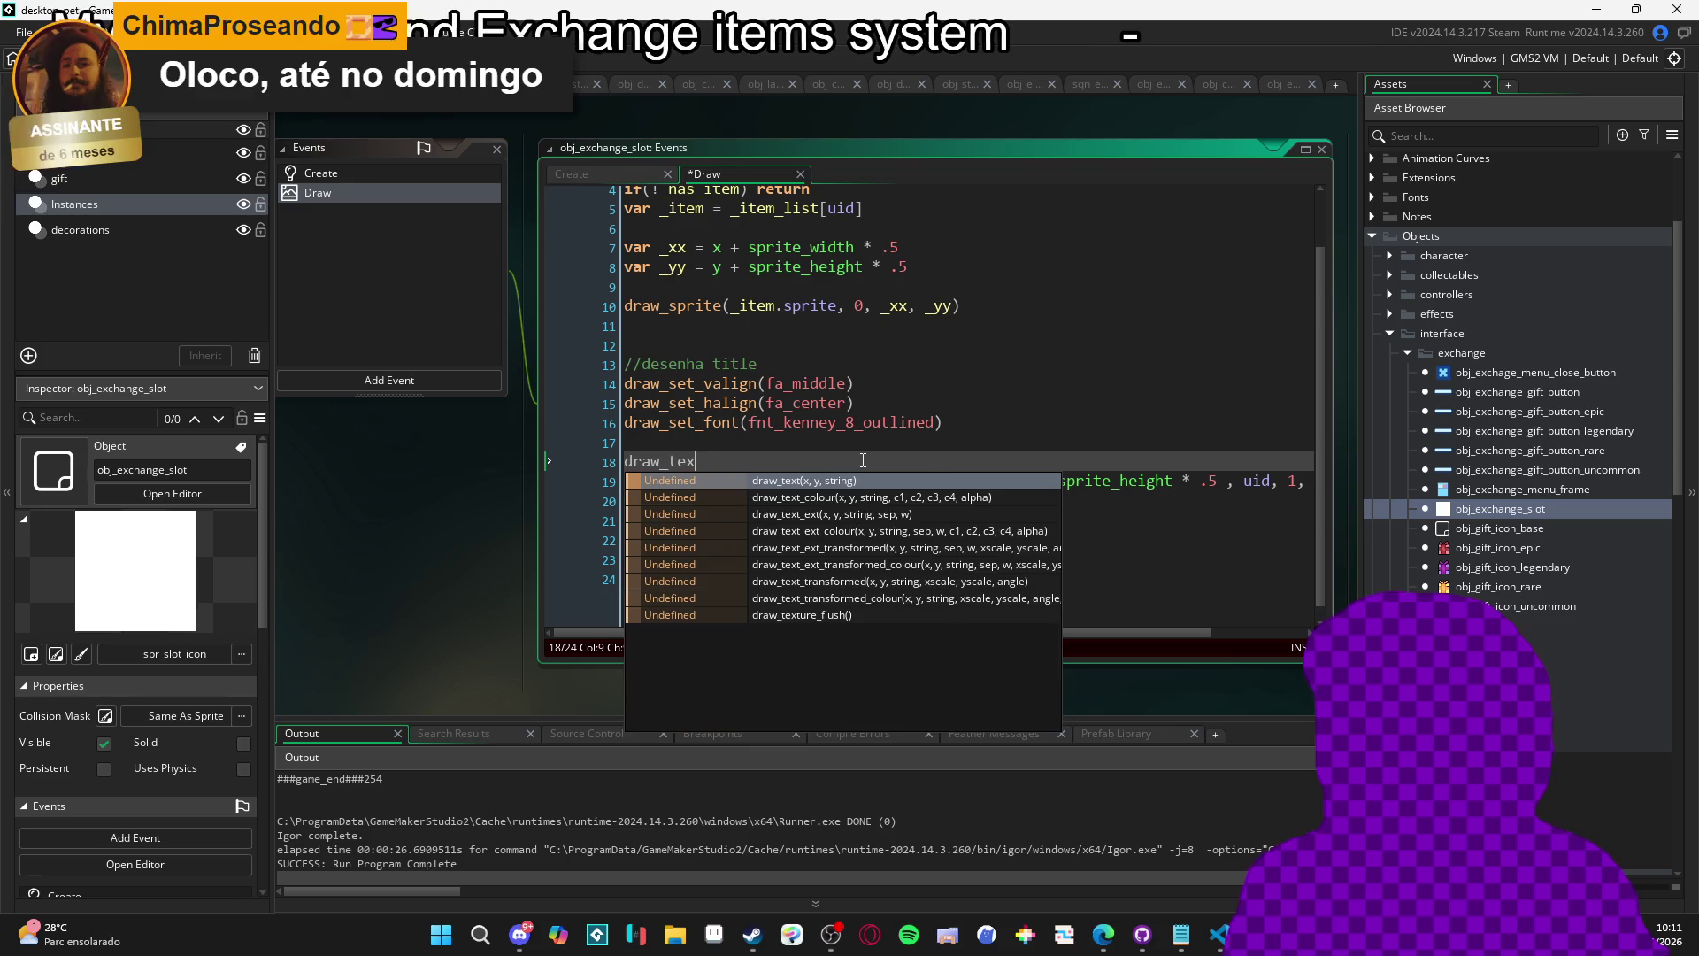
key("Return")
key("Down")
key("Home")
type("//")
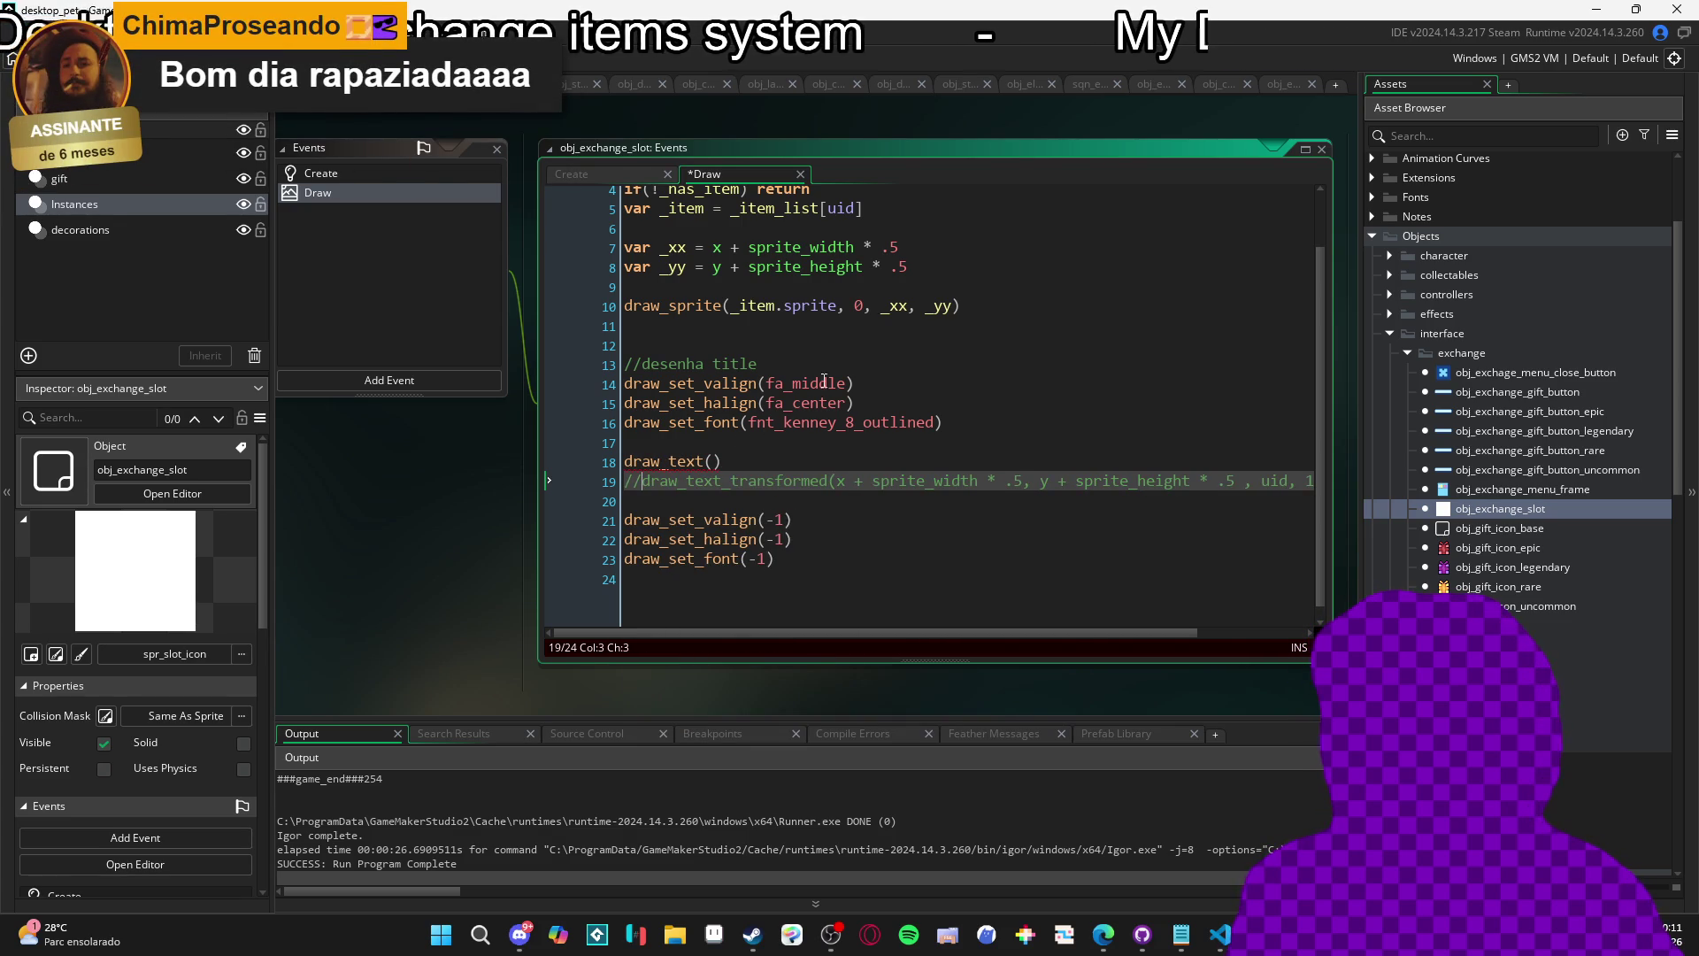
Position the draw_text at bbox_right, bbox_bottom.
left_click(743, 462)
type("_xx")
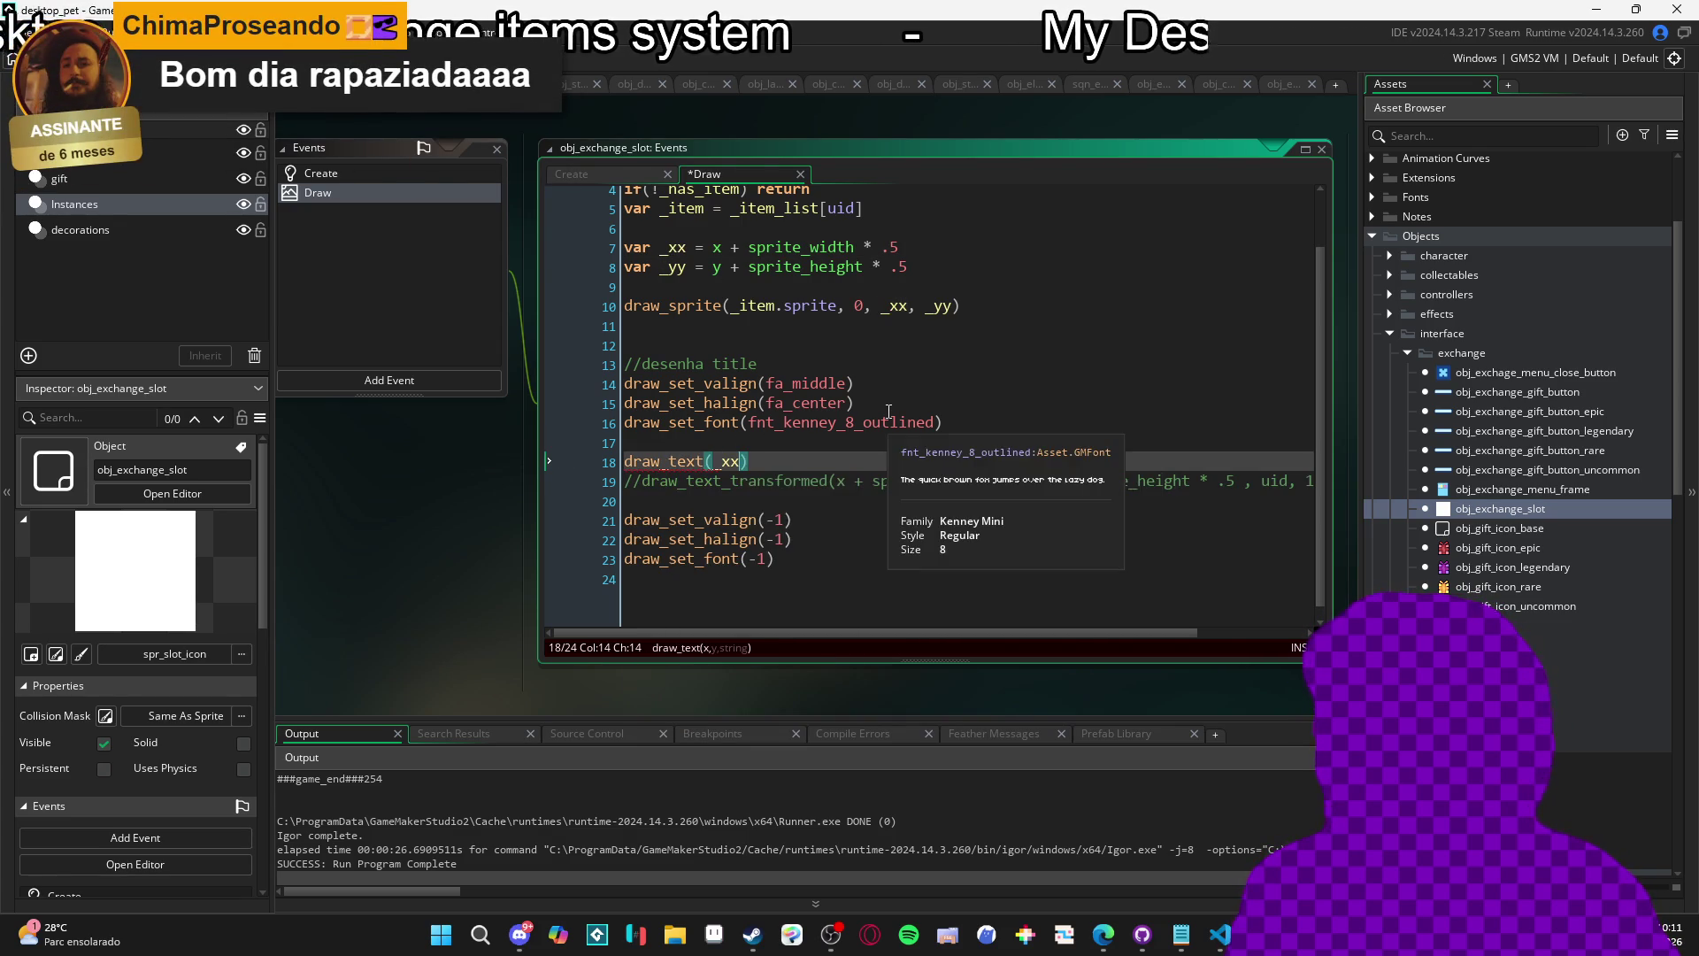
type(", _yy,")
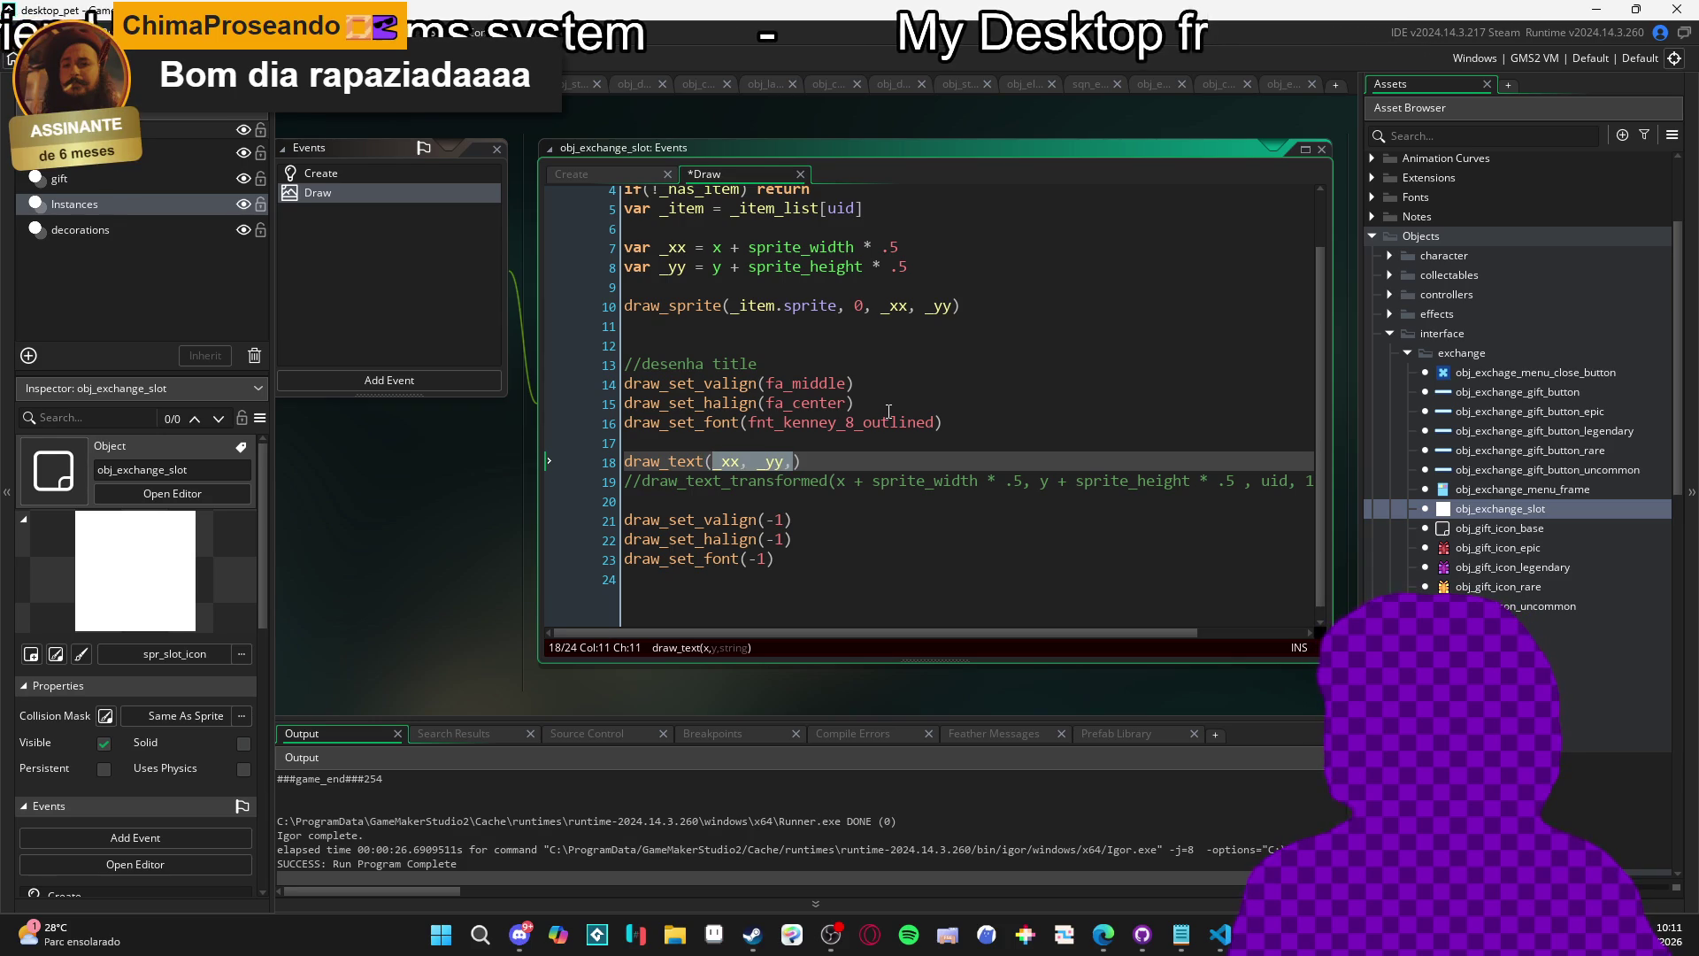
type("bb")
key("Down")
key("Down")
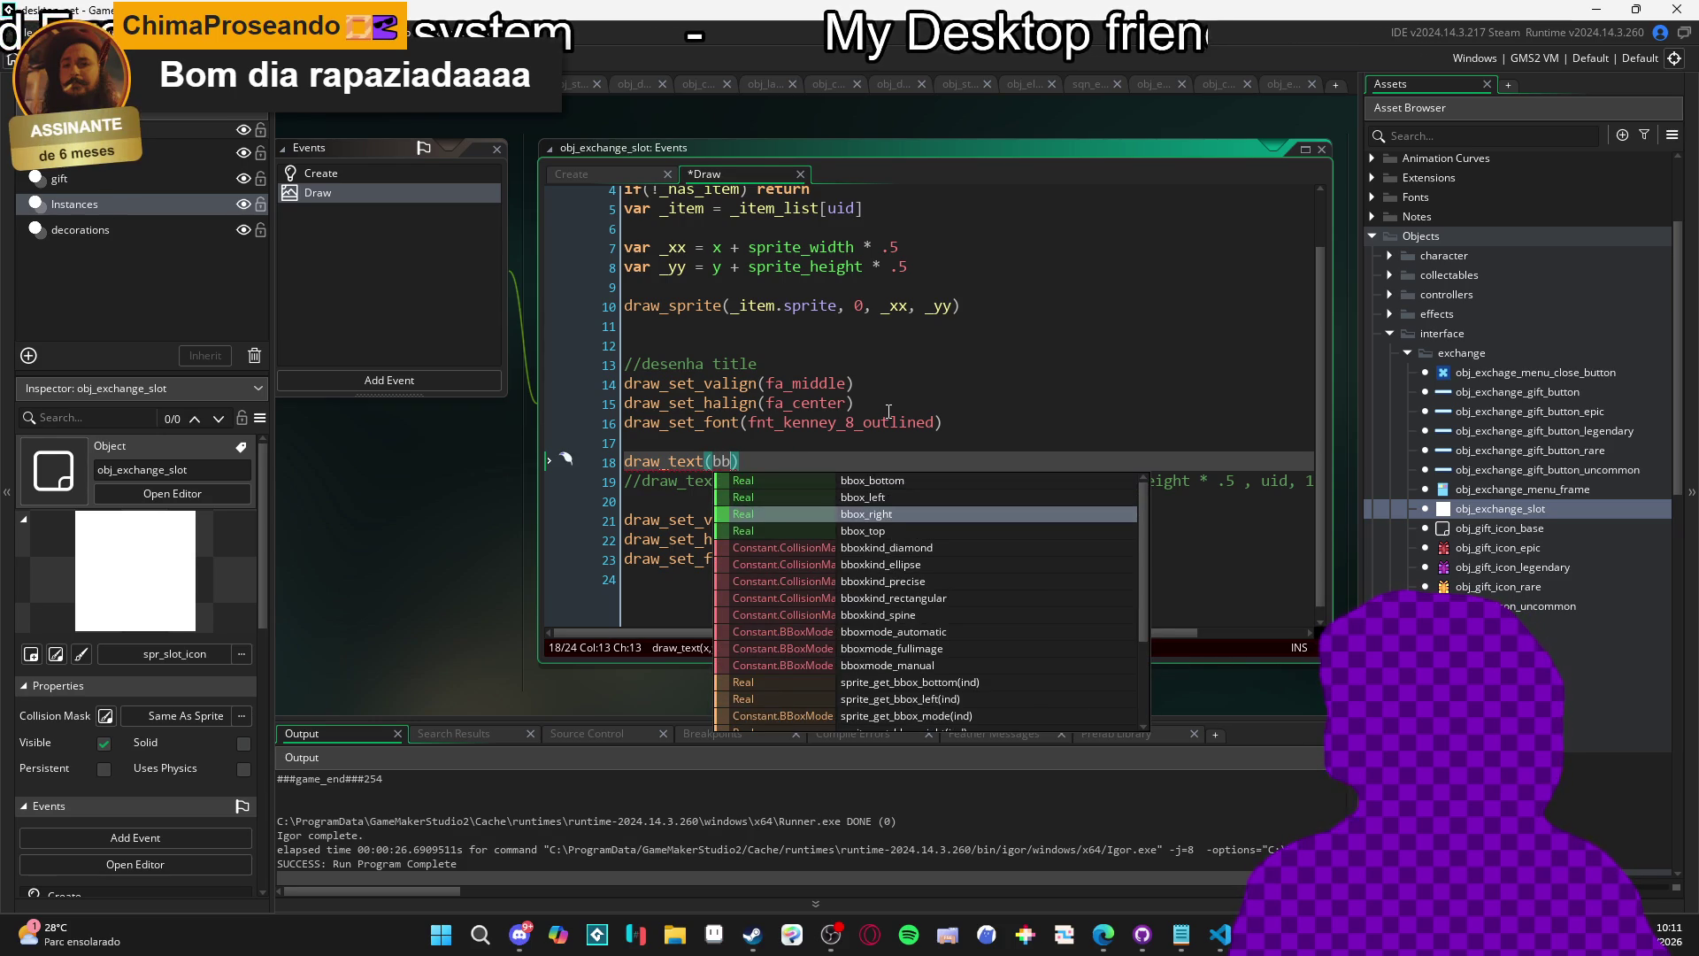
key("Down")
key("Up")
key("Return")
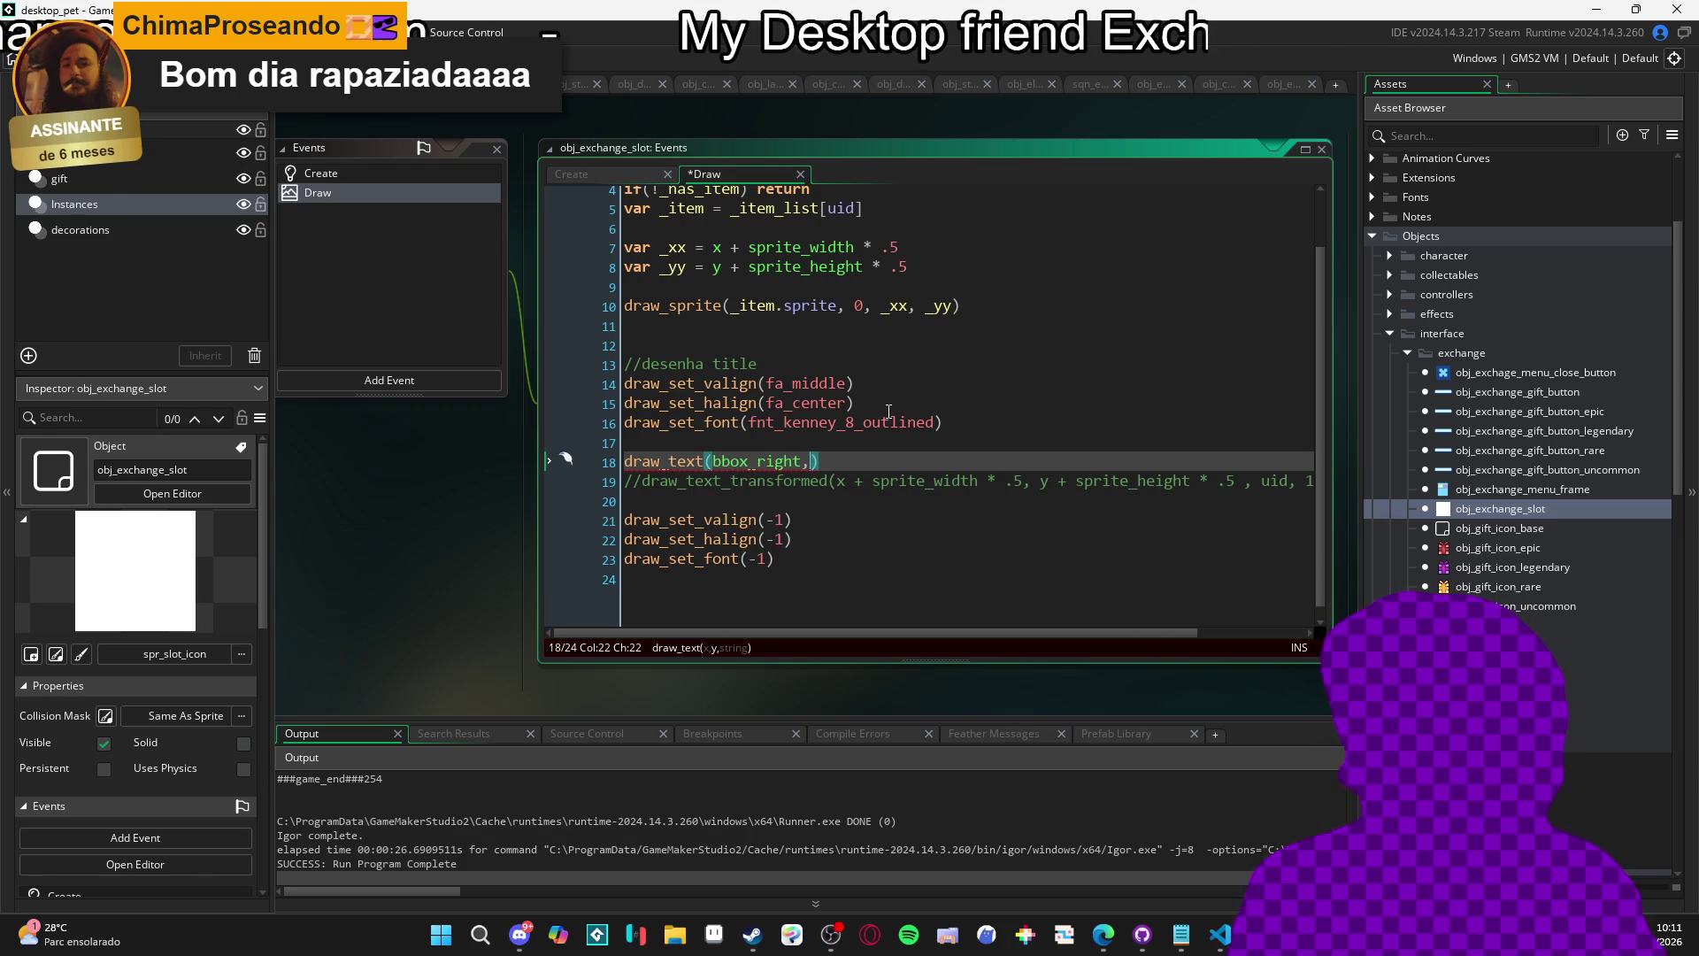
type("b")
key("Down")
key("Down")
key("Down")
key("Up")
key("Up")
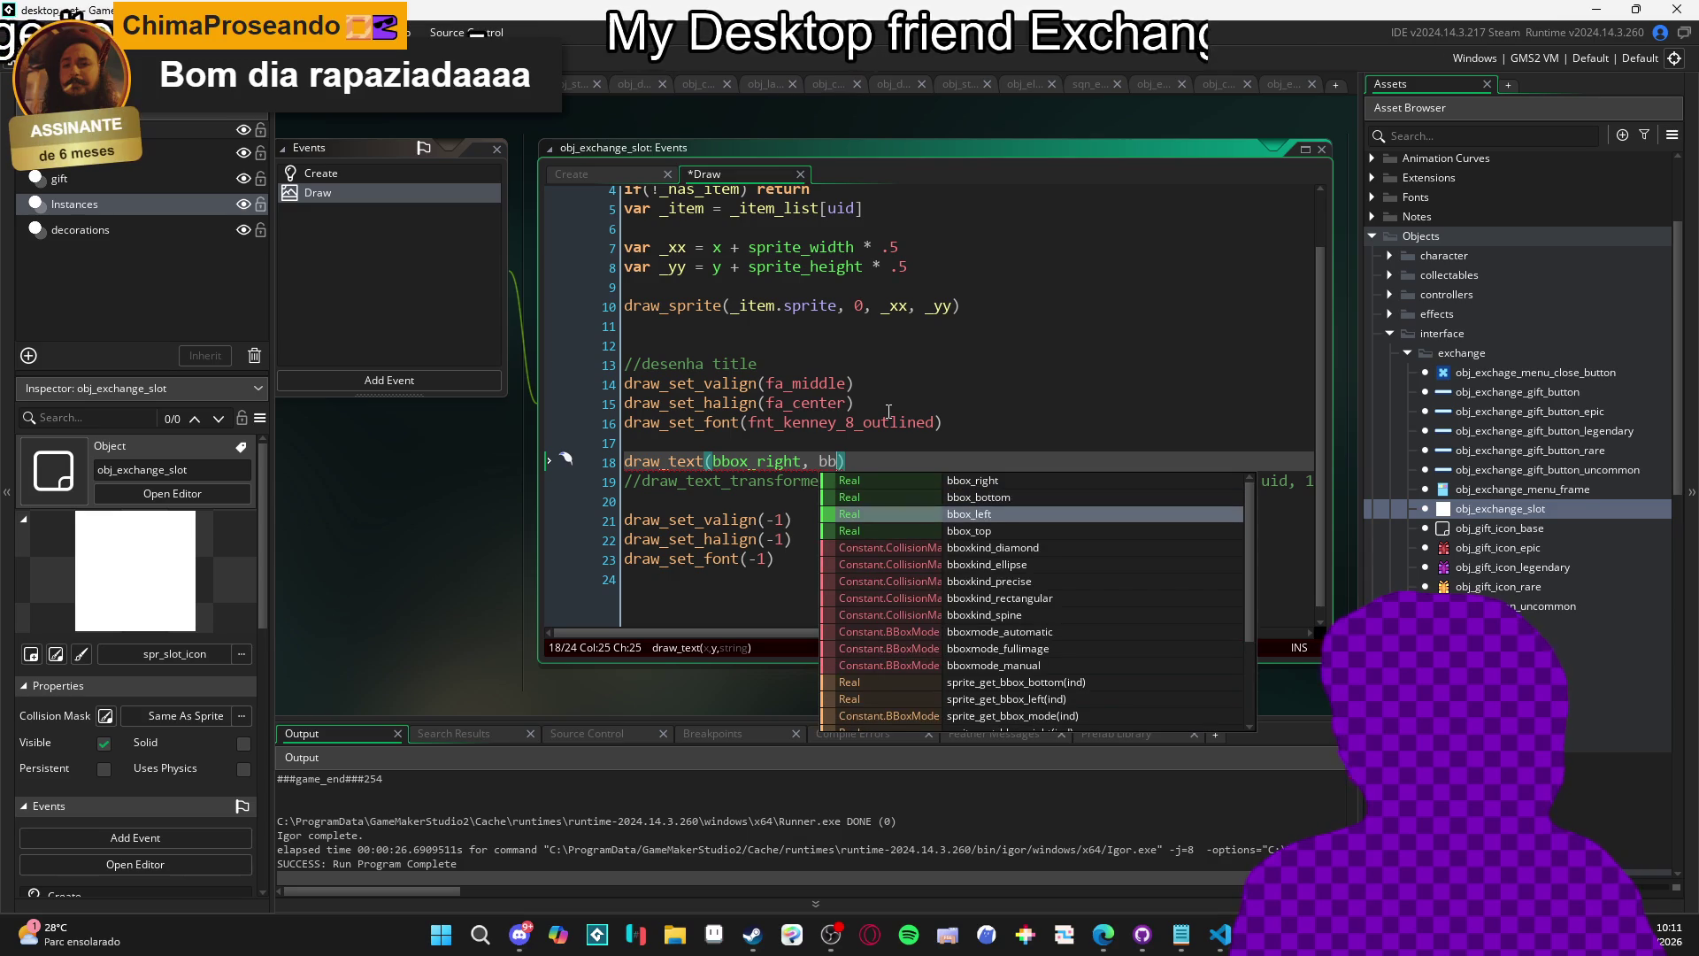
key("Return")
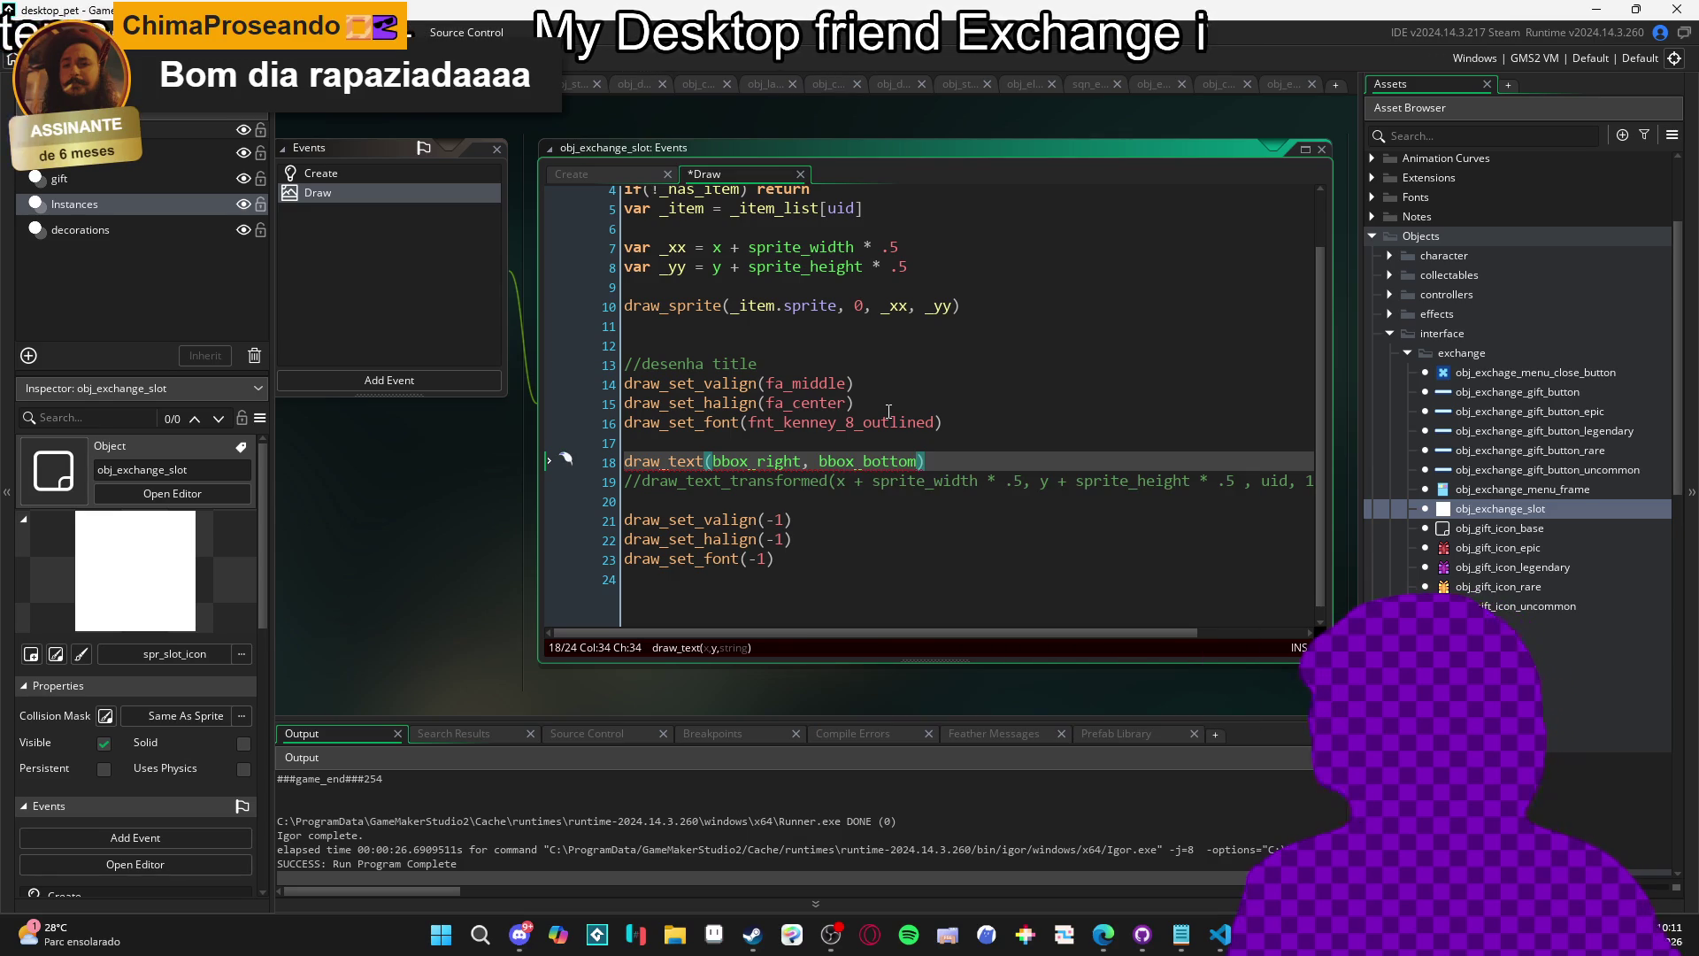
Change the text alignment to fa_bottom vertically and fa_right horizontally.
left_click(830, 382)
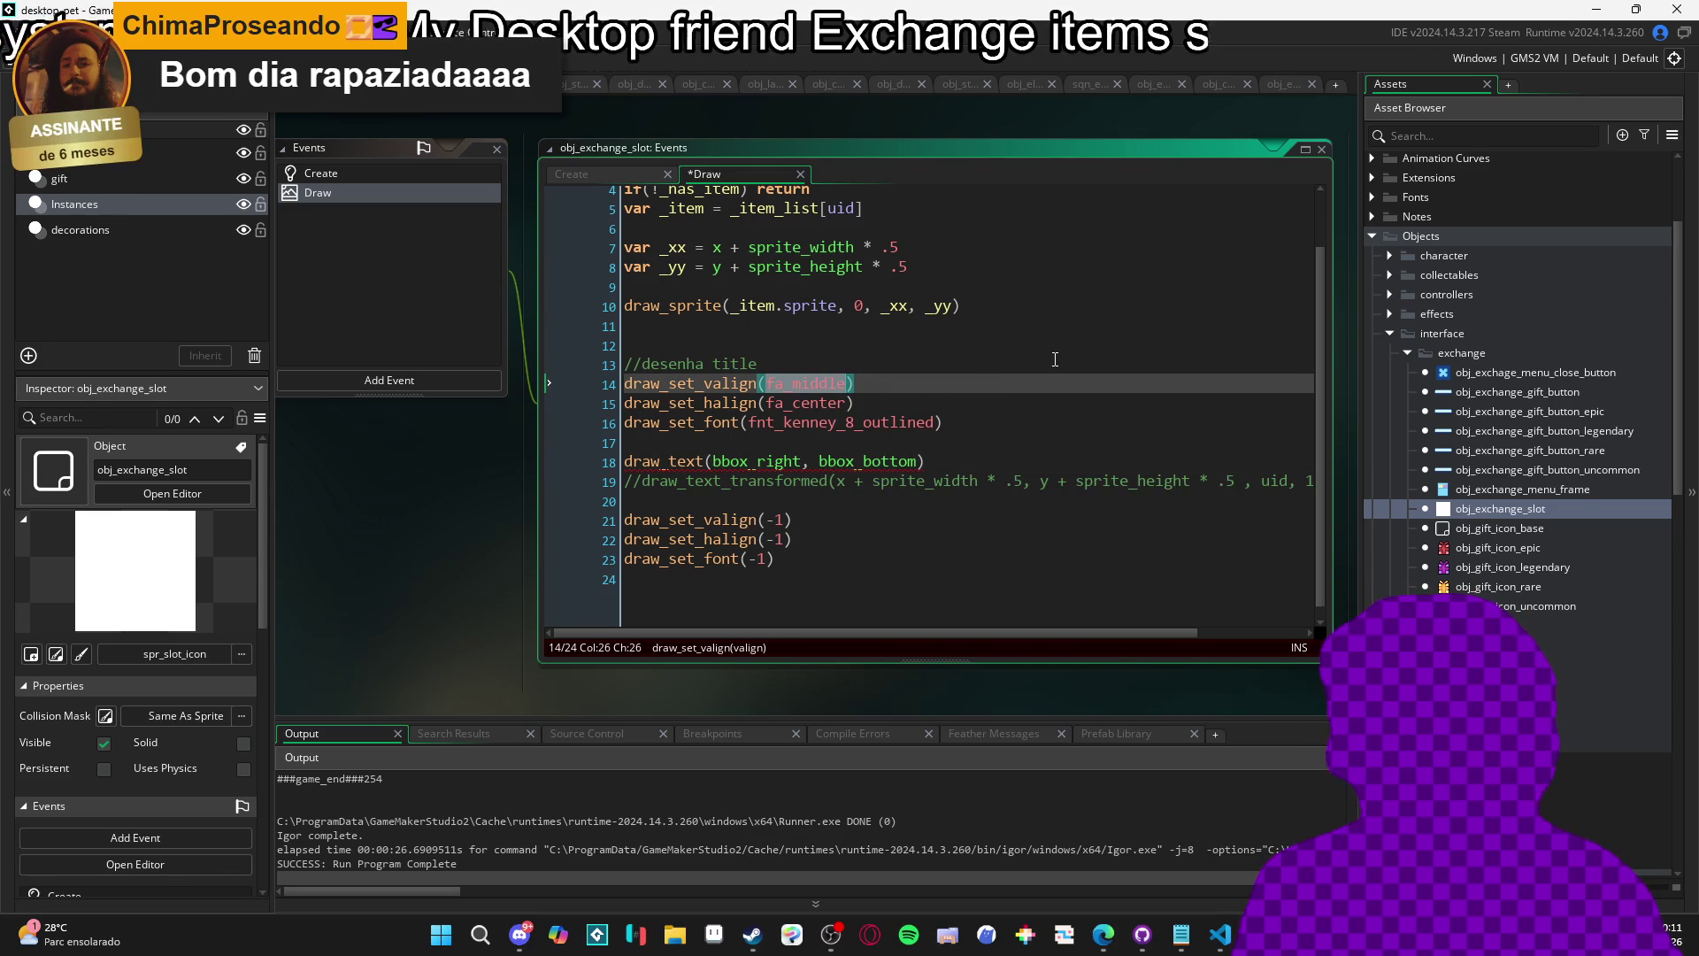
type("fa_b")
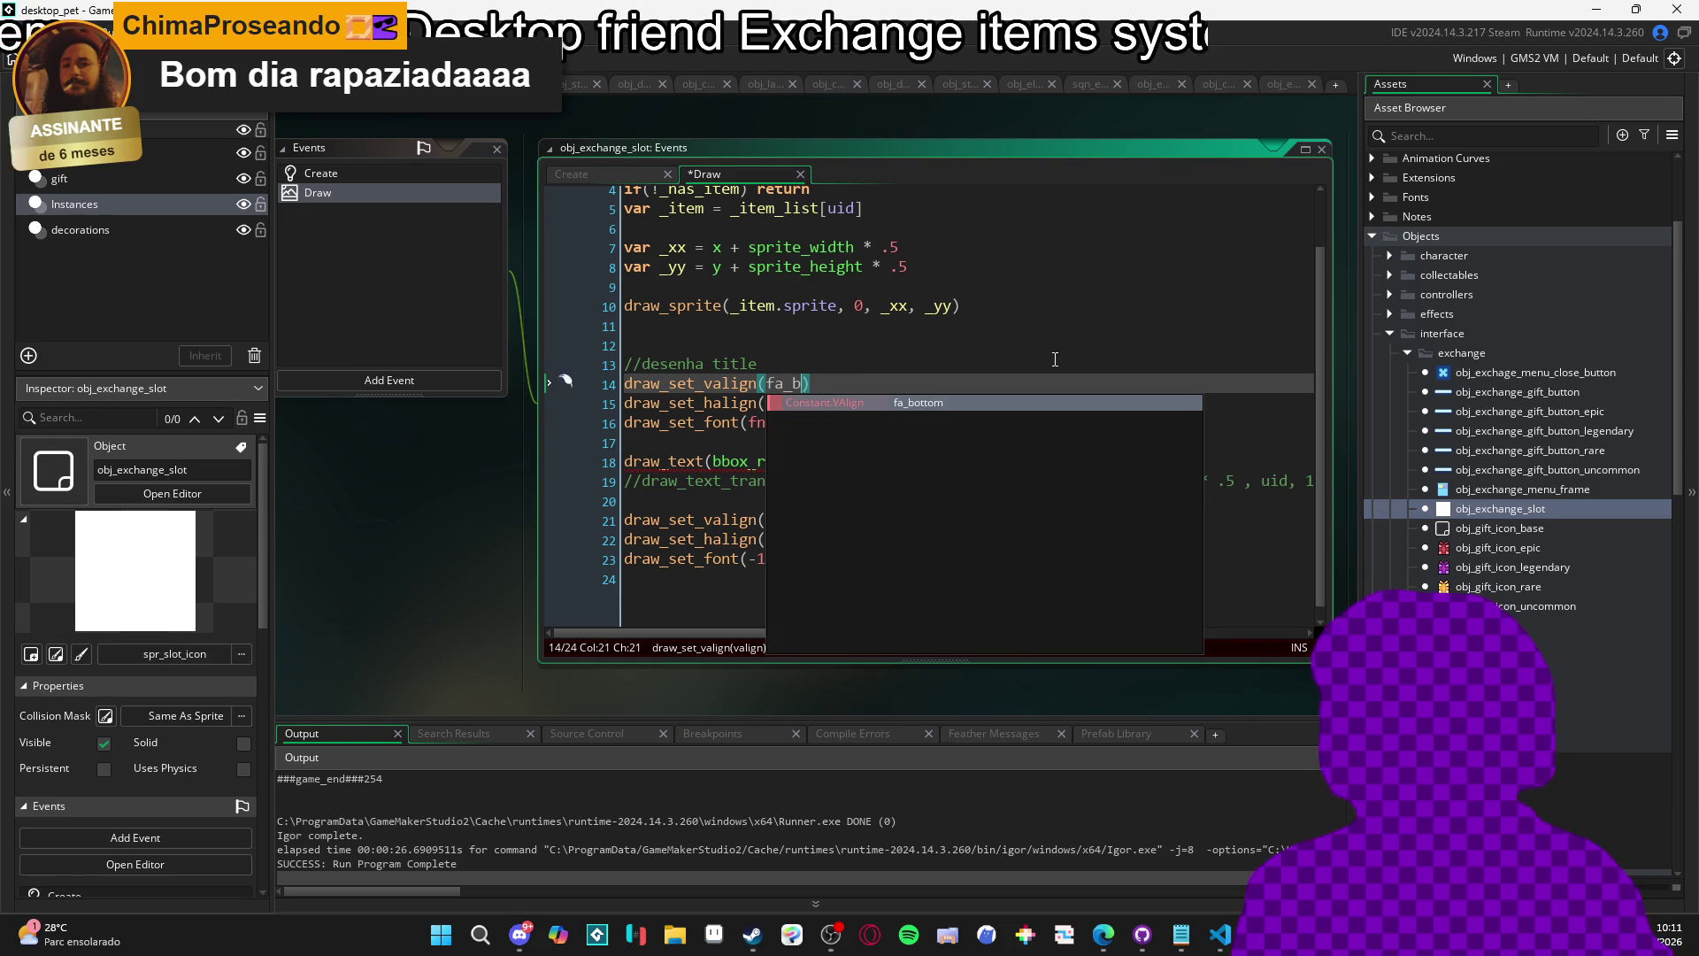
key("Return")
key("Down")
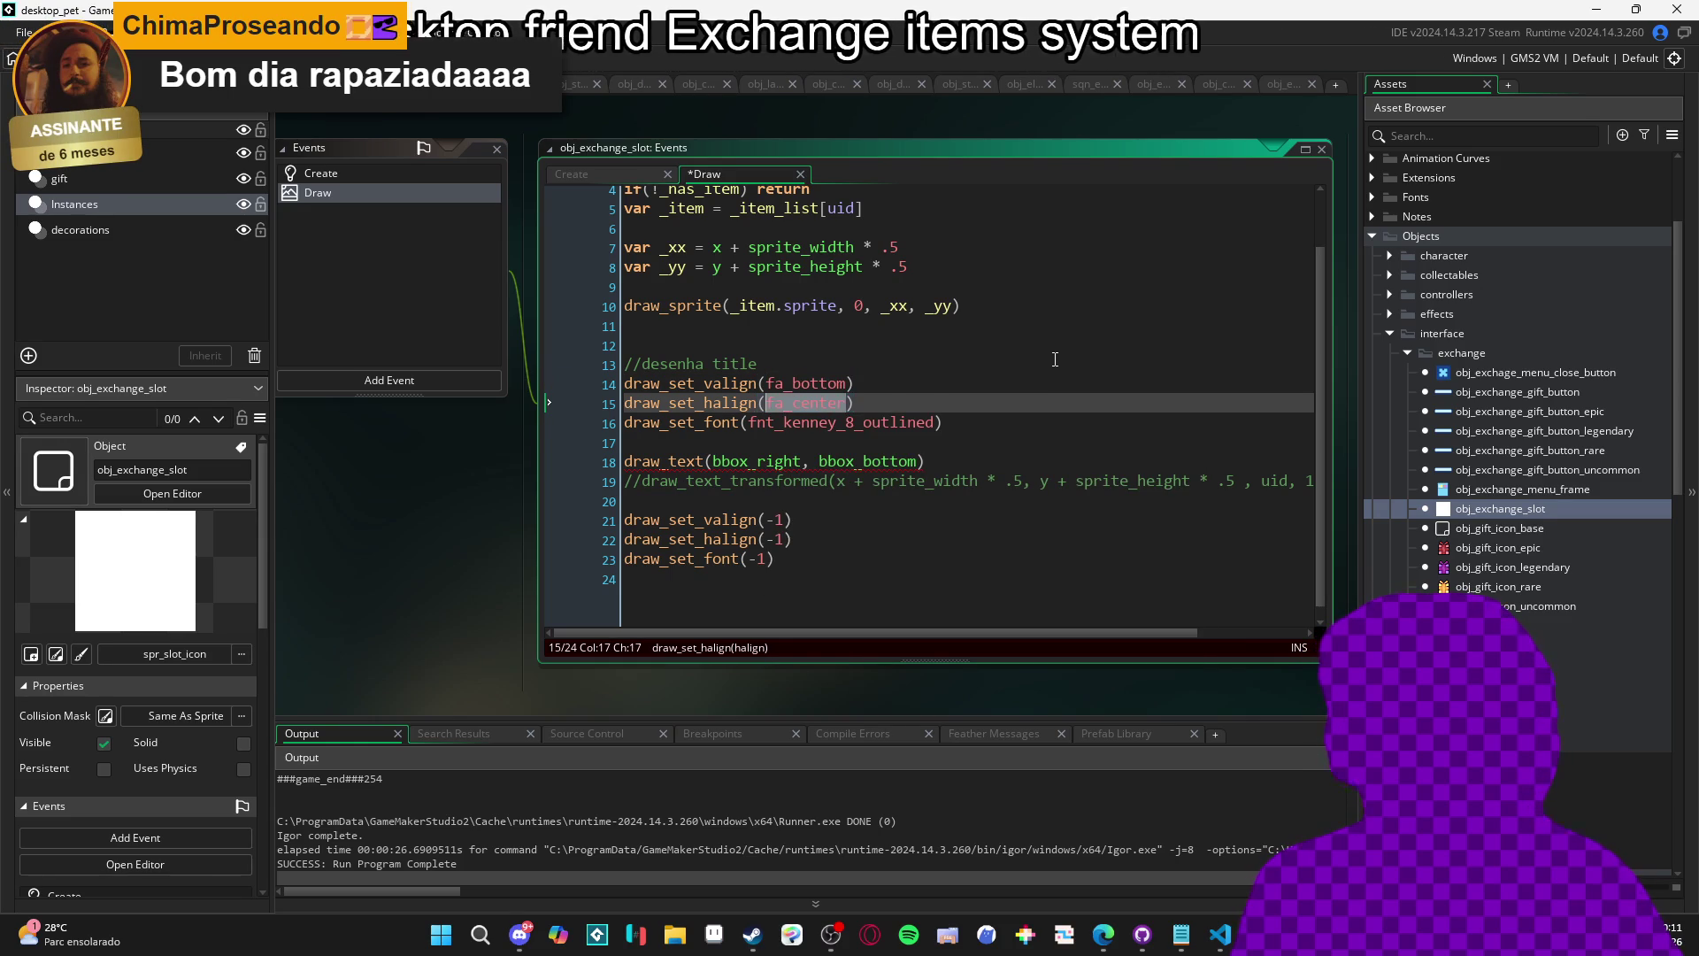
type("_r")
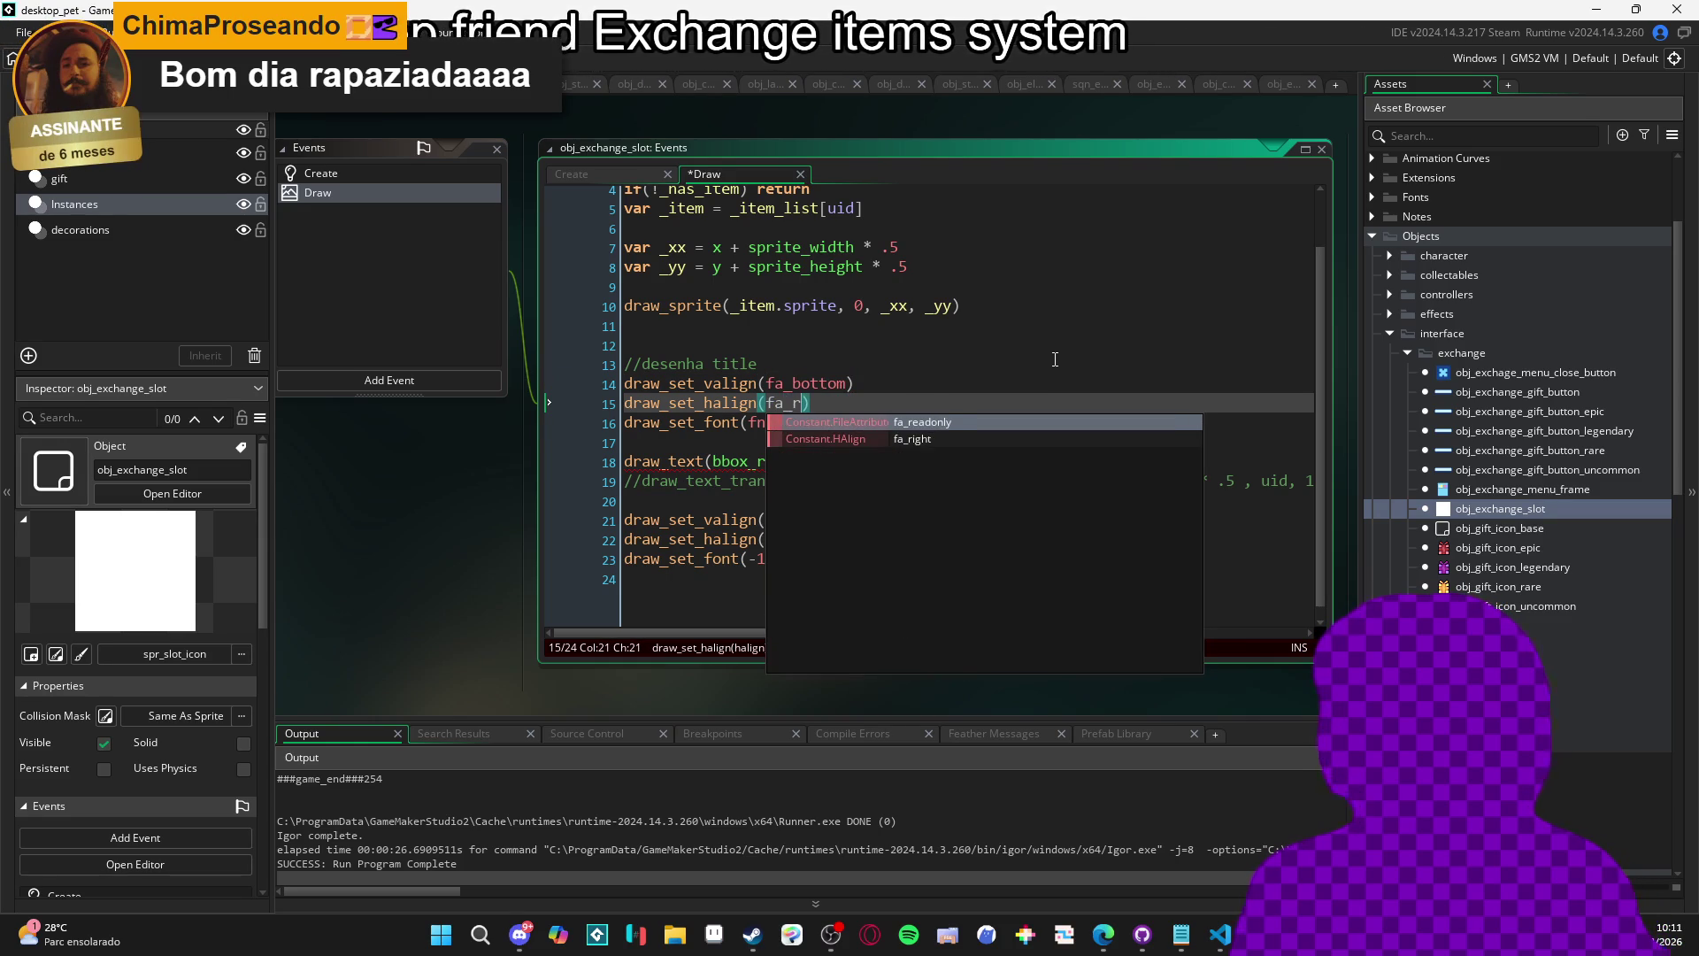
type("i")
key("Return")
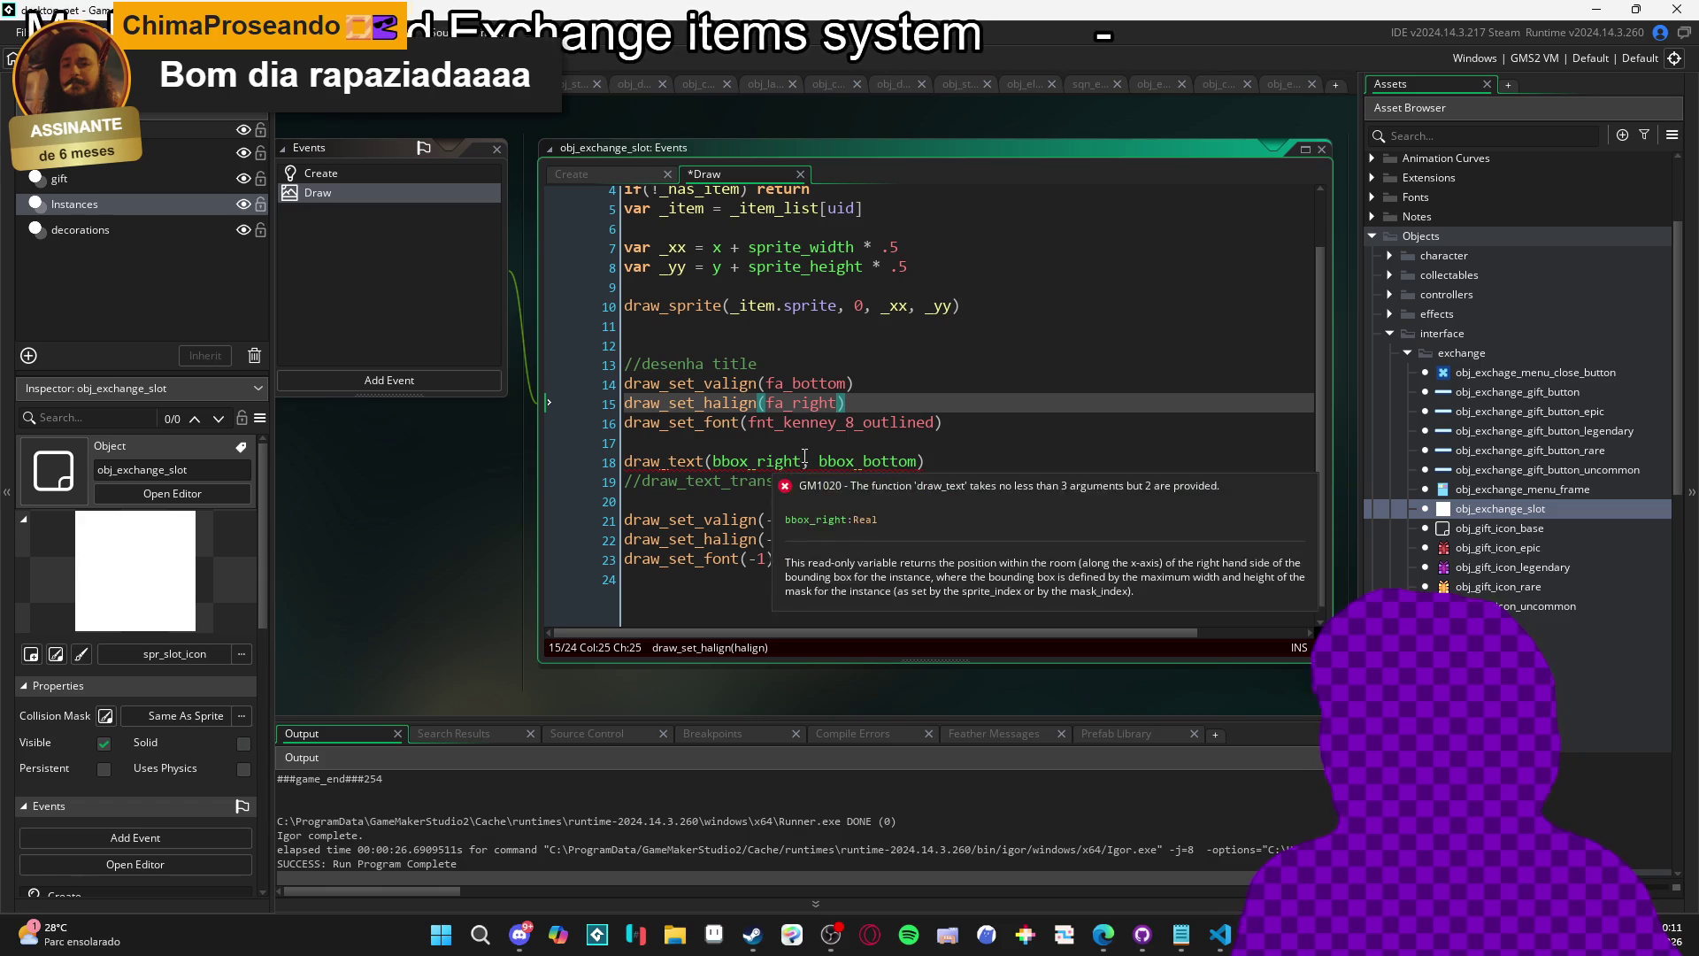
left_click(931, 375)
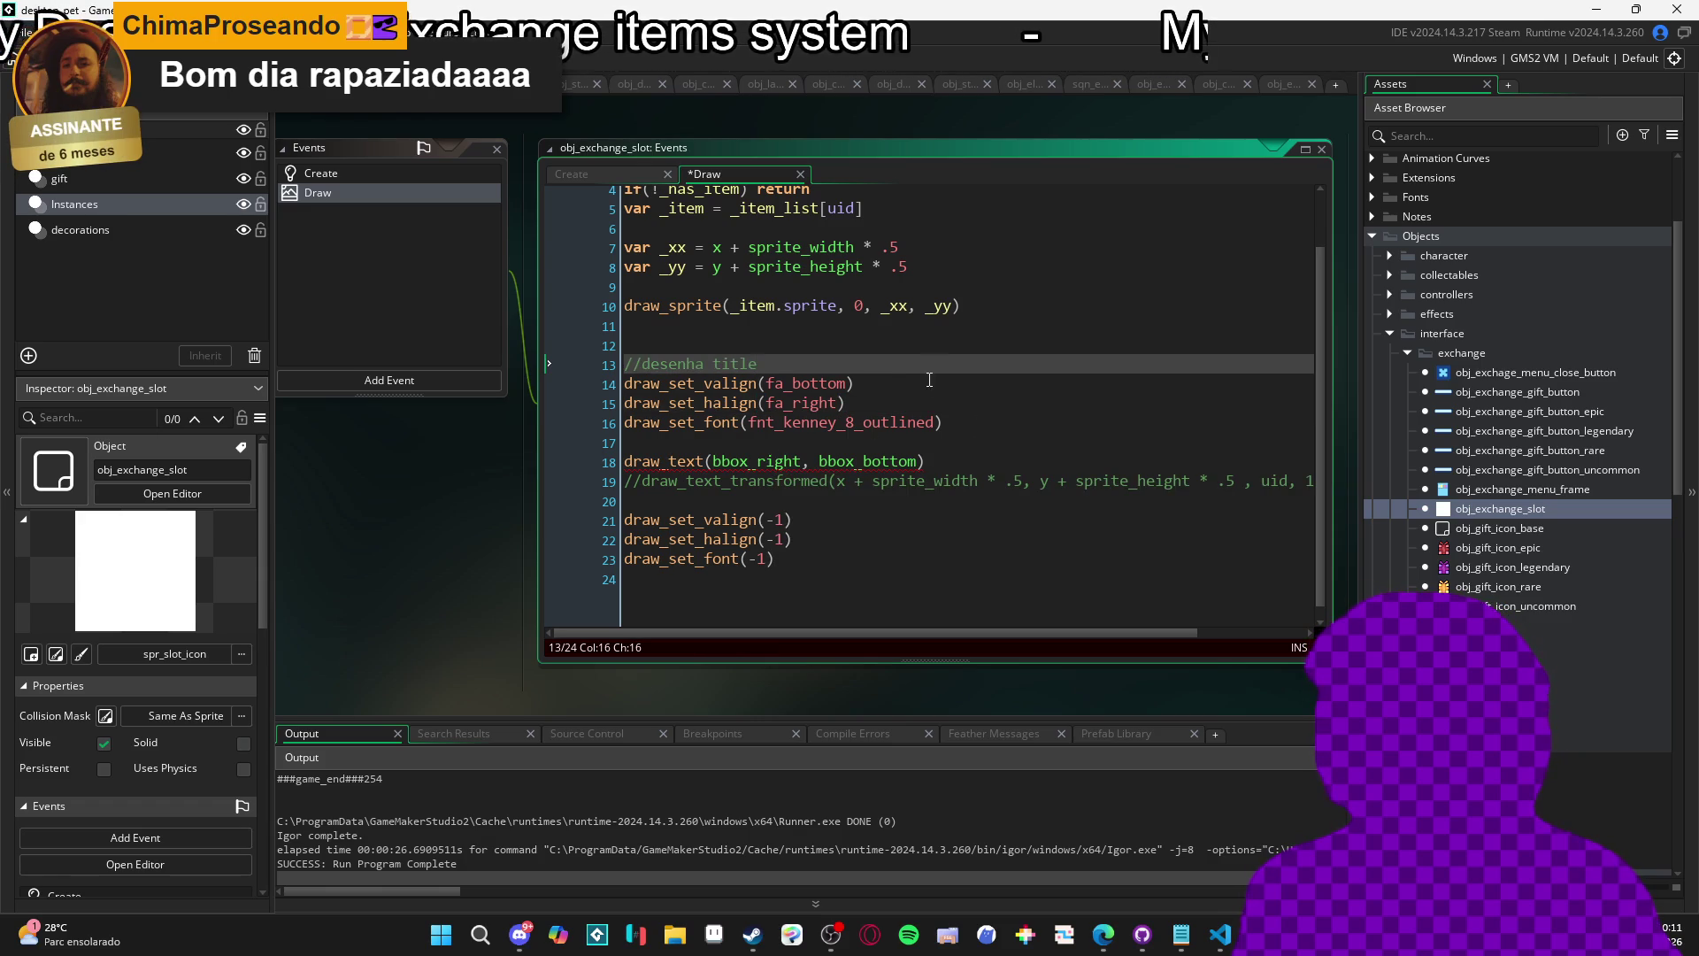
Declare a new variable _margin = 3 below the title comment.
key("Return")
type("var _magin = 3")
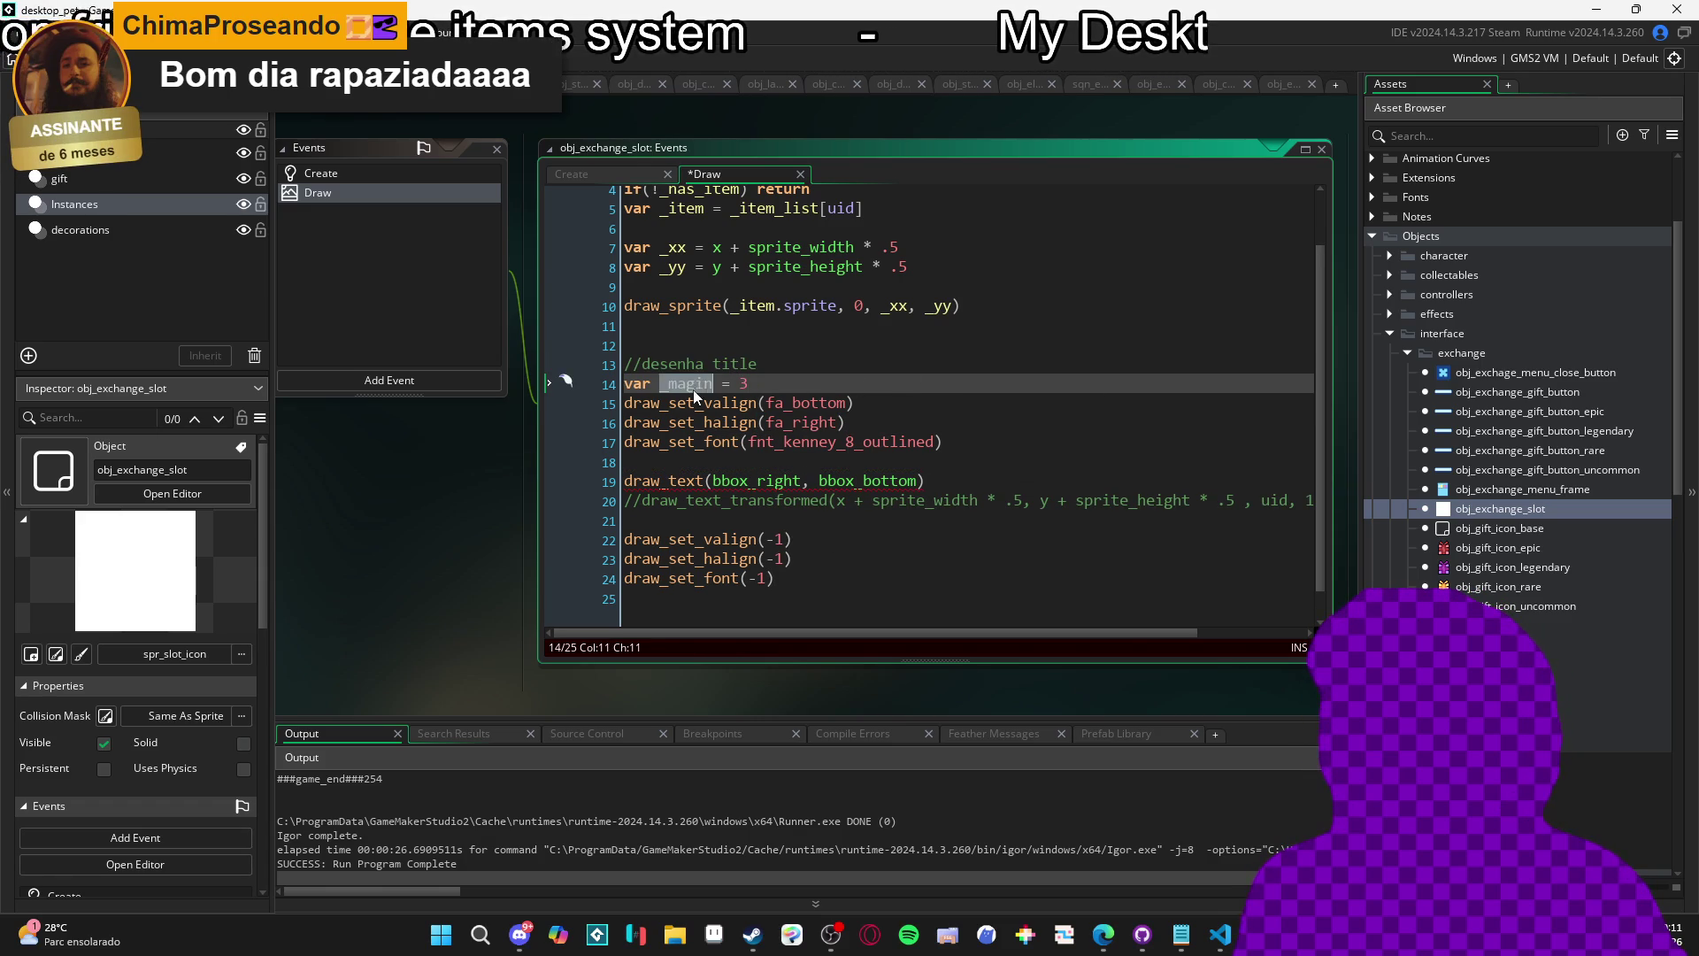
left_click(693, 389)
type("r")
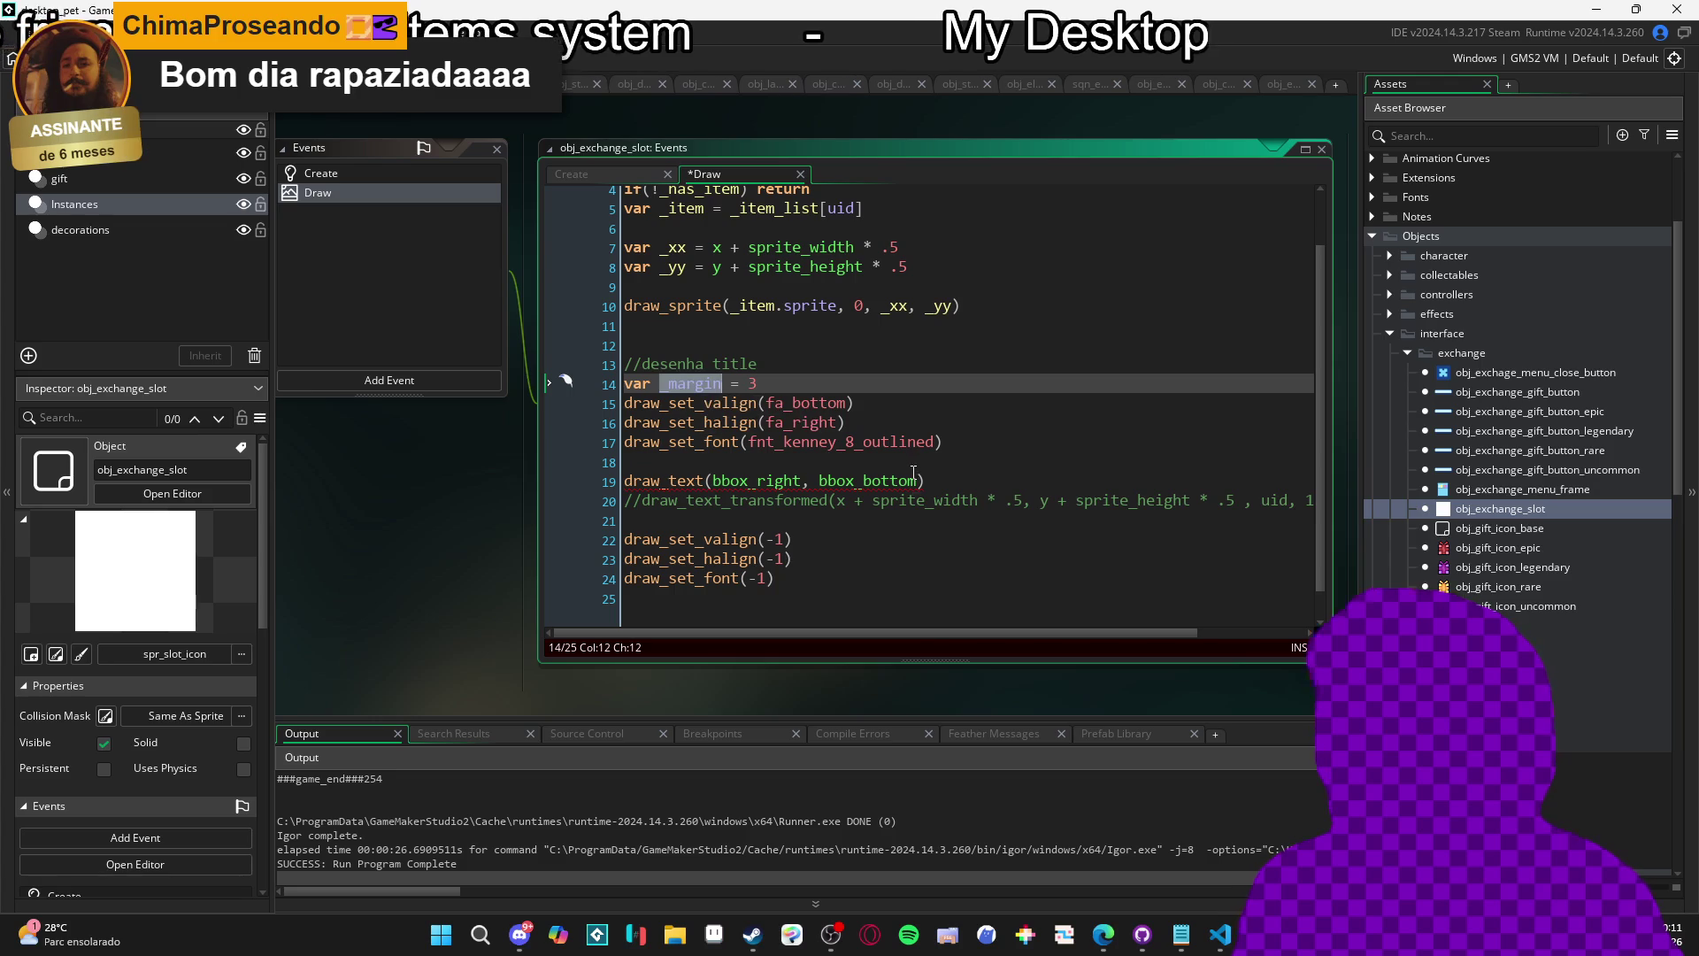
Draw _item.amount at bbox_right - _margin, bbox_bottom - _margin, then run the game.
left_click(801, 480)
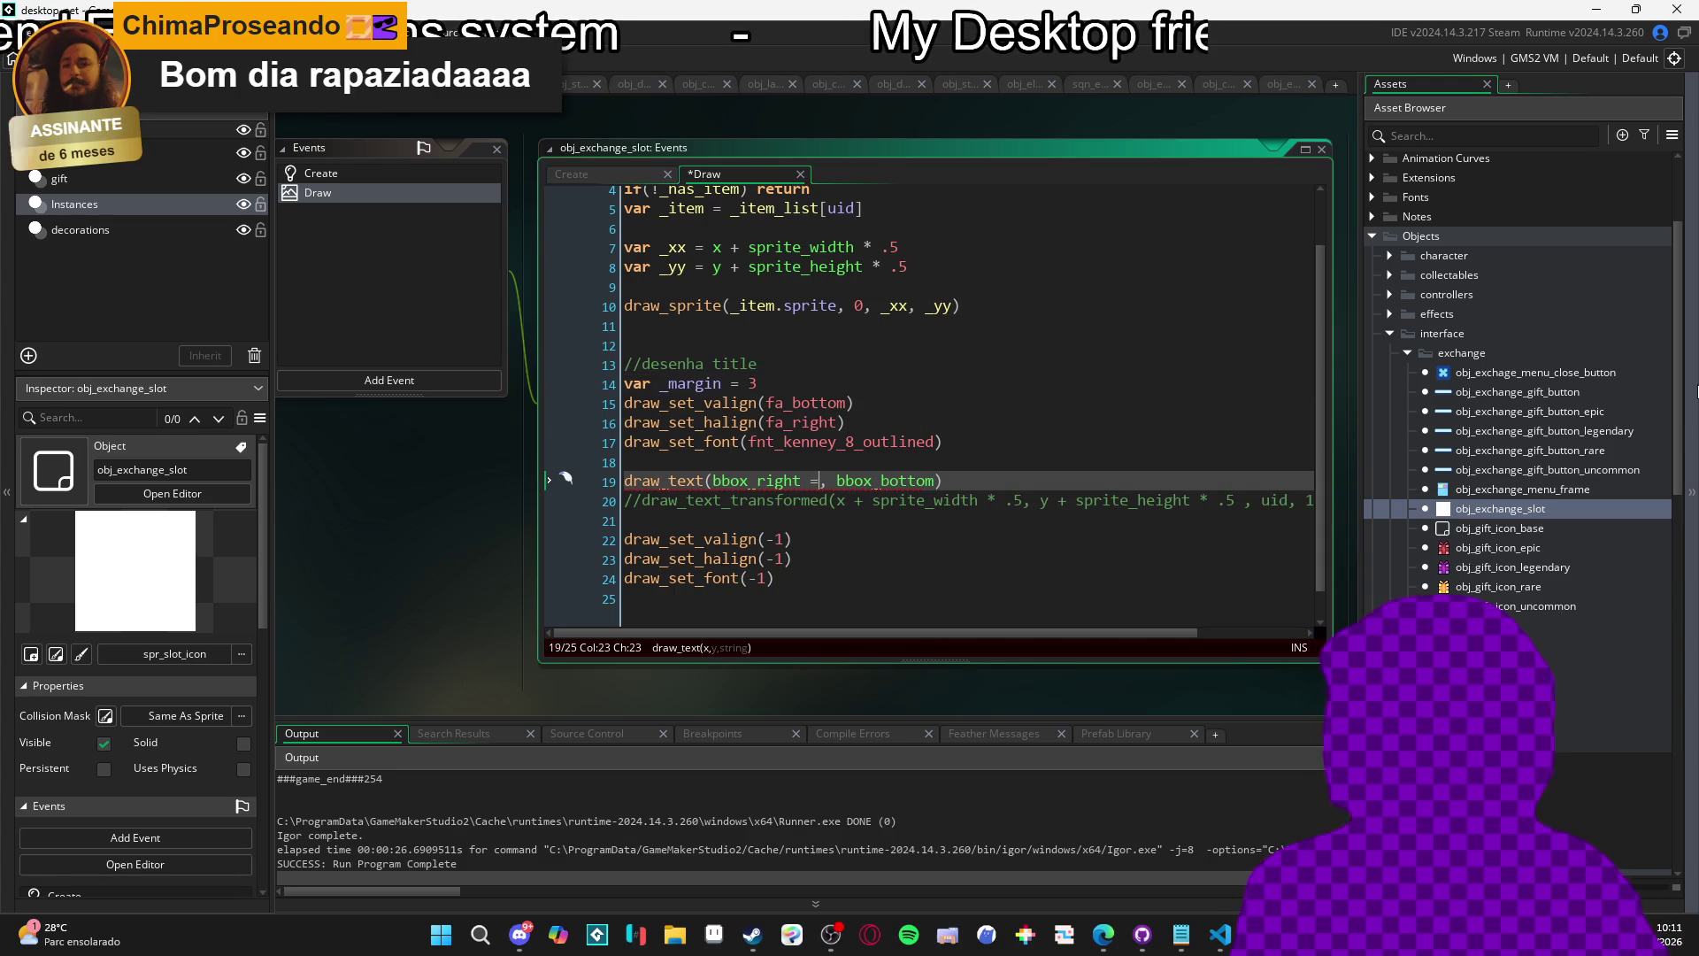
type("_margin,")
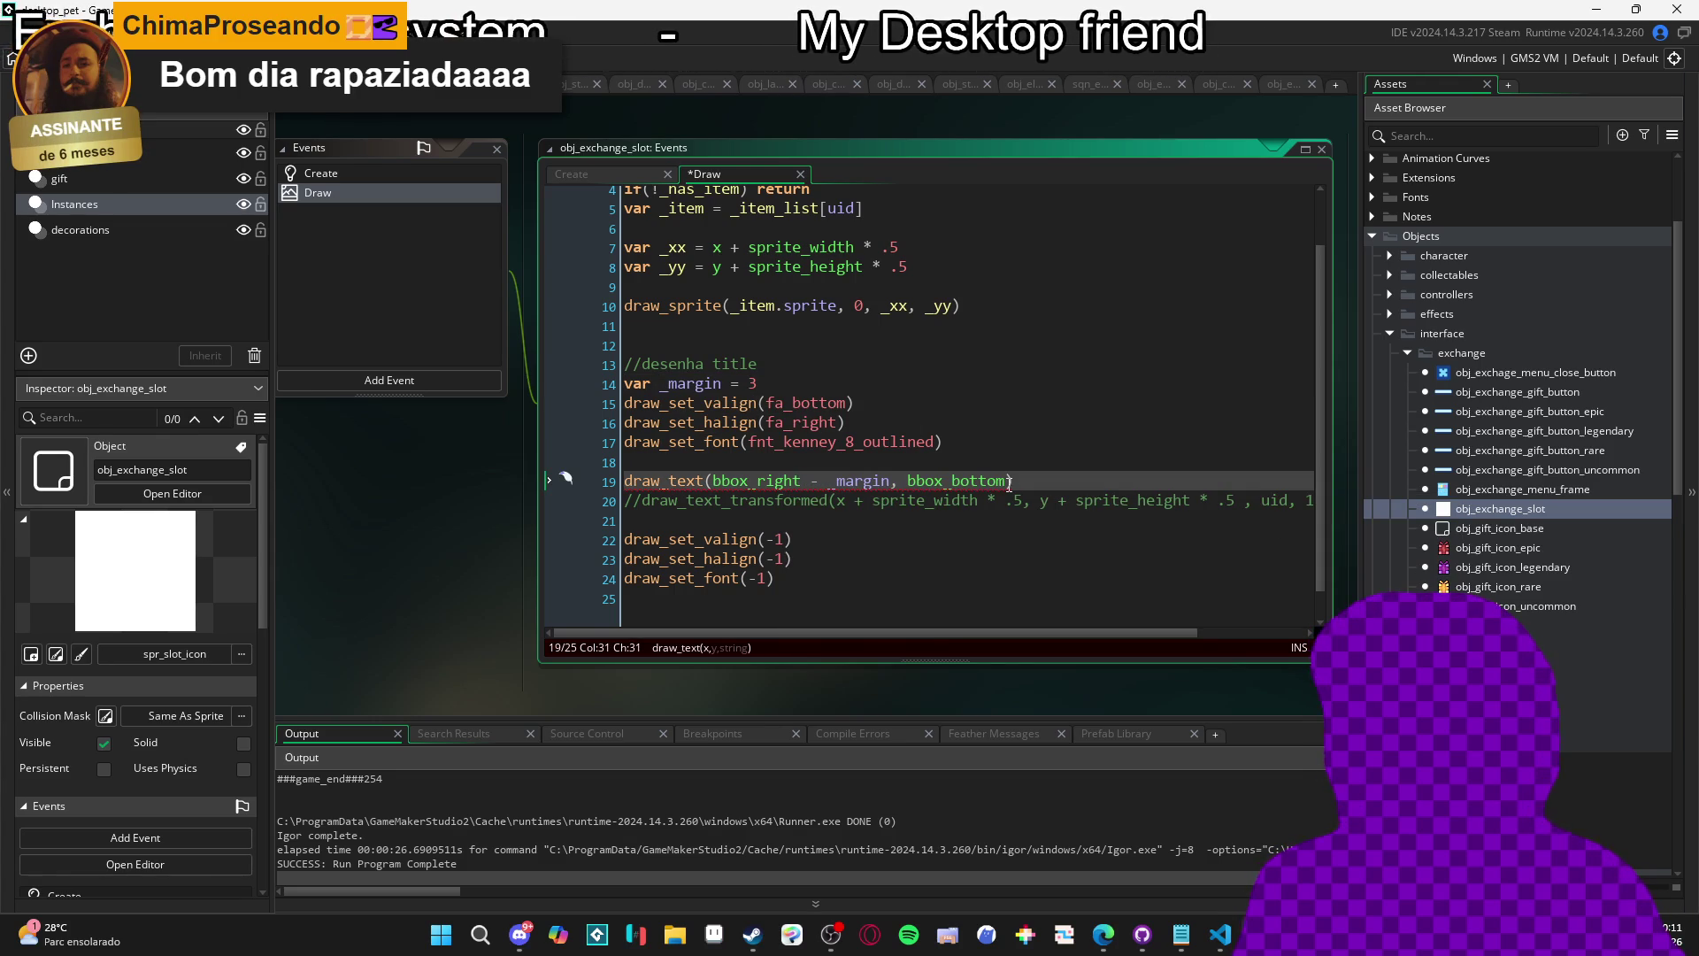
type(" bbox_bottom - _margin, ")
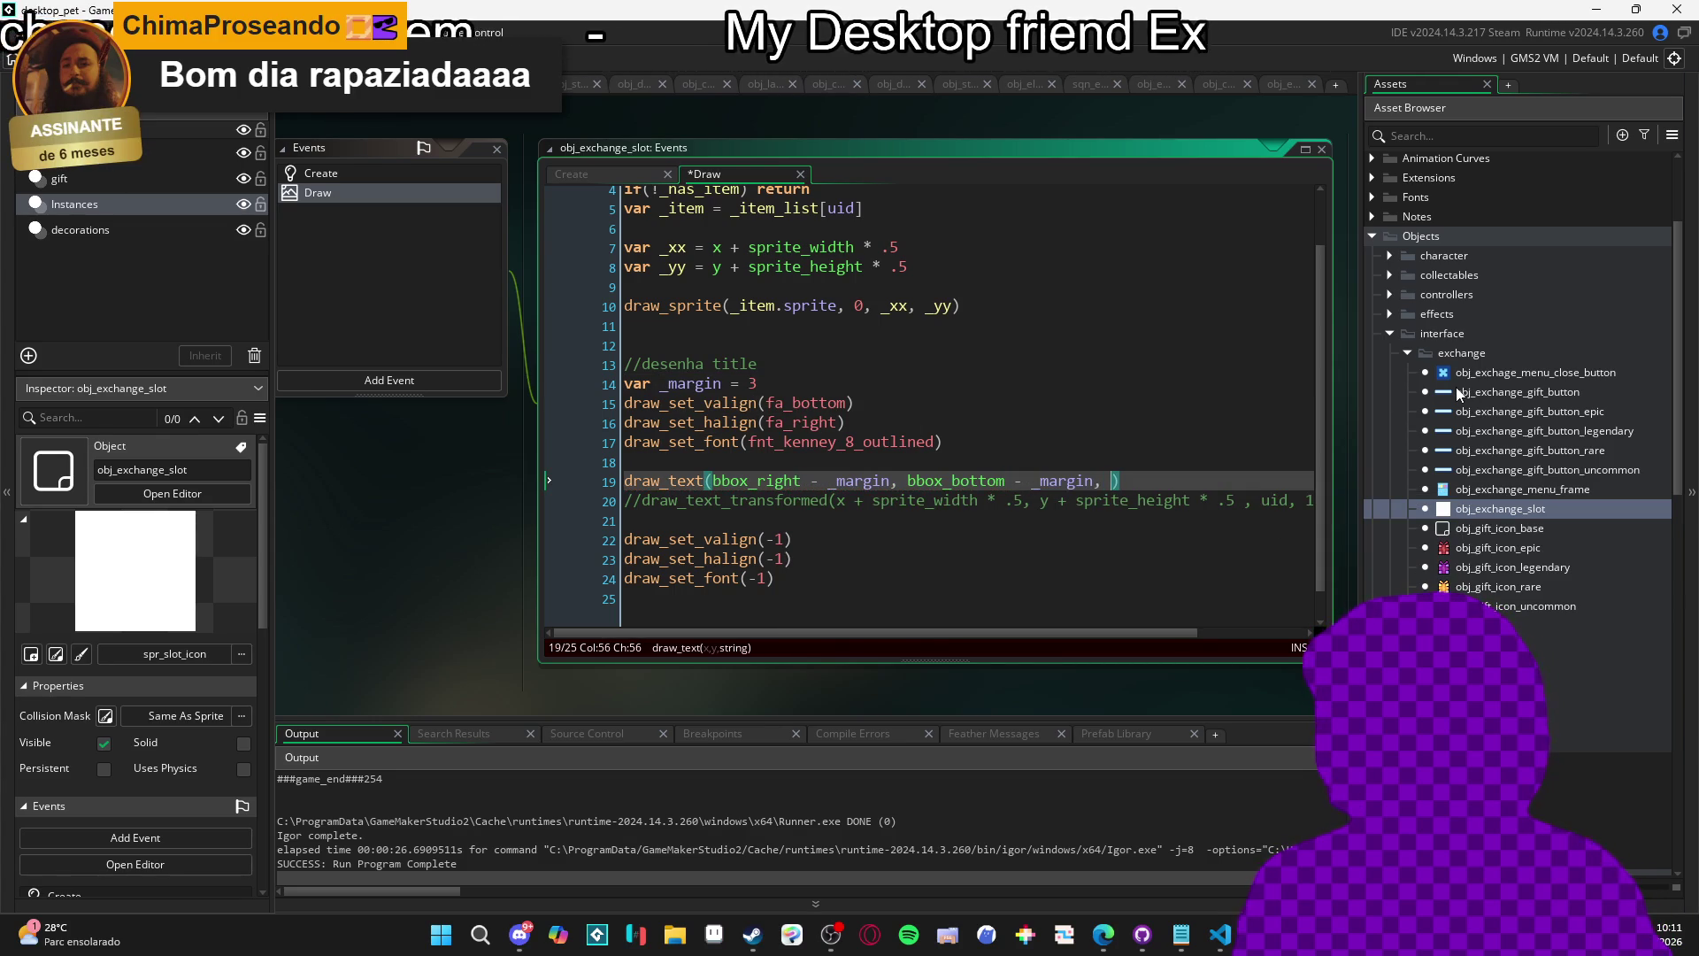
type("_item.amo")
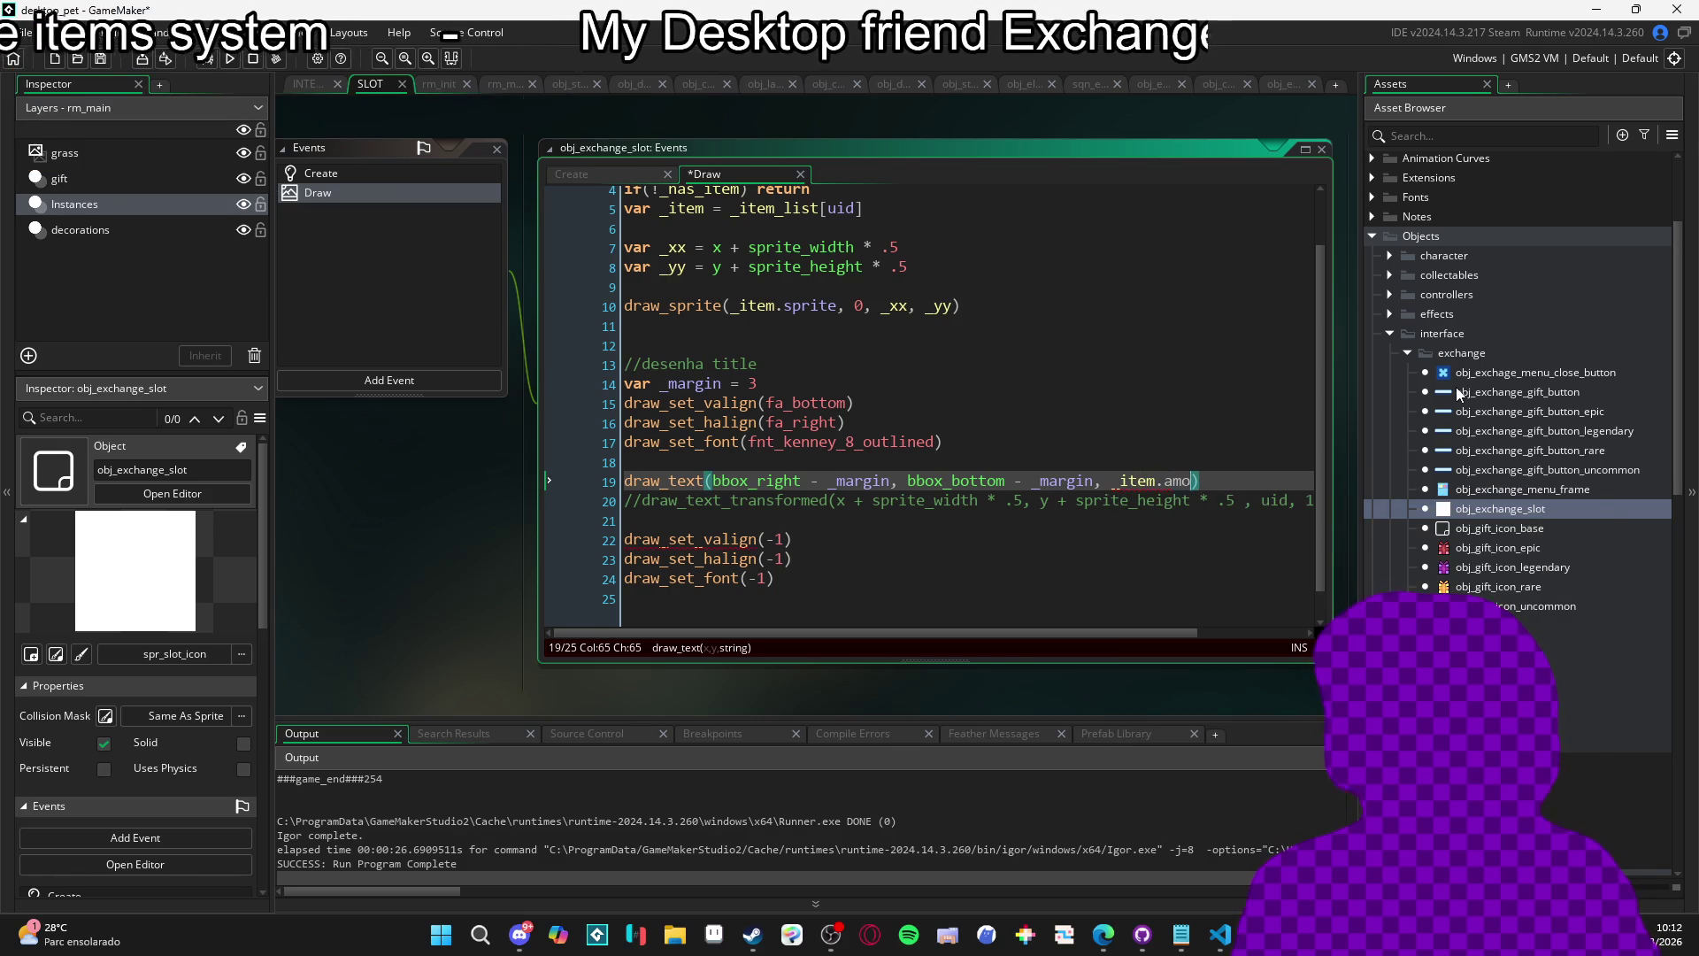
type("unt")
left_click(971, 502)
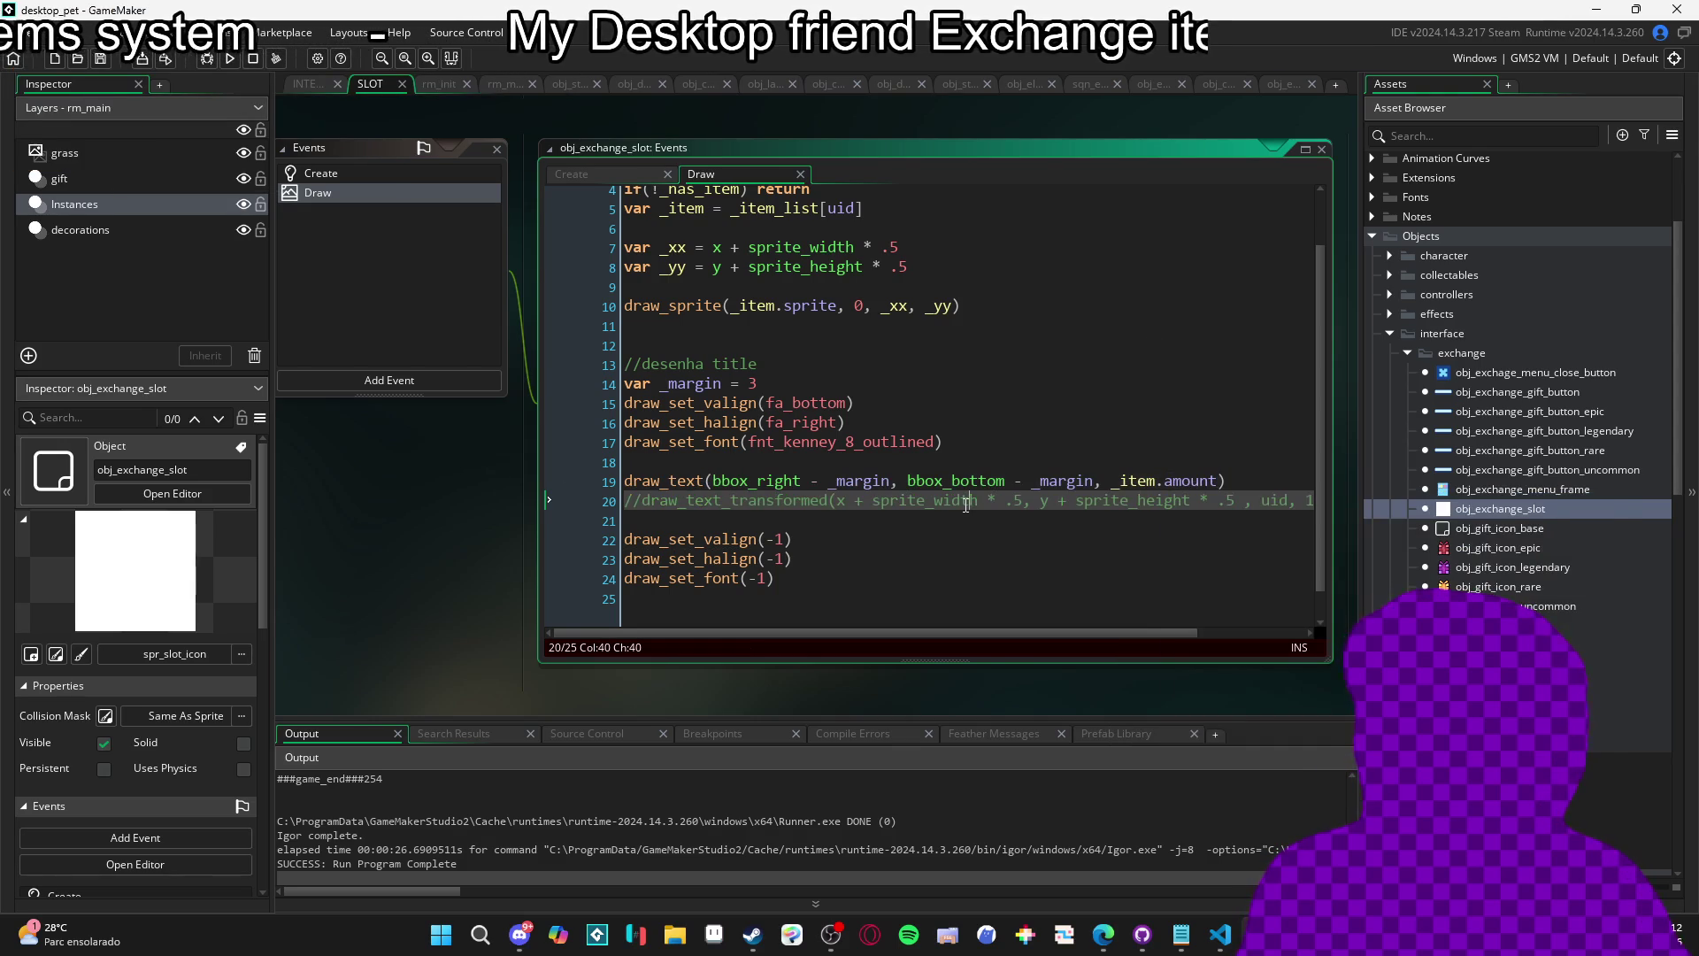
key("F5")
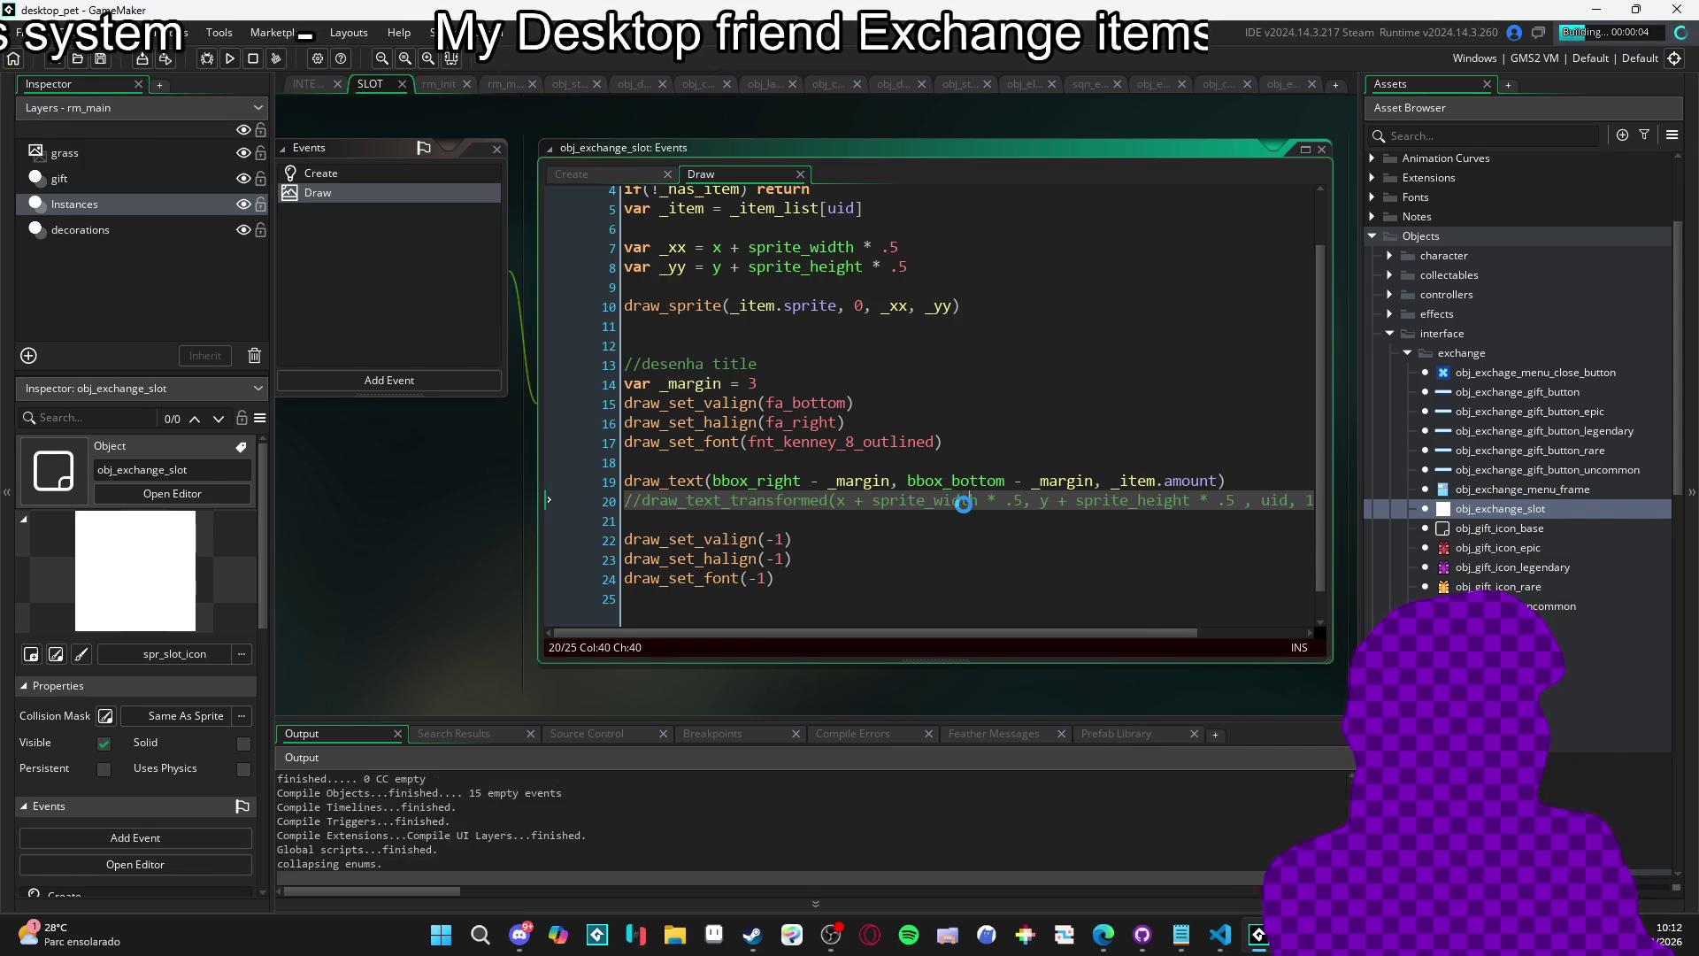
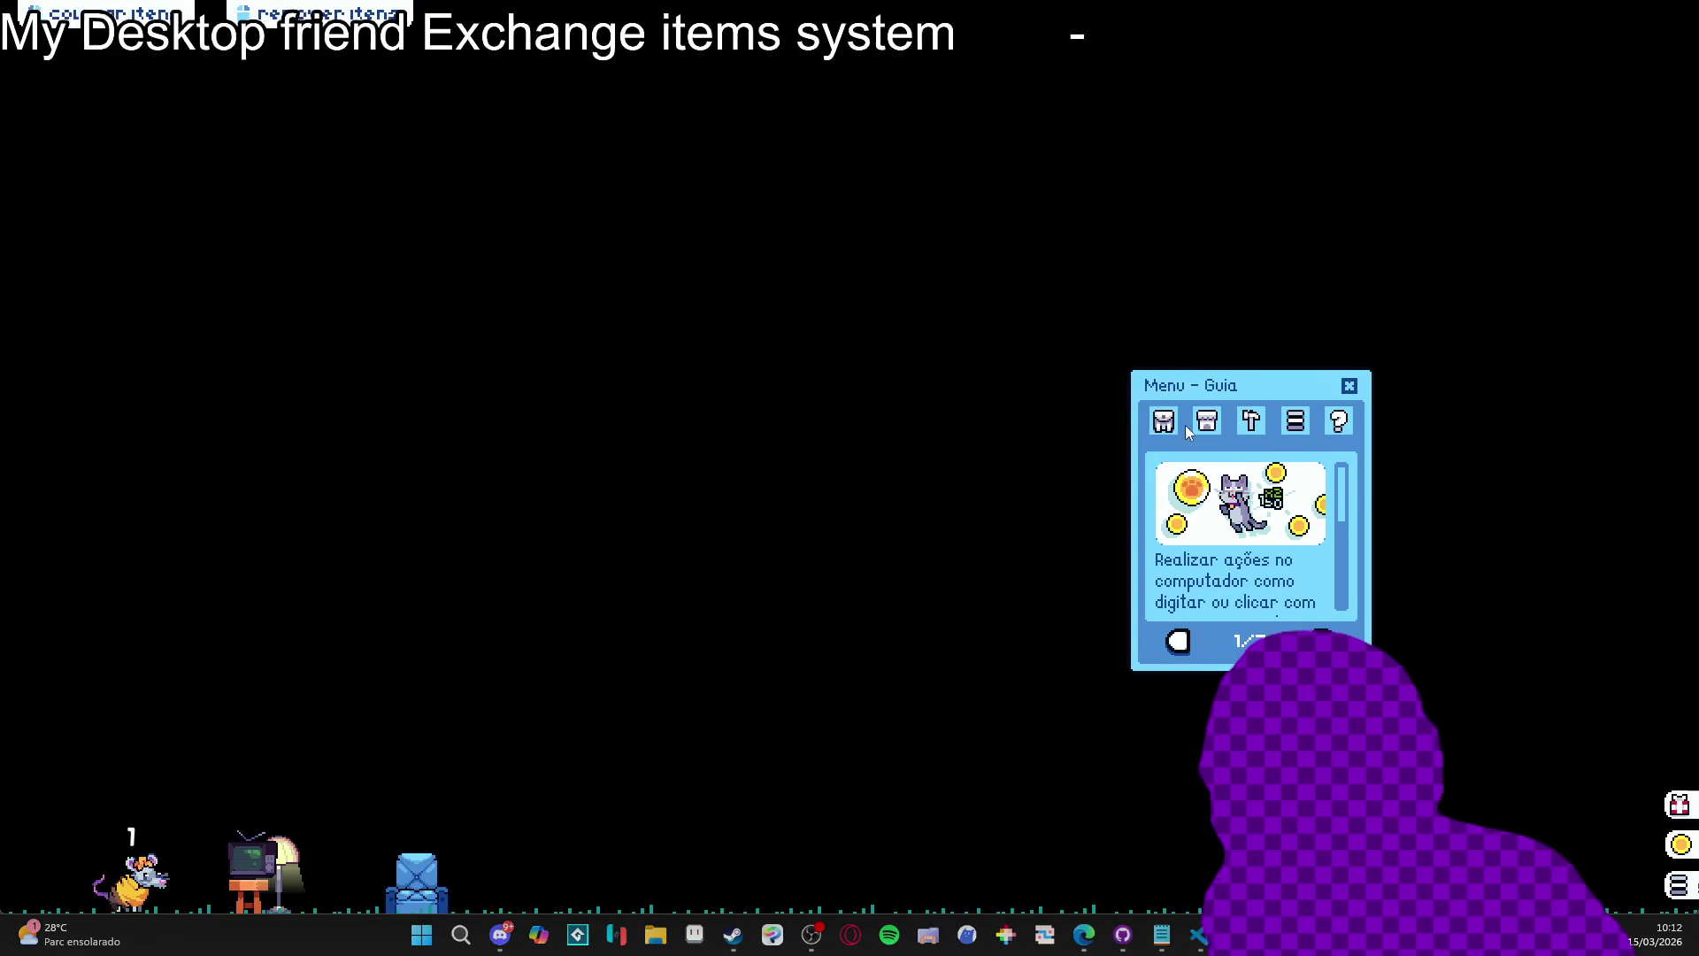
Open the exchange menu from the inventory, drag the orange item into its grid, and quit the game.
left_click(1165, 422)
left_click(1239, 642)
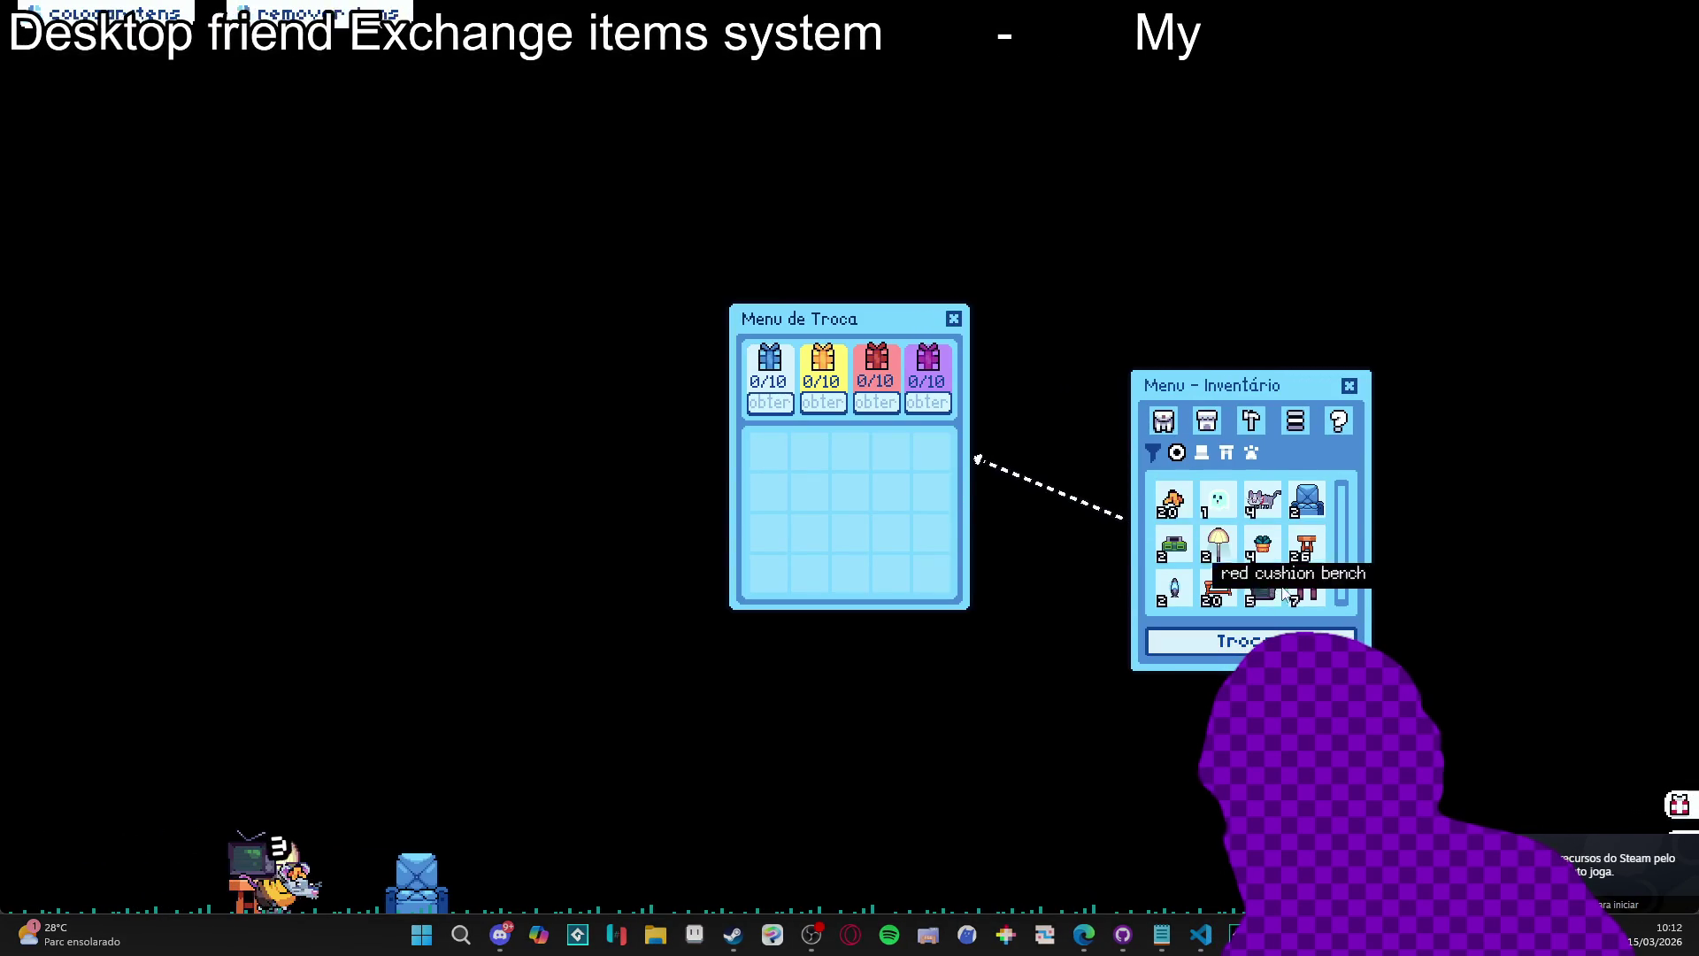
left_click_drag(1173, 501, 900, 498)
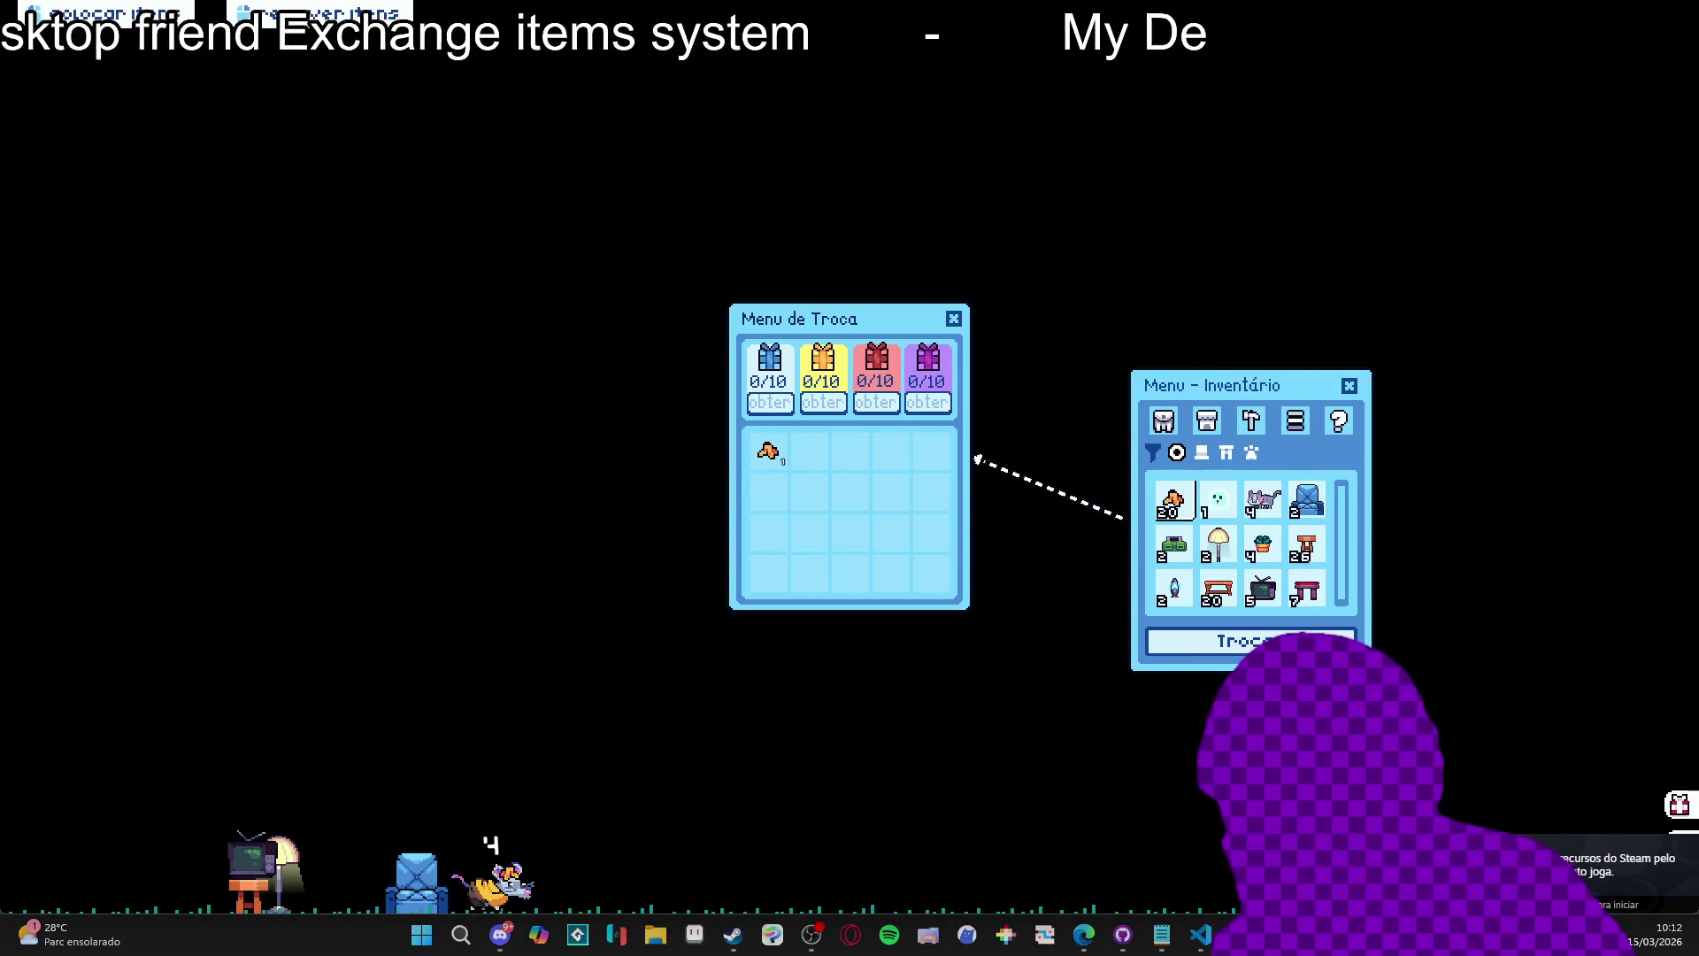
key("alt+F4")
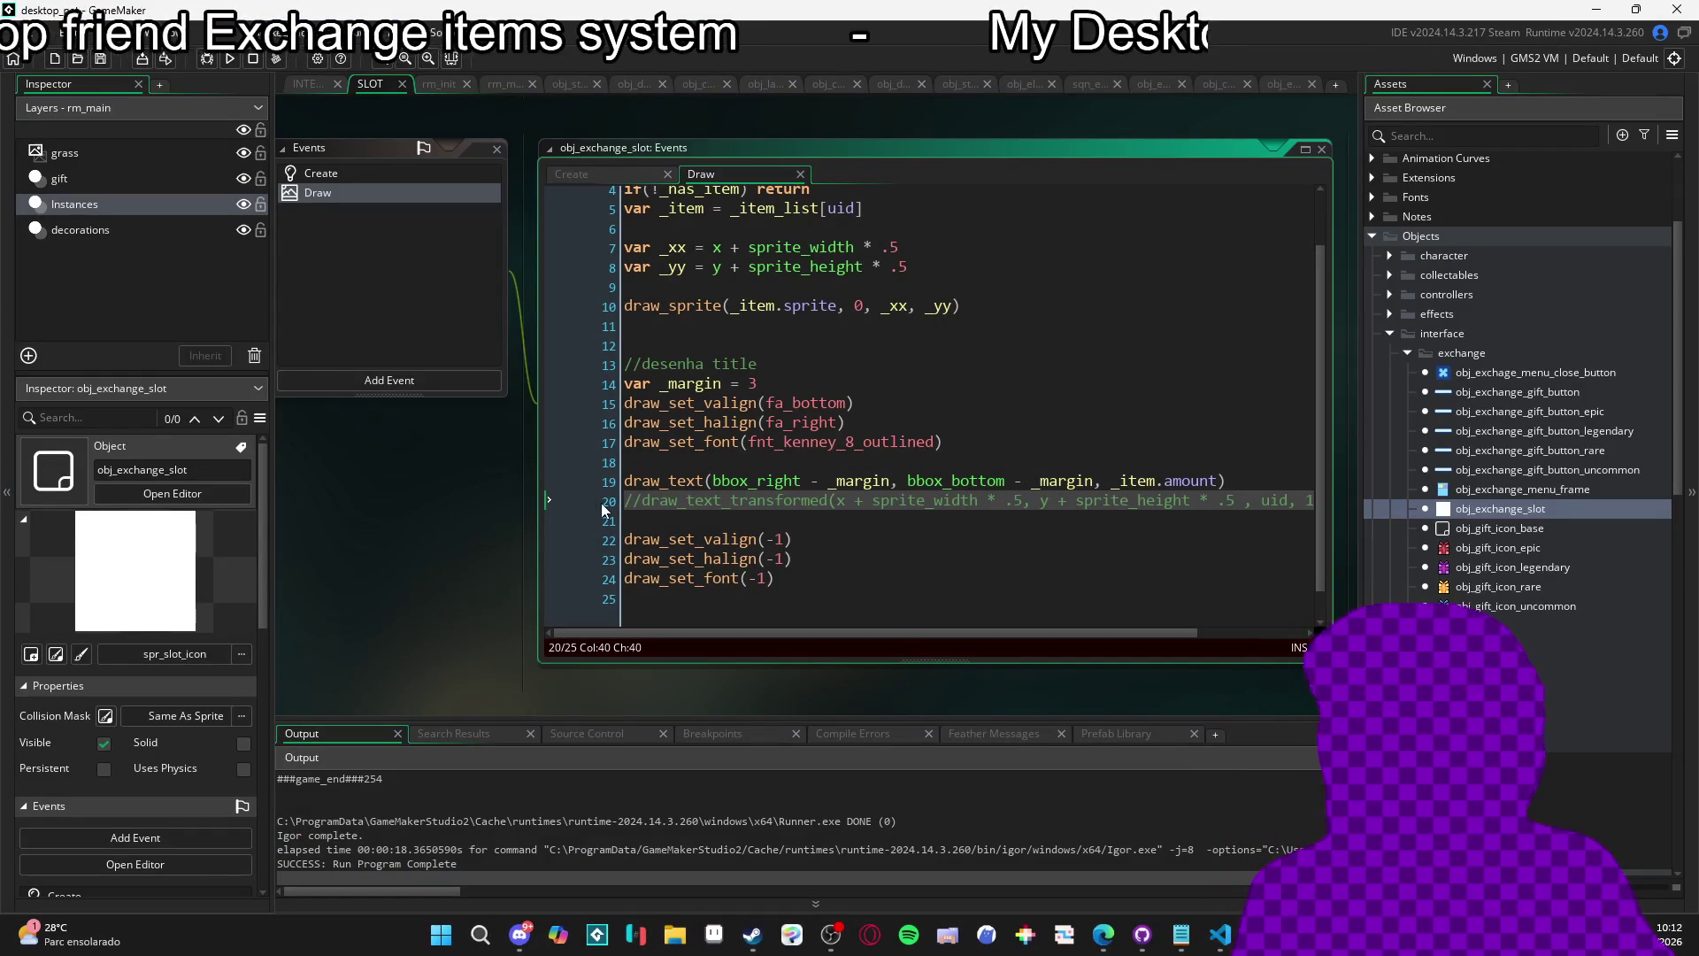
Uncomment the draw_text_transformed line and comment out the old draw_text call.
left_click(605, 501)
key("Delete")
key("Delete")
left_click(627, 481)
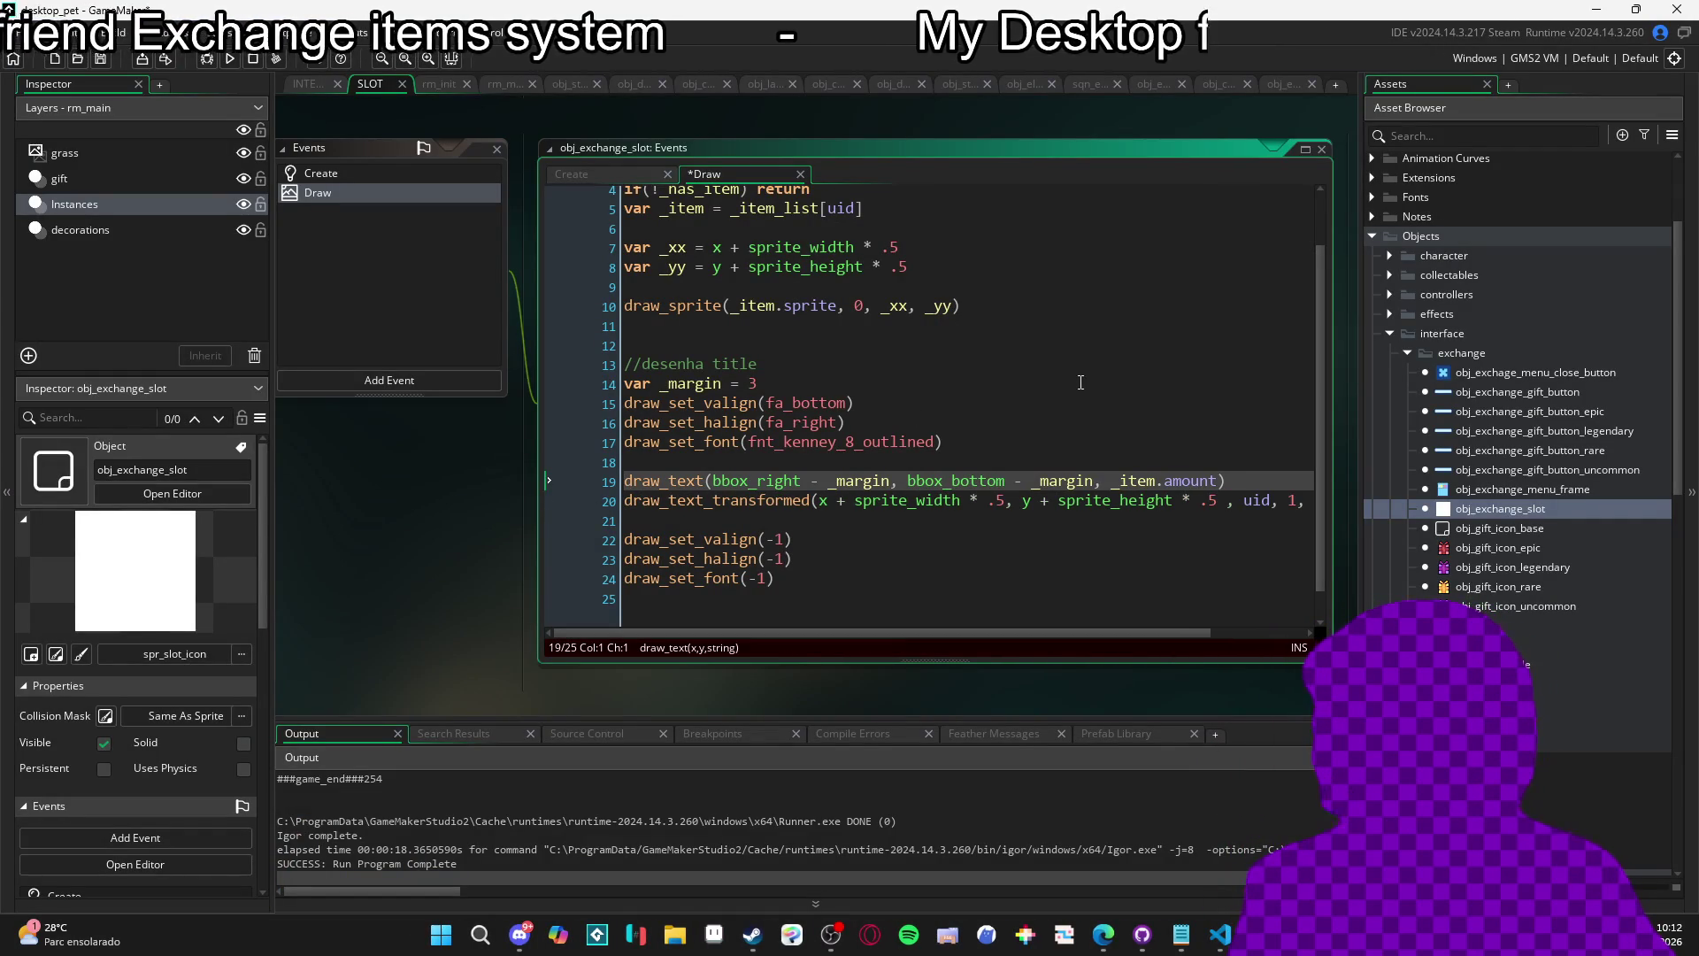
type("//")
Add var _xx and var _yy declarations built from the old draw_text position expression.
left_click(903, 481)
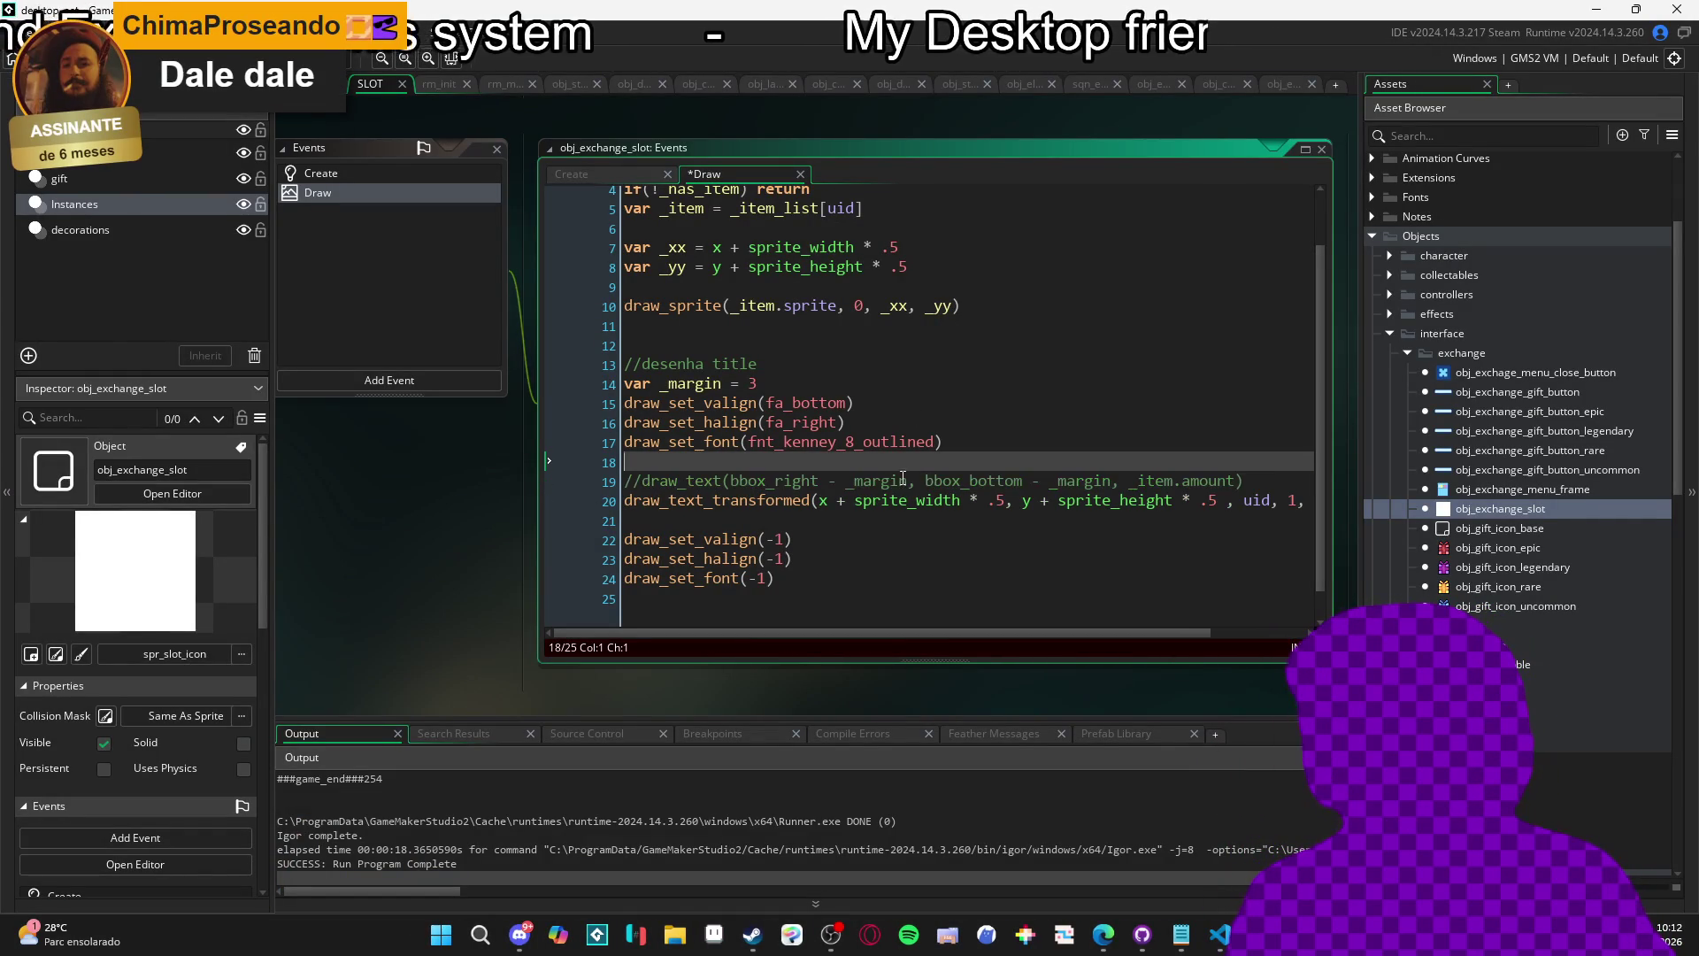
left_click(952, 455)
type("v")
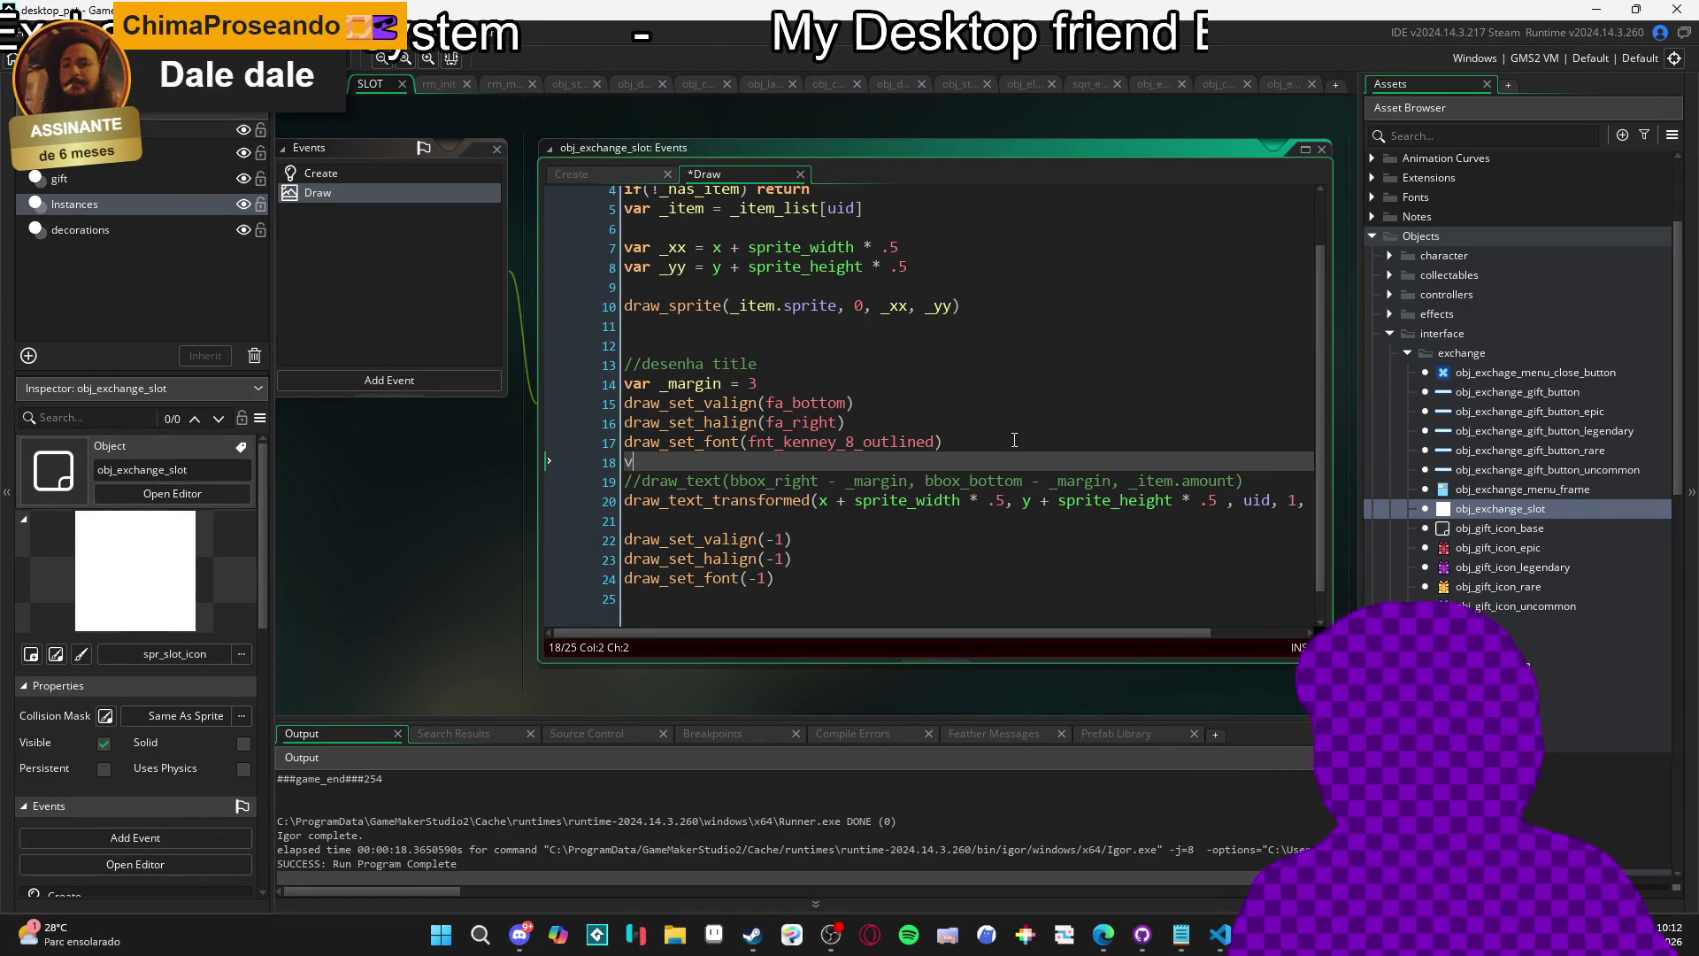
type("ar _xx =")
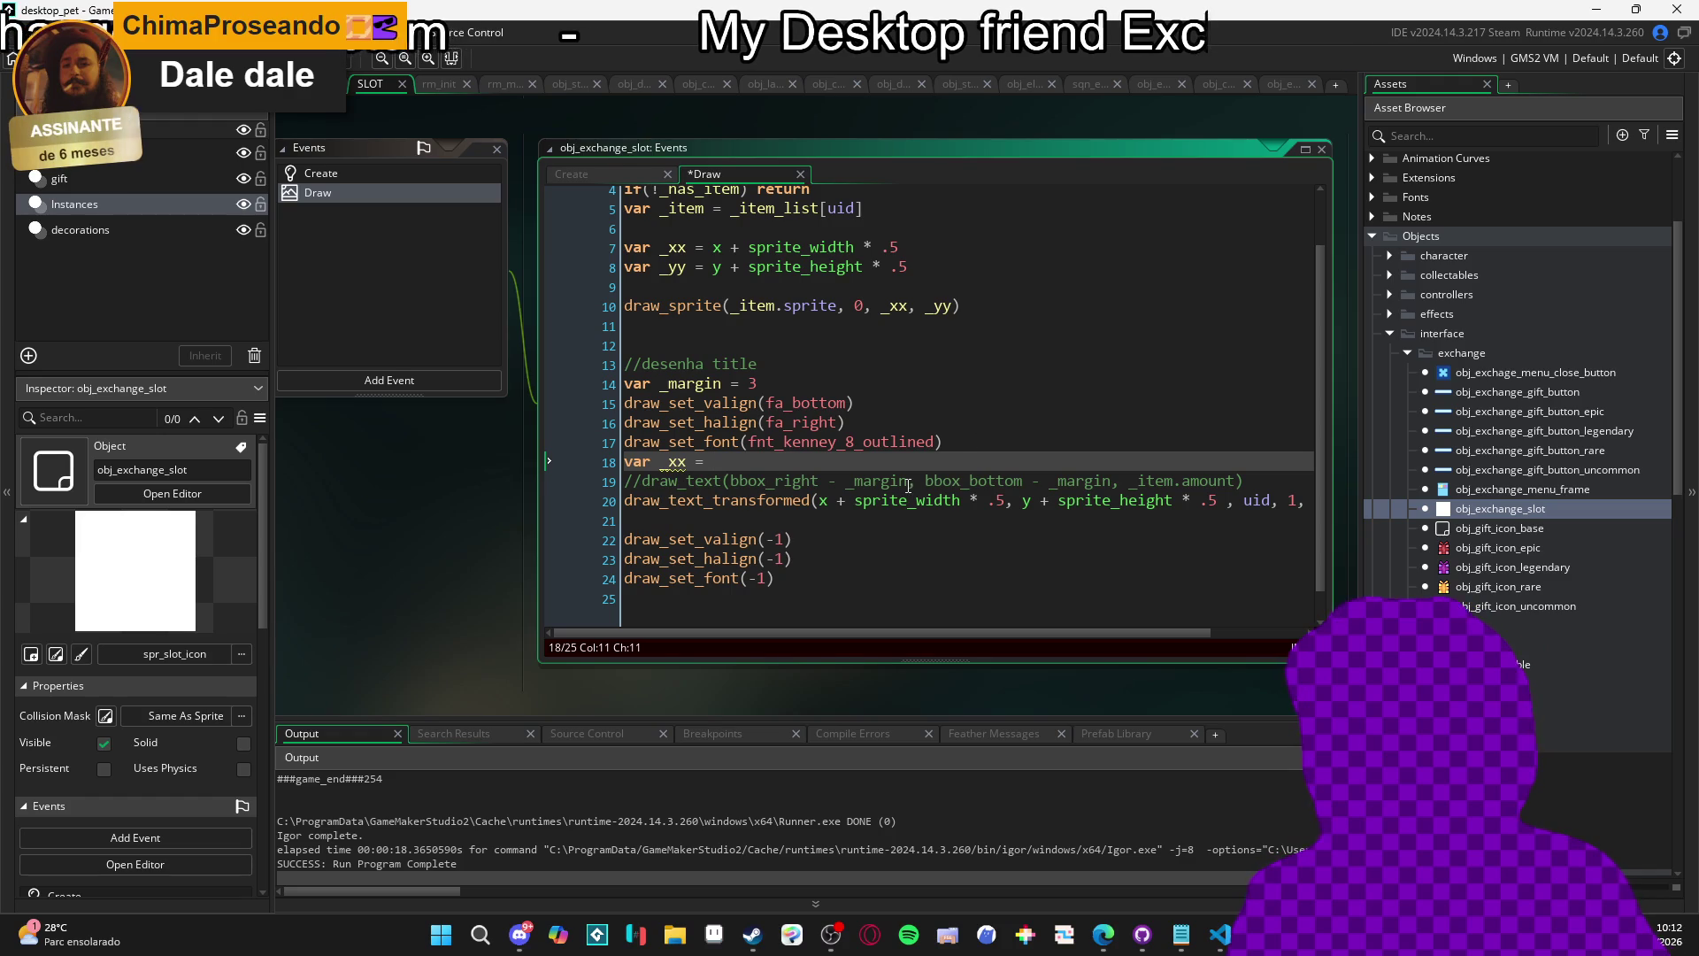
left_click_drag(909, 485, 731, 481)
key("ctrl+x")
left_click(734, 461)
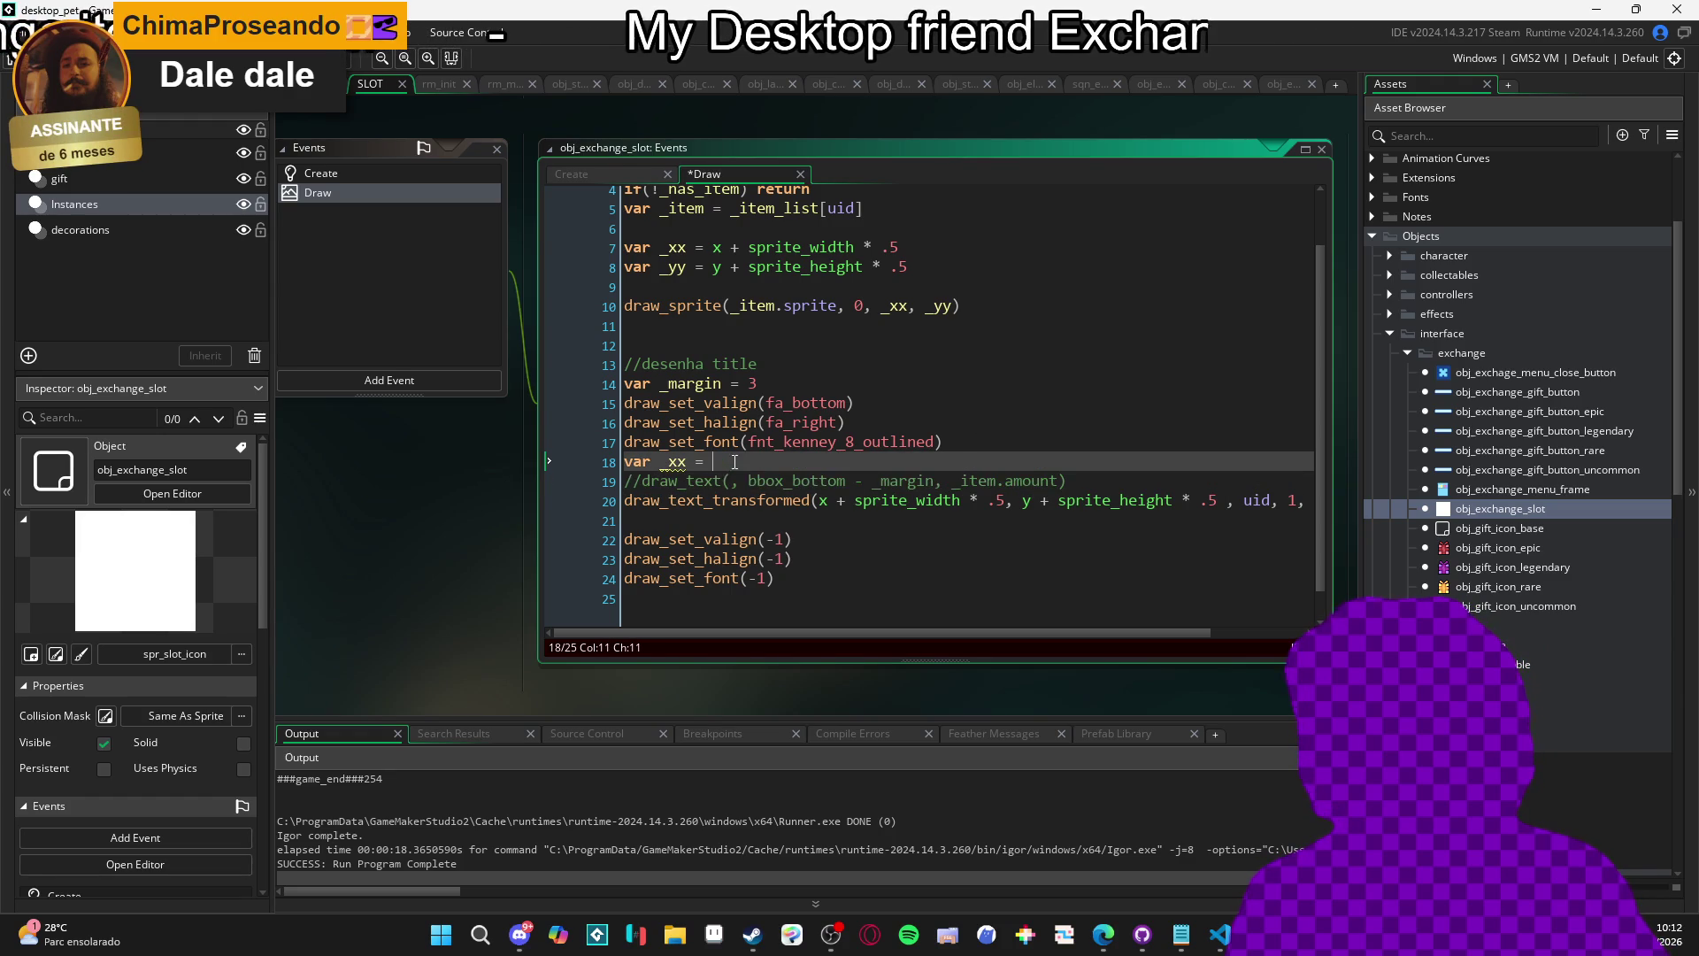
key("ctrl+d")
double_click(674, 480)
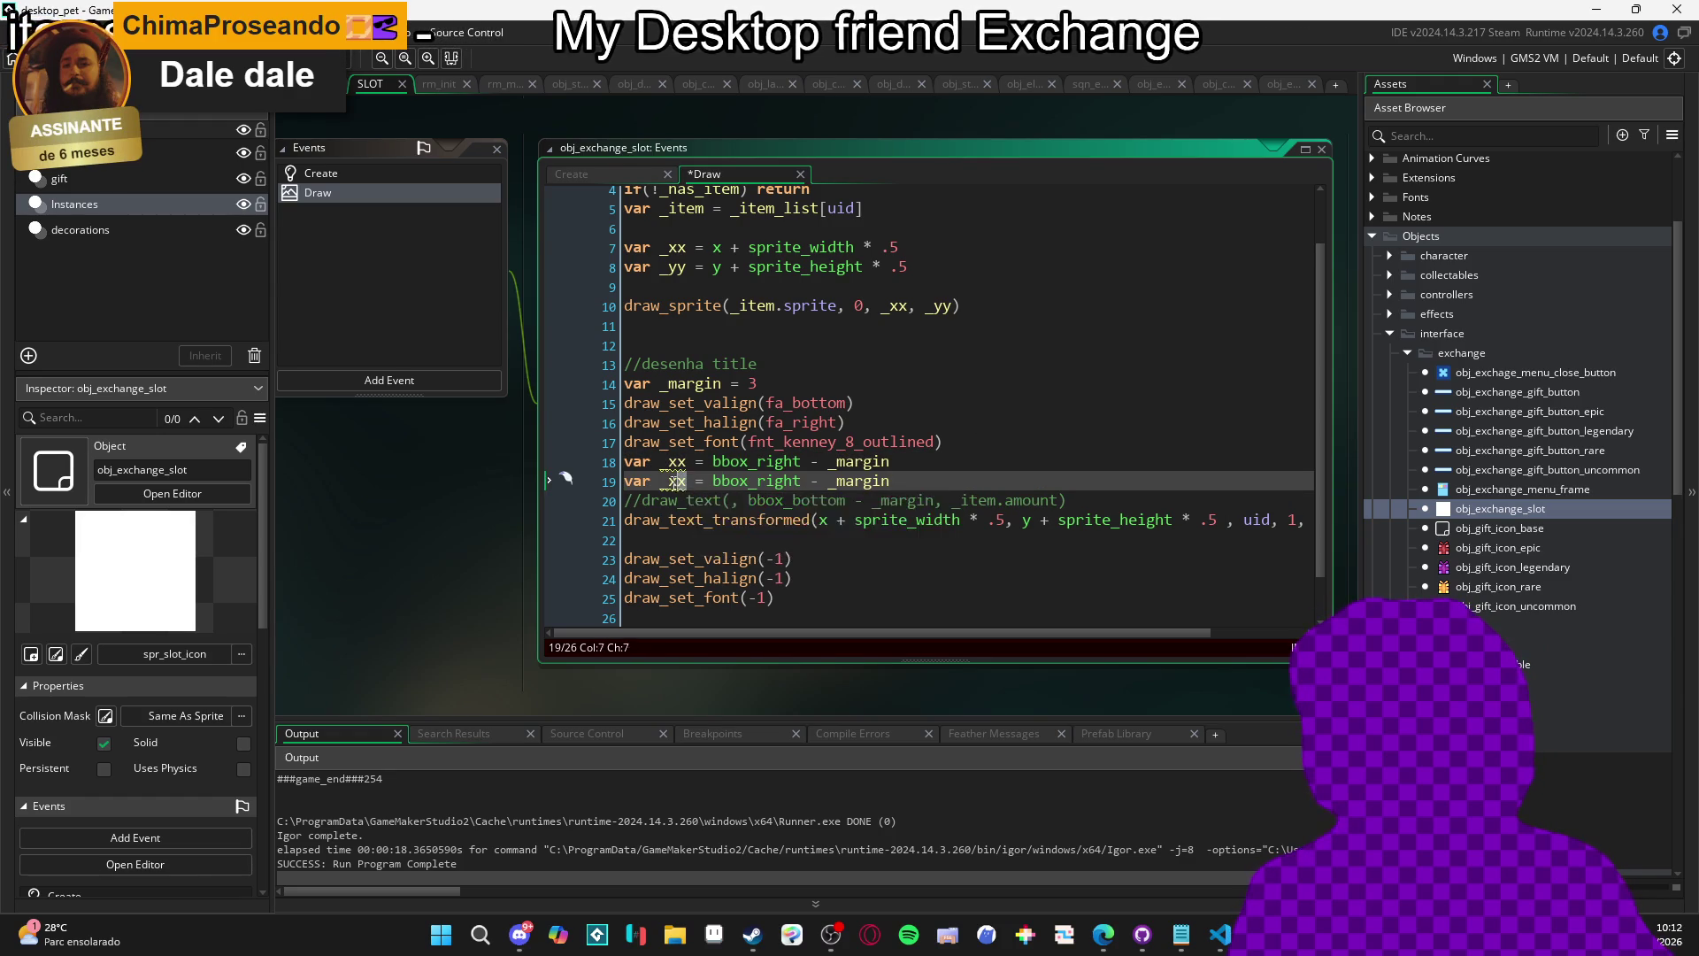
type("_yy")
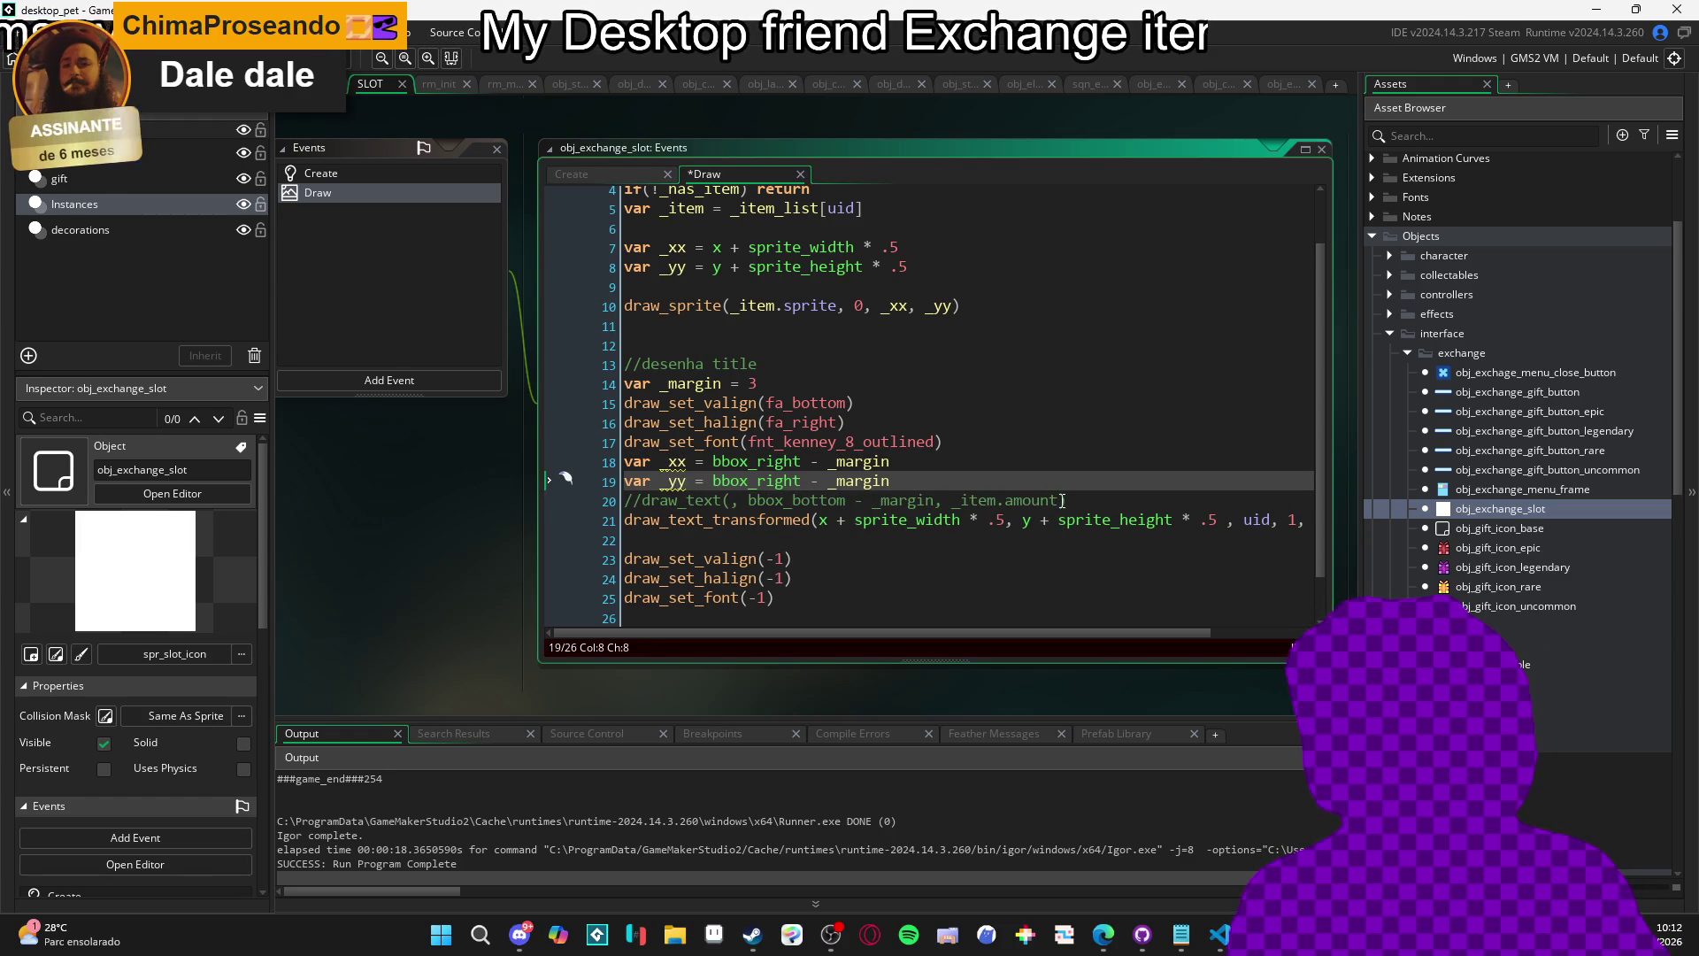
Make draw_text_transformed draw _item.amount instead of uid.
left_click(1057, 501)
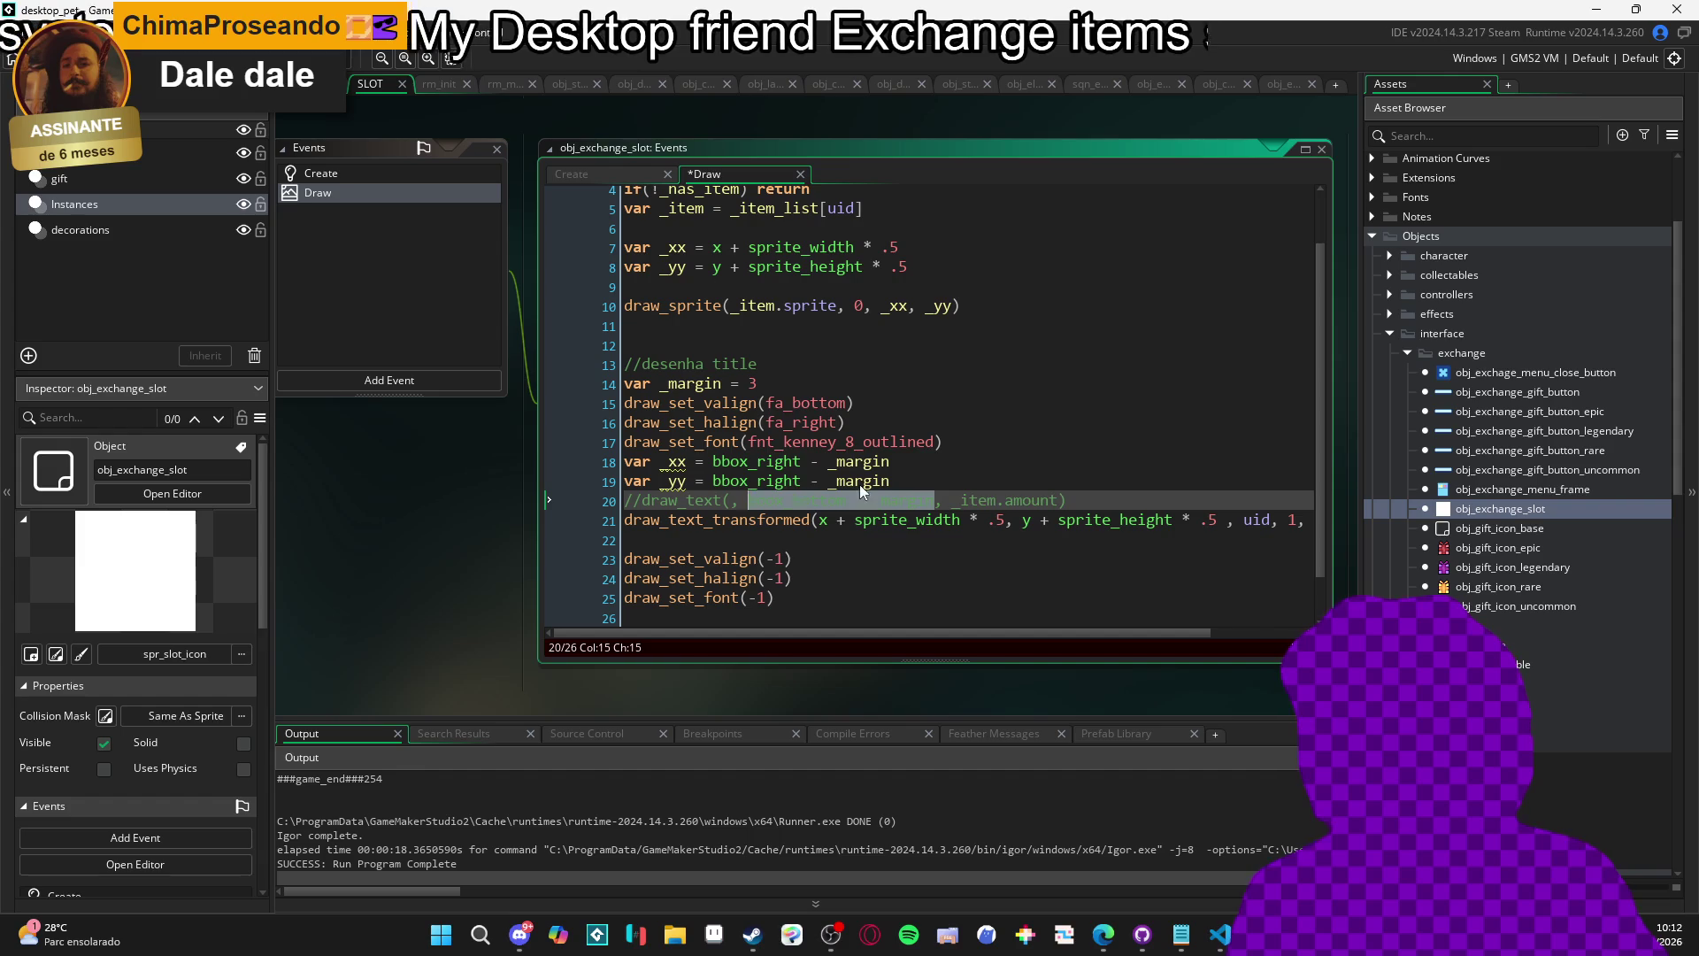
left_click_drag(893, 481, 731, 483)
type("bottom")
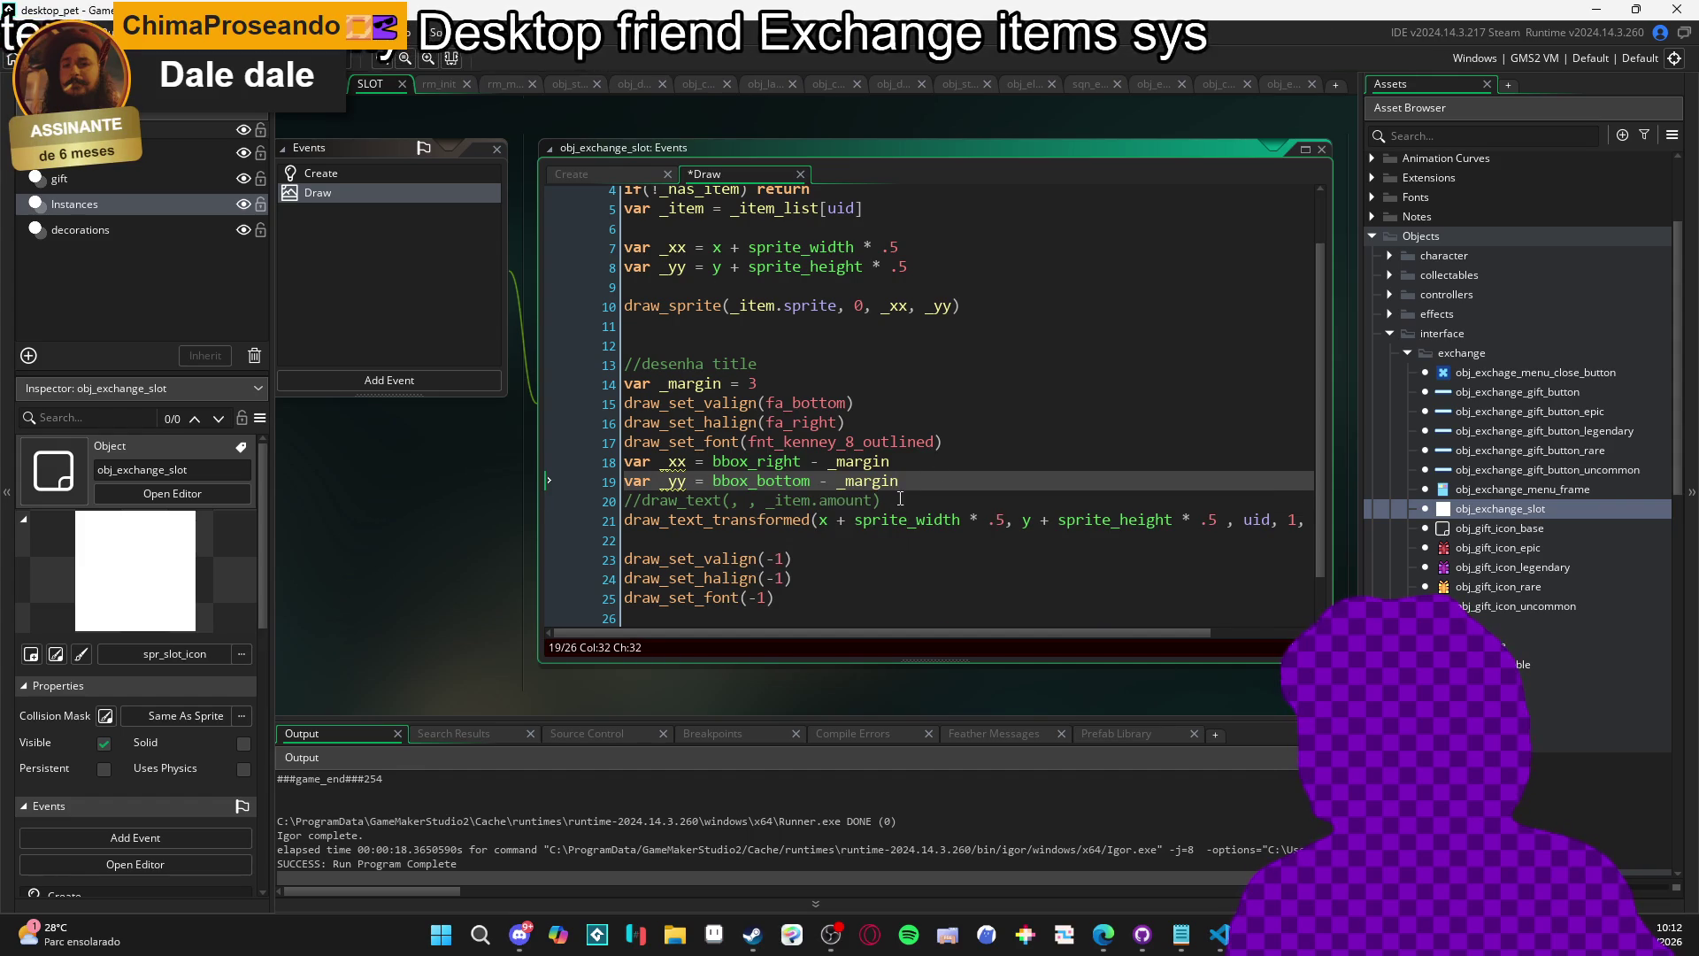
left_click(900, 499)
key("shift+Home")
key("BackSpace")
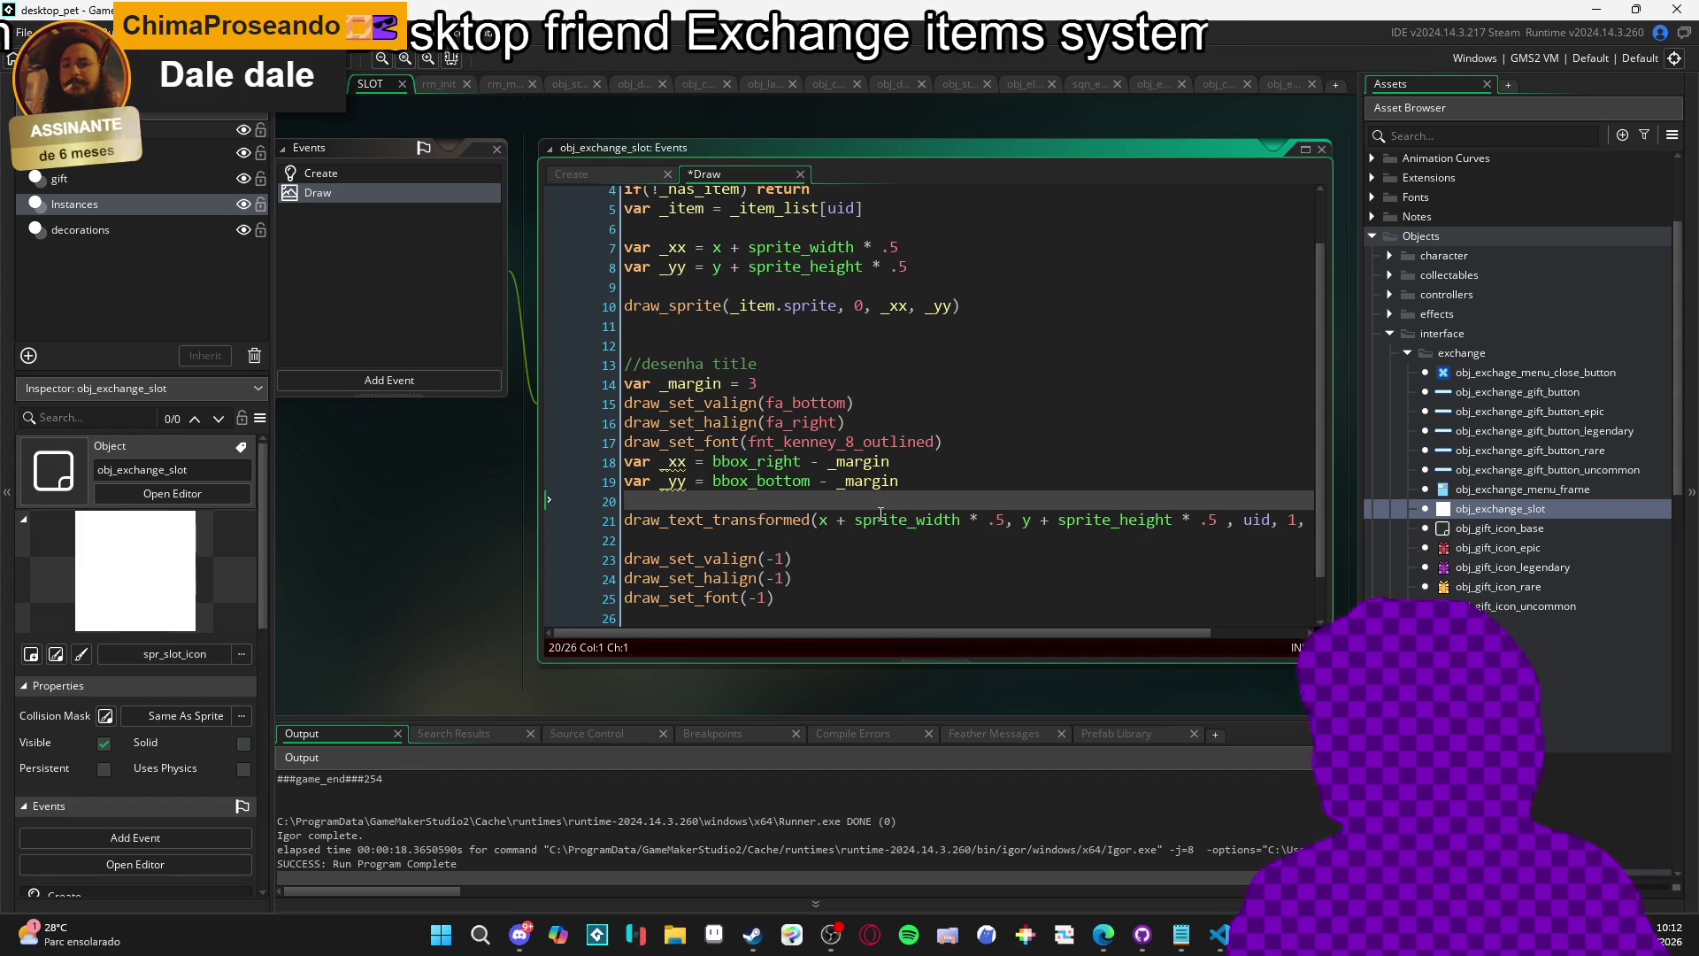
key("ctrl+z")
left_click_drag(877, 502, 751, 502)
key("ctrl+c")
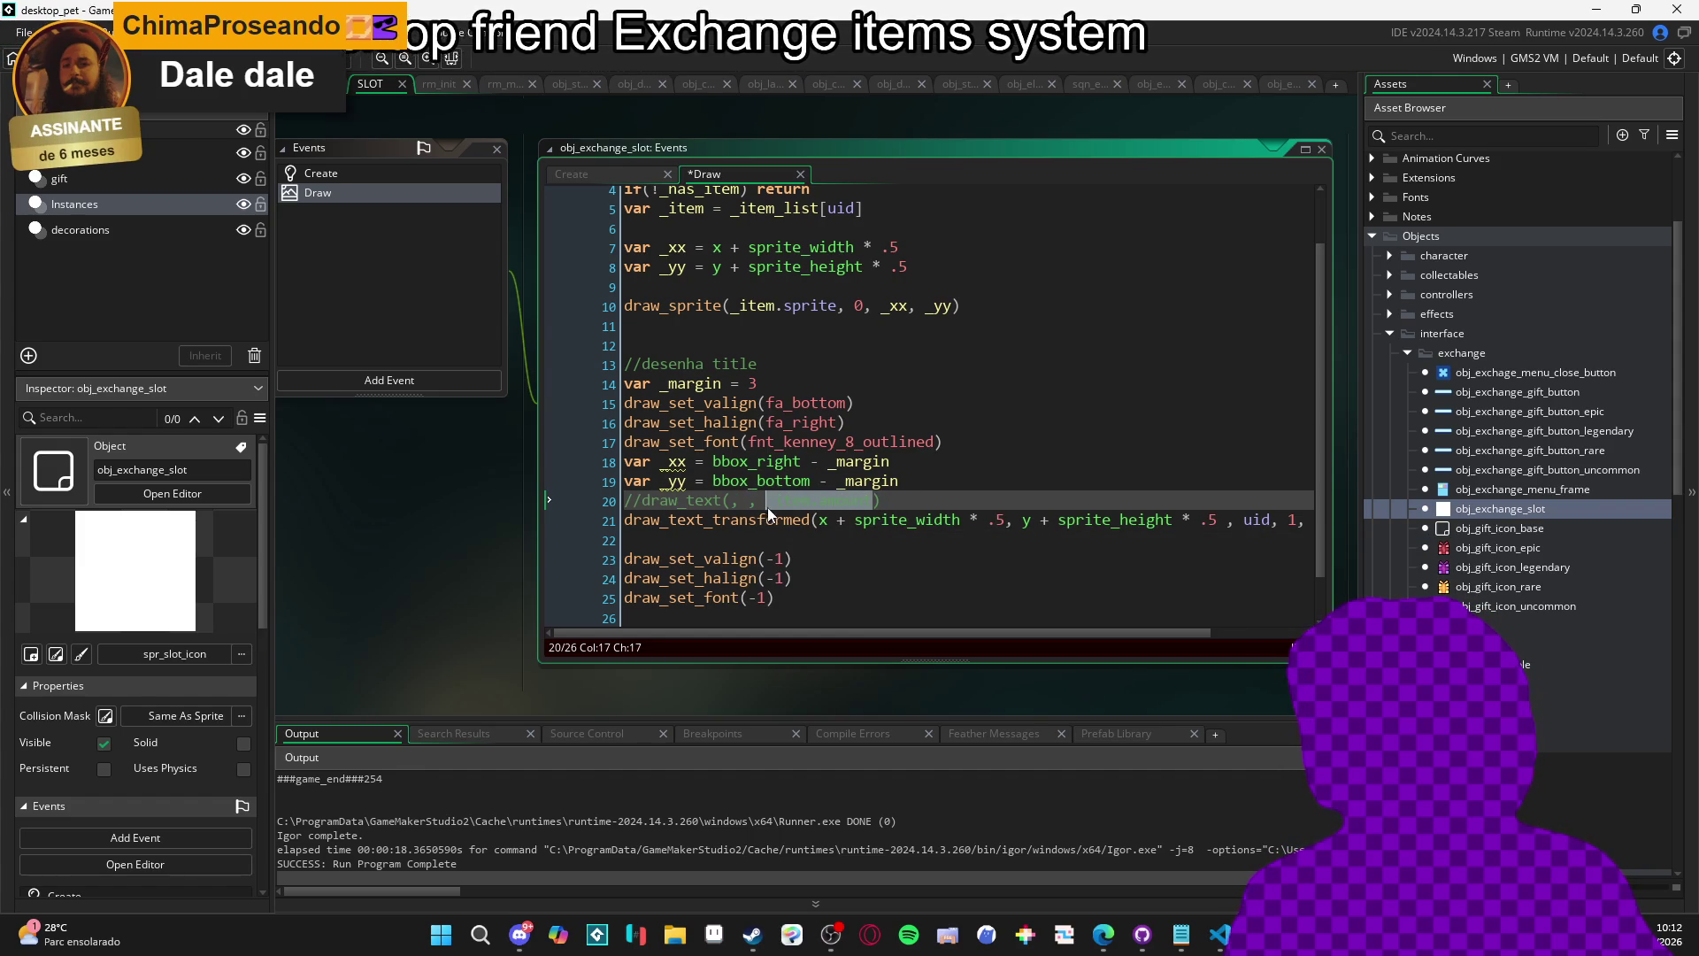
left_click(1272, 520)
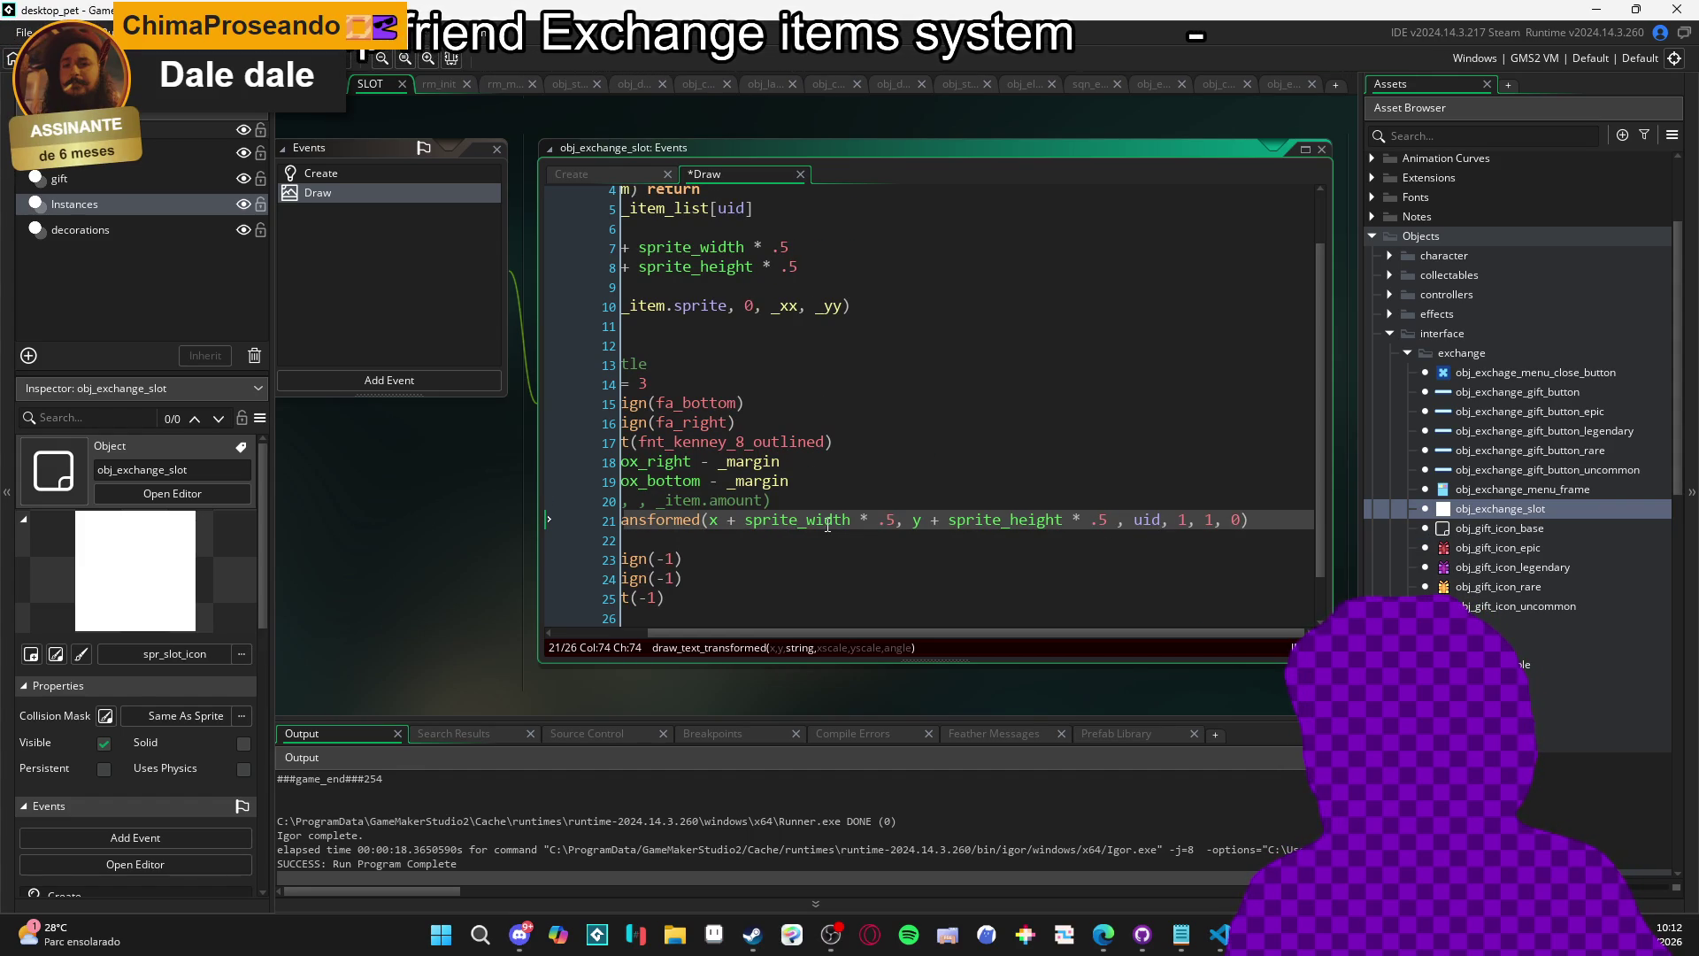
double_click(1149, 521)
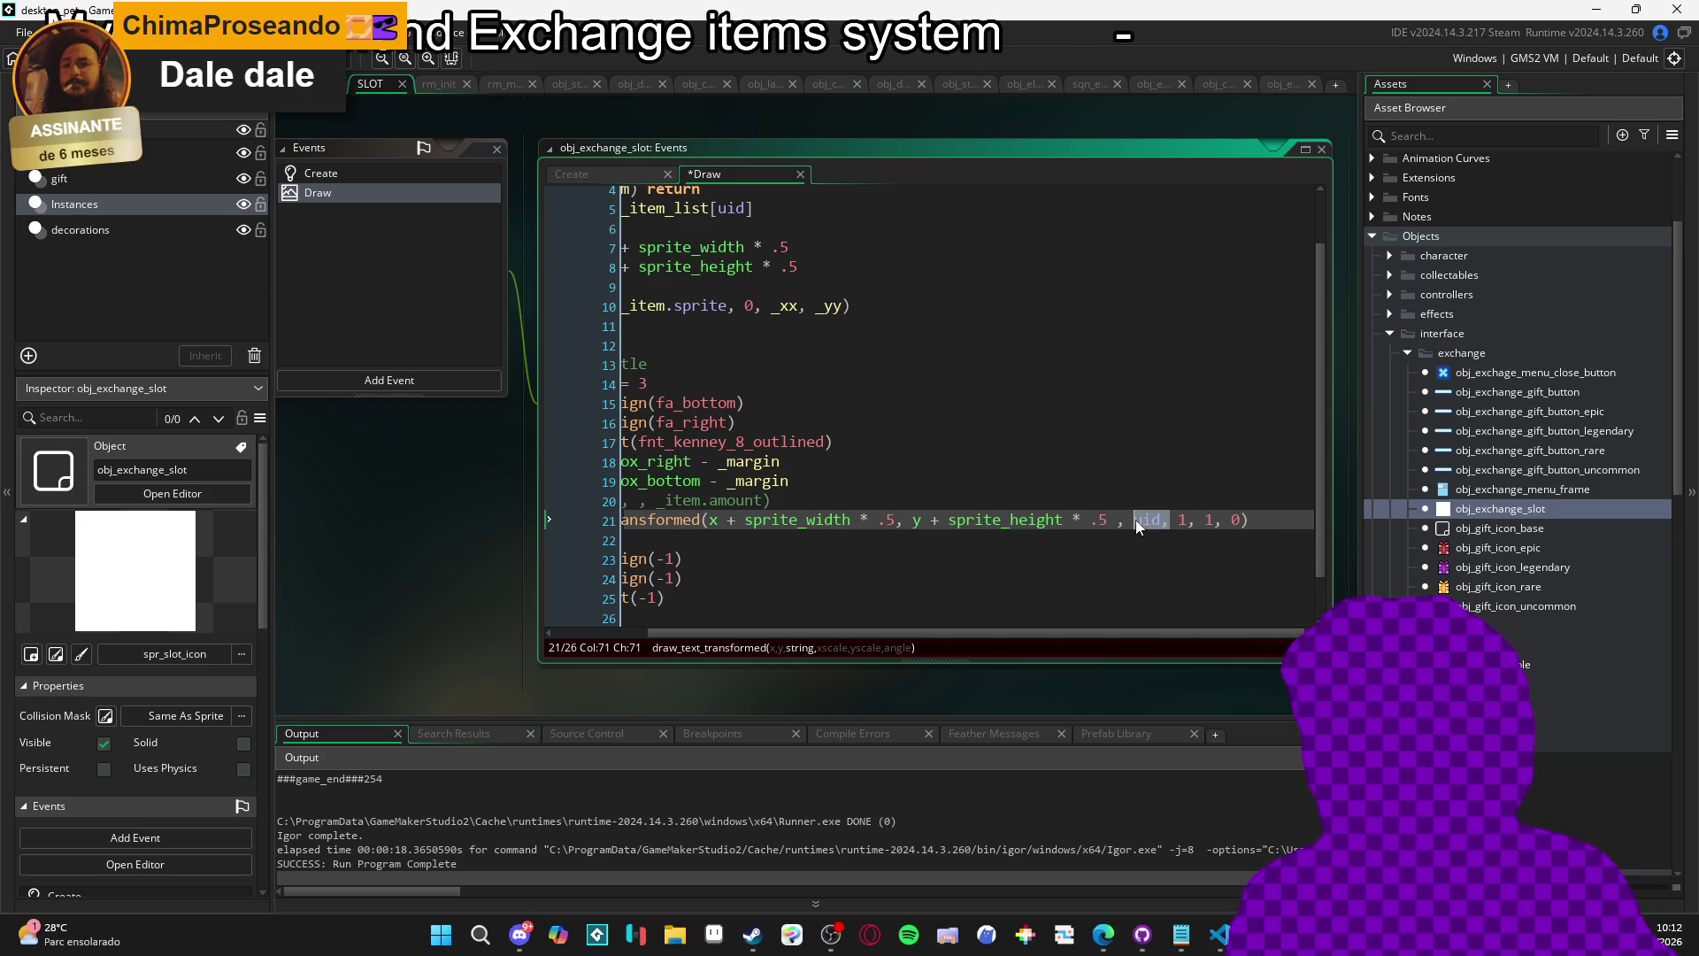
key("ctrl+v")
key("ctrl+z")
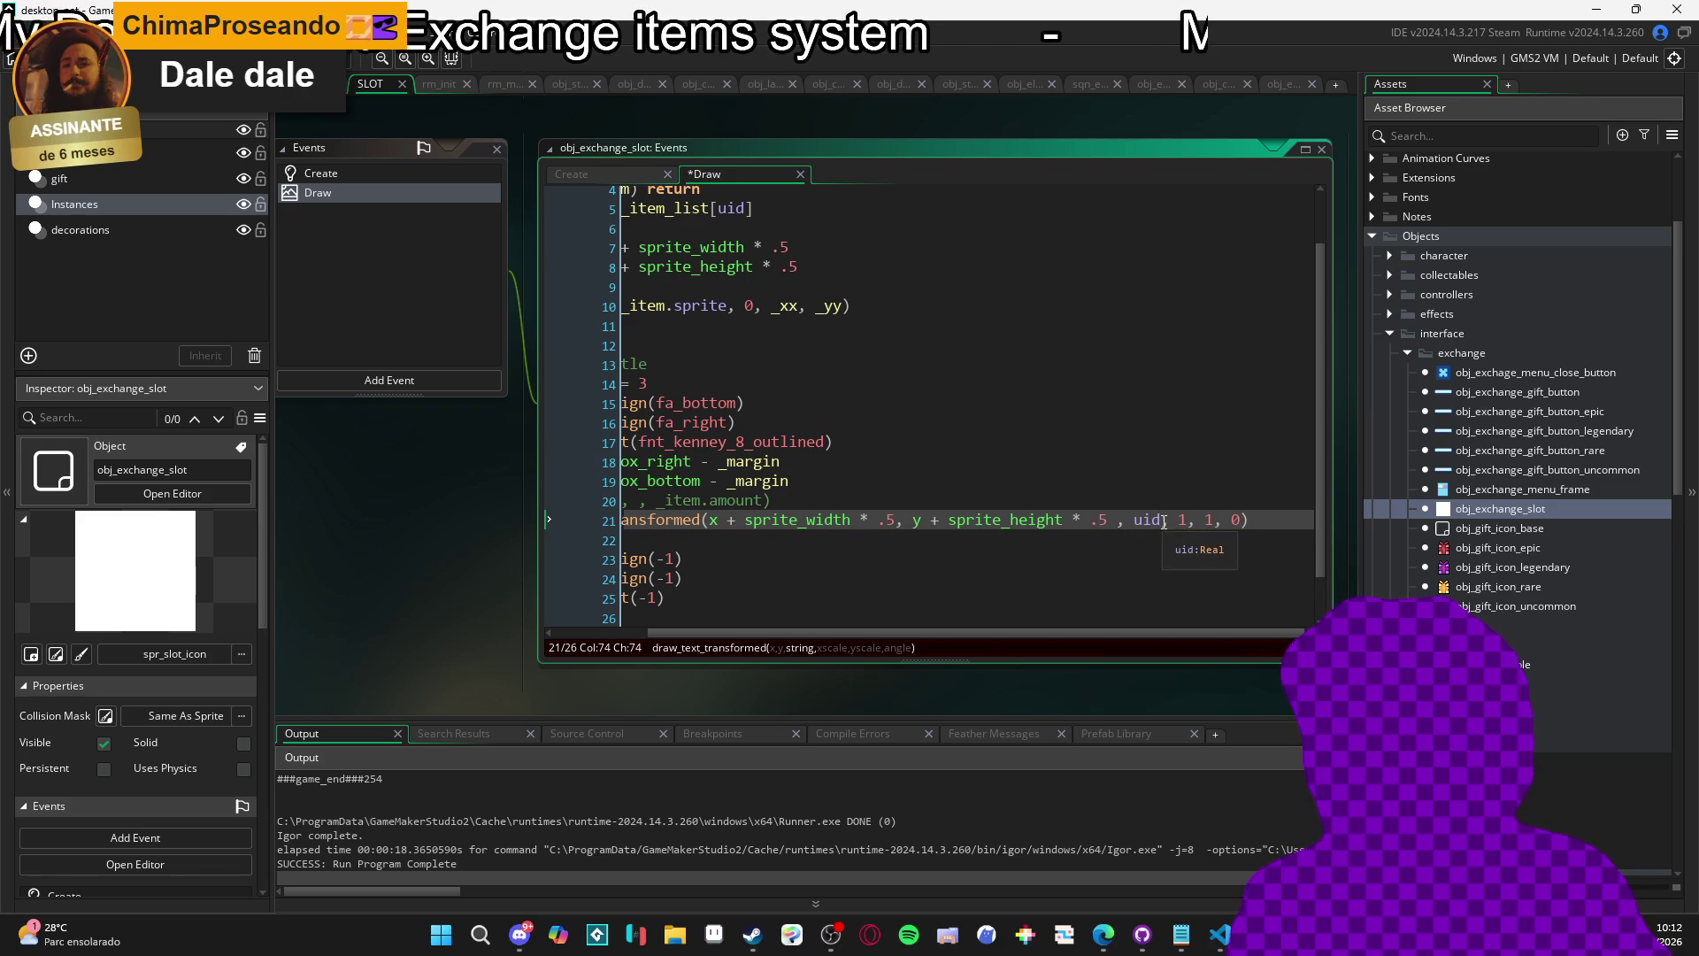
type("_item.amounts")
Delete the leftover draw_text comment and pass _xx and _yy as the draw position.
scroll(852, 503, "left", 2)
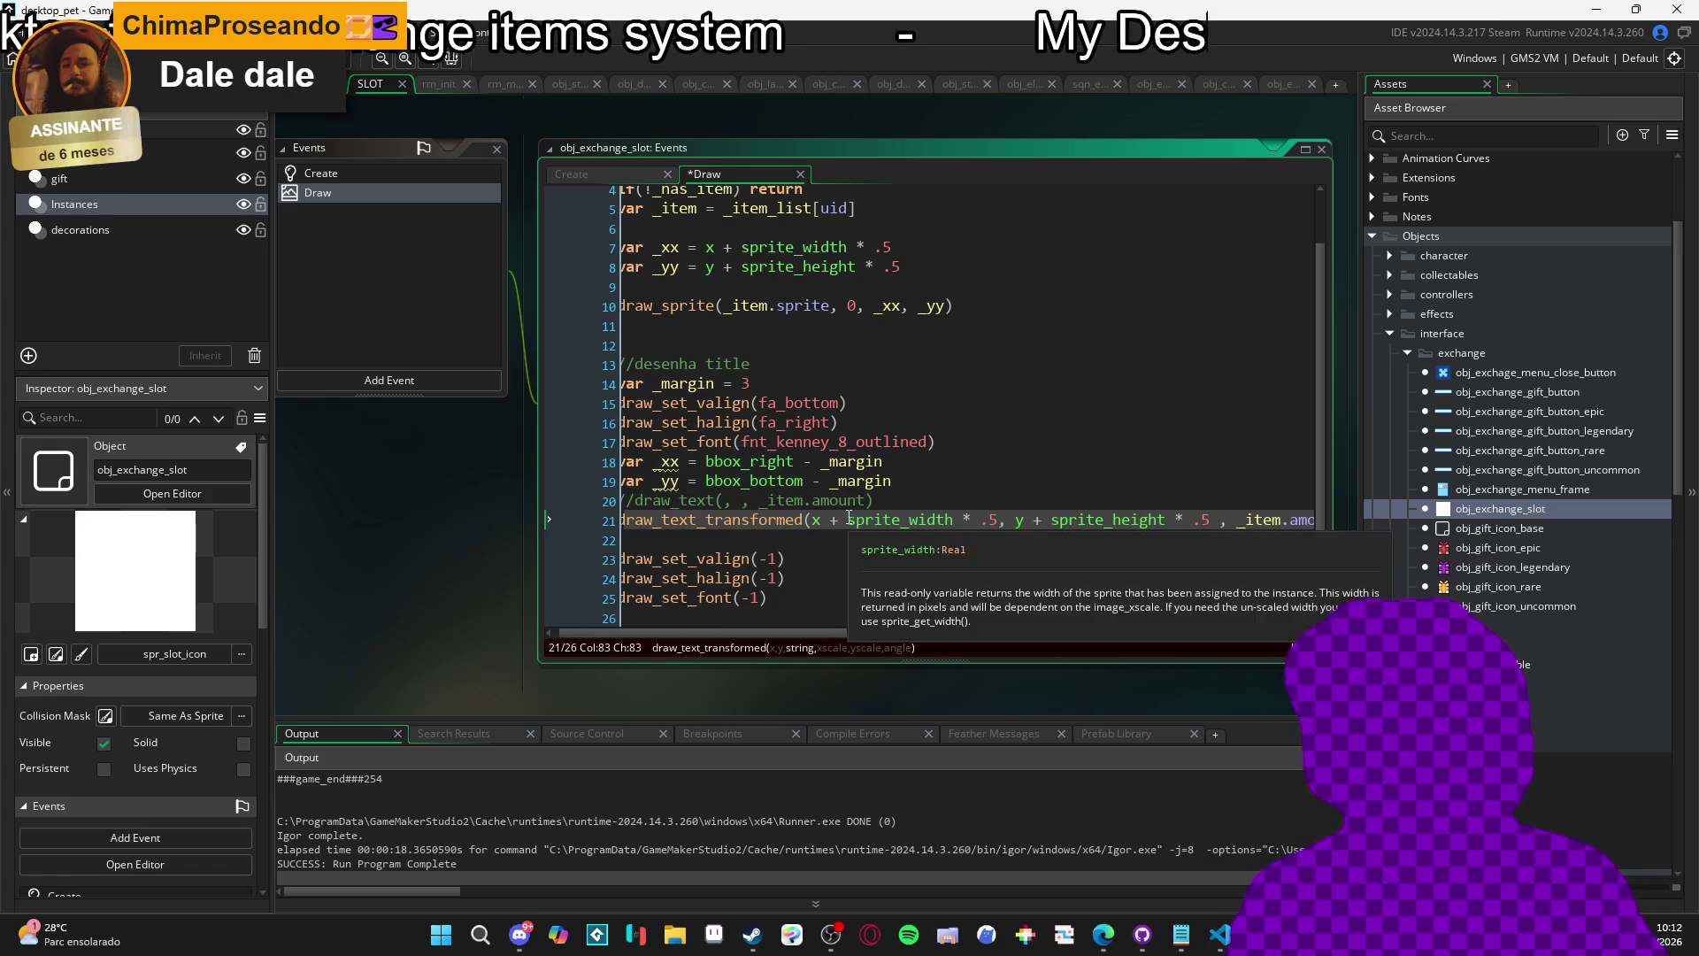
triple_click(780, 501)
key("BackSpace")
key("BackSpace")
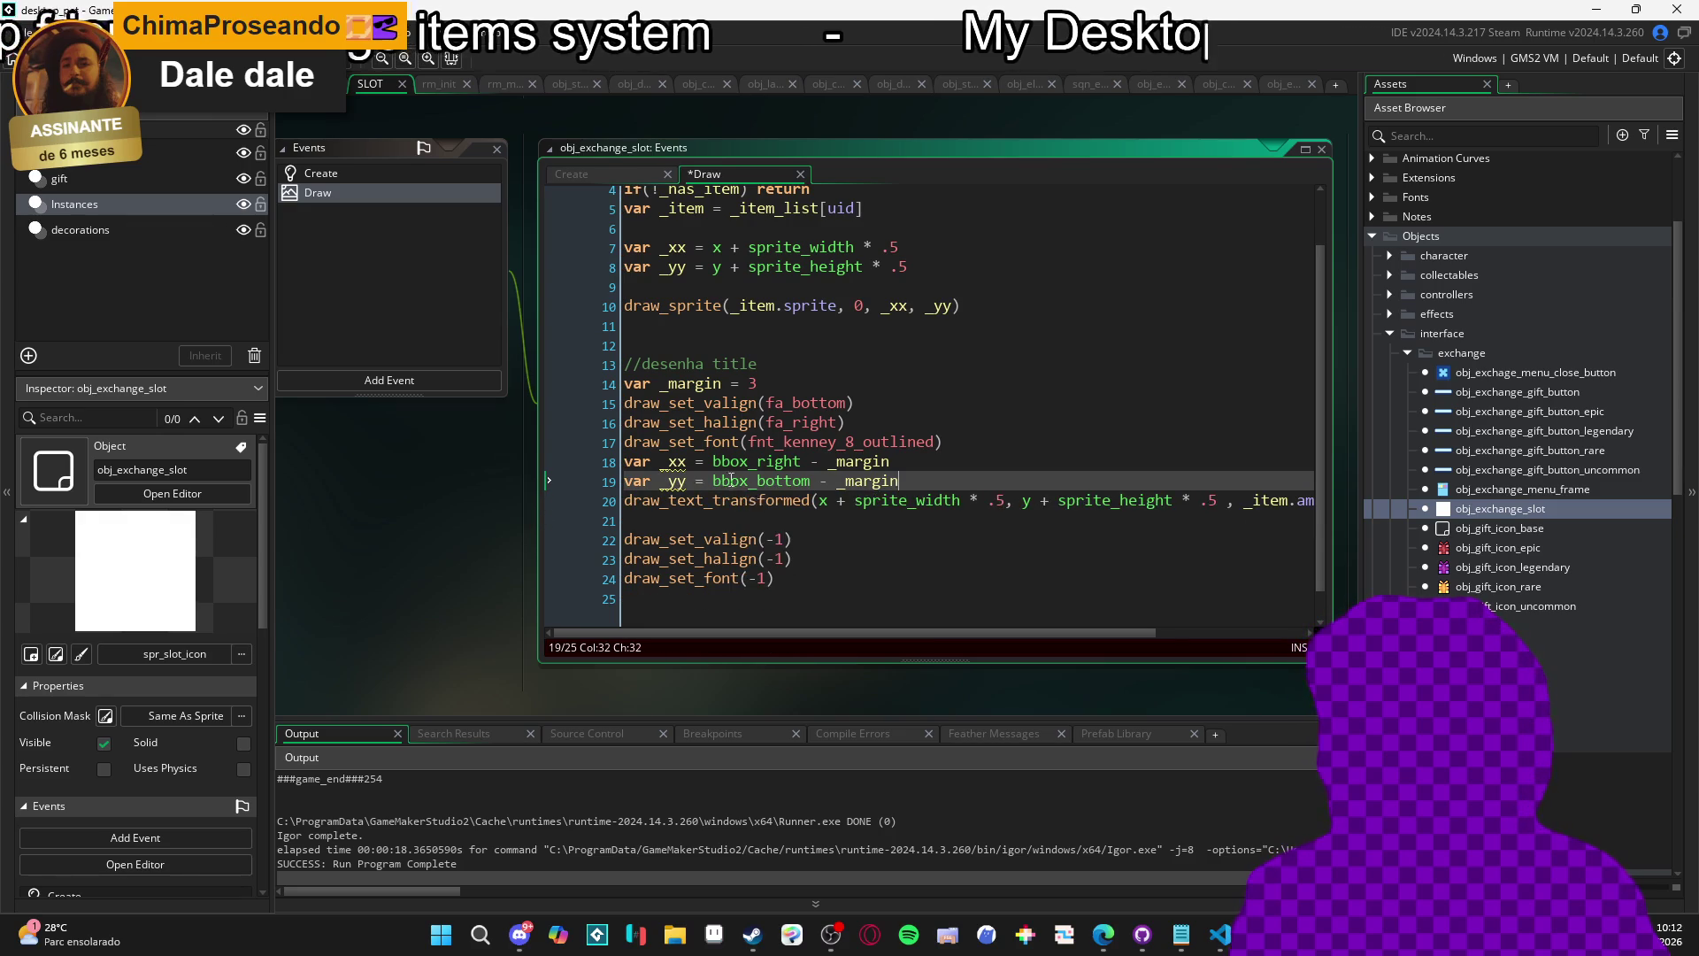
double_click(673, 462)
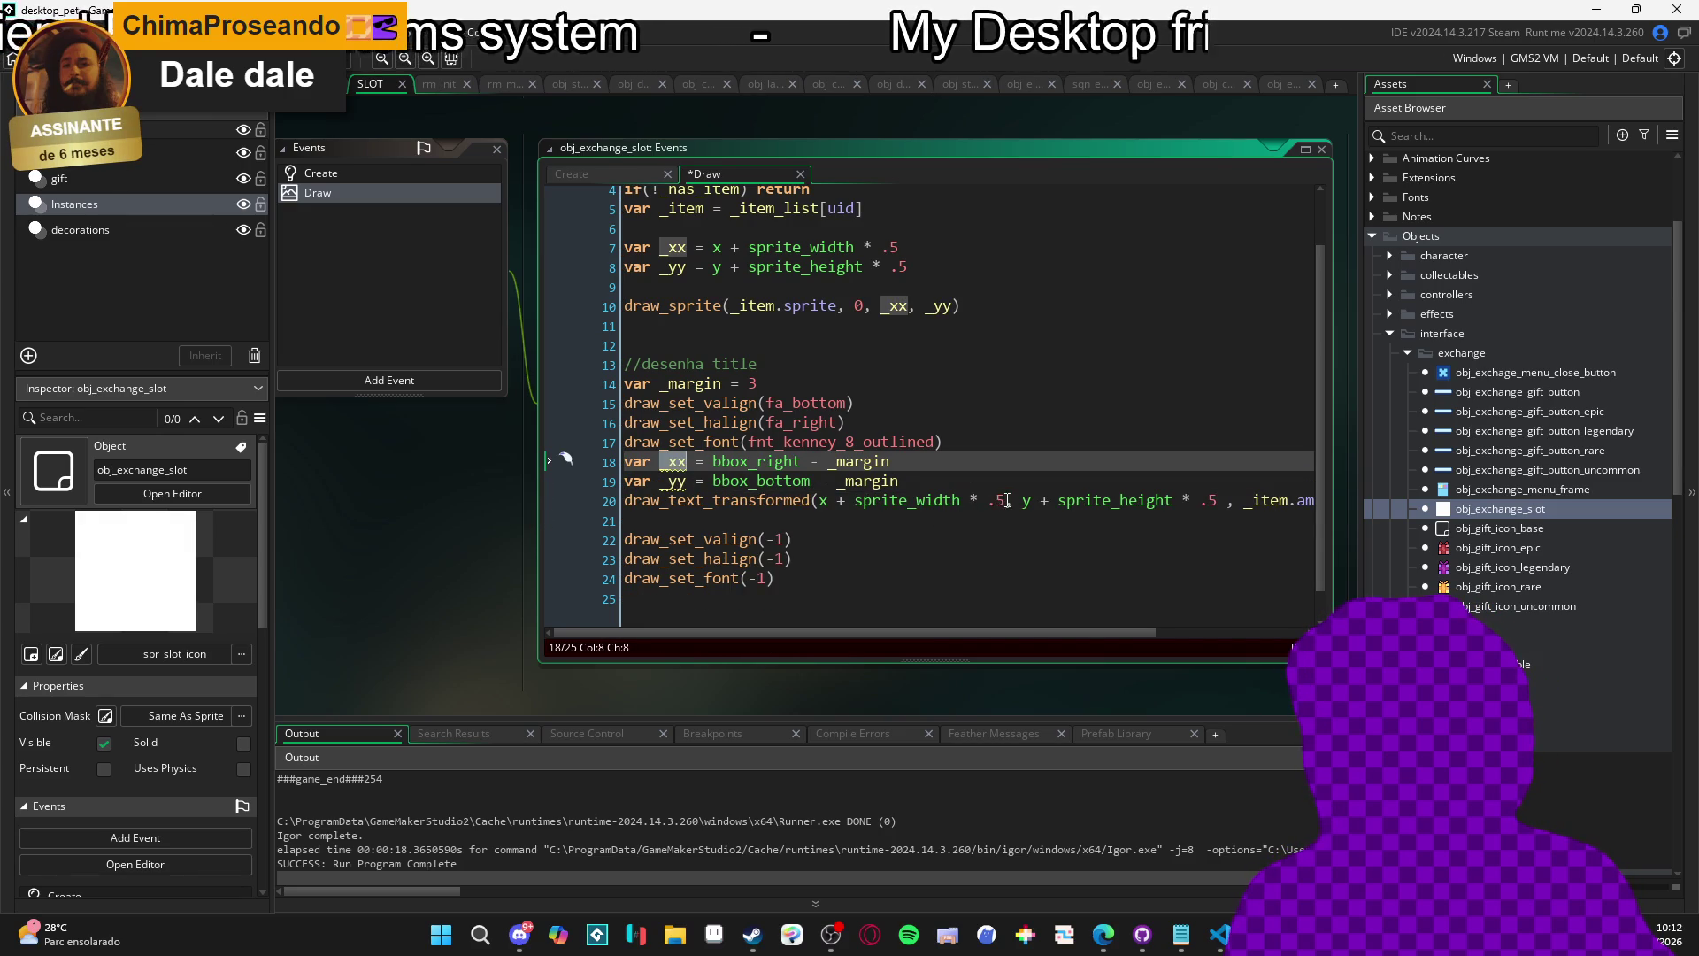
left_click_drag(1007, 501, 820, 501)
type("_xx")
double_click(686, 483)
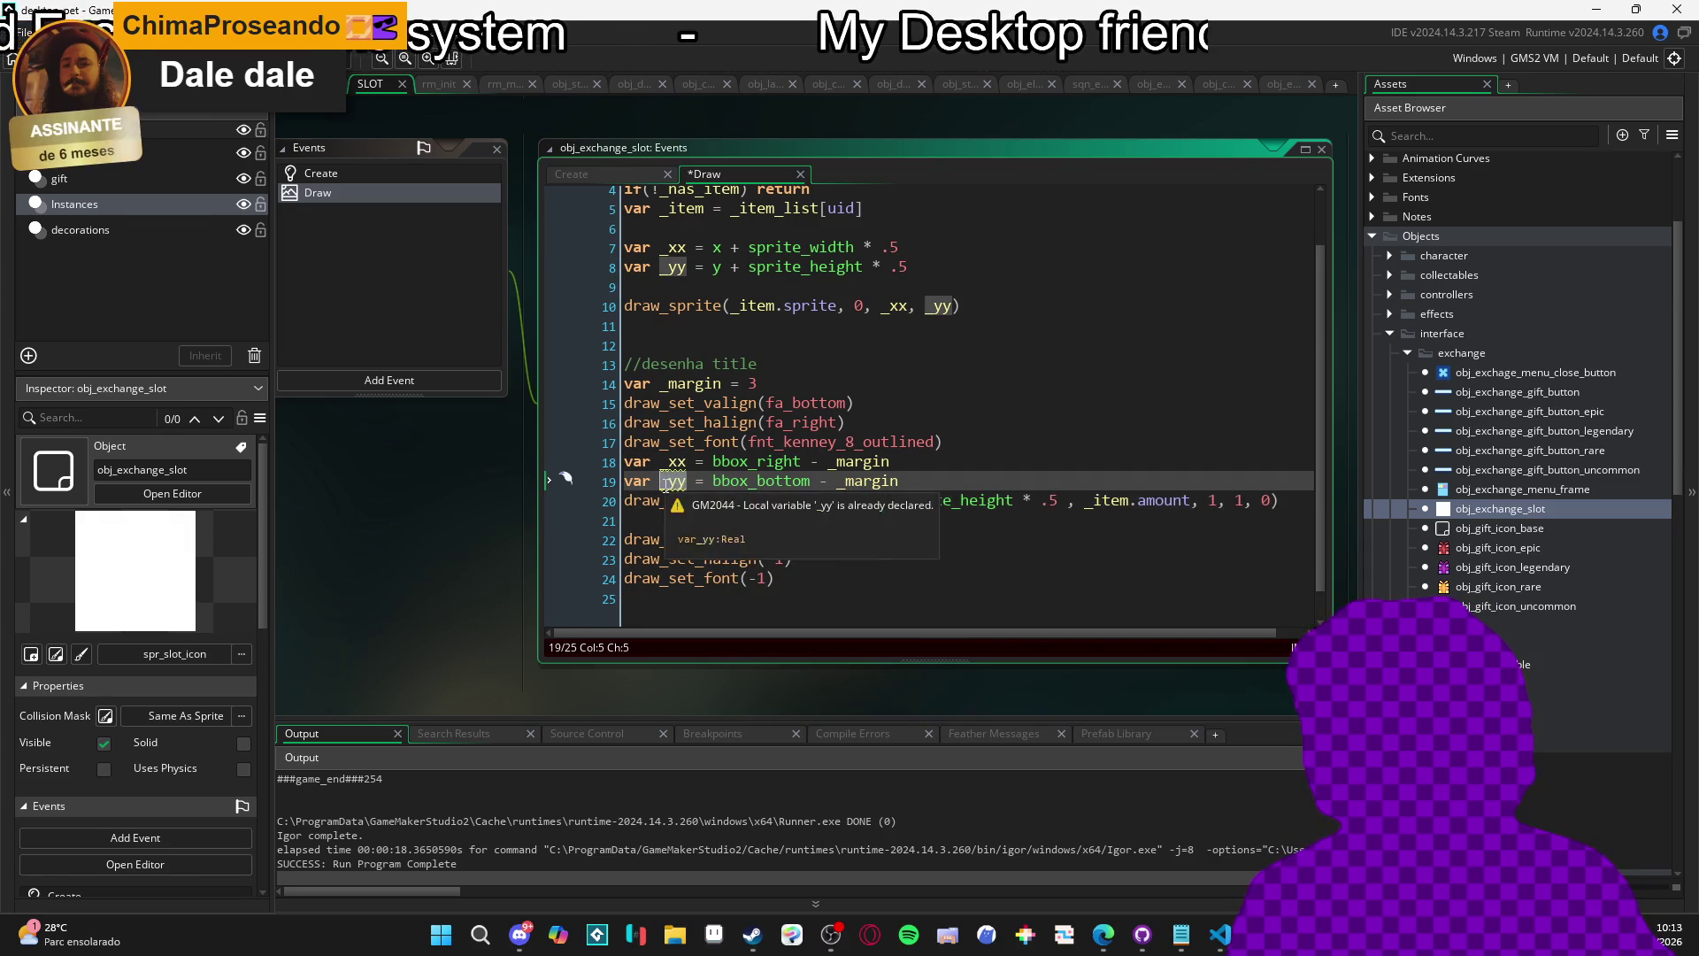
left_click_drag(1069, 501, 885, 504)
key("BackSpace")
key("BackSpace")
key("BackSpace")
type("_yy")
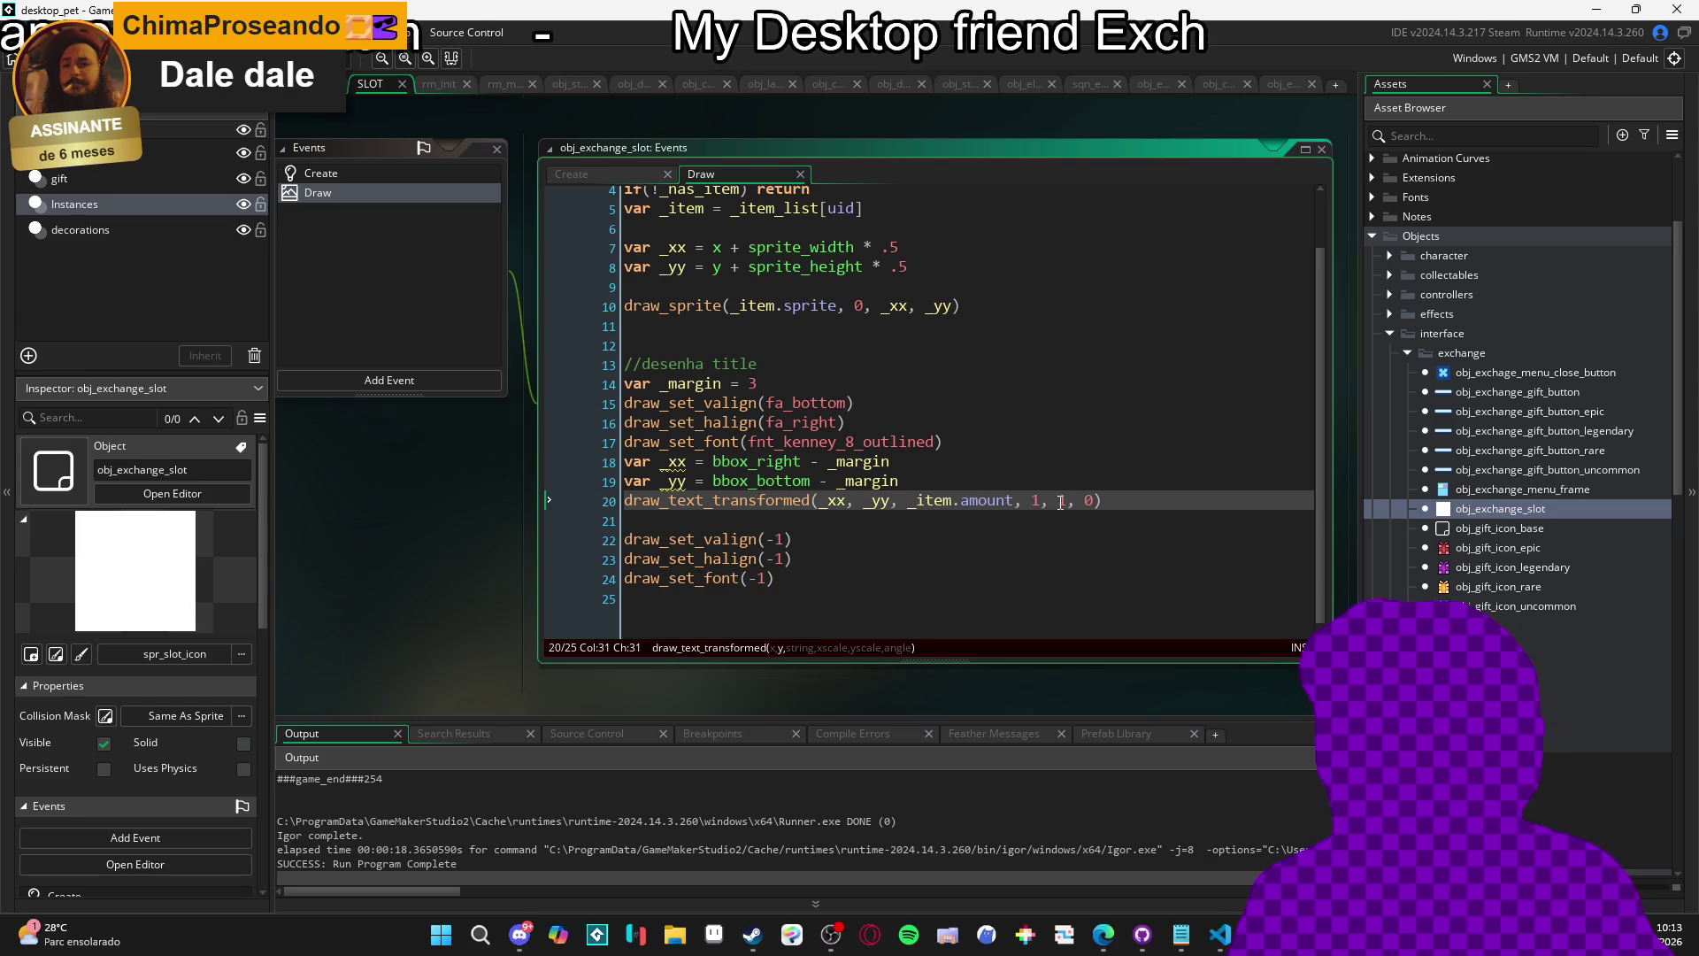
Insert a blank line between the font setup and the position variables.
left_click(965, 442)
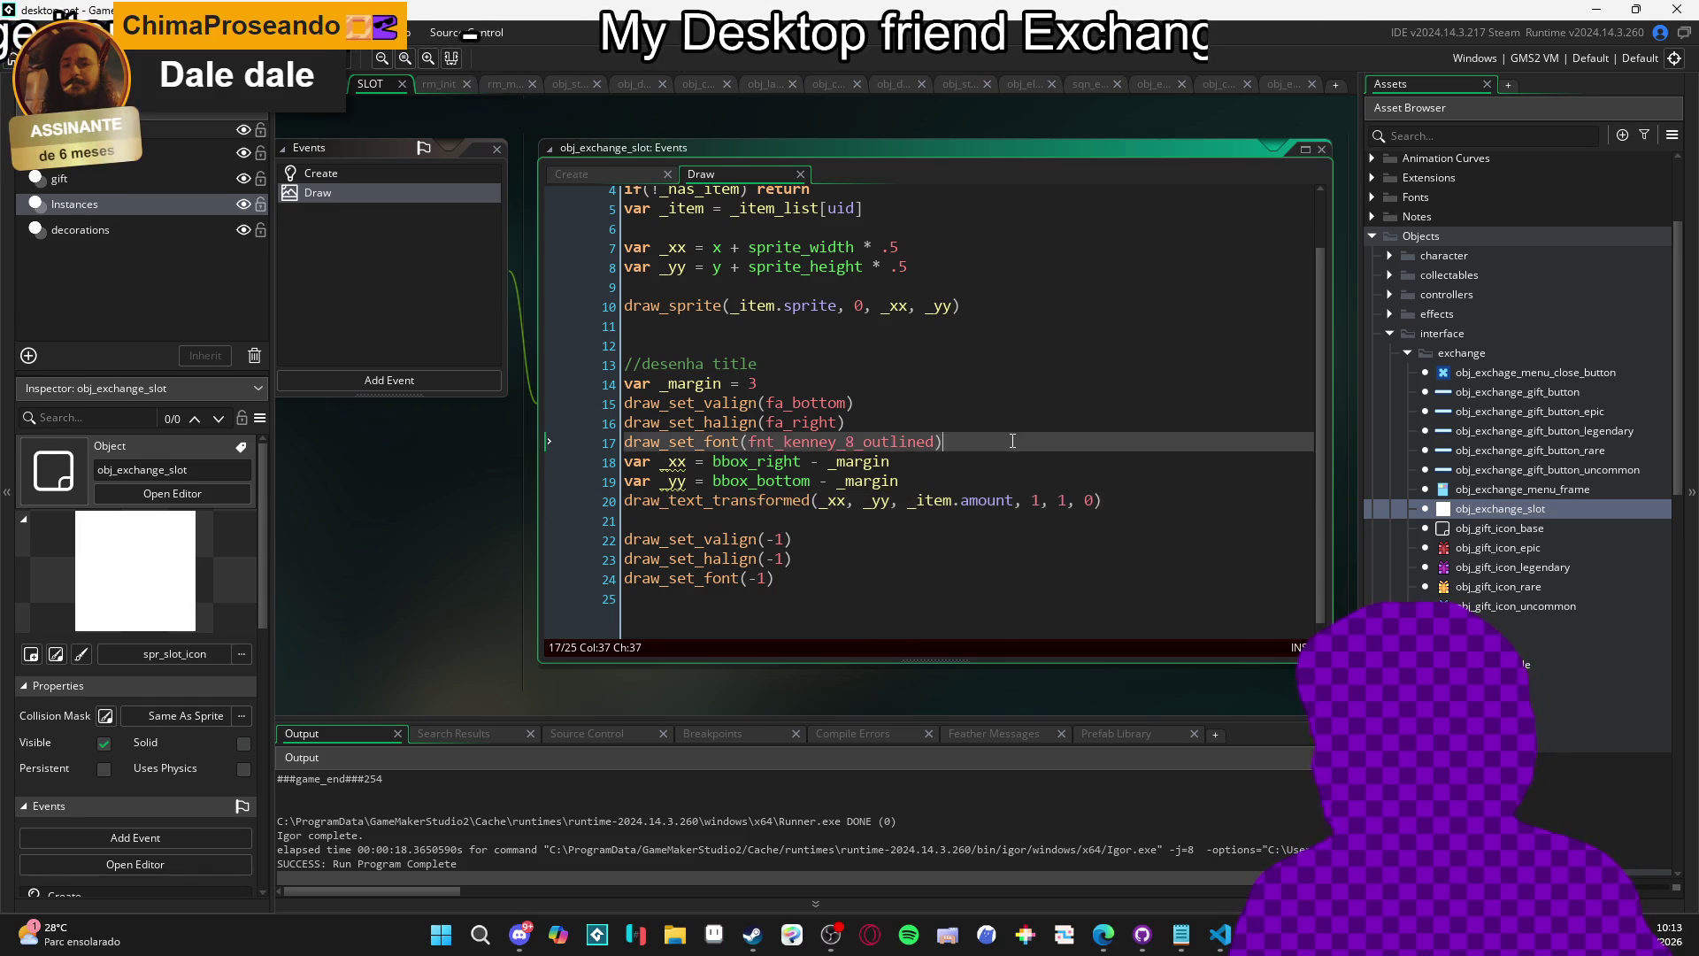
key("Return")
left_click(732, 558)
left_click(721, 520)
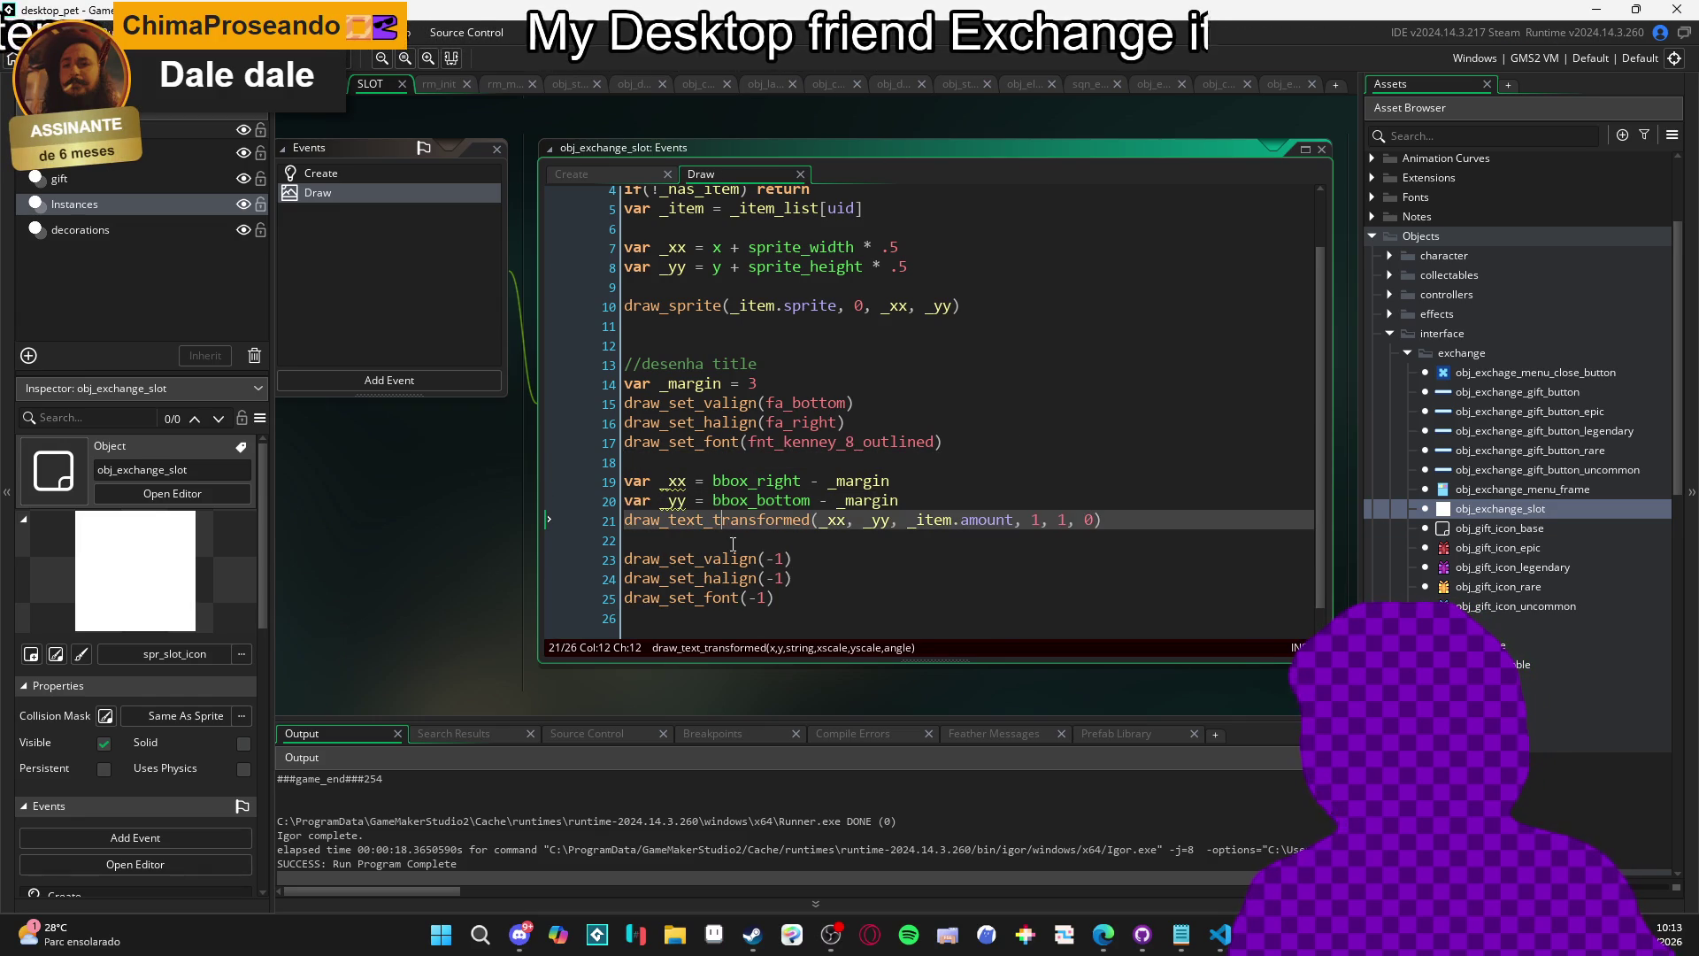
mouse_move(677, 481)
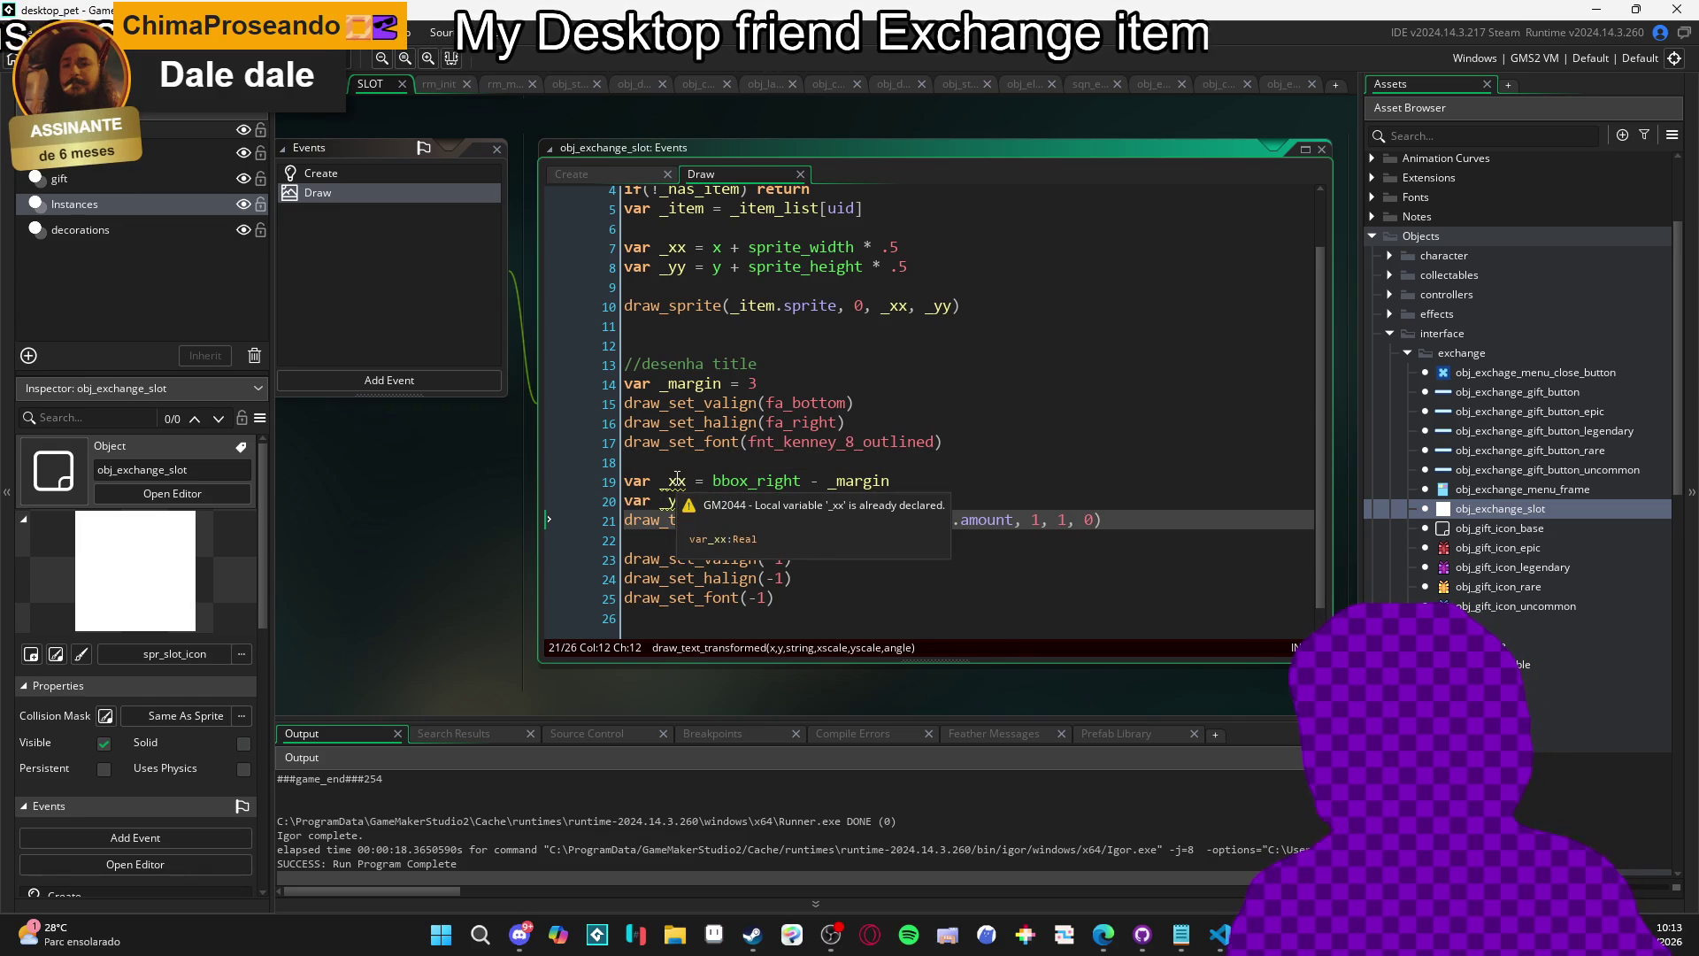
scroll(728, 399, "up", 2)
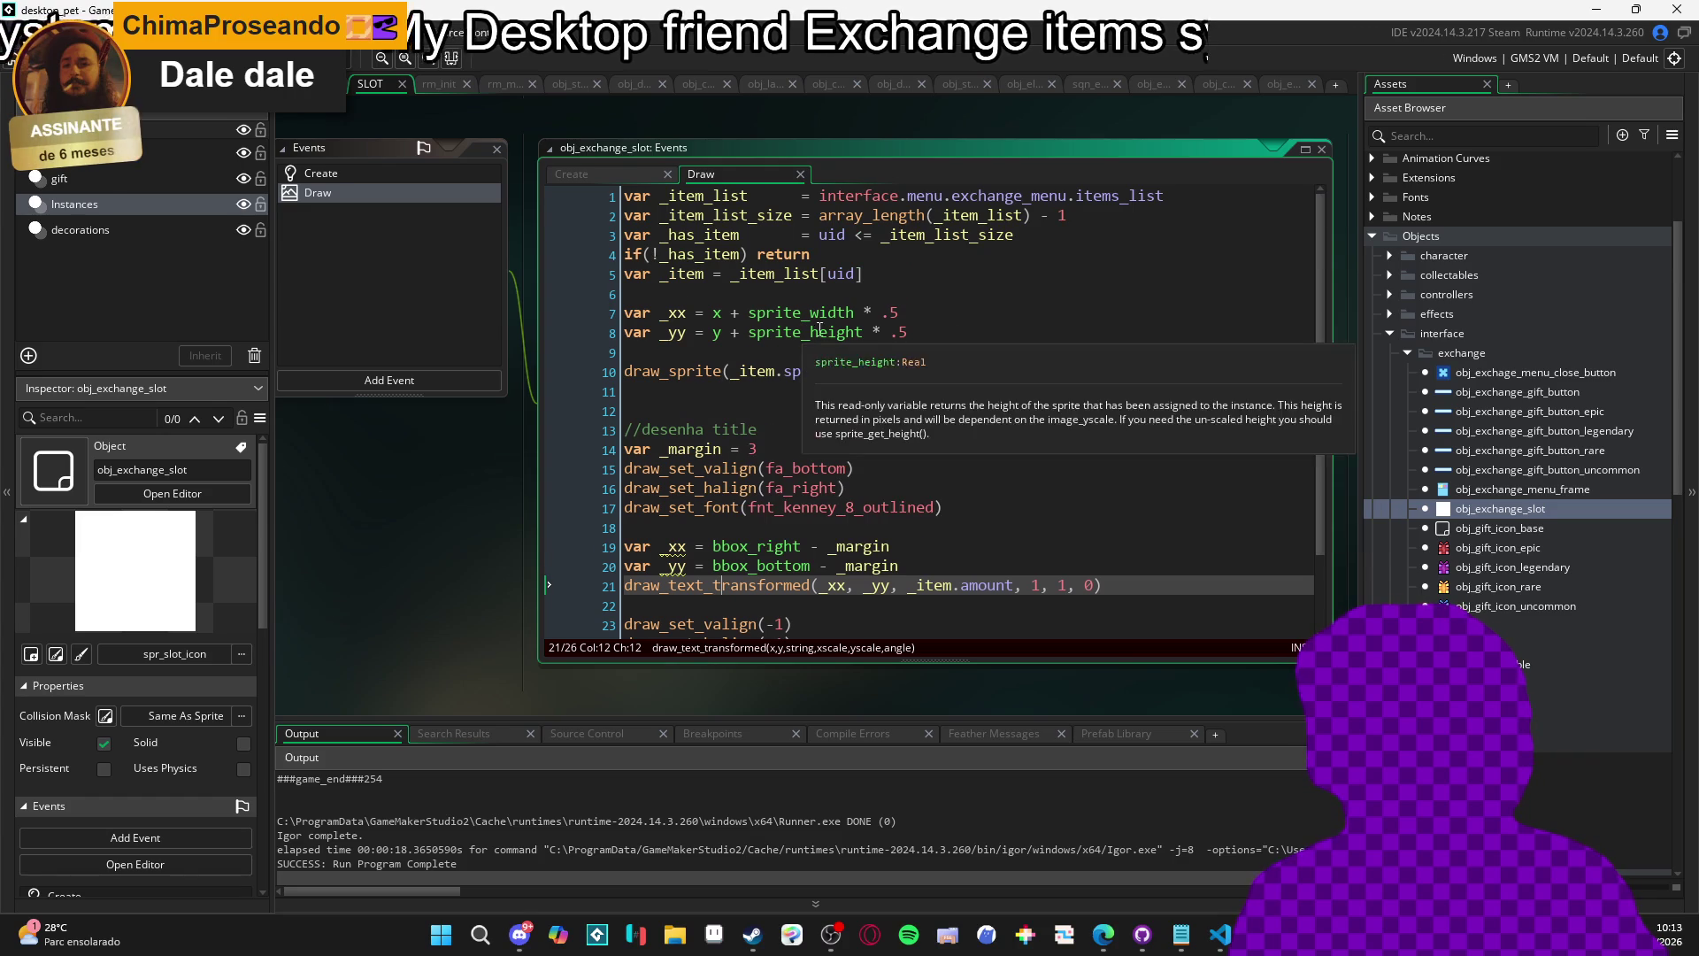
scroll(870, 365, "down", 1)
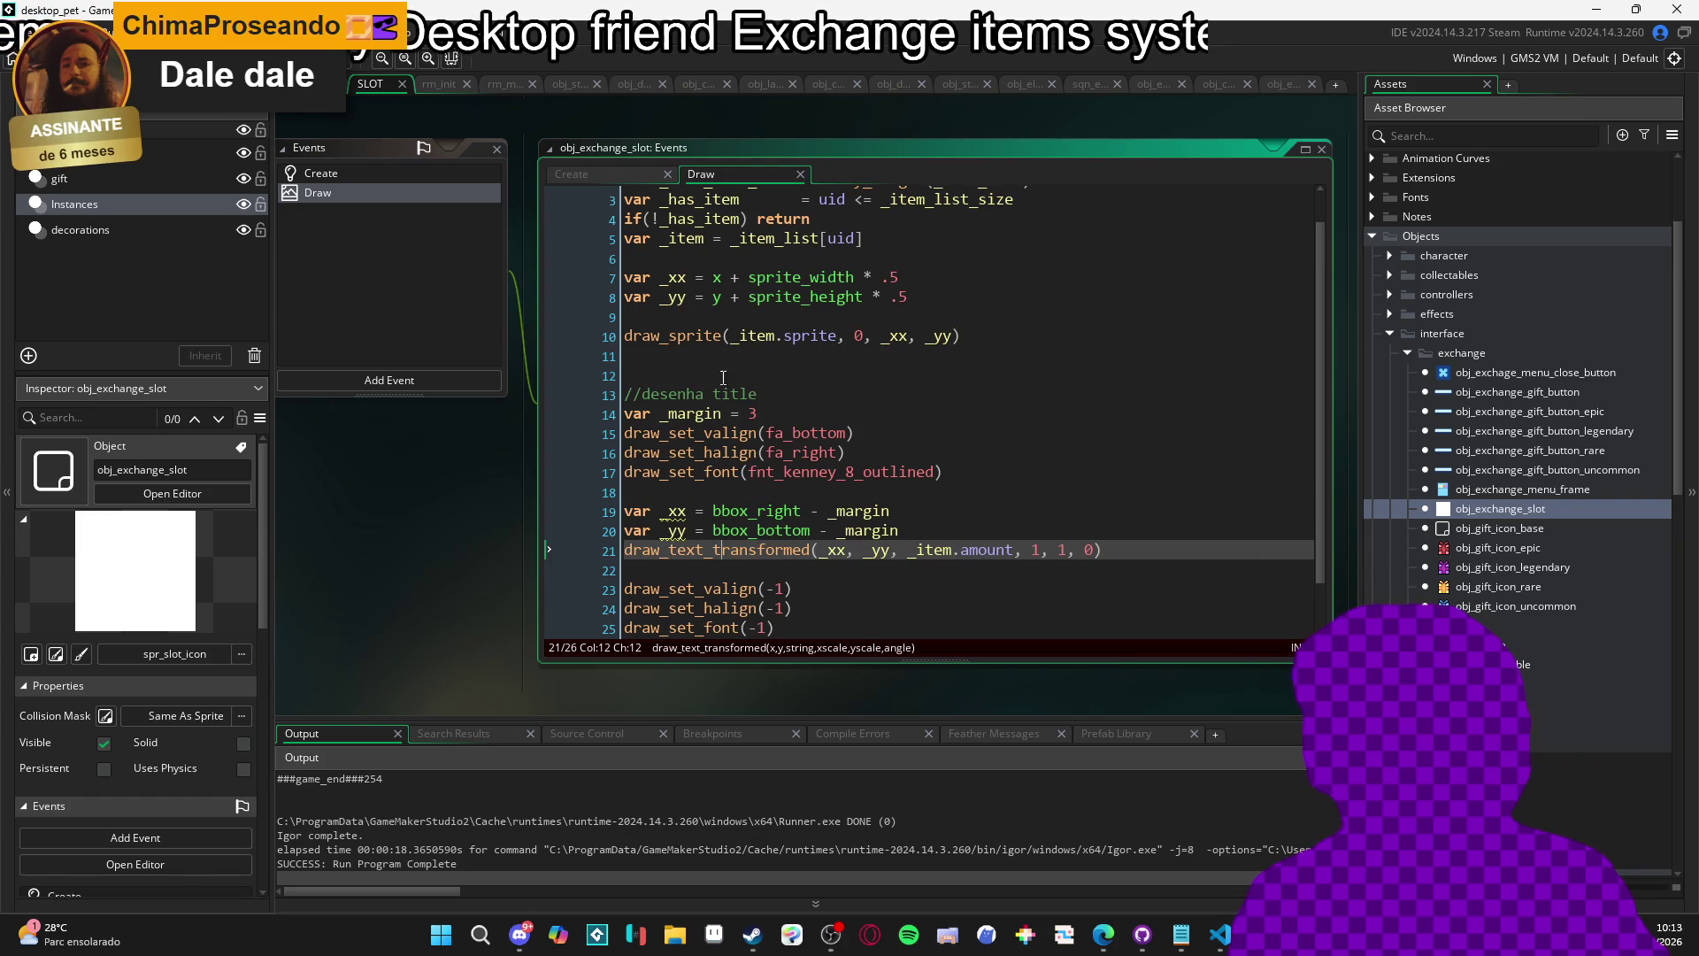
left_click(652, 531)
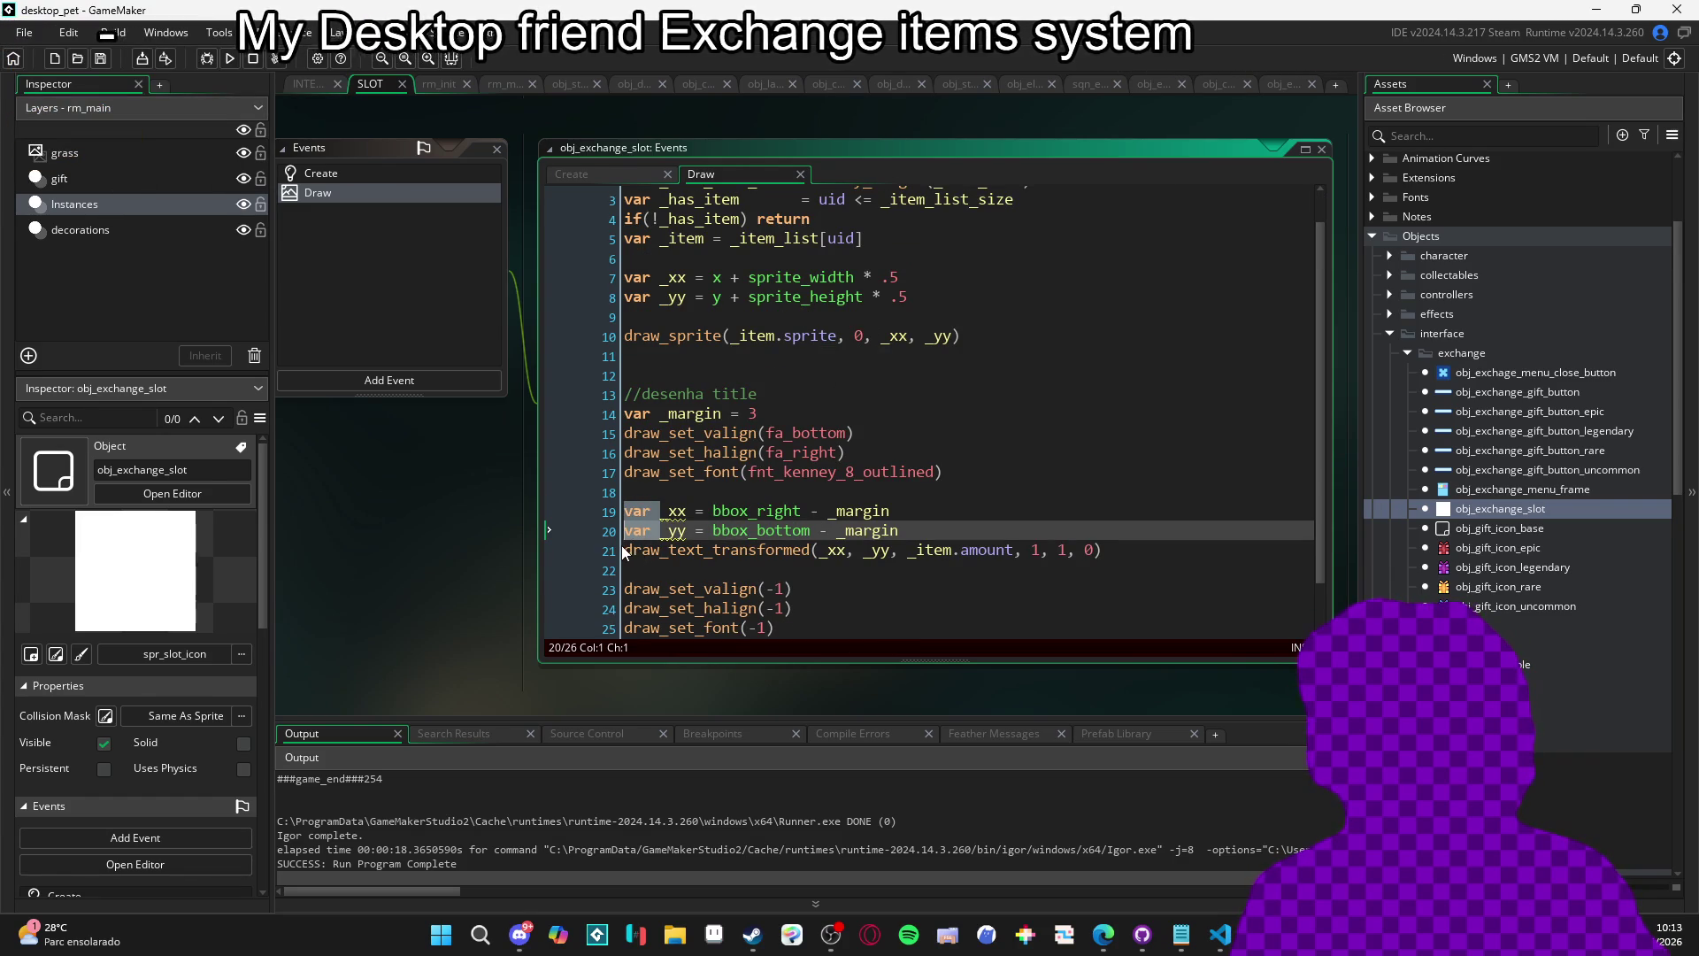
Rename the line 19–20 variables _xx and _yy to _txt_xx and _txt_yy.
left_click(661, 511)
left_click(671, 512)
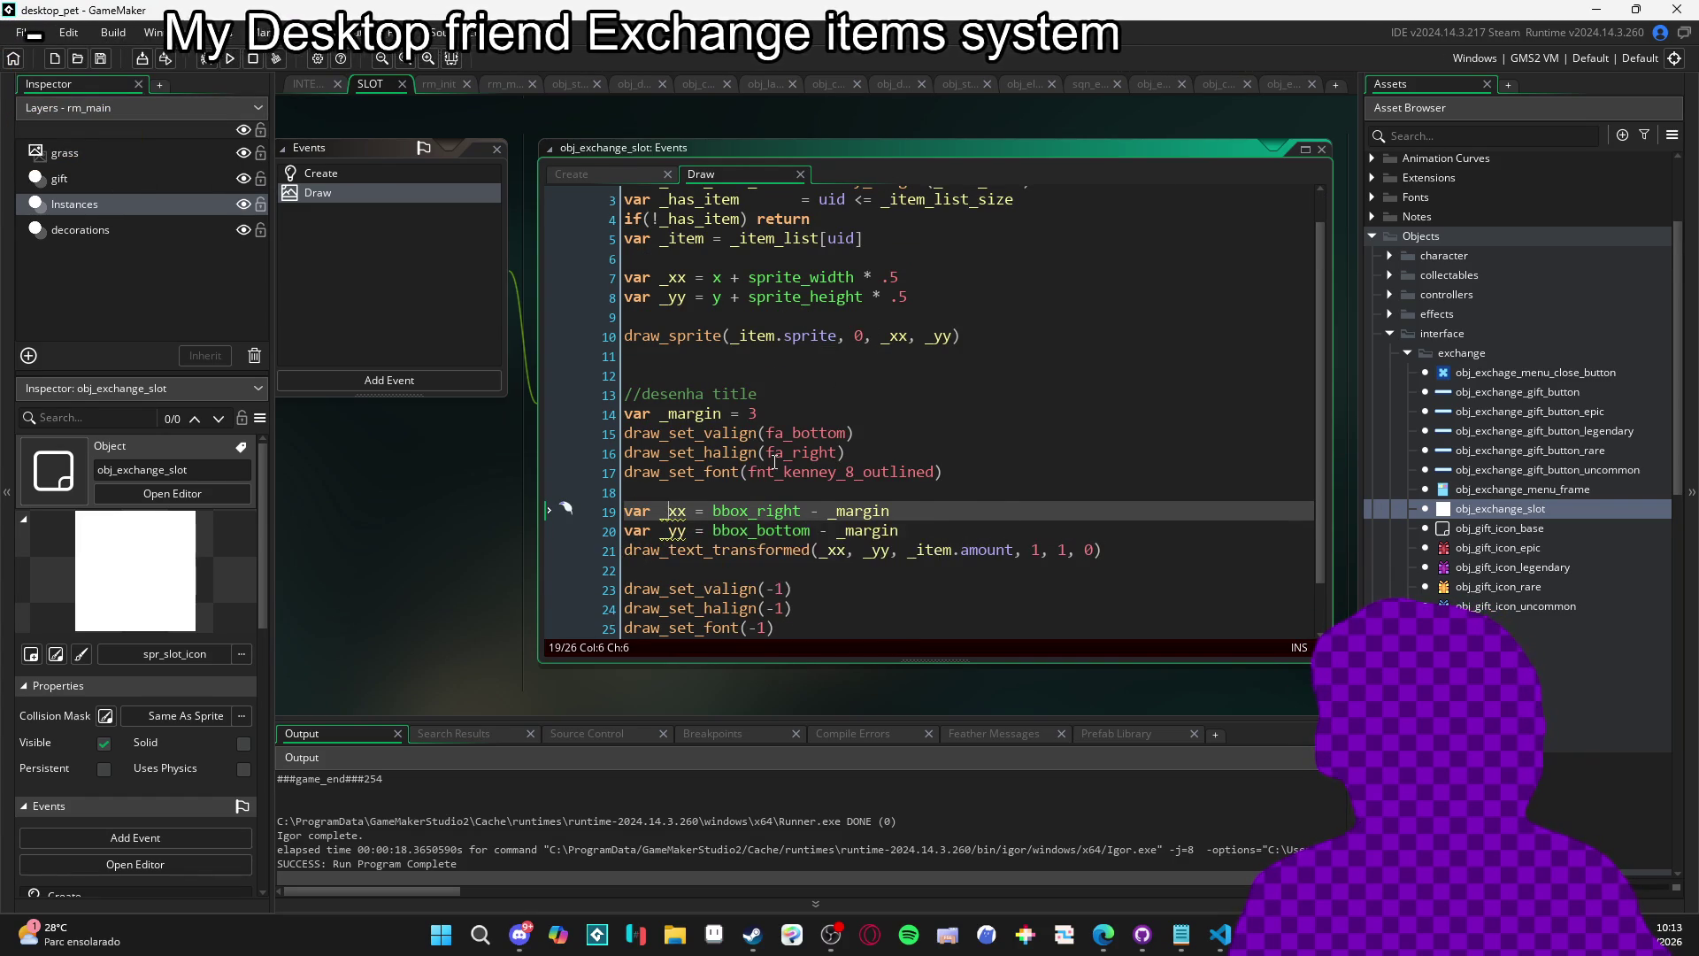
type("text_")
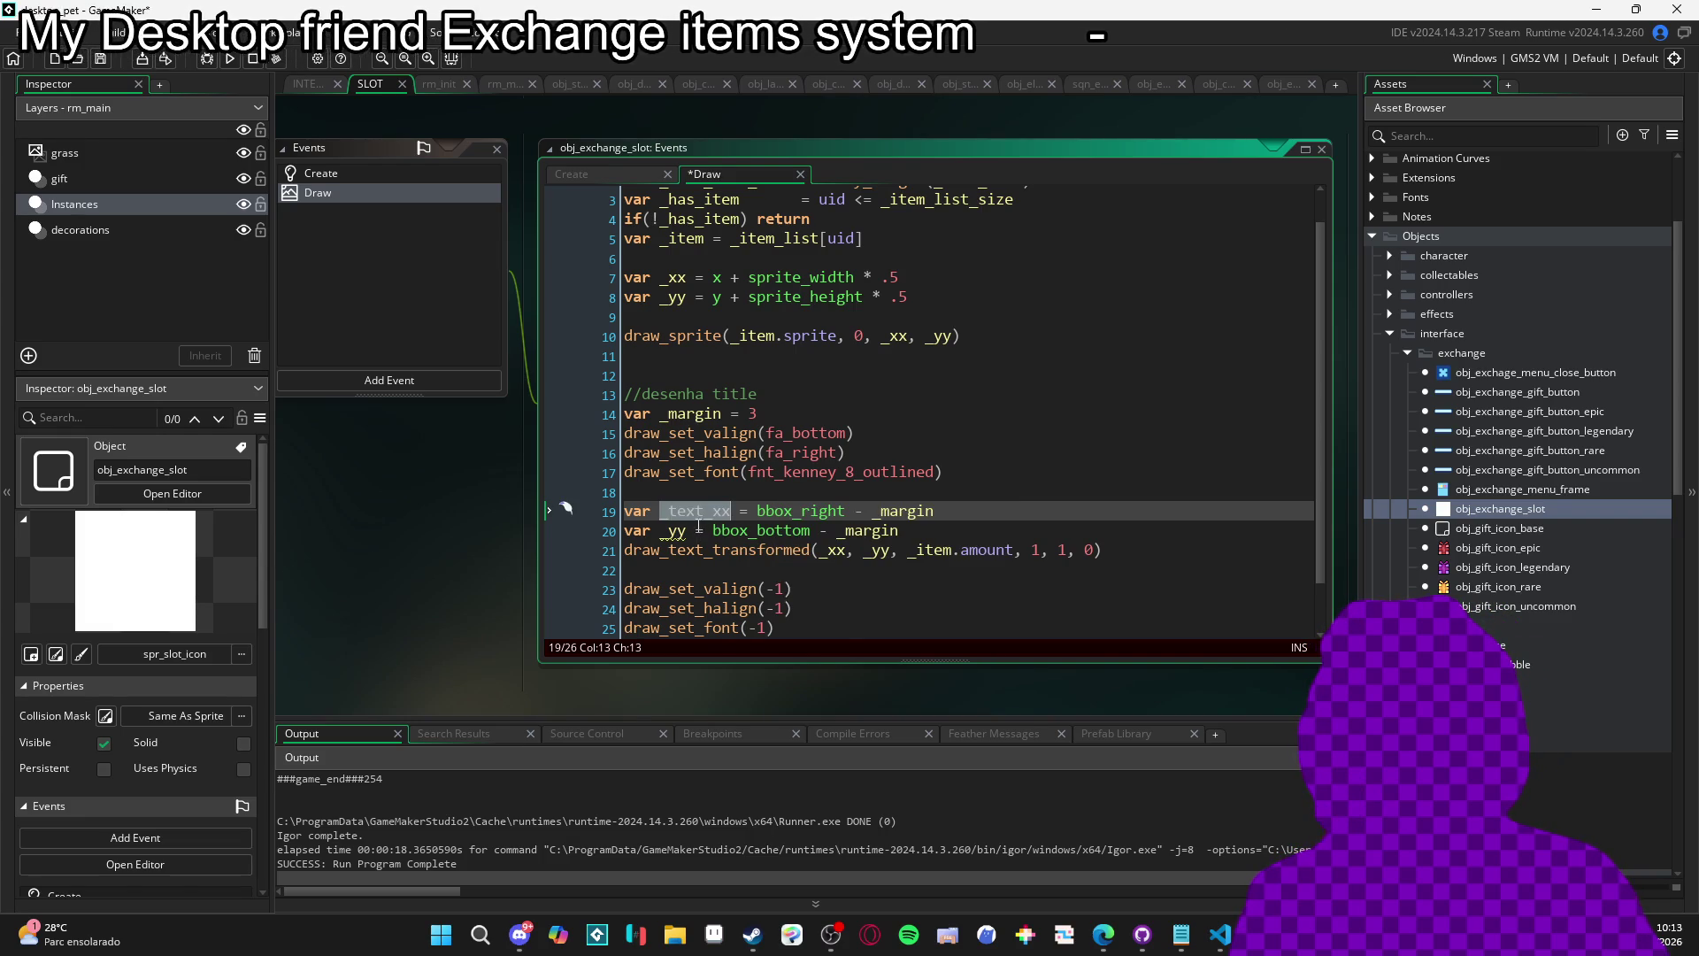
key("BackSpace")
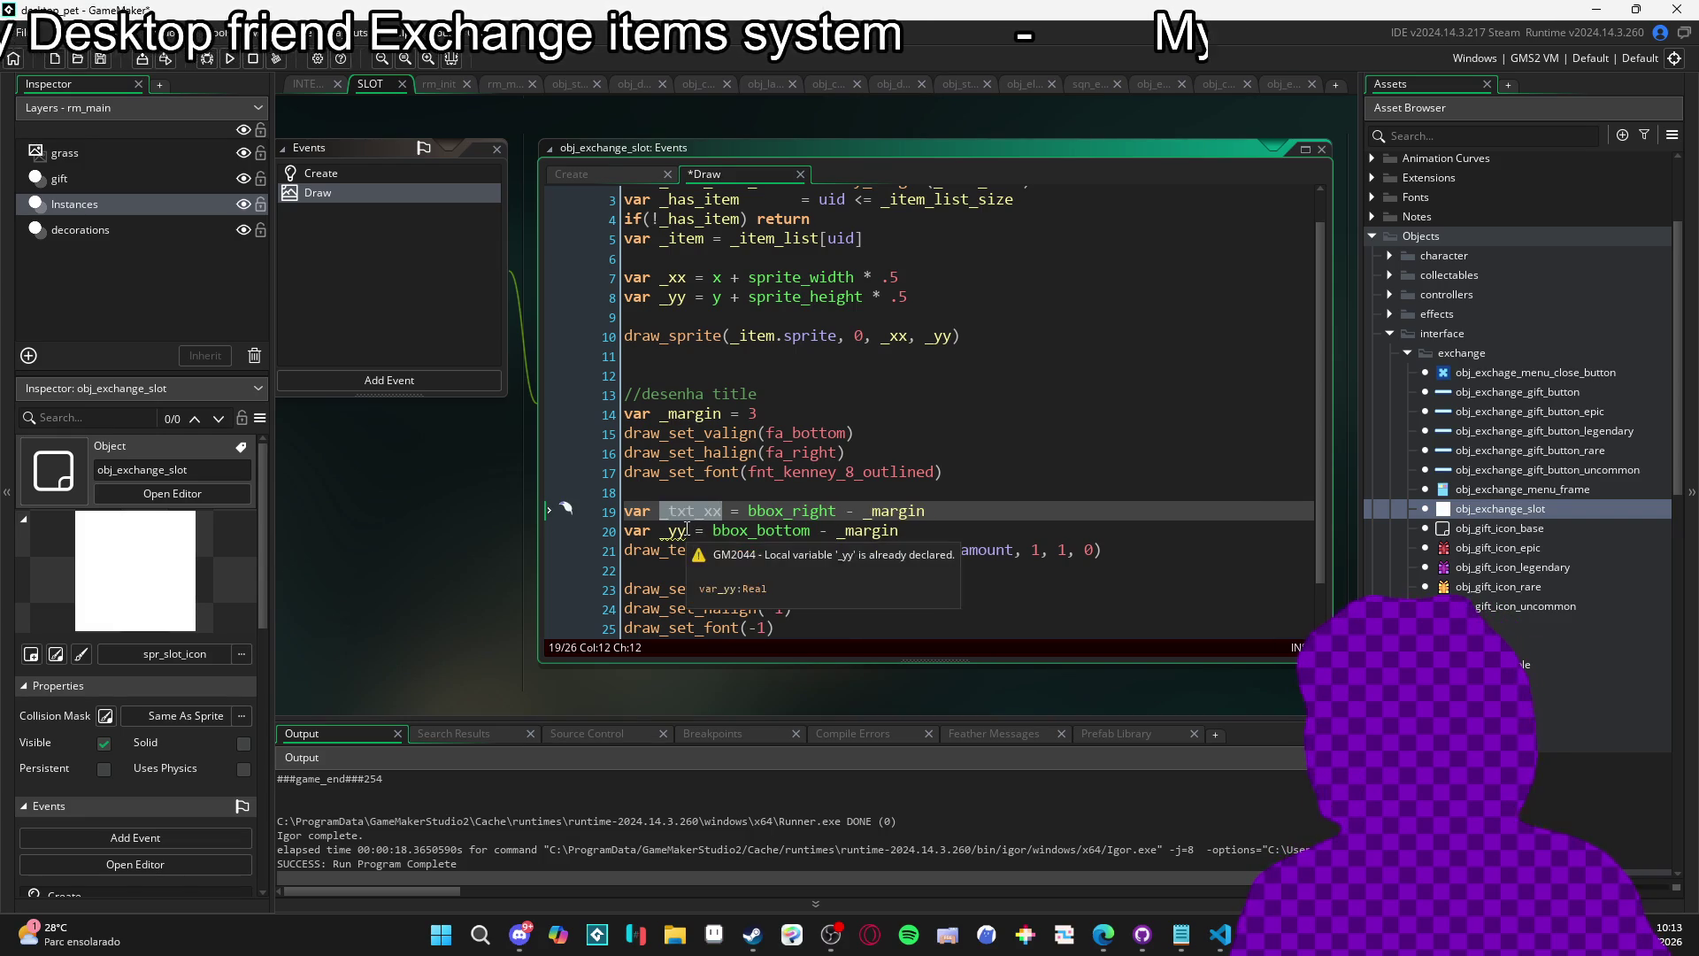
left_click(676, 531)
key("Left")
type("txt_")
key("Right")
key("Right")
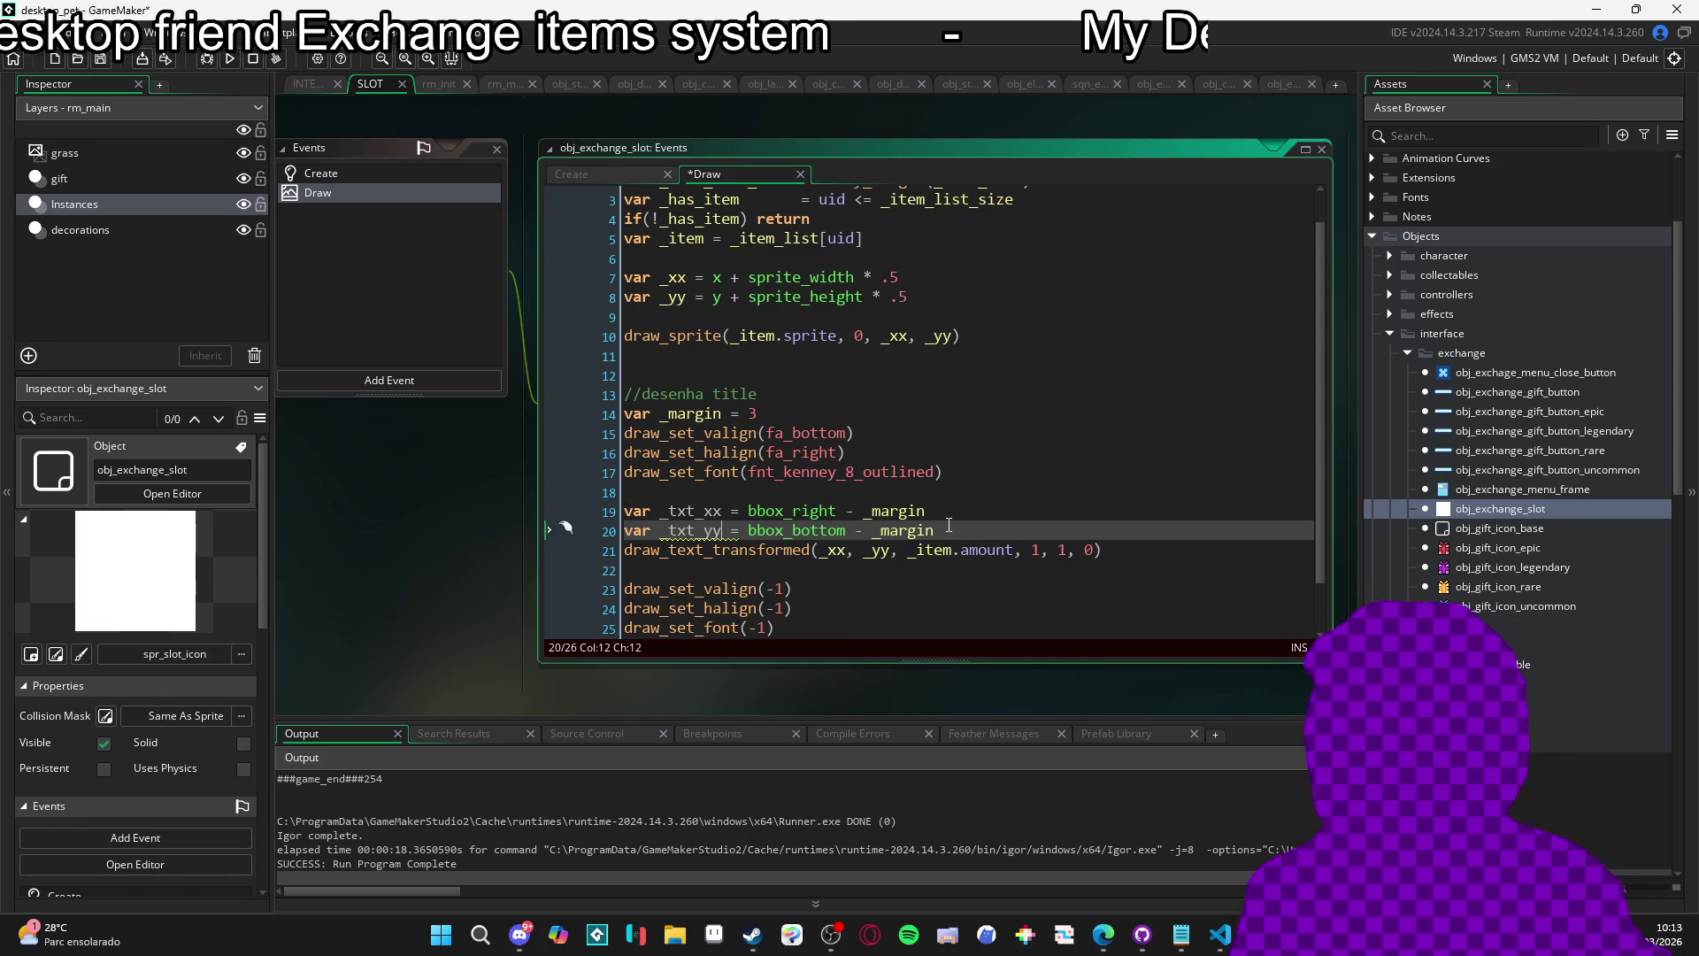
Use _txt_xx and _txt_yy as the x and y arguments of draw_text_transformed.
double_click(695, 512)
key("ctrl+c")
double_click(832, 550)
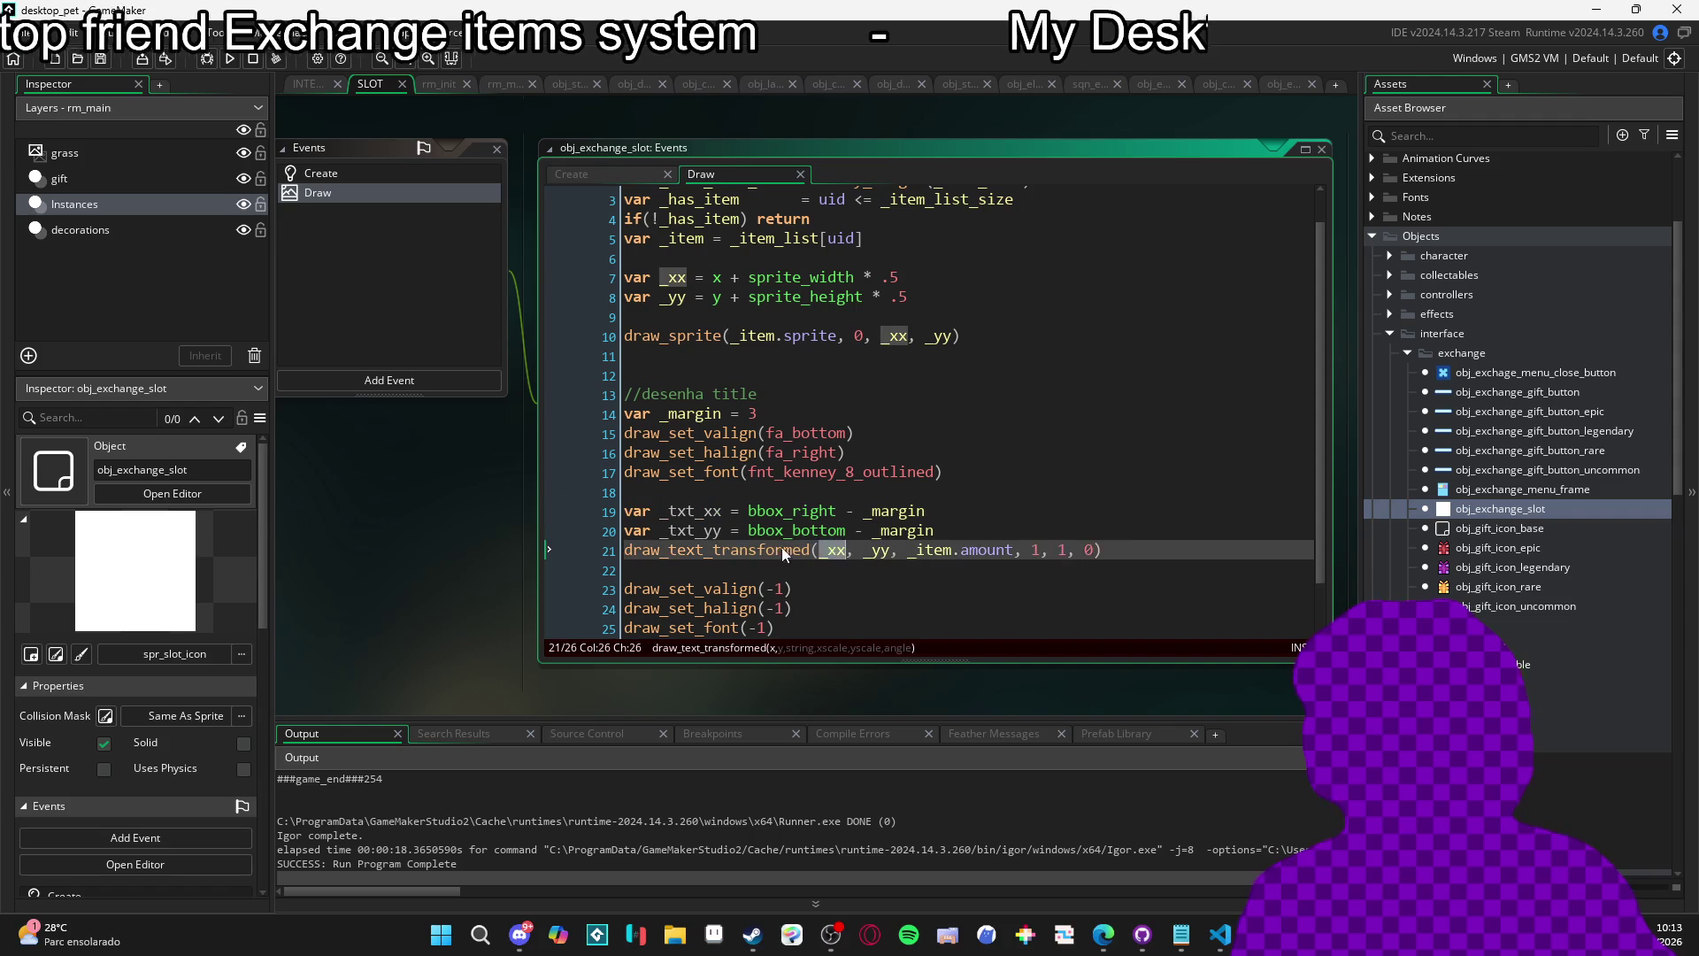
key("ctrl+v")
left_click(694, 531)
left_click(925, 551)
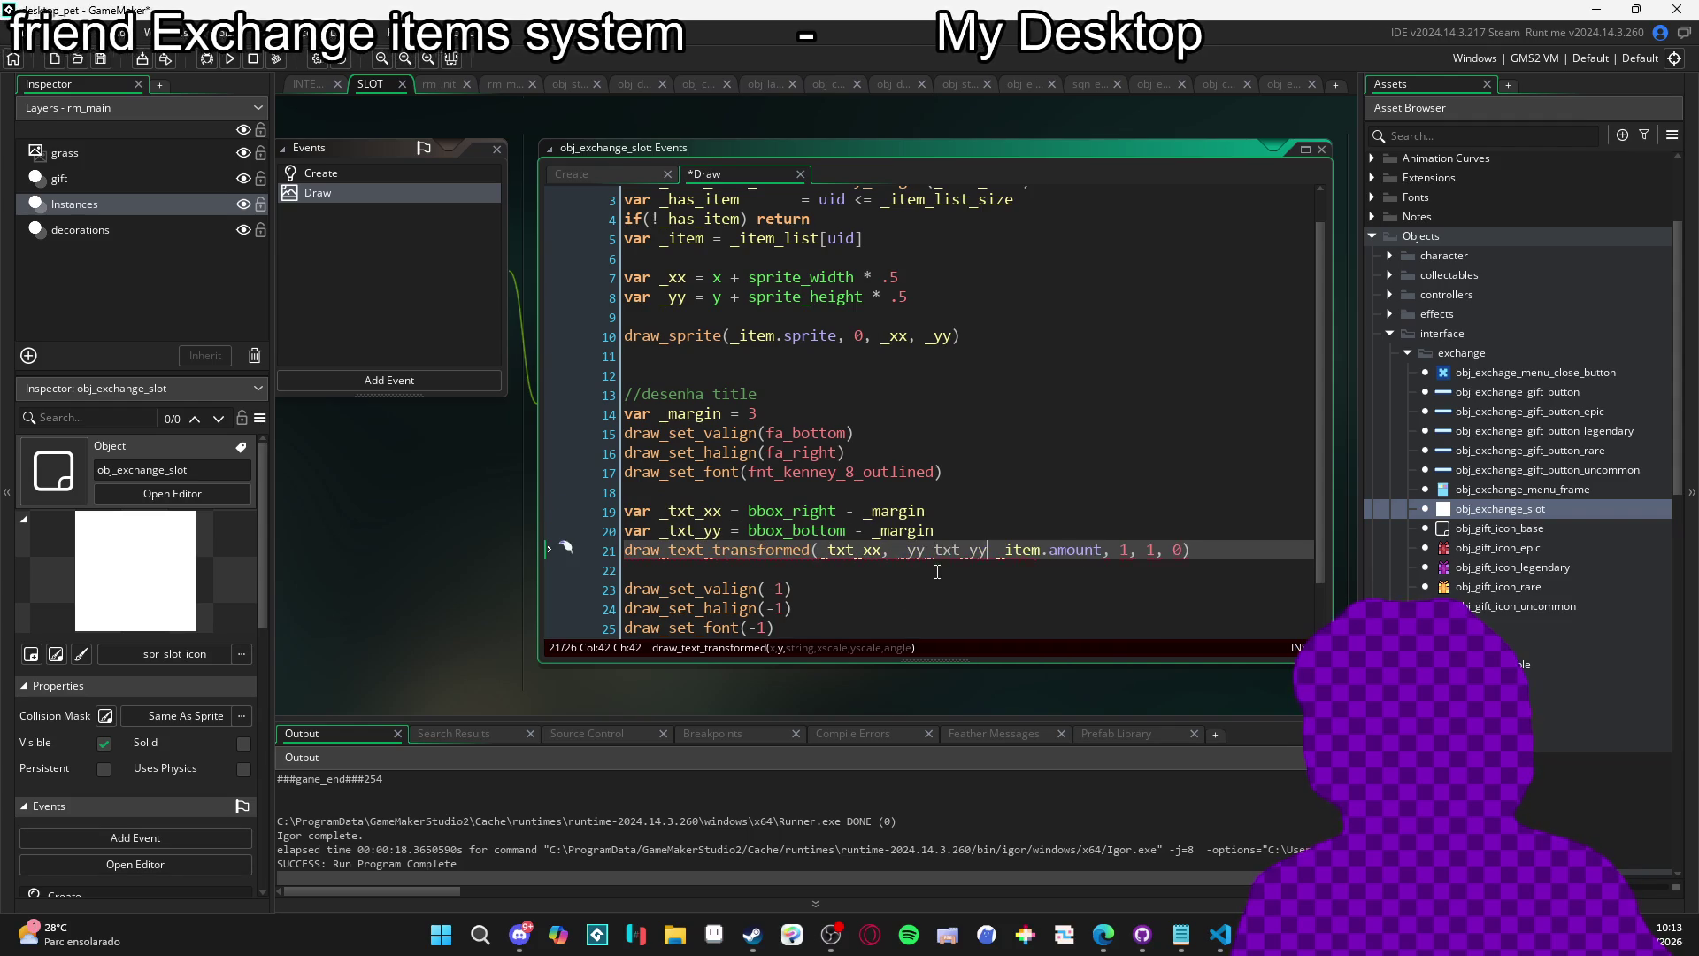
key("ctrl+z")
key("ctrl+v")
left_click(792, 452)
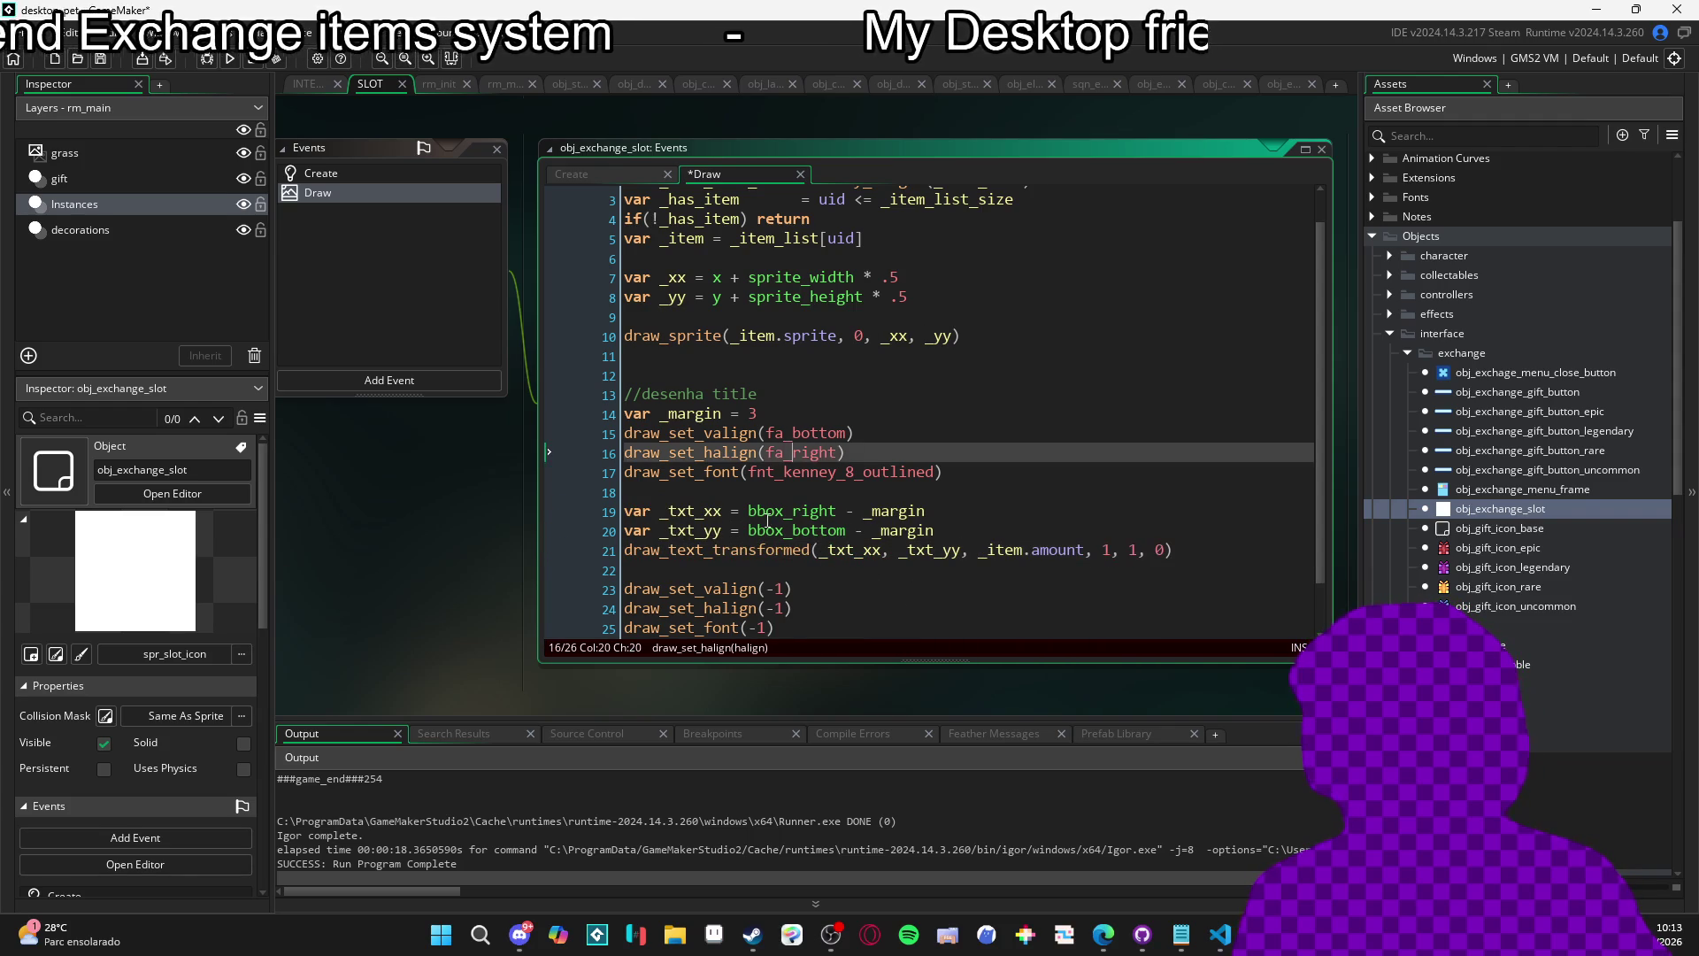
Rename the line 7–8 position variables to _icon_x and _icon_y.
double_click(677, 278)
type("_s")
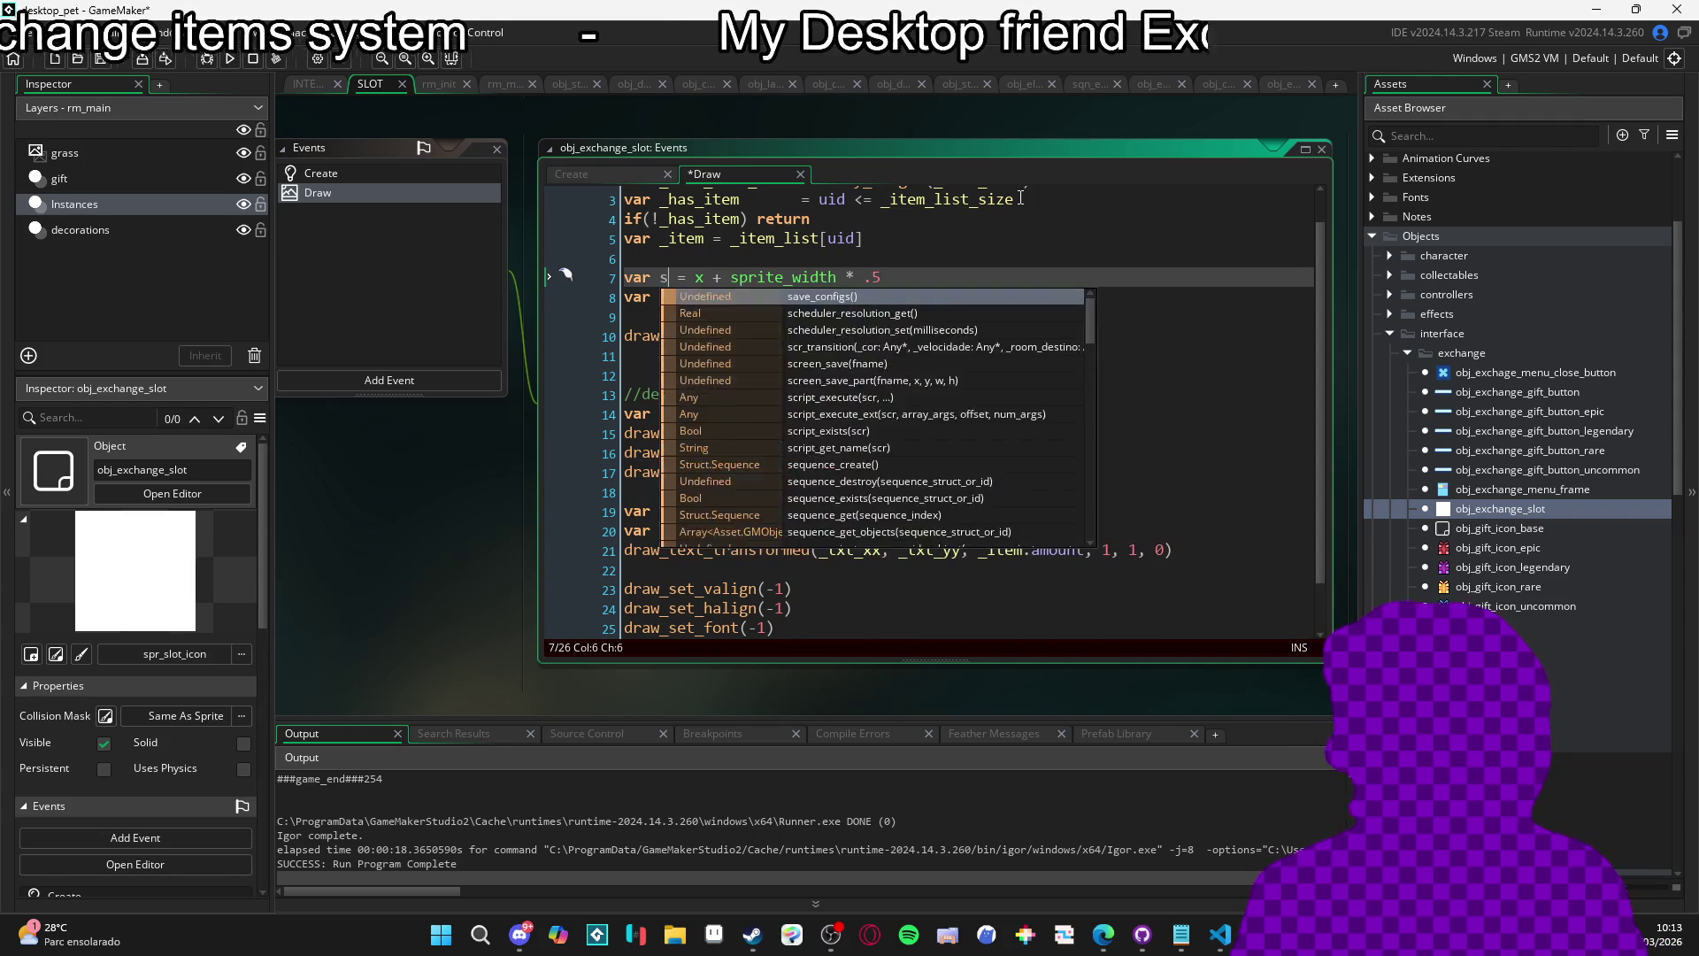
key("BackSpace")
type("icon_x")
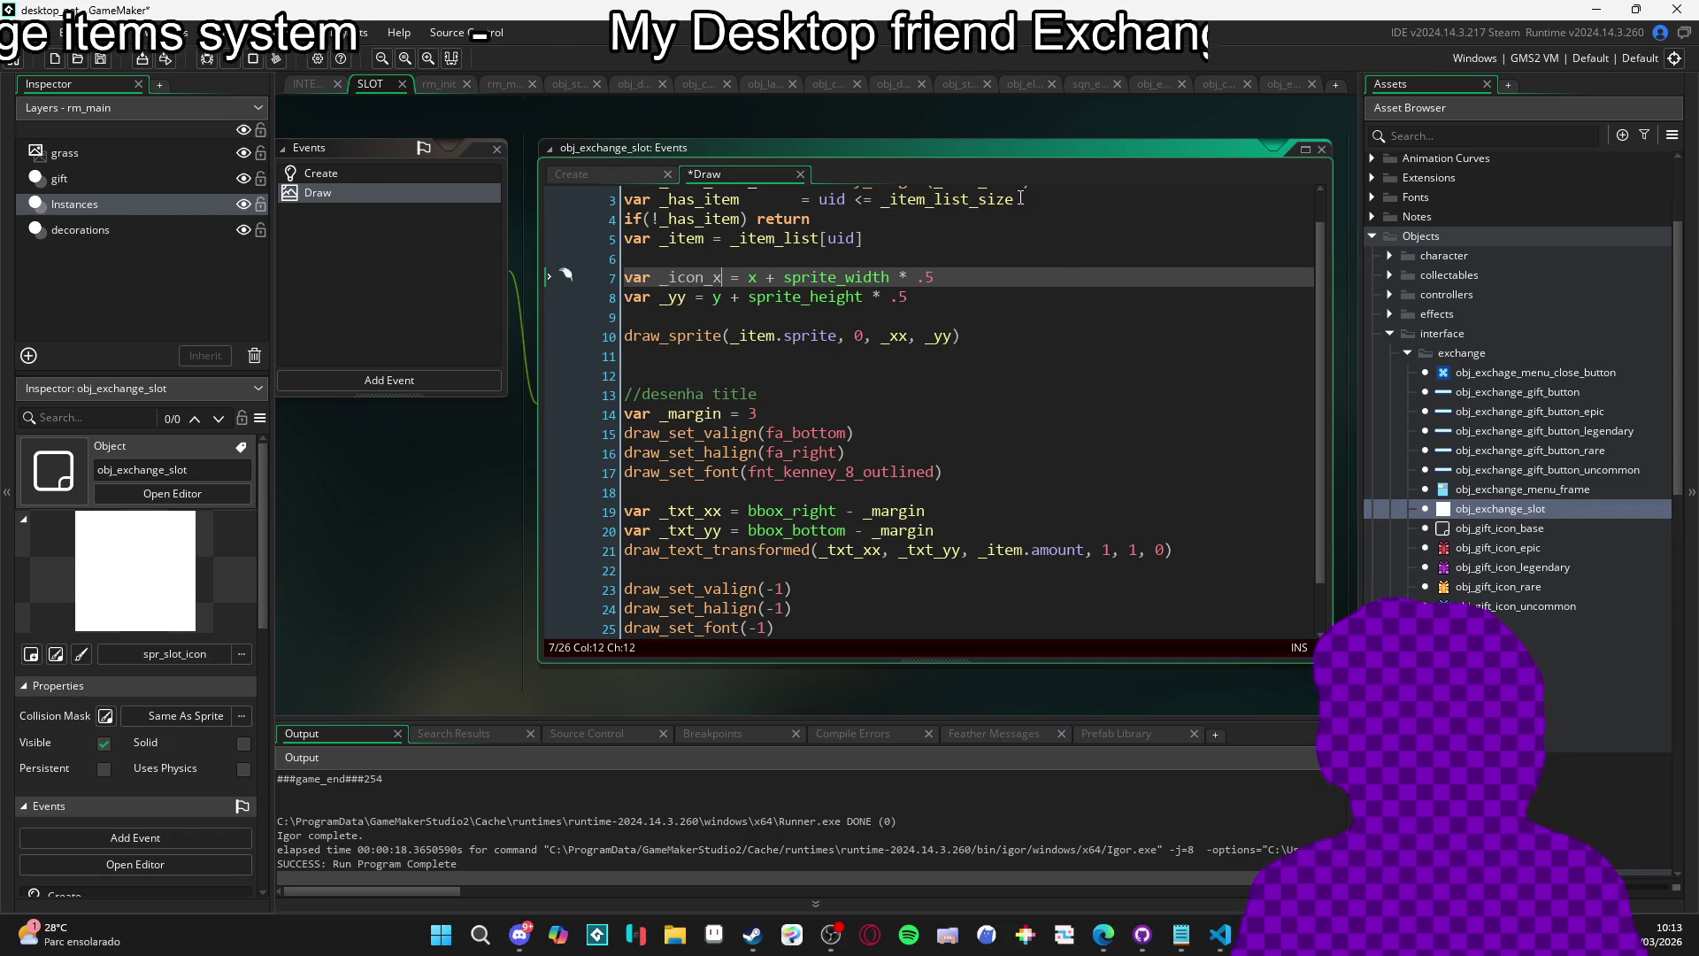
key("Down")
key("Left")
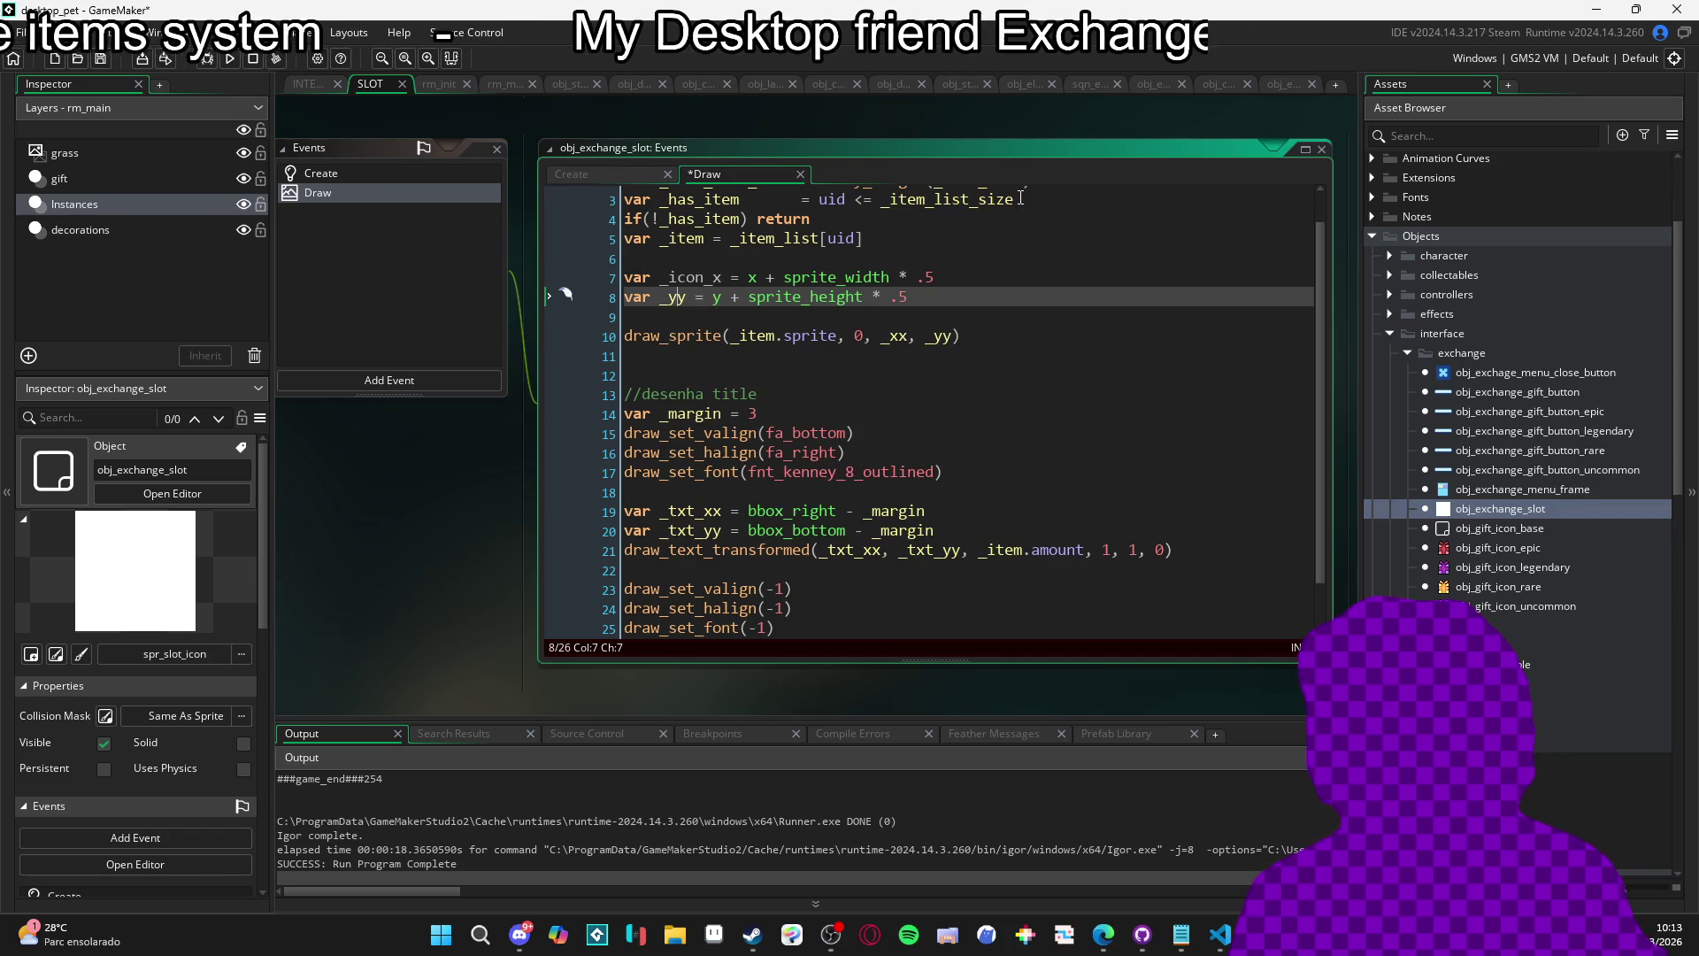
type("_icon_y")
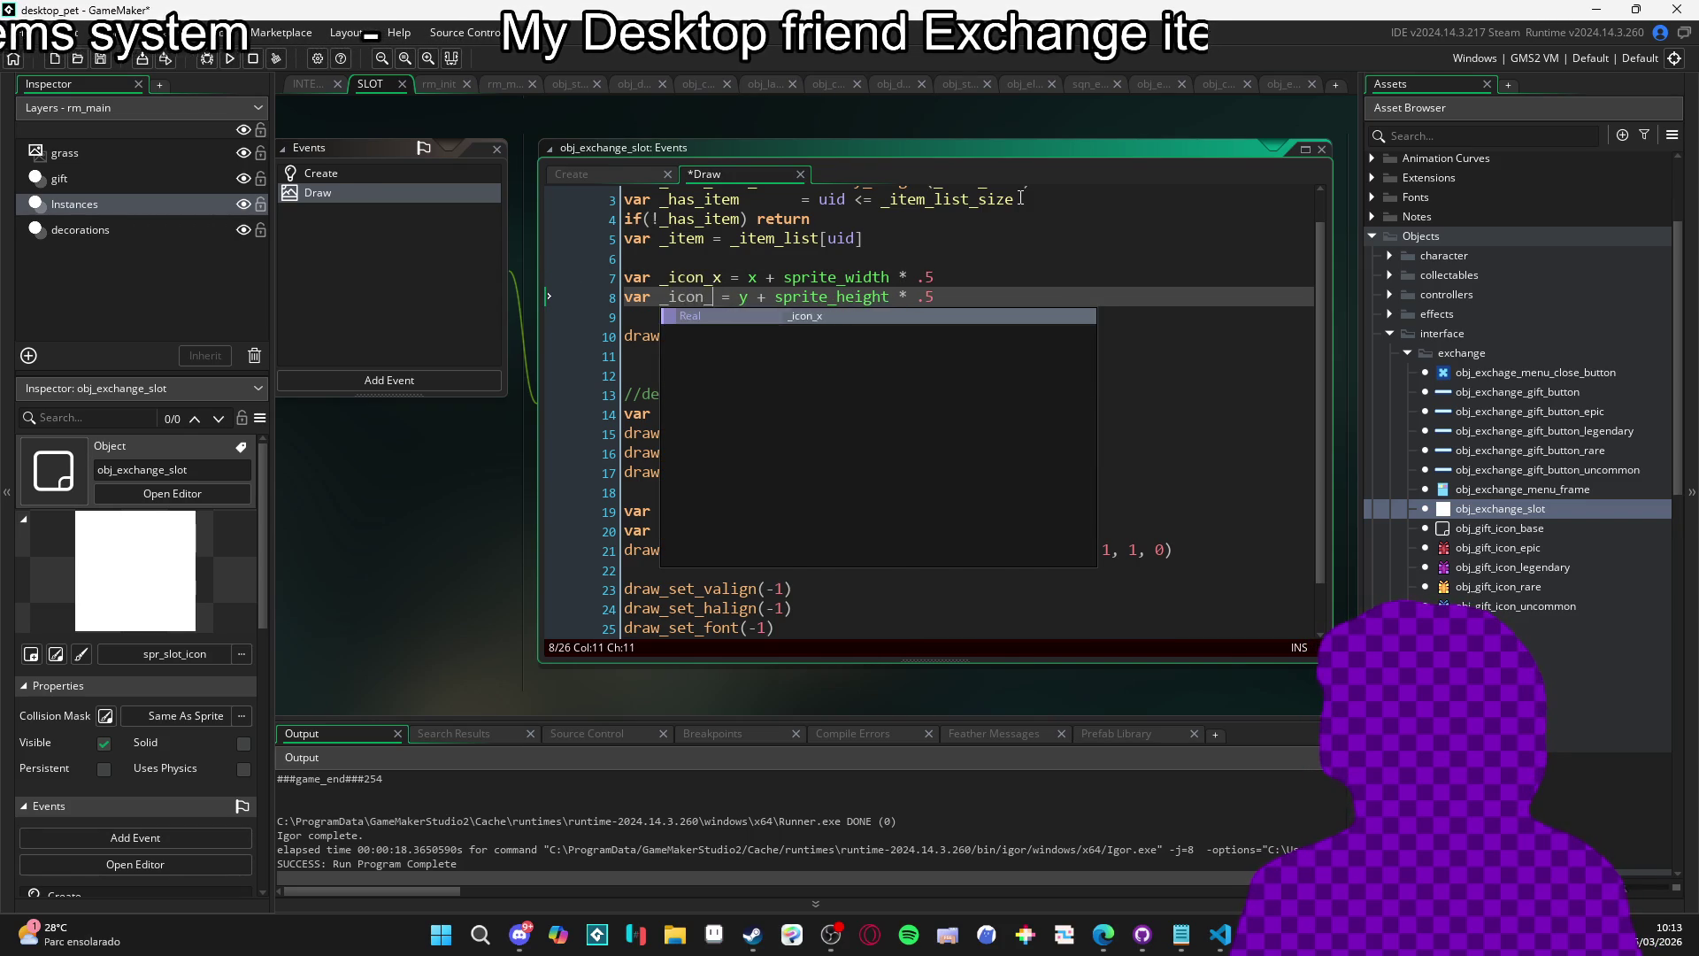
Shorten the text variables to _txt_x and _txt_y, set the amount scale to 2, 2, and rerun.
left_click(729, 502)
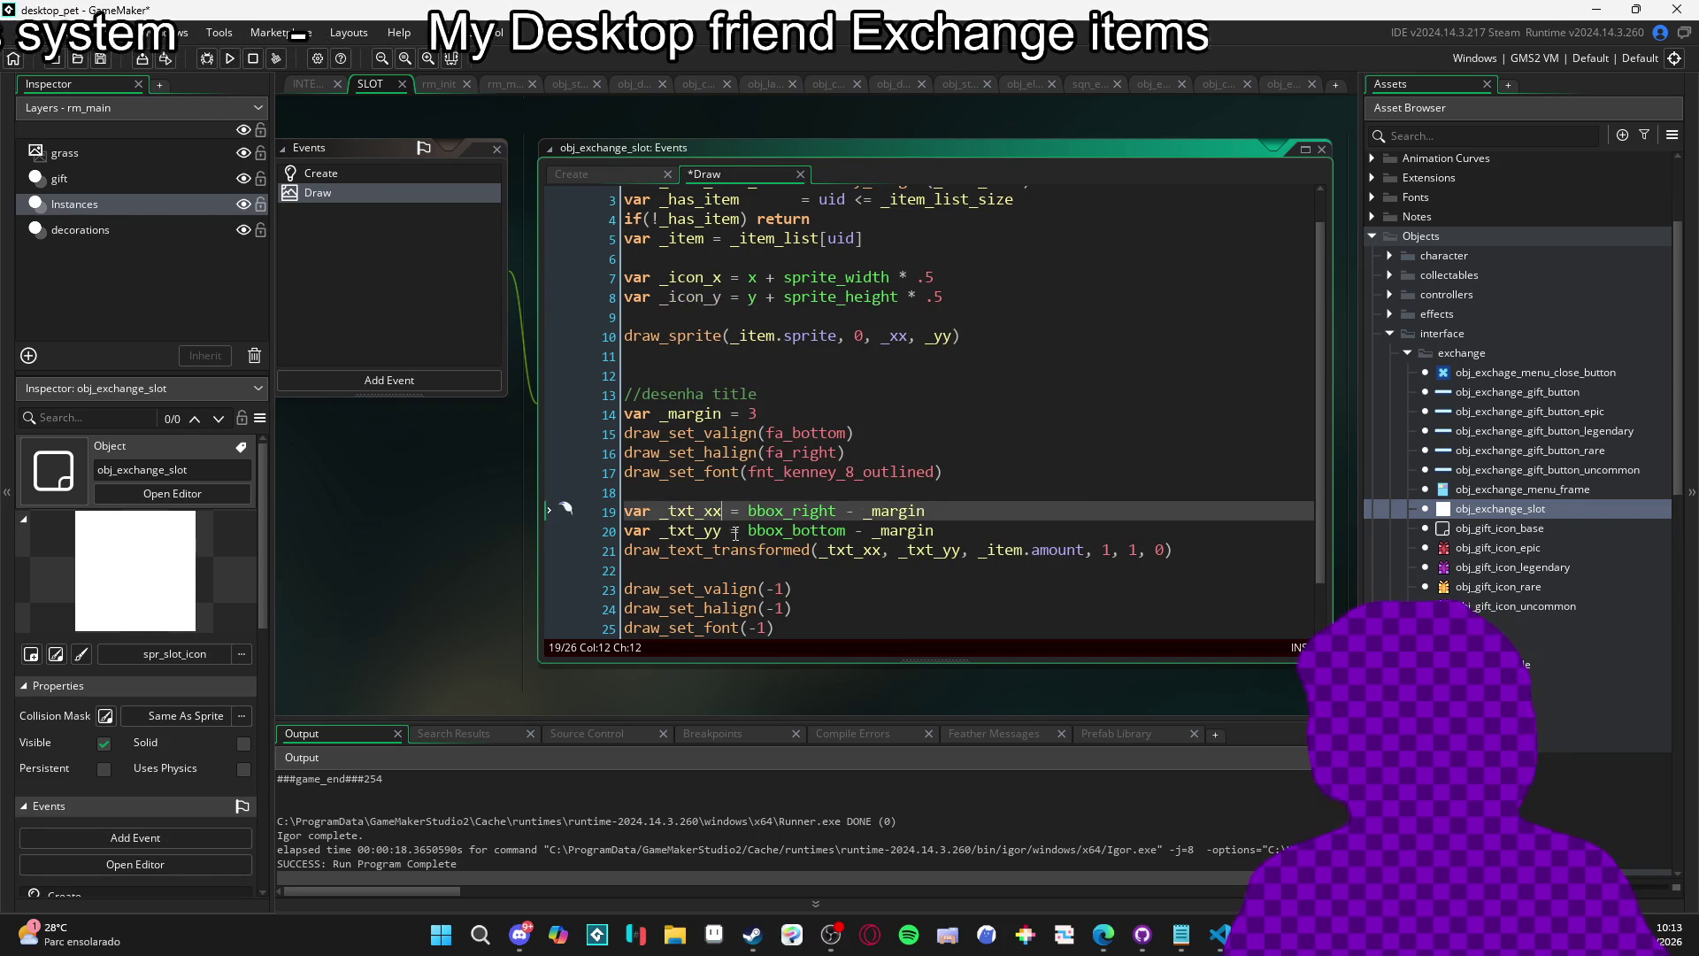
key("BackSpace")
key("Up")
key("Up")
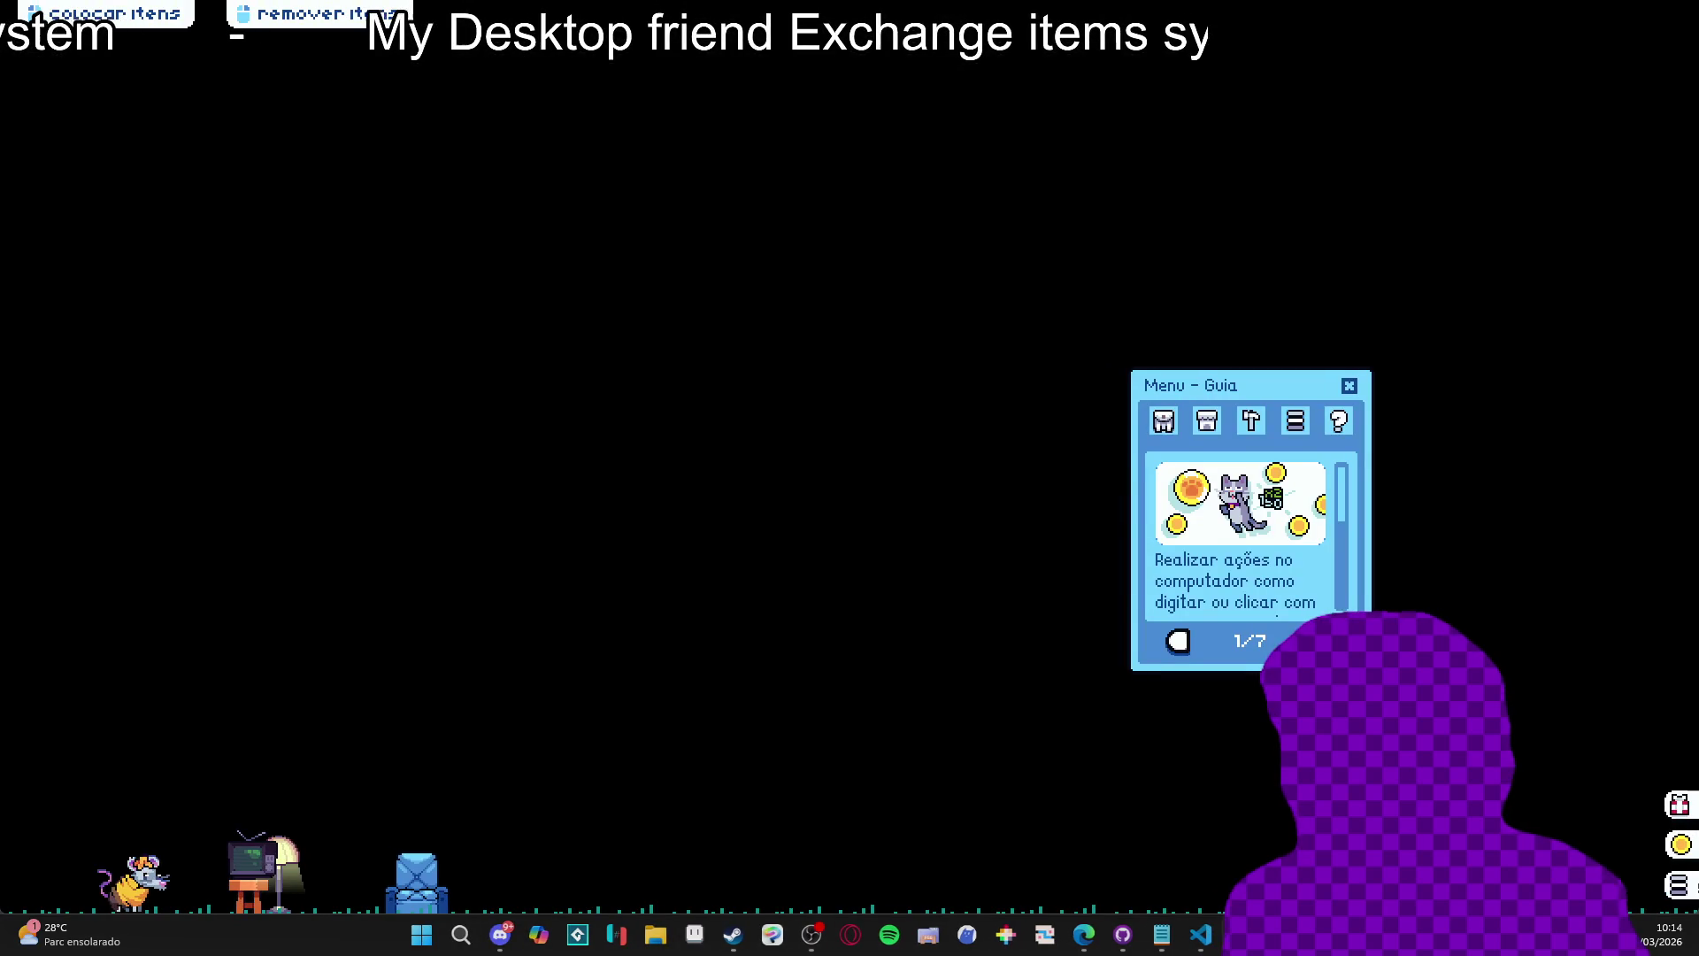
right_click(1151, 814)
left_click(1178, 888)
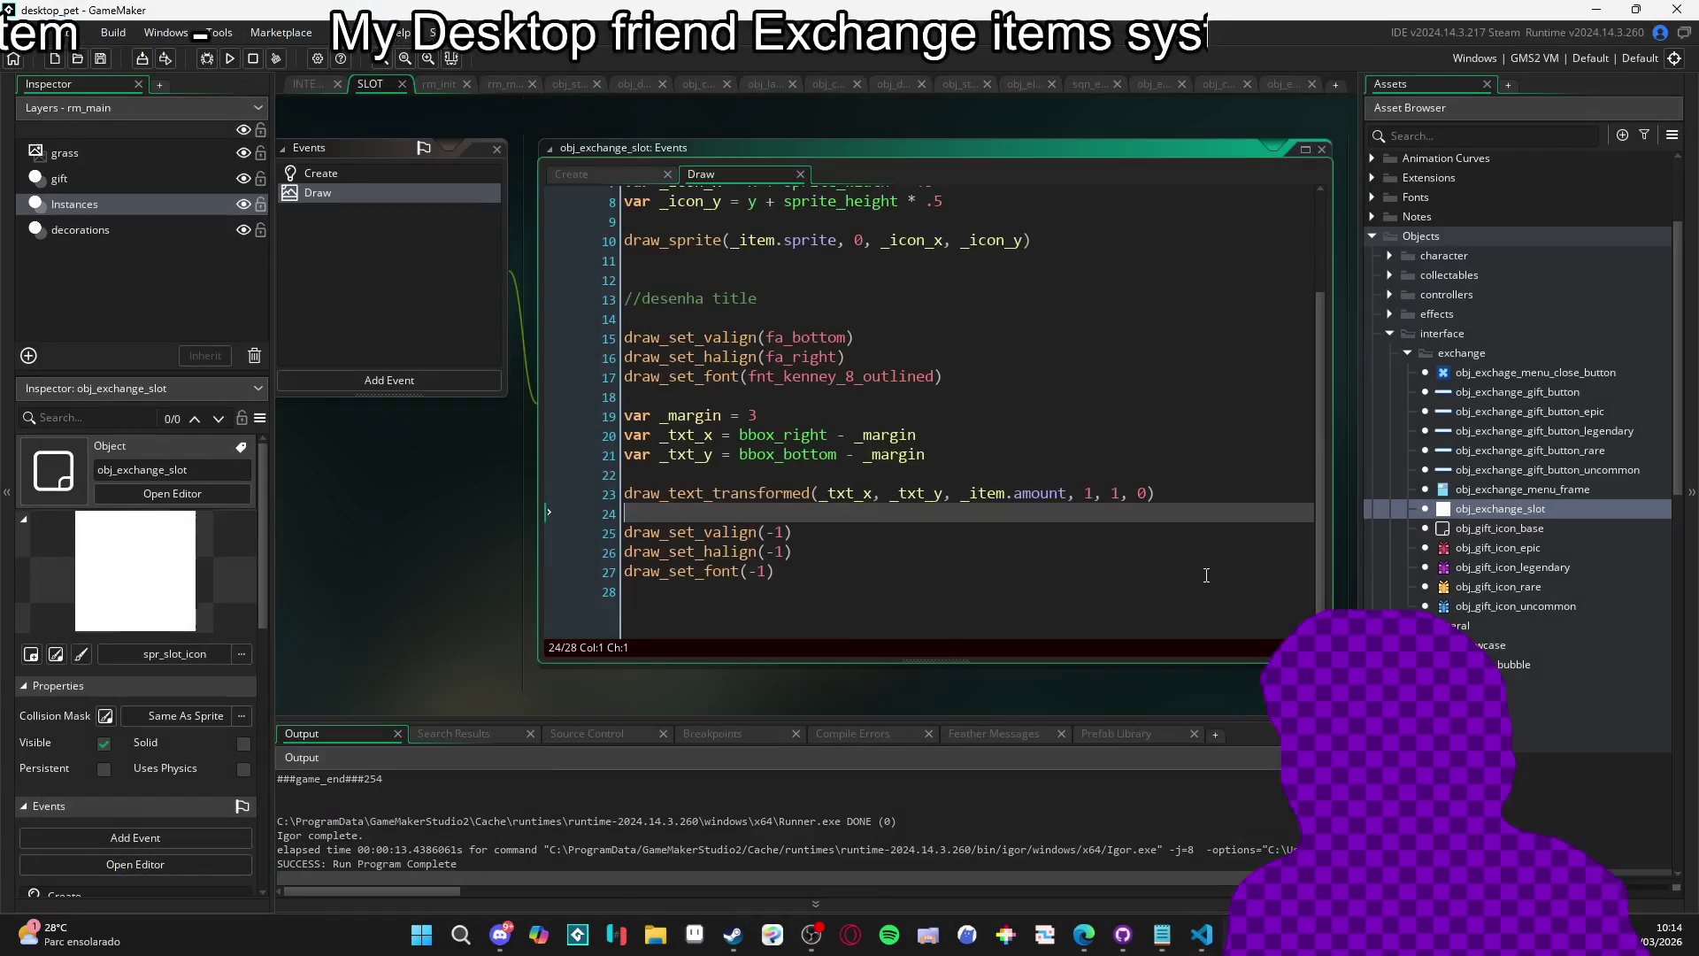
left_click(1105, 493)
key("BackSpace")
key("BackSpace")
type("2,")
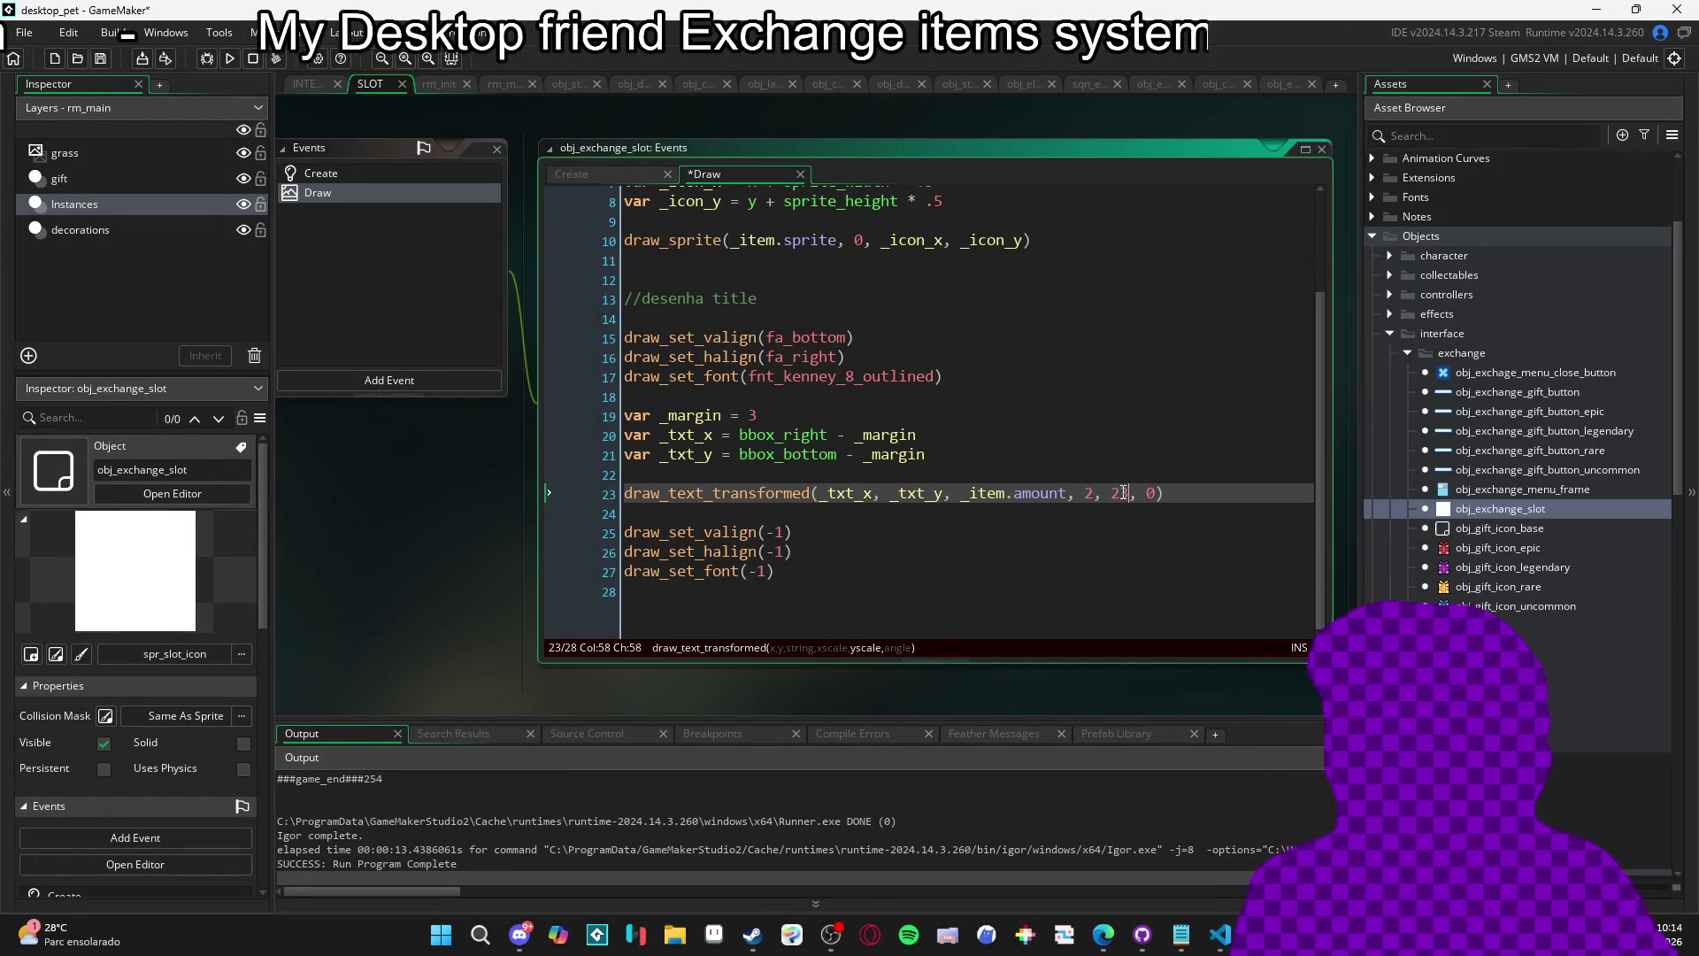
key("F5")
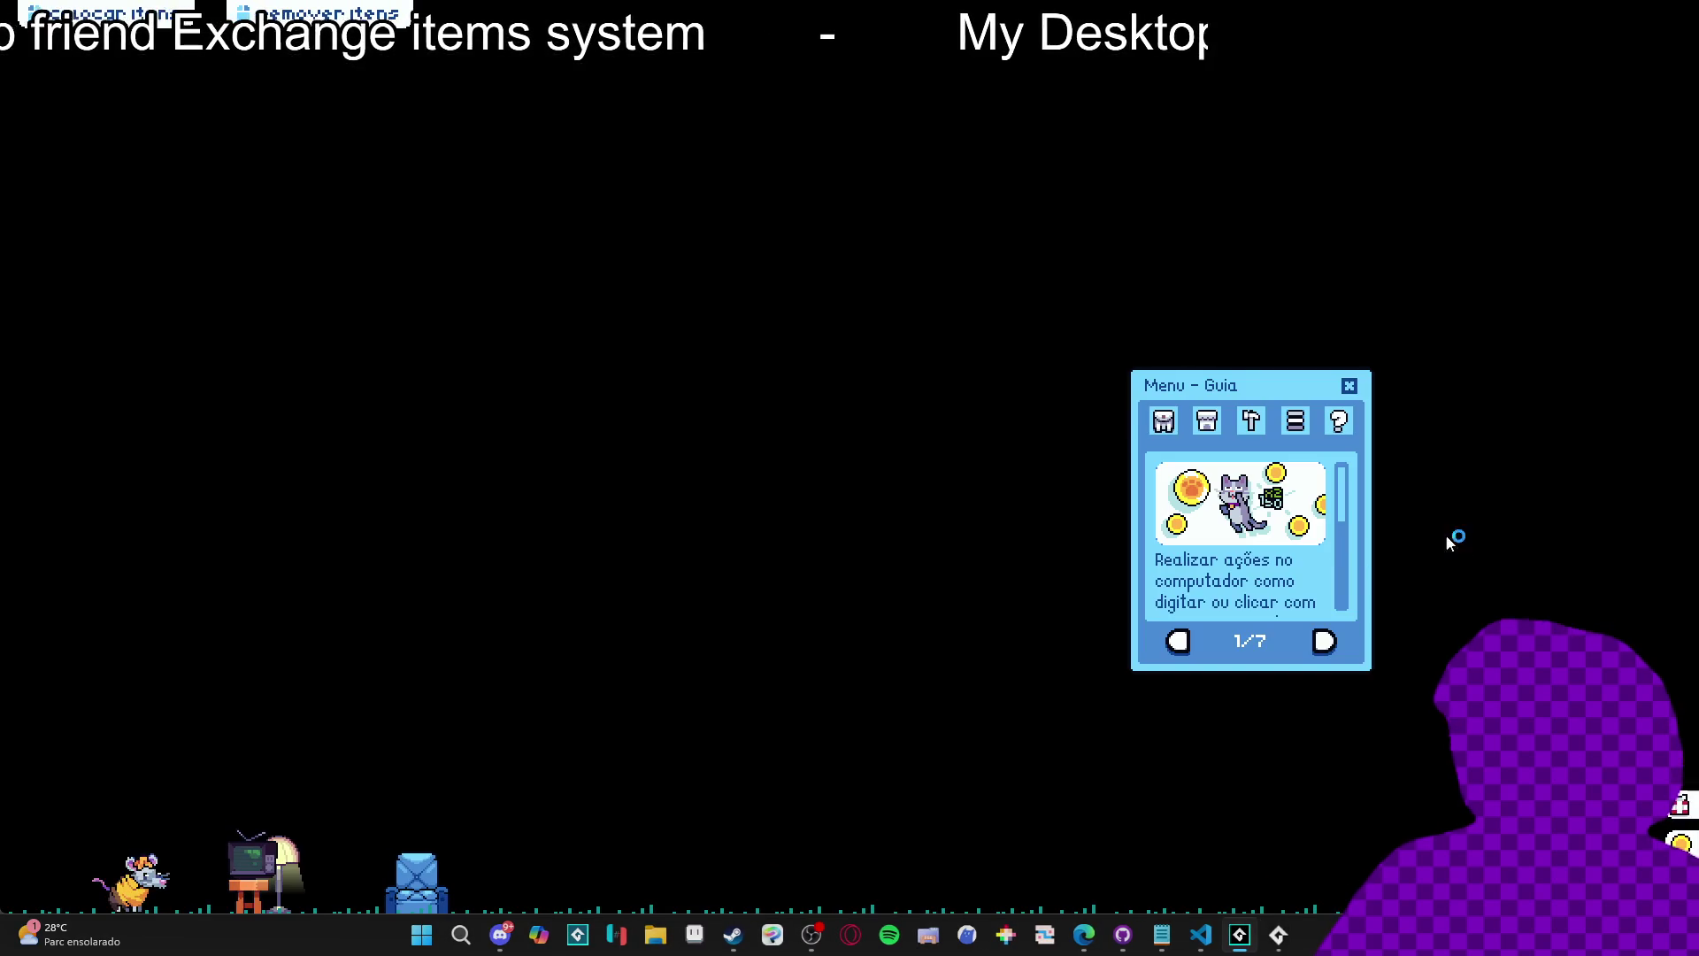
Open the exchange menu and add the banana peel, ghost, cat, armchair, console and lampshade.
left_click(1154, 425)
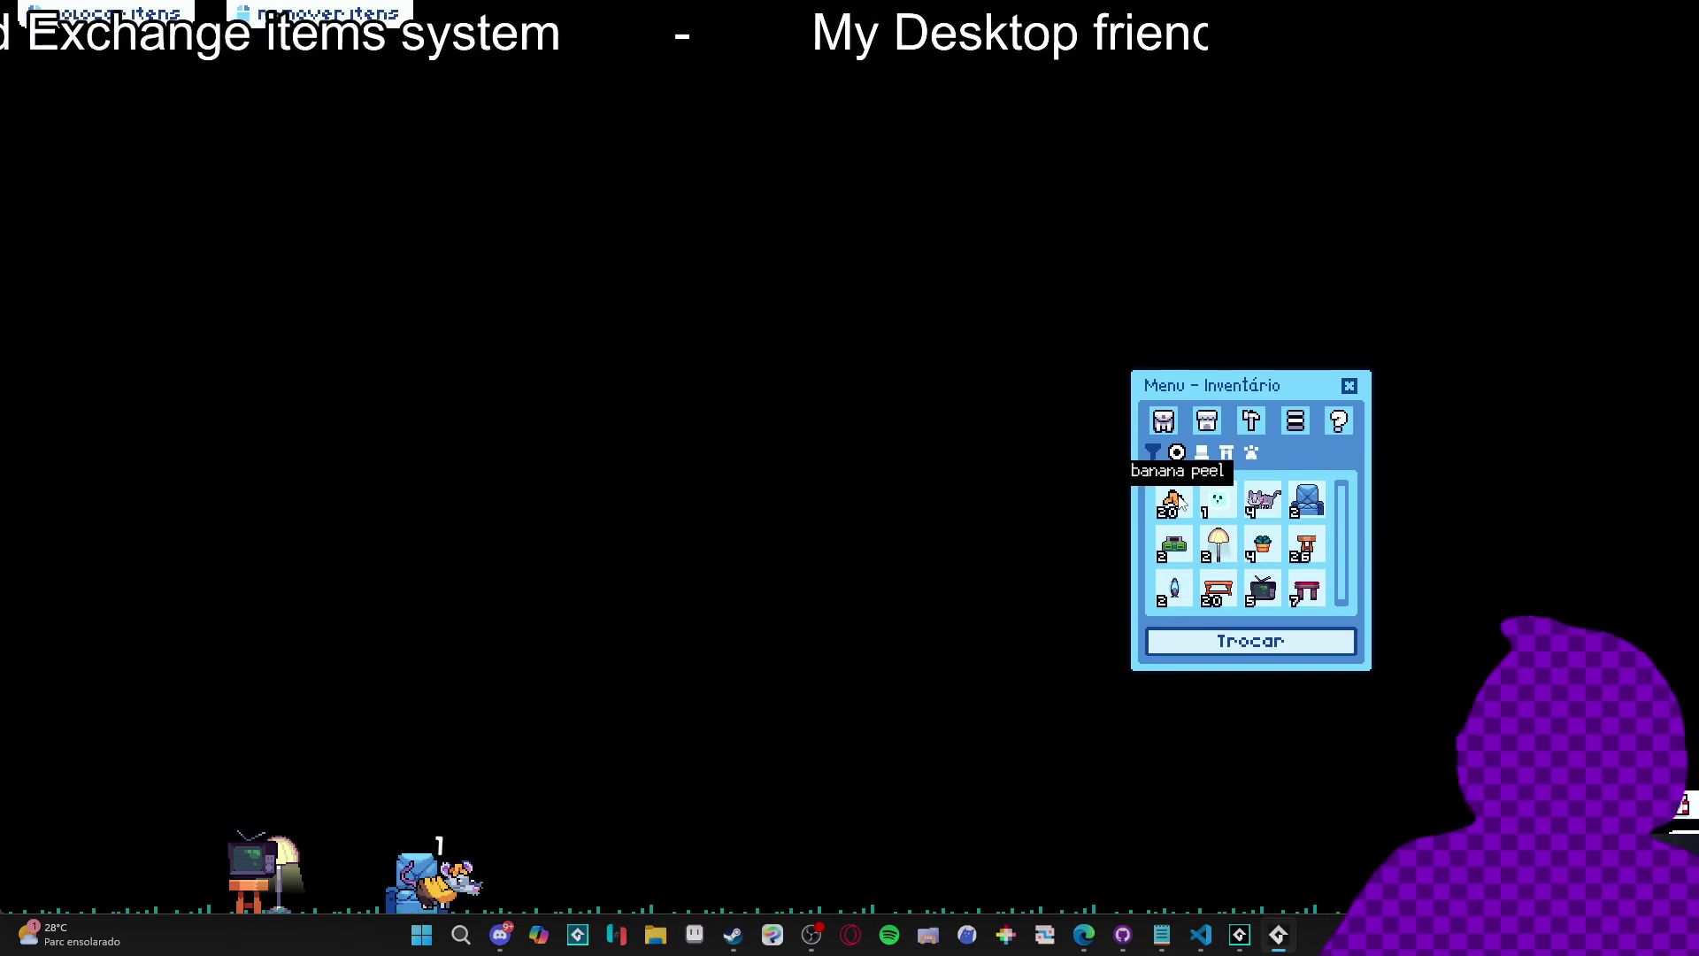
left_click(1251, 640)
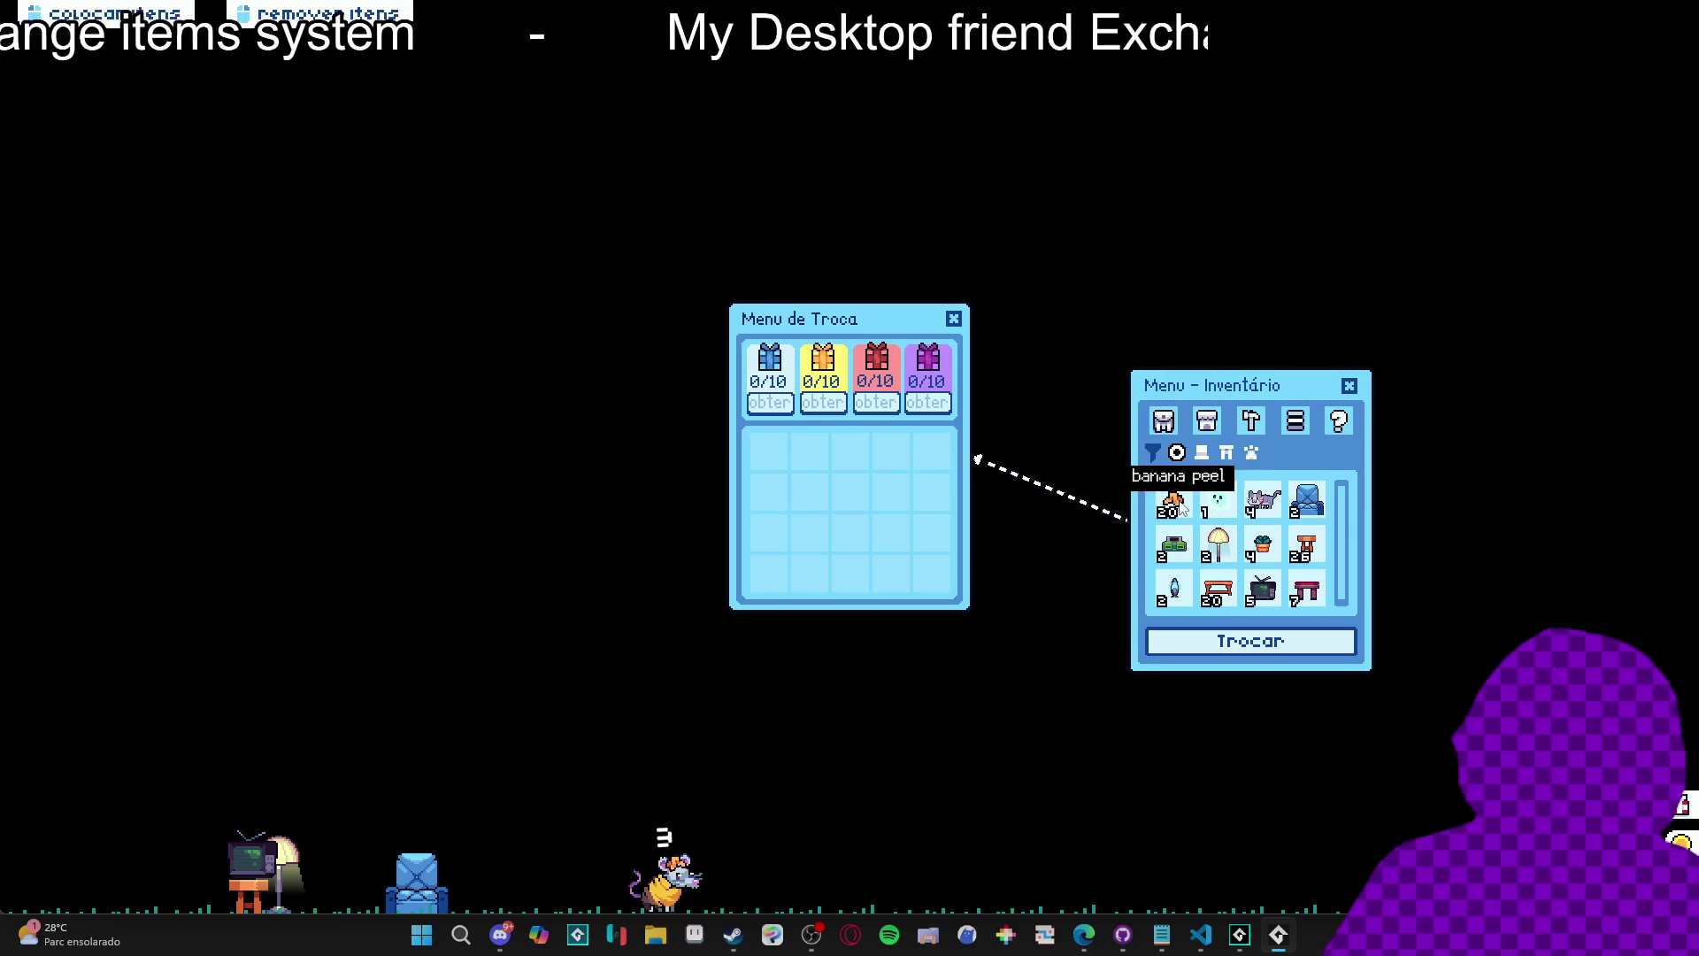
left_click(1172, 500)
left_click(1218, 500)
left_click(1266, 501)
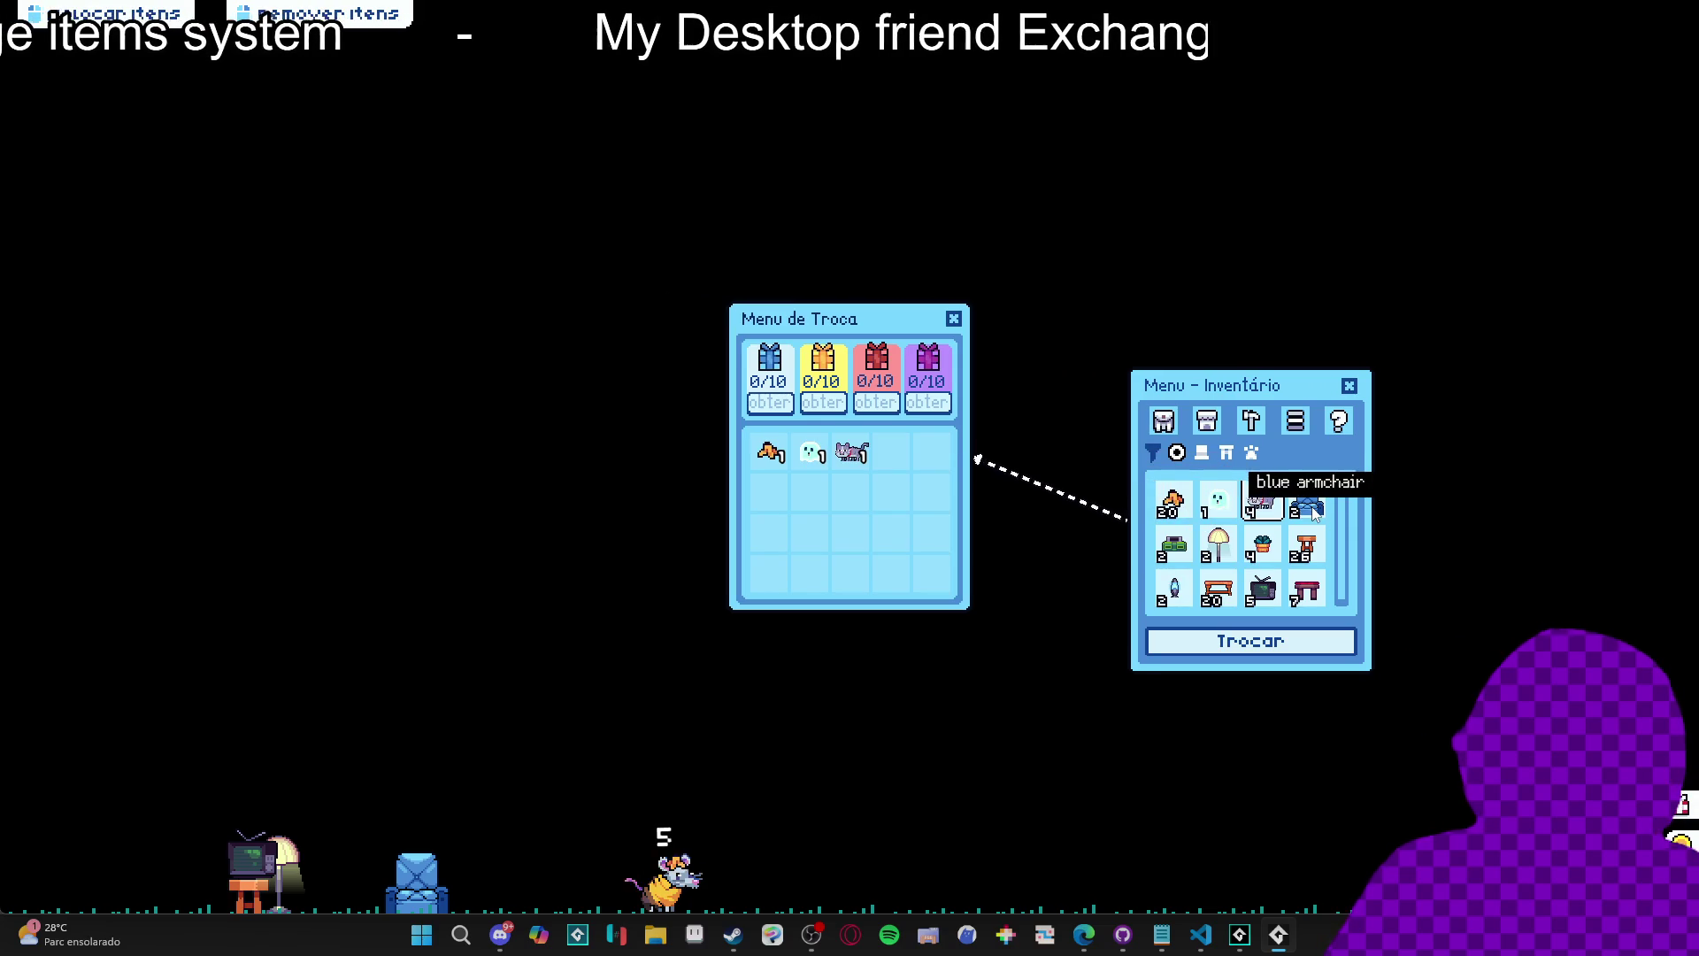
left_click(1307, 500)
left_click(1183, 548)
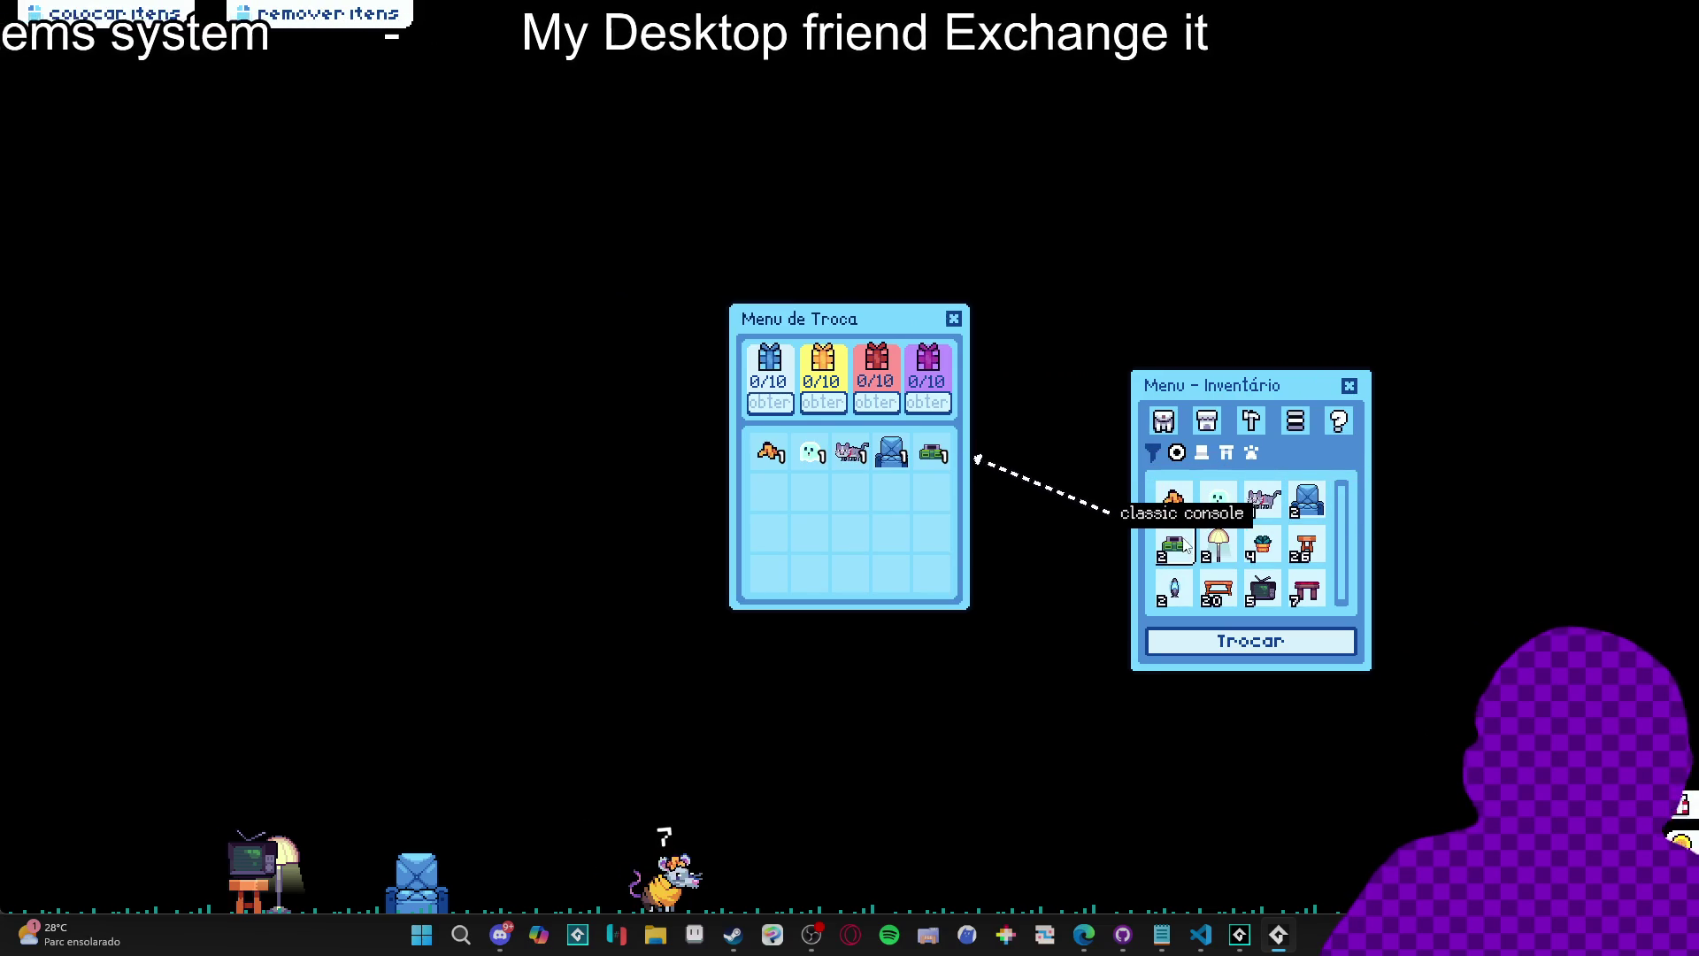
left_click(1216, 553)
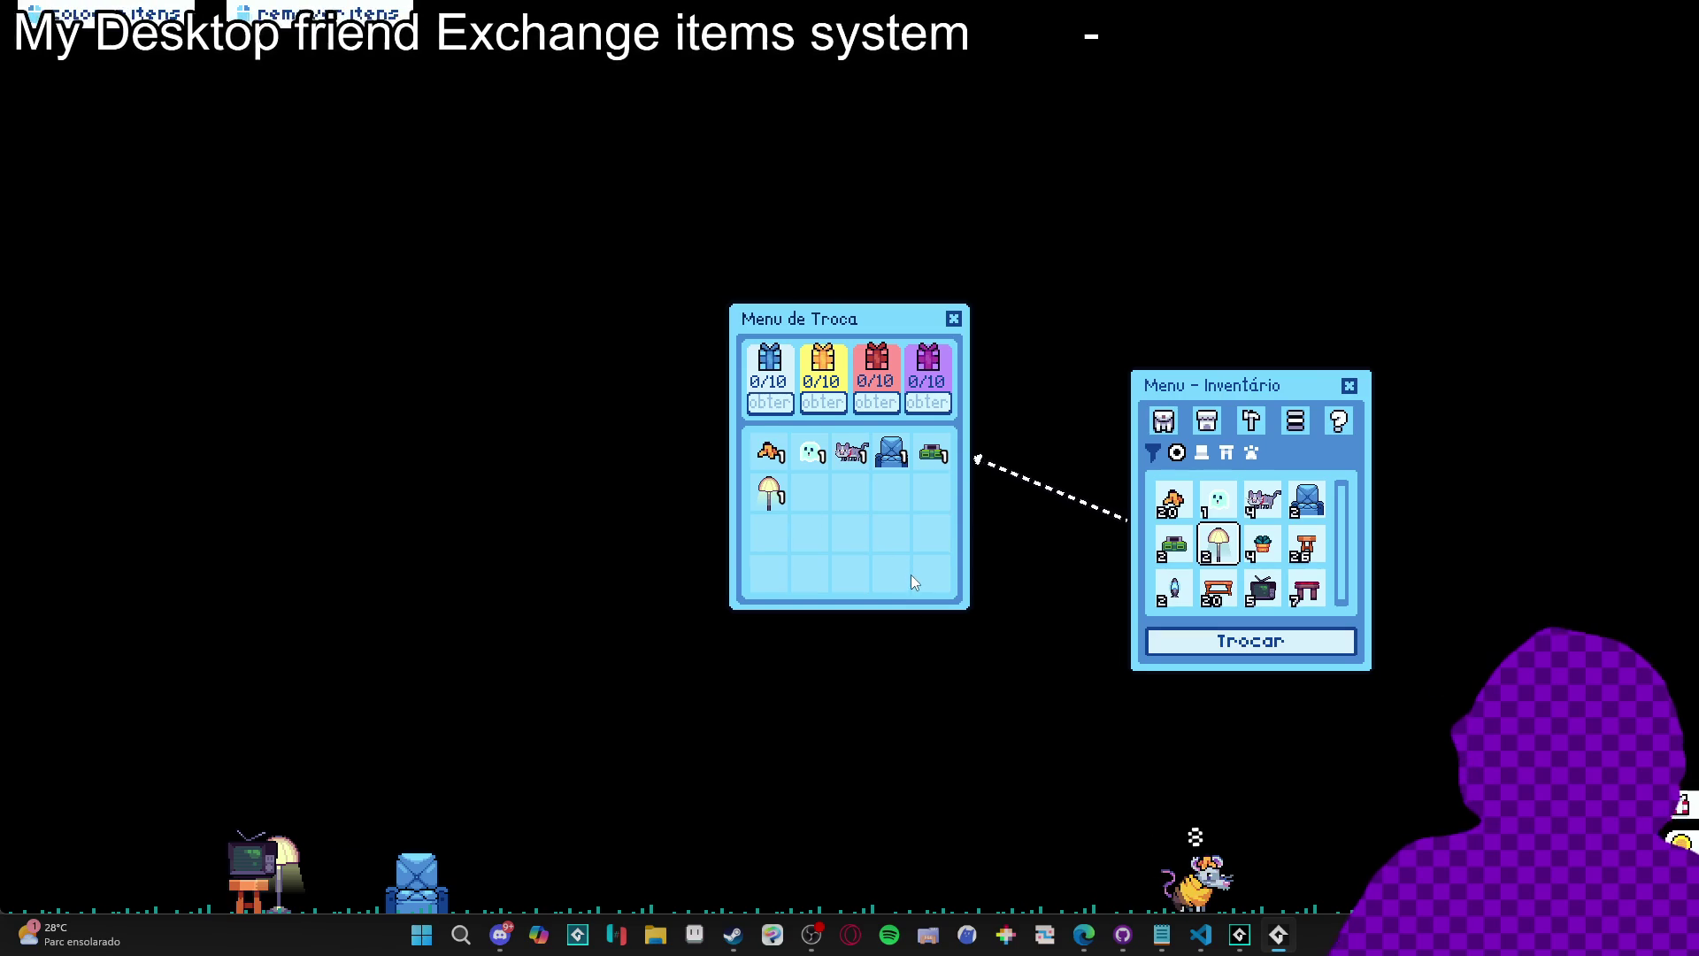
right_click(1280, 934)
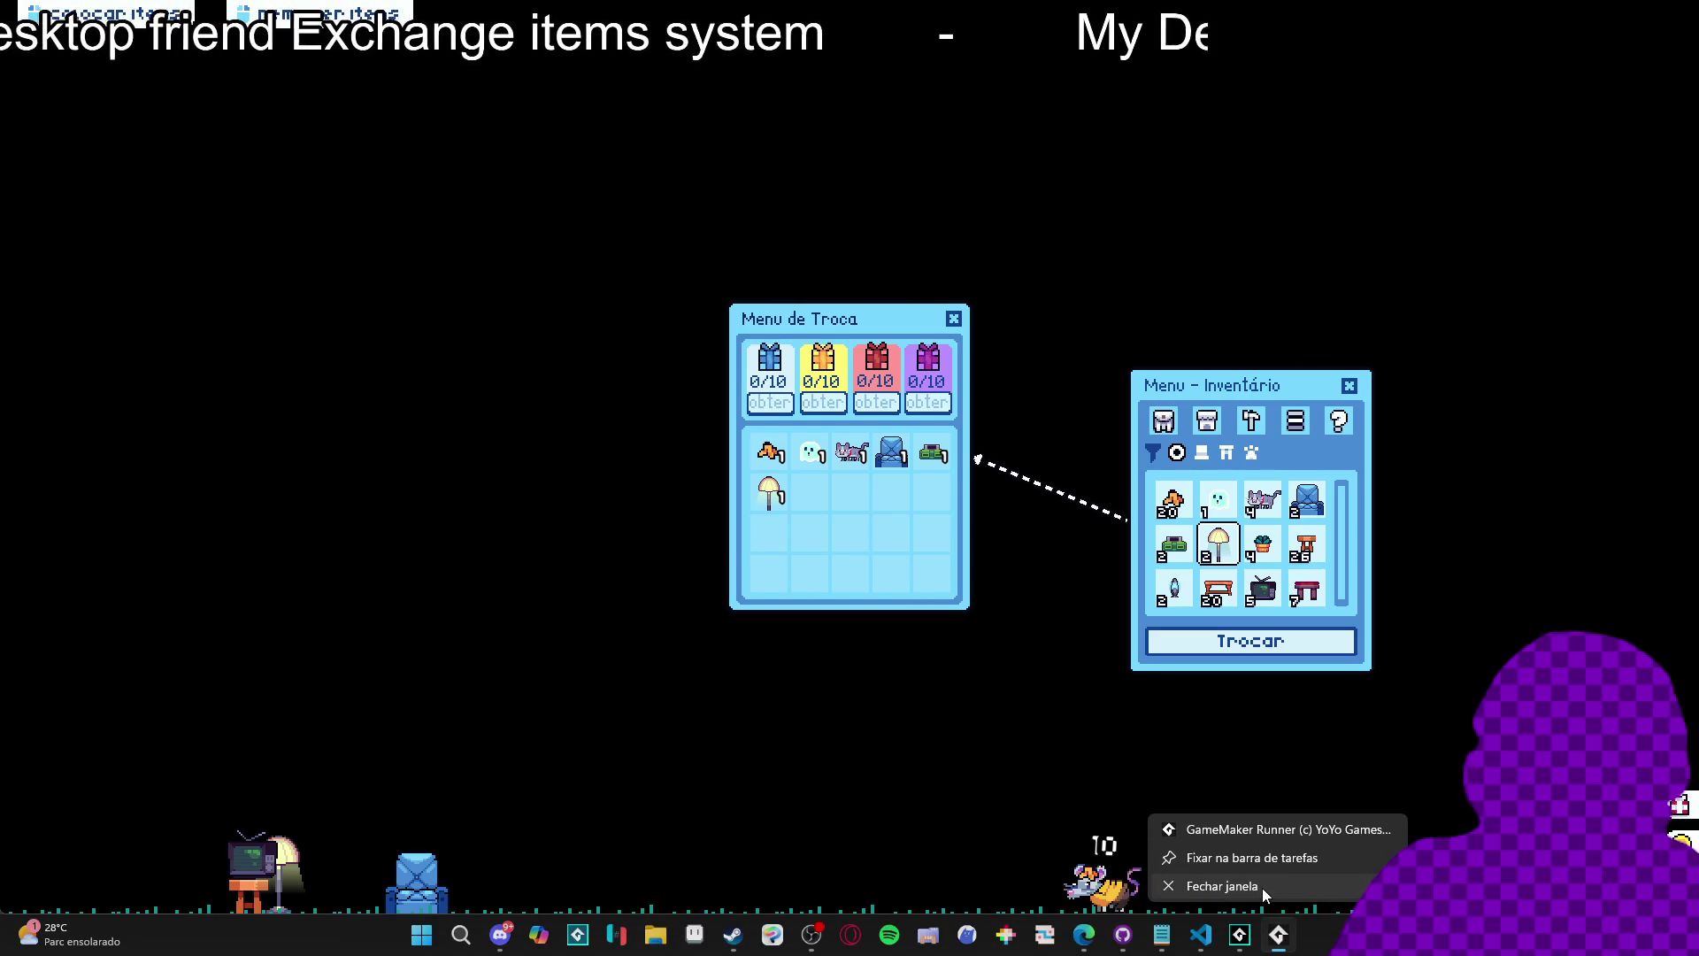
Close the game, search the assets for 'slot', and open obj_element_item_slot's Draw GUI End code.
left_click(1262, 889)
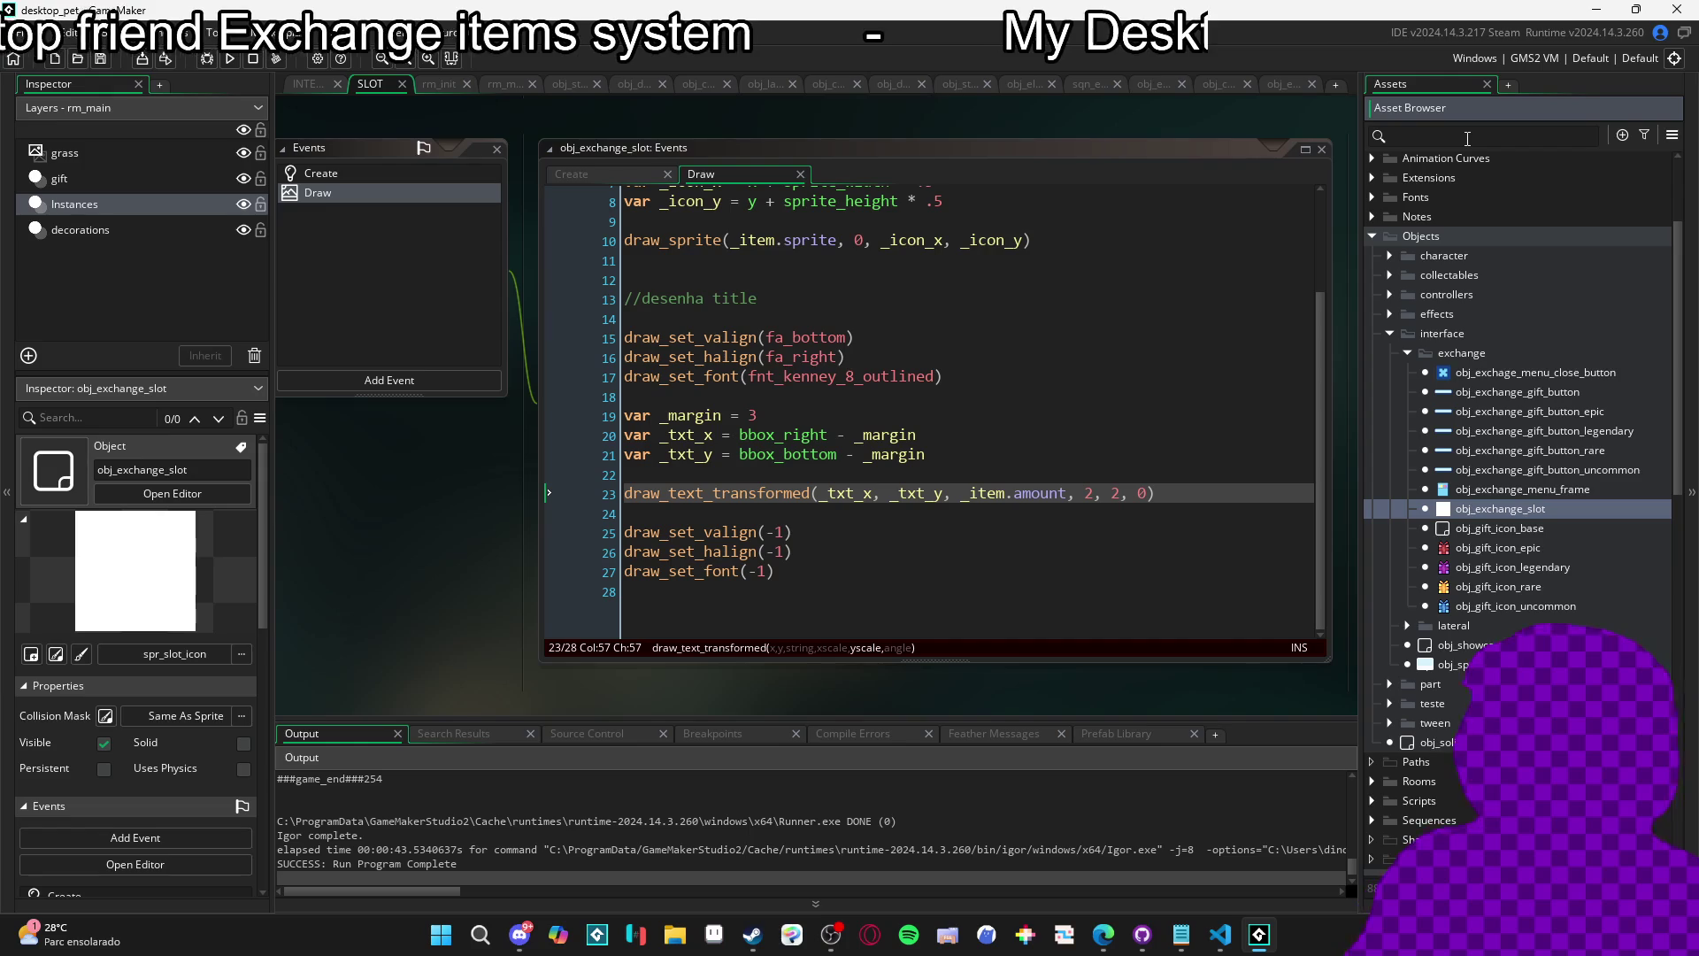
left_click(1468, 136)
type("slot")
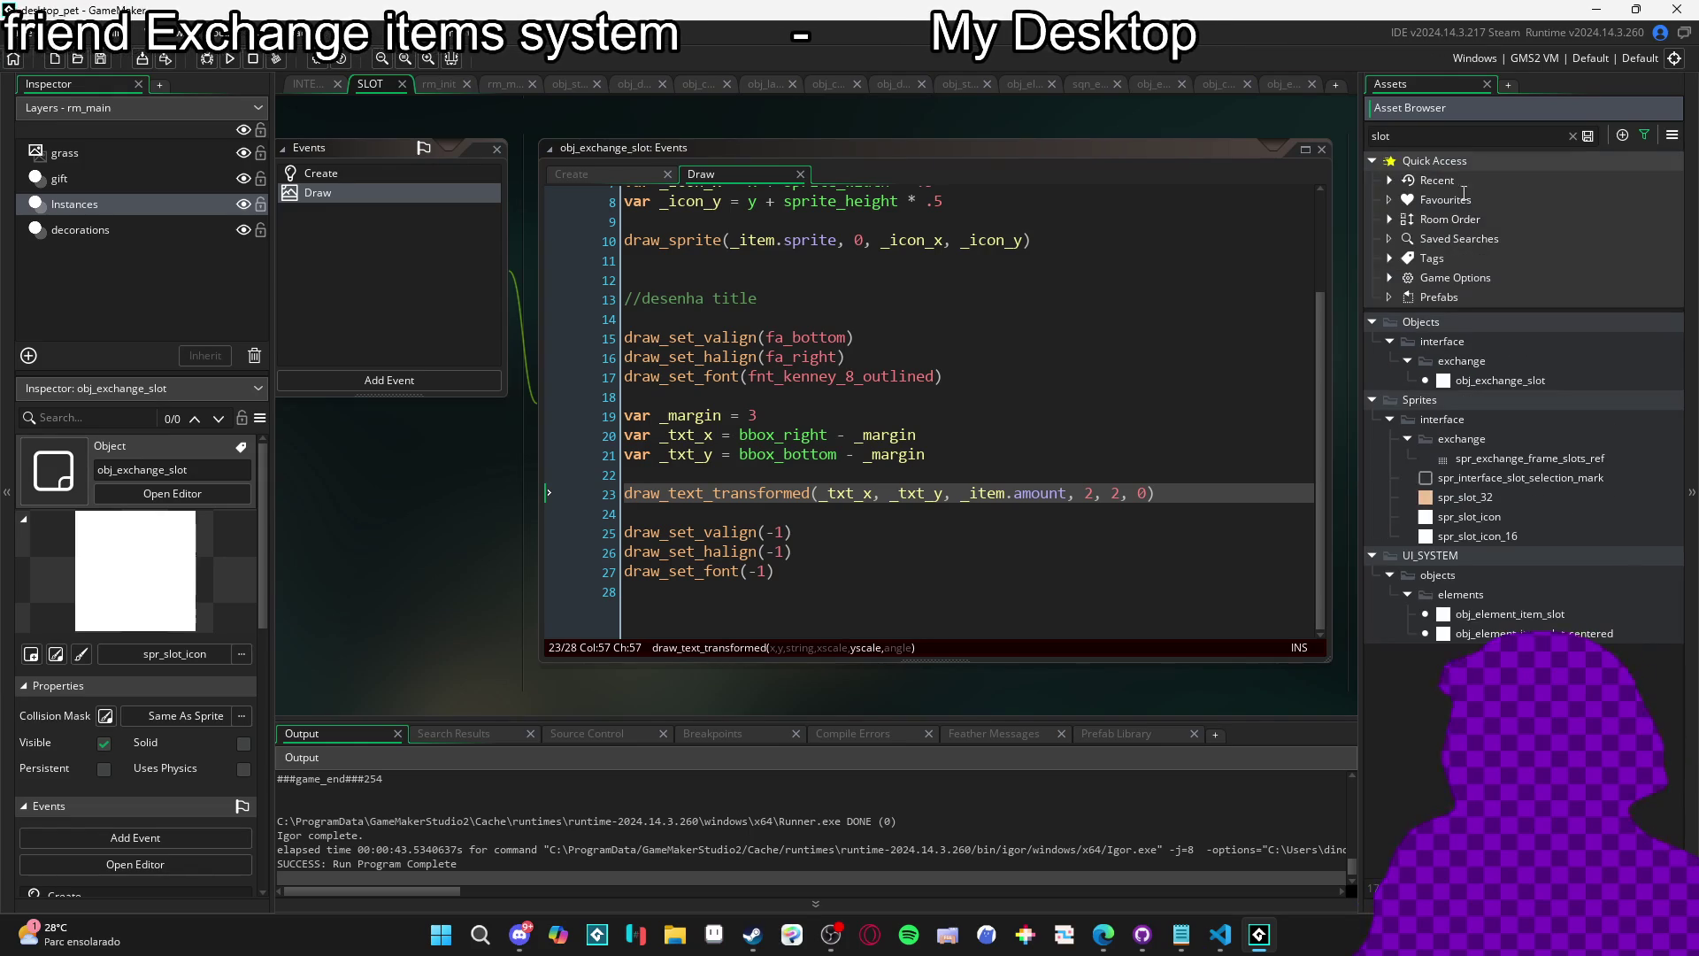
double_click(1593, 614)
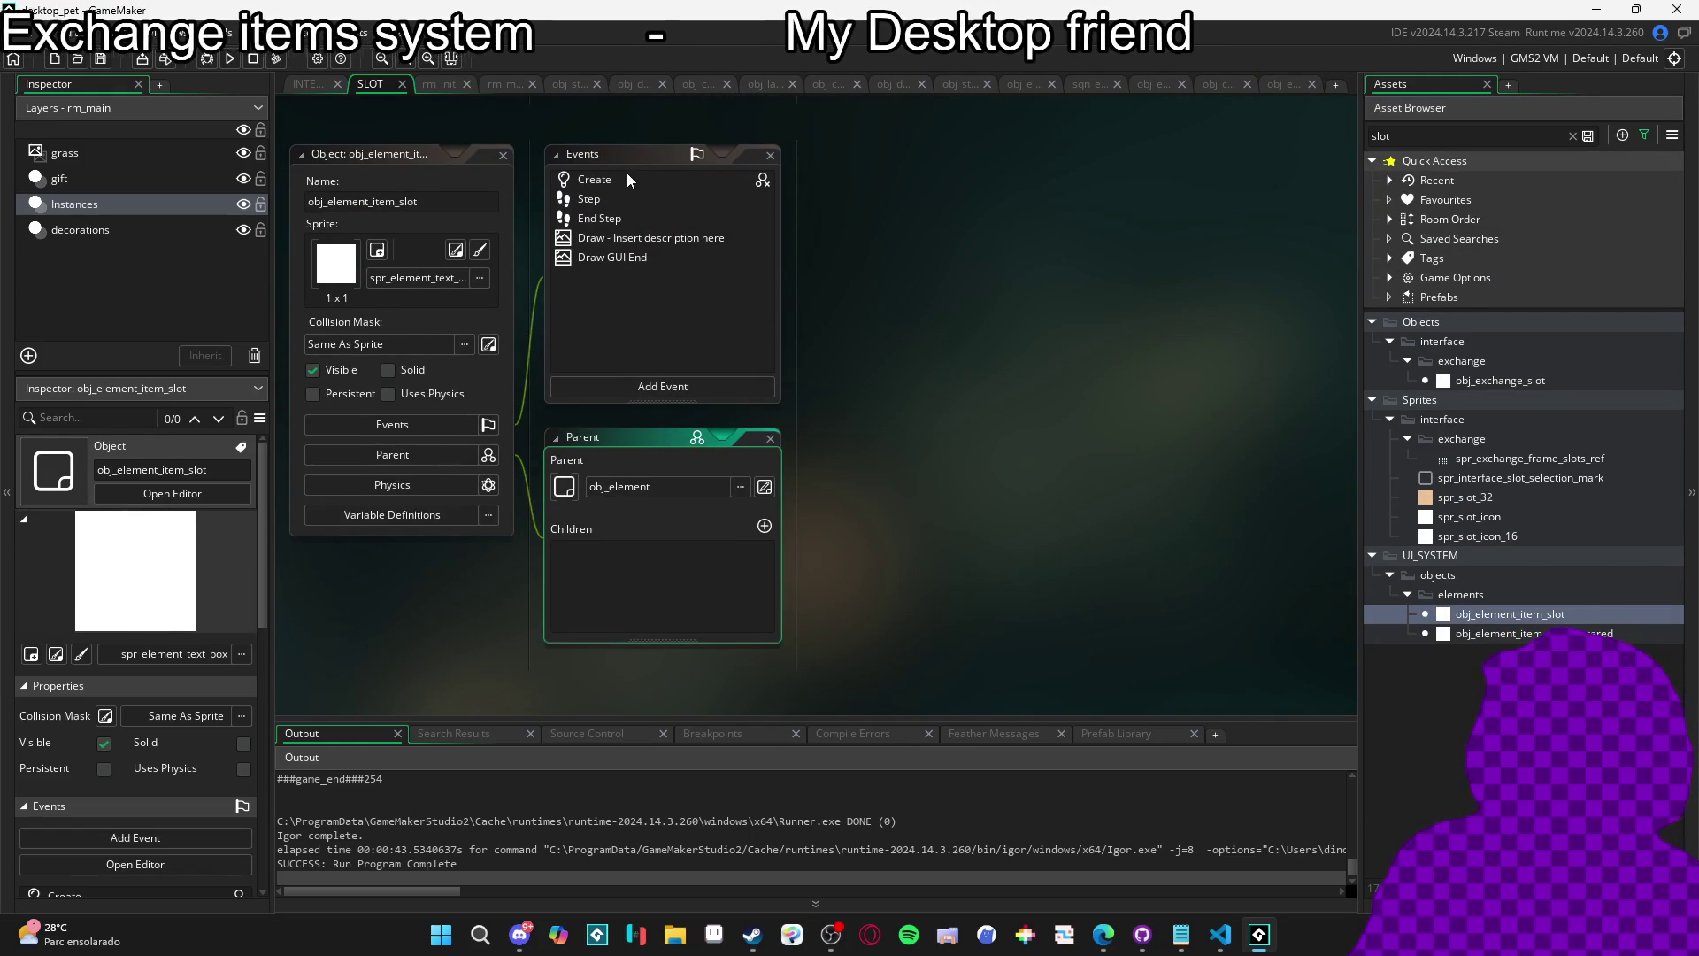
left_click(629, 257)
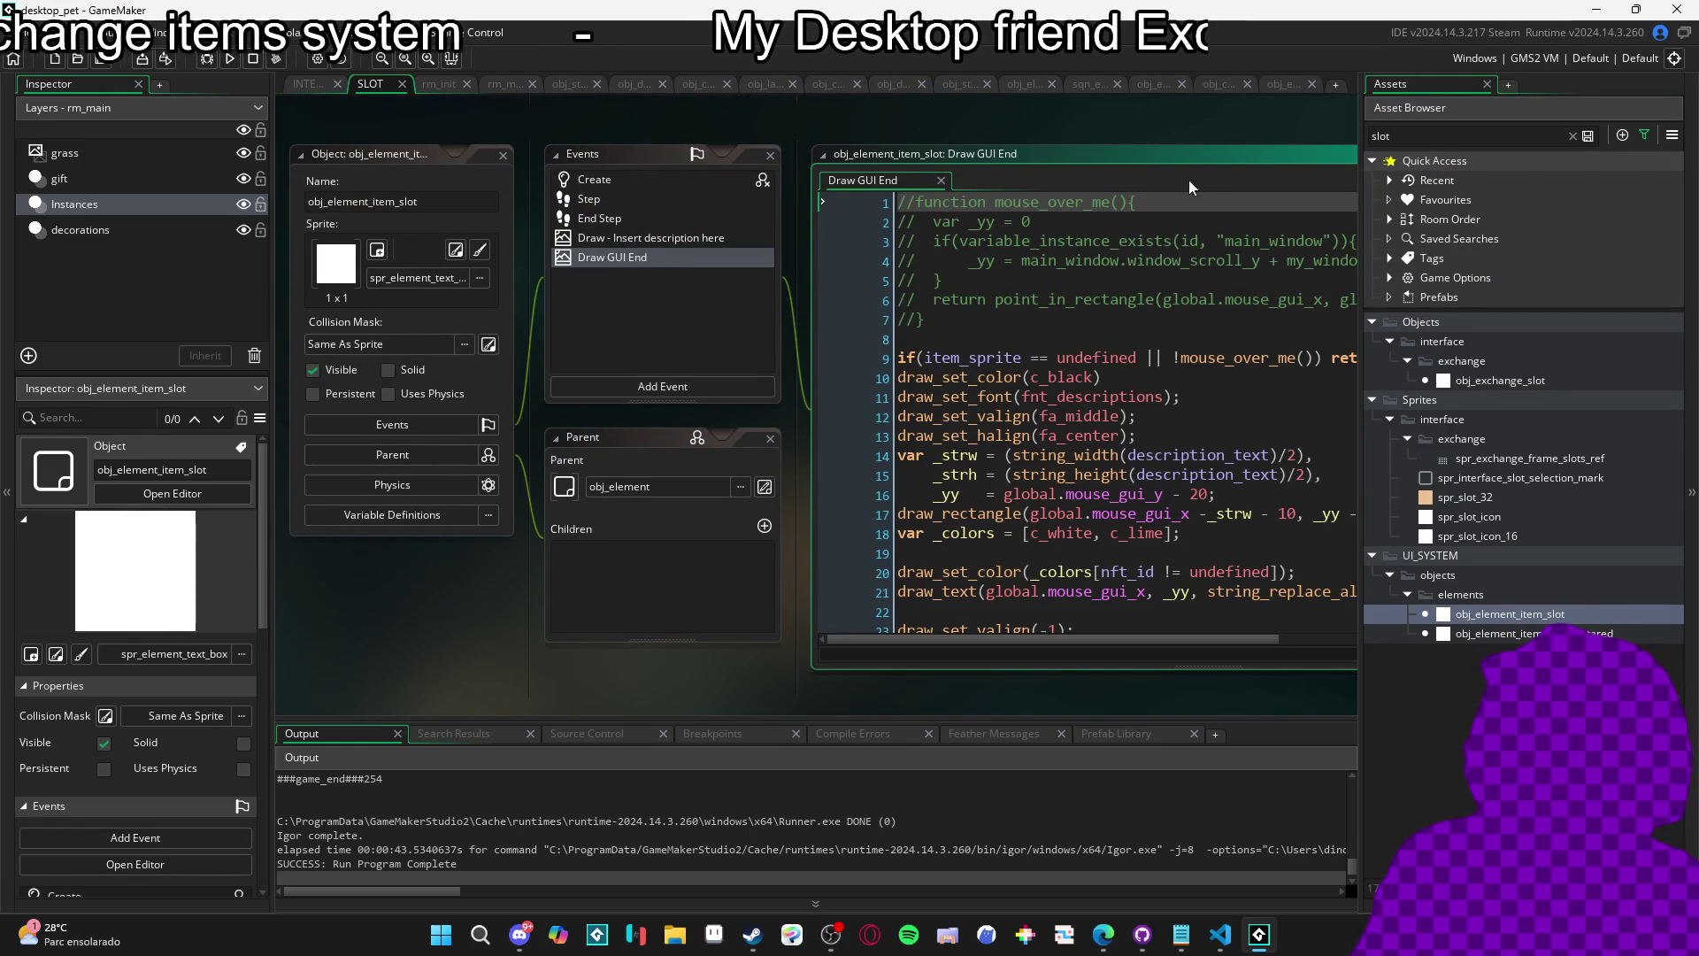
left_click(1235, 162)
scroll(1048, 401, "down", 2)
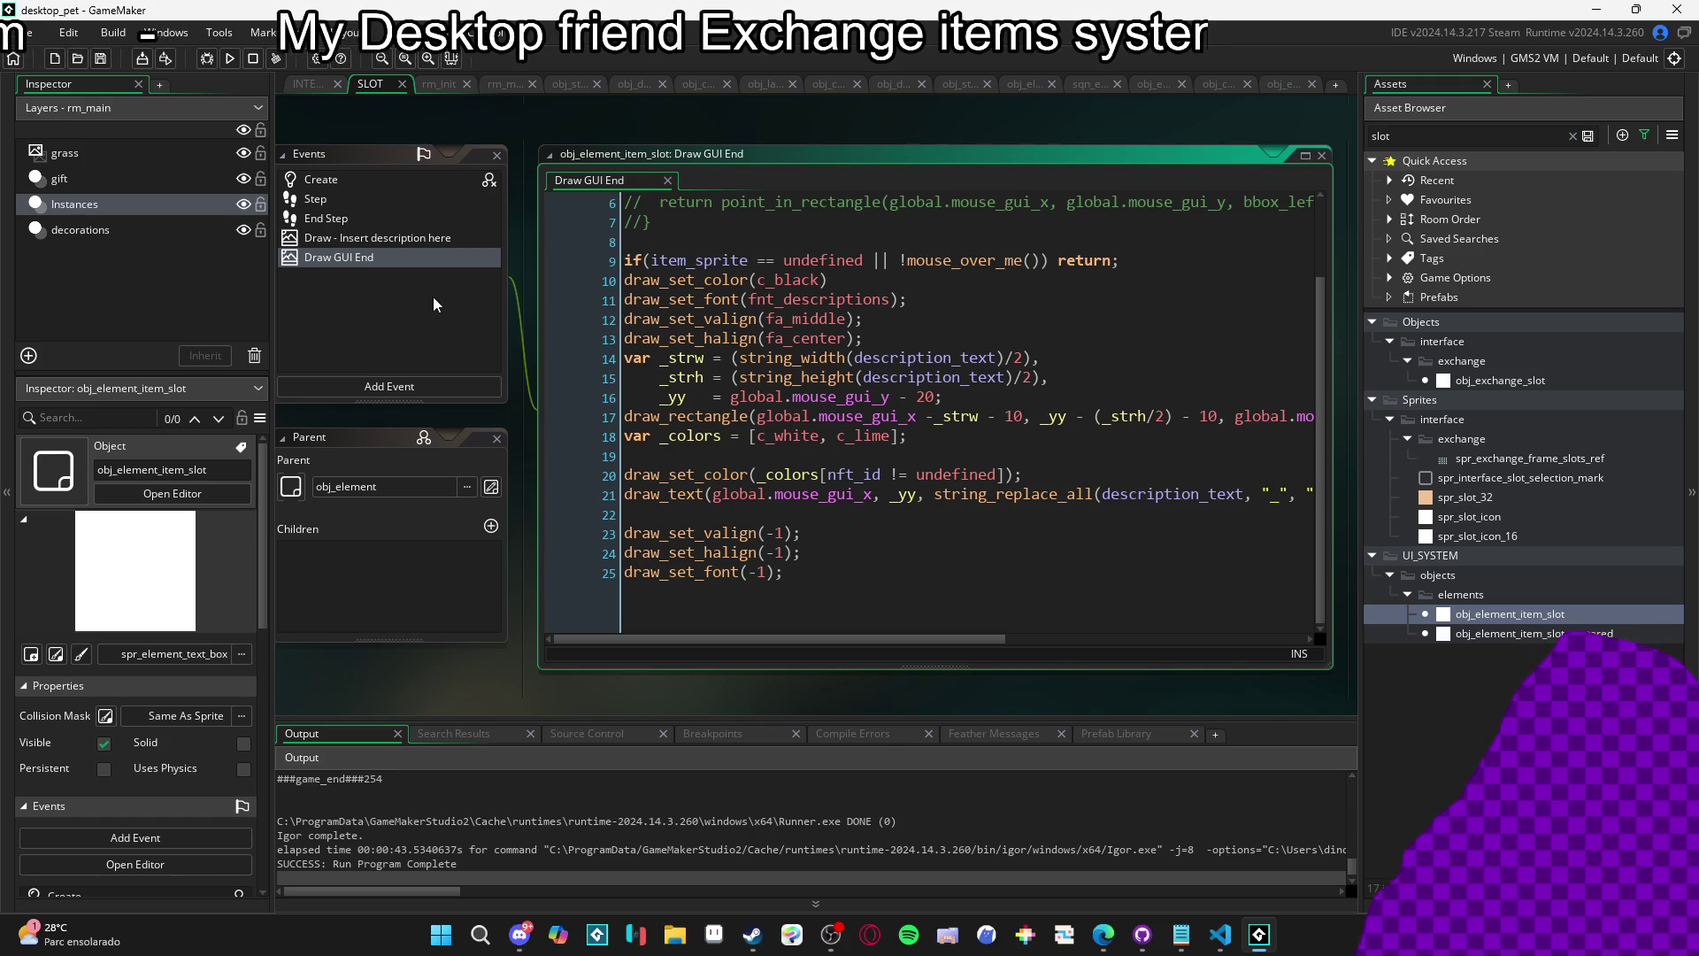
Review the slot's Create event, then scroll to the exchange search loop in the slot-creation script.
left_click(402, 182)
scroll(948, 380, "up", 3)
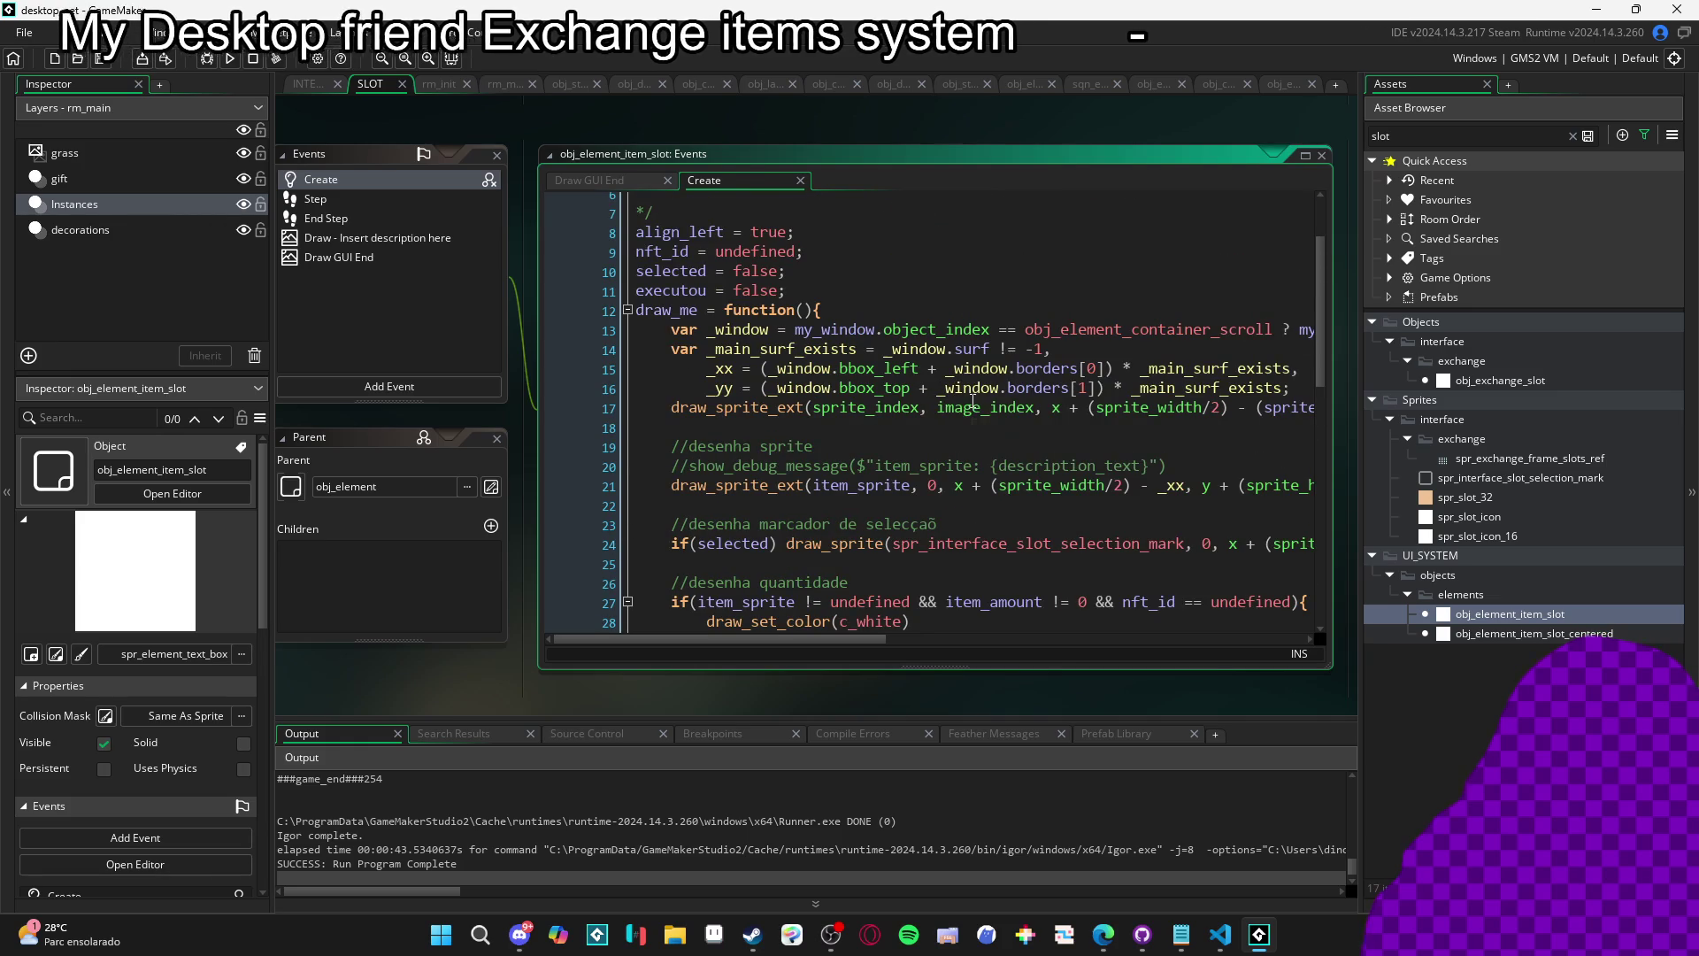
scroll(982, 460, "down", 3)
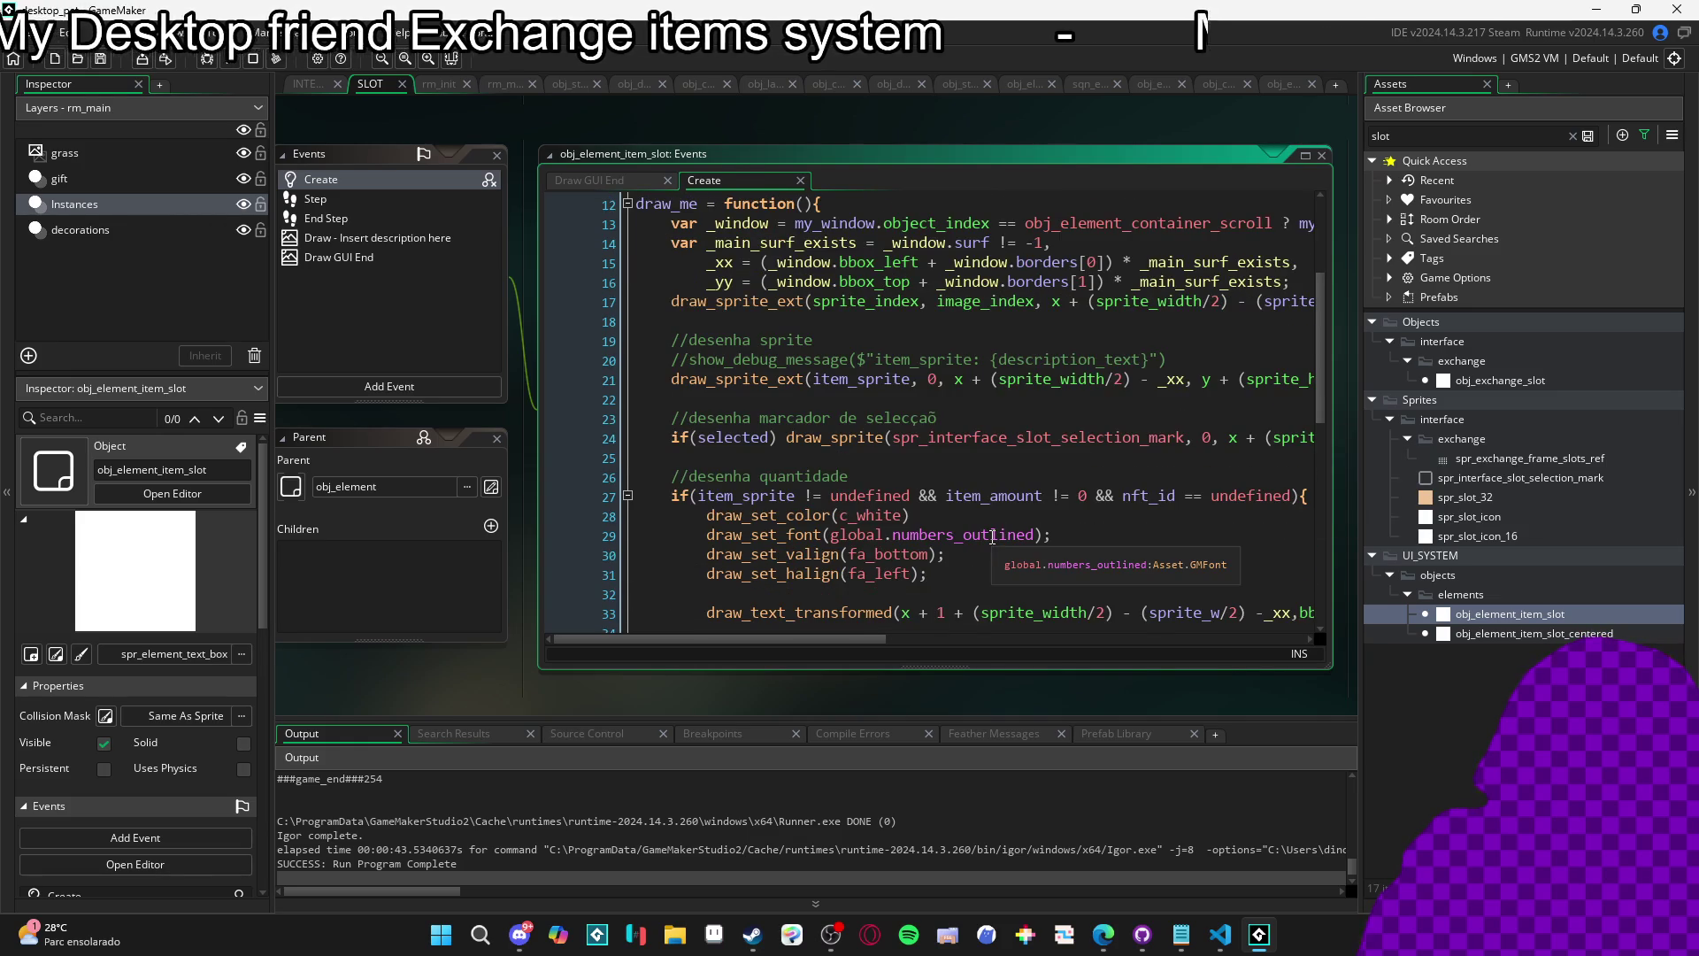
scroll(992, 538, "down", 4)
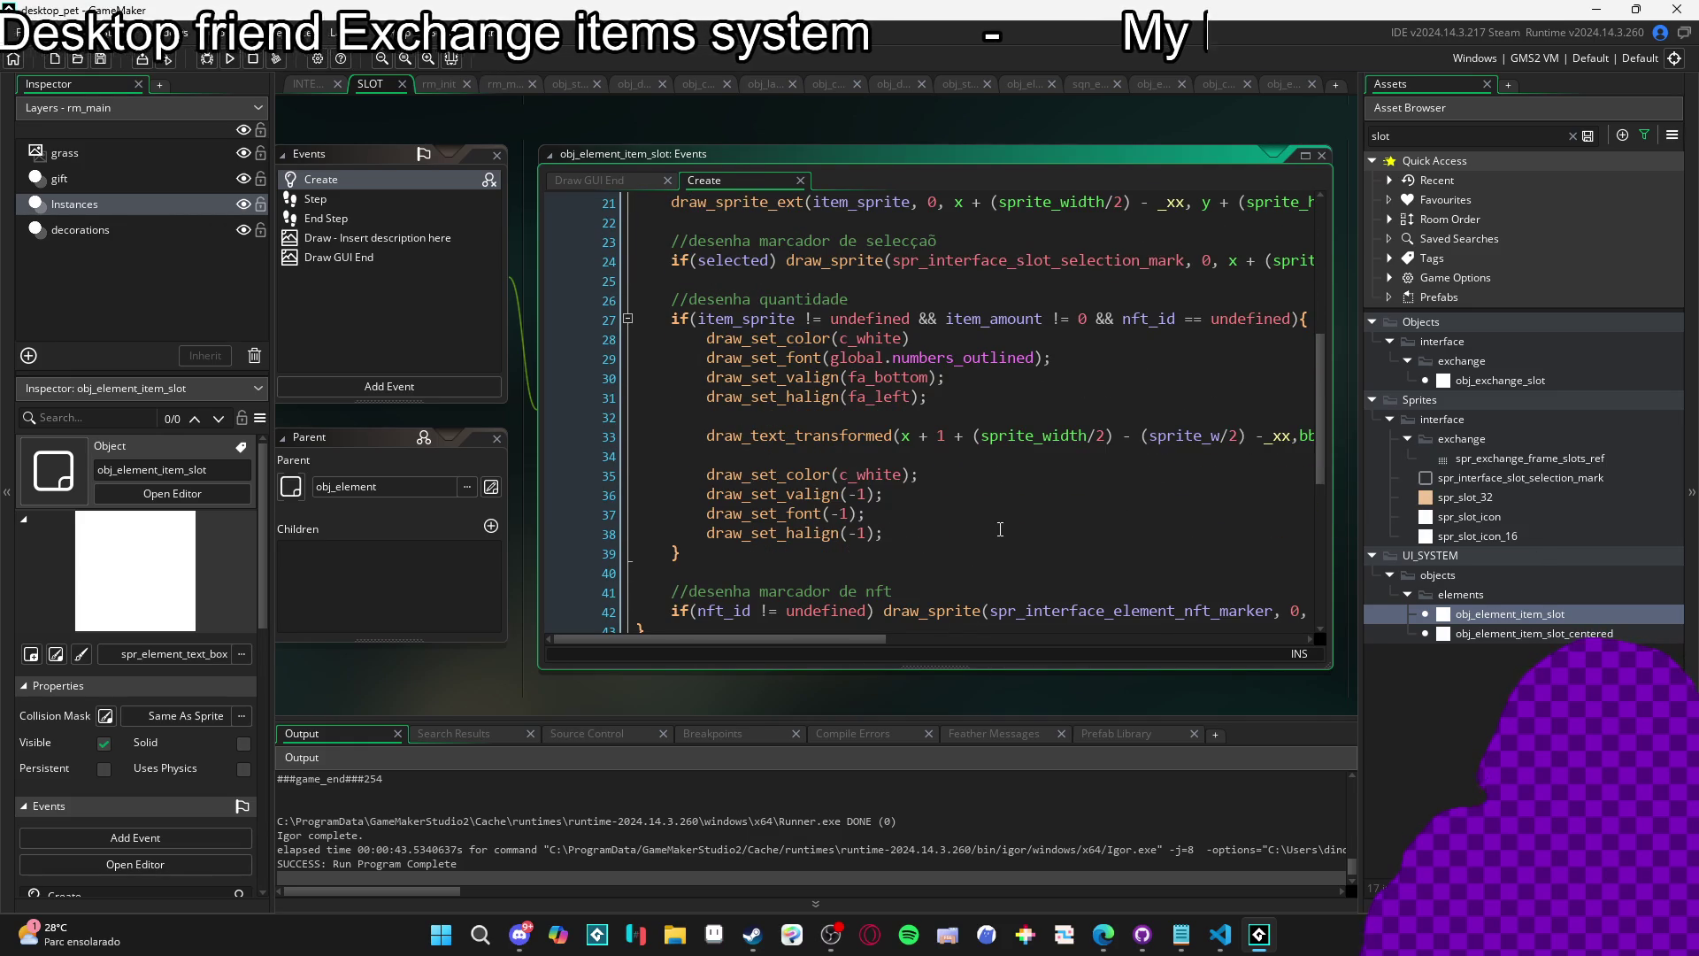
left_click(311, 84)
scroll(820, 371, "up", 6)
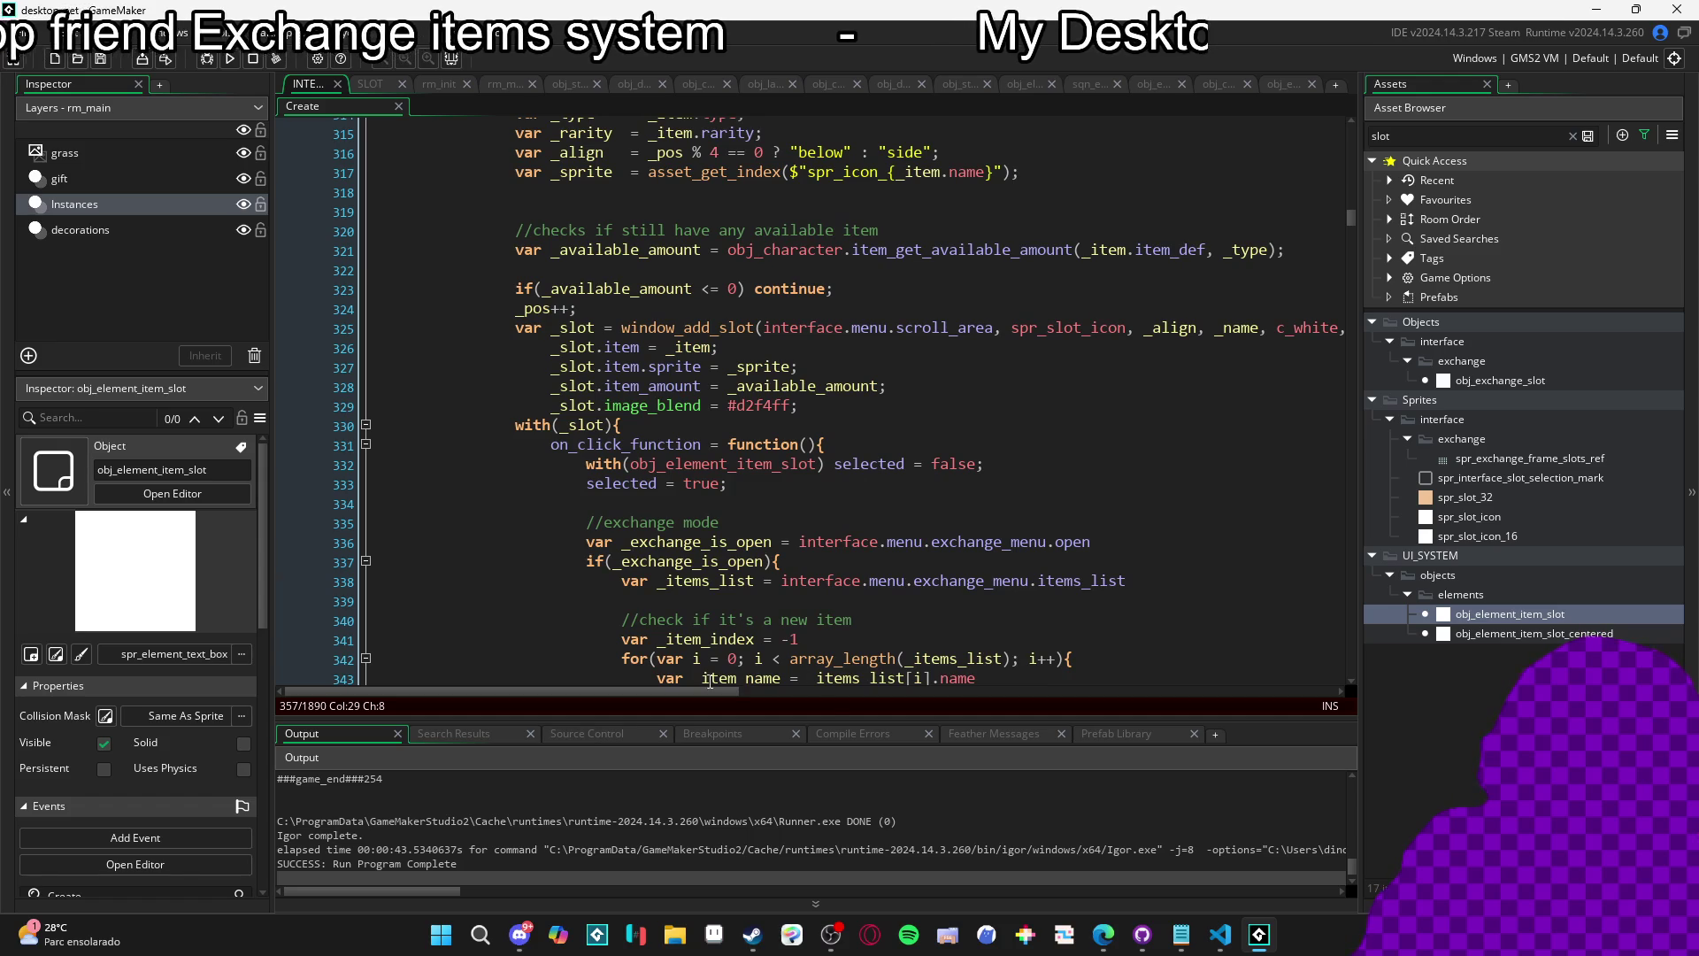
Dismiss the font preview and reopen obj_element_item_slot's Create code.
mouse_move(712, 691)
left_mouse_down()
mouse_move(874, 719)
mouse_move(870, 678)
left_mouse_up()
mouse_move(1022, 320)
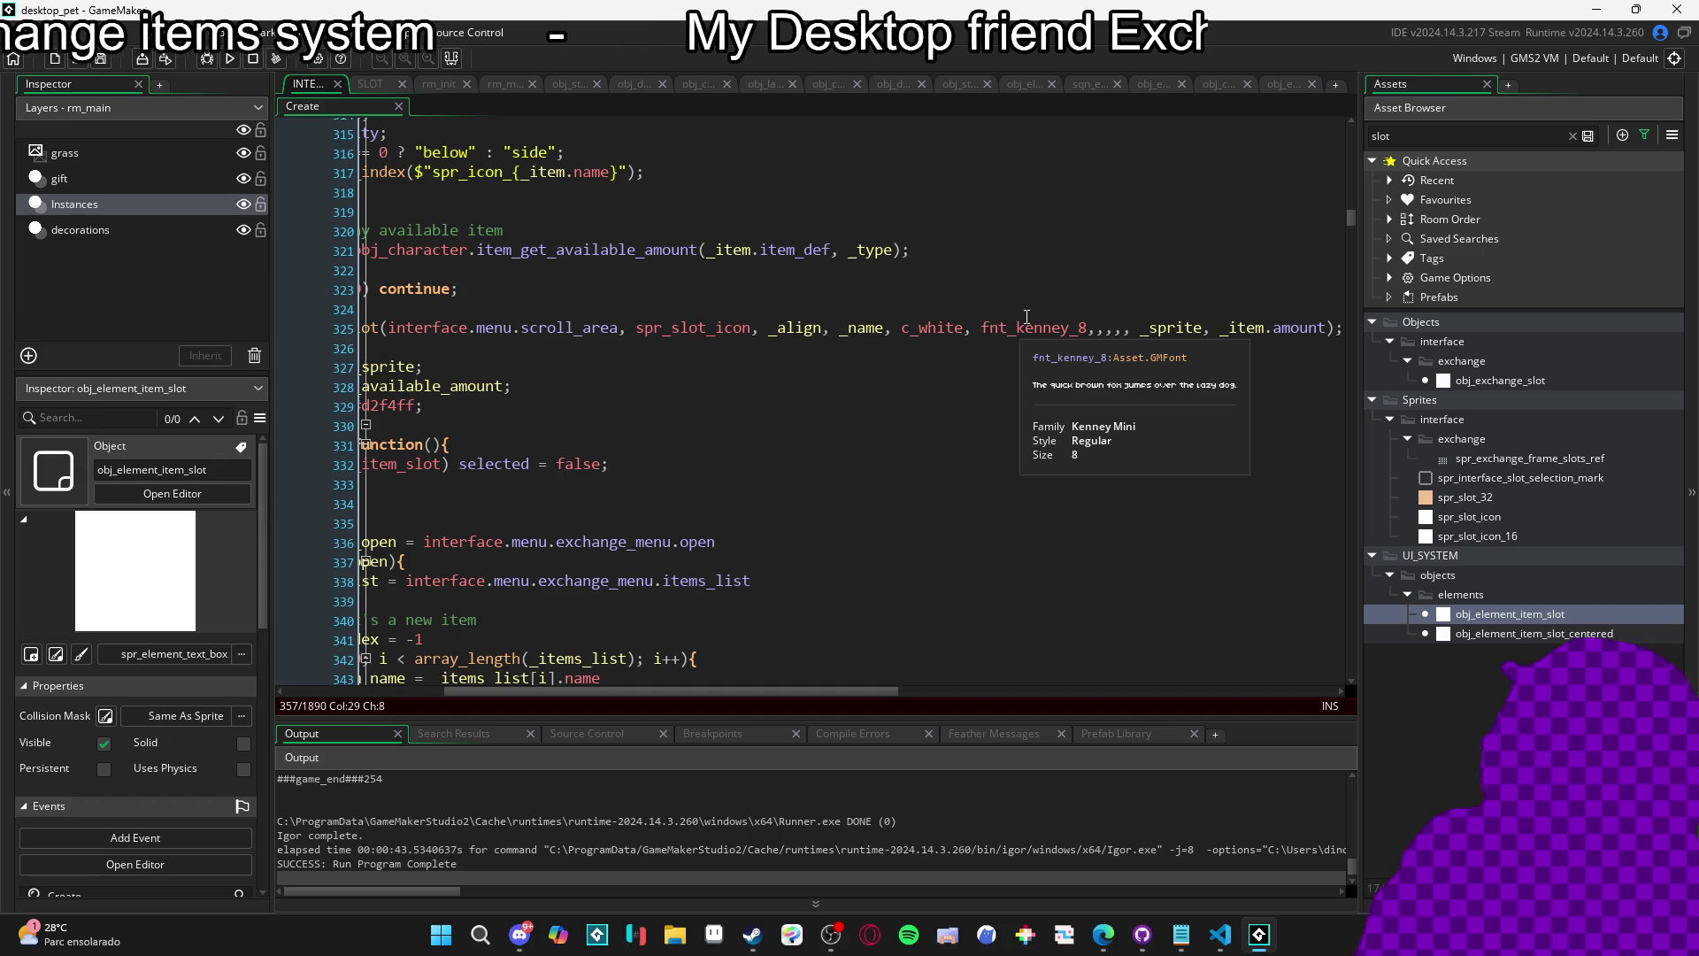
left_click(1028, 316)
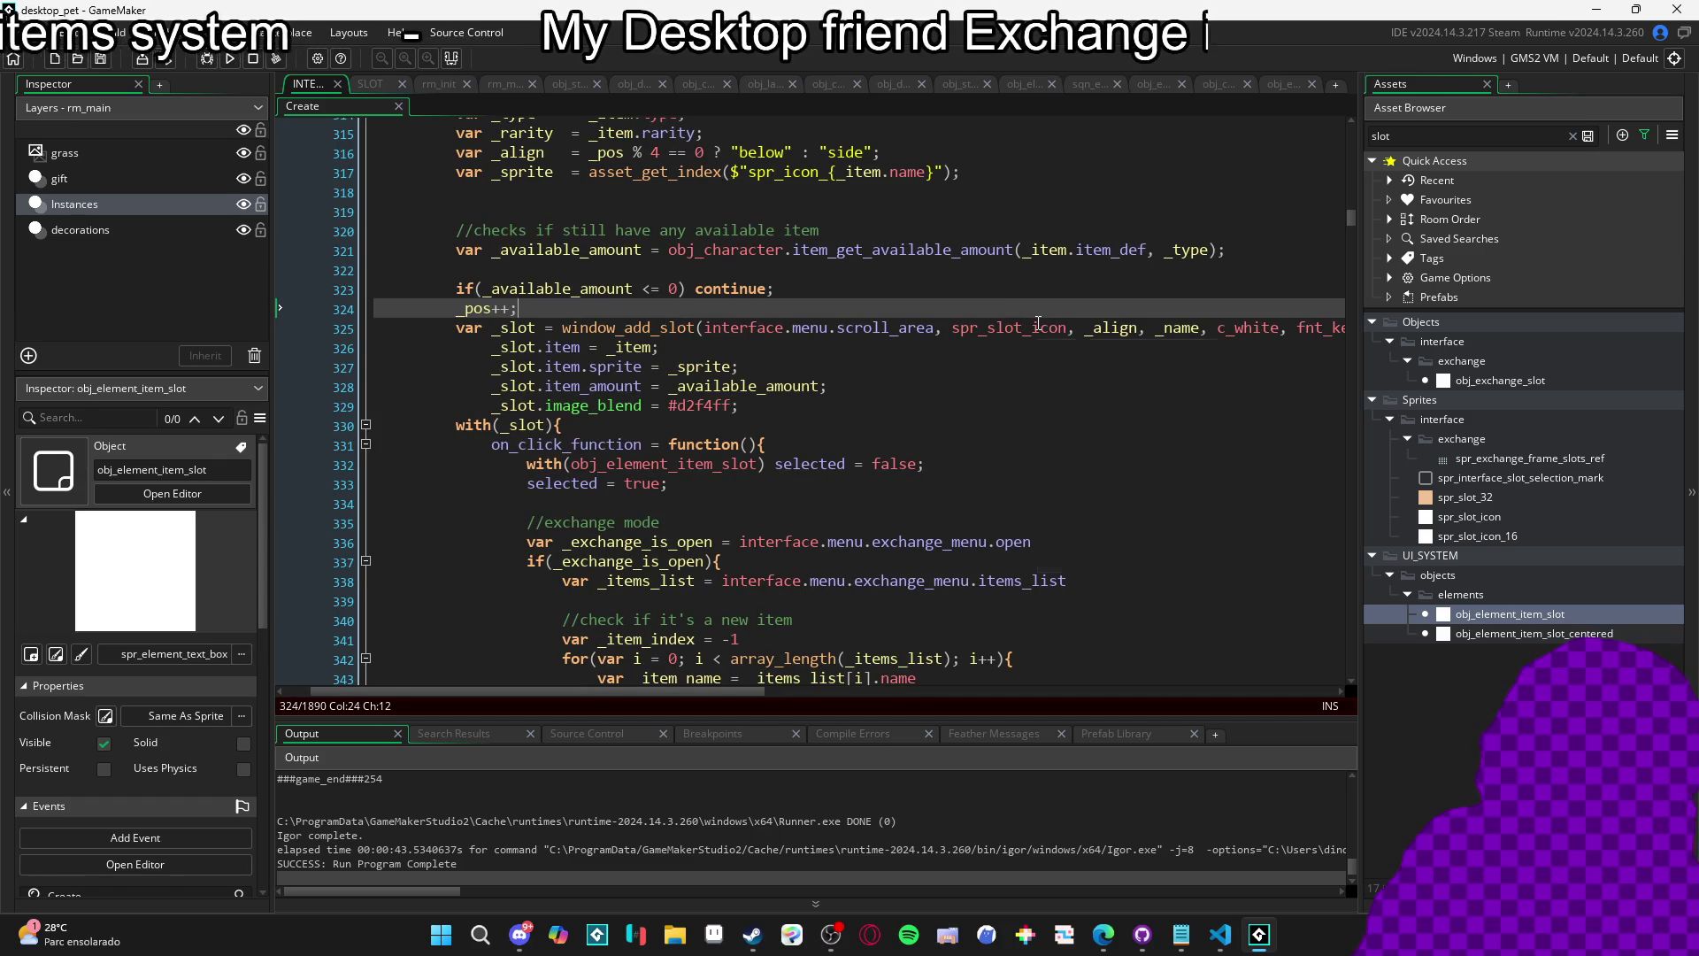
mouse_move(1038, 324)
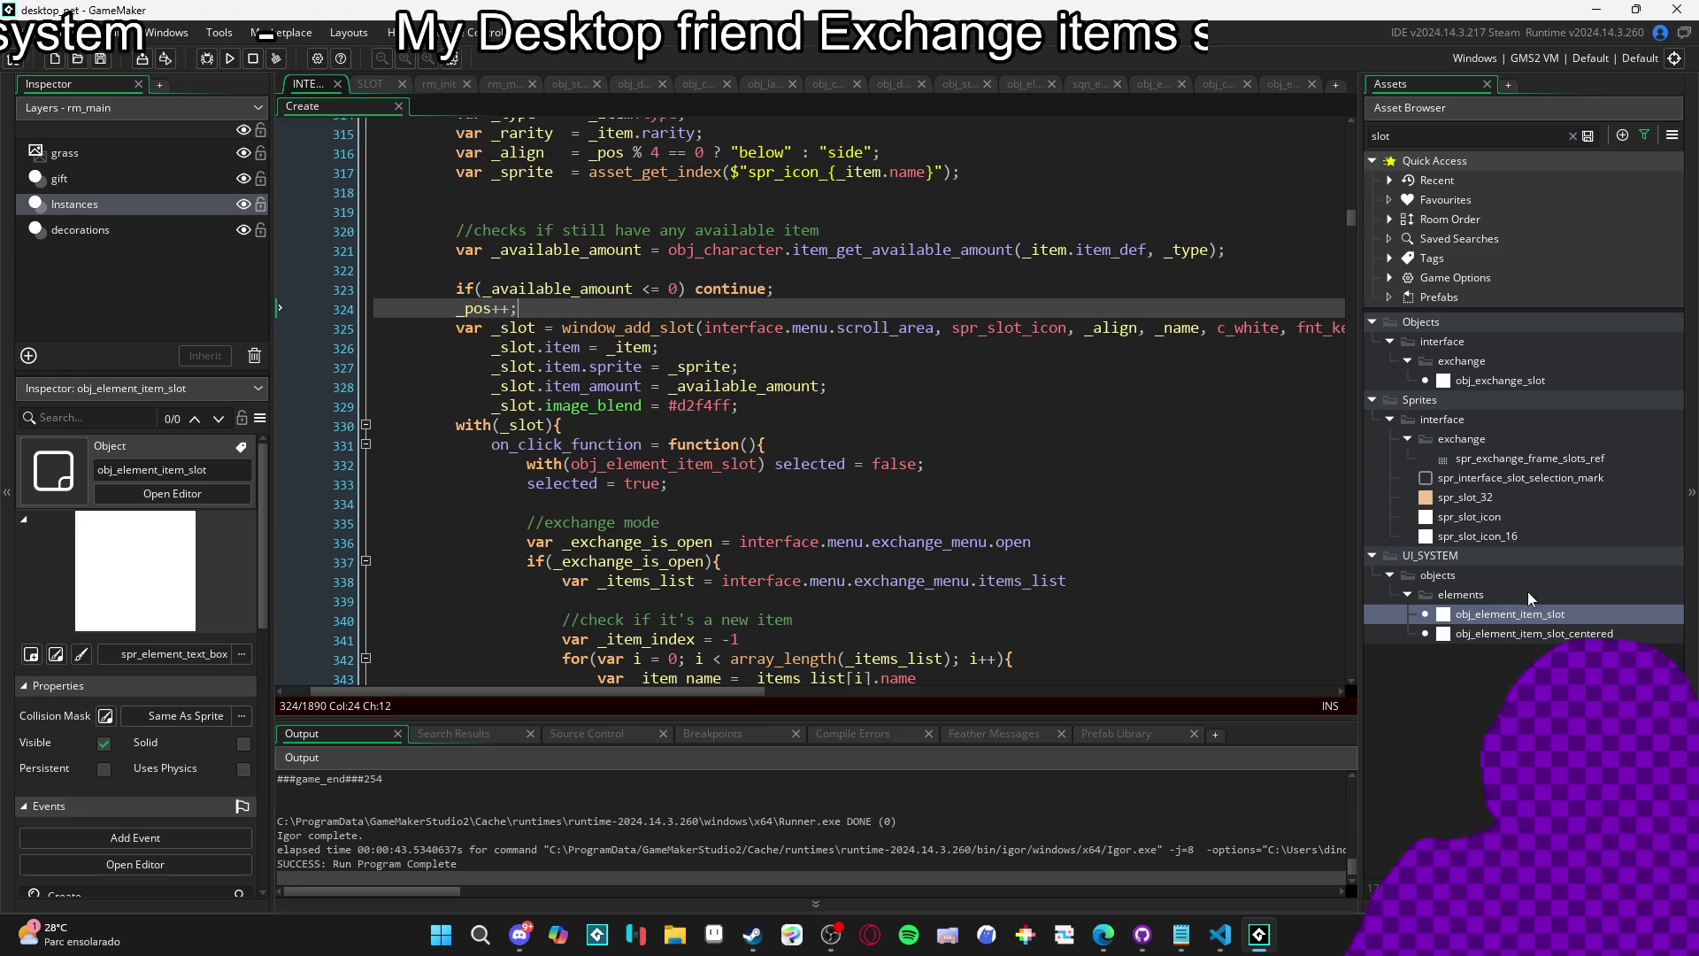
double_click(1545, 617)
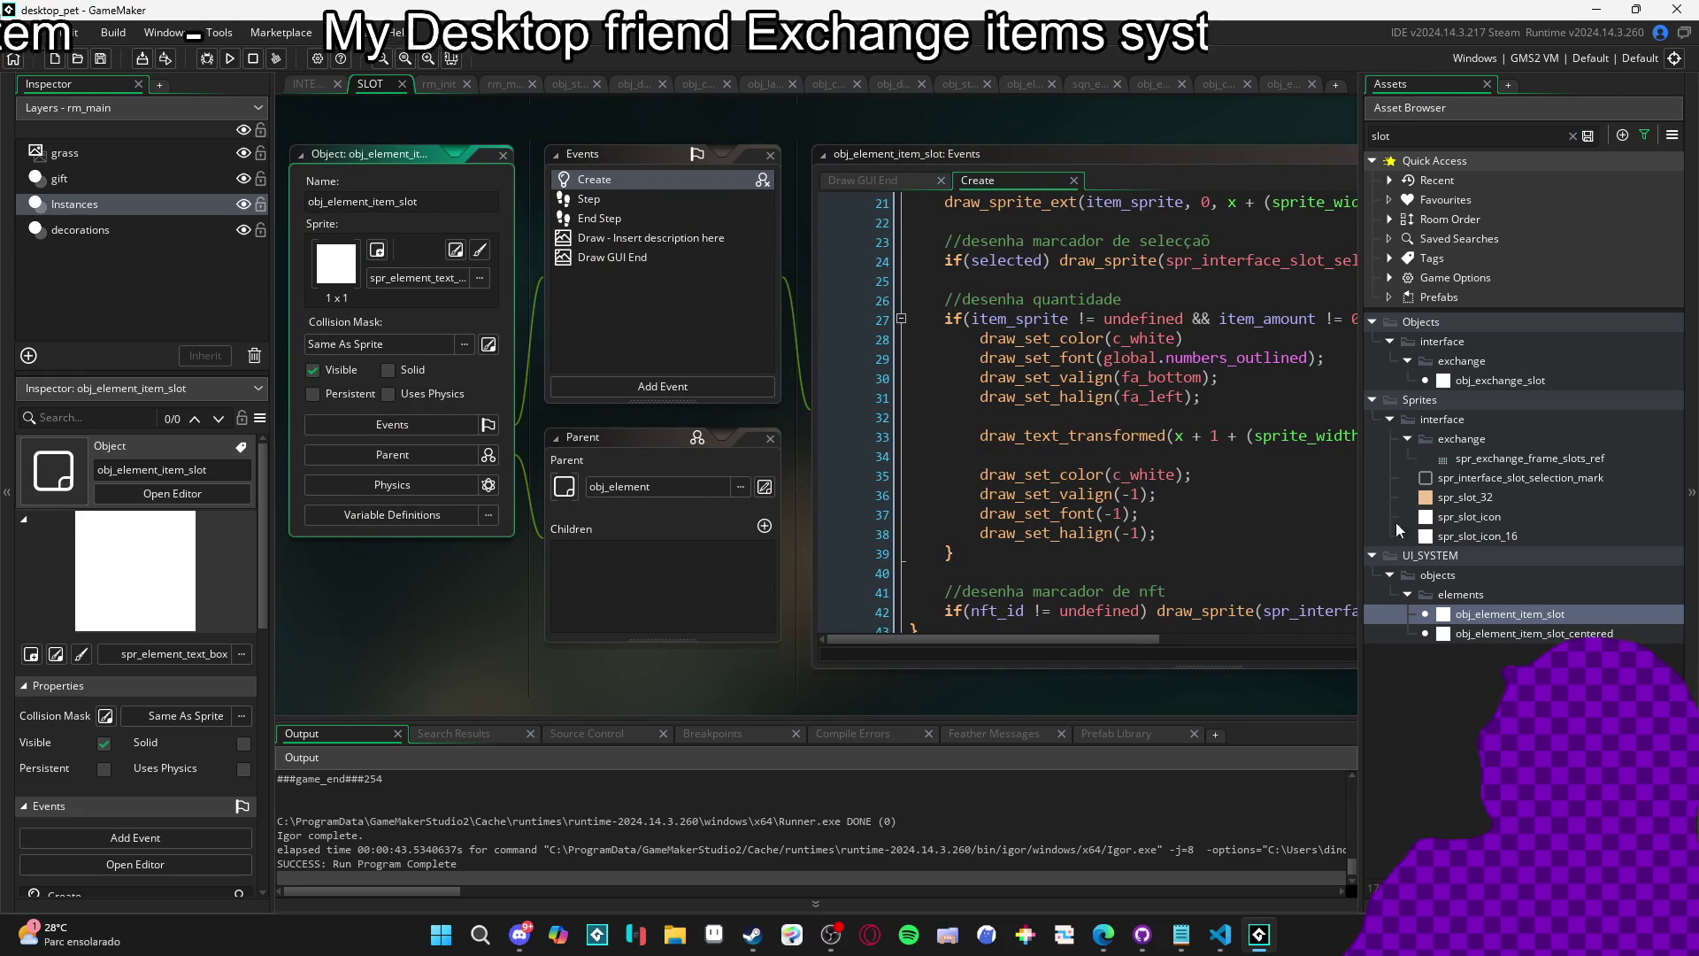
left_click(1245, 175)
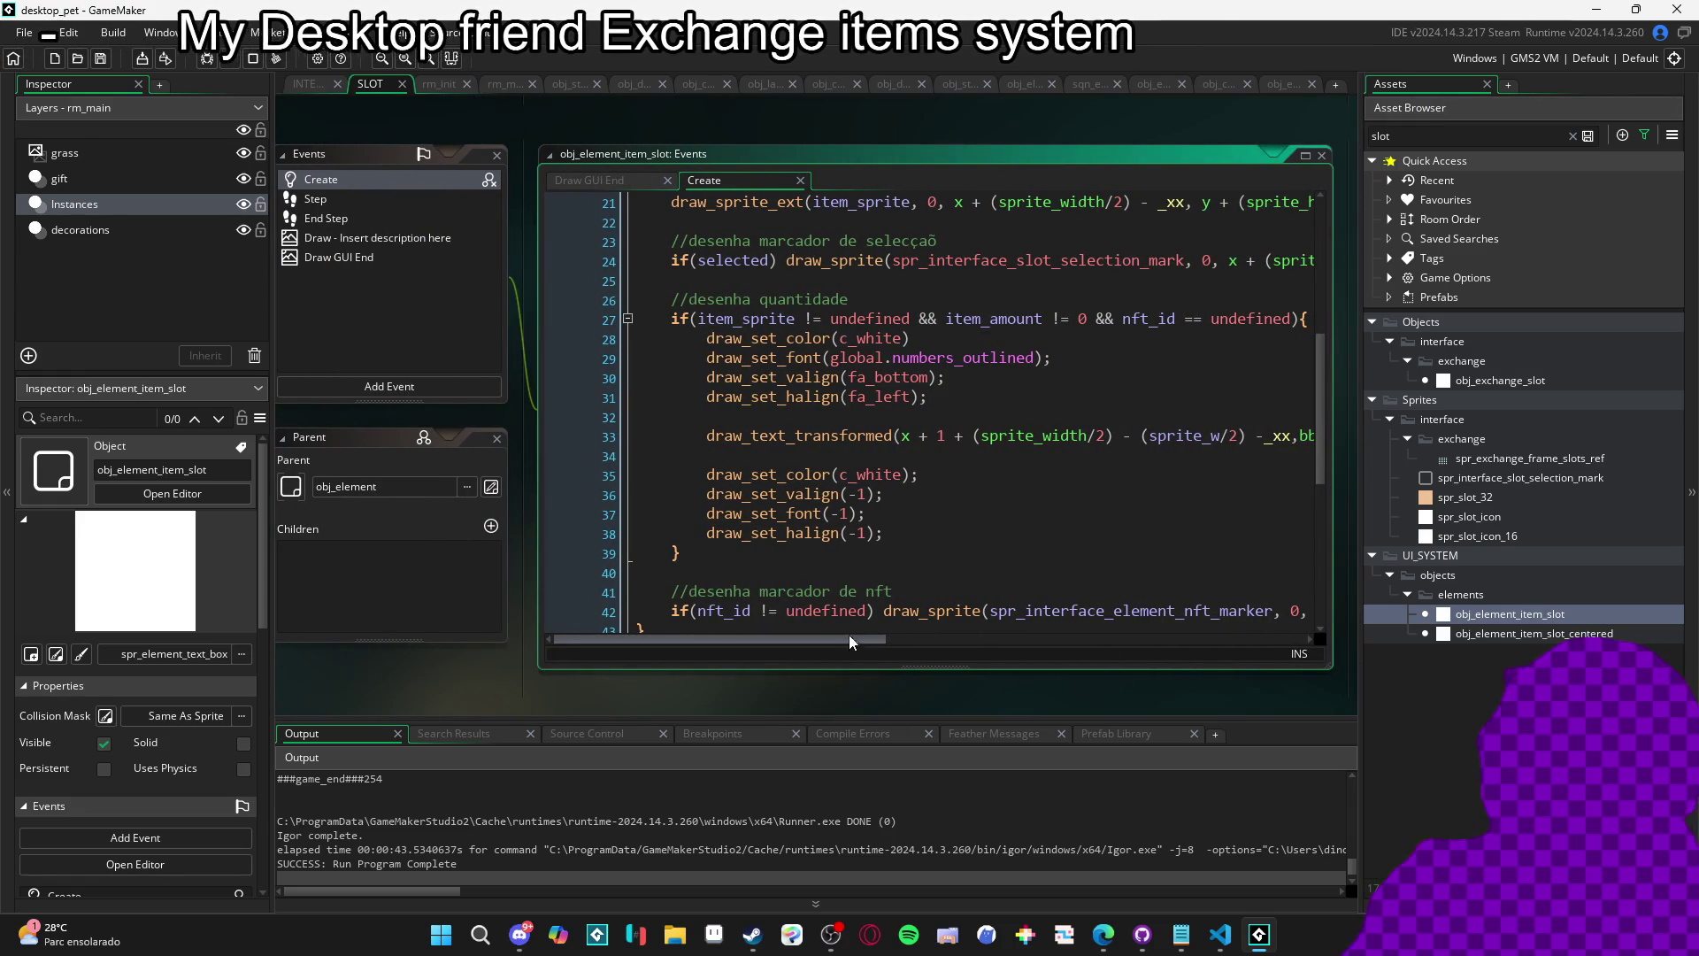
Check the font and text scale used for item_amount, then open obj_exchange_slot's Draw event.
left_click(840, 358)
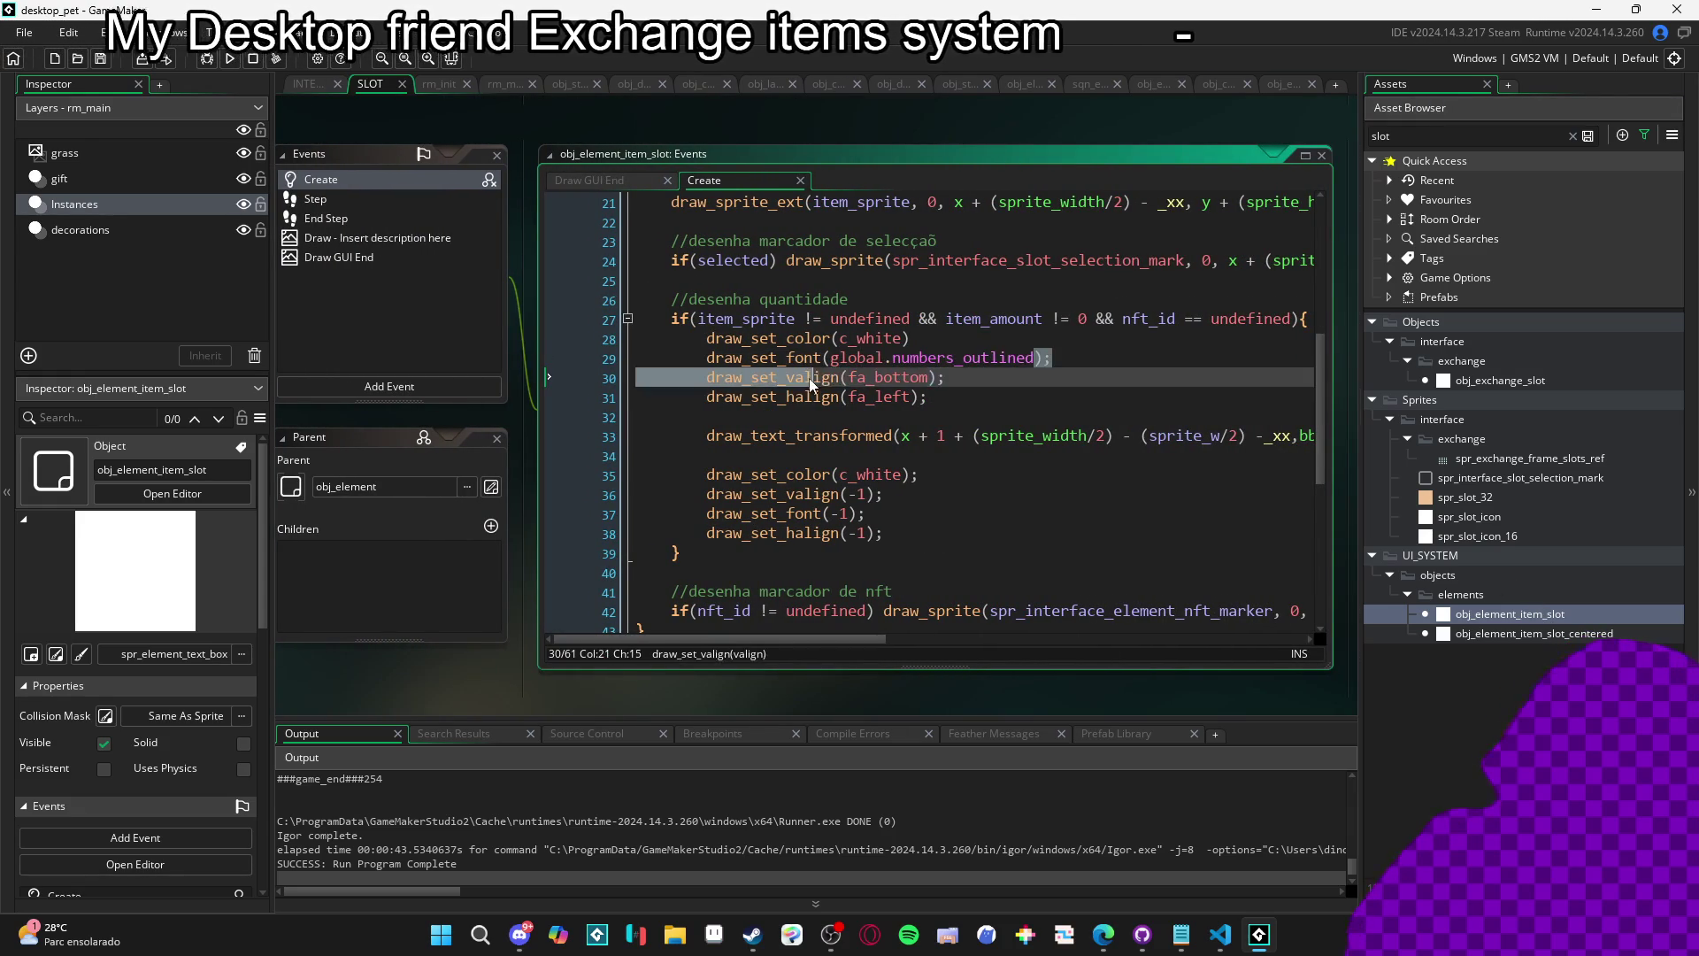
key("Left")
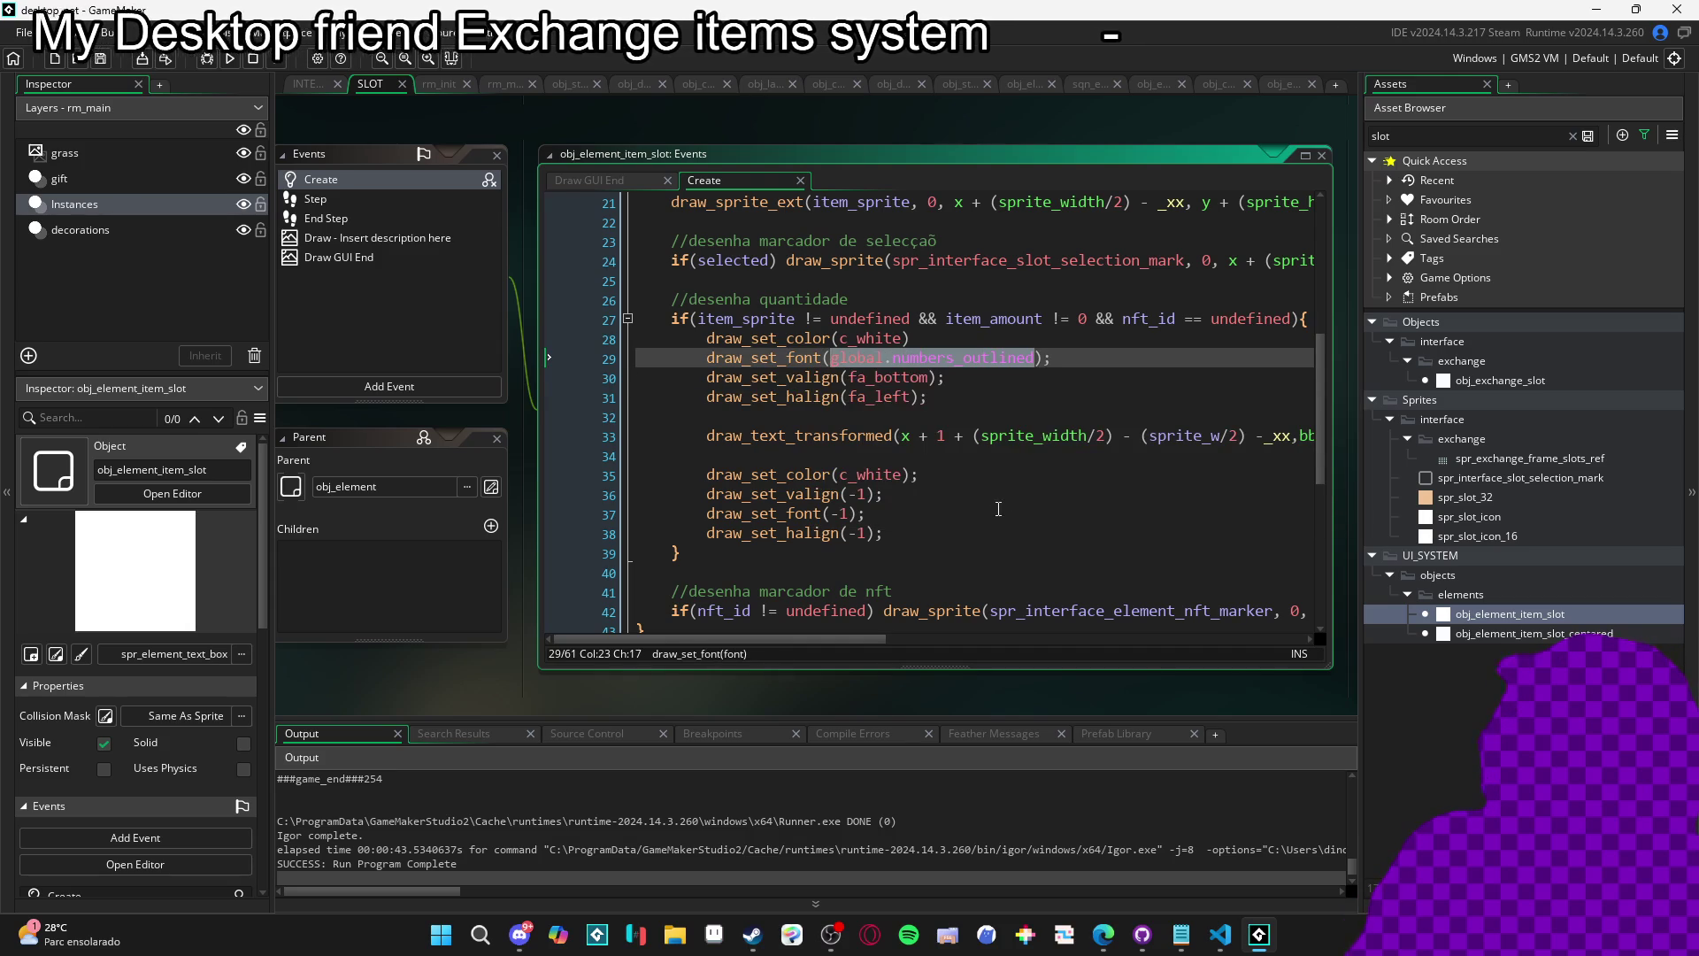
scroll(1018, 448, "right", 2)
scroll(1018, 448, "right", 8)
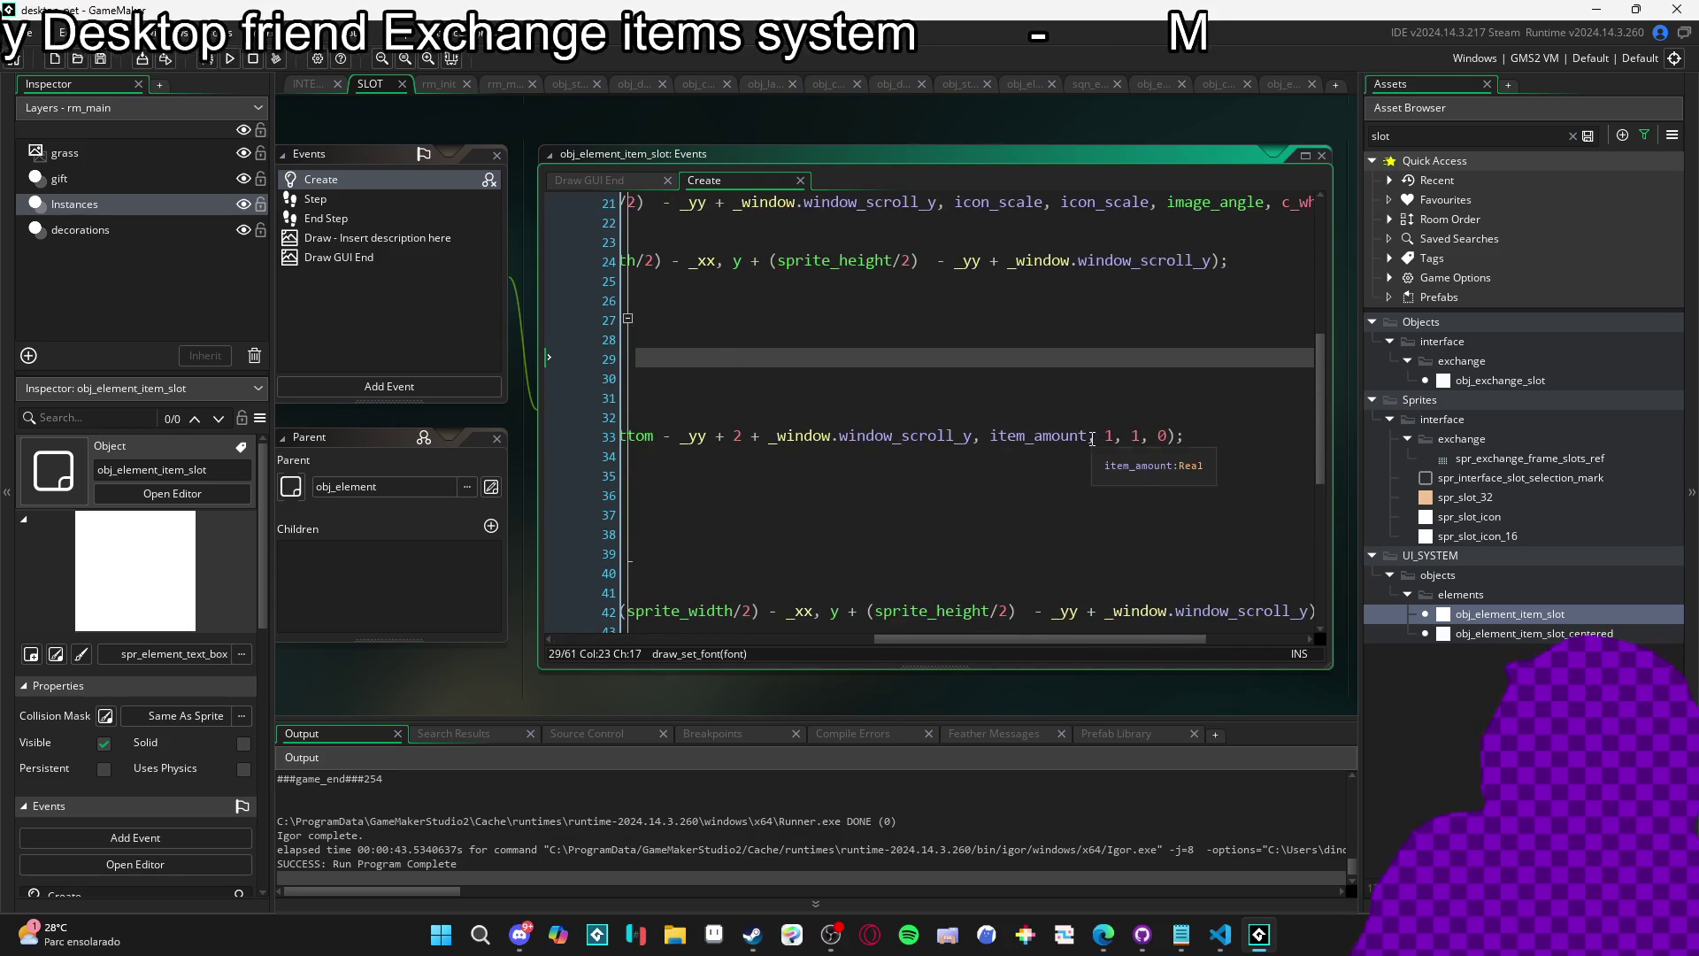
left_click(1107, 436)
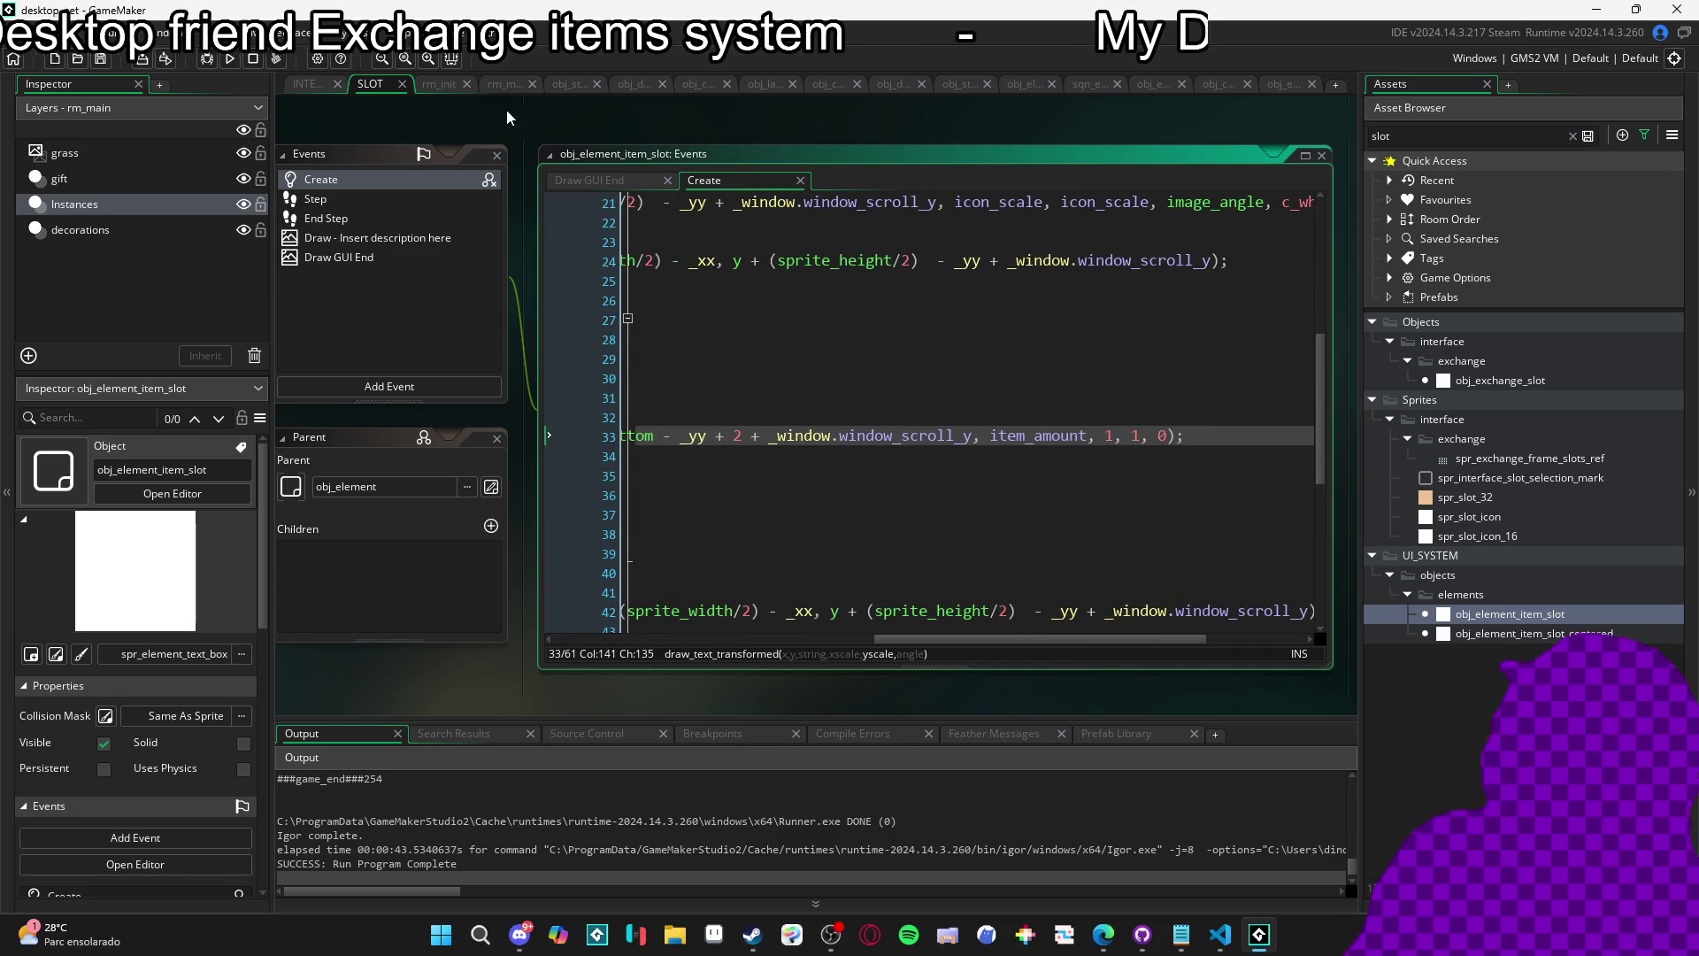
left_click(307, 84)
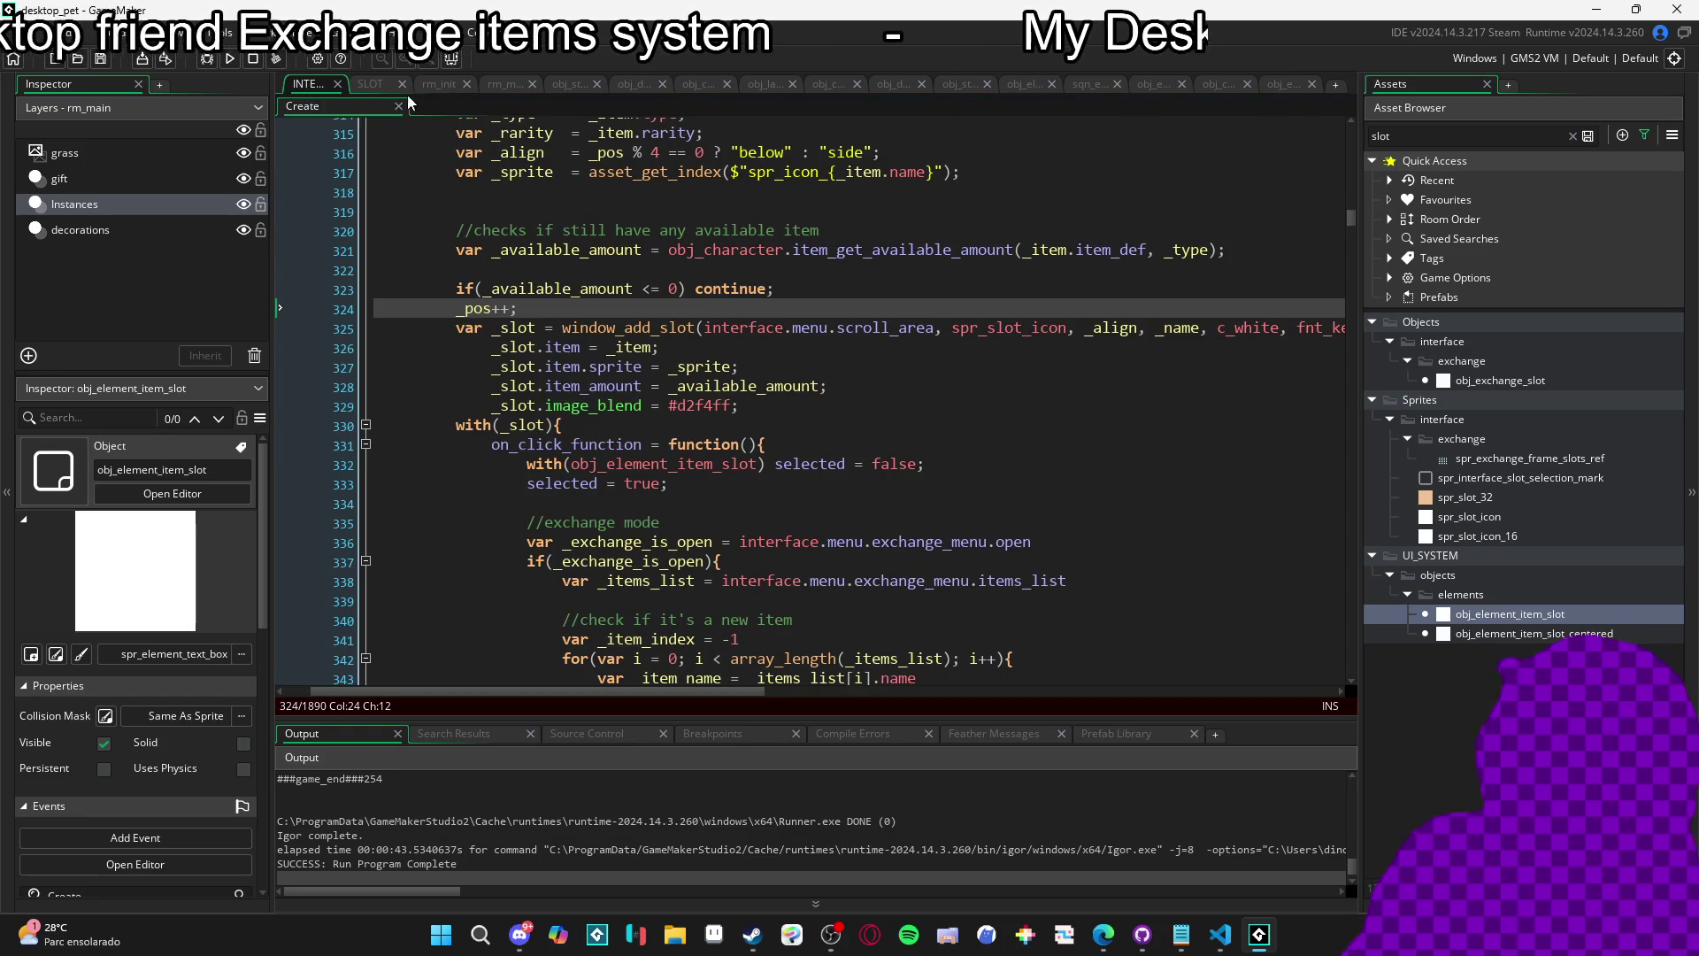
left_click(371, 84)
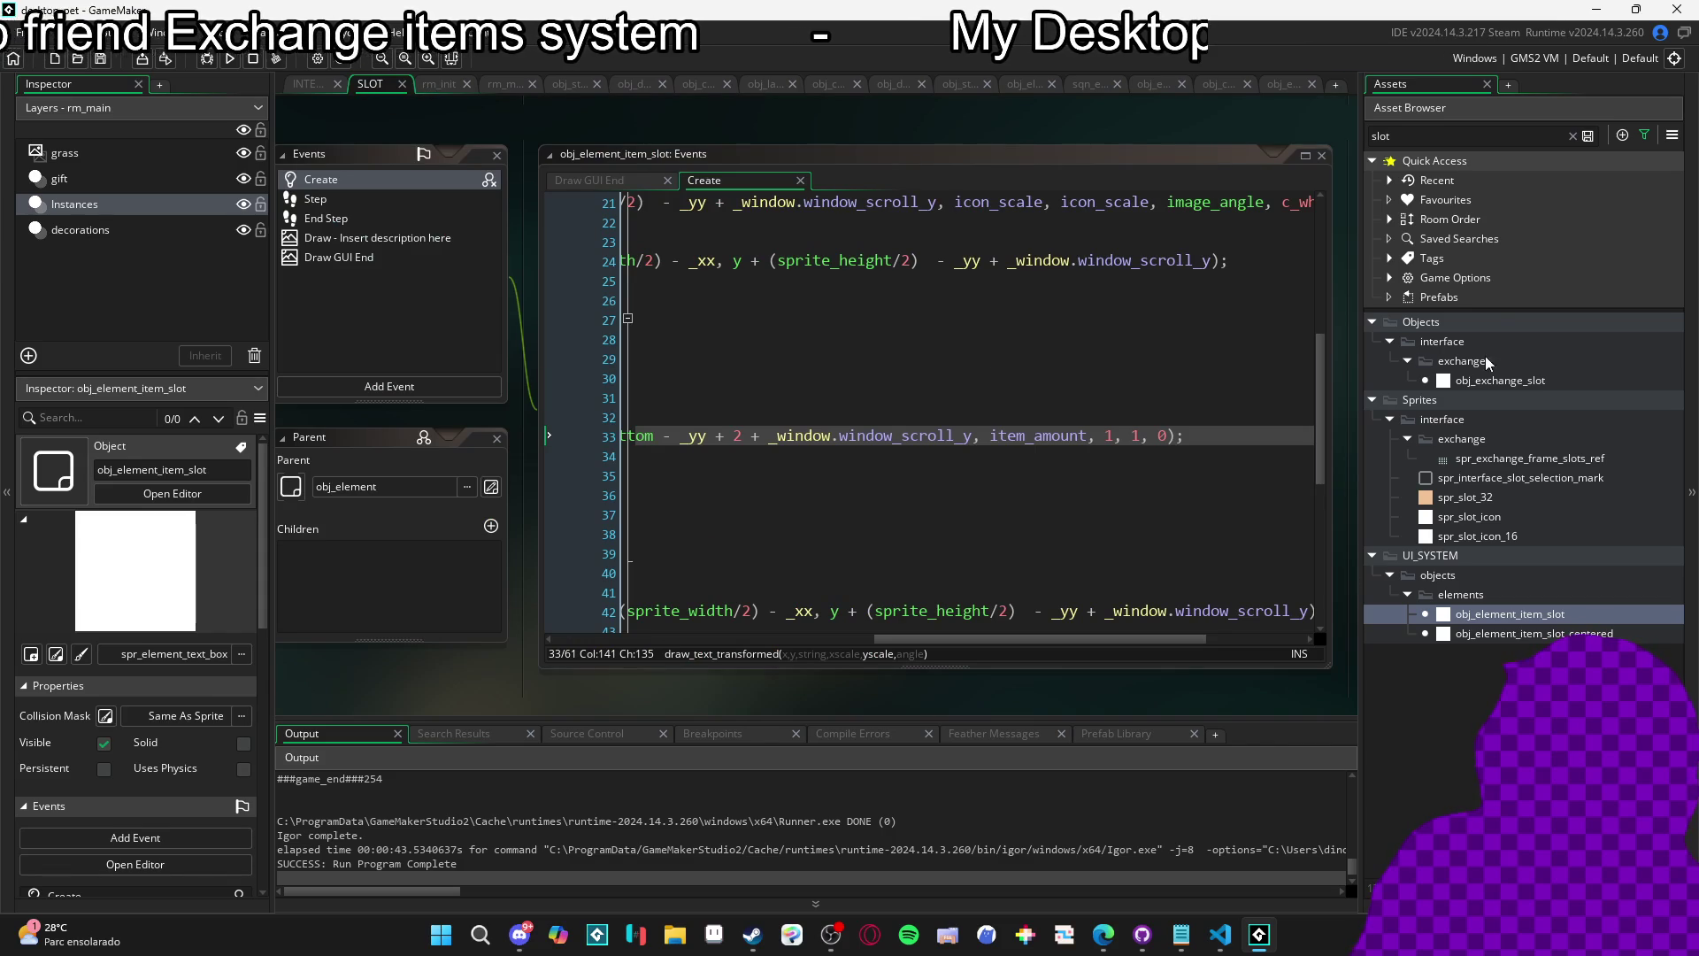
double_click(1506, 388)
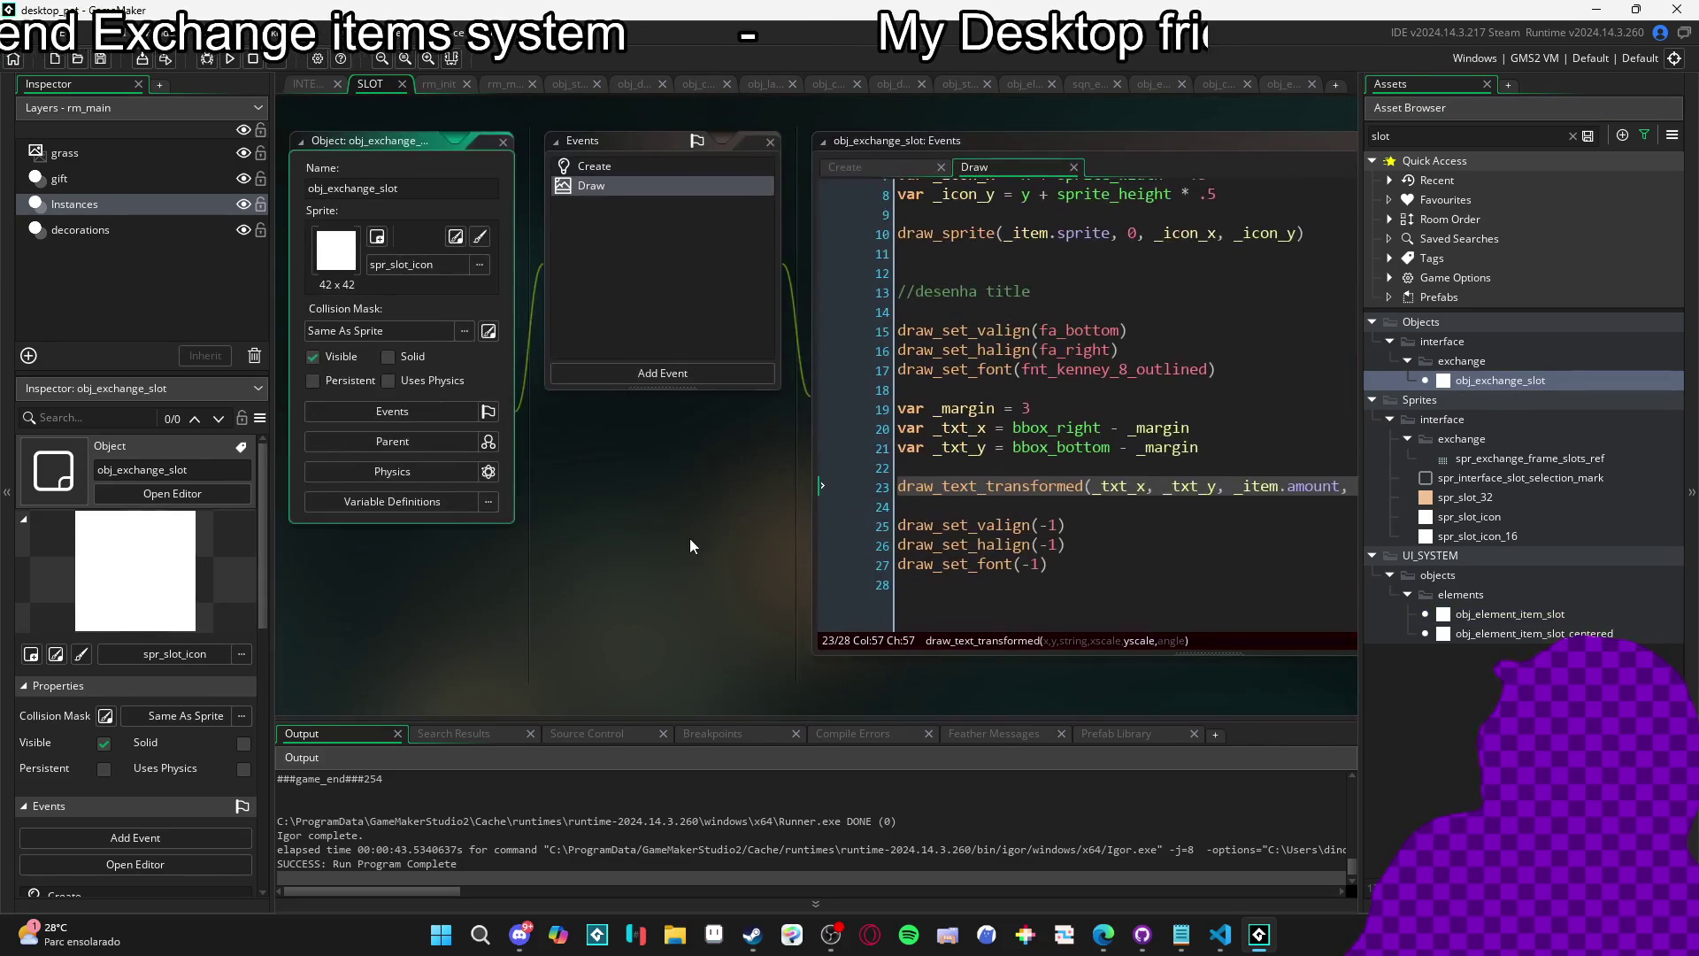
Replace the exchange slot's amount font with global.numbers_outlined.
left_click(1010, 505)
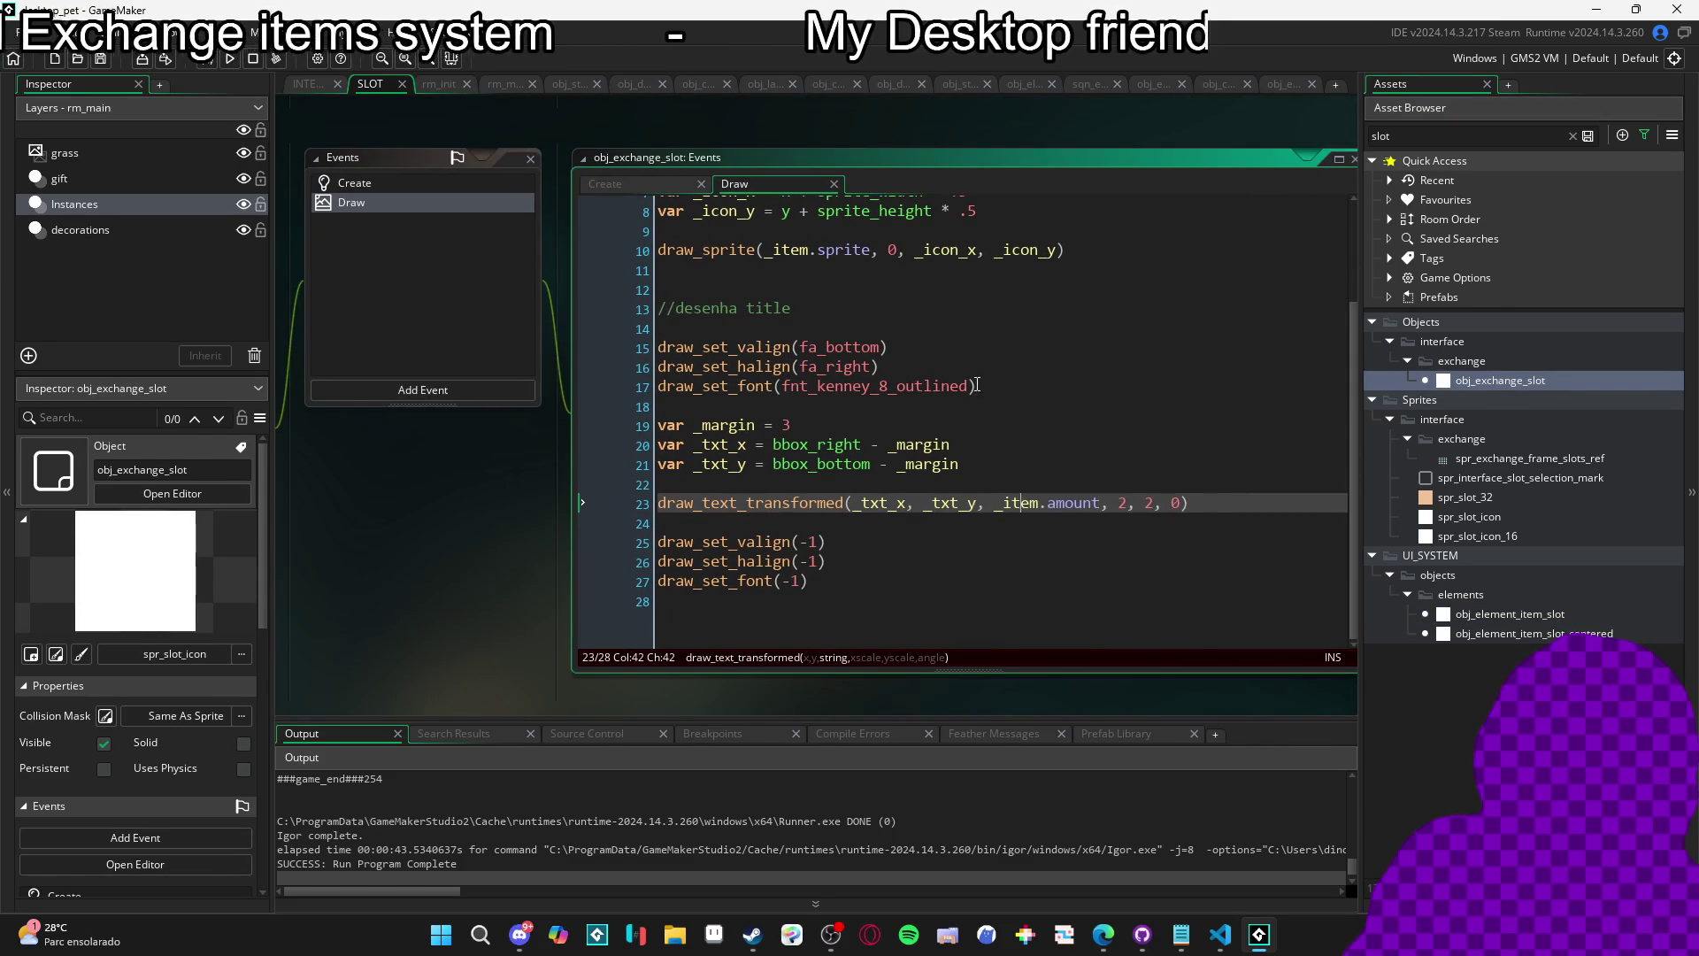
left_click(783, 387)
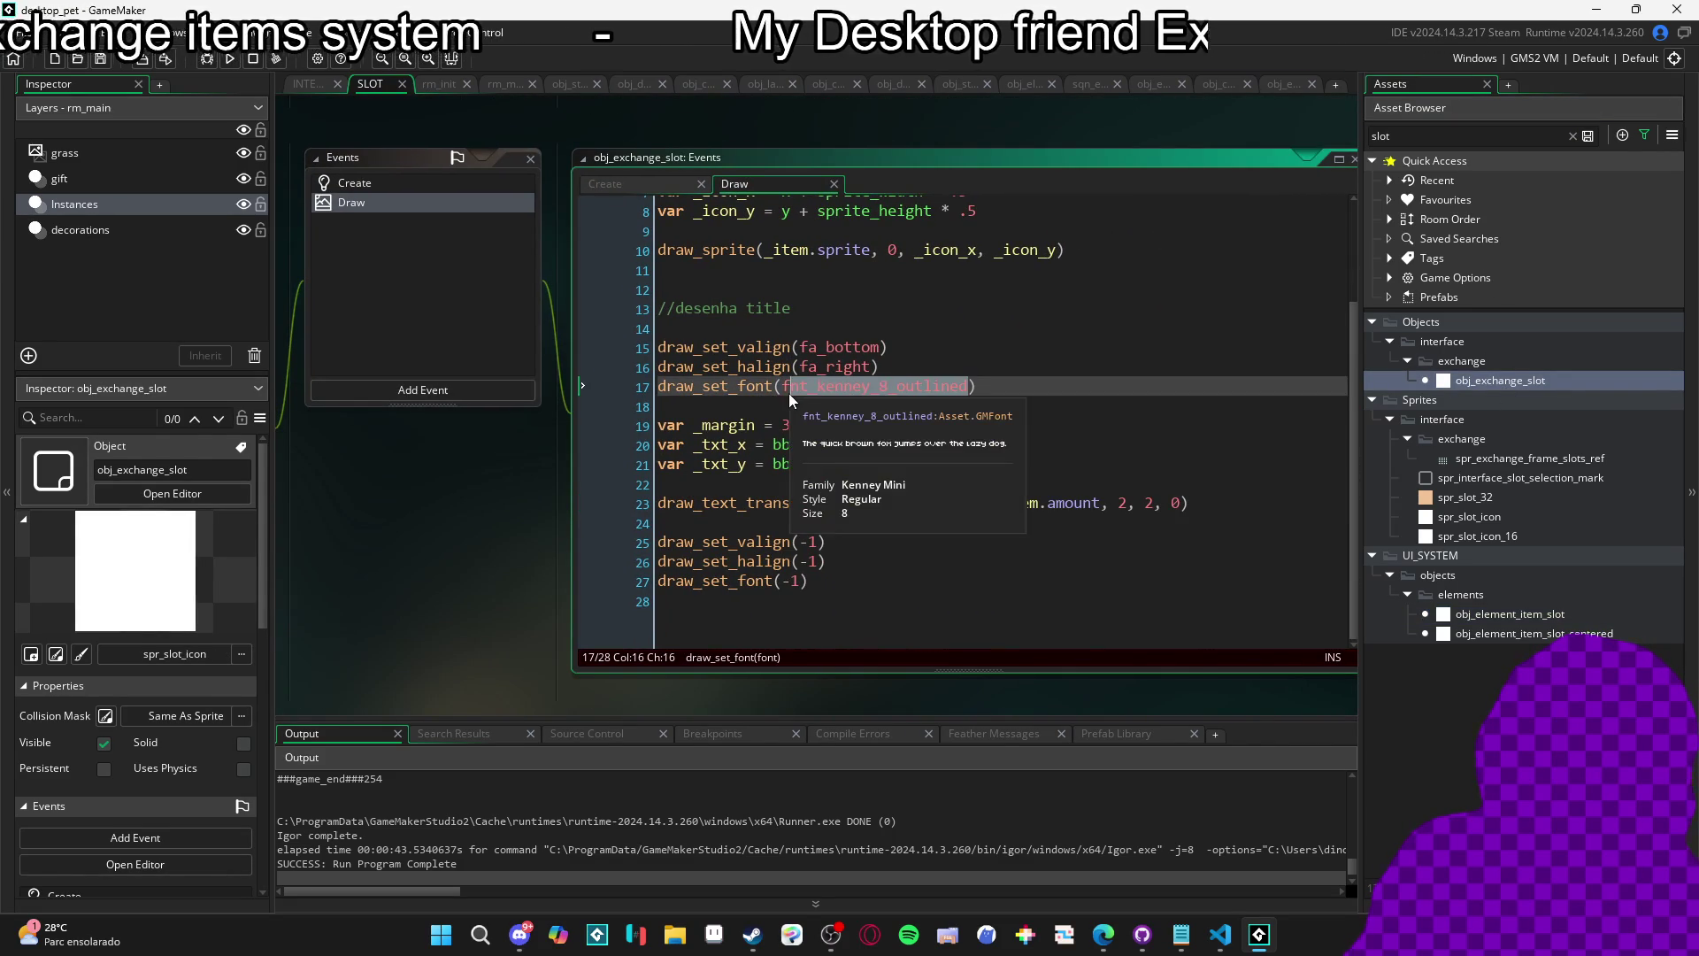
type("global.numbers_outlined")
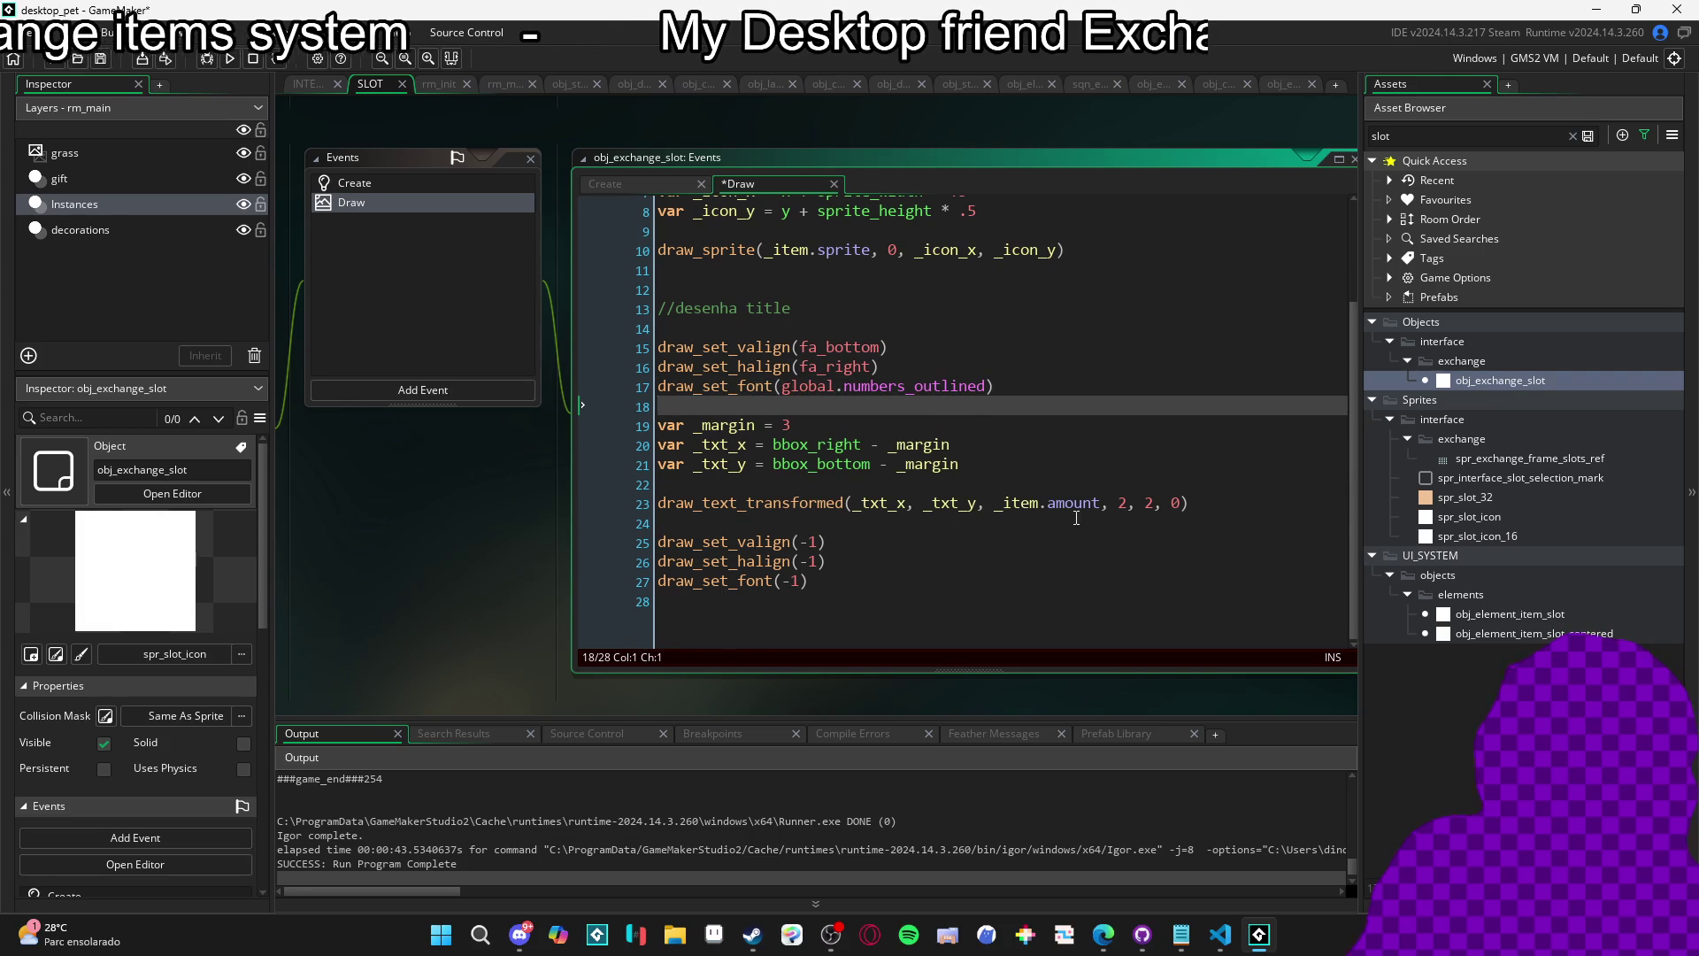
left_click(1131, 504)
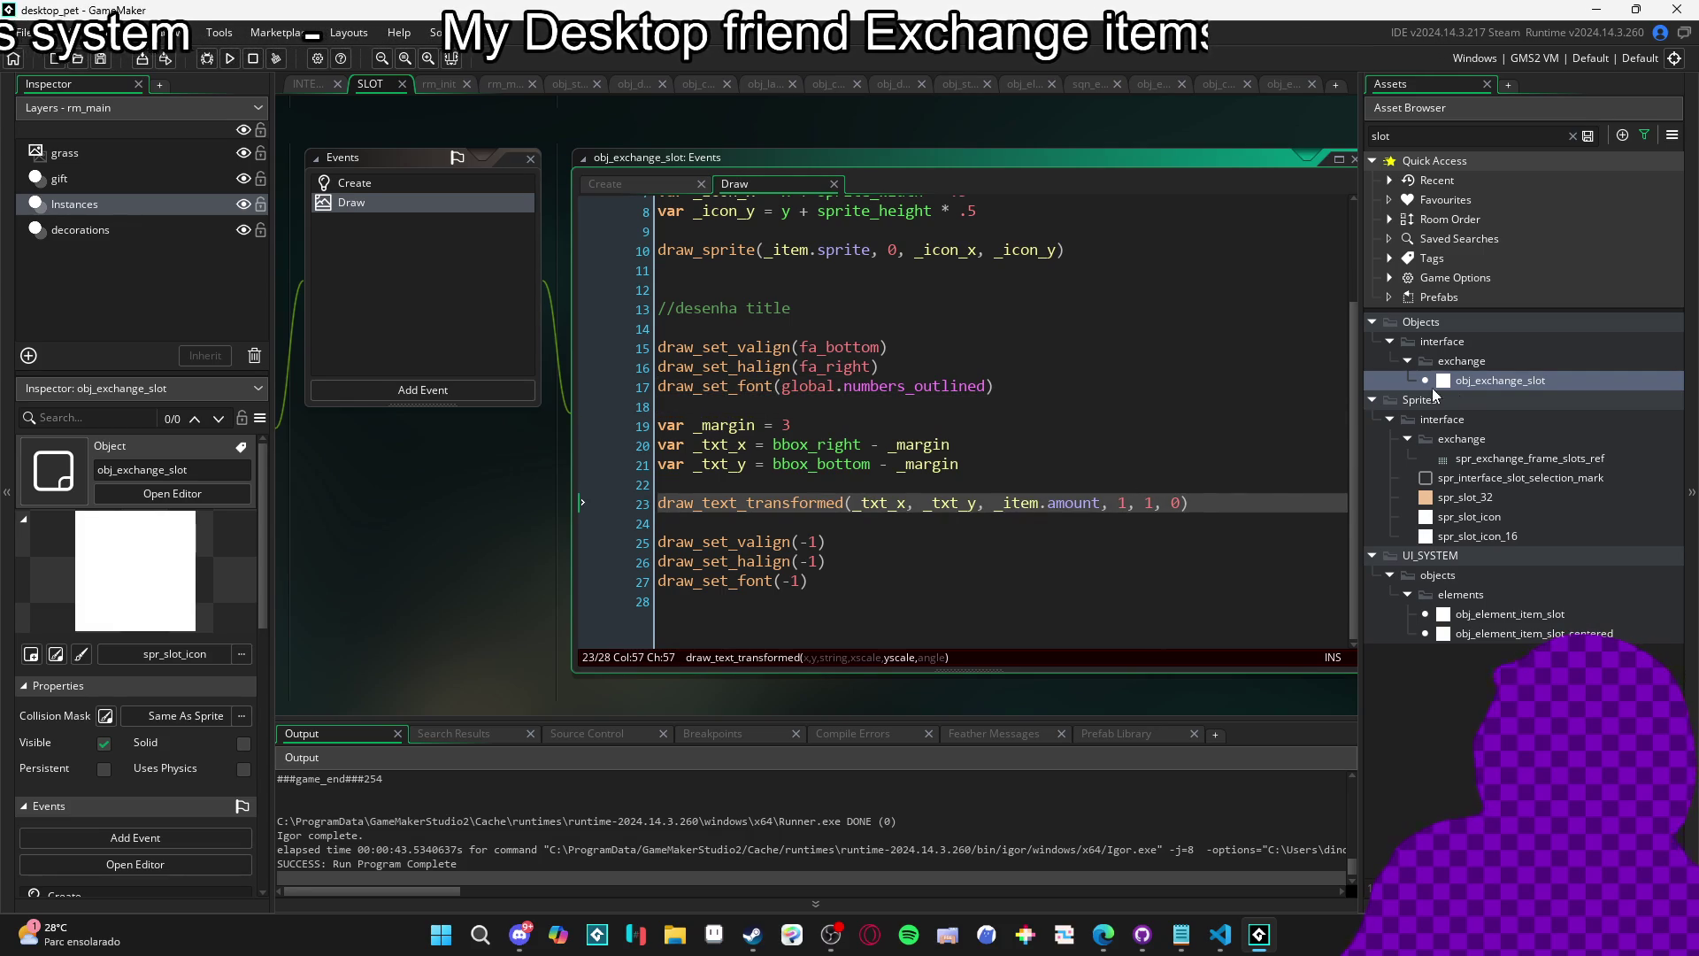
Compare the quantity text offset in obj_element_item_slot's Create code, then return to obj_exchange_slot's Draw event.
double_click(1505, 620)
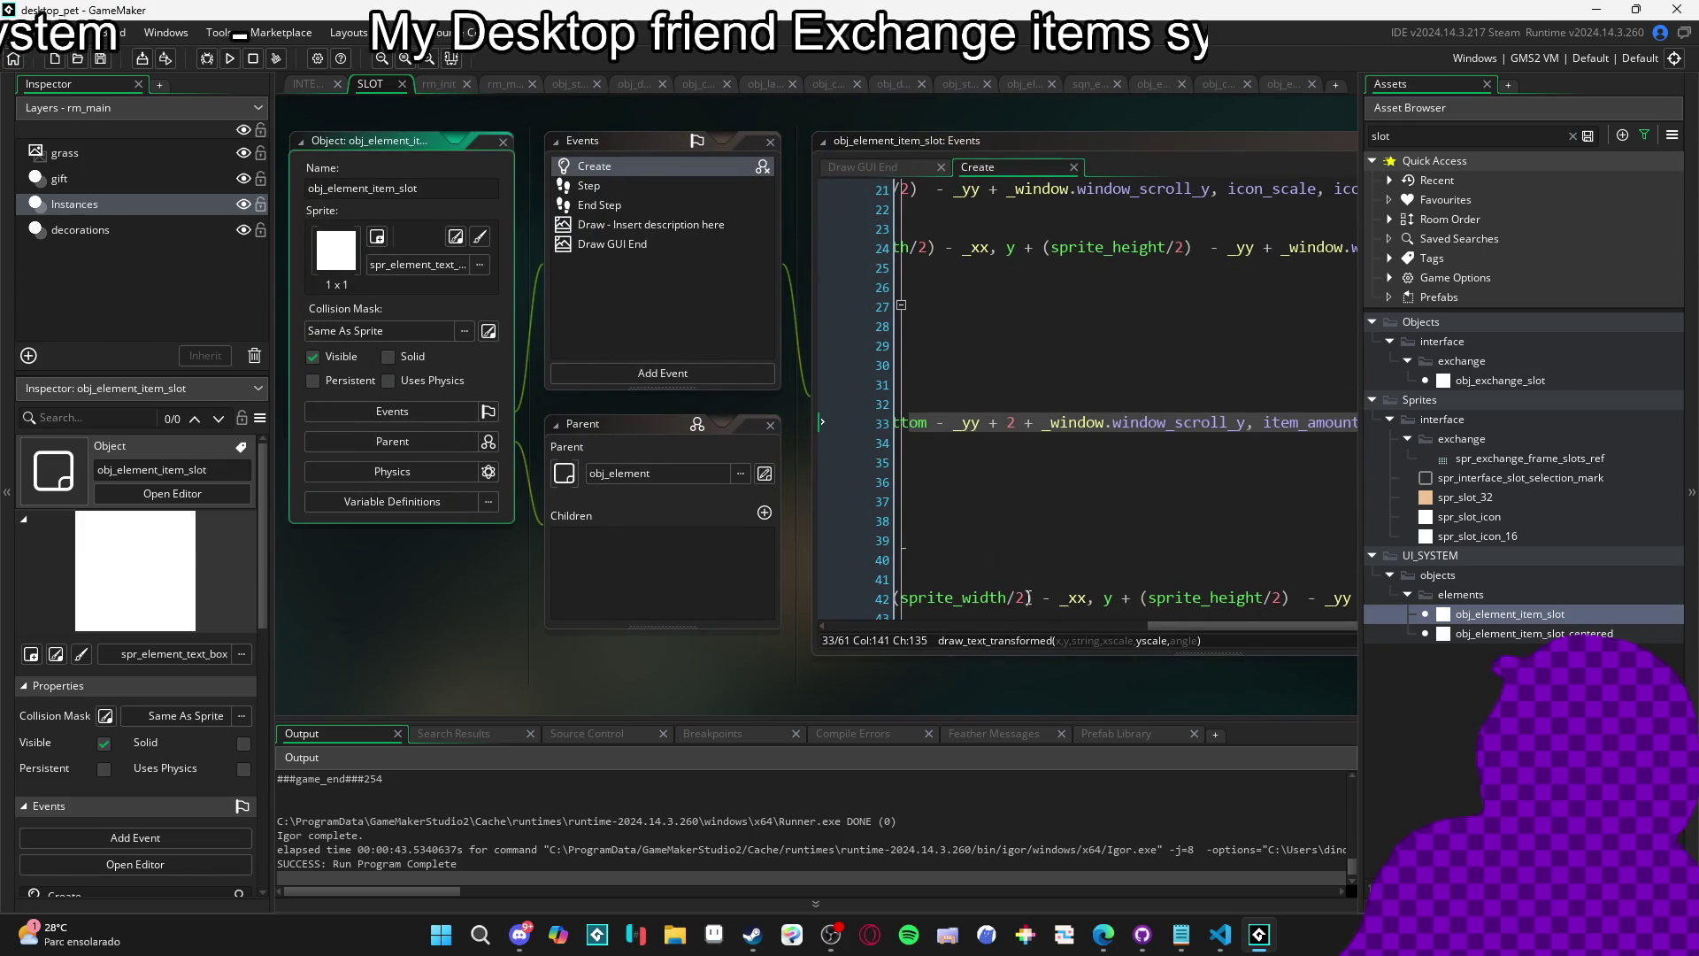
left_click_drag(1135, 625, 927, 619)
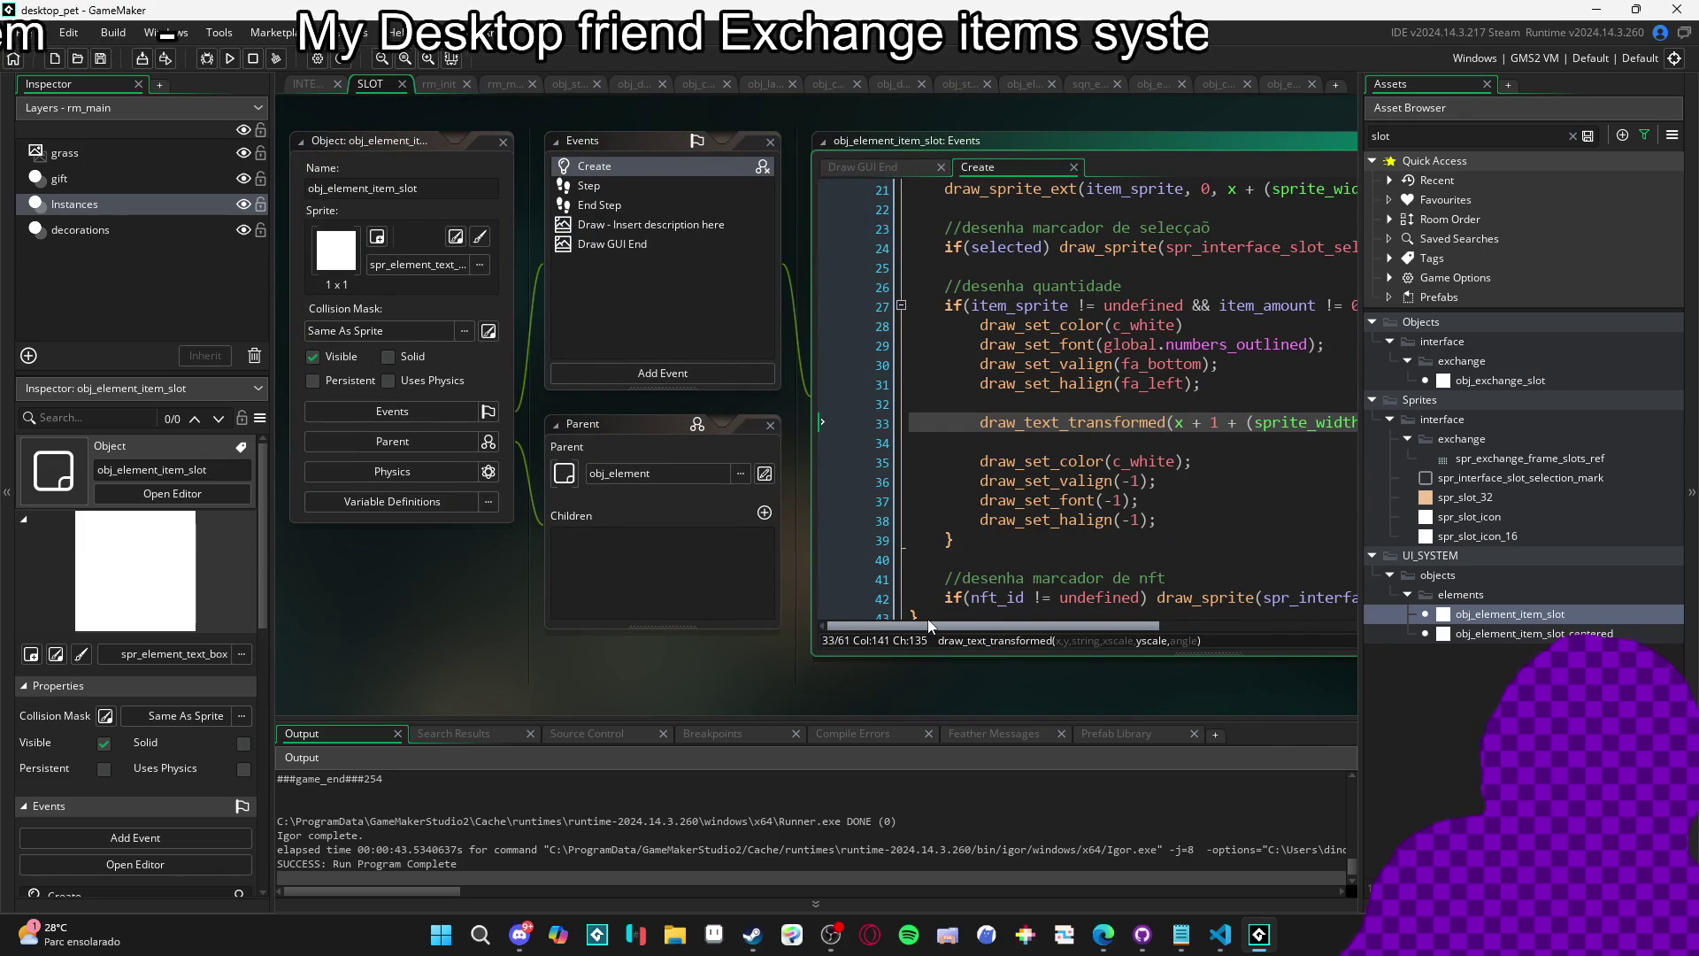
mouse_move(768, 590)
left_mouse_down()
mouse_move(504, 642)
mouse_move(395, 616)
left_mouse_up()
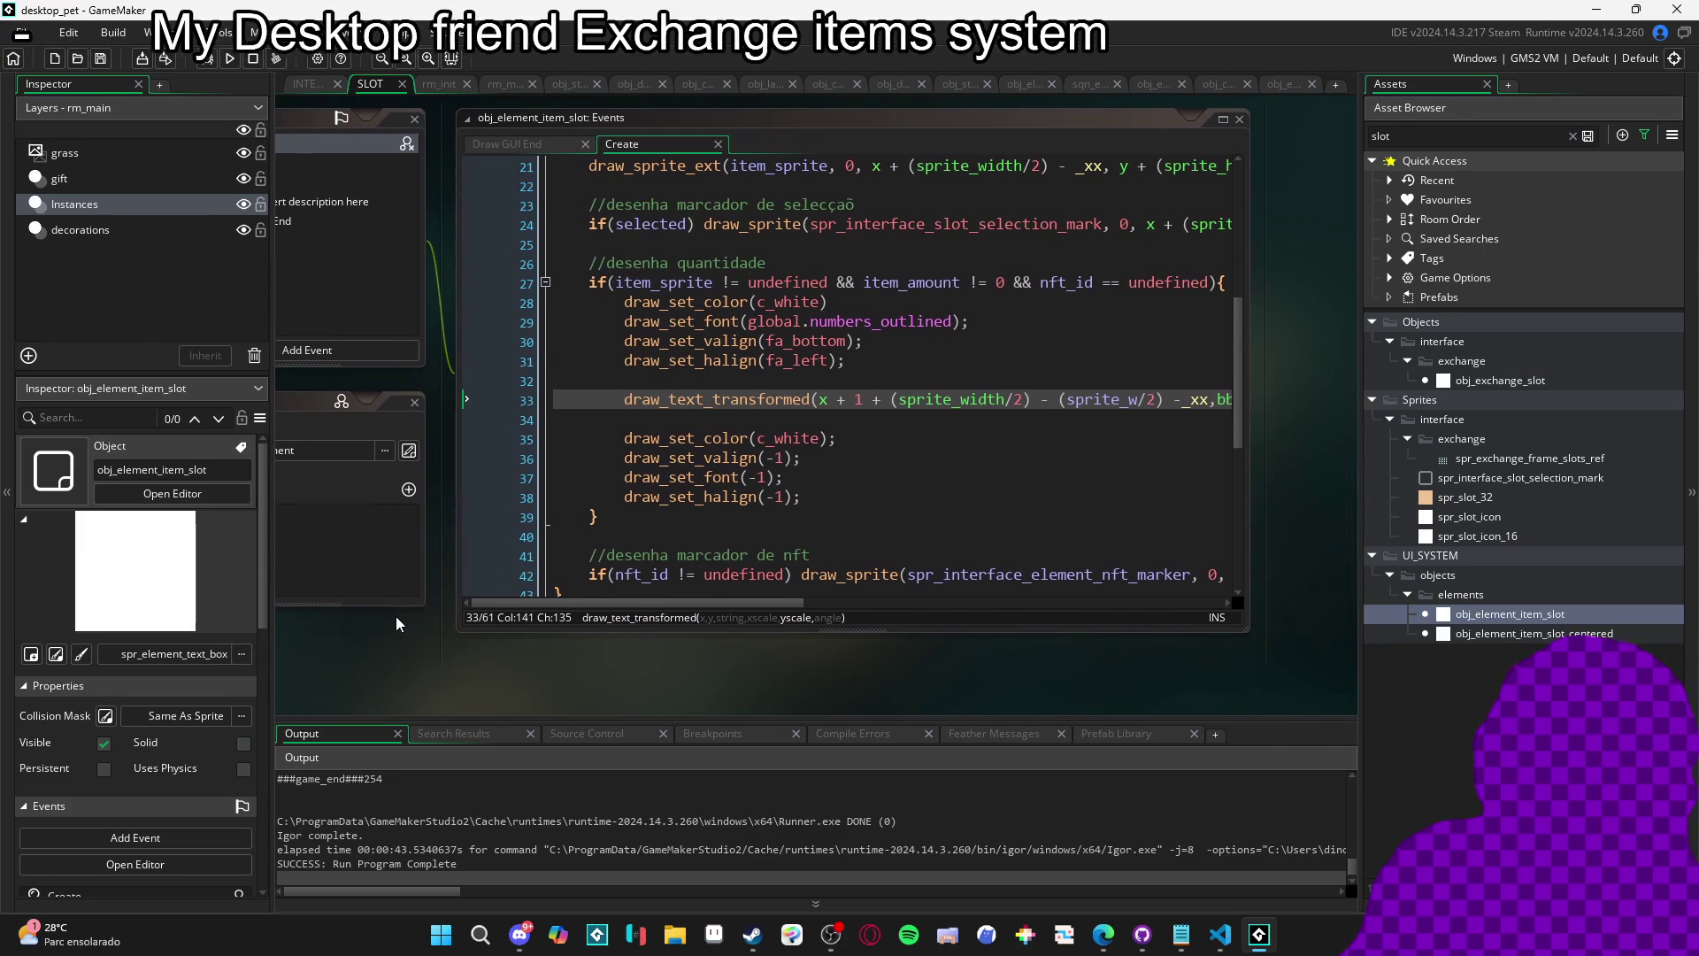
left_click(831, 400)
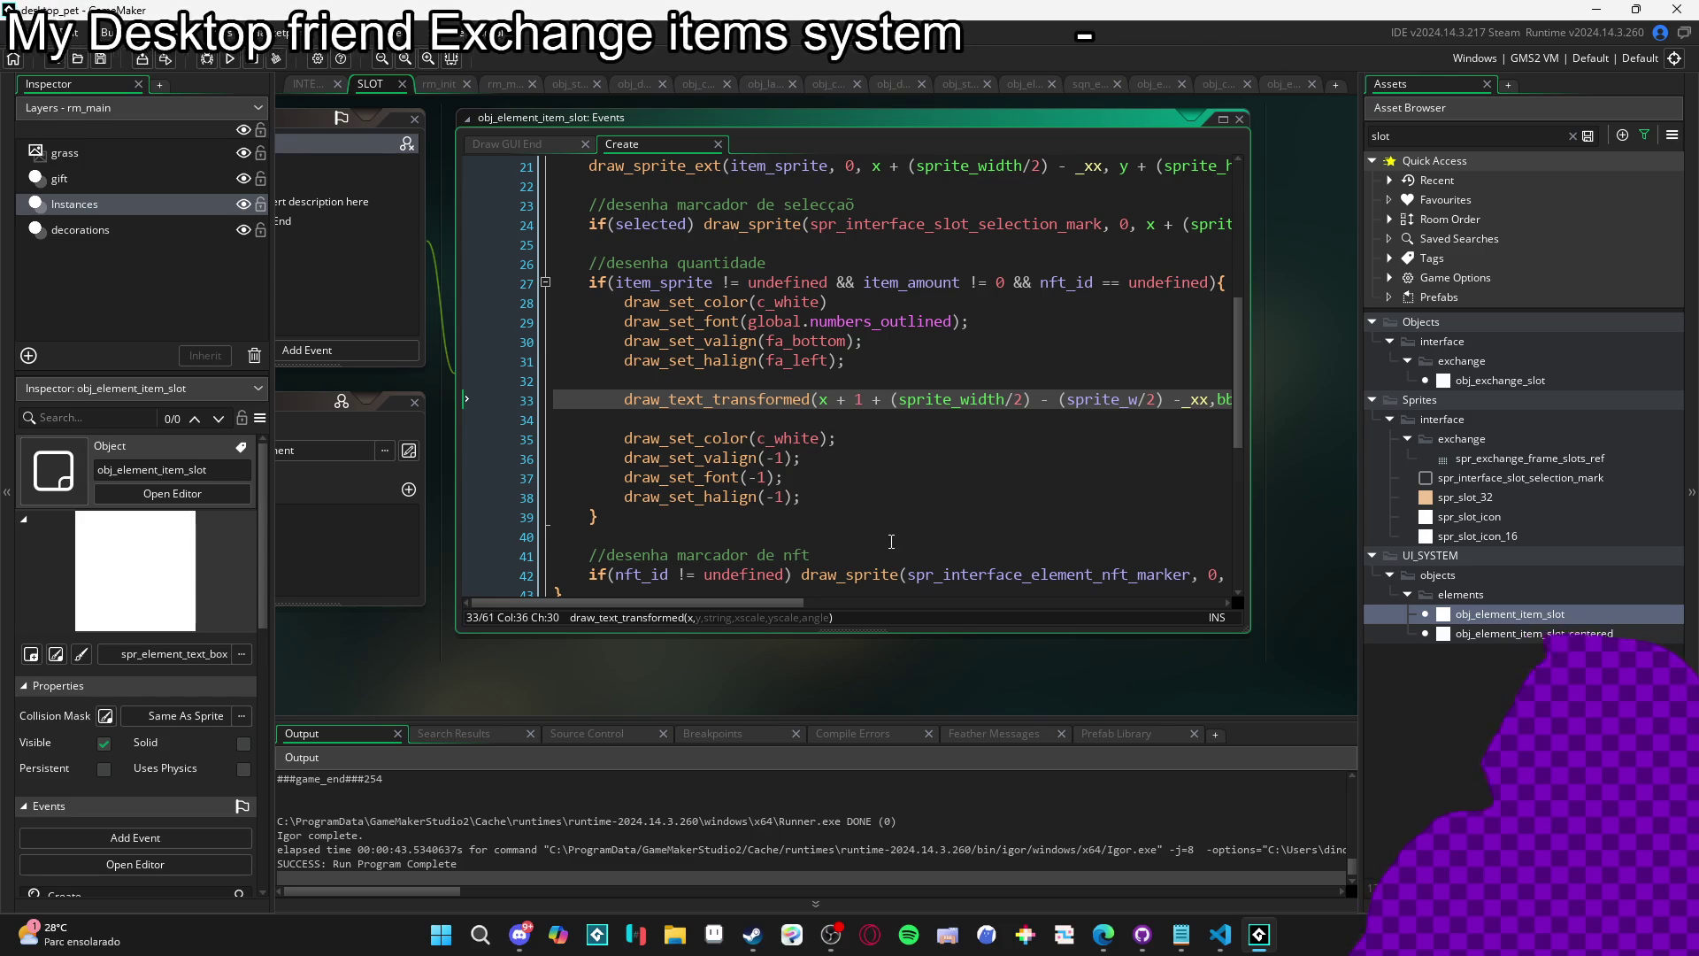
mouse_move(759, 604)
left_mouse_down()
mouse_move(921, 646)
mouse_move(906, 651)
mouse_move(1010, 659)
mouse_move(767, 659)
left_mouse_up()
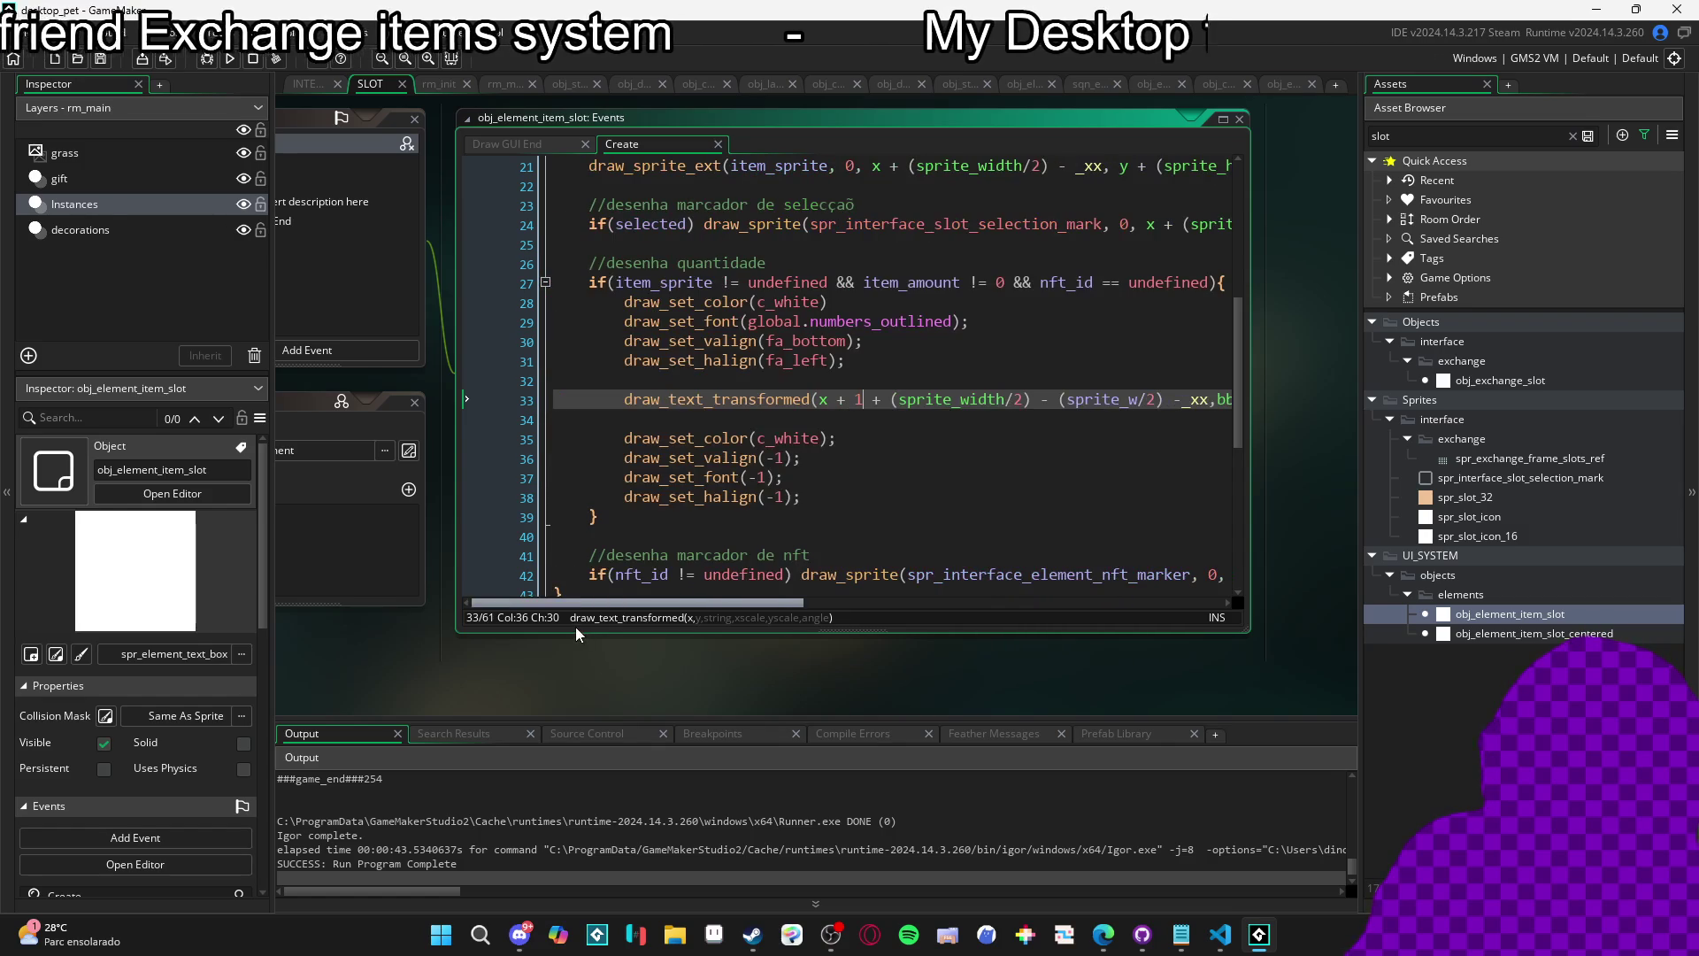
double_click(1521, 381)
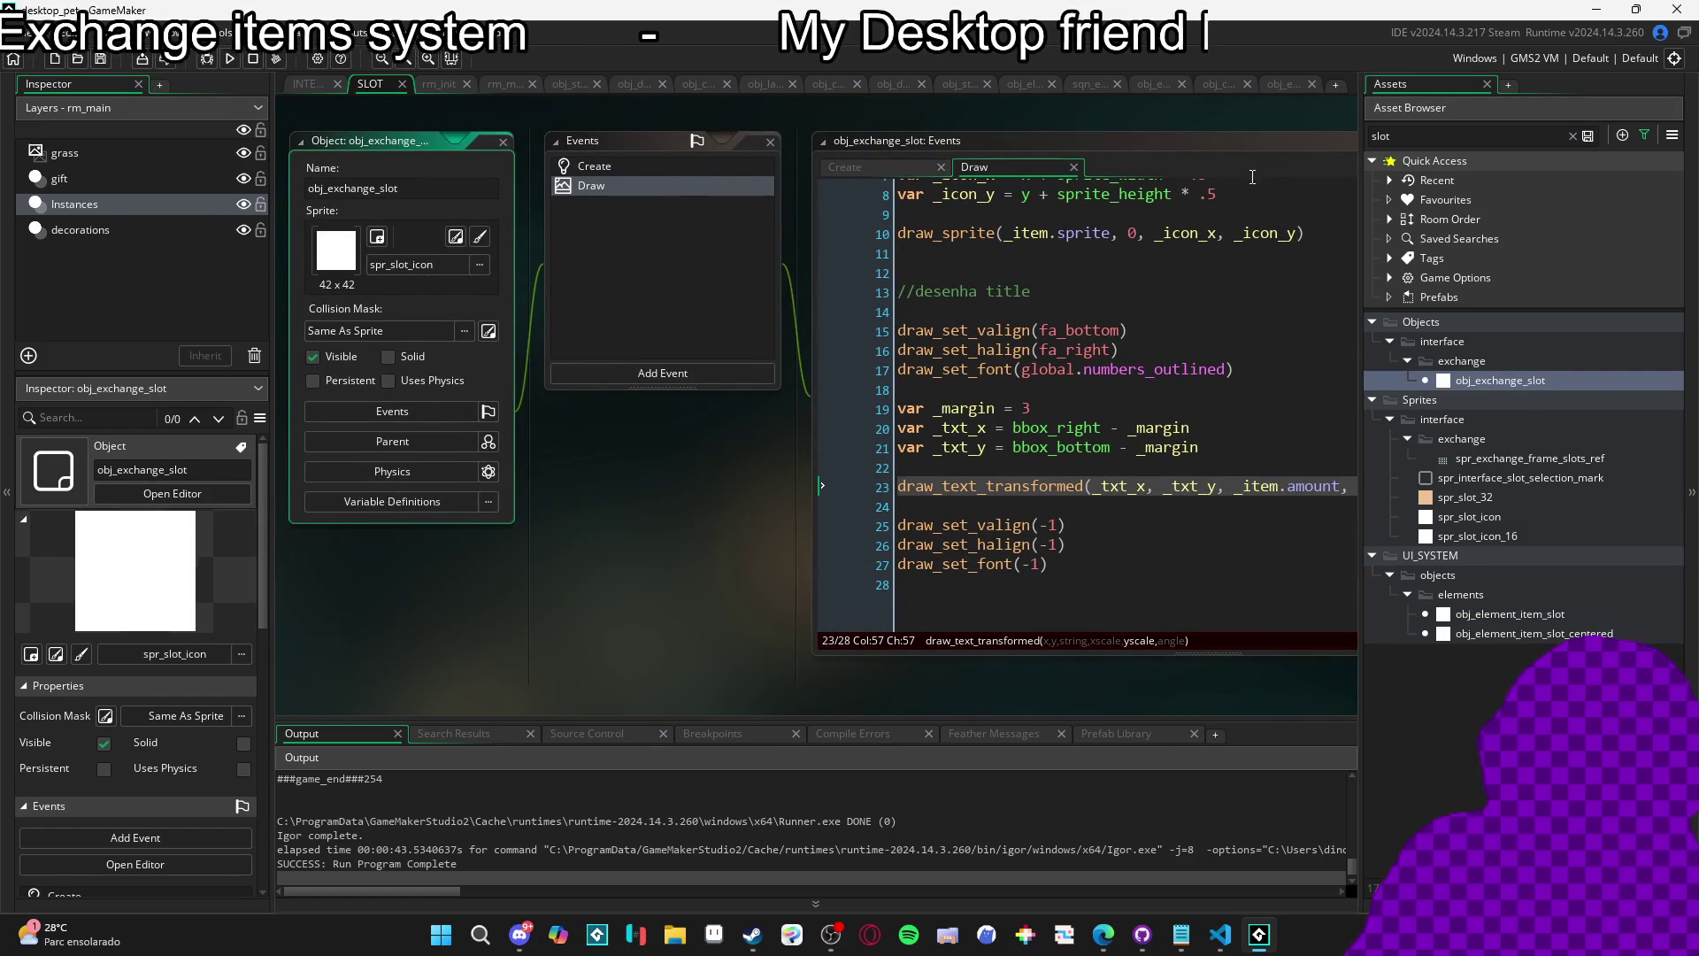
Change the slot's text margin to 2 and its horizontal alignment to fa_left.
left_click(1236, 140)
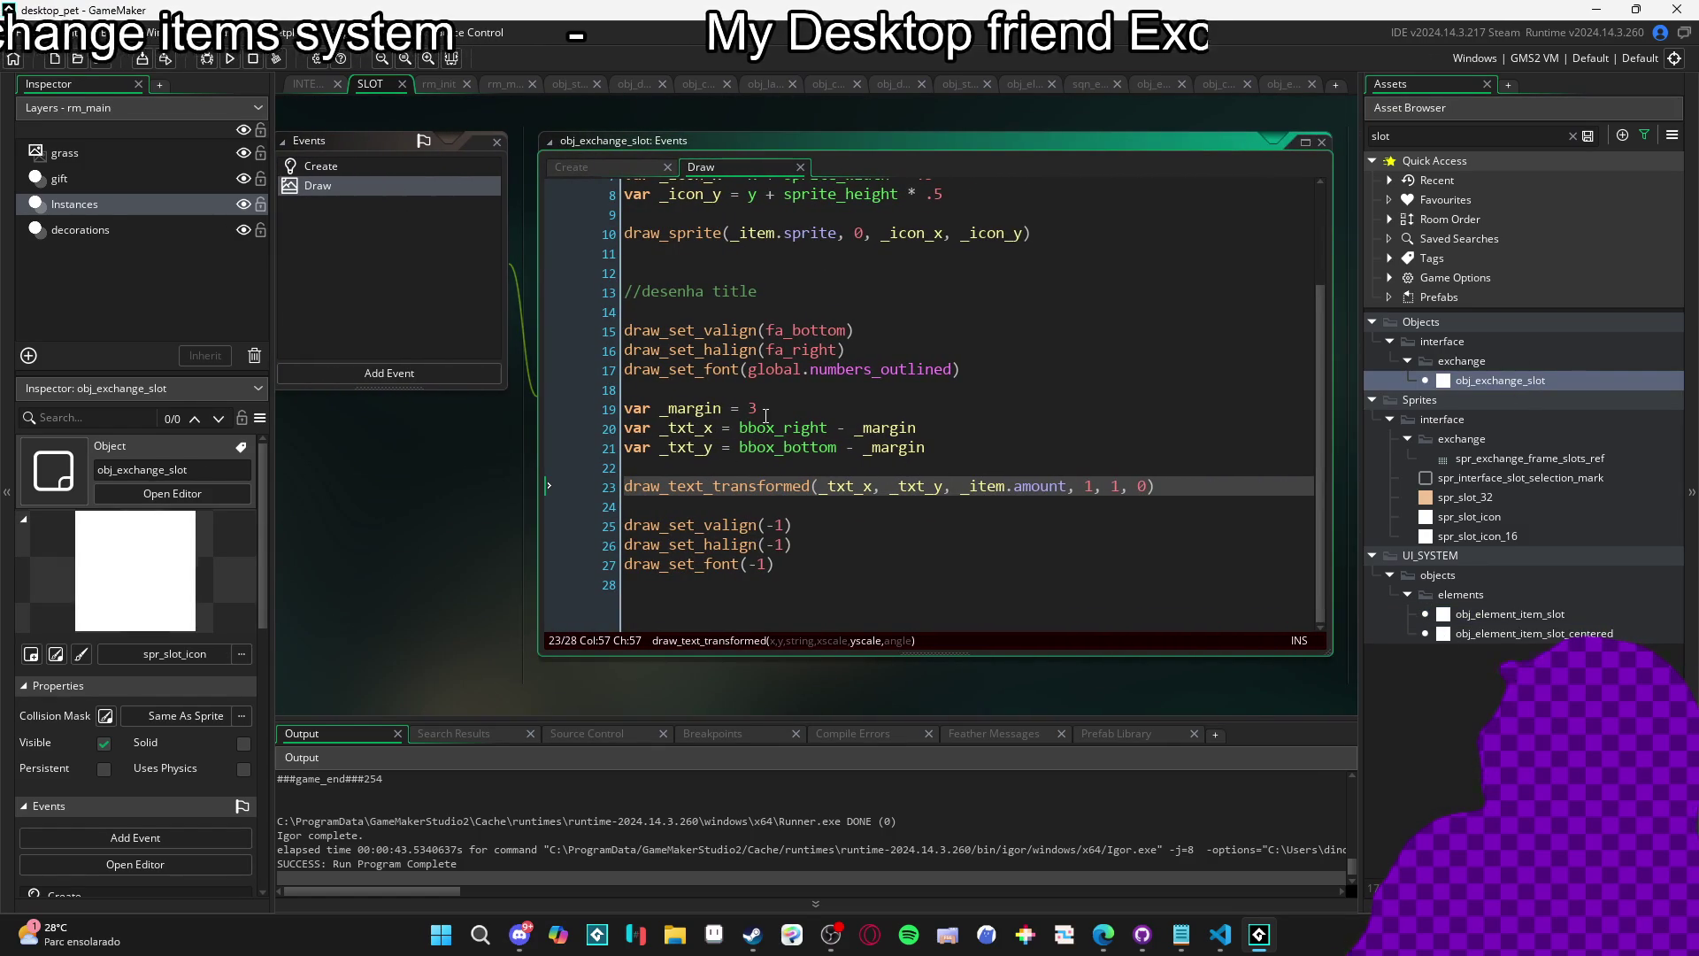
double_click(753, 408)
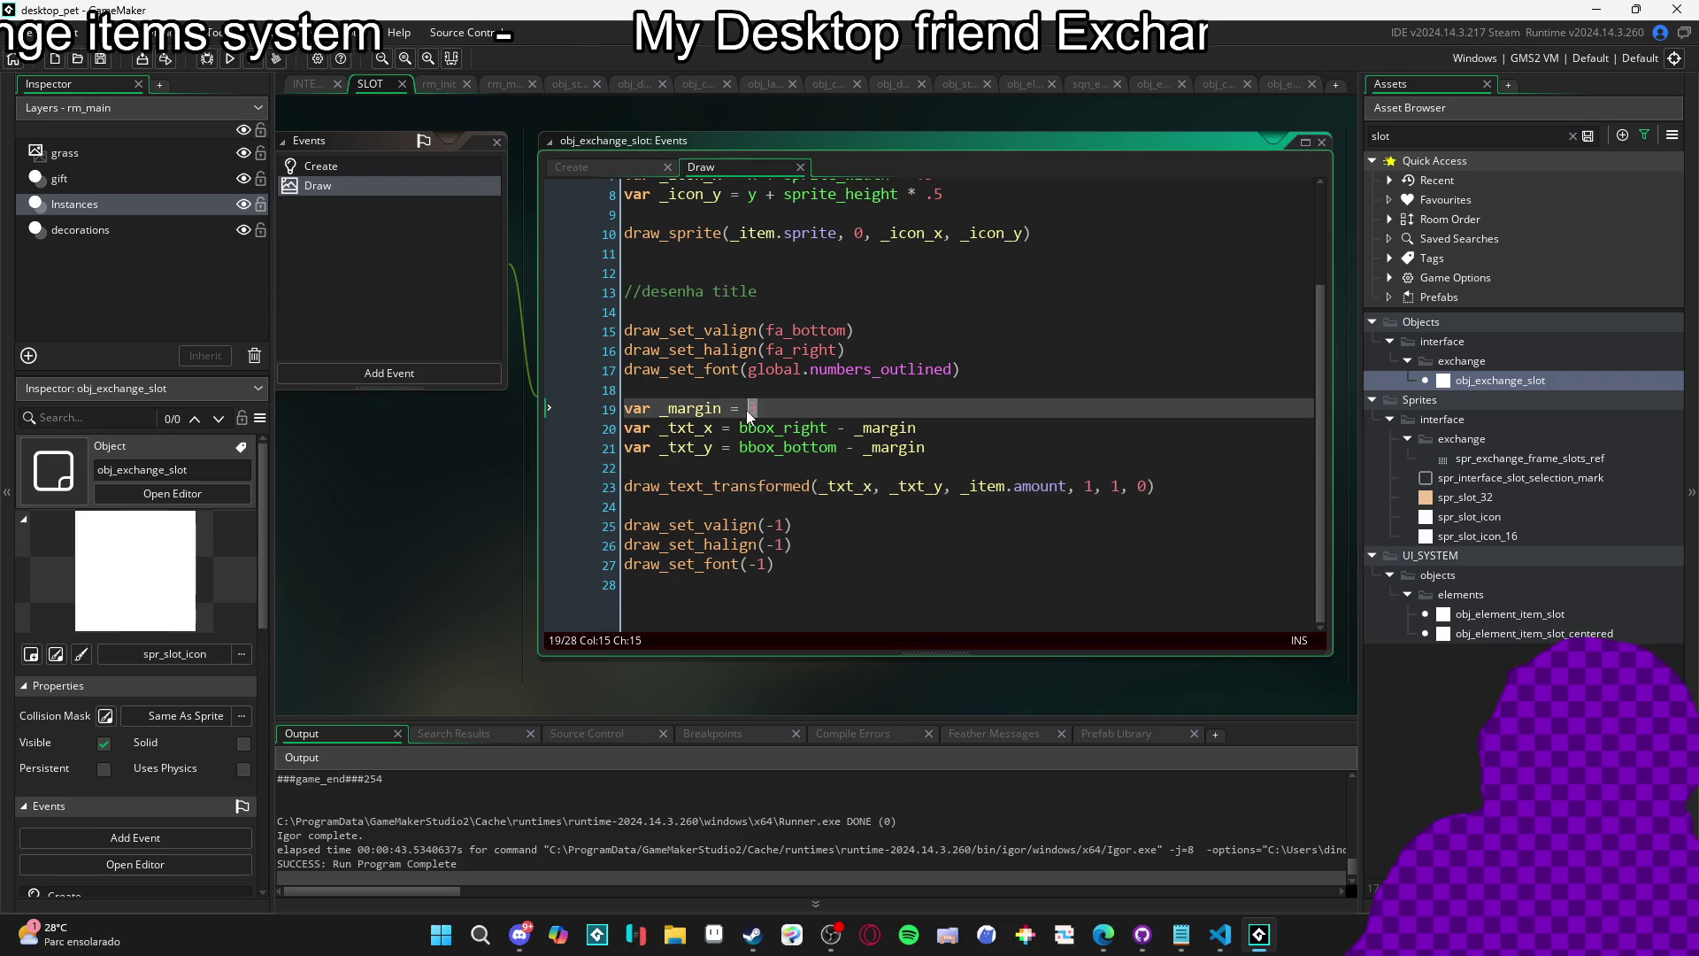
type("2")
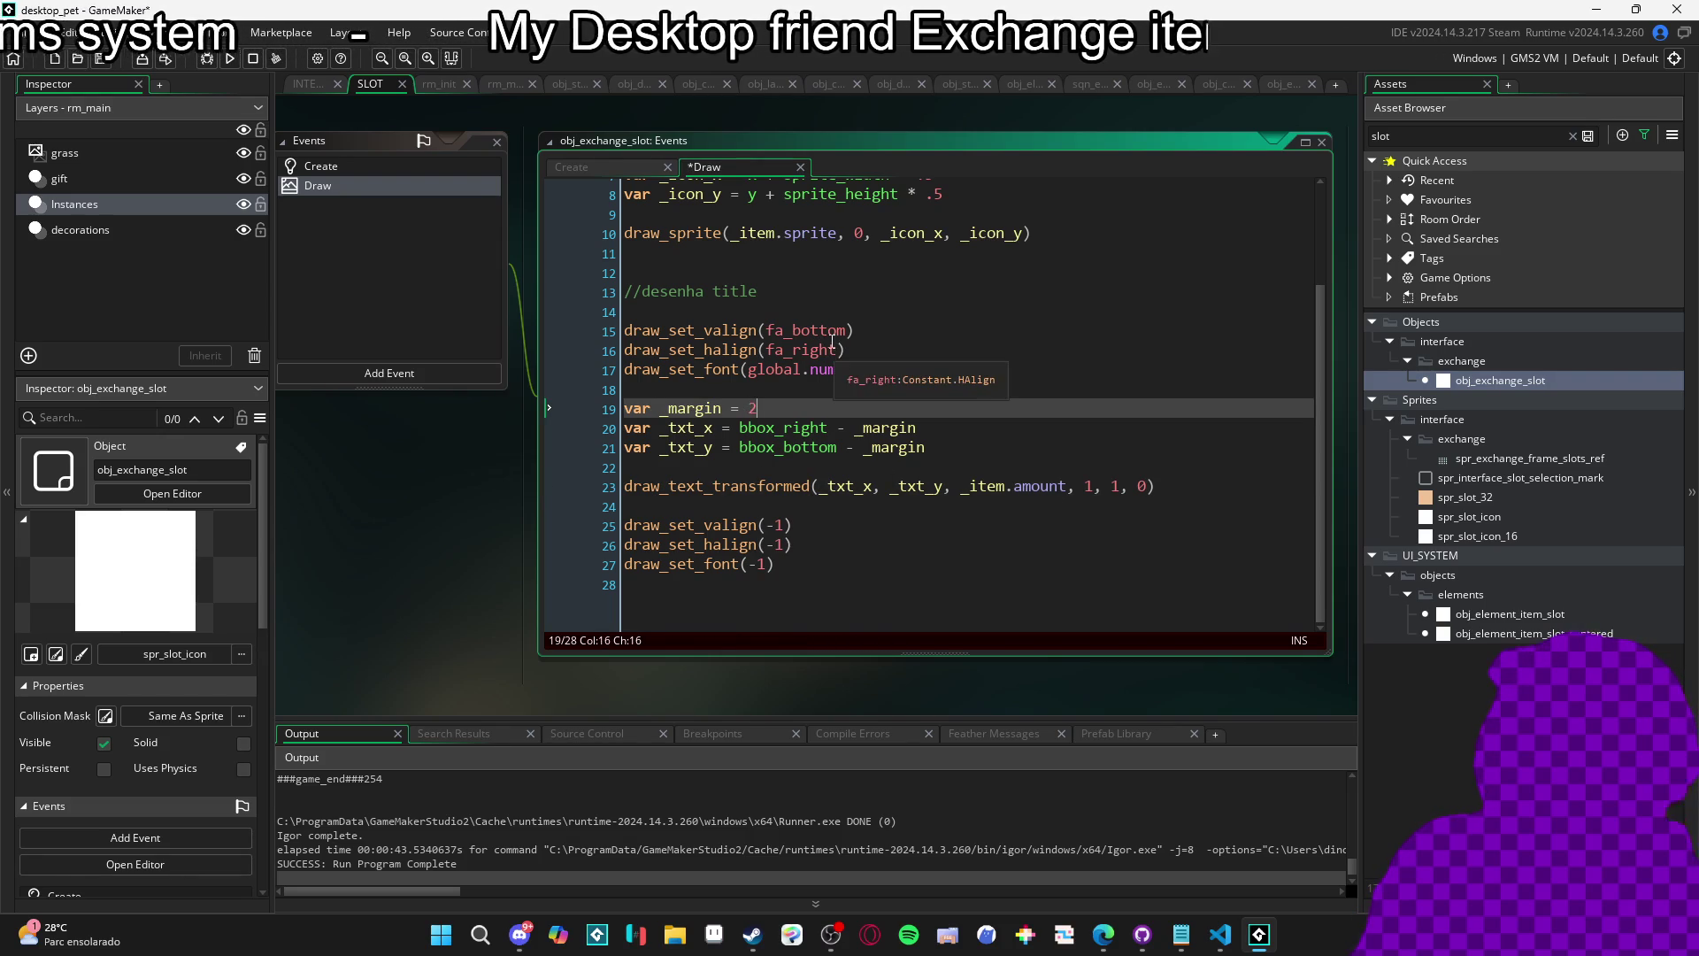
double_click(801, 350)
type("fa_le")
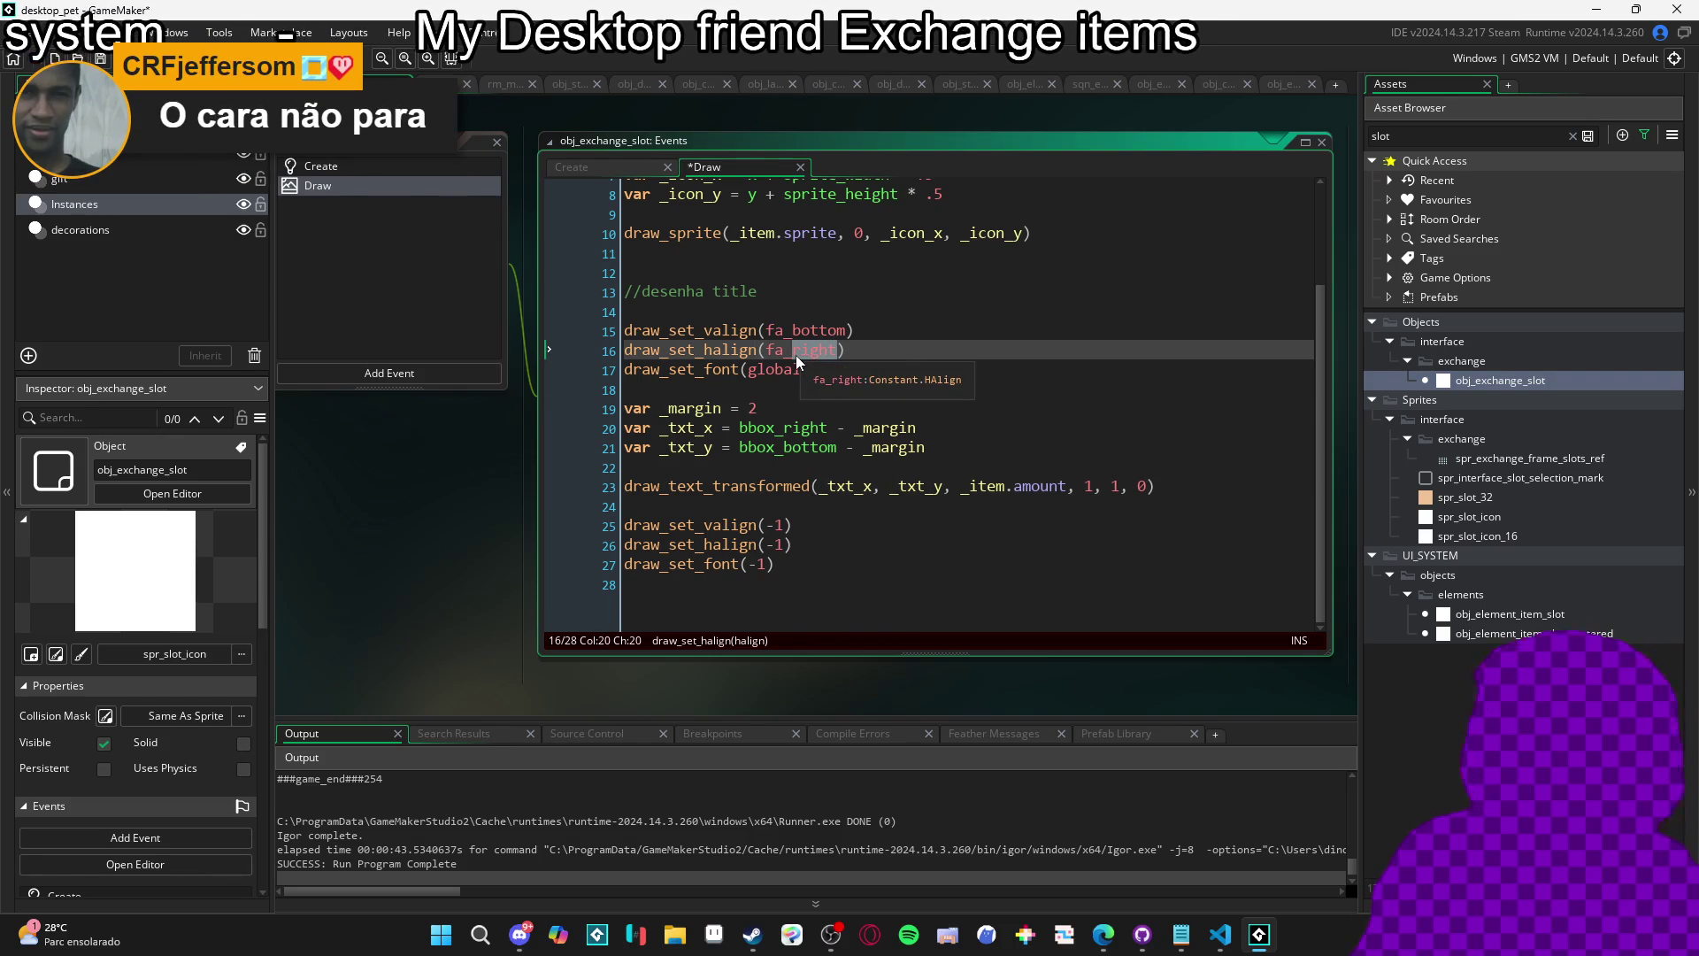
type("ft")
Draw the amount at bbox_left + _margin and bbox_bottom - _margin, then run the game.
double_click(783, 428)
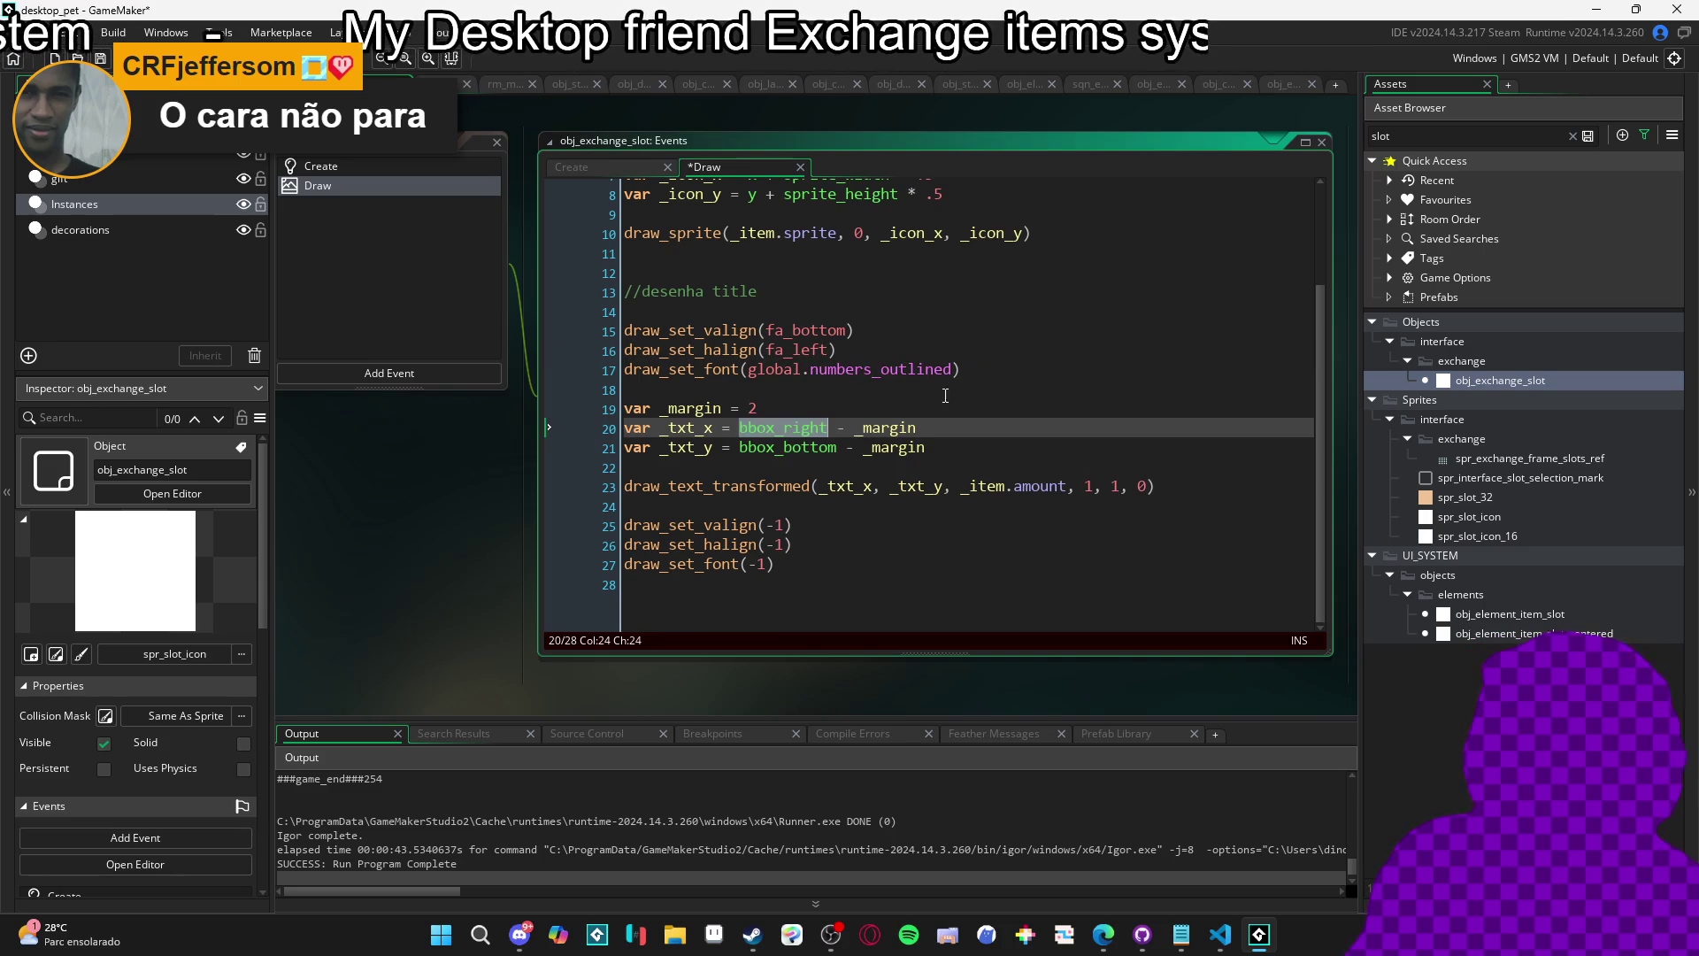
type("bbox_left ")
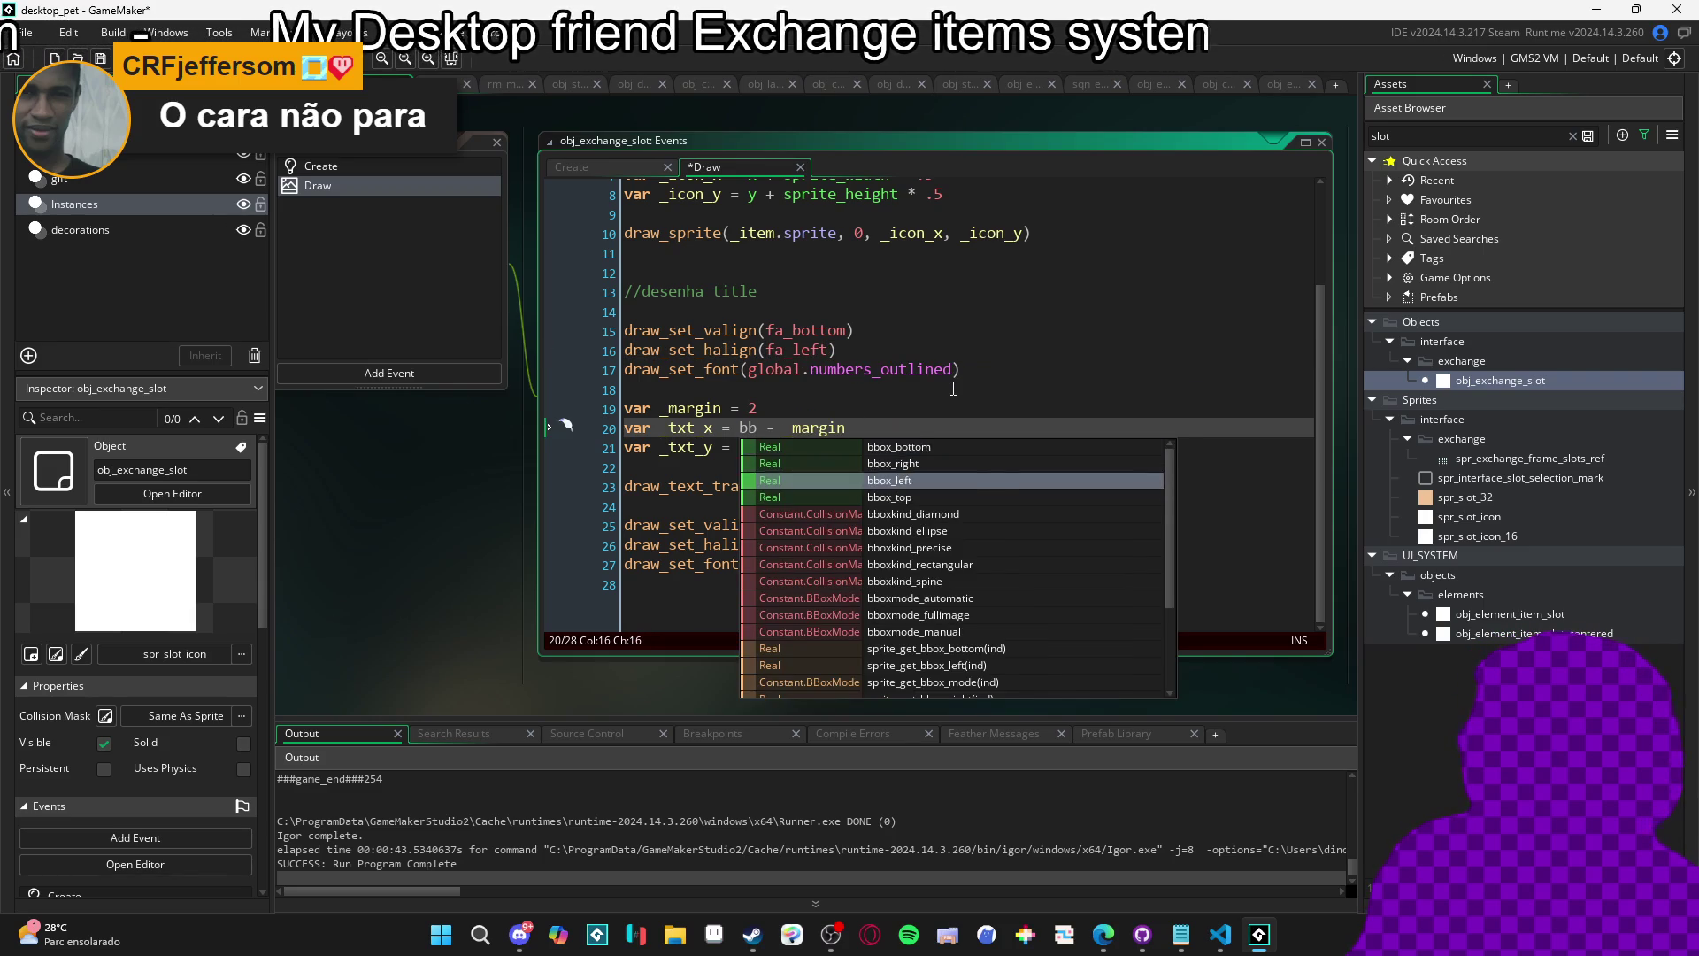
type("+")
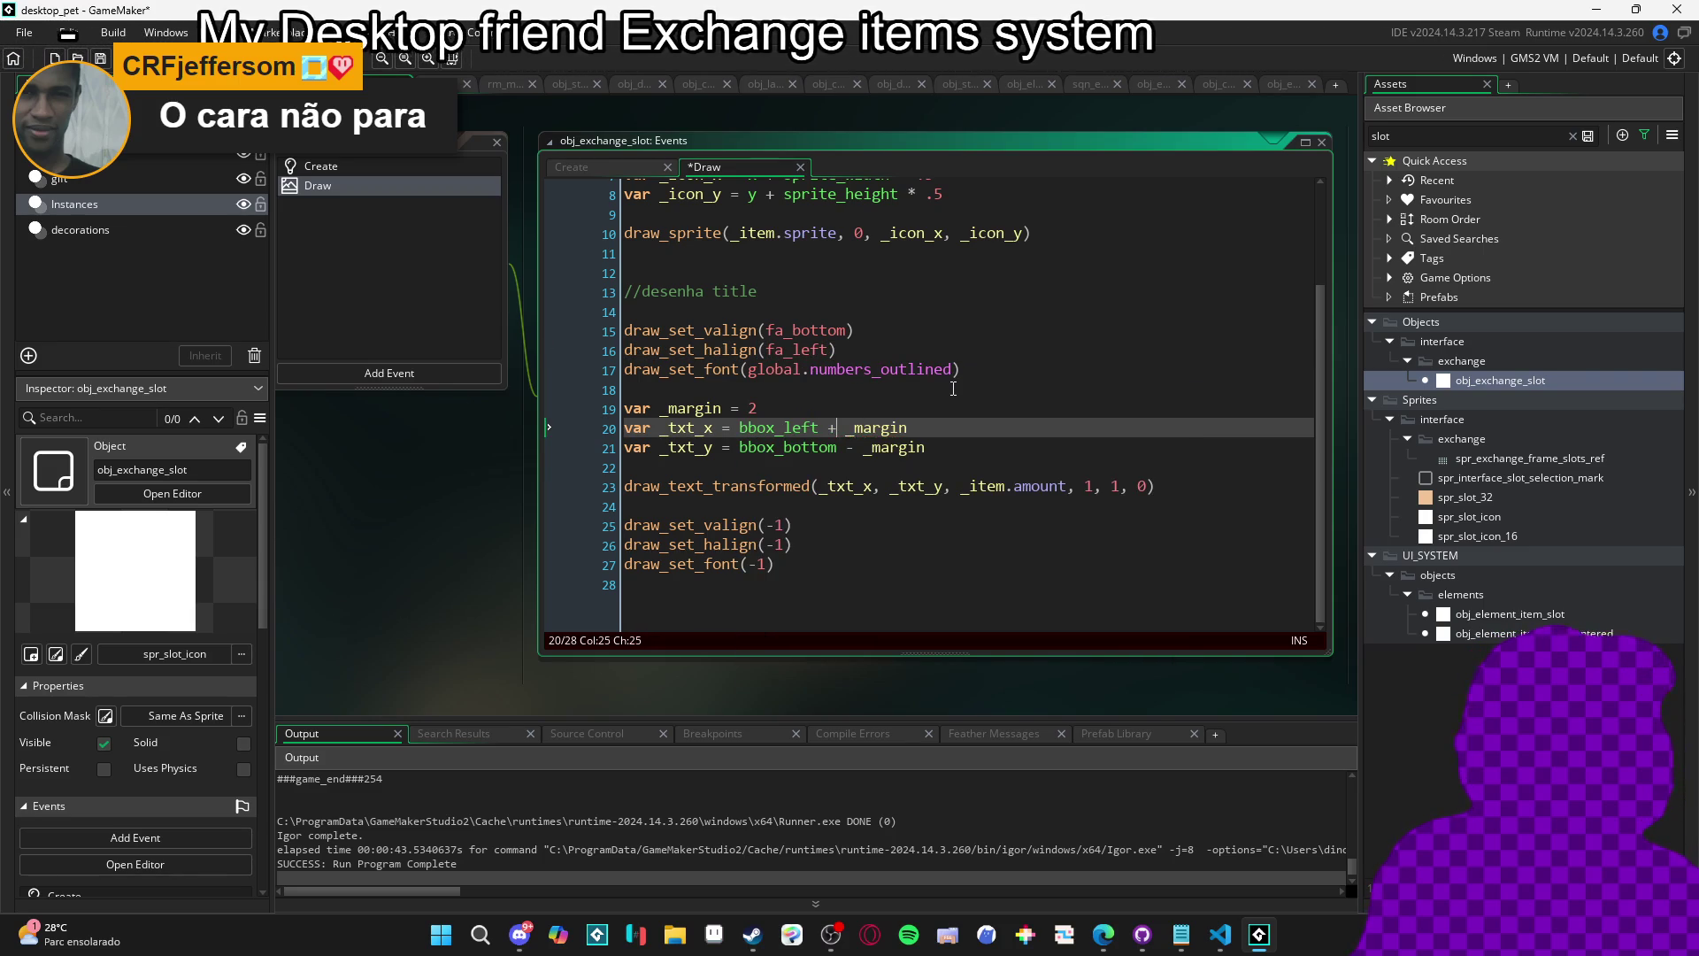
key("Down")
key("Left")
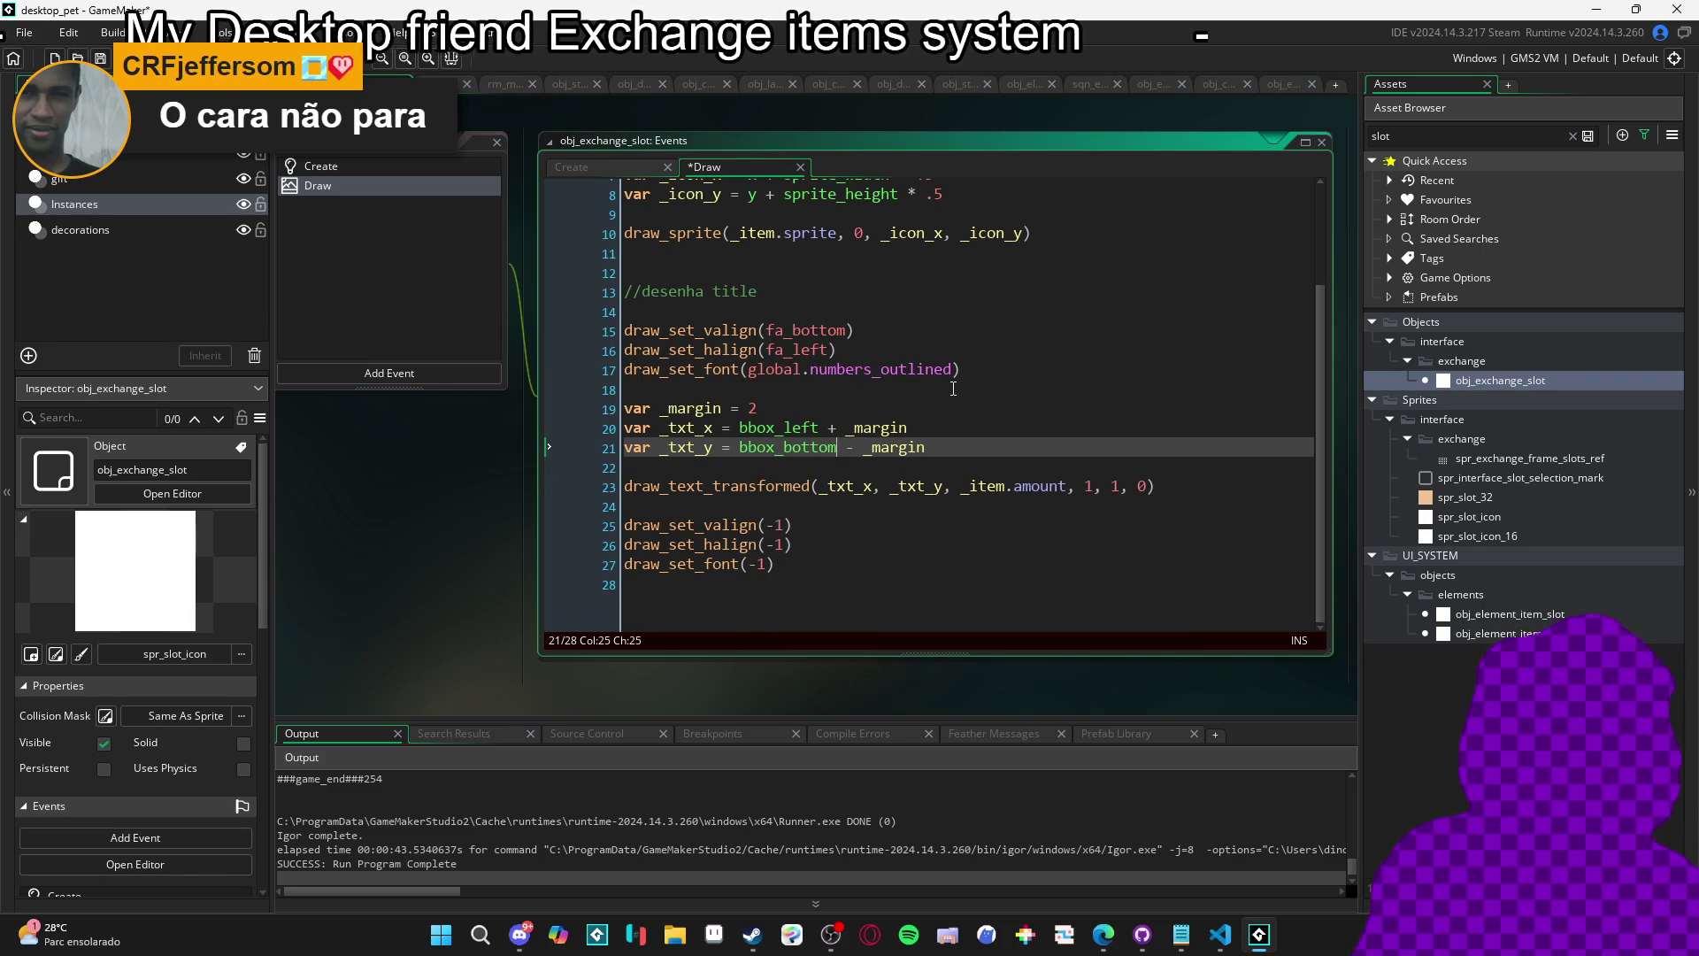
type("bb")
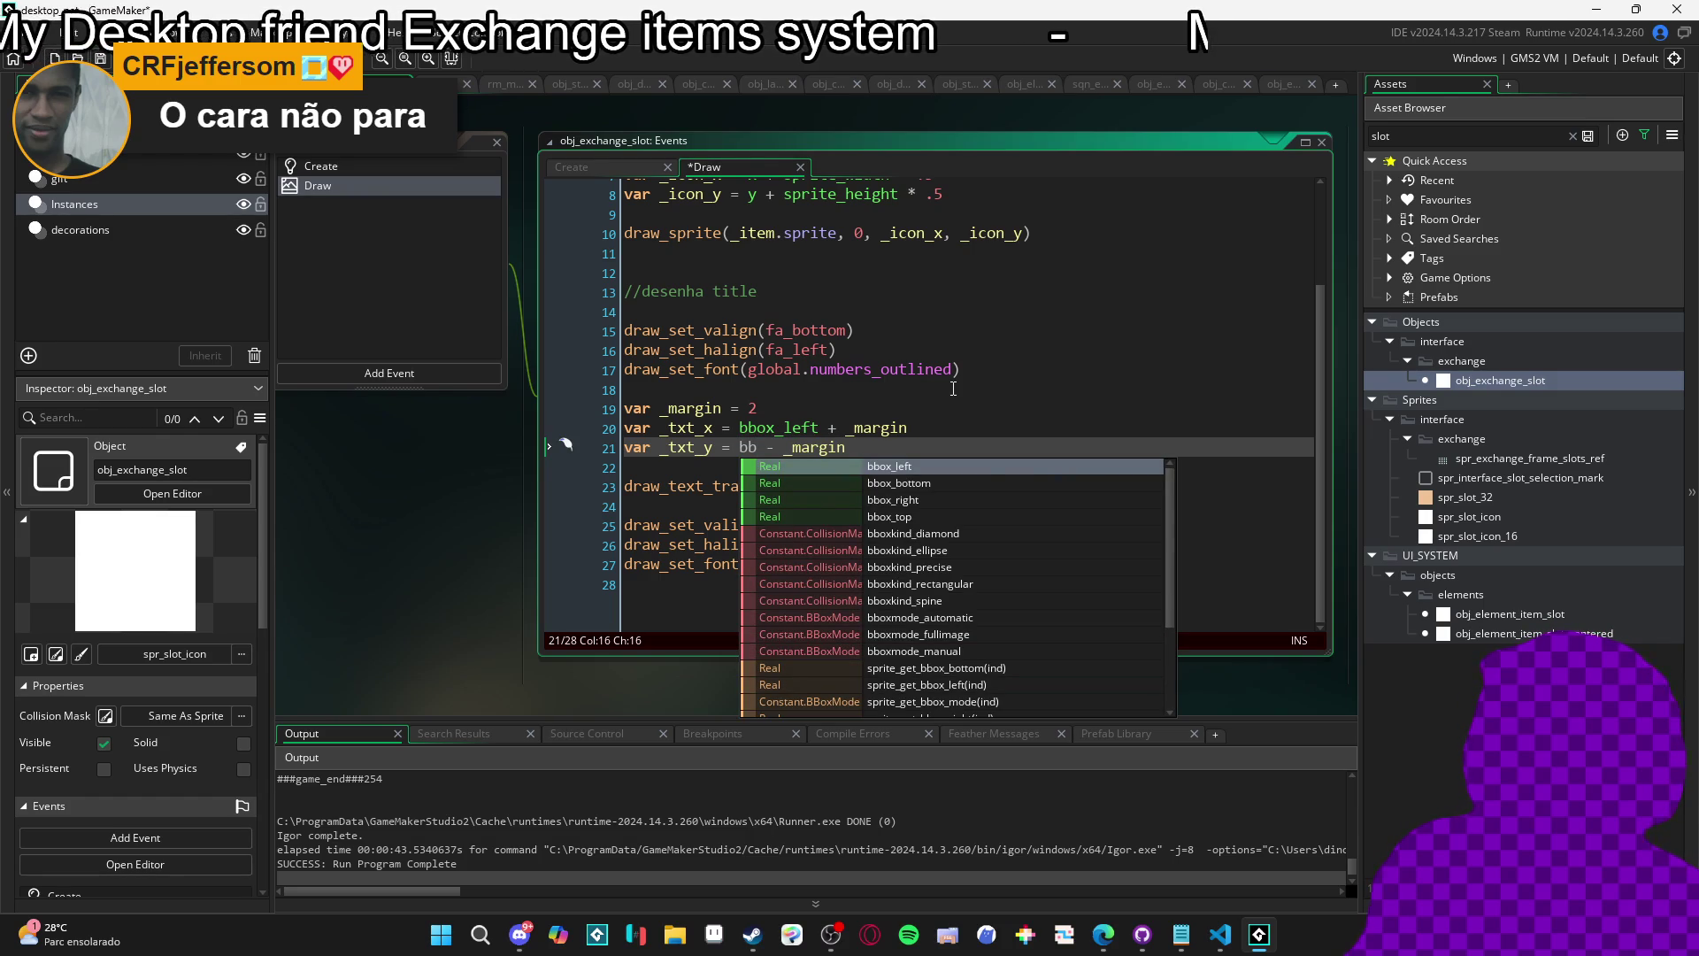
key("Down")
key("Return")
key("Right")
key("Right")
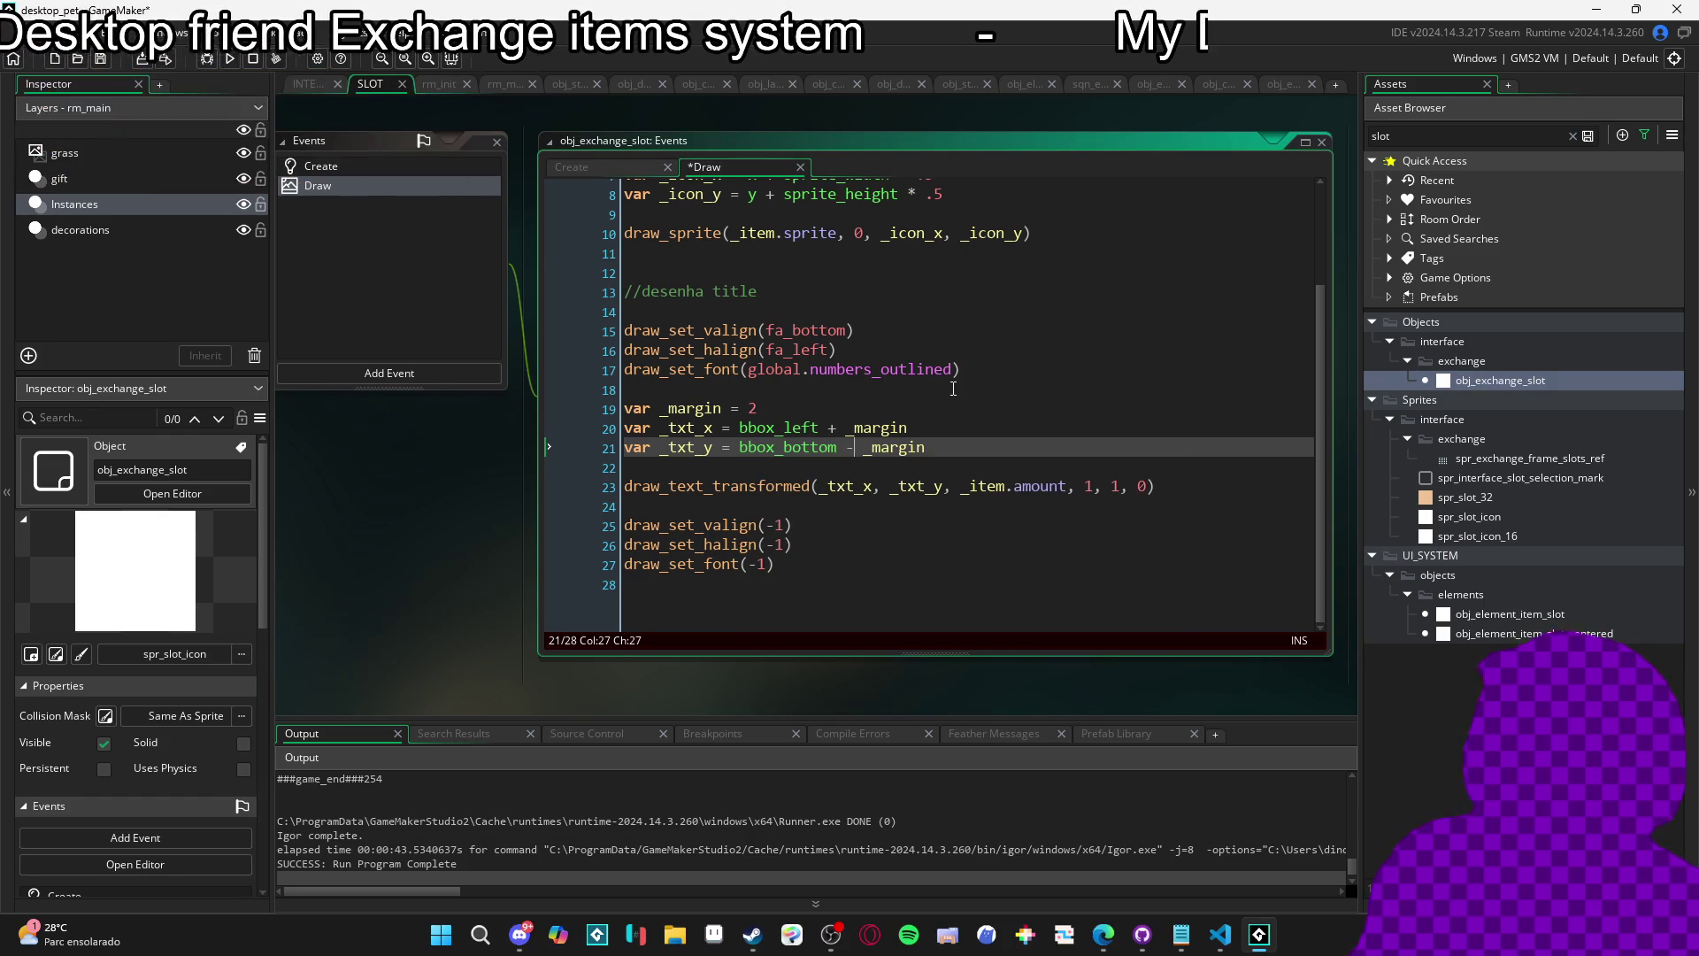
key("ctrl+z")
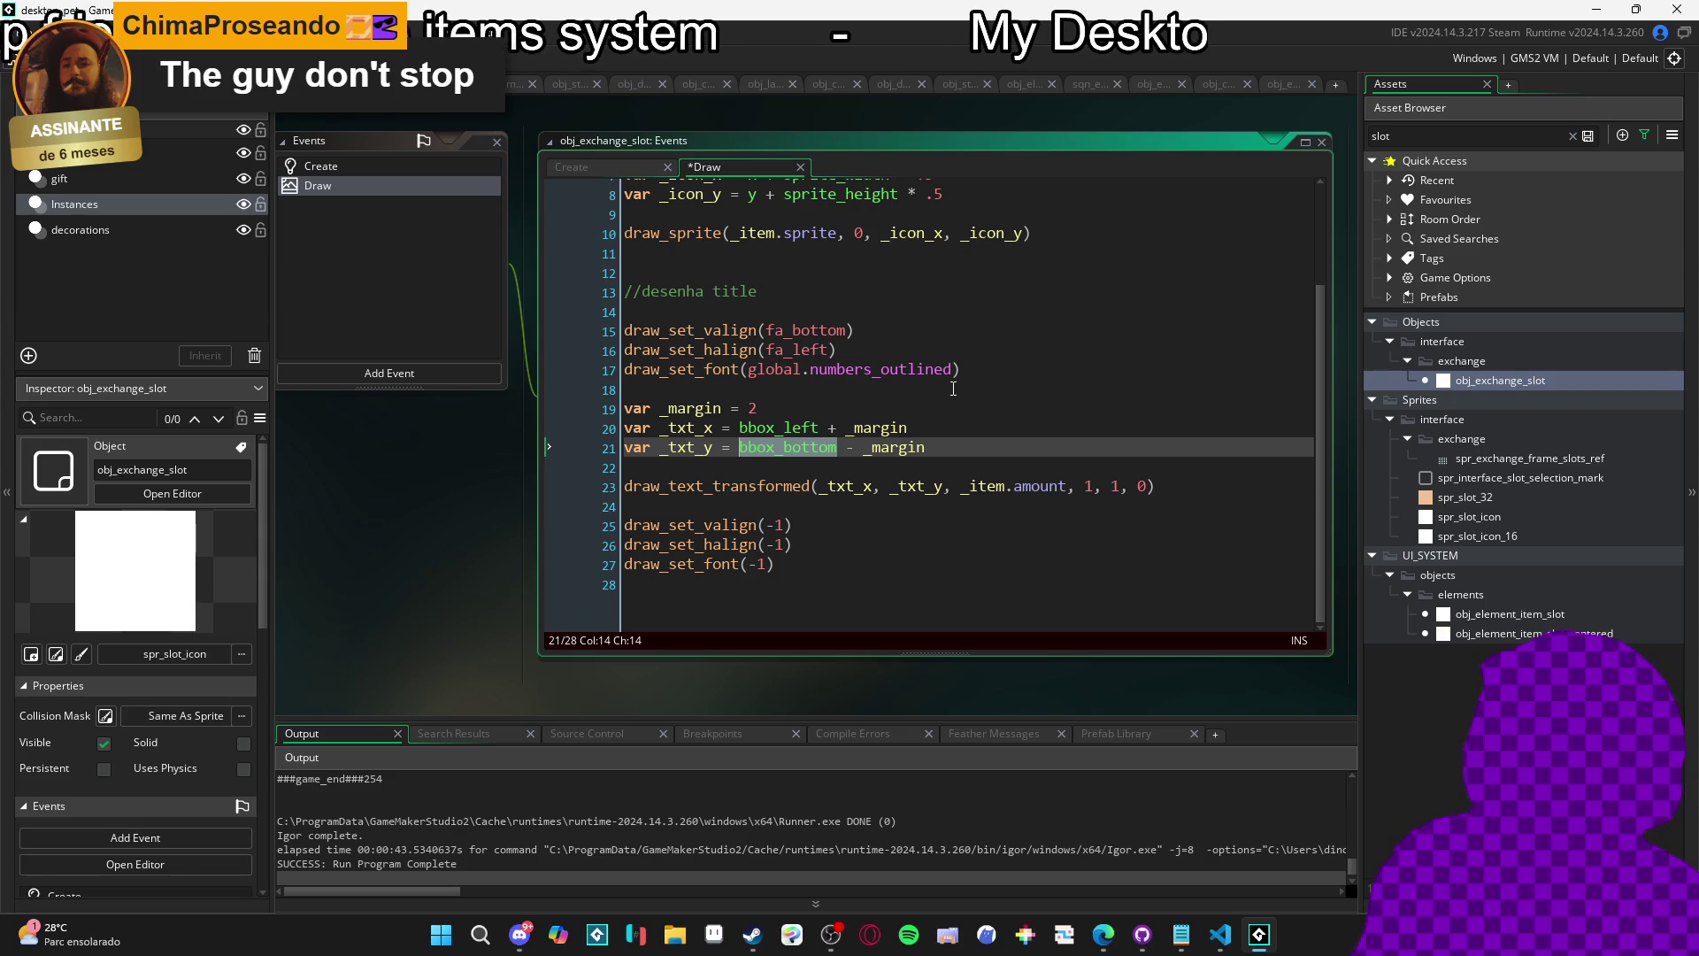
key("Right")
key("Right")
key("Right")
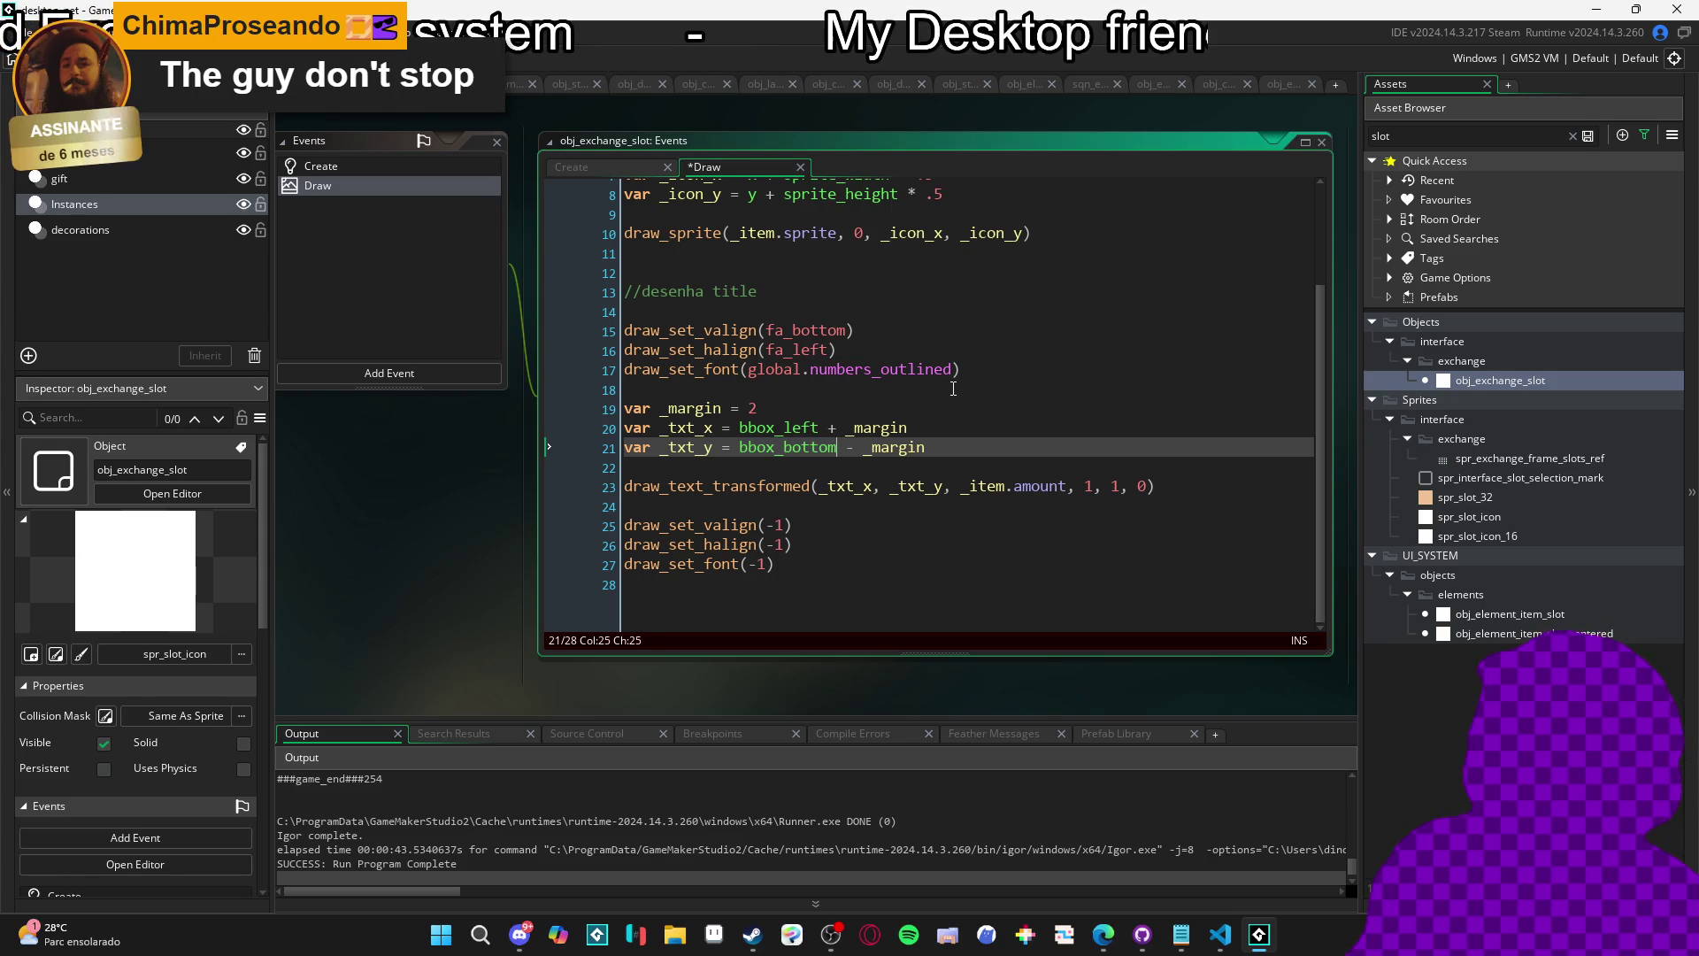
key("Up")
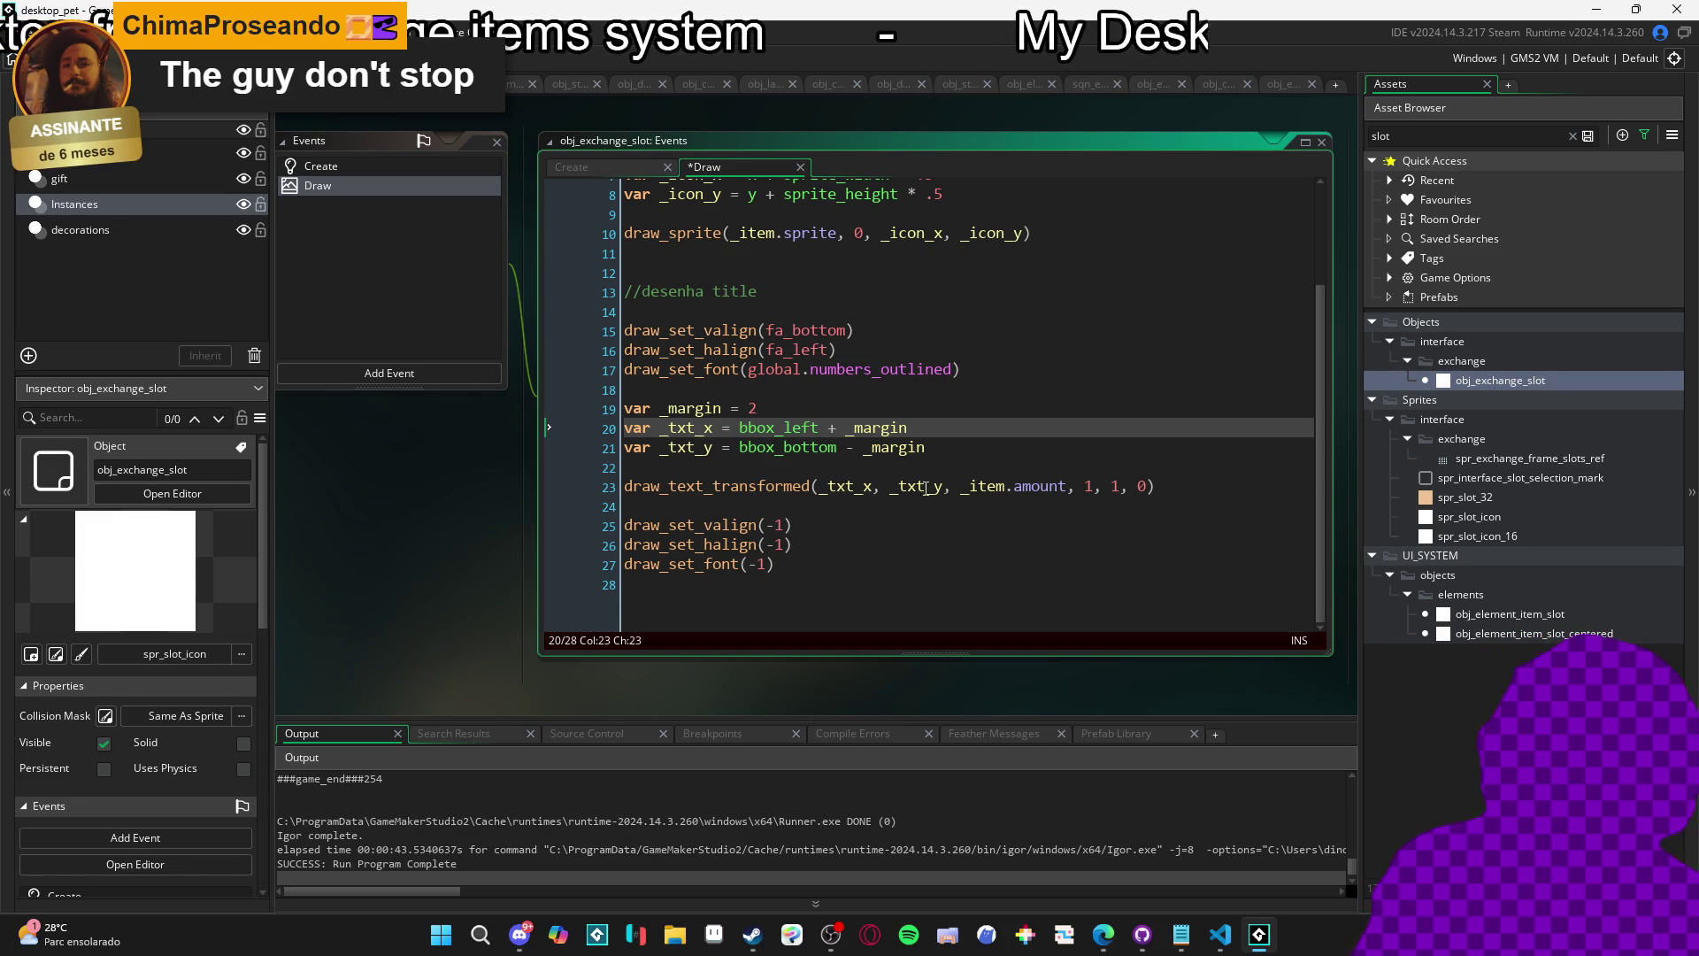
key("F5")
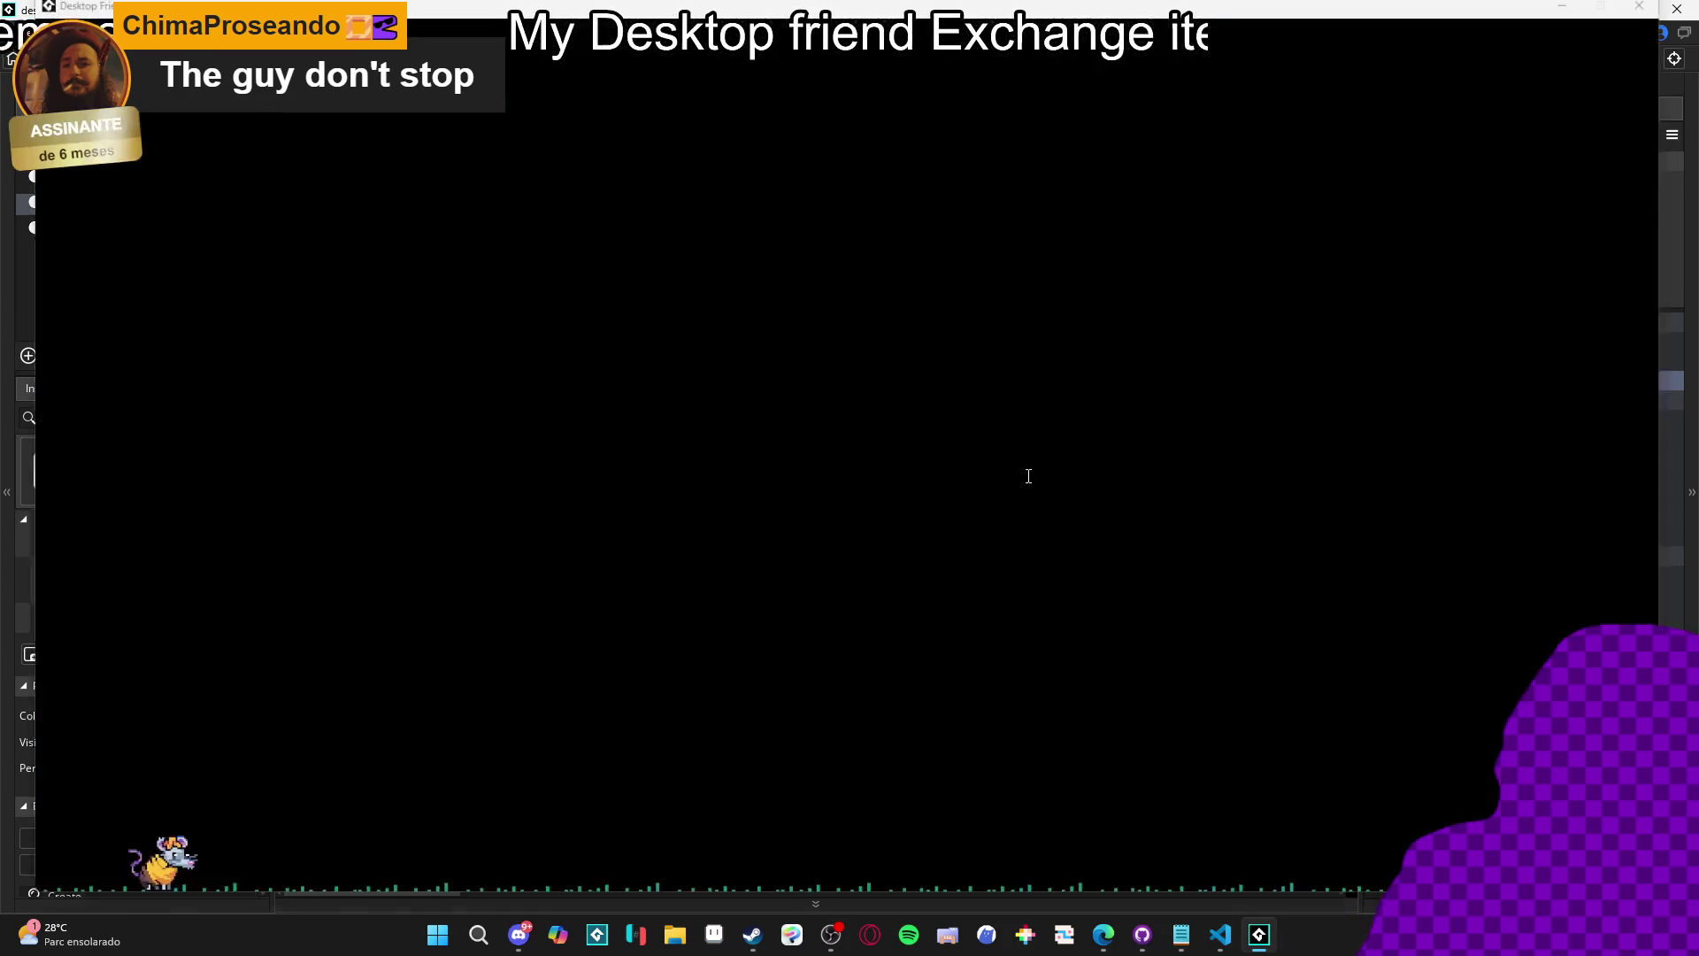
Add the orange item, blue ghost and gray cat to the exchange menu, then close the game.
left_click(1164, 420)
left_click(1248, 642)
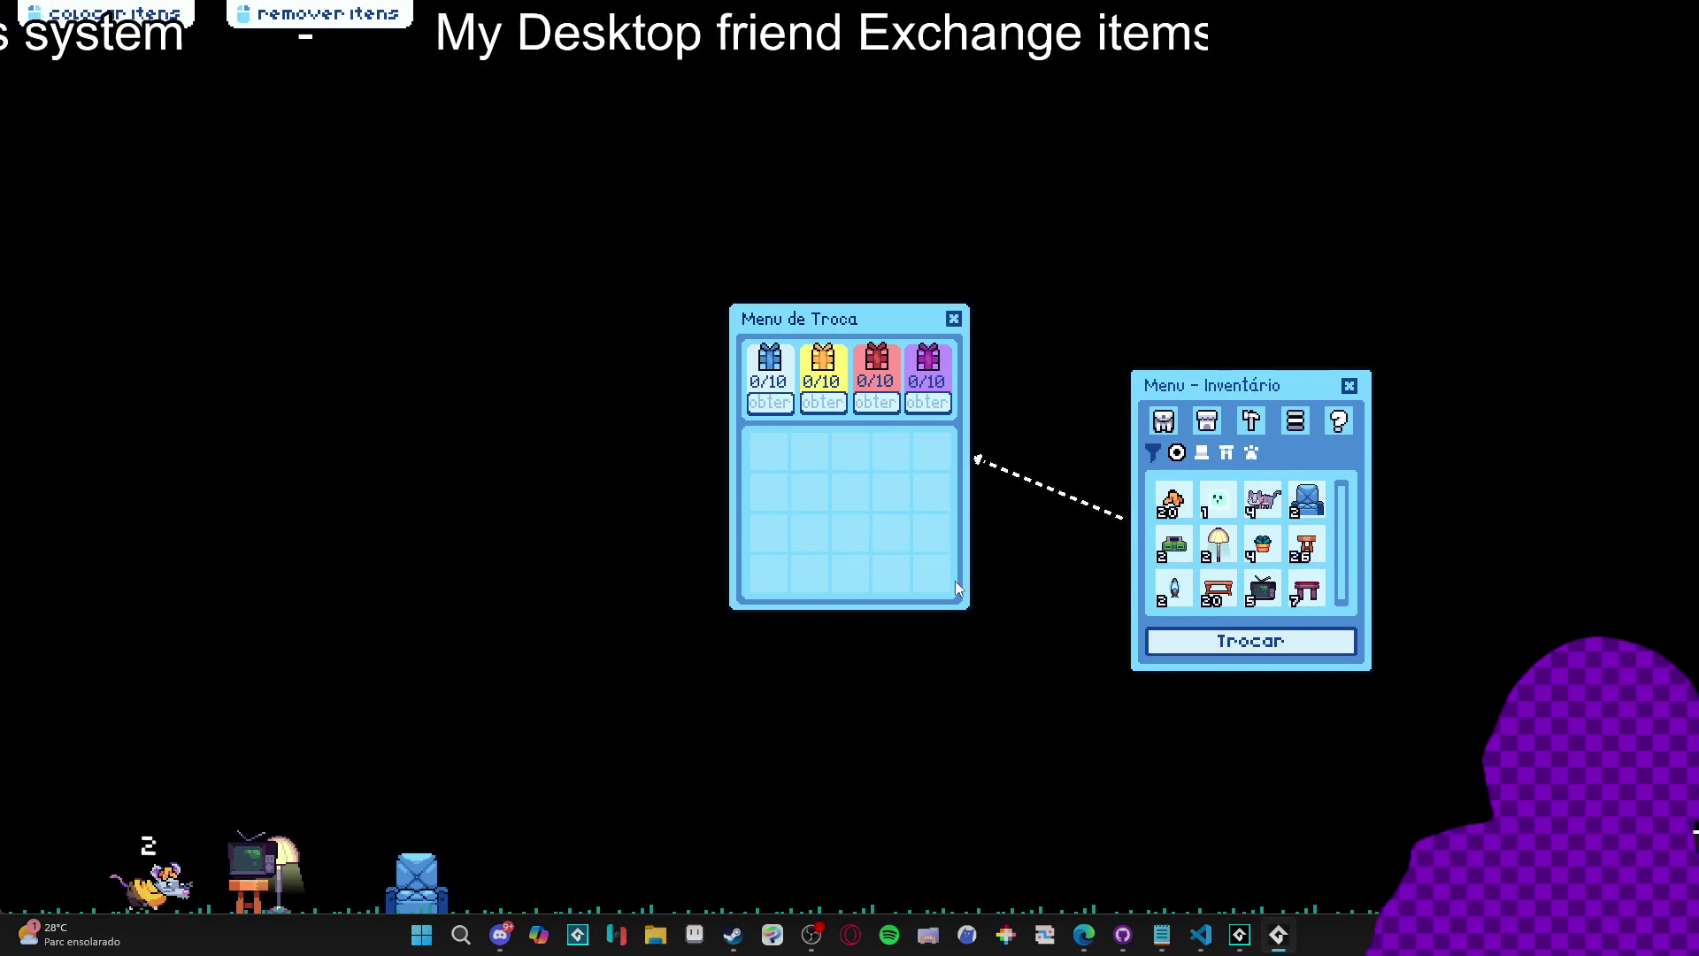
left_click(1173, 500)
left_click(1218, 501)
left_click(1263, 500)
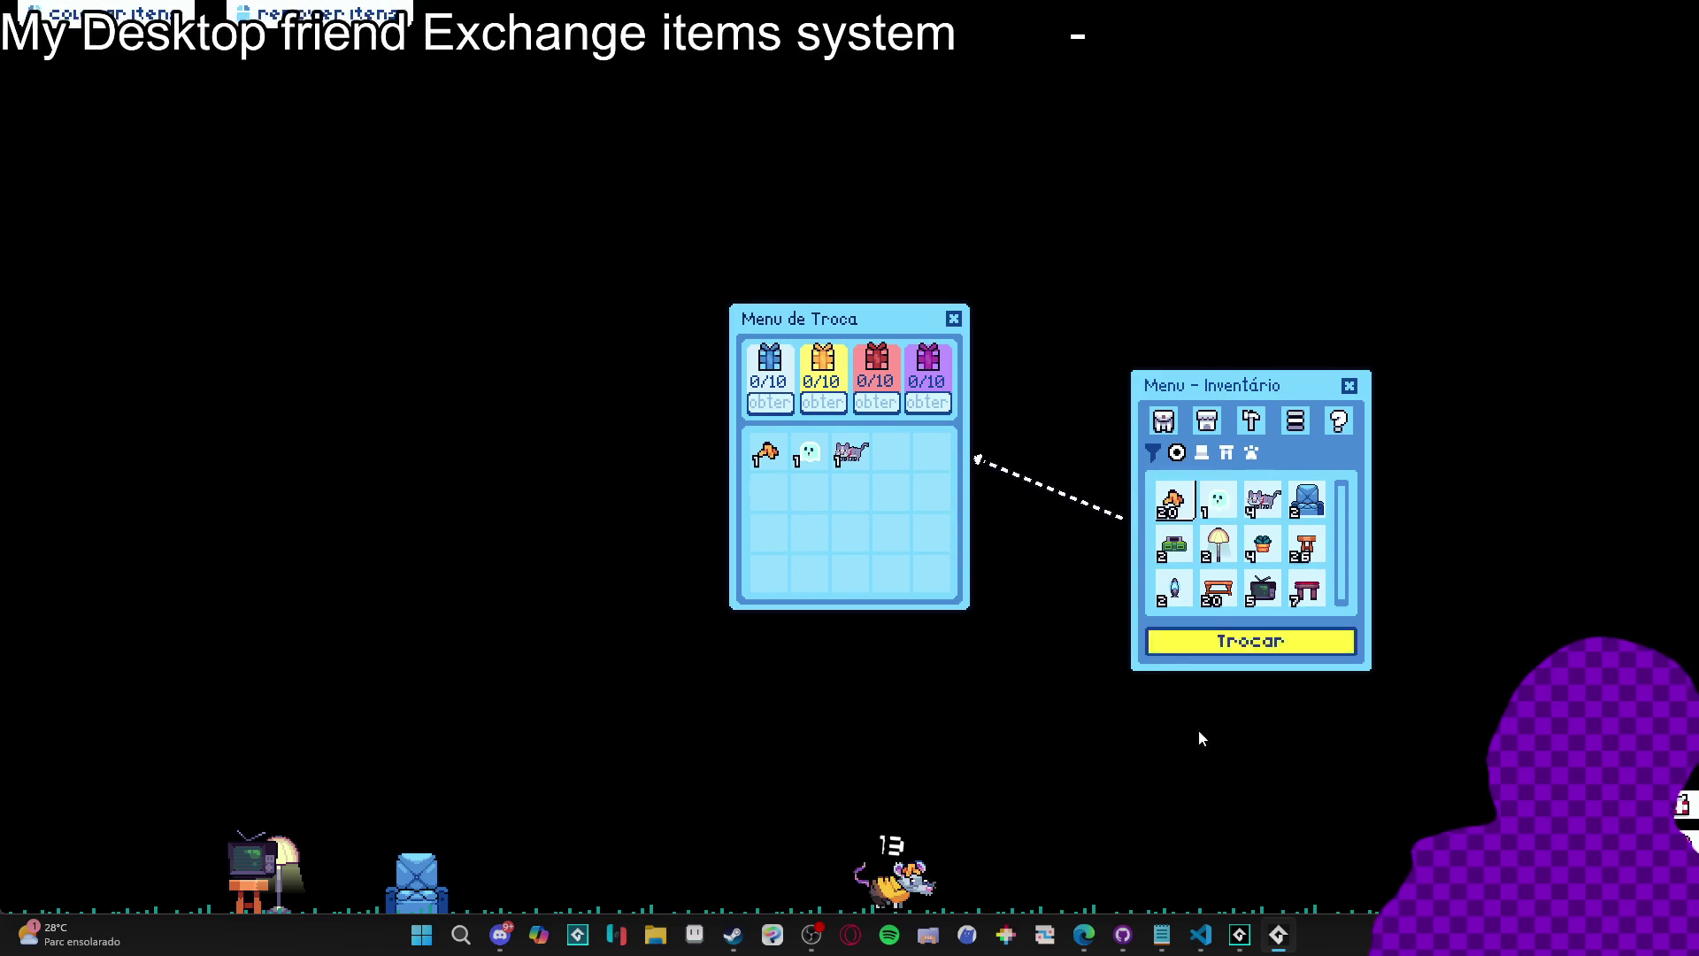
right_click(1282, 949)
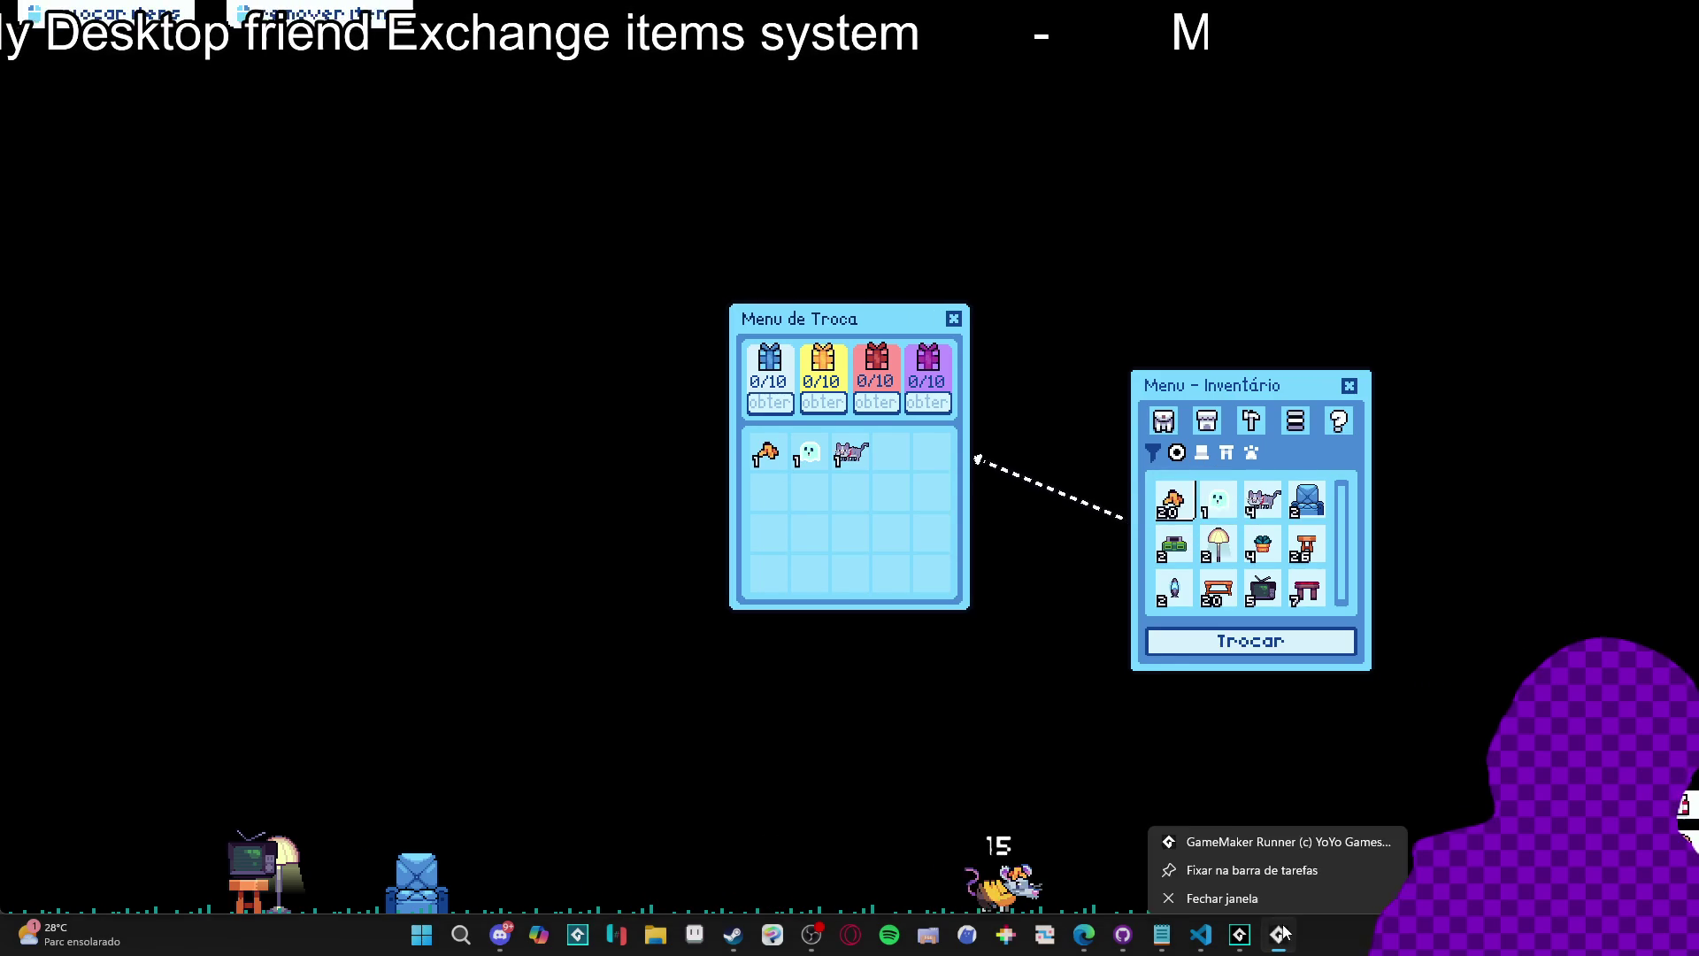
left_click(1250, 887)
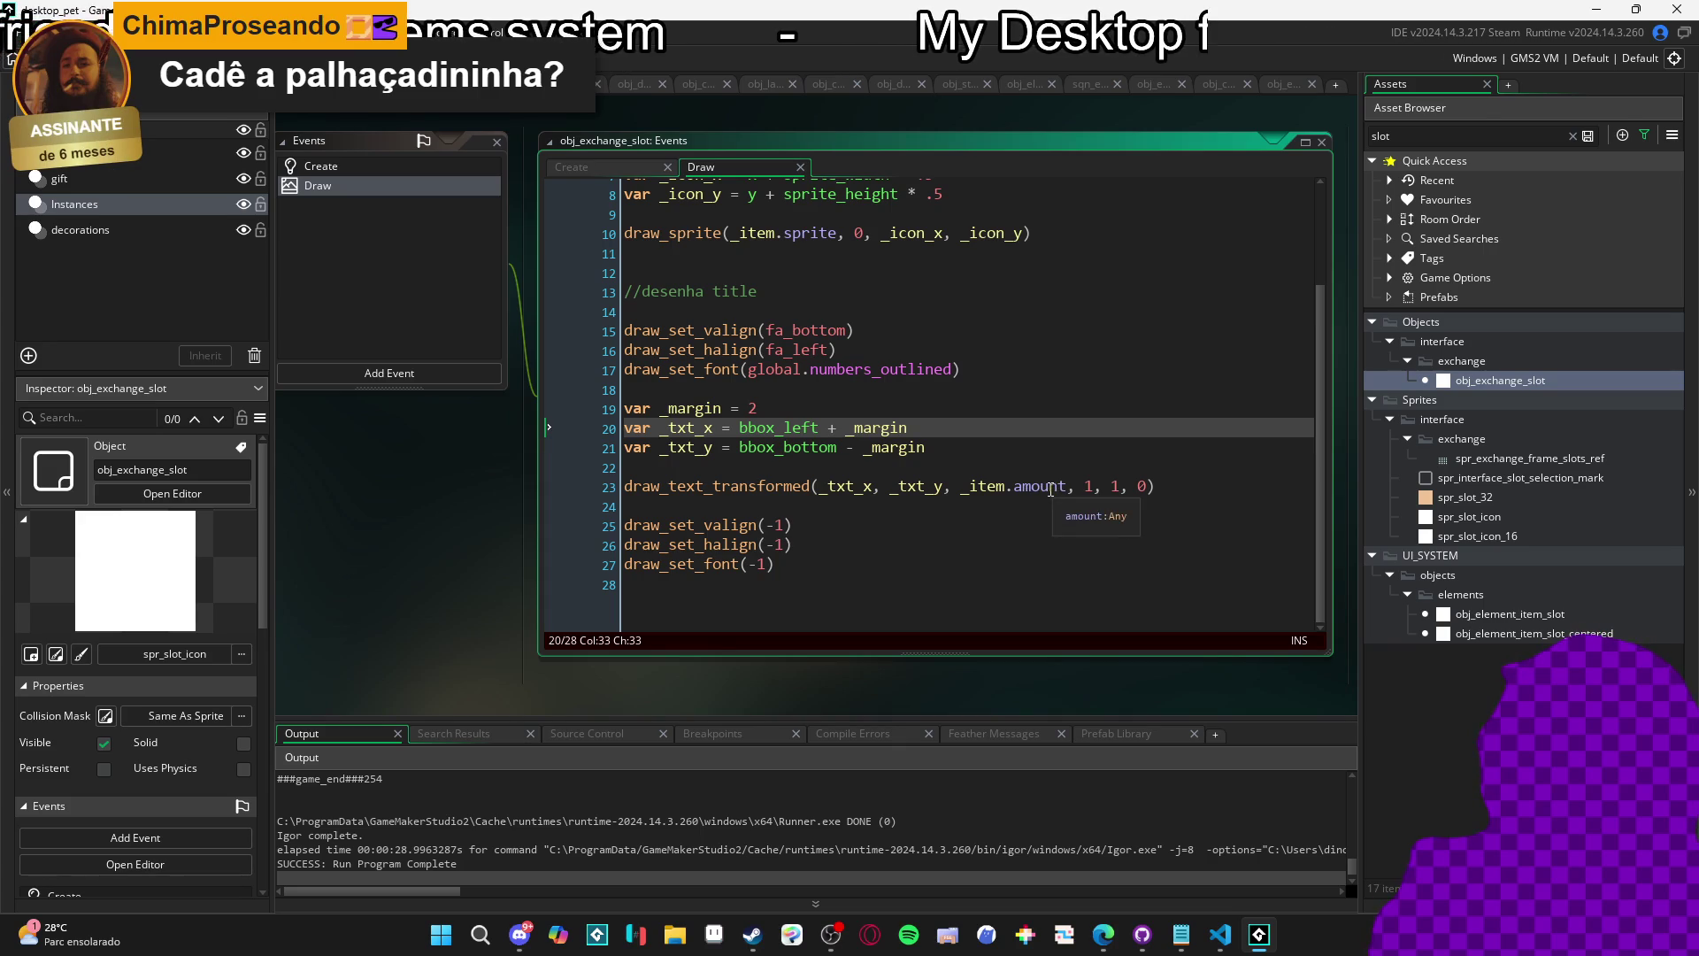
Scroll the interface Create event to the exchange-mode click block around lines 335–360.
scroll(1031, 452, "up", 3)
scroll(1015, 413, "down", 3)
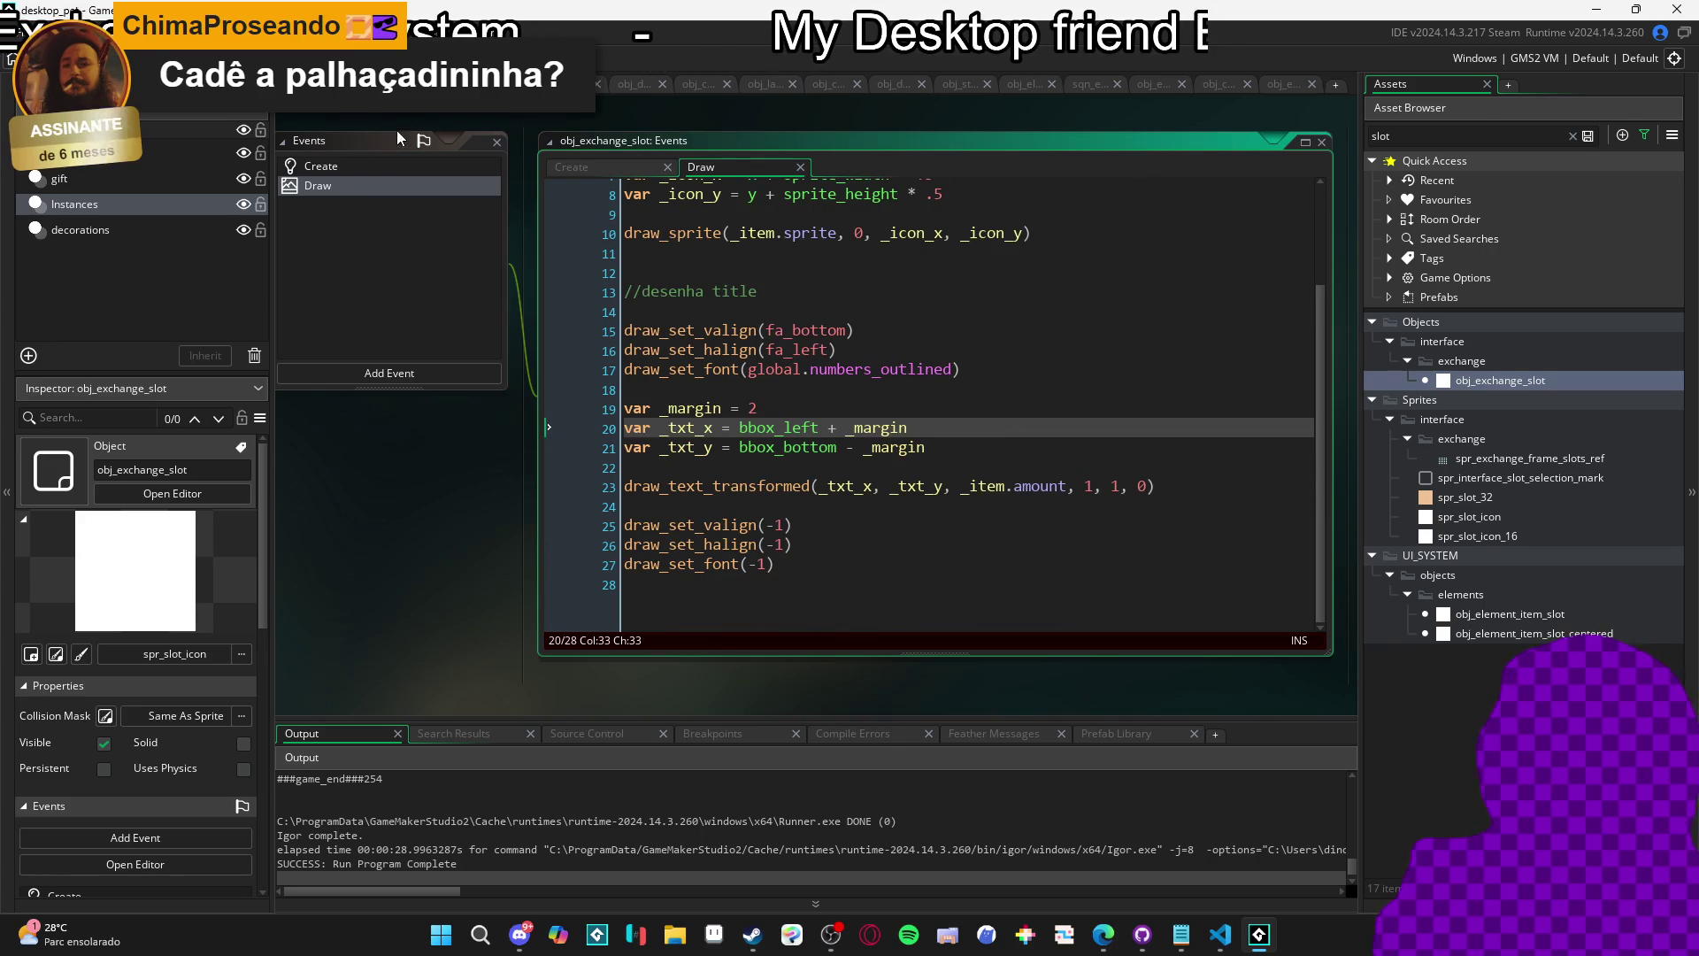
scroll(805, 361, "down", 8)
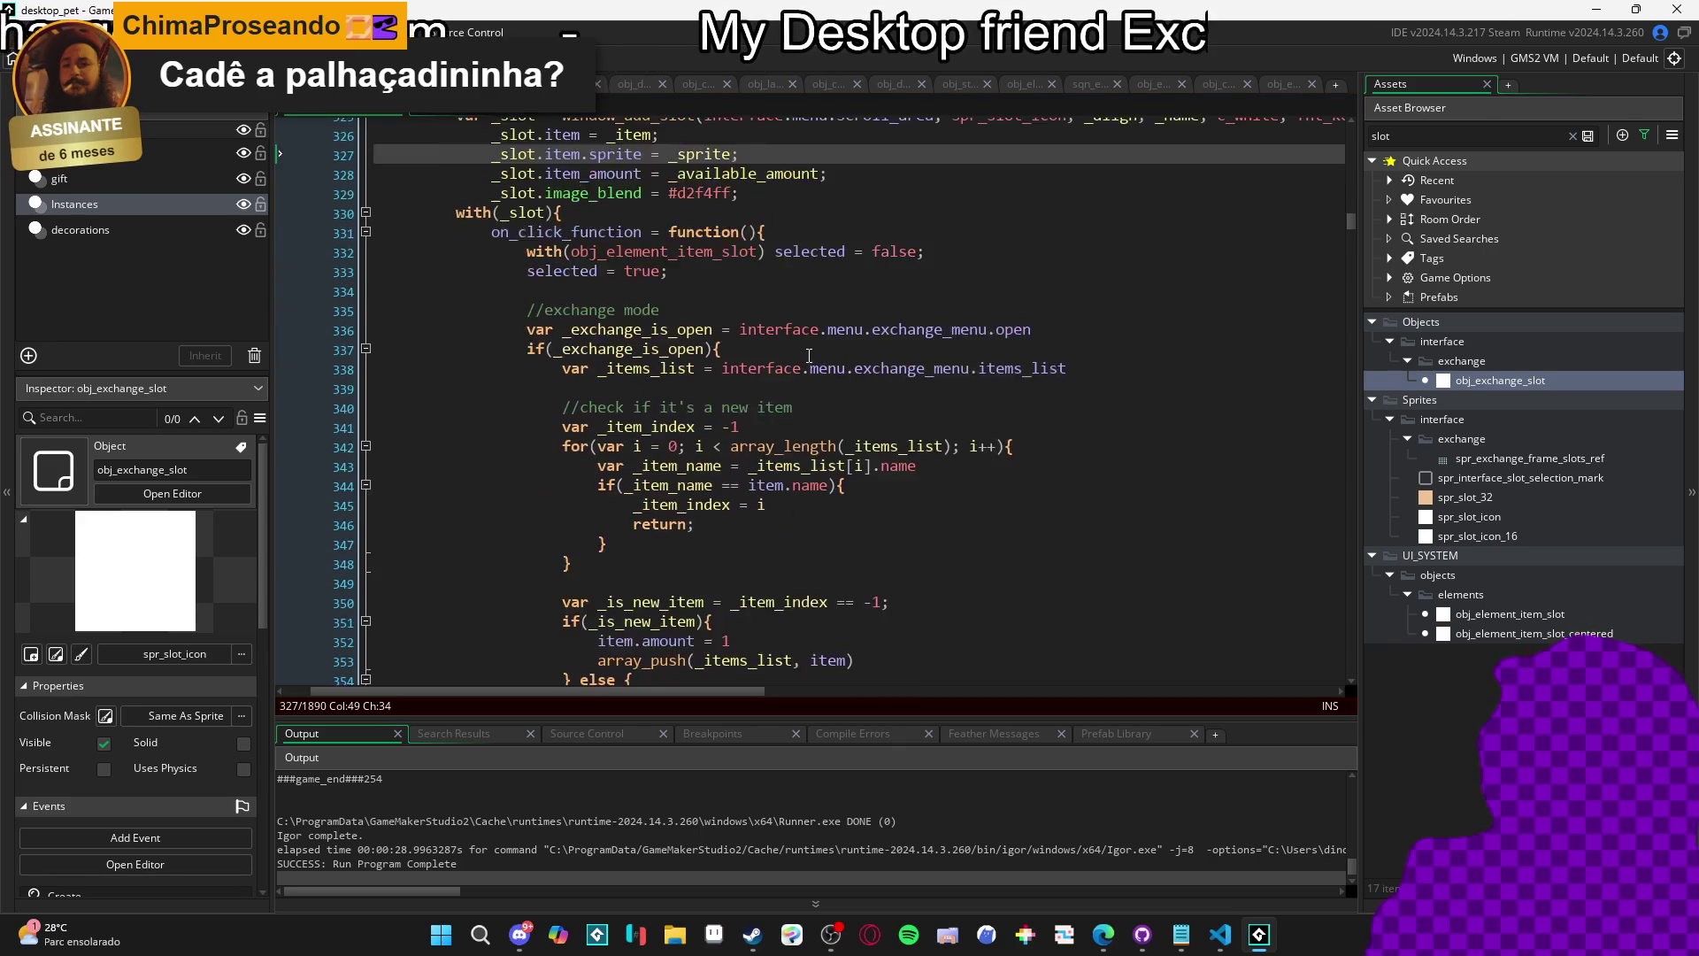
scroll(806, 361, "up", 9)
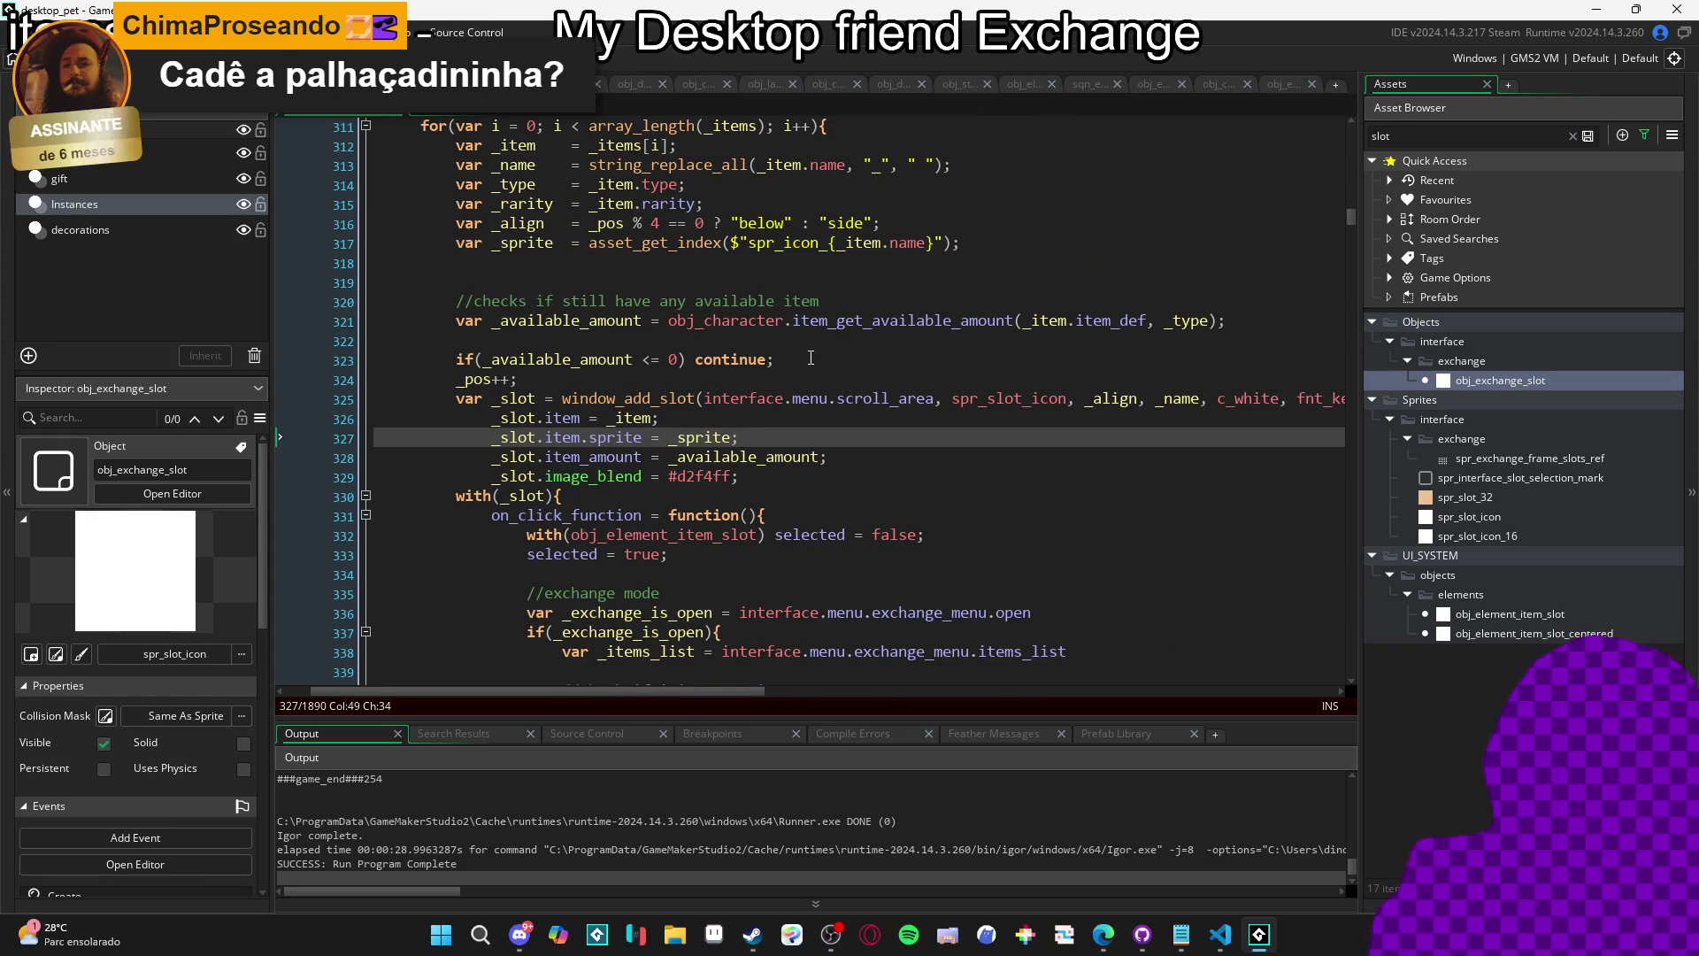
scroll(808, 355, "down", 13)
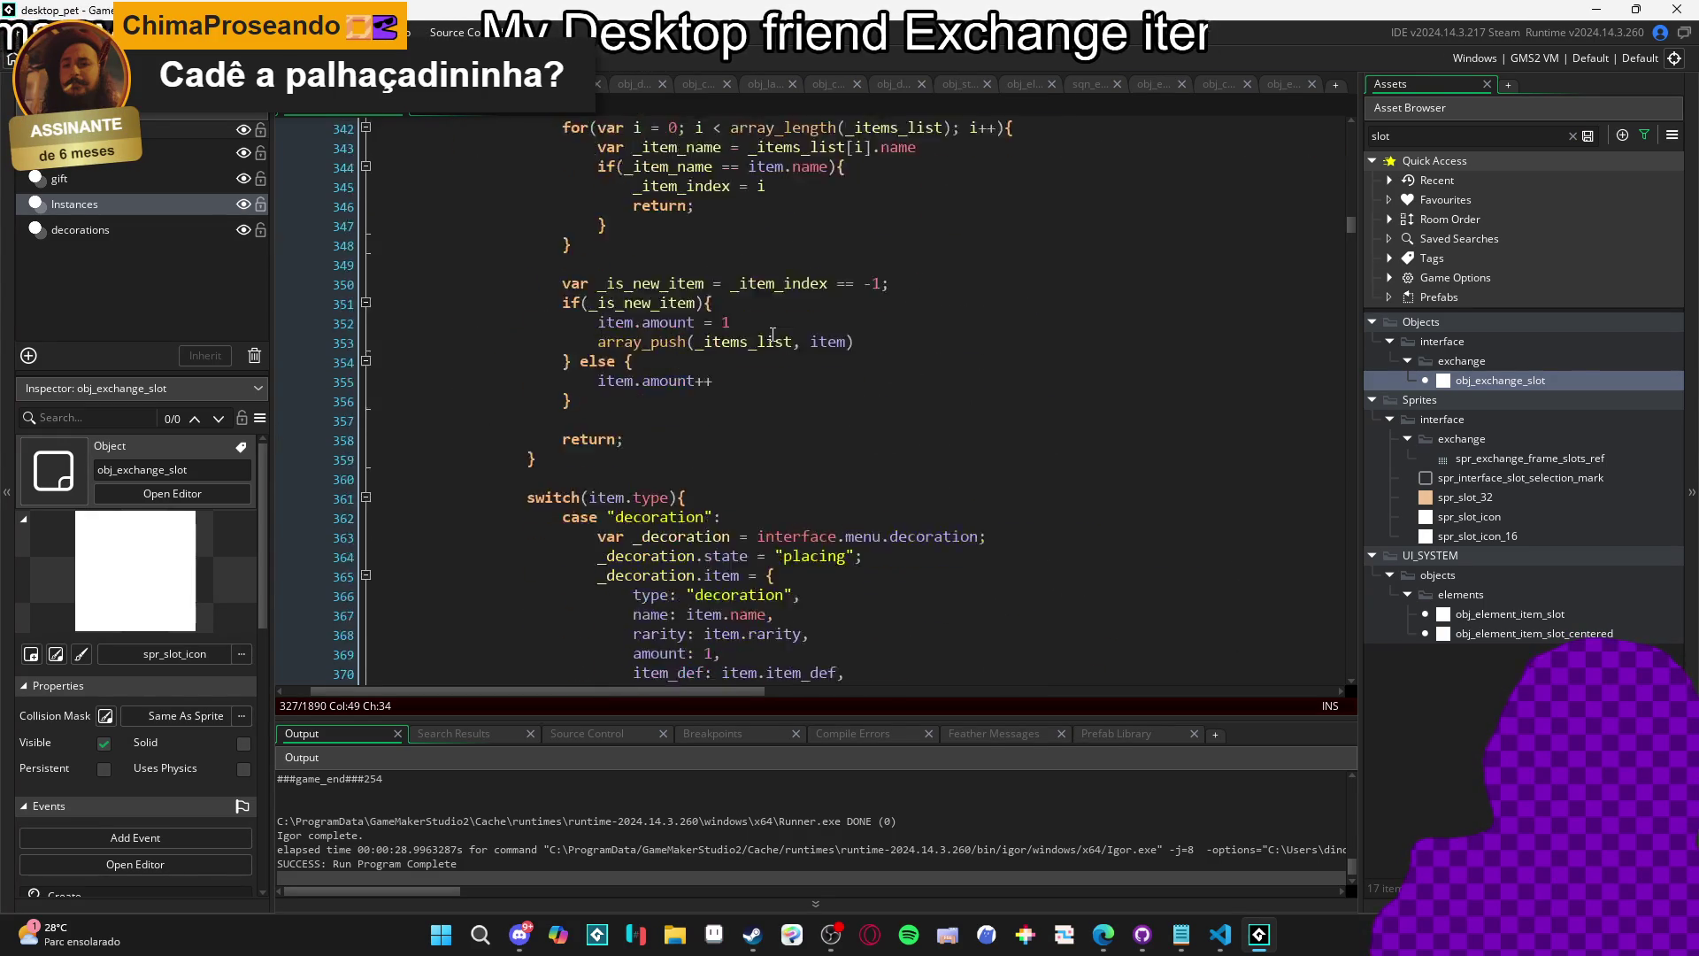
scroll(779, 354, "down", 4)
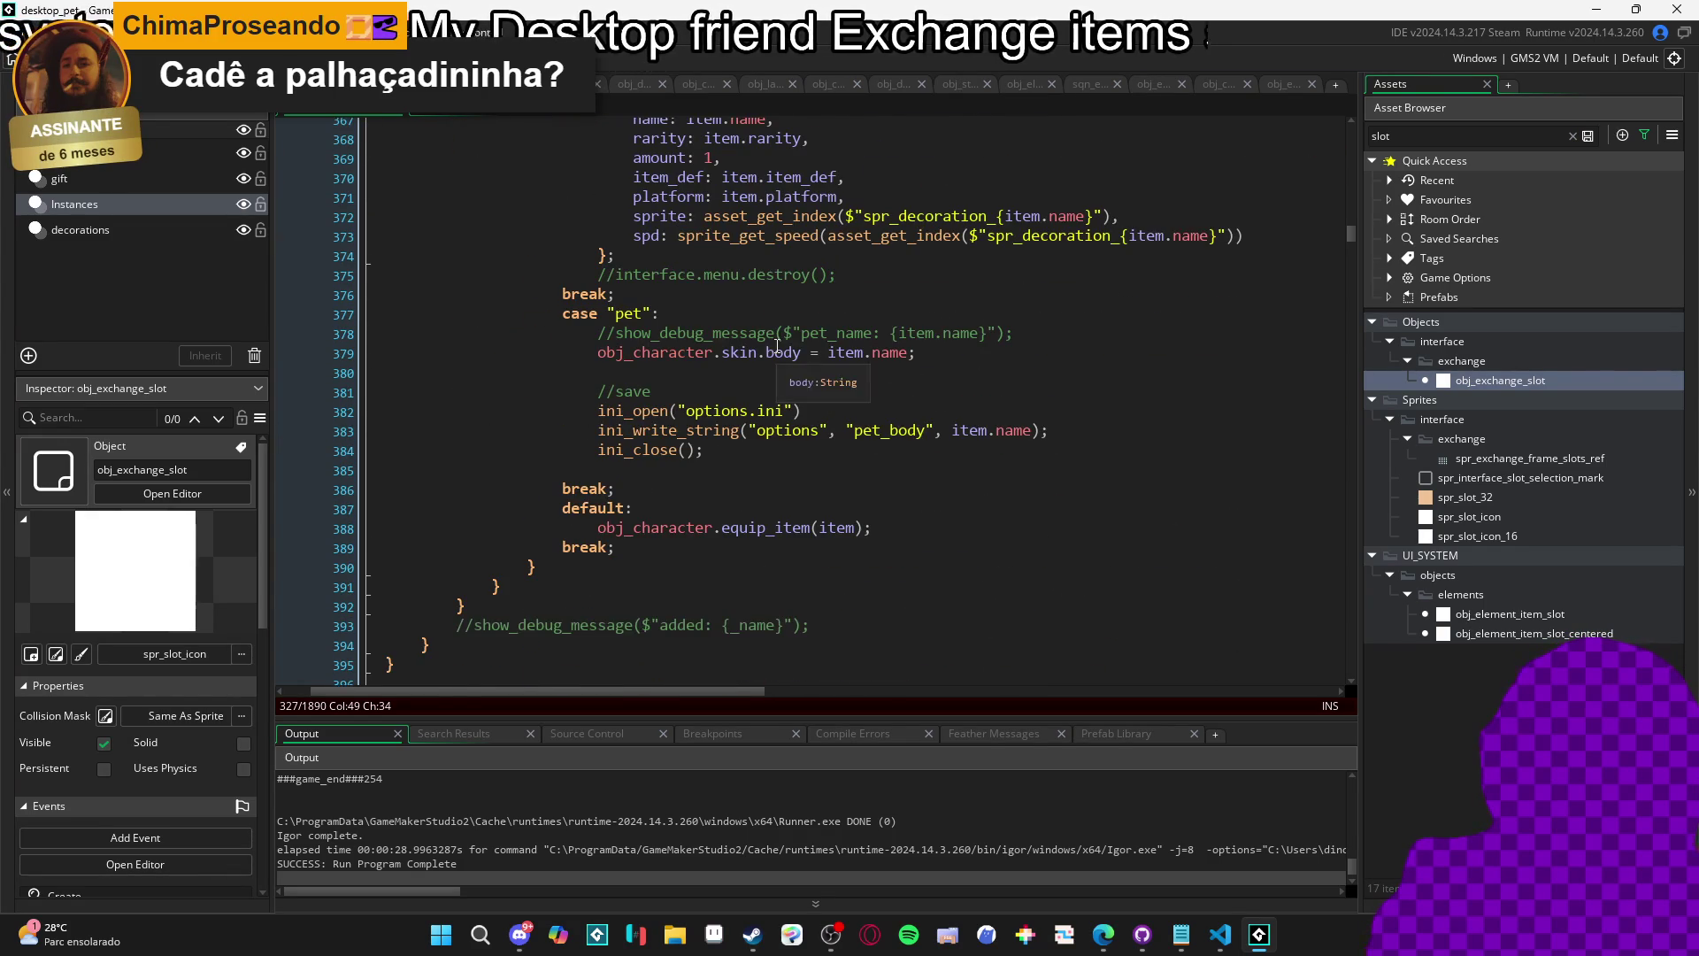
scroll(778, 398, "up", 12)
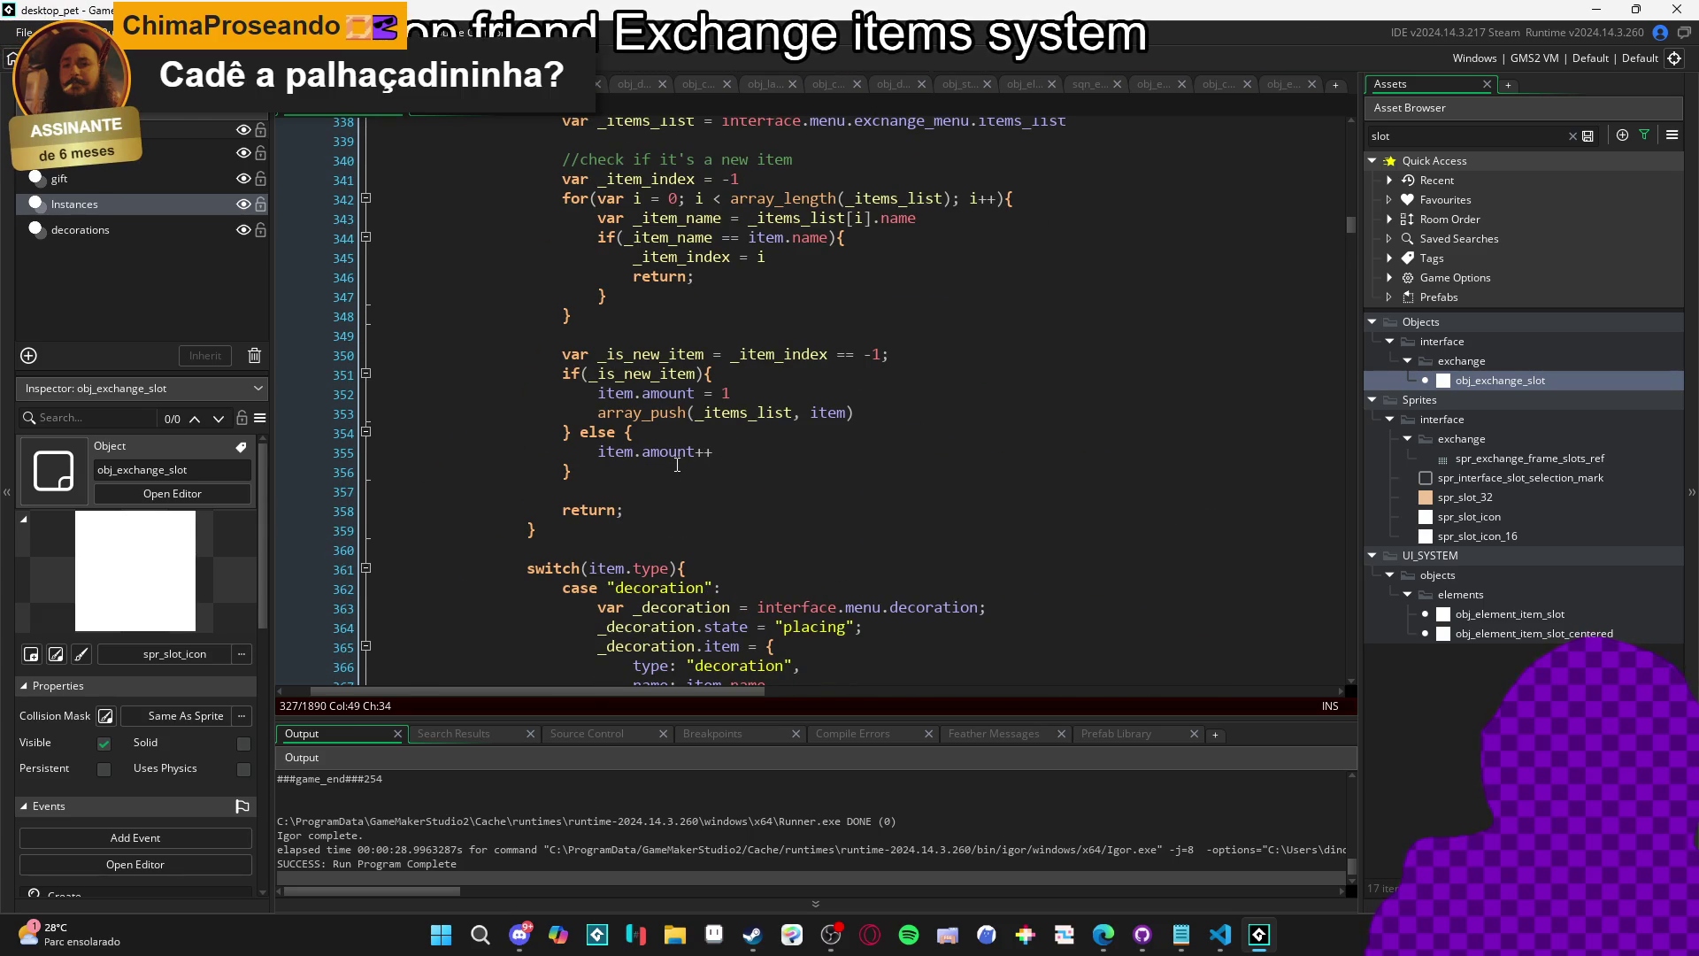
scroll(684, 457, "up", 1)
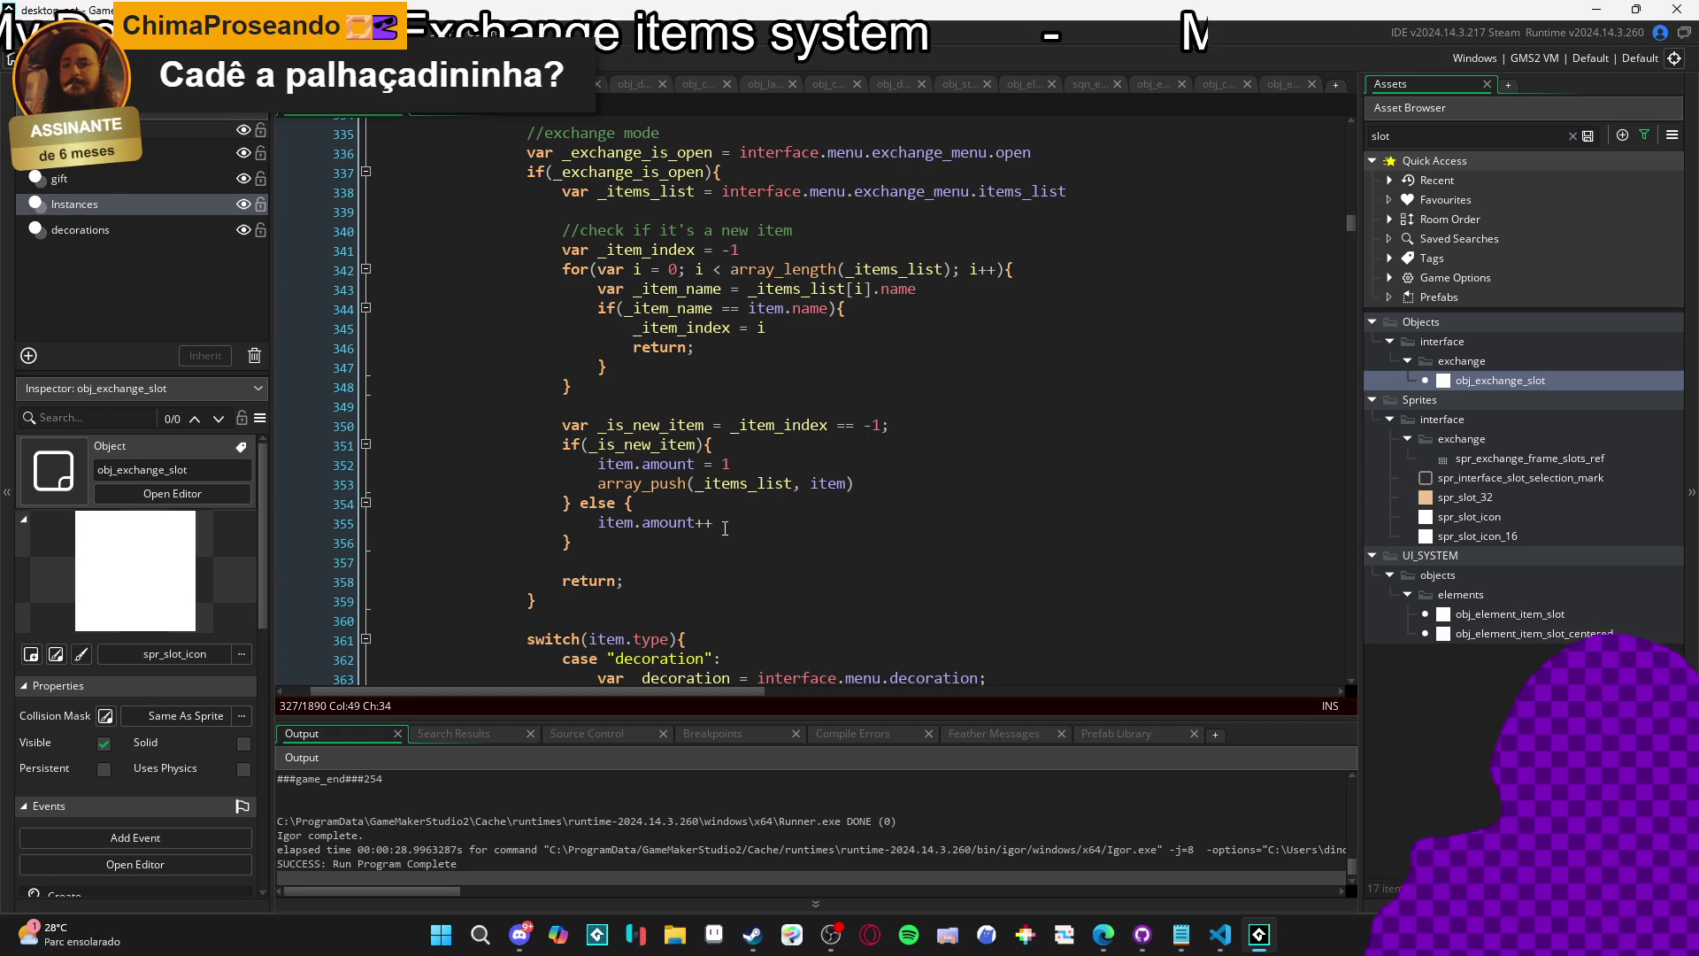
Declare var _item = _items_list[_item_index] in the existing-item else branch.
left_click(696, 504)
key("Return")
type("var _item =")
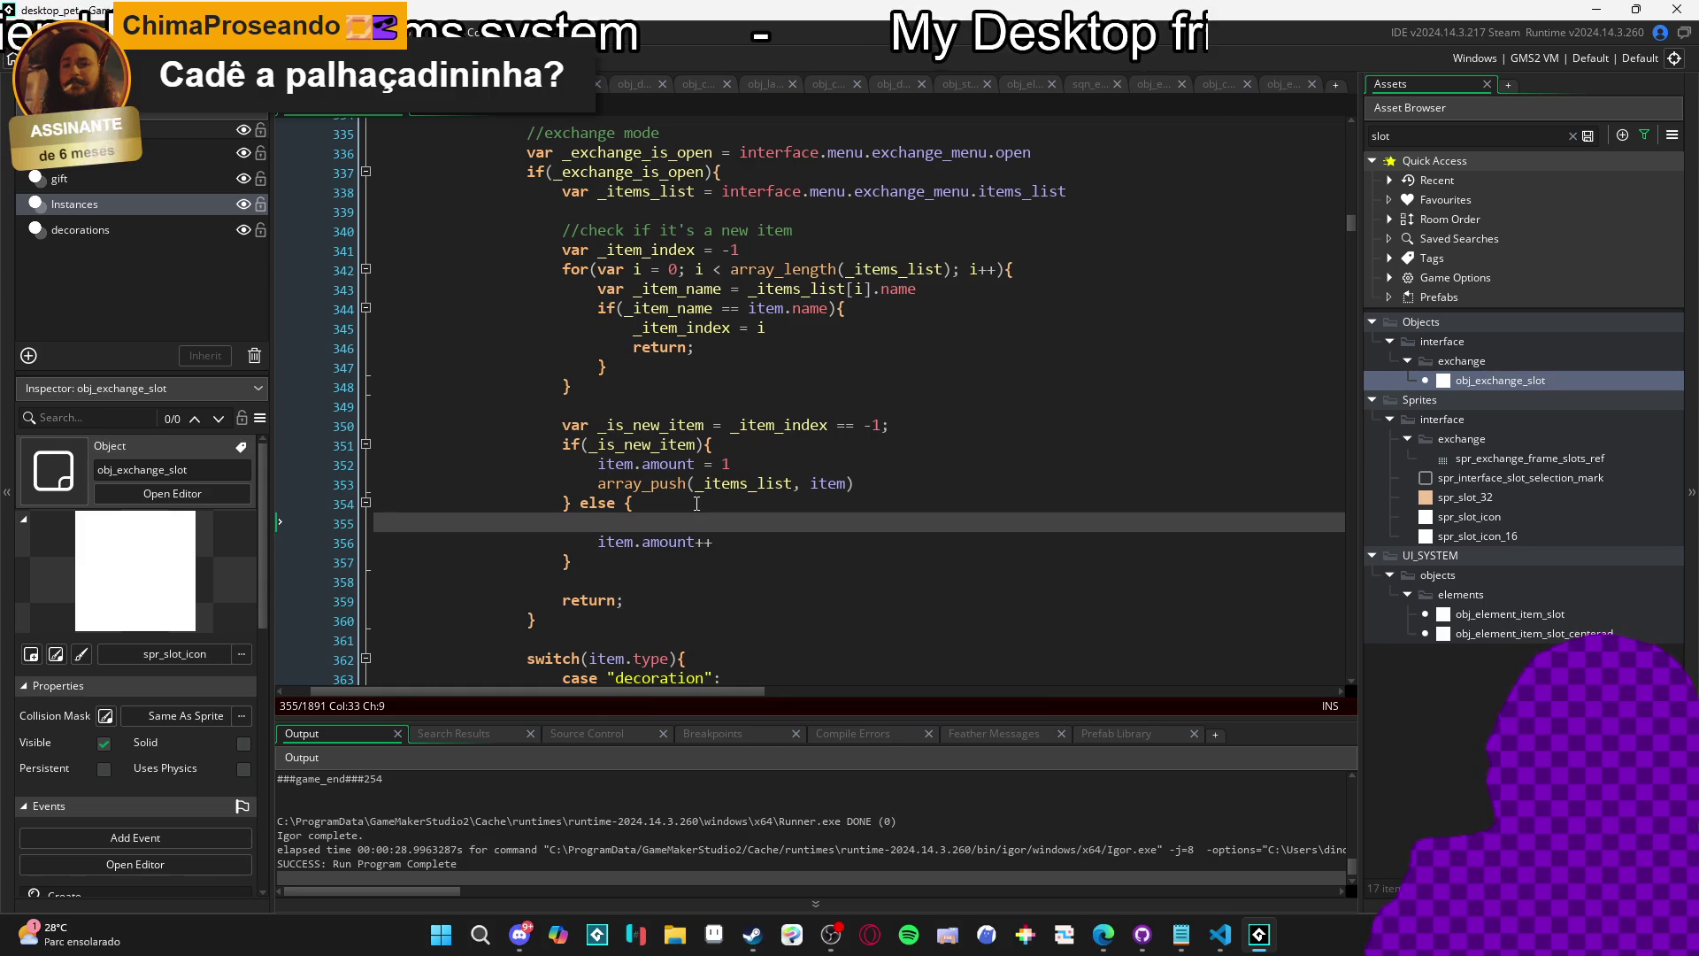
type("arr")
key("BackSpace")
key("BackSpace")
key("BackSpace")
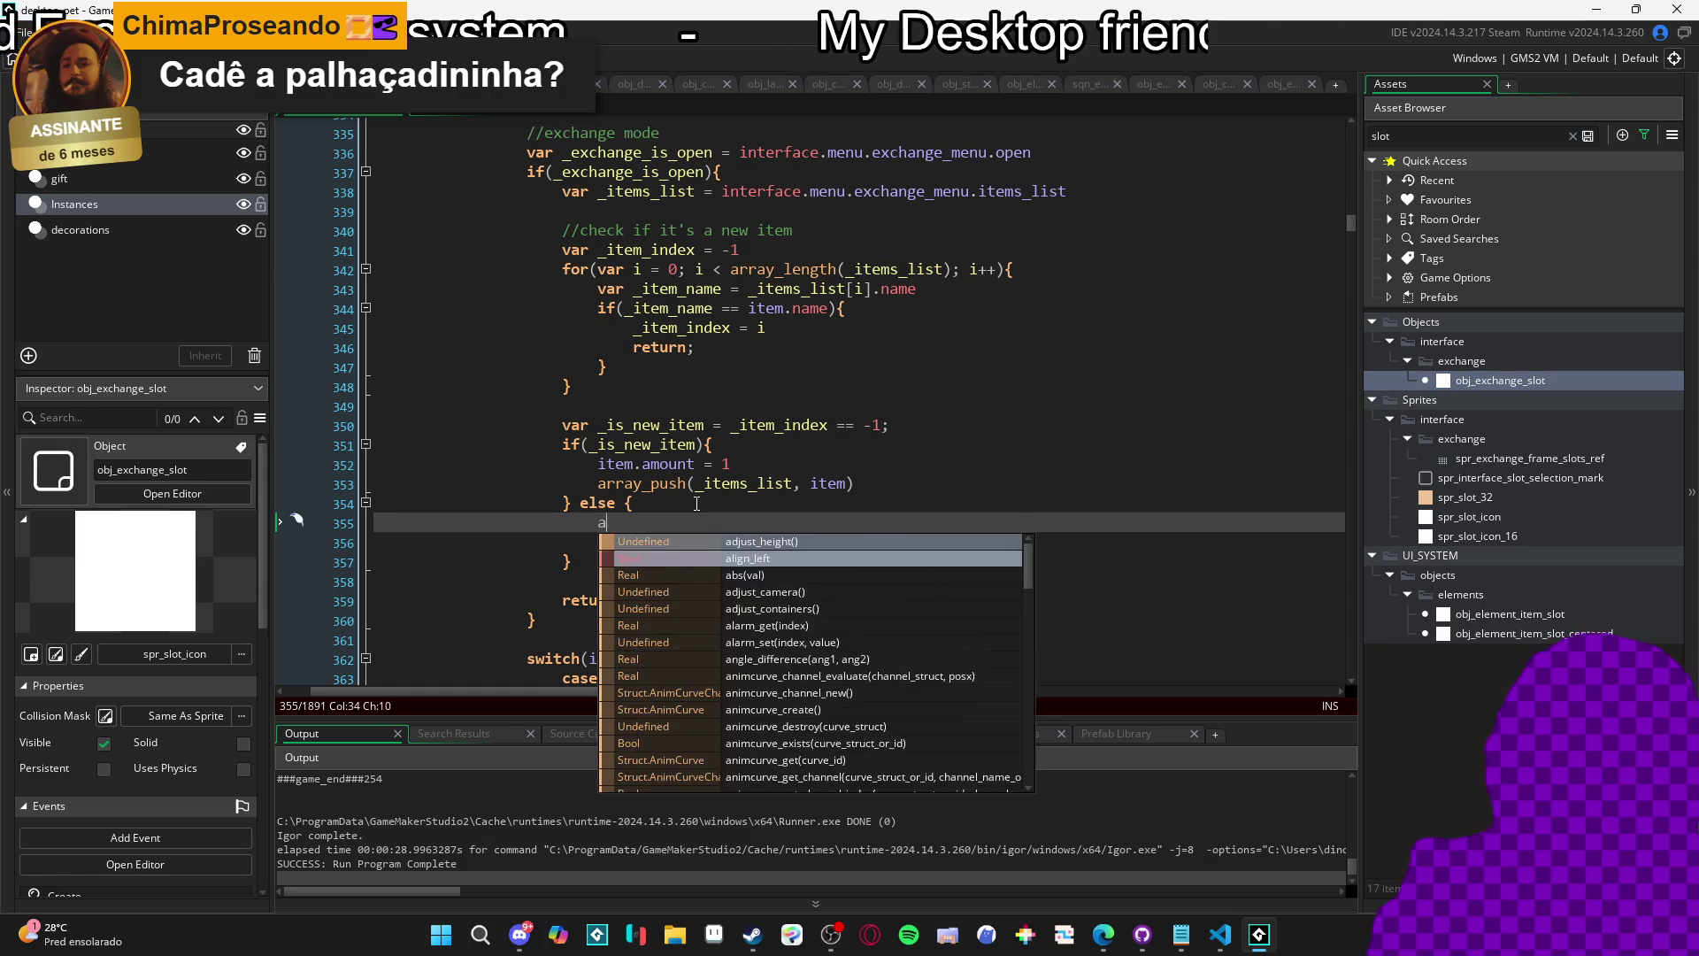
type("_i")
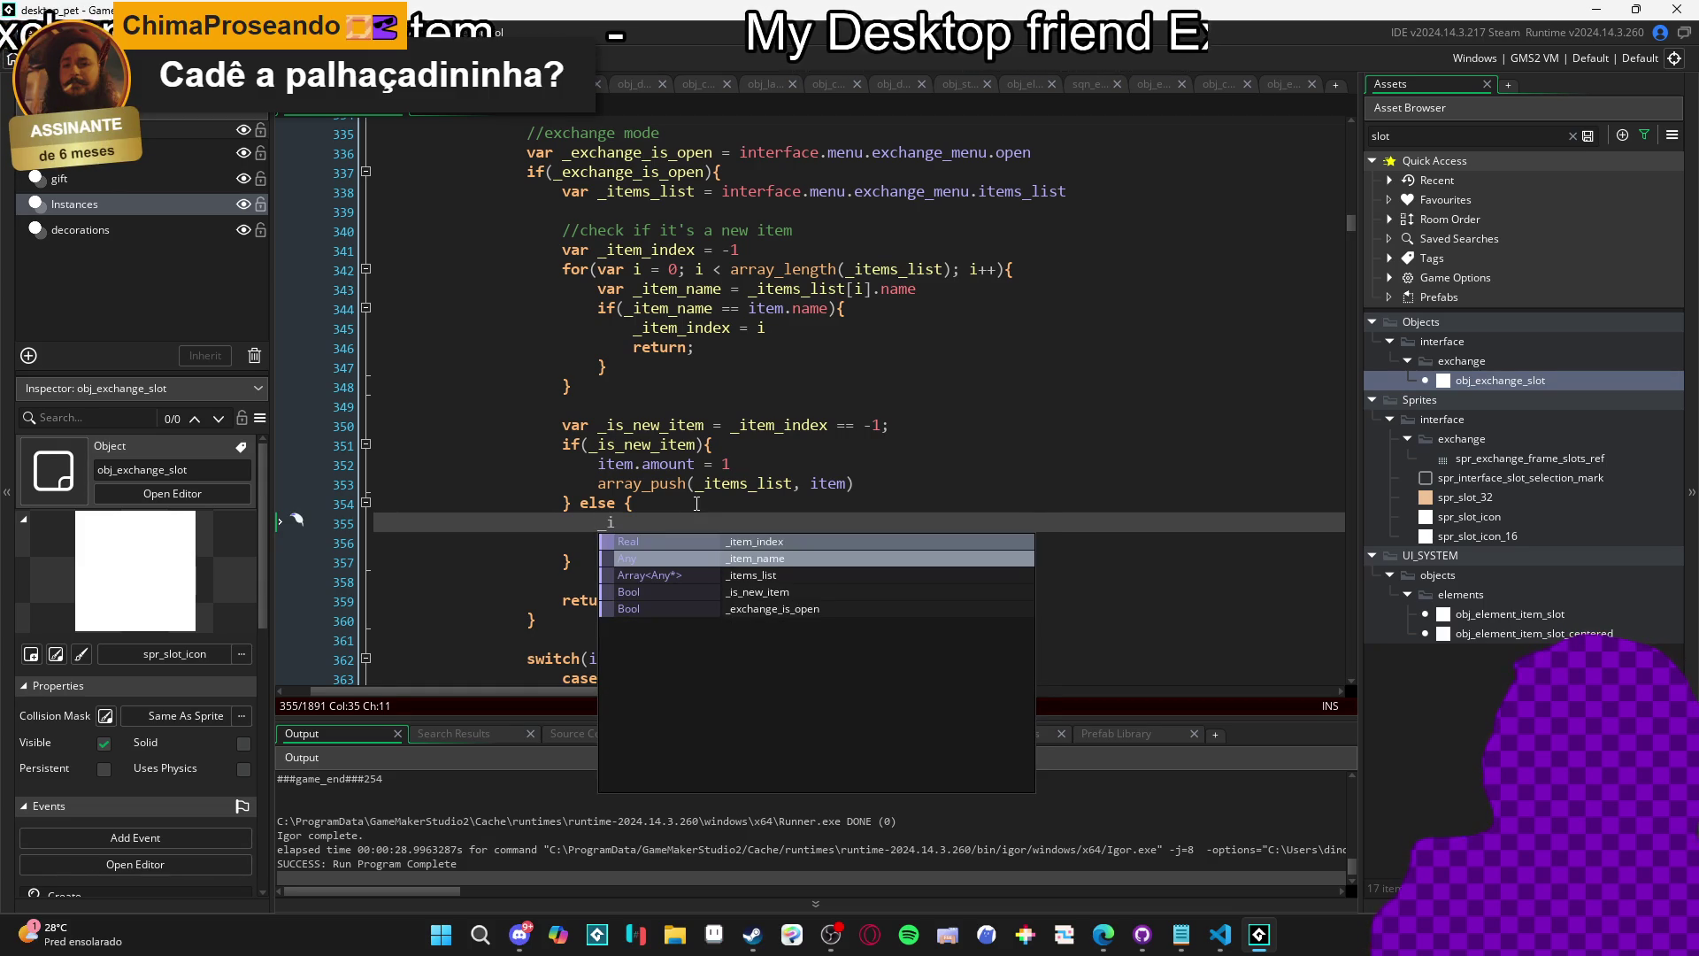
key("Down")
key("Return")
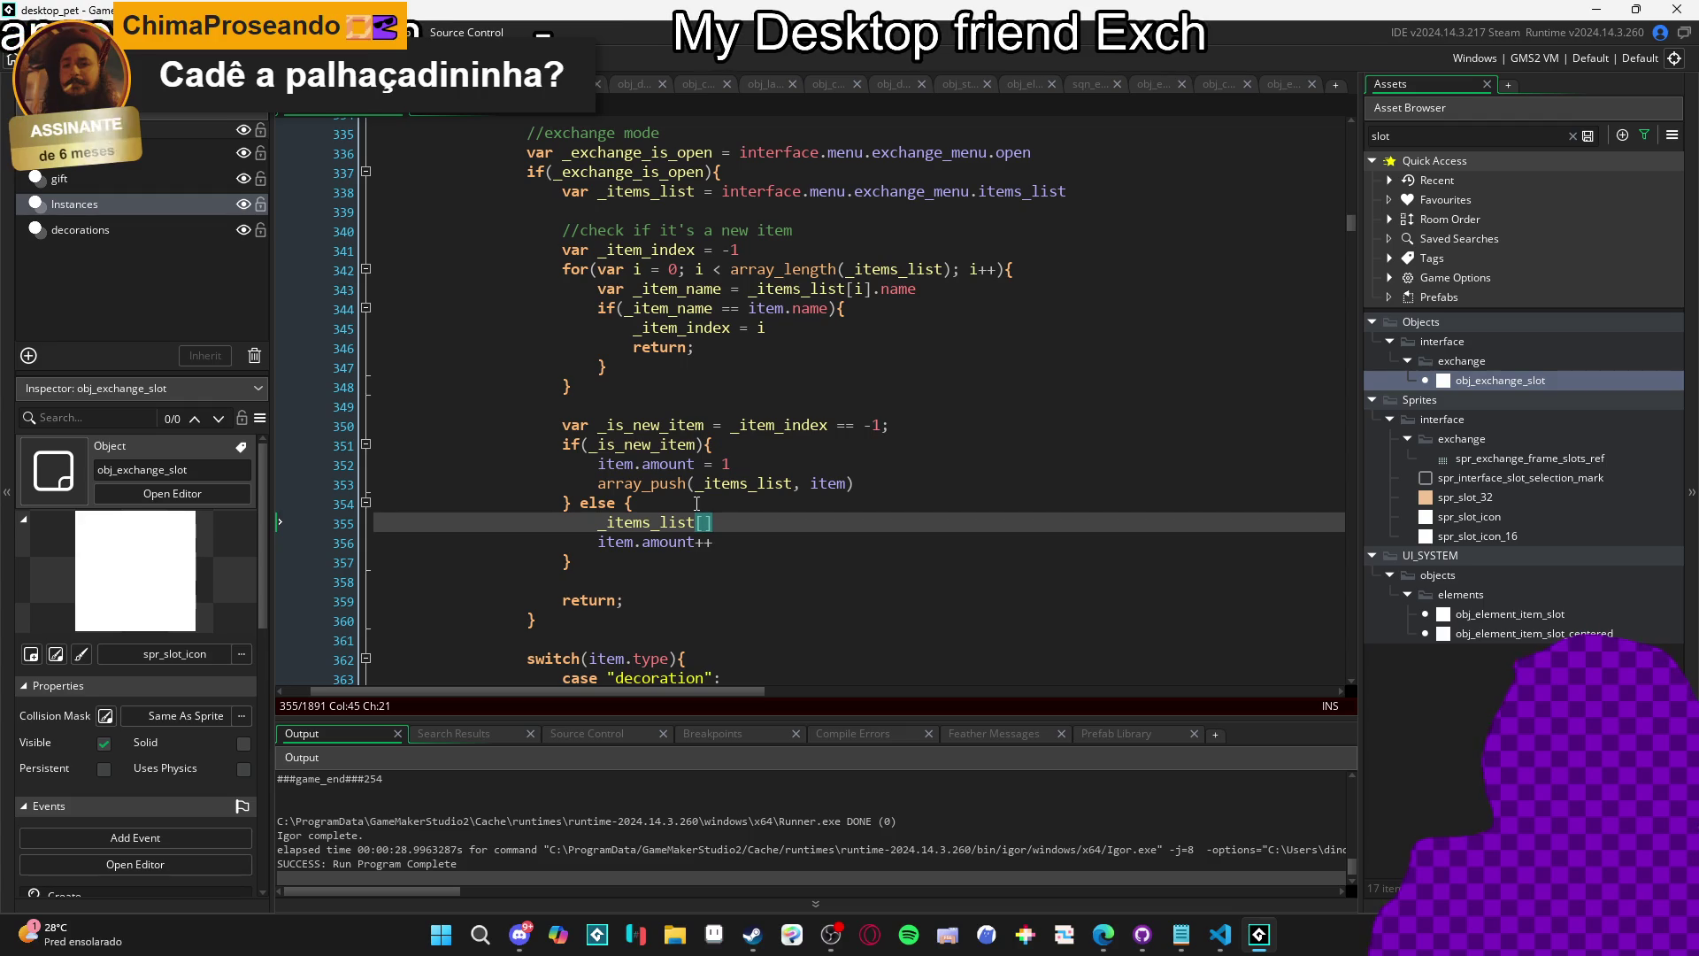
type("_item_i")
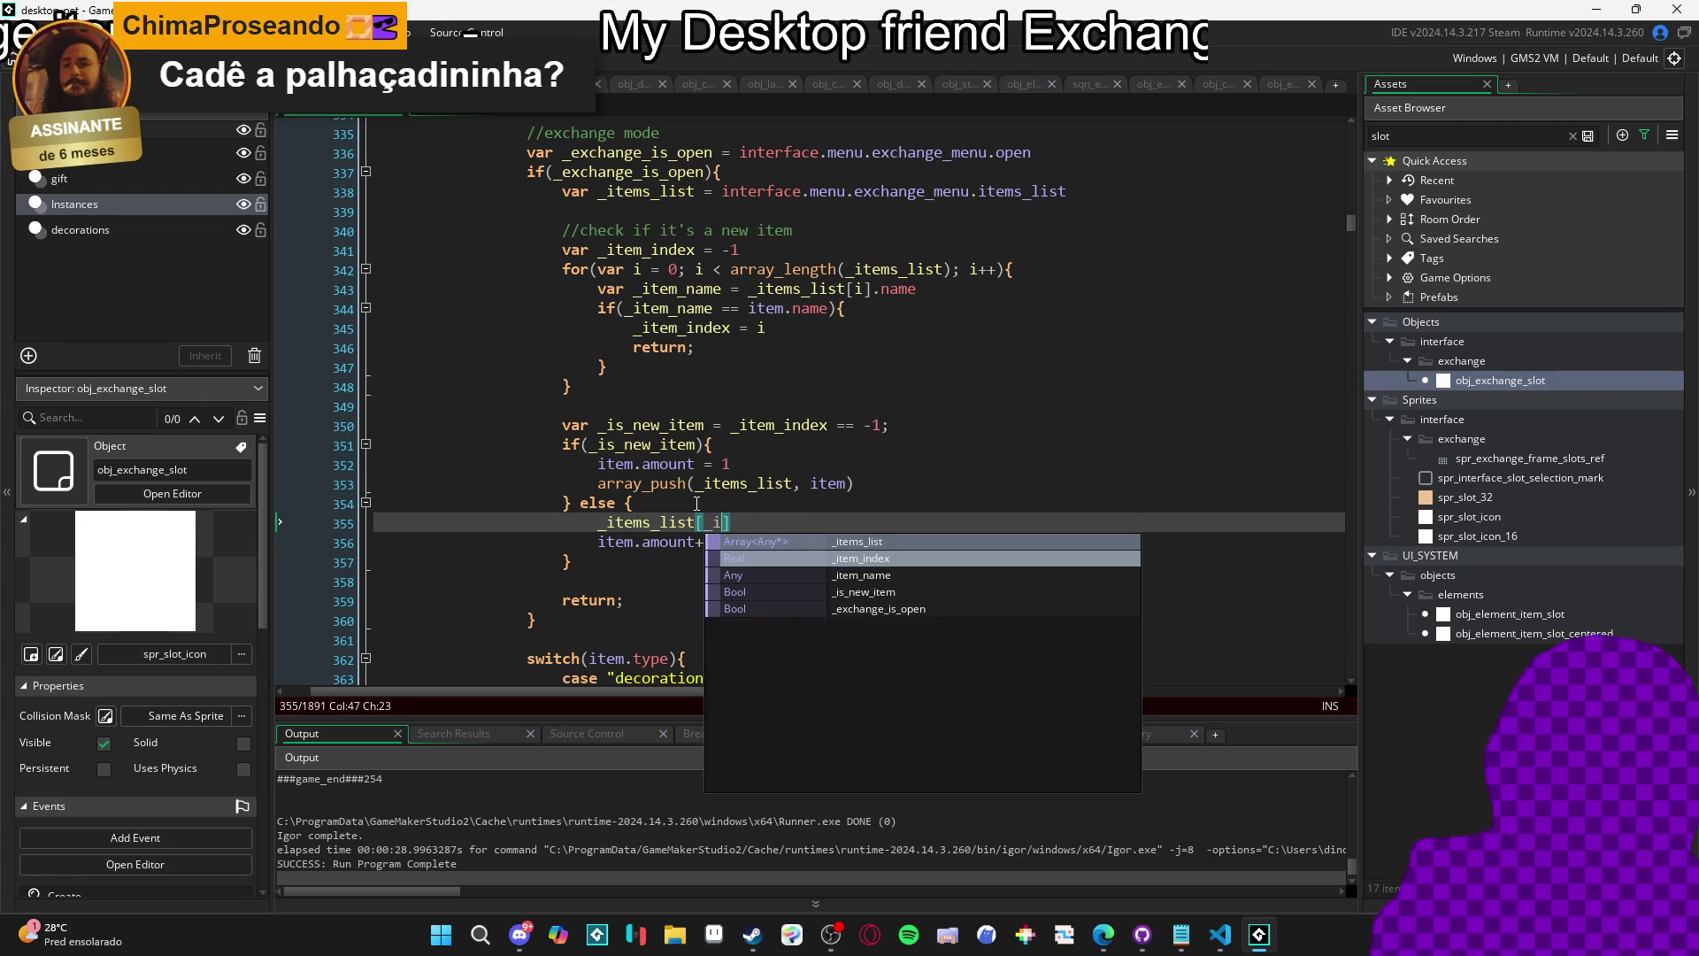
key("Return")
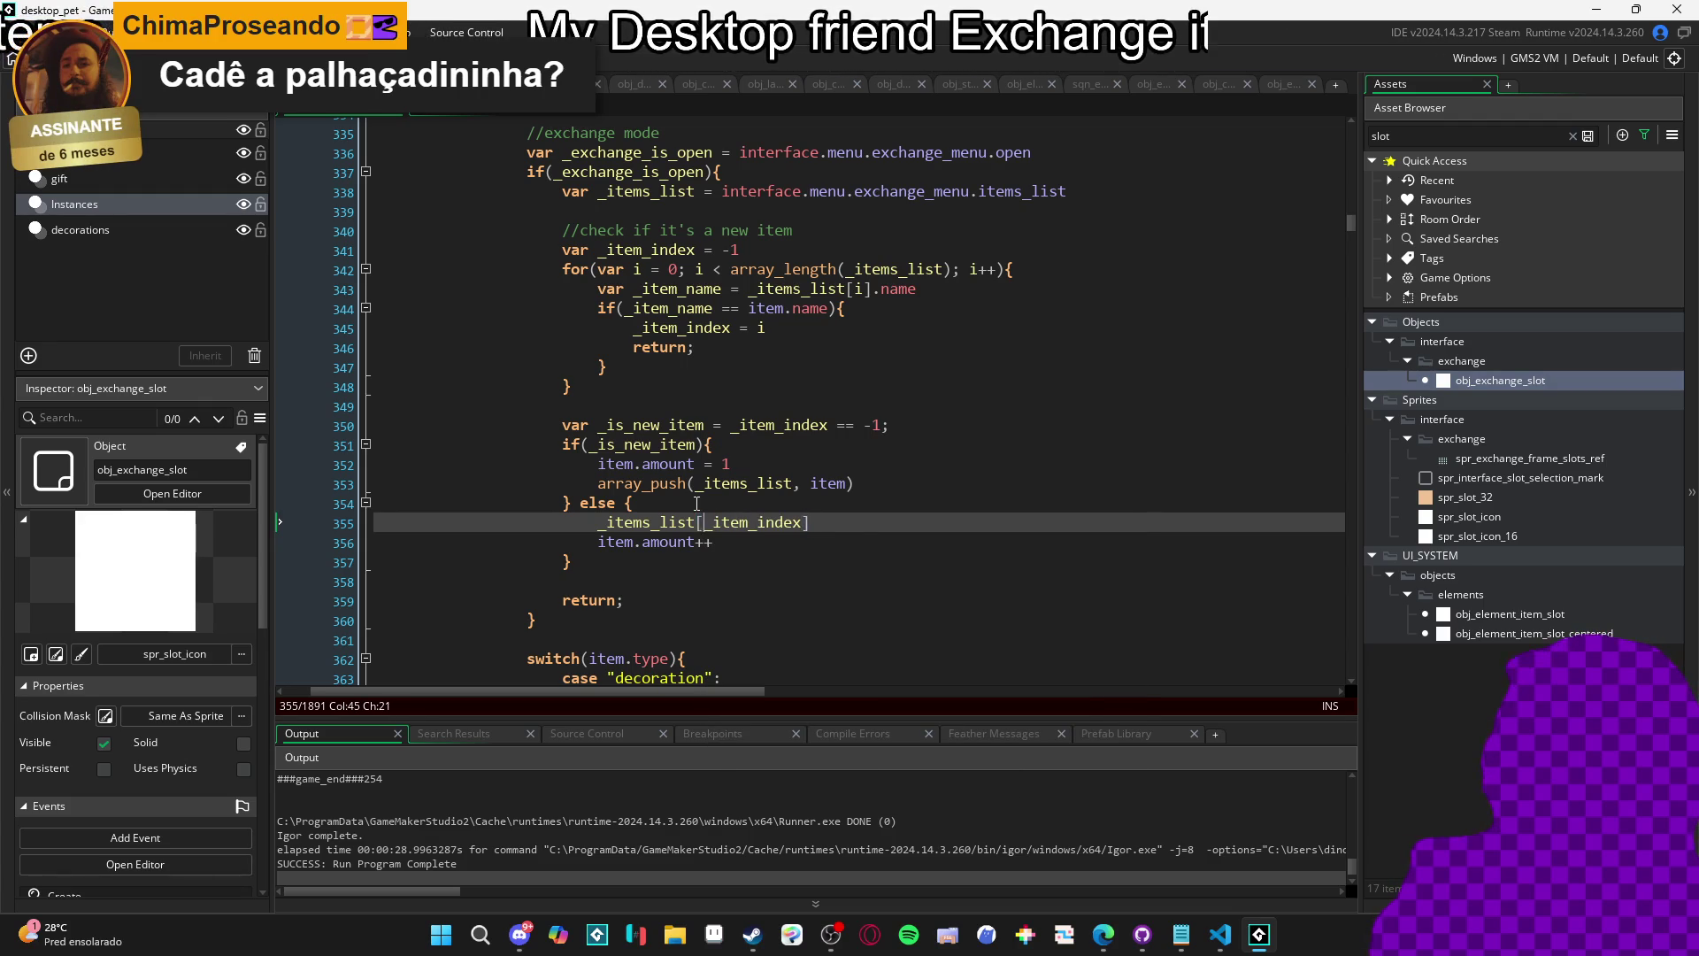
key("Home")
type("_item =")
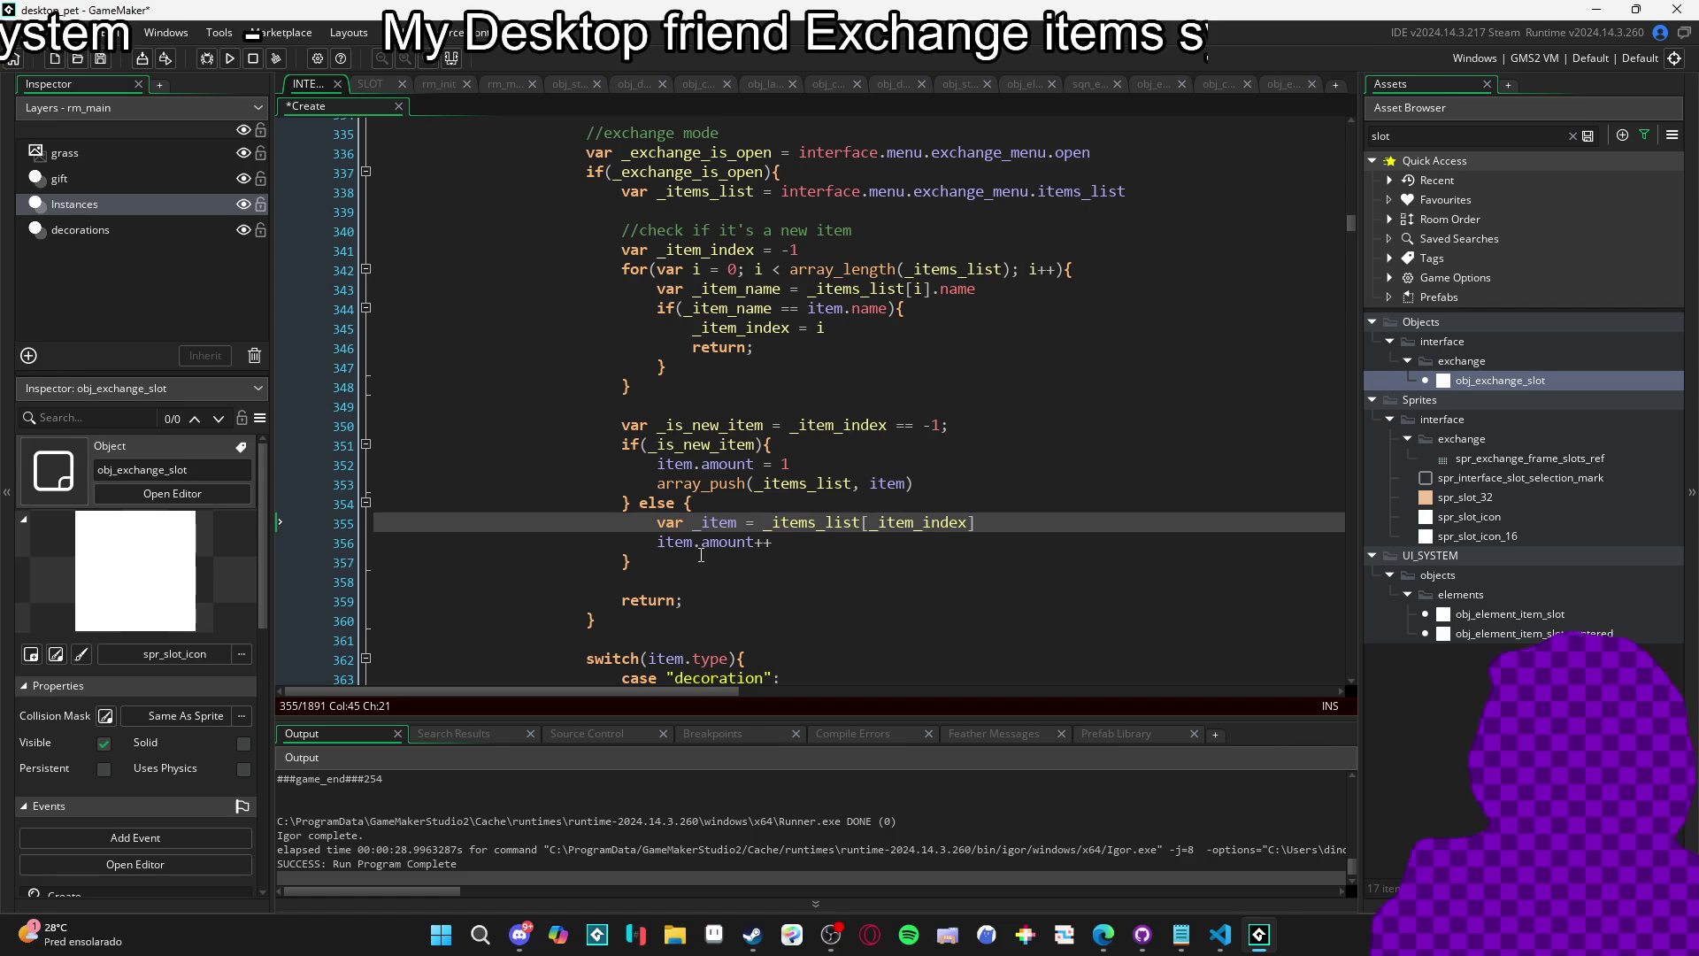
Change item.amount++ to _item.amount++ and run the game to test stacking.
double_click(719, 522)
left_click(657, 542)
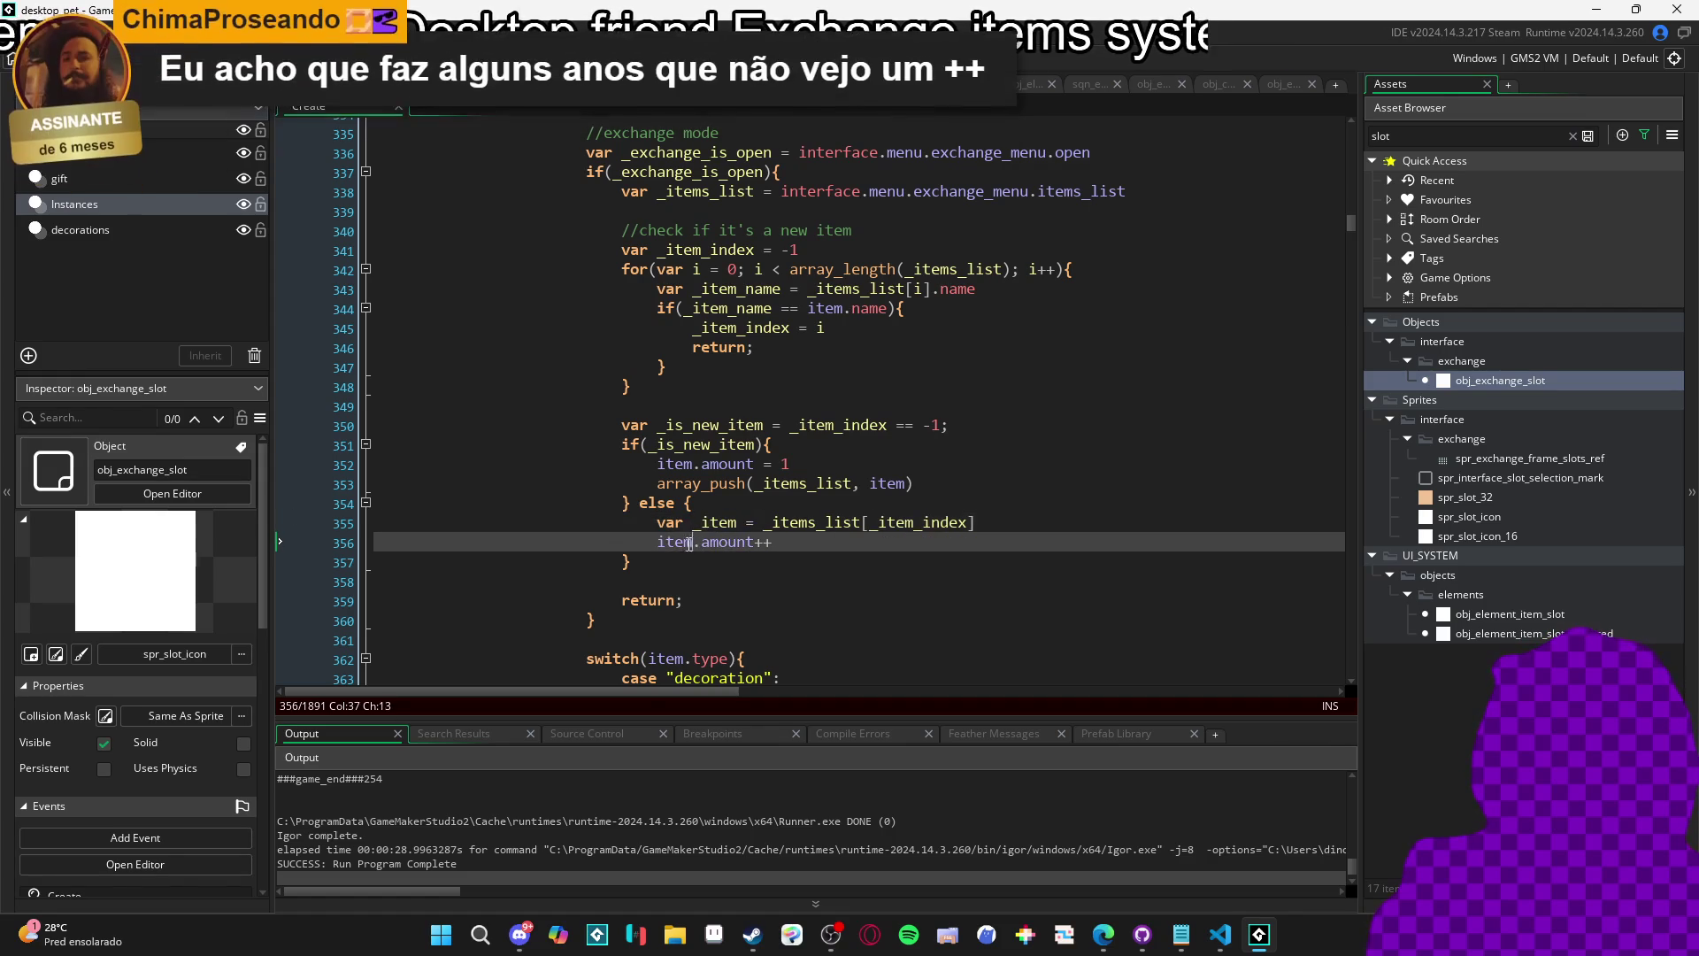
type("_")
left_click_drag(887, 561, 788, 542)
left_click(928, 544)
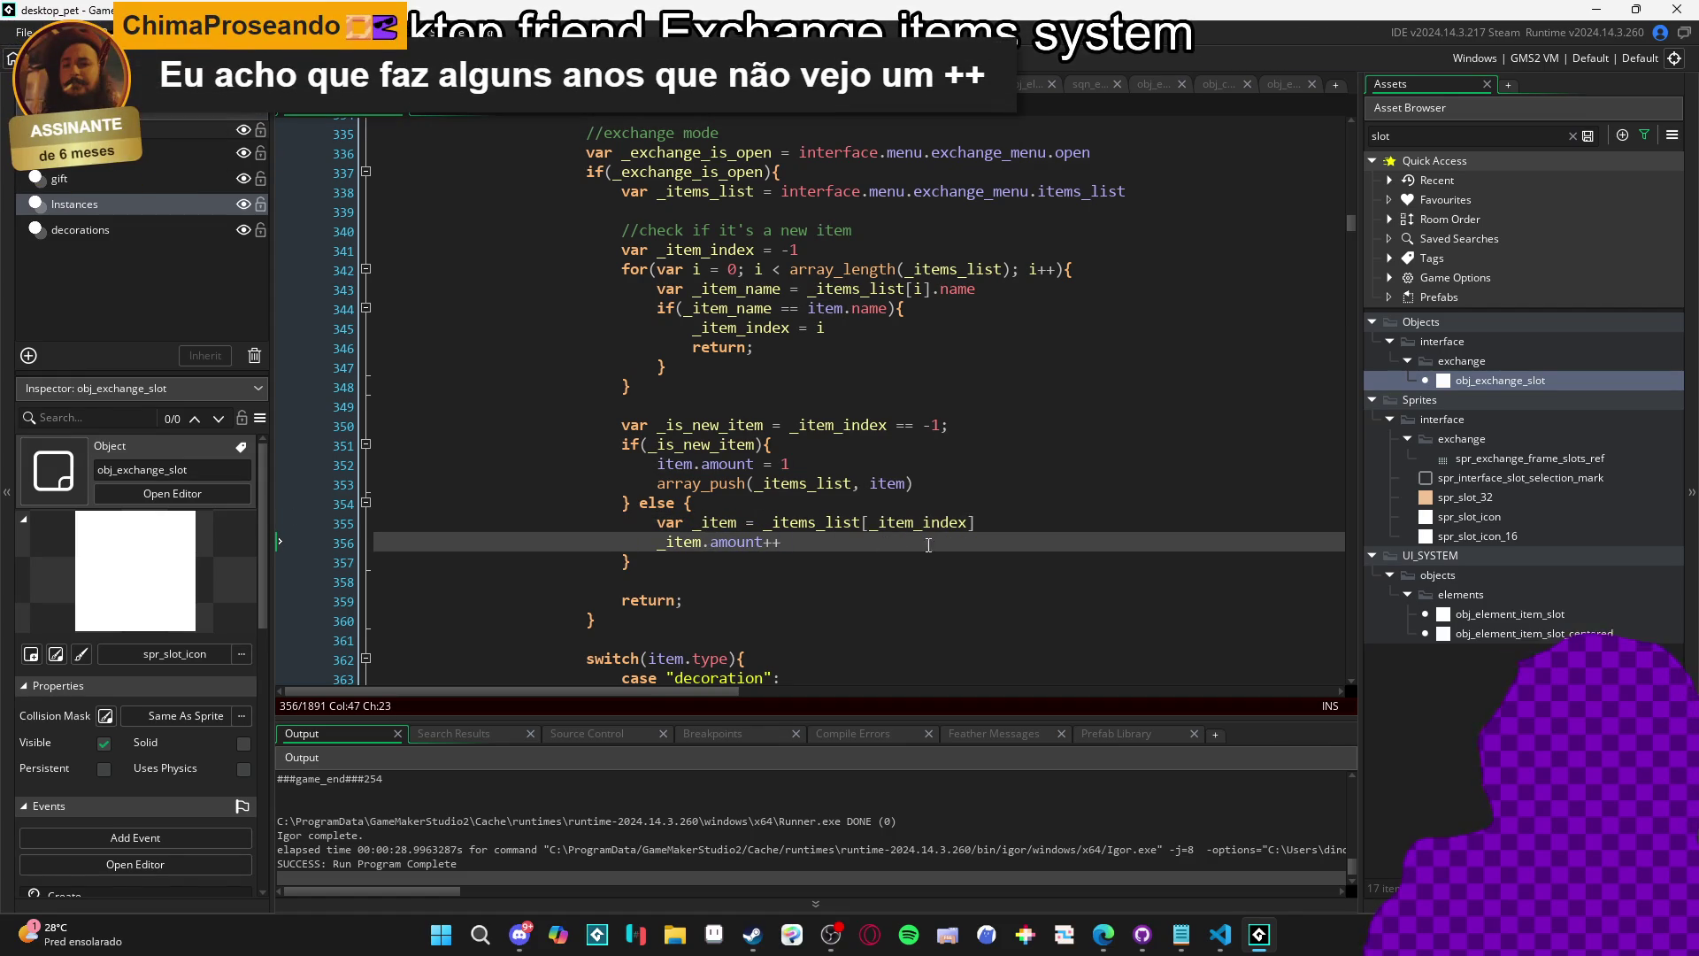
key("F5")
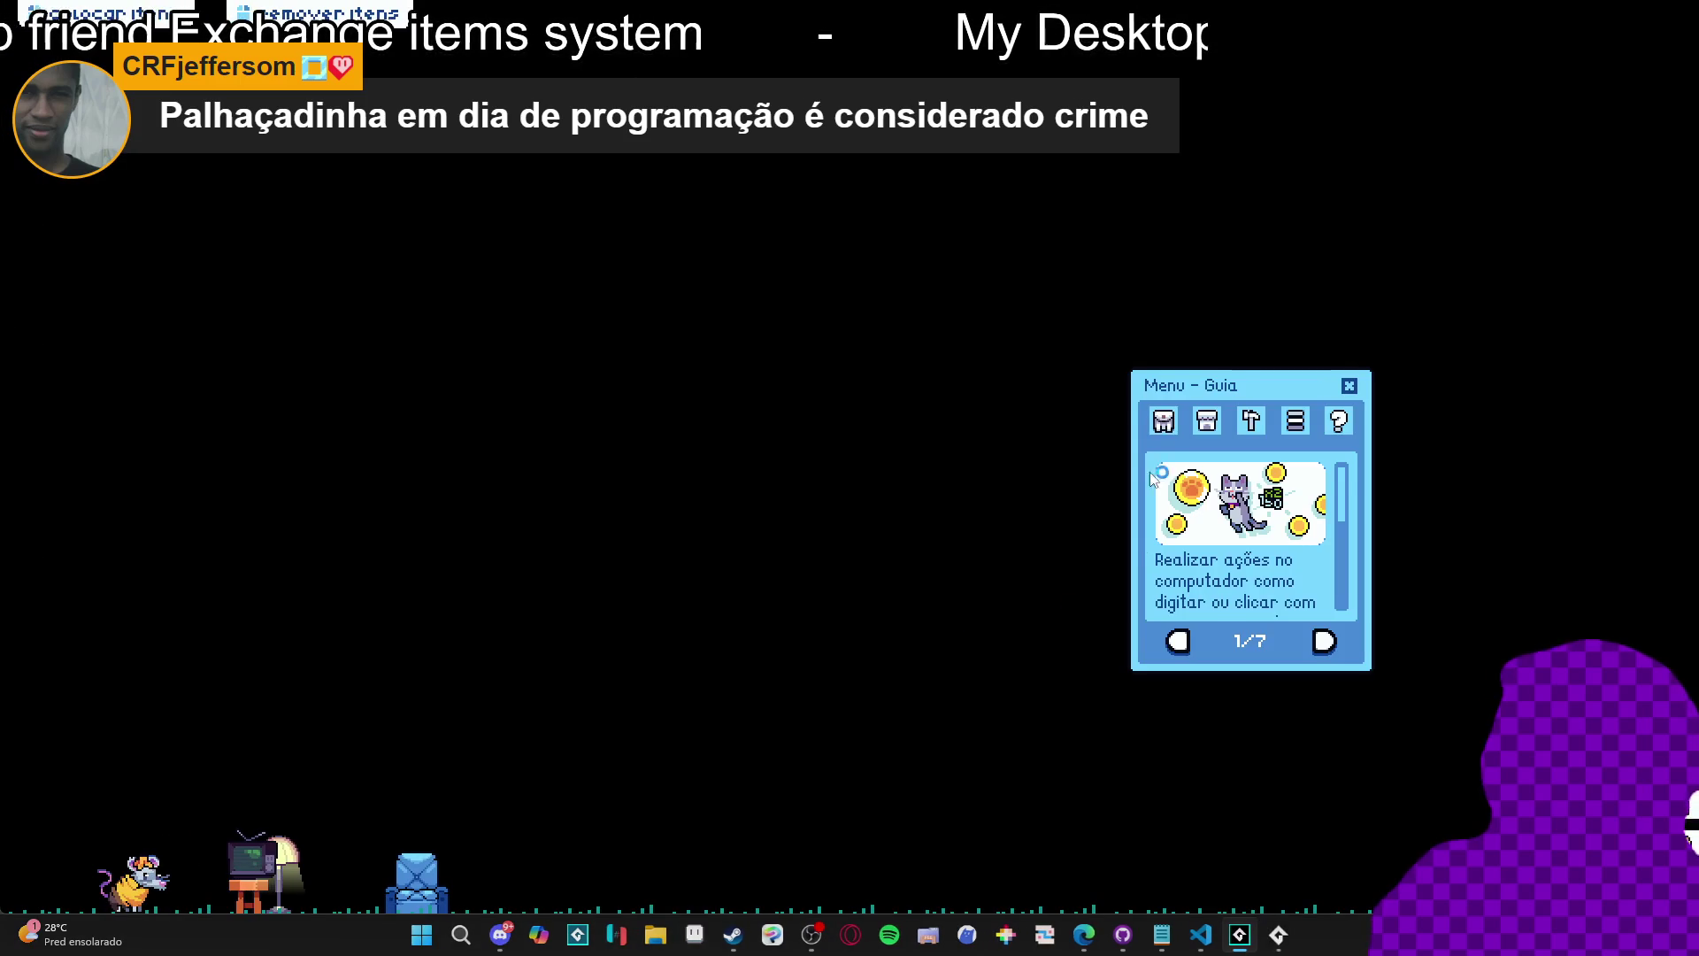
Add the banana peel, blue ghost, cat and blue armchair to the exchange menu, then close the game.
left_click(1163, 420)
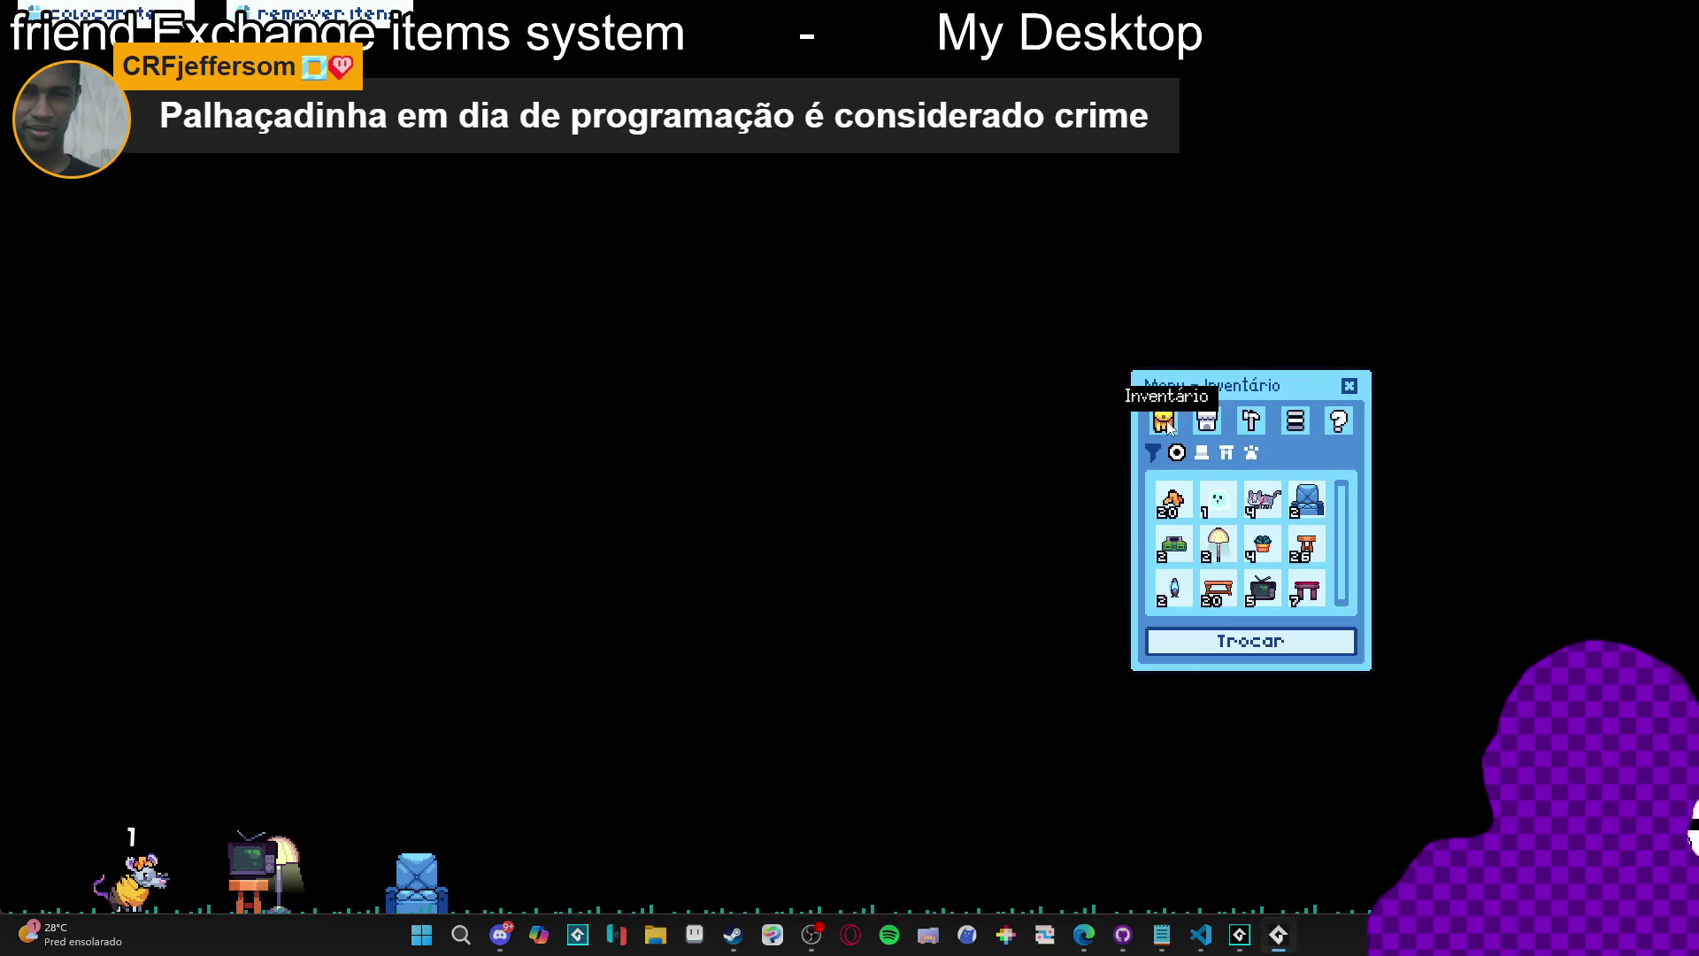
left_click(1191, 653)
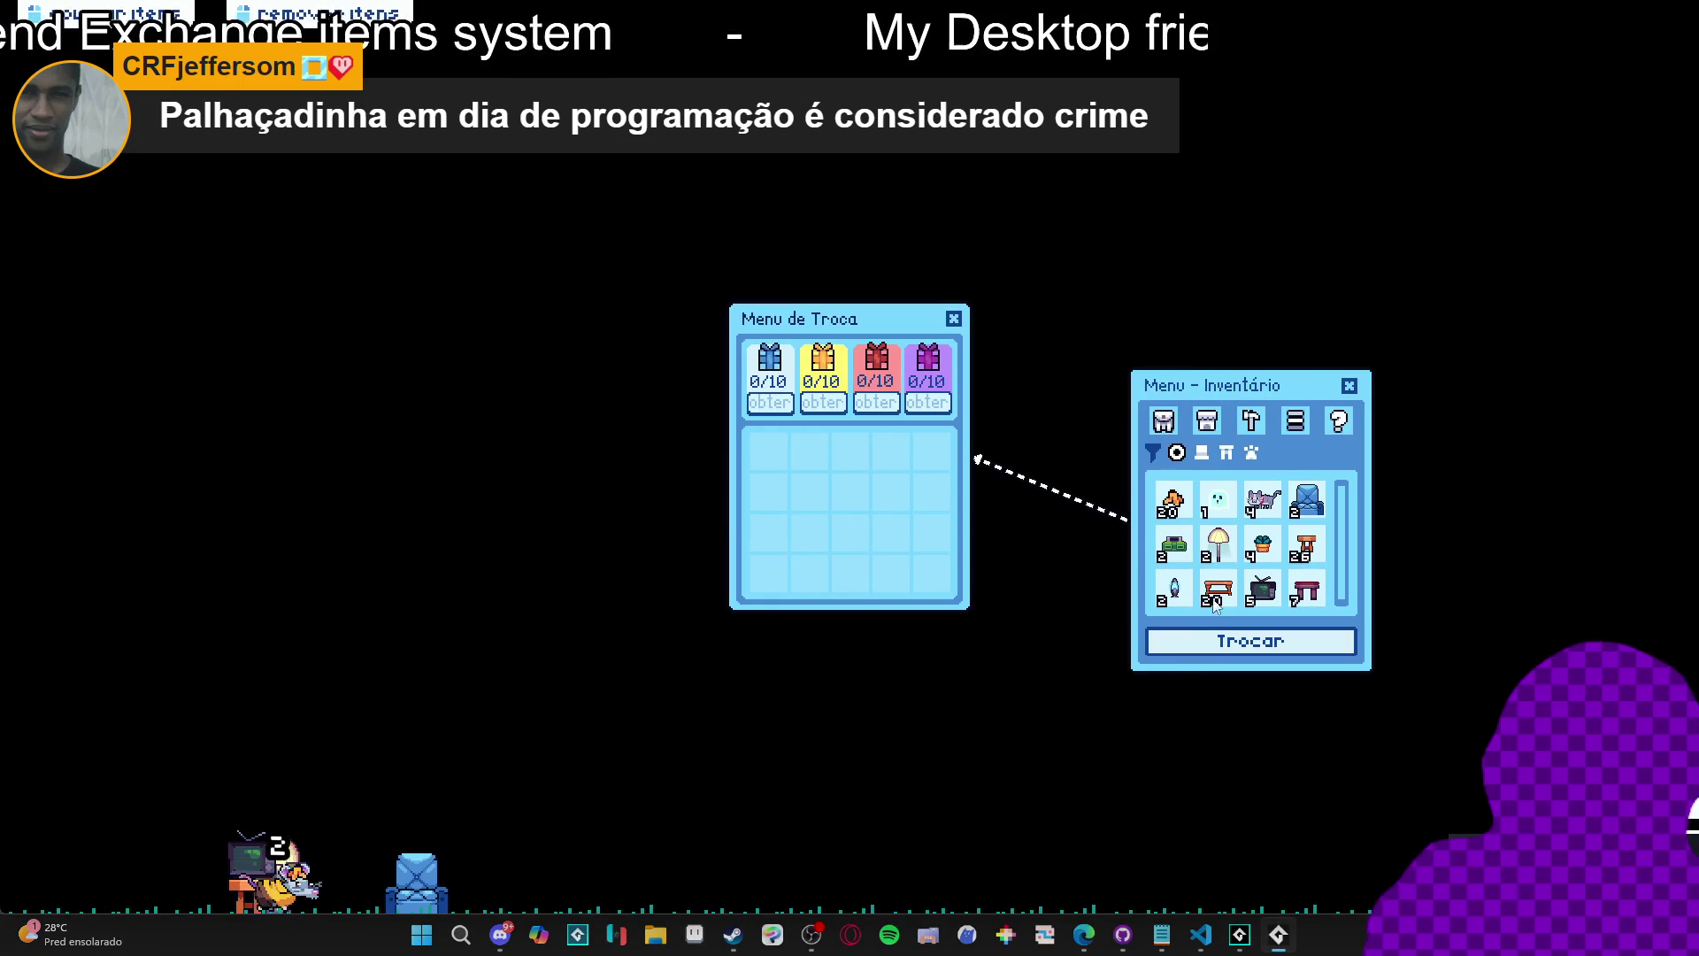
left_click(1177, 498)
left_click(1219, 500)
left_click(1263, 500)
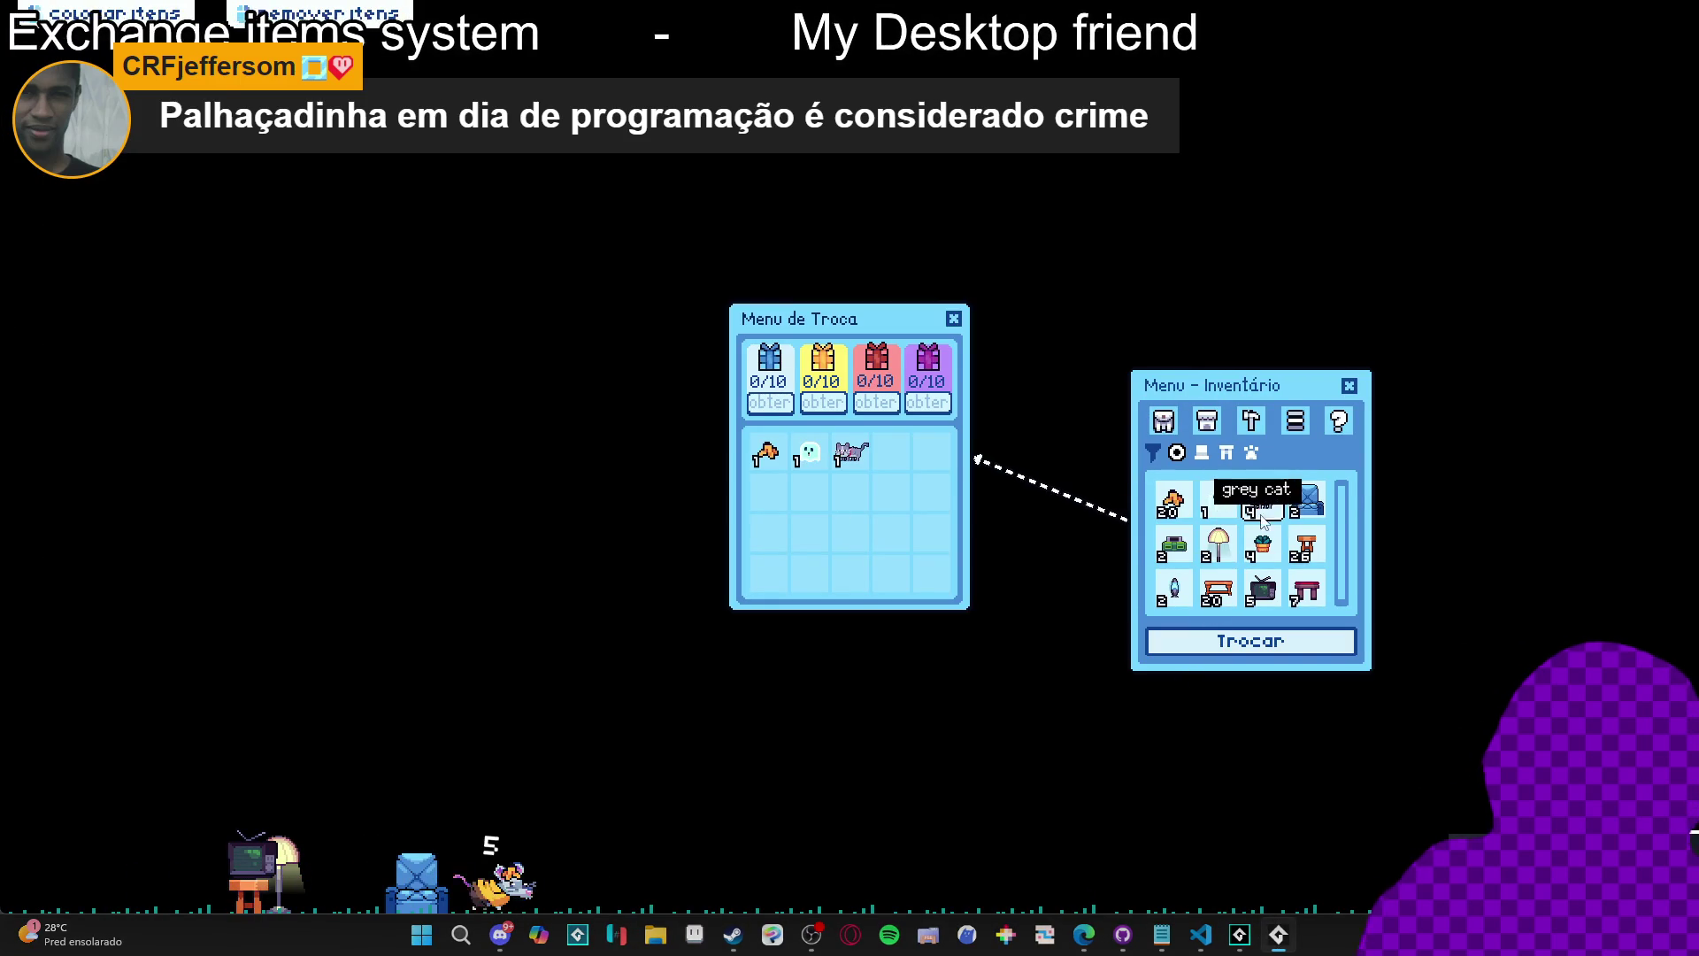
left_click(1302, 509)
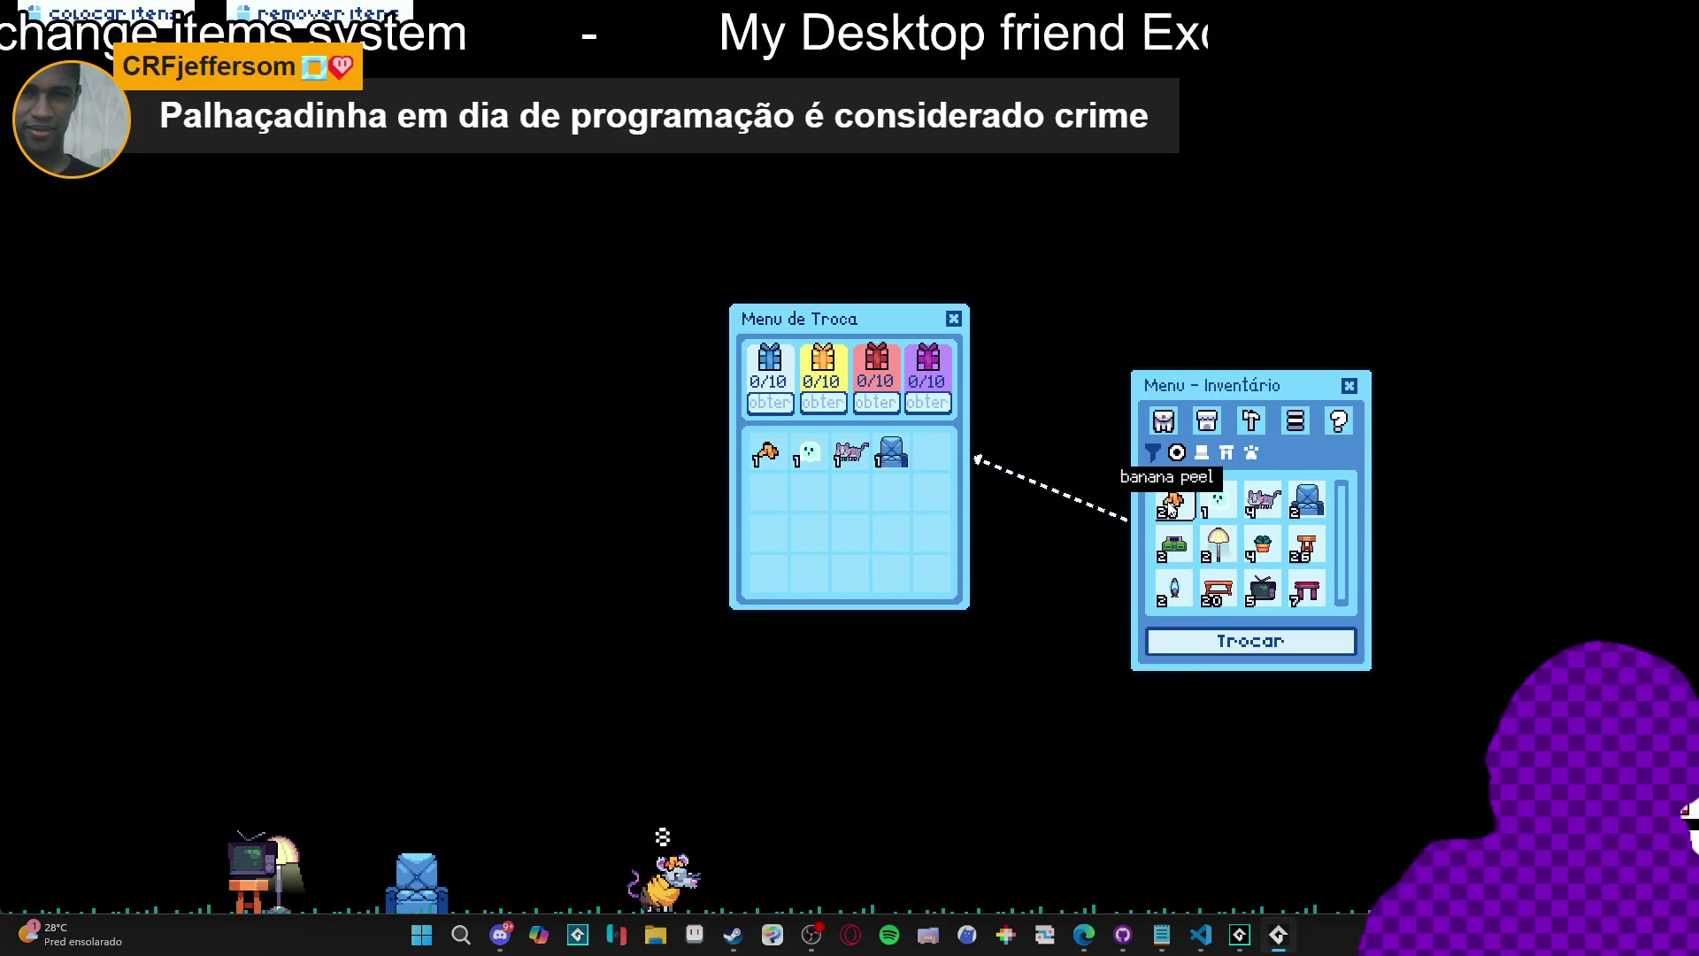
right_click(1278, 936)
left_click(1191, 826)
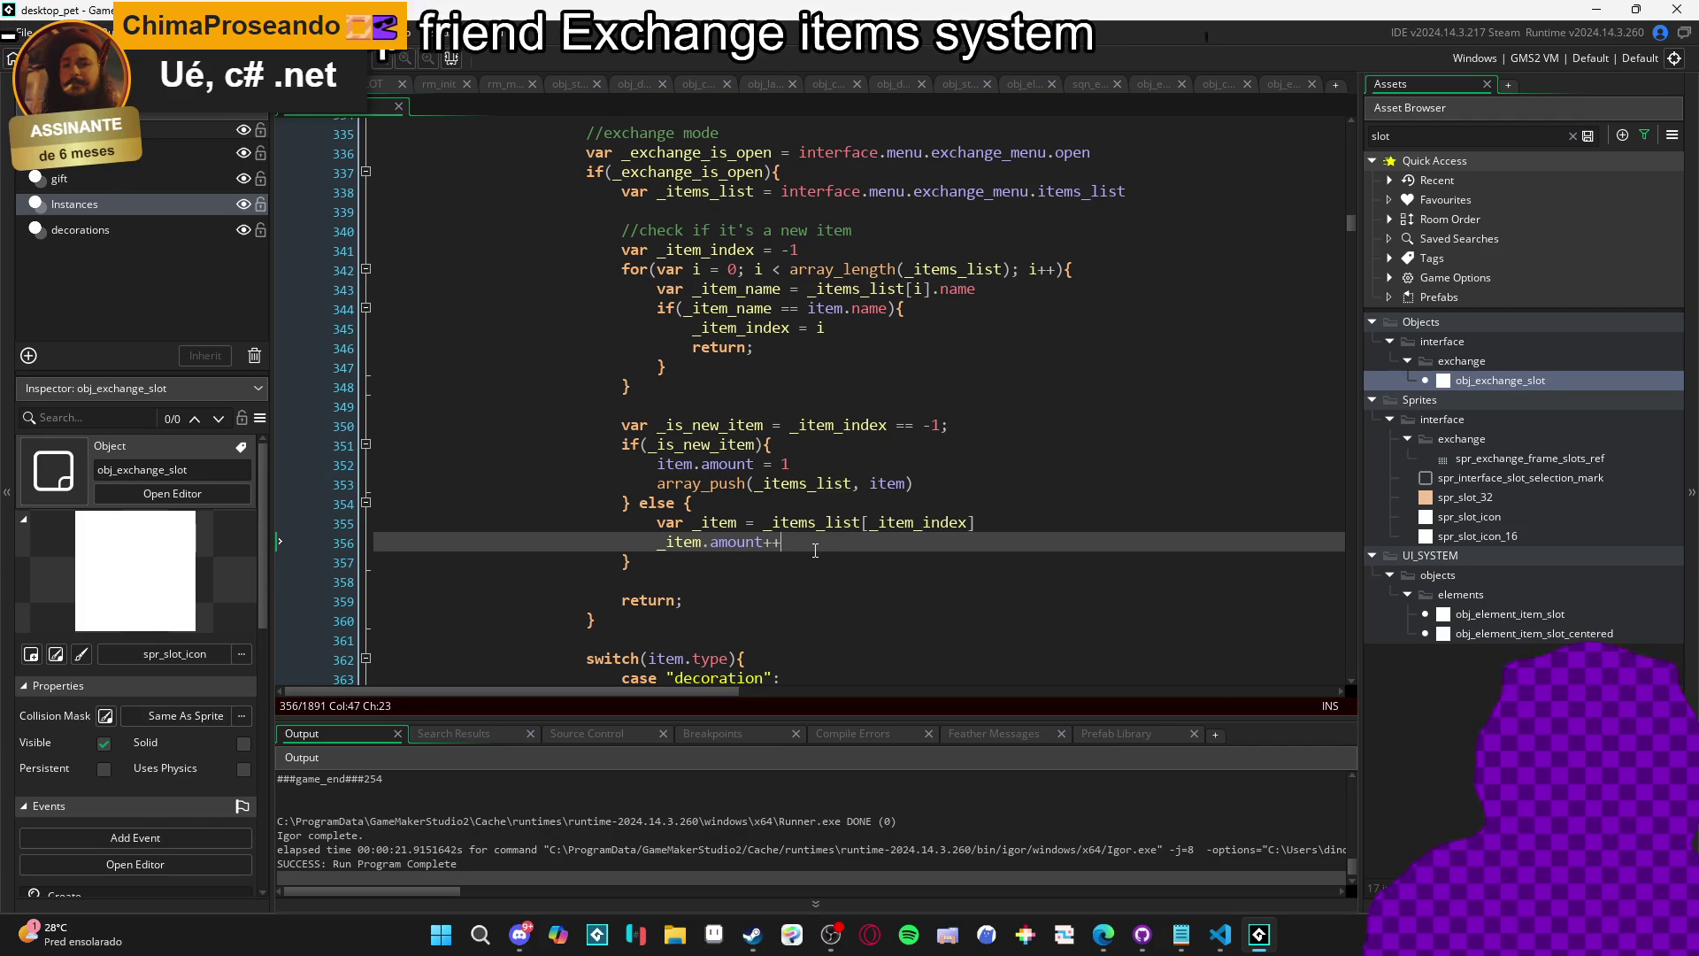
Insert a show_debug_message call on a new line inside the name-match check.
left_click(957, 310)
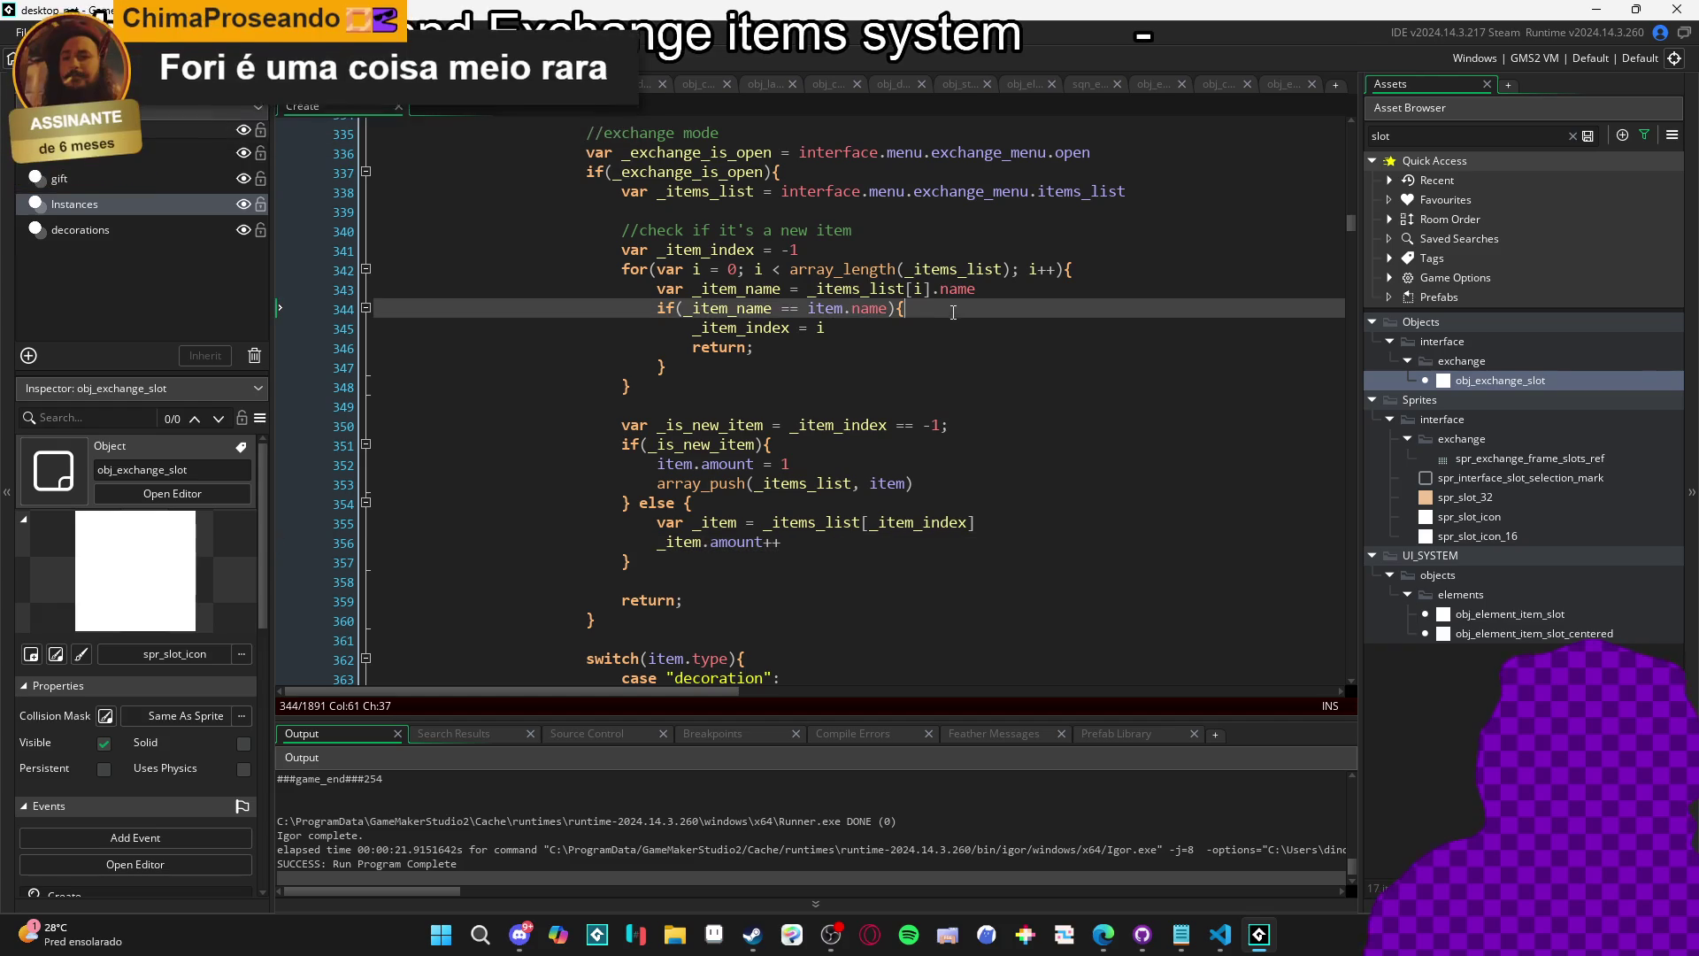
key("Return")
type("sh")
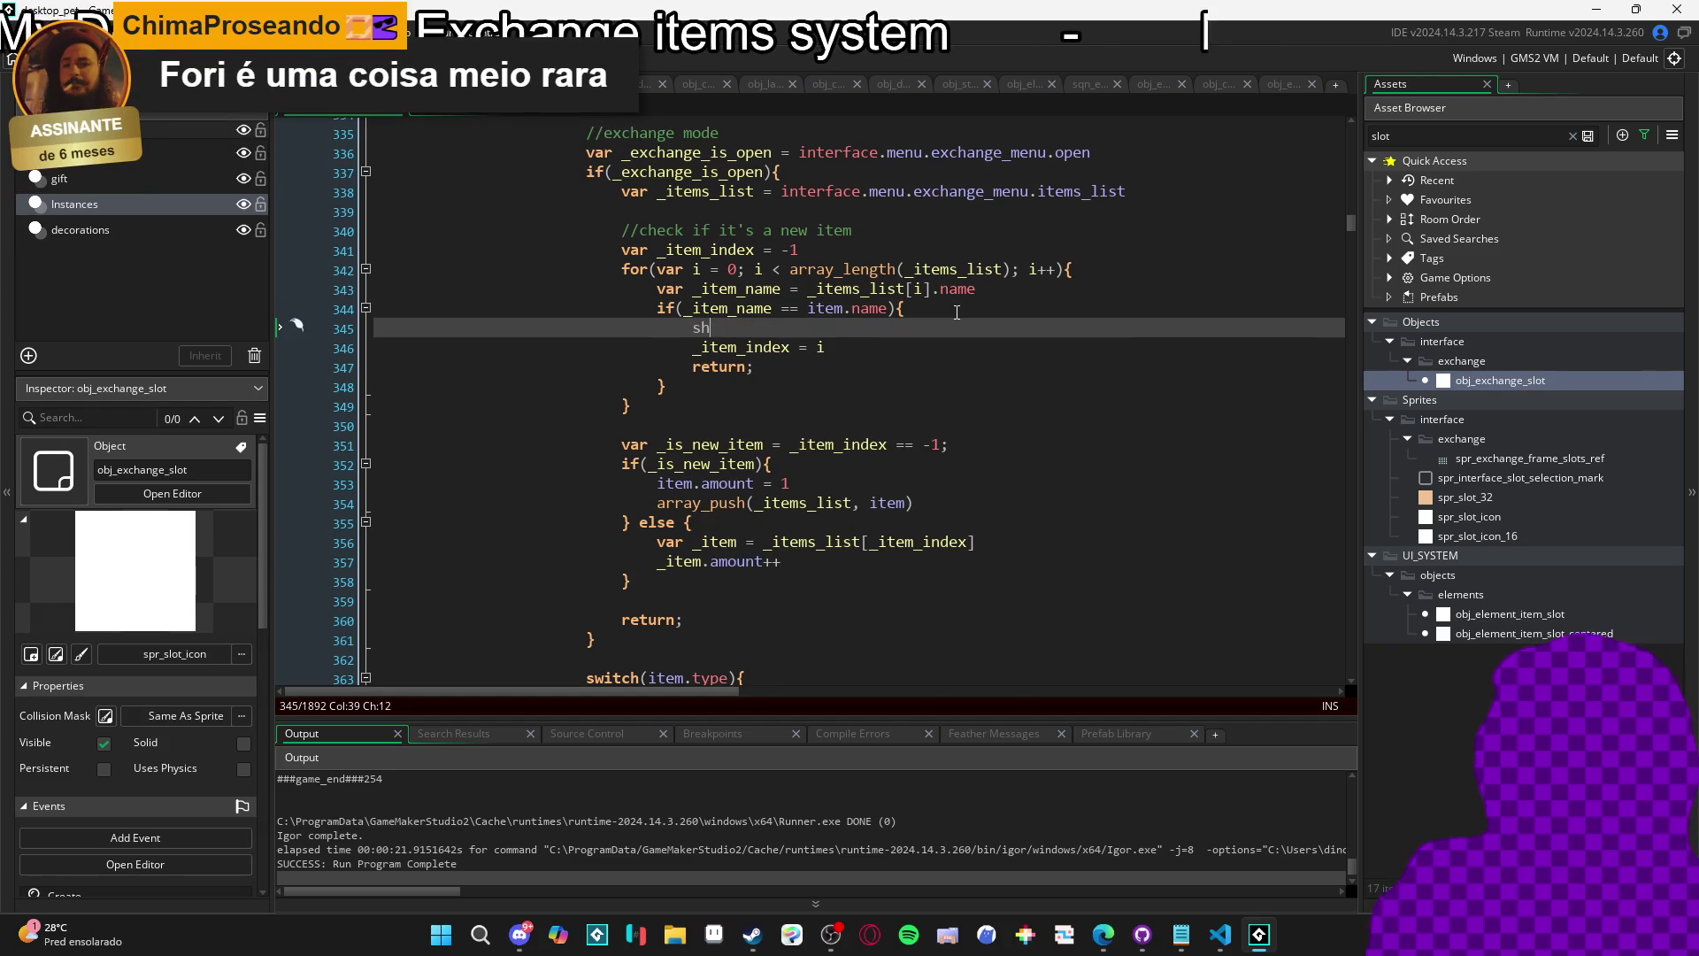
type("ow_debug_me")
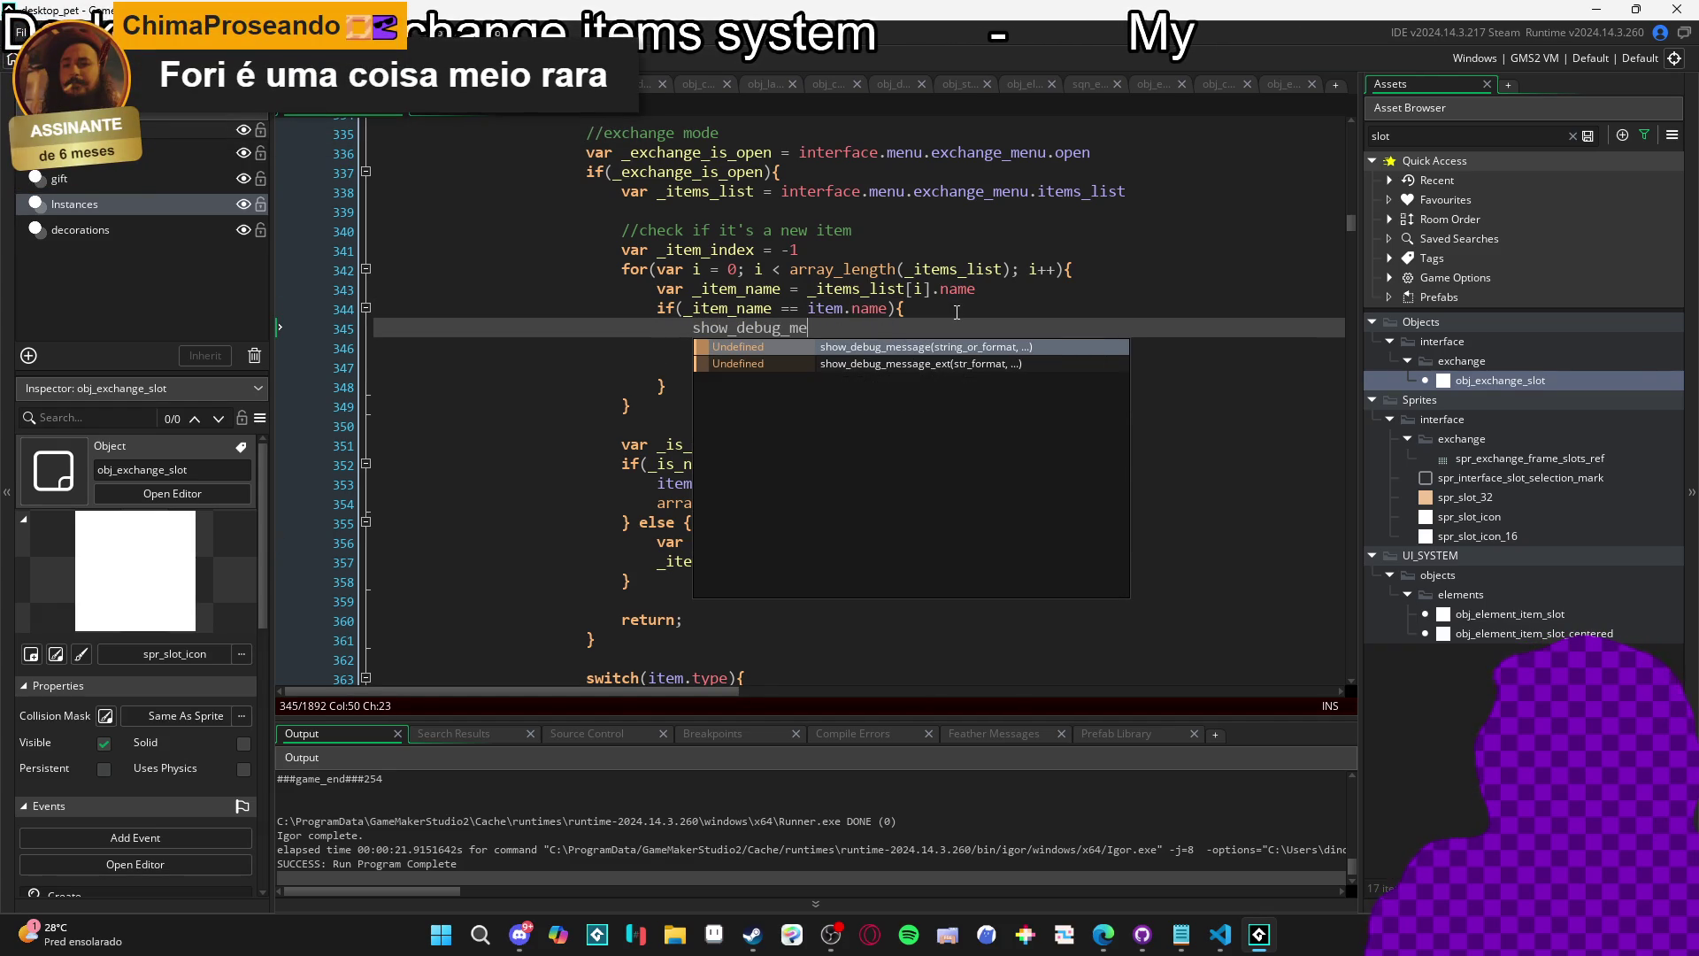
key("Return")
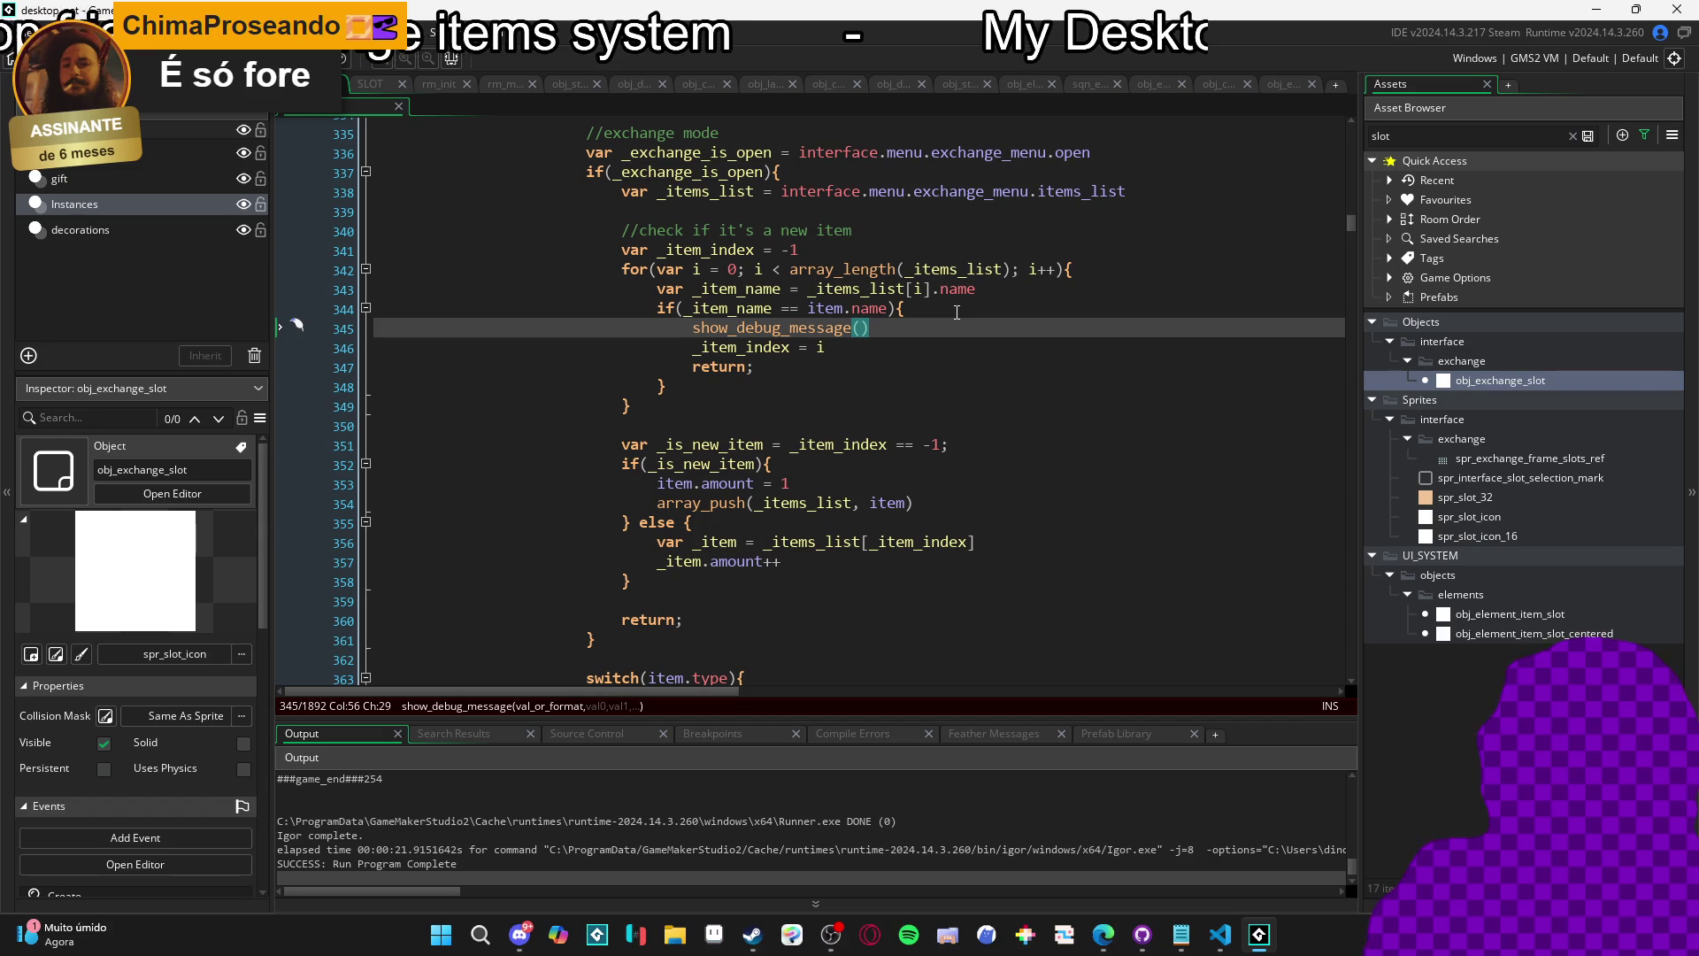
type("$\"{")
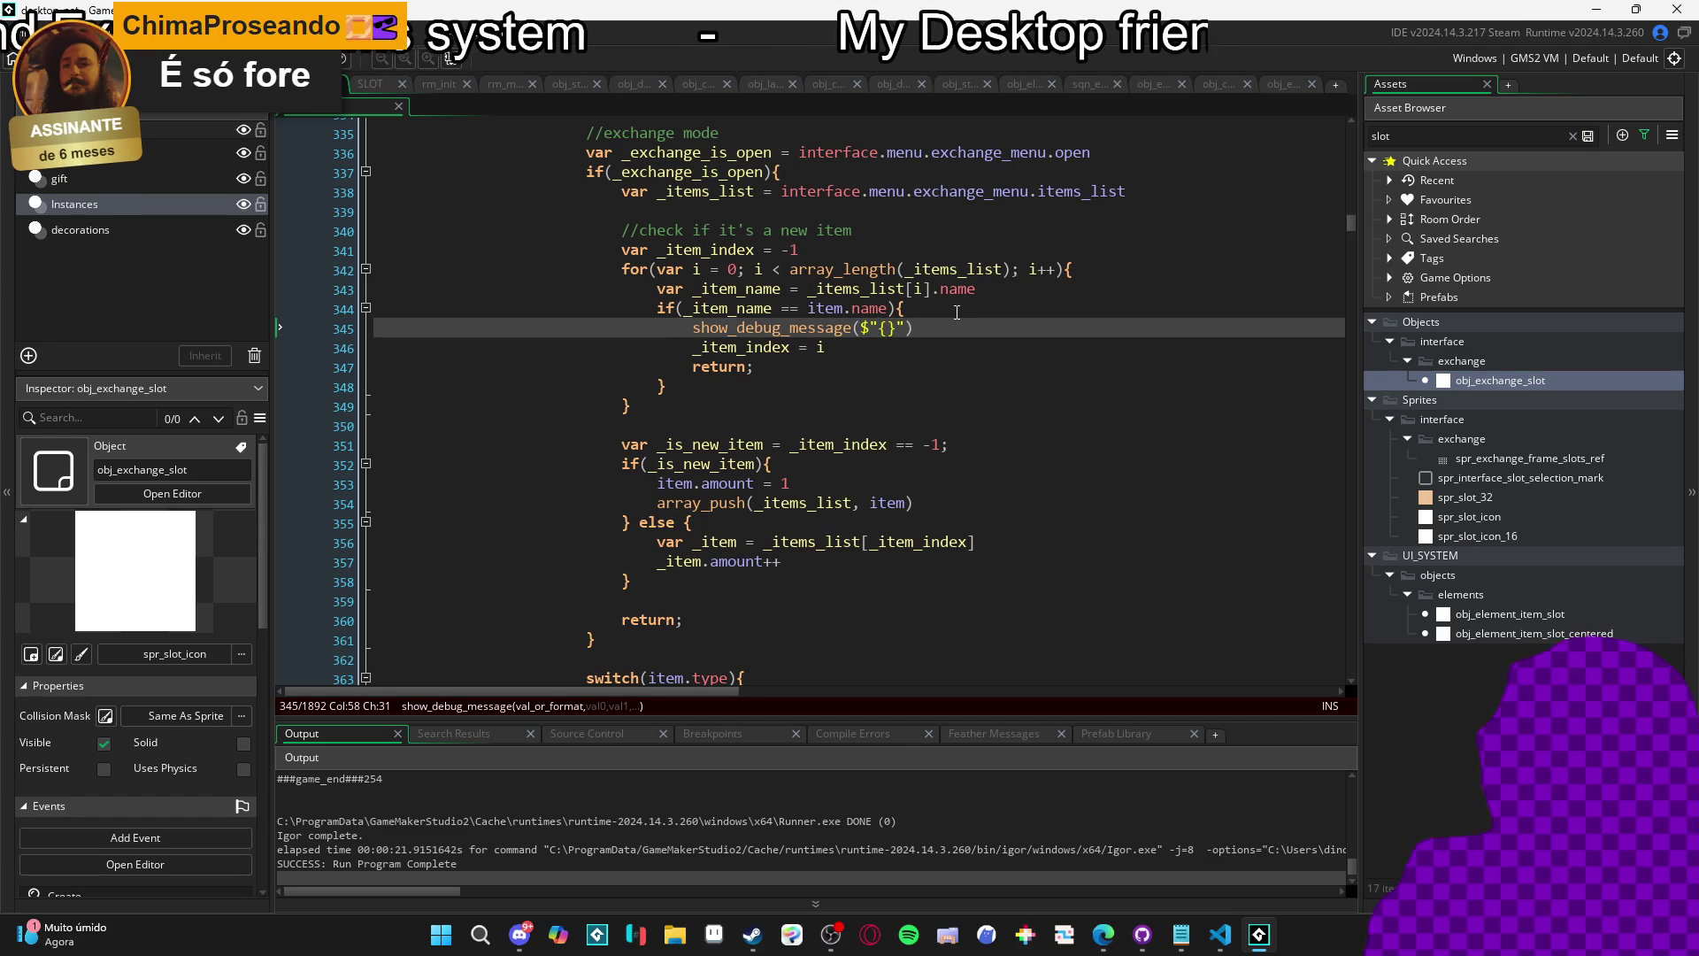
type("item_name:")
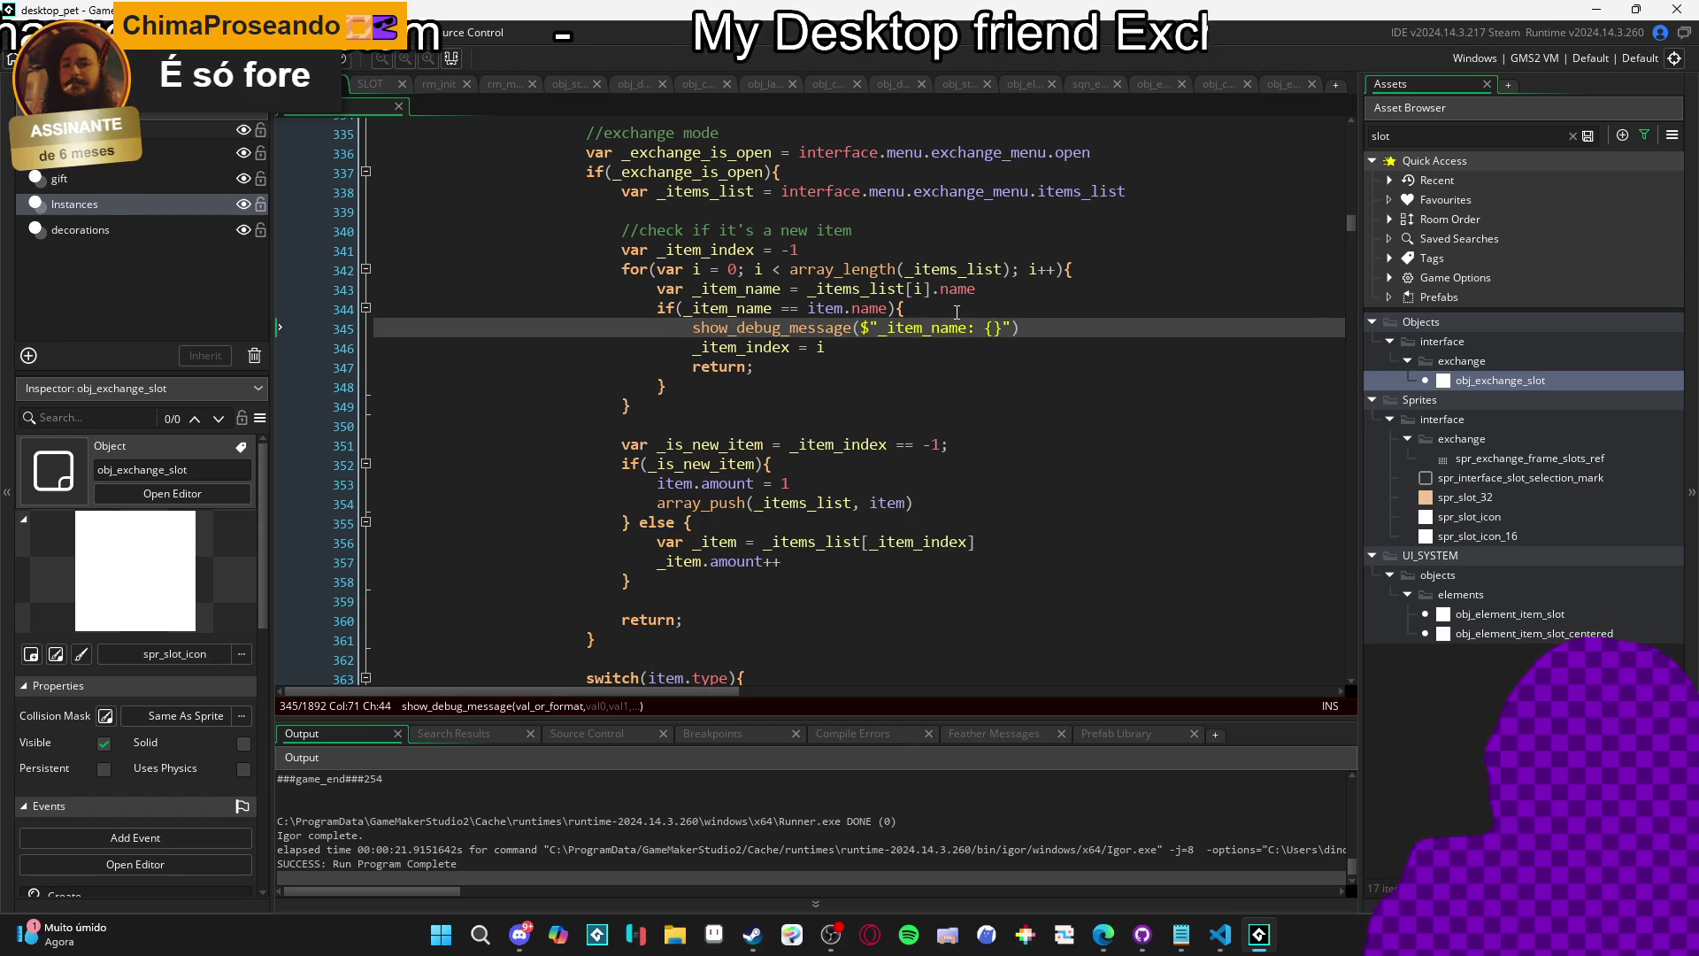
key("Left")
key("Left")
key("Left")
key("ctrl+shift+Left")
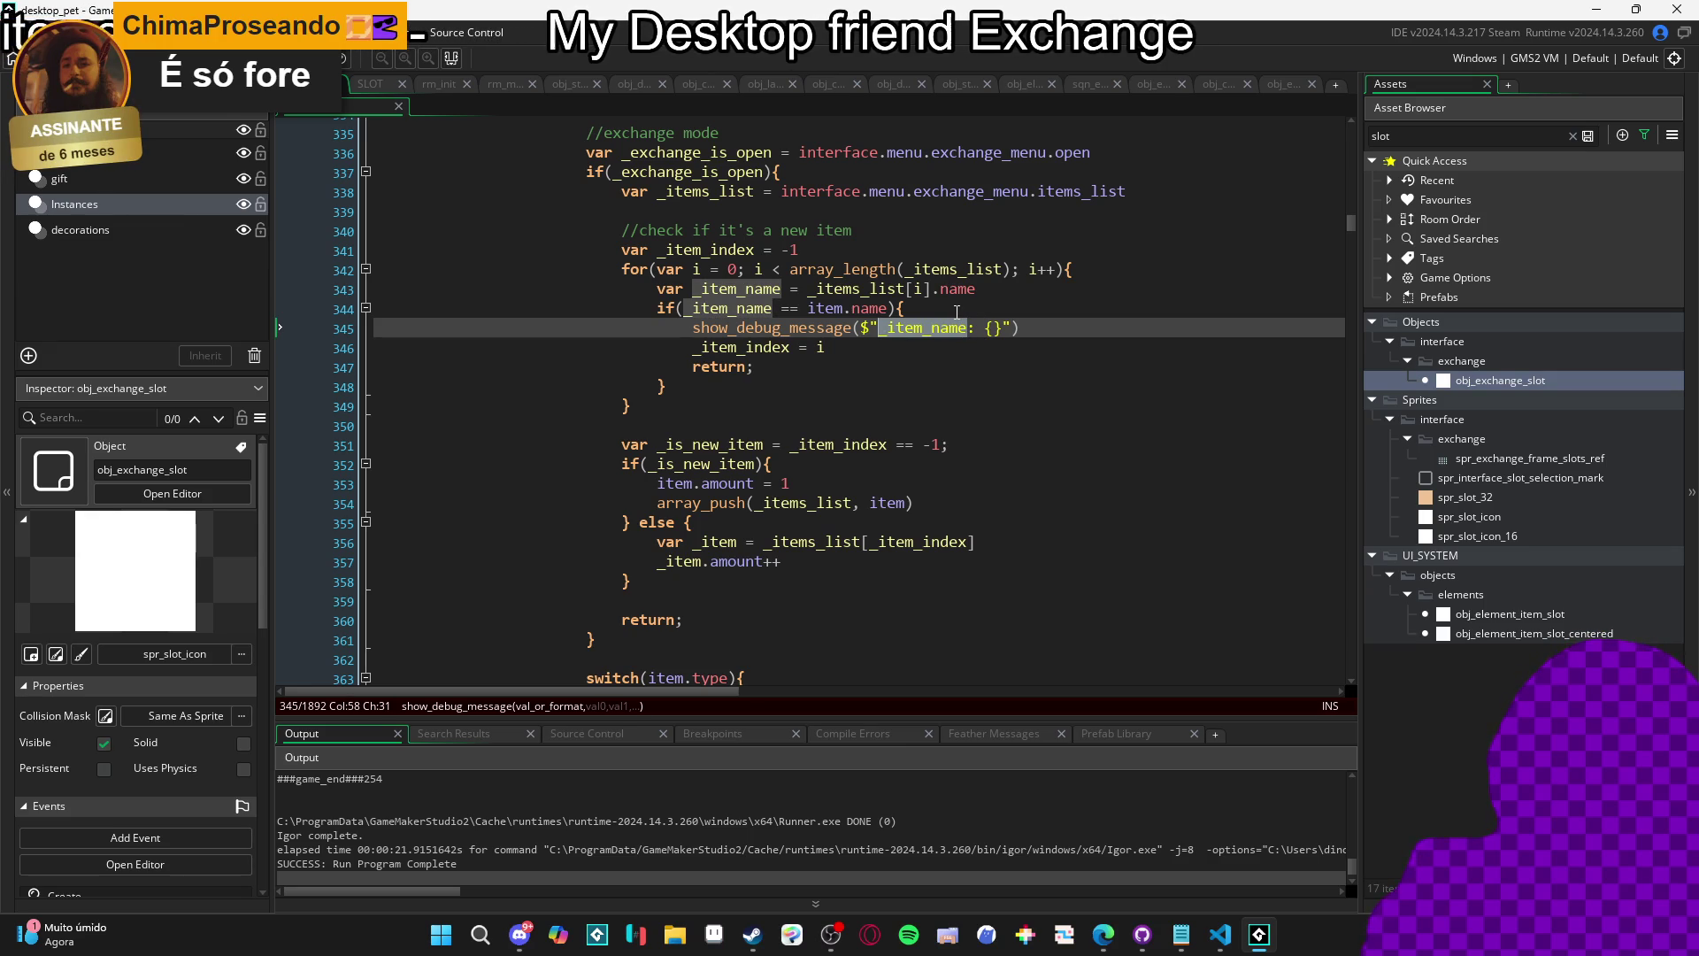
key("Right")
key("Right")
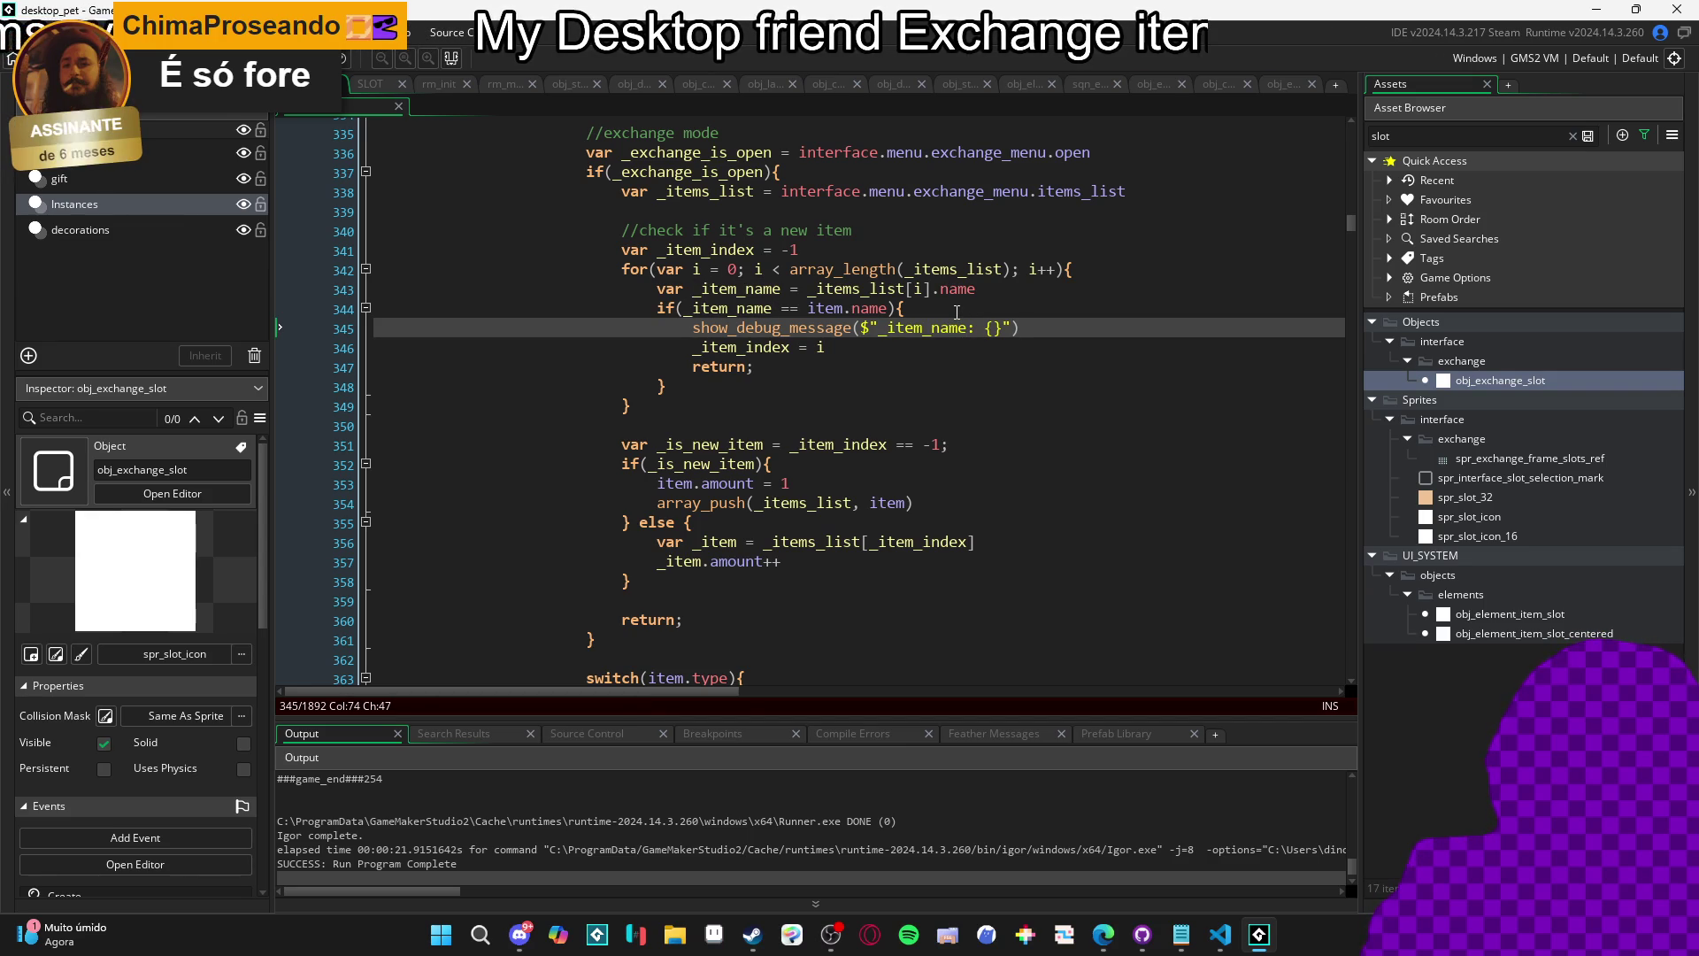
Complete the message string as $"{_item_name} / {item.name}".
key("ctrl+shift+Left")
key("ctrl+shift+Left")
key("ctrl+shift+Right")
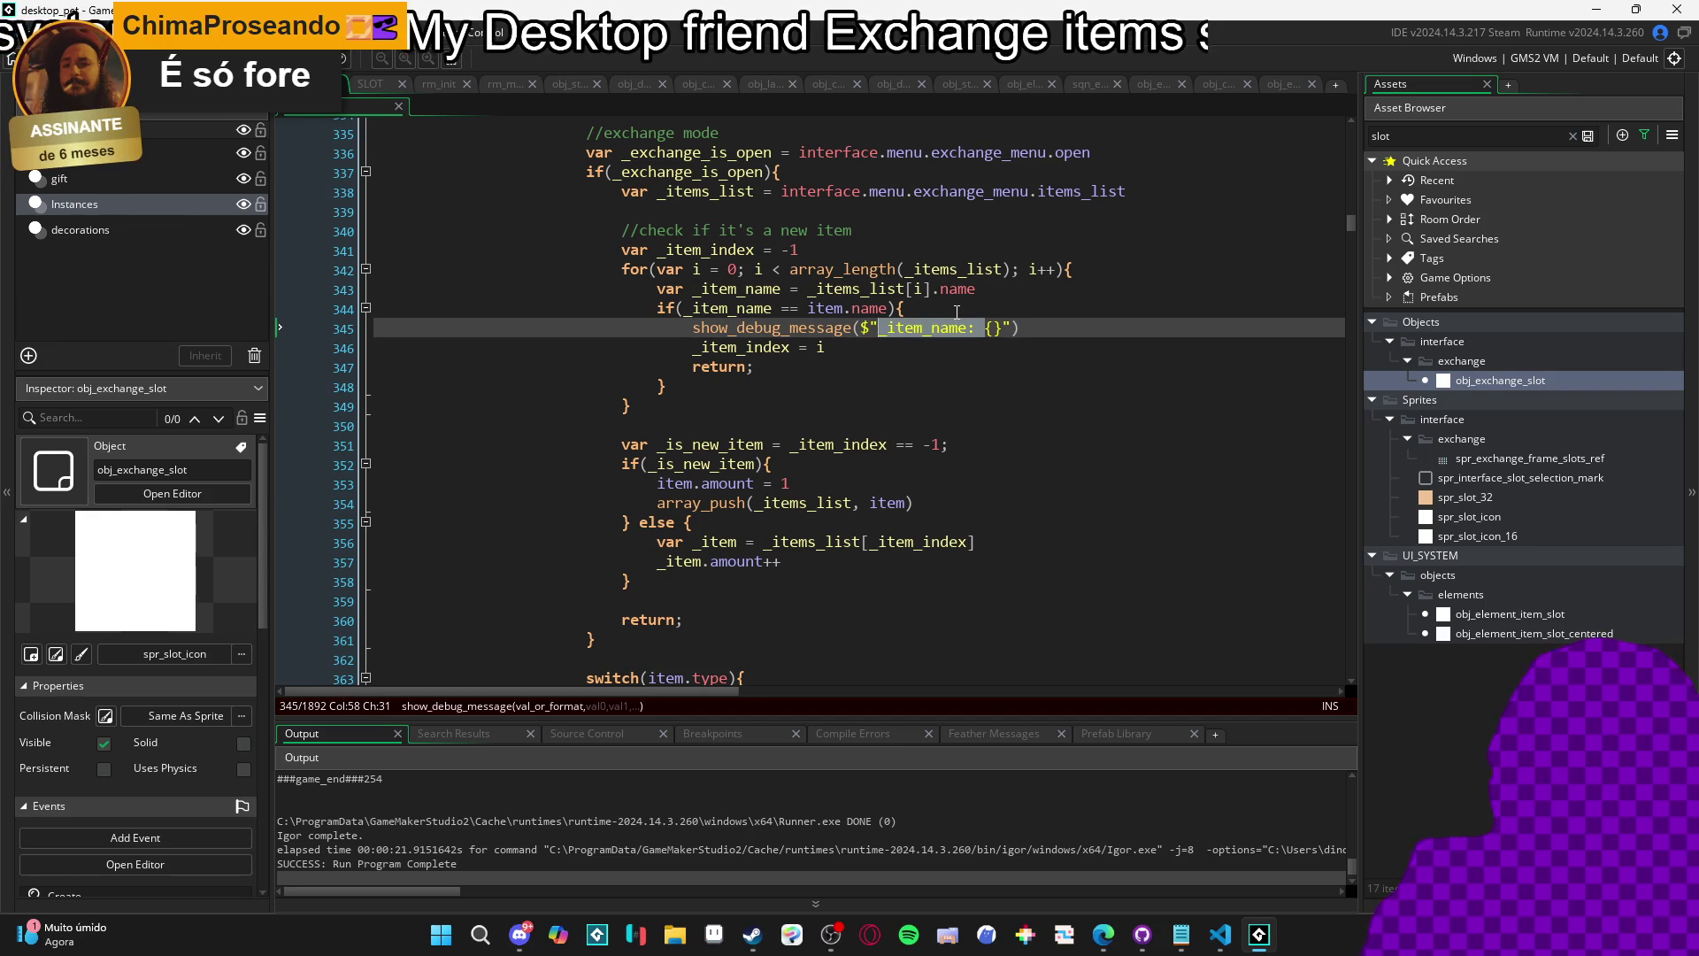
key("ctrl+x")
key("Right")
key("ctrl+v")
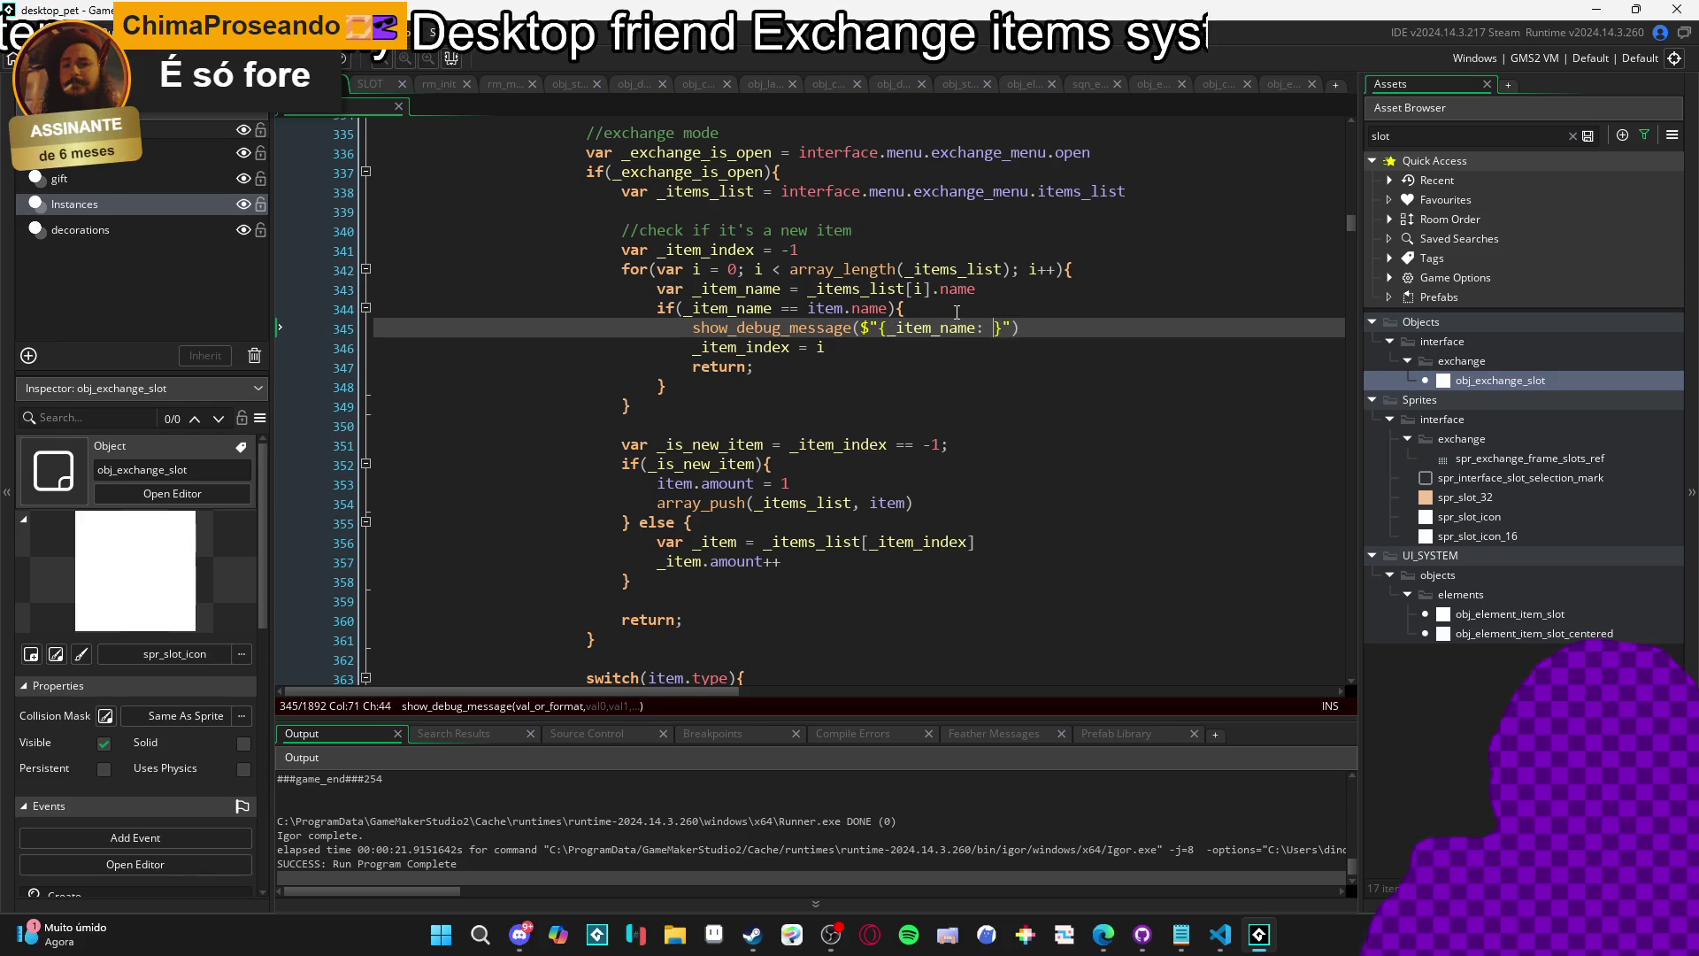
type("/ {item")
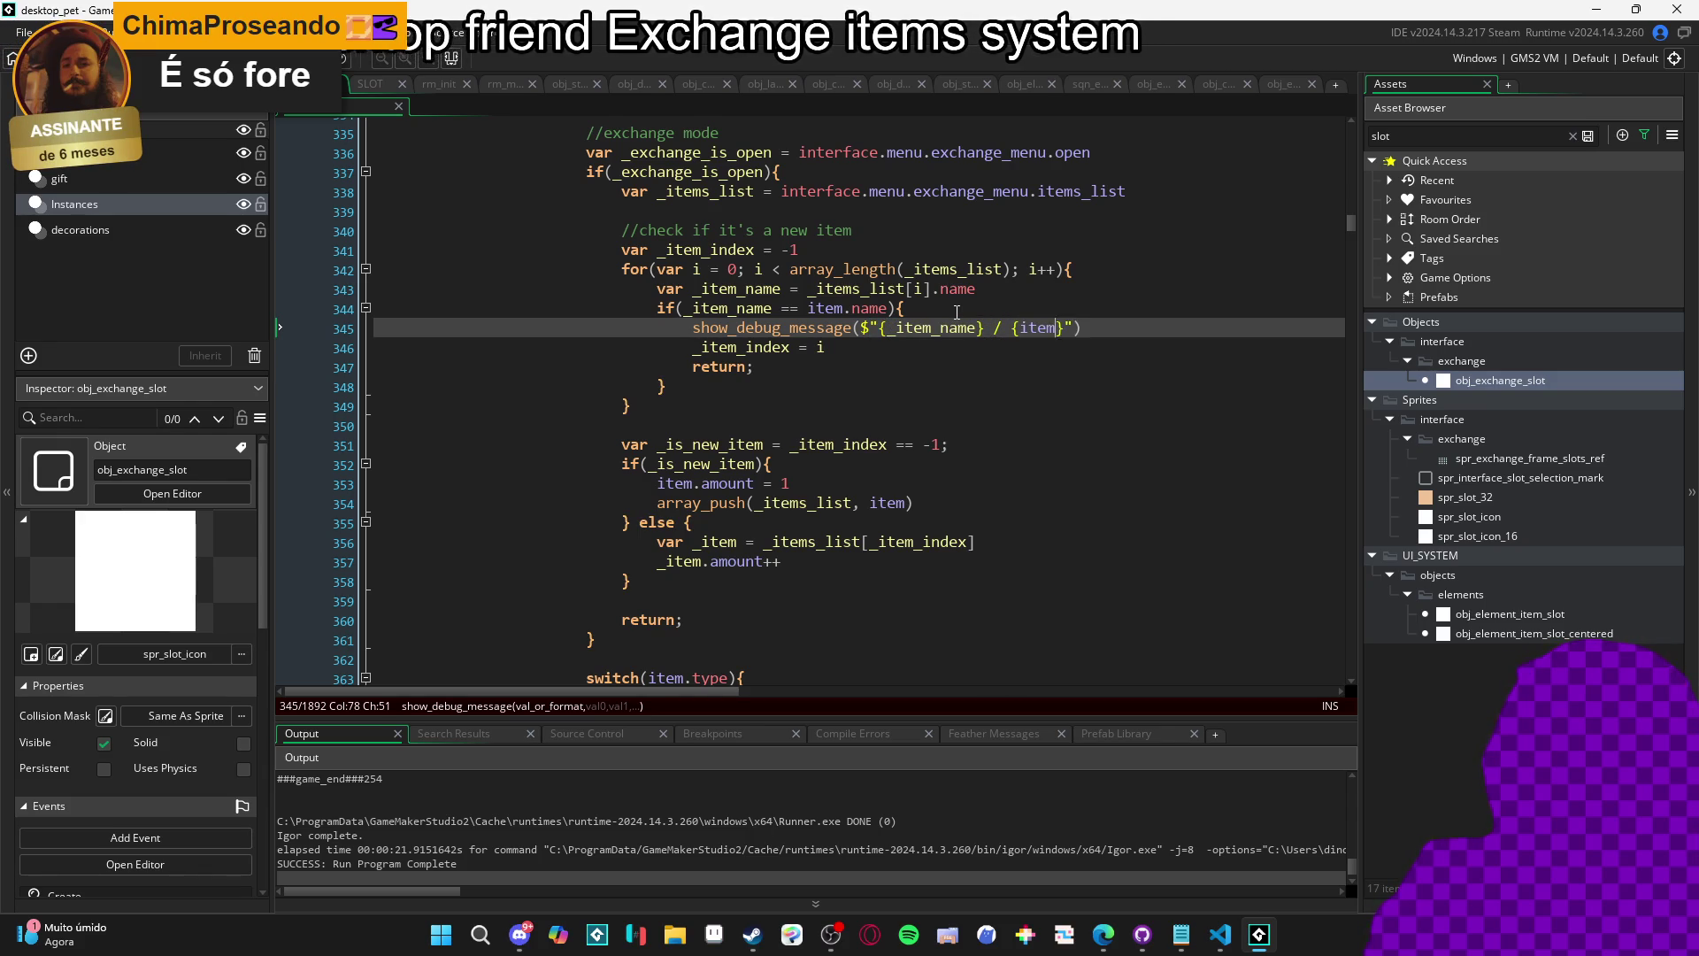
key("BackSpace")
key("BackSpace")
type("name")
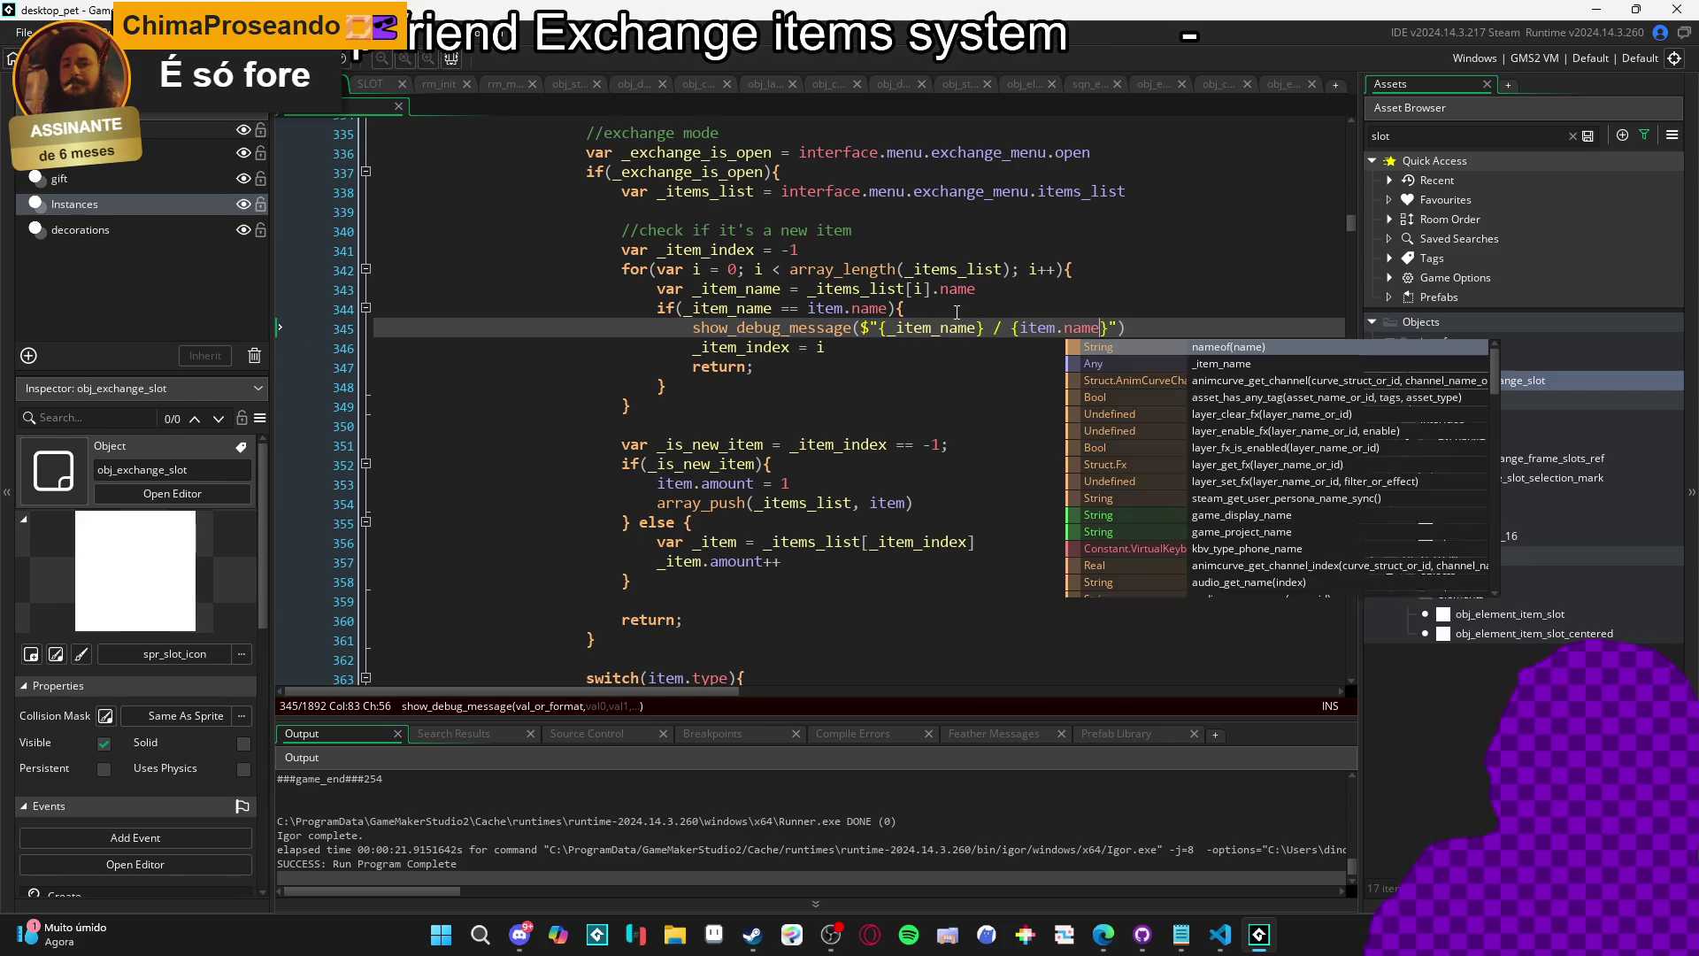
key("Left")
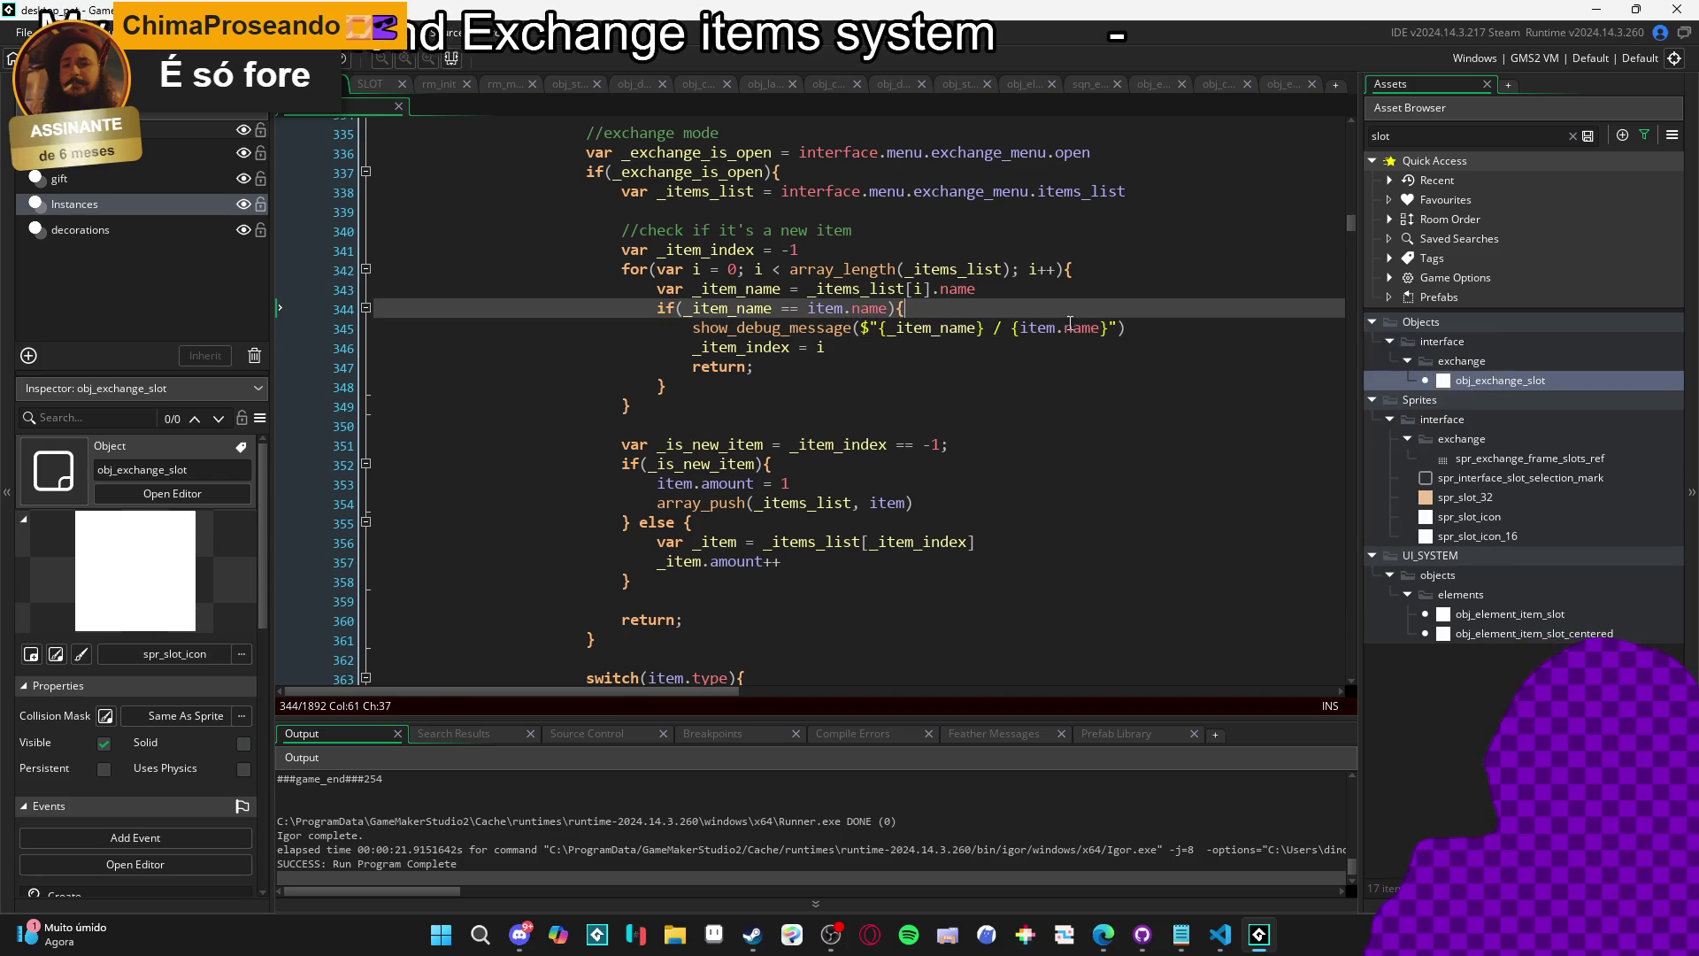
left_click(1187, 334)
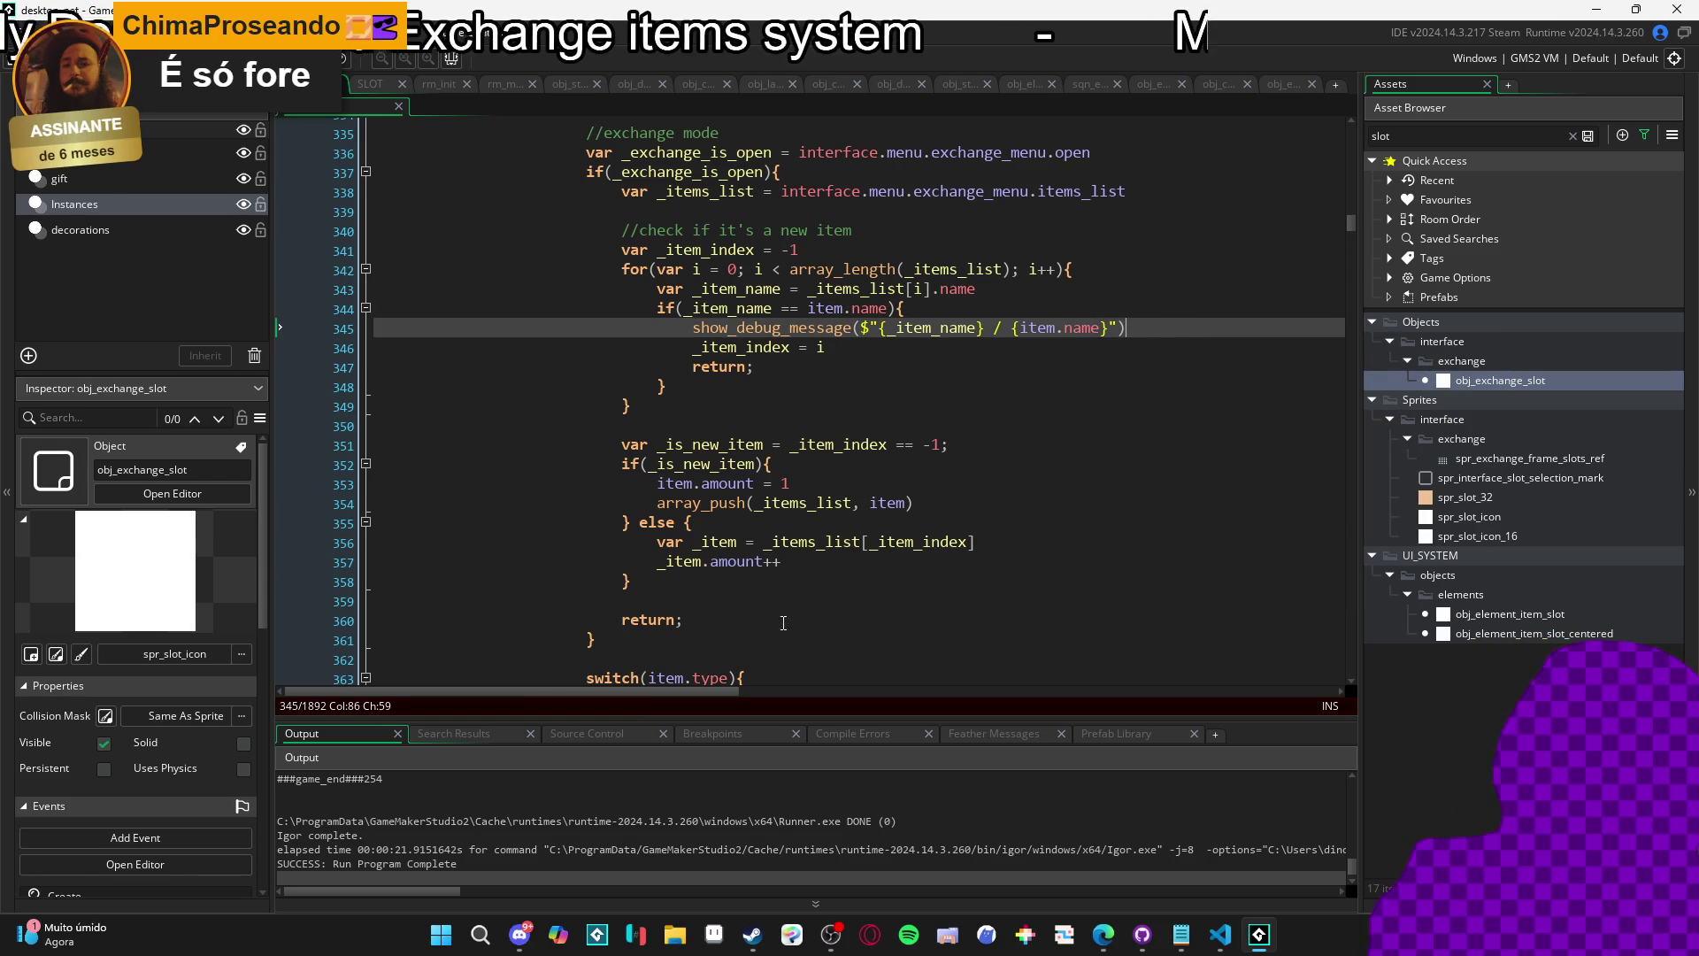
left_click(781, 561)
left_click_drag(655, 543, 822, 561)
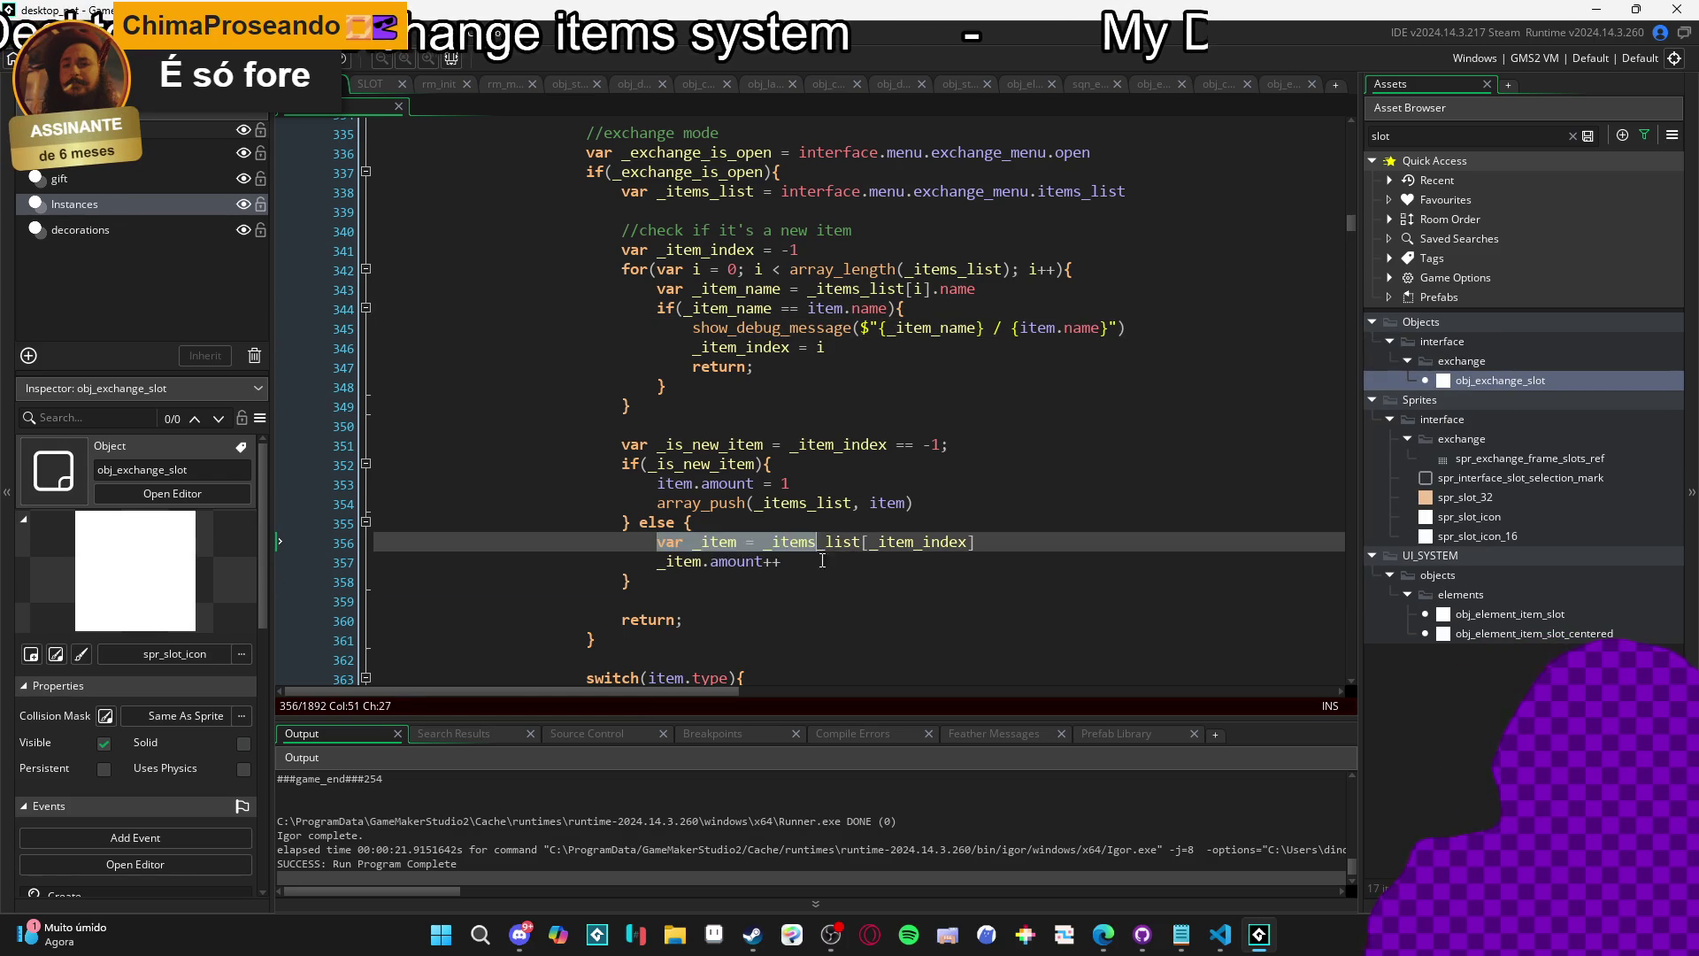
left_click(822, 560)
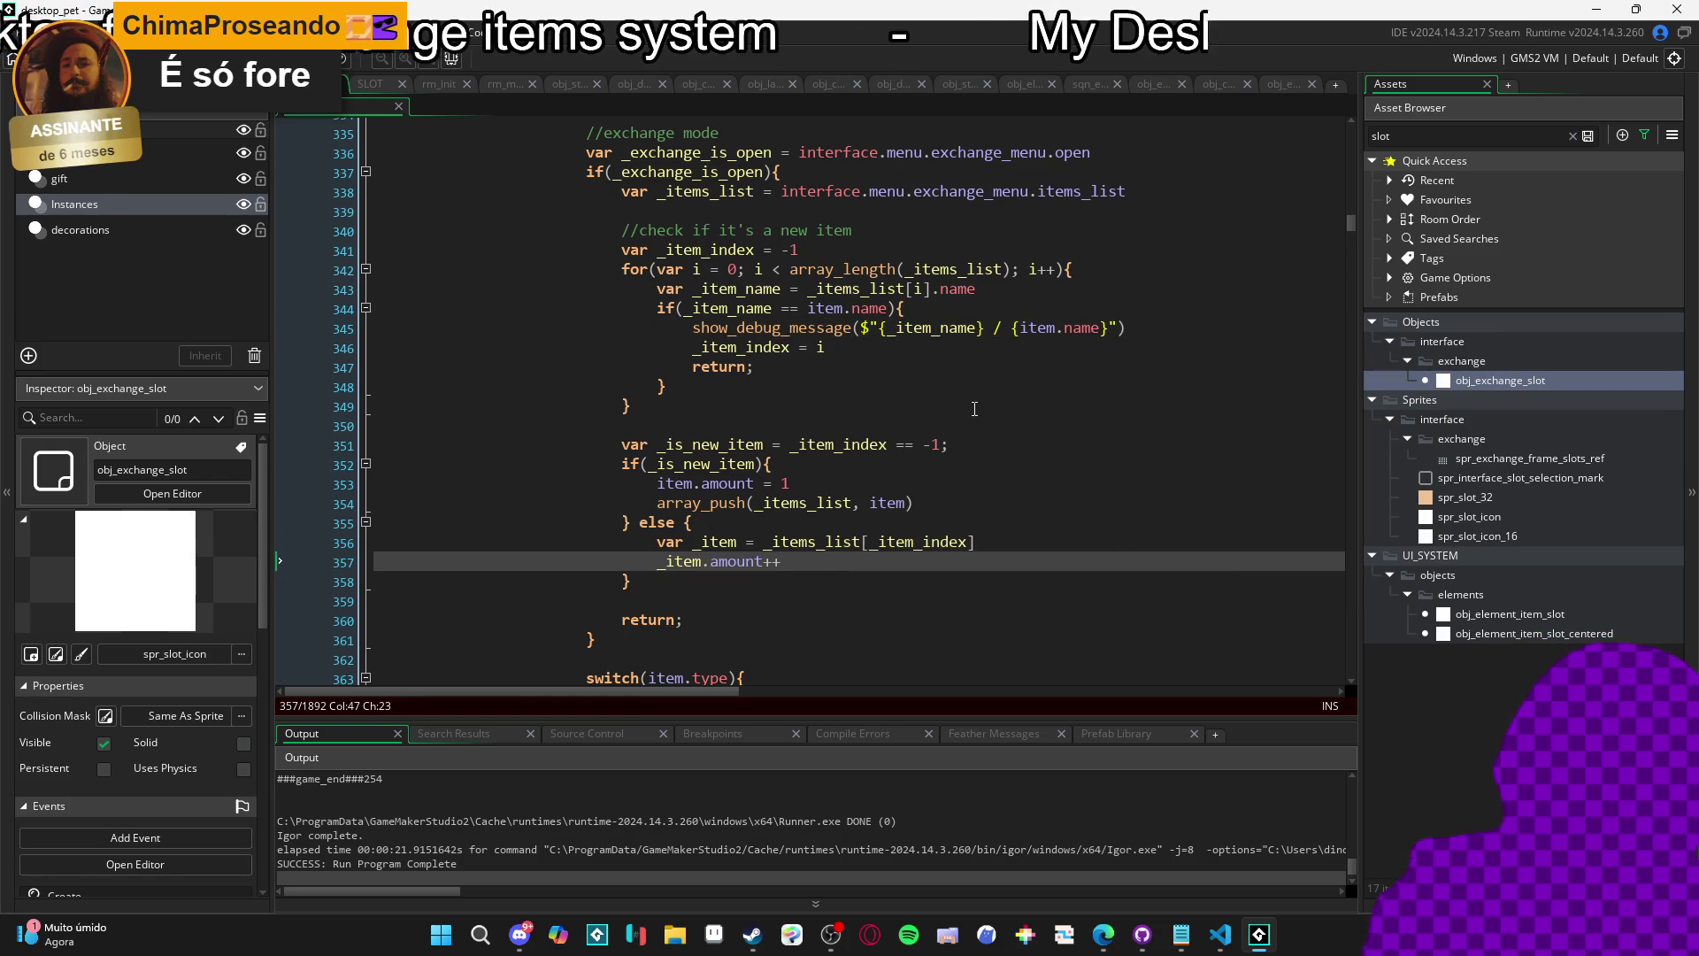
mouse_move(754, 323)
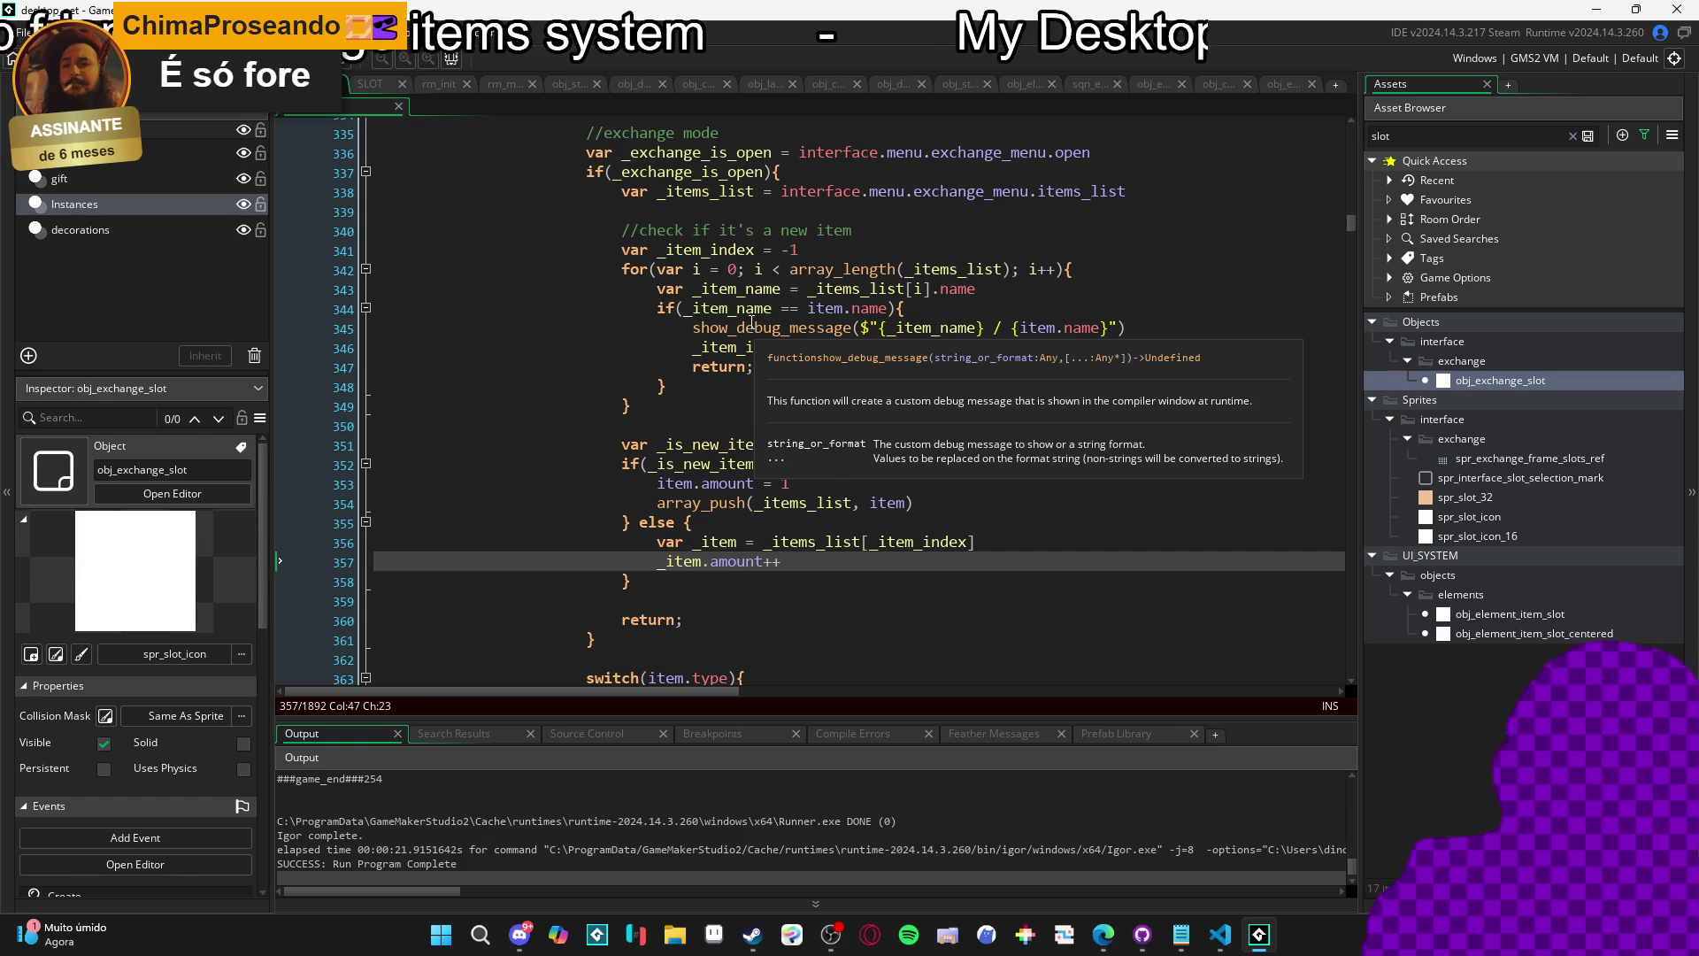
Run the game and add the banana peel to the exchange menu.
key("F5")
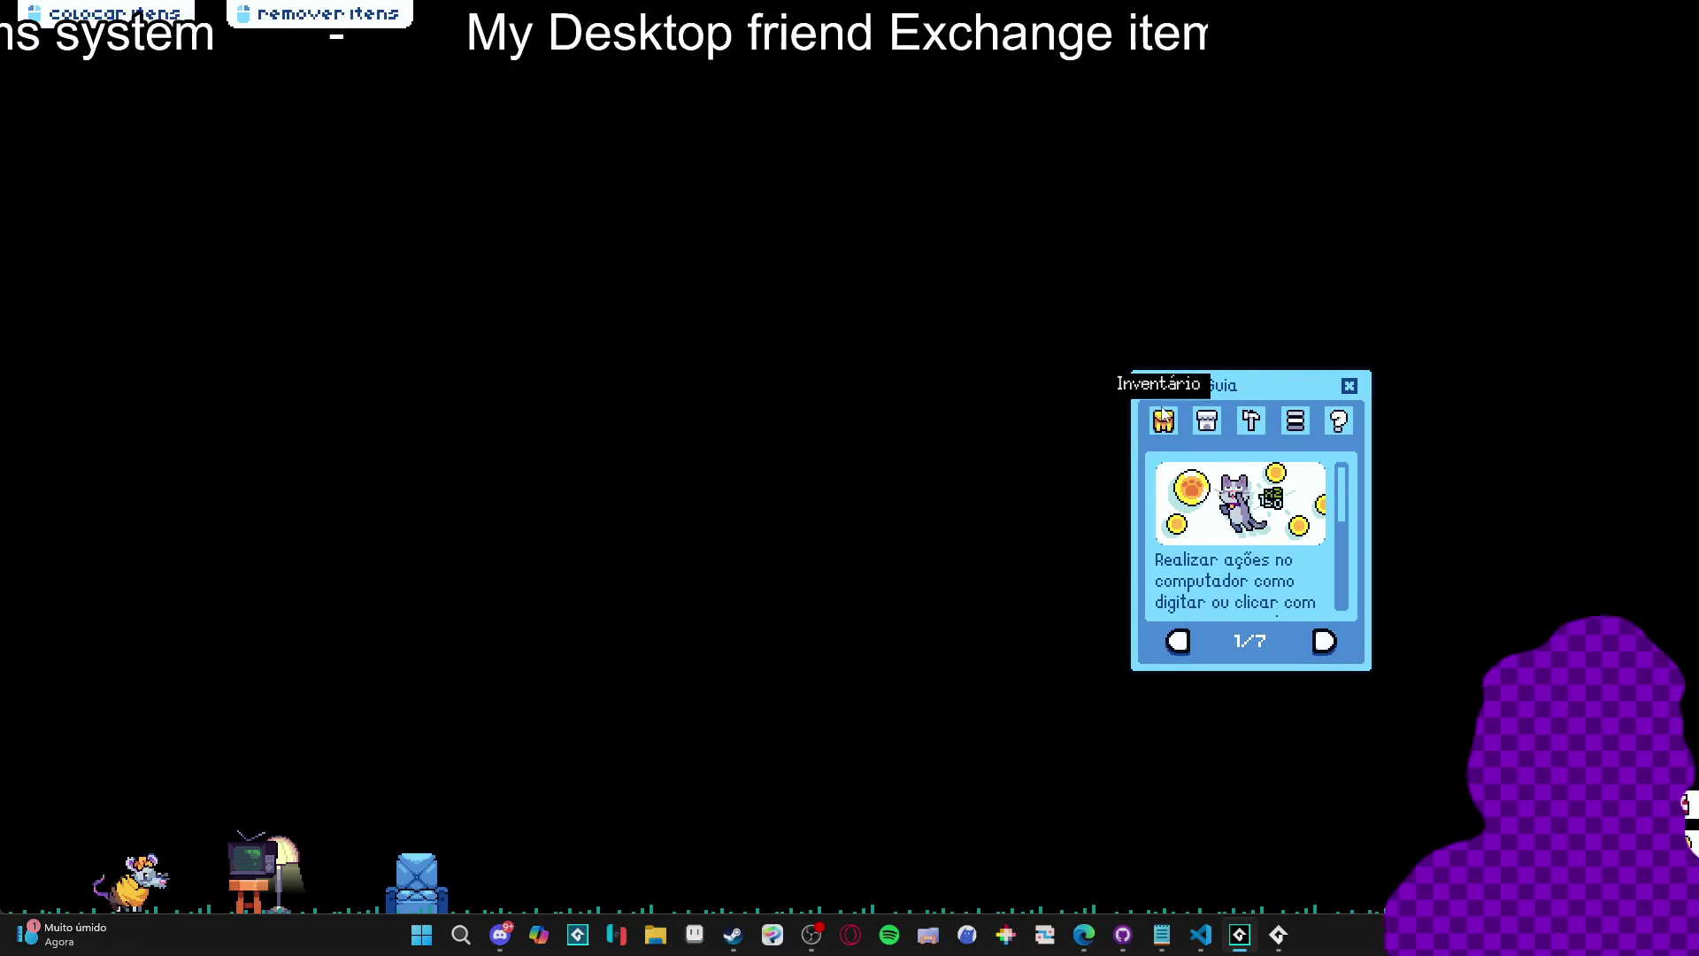
left_click(1163, 421)
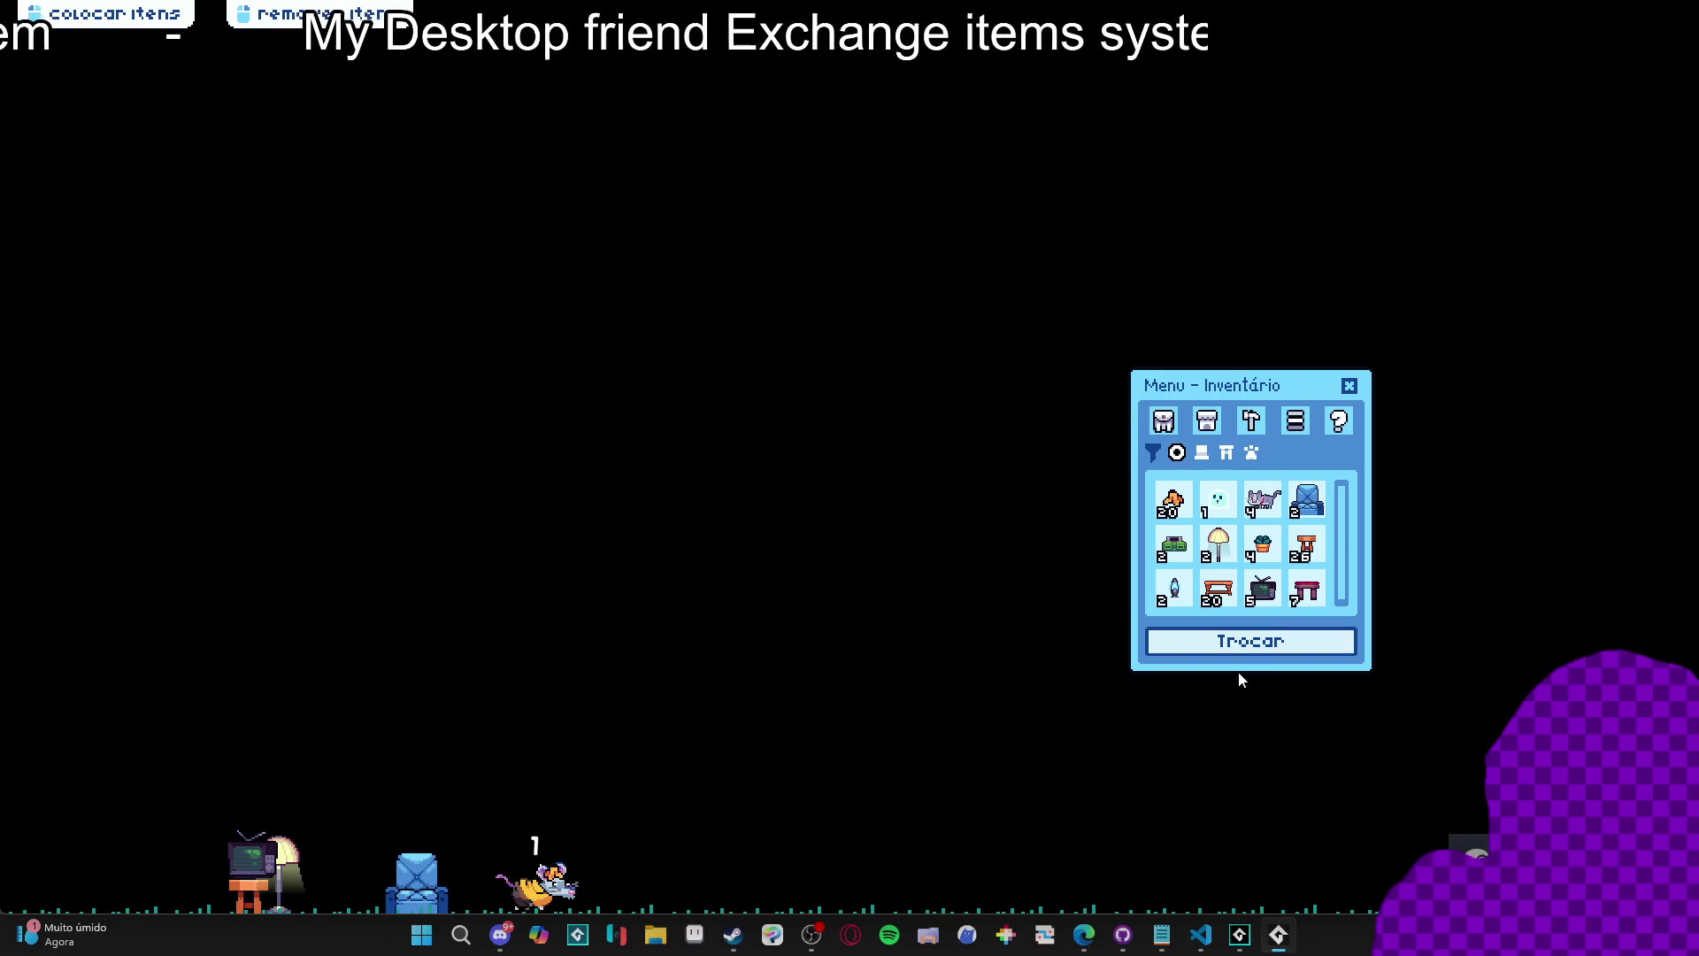
left_click(1237, 653)
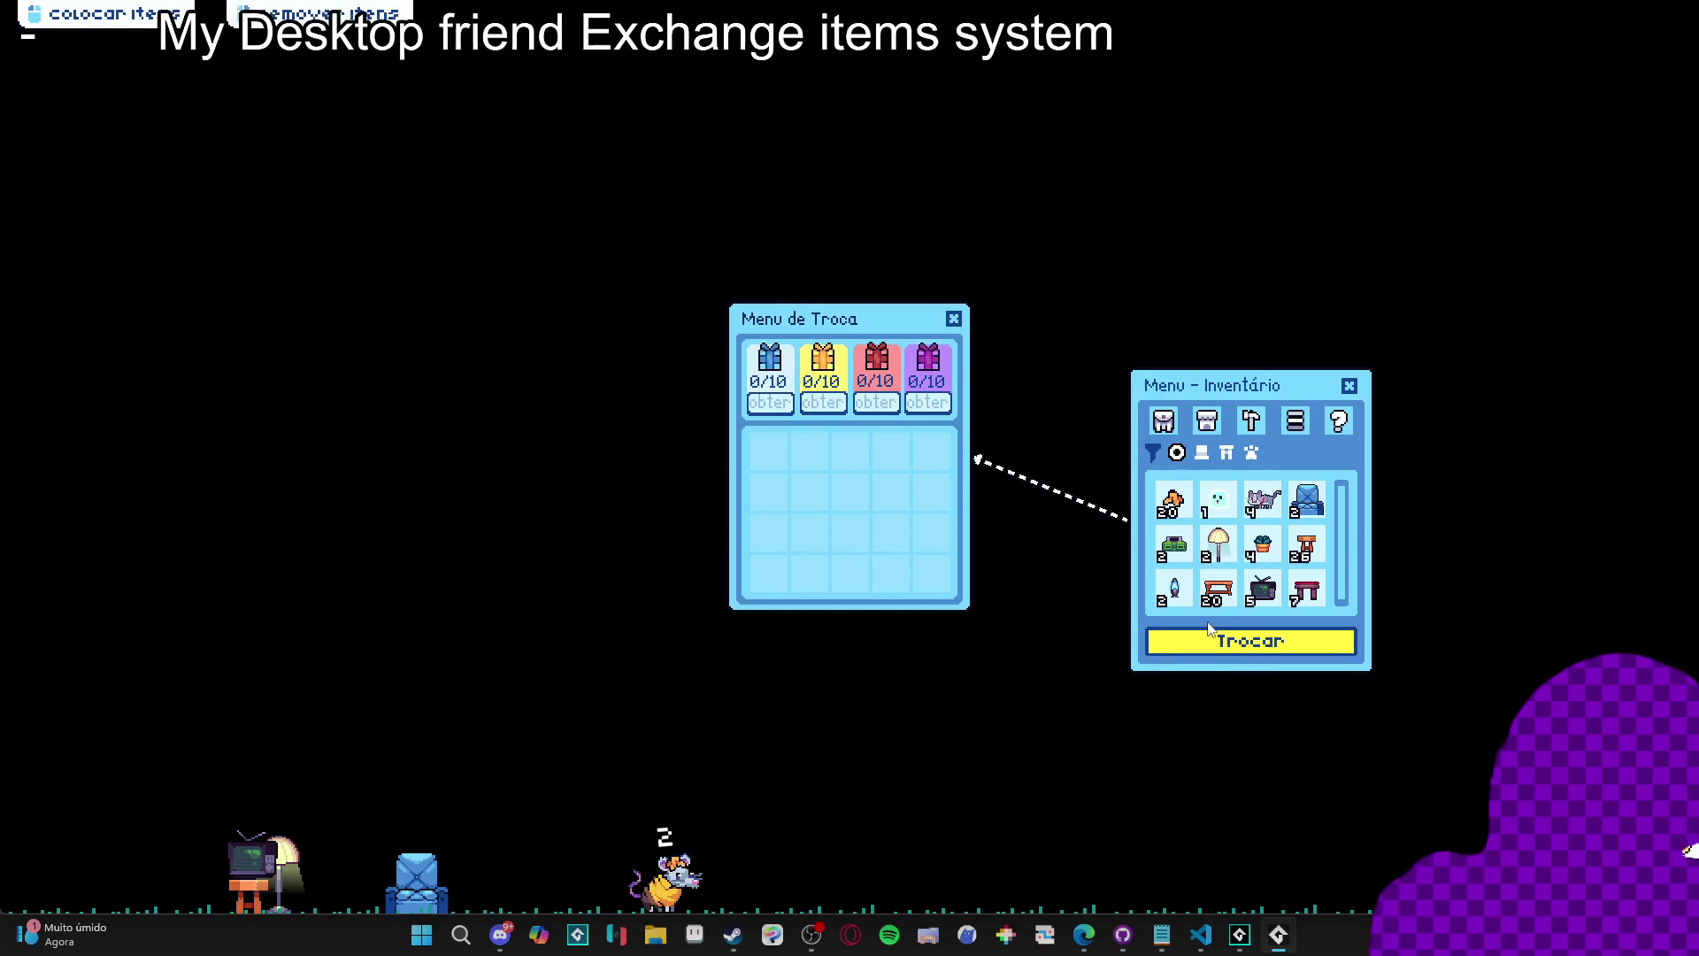
left_click(1174, 516)
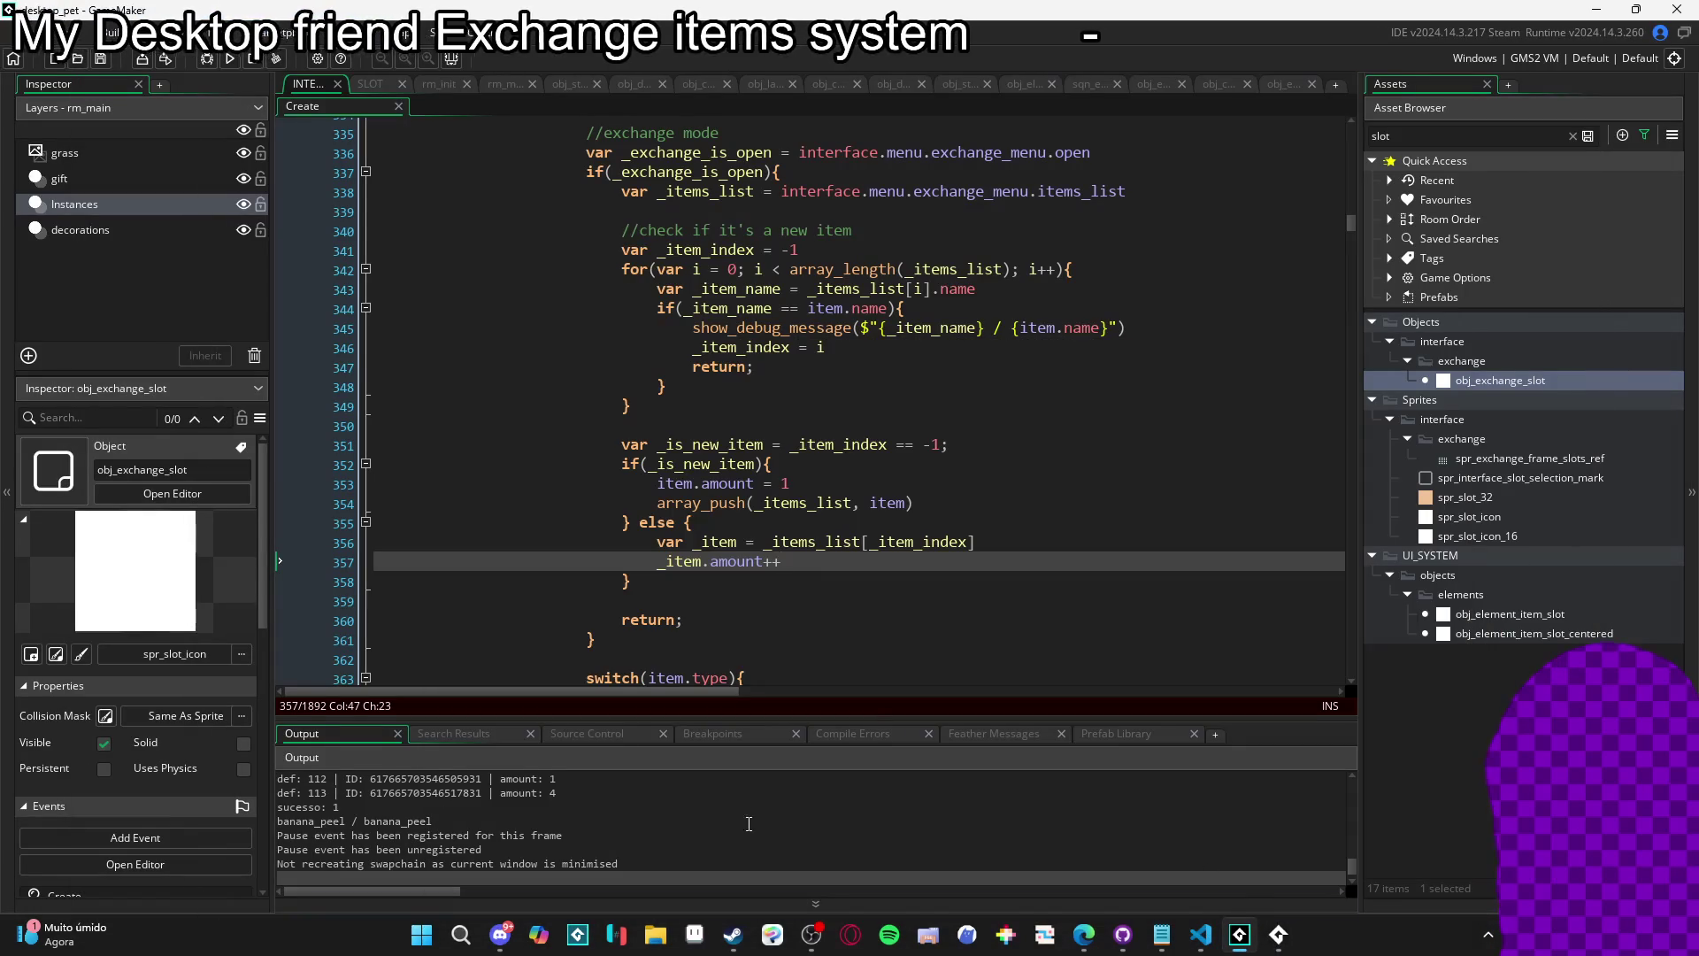
Check the output log showing 'banana_peel / banana_peel', then return to the code editor.
key("F5")
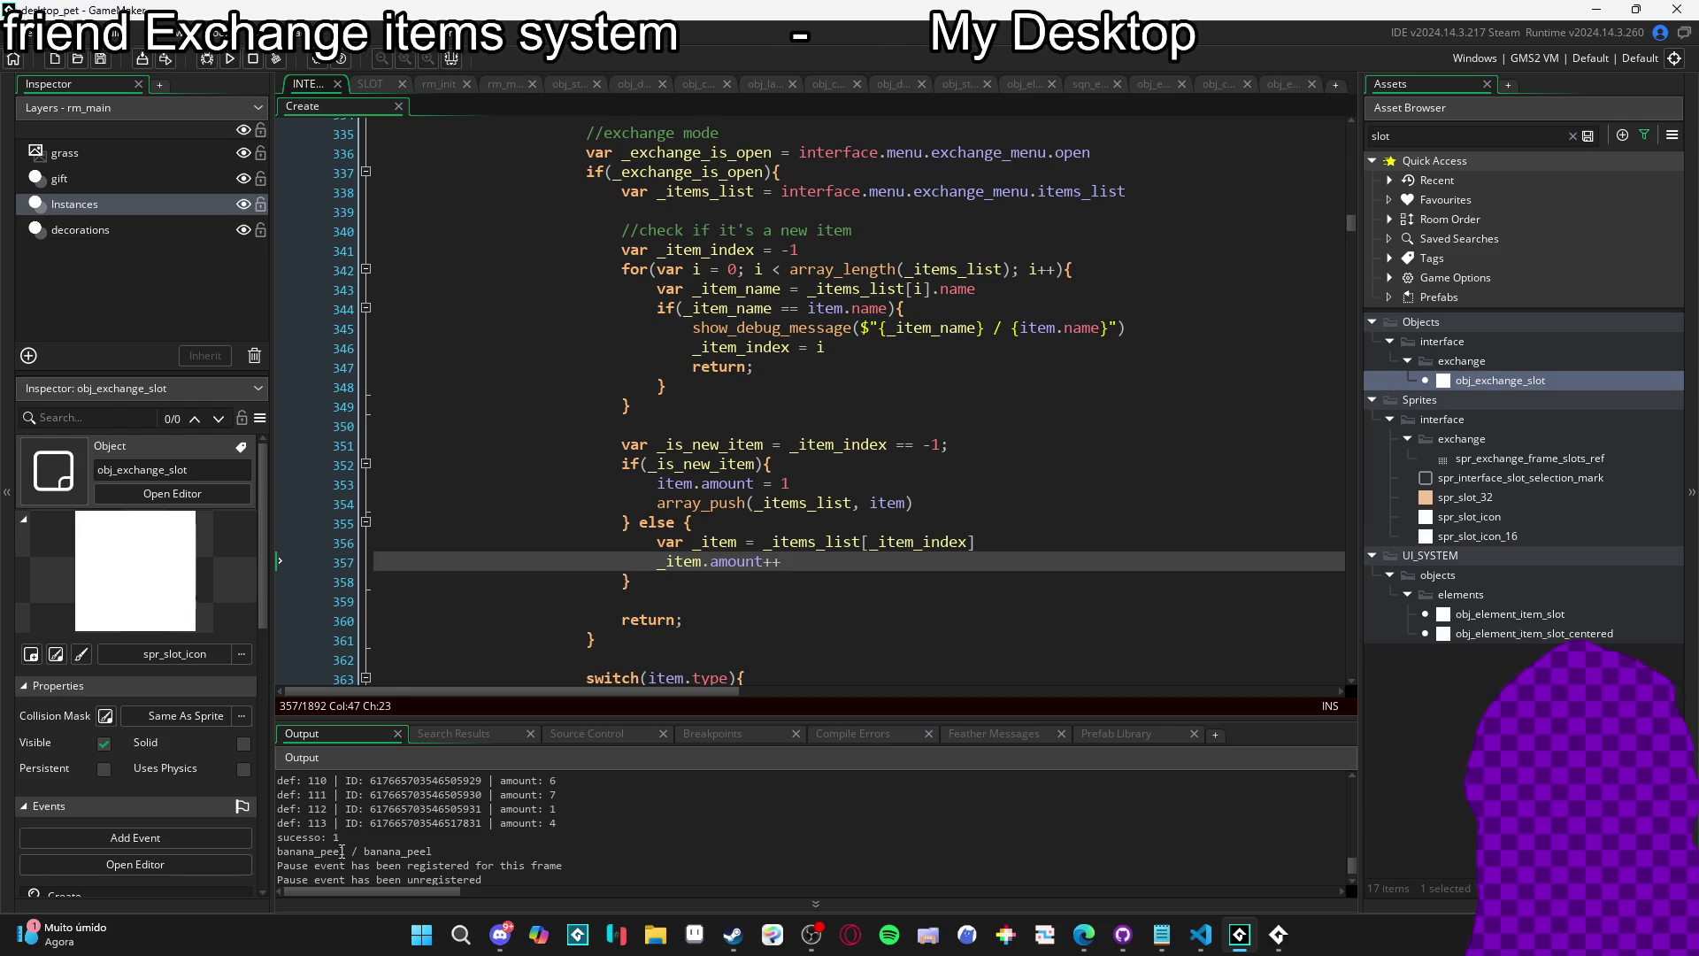
left_click_drag(346, 850, 278, 851)
left_click_drag(446, 850, 370, 857)
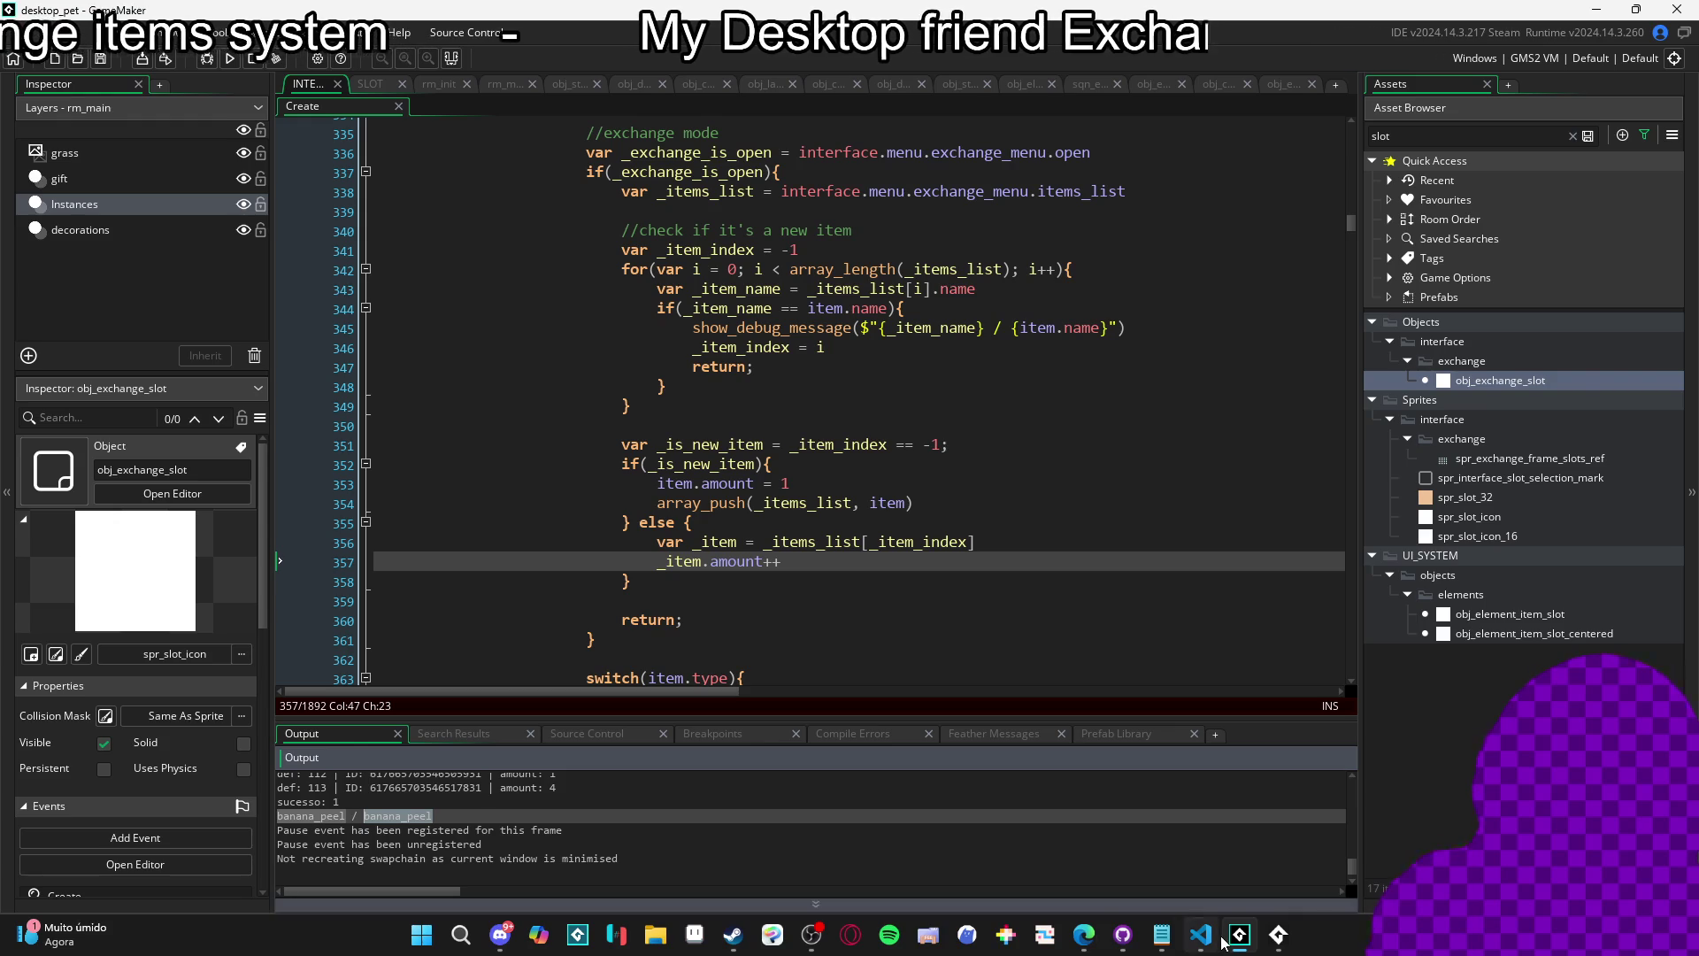
left_click(1278, 934)
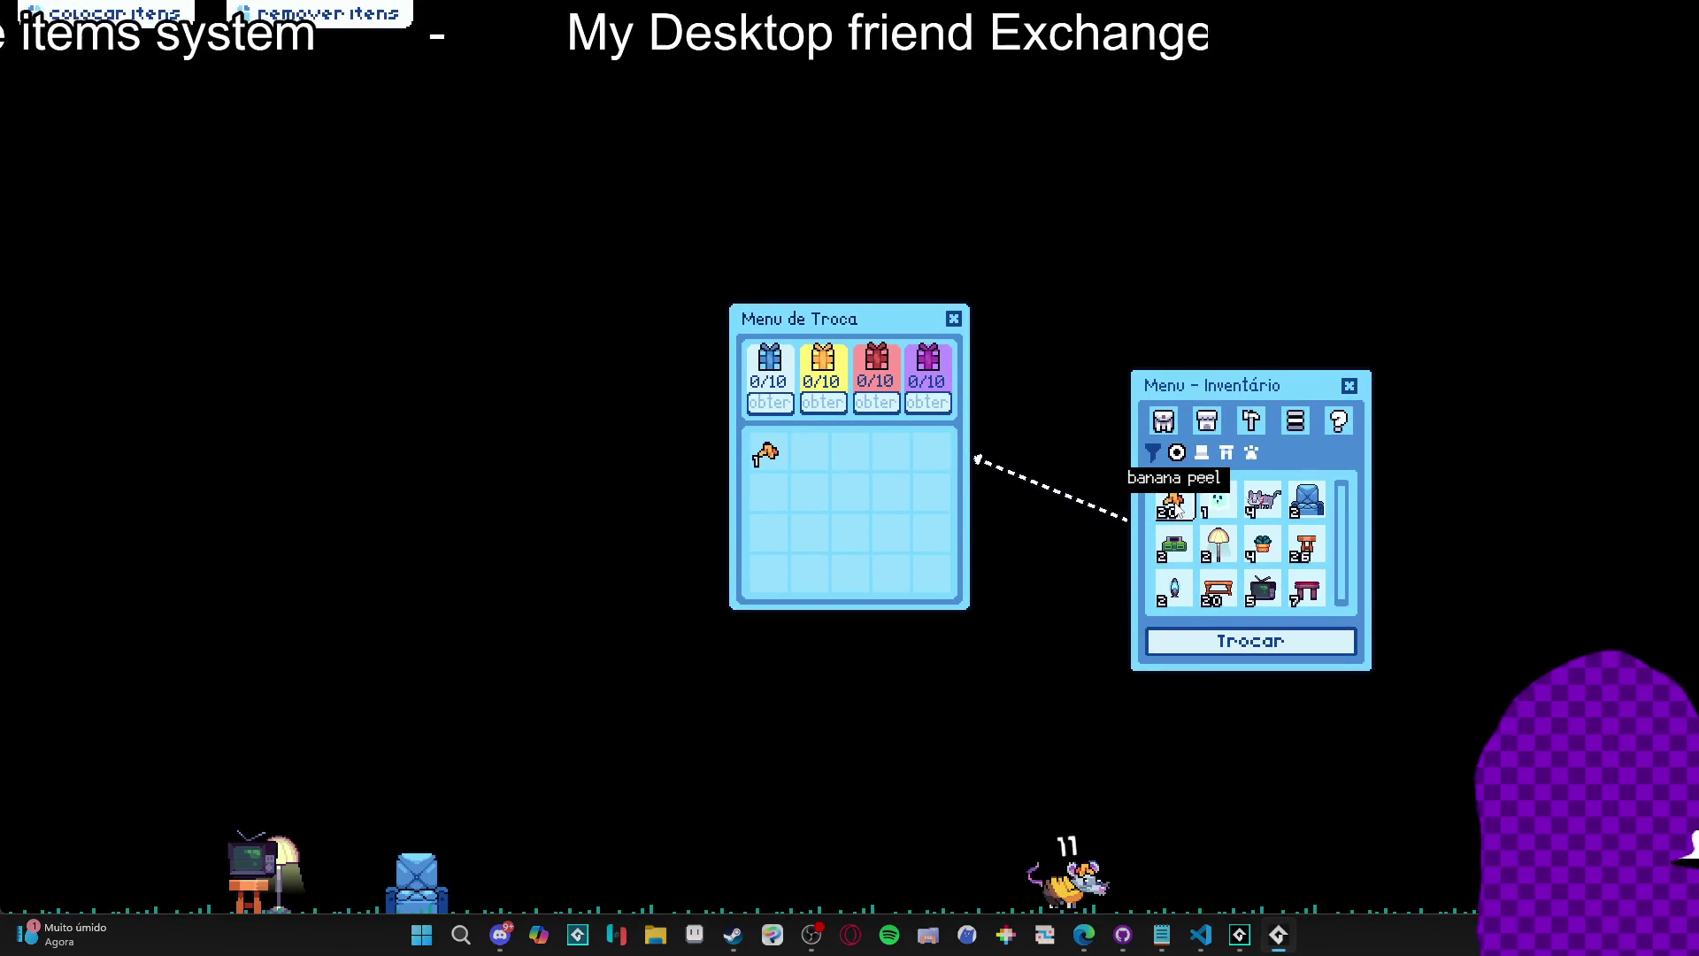
key("alt+Tab")
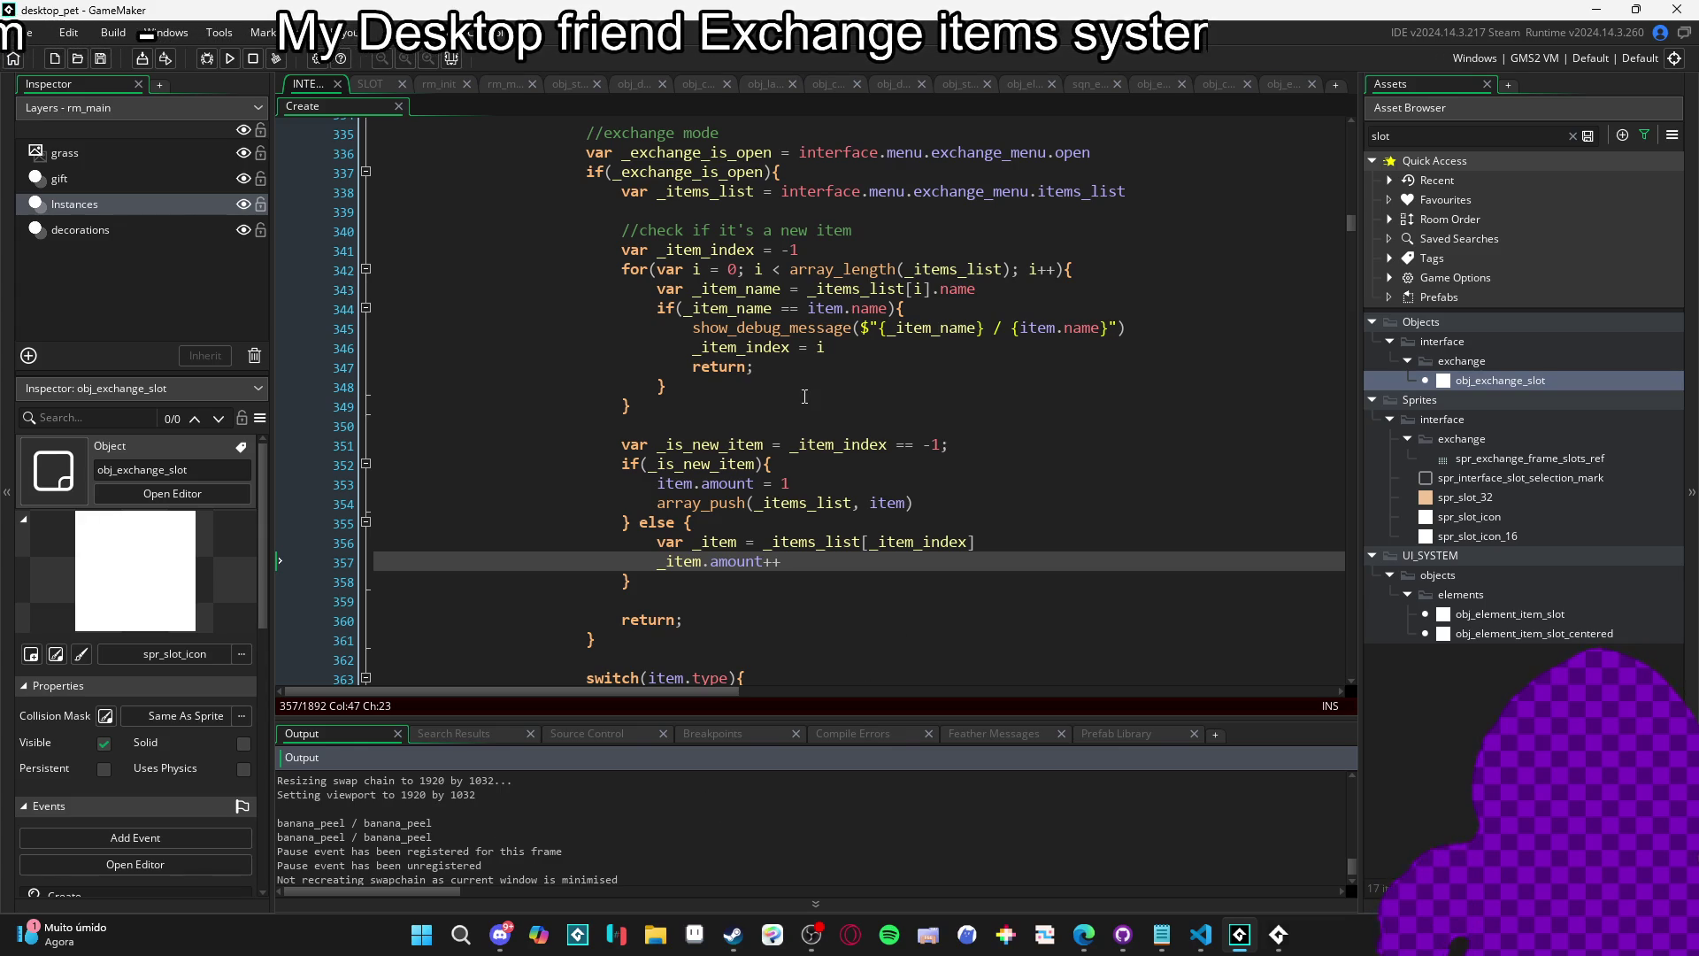
Cut the debug message line out of the search loop.
left_click(1126, 328)
key("shift+Home")
type("s")
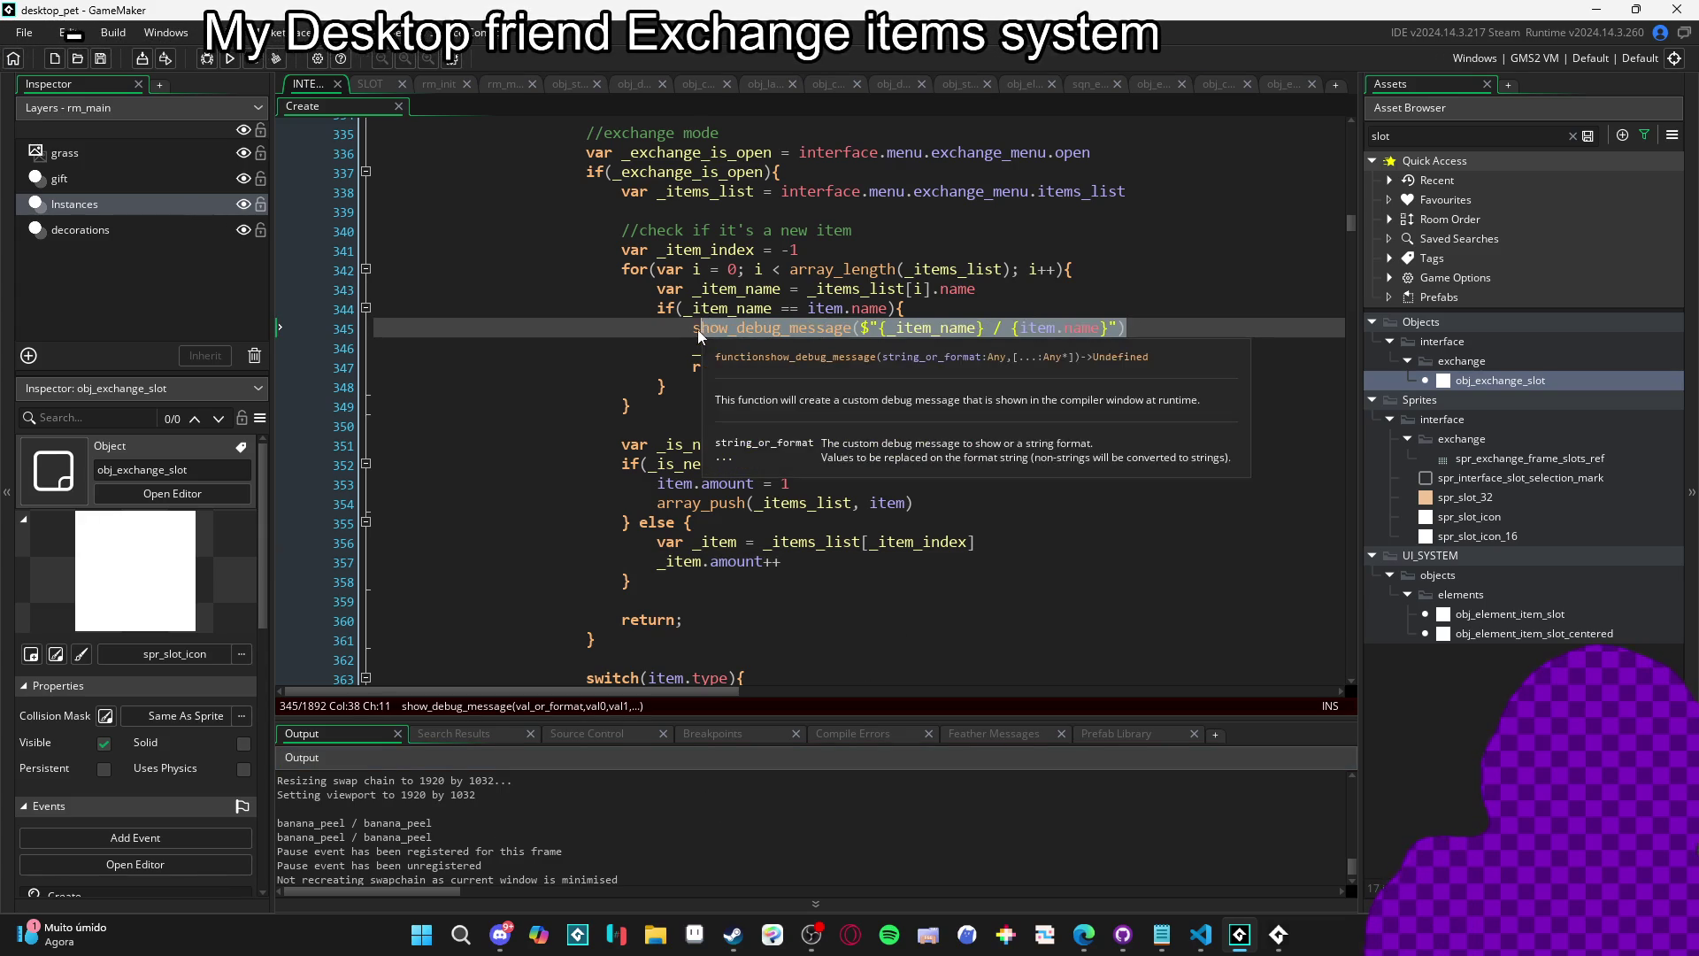
key("ctrl+z")
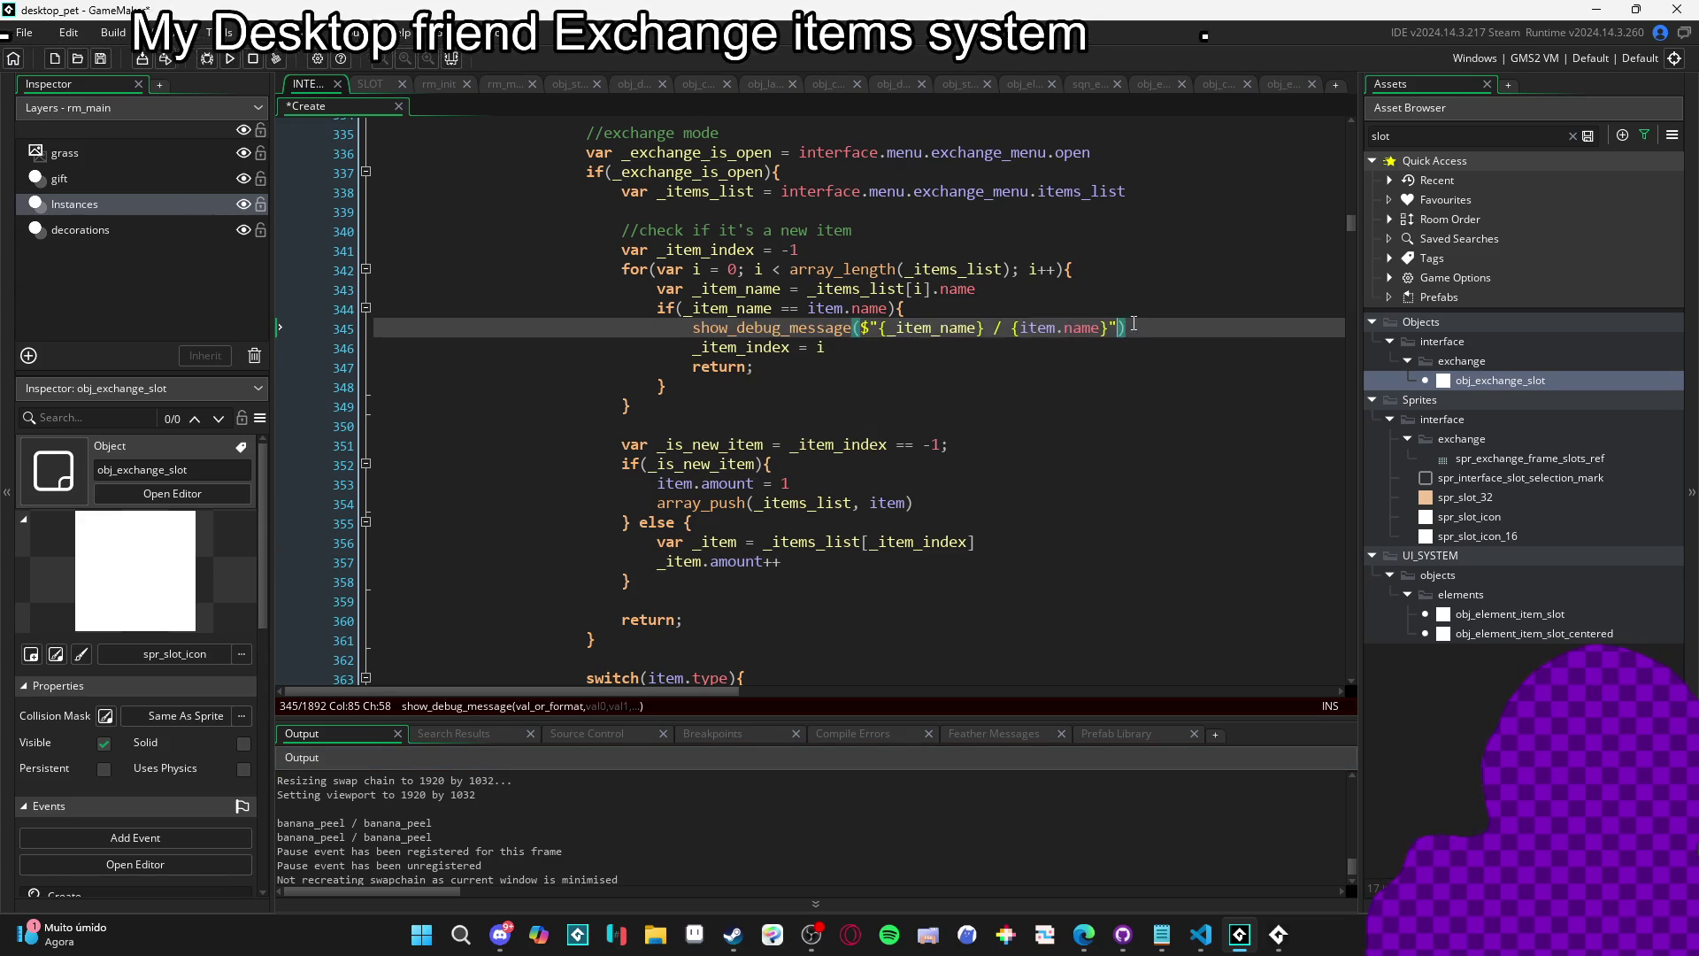
key("ctrl+z")
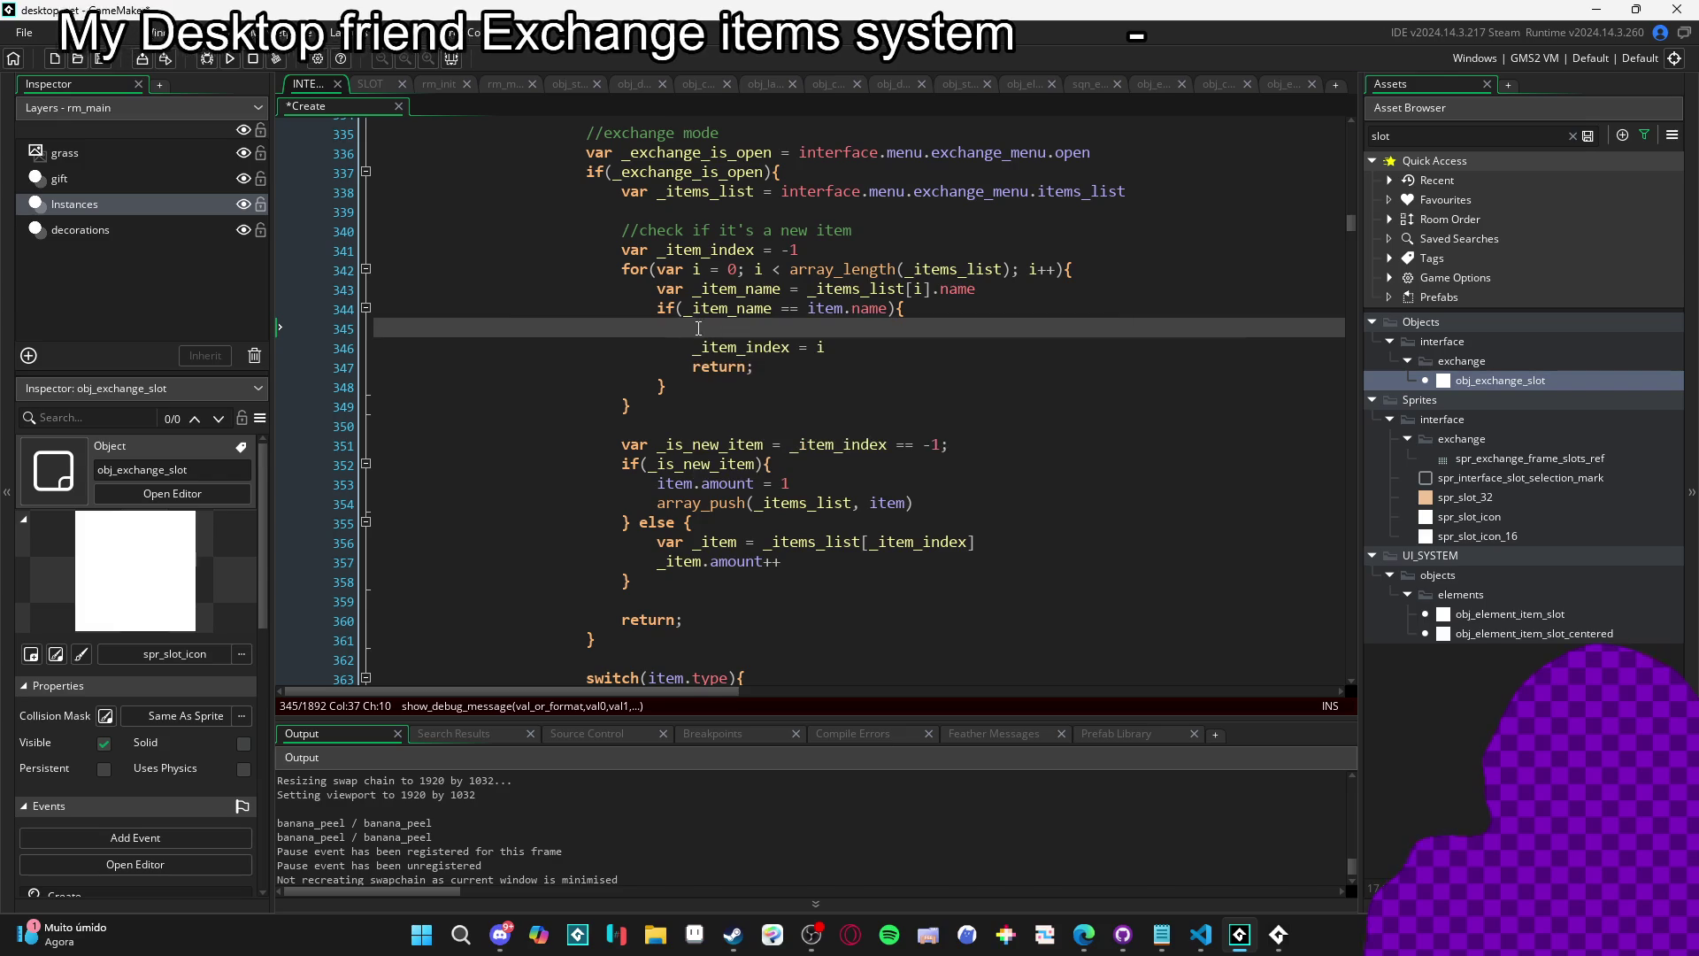
left_click_drag(693, 327, 367, 330)
key("BackSpace")
key("BackSpace")
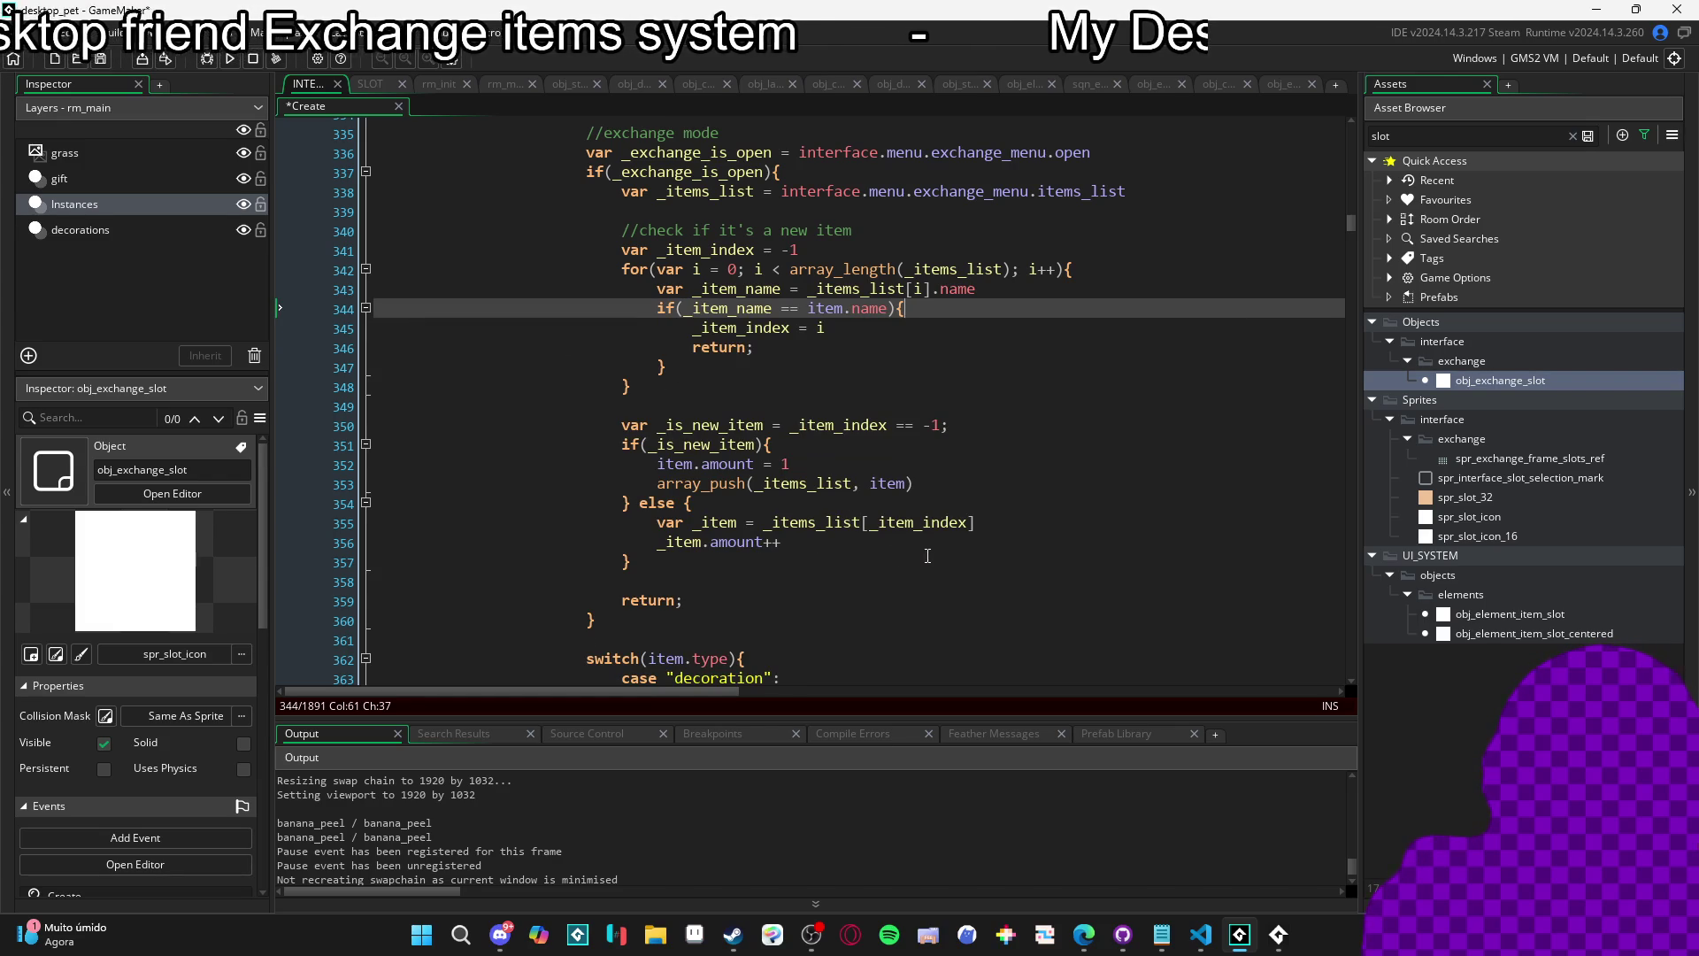
Paste it after _item.amount++ as $"AMOUNT: {_item.amount}" and run the game.
left_click(976, 543)
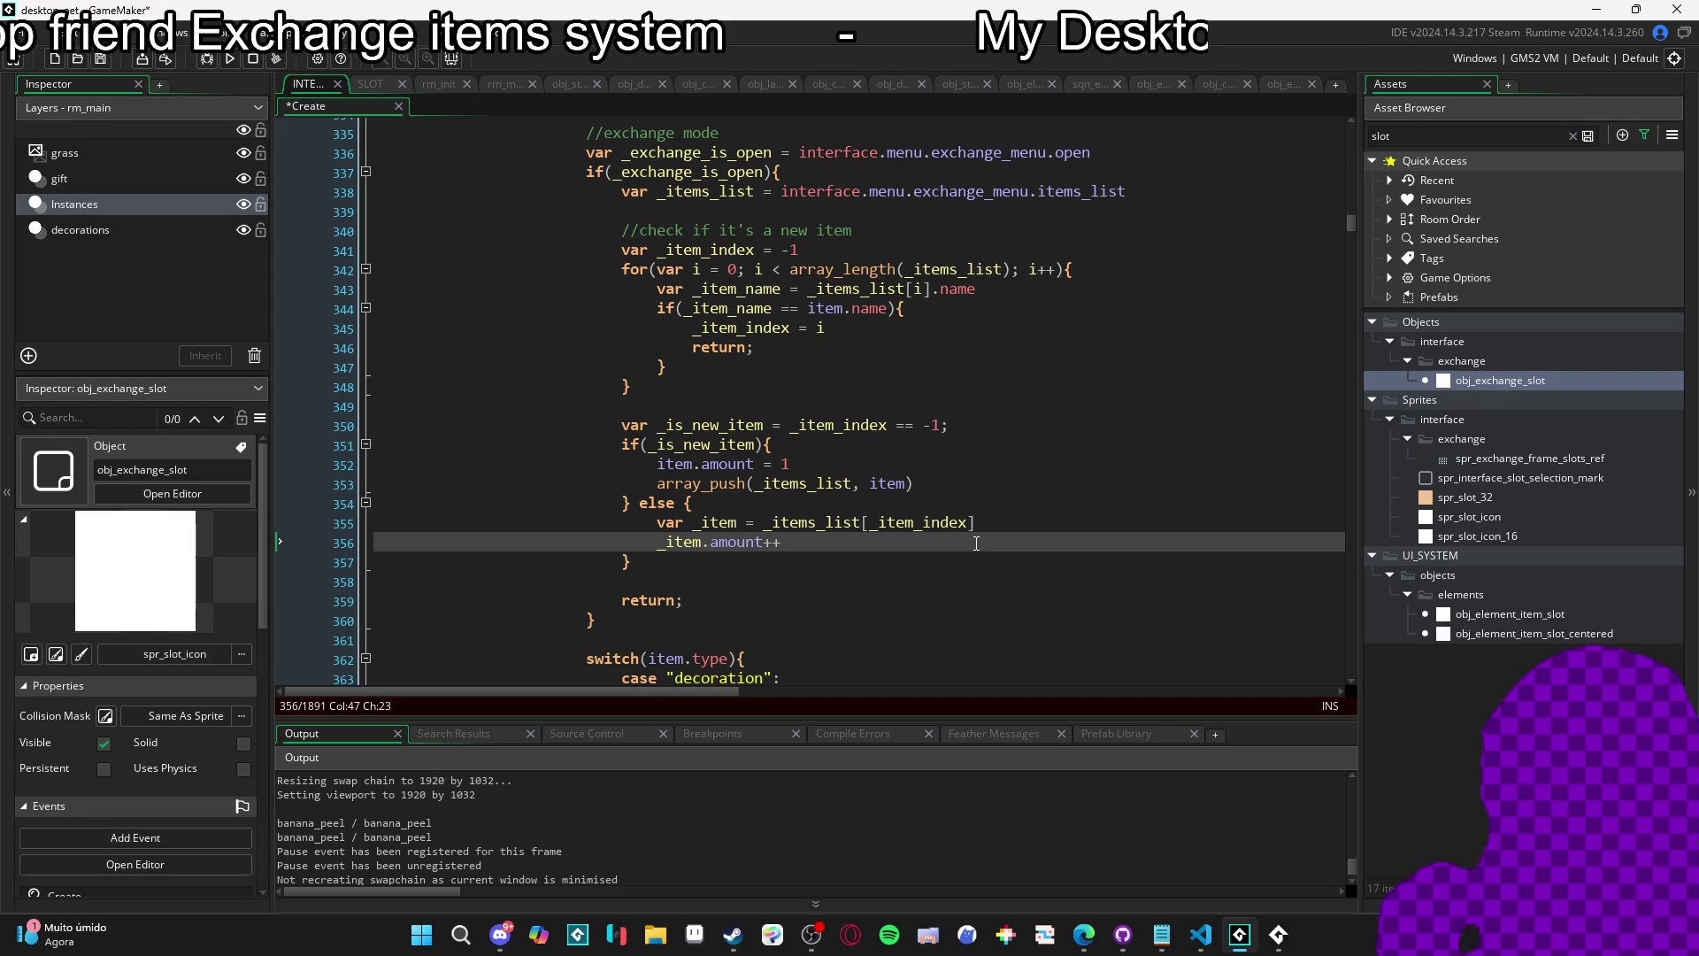
key("Return")
type("show_debug_message($\"{_item_name} / {item.name}\")")
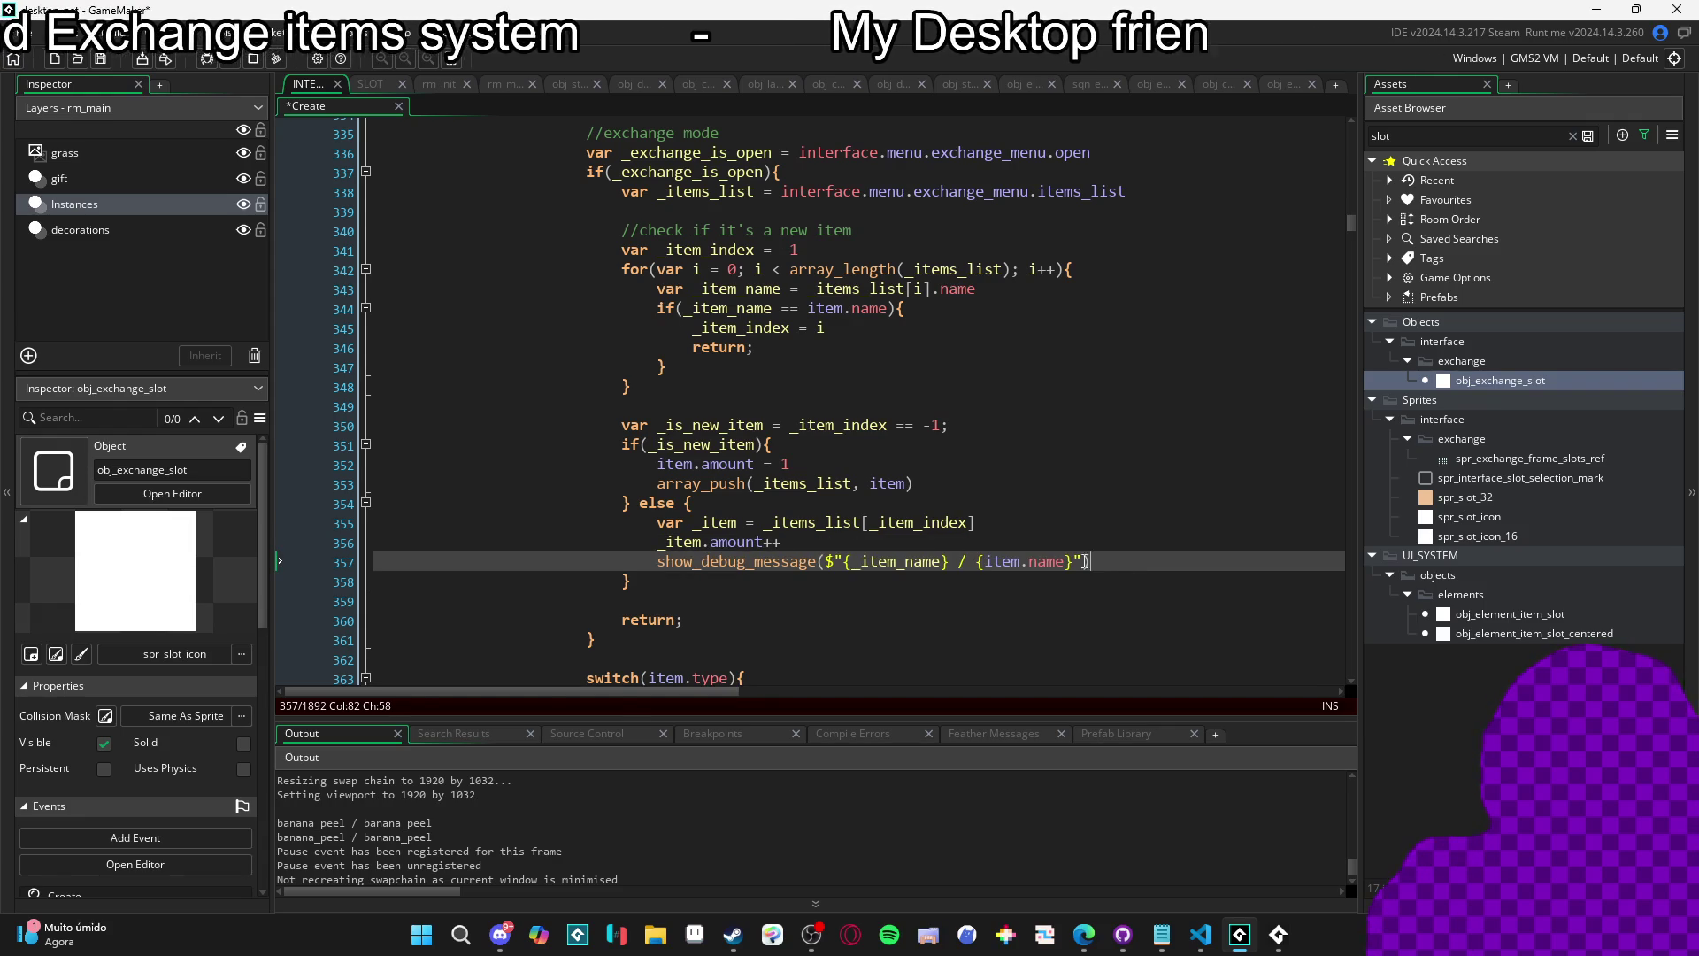
left_click(793, 541)
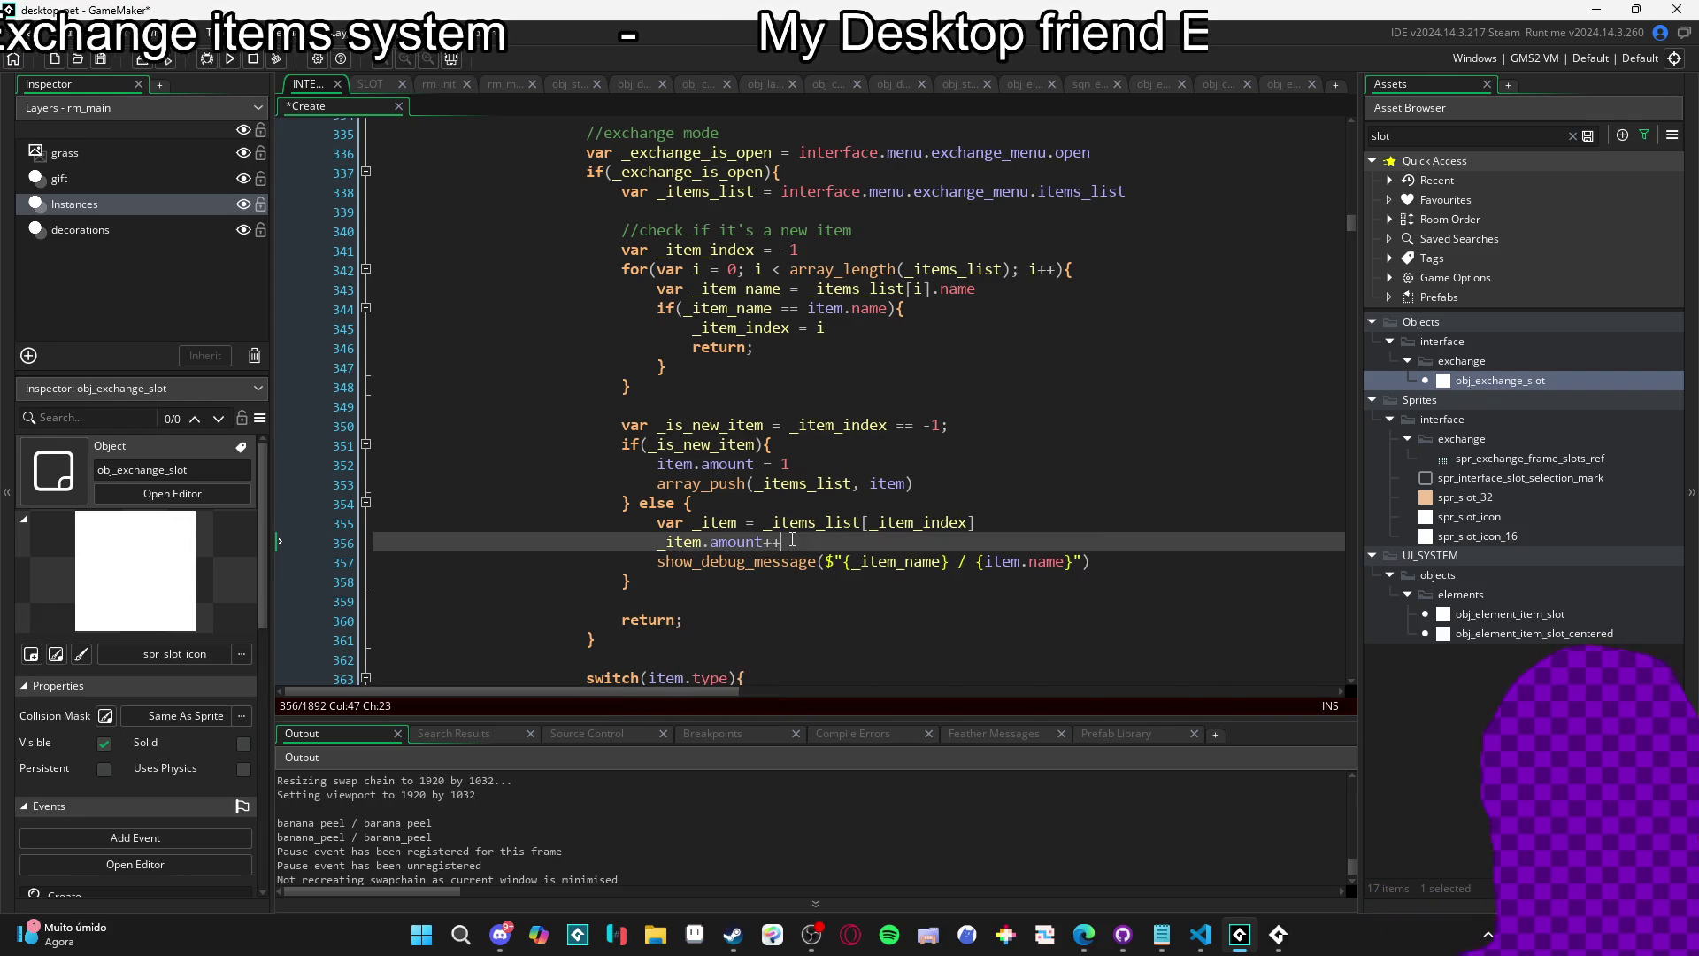
left_click_drag(763, 541, 657, 542)
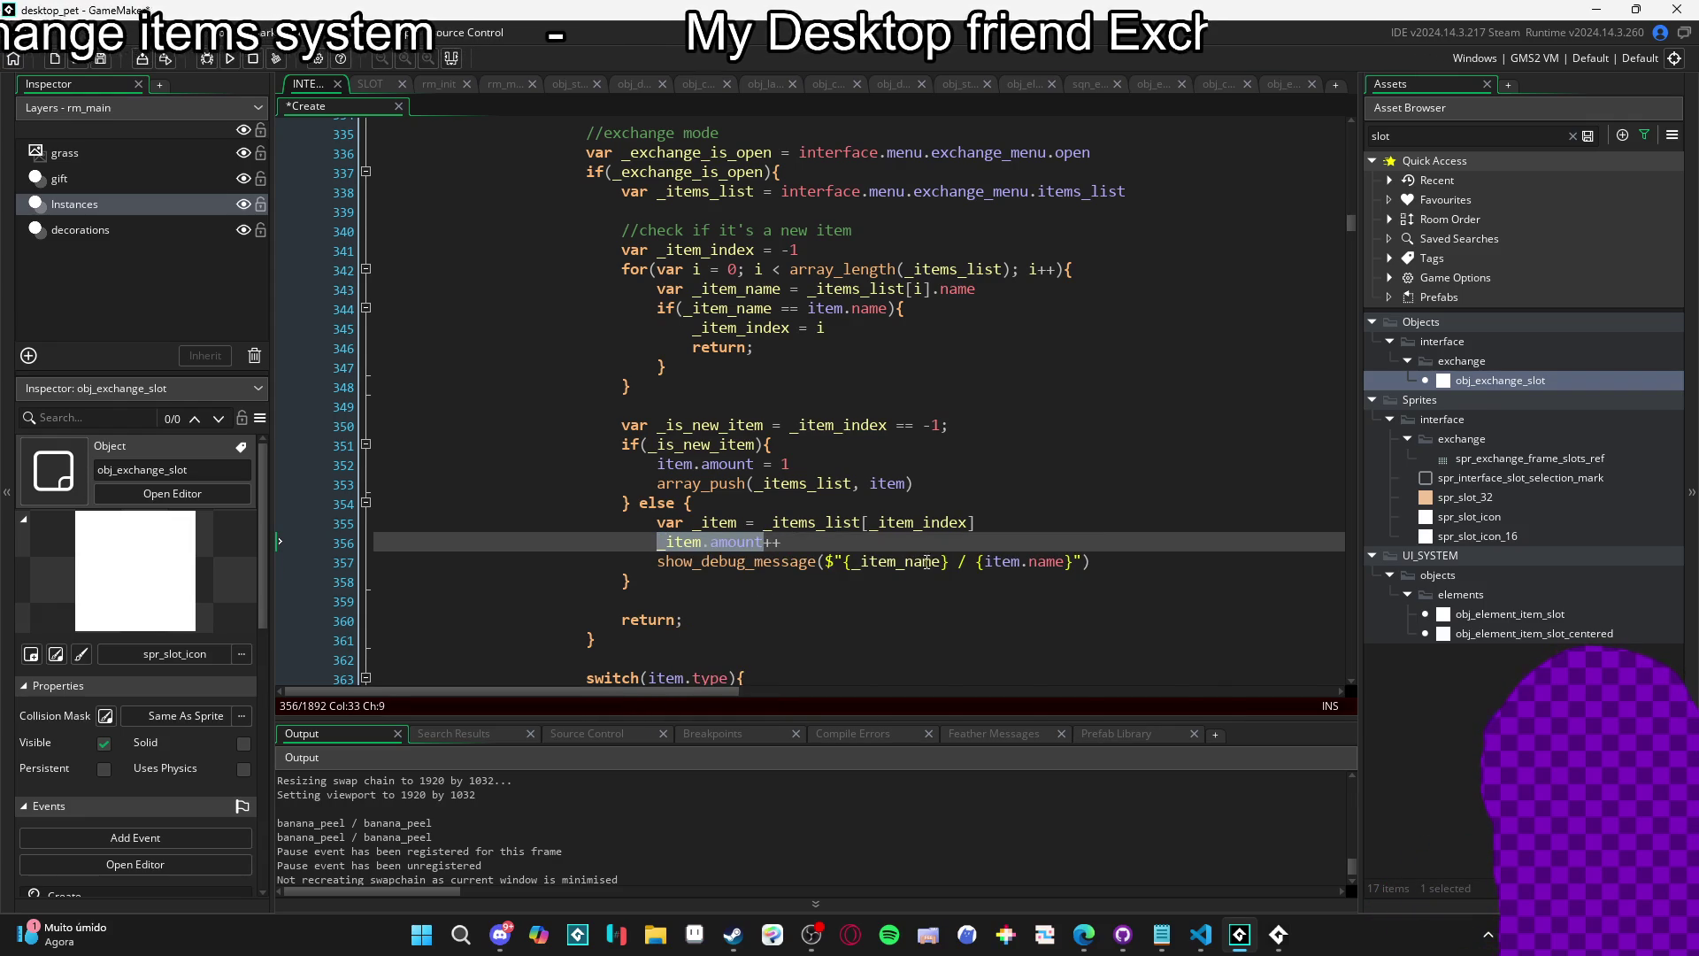
left_click_drag(853, 562, 944, 563)
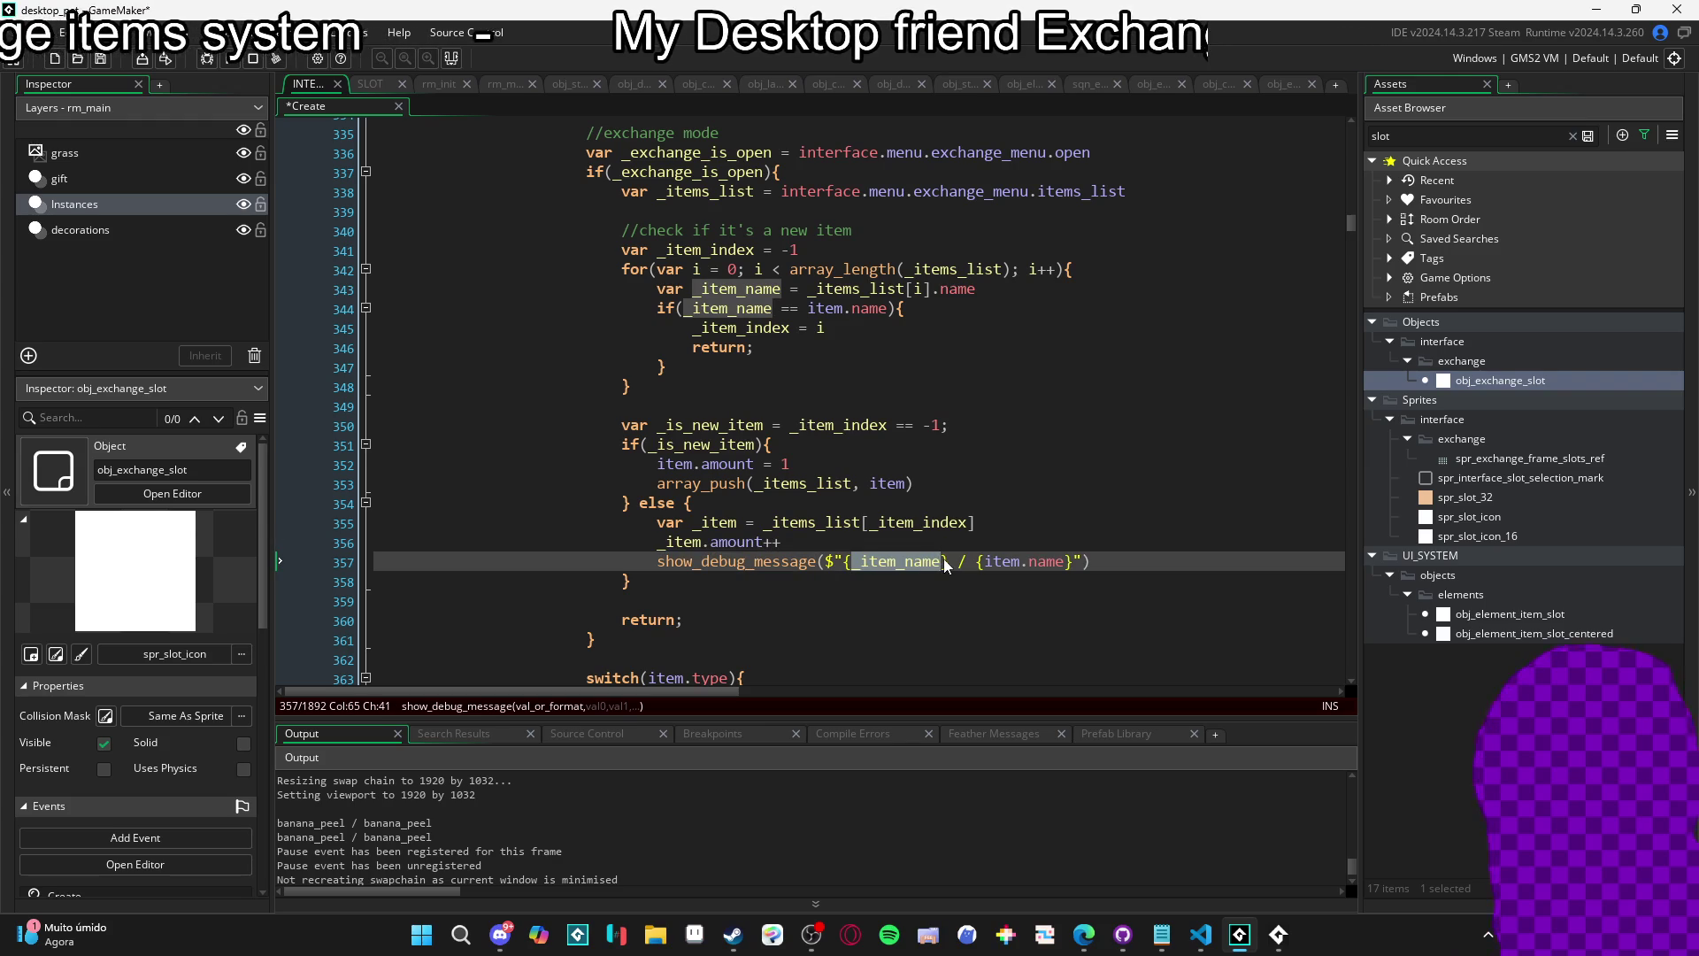
type("AMOUNT")
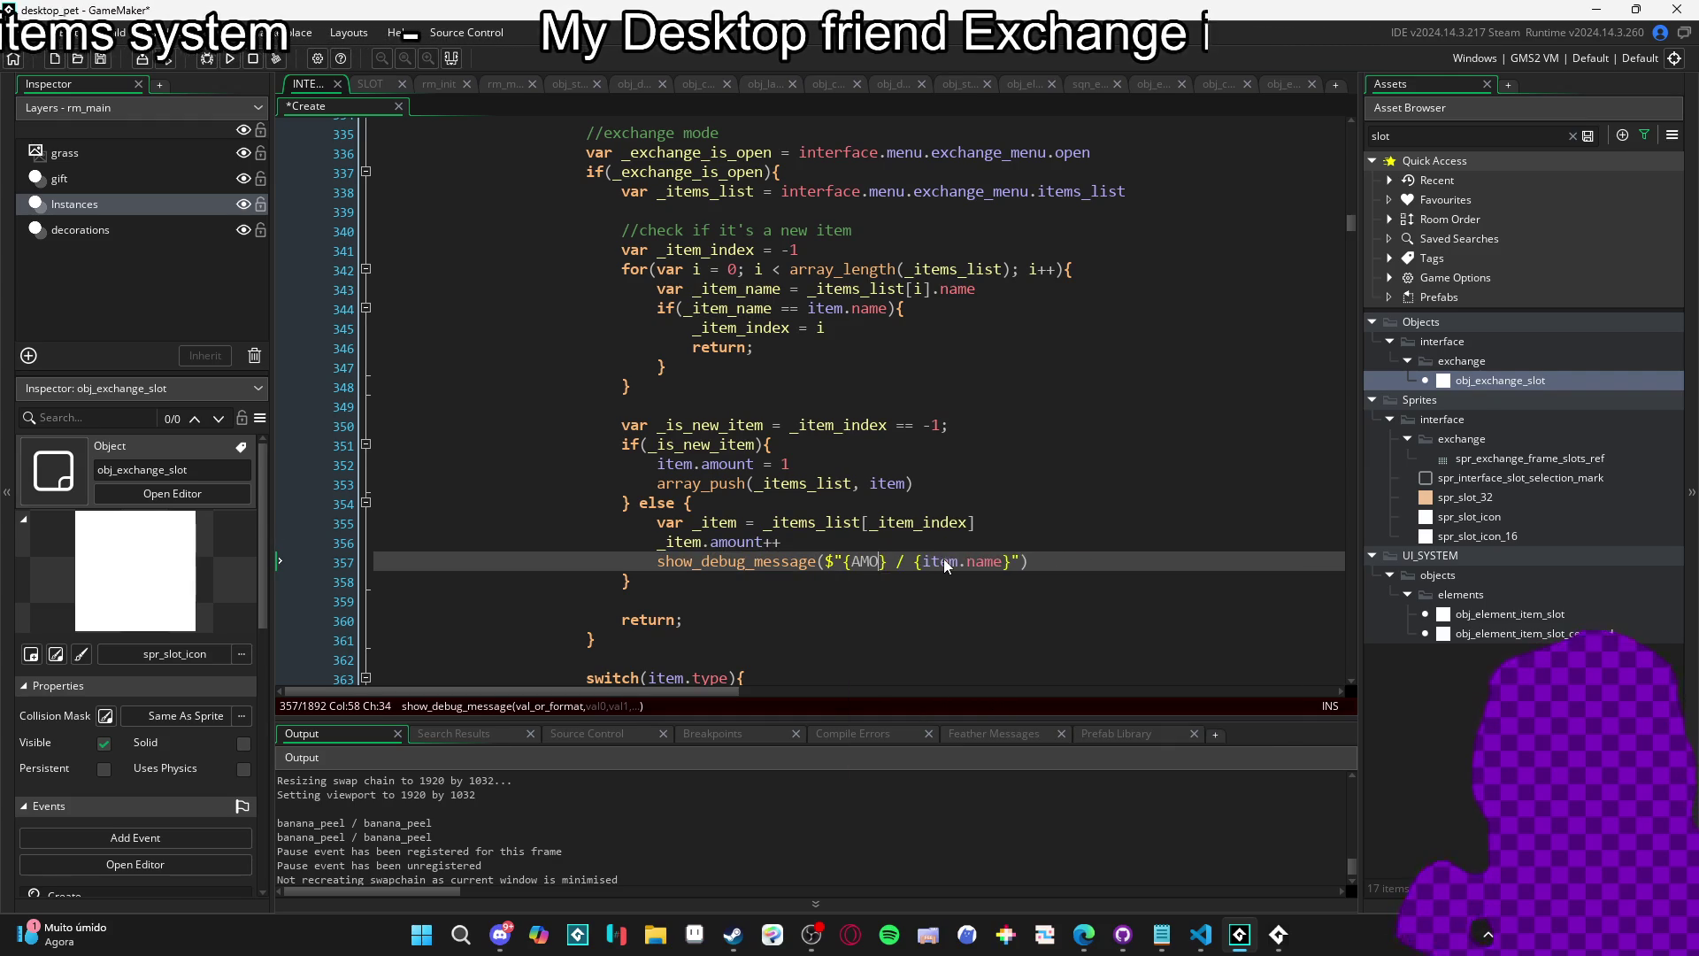
key("Left")
key("Left")
key("Left")
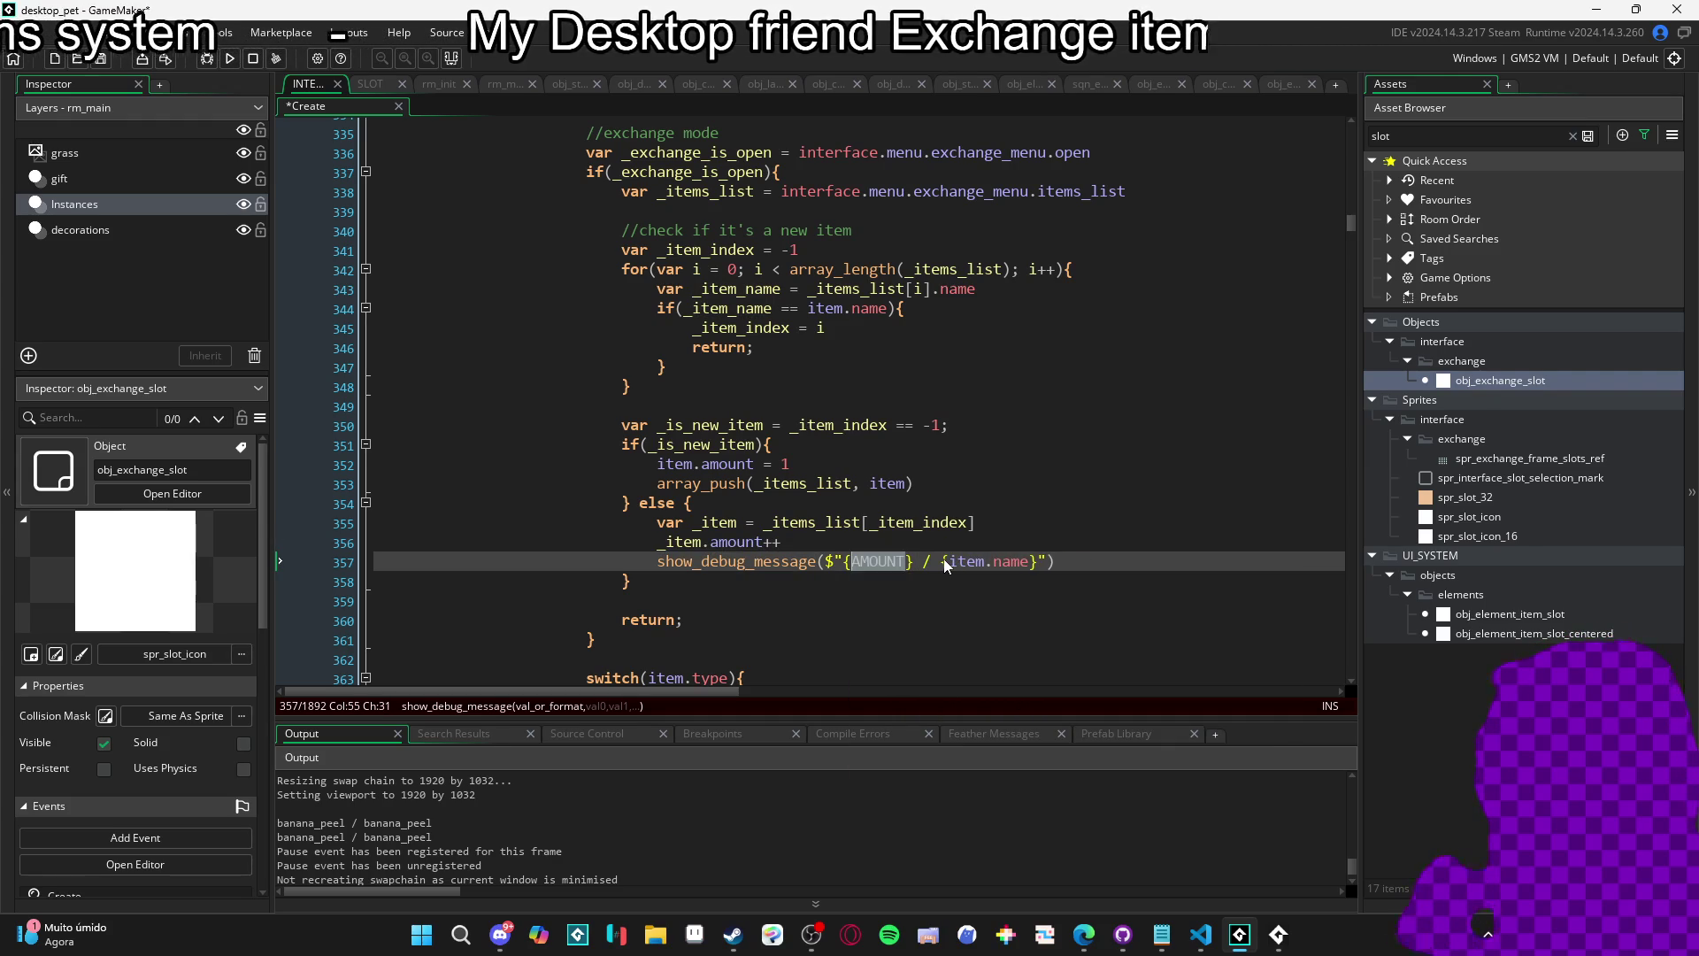
type("AMOUNT:")
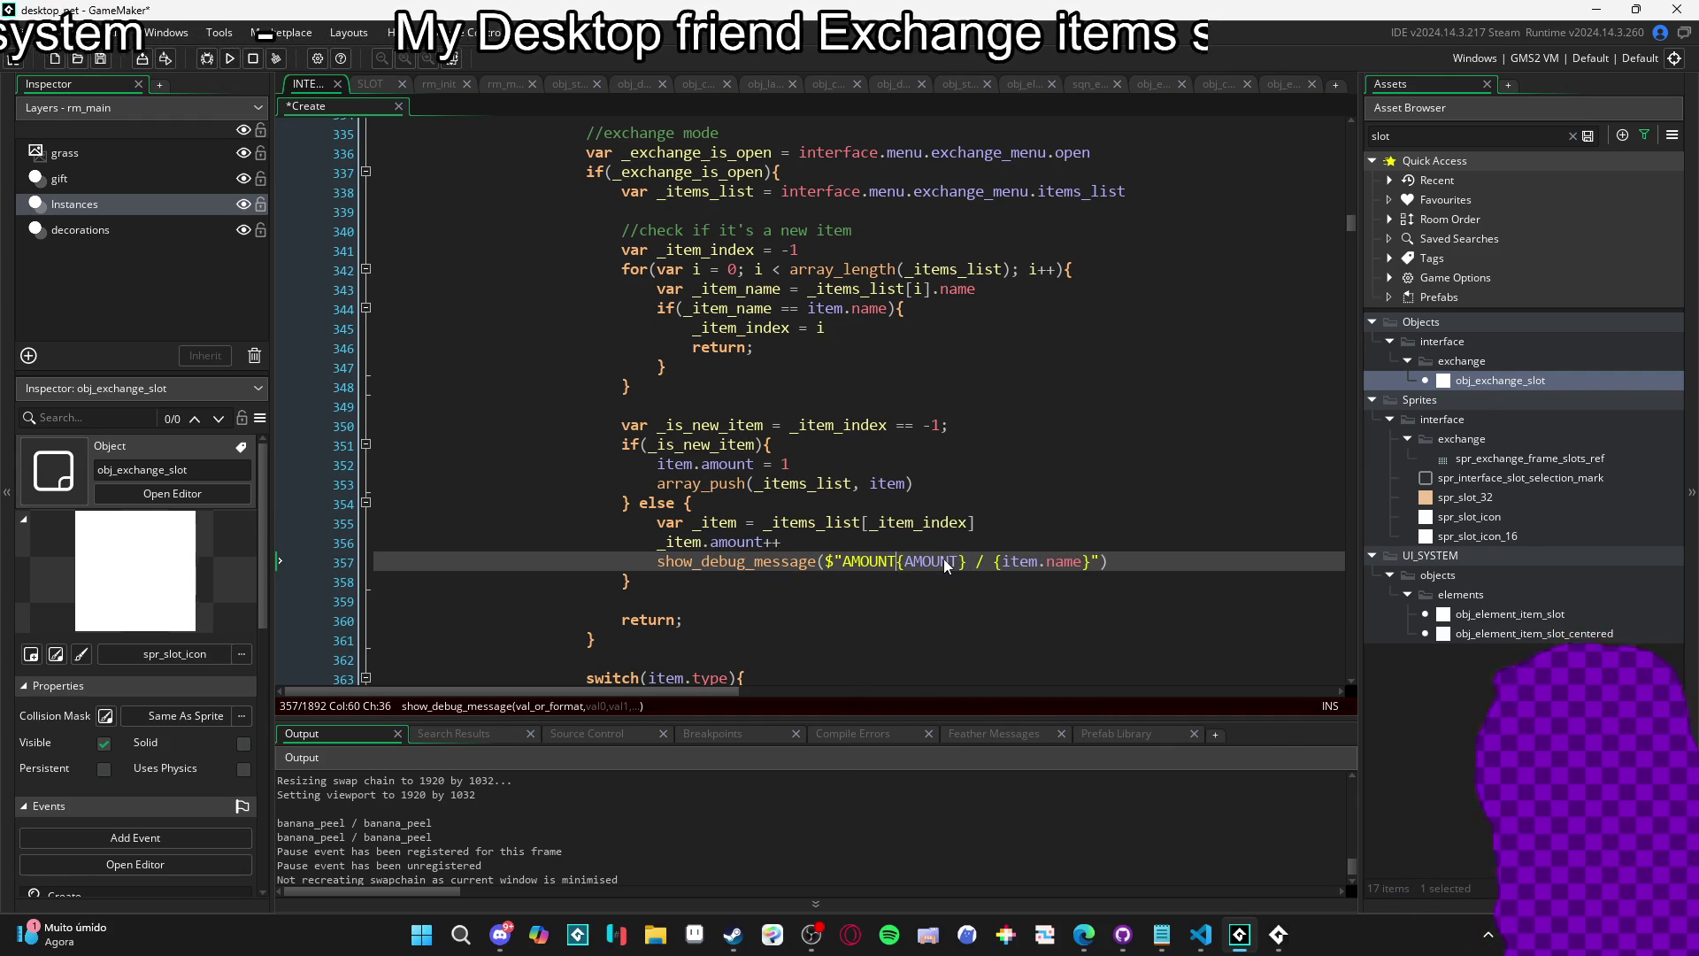
double_click(944, 559)
type("_item.amount")
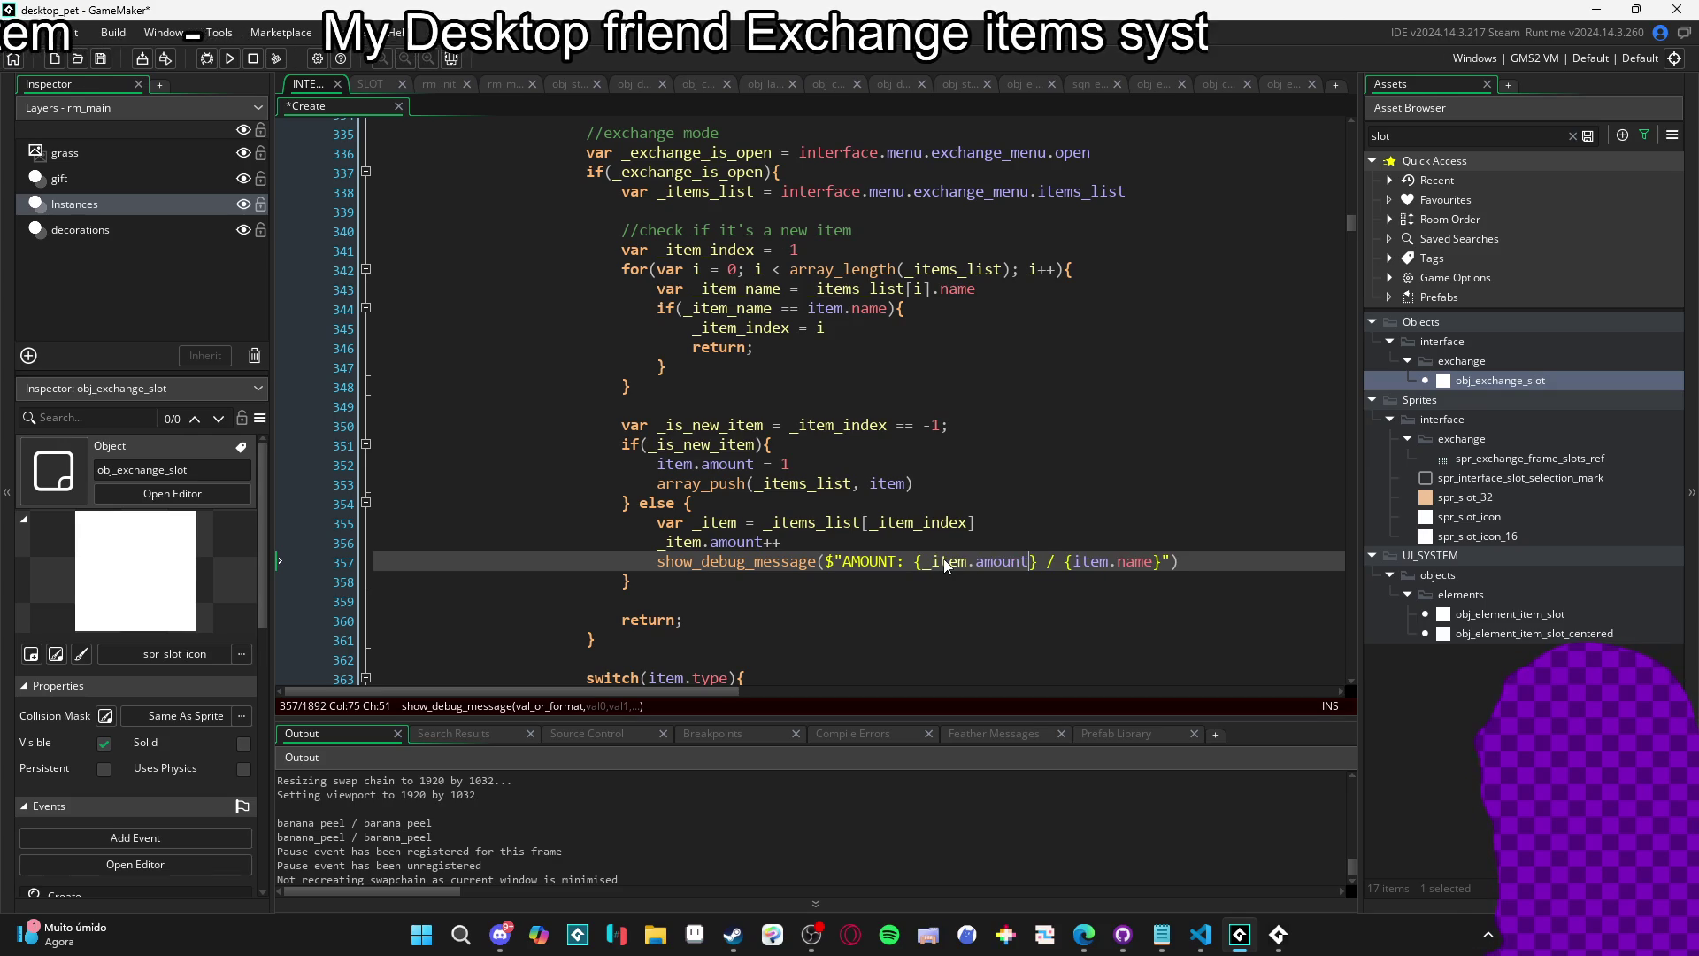
key("shift+Right")
key("shift+Right")
key("shift+Right")
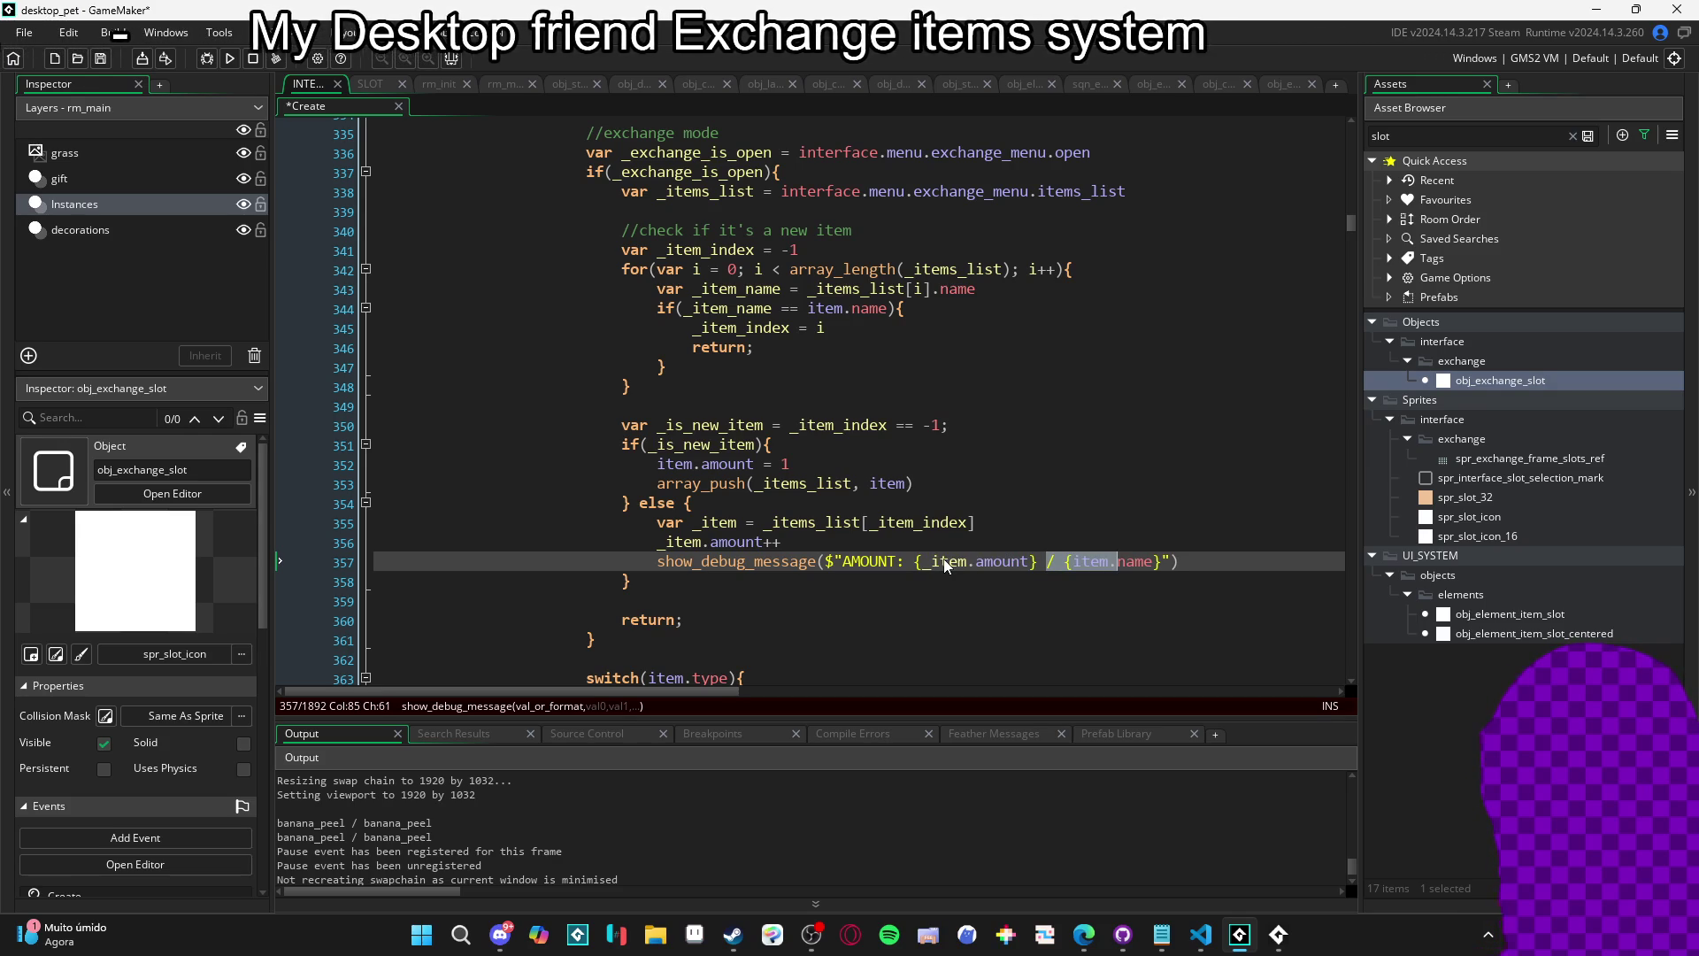
key("BackSpace")
key("F5")
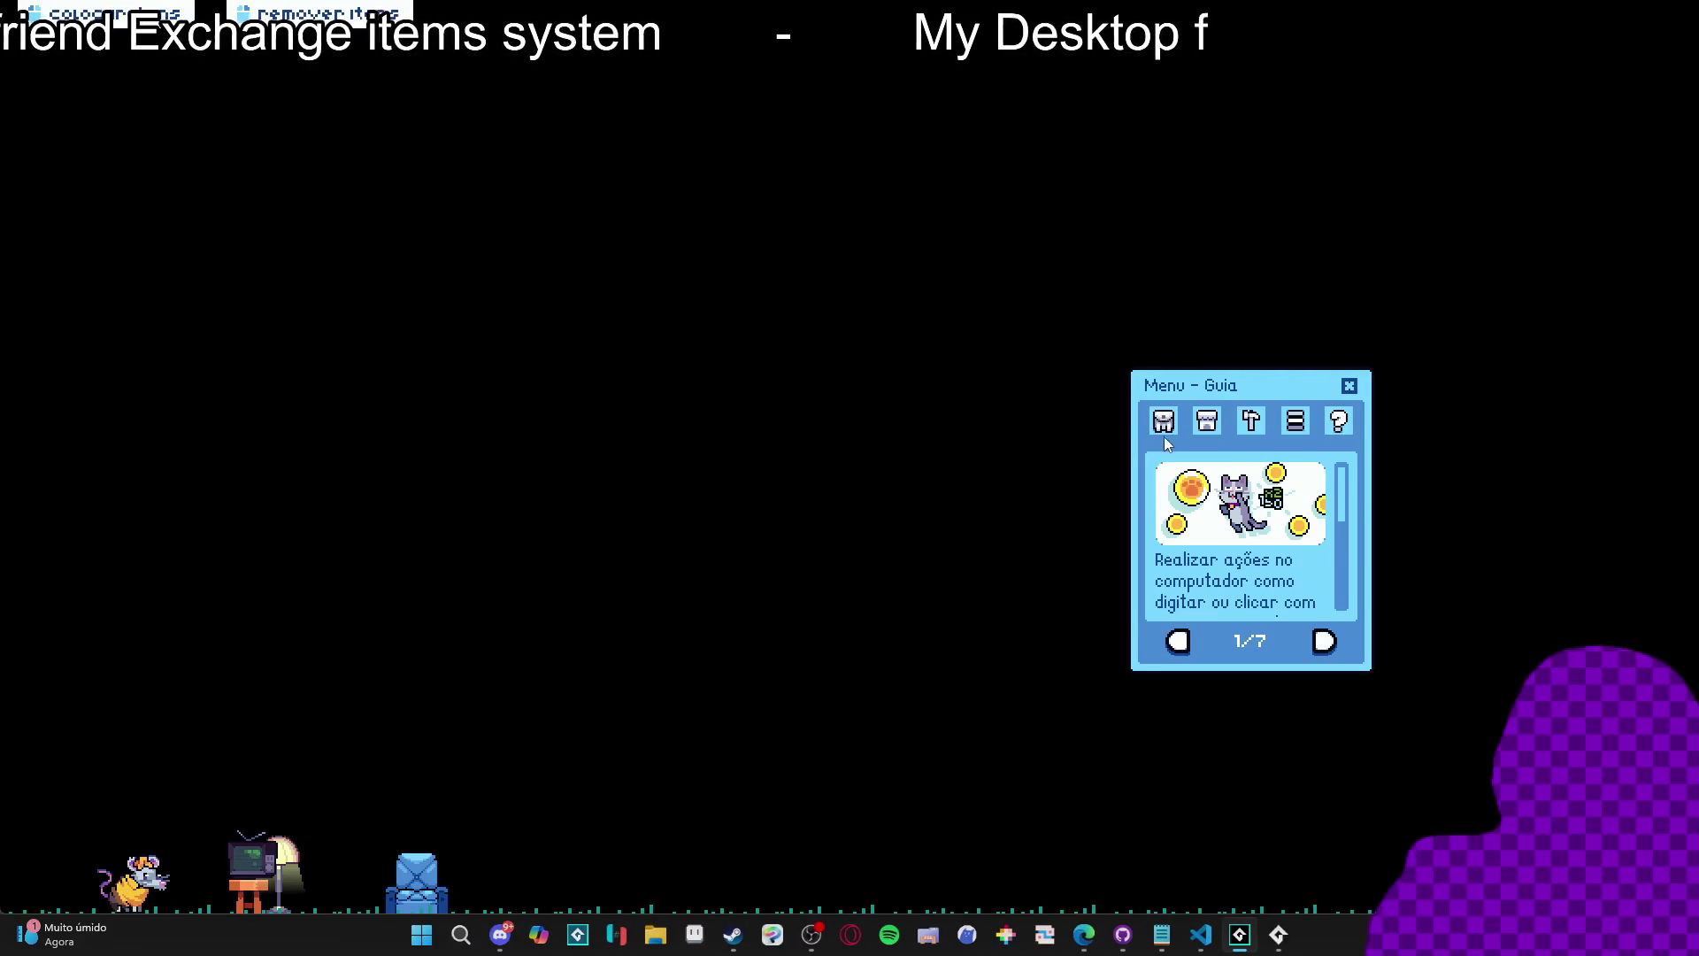
Add the banana peel and blue ghost to the exchange menu, then switch back to GameMaker.
left_click(1164, 423)
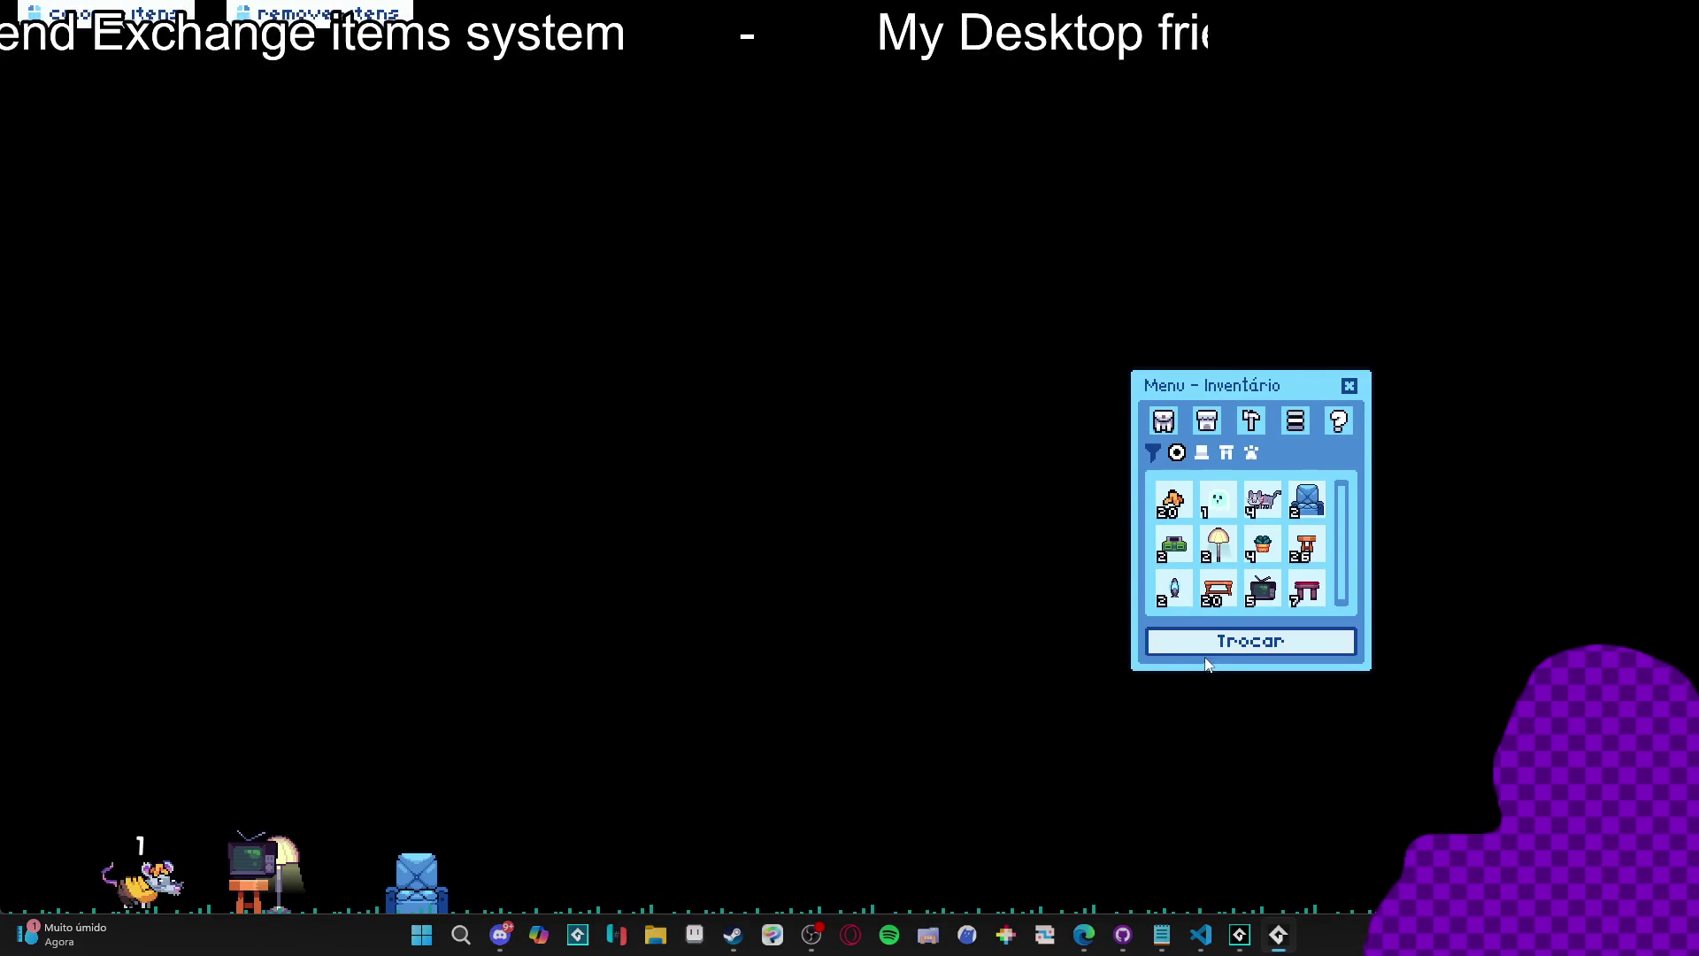
left_click(1199, 634)
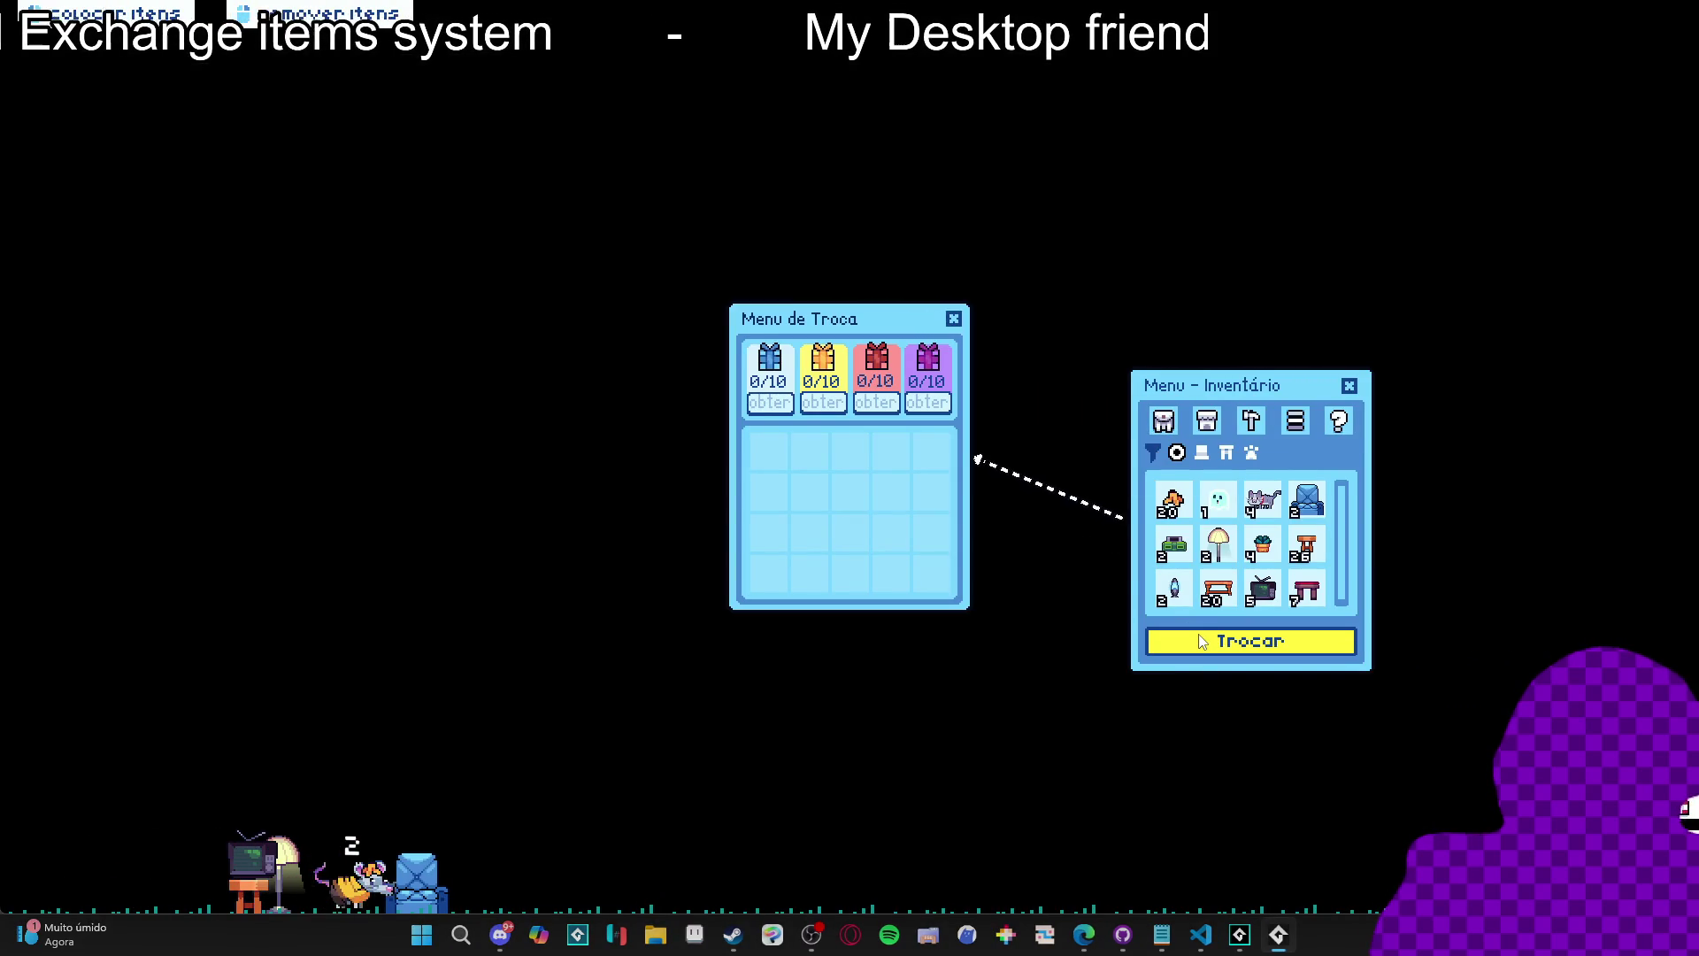
left_click(1171, 501)
left_click(1213, 514)
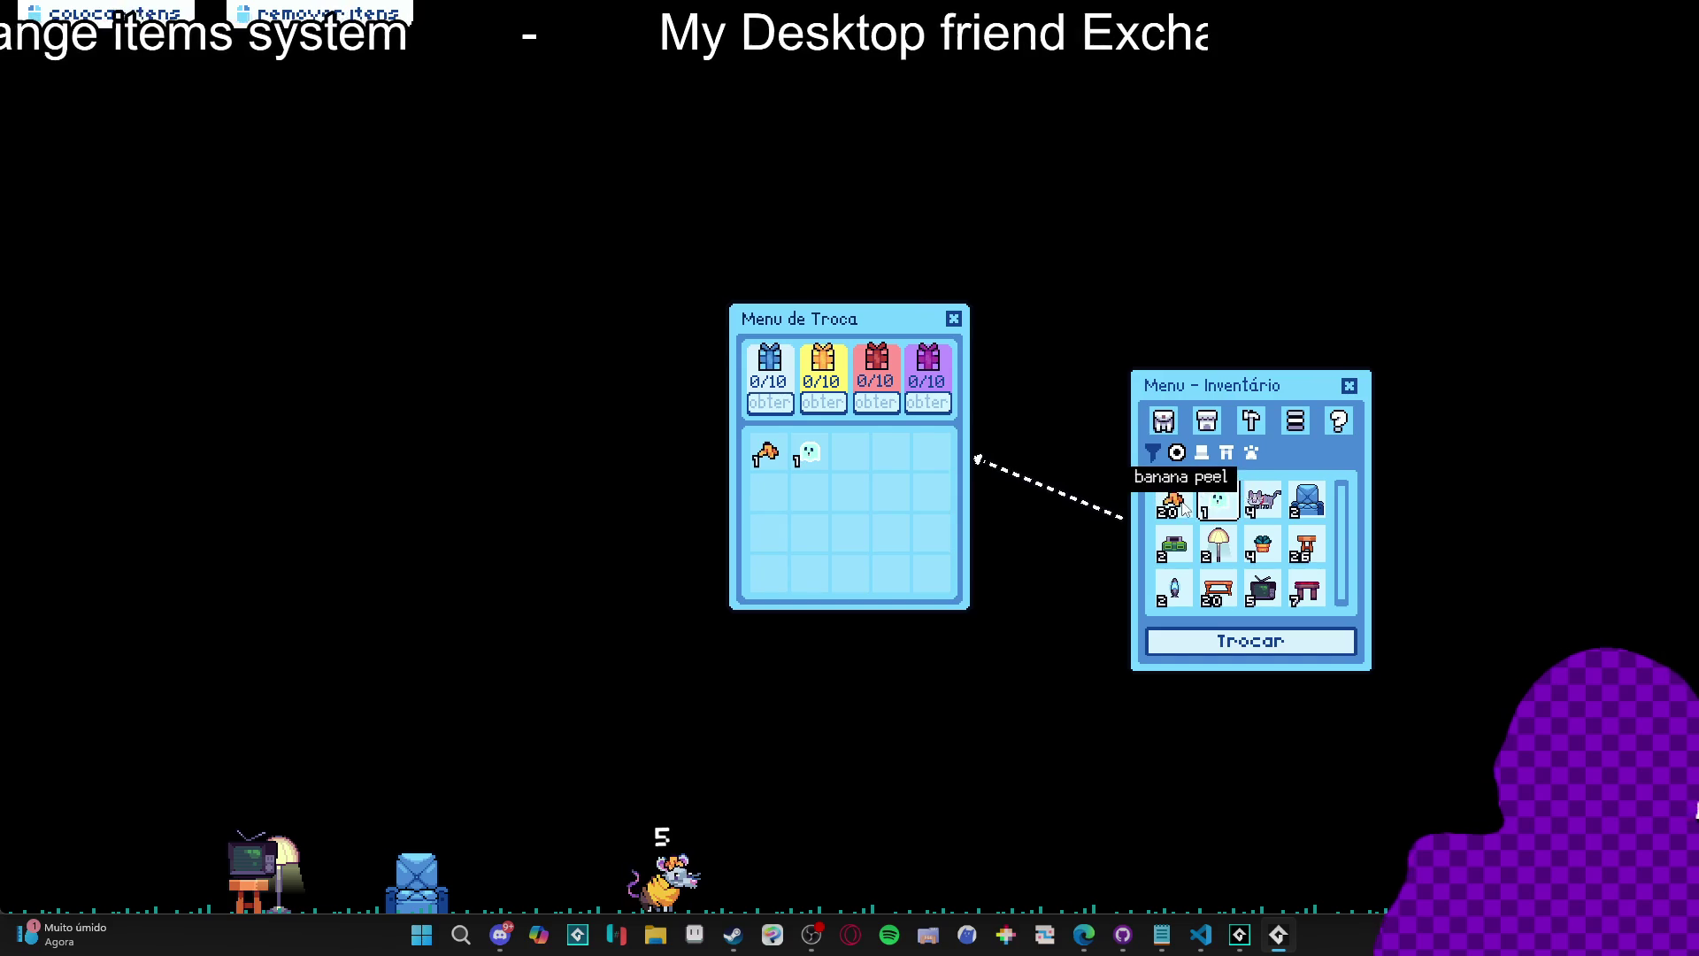
key("alt+Tab")
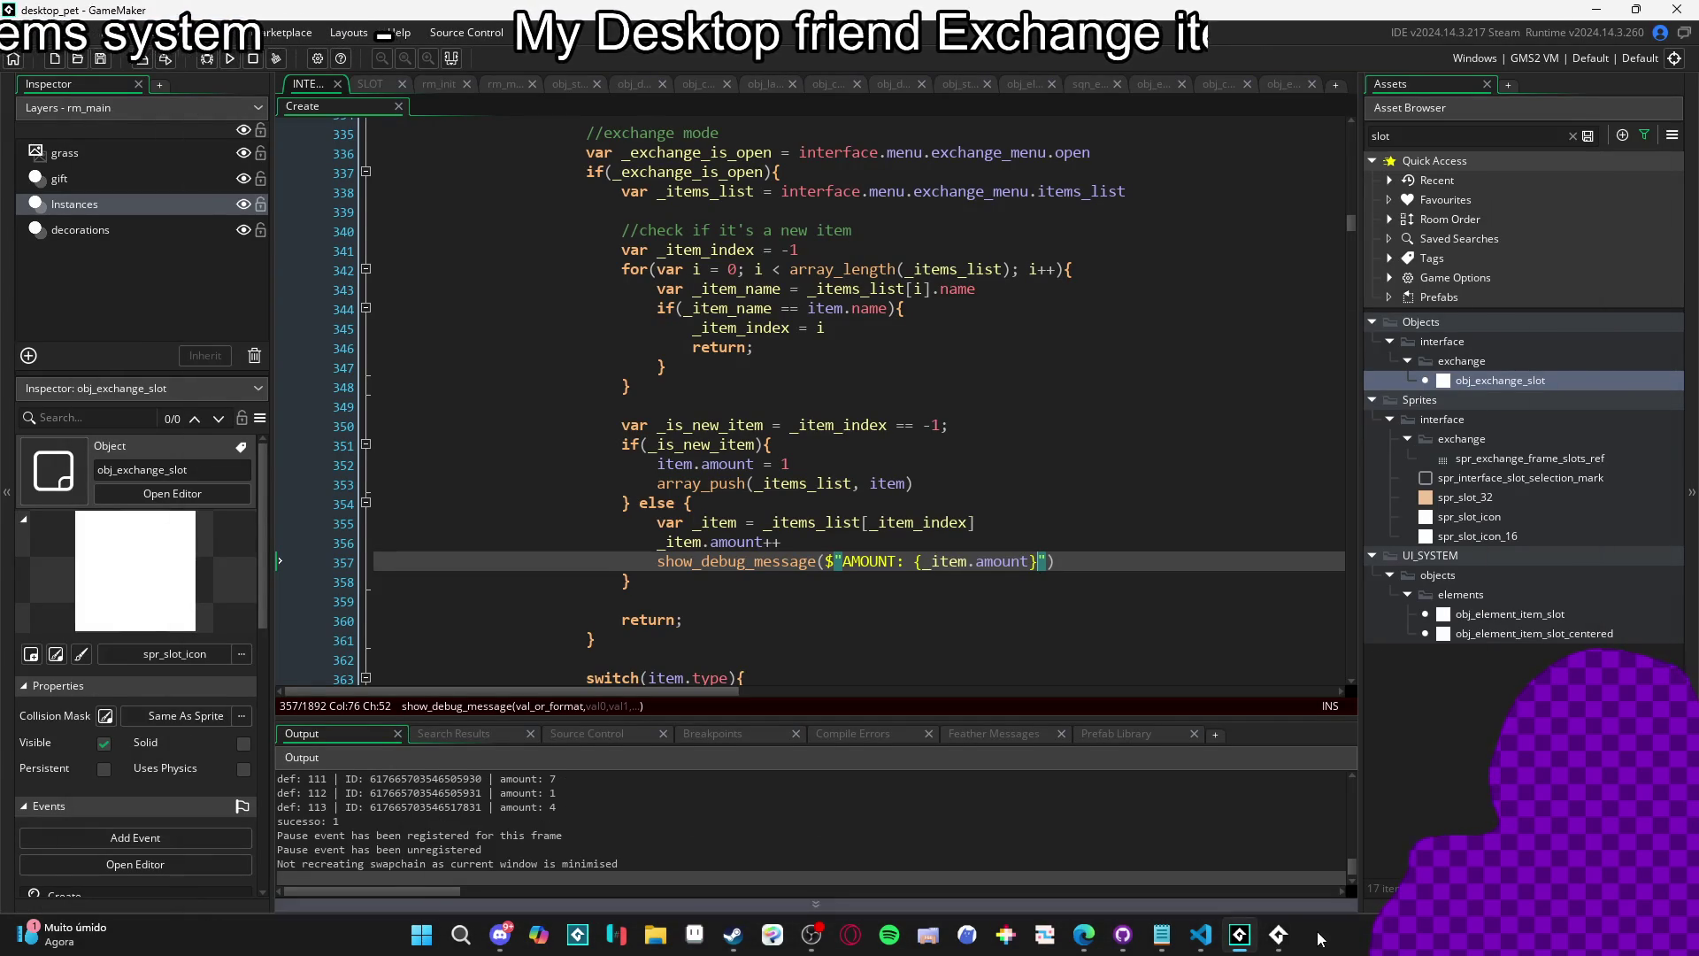
left_click(1278, 935)
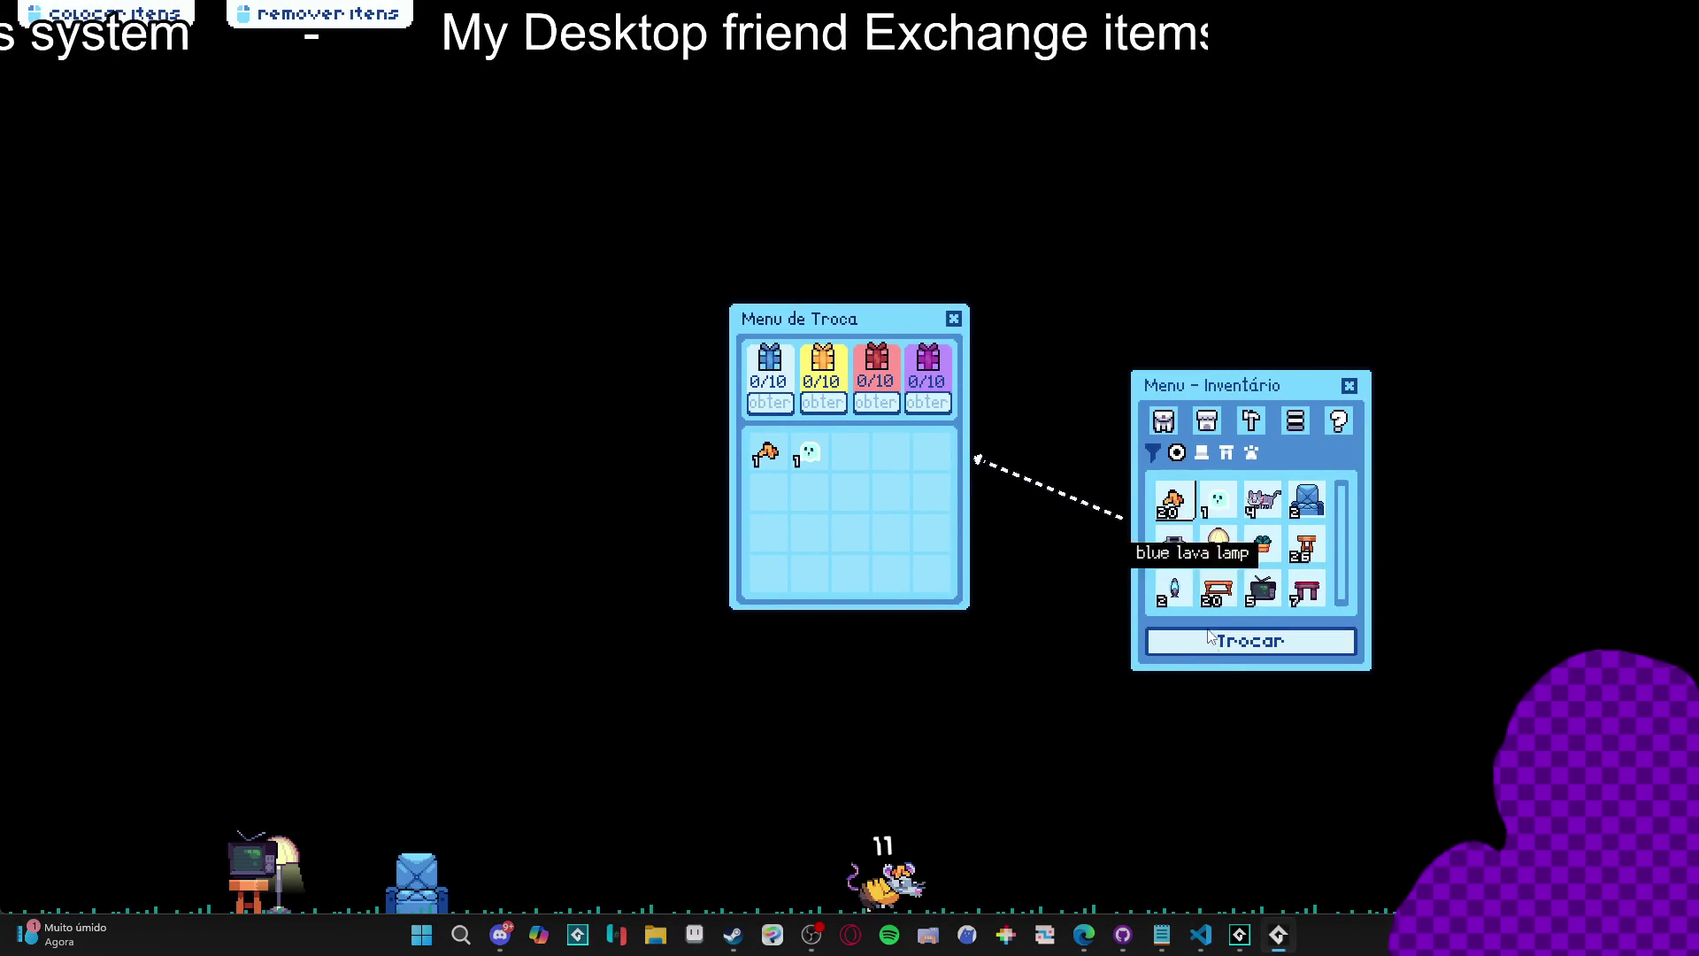
key("alt+Tab")
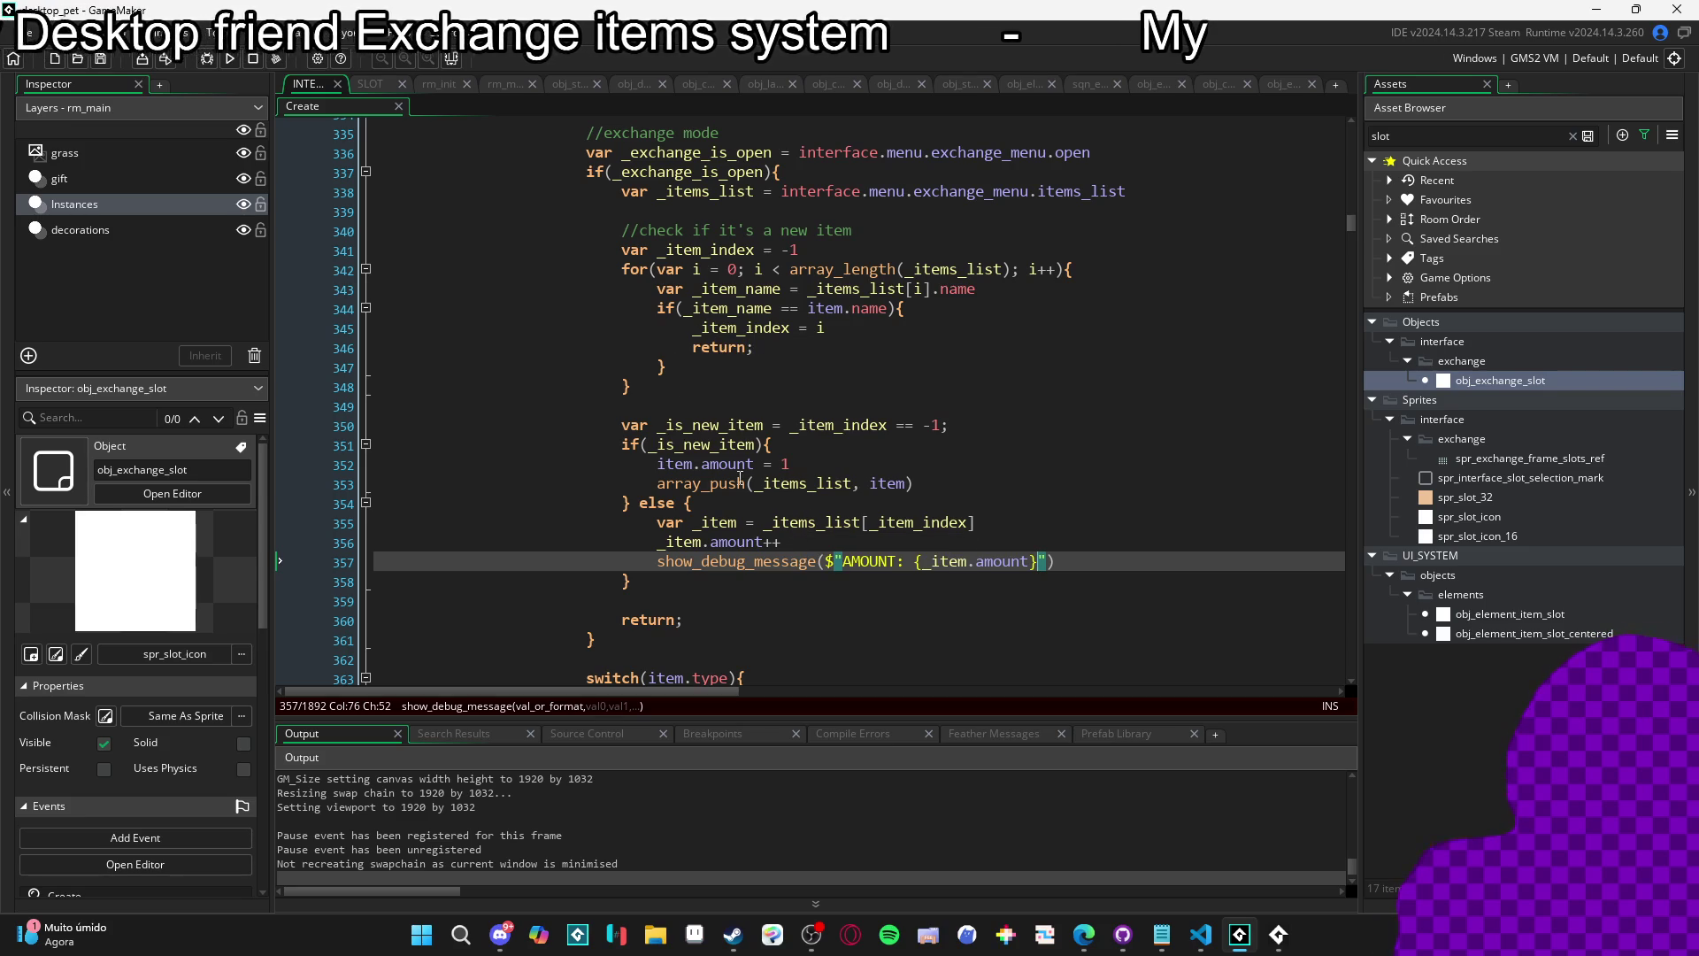
left_click(708, 425)
left_click(801, 425)
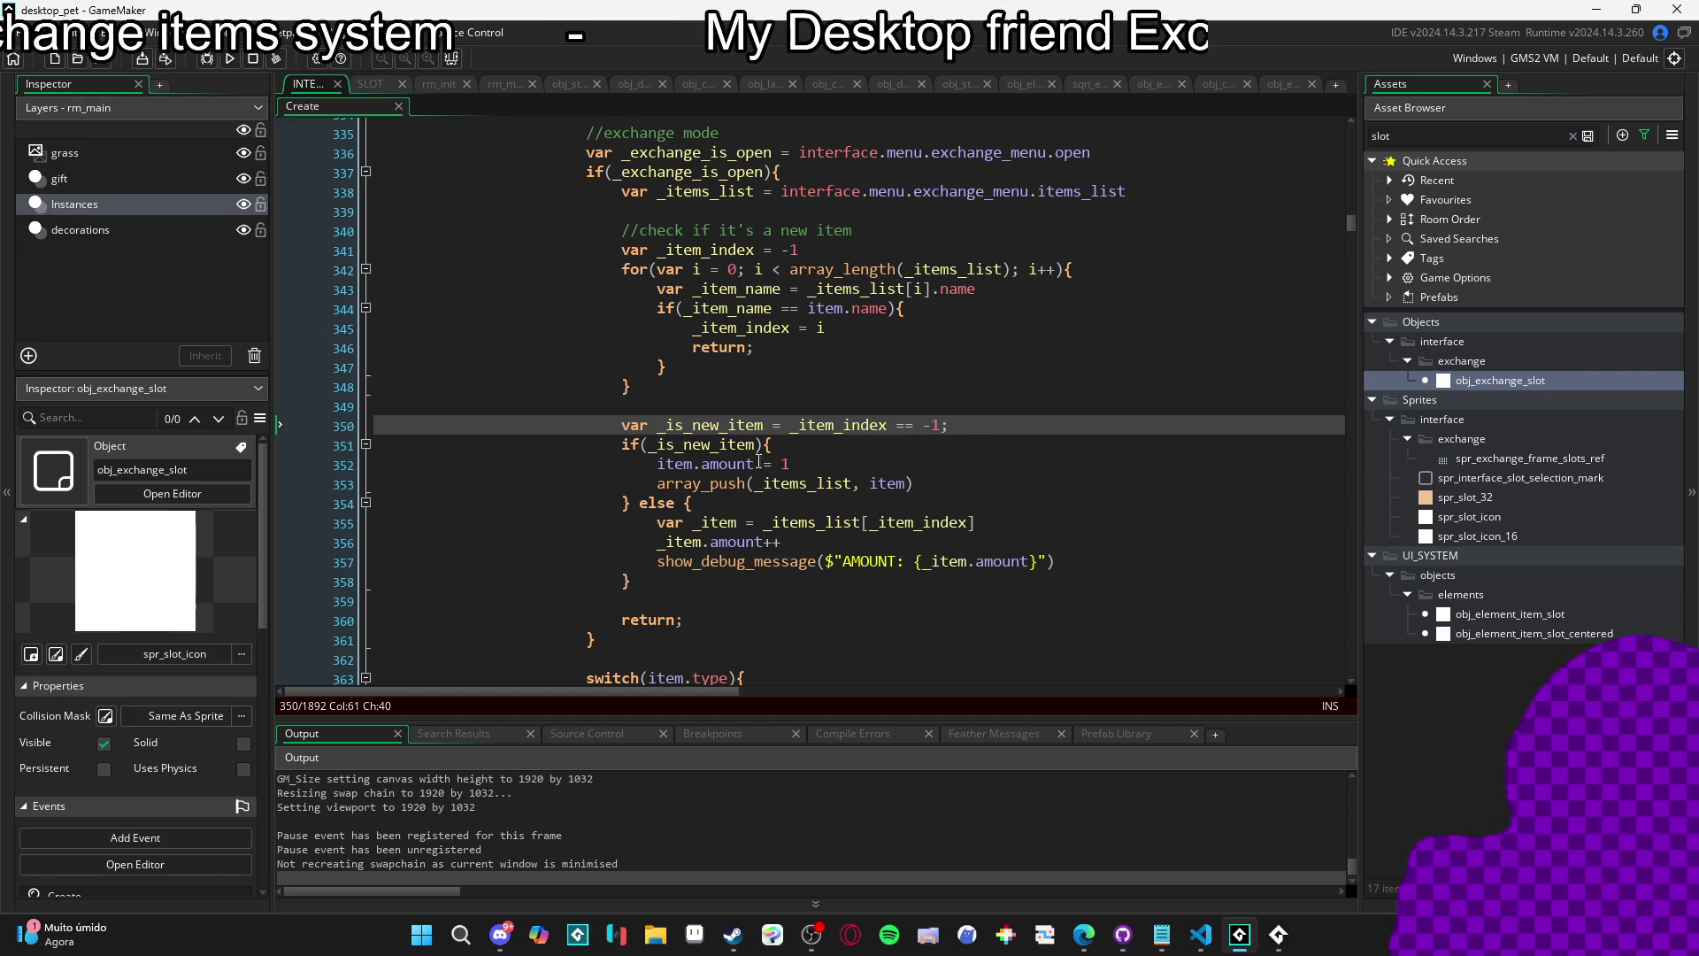
left_click(798, 461)
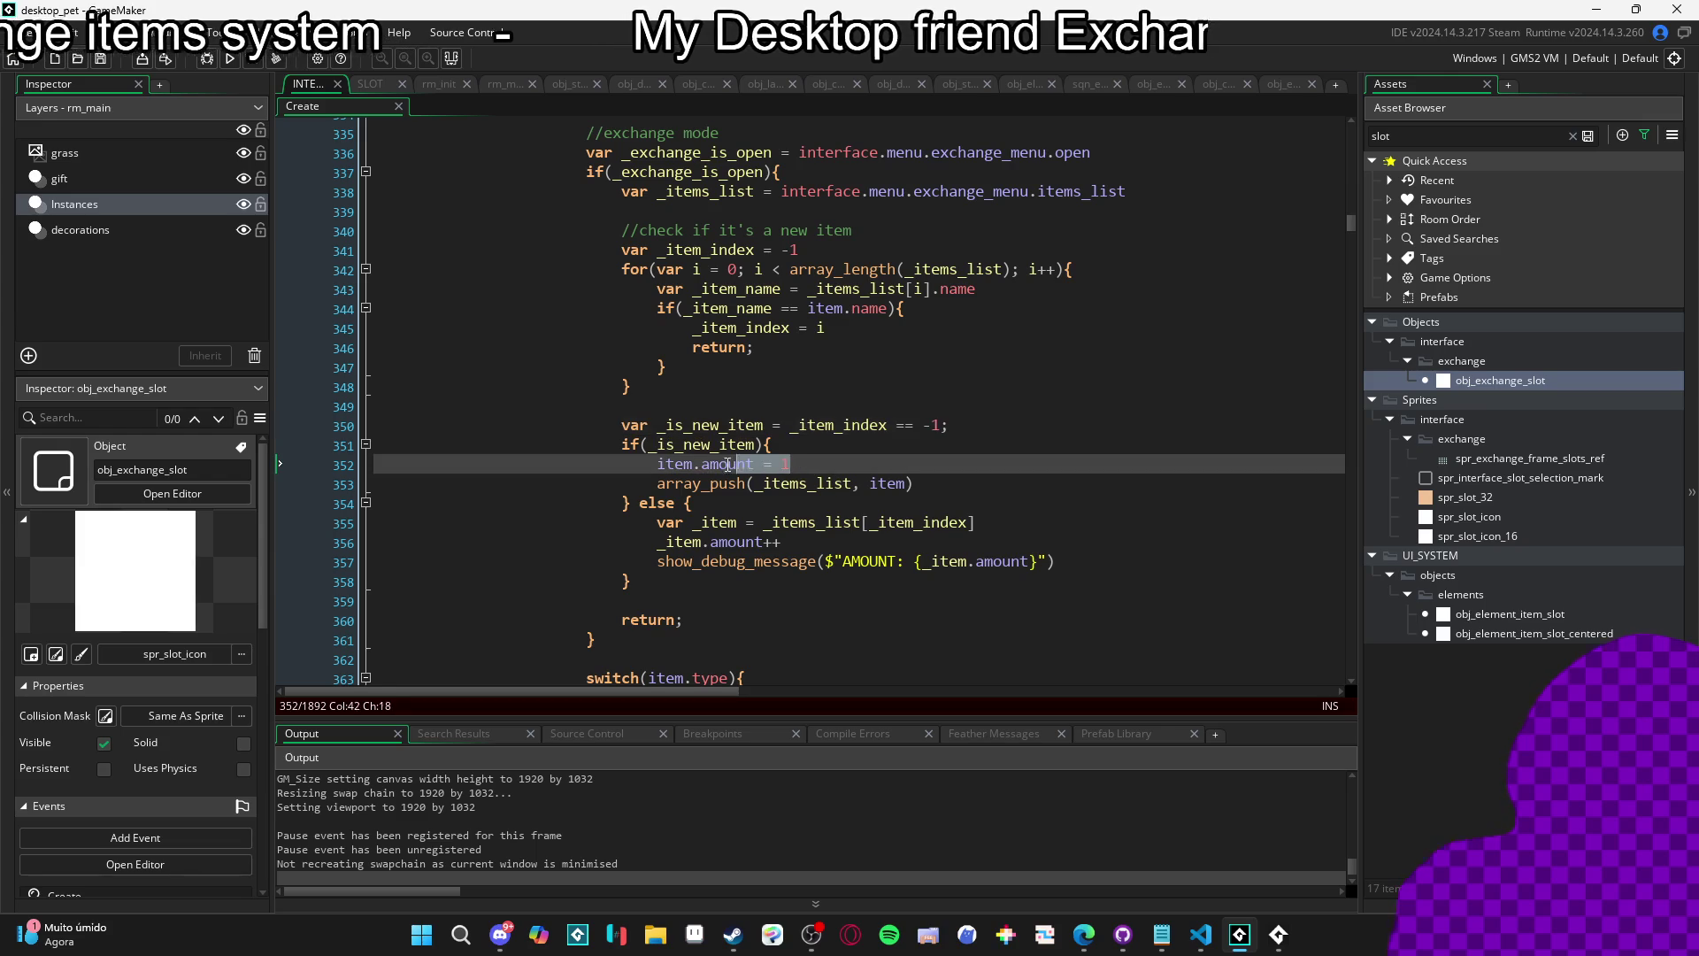
left_click(774, 465)
left_click(625, 503)
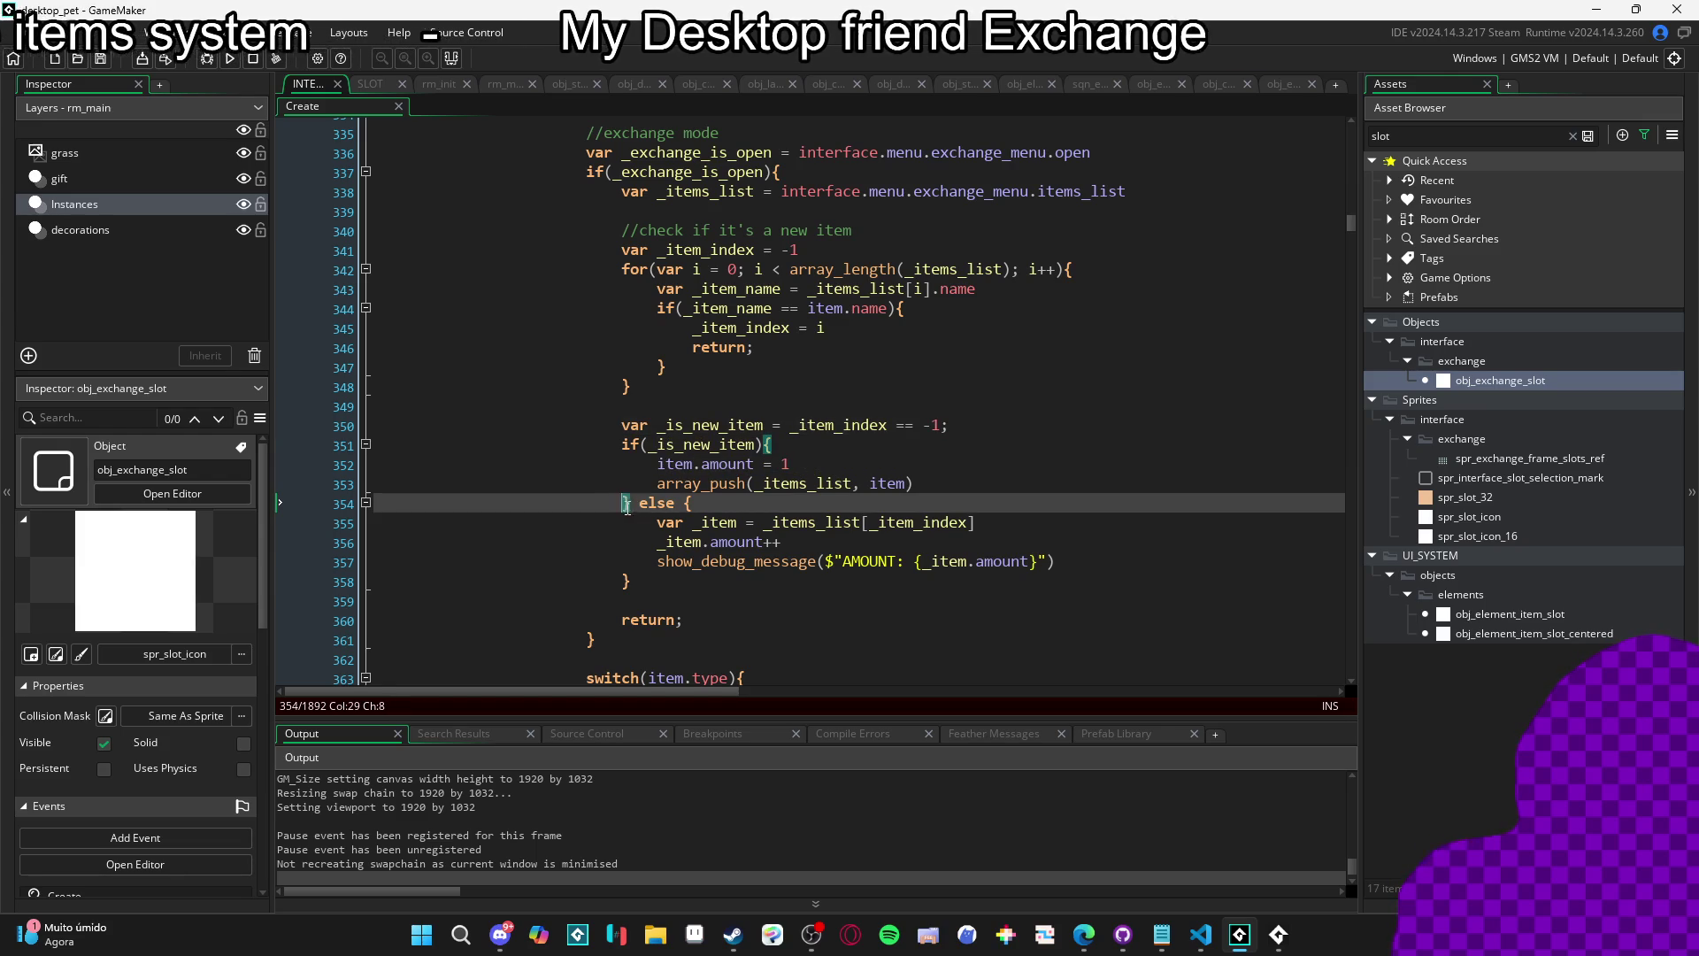
left_click(660, 522)
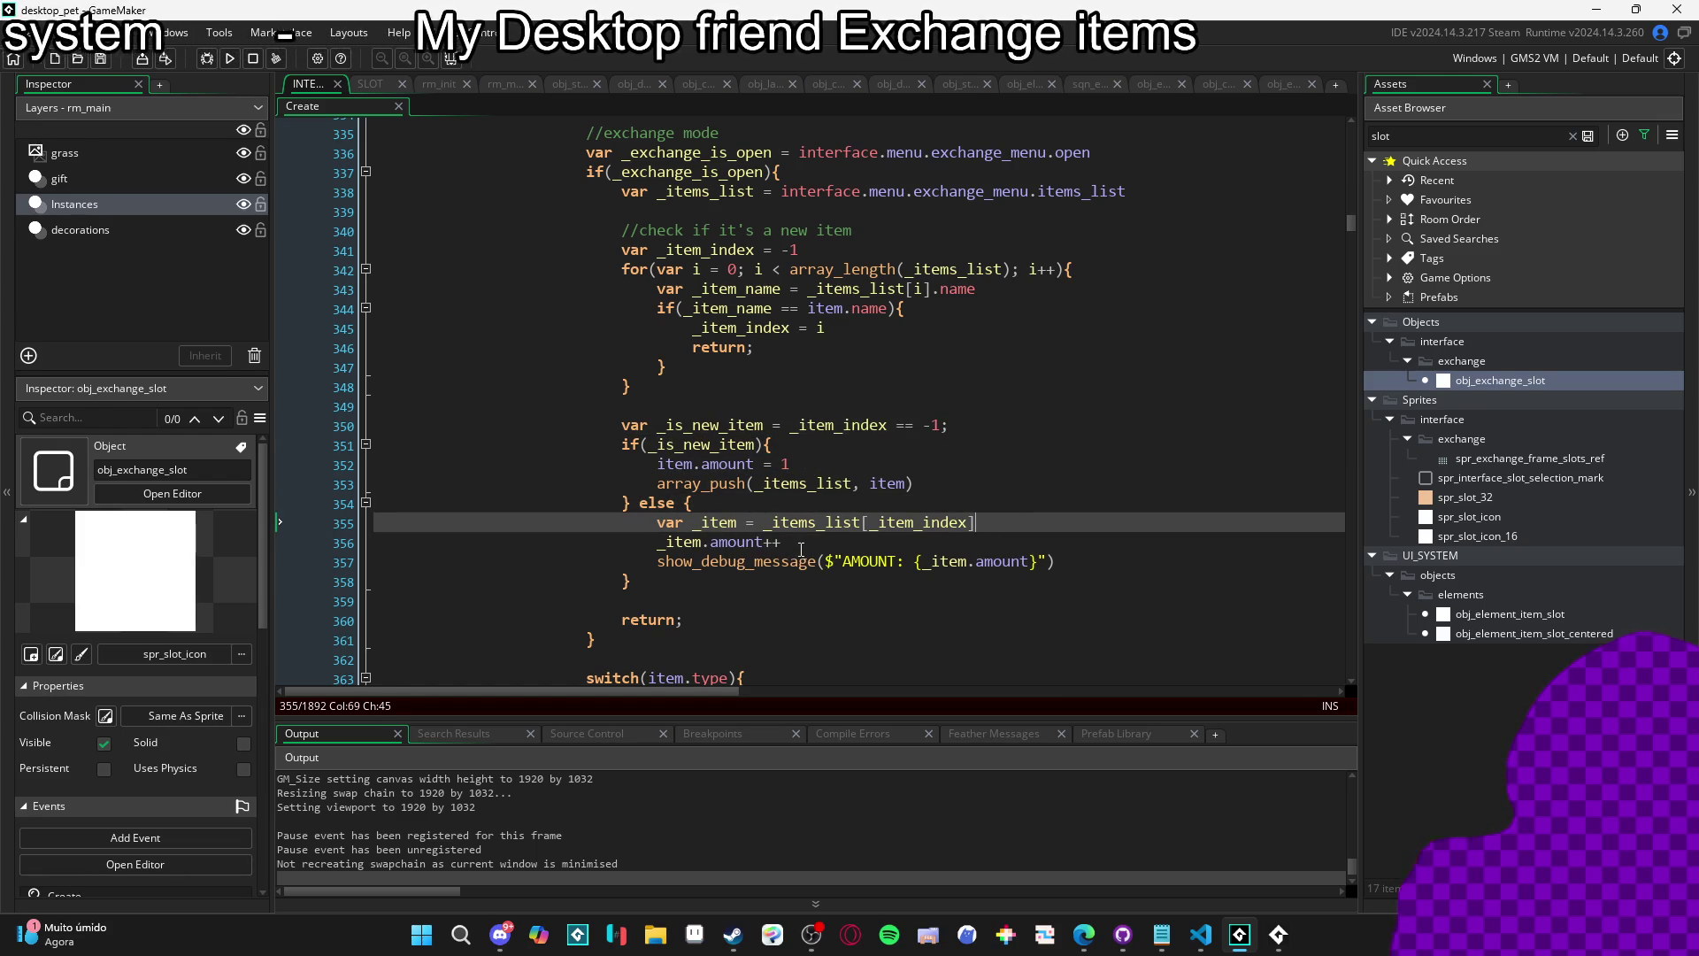
scroll(604, 791, "down", 2)
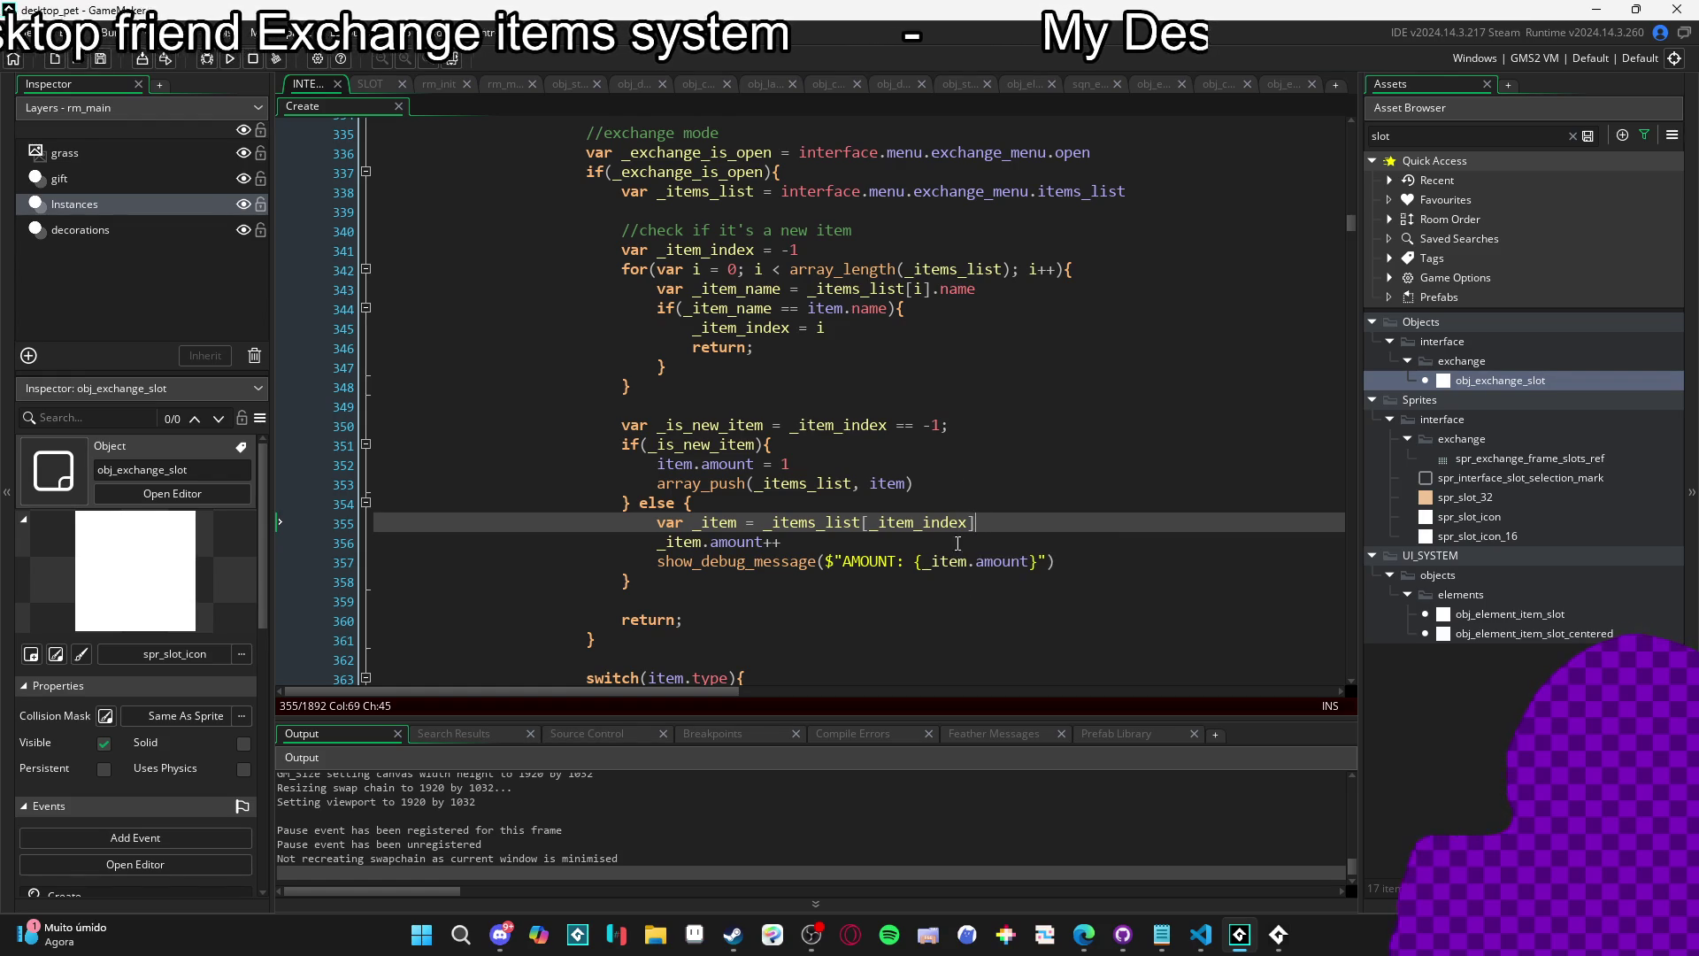
Move the debug message line from the else branch into the new-item branch.
left_click_drag(1071, 563, 656, 563)
key("BackSpace")
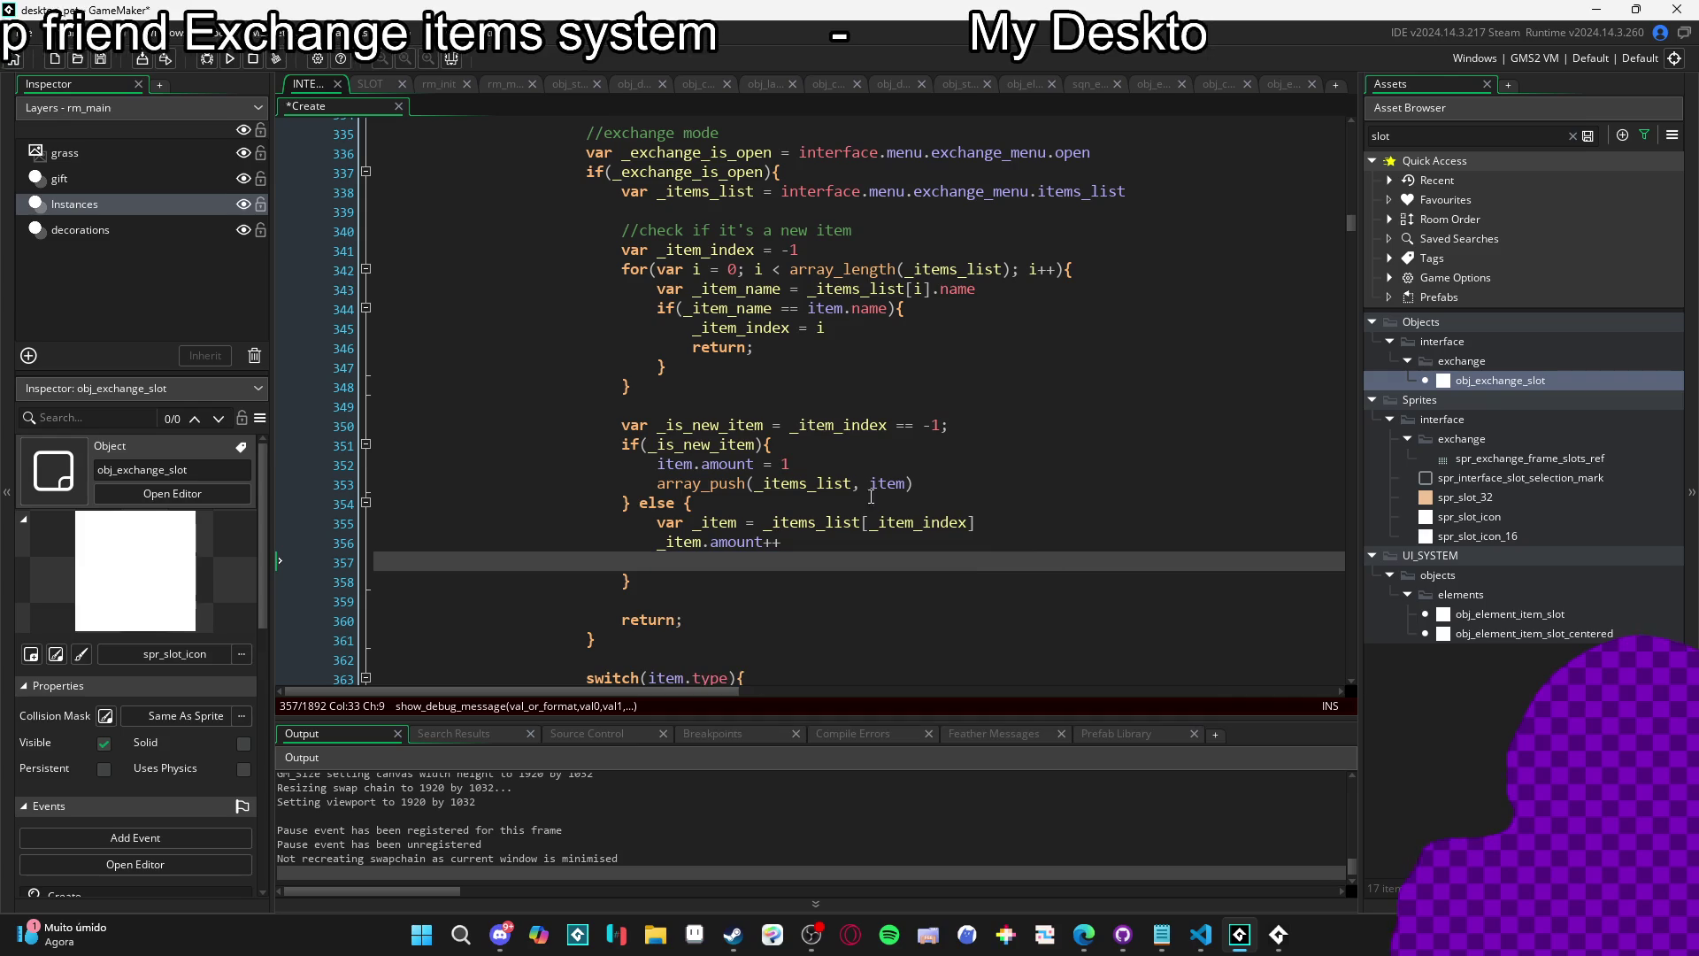
left_click(936, 469)
key("Return")
type("show_debug_message($\"AMOUNT: {_item.amount}\")")
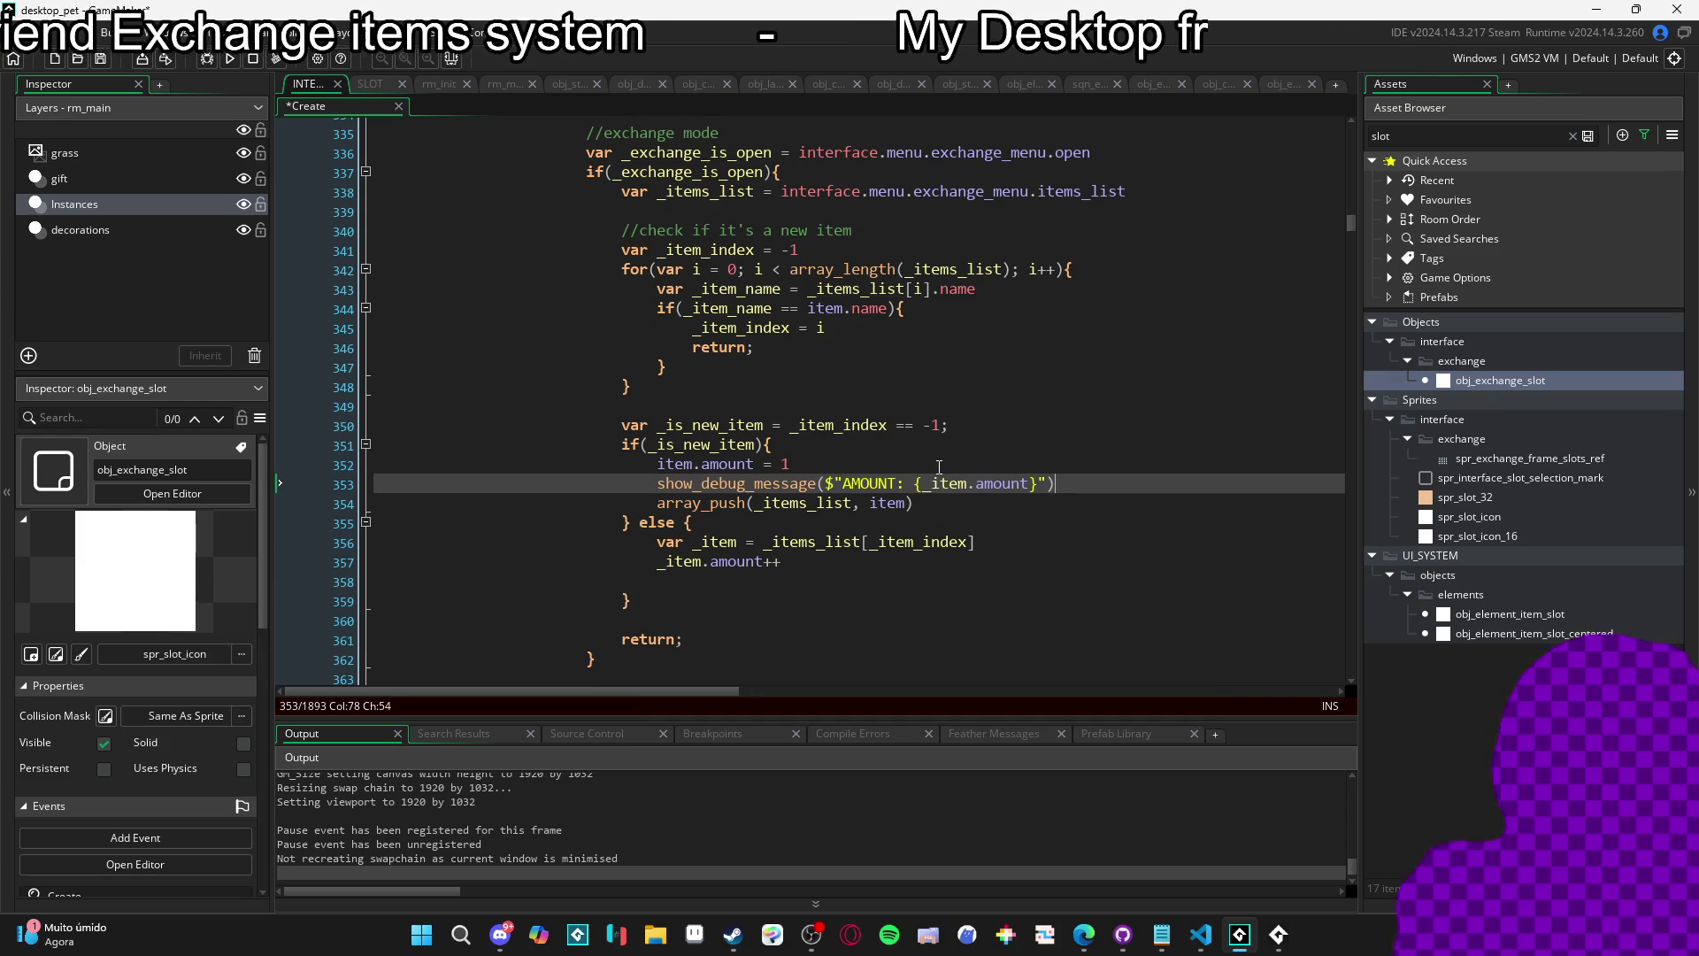
Change the message text to "NEW ITEM", save, and run the game.
key("shift+Left")
key("shift+Left")
key("shift+Left")
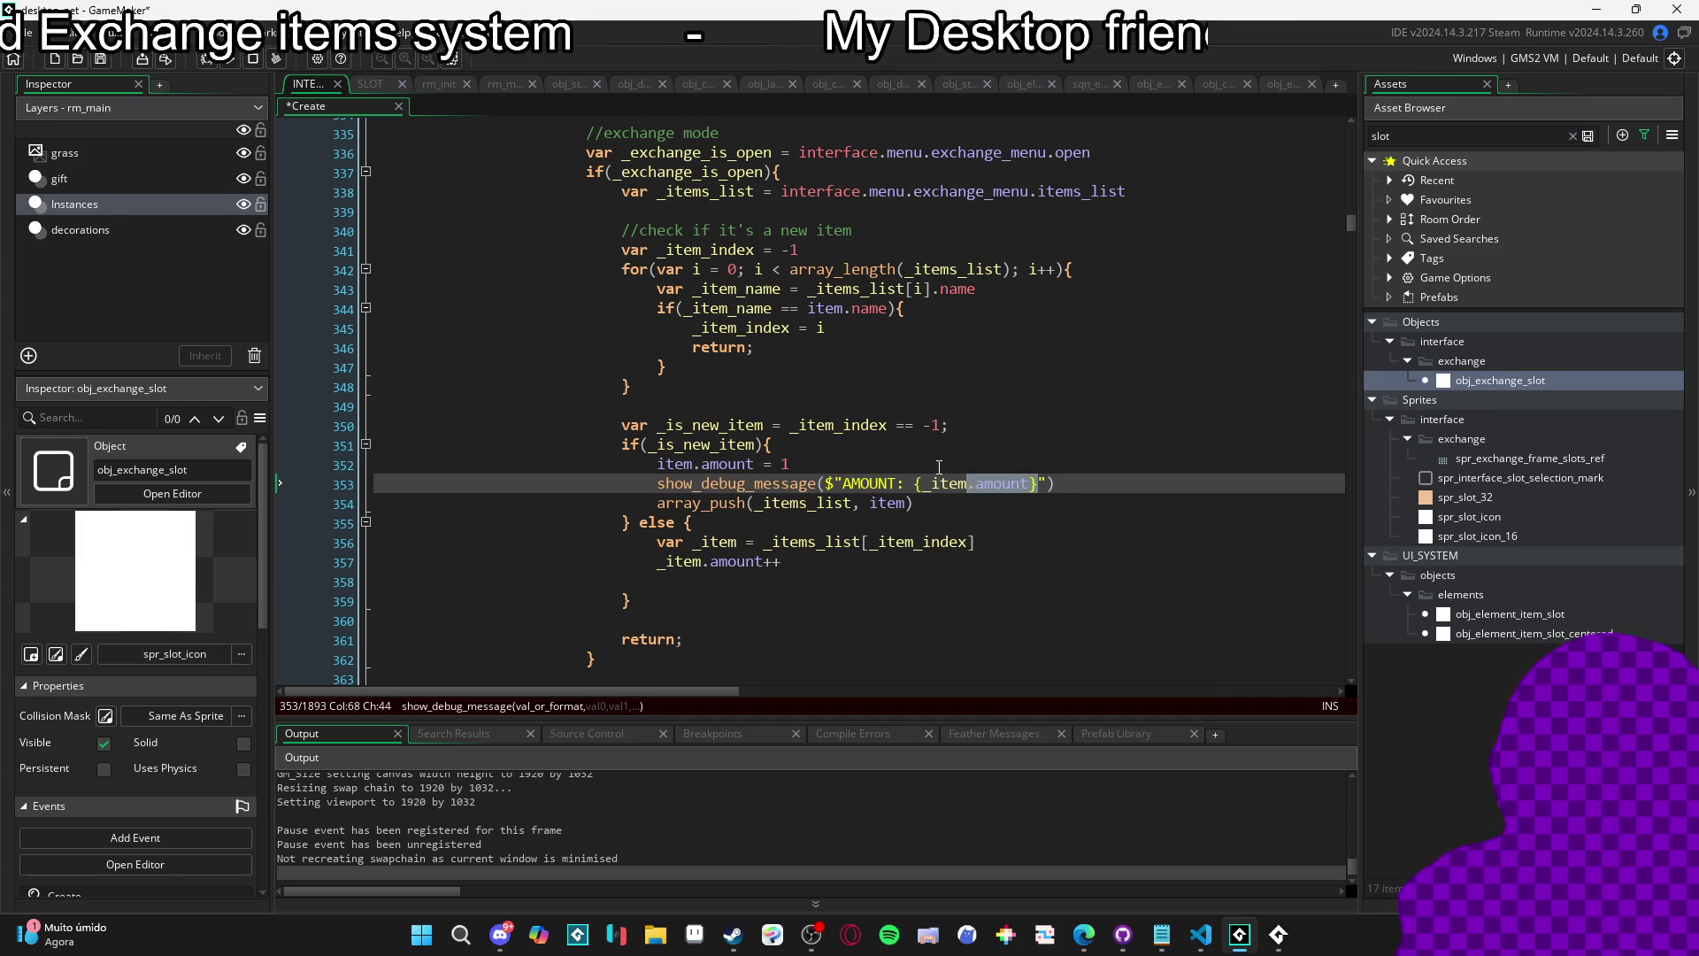
key("shift+Left")
key("shift+Left")
key("shift+Left")
type("e")
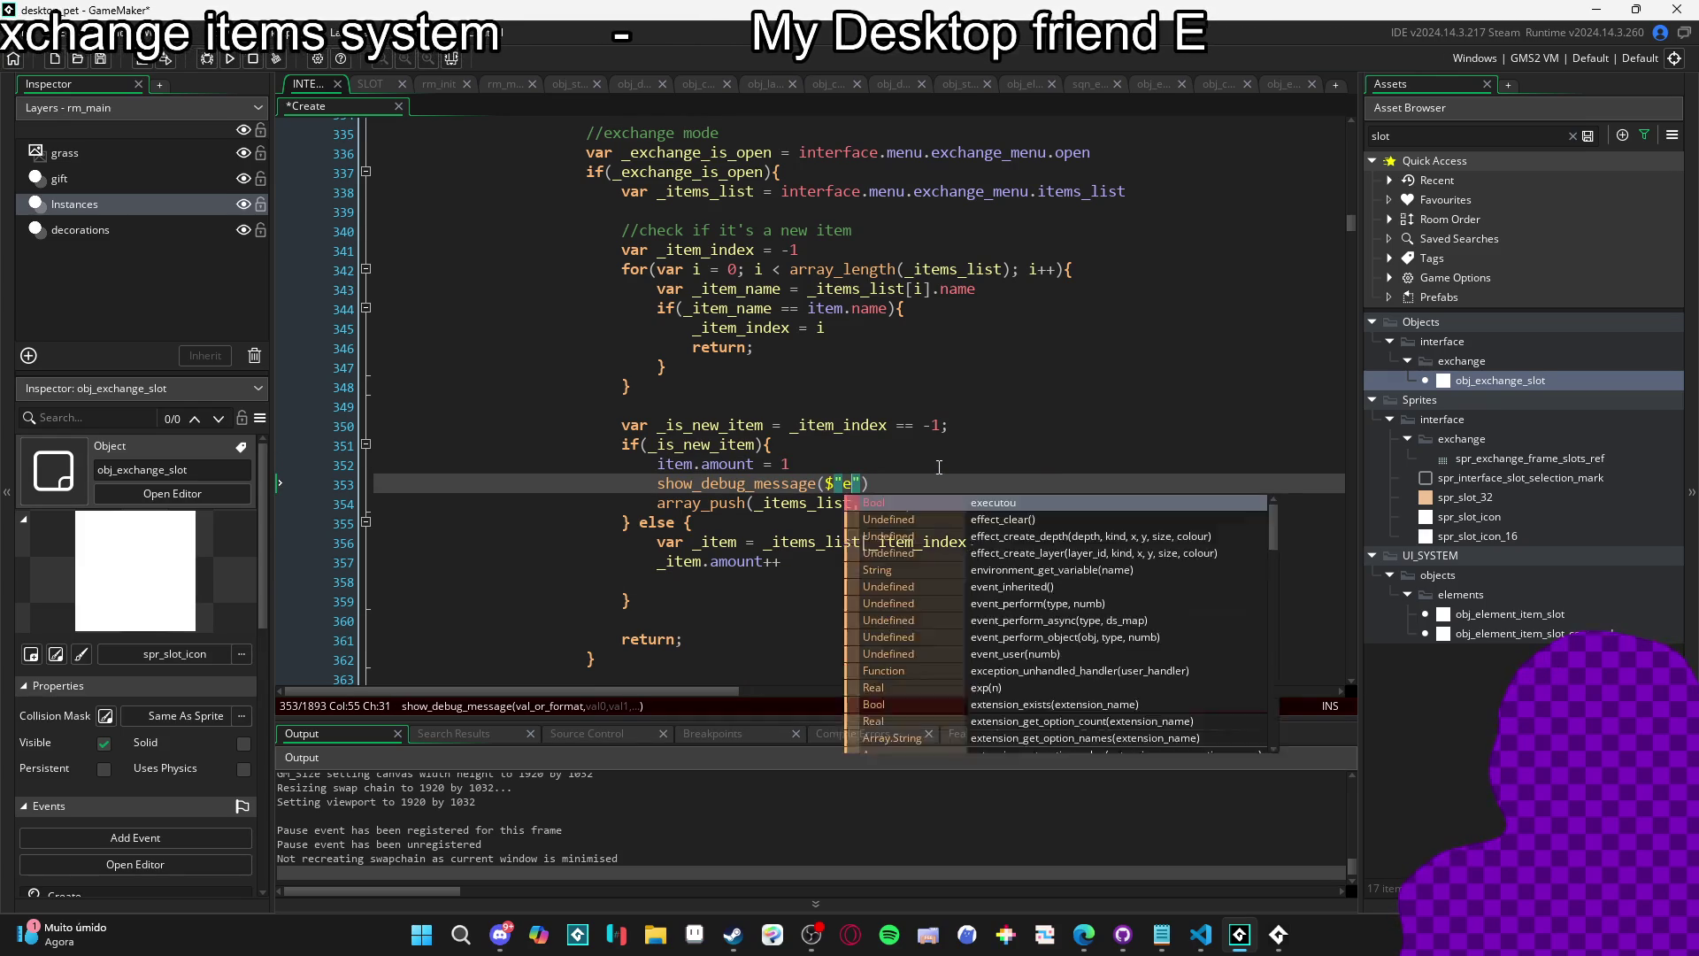
key("Escape")
type("W ITEM")
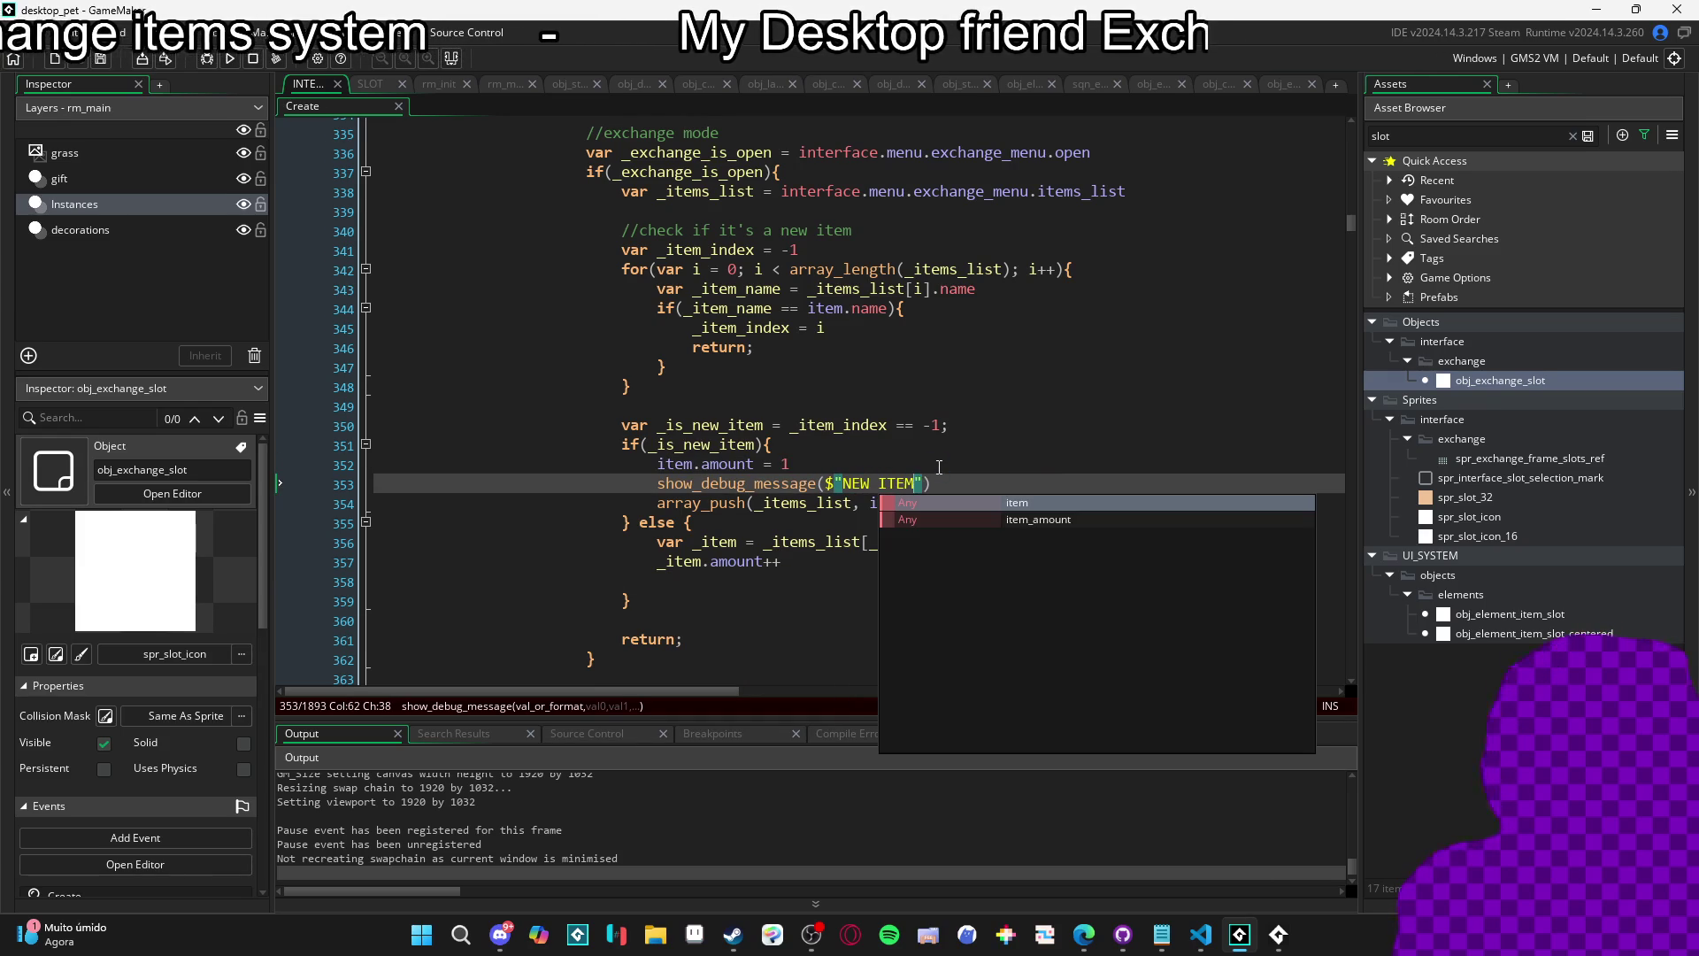
left_click(937, 466)
key("ctrl+s")
key("F5")
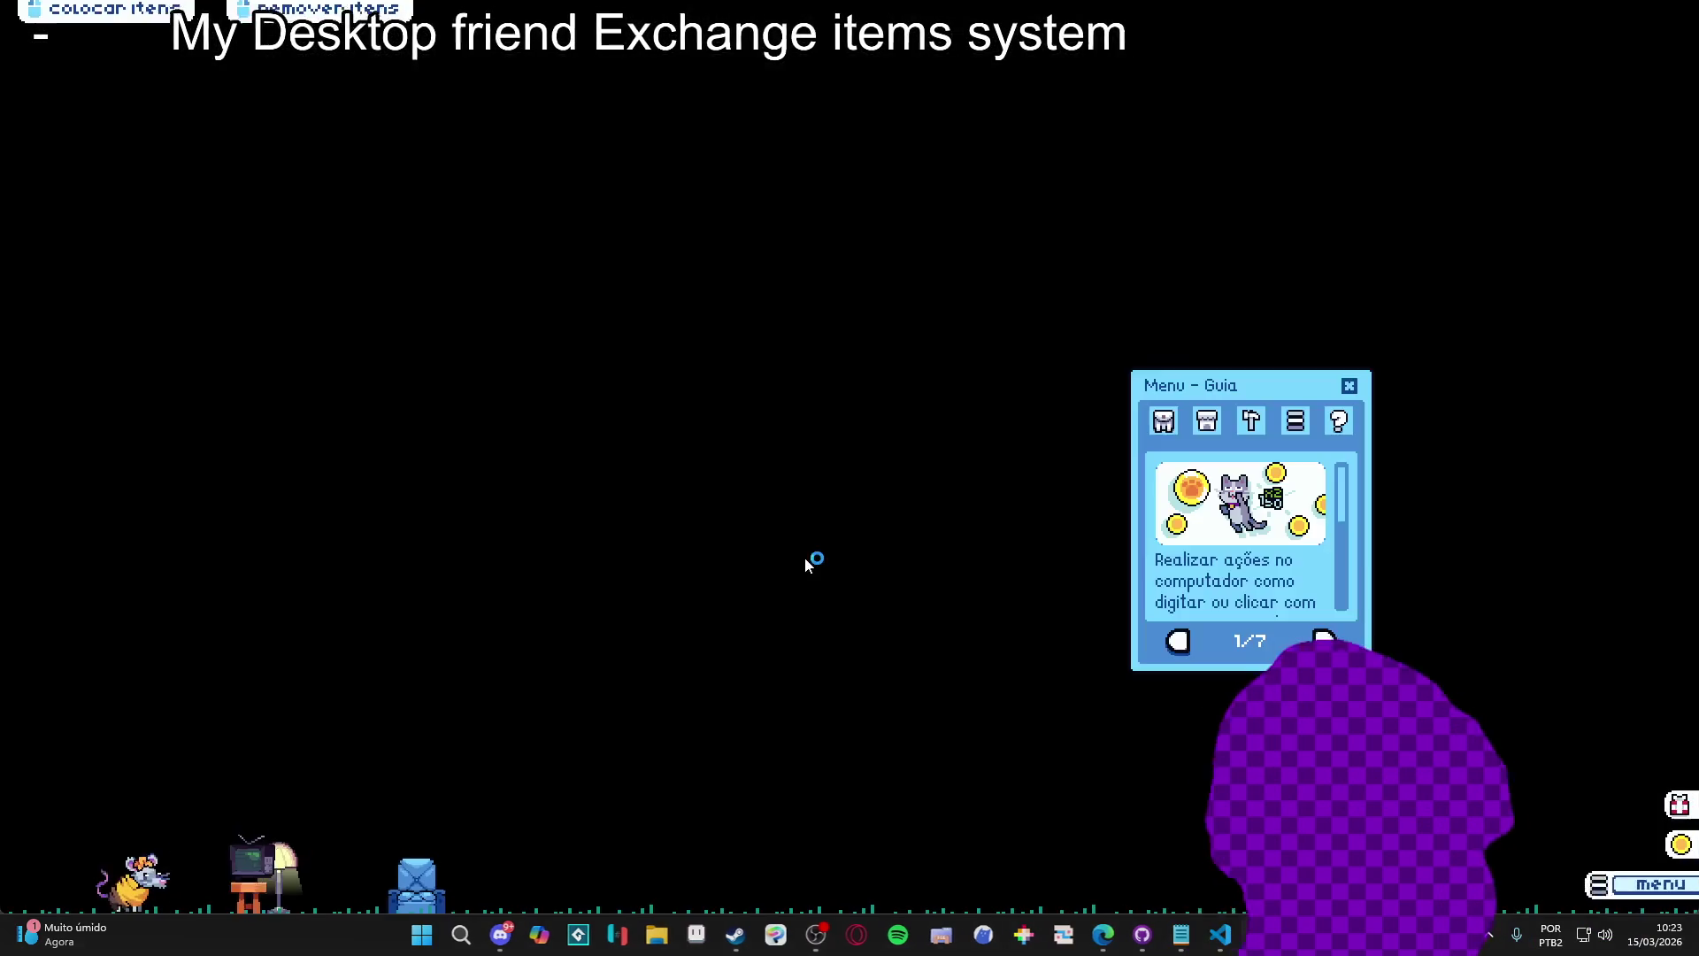
In the game, open Inventário, then Trocar, and add a banana peel to the trade grid.
left_click(1163, 424)
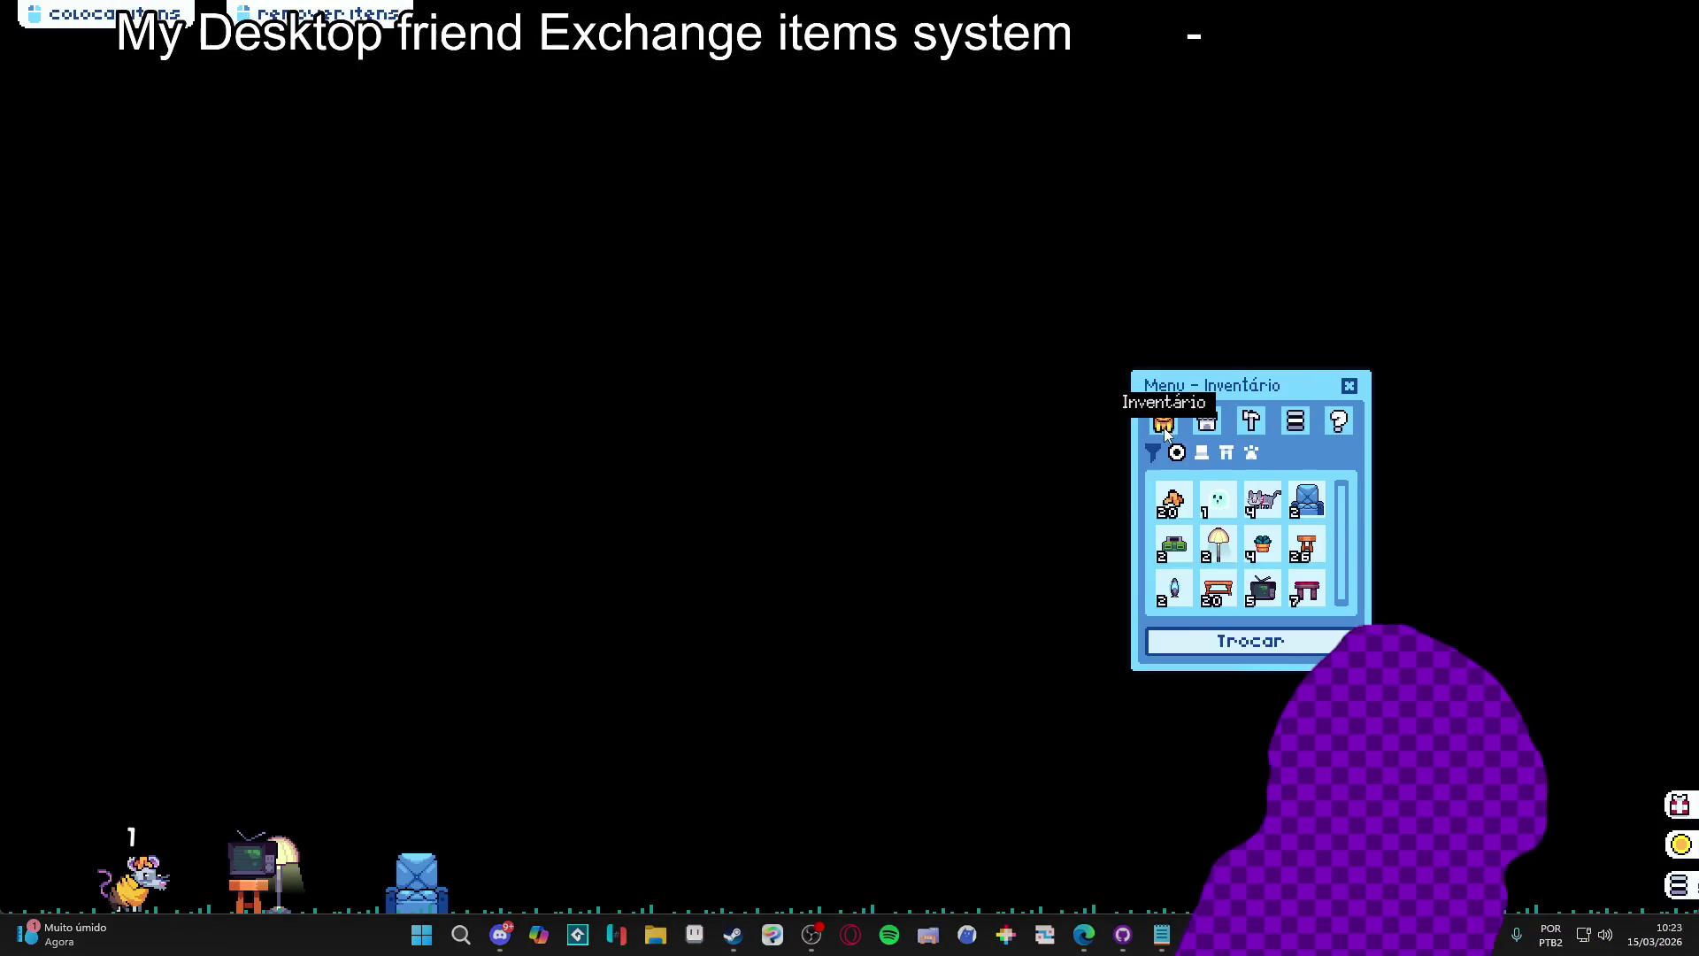
left_click(1191, 635)
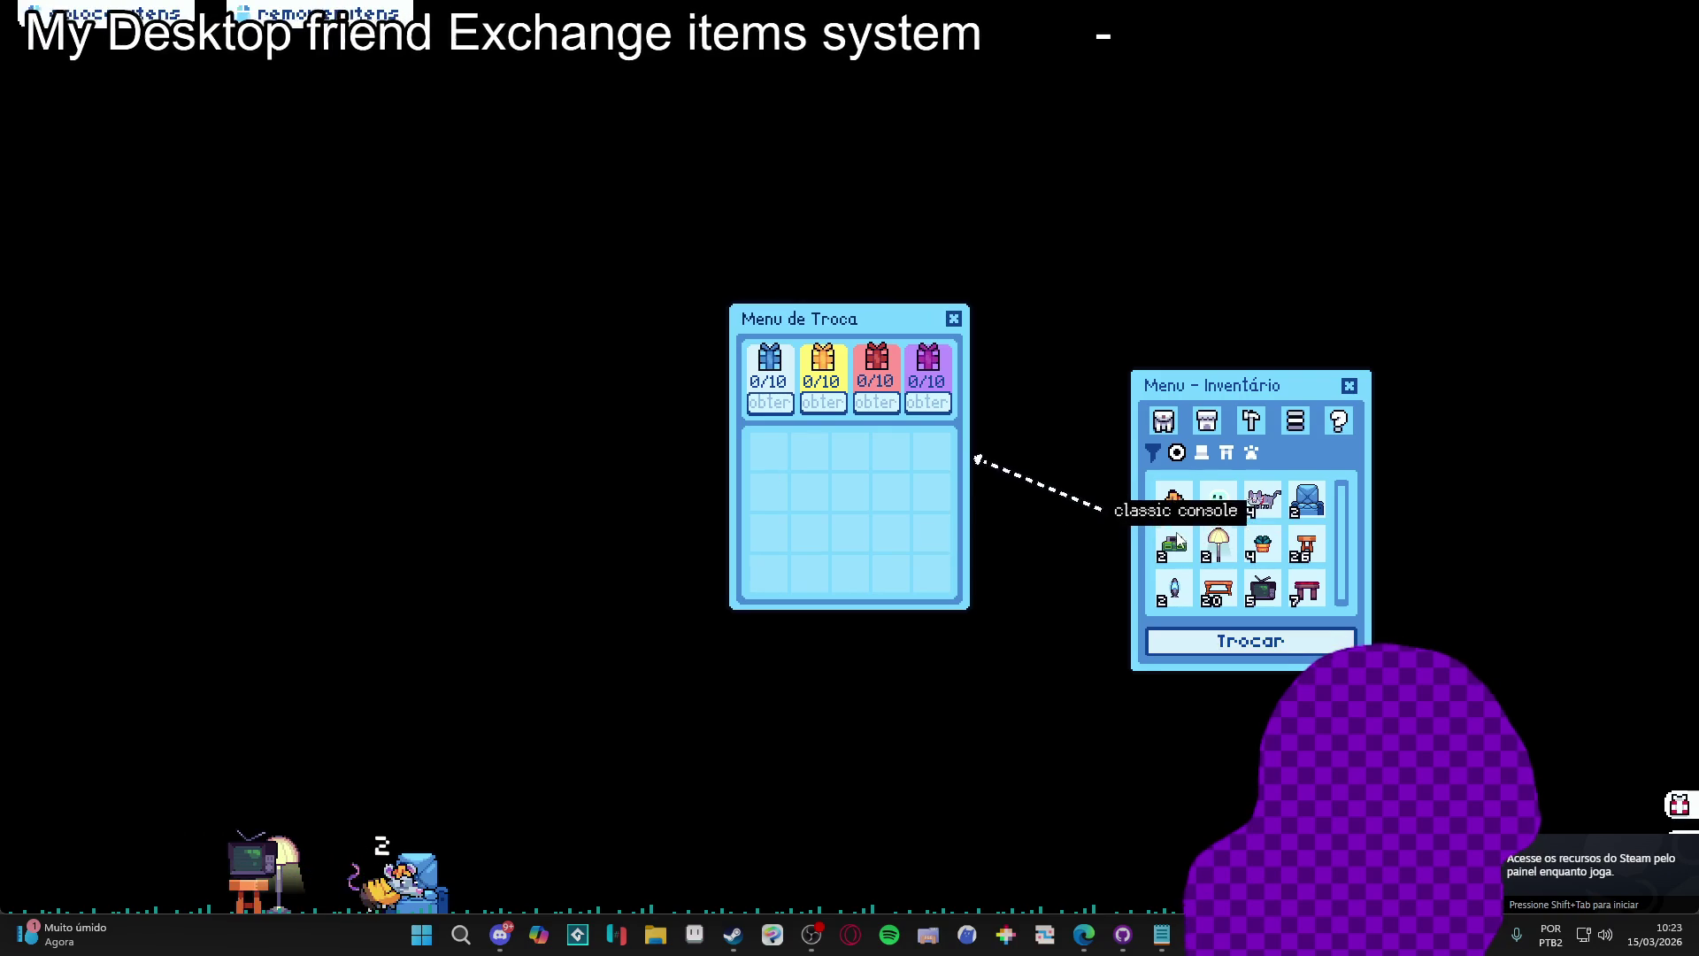
left_click(1174, 501)
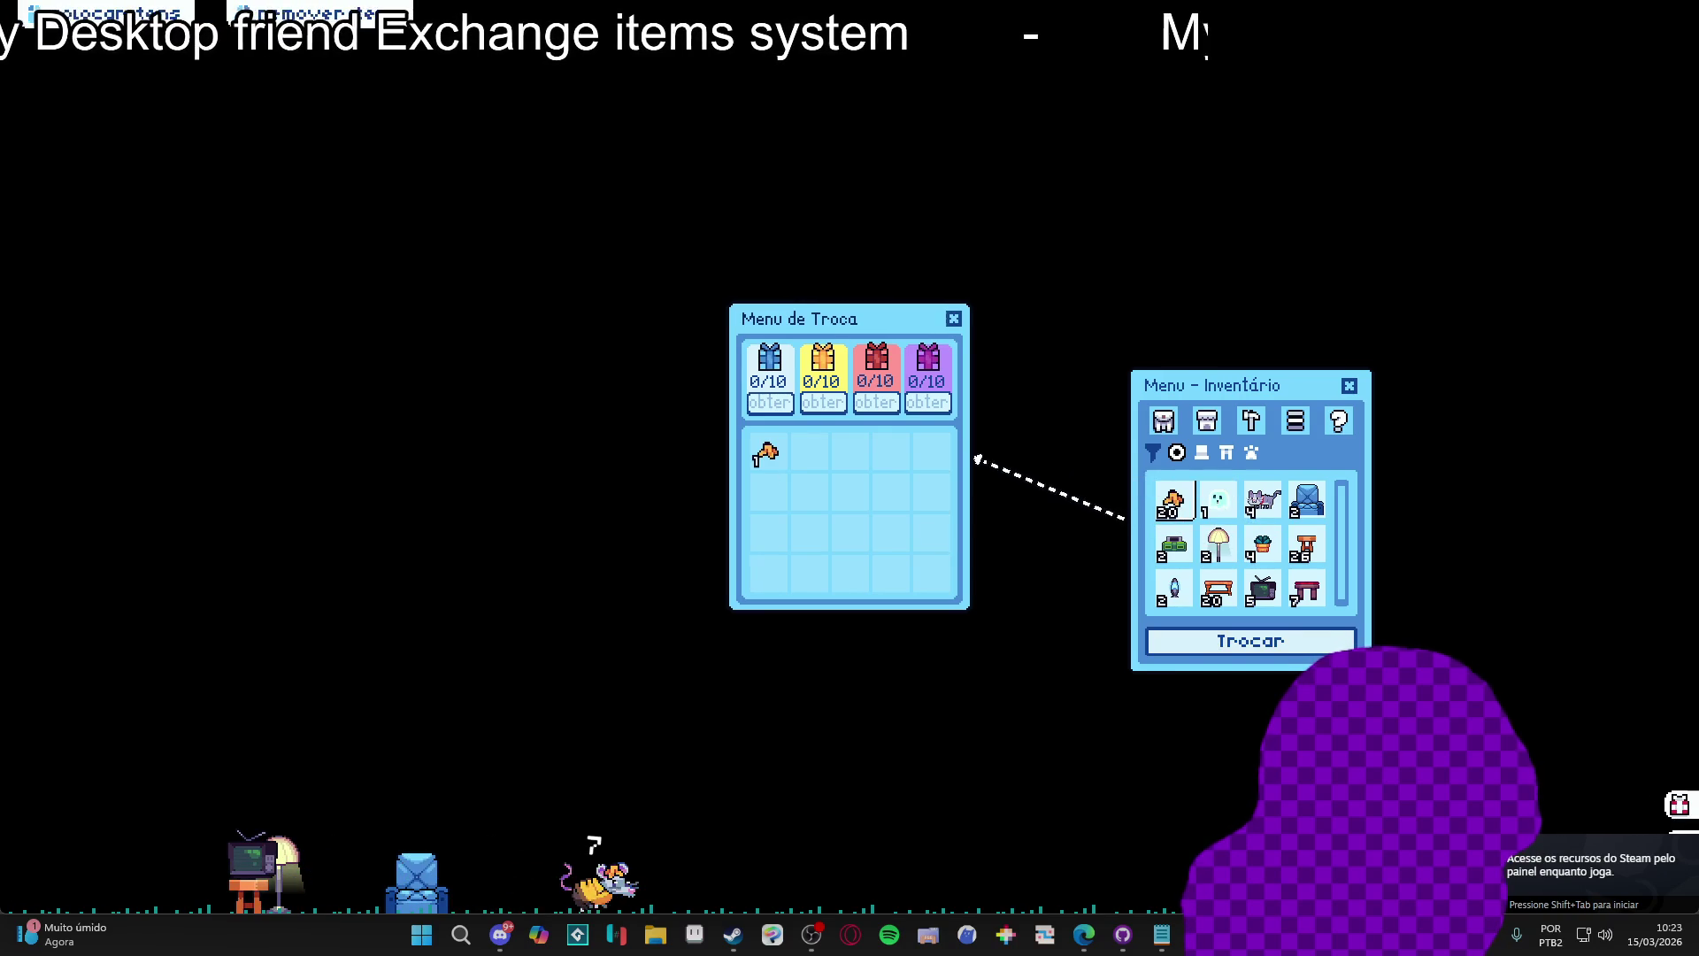
Return to the GameMaker IDE and inspect the _is_new_item check line.
key("alt+Tab")
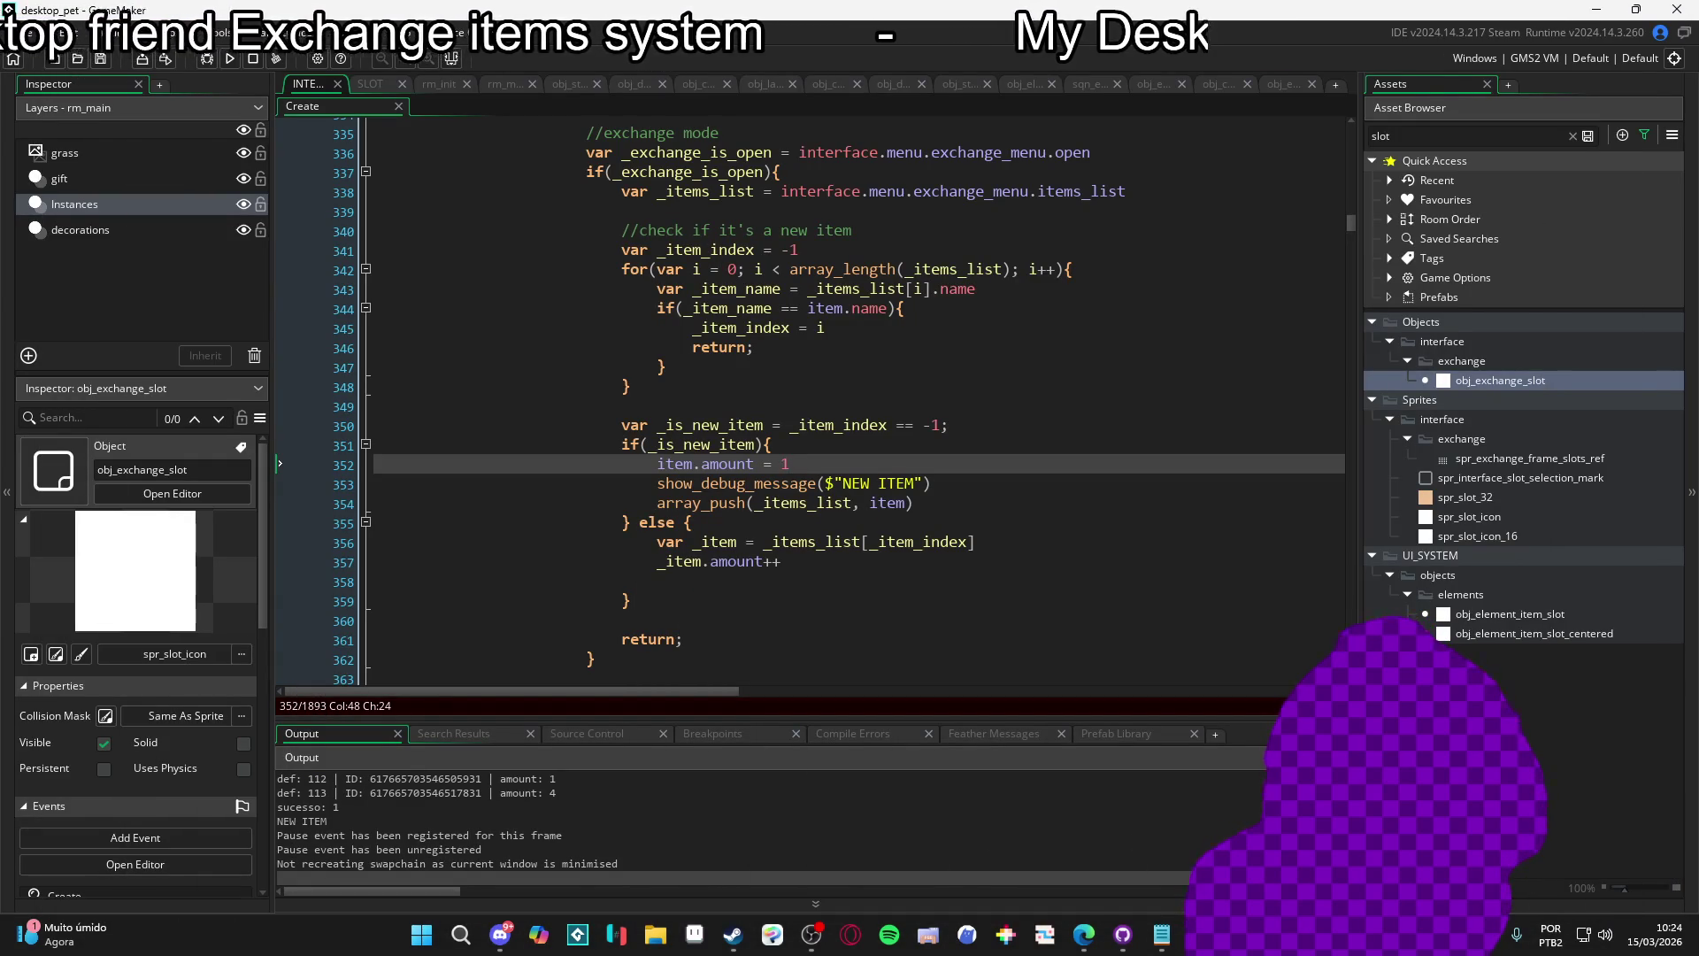
key("alt+Tab")
key("alt+Tab")
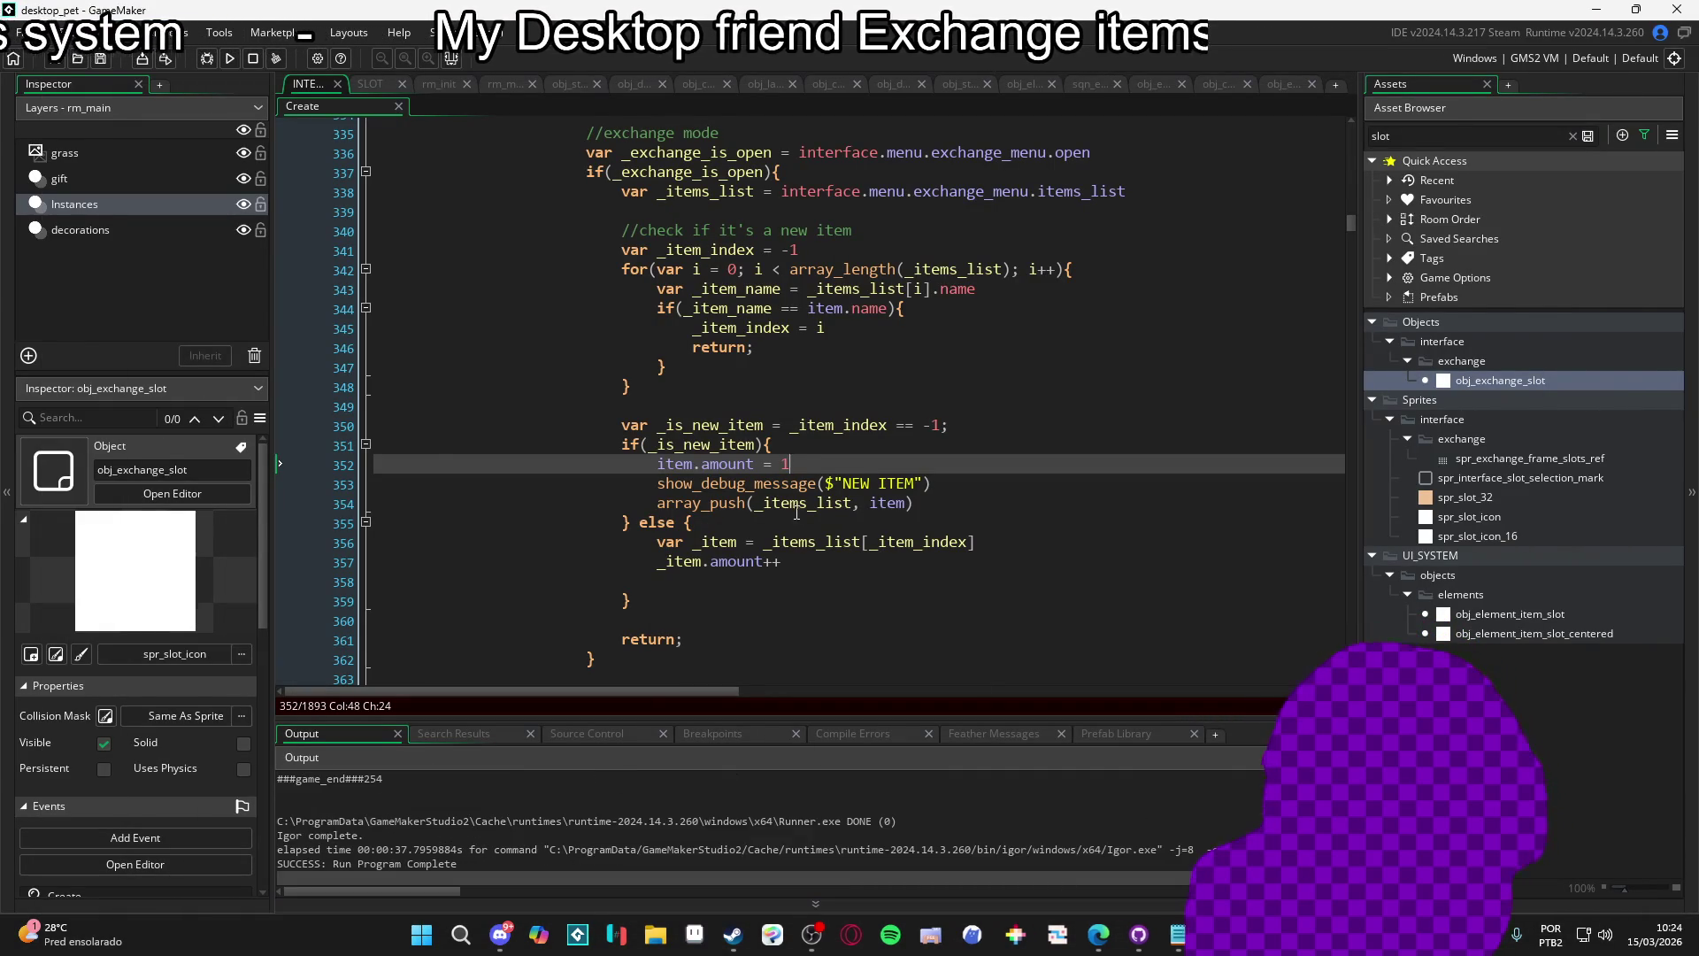
left_click(715, 426)
Insert show_message("aaaa") on a new line after _item.amount++ in the else branch.
double_click(735, 445)
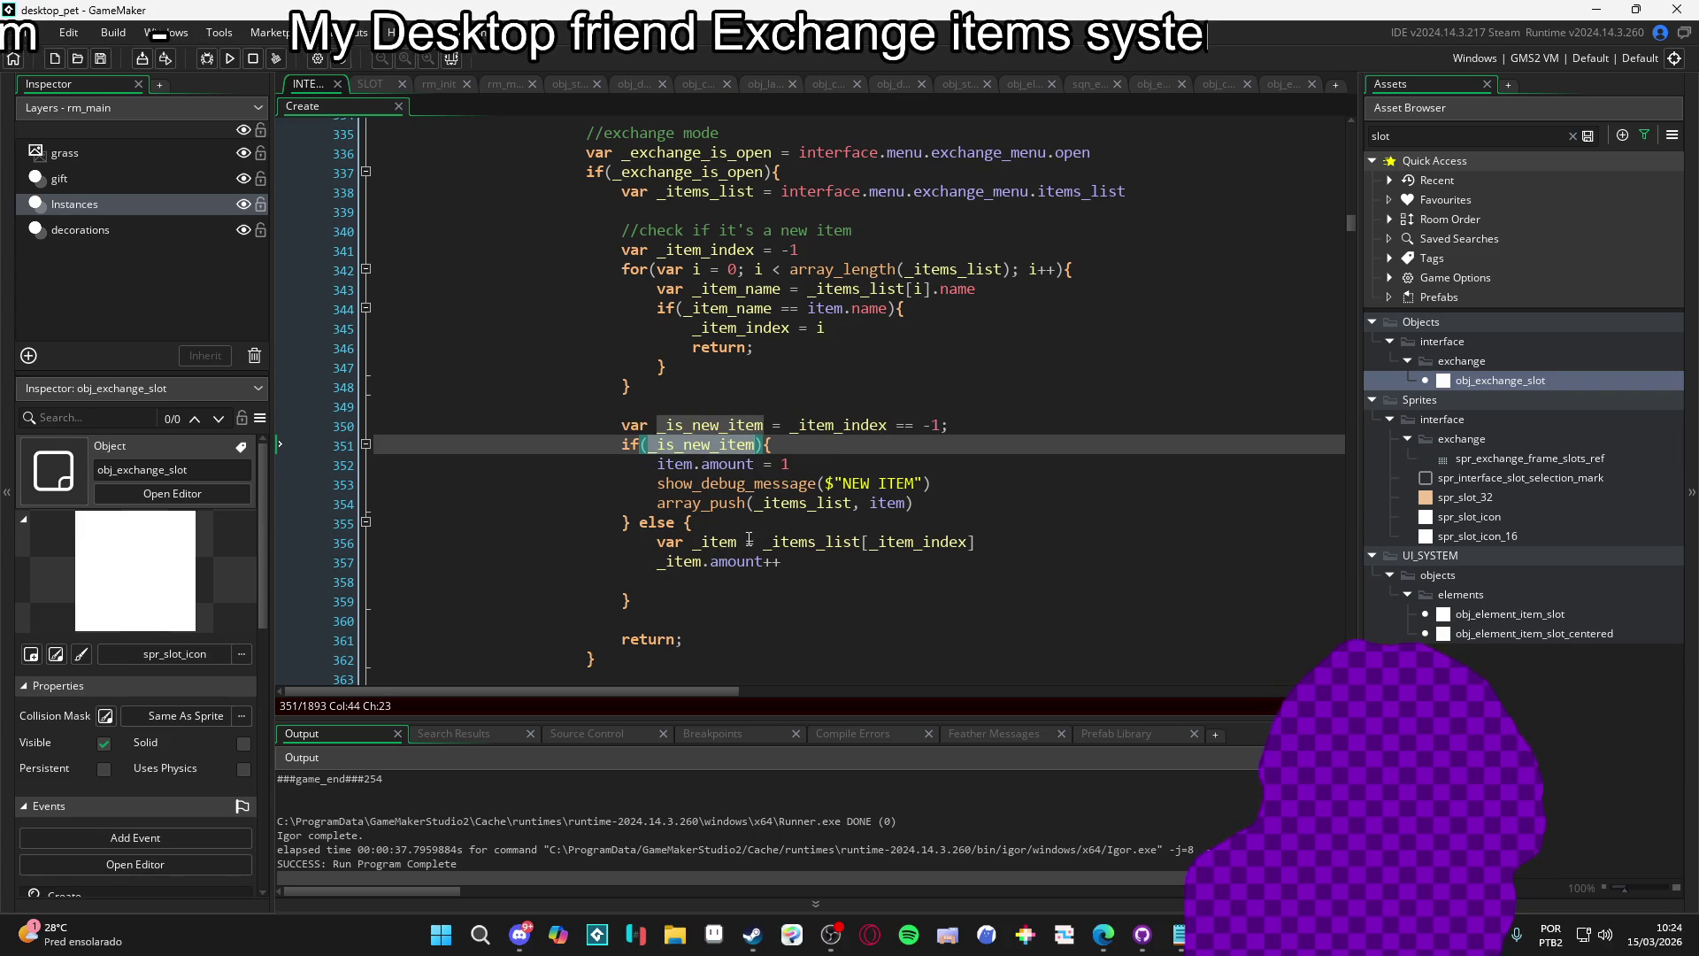
left_click(623, 600)
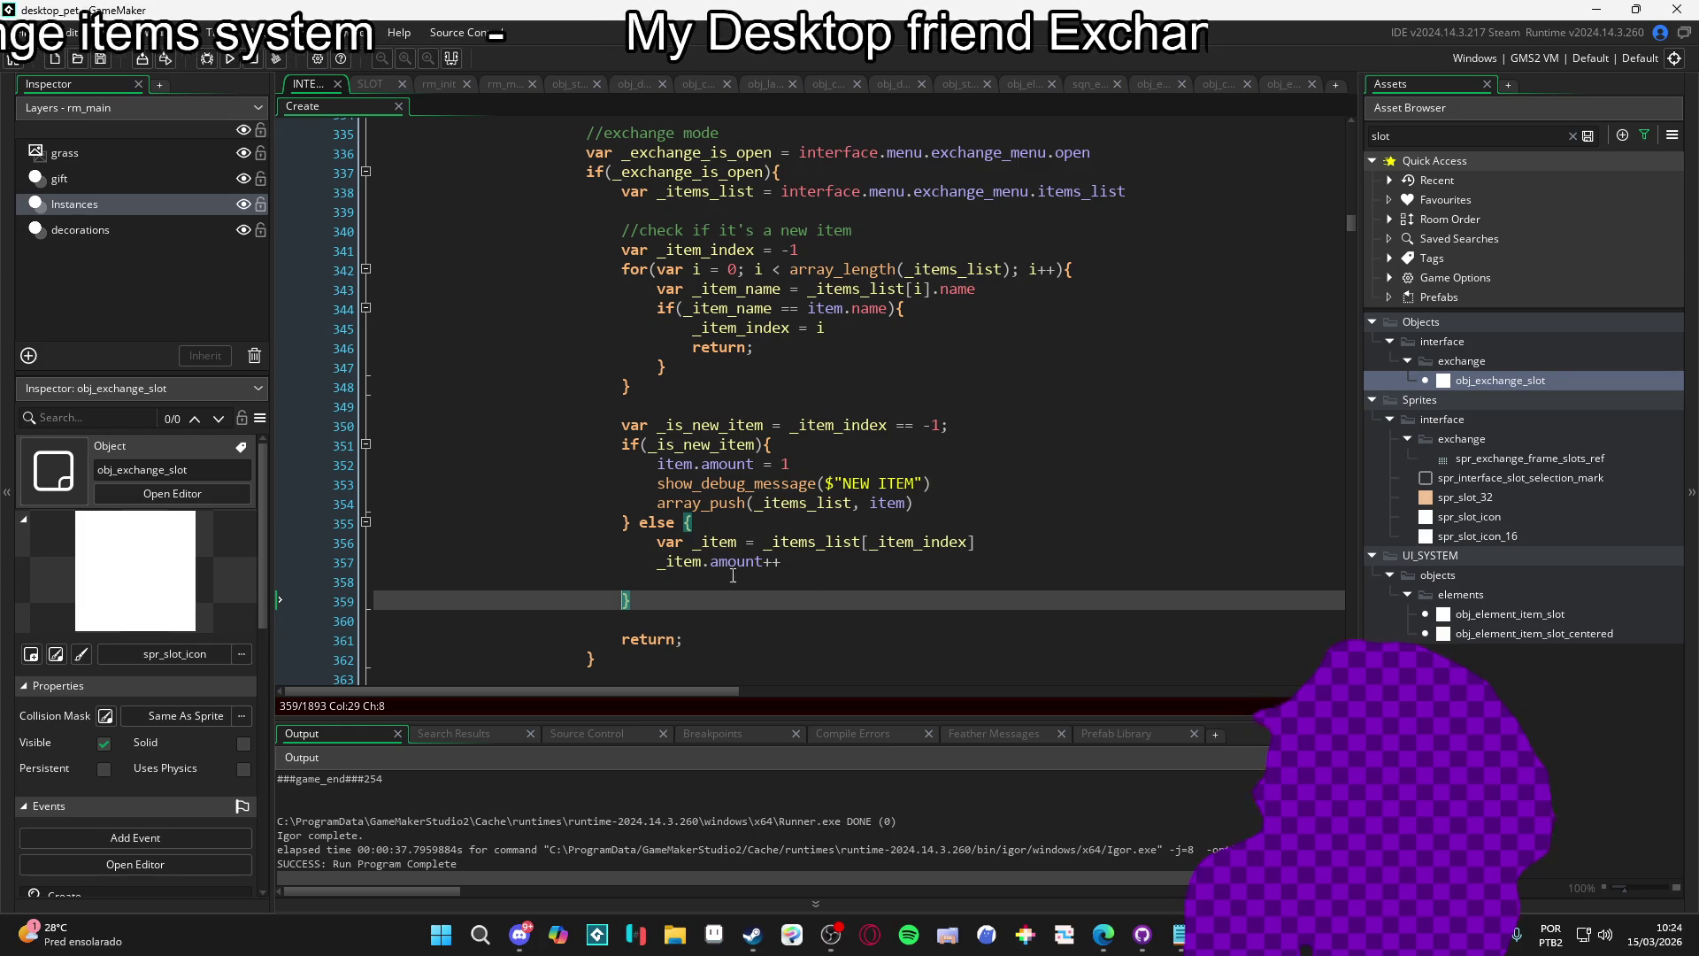
left_click(792, 564)
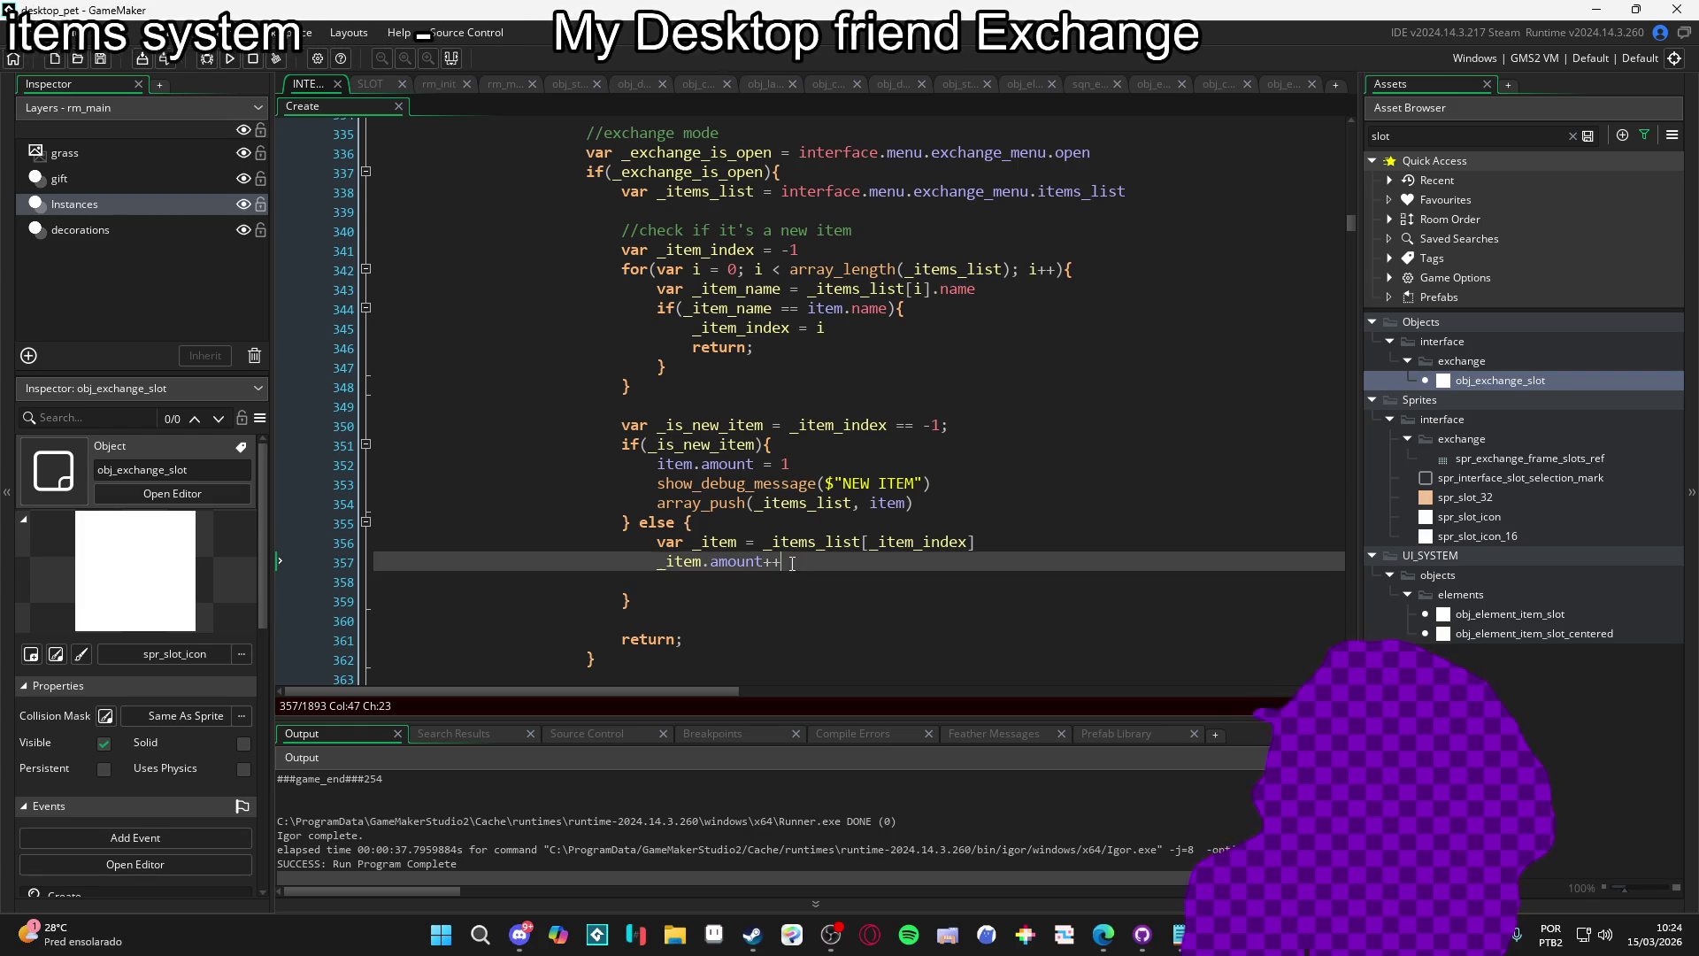
key("Return")
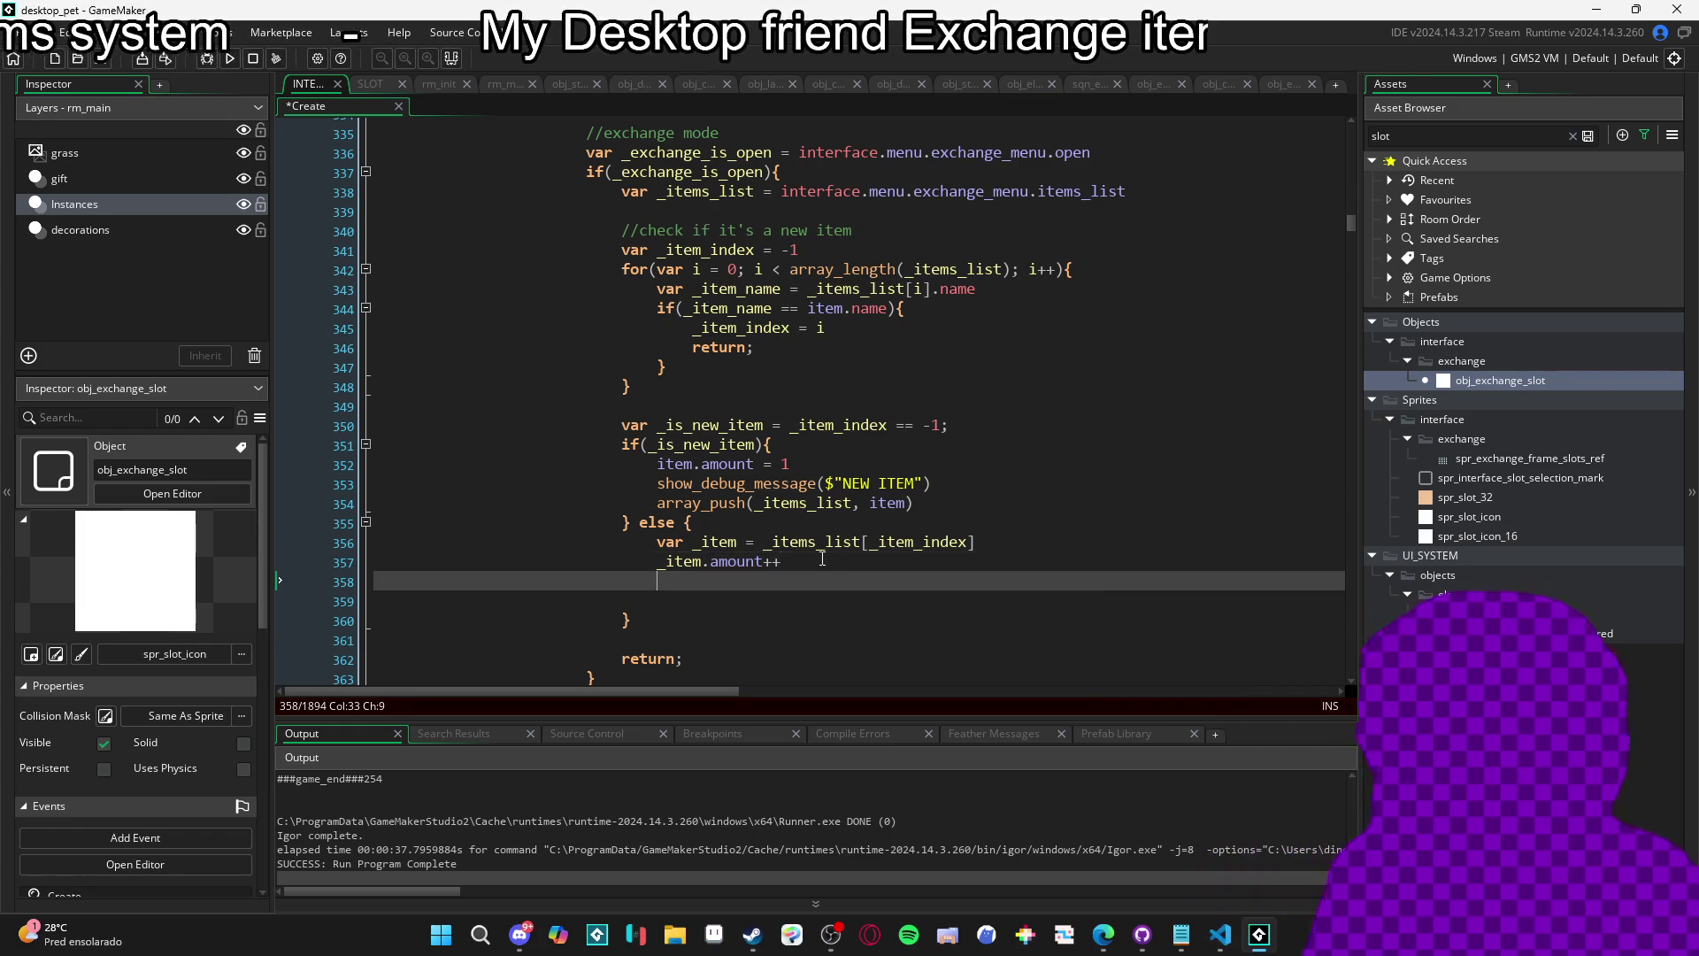
type("s")
type("how_")
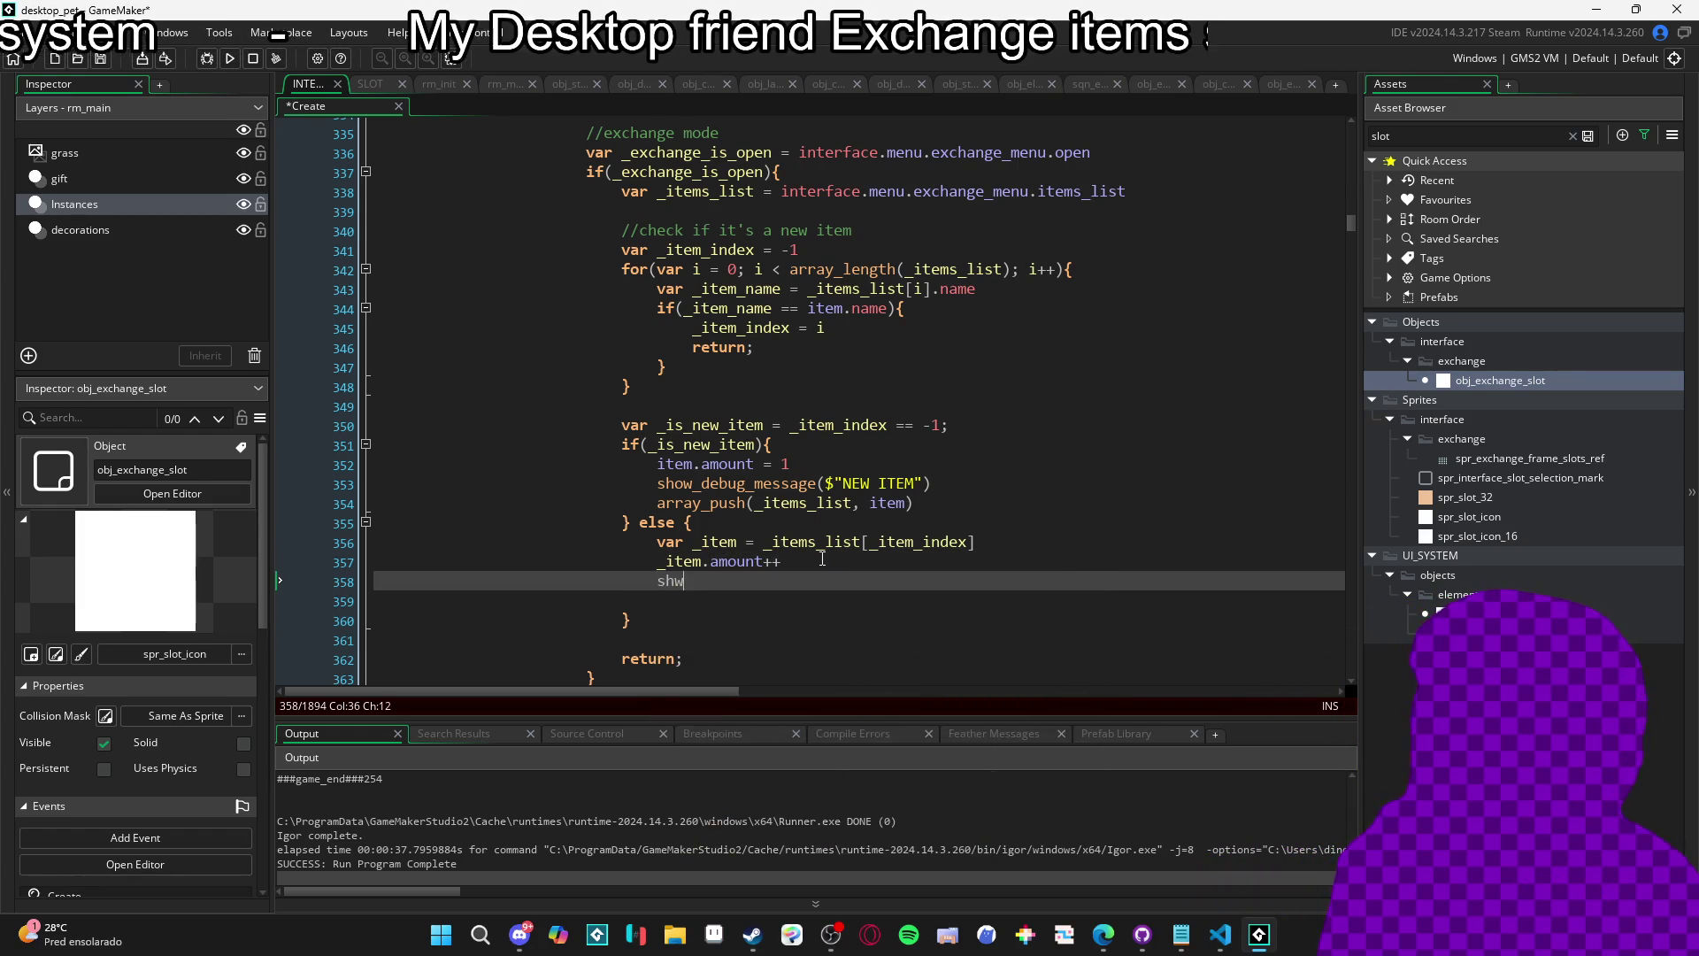
type("mes")
key("Return")
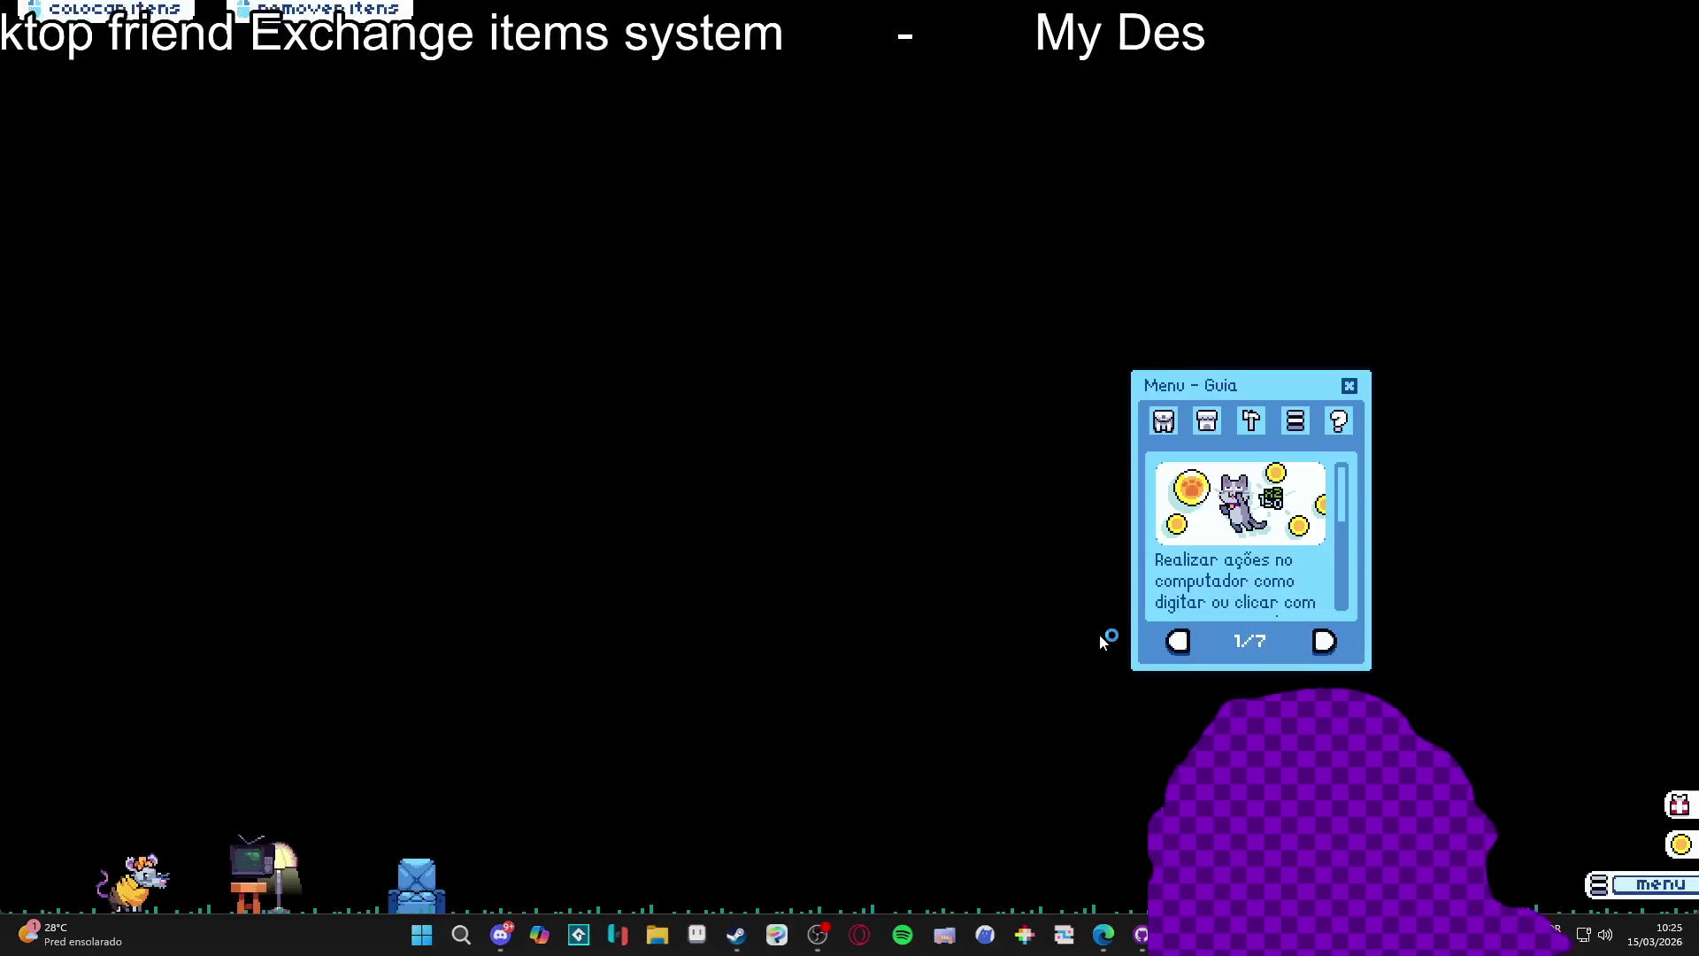
Add the banana peel and ghost items to Menu de Troca, then close the game with Alt+F4.
left_click(1164, 421)
left_click(1277, 644)
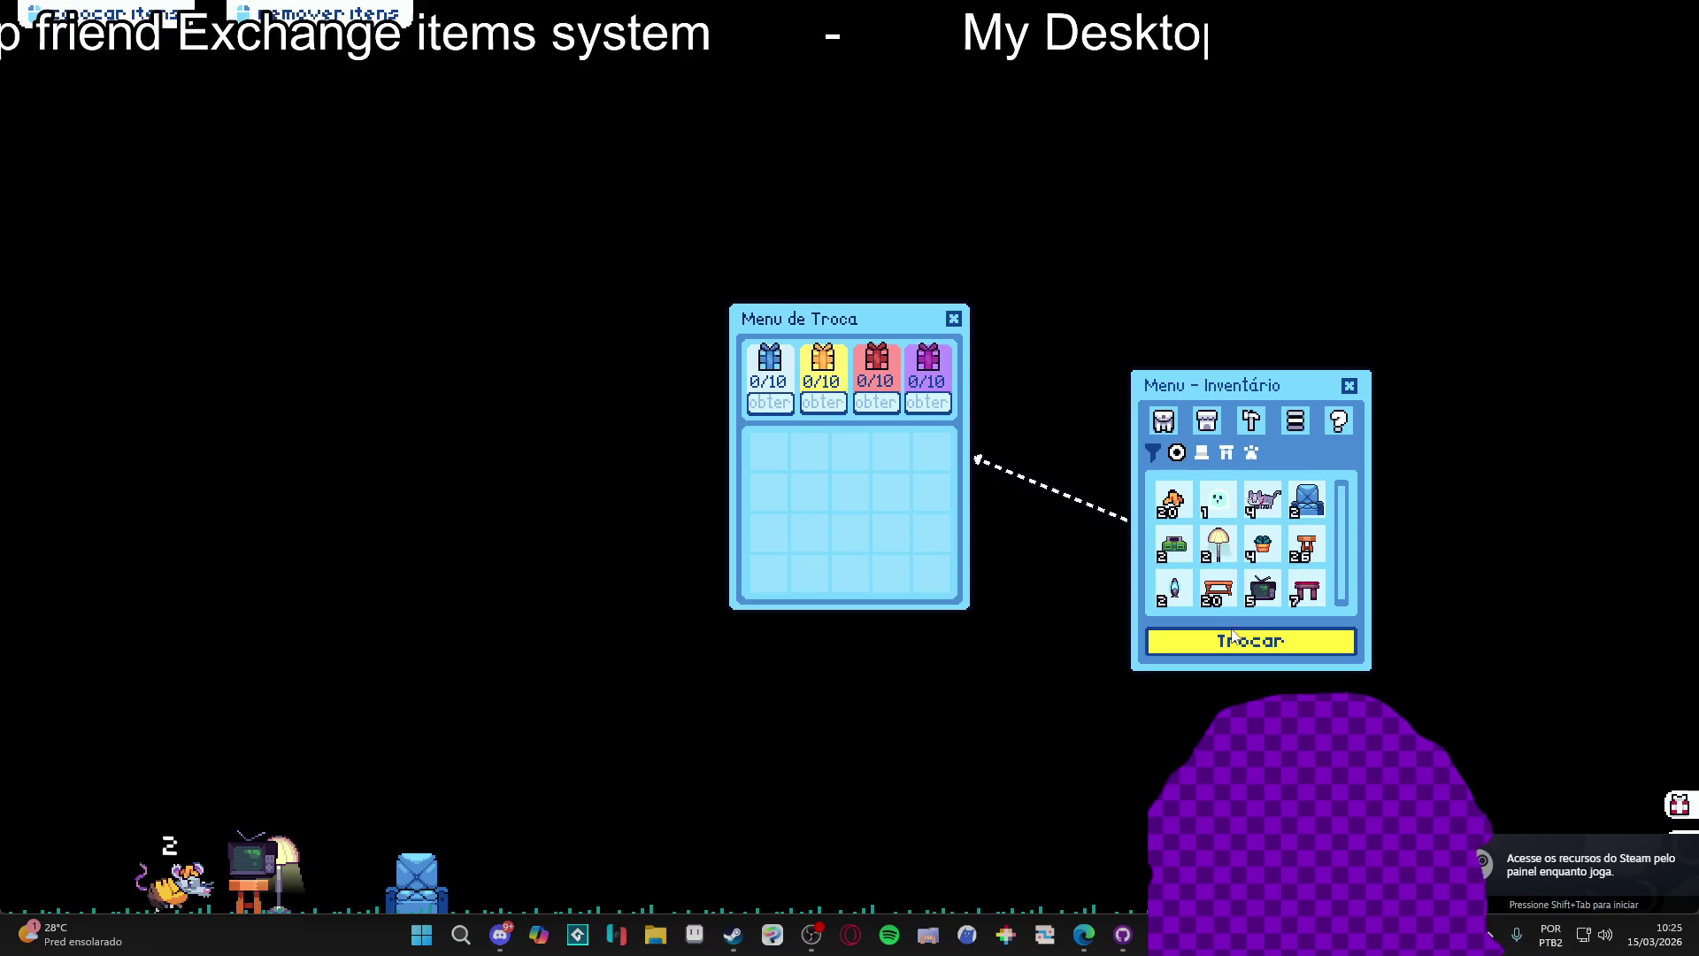
left_click(1175, 501)
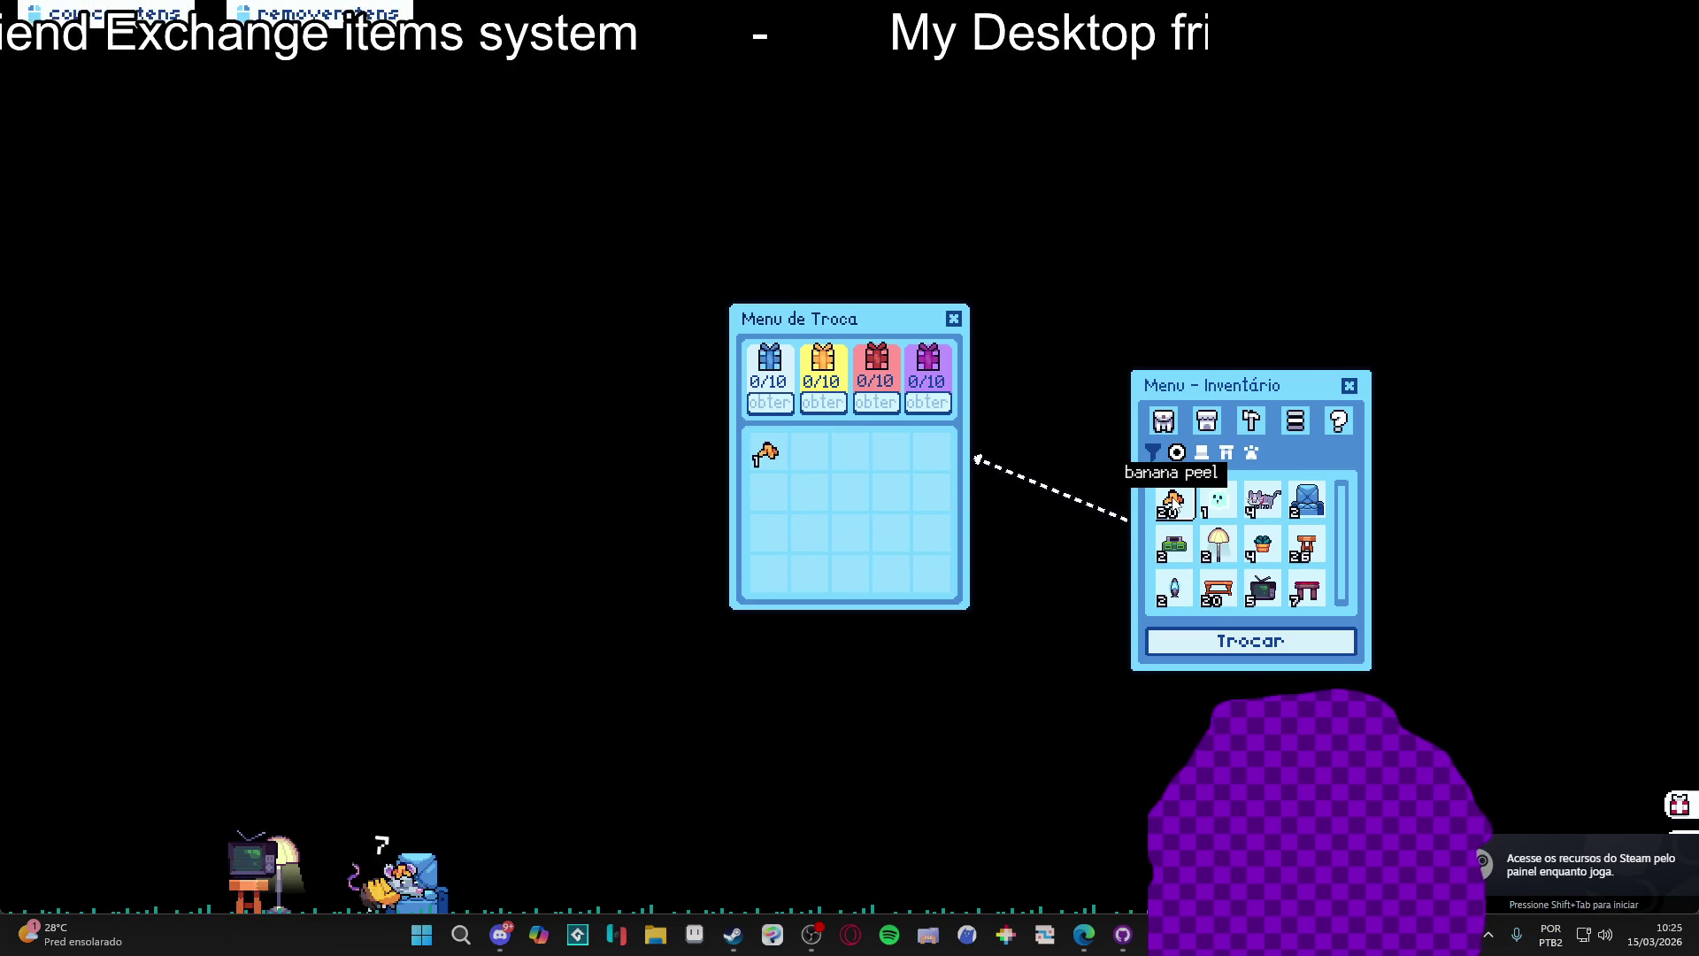
left_click(1218, 501)
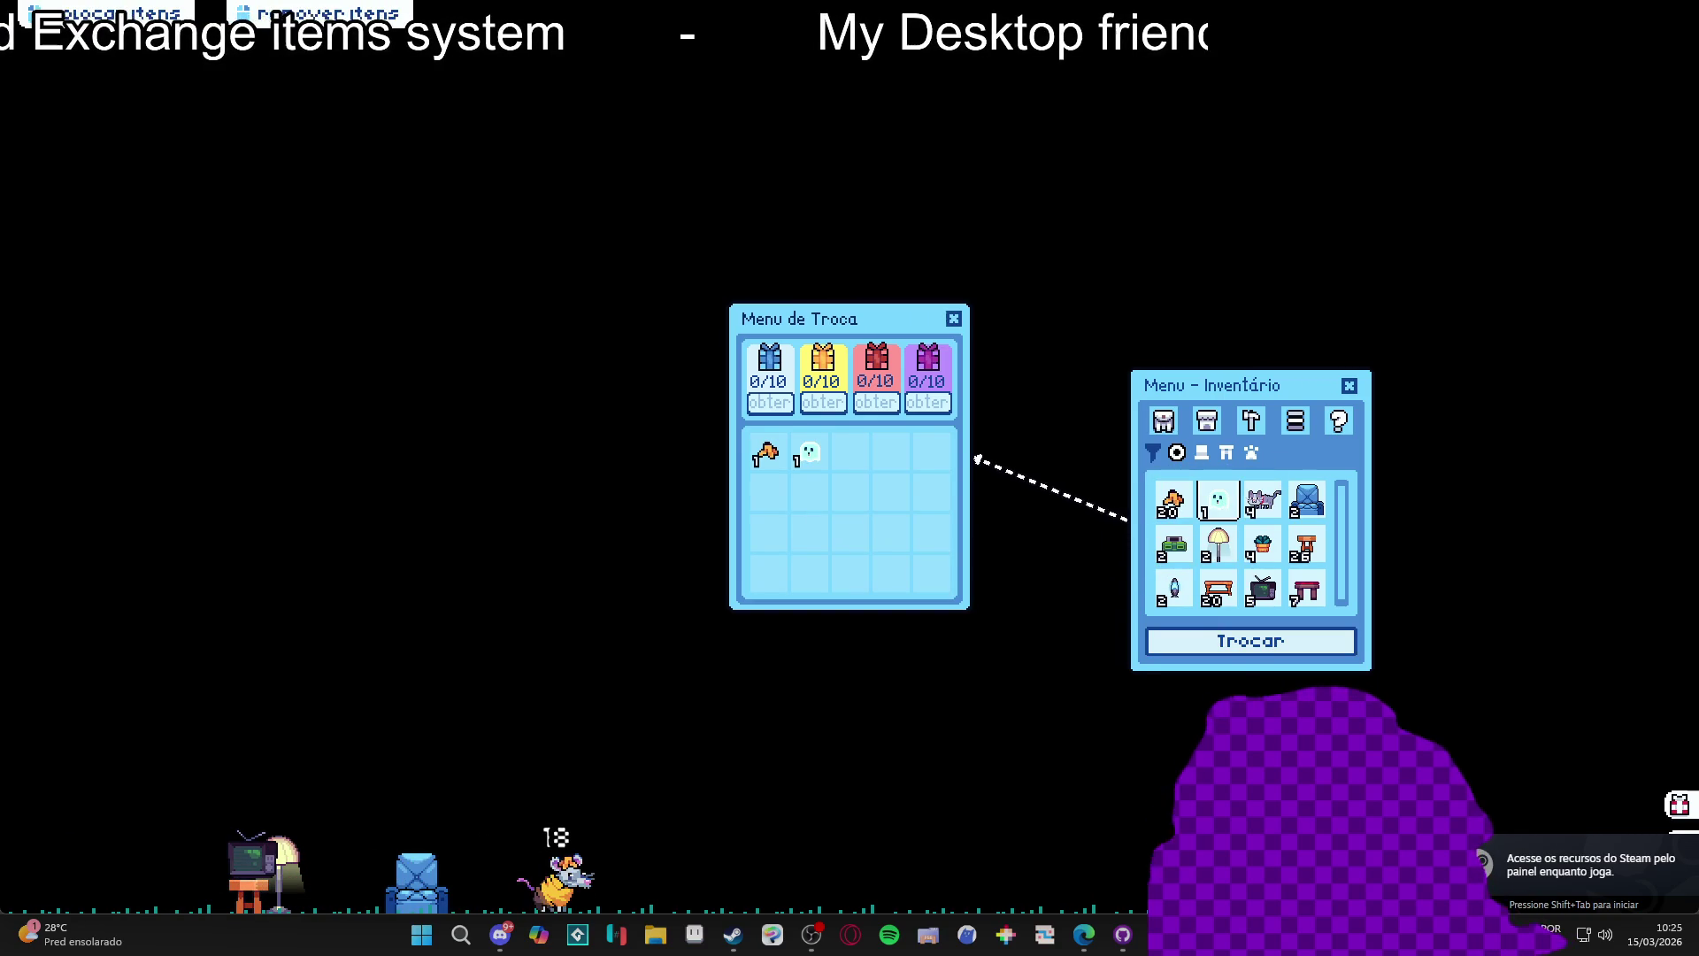
key("alt+F4")
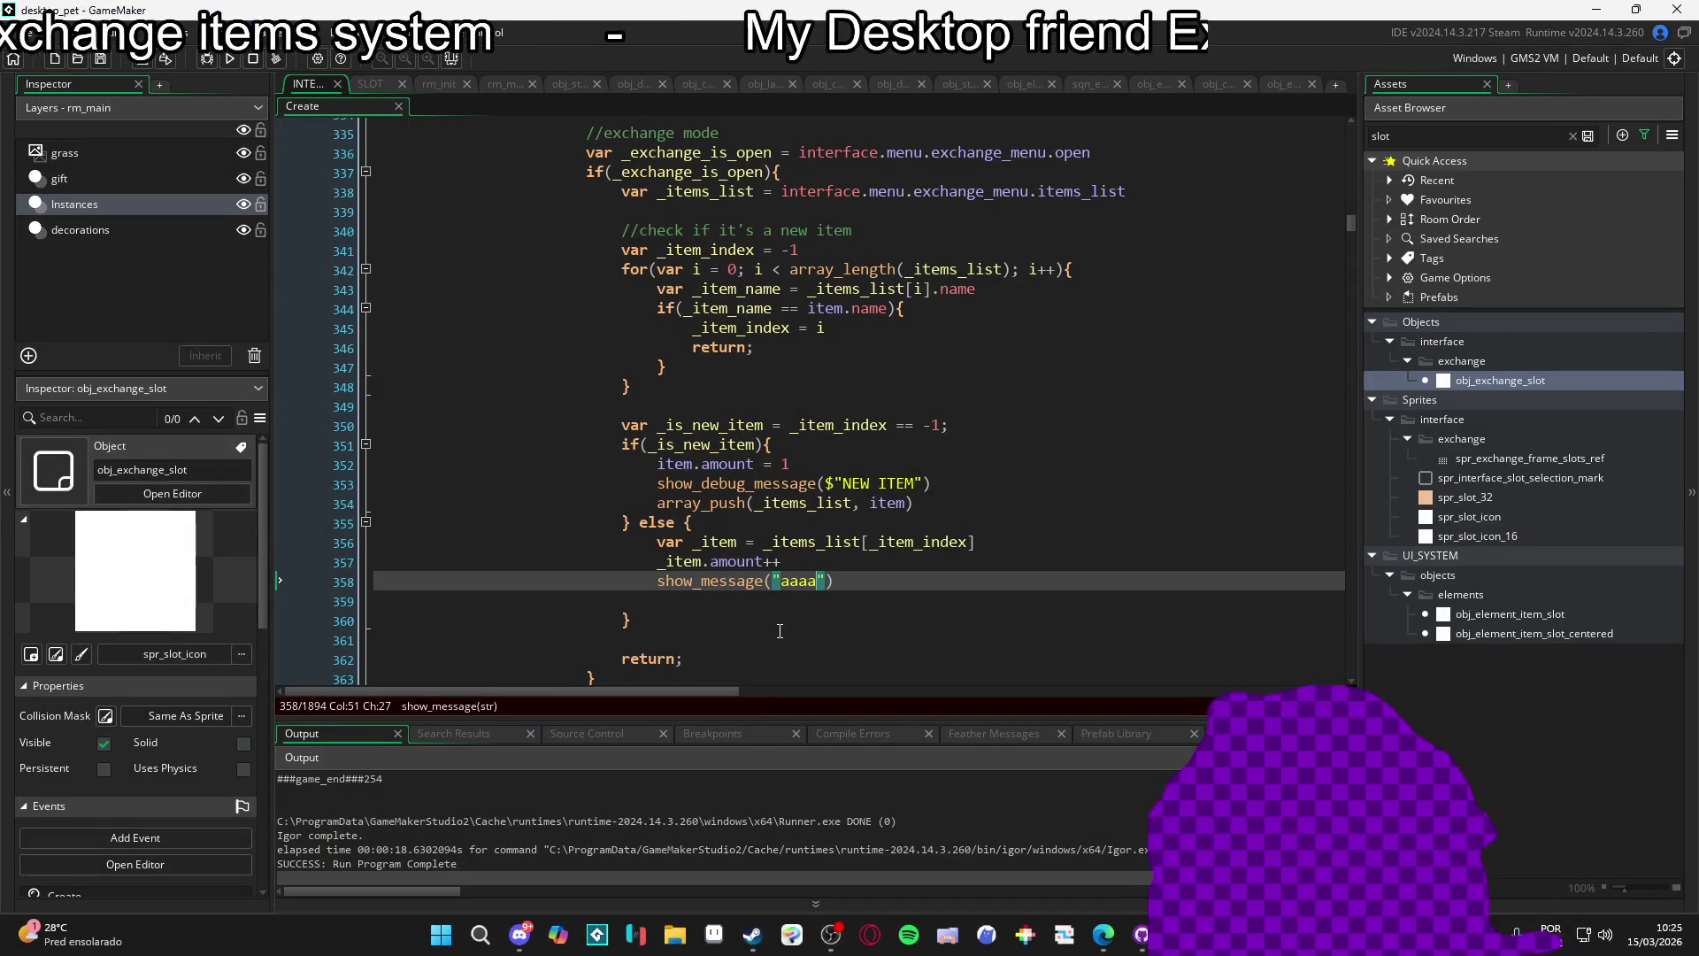
Review the array_push, increment and else-branch lines and the uses of _is_new_item.
left_click(953, 496)
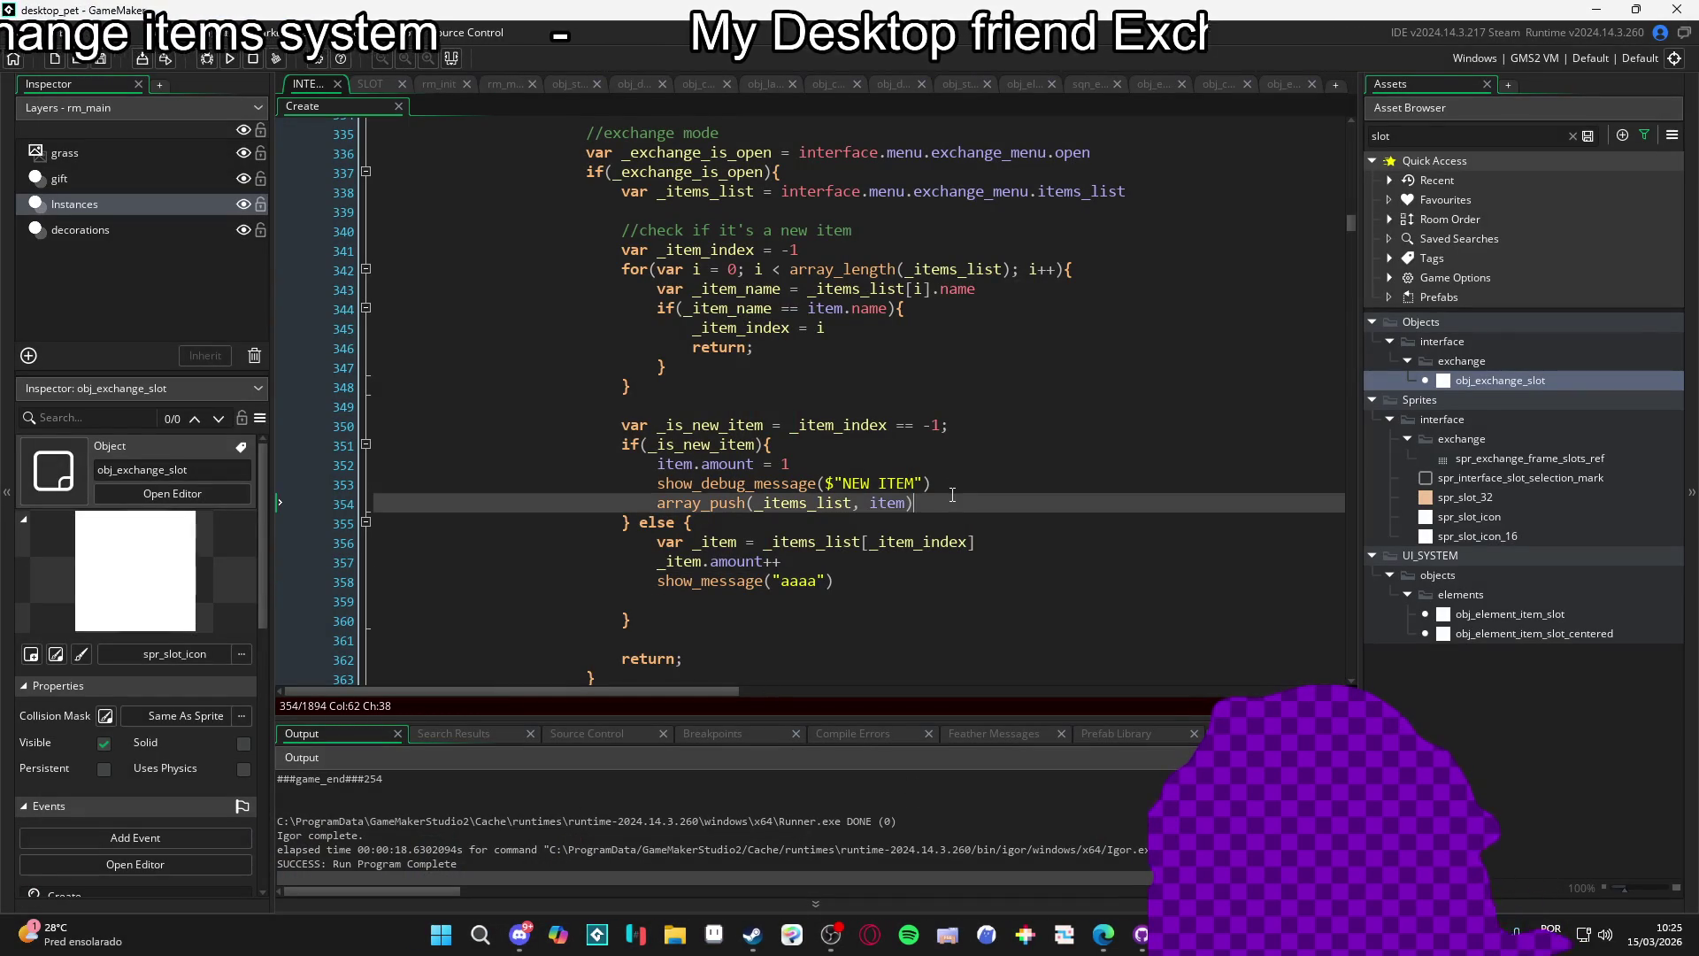
left_click(911, 569)
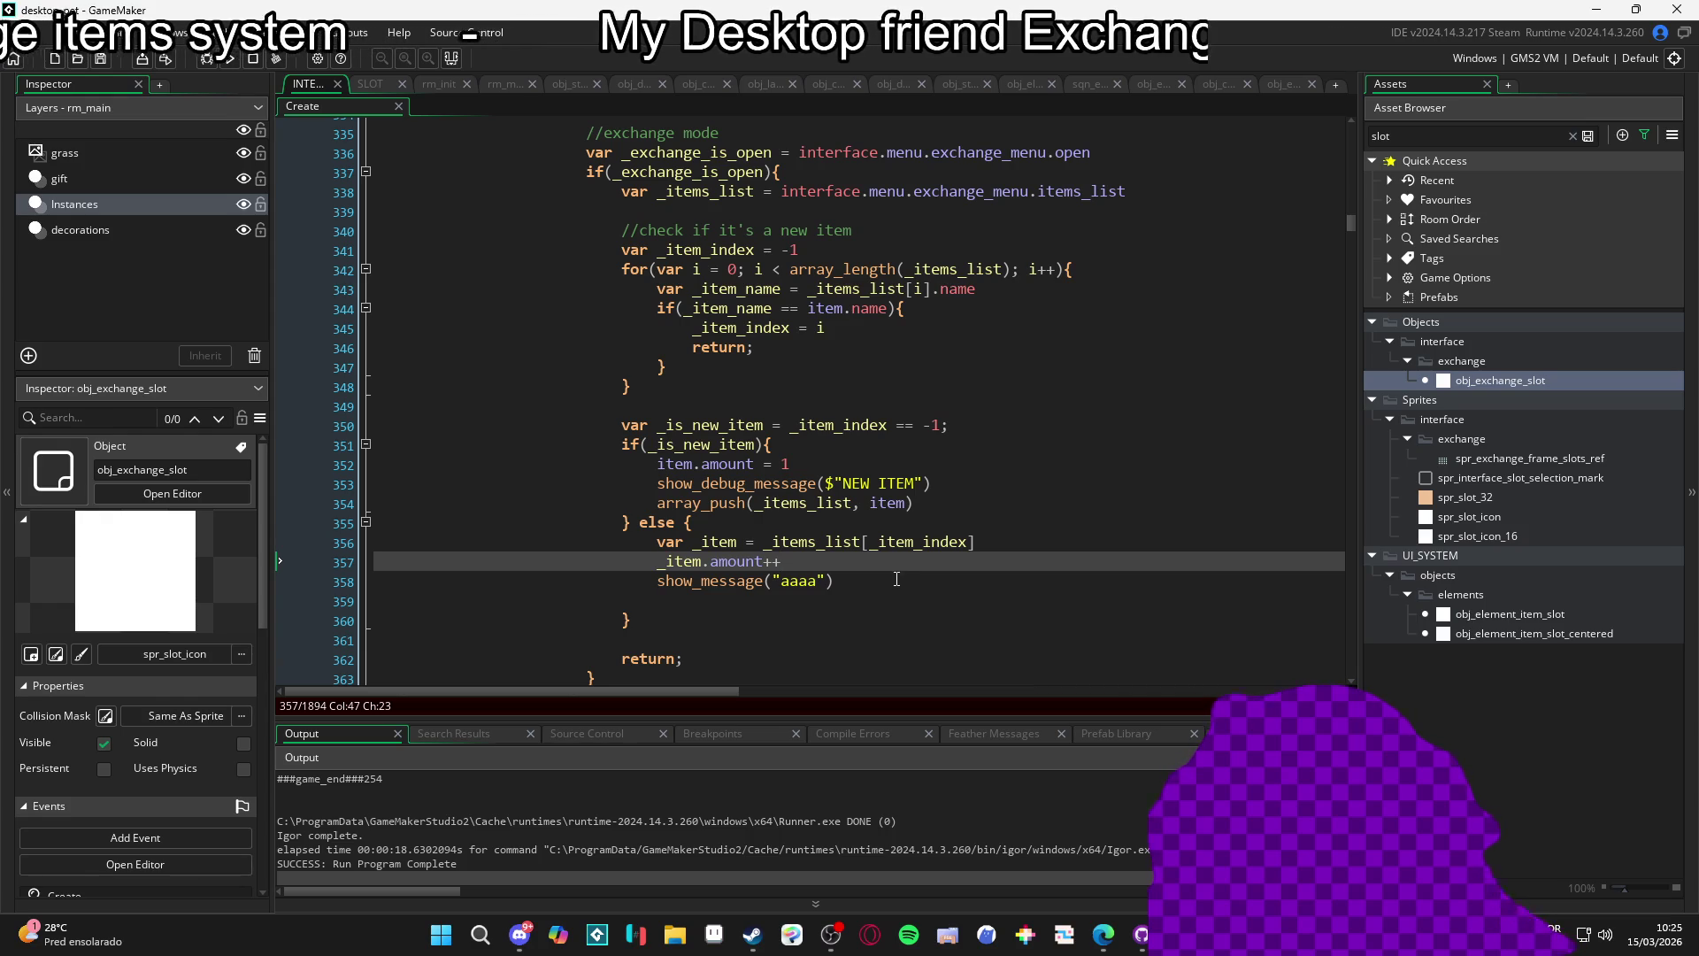
left_click(623, 523)
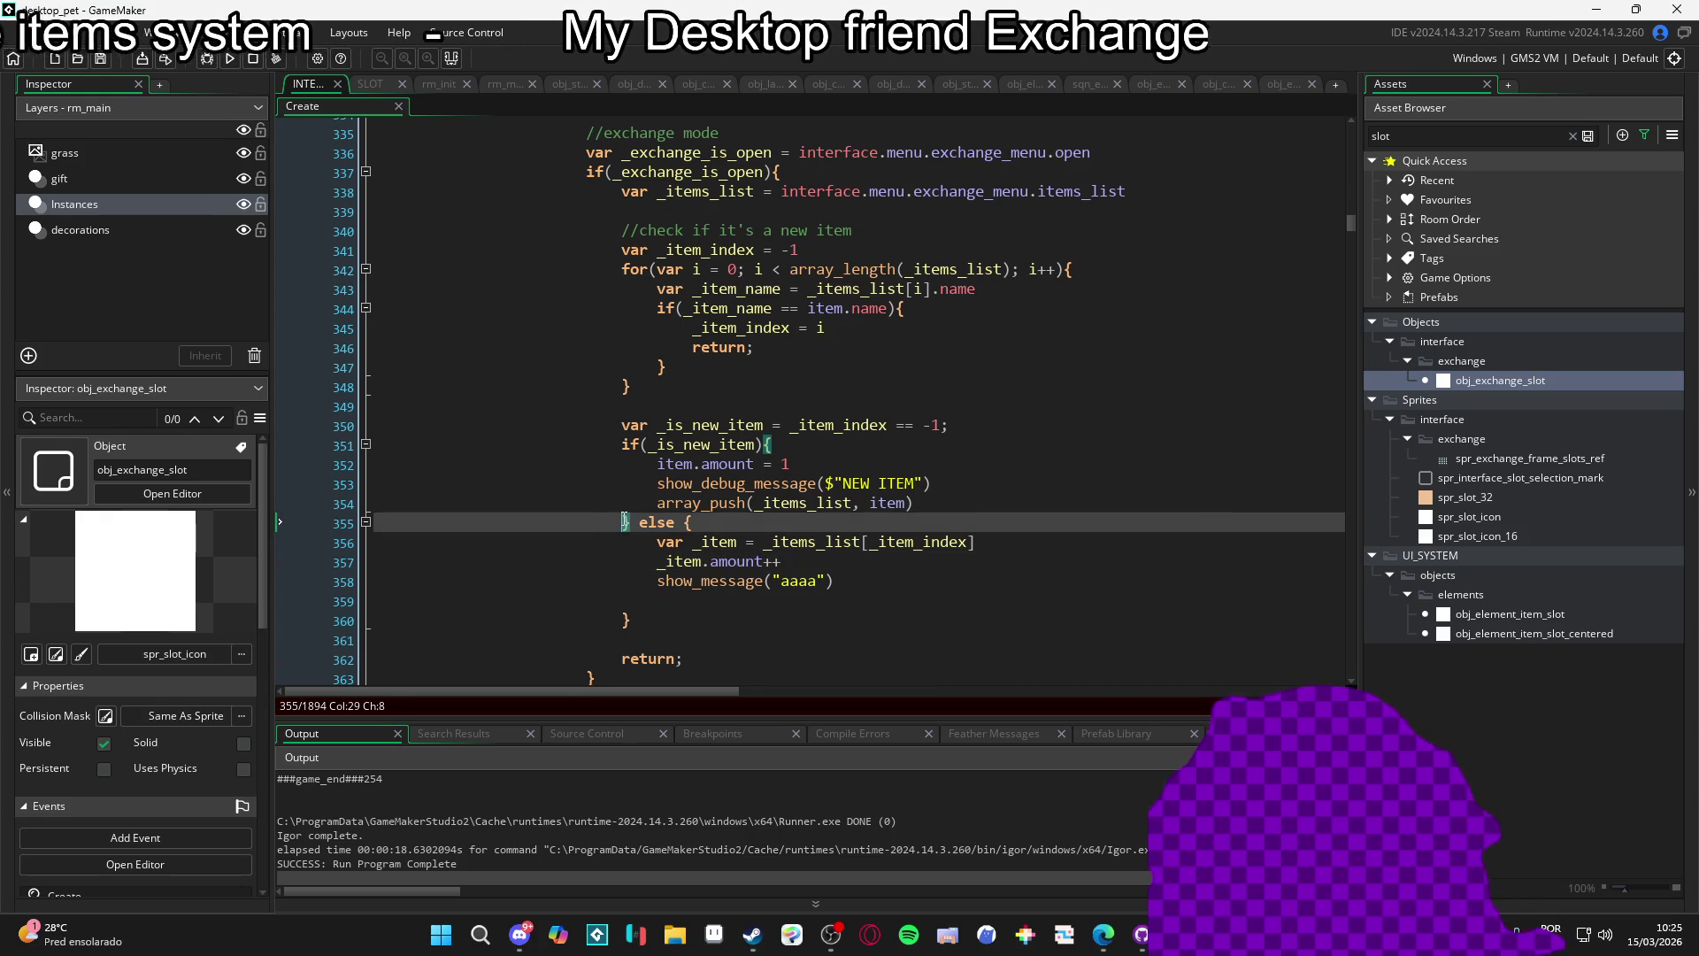
double_click(710, 425)
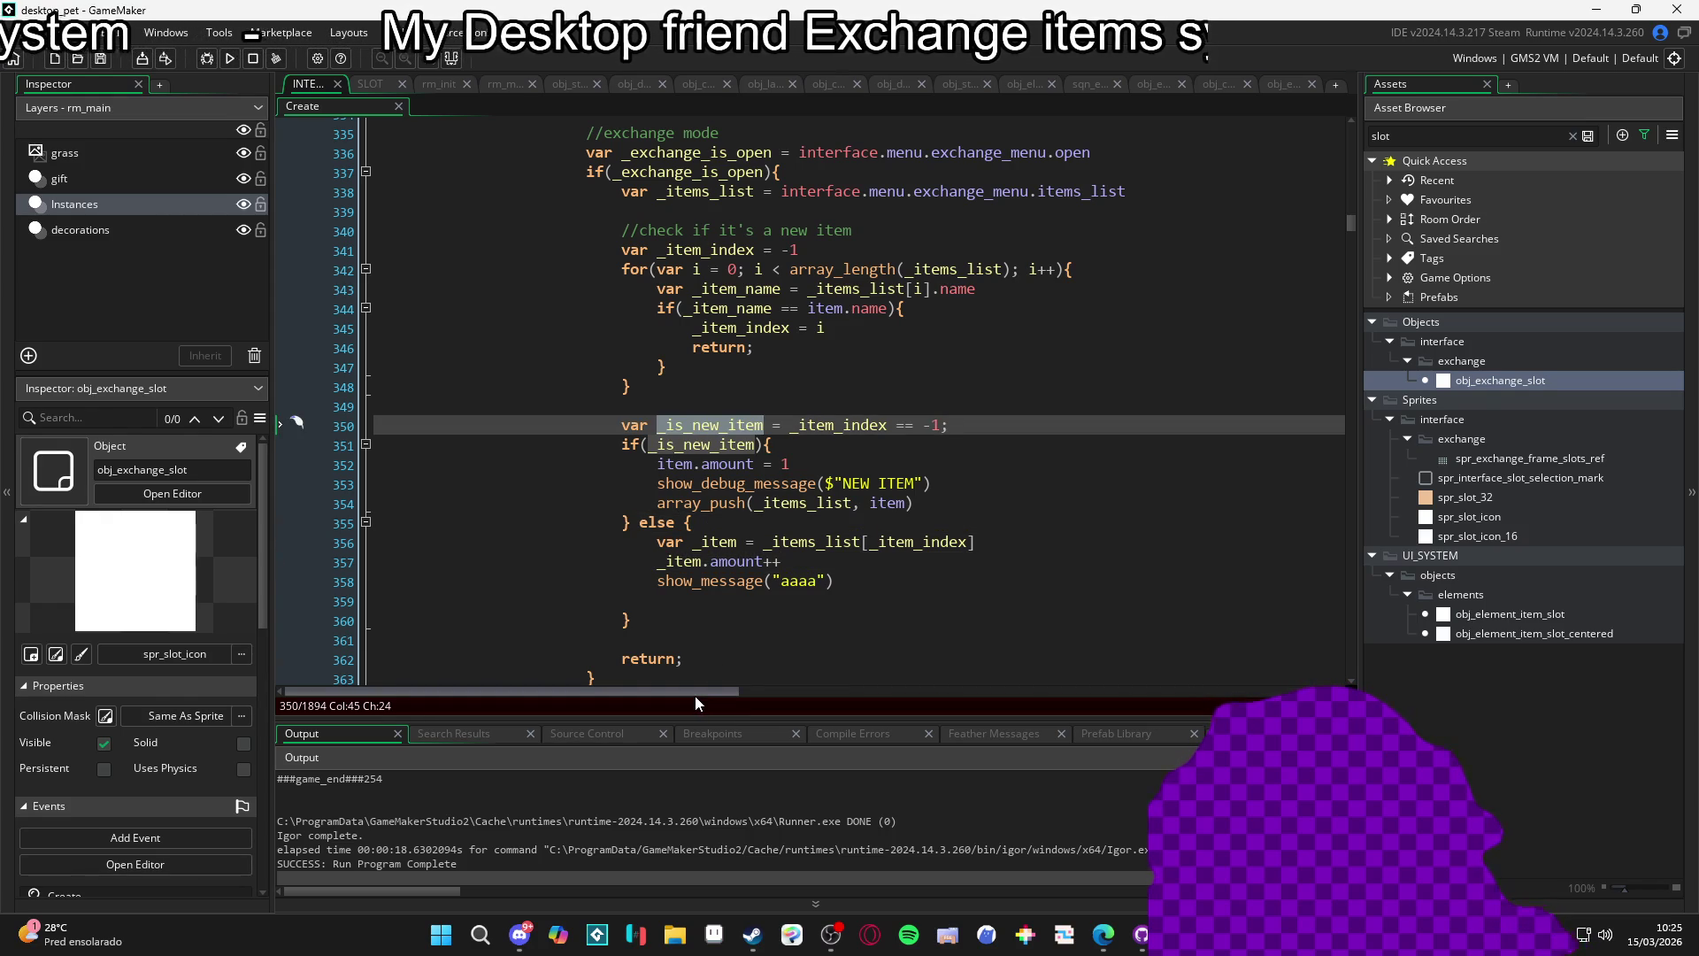
Move the show_message("aaaa") line to the start of the else branch.
left_click_drag(832, 580, 659, 577)
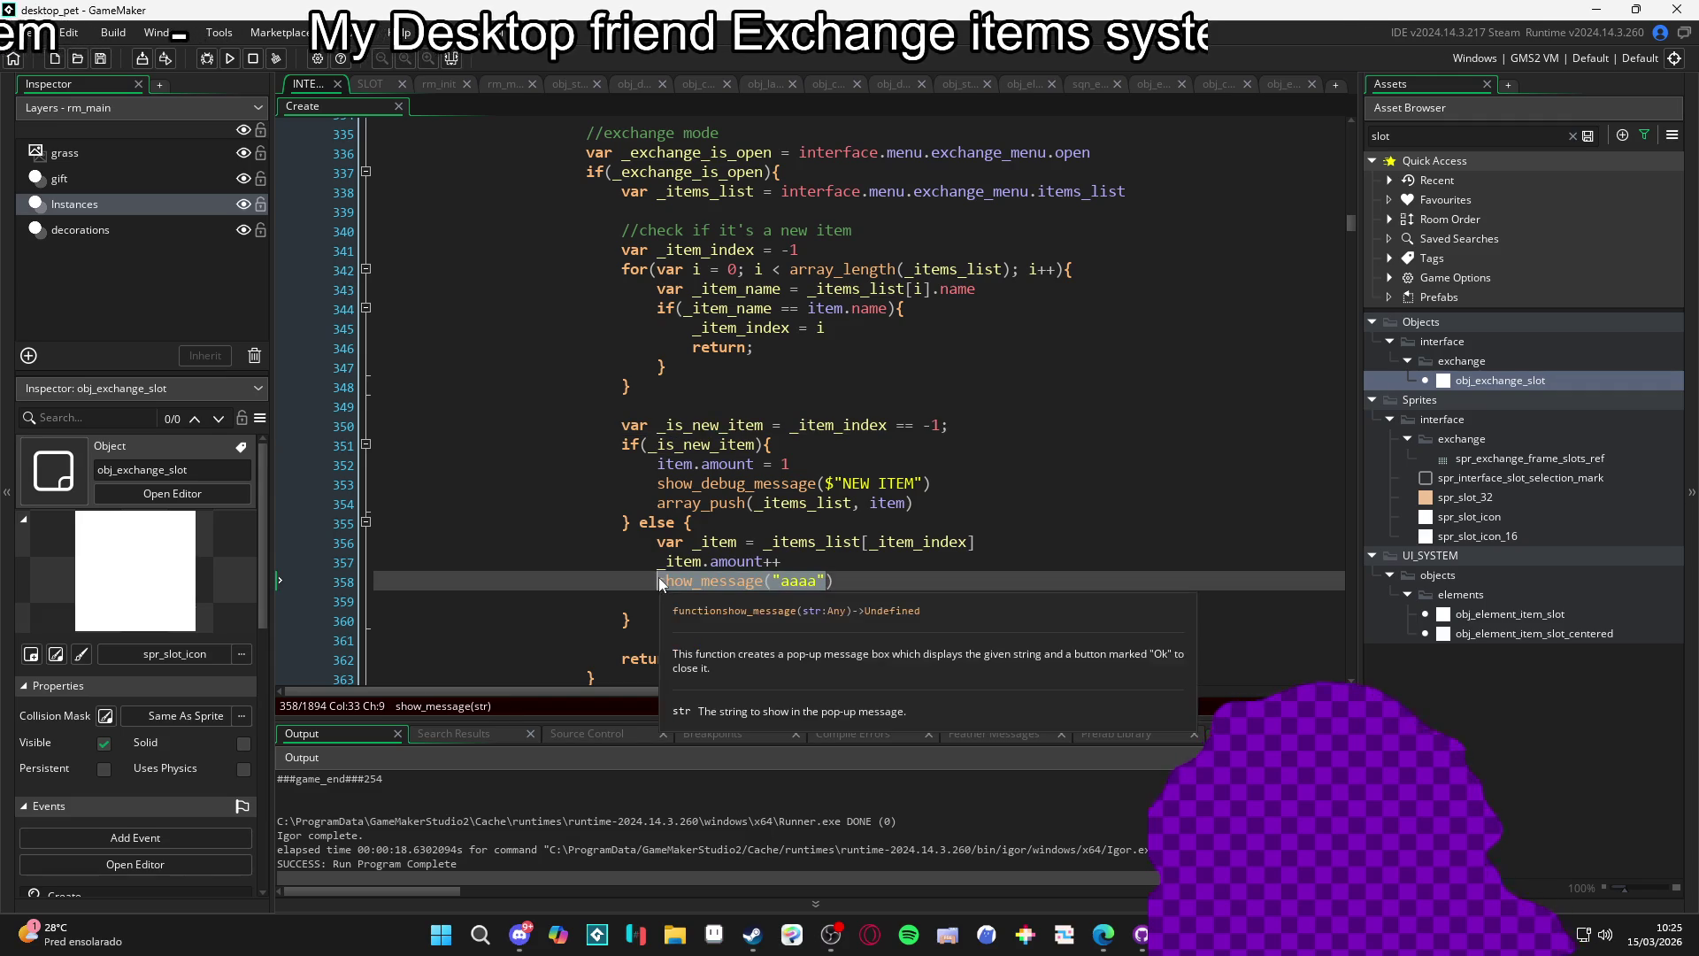
key("ctrl+x")
left_click(746, 511)
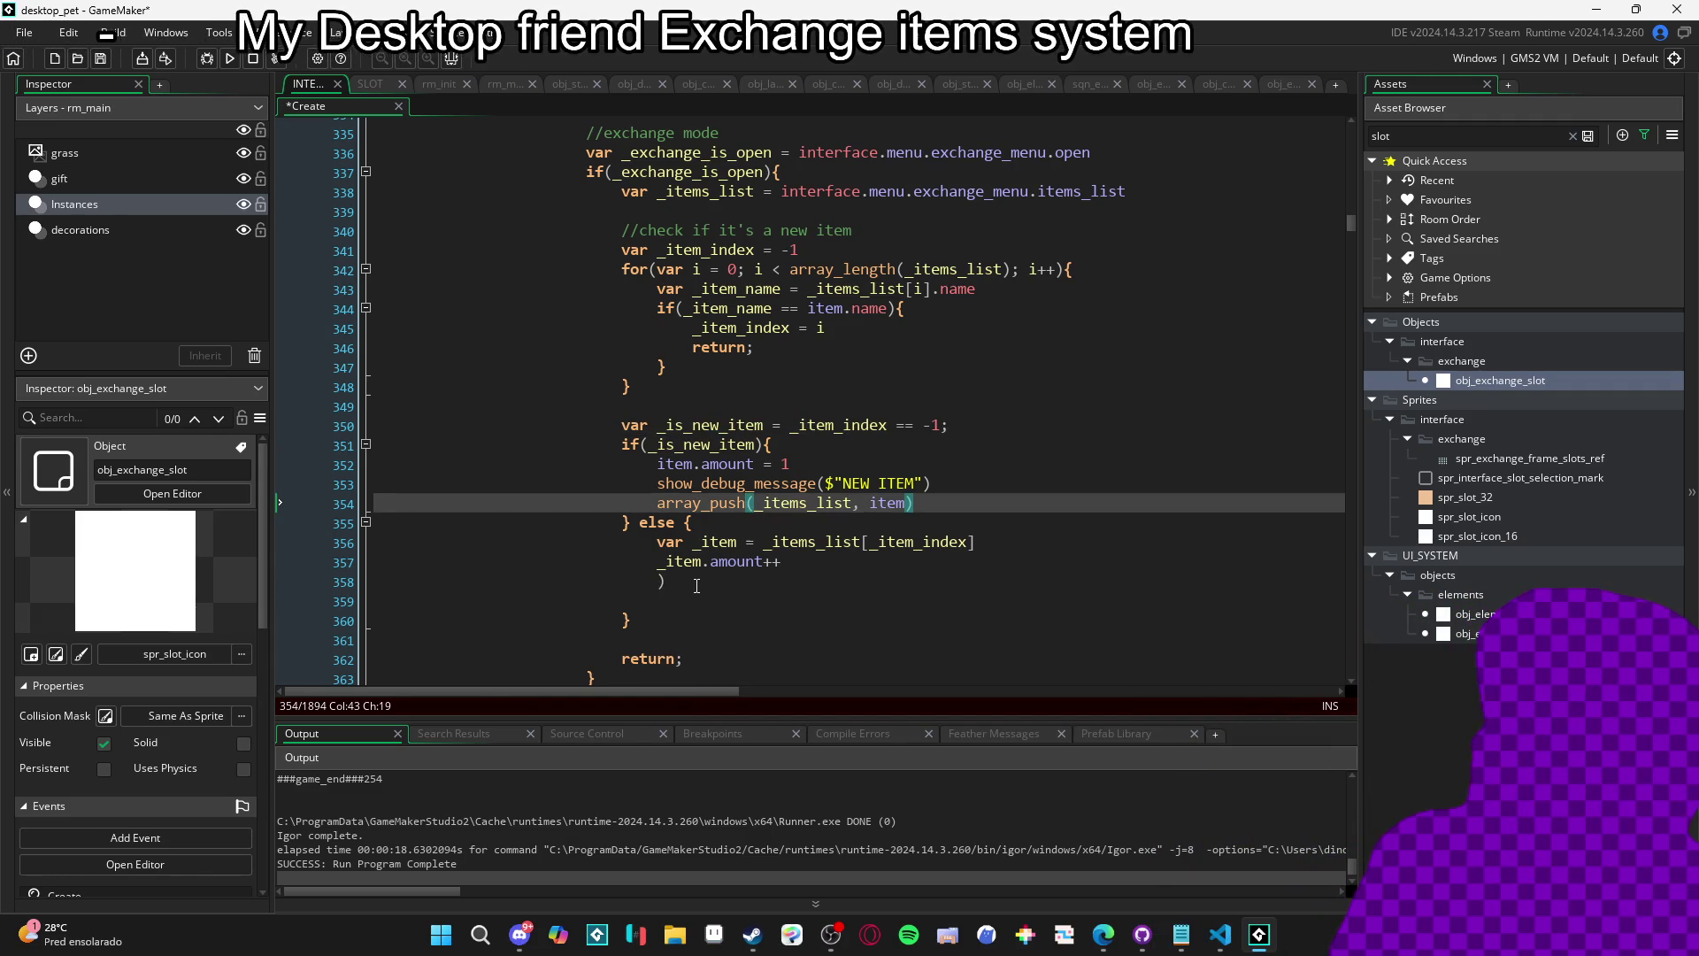
left_click(821, 580)
key("ctrl+v")
left_click_drag(836, 581, 657, 581)
key("ctrl+x")
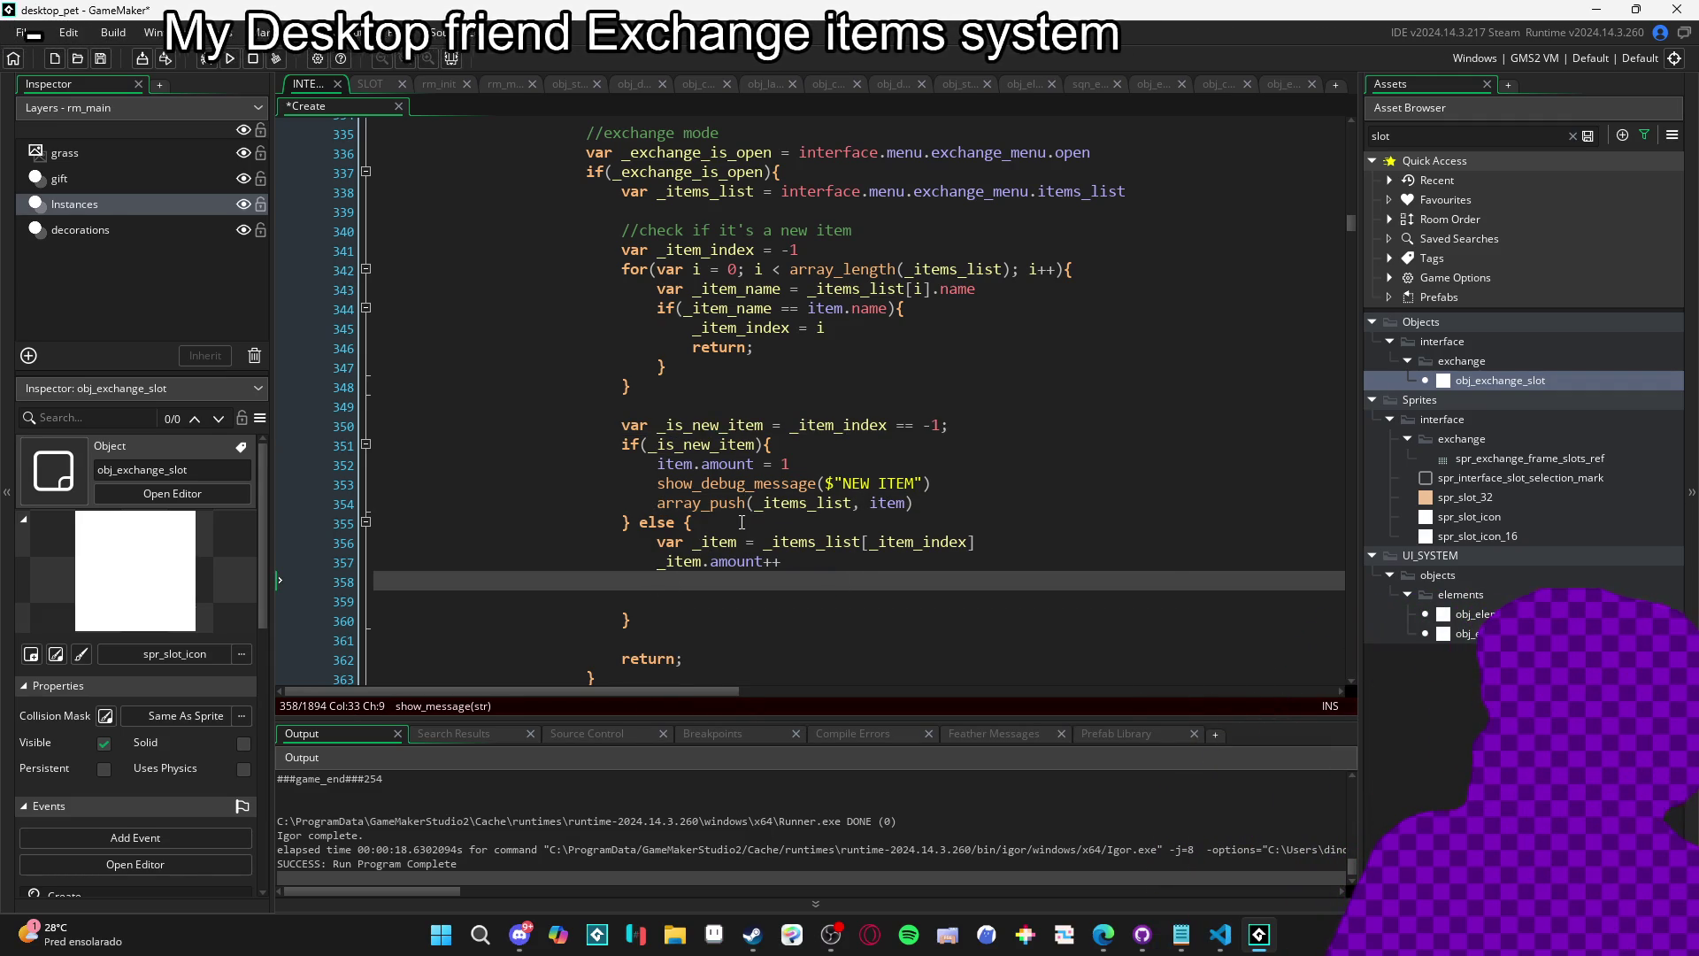
left_click(739, 519)
key("Return")
key("ctrl+v")
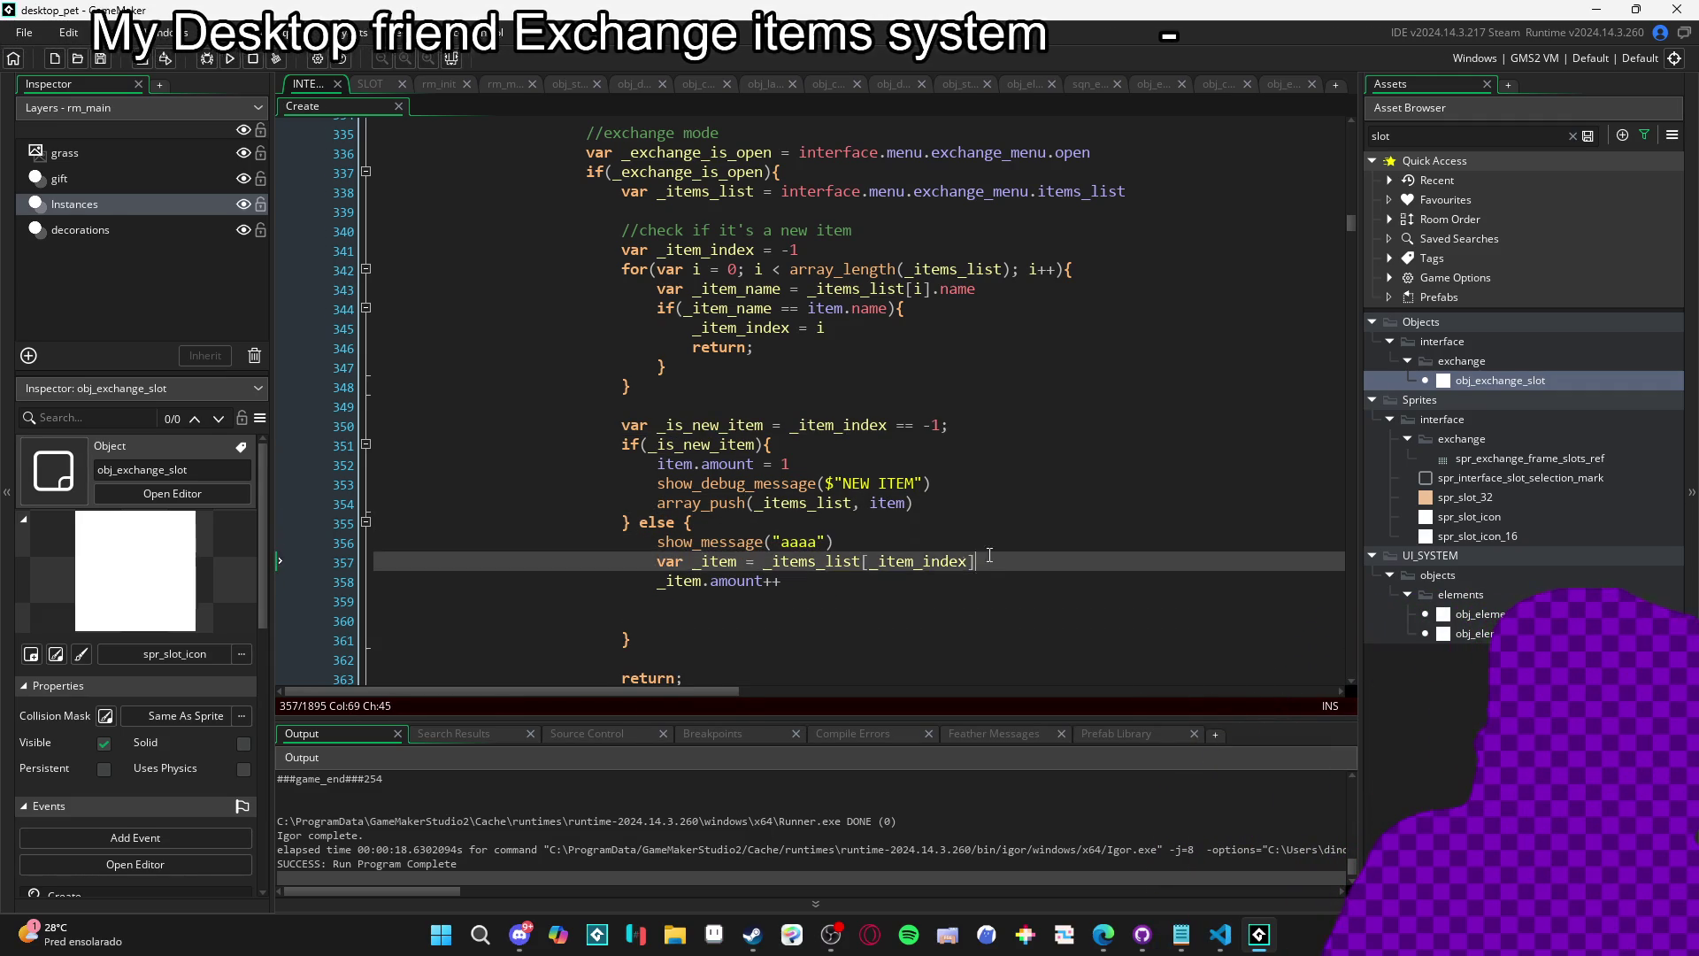
Check the lookup and increment lines, then run the game with F5.
left_click(782, 561)
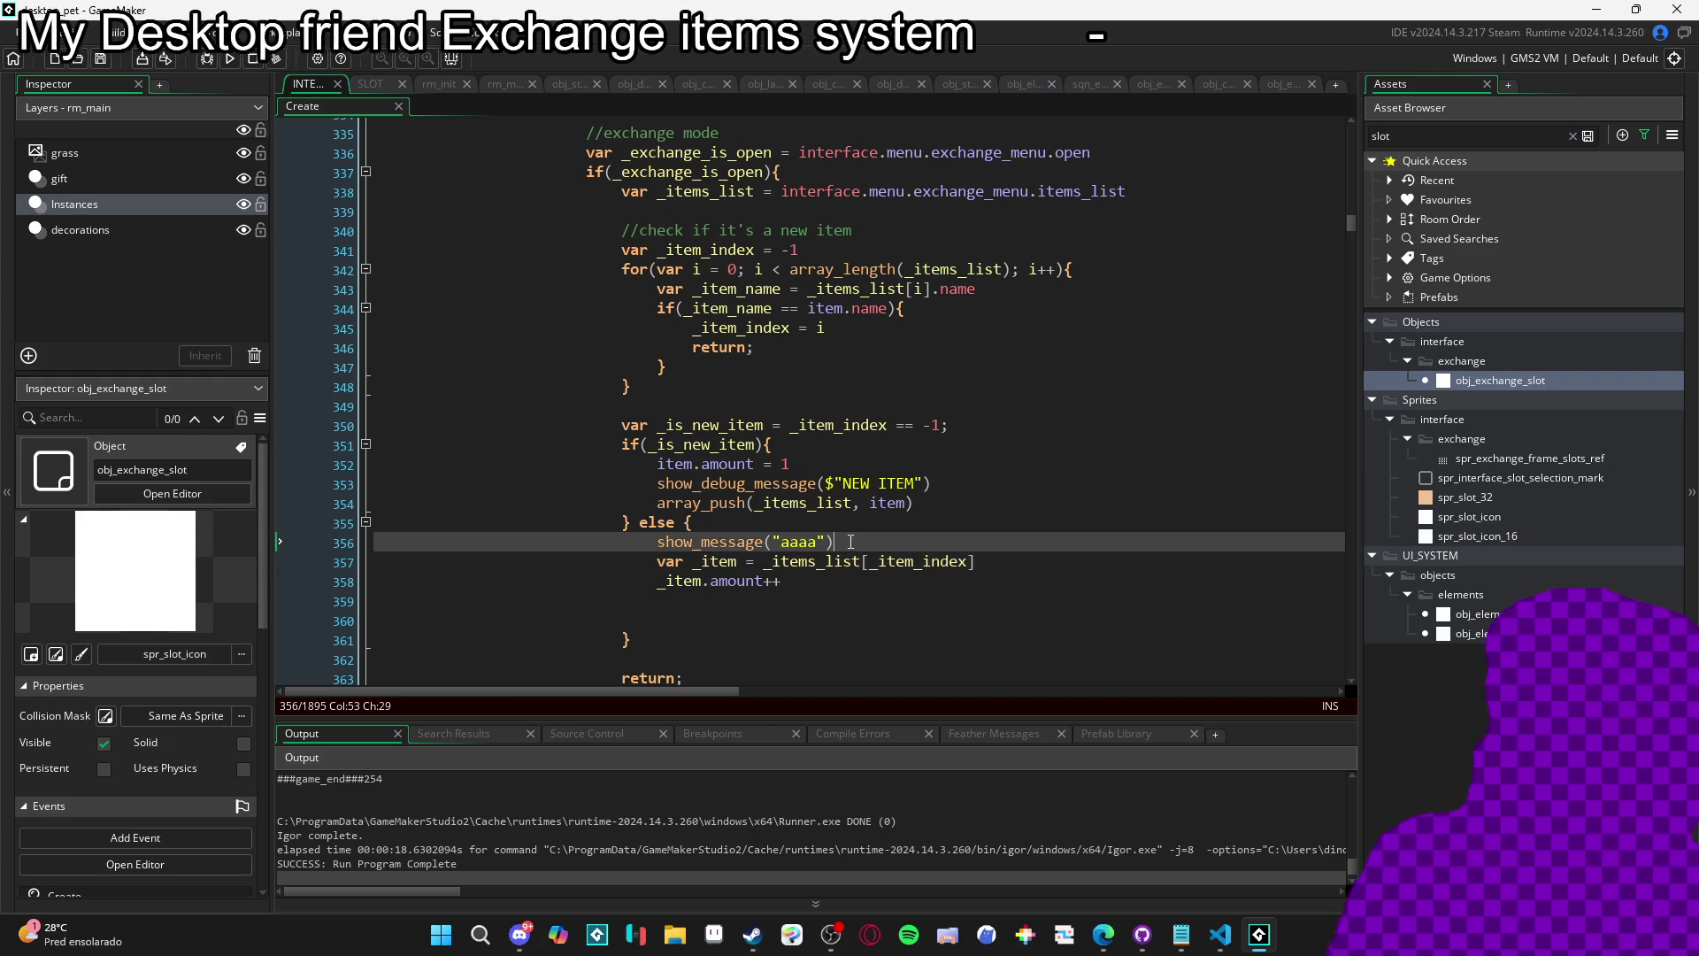
left_click(787, 573)
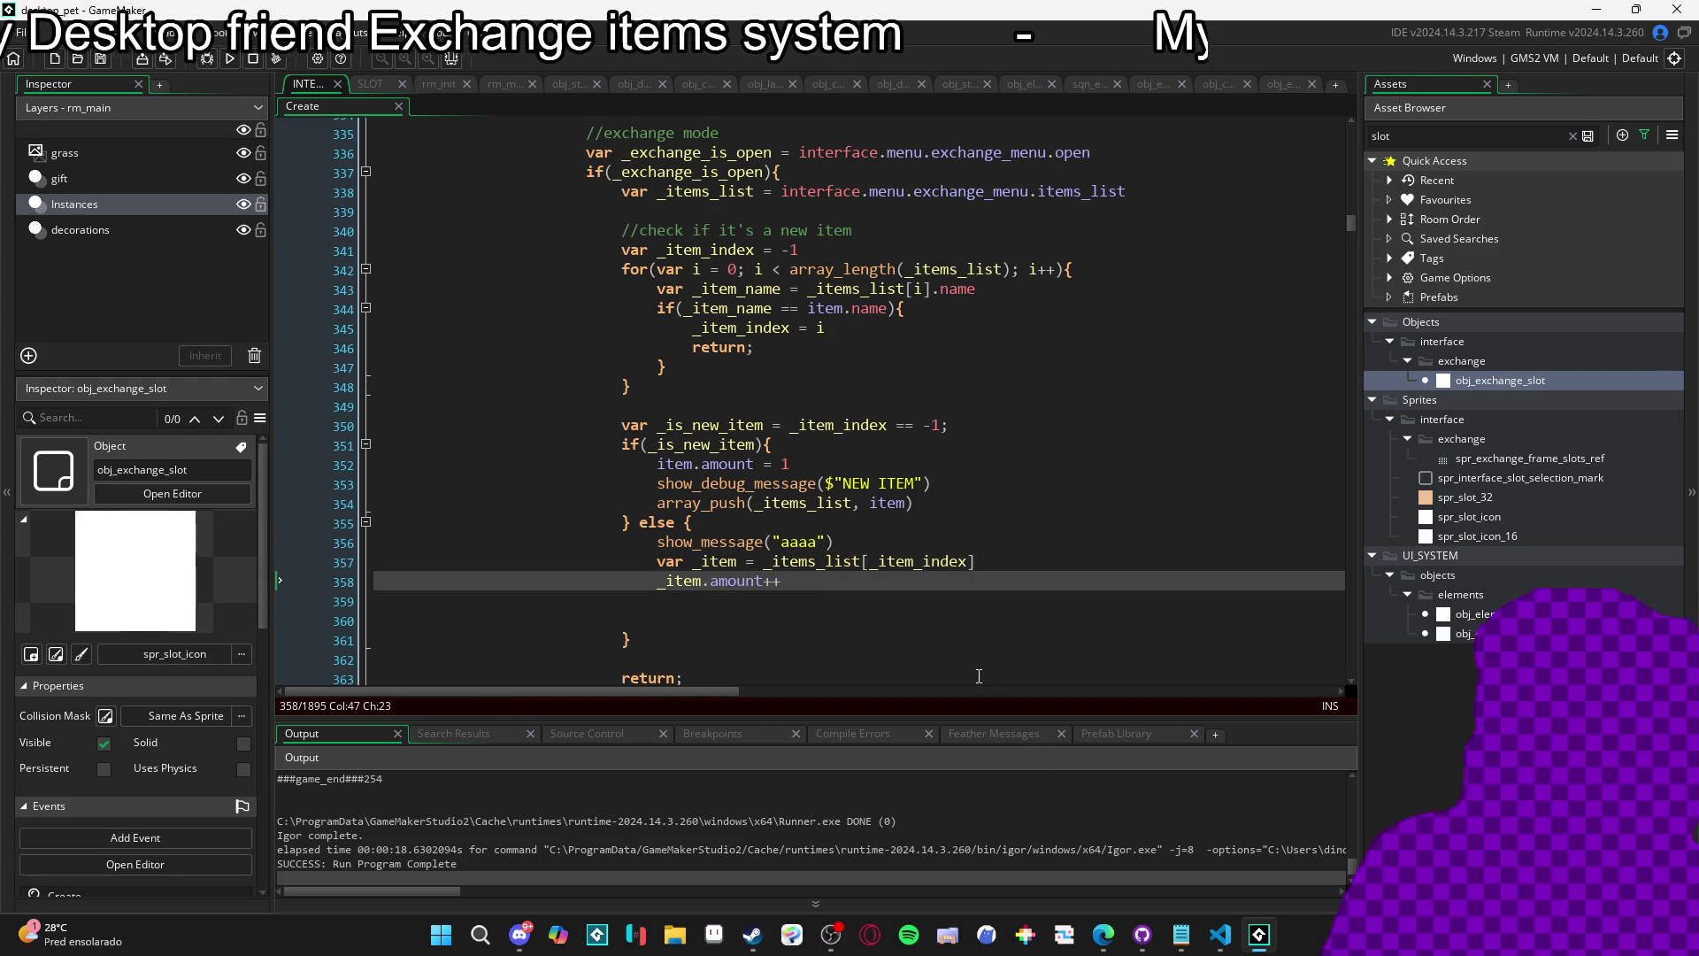
key("F5")
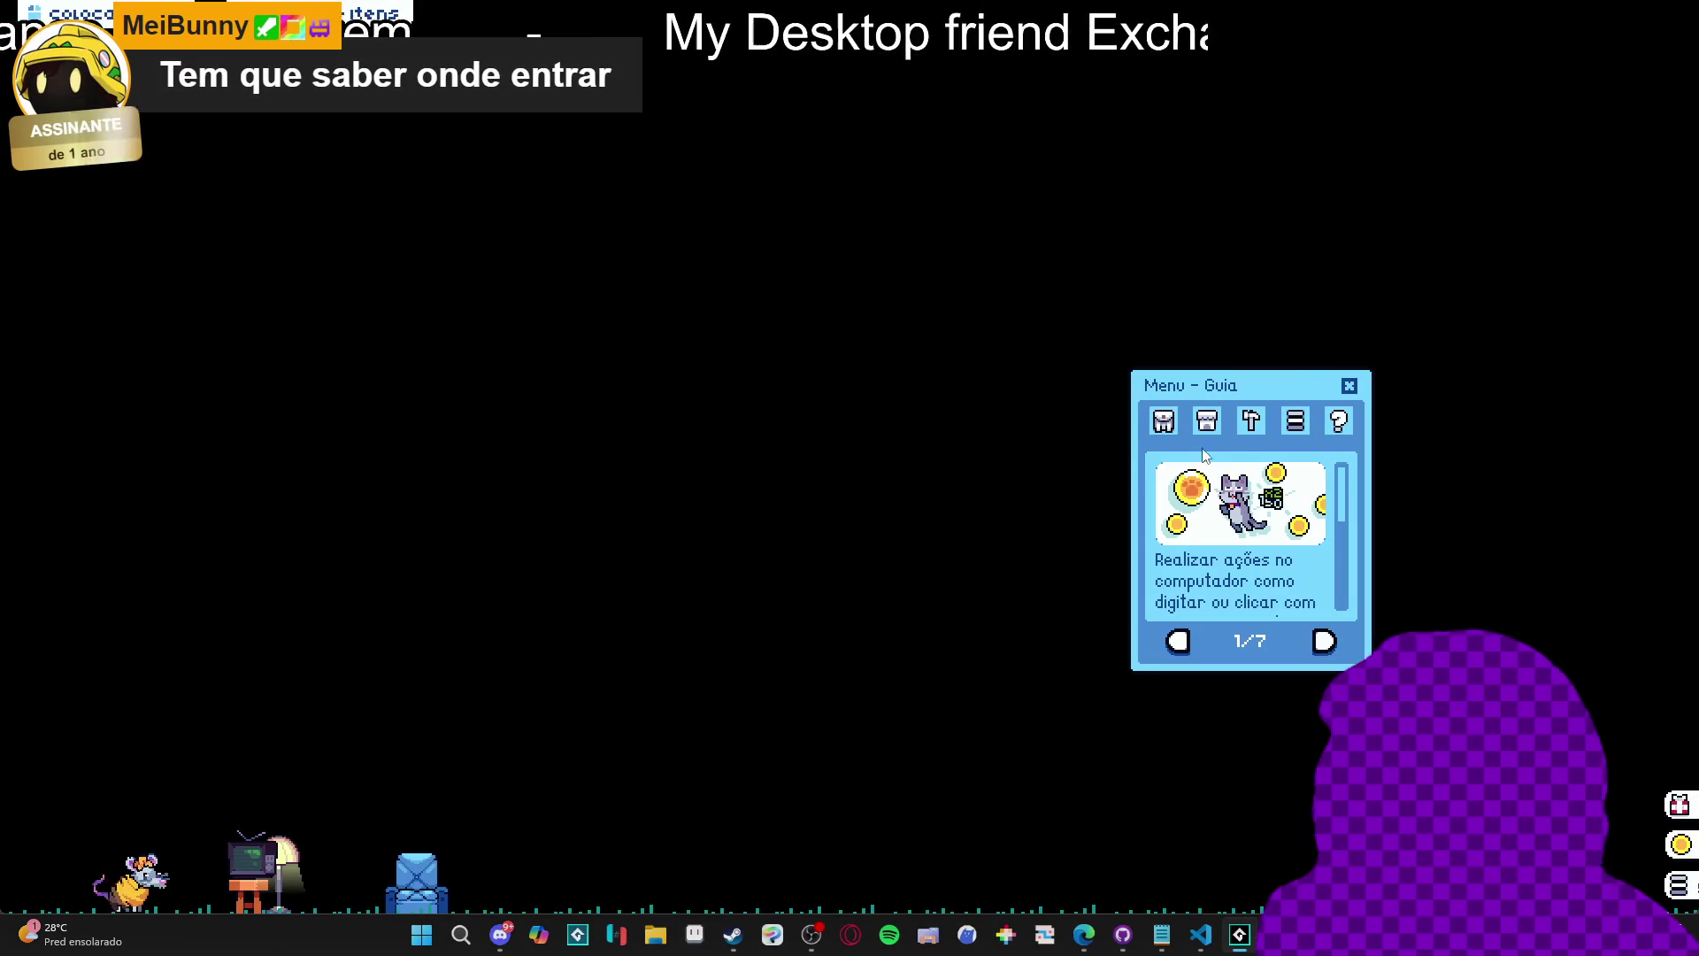
Open Inventário and Trocar, add the blue ghost to the trade menu, and close the game from the taskbar.
left_click(1208, 421)
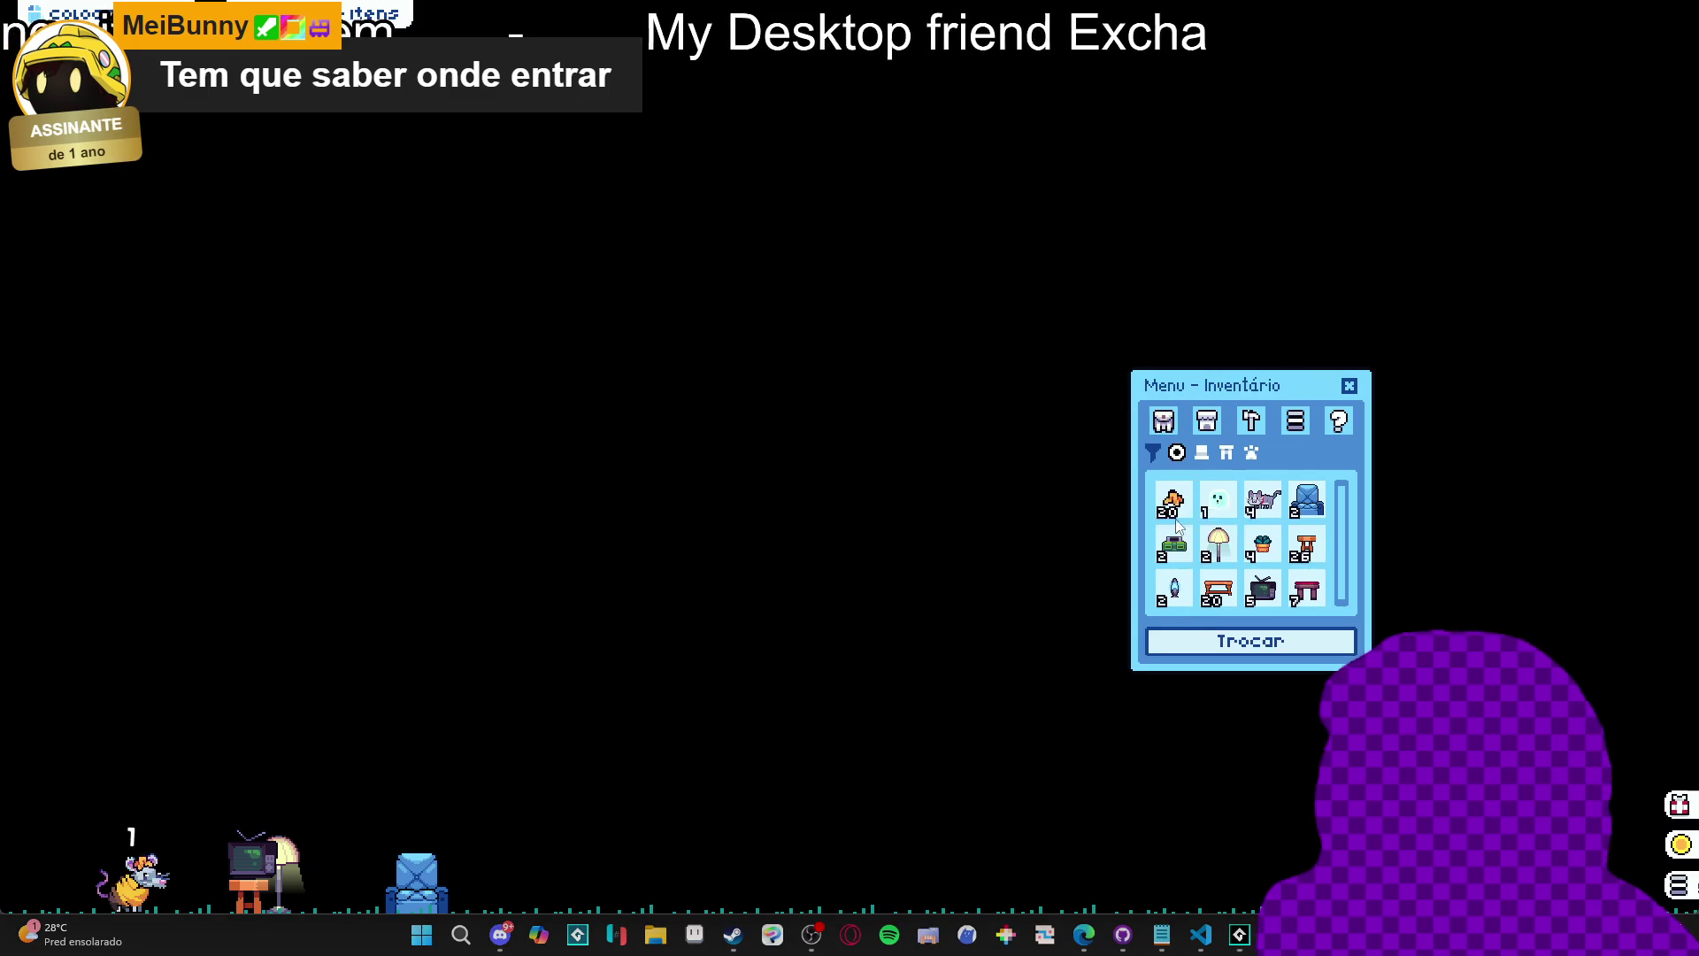
left_click(1249, 640)
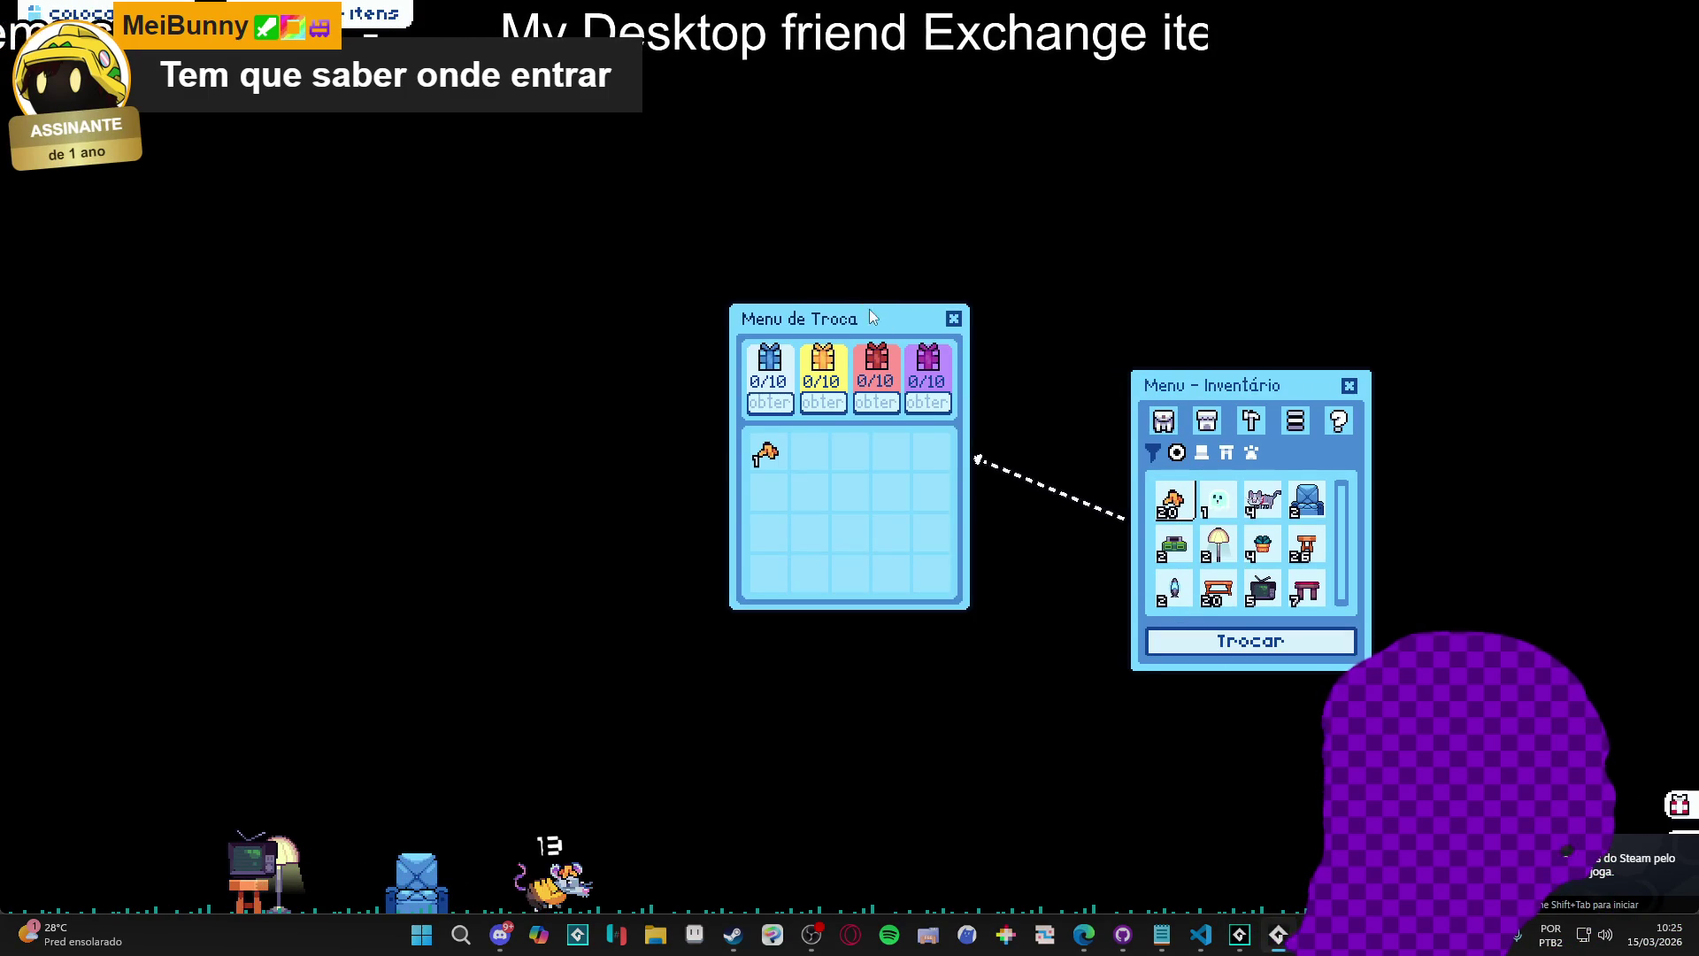
mouse_move(869, 312)
left_mouse_down()
mouse_move(943, 427)
mouse_move(925, 412)
left_mouse_up()
left_click(1219, 503)
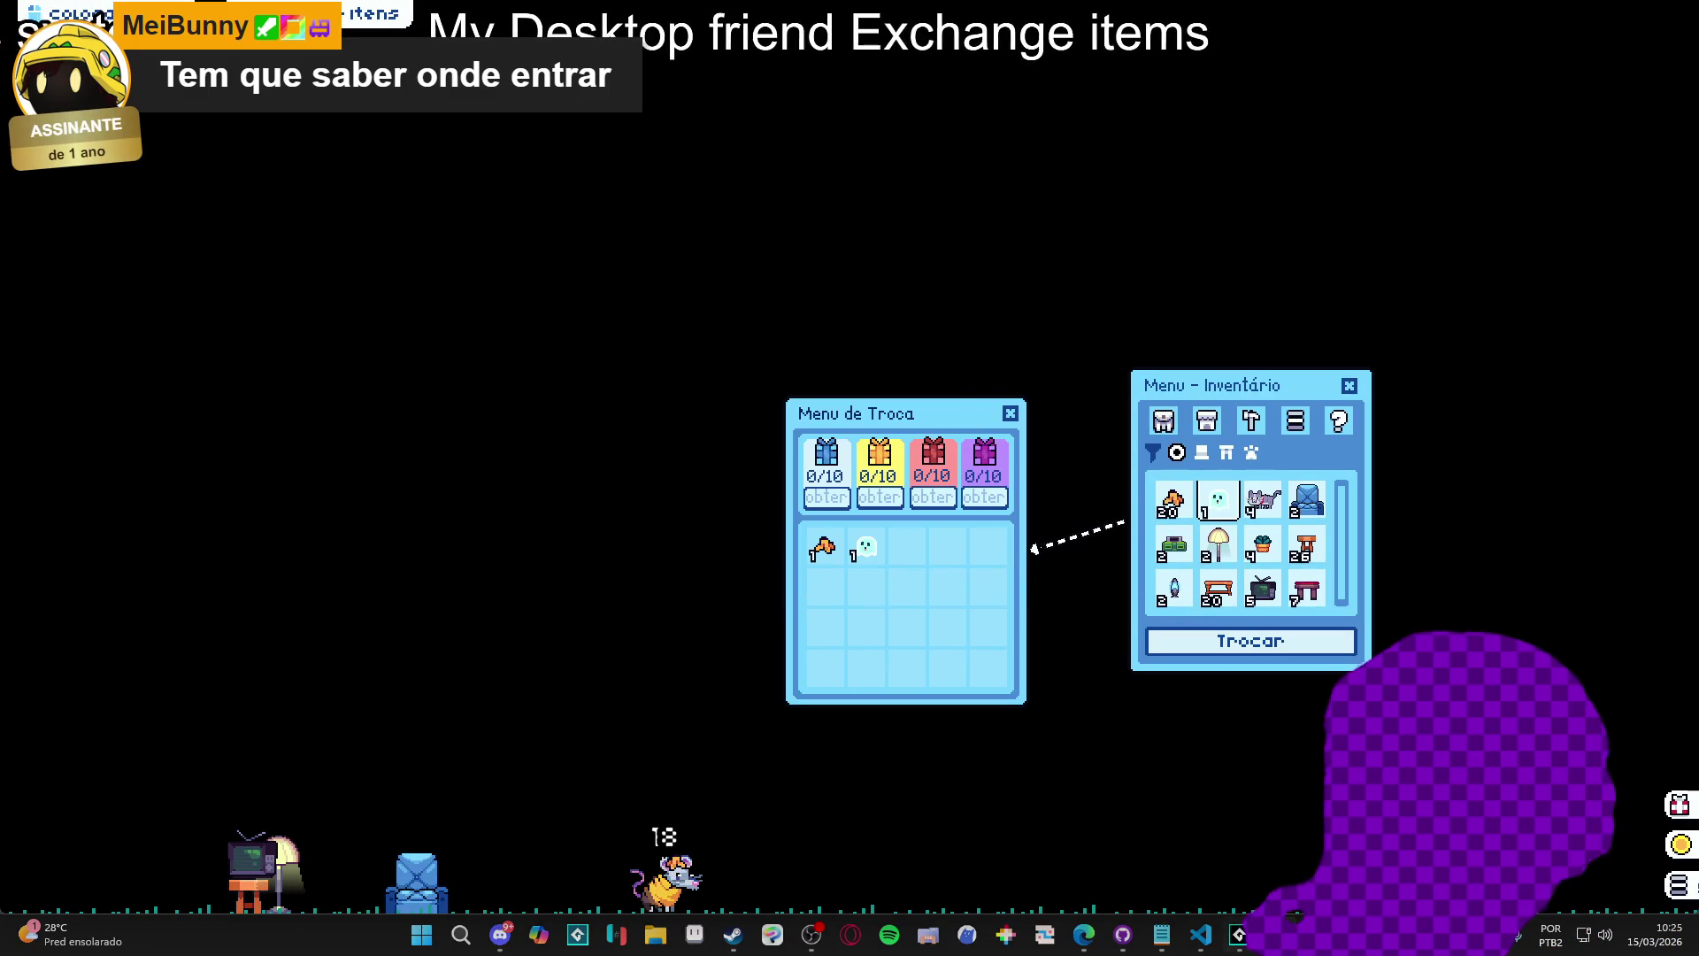
right_click(1279, 934)
left_click(1182, 876)
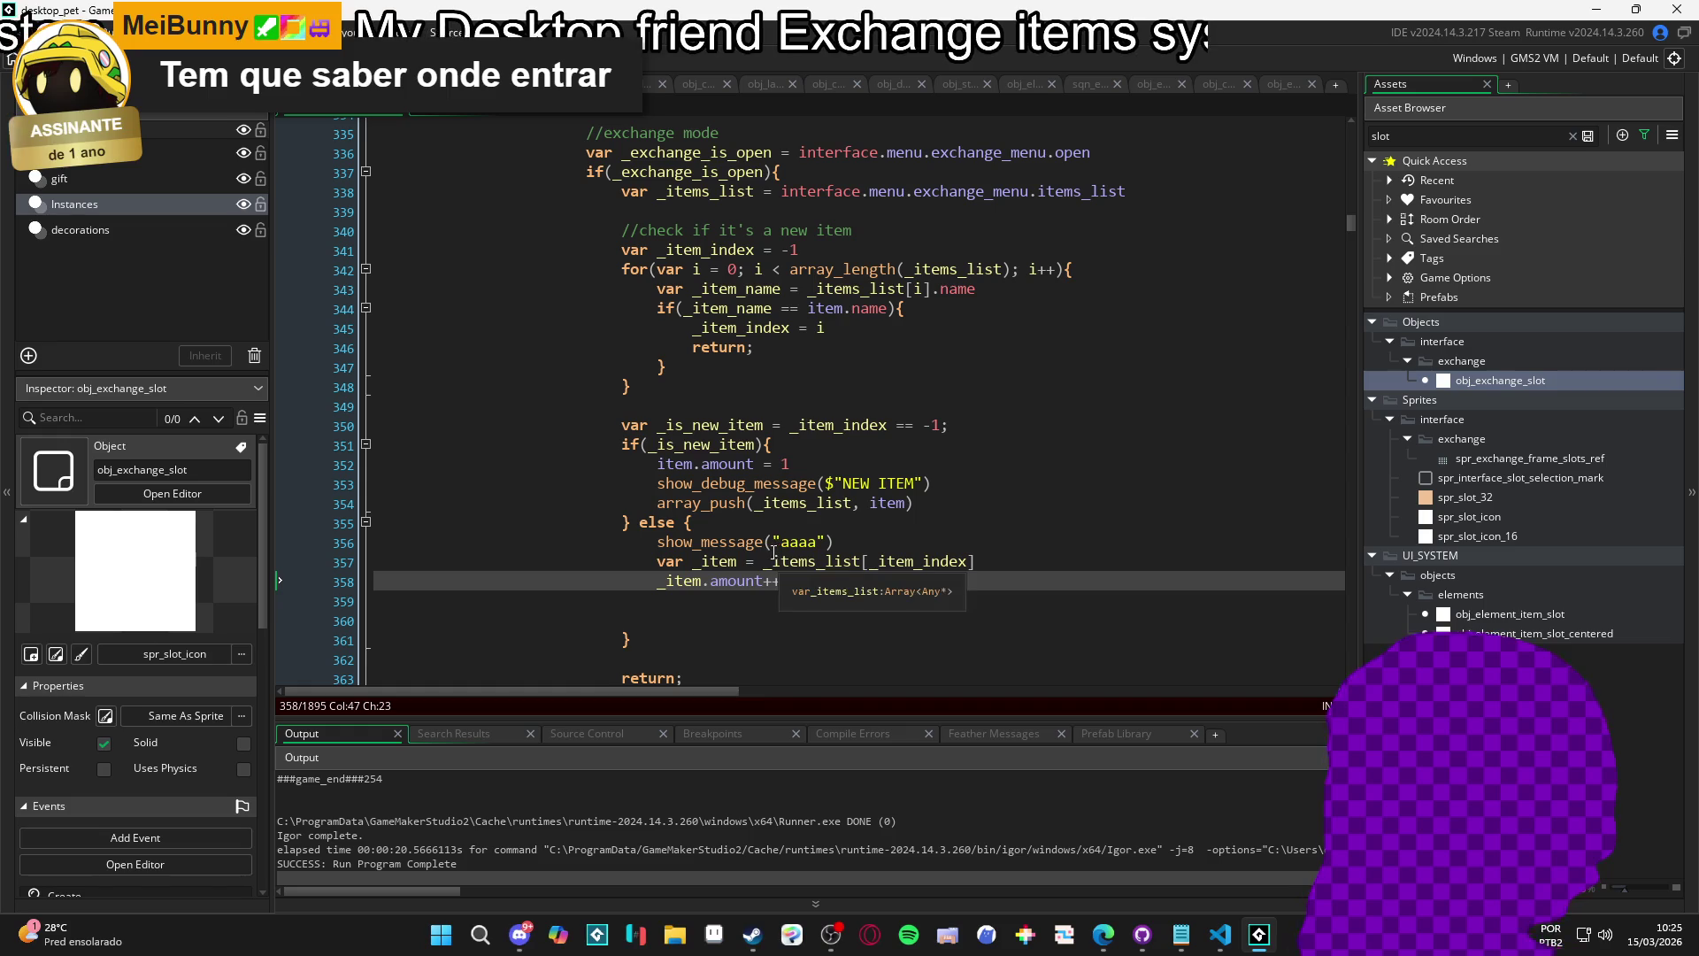
Replace return with break in the search loop, delete the show_message("aaaa") line, and run with F5.
double_click(722, 347)
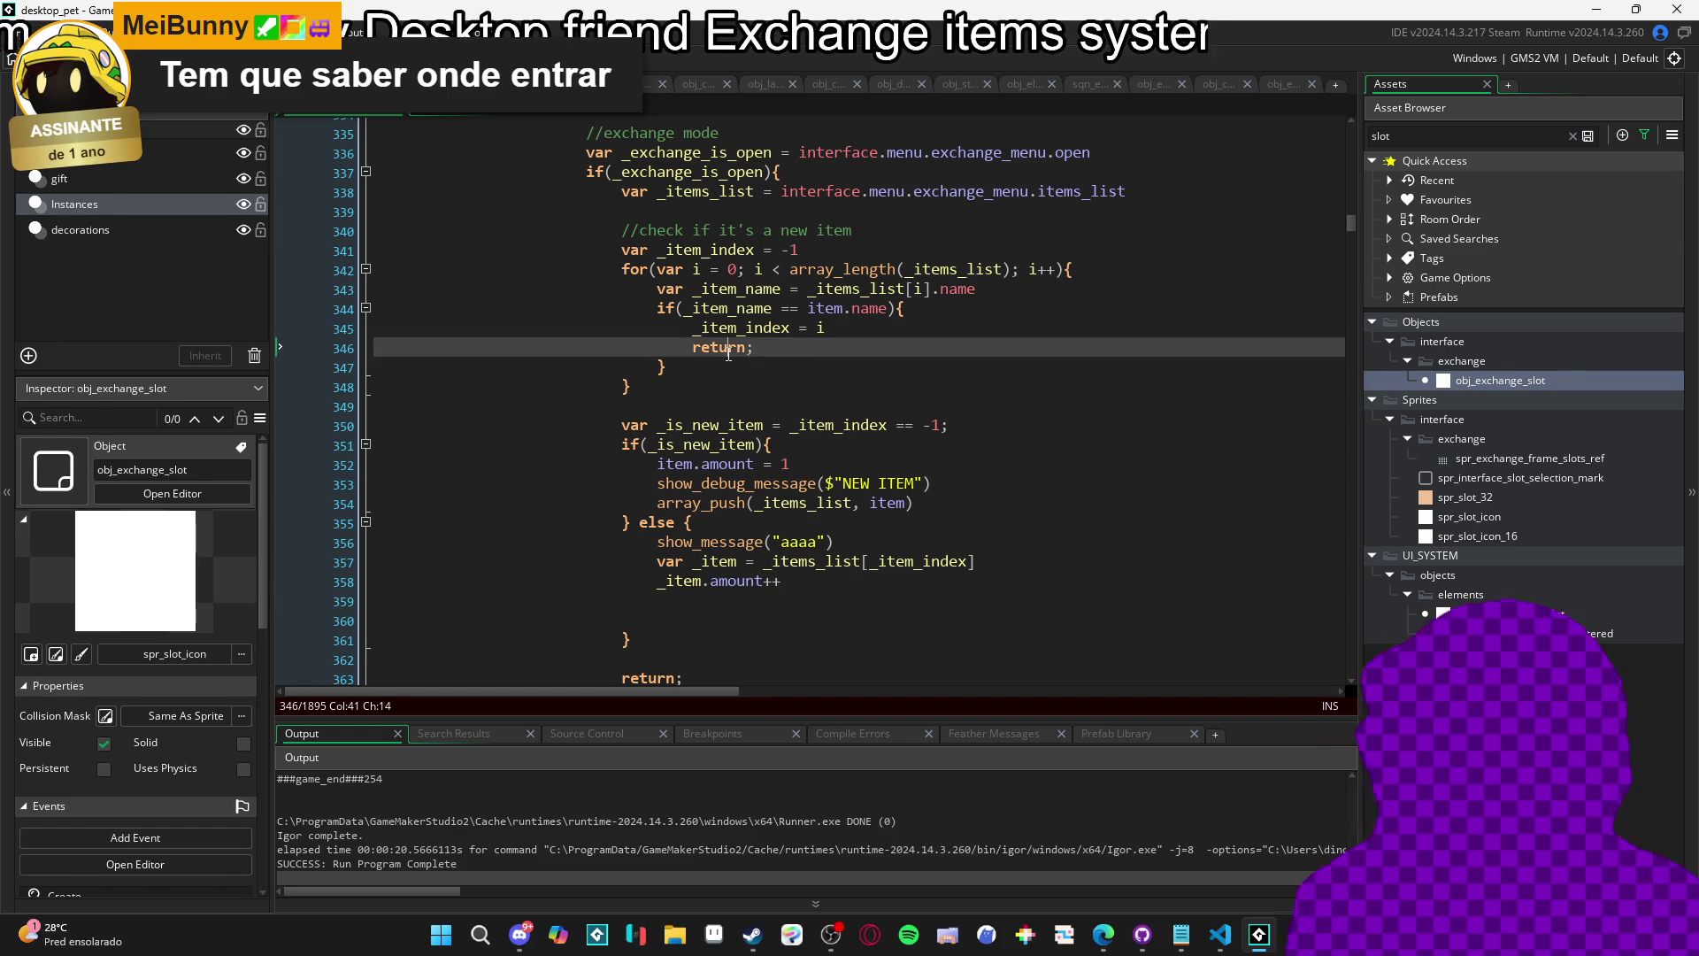
type("break;")
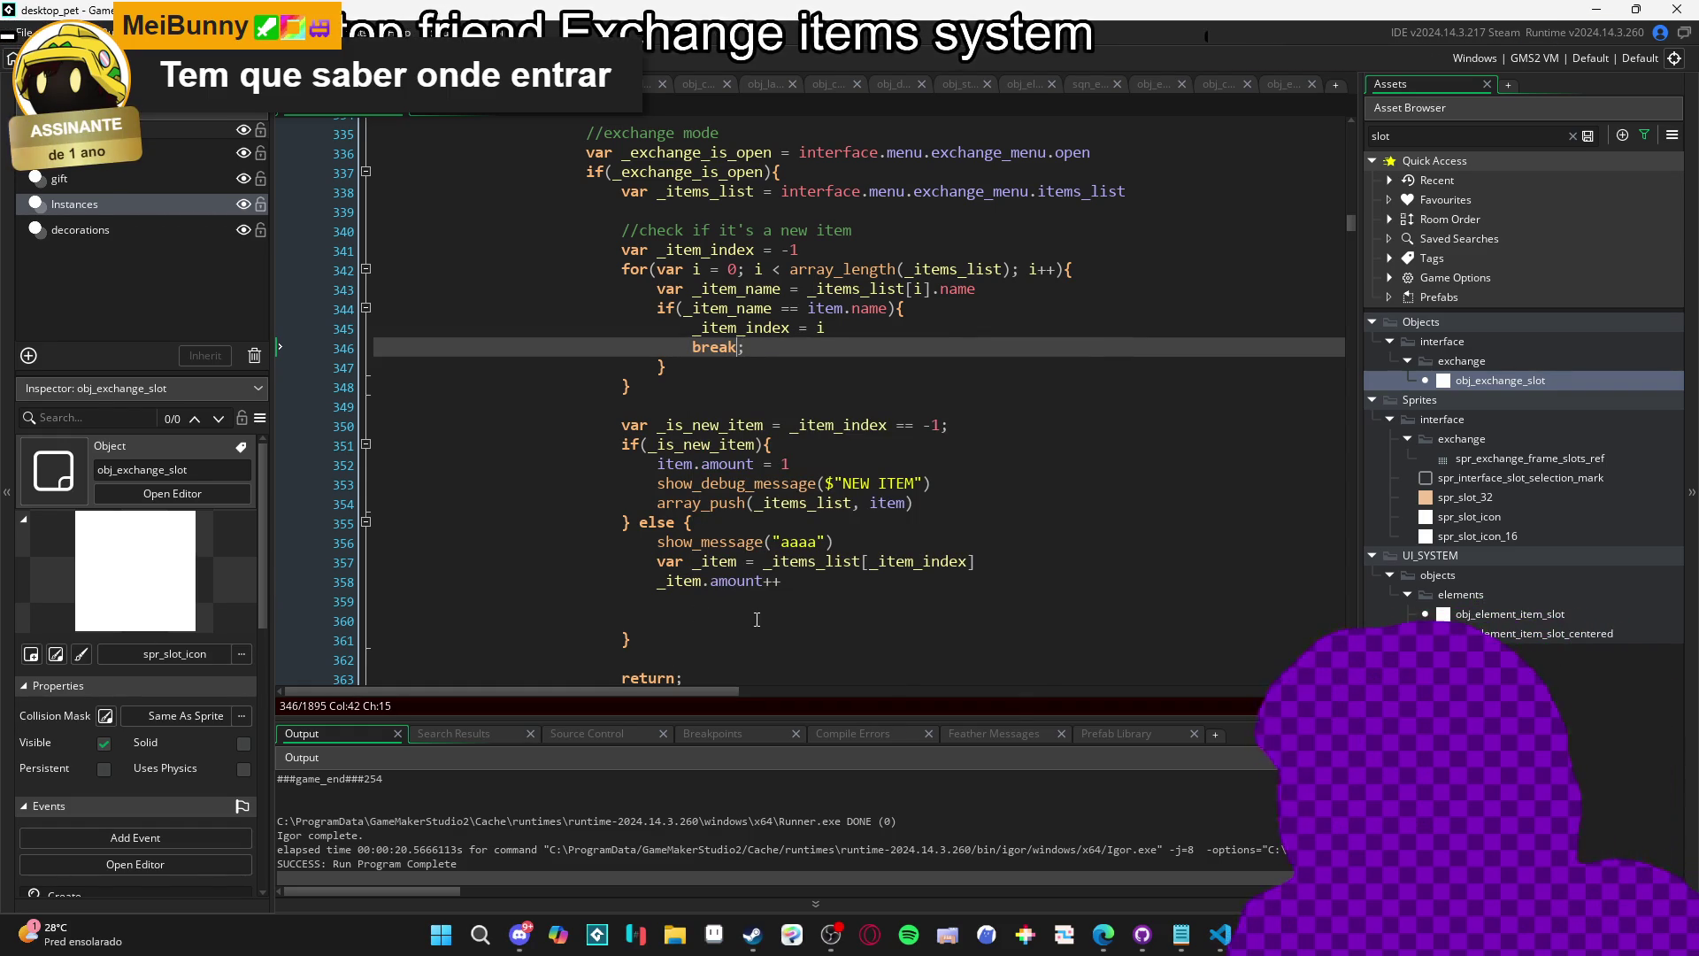
left_click(909, 541)
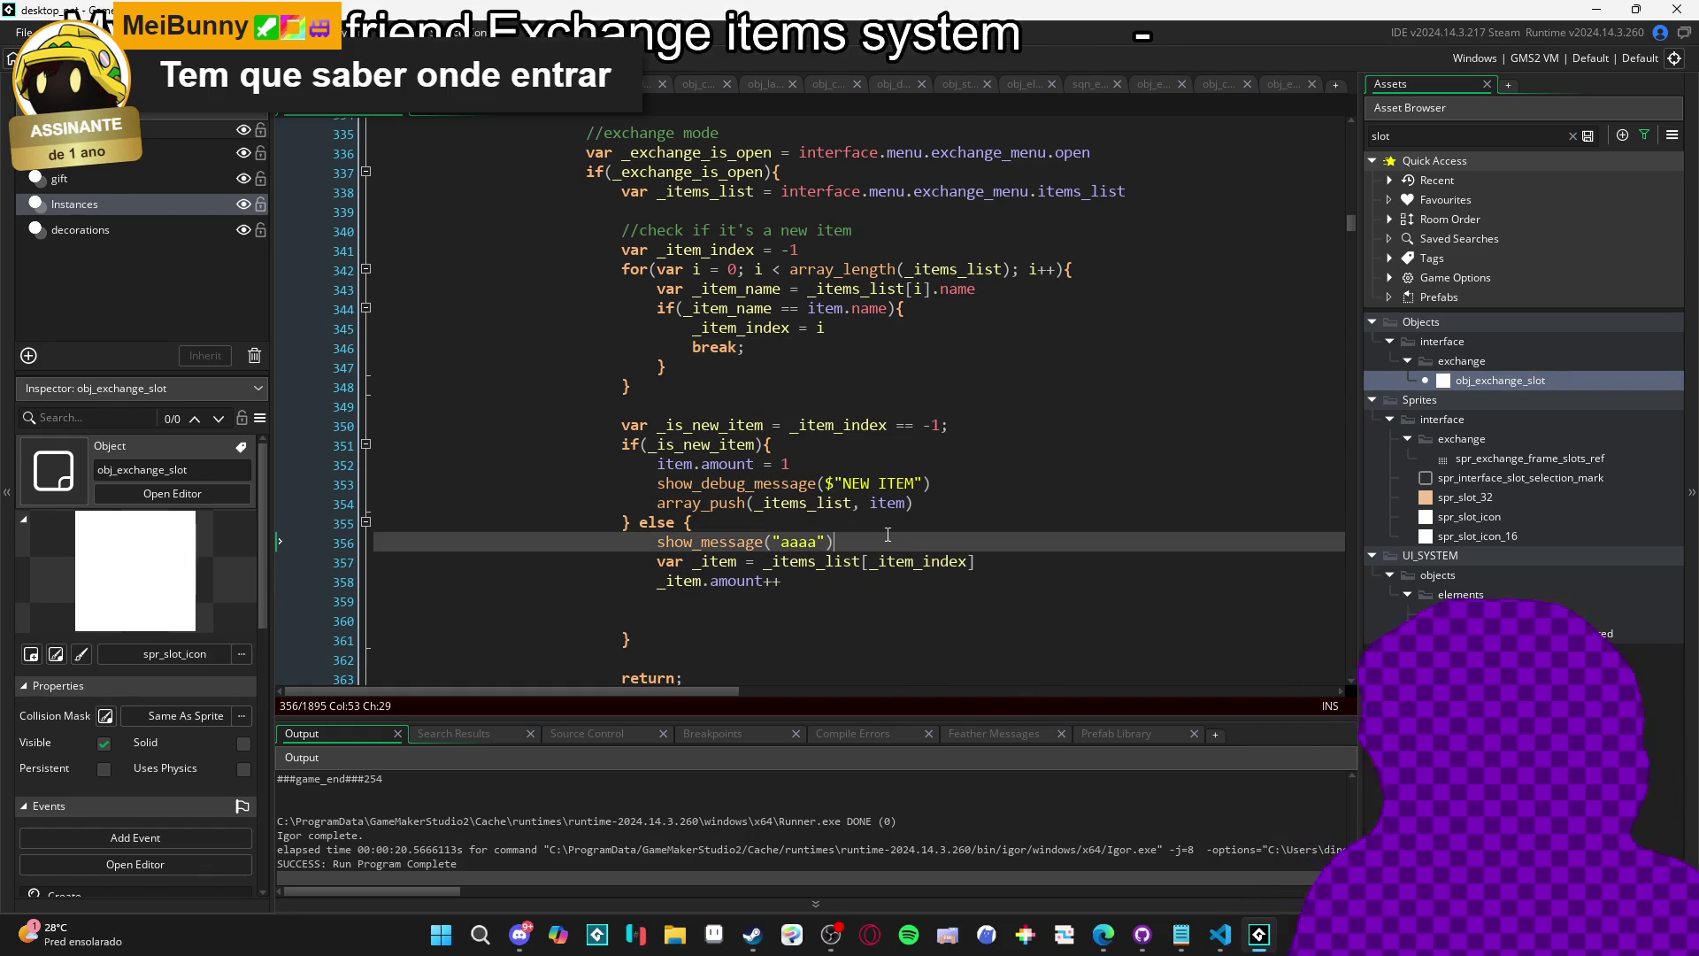
left_click_drag(909, 542, 151, 544)
key("BackSpace")
key("BackSpace")
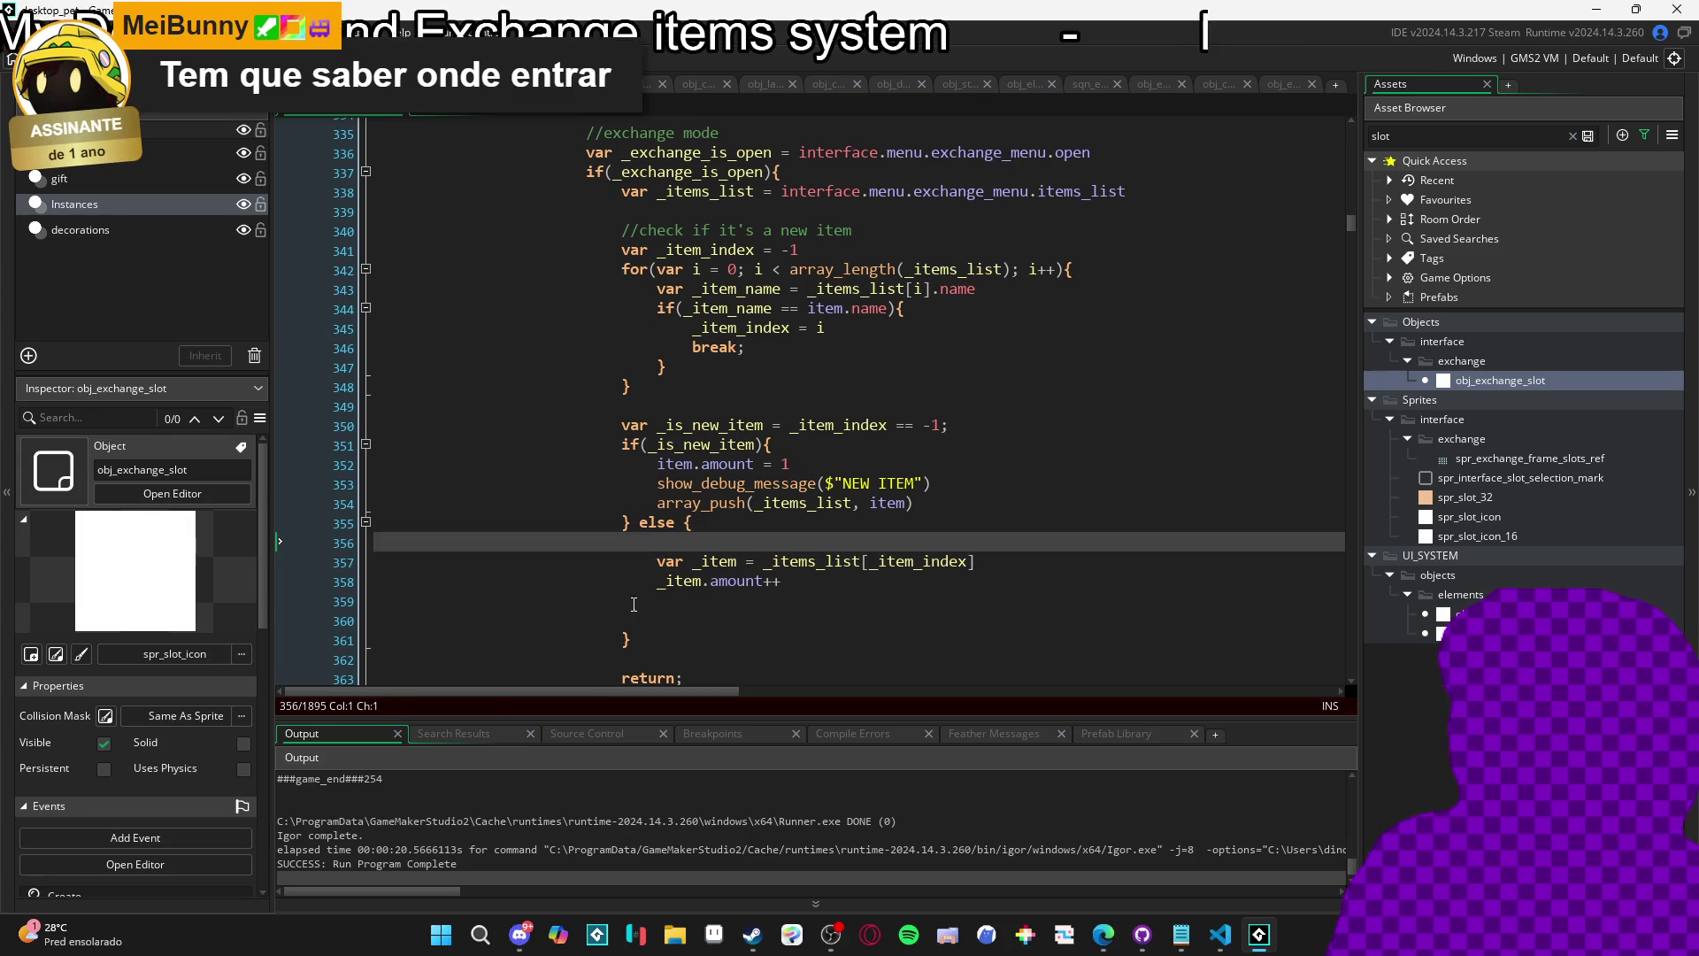
left_click(633, 594)
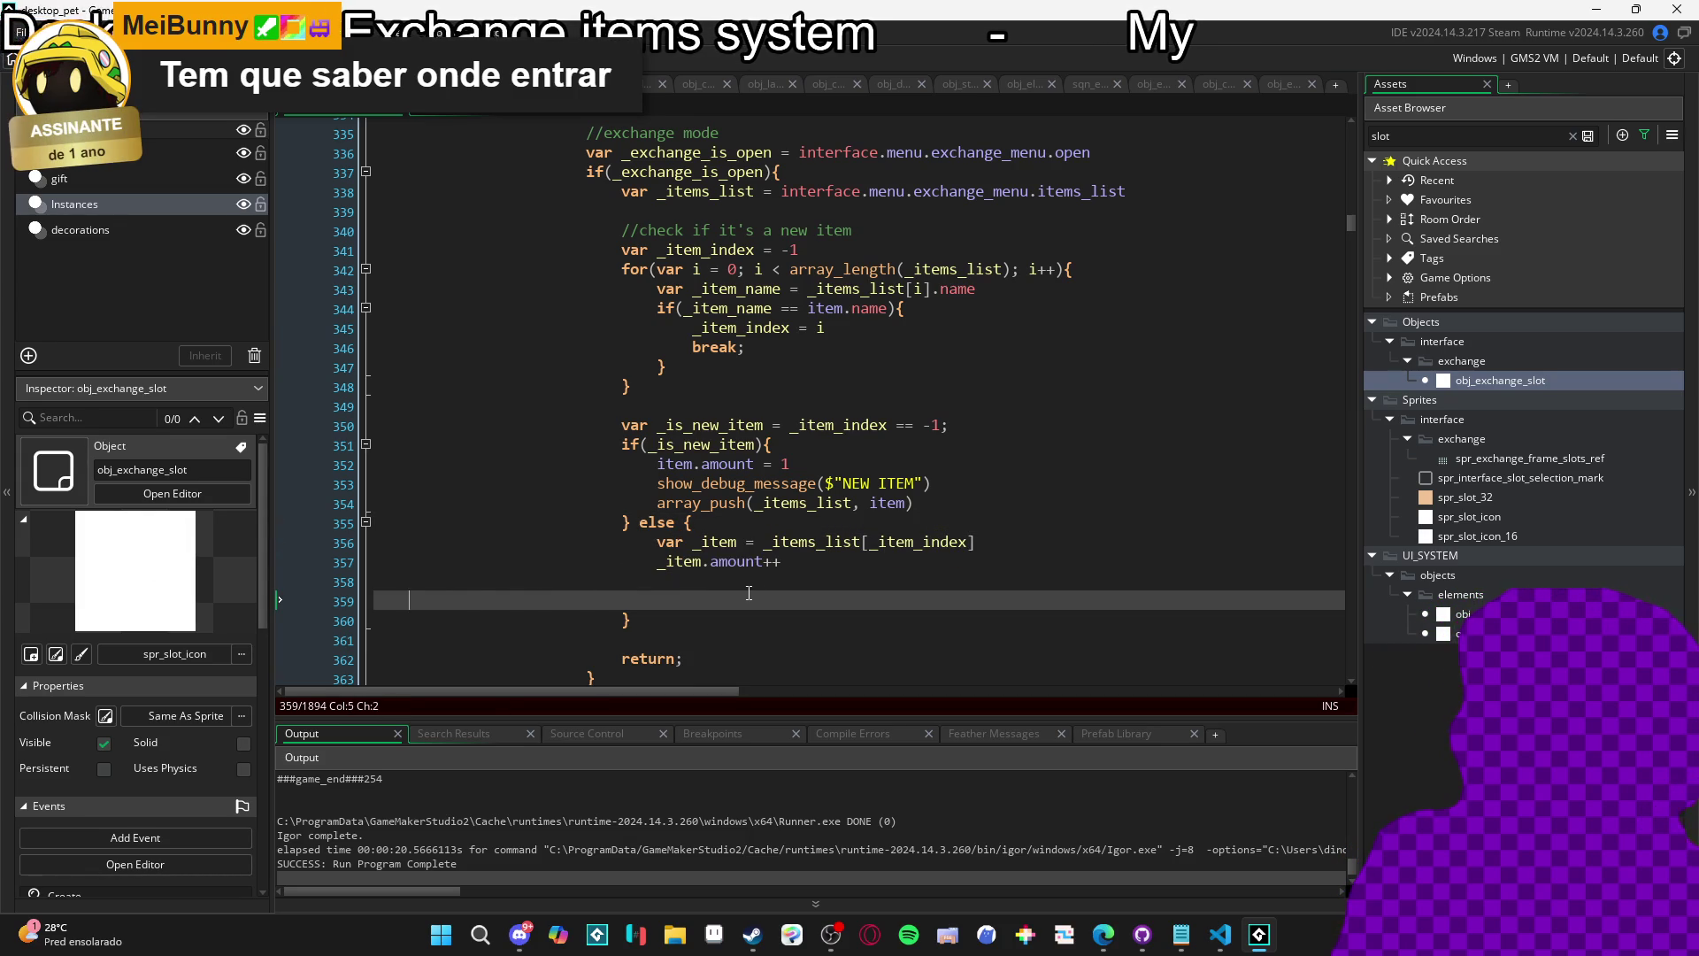
key("BackSpace")
key("BackSpace")
key("BackSpace")
key("BackSpace")
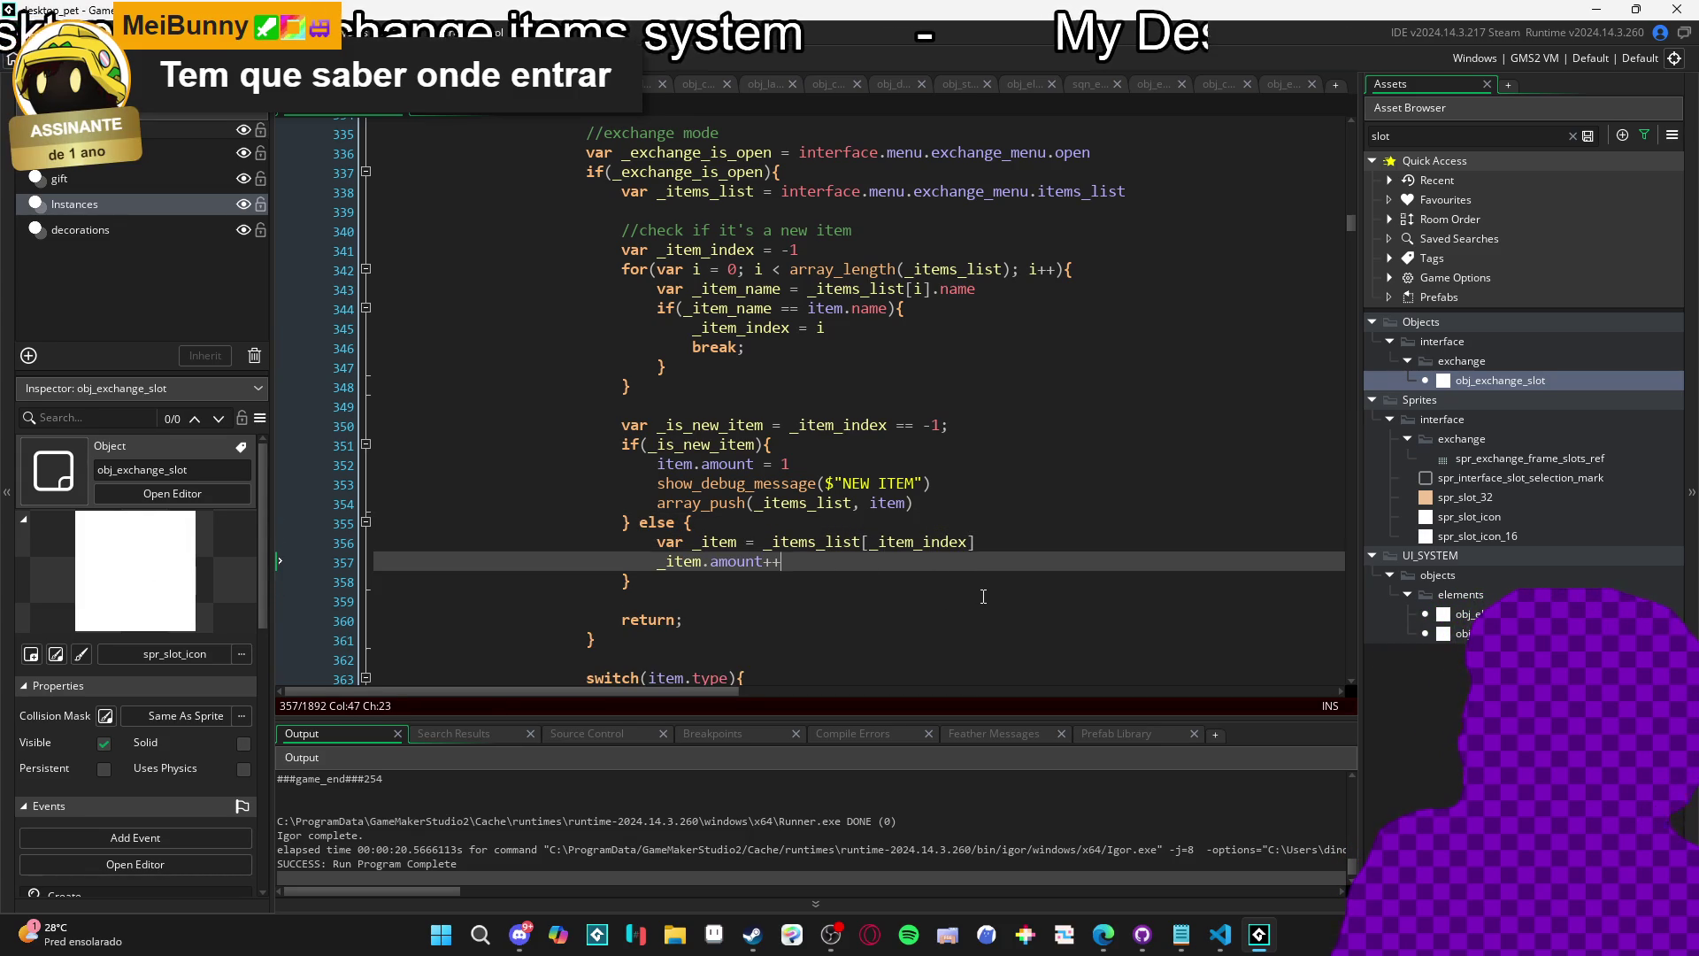
left_click(977, 599)
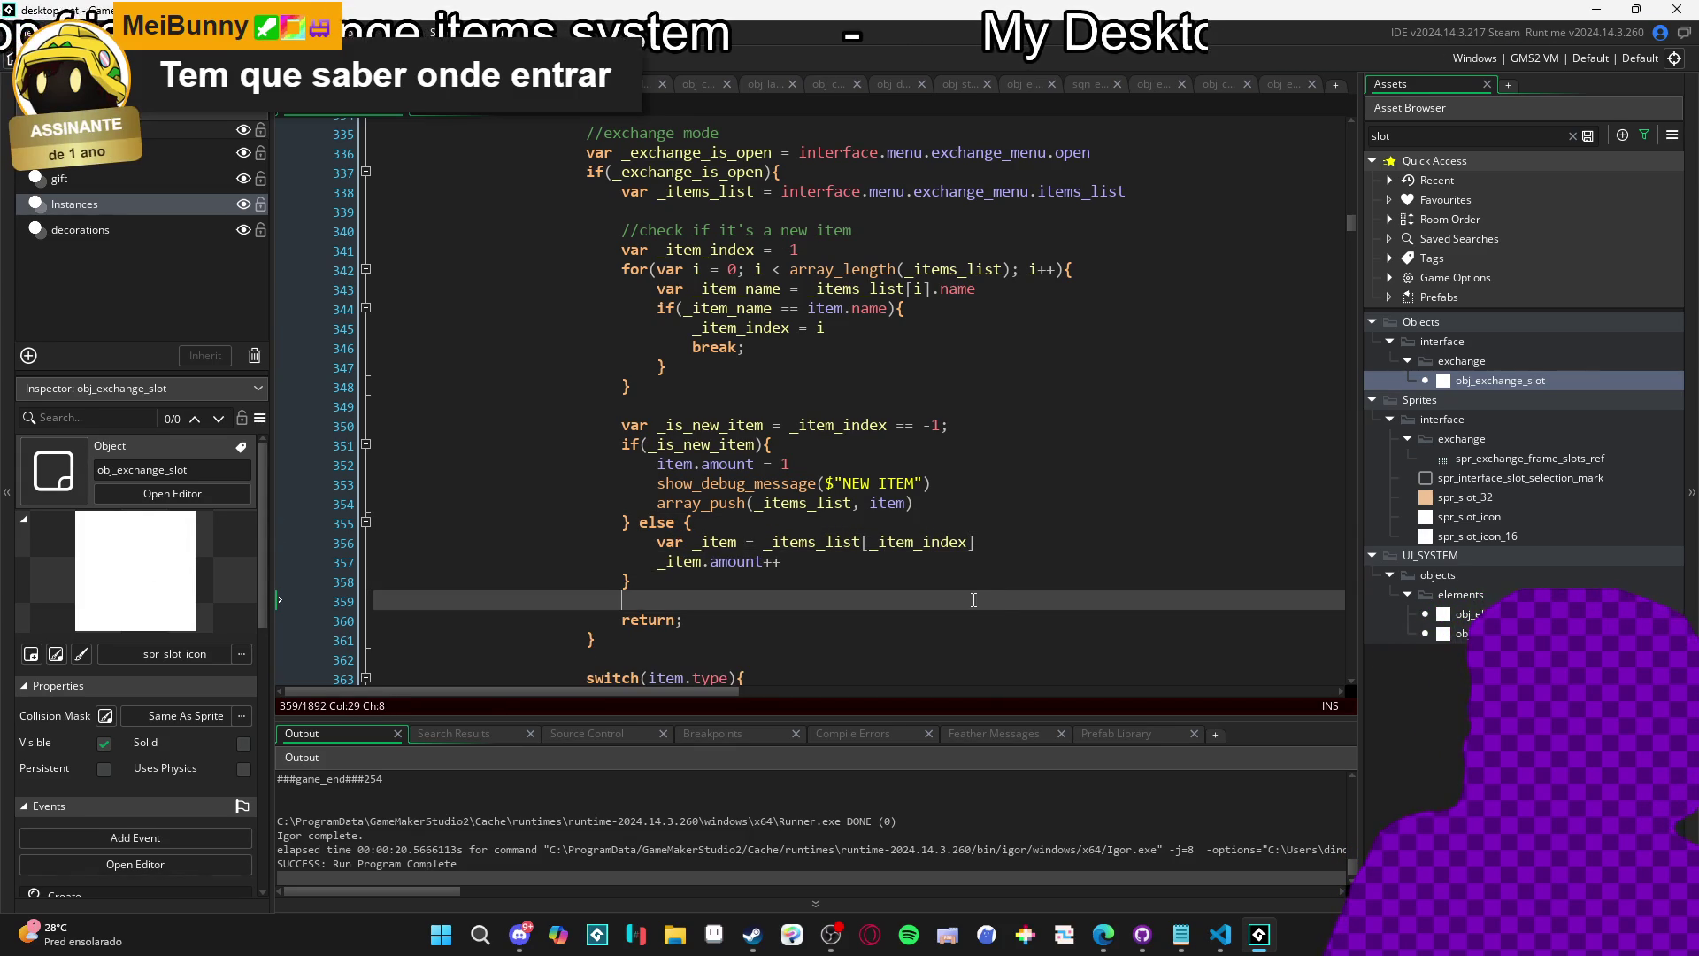
key("F5")
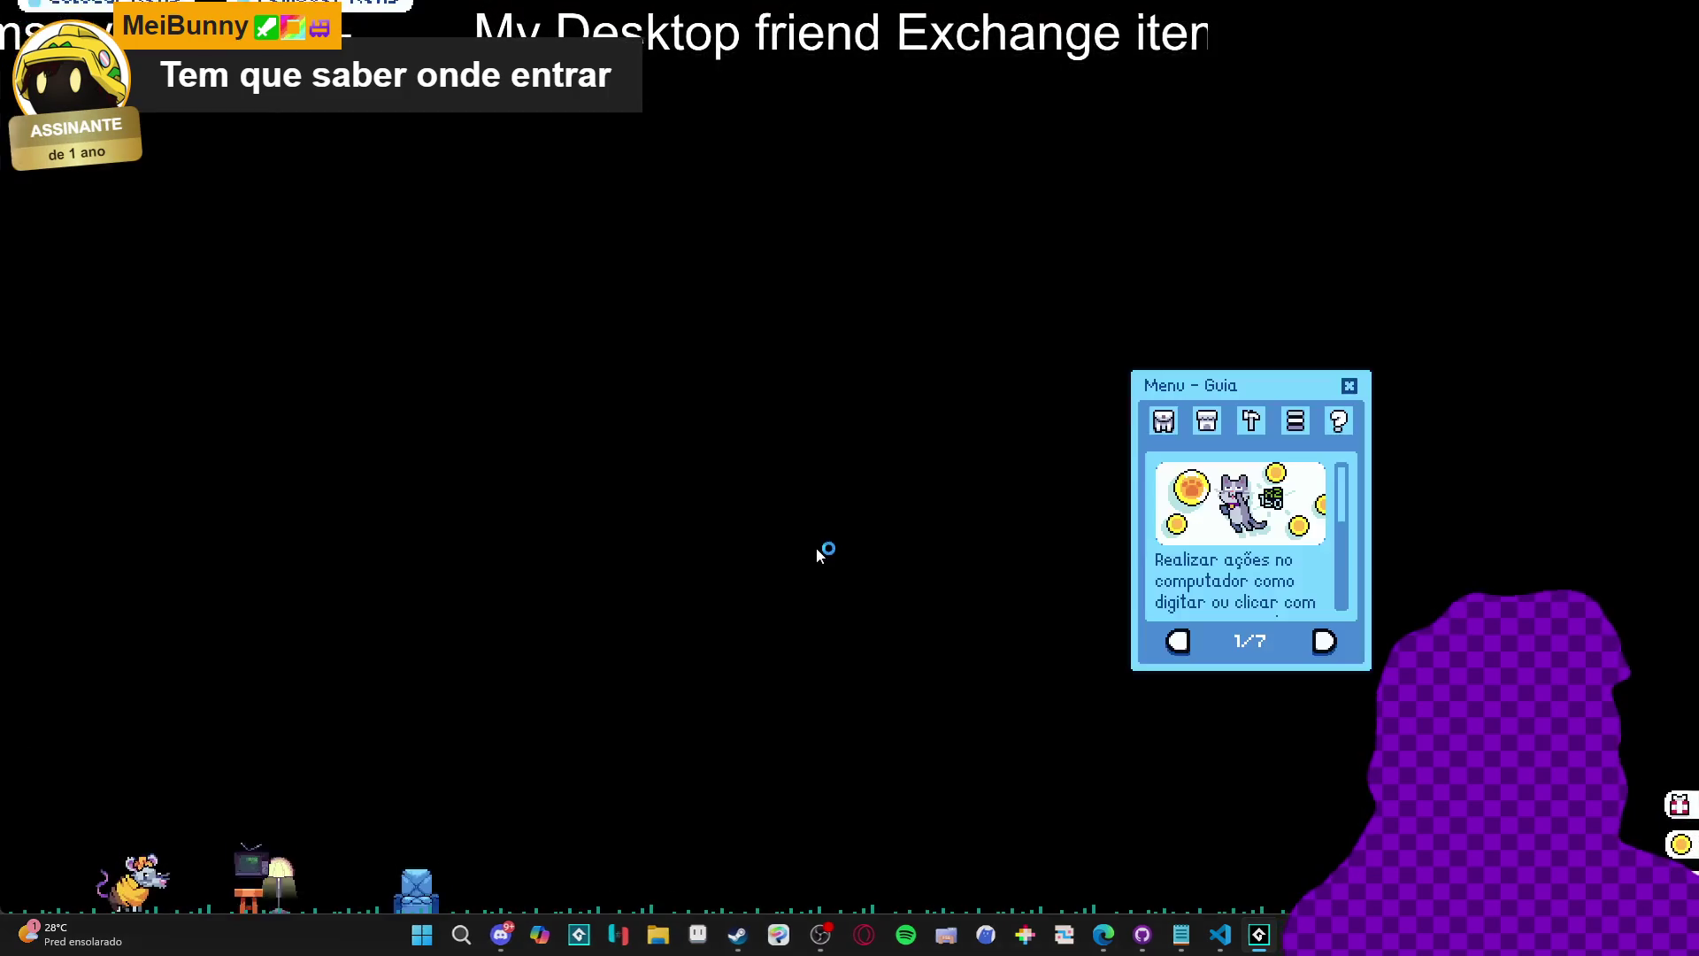
Open Inventário and Trocar, then add a banana peel, blue ghost, grey cat and blue armchair.
left_click(1164, 421)
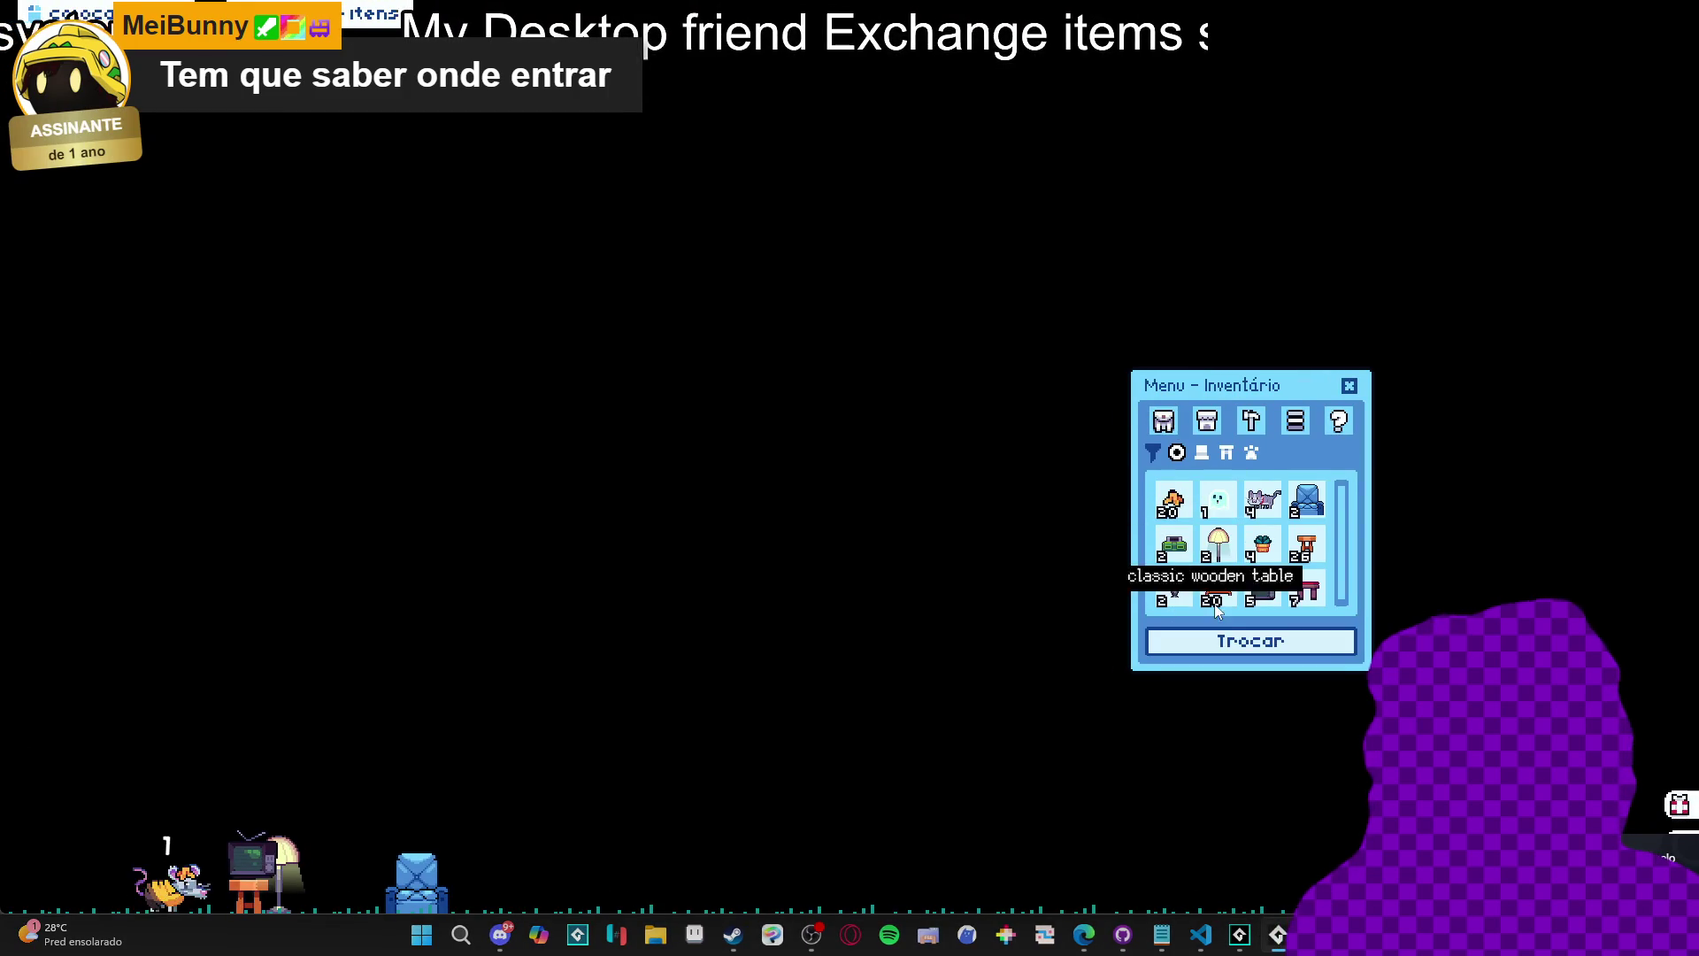
left_click(1250, 641)
left_click(1175, 501)
left_click(1213, 501)
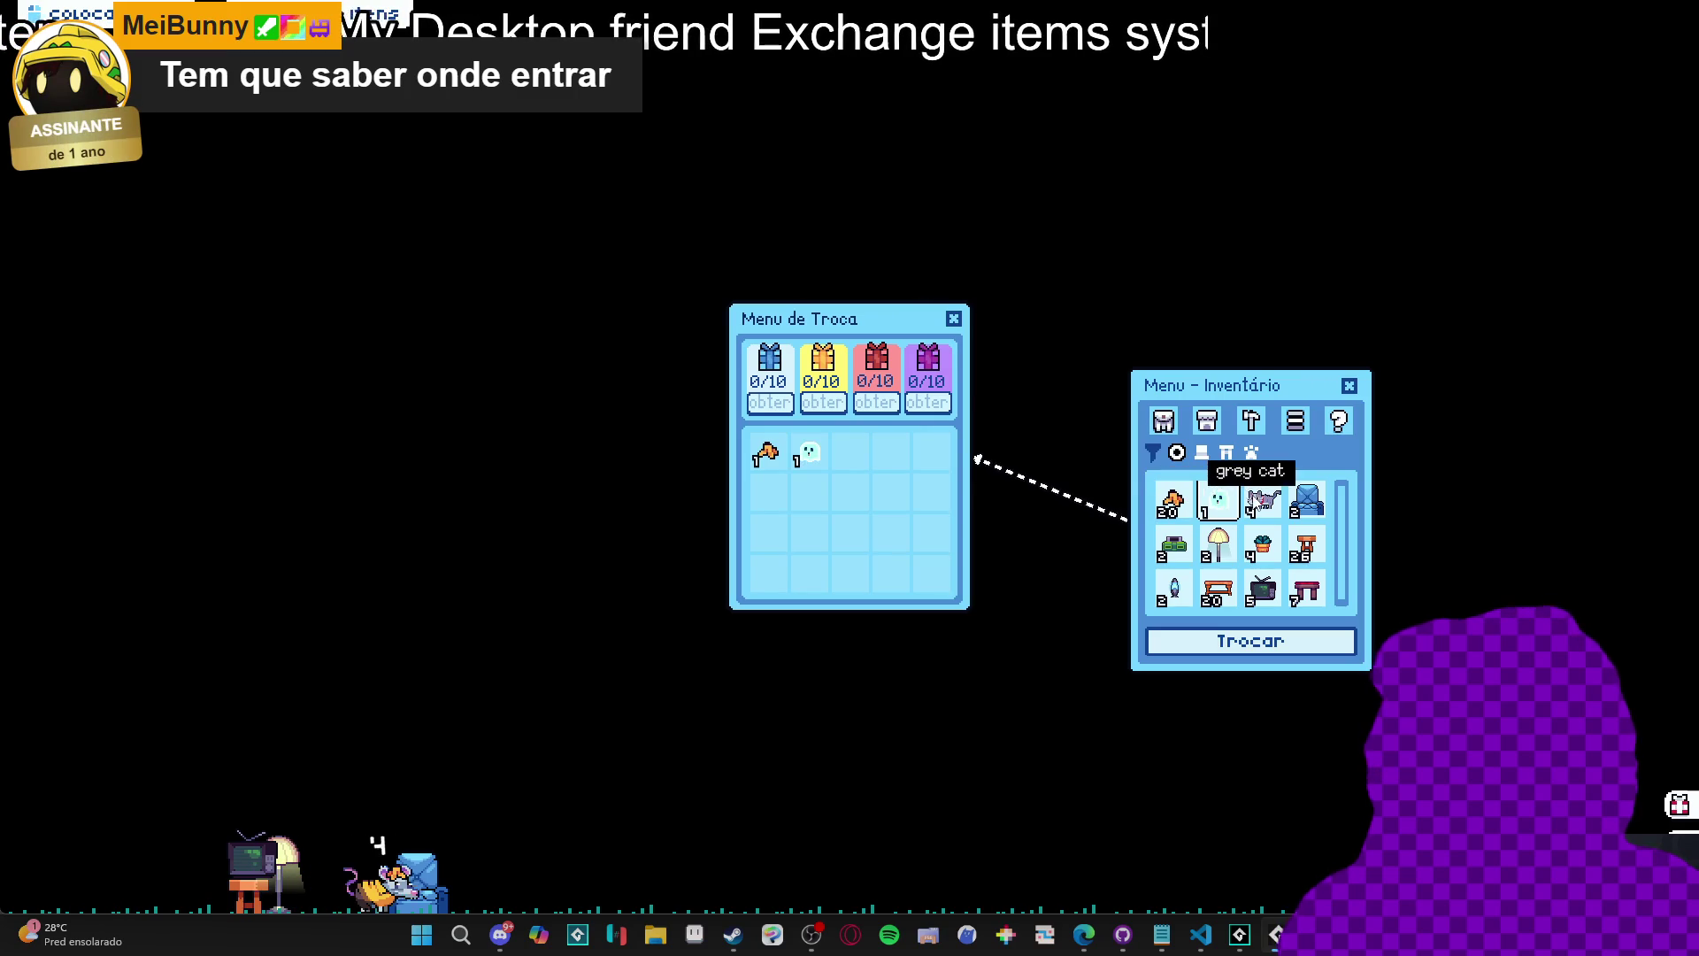
left_click(1261, 501)
left_click(1307, 501)
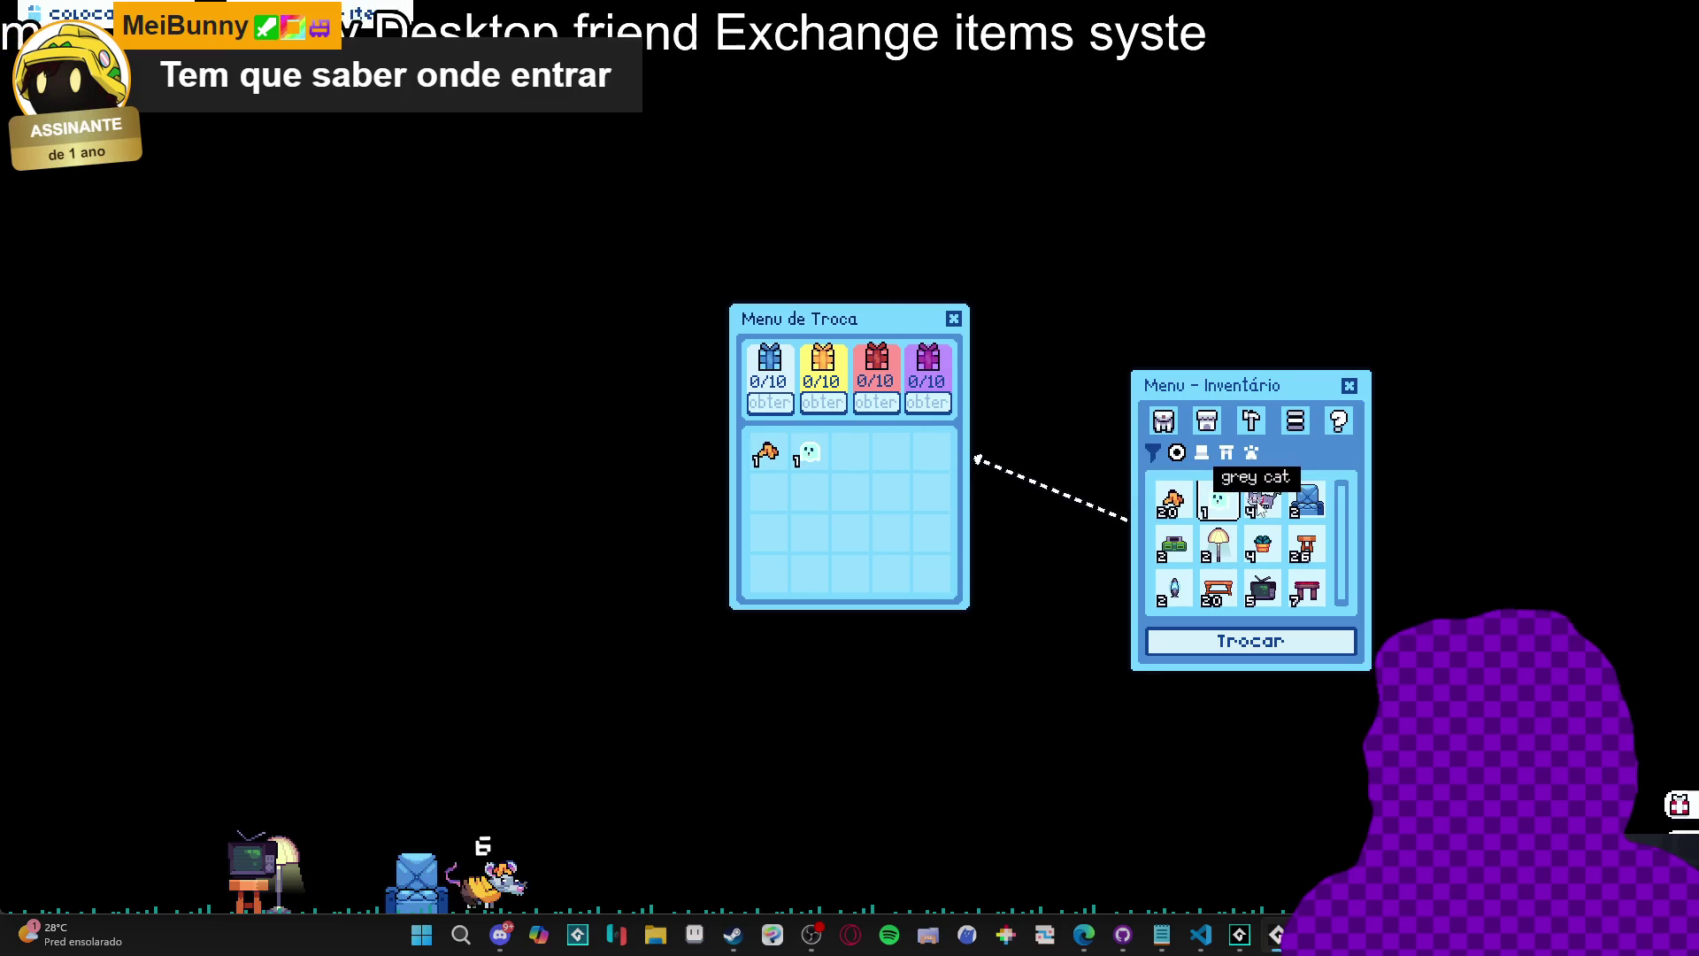
Add three more banana peels, two more ghosts, another cat and armchair to check that their counts stack.
left_click(1178, 505)
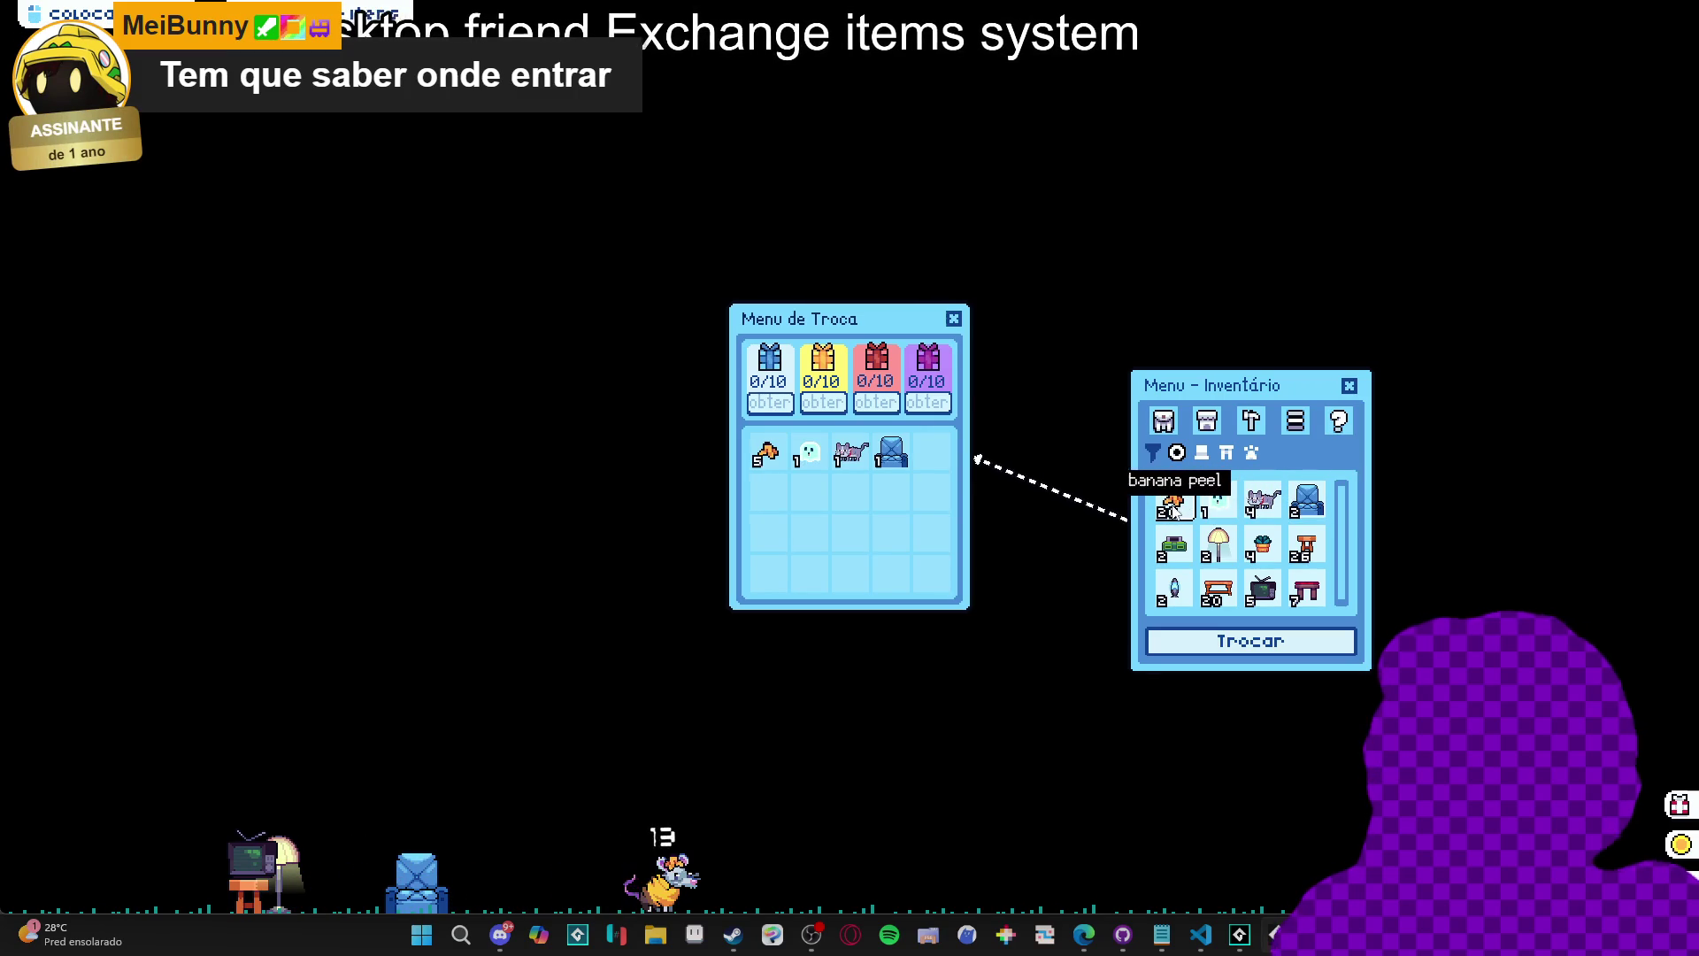
left_click(1177, 504)
left_click(1177, 504)
left_click(1219, 505)
left_click(1219, 504)
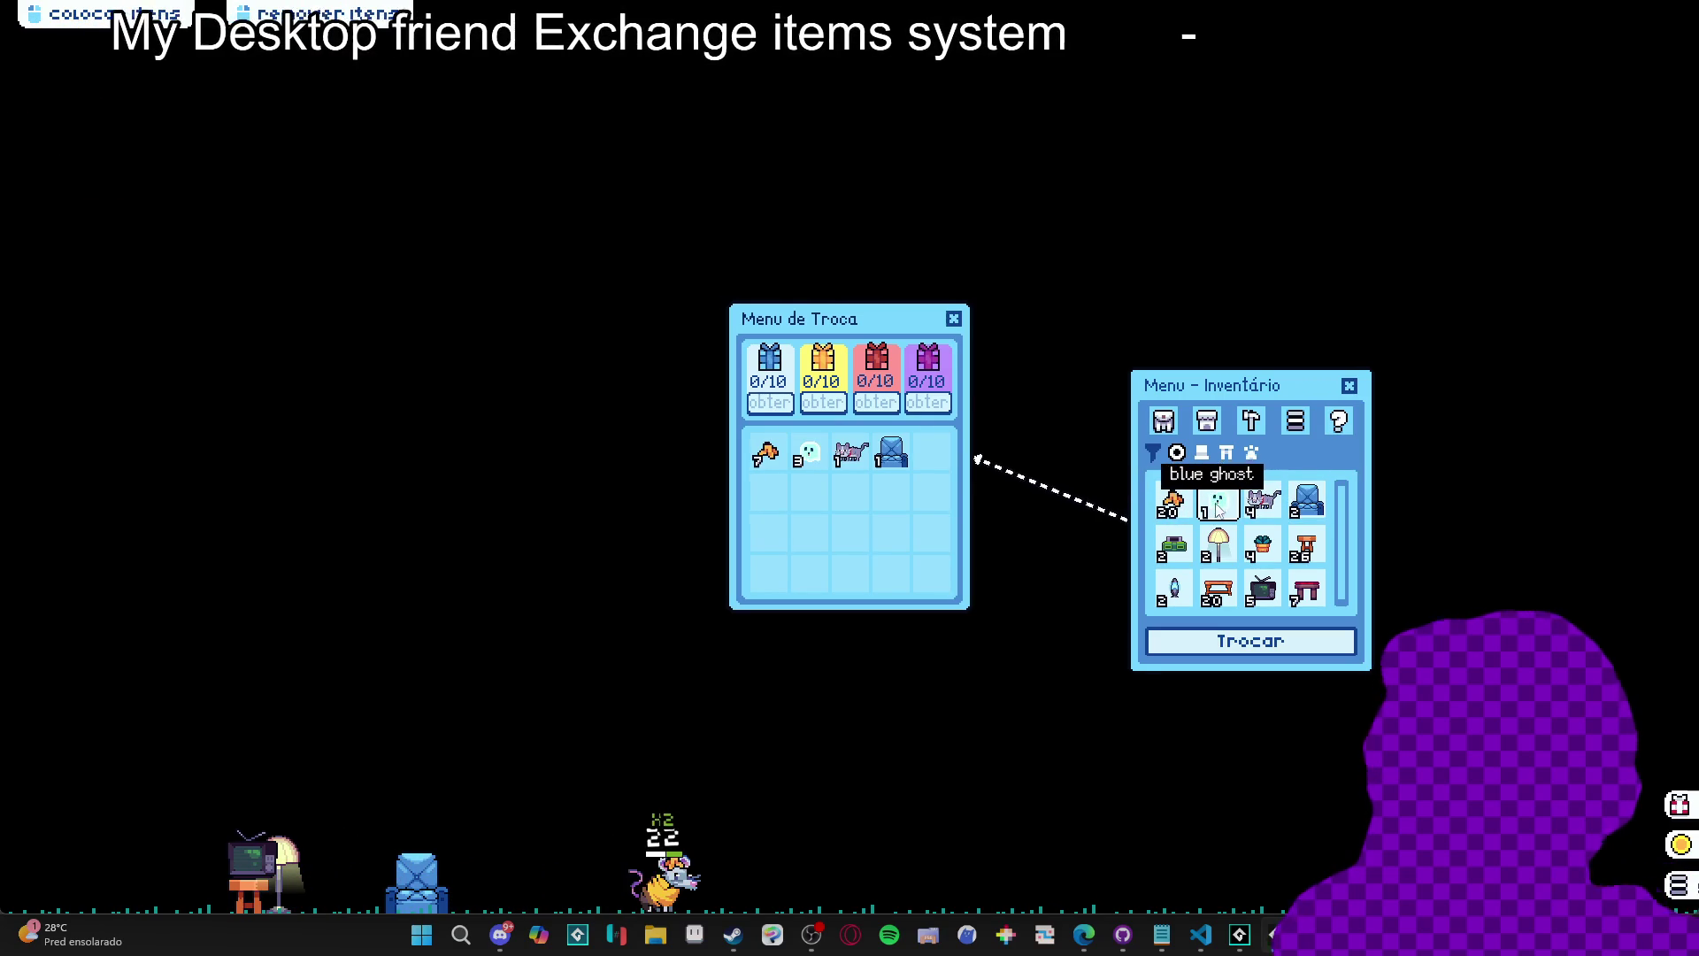
left_click(1261, 503)
left_click(1302, 513)
Add a wooden stool, lamp and three classic consoles, plus another banana and ghost, then close the game.
left_click(1306, 546)
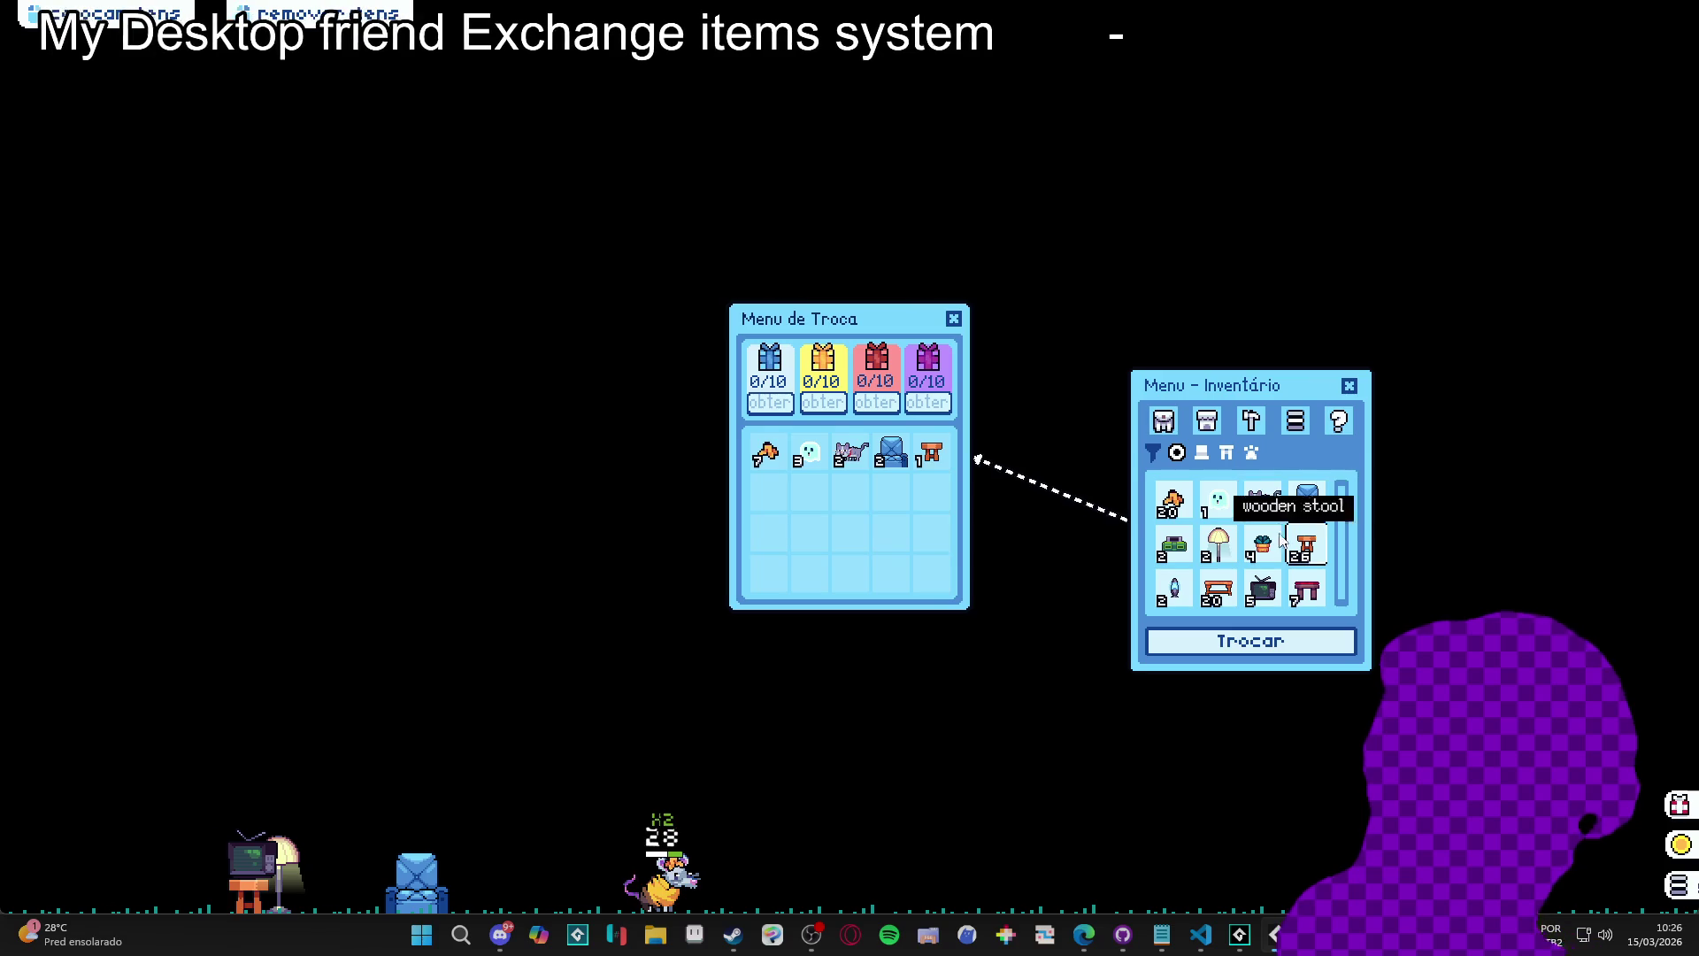
left_click(1219, 546)
left_click(1182, 548)
left_click(1182, 548)
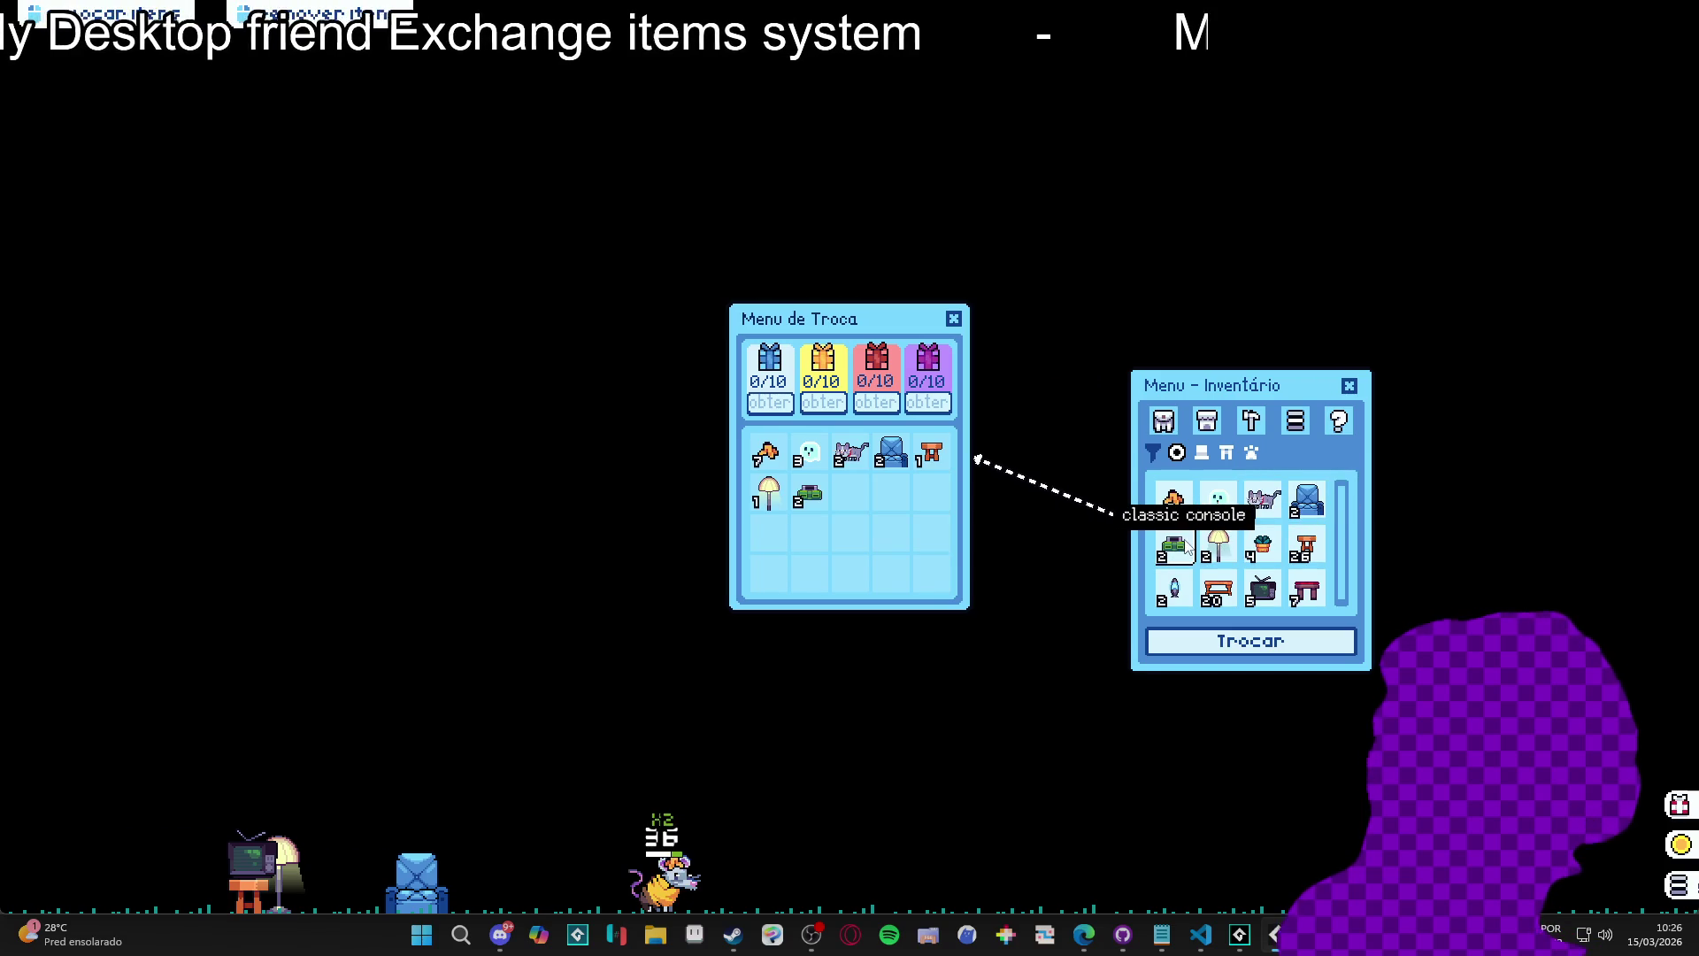
left_click(1181, 548)
left_click(1175, 501)
left_click(1221, 506)
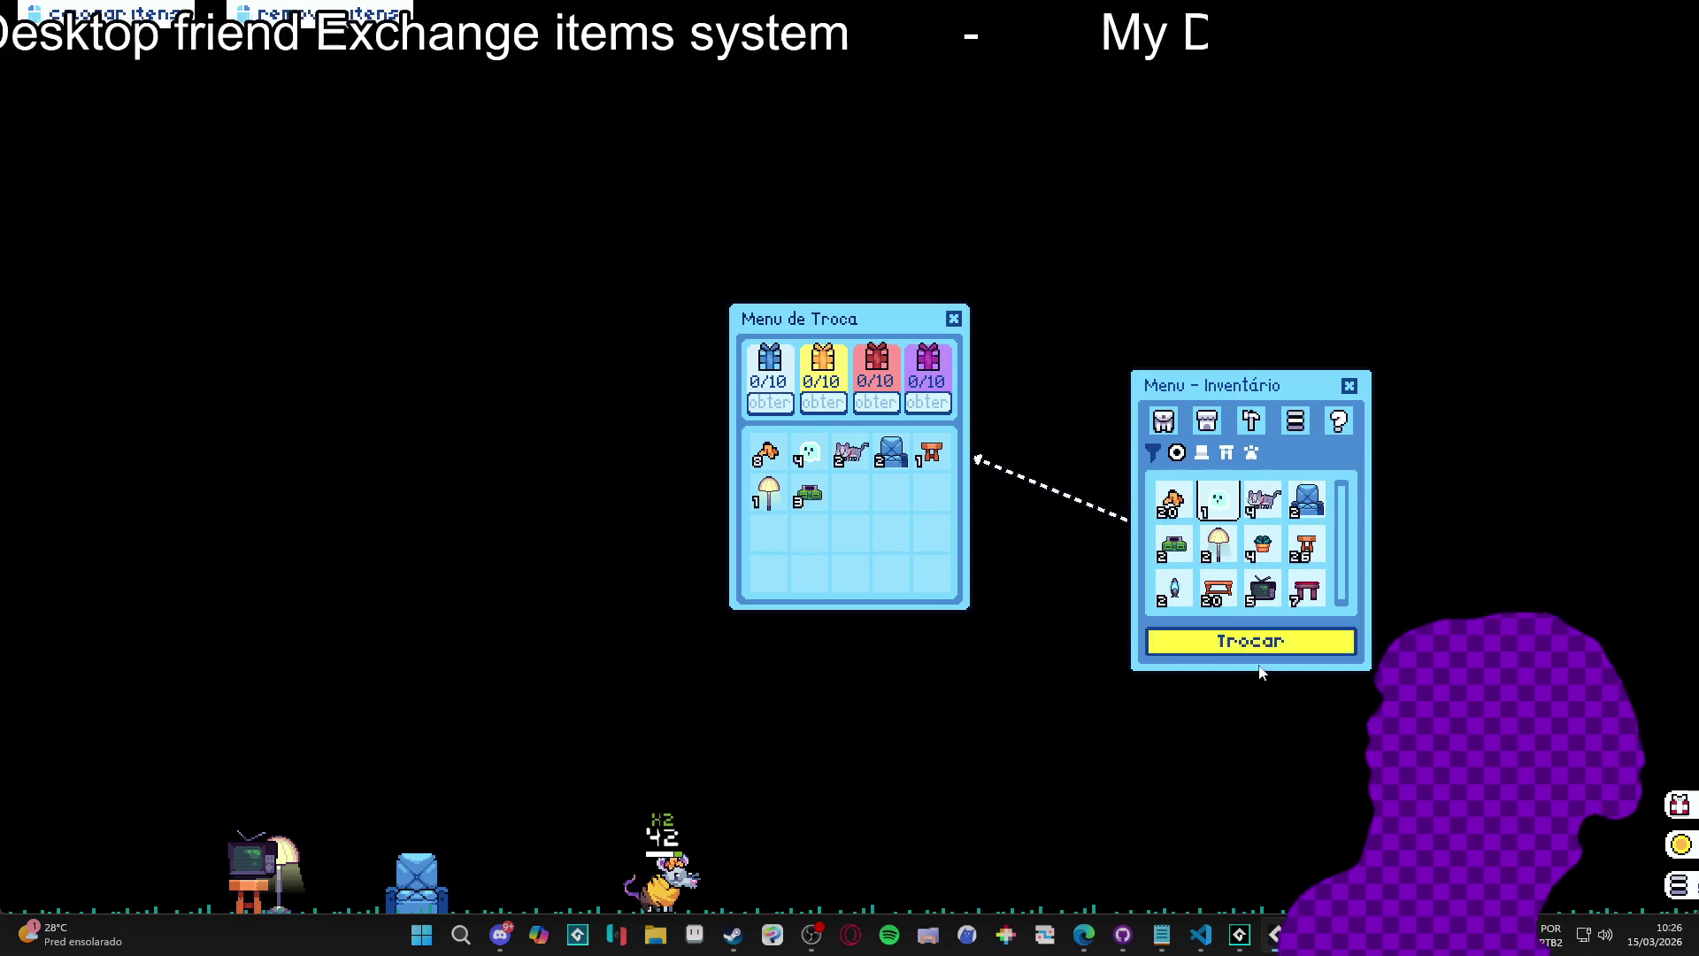
right_click(1274, 934)
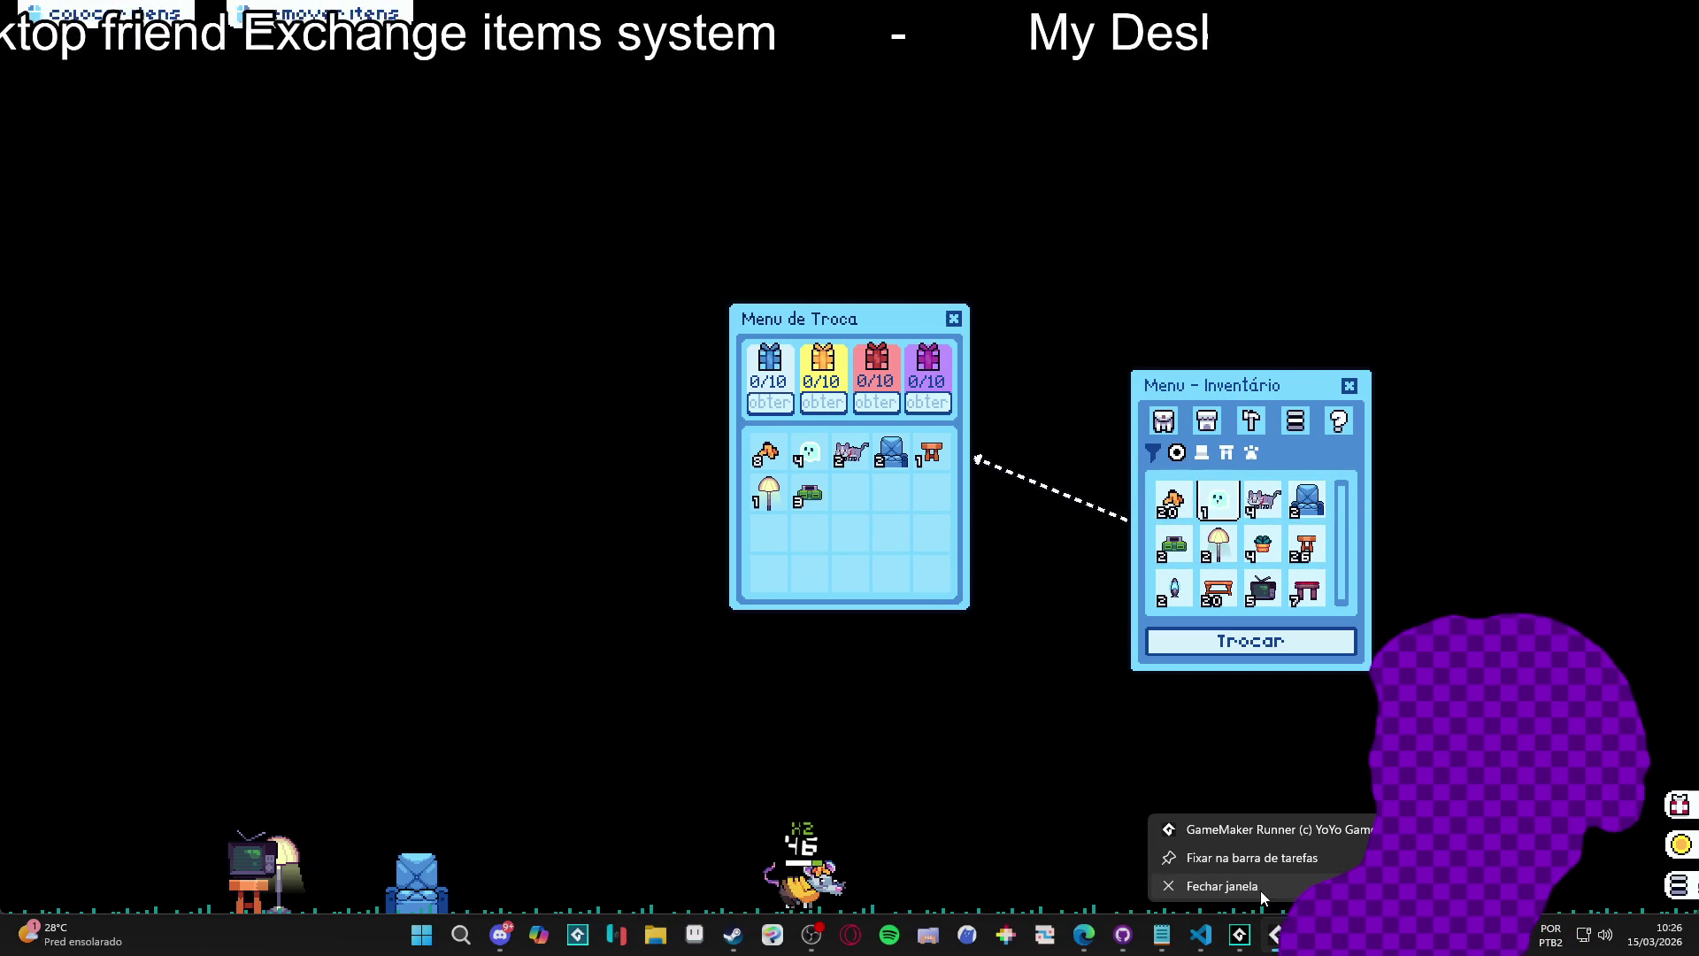
left_click(1261, 890)
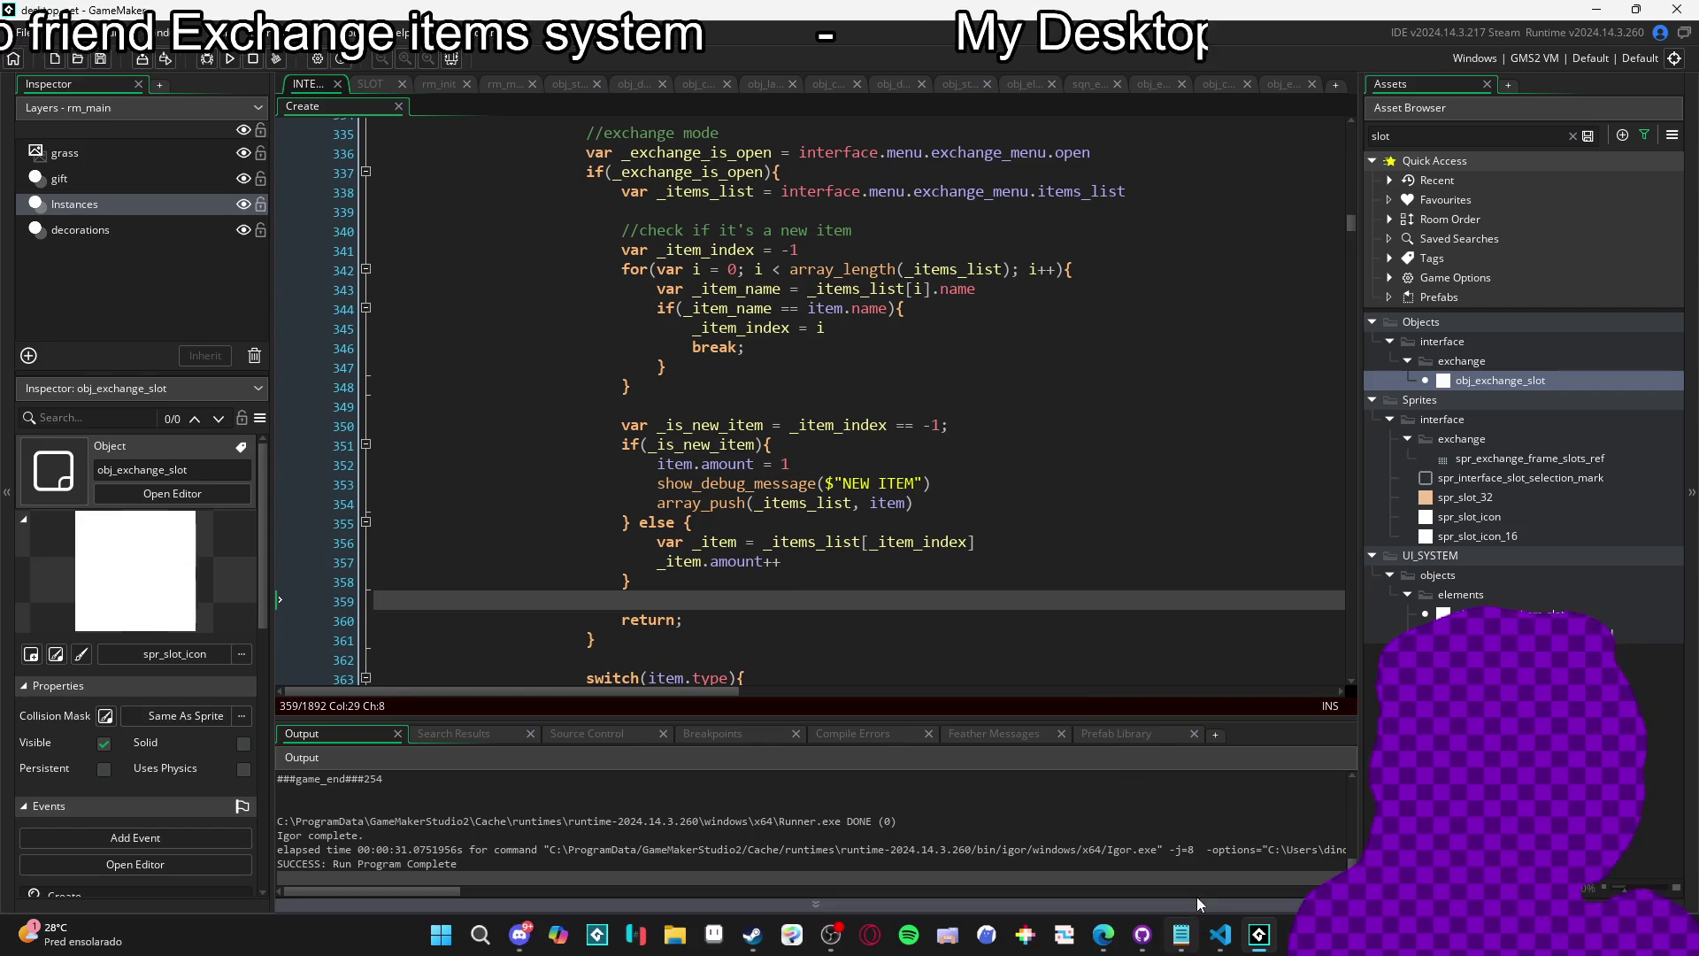
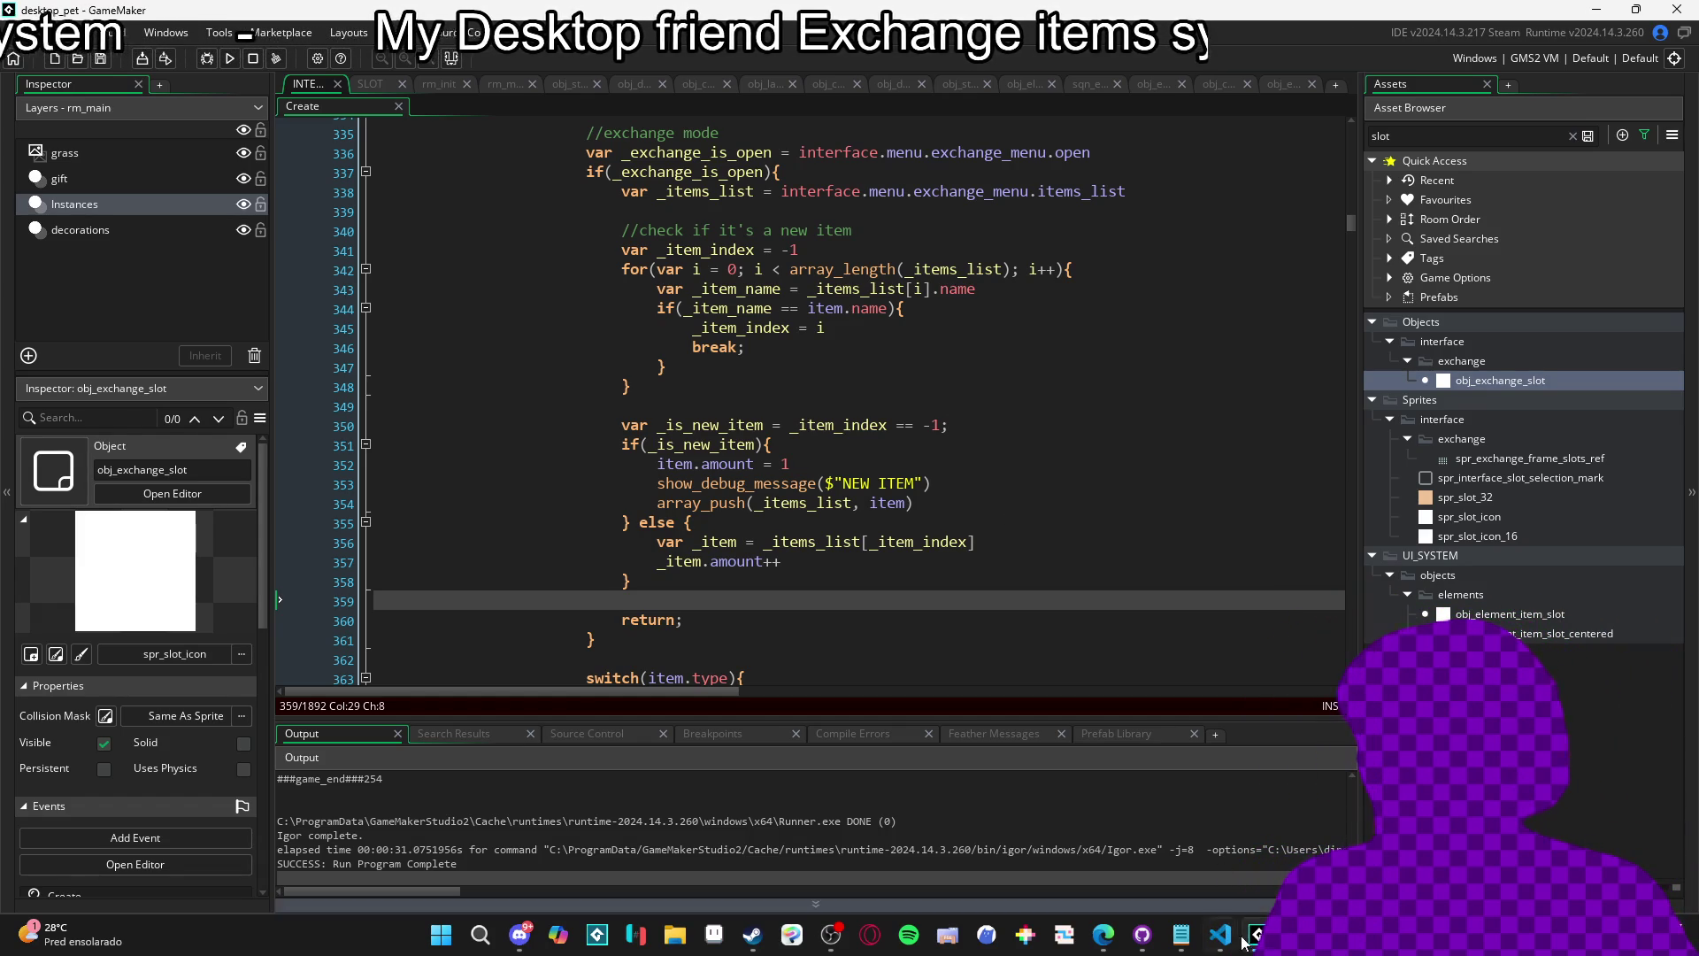
Test-run the game by dragging an armchair from the Inventário tab onto the floor, then return to the IDE.
left_click(958, 330)
key("F5")
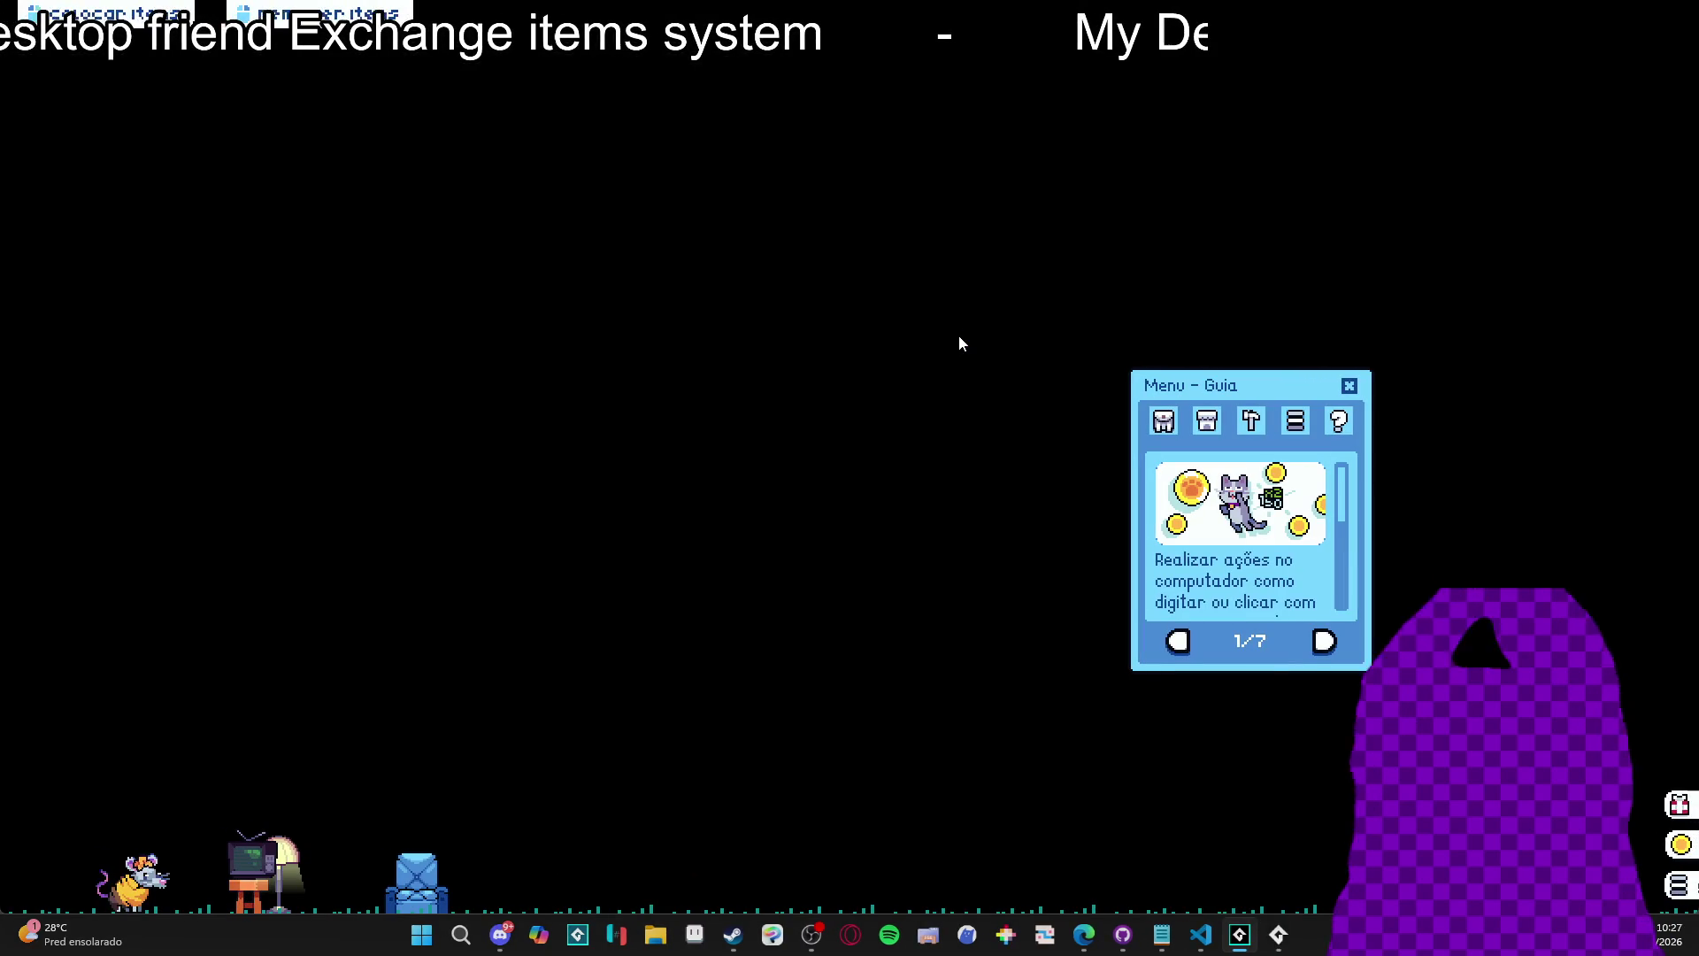
left_click(1164, 420)
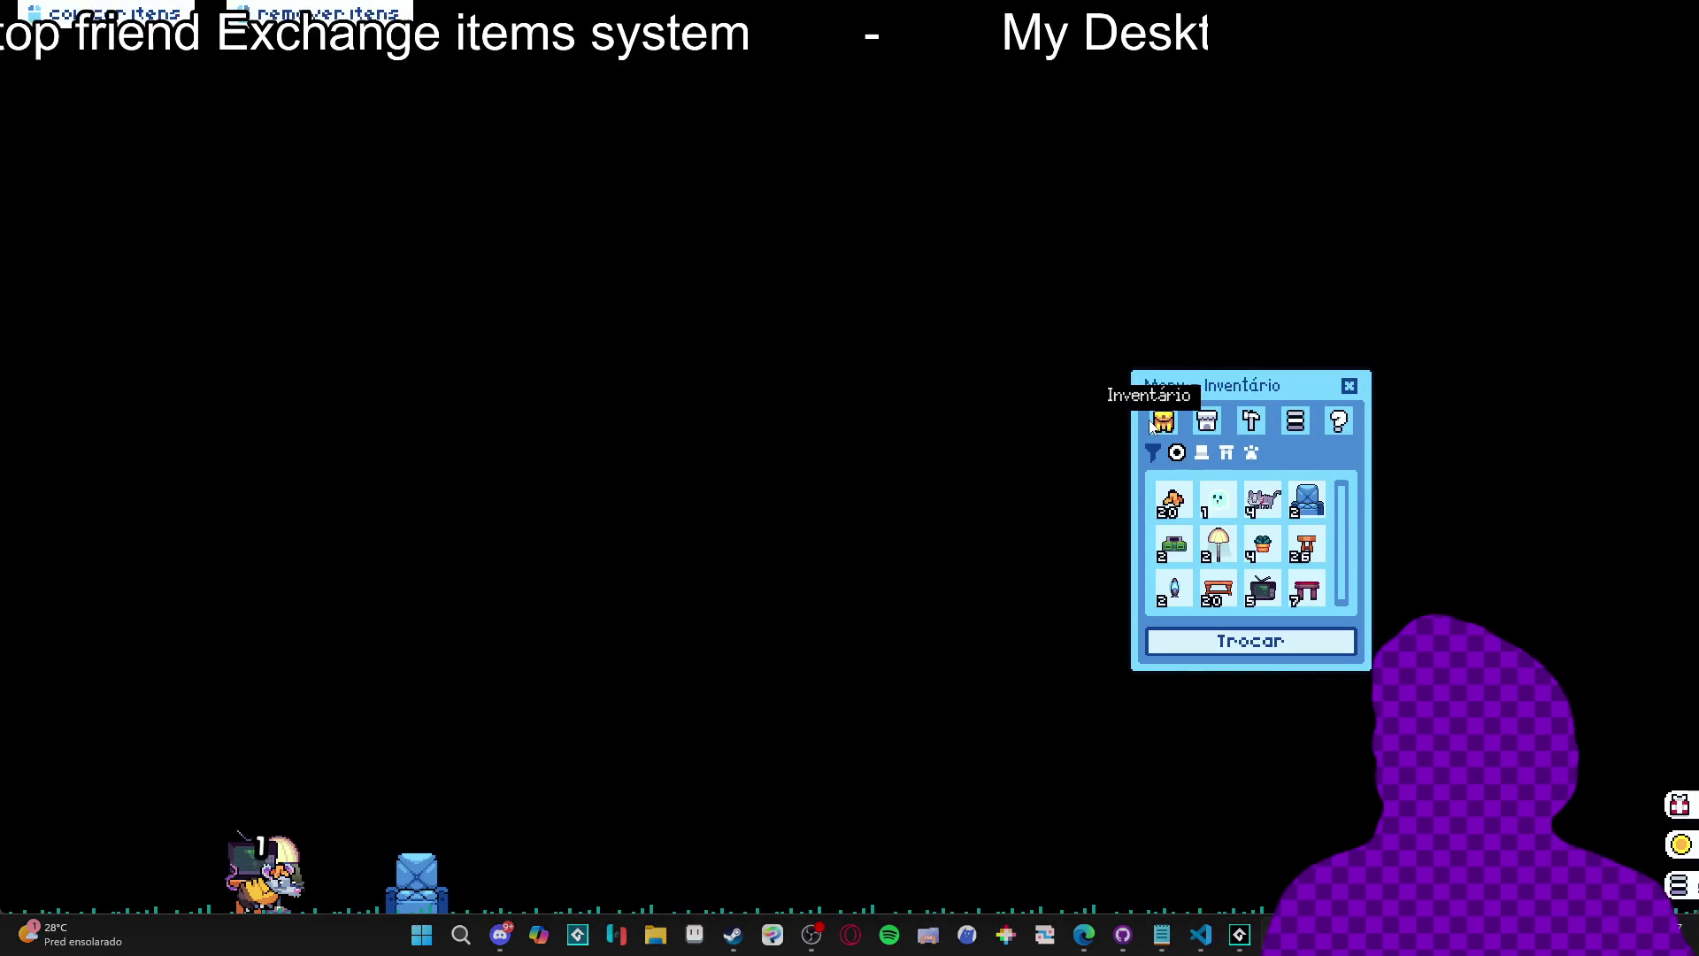
mouse_move(1308, 500)
left_mouse_down()
mouse_move(680, 468)
mouse_move(746, 400)
mouse_move(833, 385)
left_mouse_up()
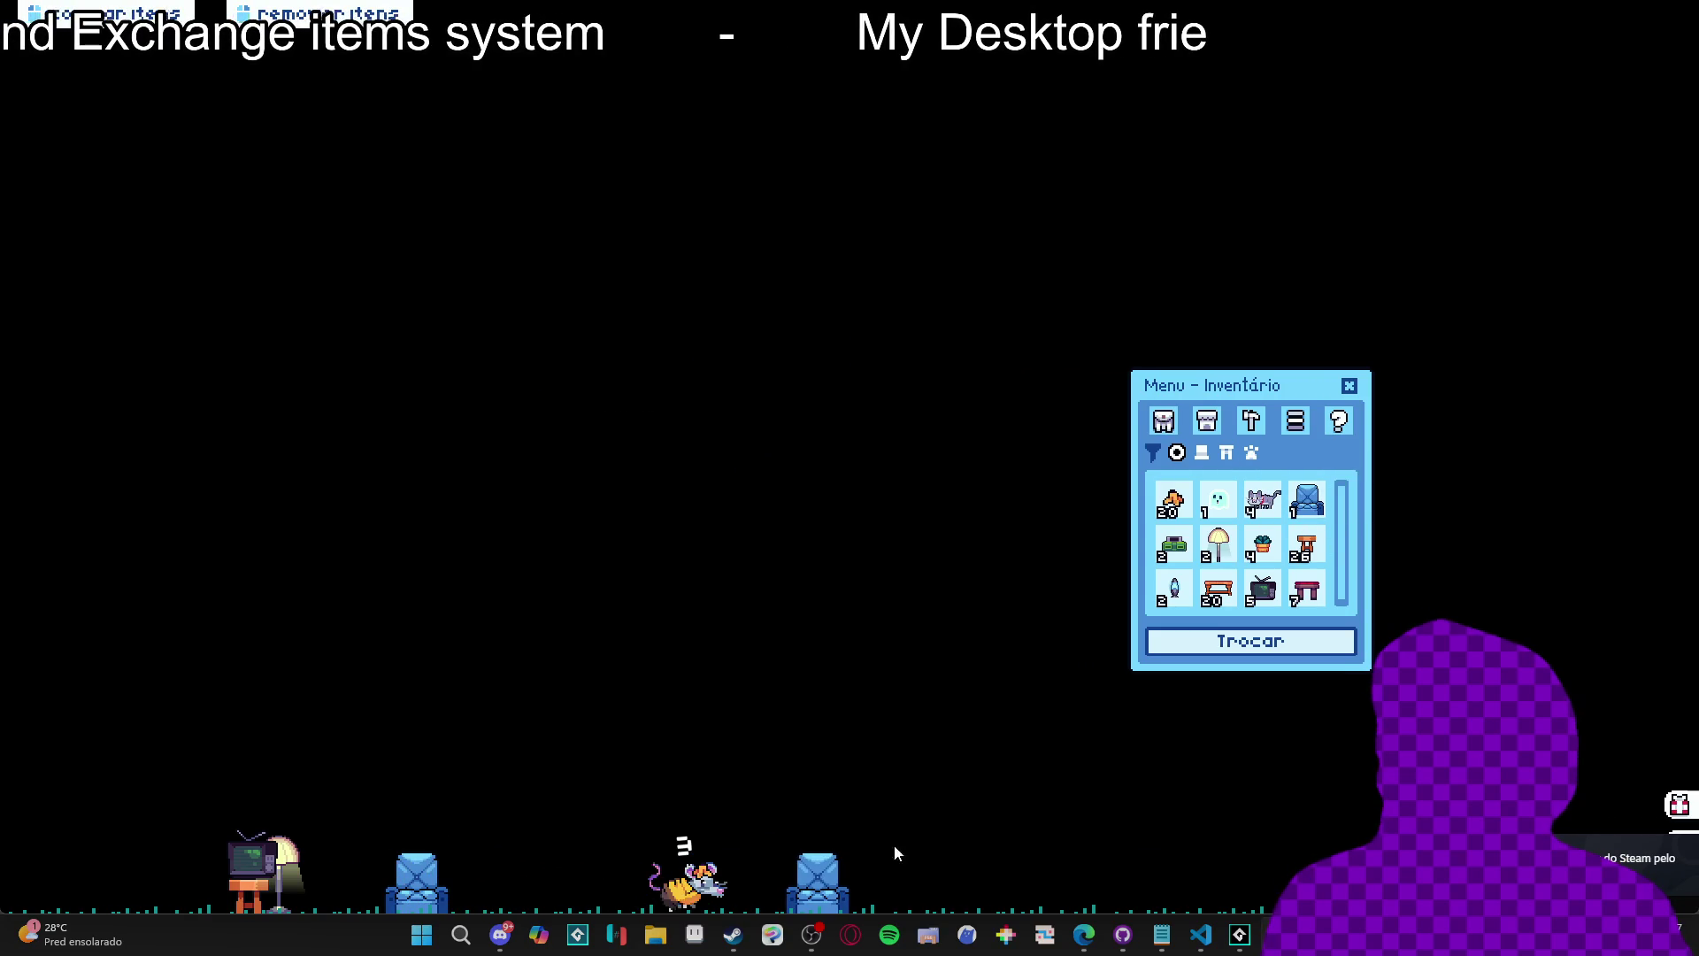
left_click(1198, 896)
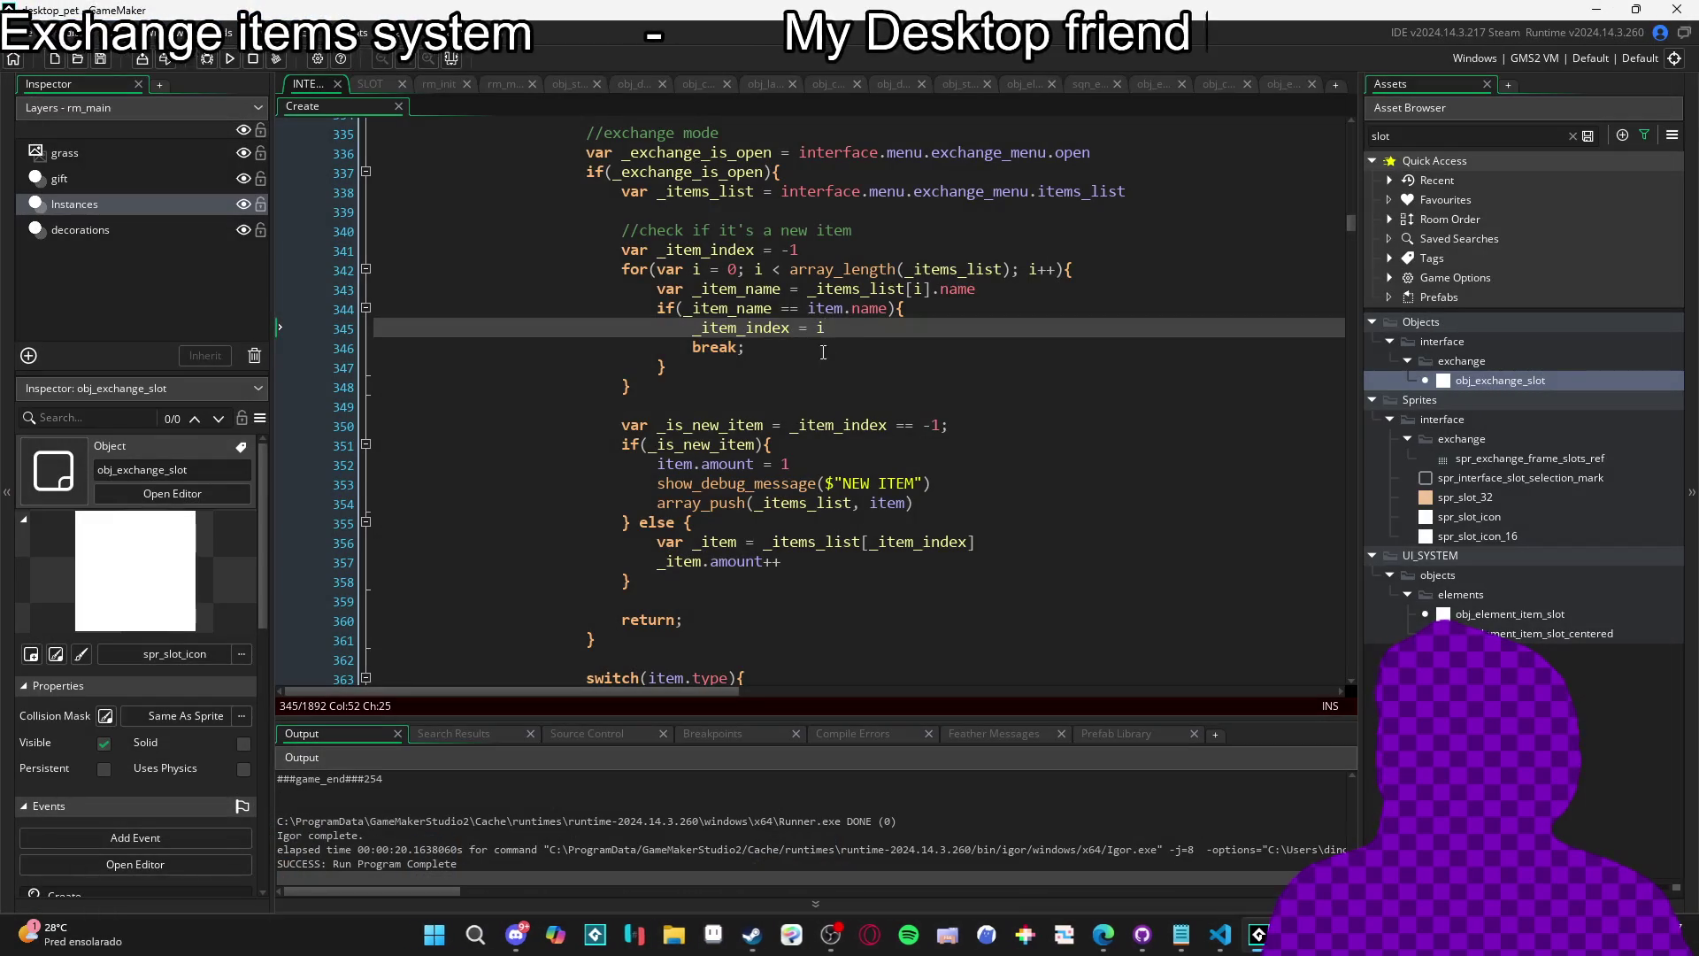
Add an '//add' comment on the blank line above the _is_new_item check.
left_click(742, 394)
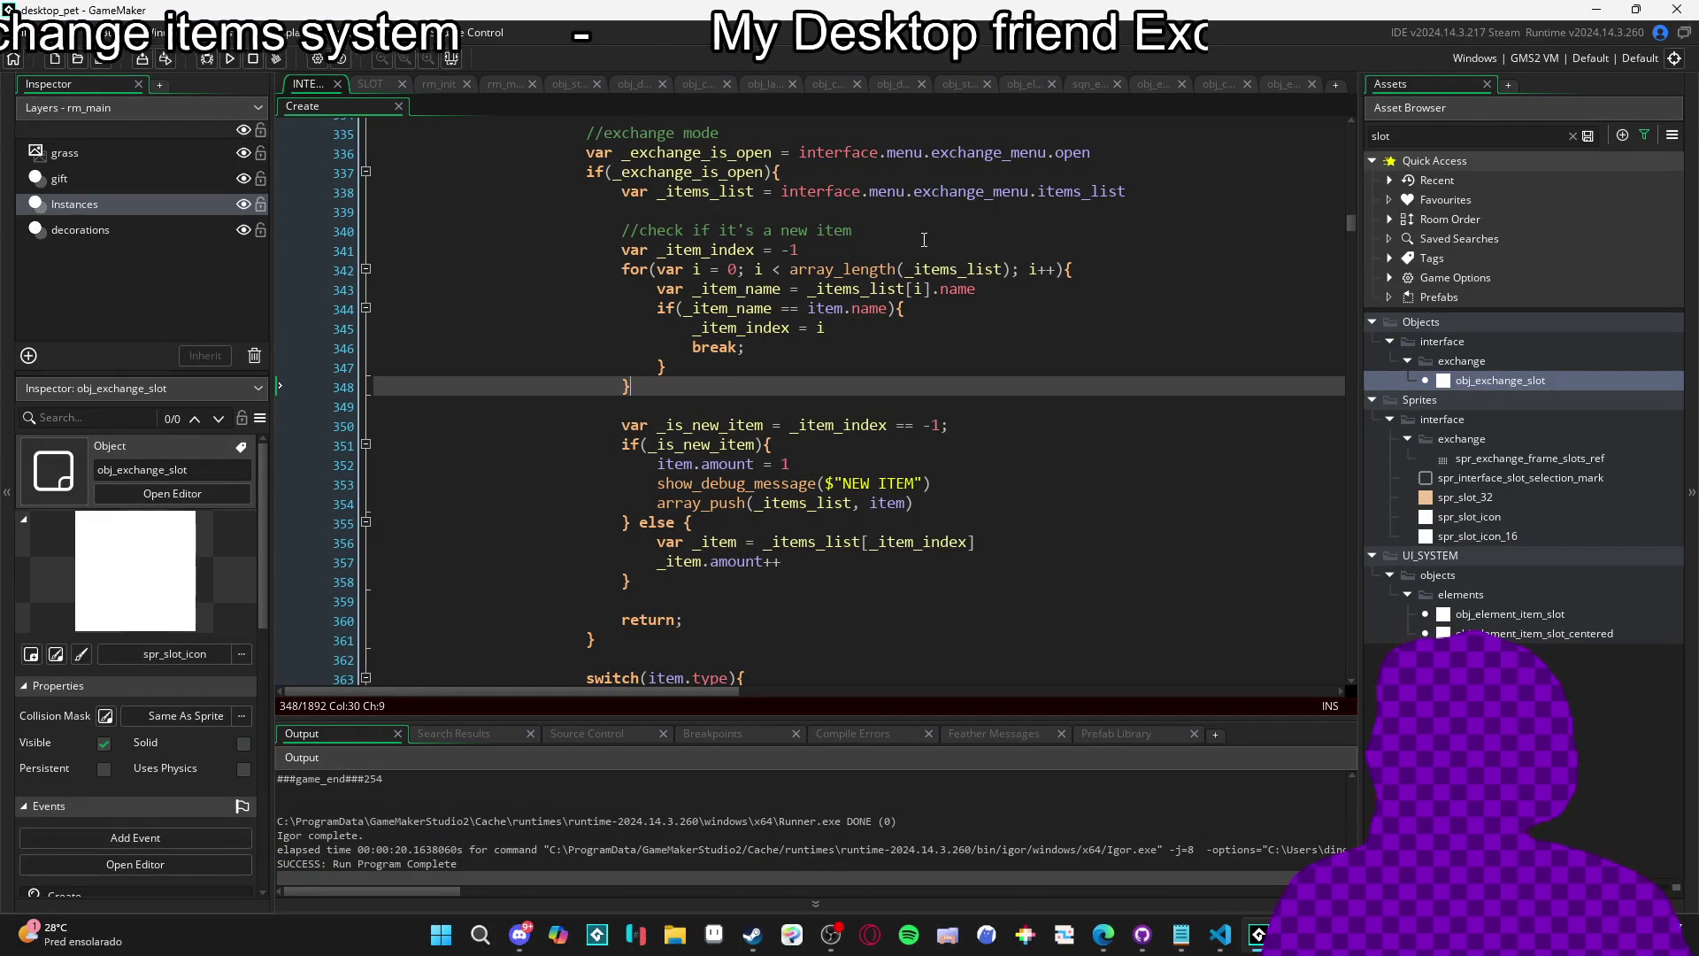
left_click(703, 406)
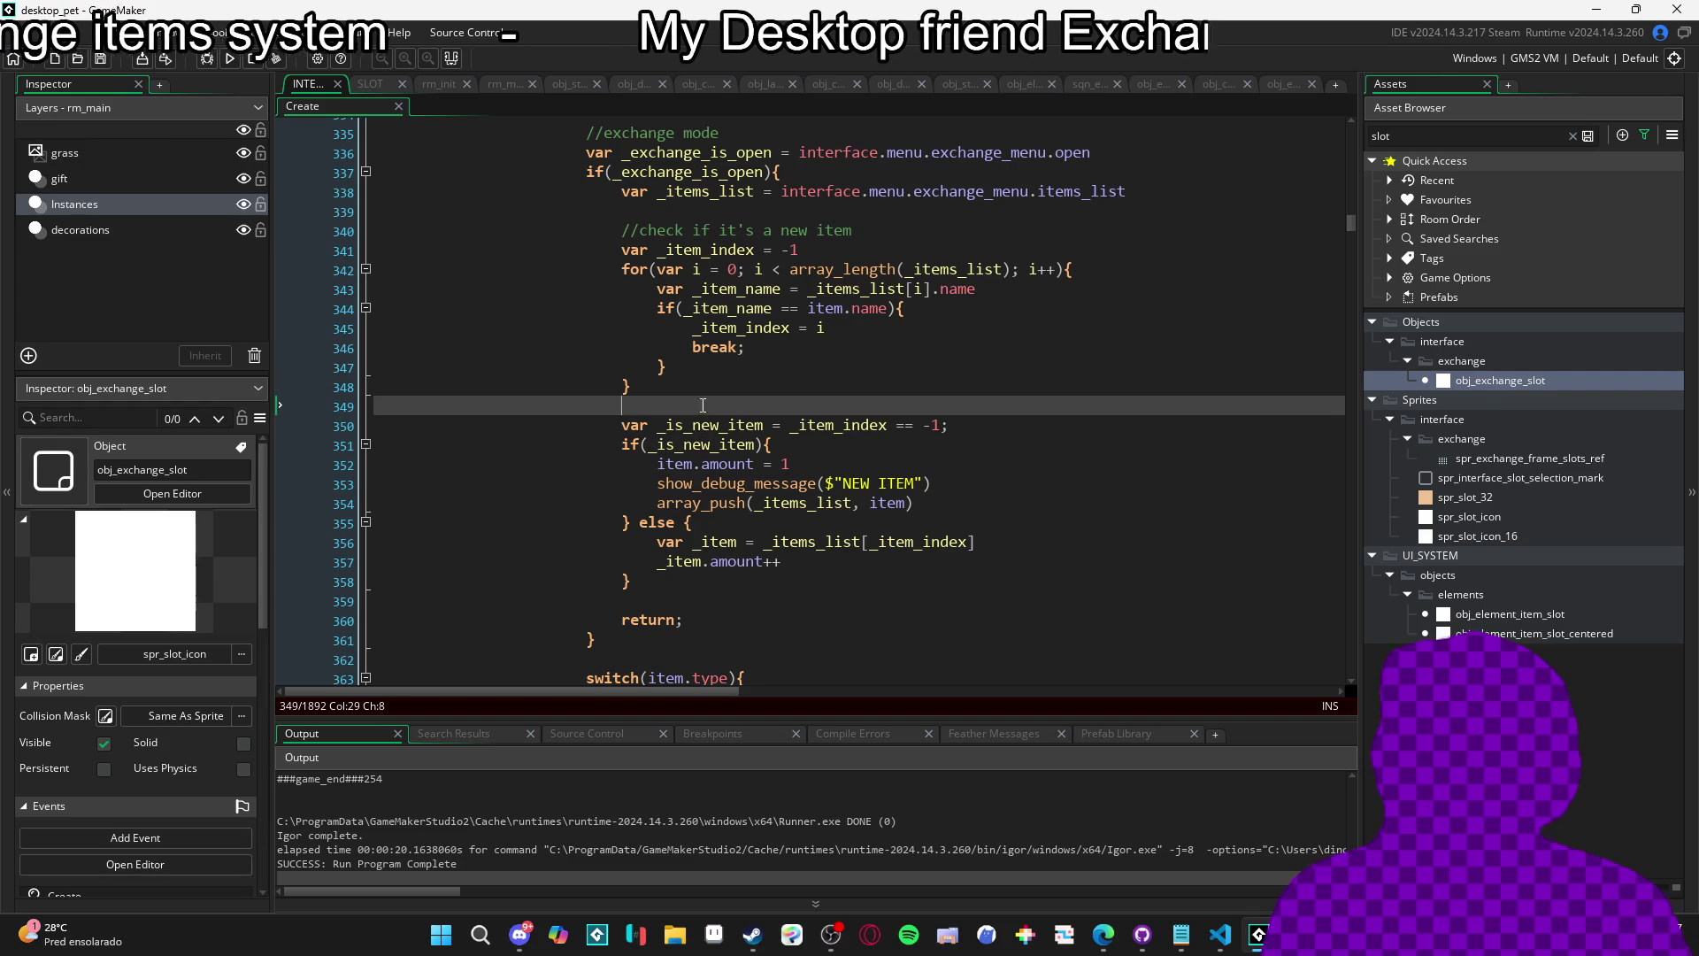
left_click(819, 444)
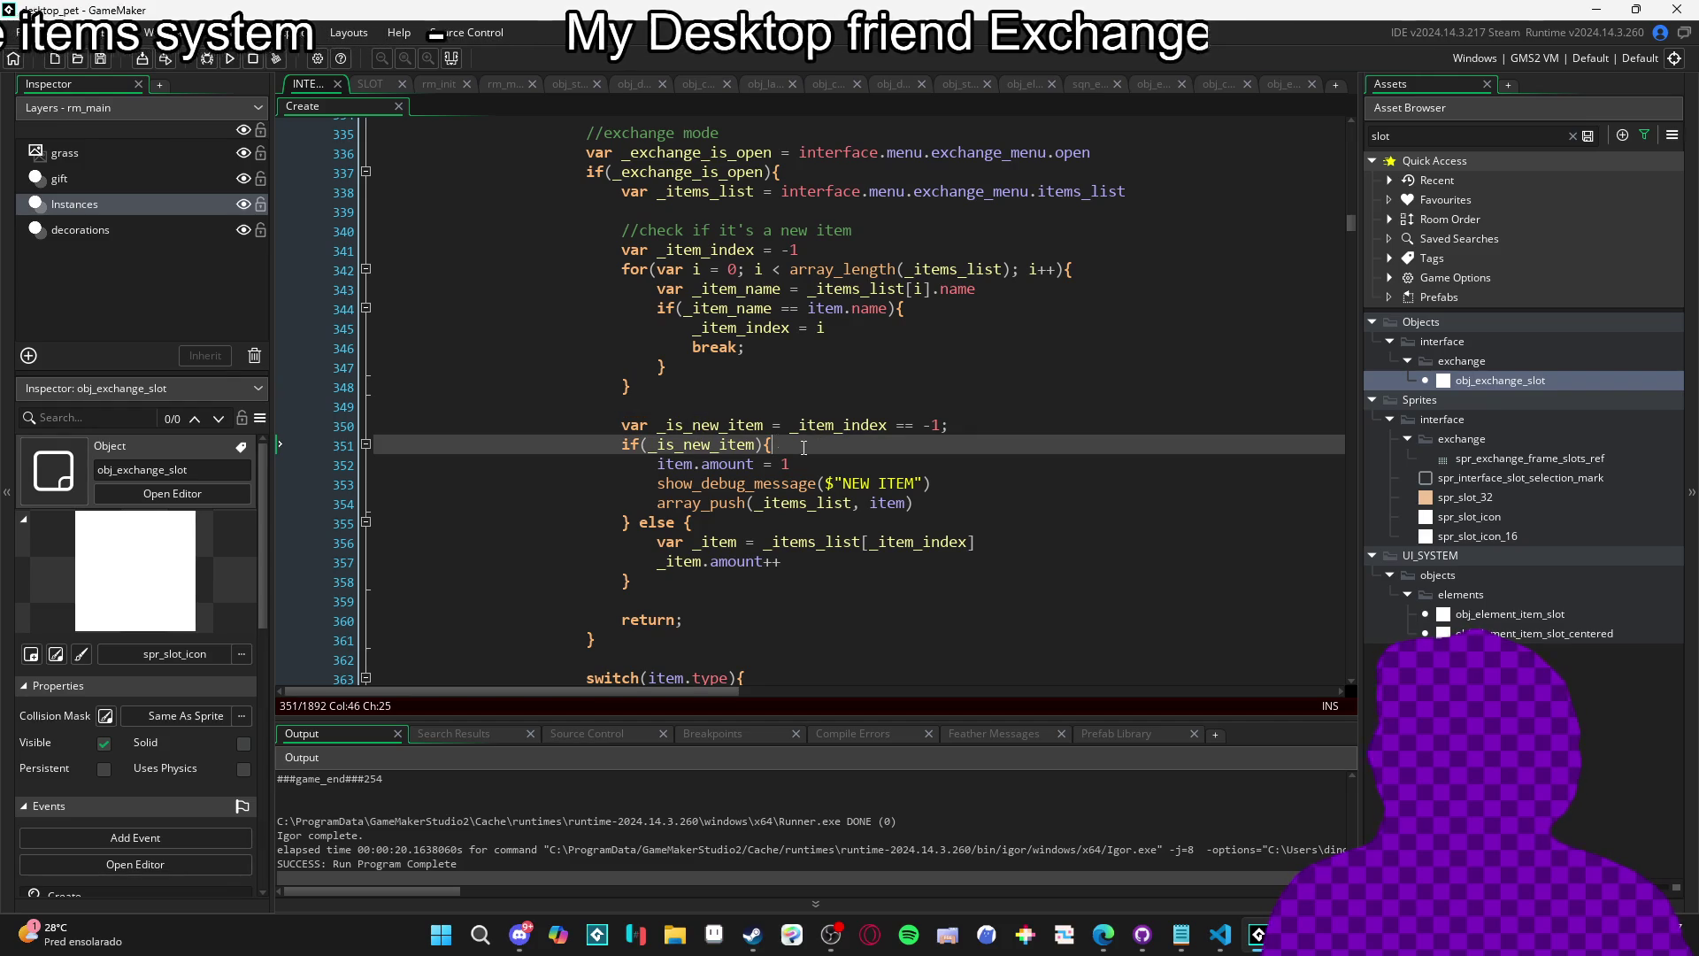
type("//")
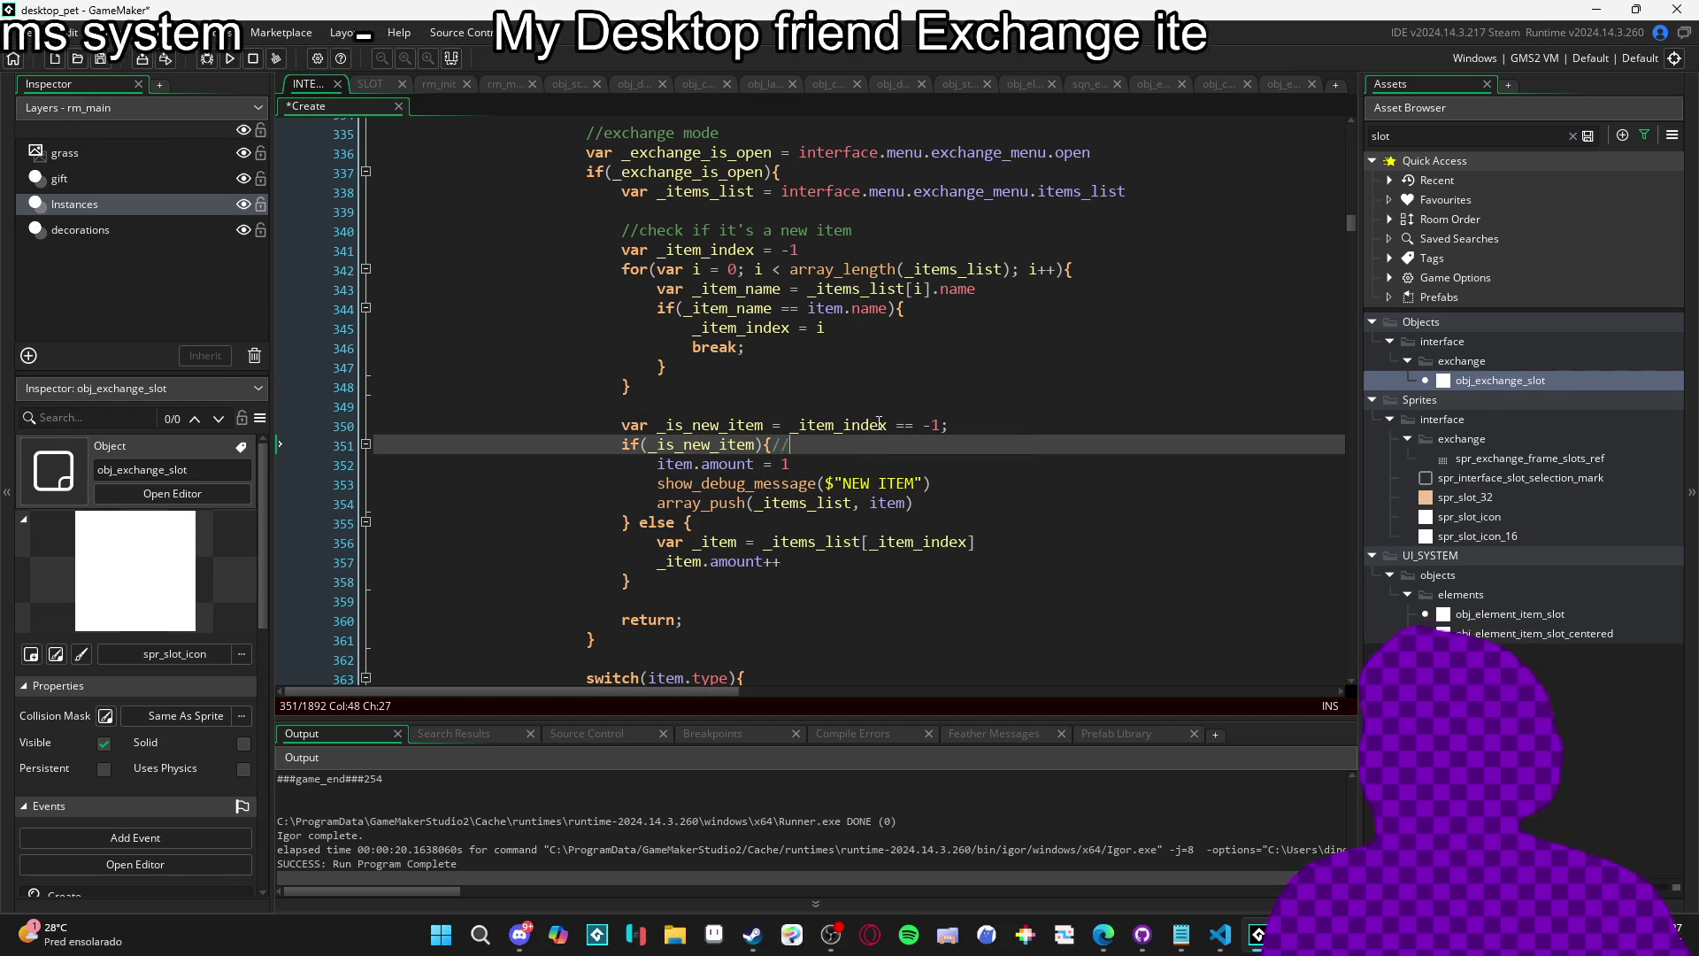
type("add")
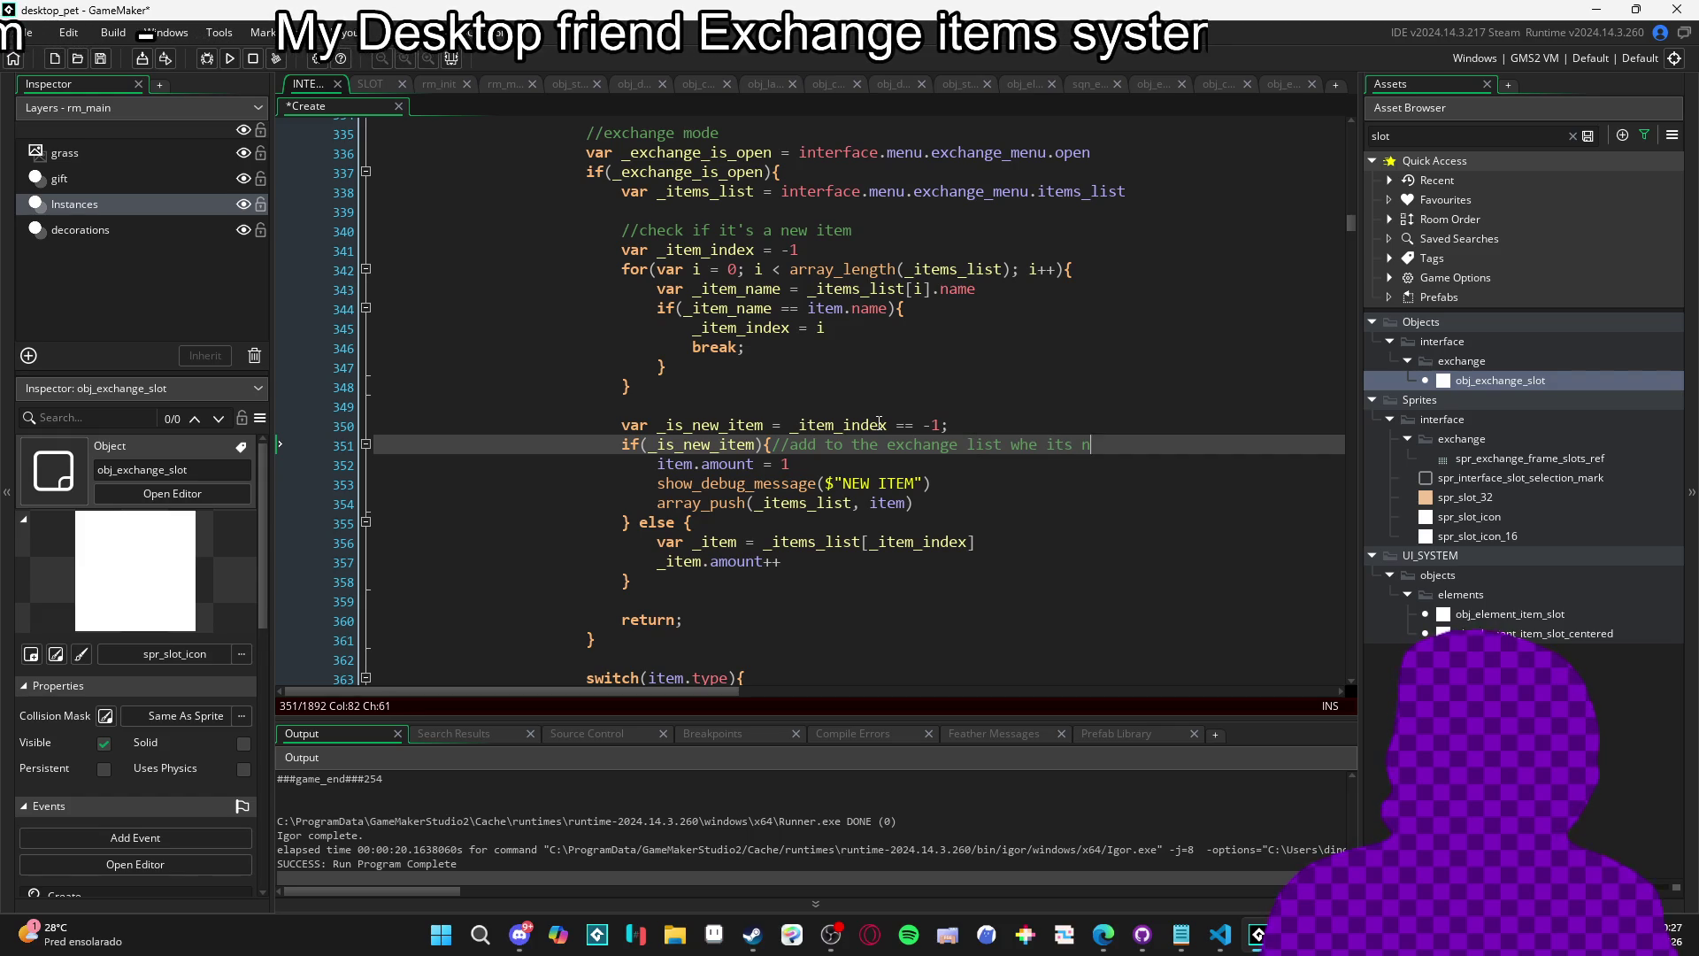
key("ctrl+shift+Left")
key("ctrl+shift+Left")
key("ctrl+shift+Left")
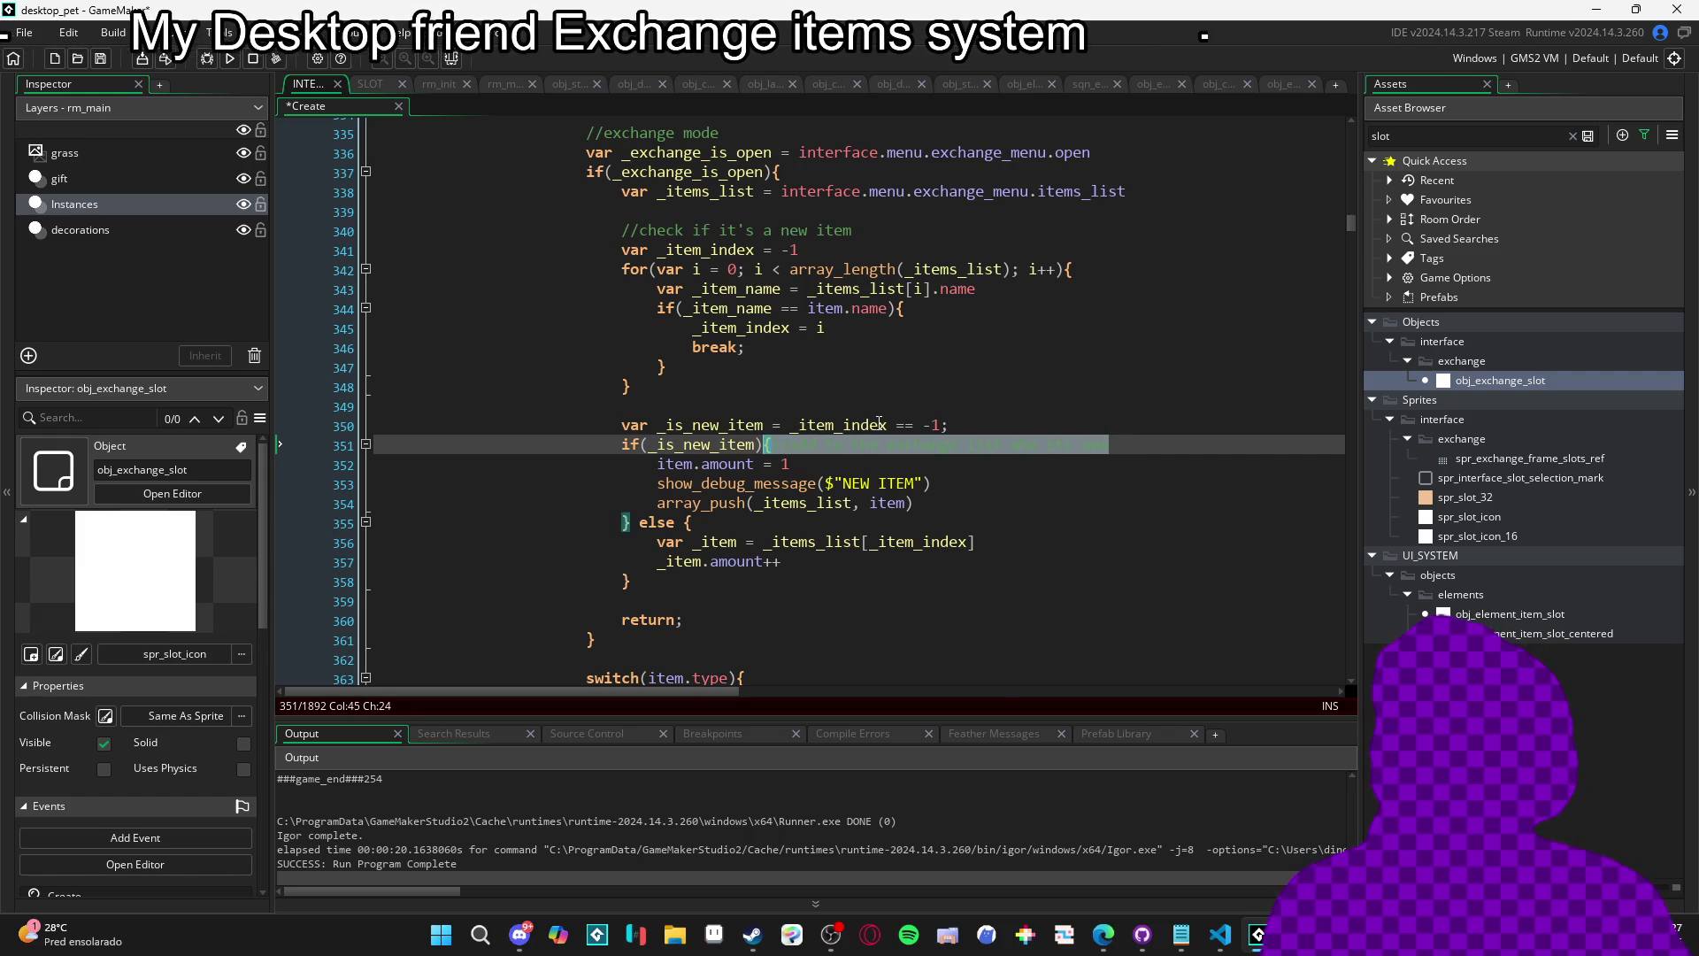
key("BackSpace")
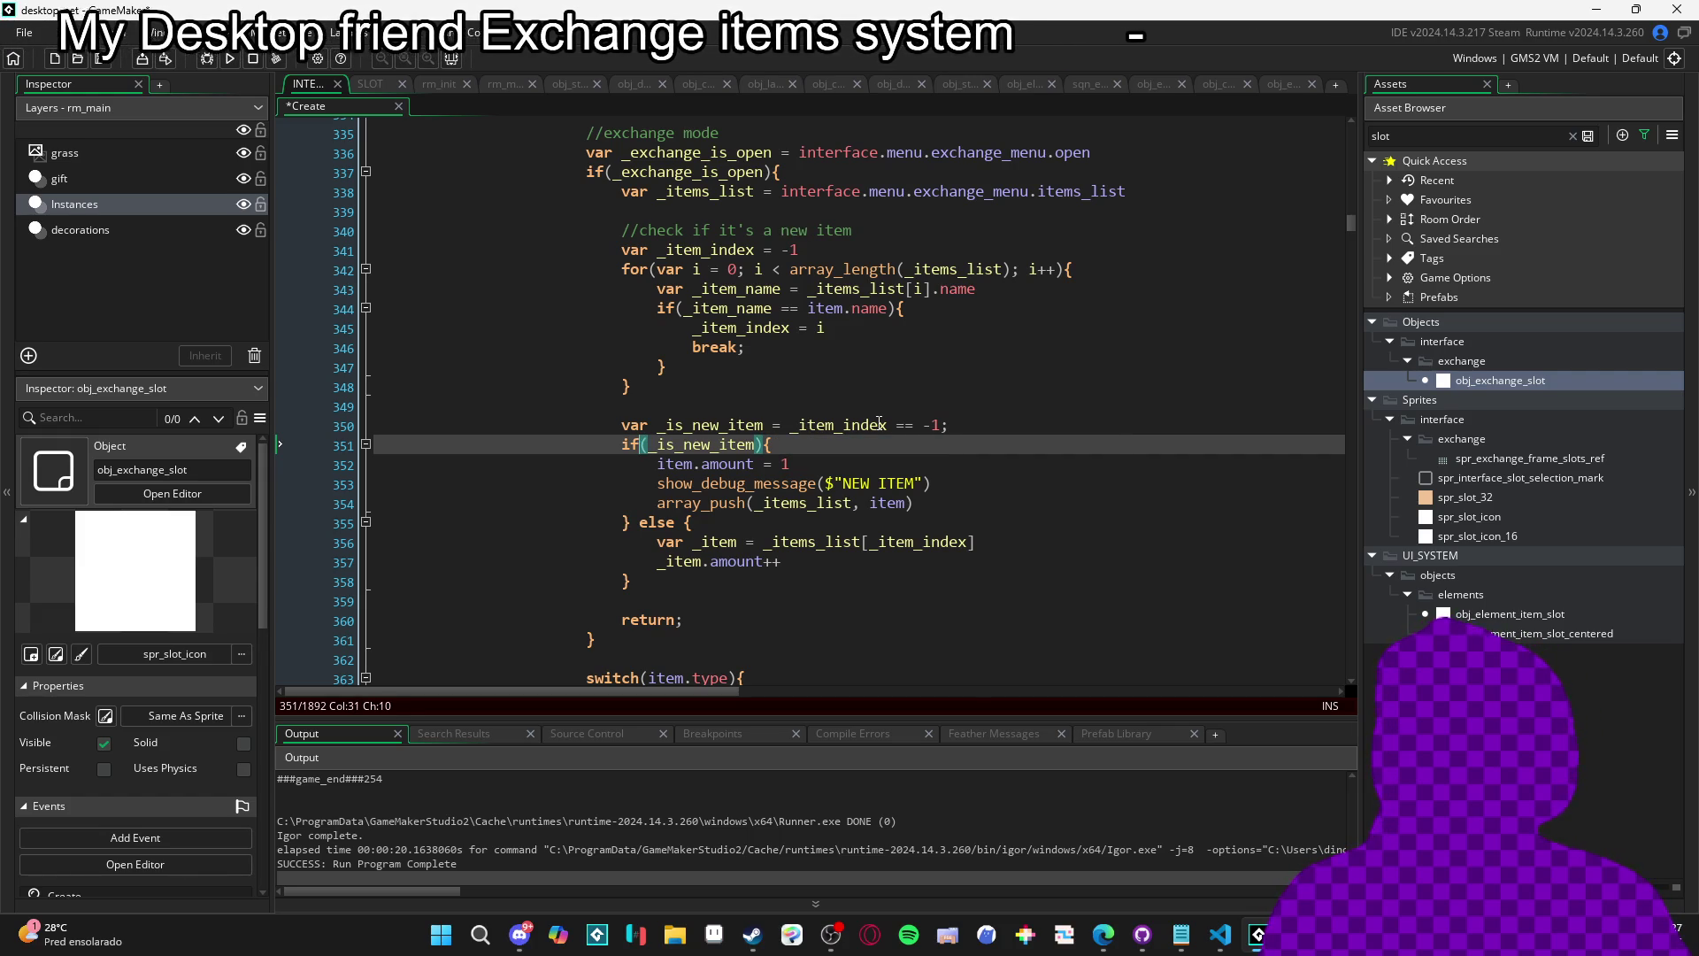
key("Up")
key("Up")
key("Down")
key("Down")
key("Up")
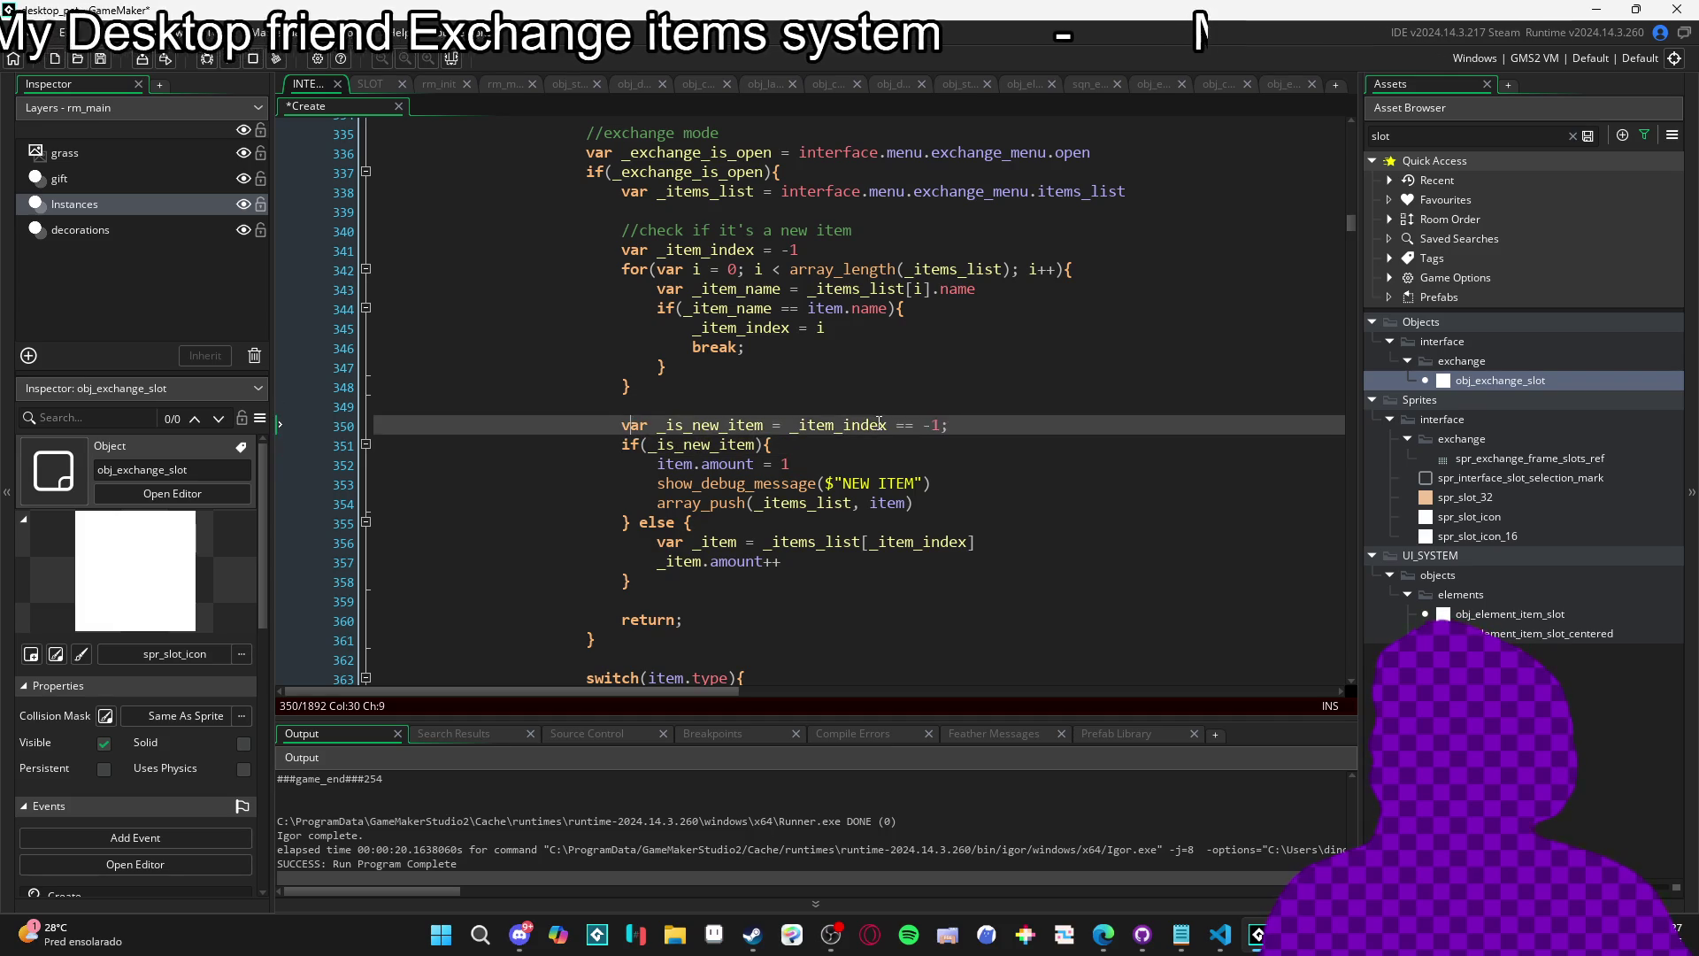
key("Up")
type("//add to the exchange list whe its new")
key("Down")
key("Down")
key("Down")
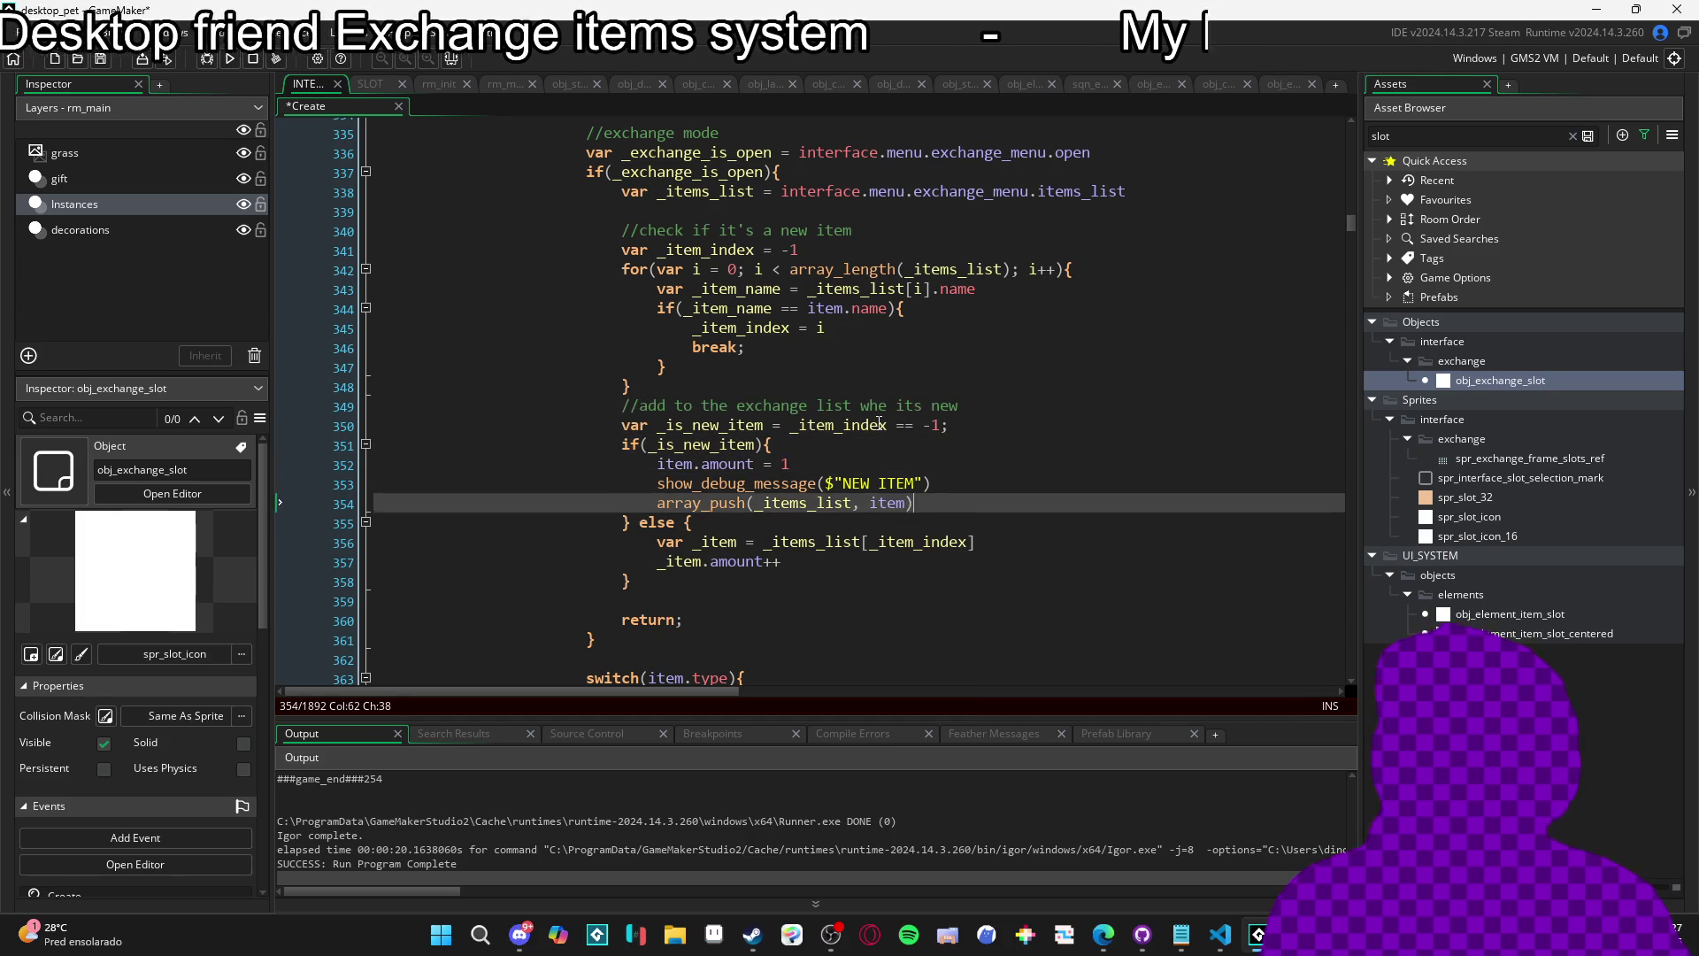
Add the comment 'increase amount when it's not new' before the else branch.
key("Down")
key("Down")
key("Up")
key("Return")
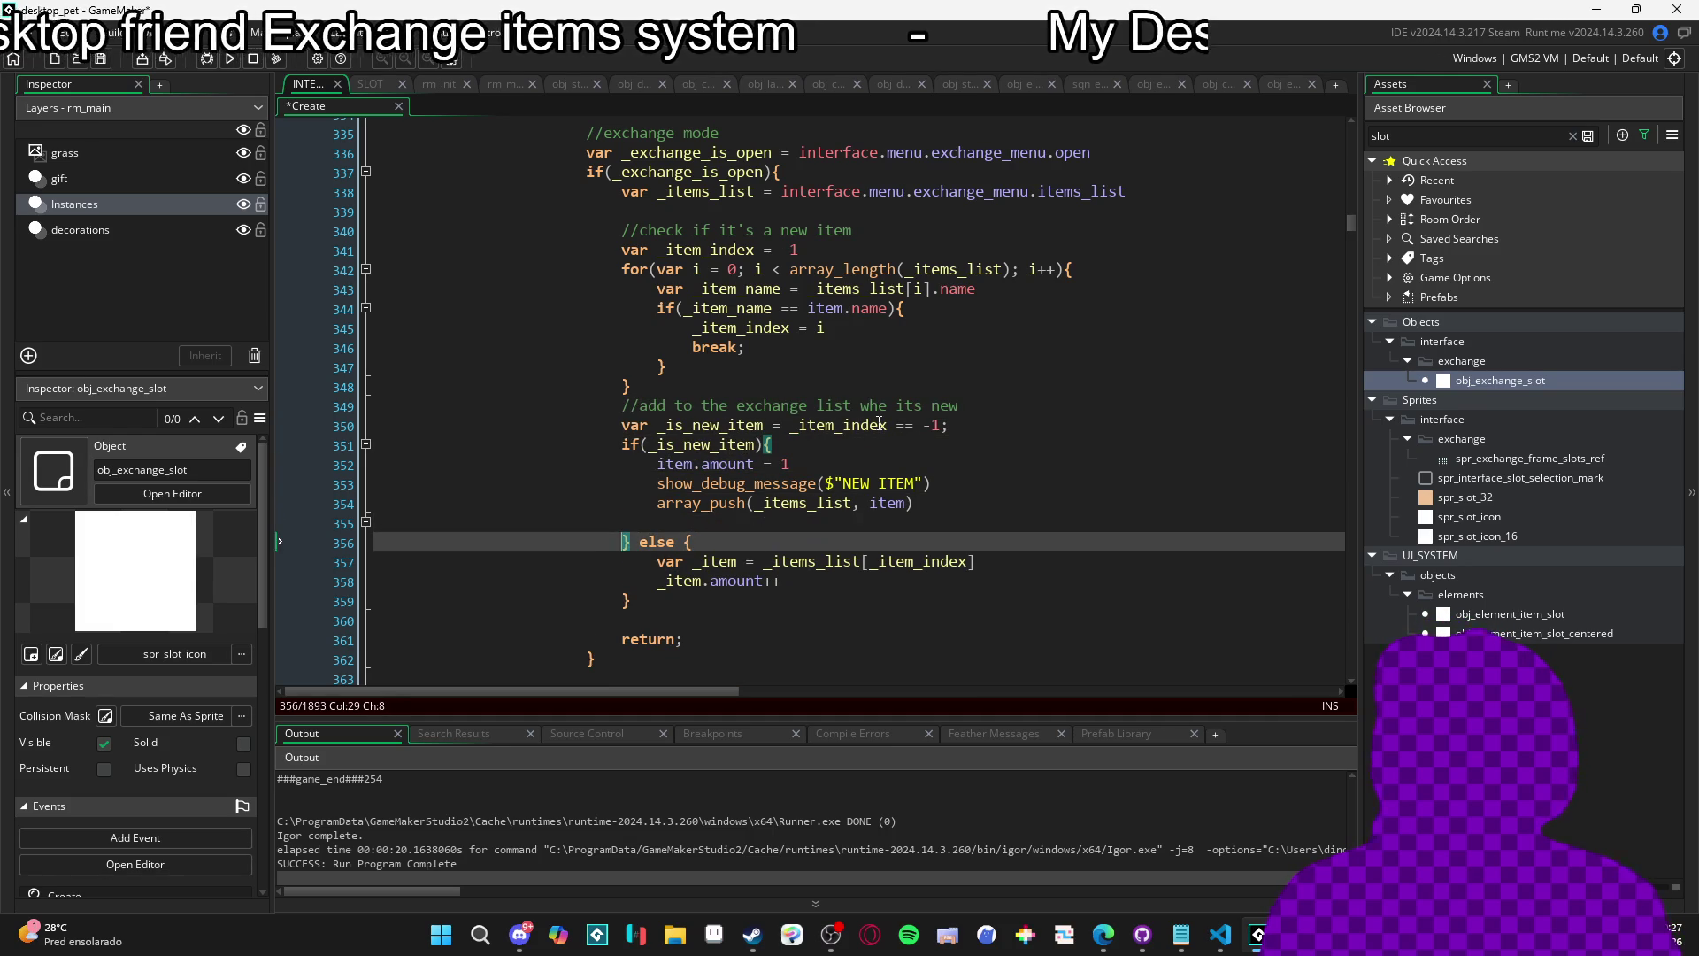
key("Up")
type("//add to the exchange list whe its new")
key("ctrl+shift+Left")
key("ctrl+shift+Left")
key("ctrl+shift+Left")
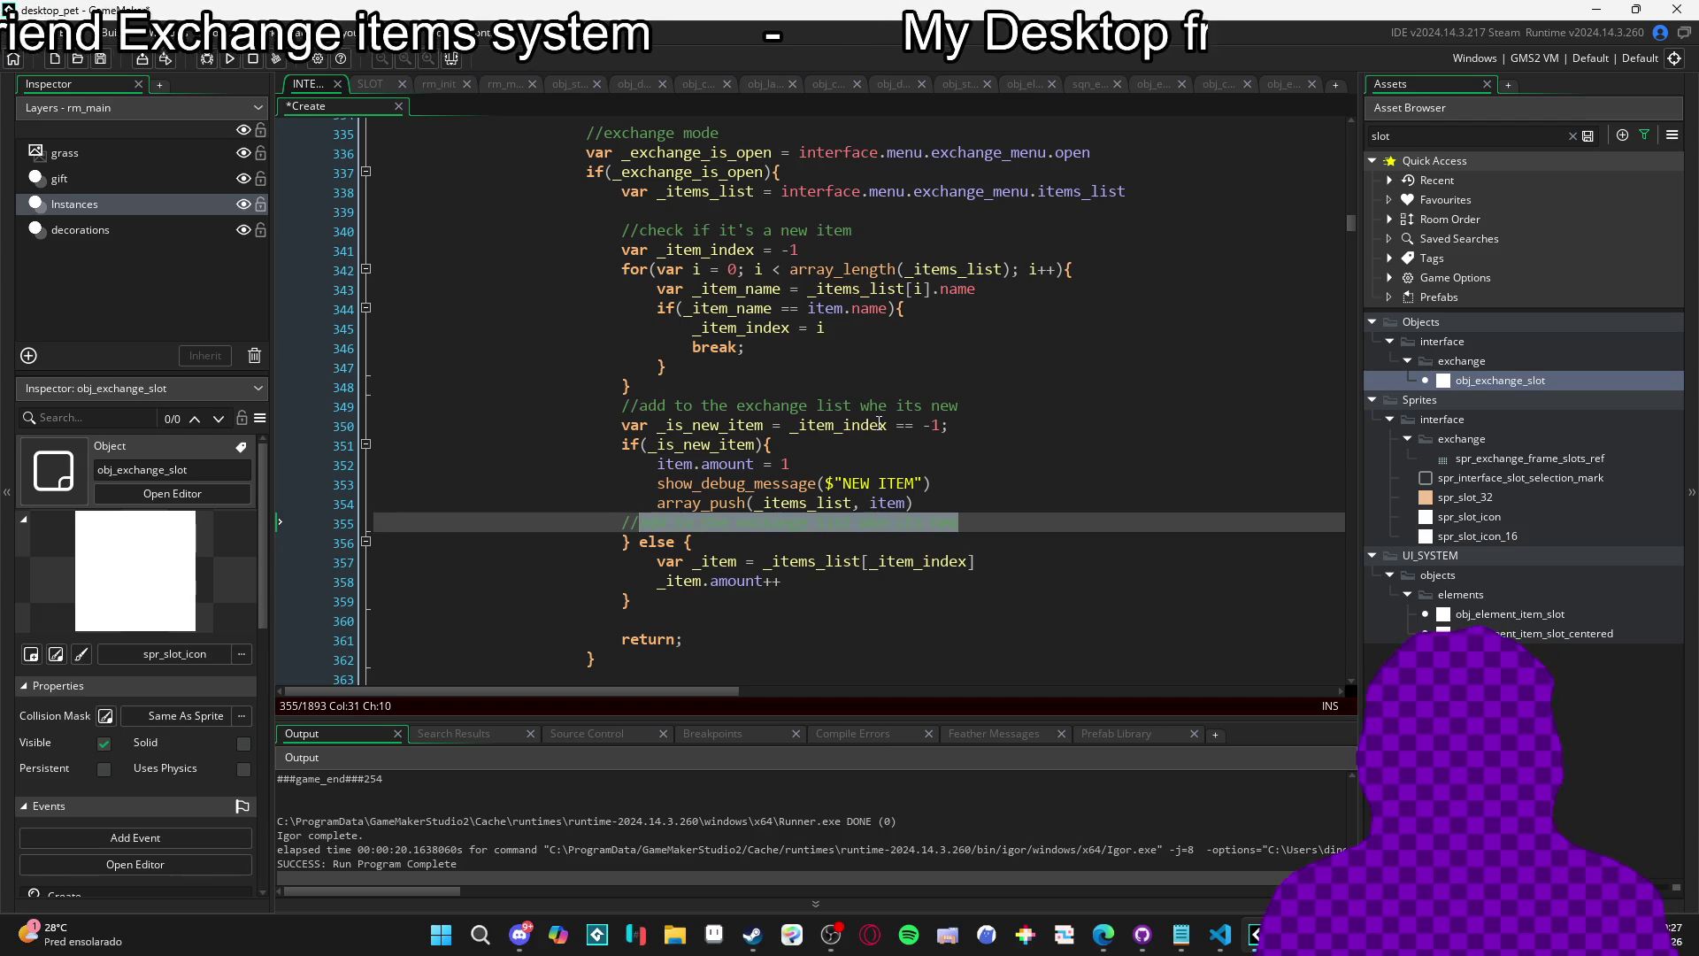
type("increa")
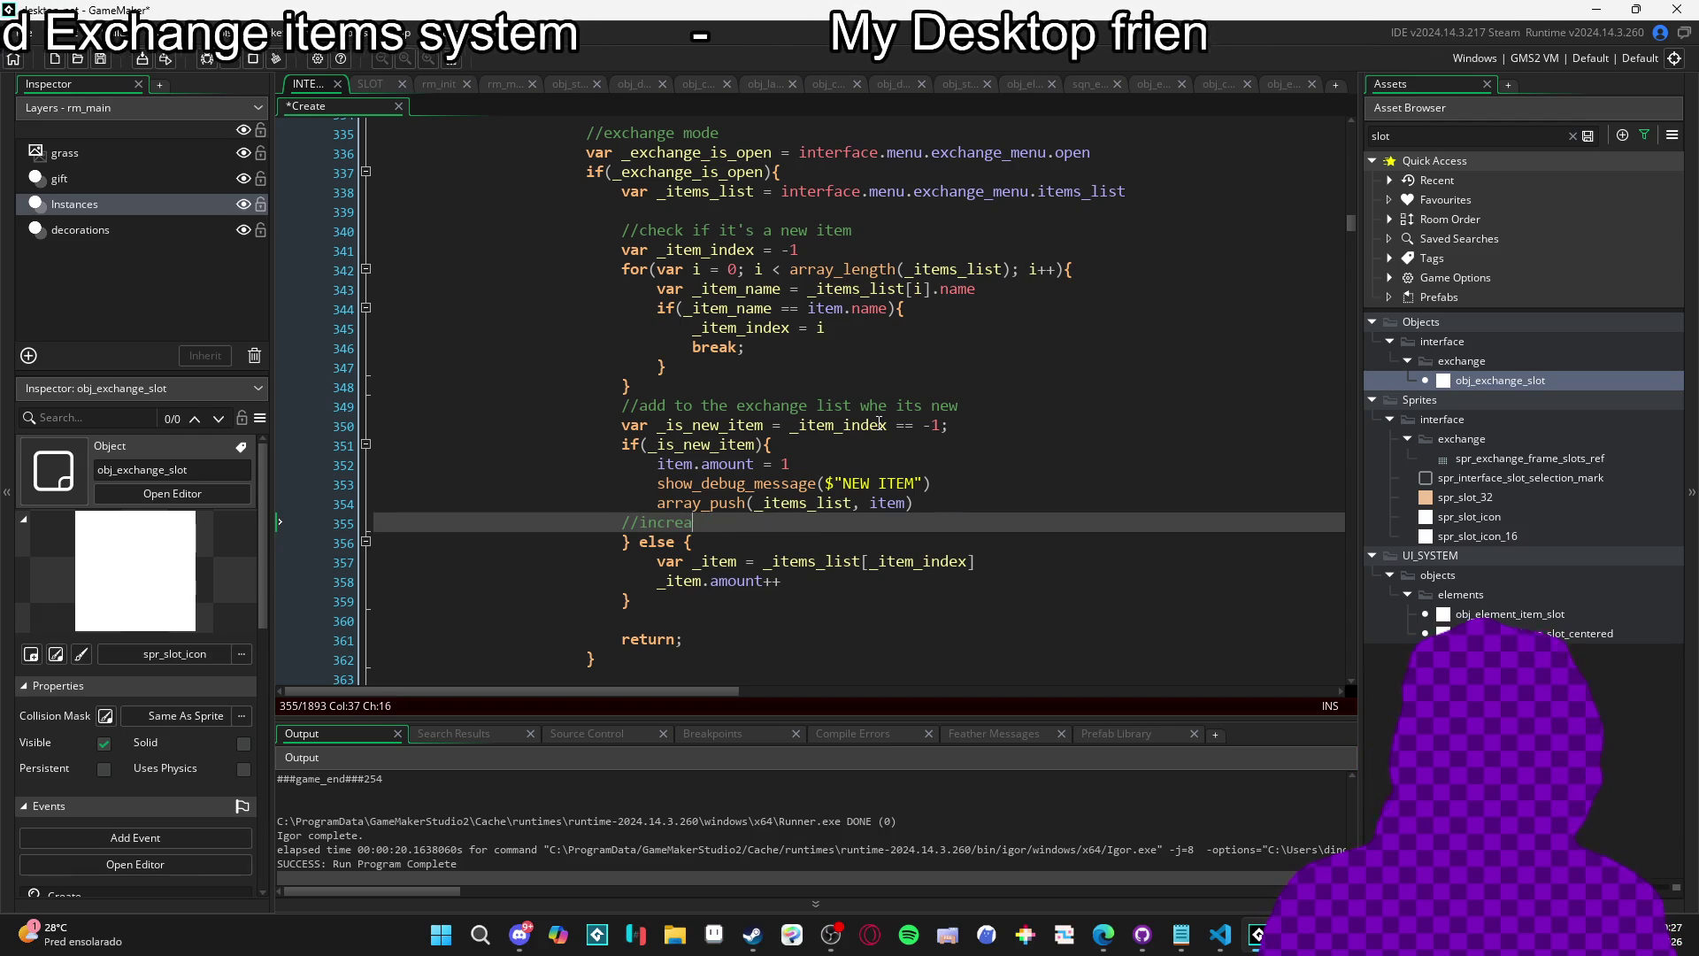
type("se amount wh")
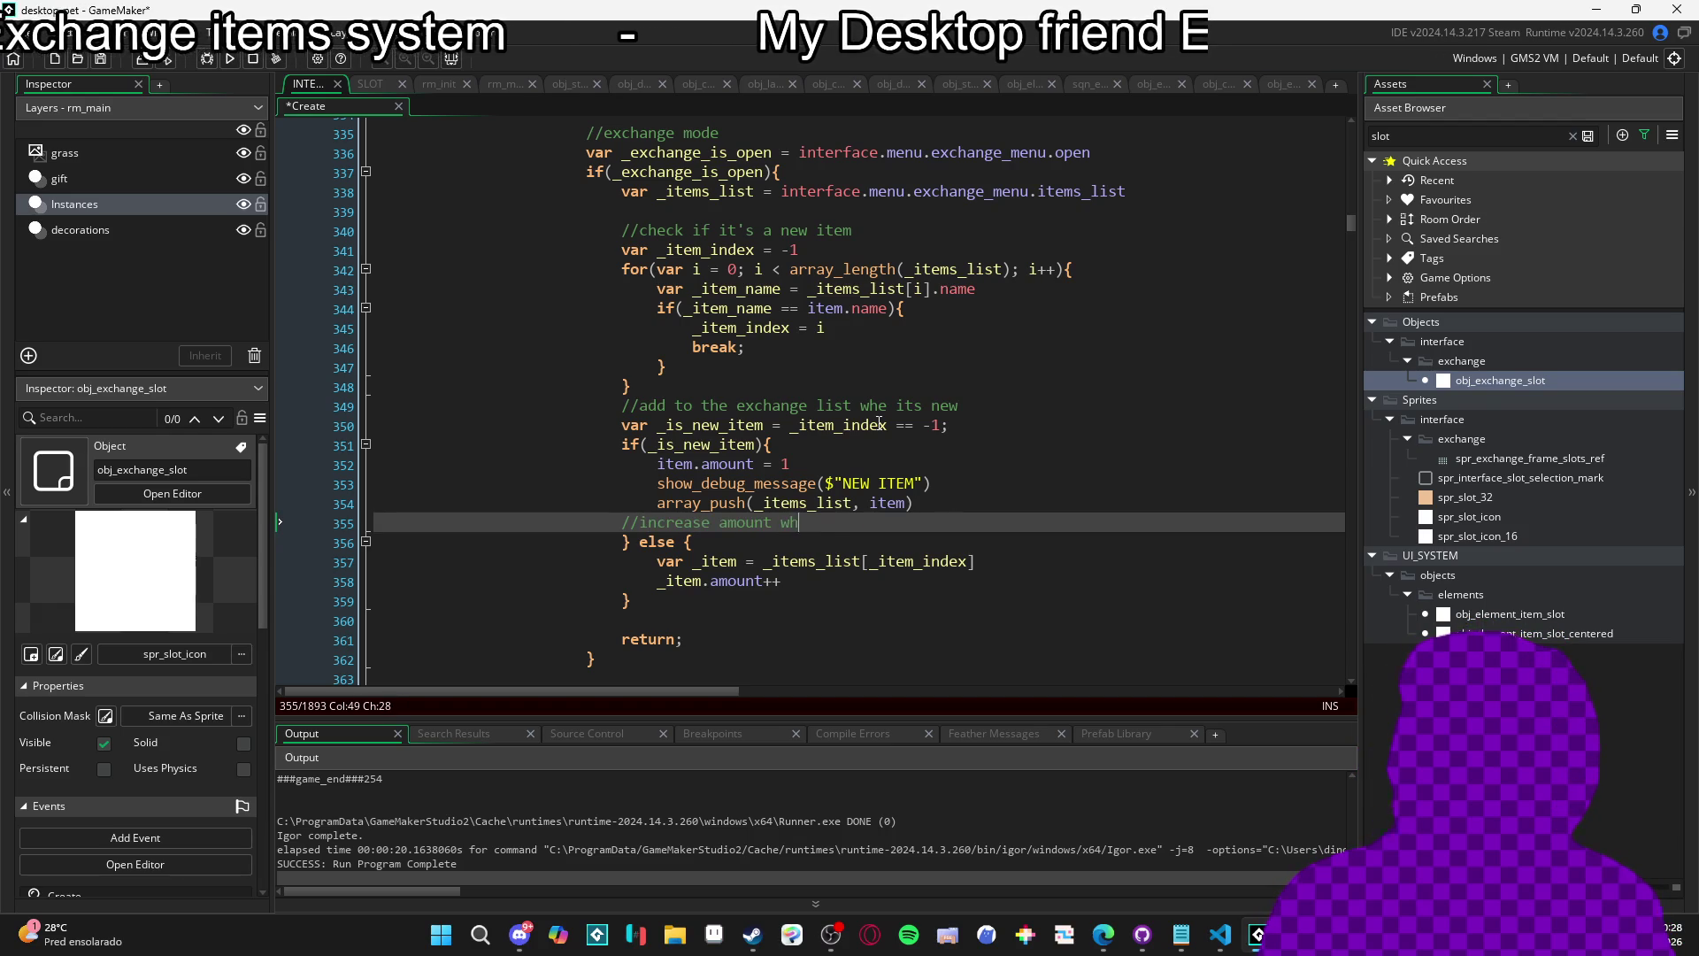
type("en it's not ")
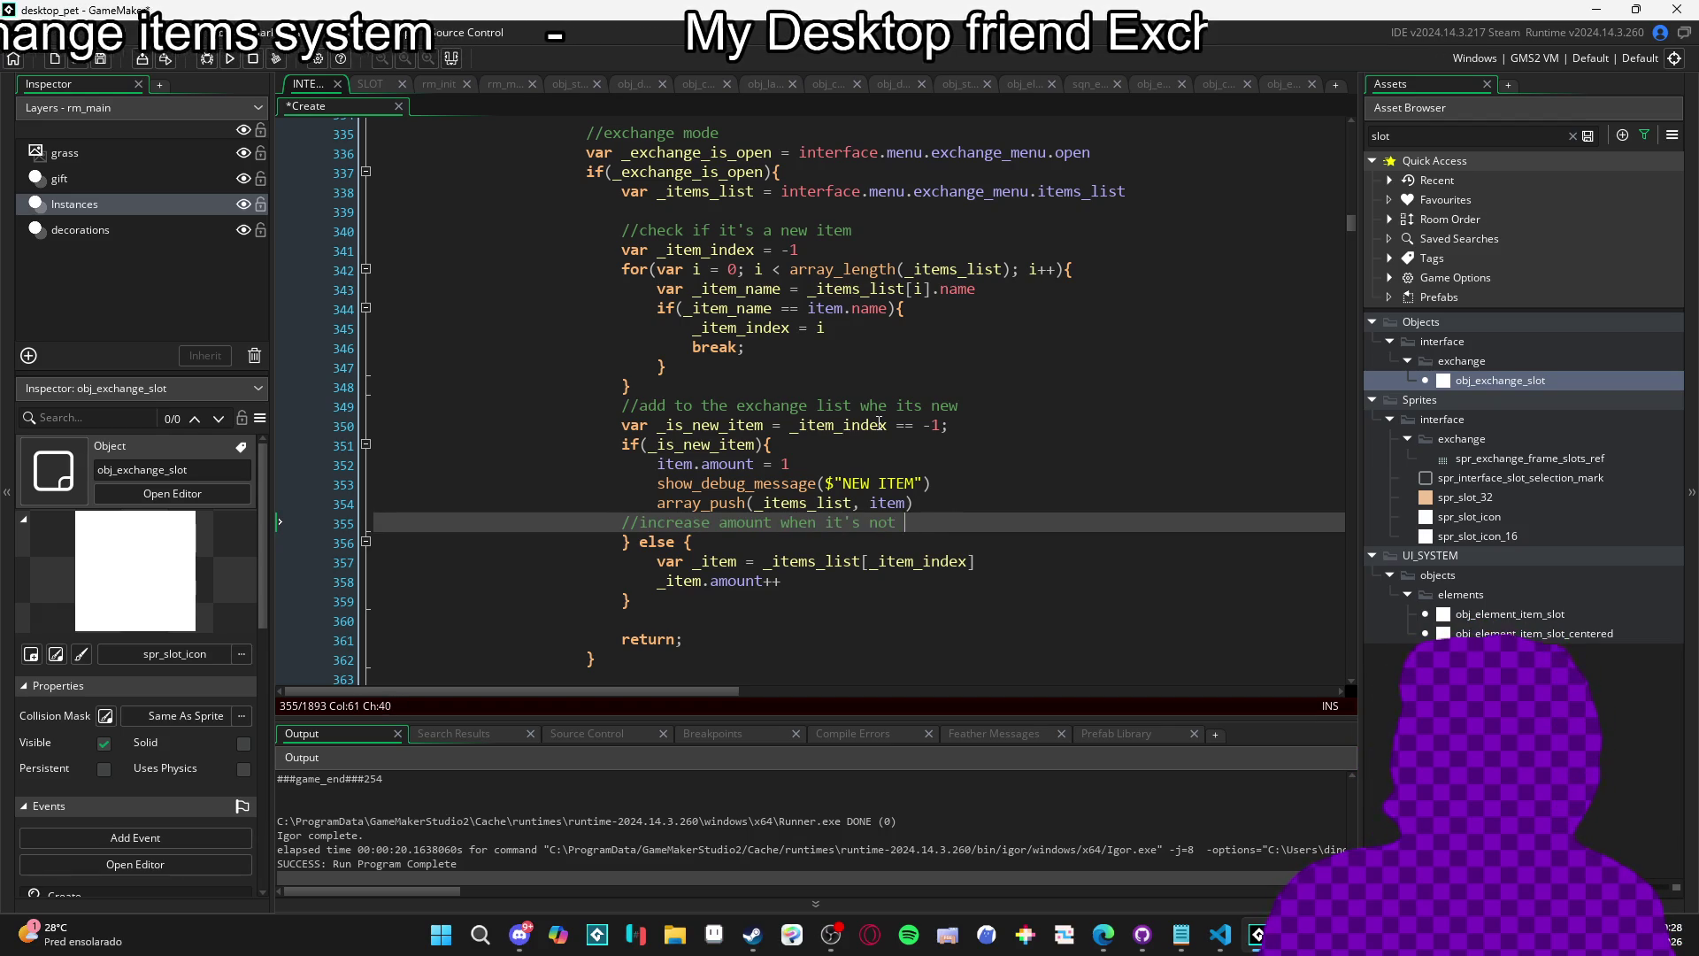
type("new")
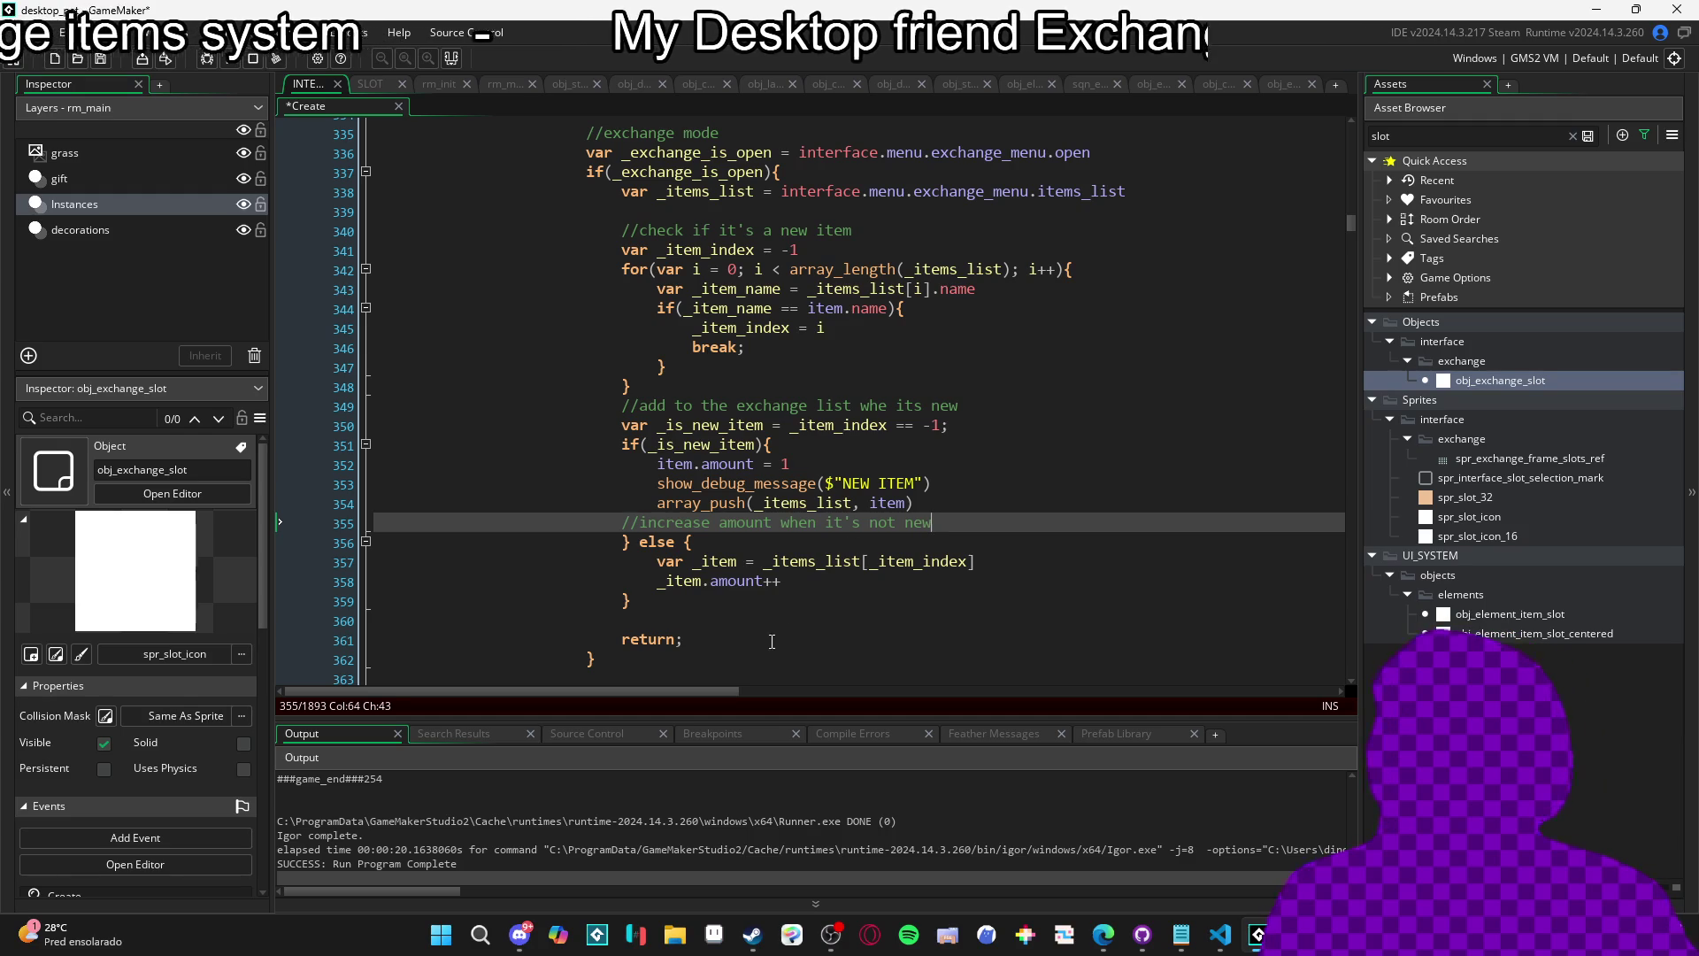
left_click_drag(831, 639, 831, 611)
Delete the NEW ITEM show_debug_message line and save the Create event.
left_click(965, 502)
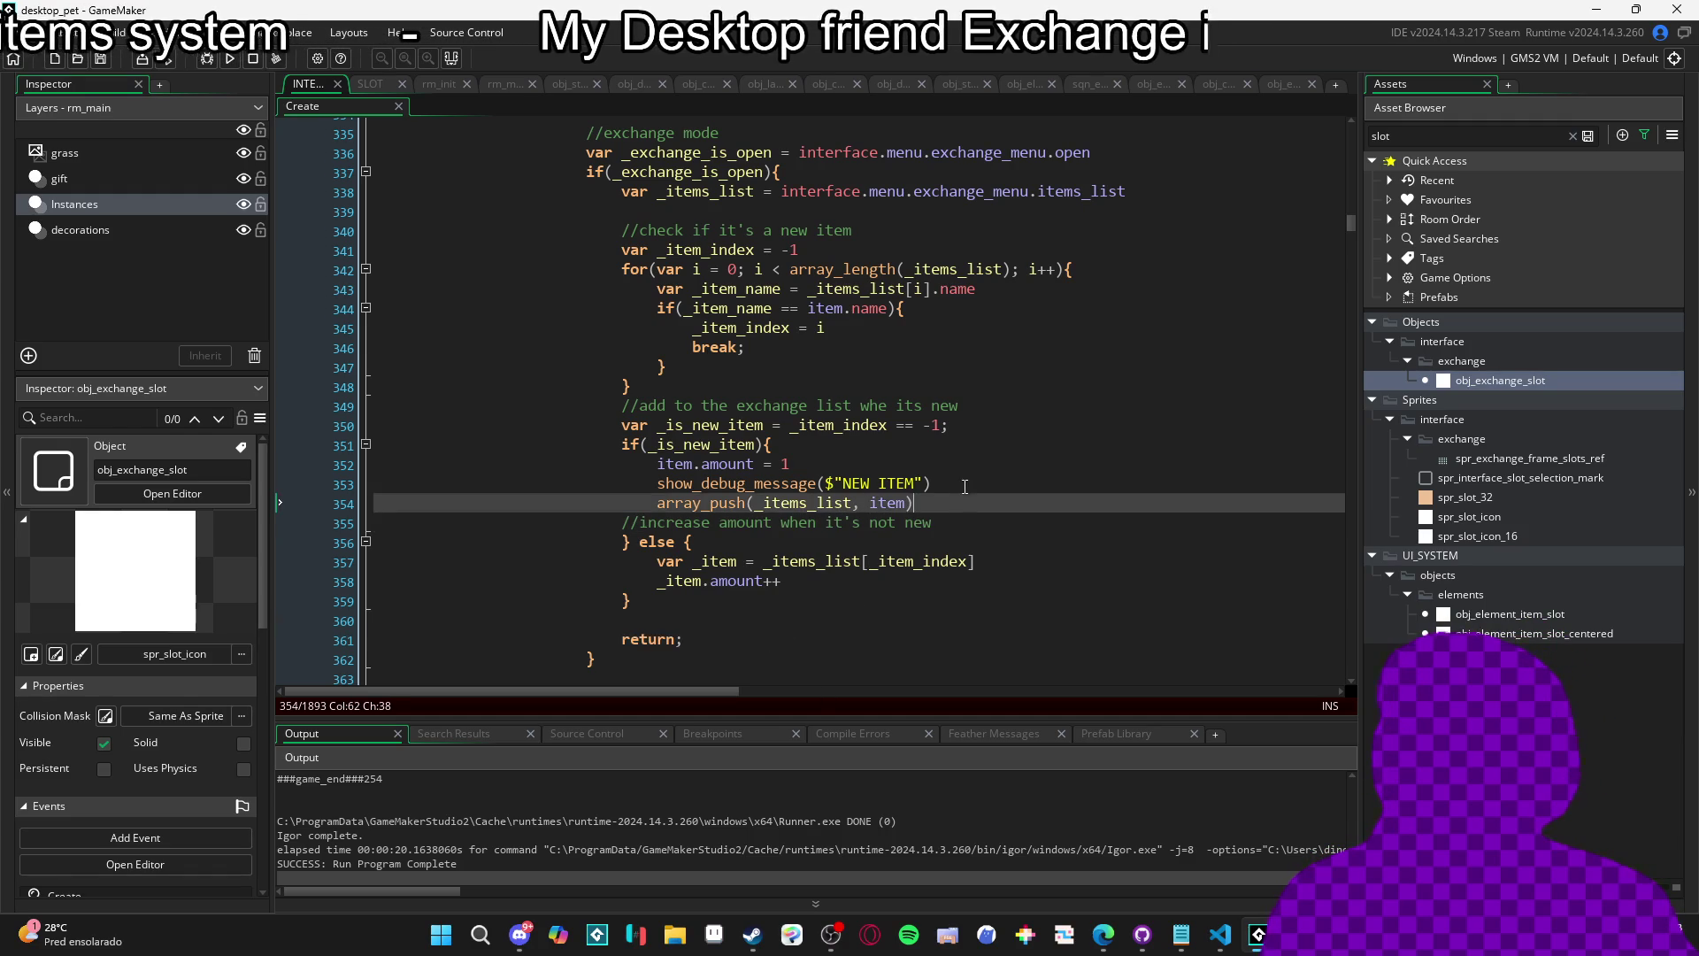
key("ctrl+s")
left_click_drag(966, 480, 284, 471)
key("BackSpace")
key("BackSpace")
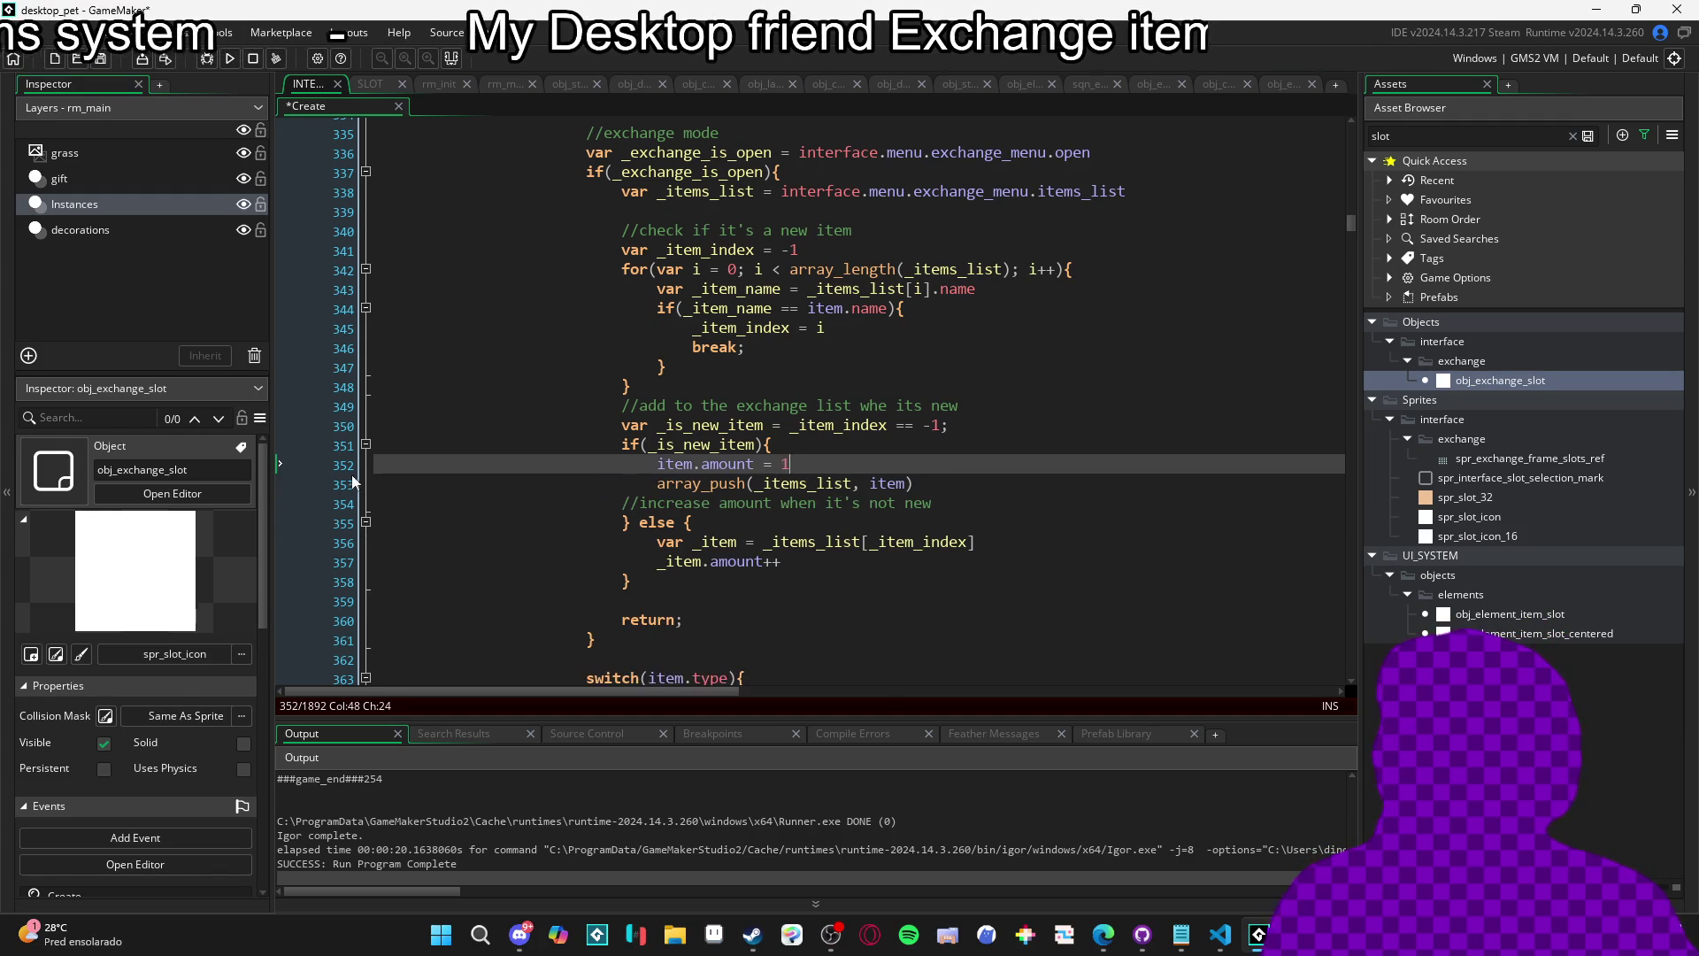
left_click(620, 639)
key("ctrl+s")
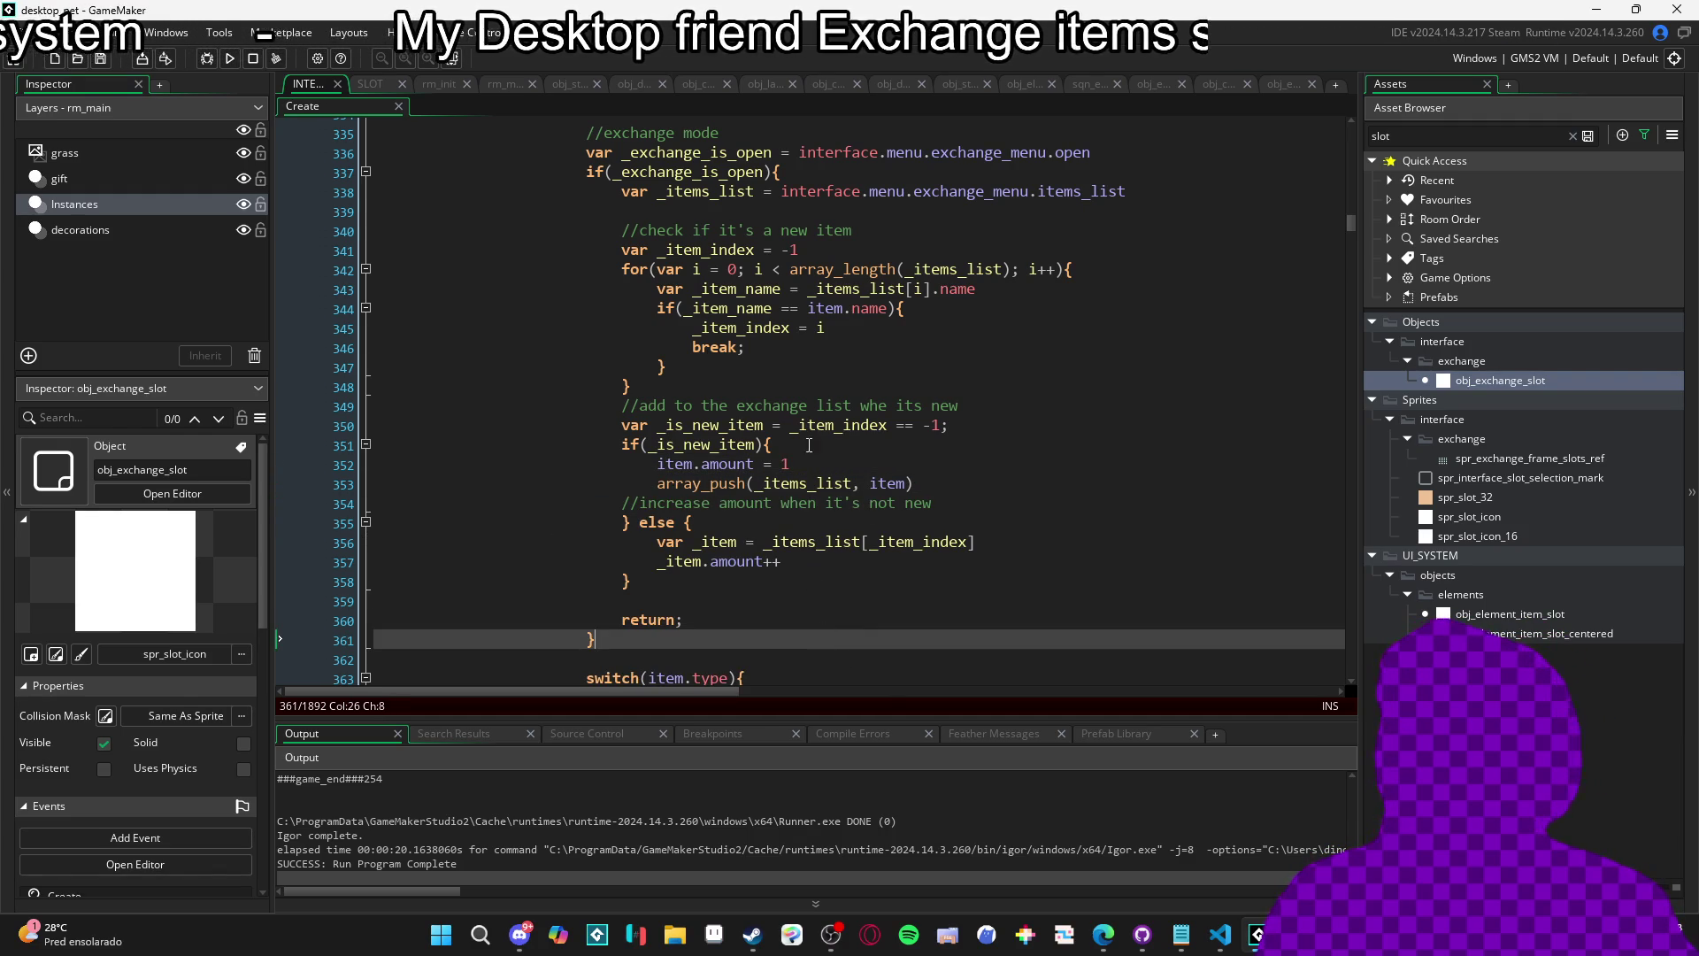
left_click(640, 599)
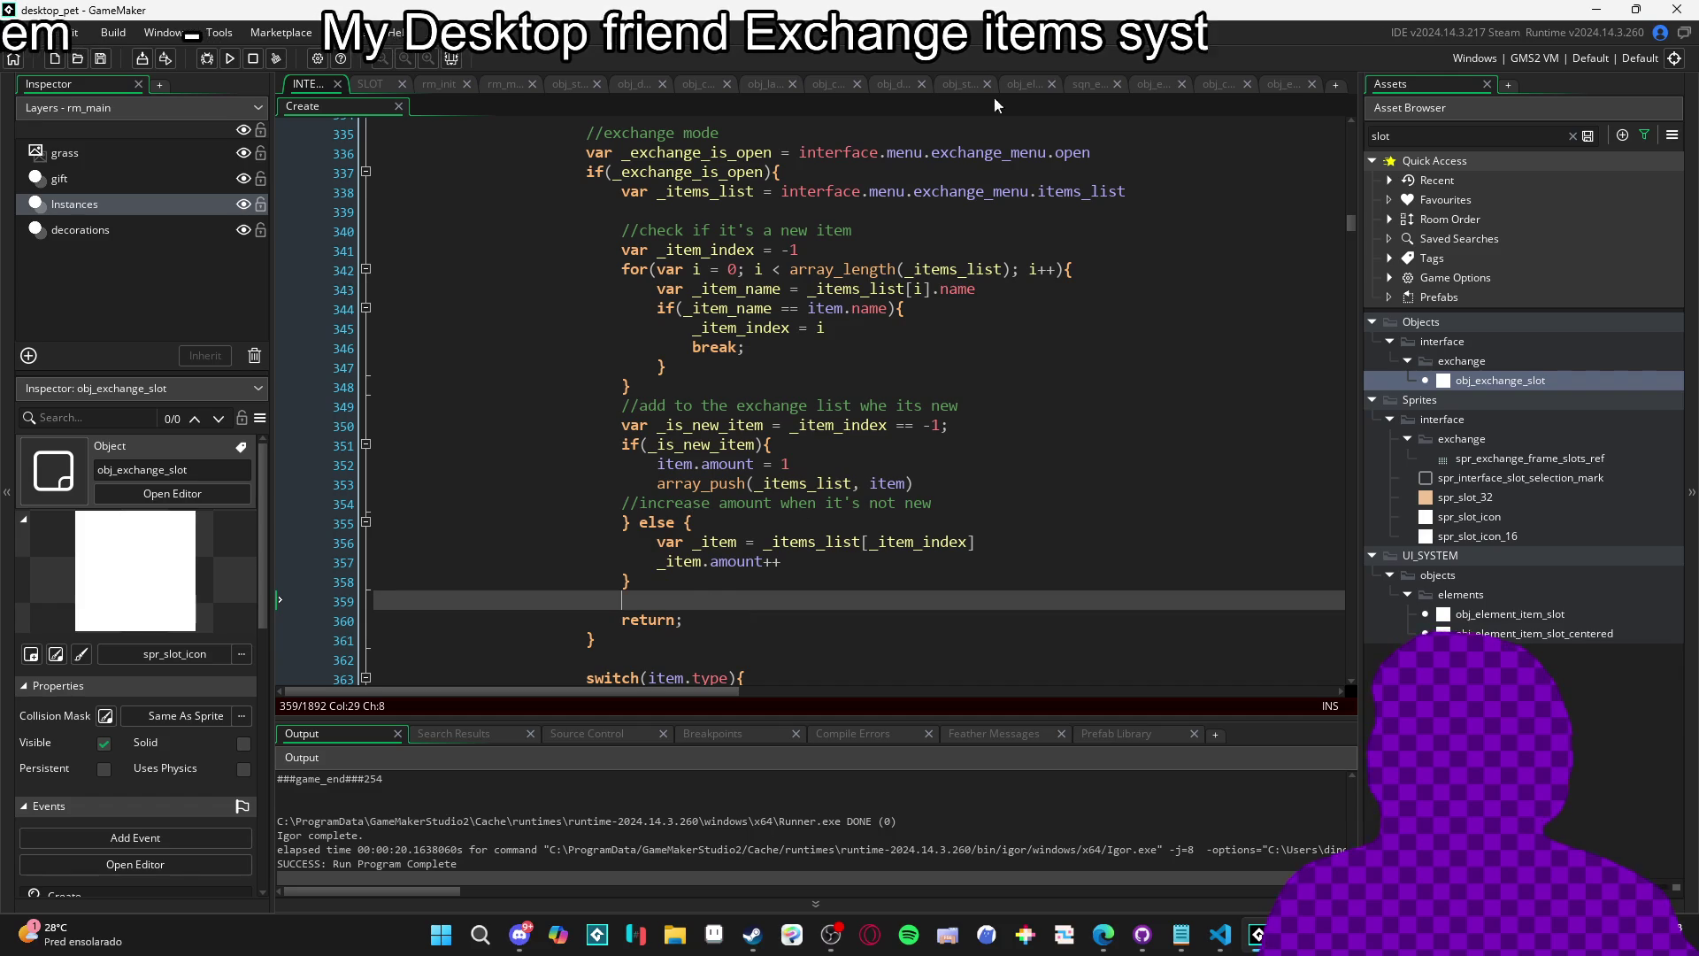
left_click(911, 319)
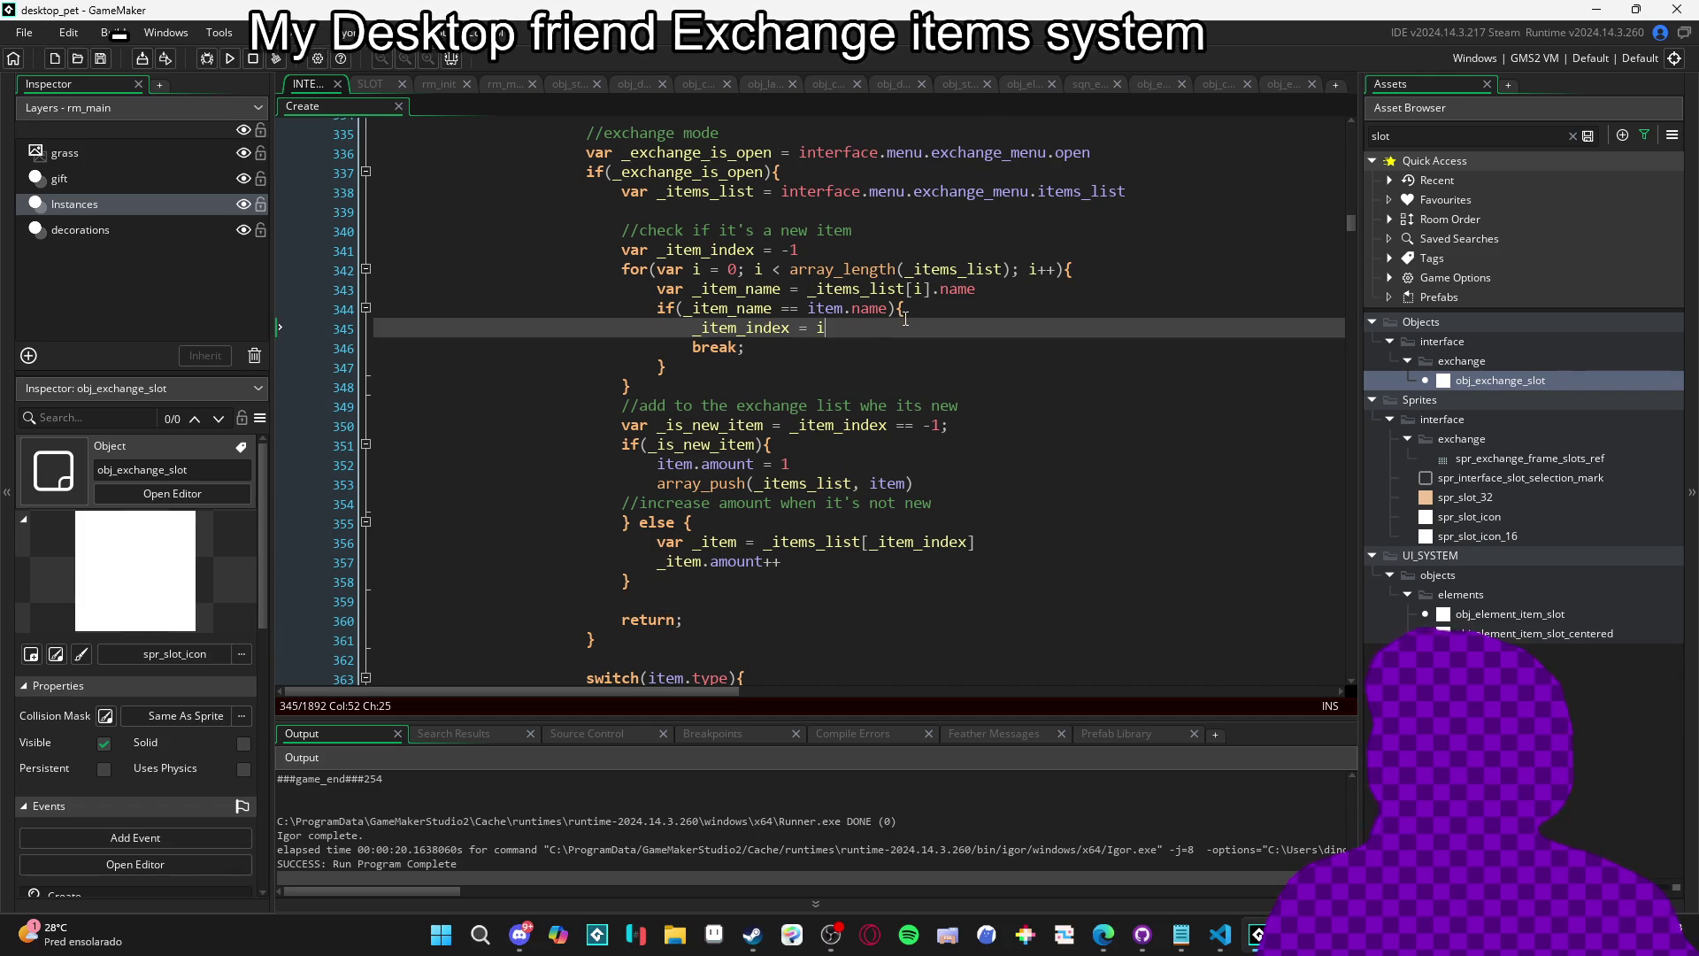
key("ctrl+f")
Search the code for 'placing' and scroll through the matches.
type("placing")
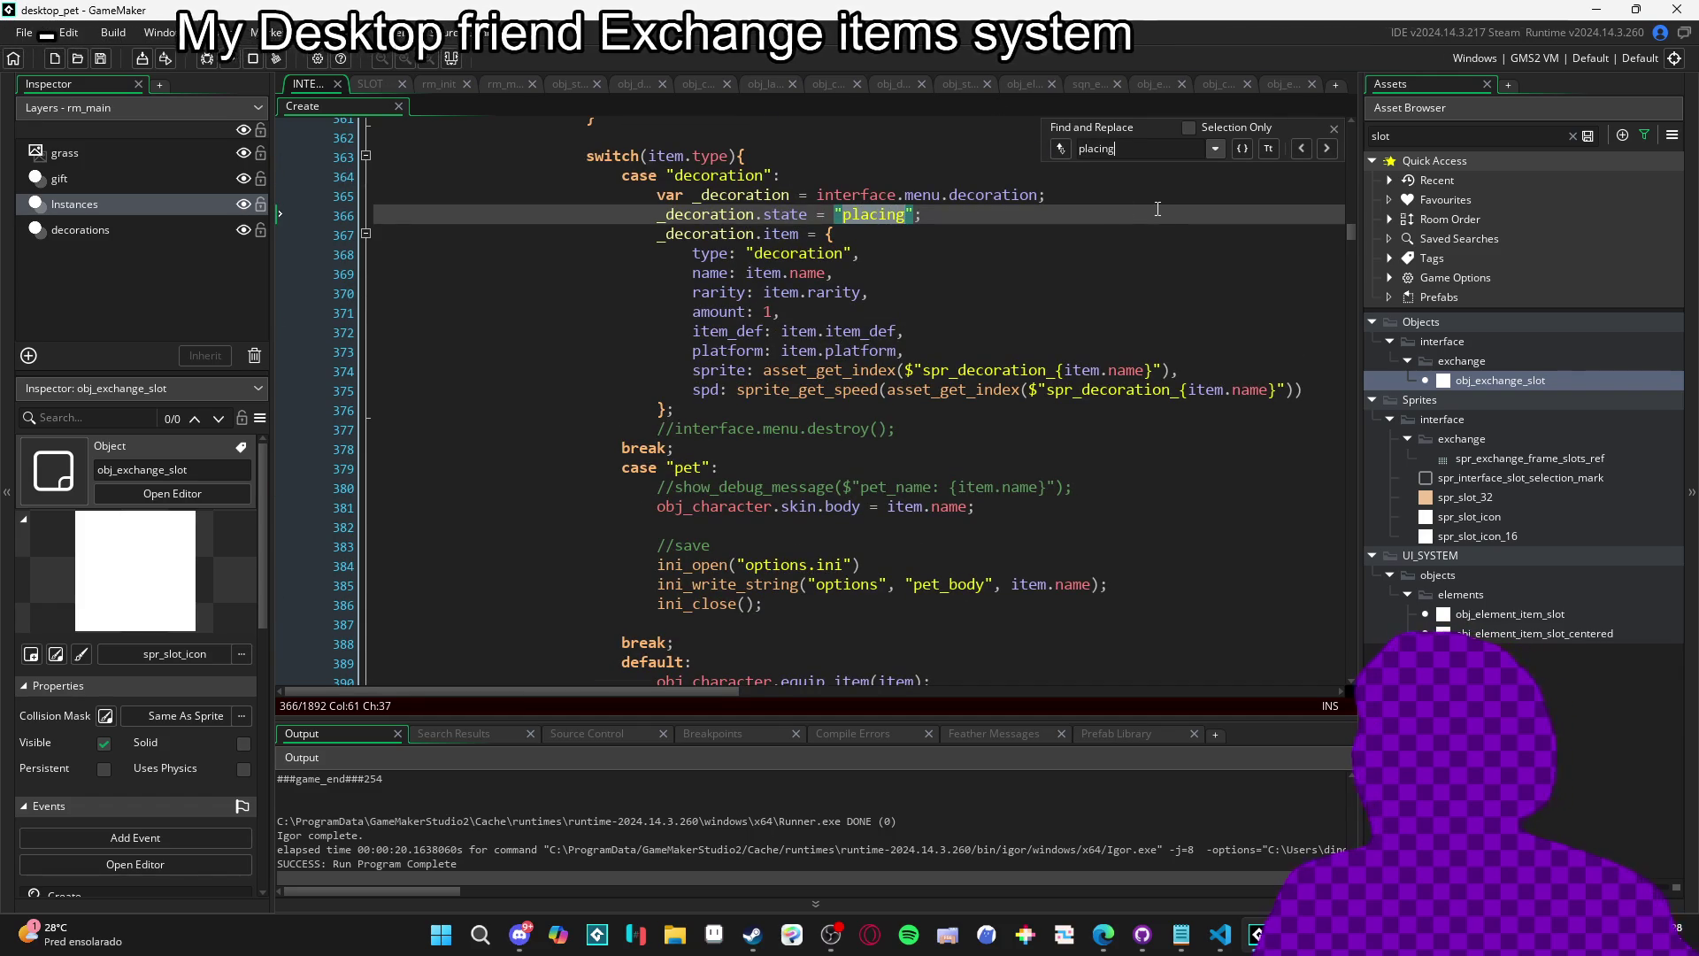
left_click(1326, 147)
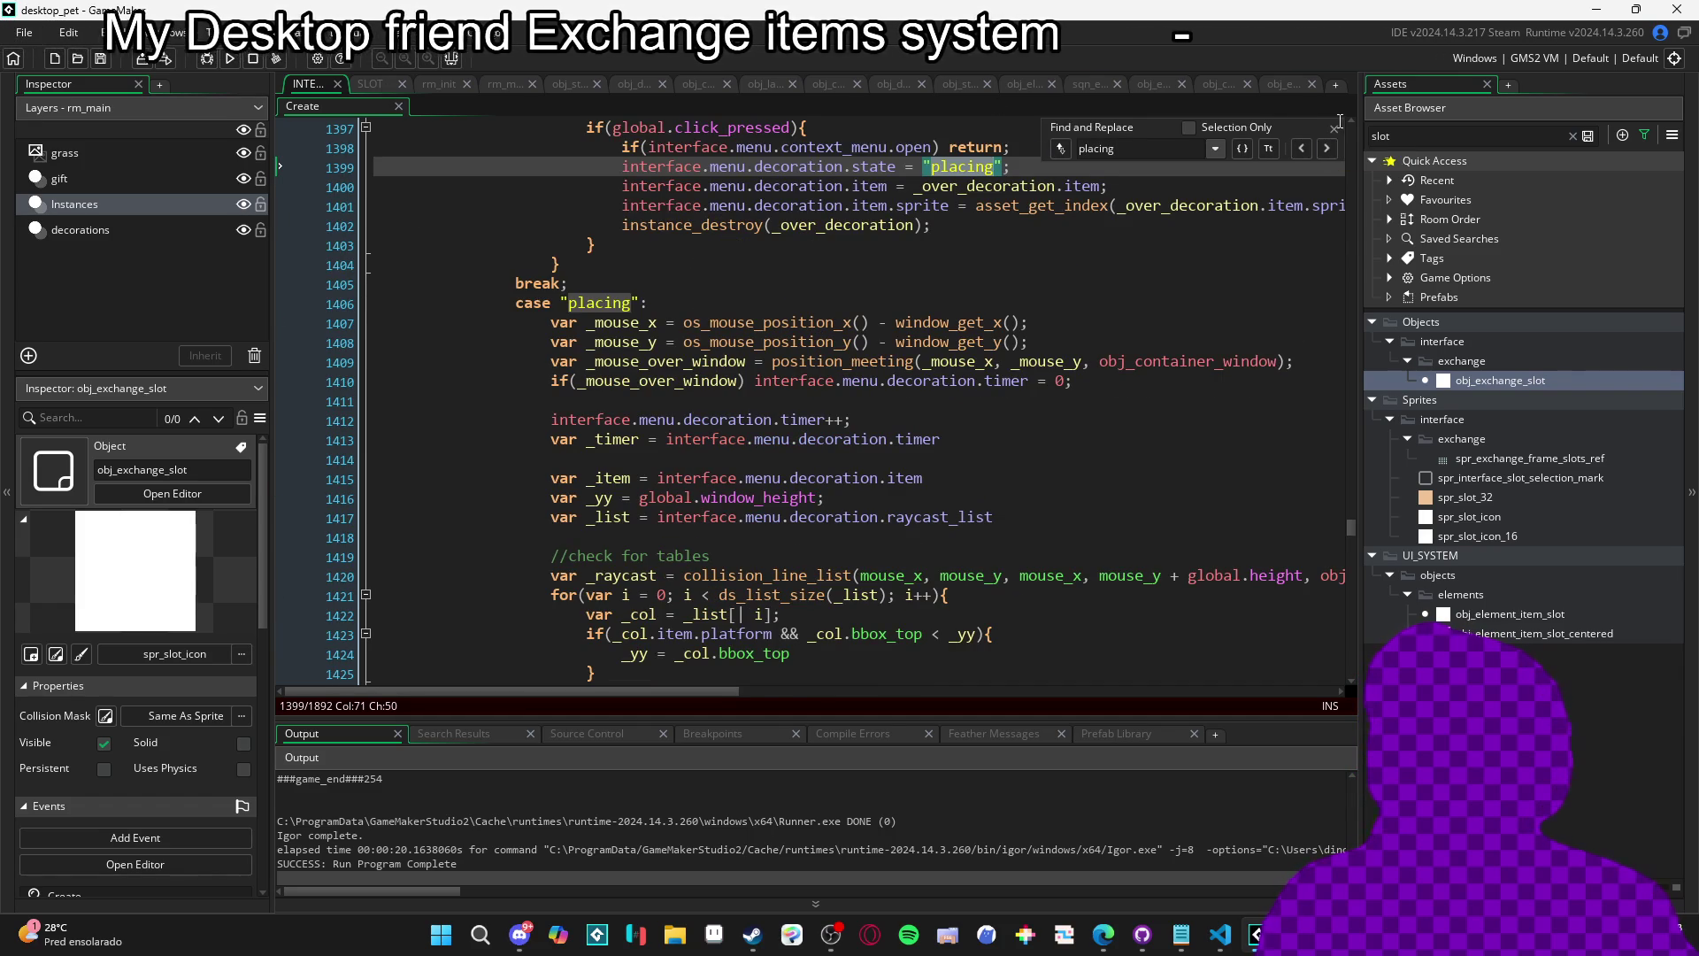
left_click(1333, 129)
scroll(649, 397, "down", 4)
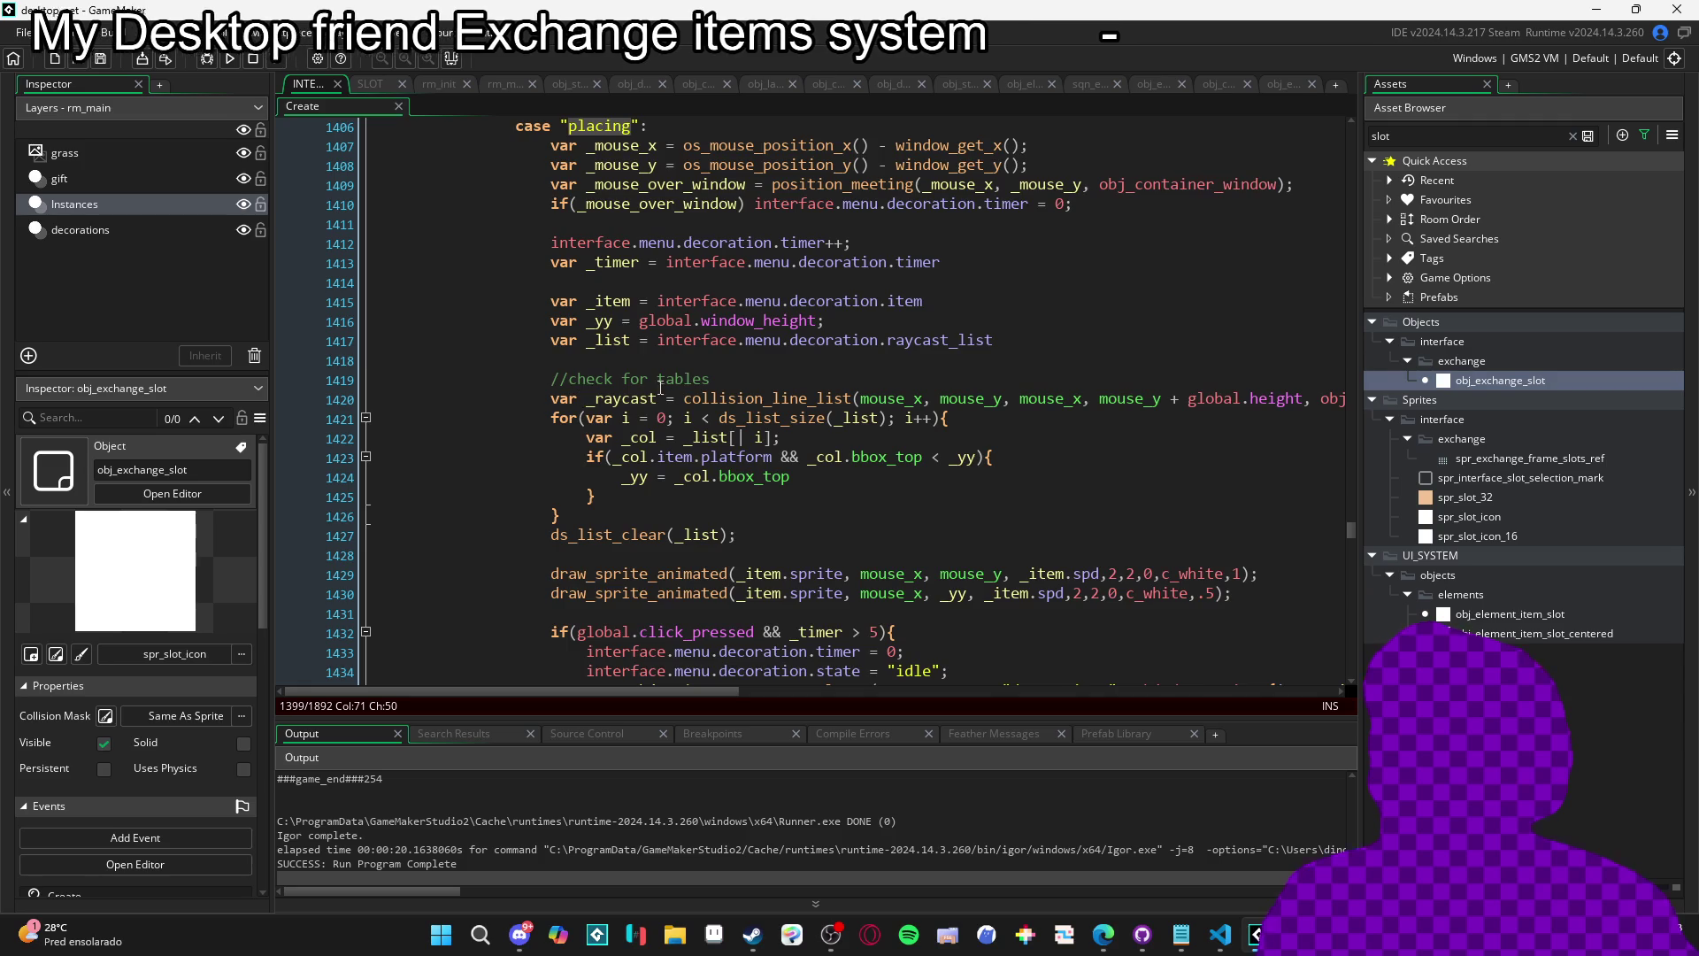
scroll(649, 397, "down", 6)
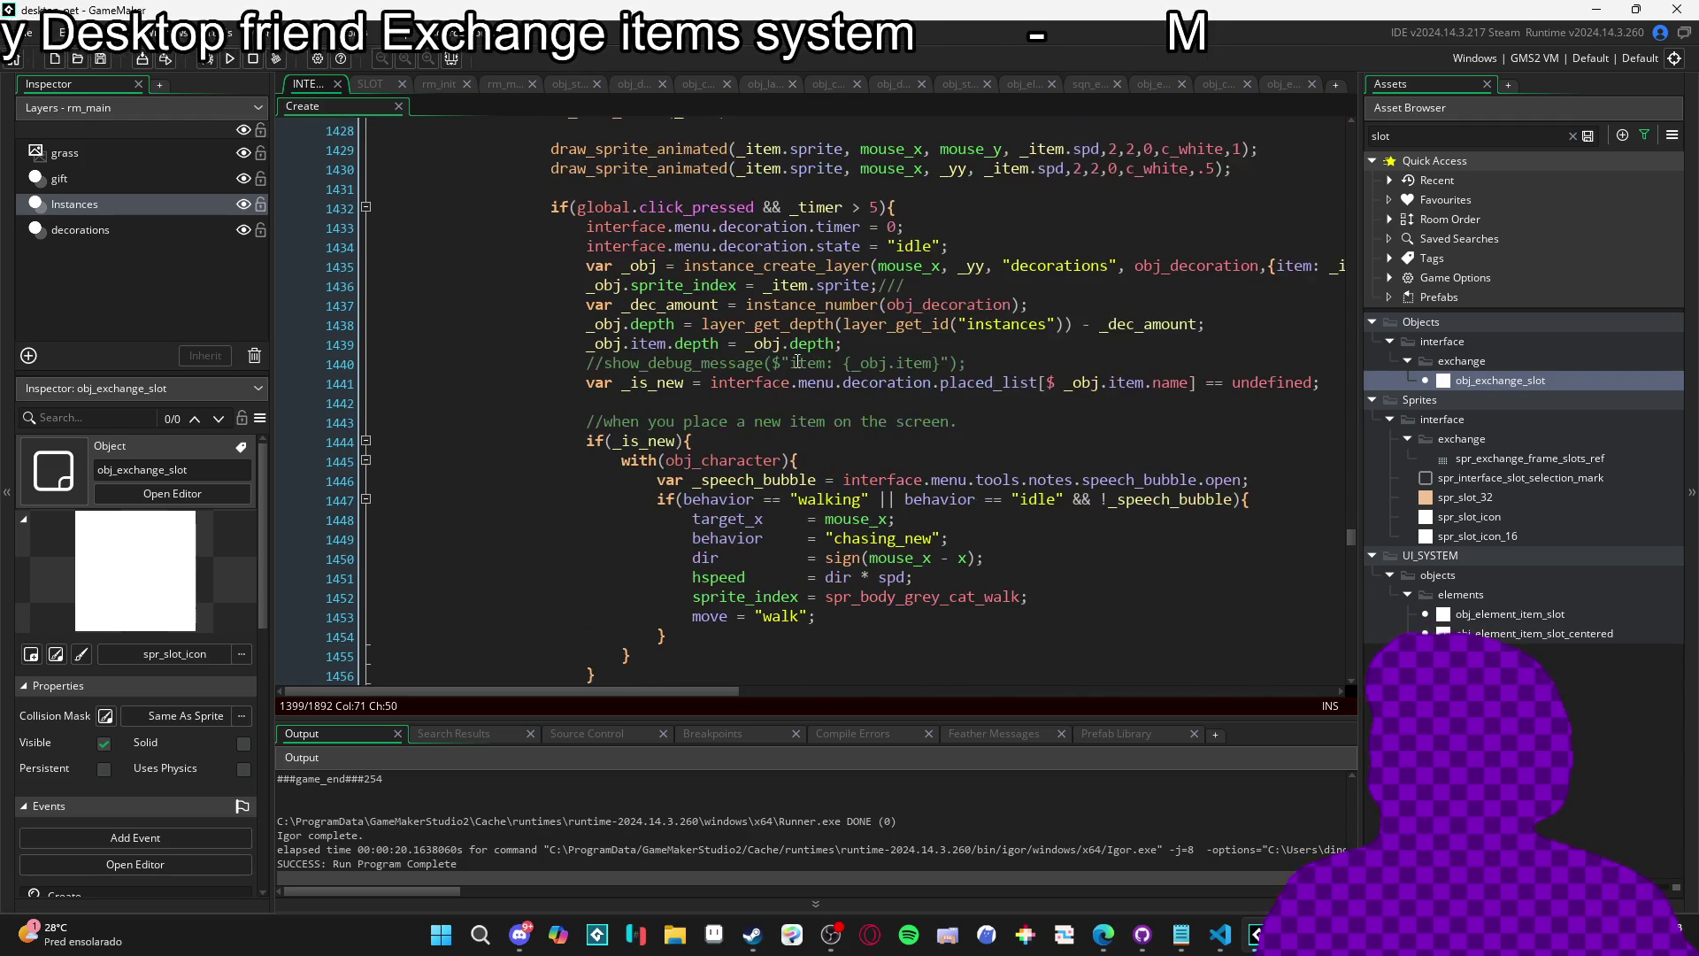
scroll(692, 387, "down", 1)
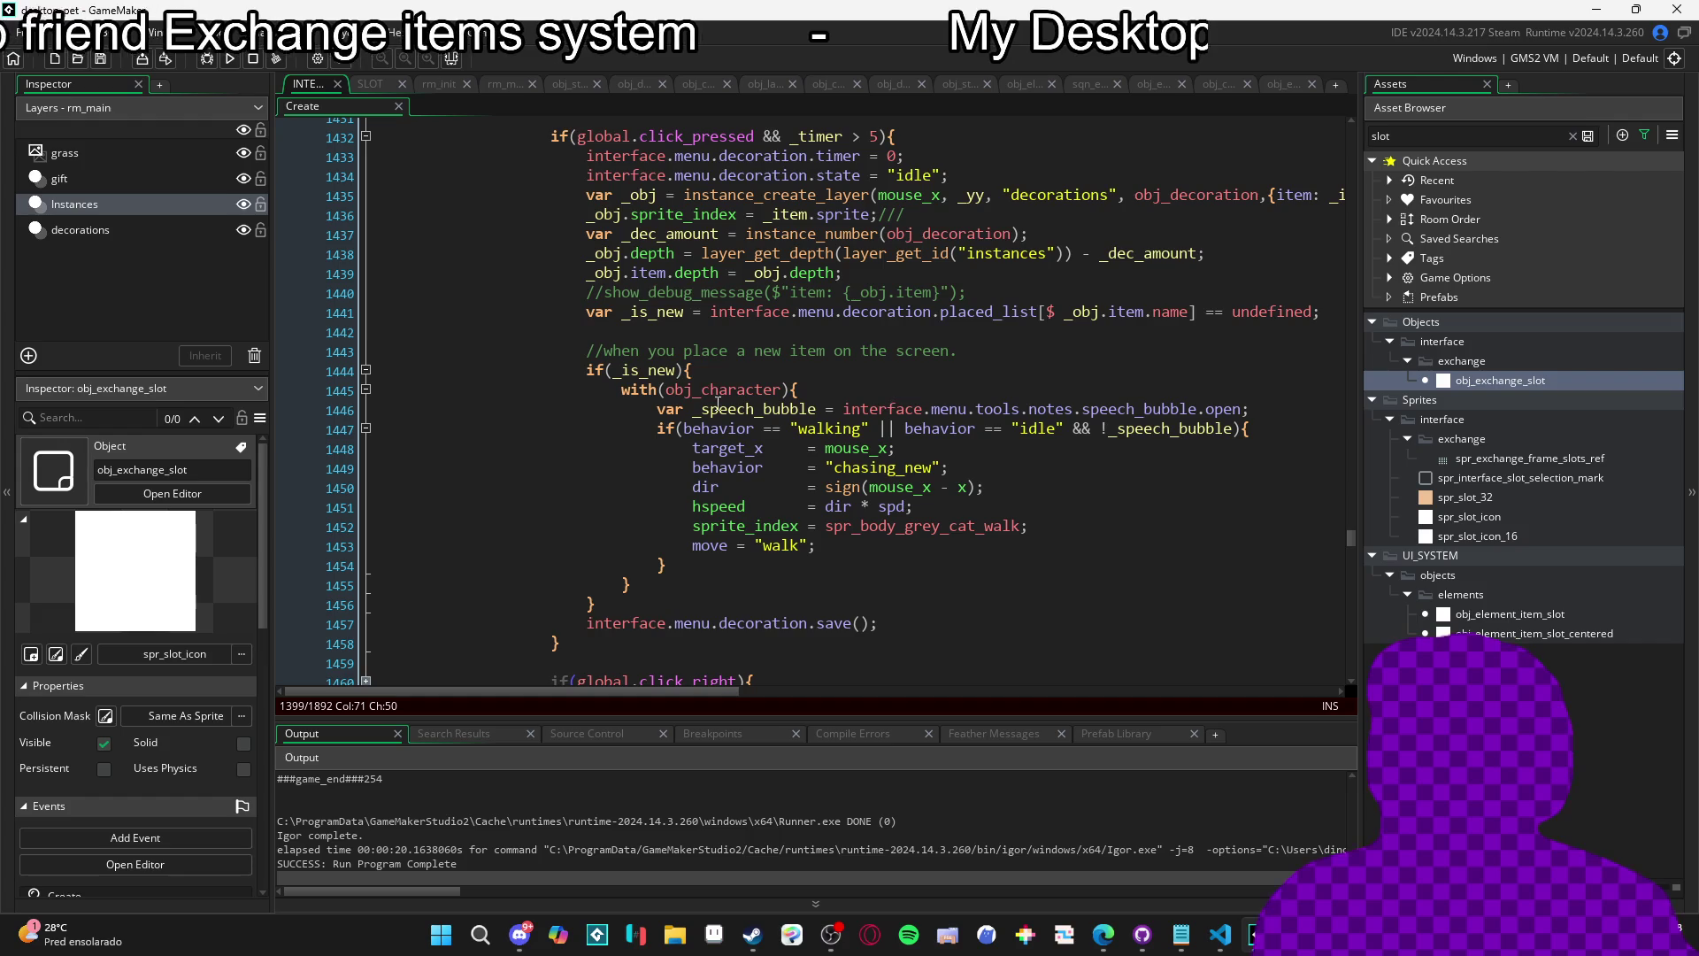
scroll(737, 357, "down", 2)
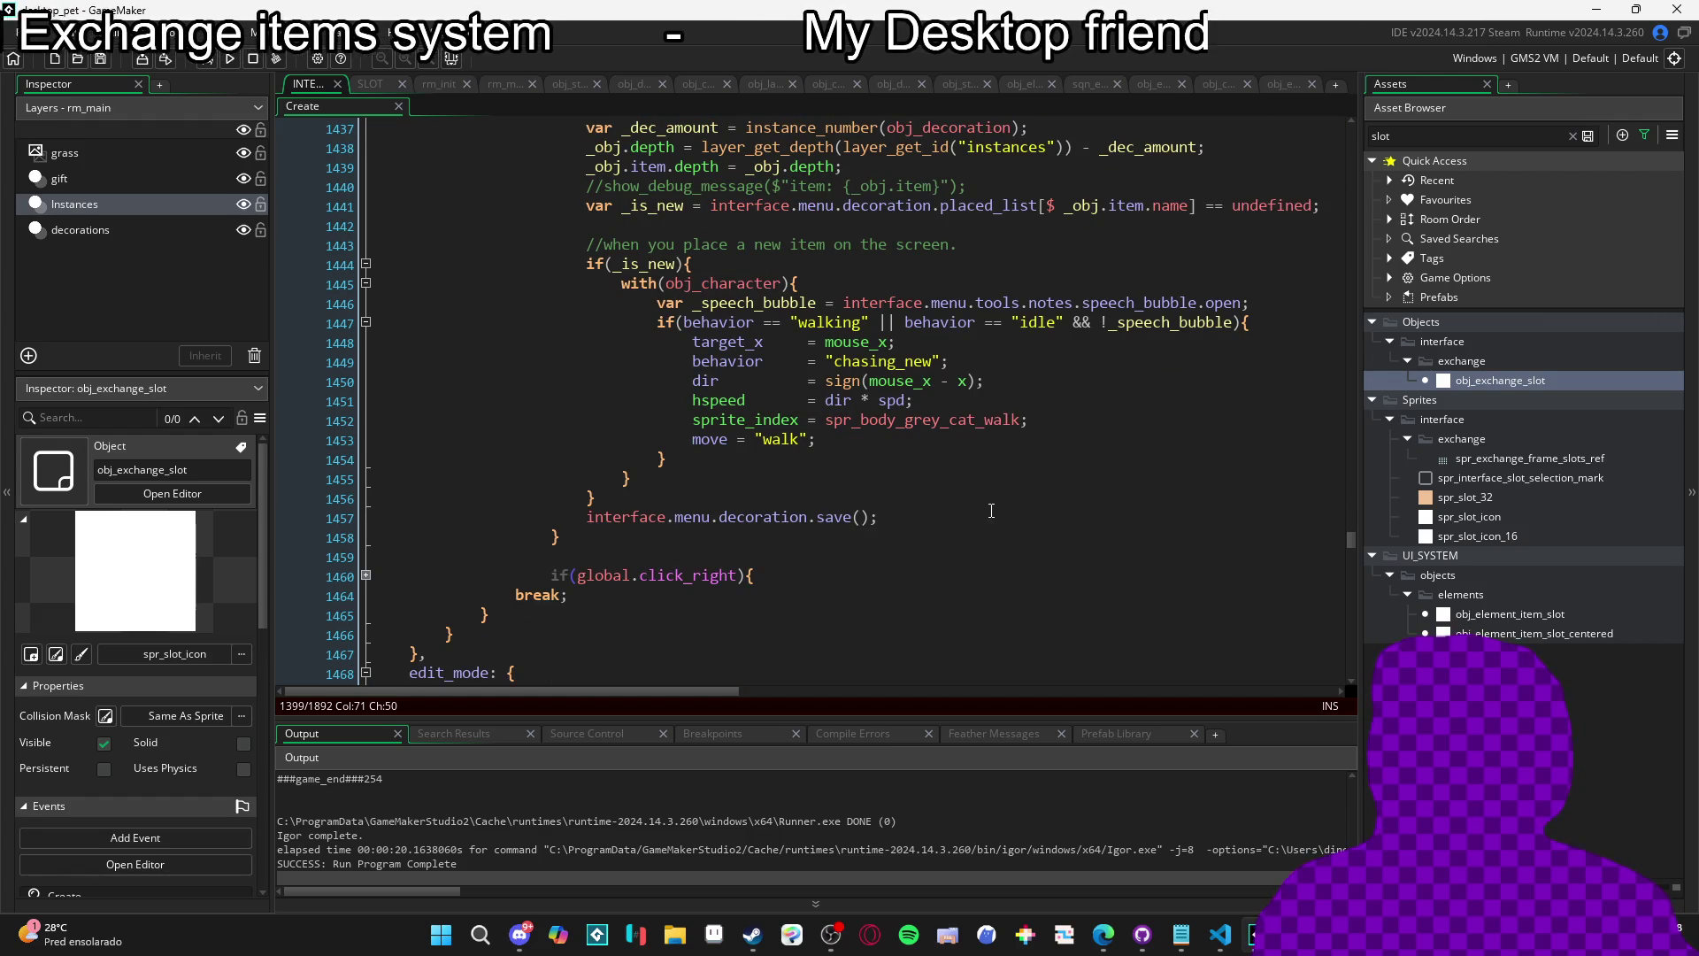
scroll(965, 511, "up", 2)
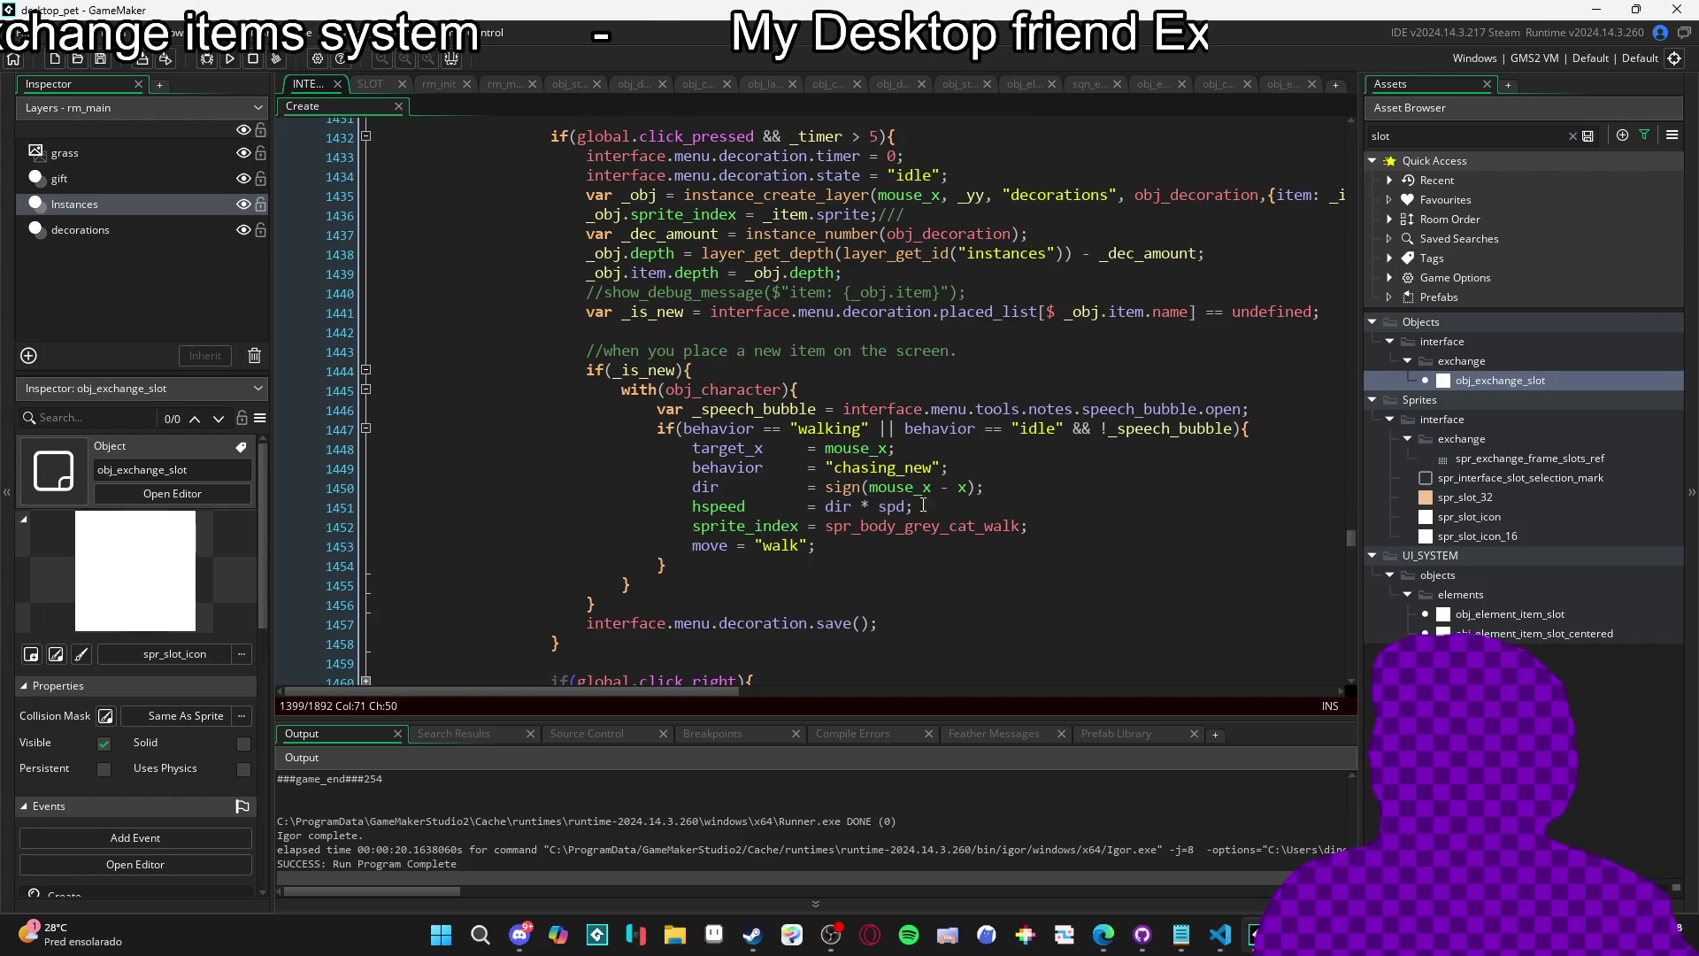
scroll(924, 505, "up", 2)
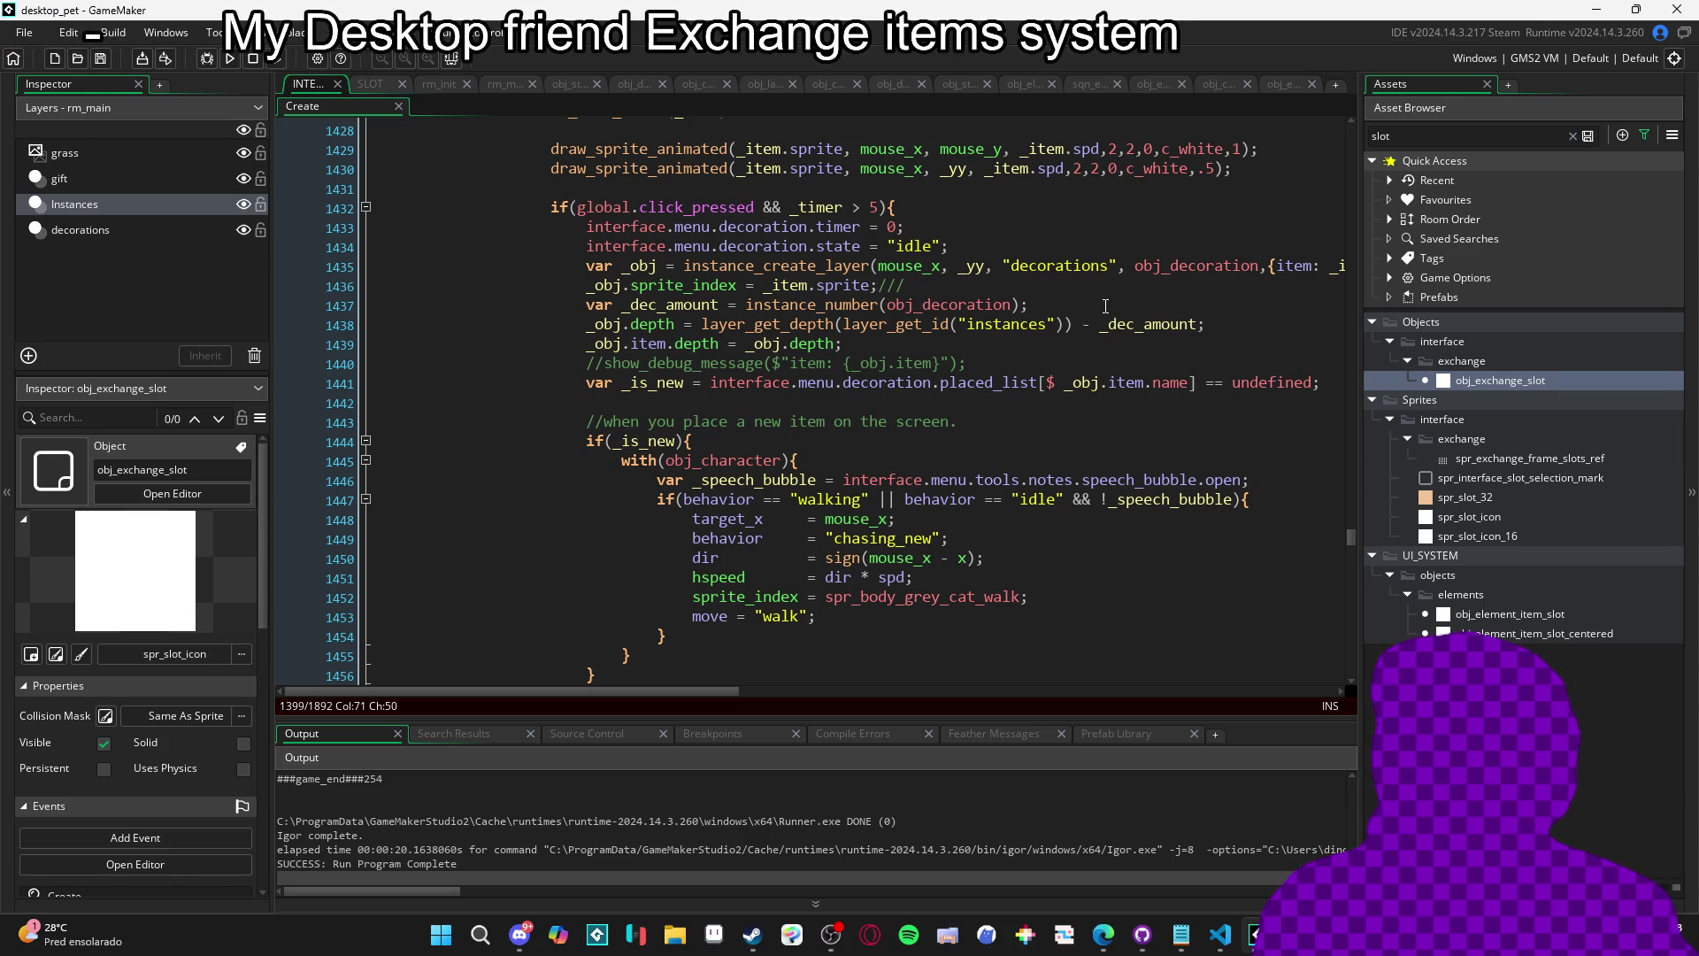
scroll(1106, 306, "up", 5)
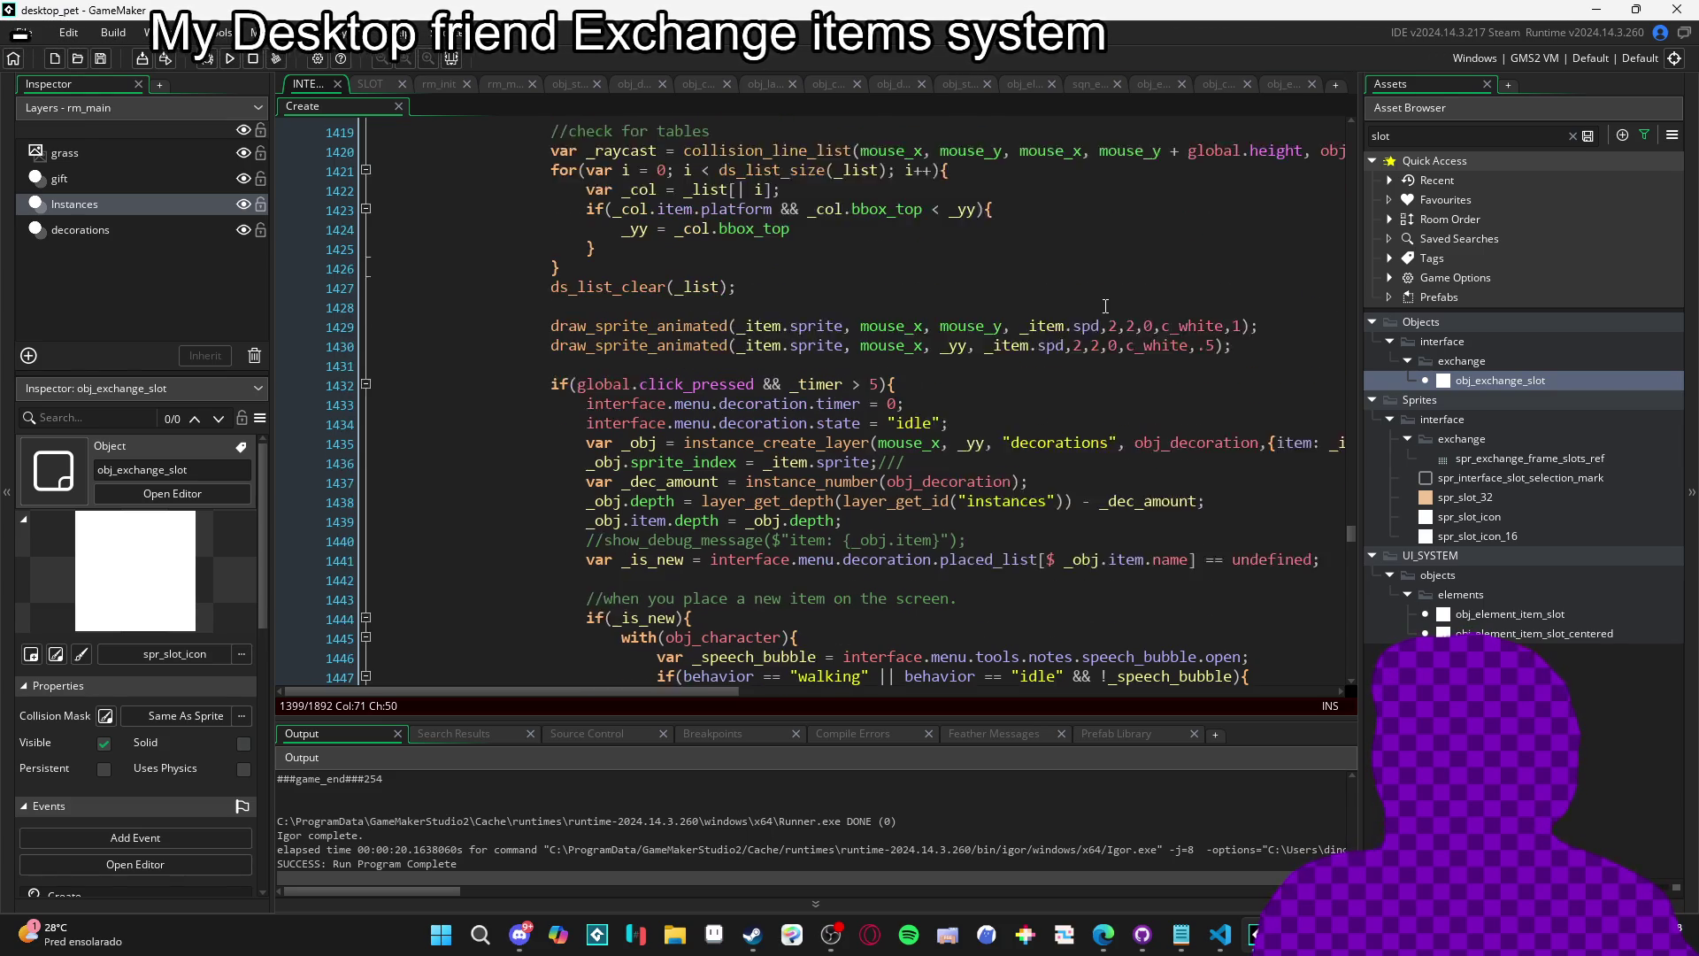
scroll(1105, 306, "up", 2)
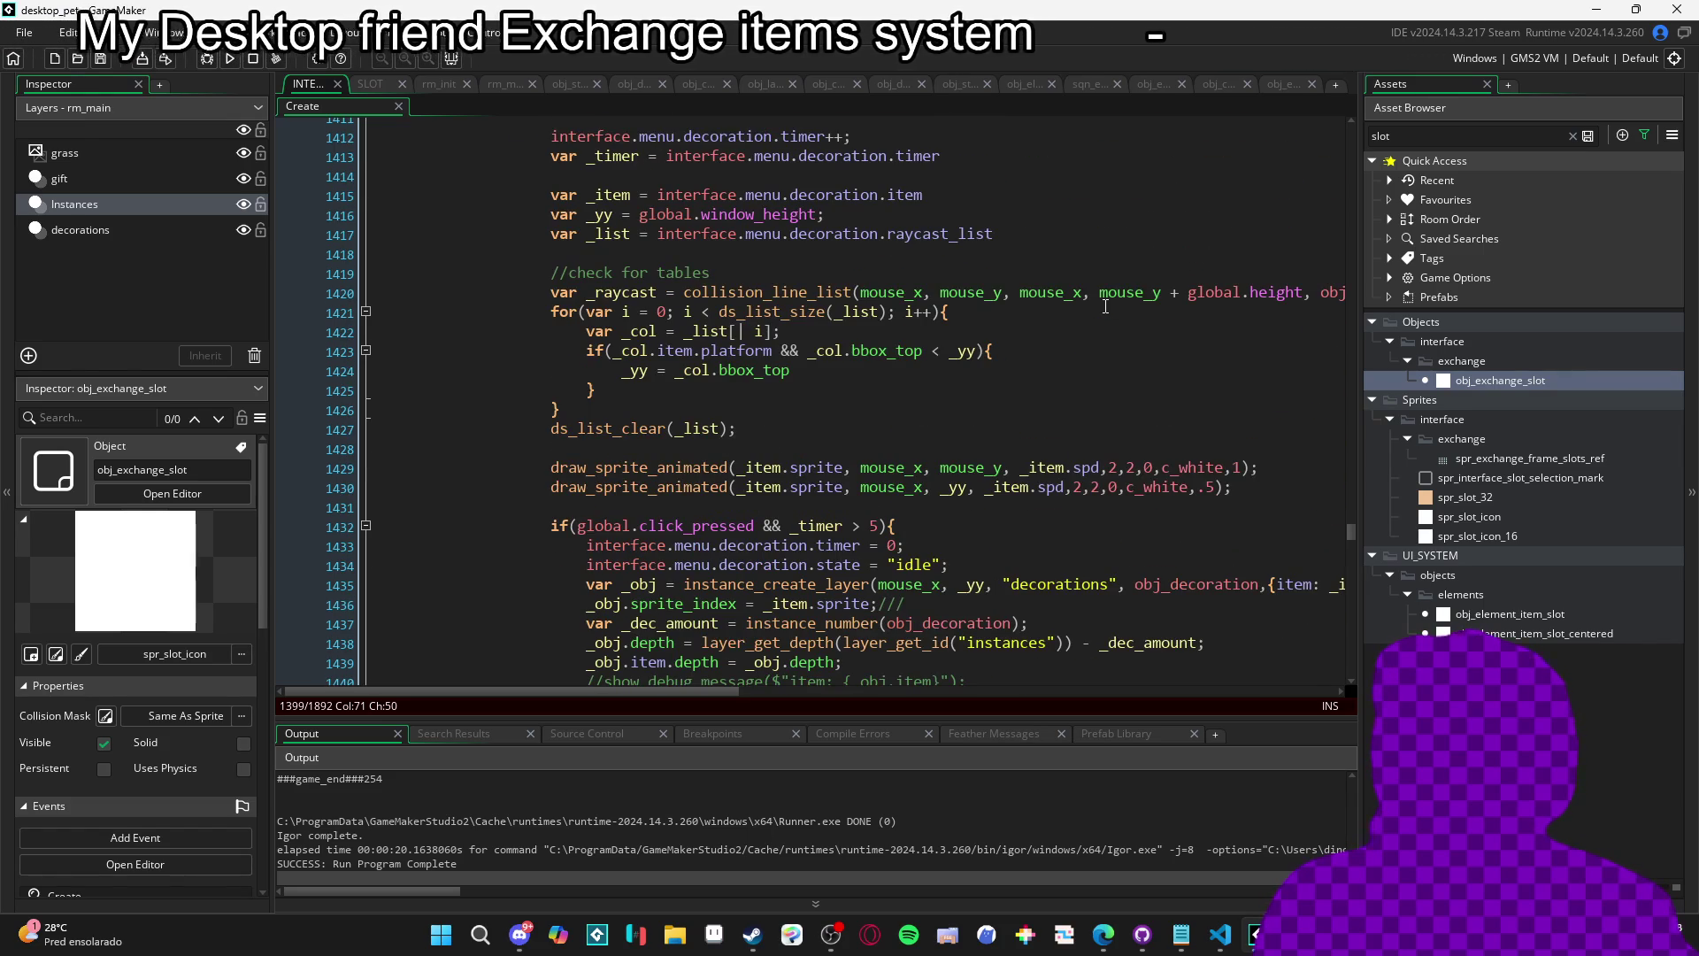
scroll(1105, 306, "up", 3)
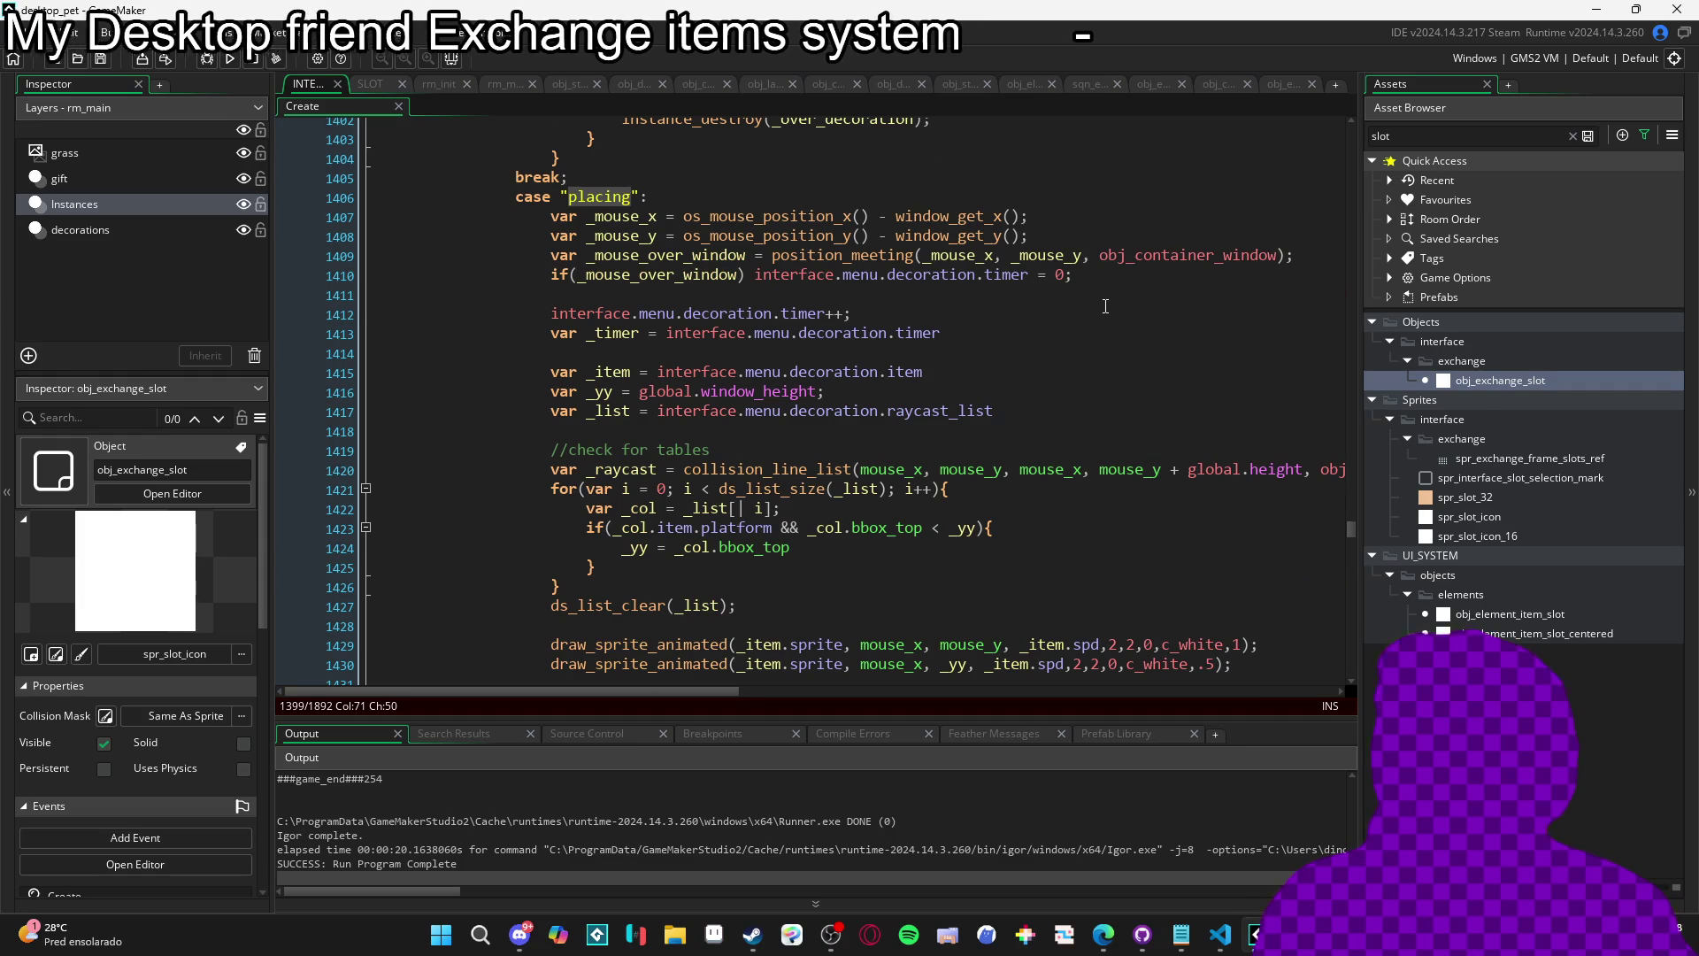
scroll(1105, 306, "down", 7)
scroll(1106, 306, "down", 6)
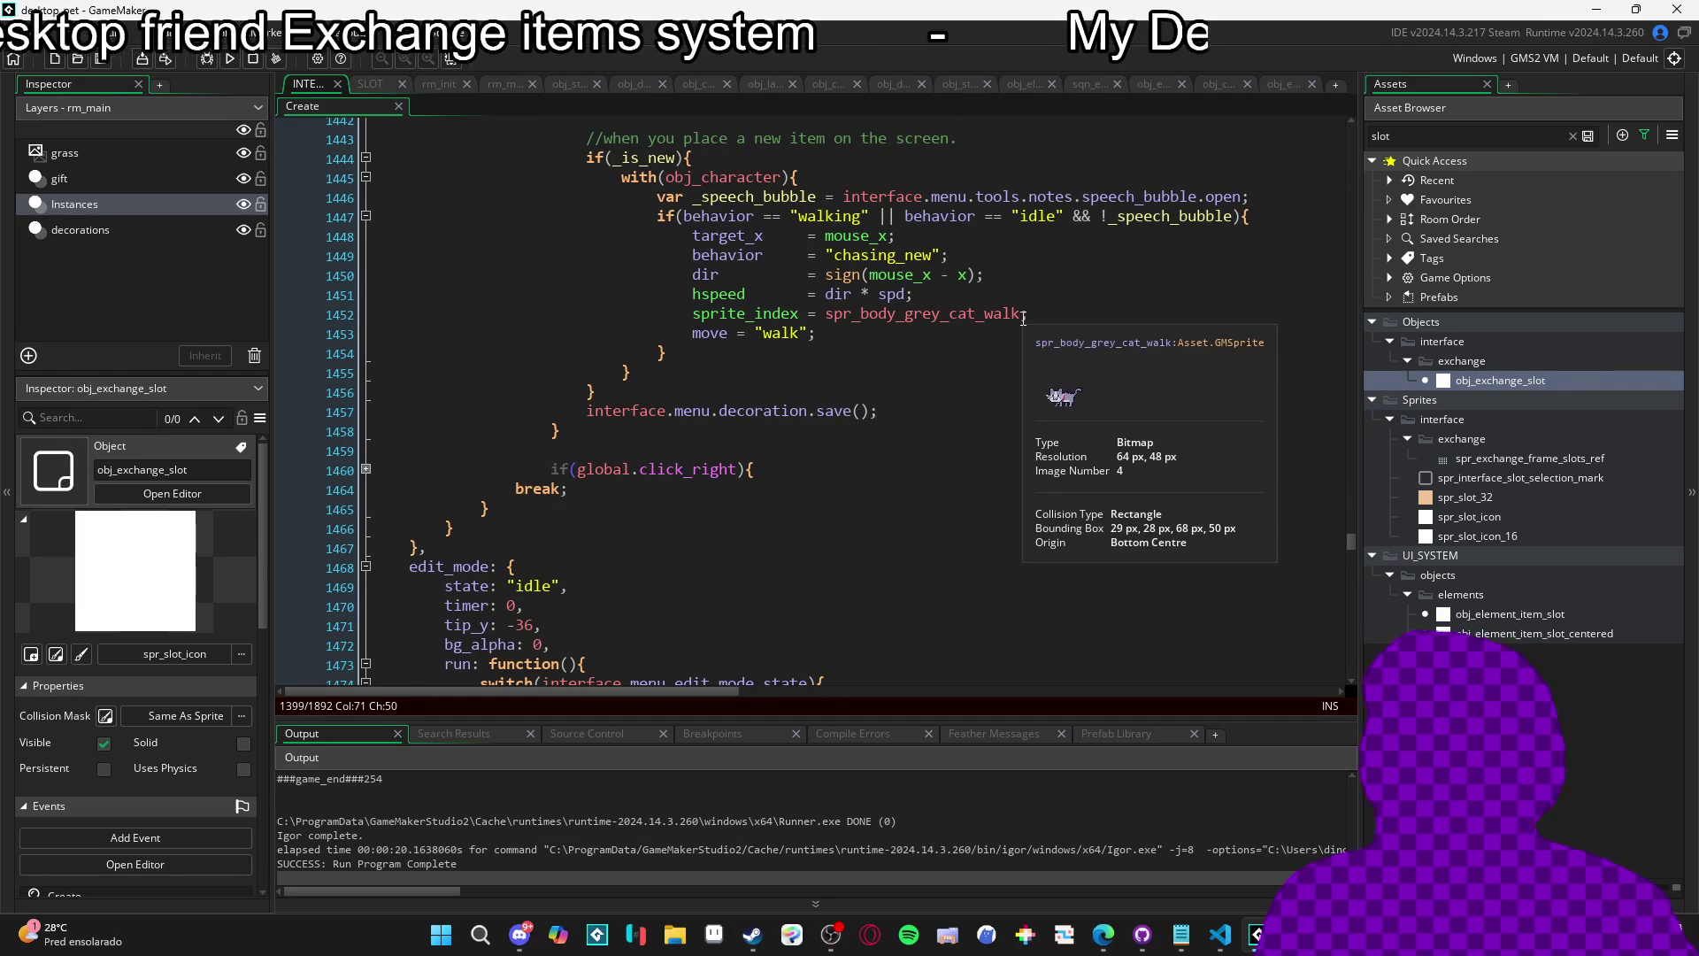
Search for 'save =', 'save()' and then 'save' to find the save routine's call.
key("ctrl+f")
type("save =")
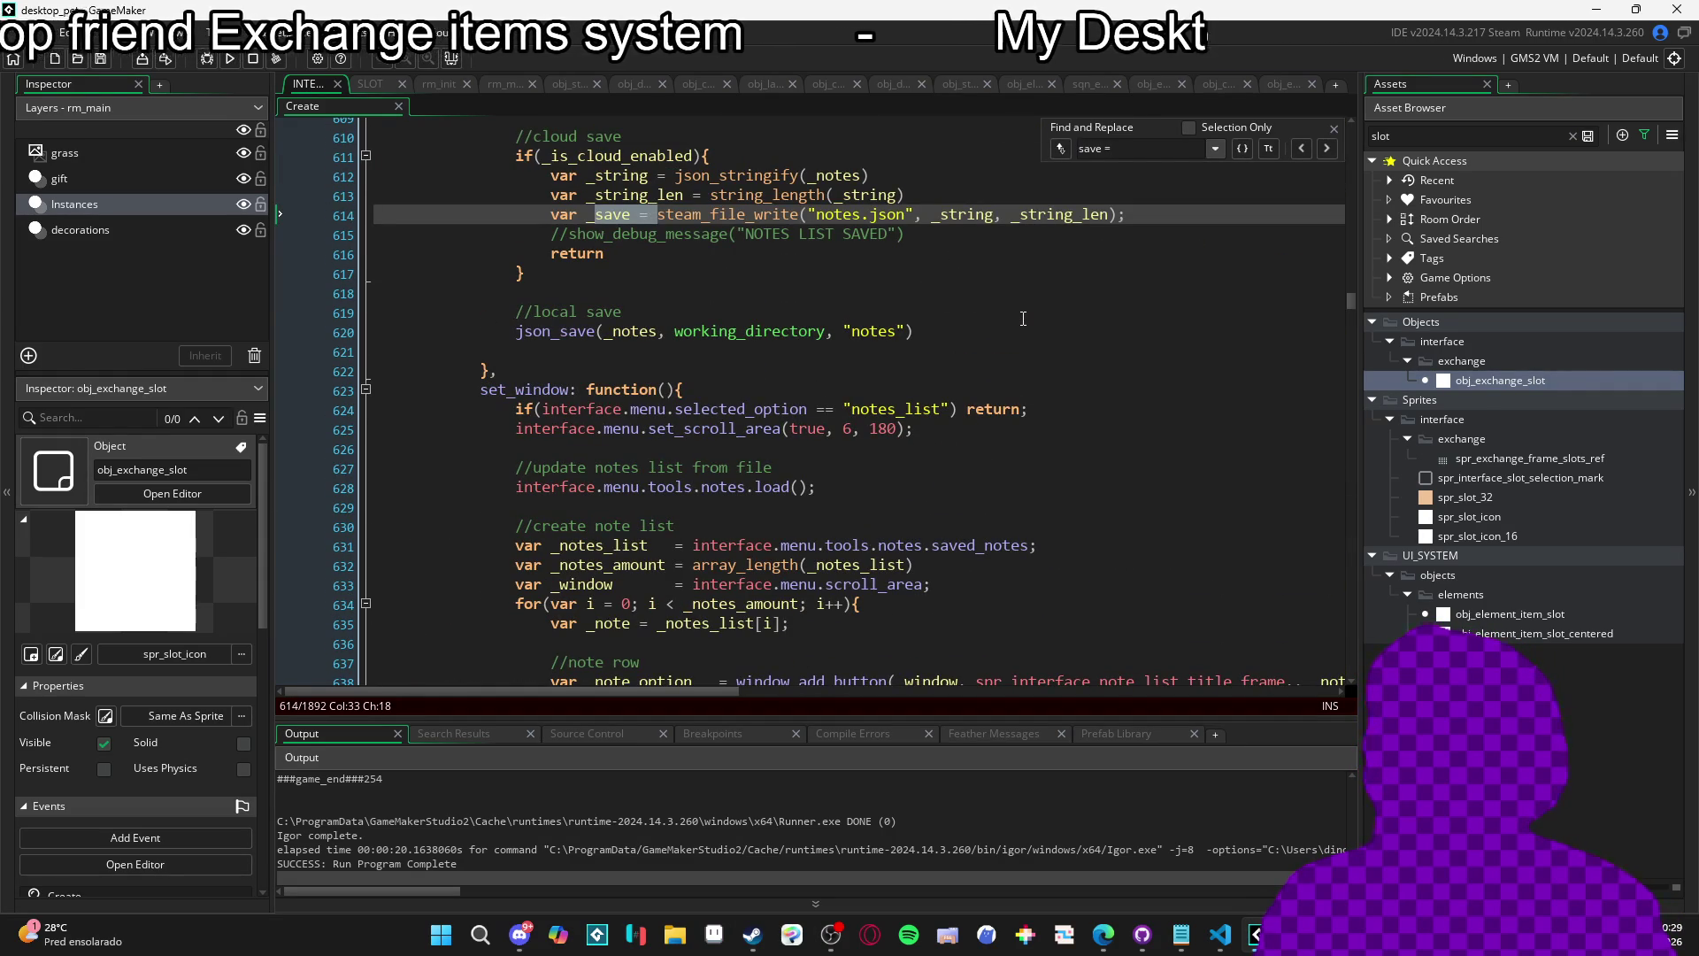
key("BackSpace")
key("BackSpace")
type("()")
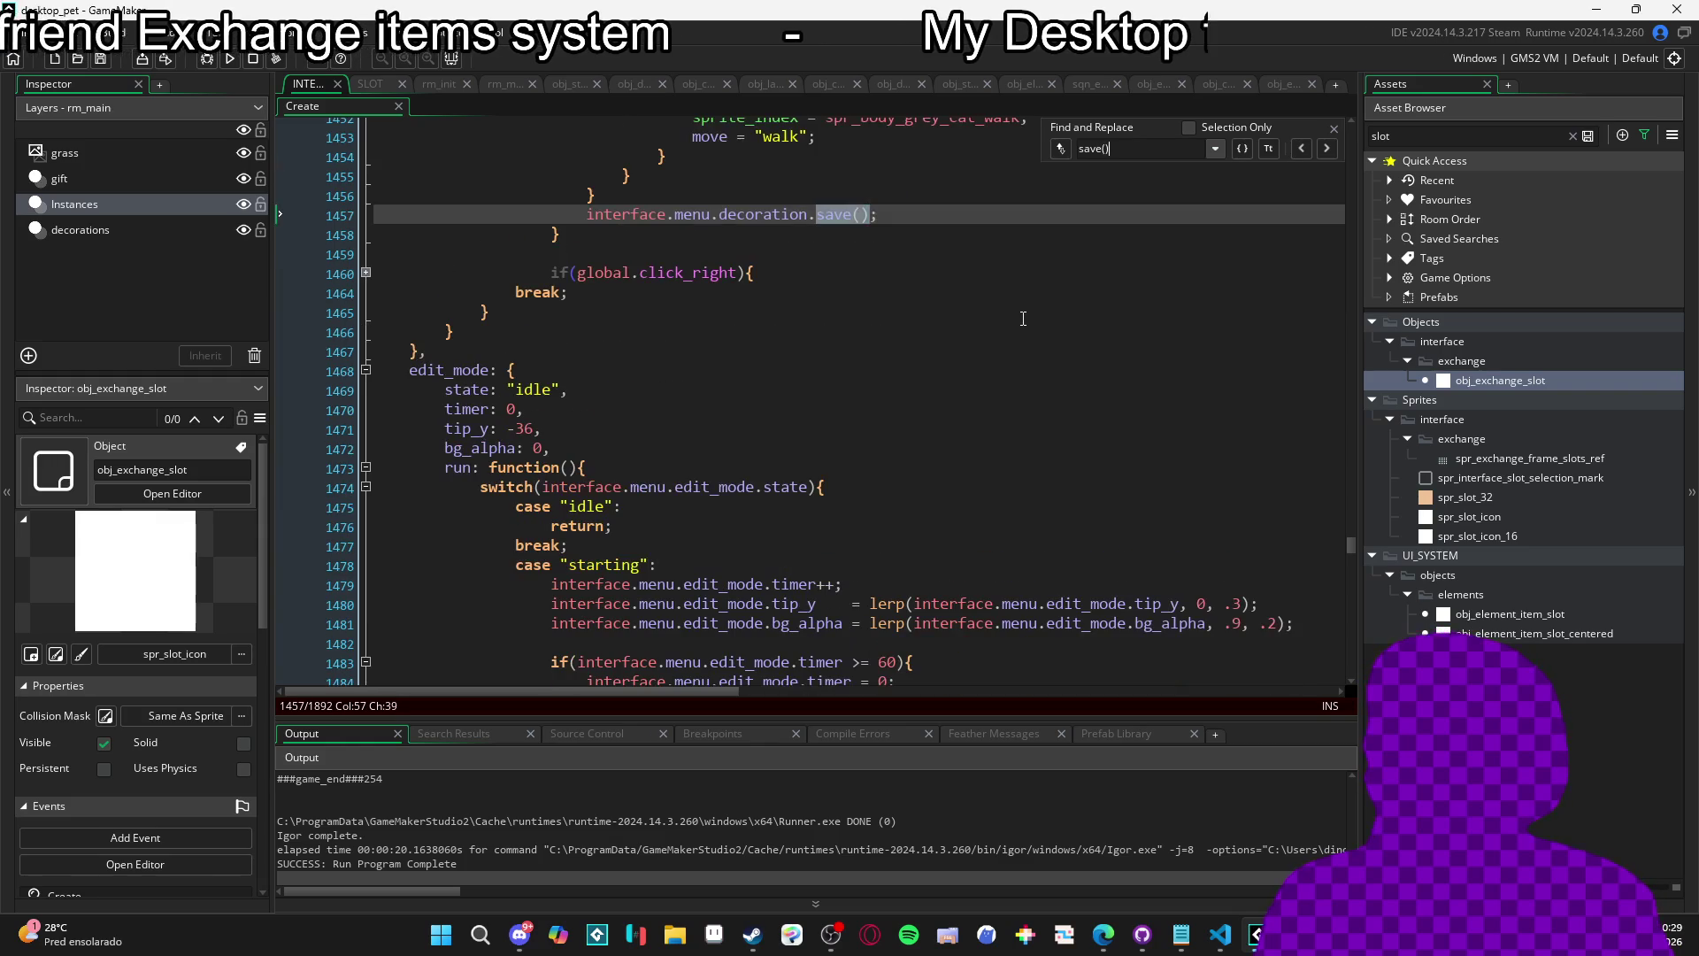
key("BackSpace")
key("BackSpace")
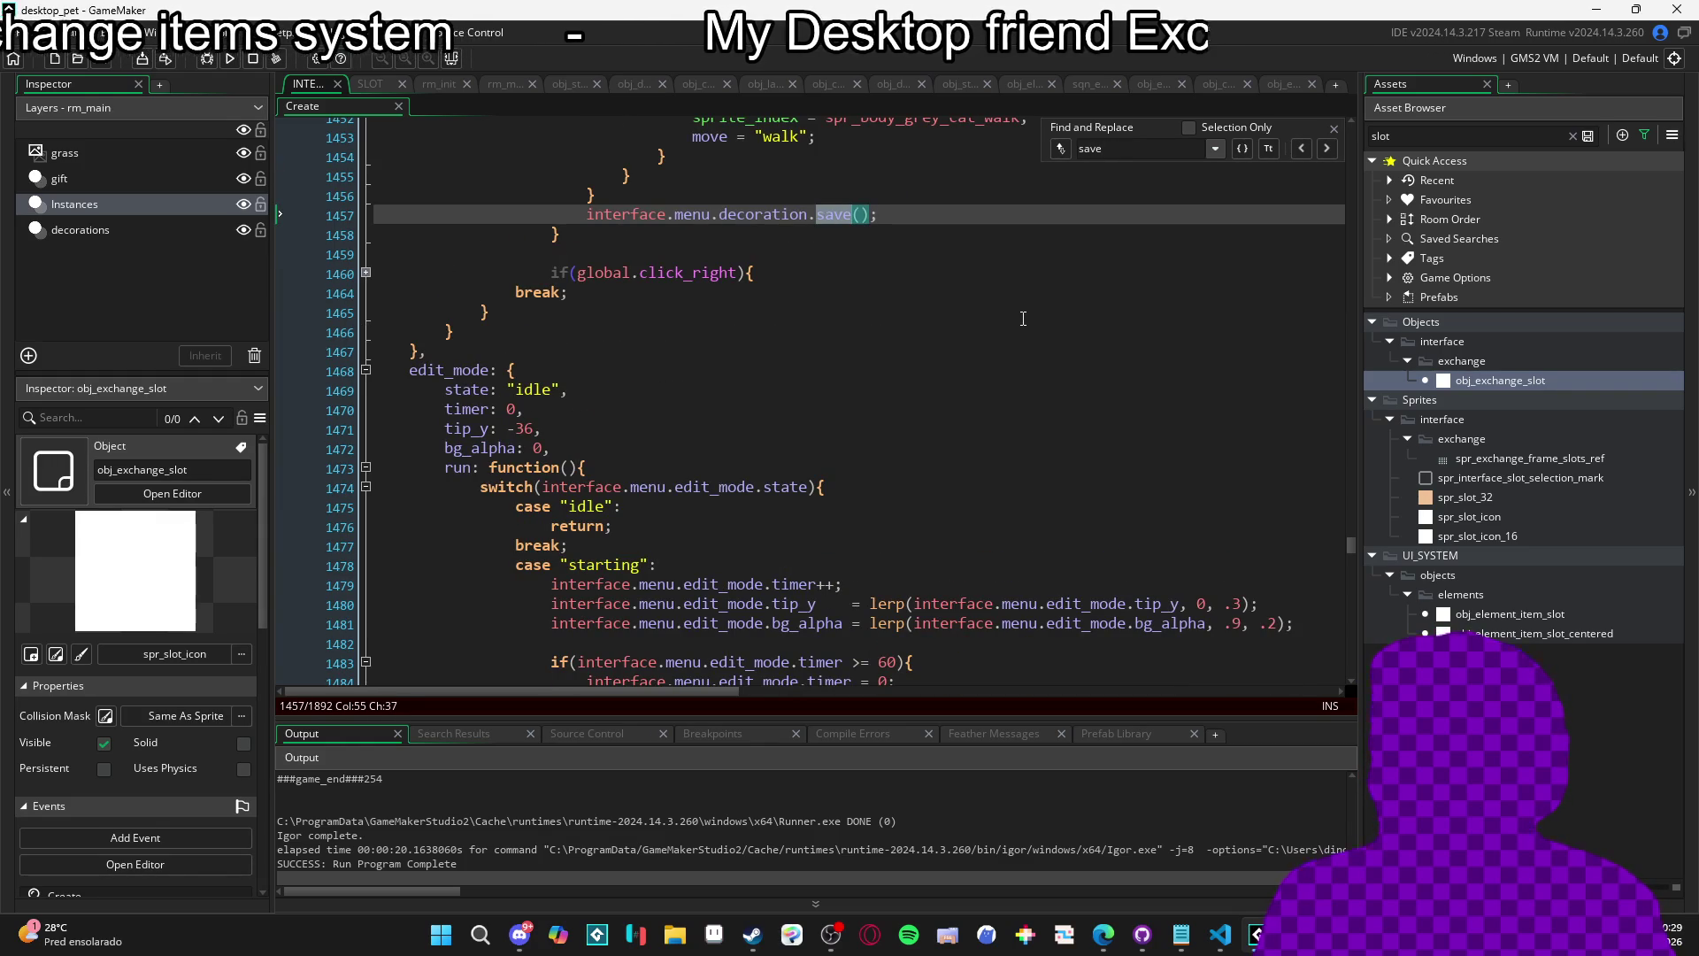
type(" = fun")
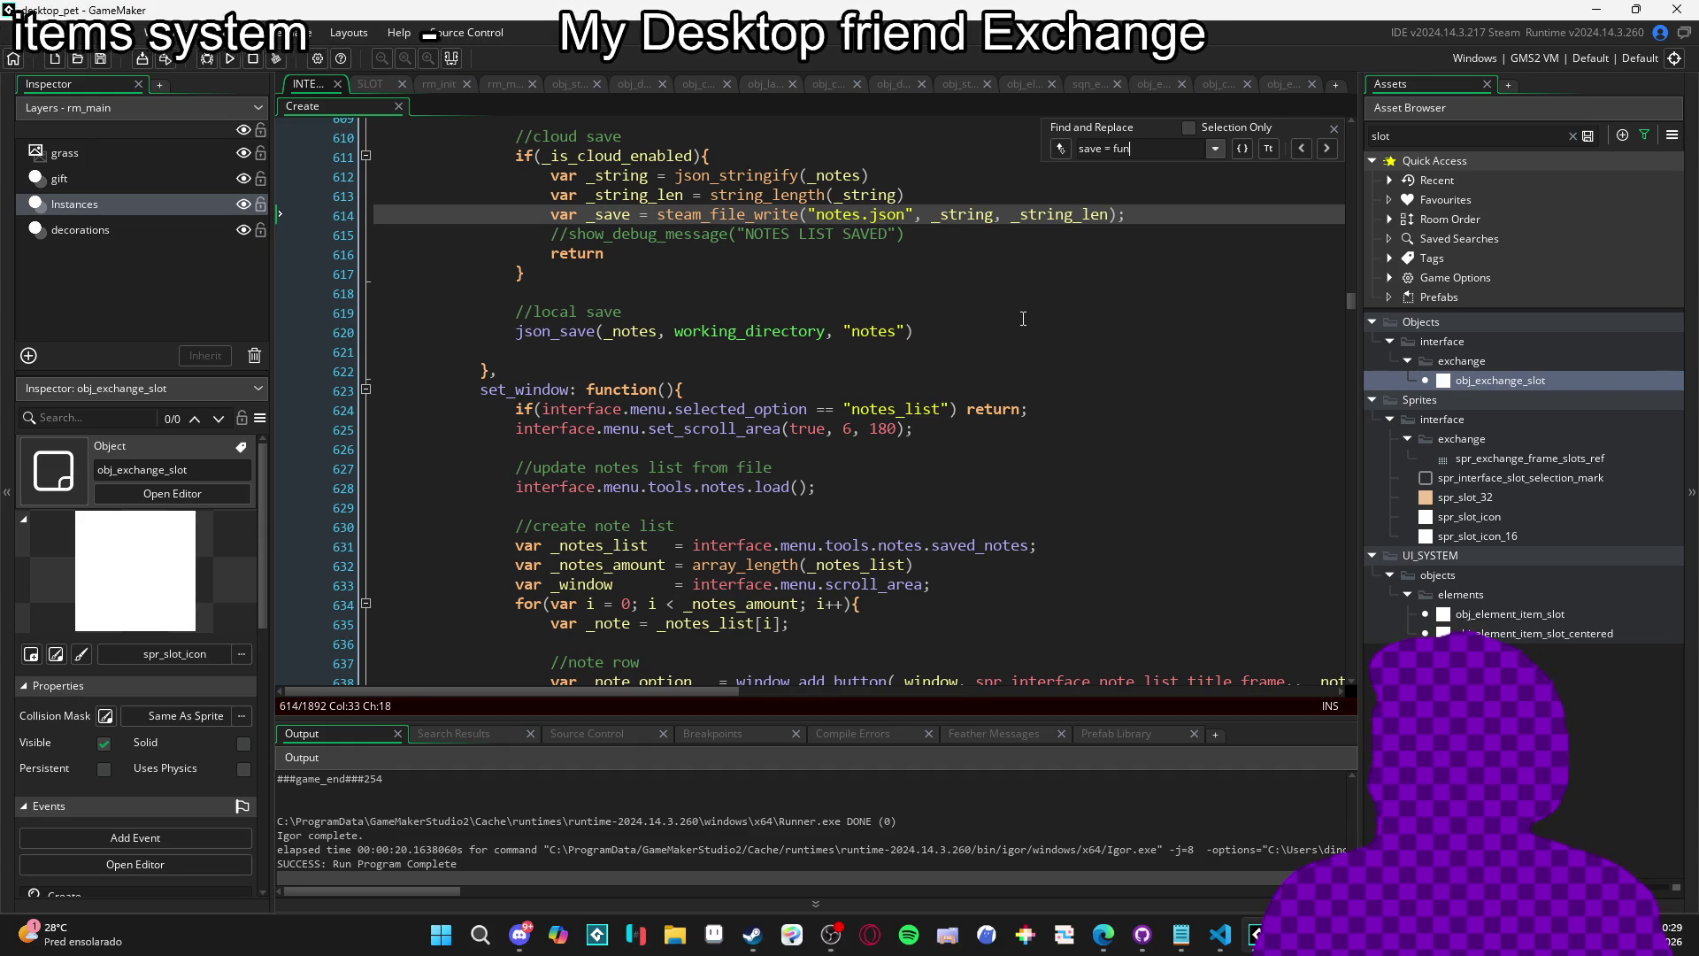
key("ctrl+a")
type("sa")
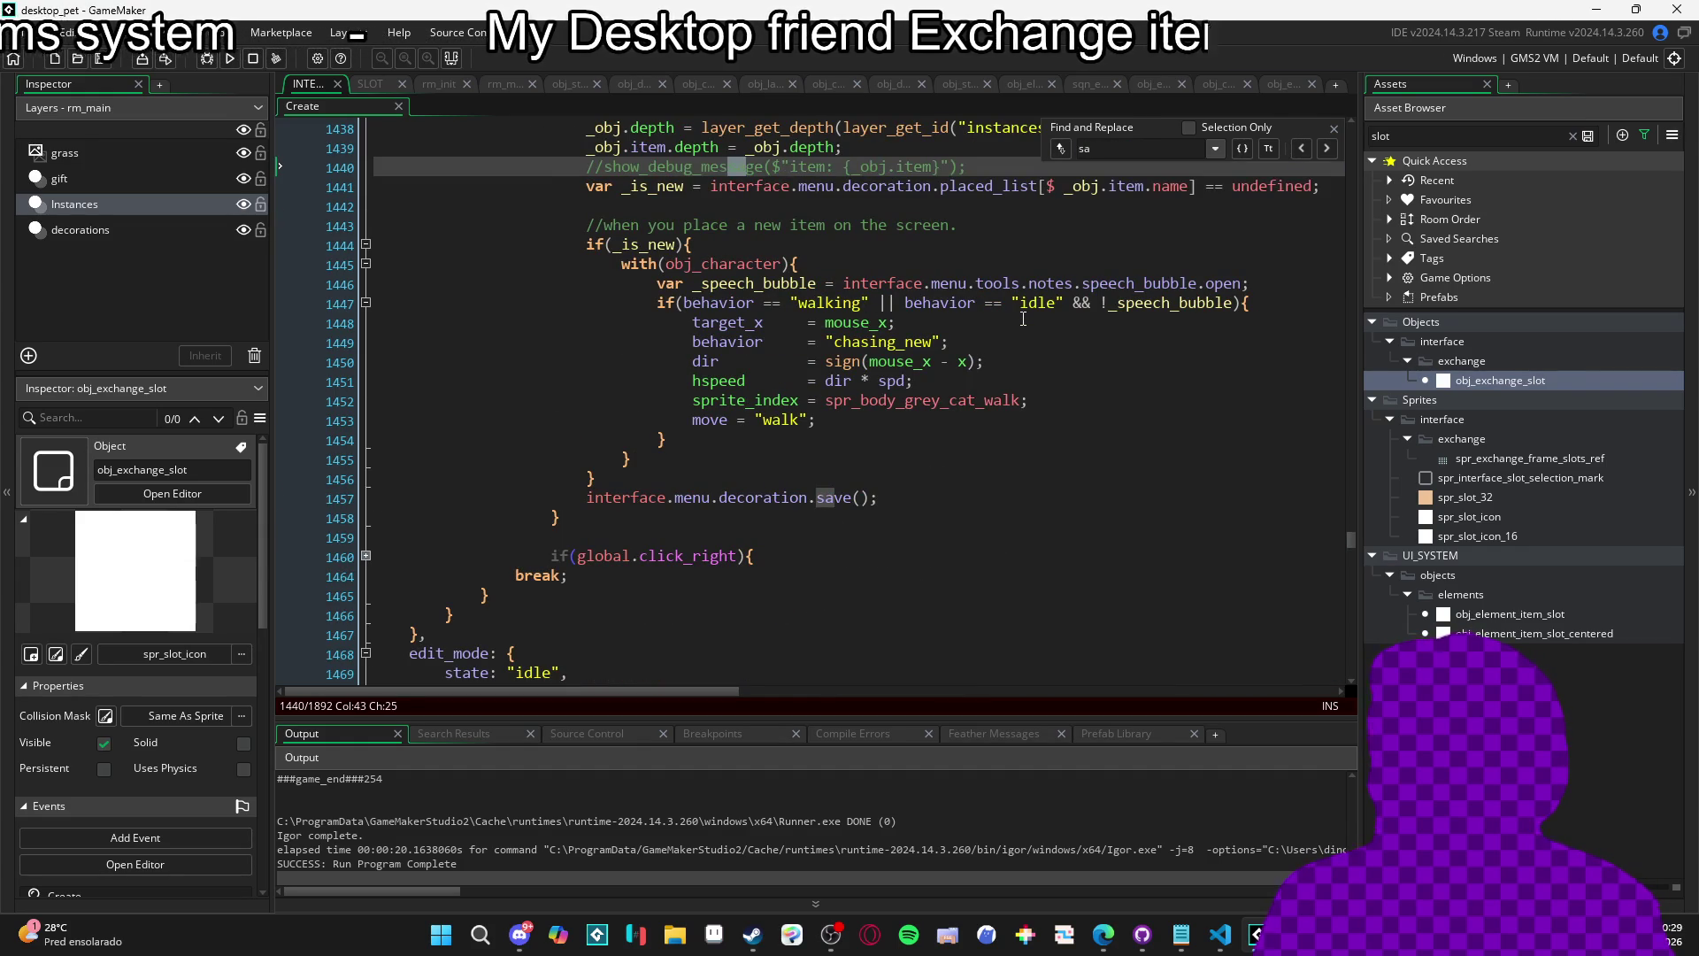
type("ve")
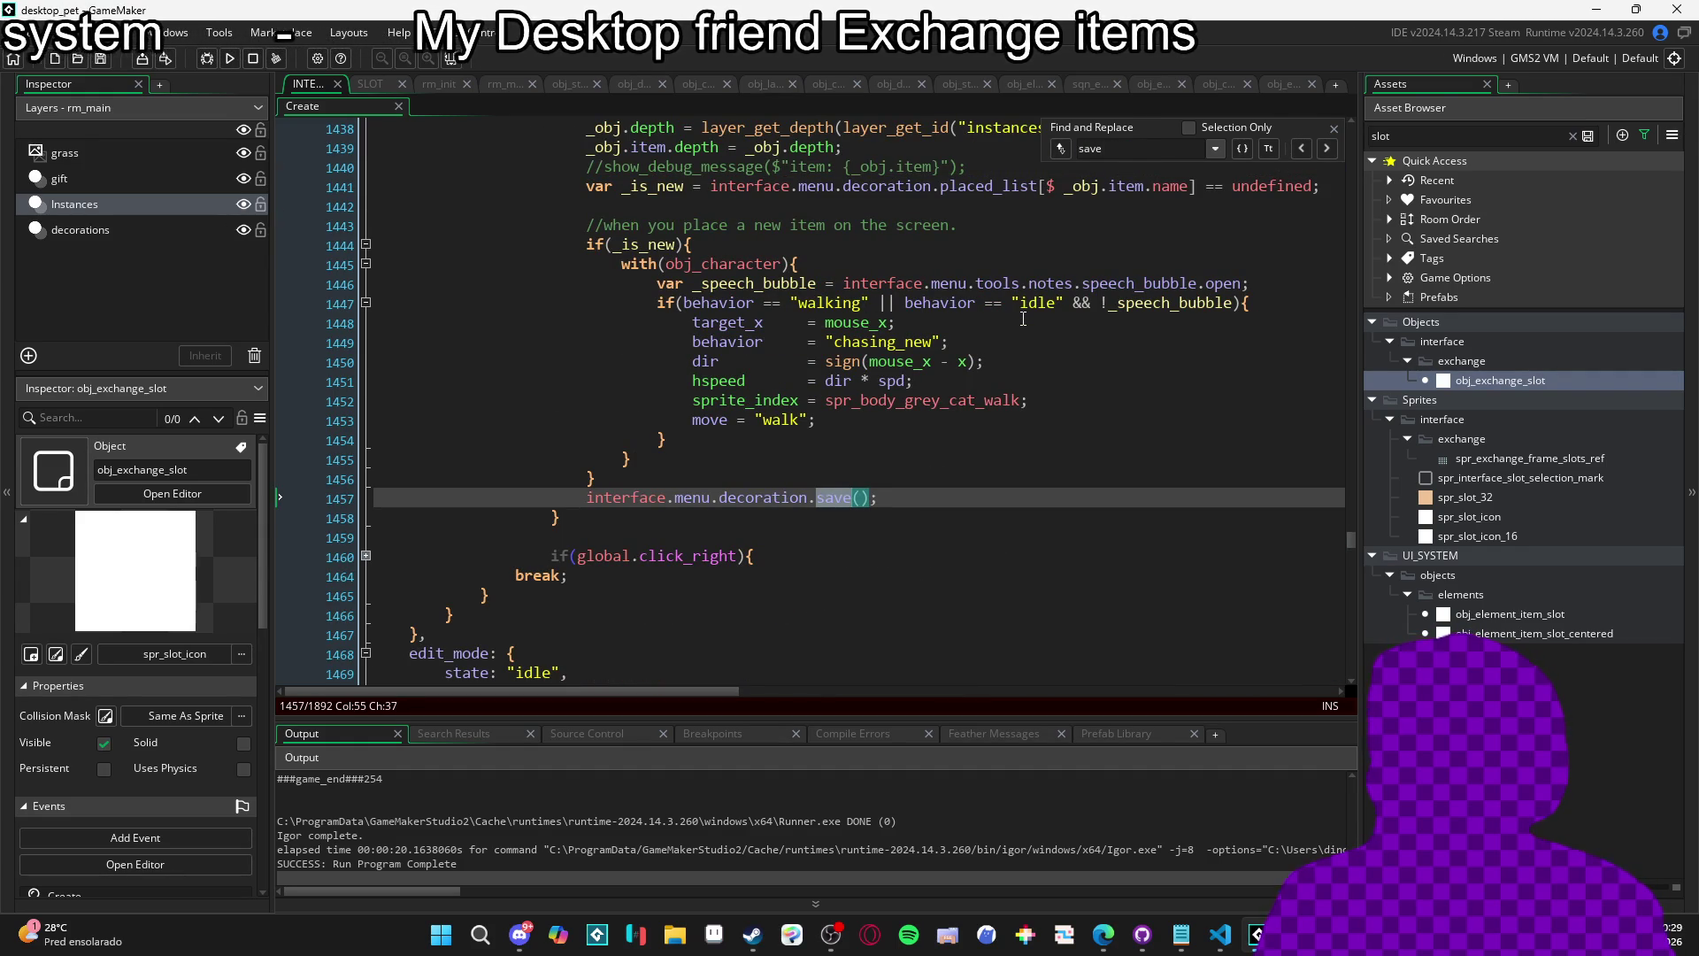
left_click(1334, 130)
mouse_move(1355, 538)
left_mouse_down()
mouse_move(1362, 324)
mouse_move(1388, 203)
mouse_move(1380, 352)
mouse_move(1398, 439)
left_mouse_up()
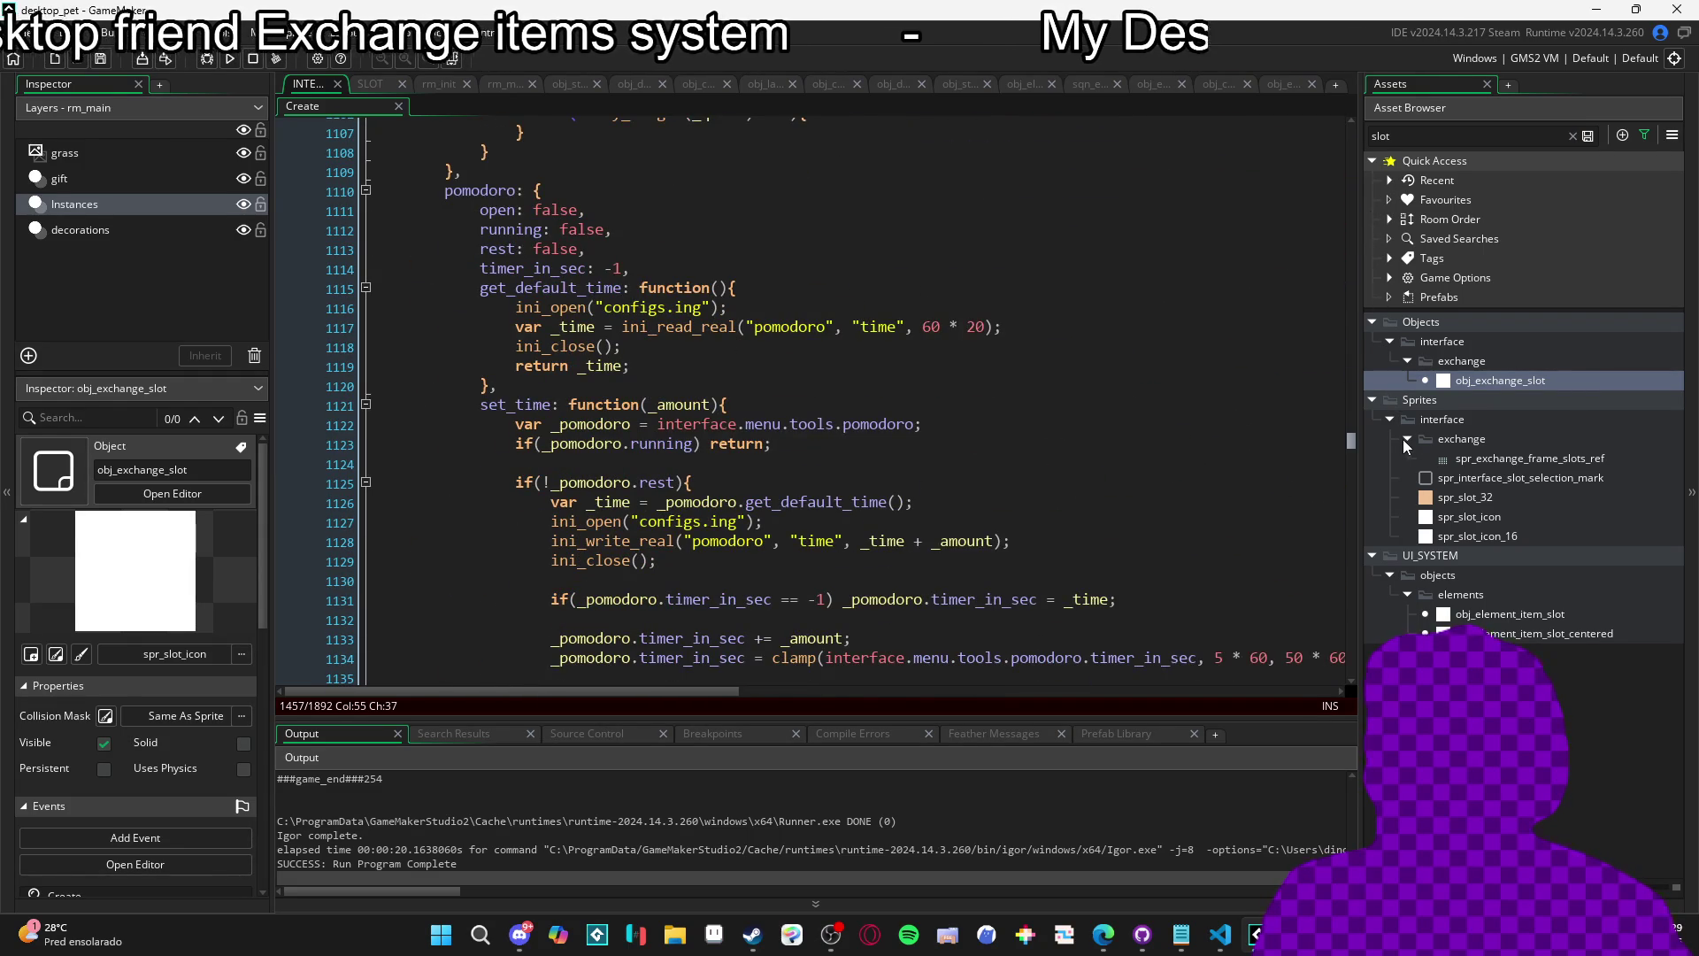
Search for 'save: fun' to jump to the decoration save function definition.
left_click(1155, 308)
key("ctrl+f")
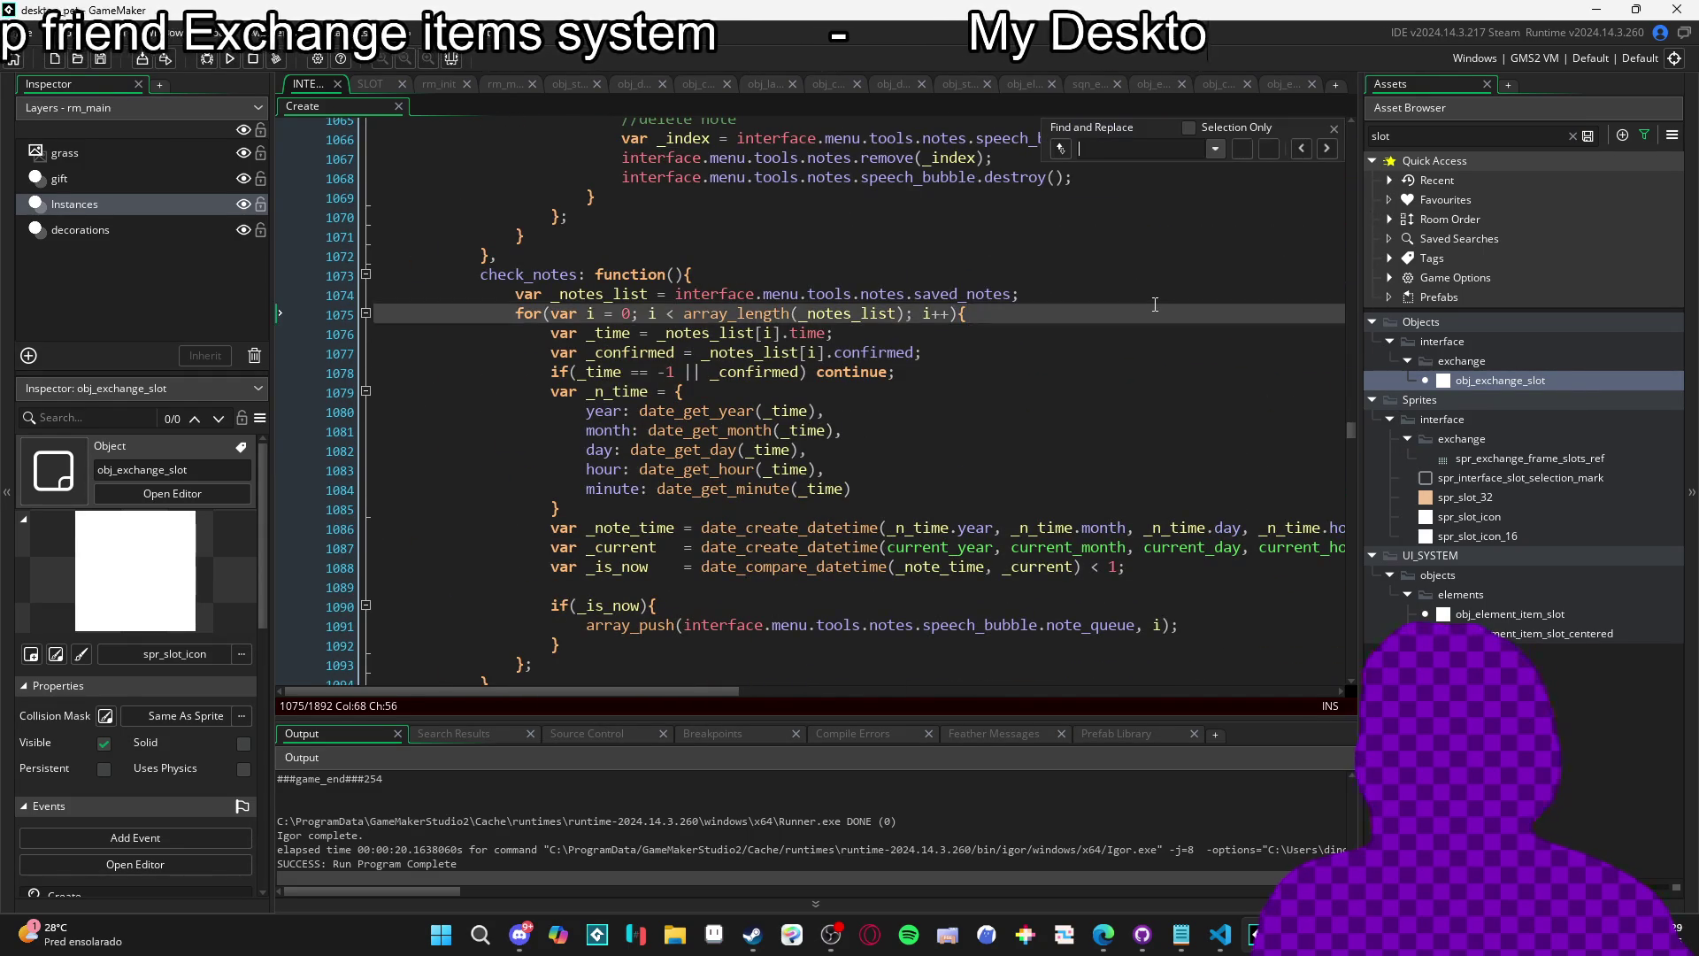
type("save: functio")
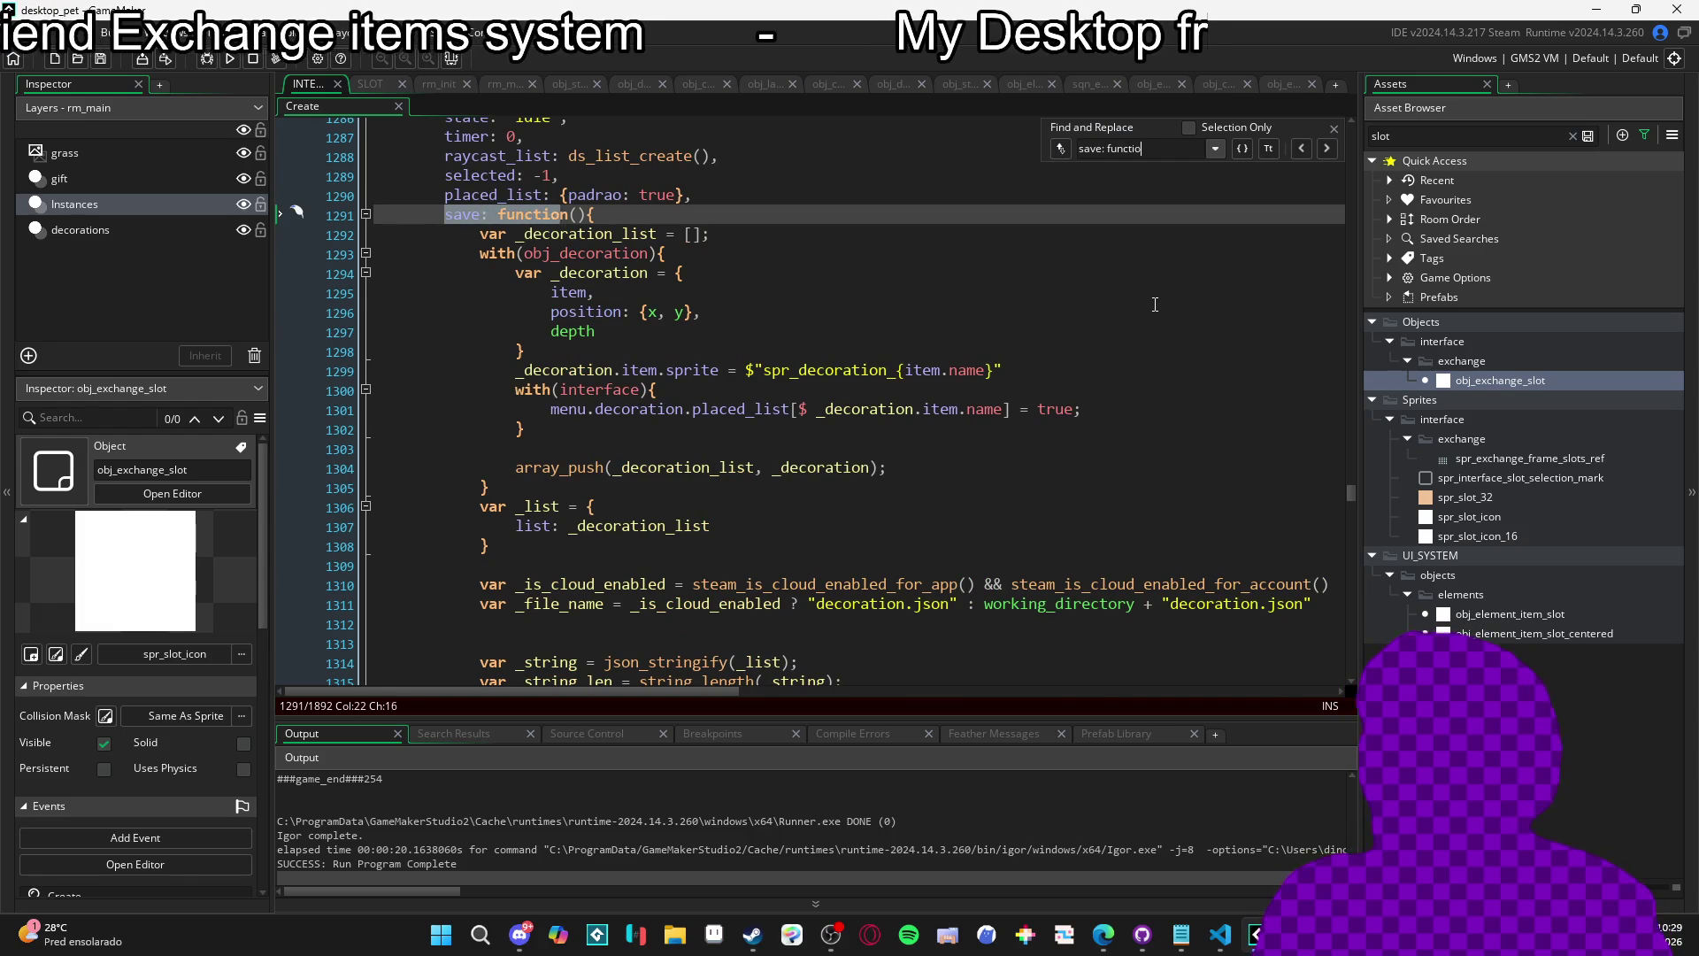
type("n")
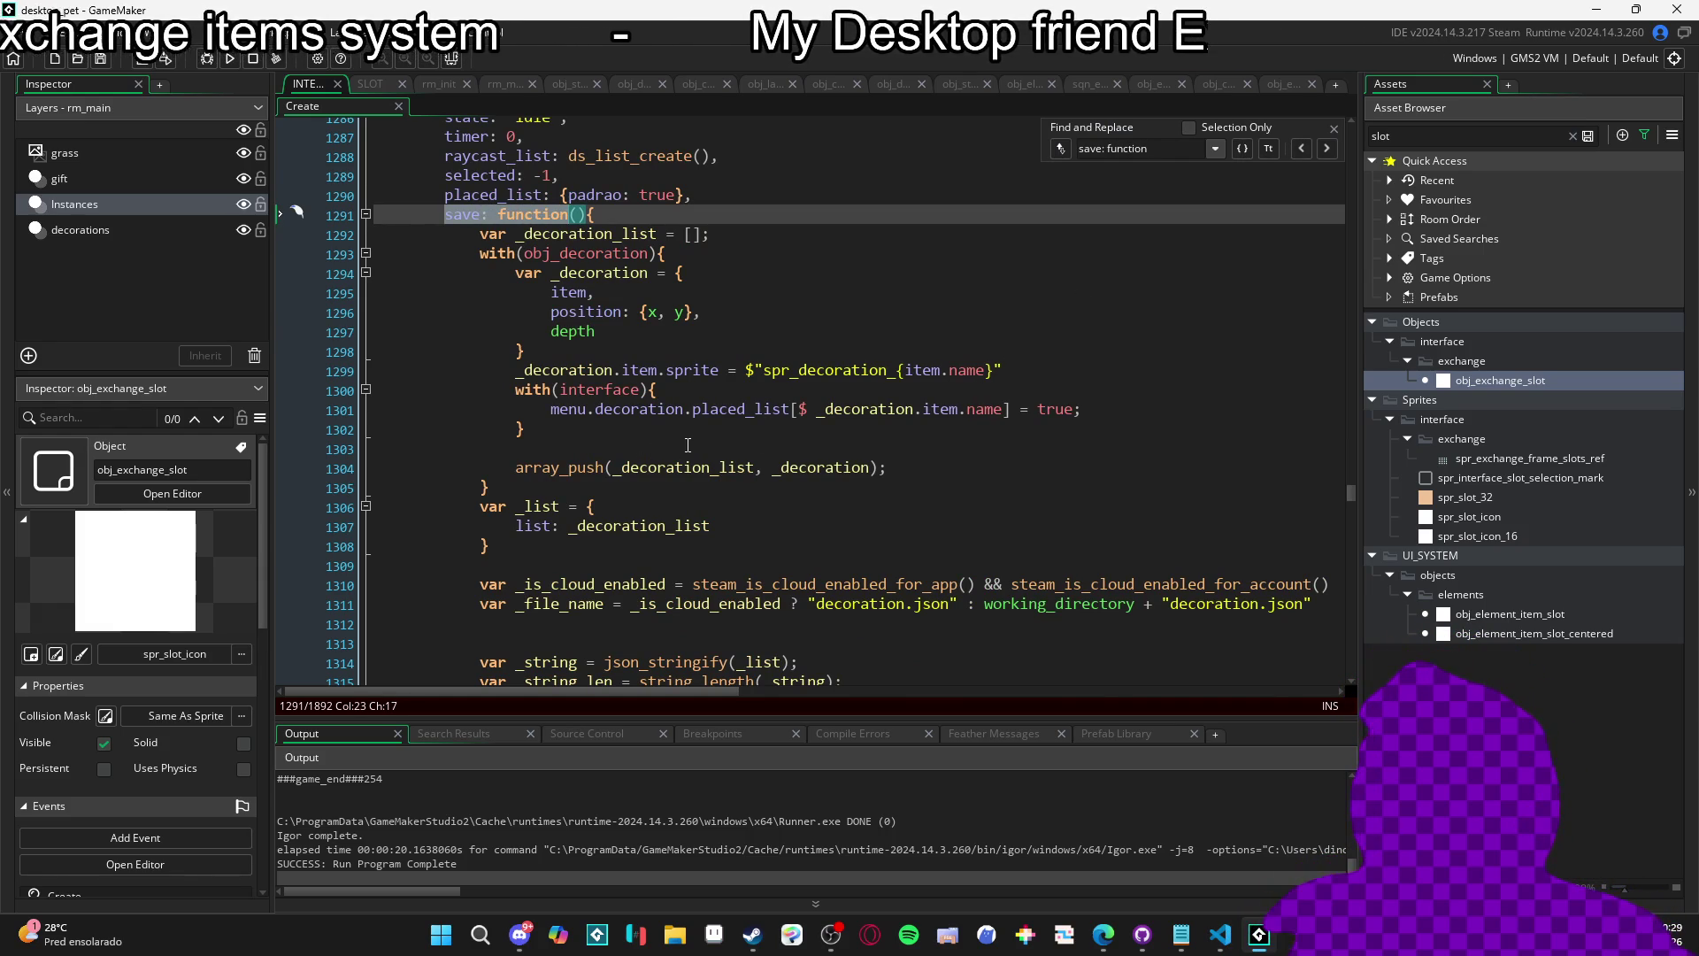
scroll(586, 448, "down", 2)
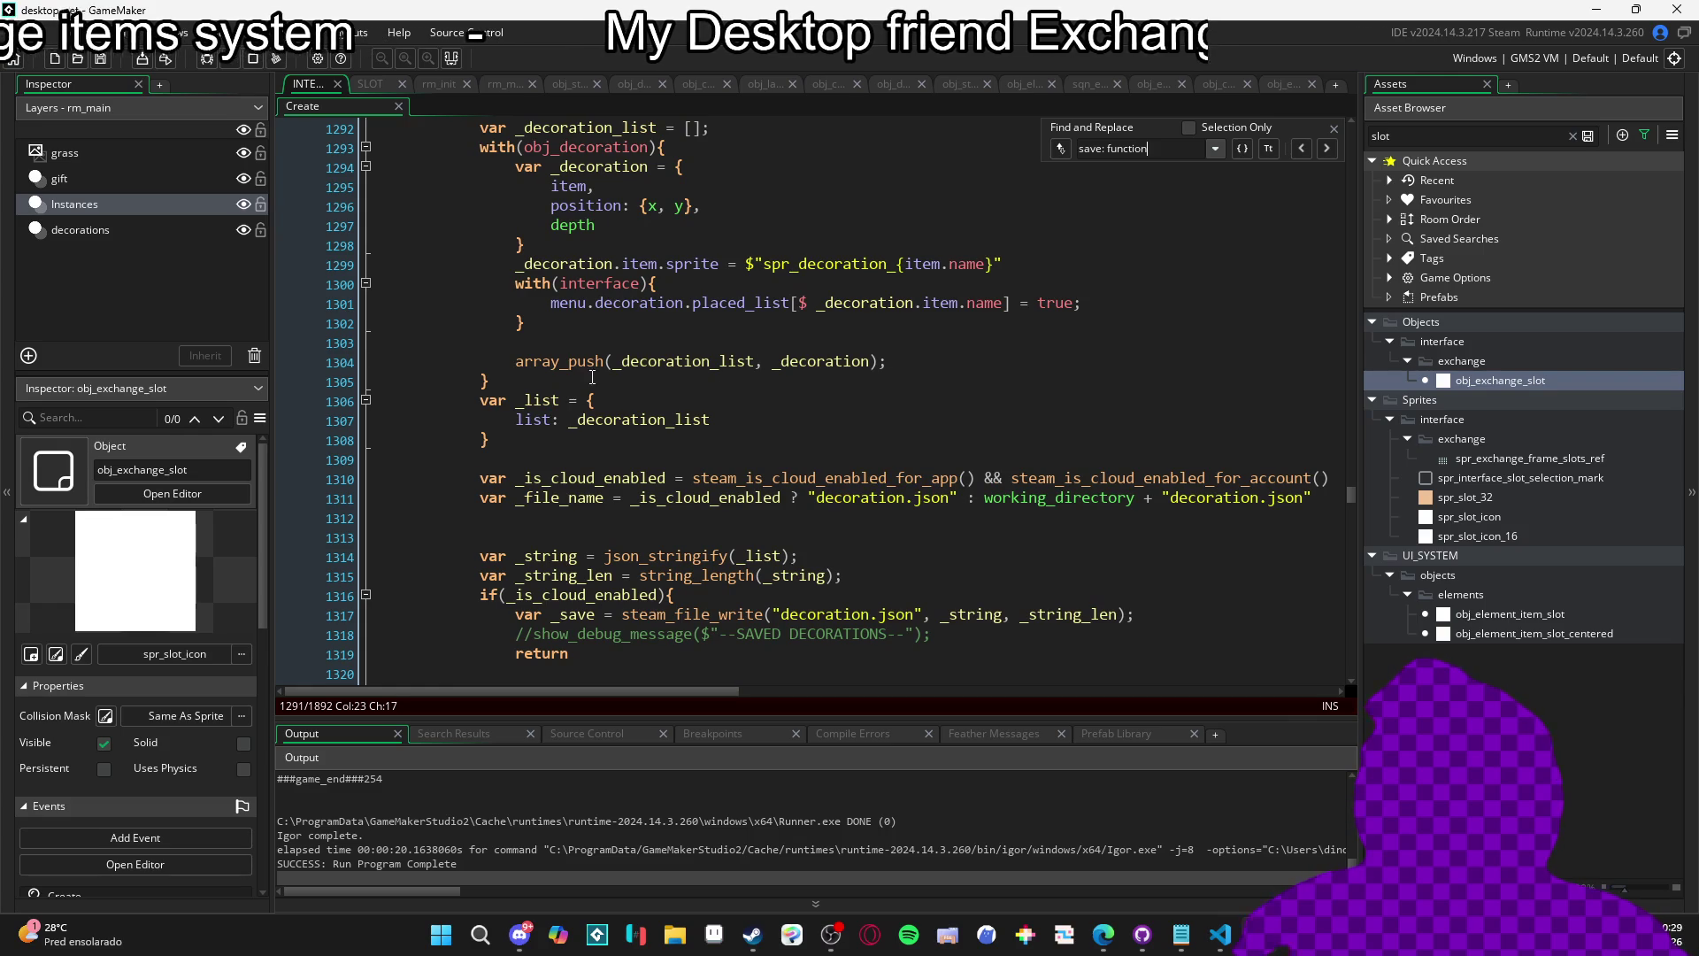
scroll(638, 428, "down", 2)
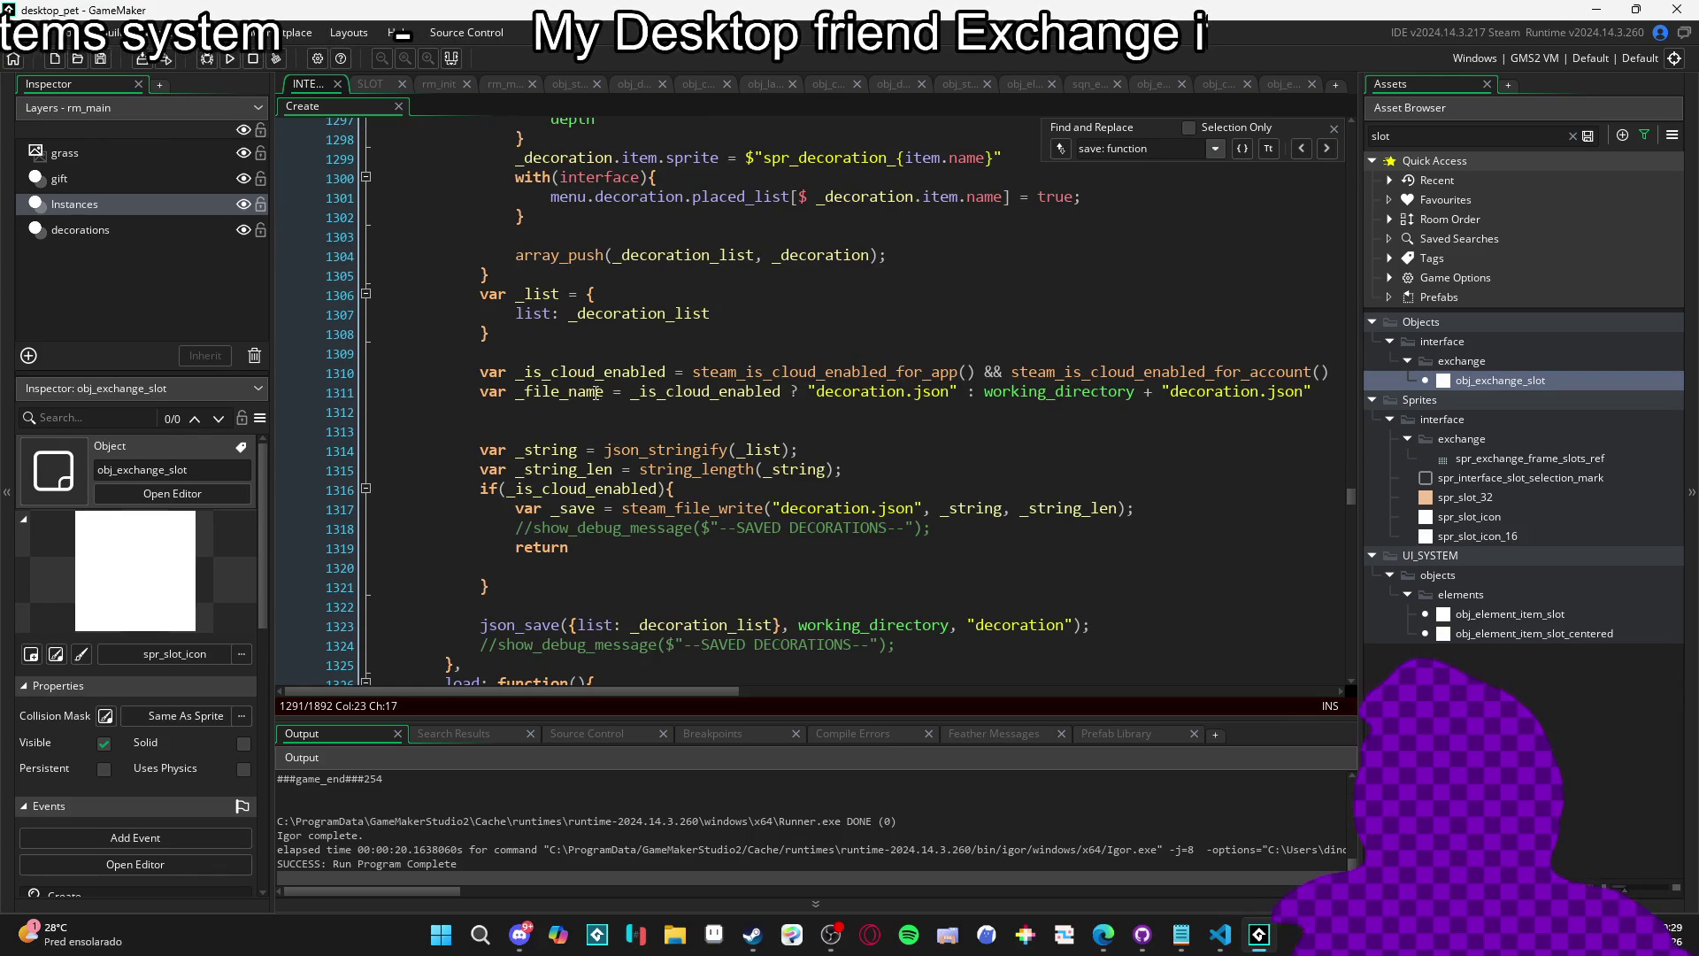
scroll(576, 434, "down", 2)
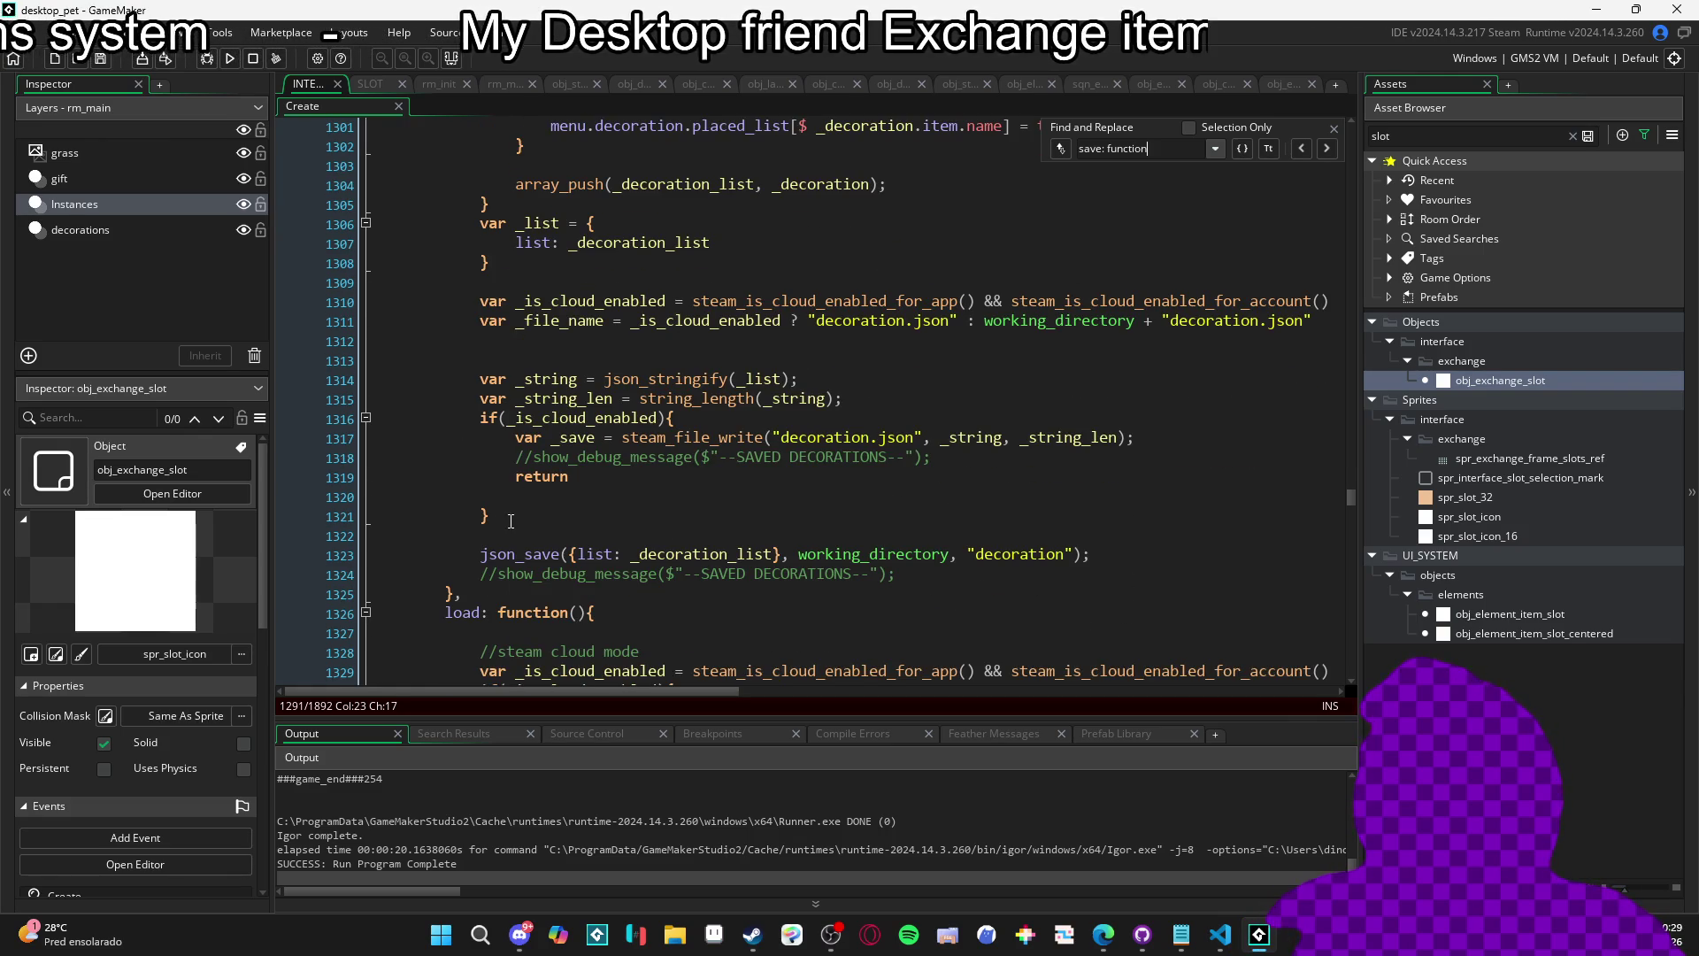
scroll(763, 481, "down", 2)
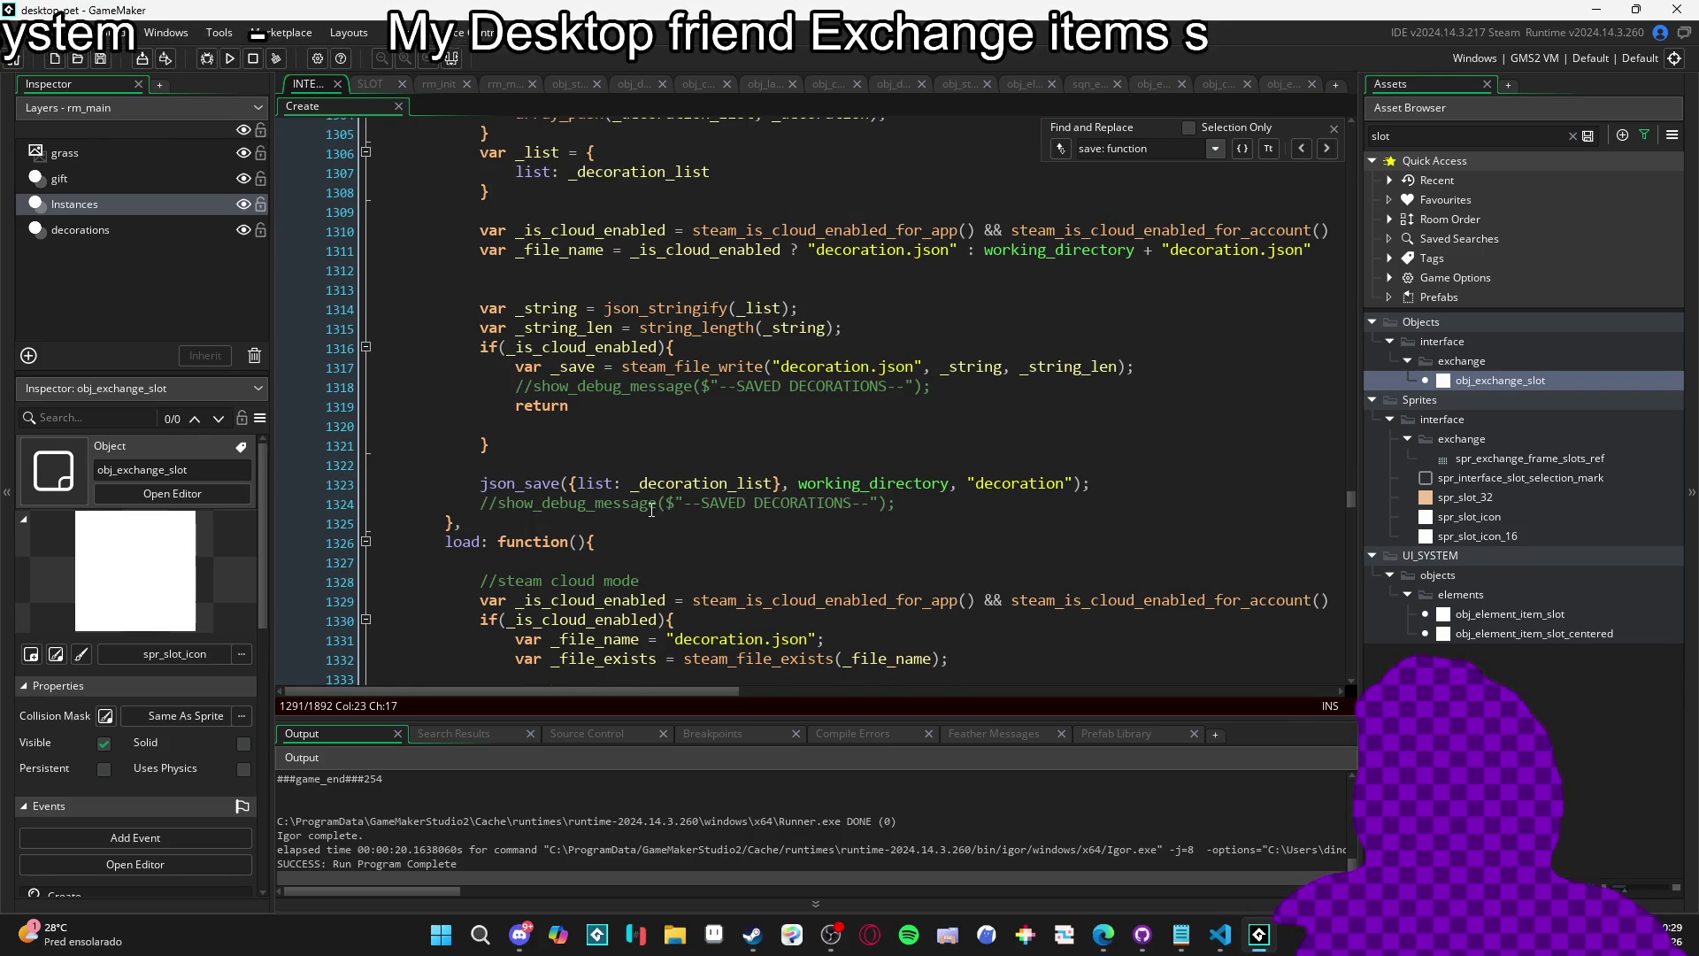
scroll(620, 514, "up", 12)
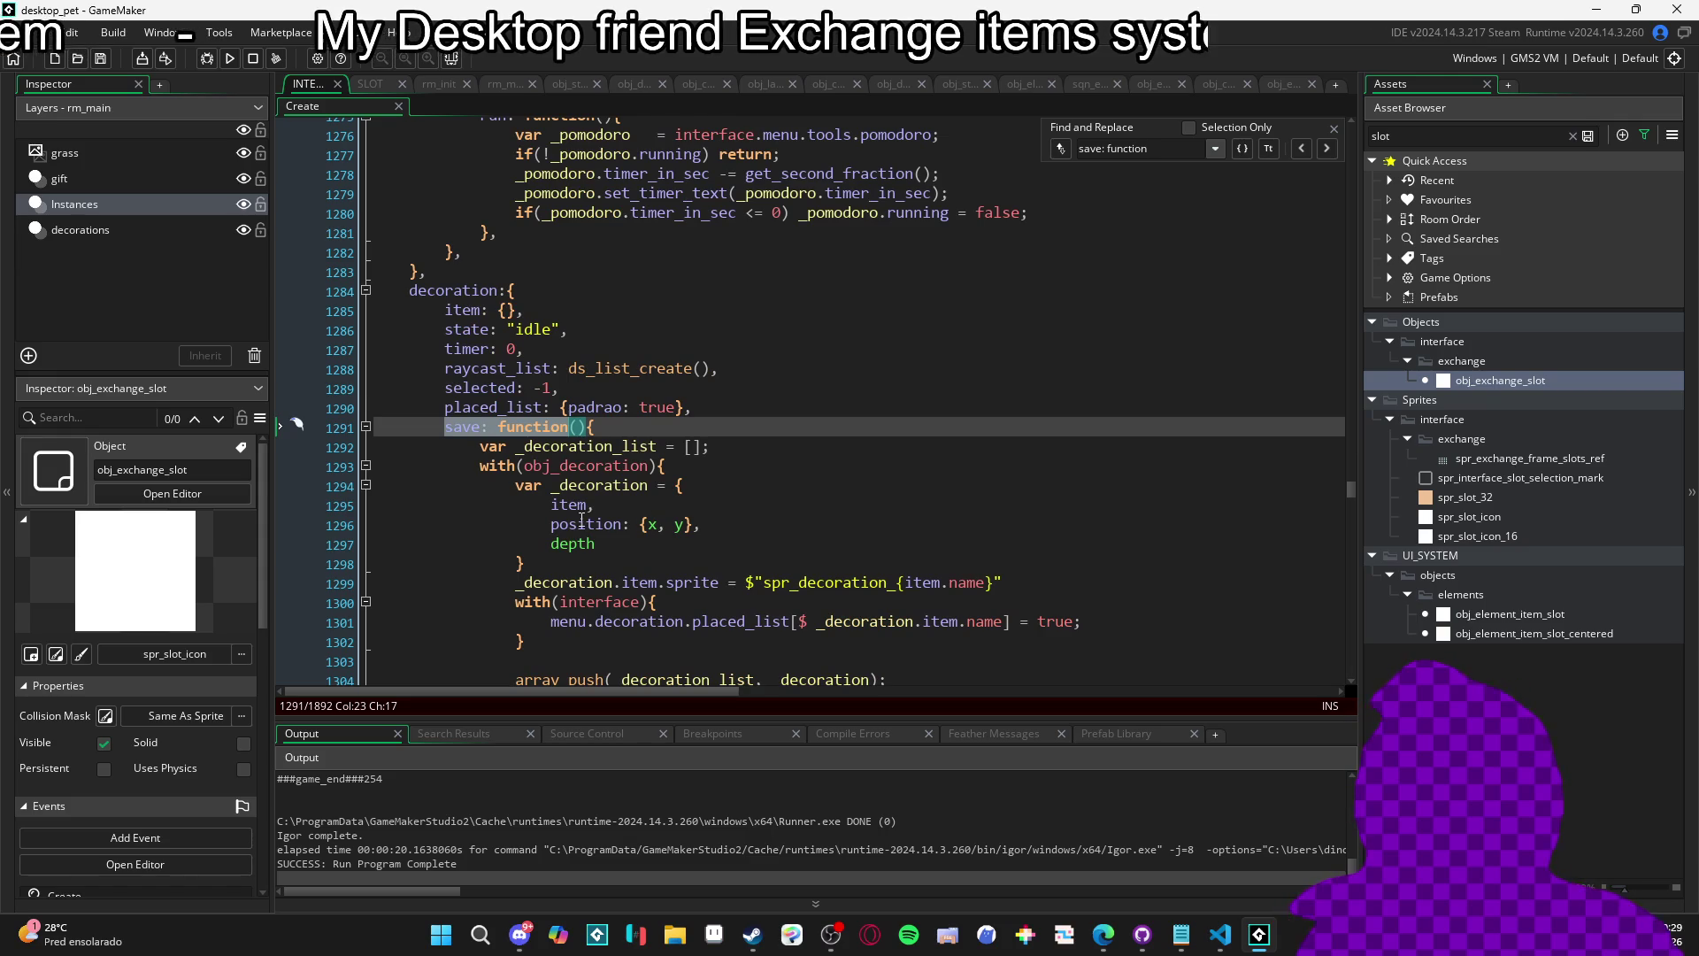
scroll(618, 501, "down", 2)
left_click(512, 492)
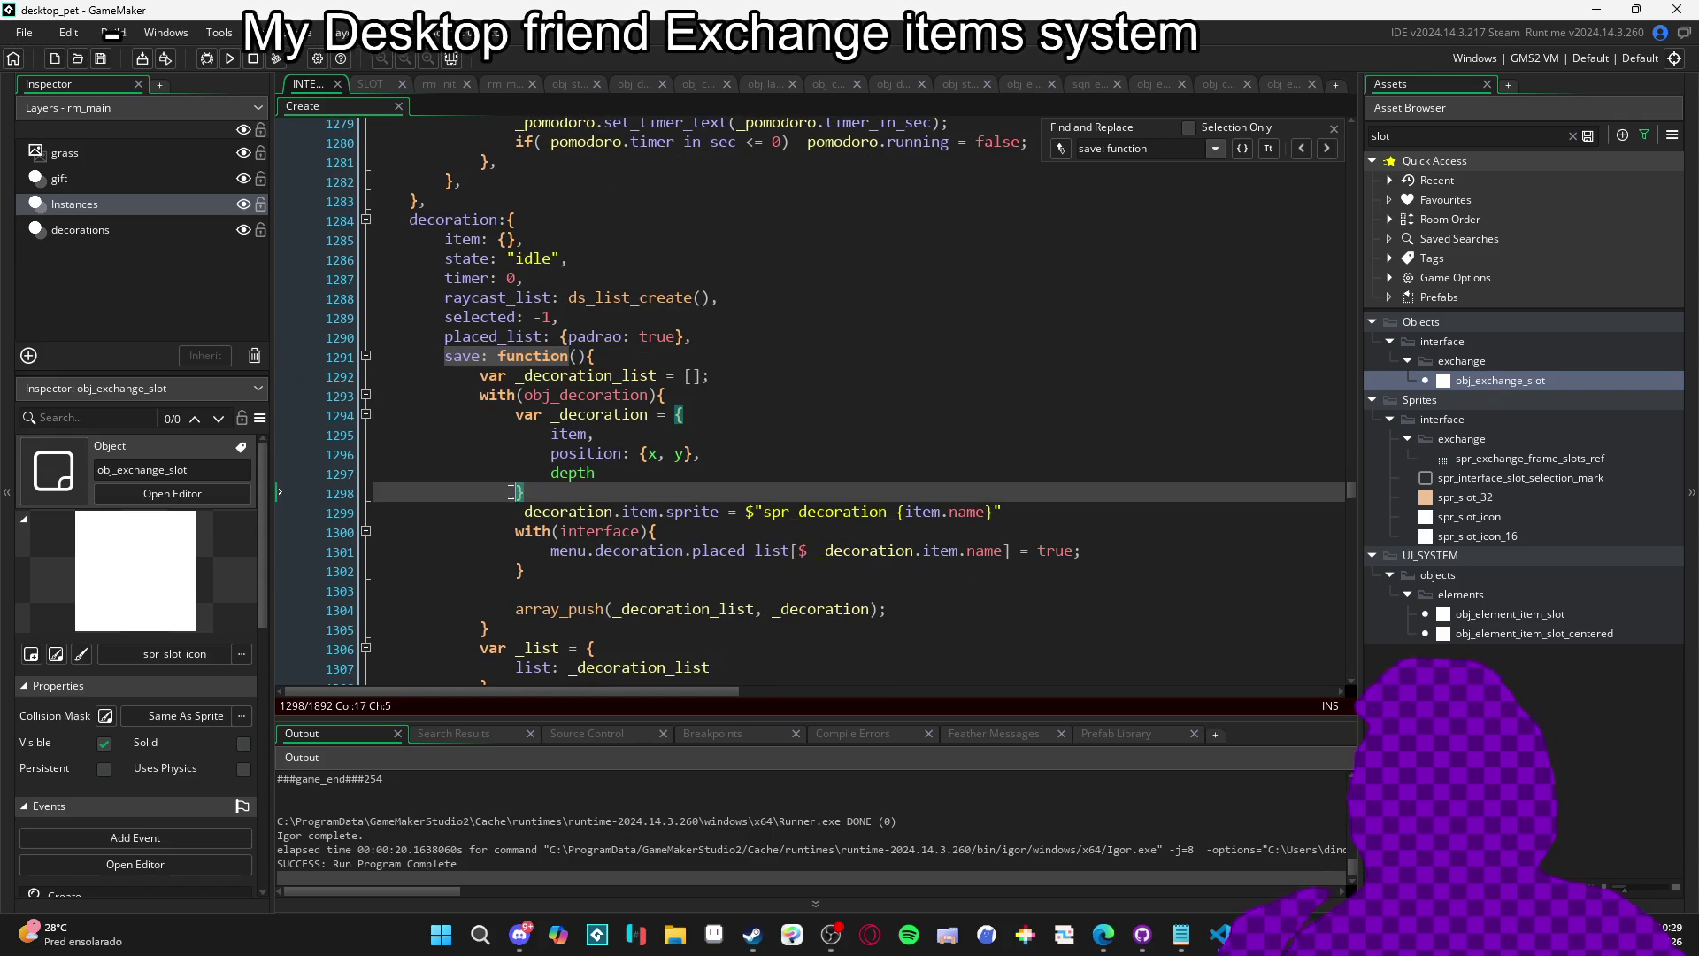
Scroll through the save function to read how it gathers obj_decoration into a list and writes decoration.json.
scroll(544, 531, "down", 3)
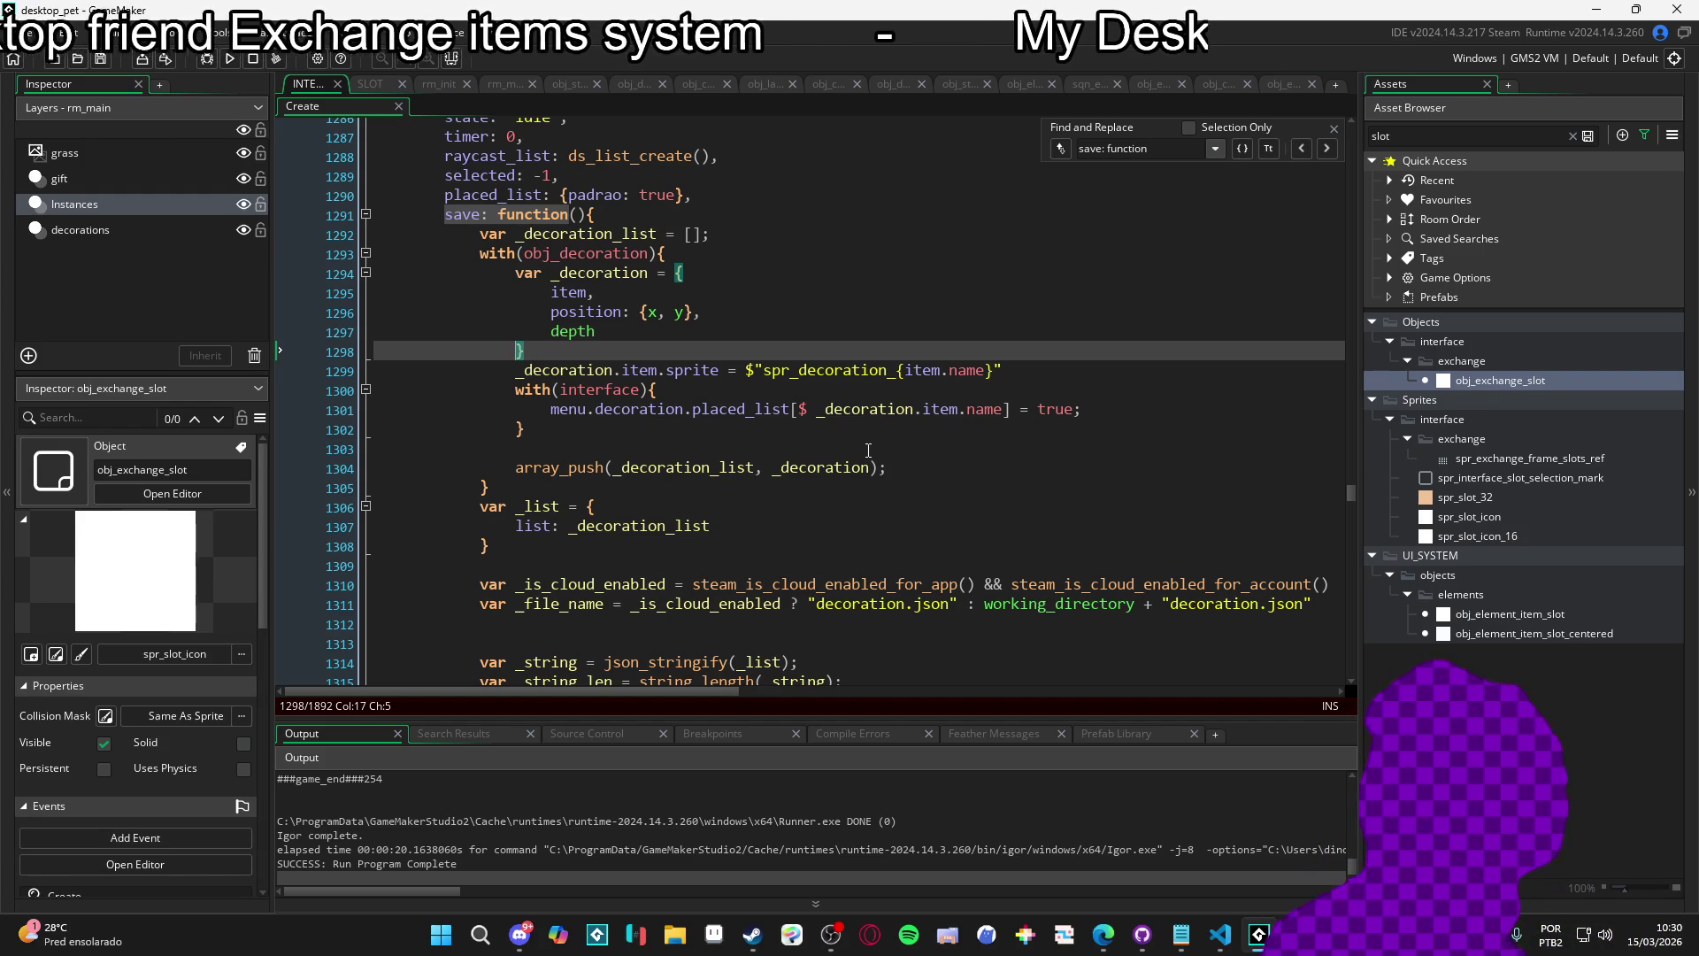
scroll(850, 461, "down", 2)
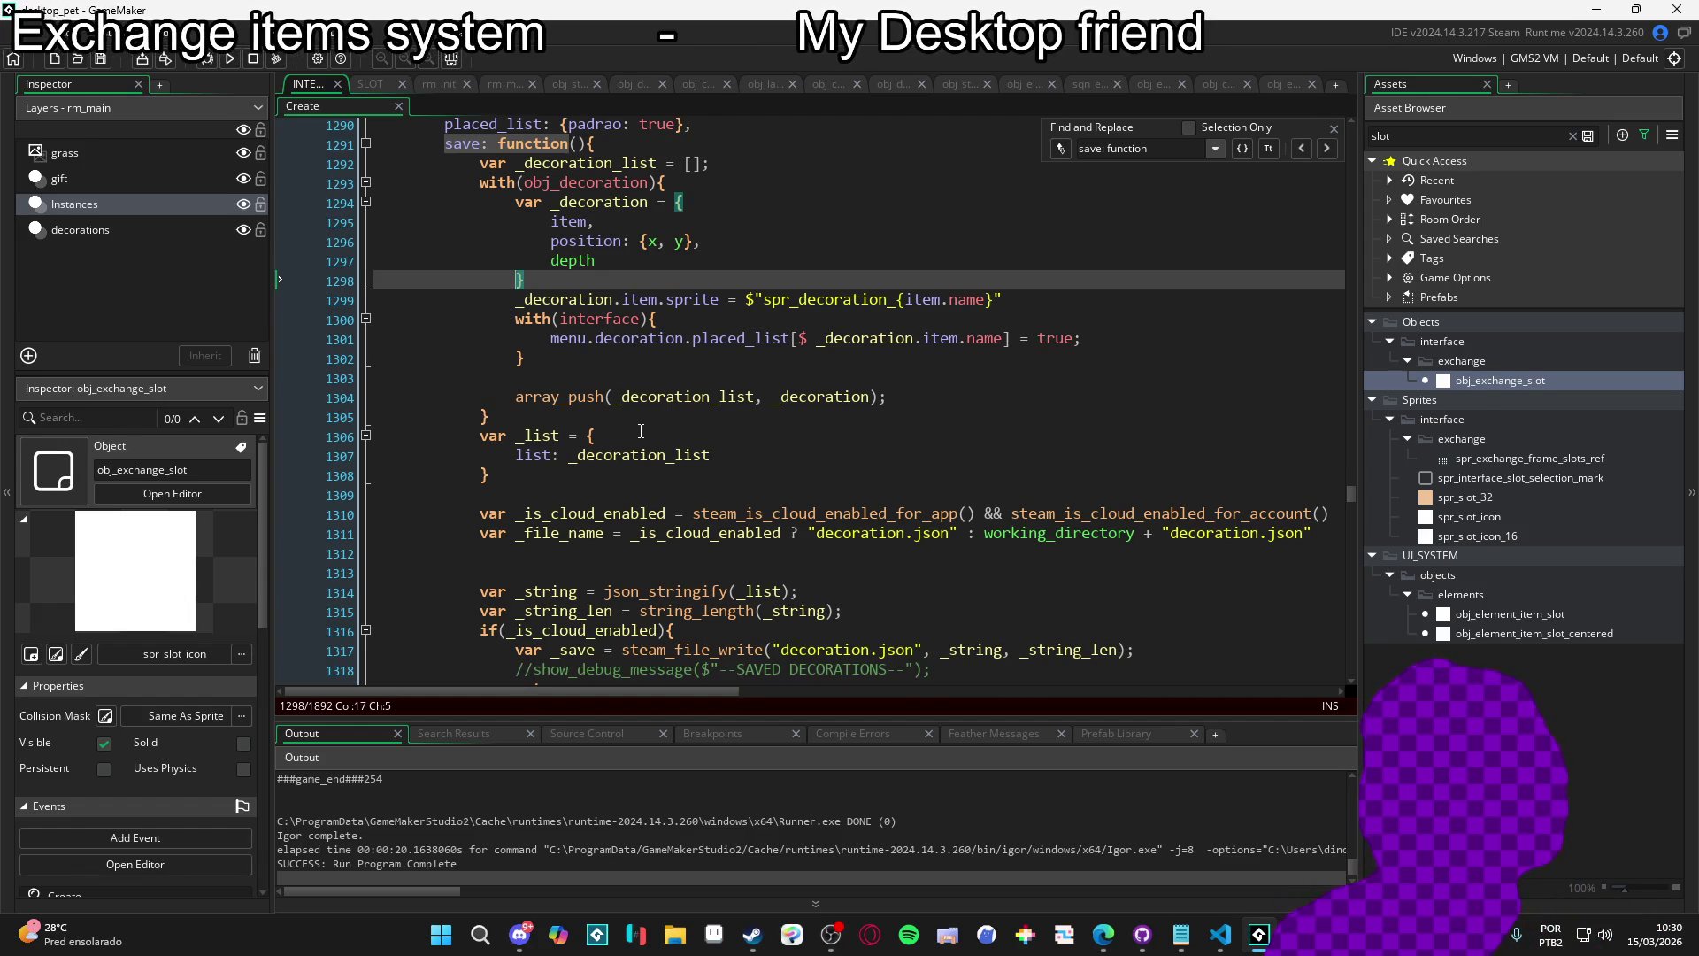
scroll(641, 431, "down", 3)
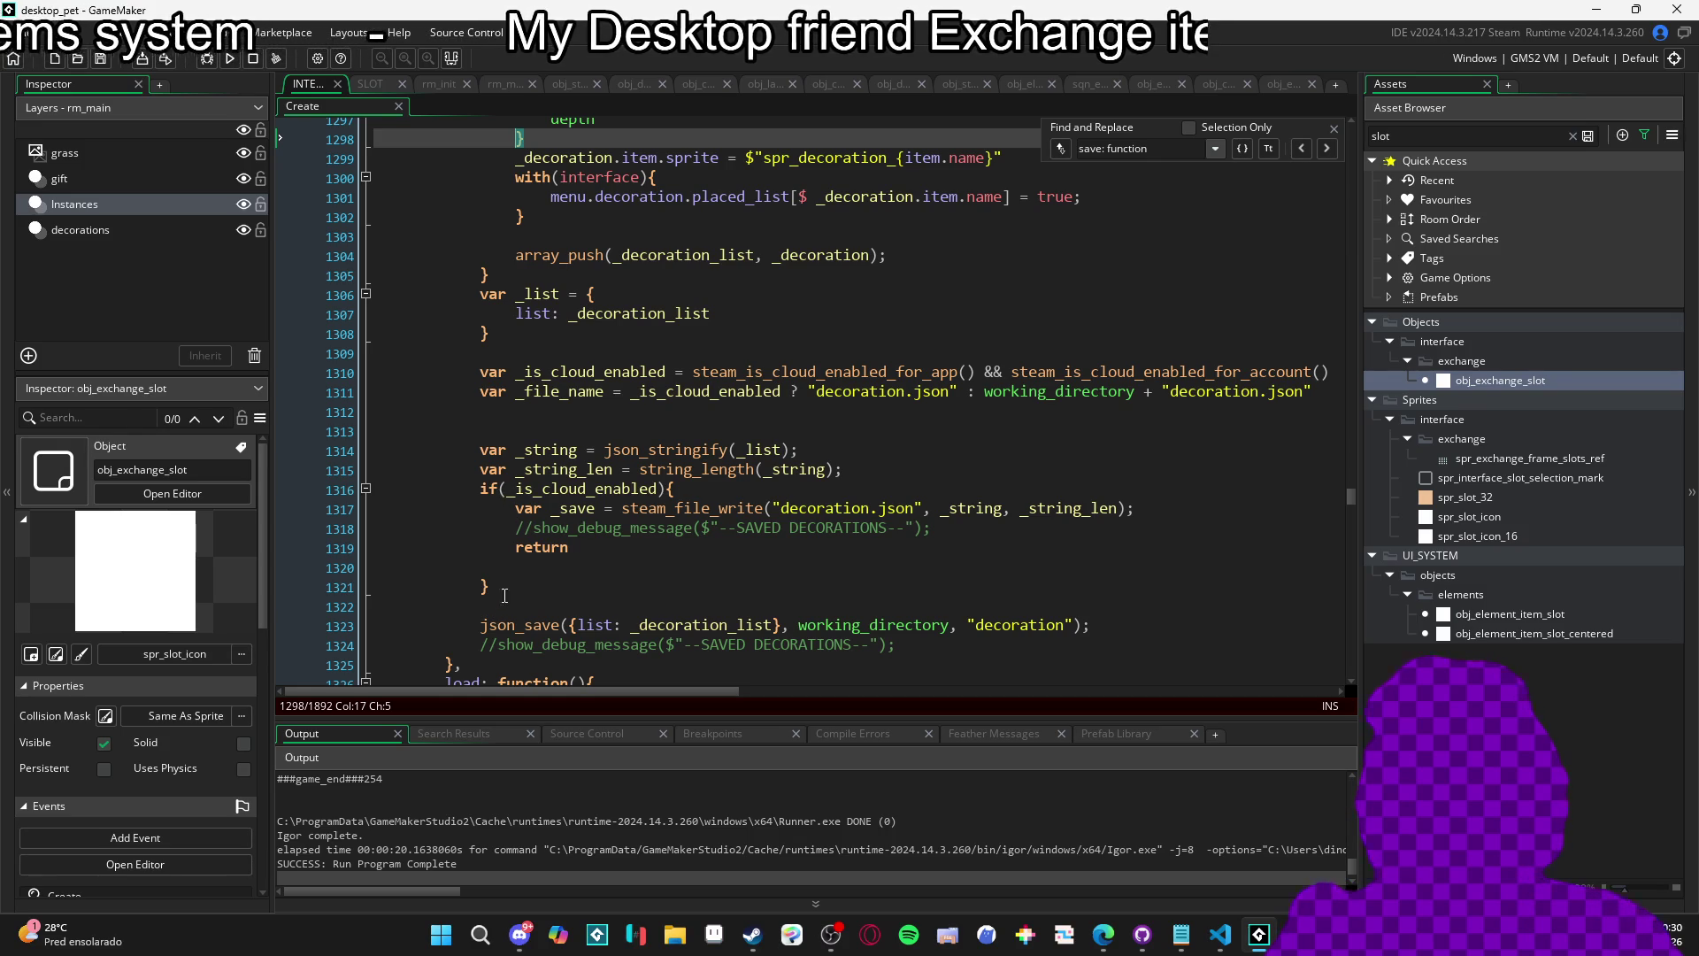
scroll(518, 584, "down", 2)
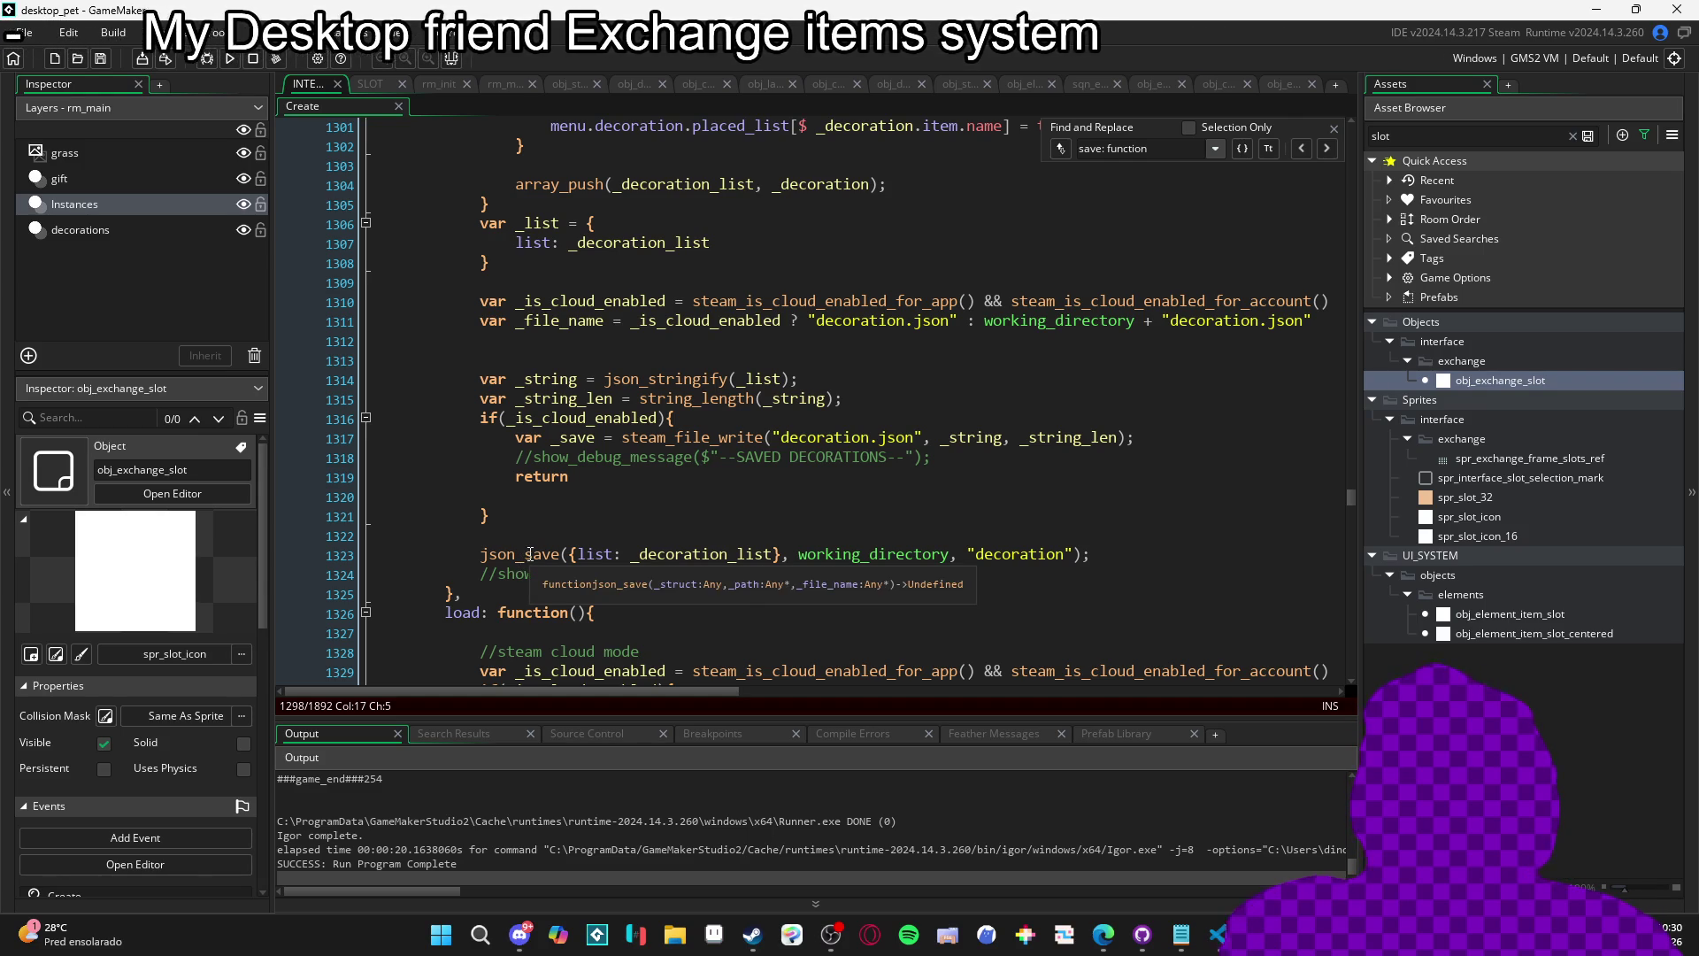
scroll(824, 570, "down", 1)
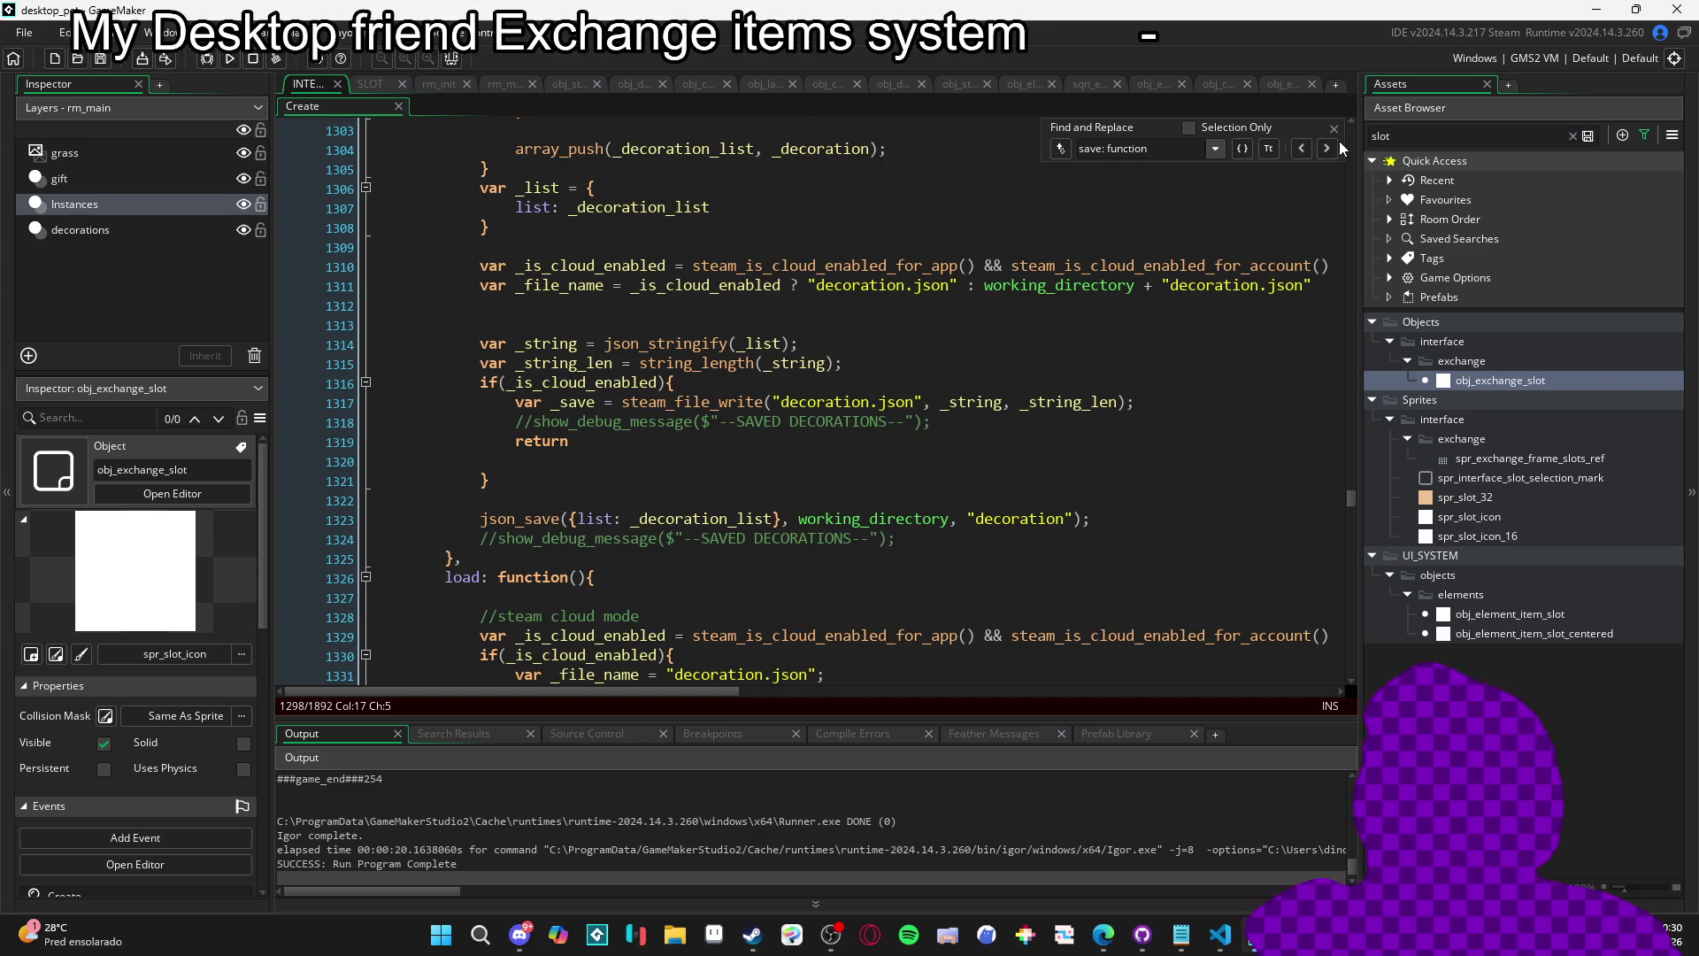
scroll(956, 443, "up", 5)
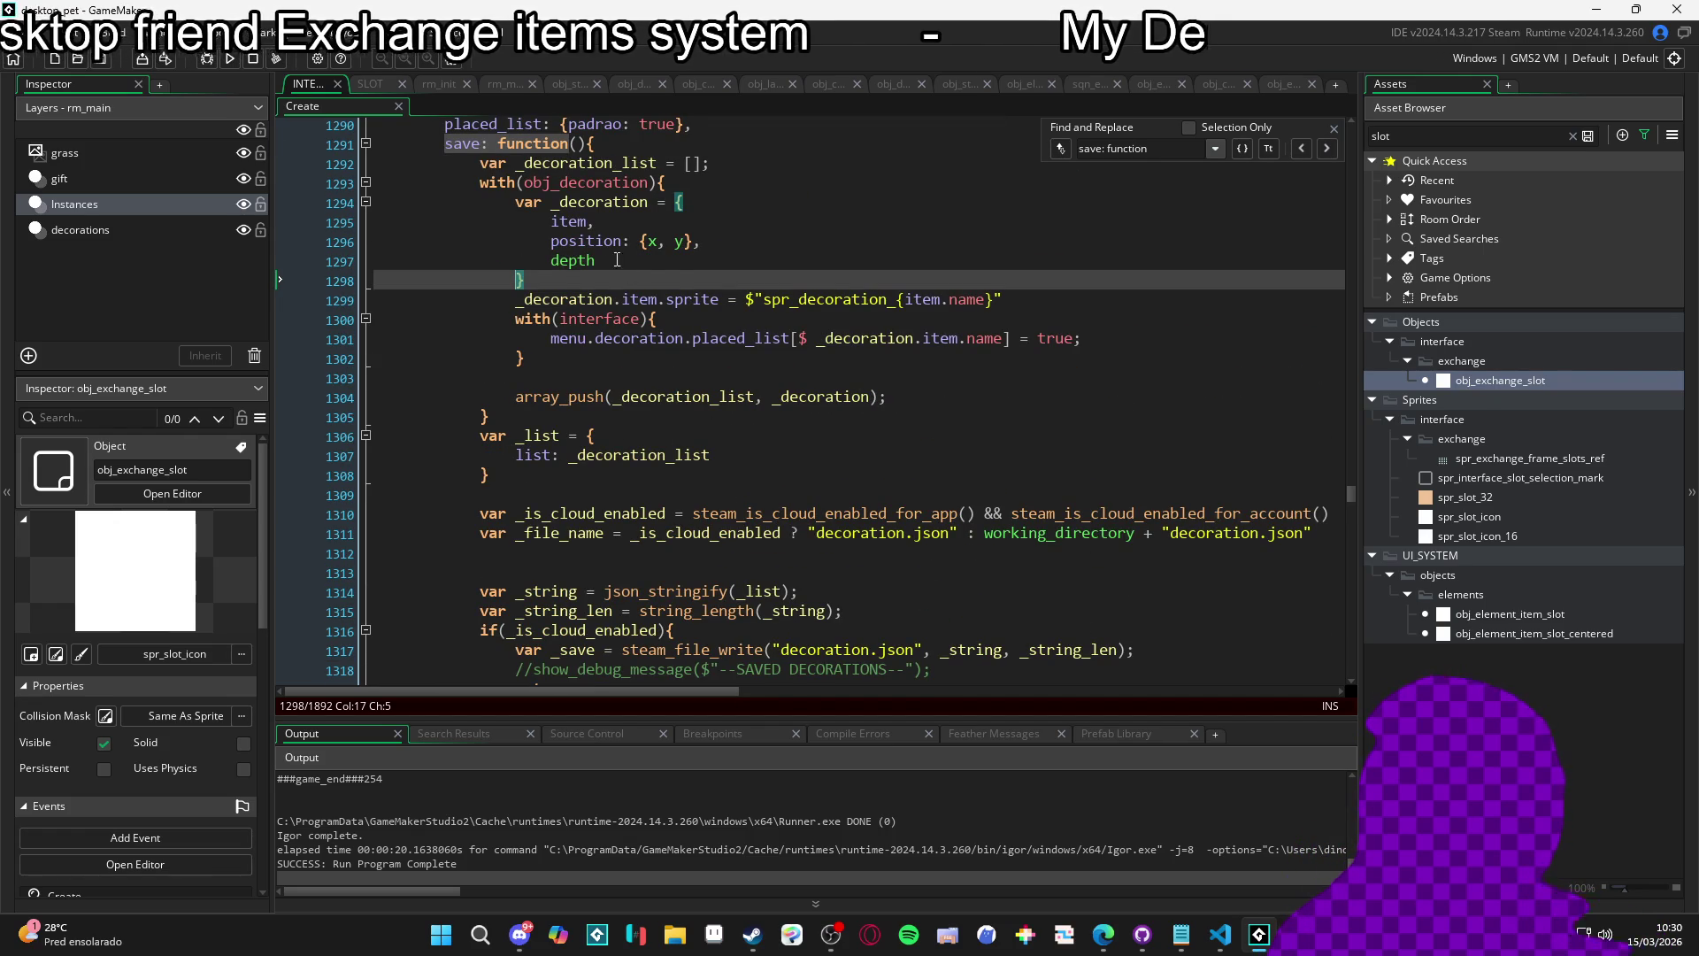
left_click(532, 204)
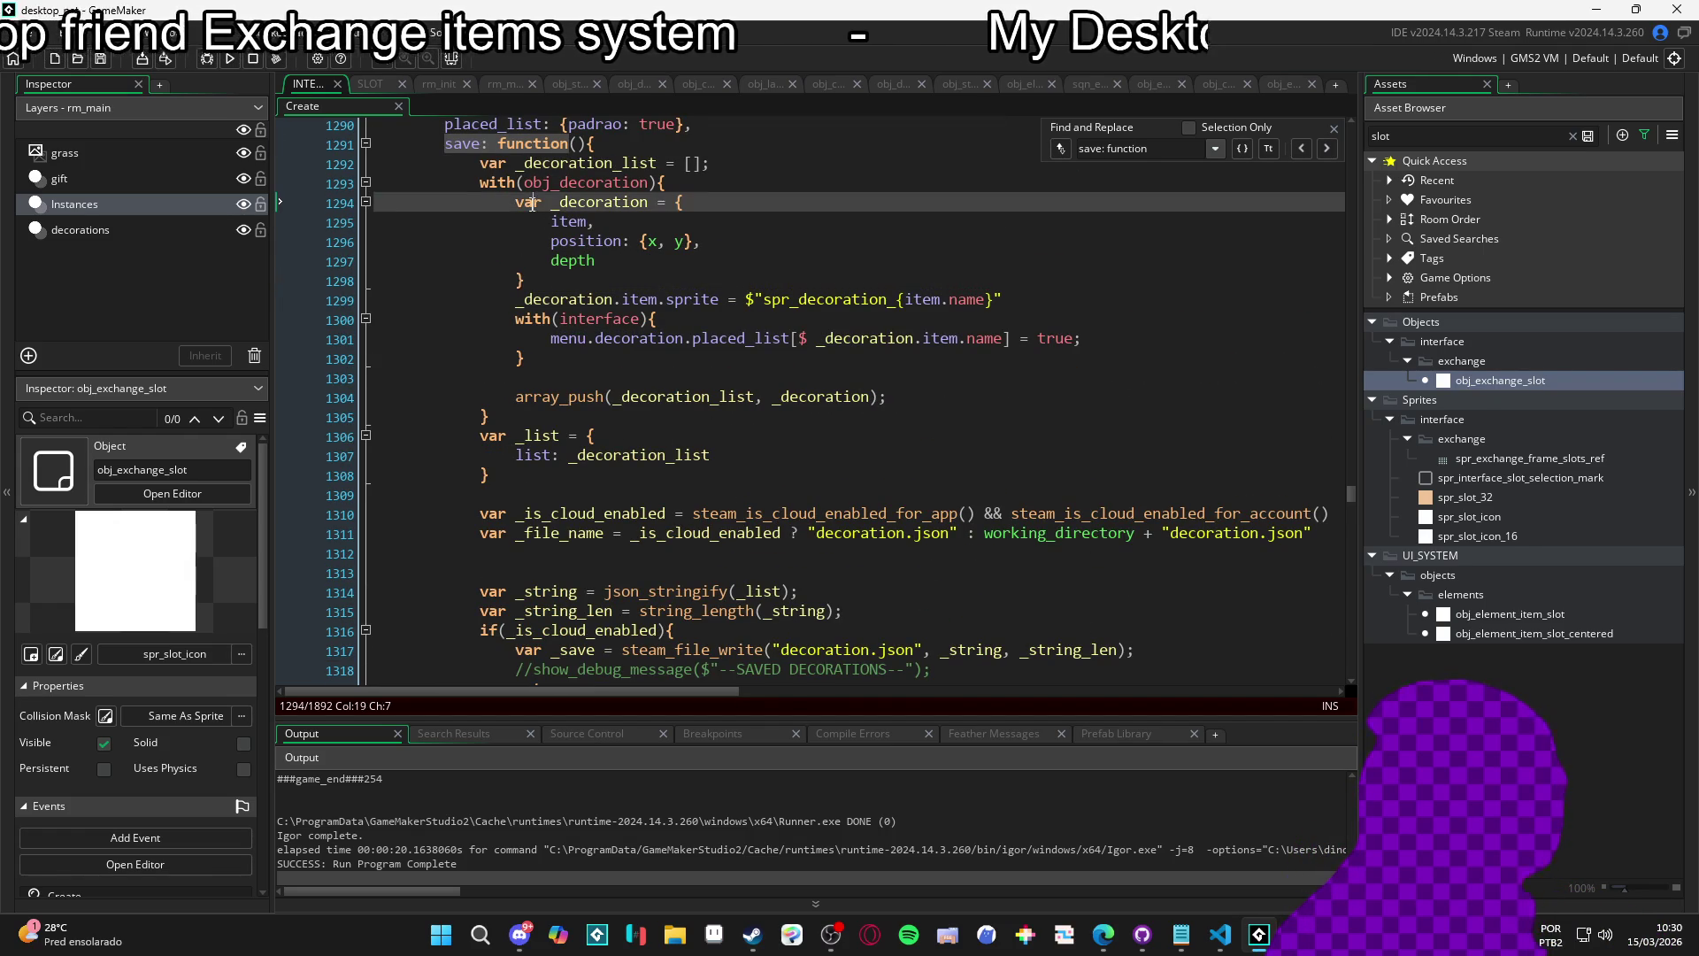
left_click(515, 280)
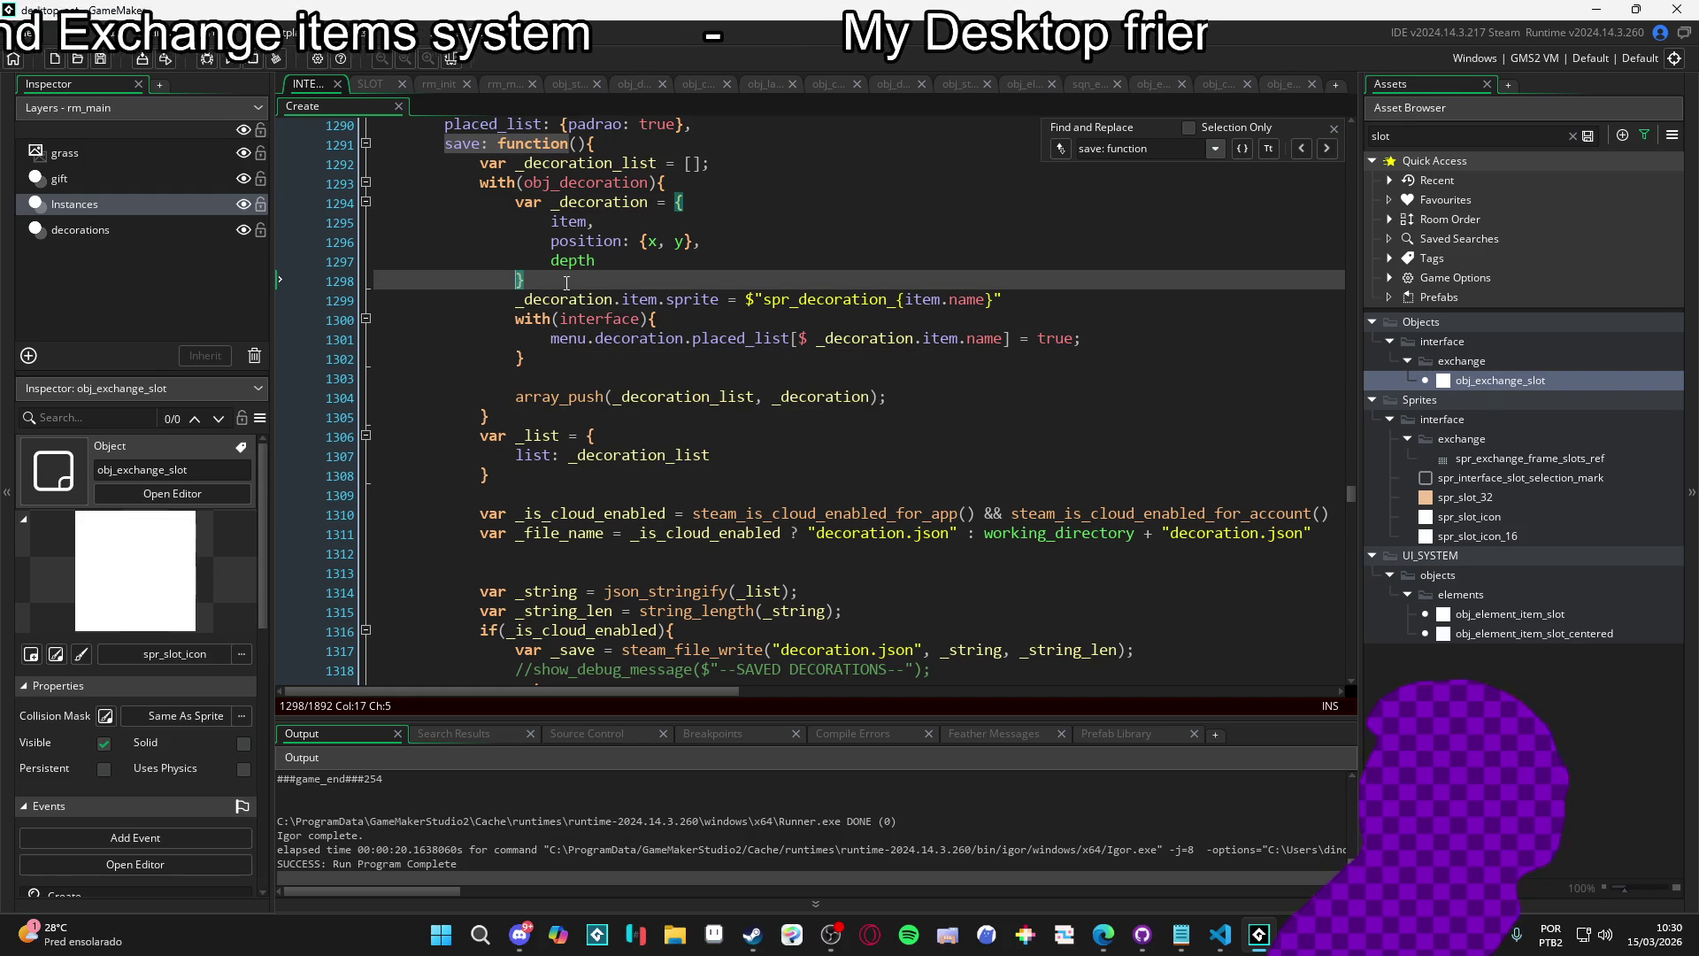
left_click_drag(564, 282, 506, 194)
left_click(595, 222)
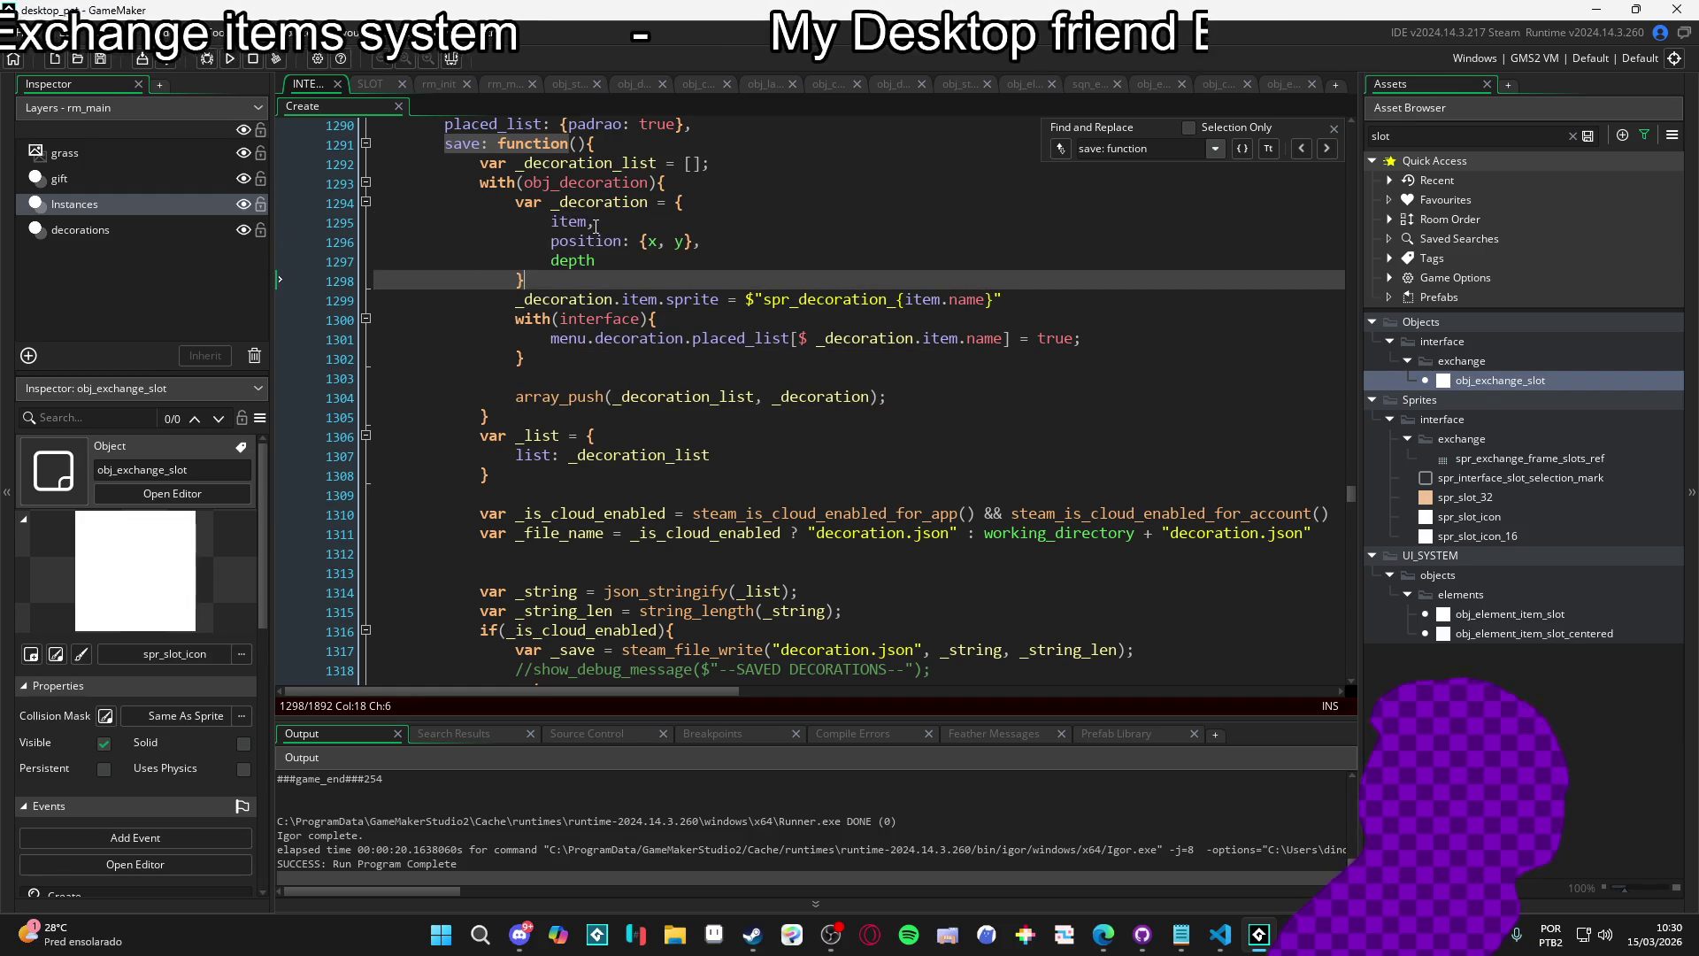
left_click(629, 241)
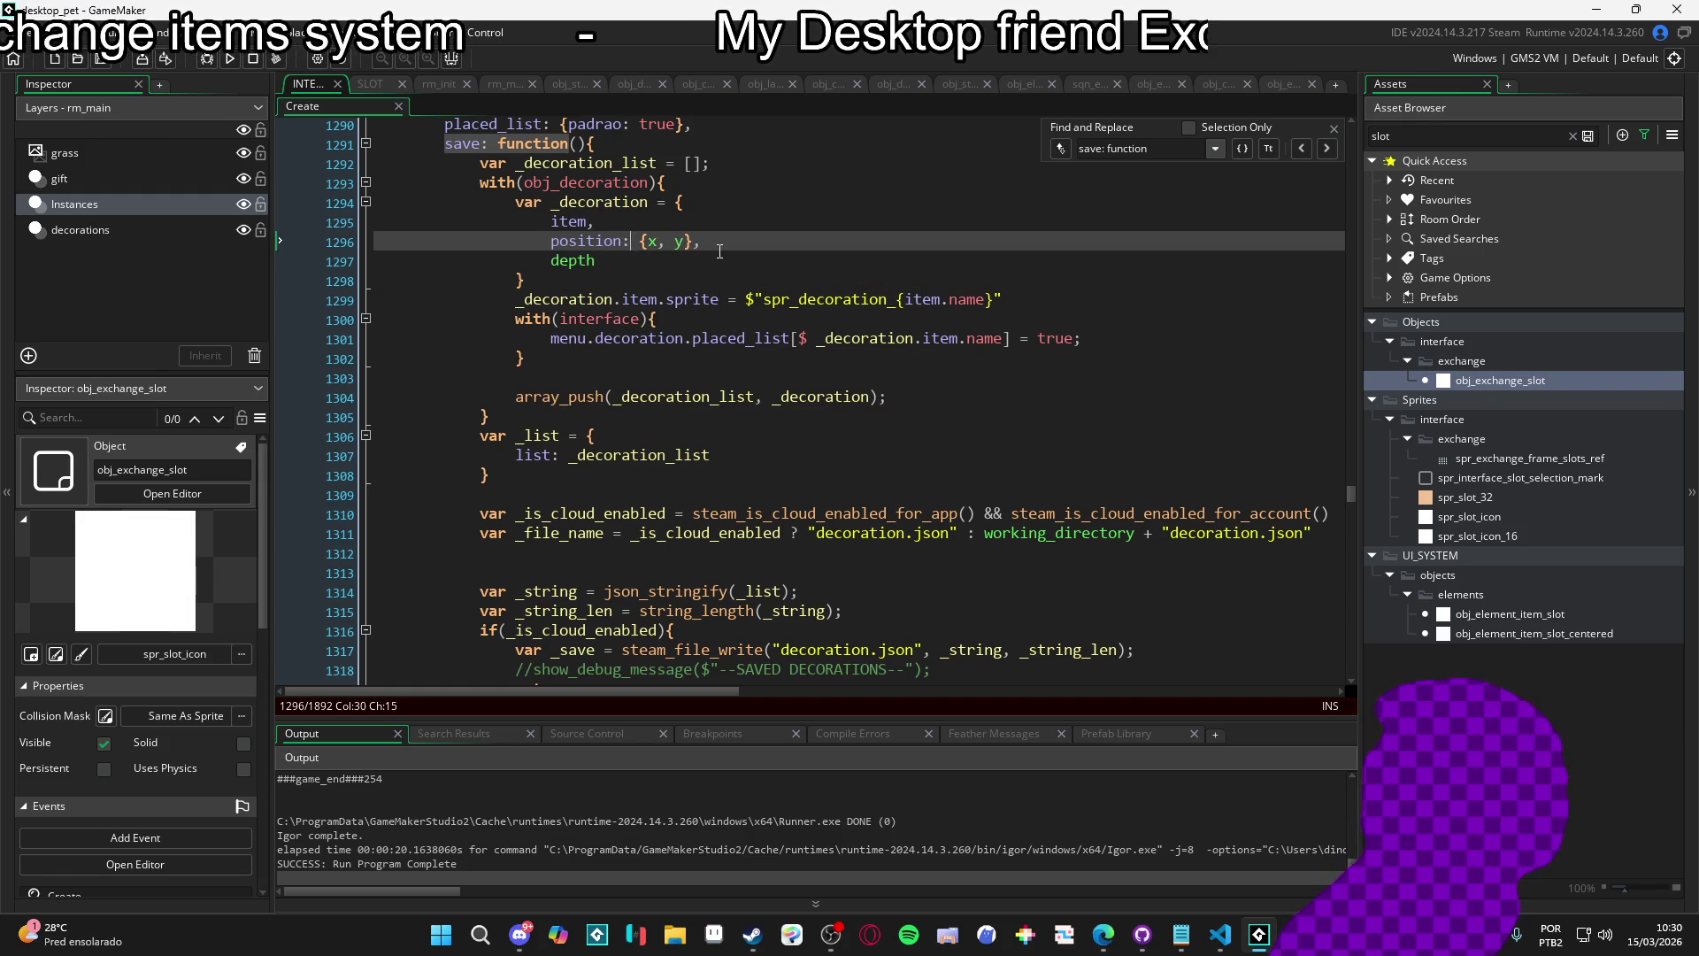
left_click(614, 276)
left_click(568, 319)
left_click(556, 300)
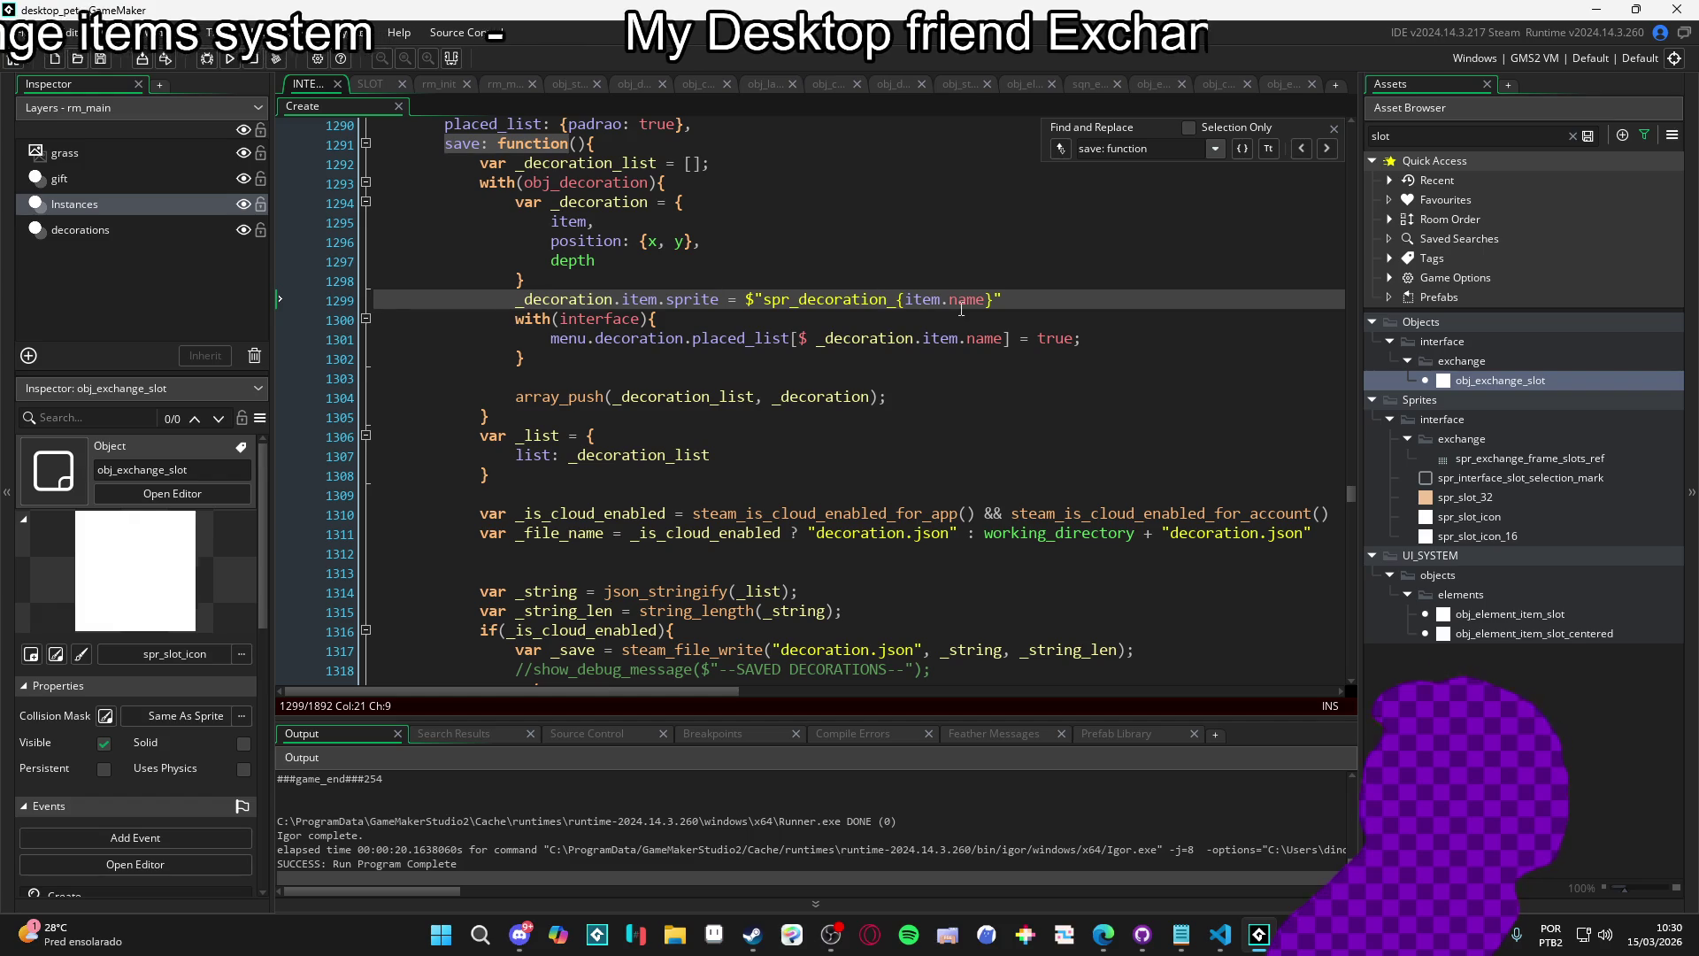
left_click_drag(1027, 300, 517, 300)
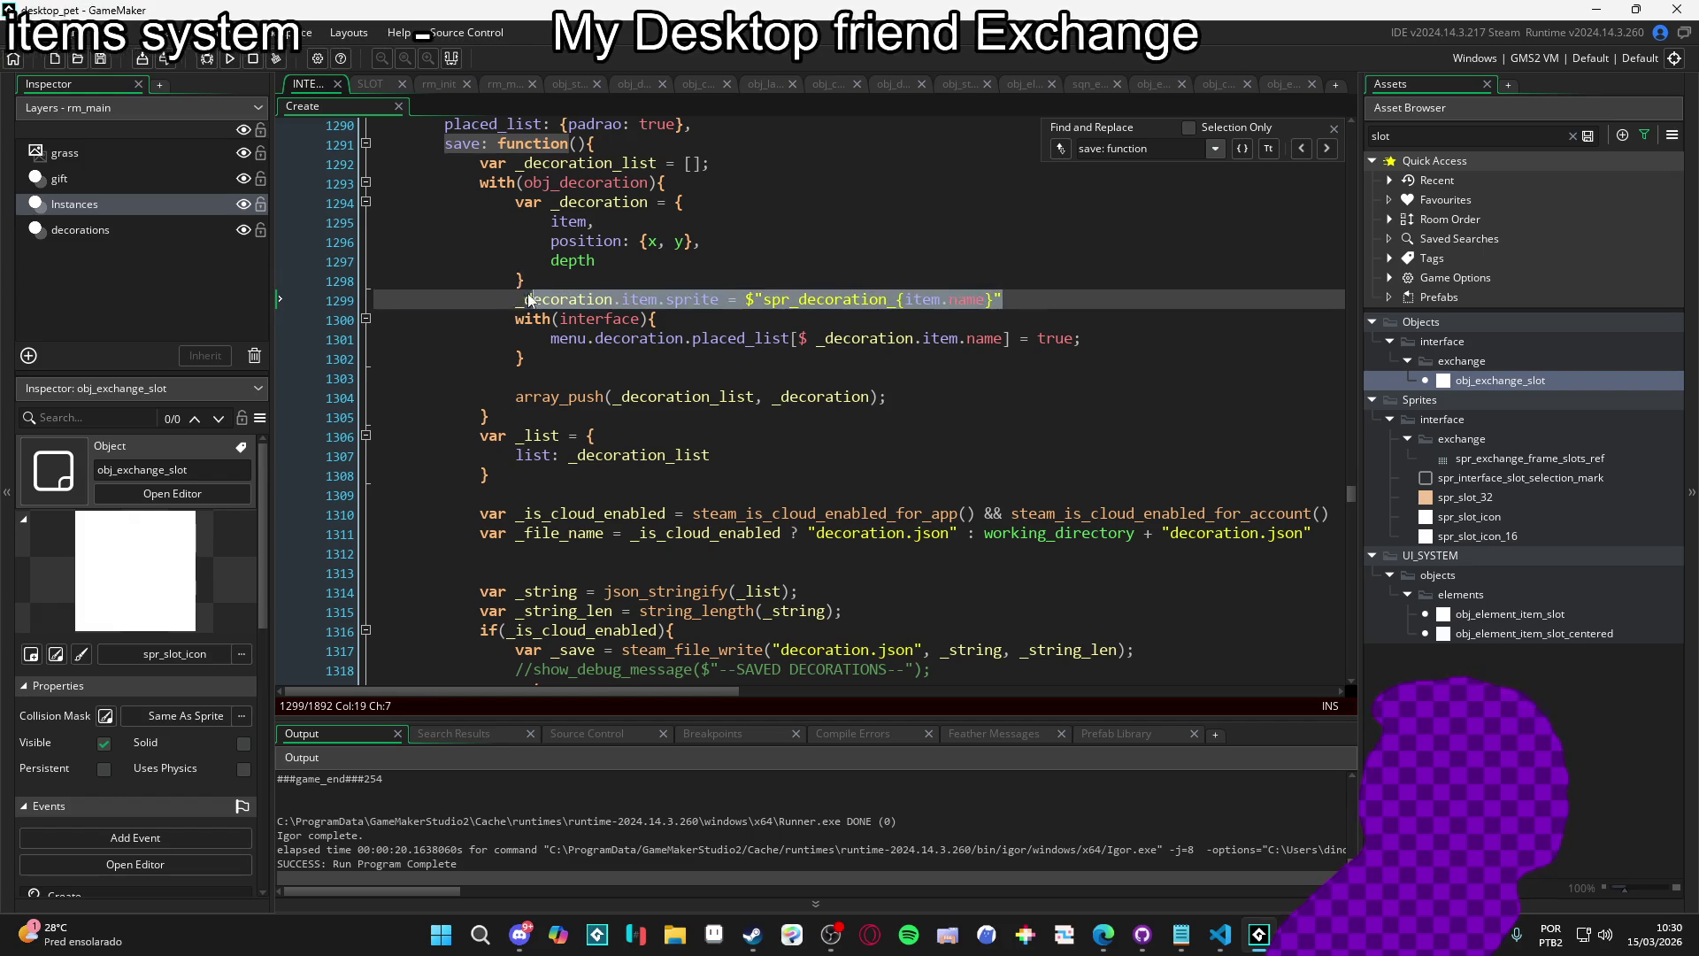
left_click(605, 300)
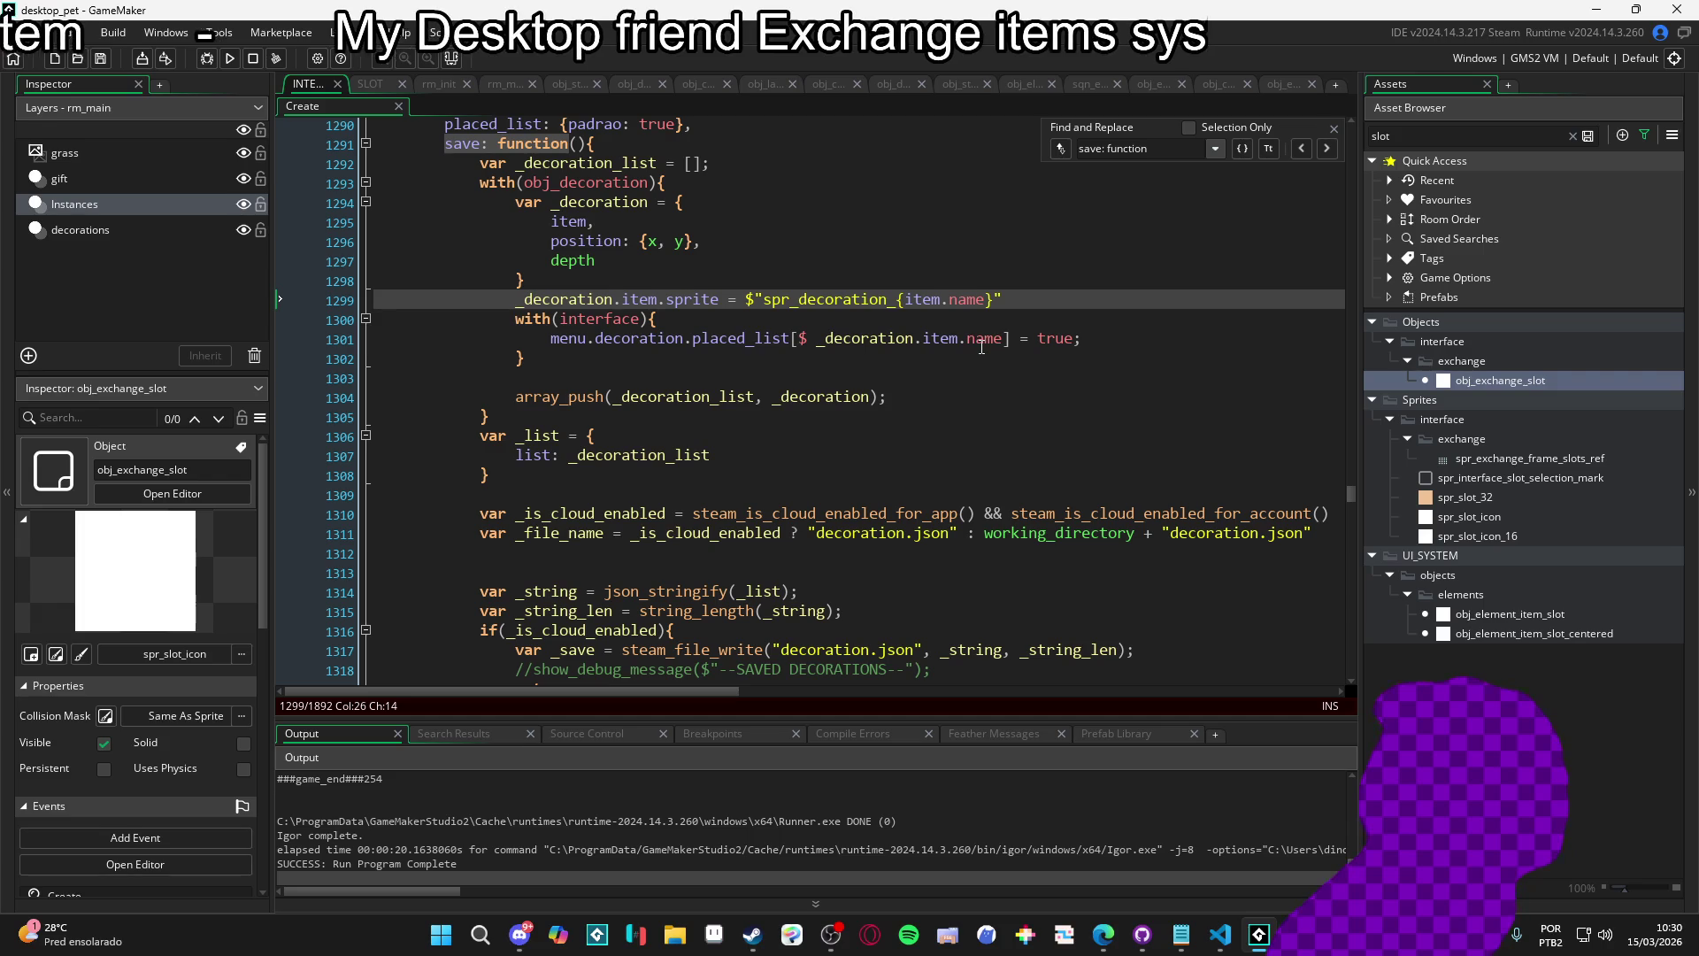
left_click(511, 366)
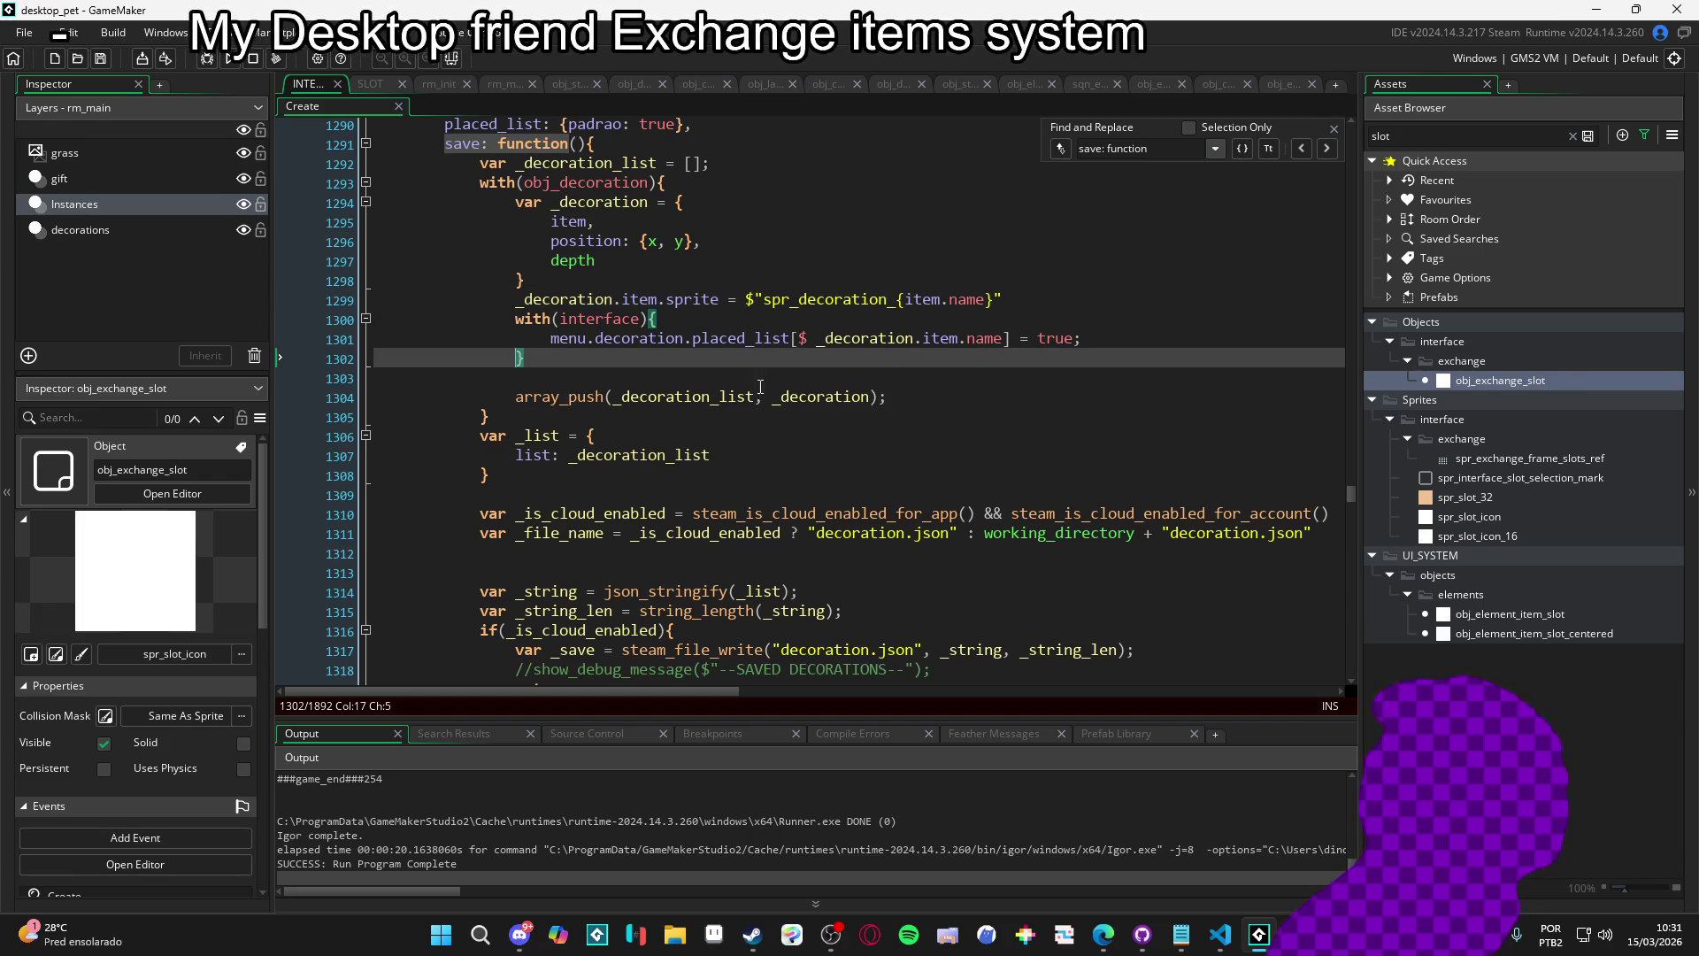
left_click_drag(519, 322, 524, 363)
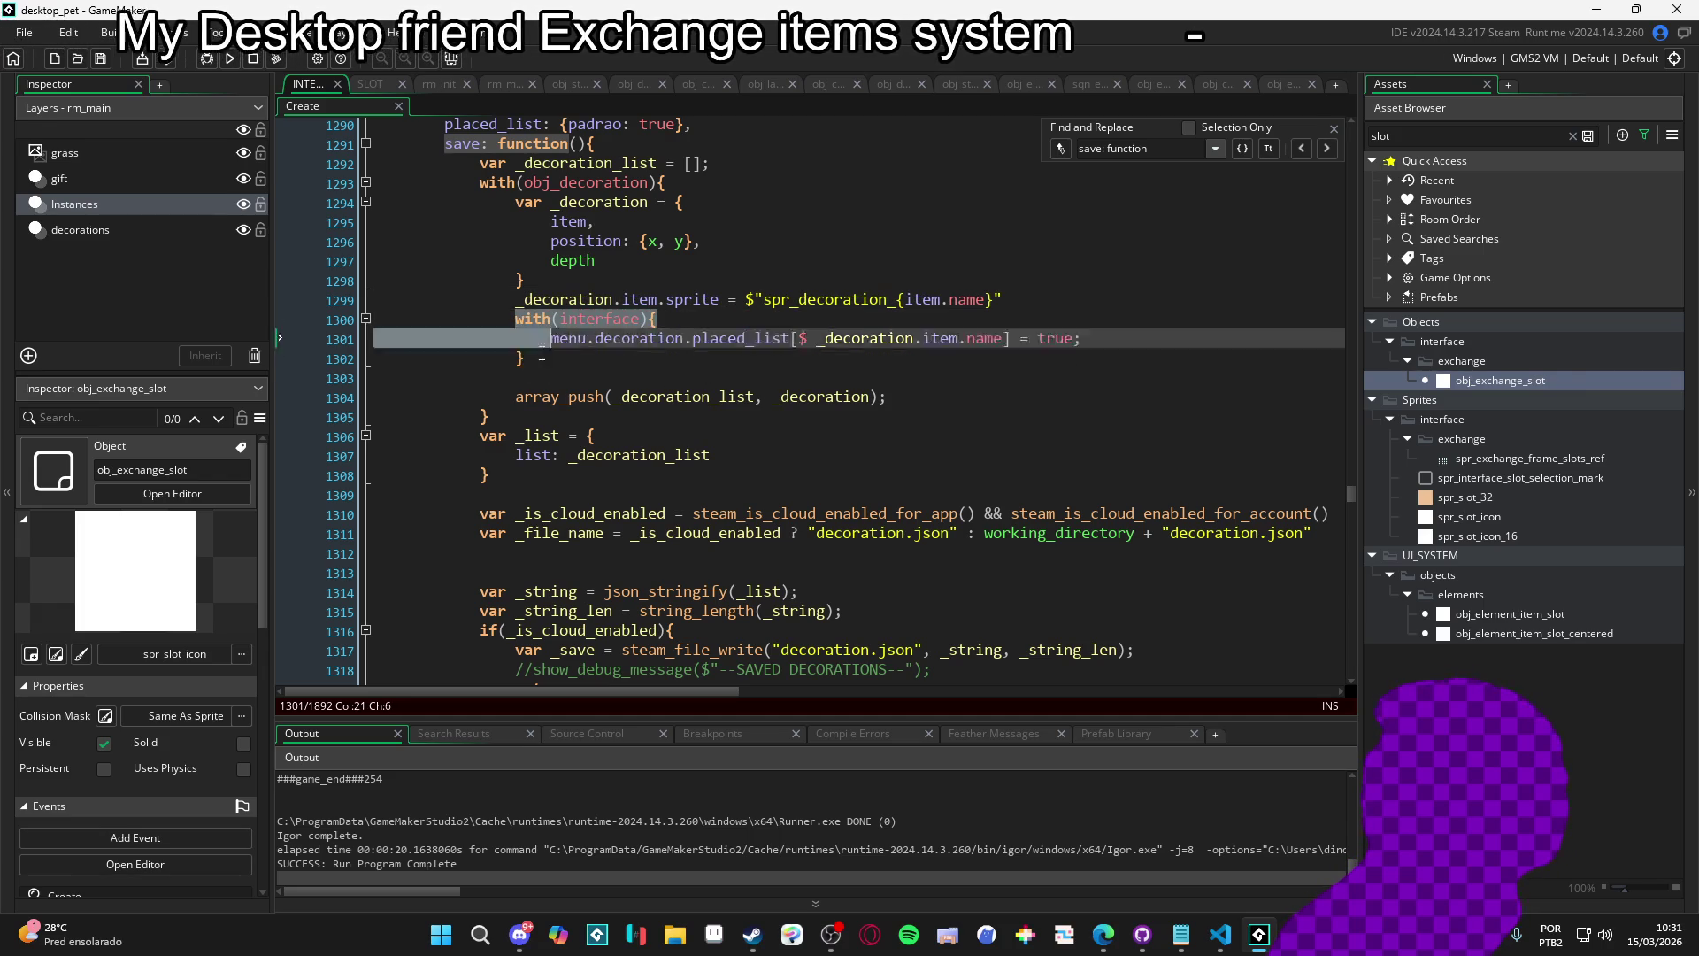
left_click(525, 364)
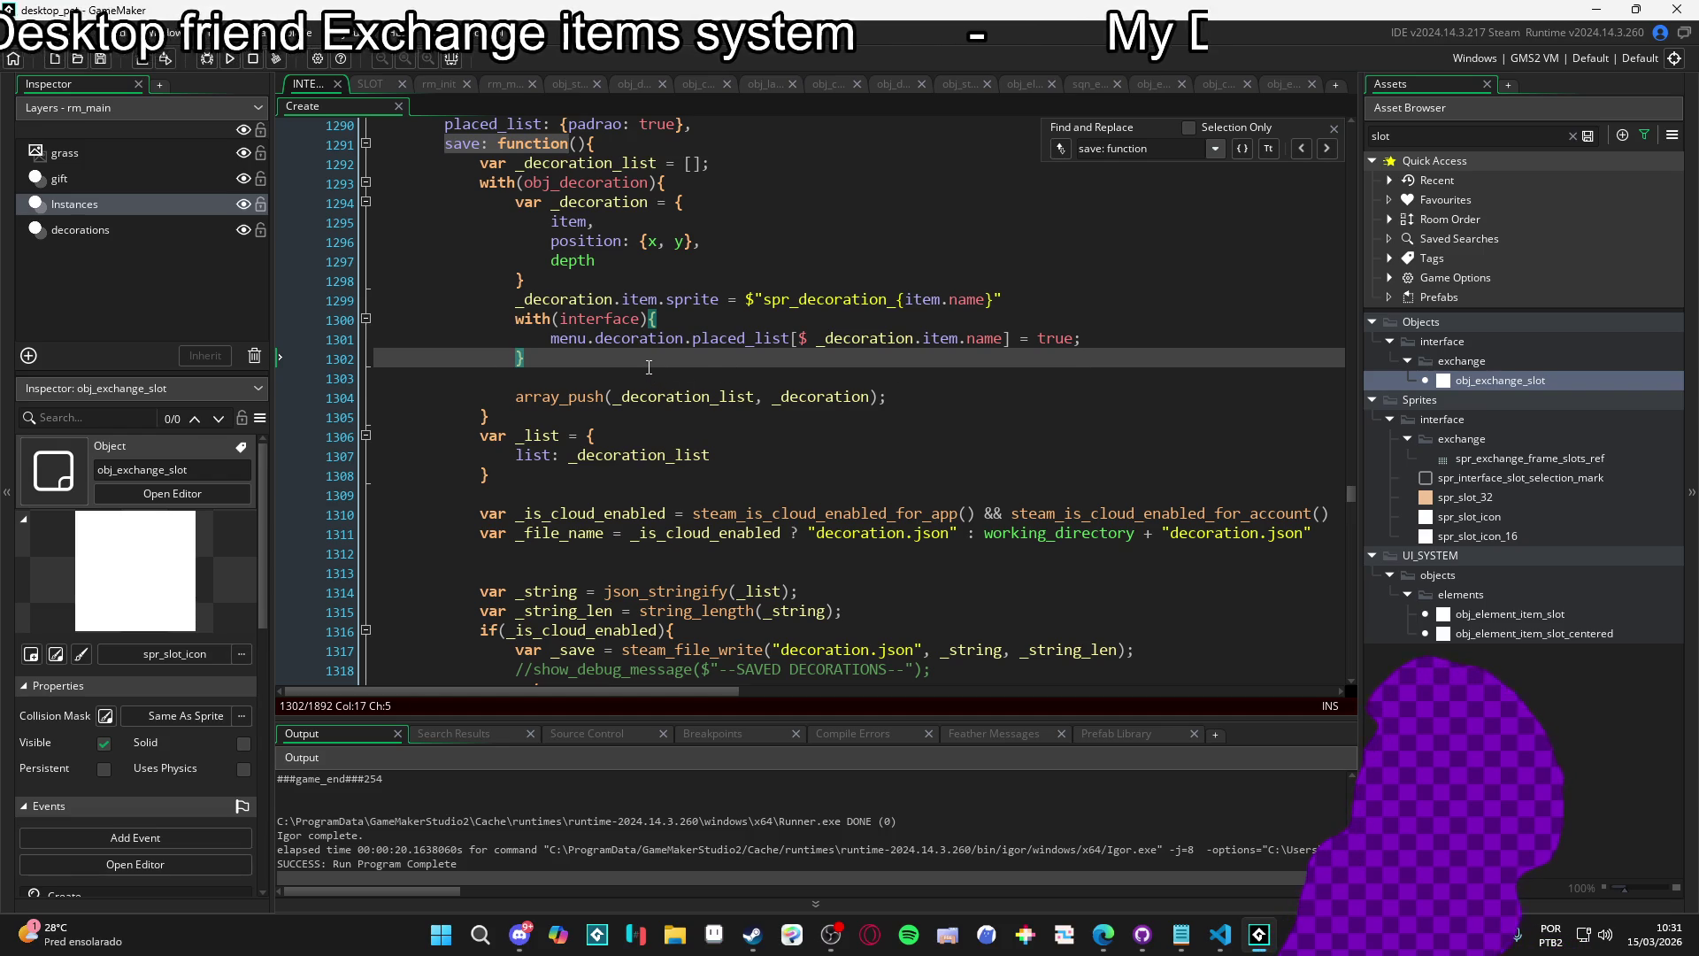
scroll(611, 469, "down", 4)
left_click(595, 301)
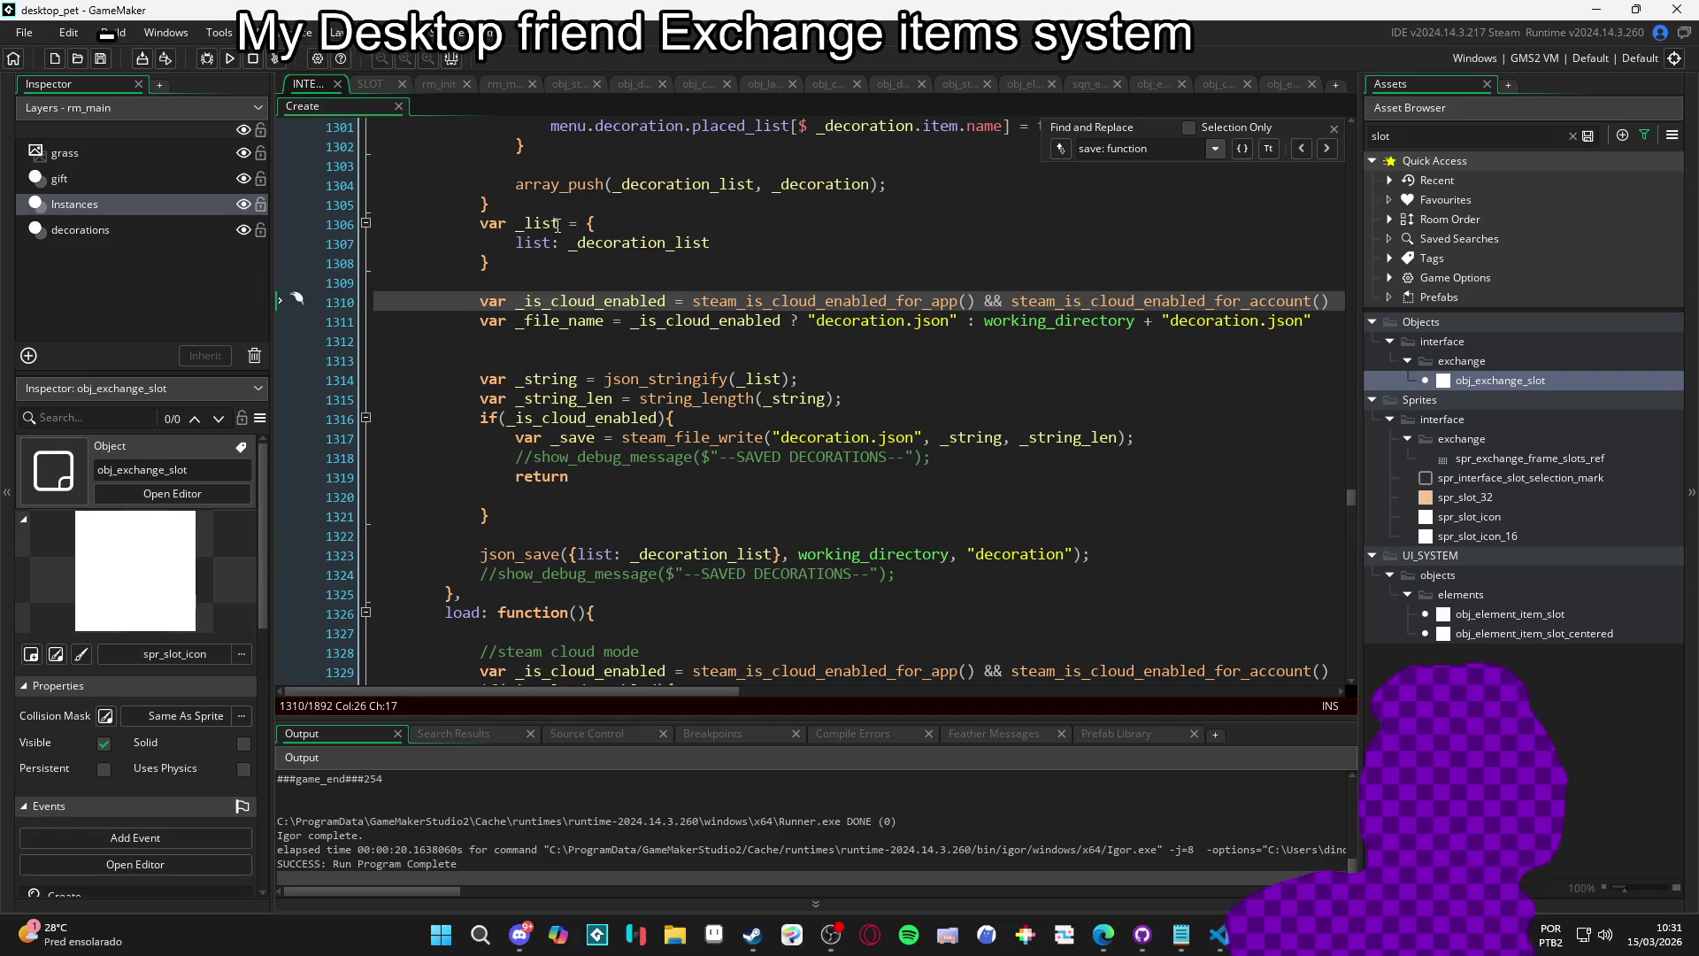
left_click(482, 262)
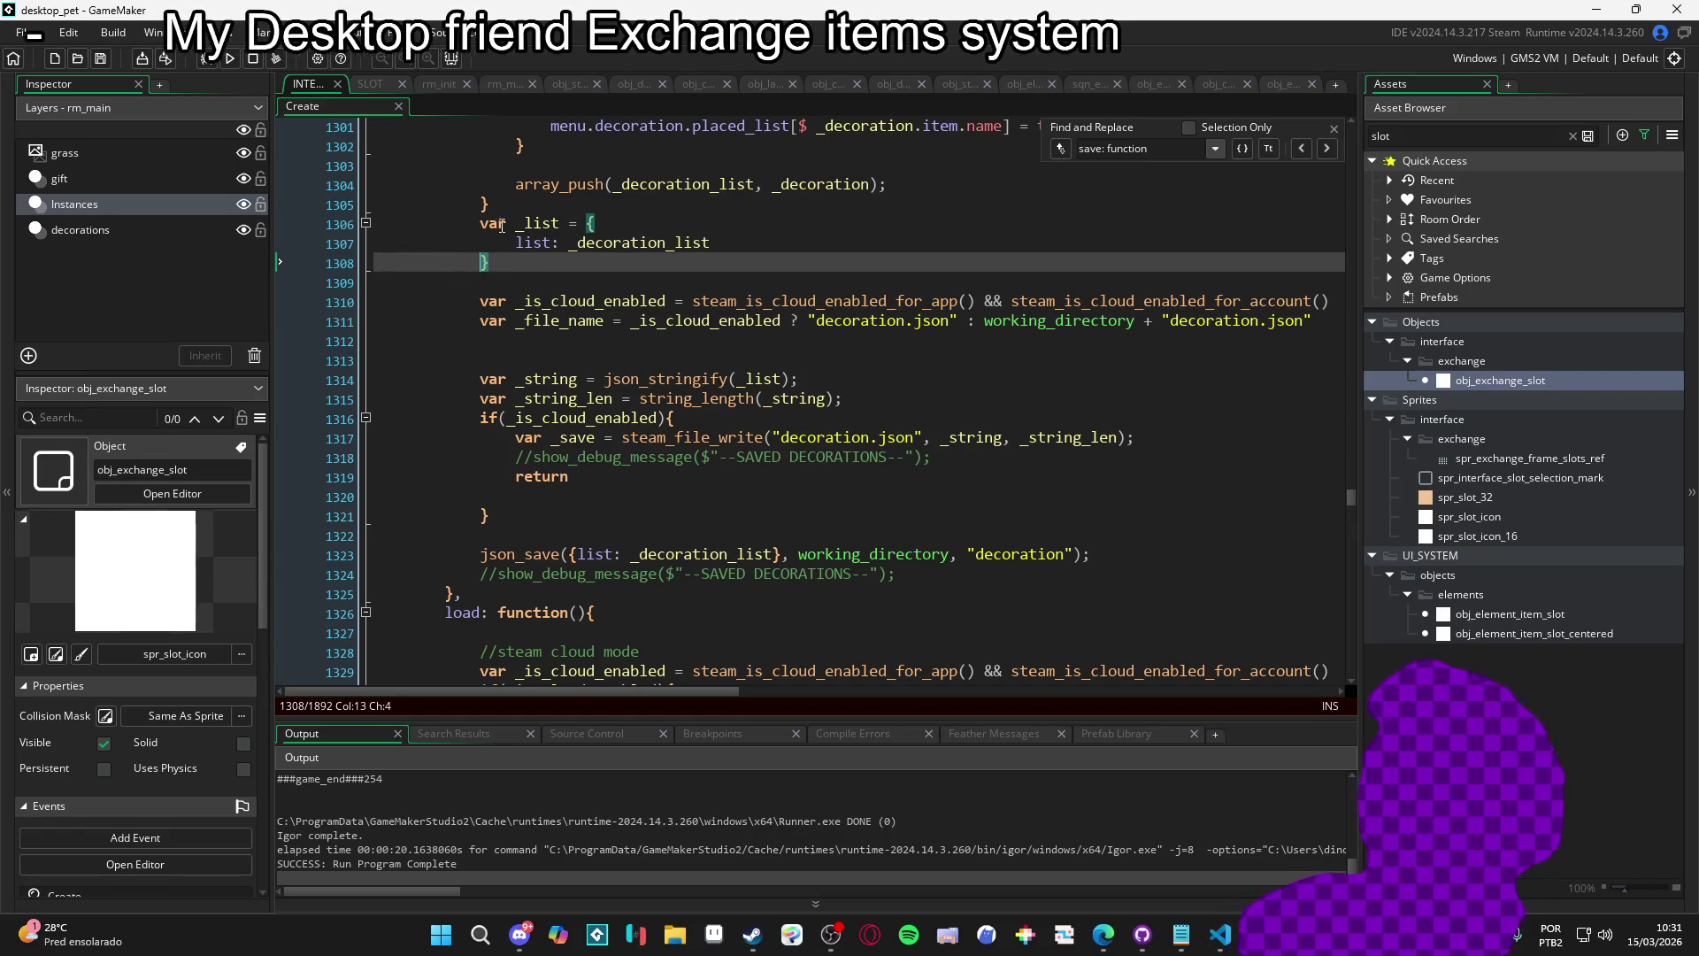
left_click(776, 382)
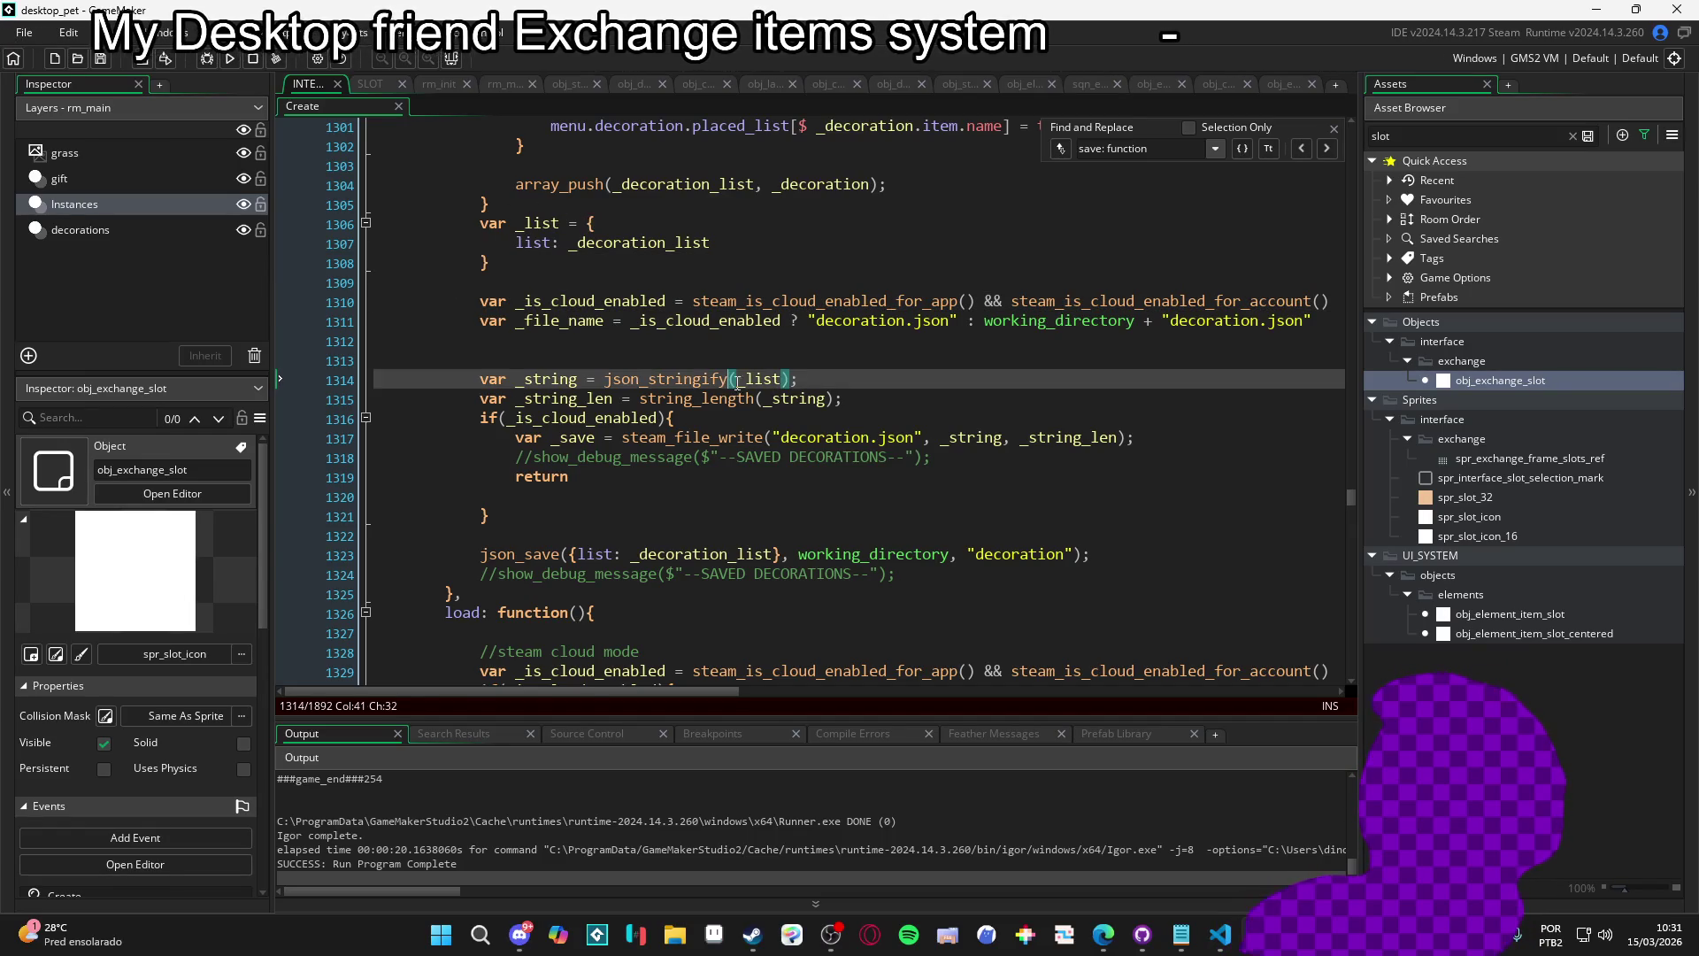
left_click(745, 399)
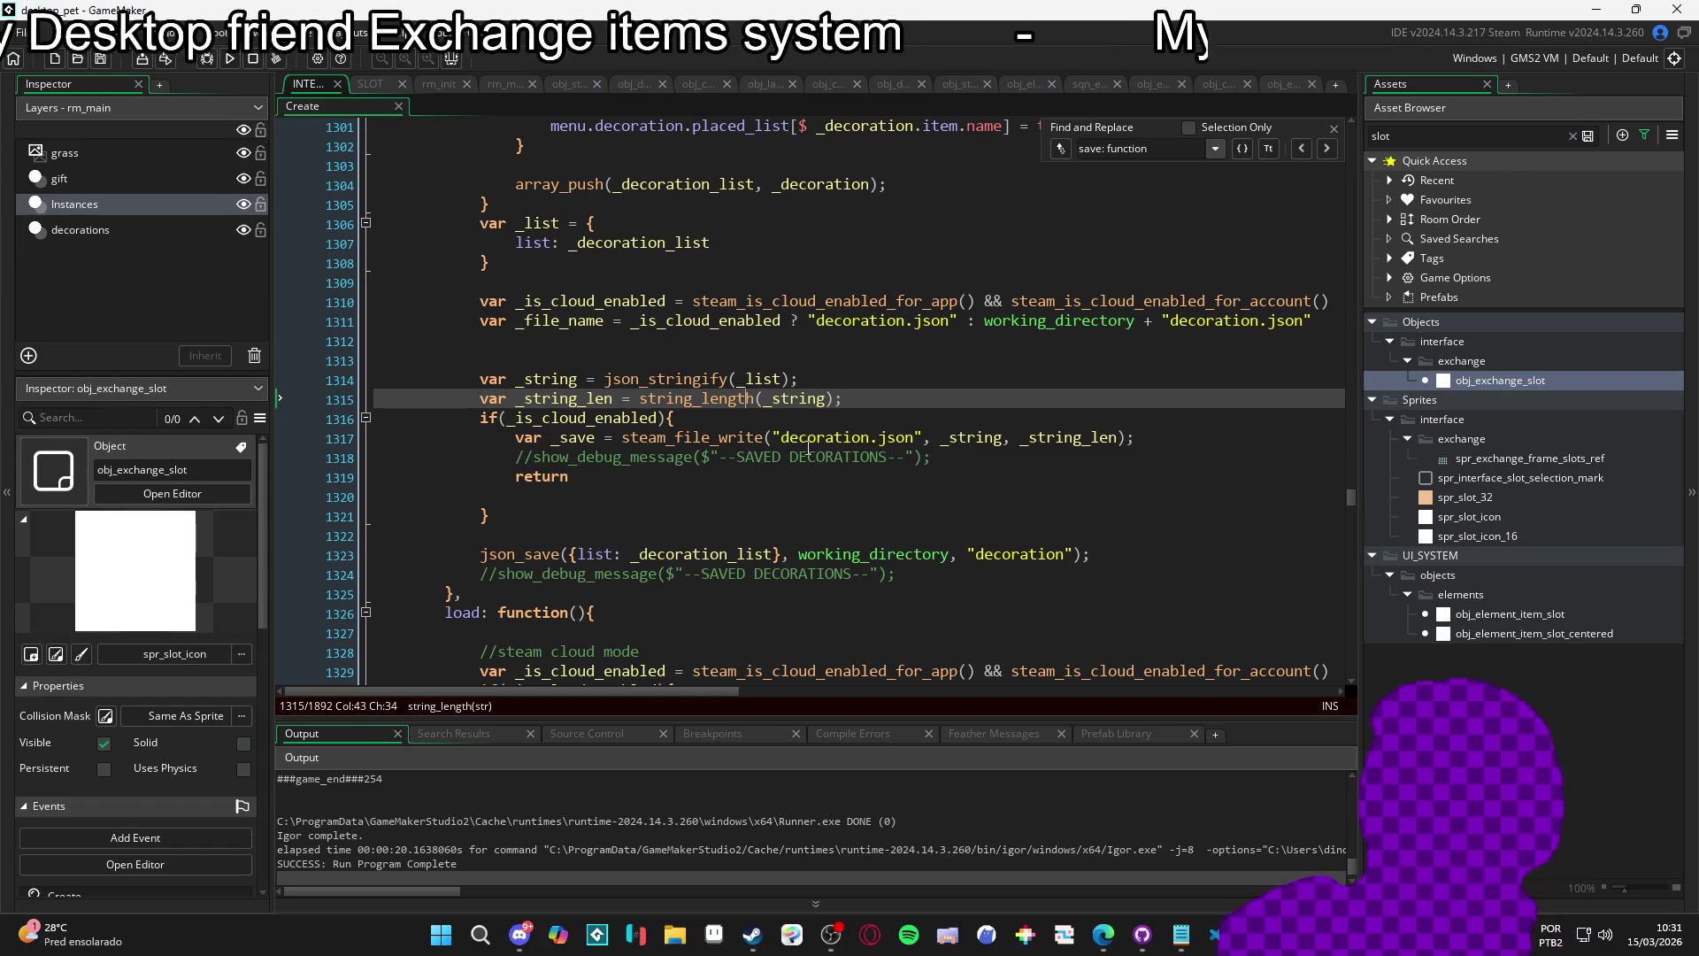
scroll(663, 451, "down", 1)
scroll(663, 452, "down", 1)
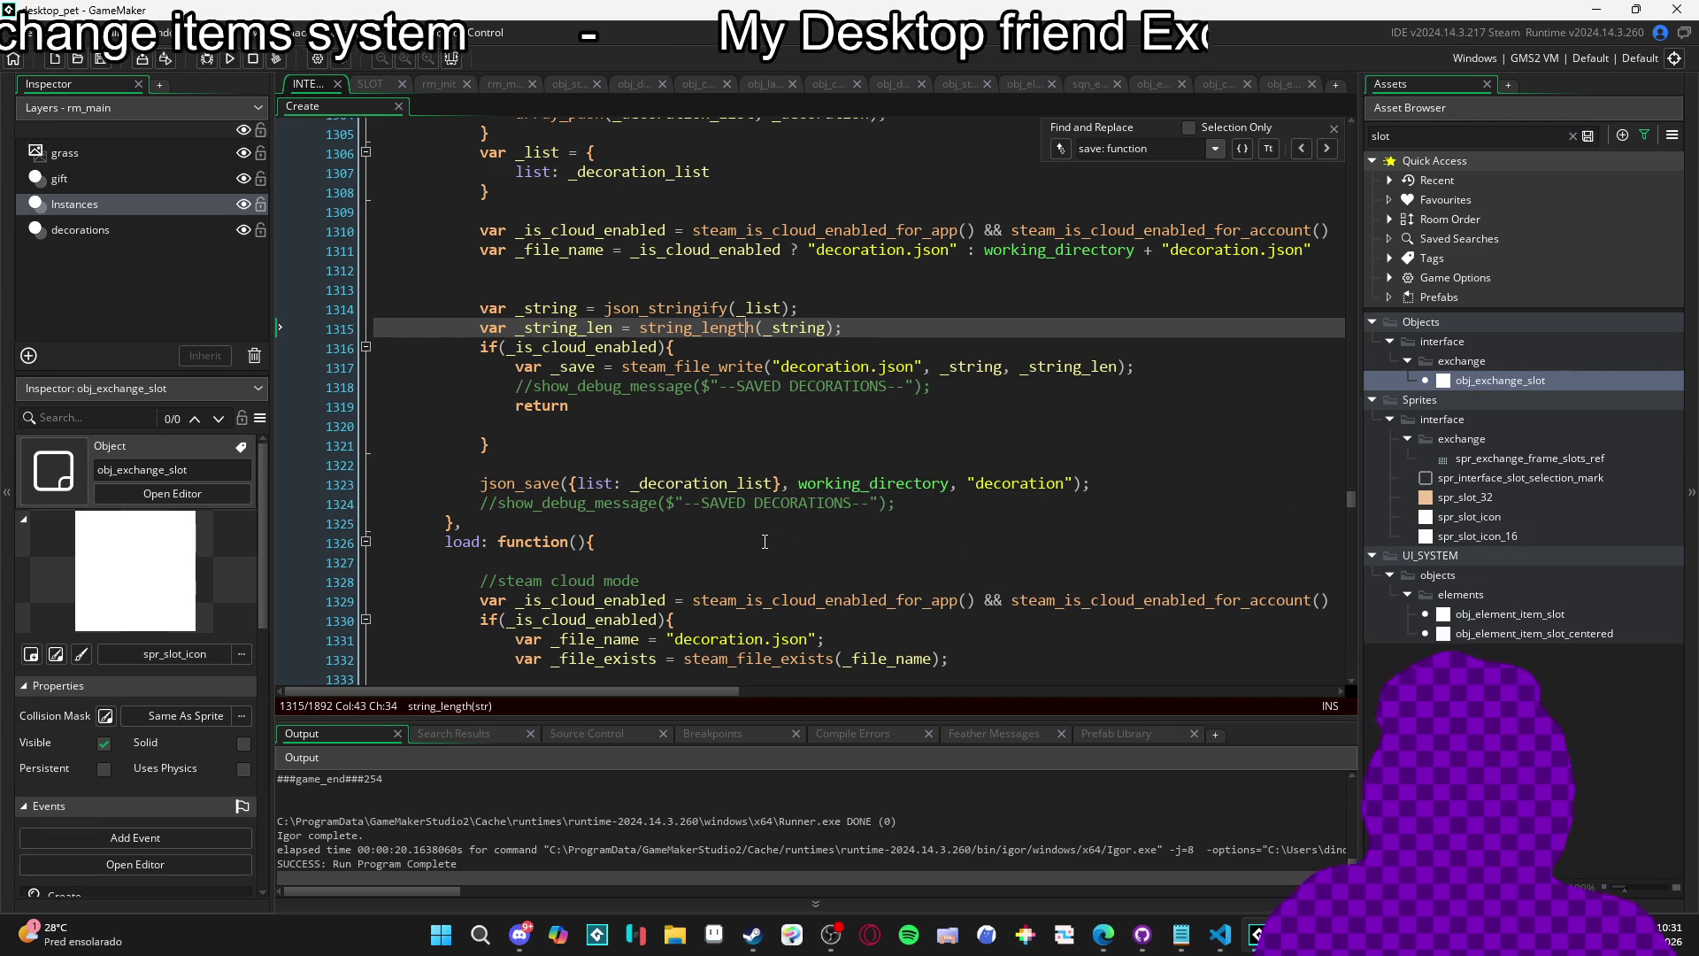
Search for 'exchange_is_' to reach the slot on_click_function's exchange check at line 336.
left_click(1185, 152)
key("ctrl+a")
type("e")
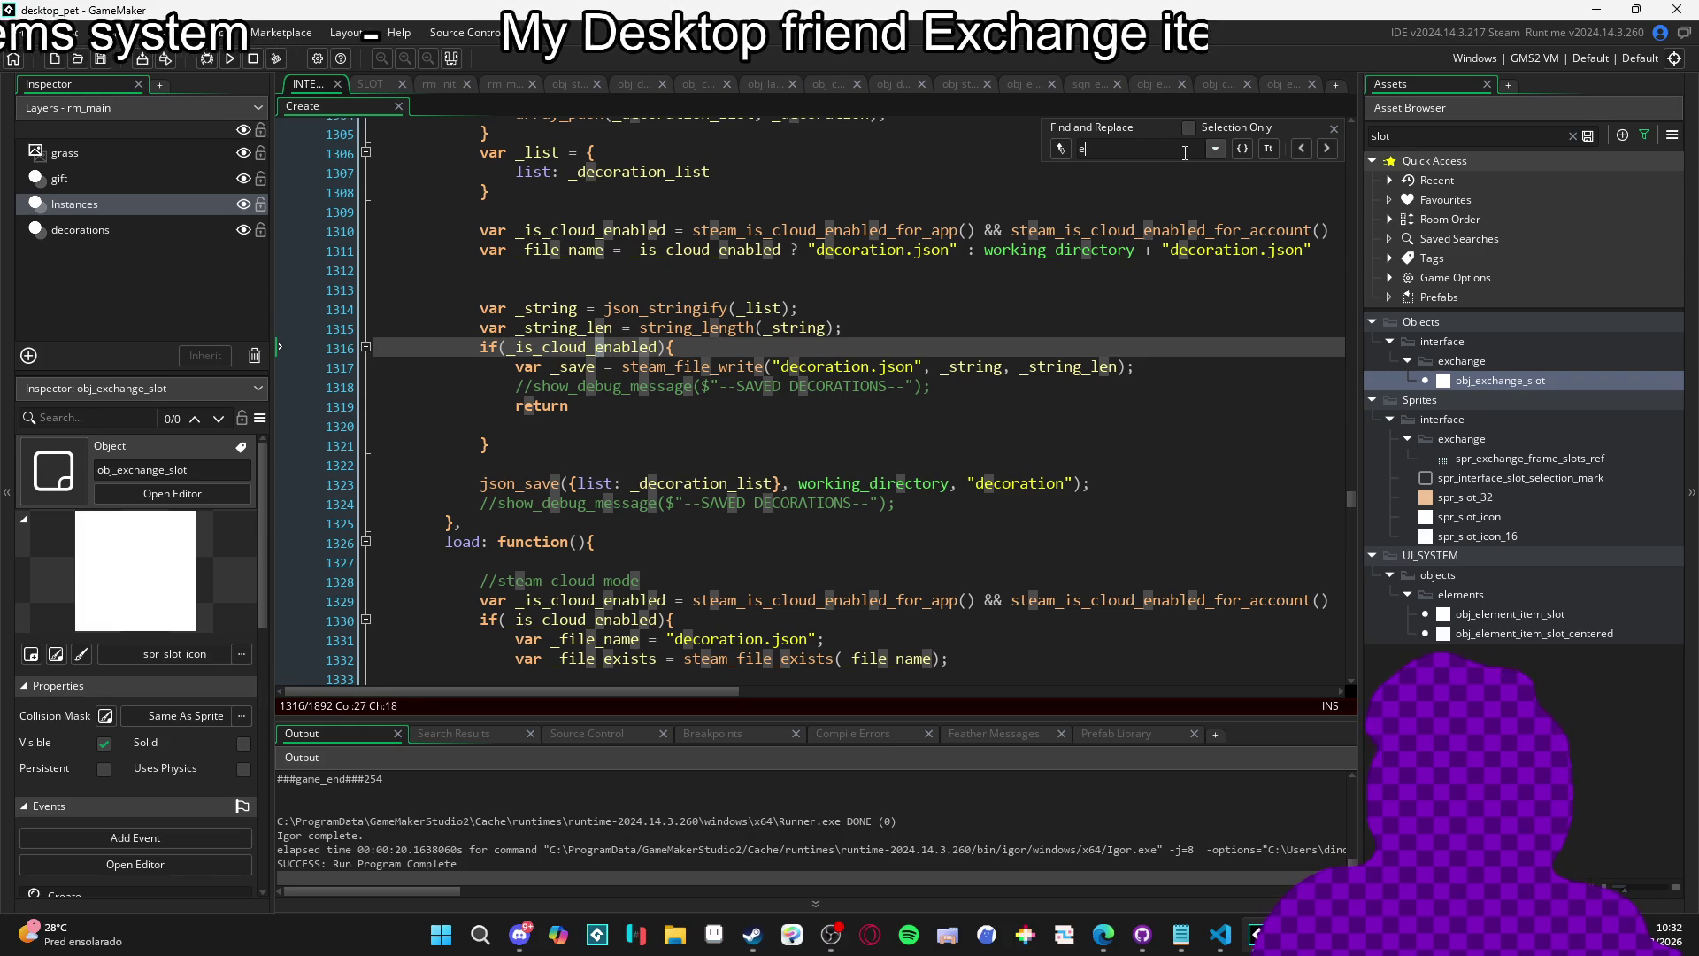
key("BackSpace")
type("is")
key("BackSpace")
key("BackSpace")
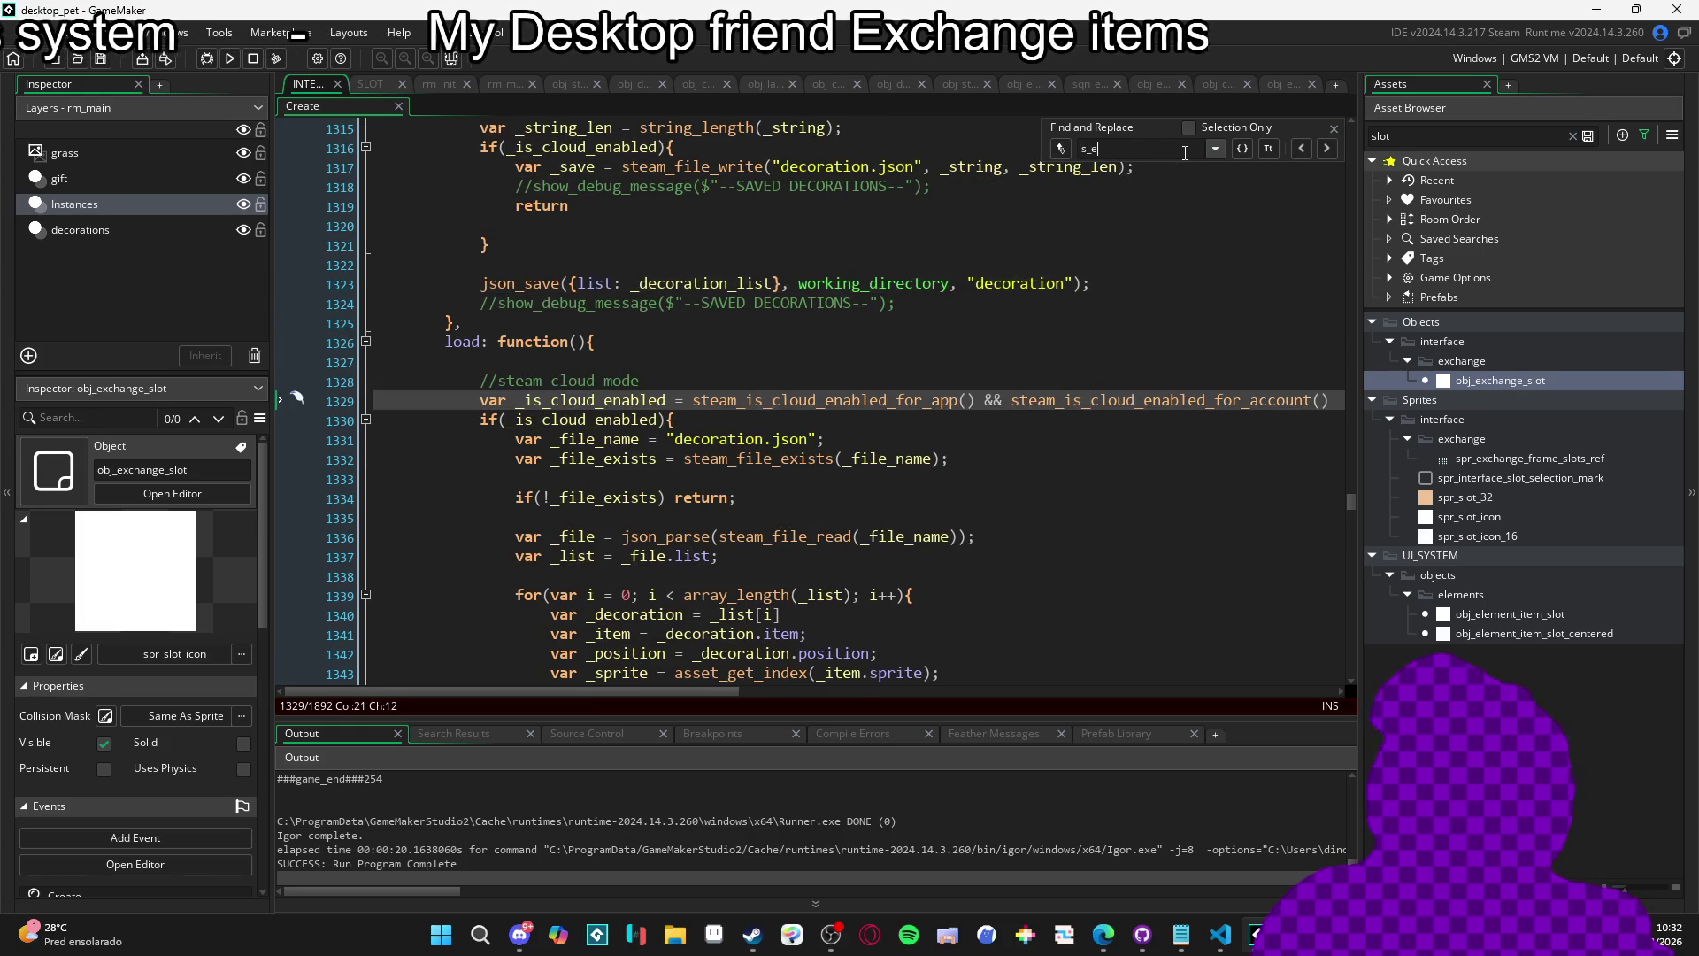
type("exchange_is_e")
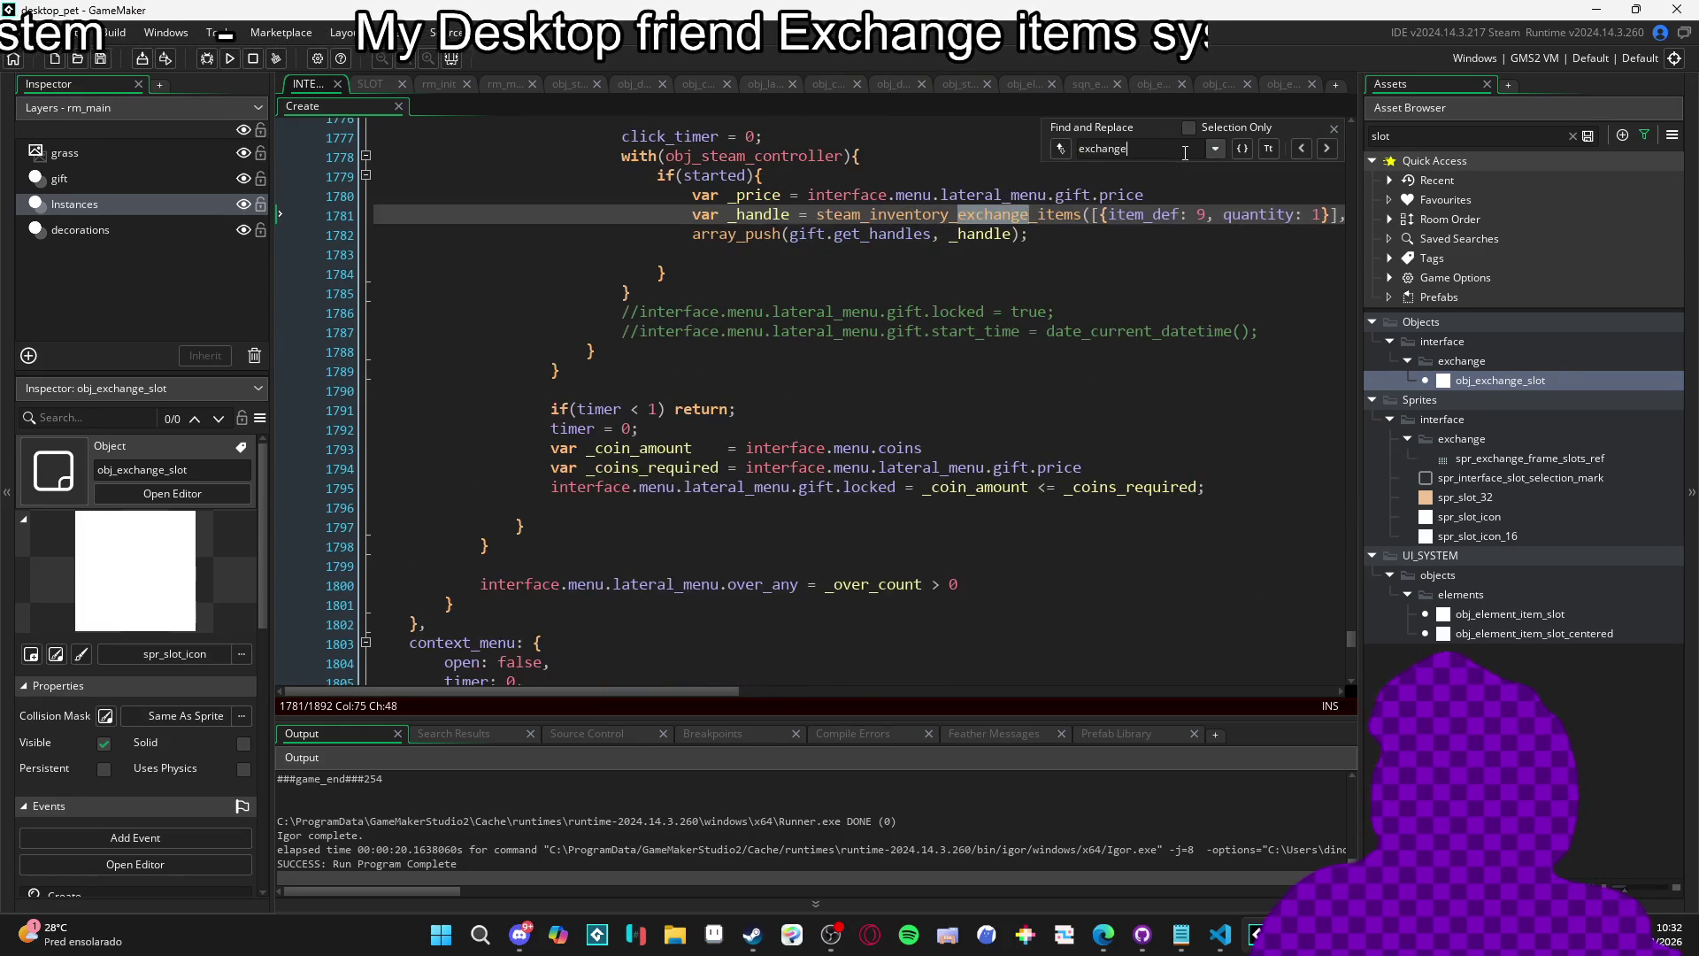
key("BackSpace")
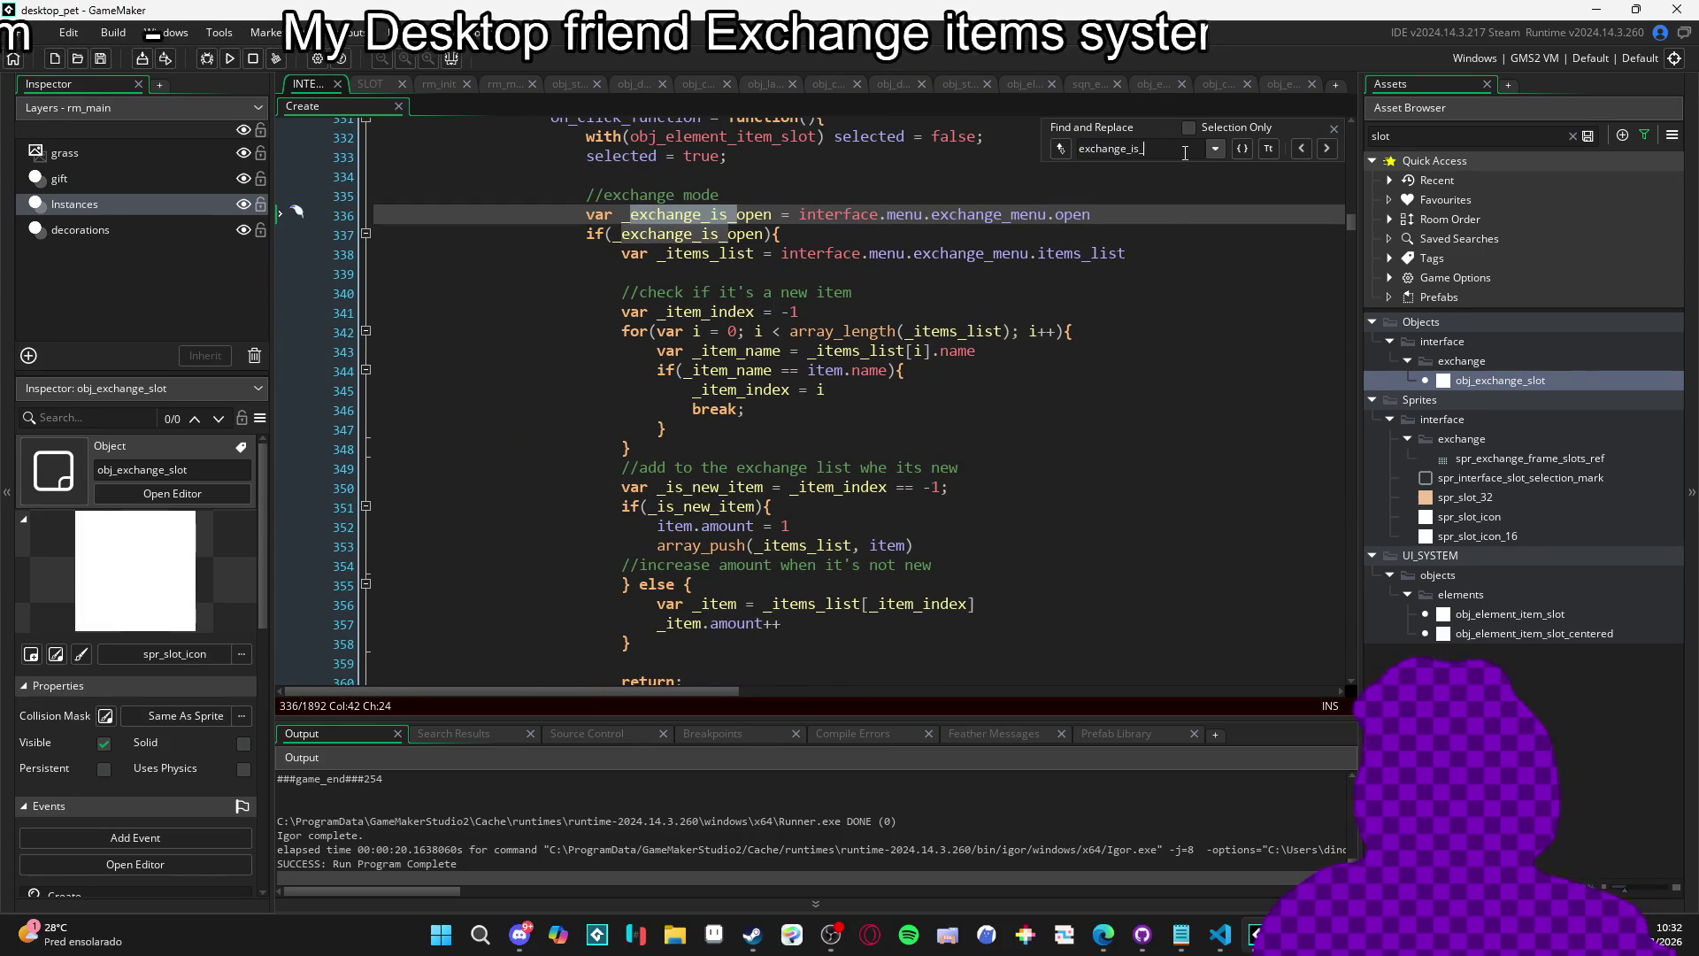
scroll(1257, 222, "up", 1)
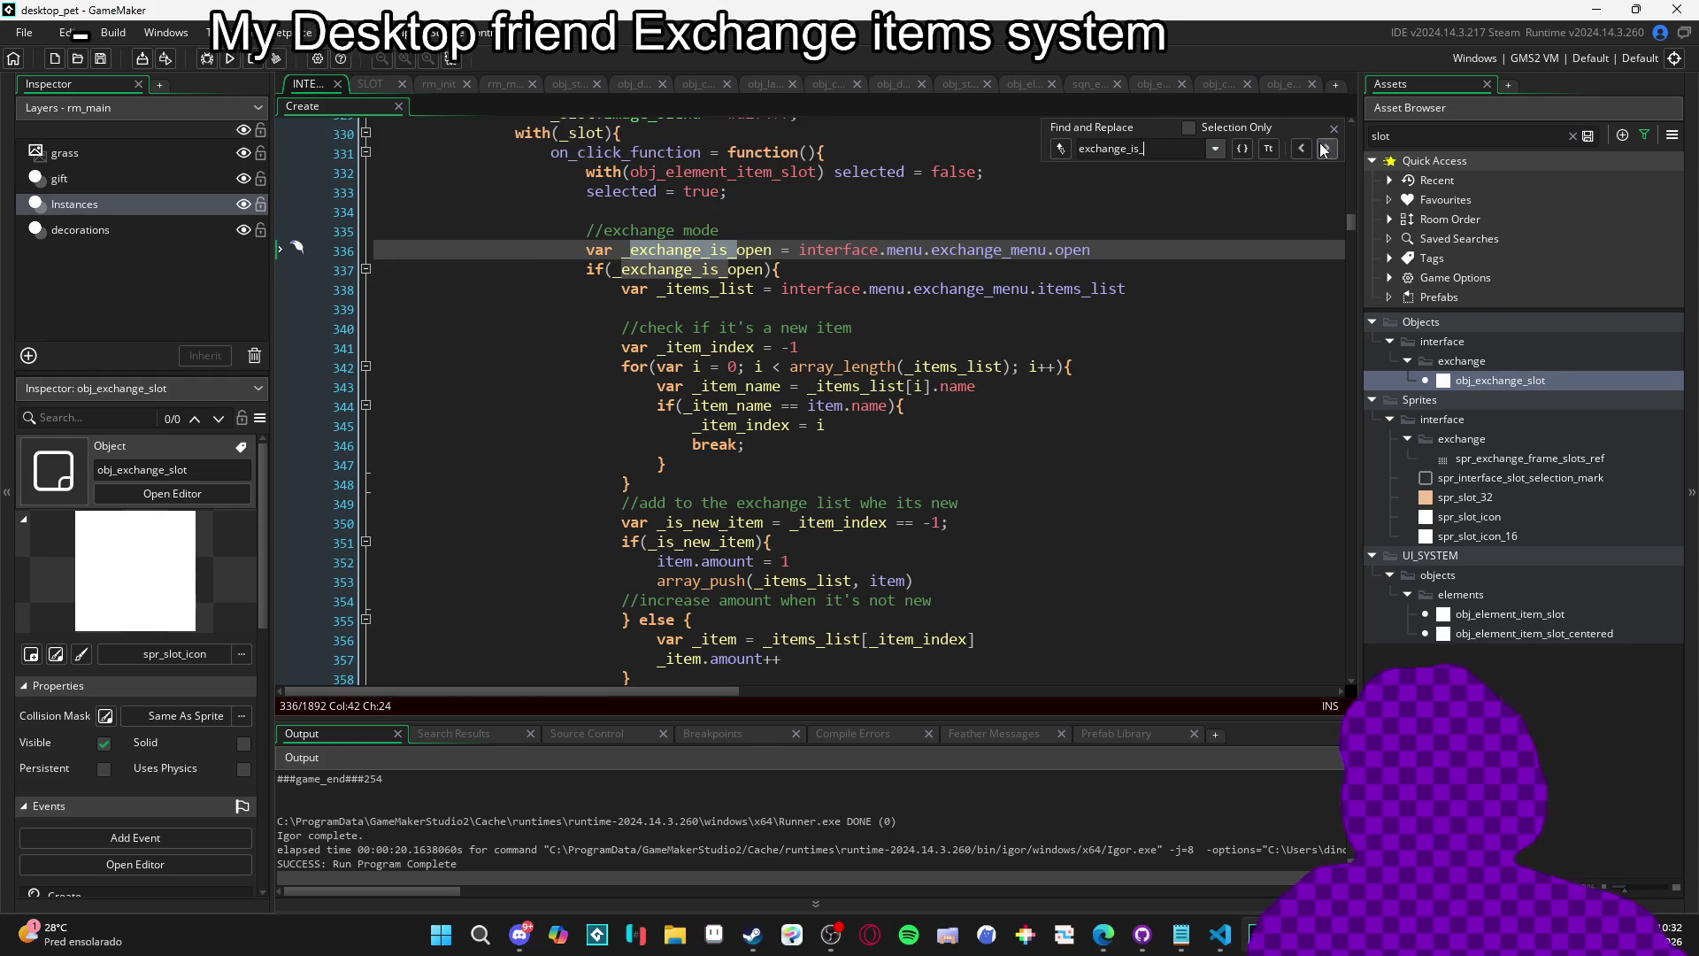
left_click(1333, 129)
scroll(887, 377, "up", 3)
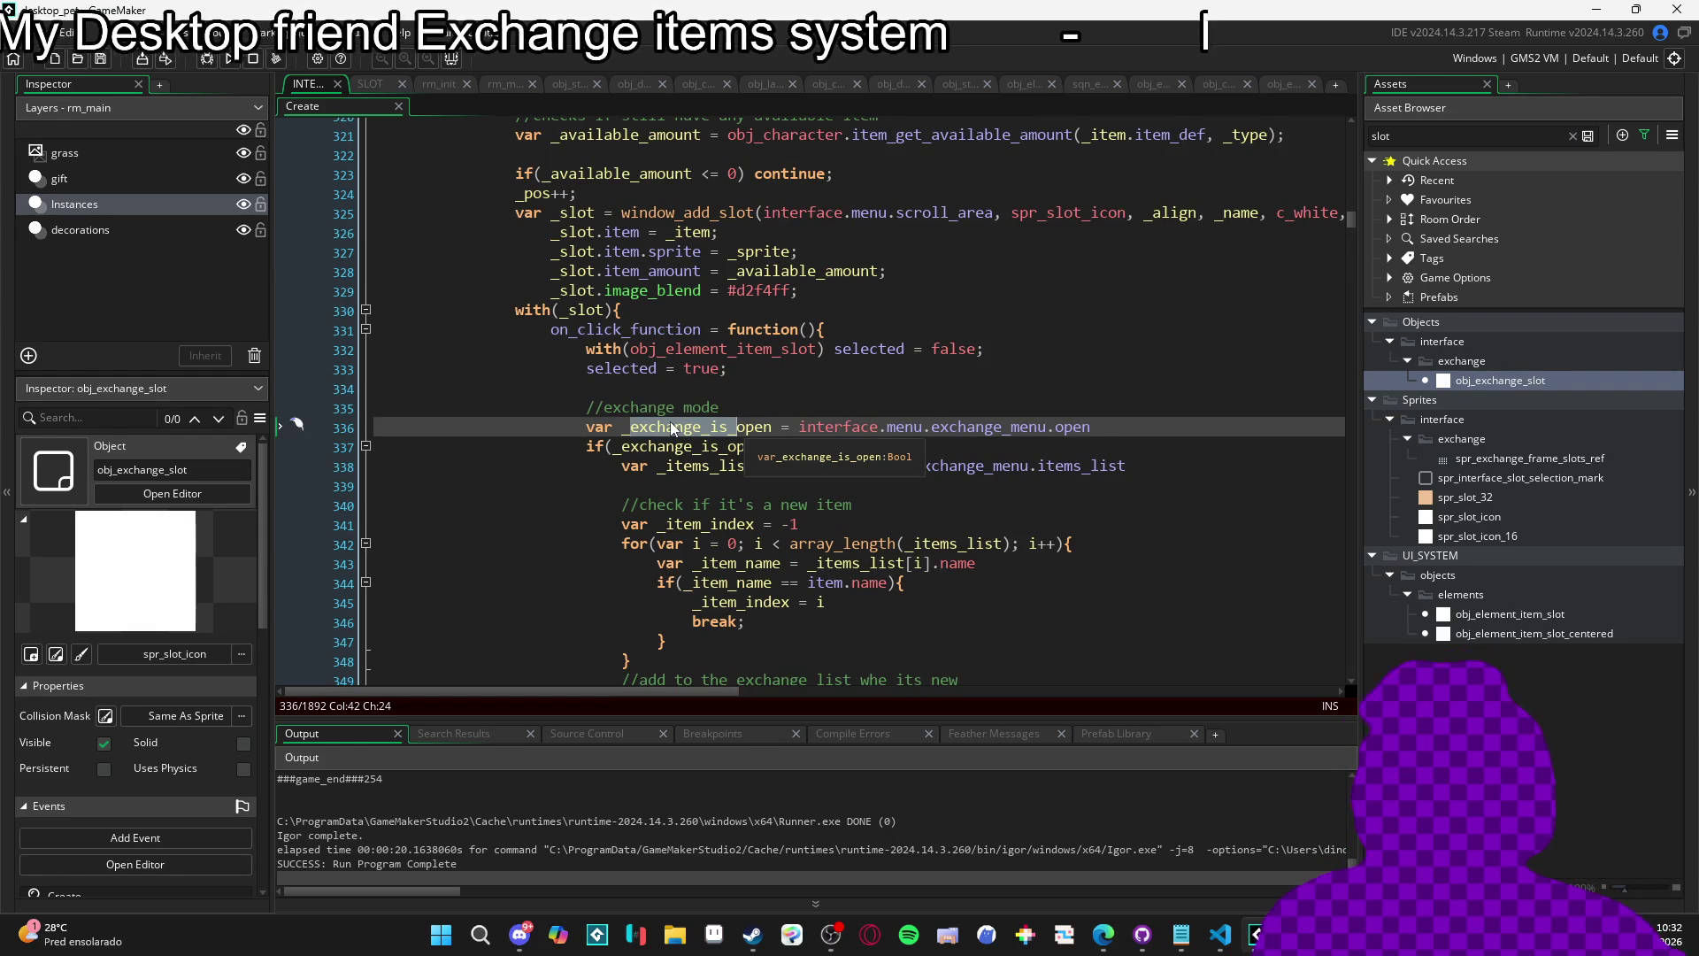
Search for 'placi' to reach the Create event's placing case and scroll through its preview and click code.
key("ctrl+f")
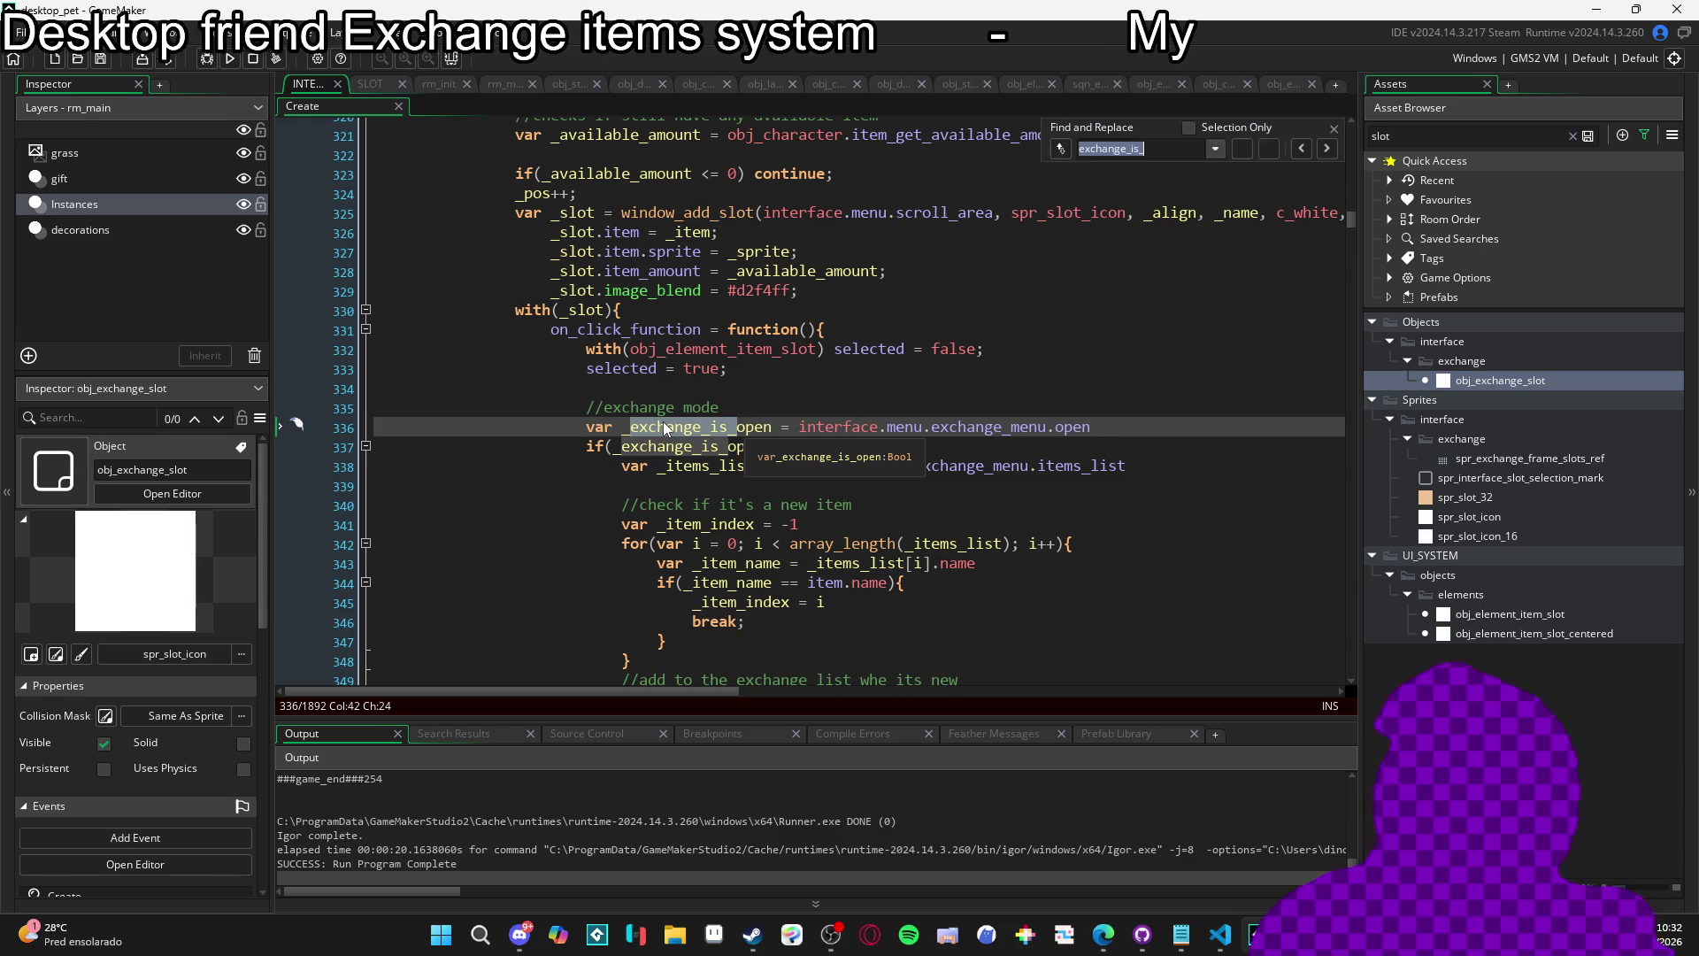
type("place")
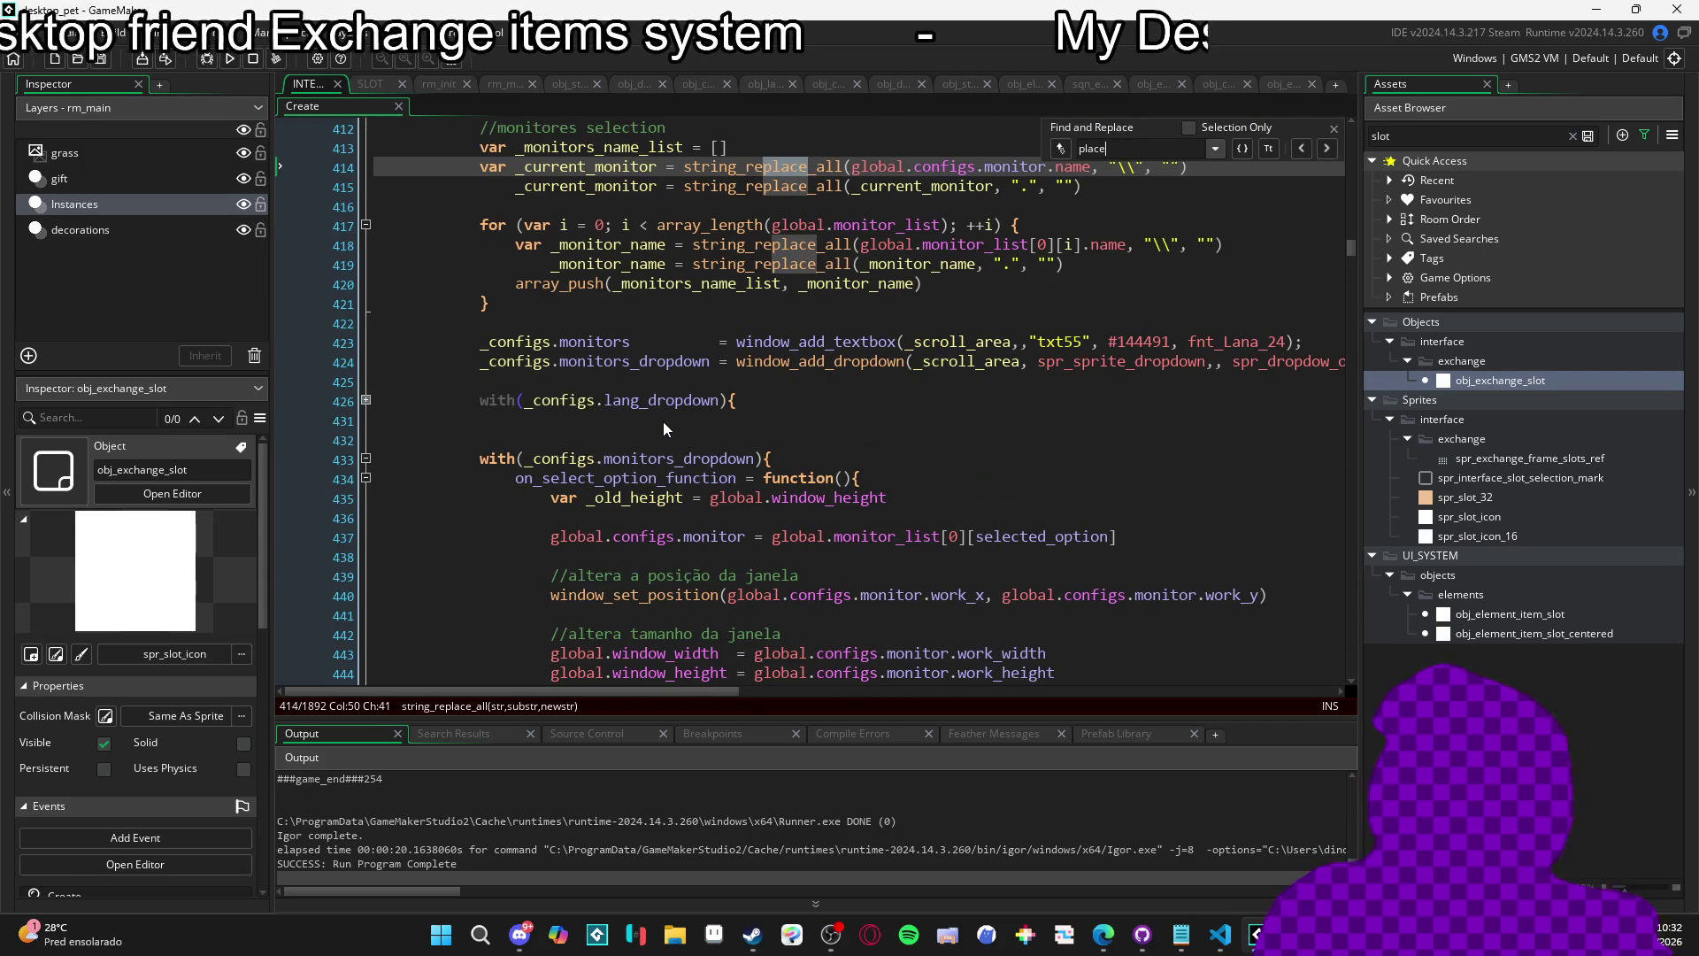
key("BackSpace")
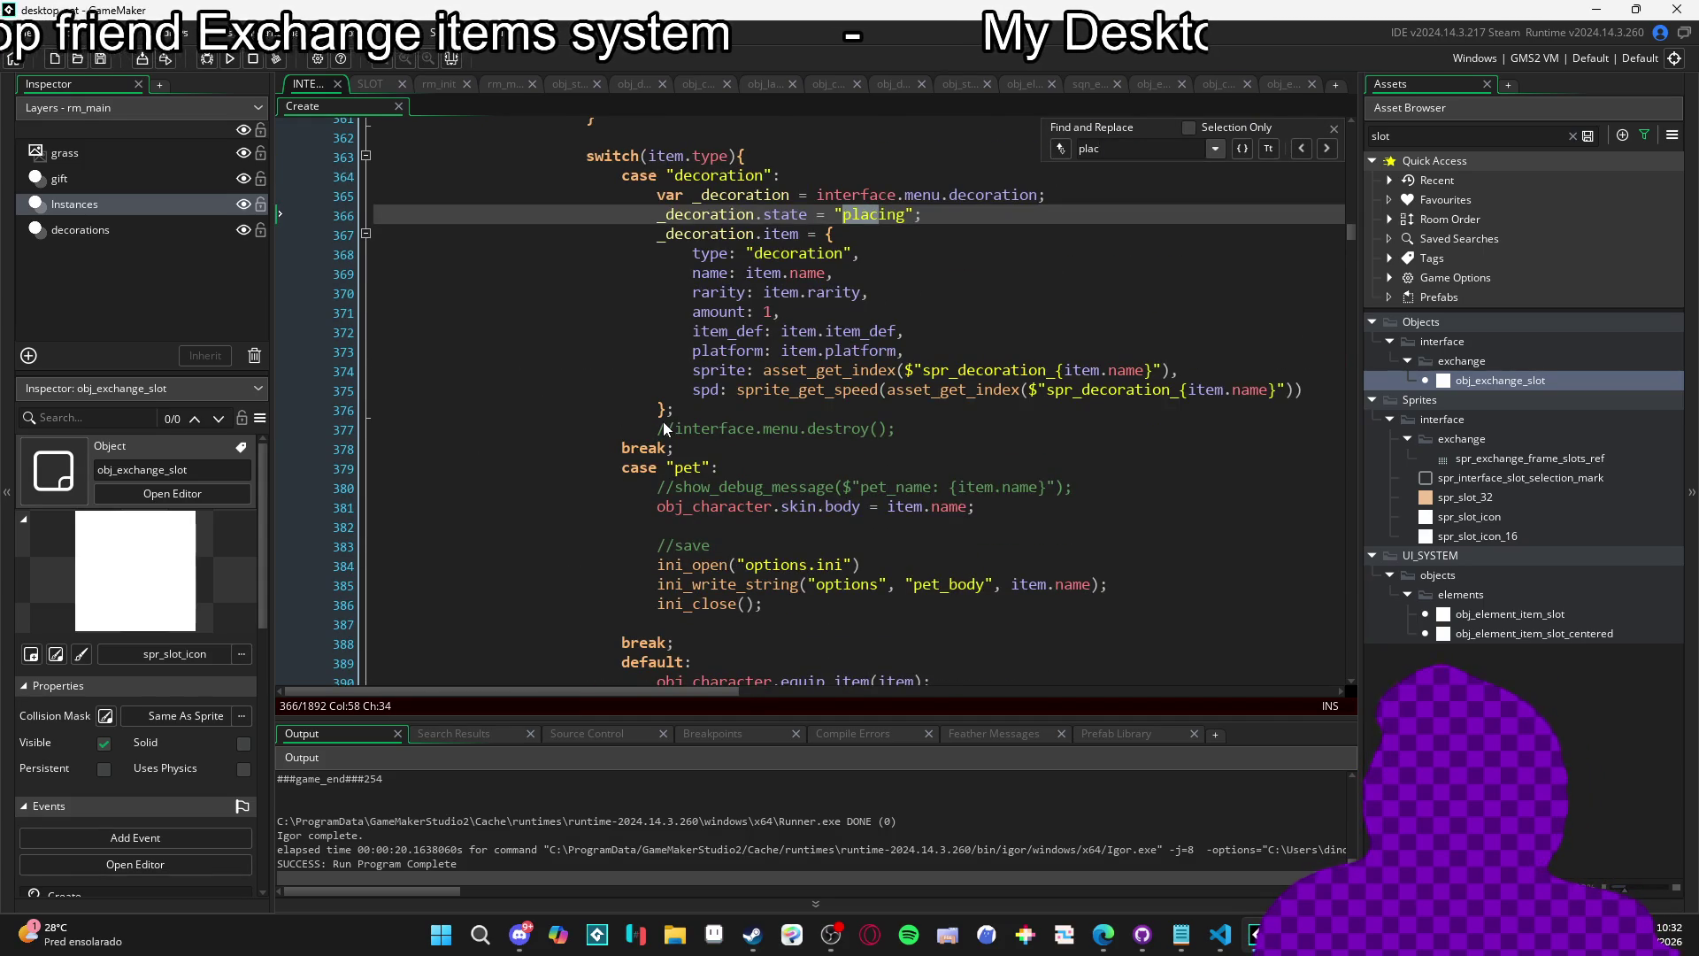
type("i")
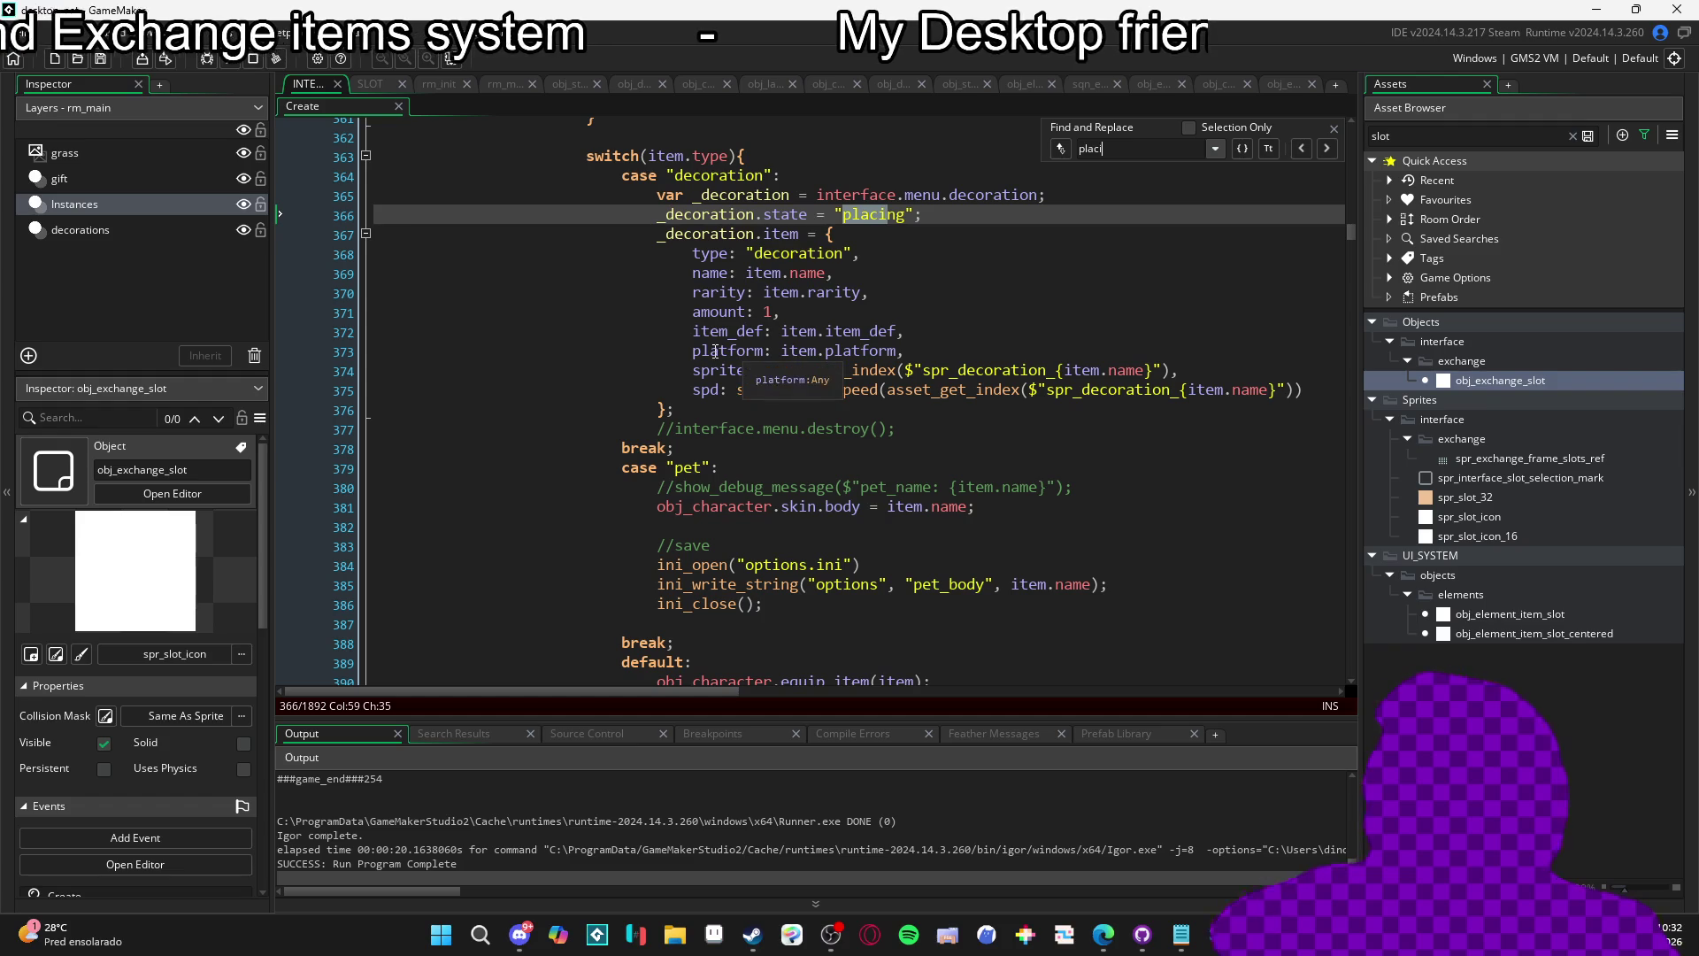
left_click(1332, 150)
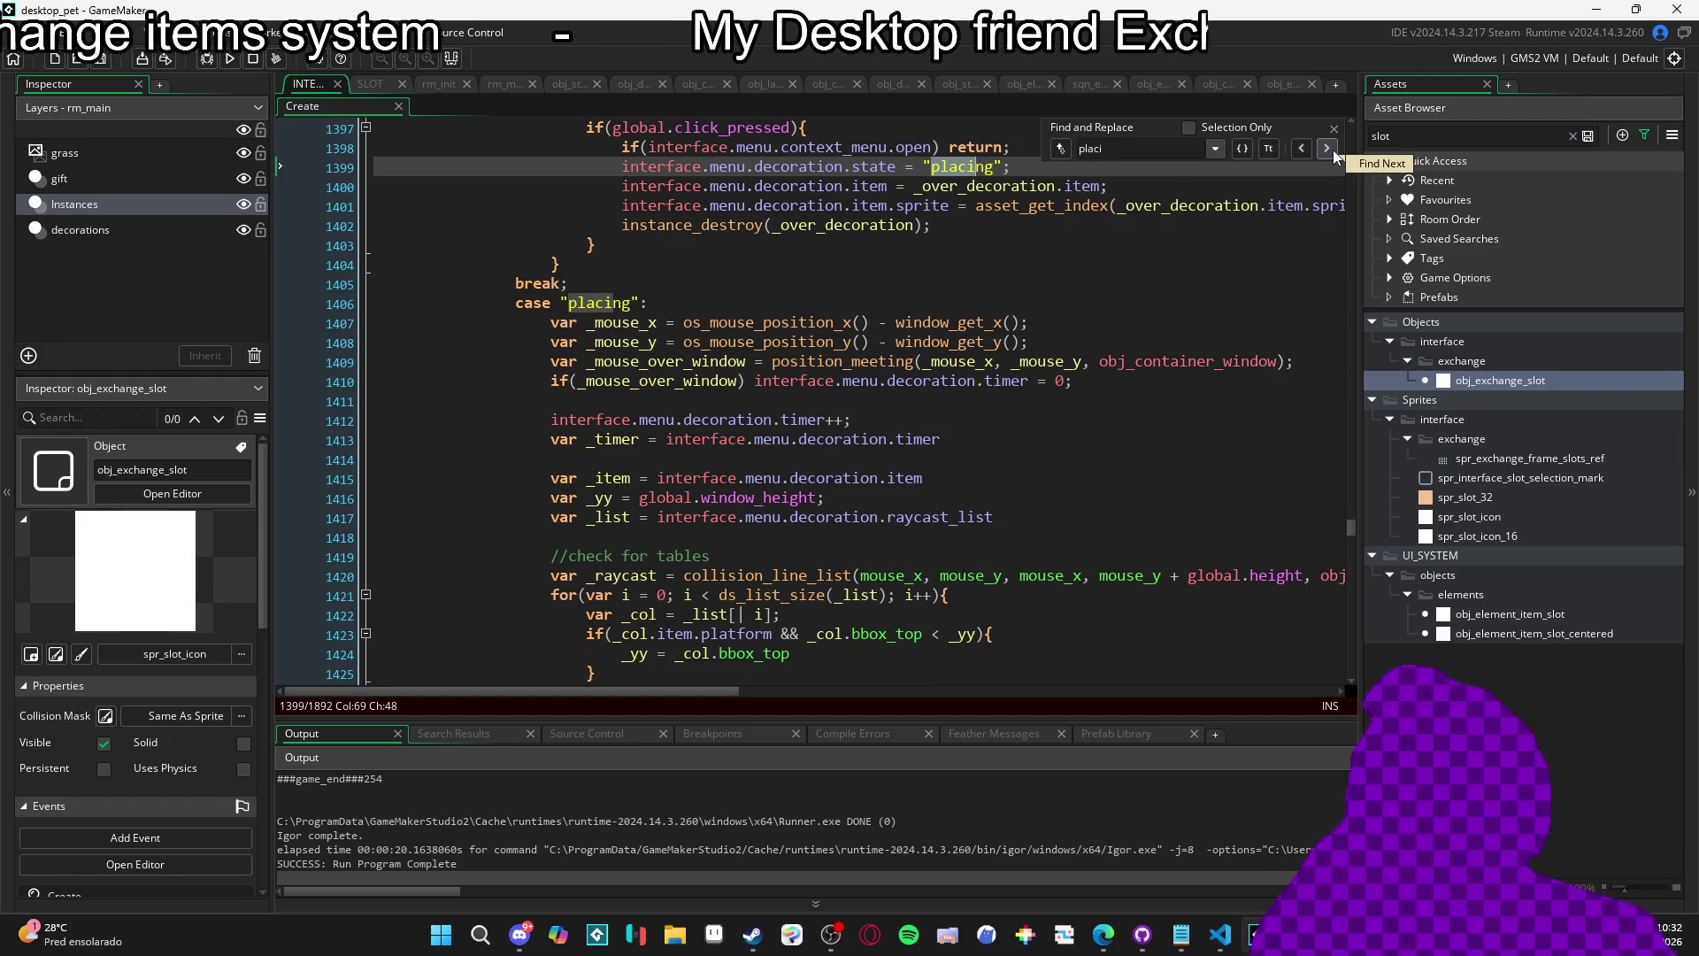
scroll(823, 351, "down", 2)
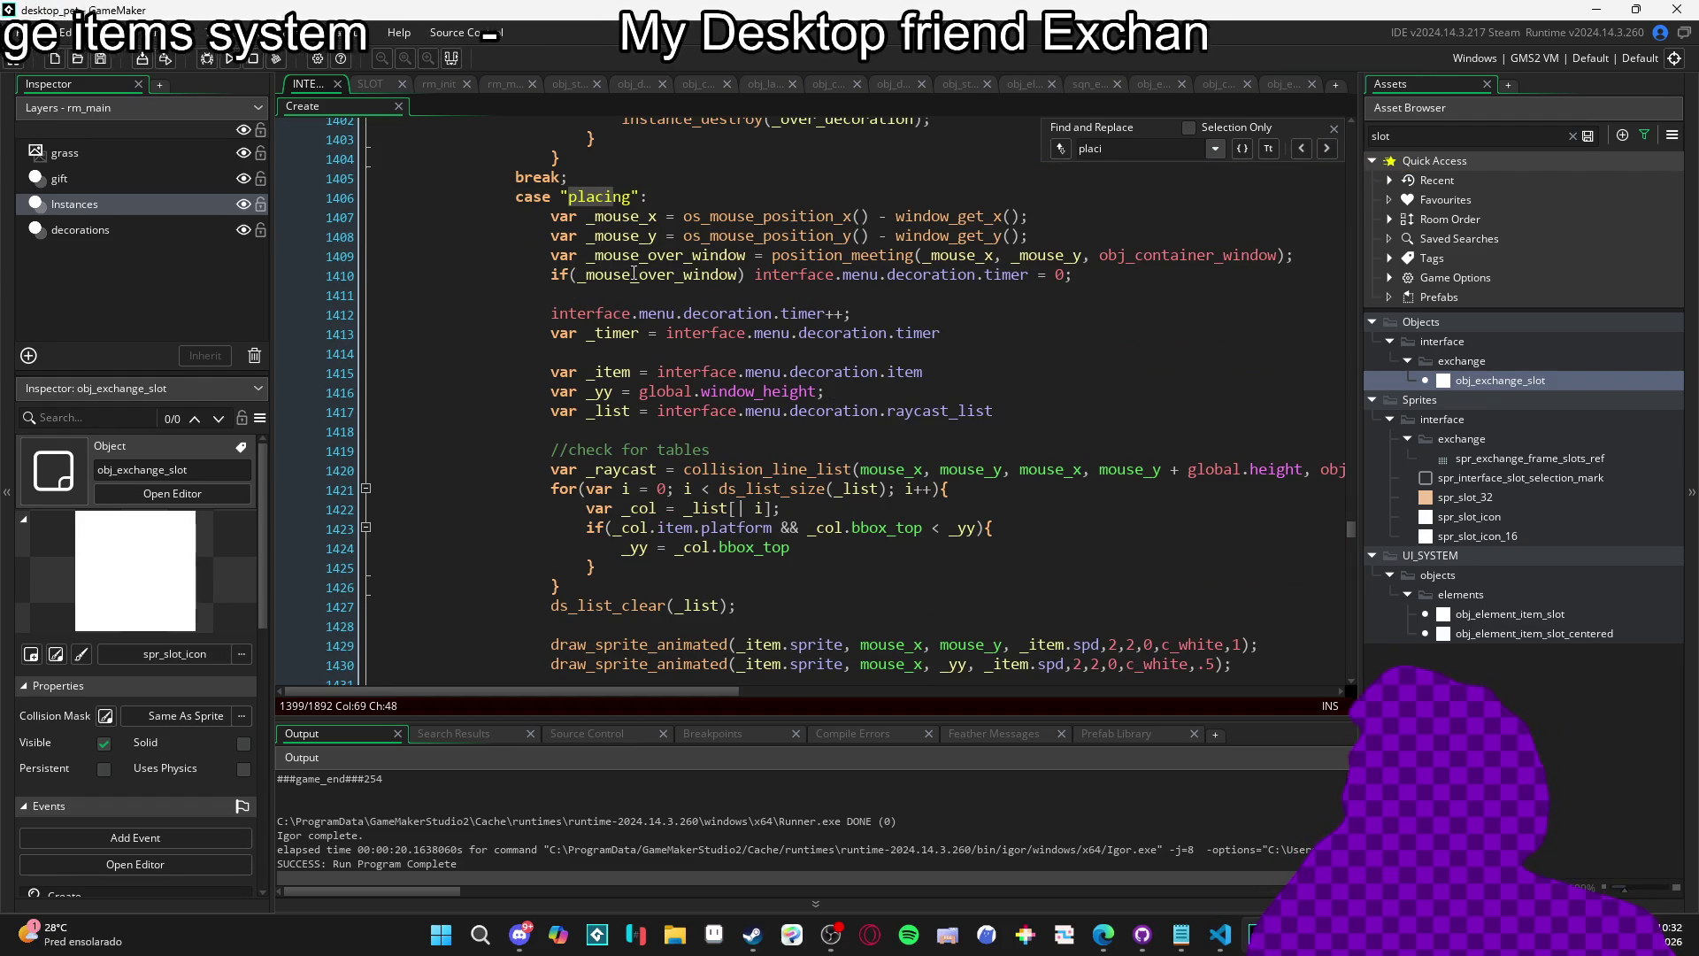
left_click(548, 219)
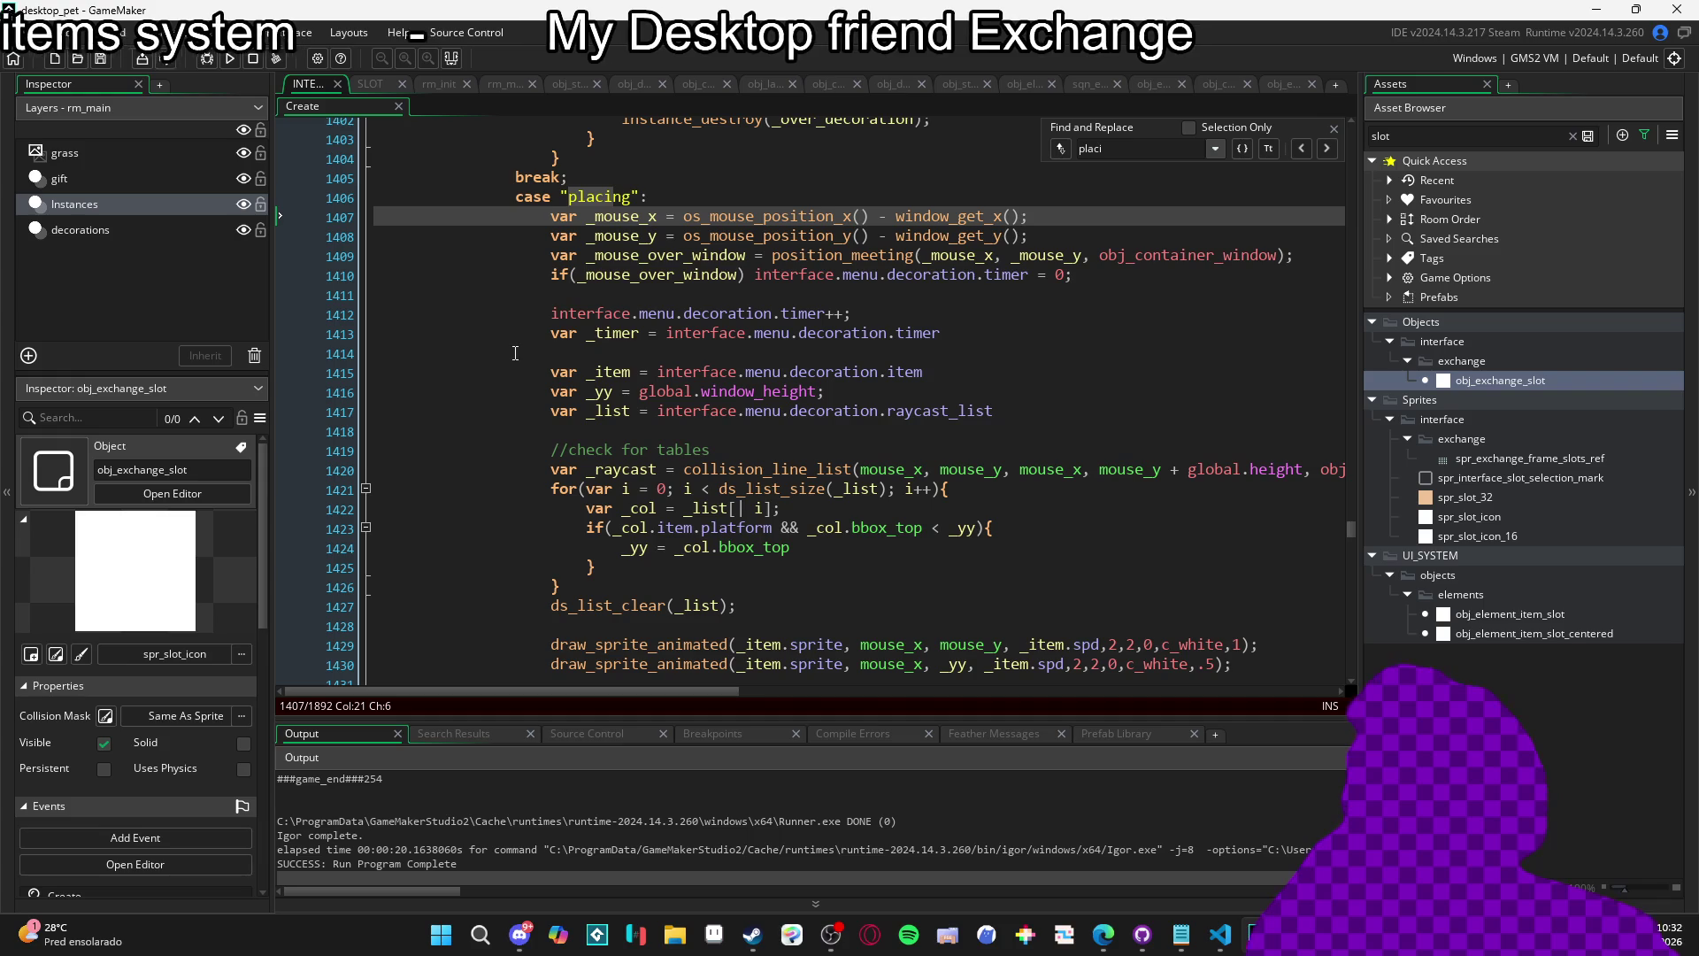
scroll(537, 341, "down", 1)
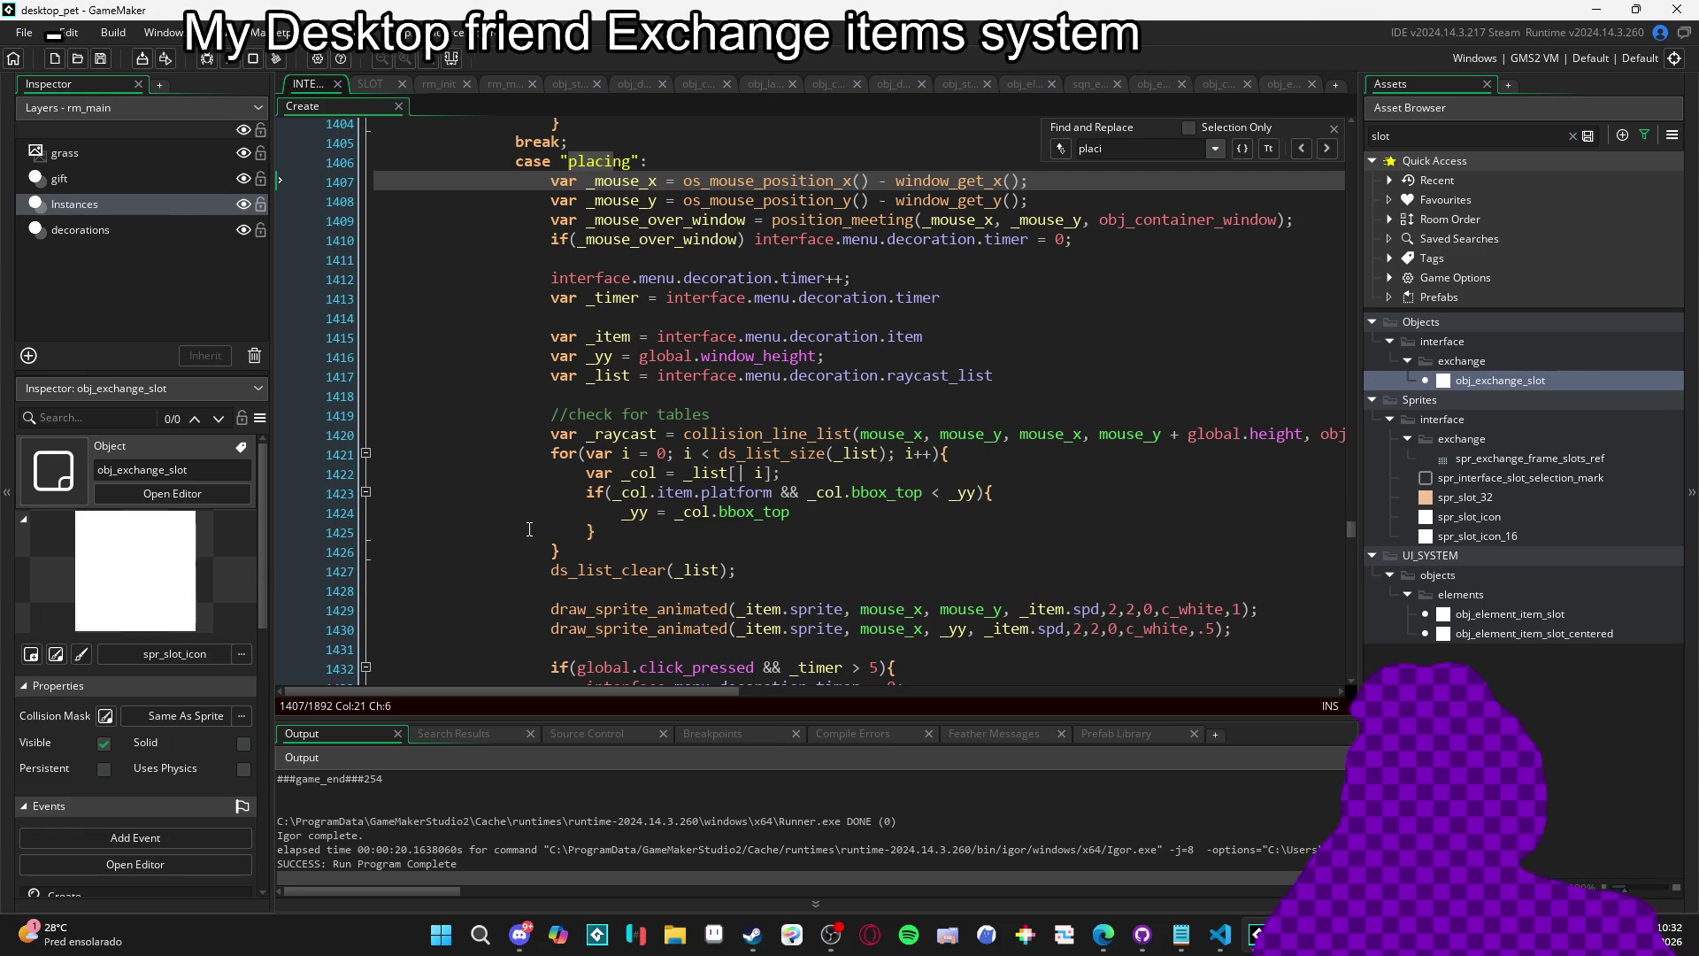
scroll(509, 518, "down", 3)
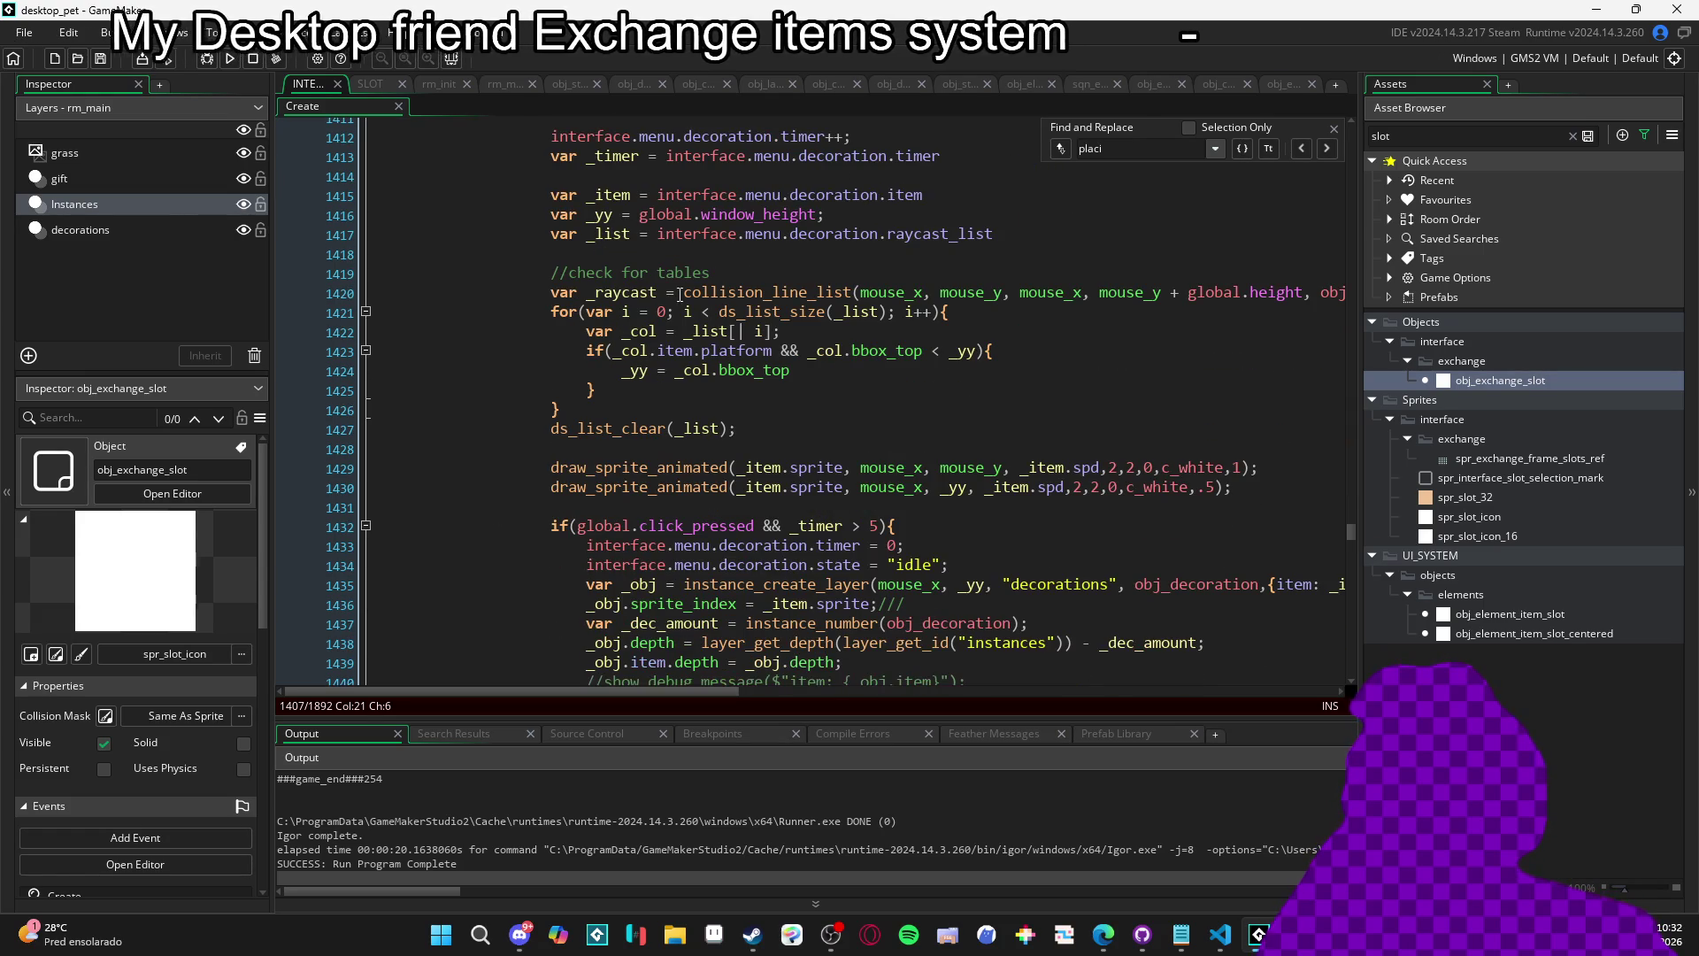
scroll(472, 450, "down", 2)
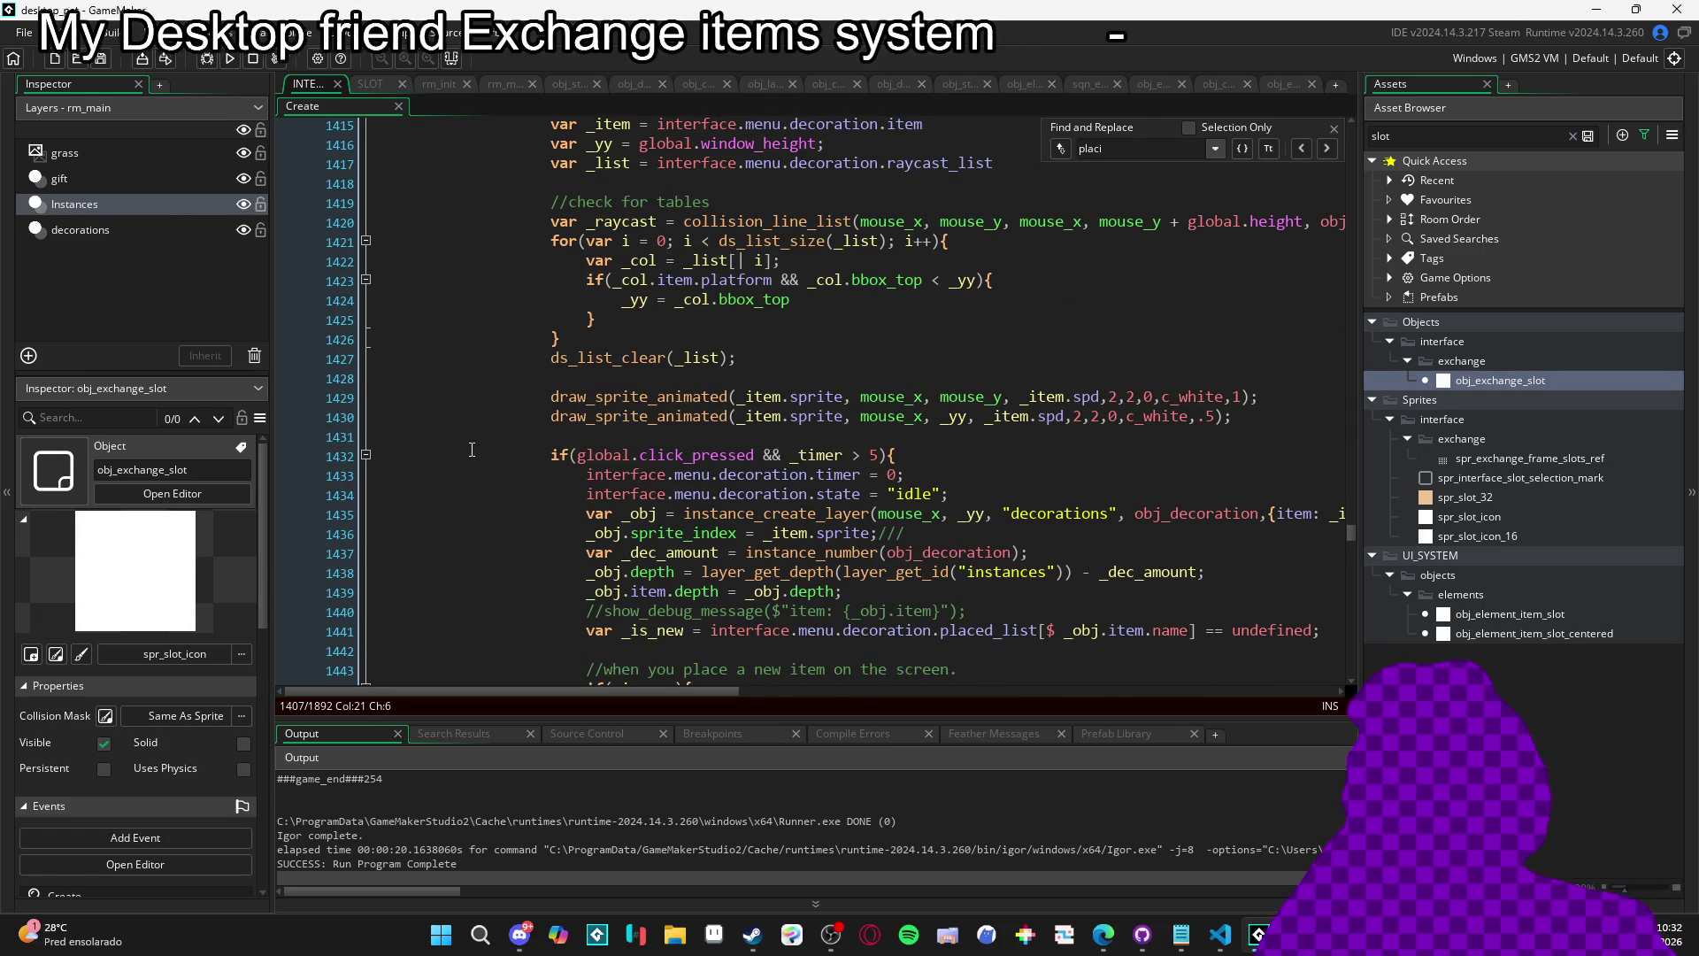
scroll(471, 450, "down", 2)
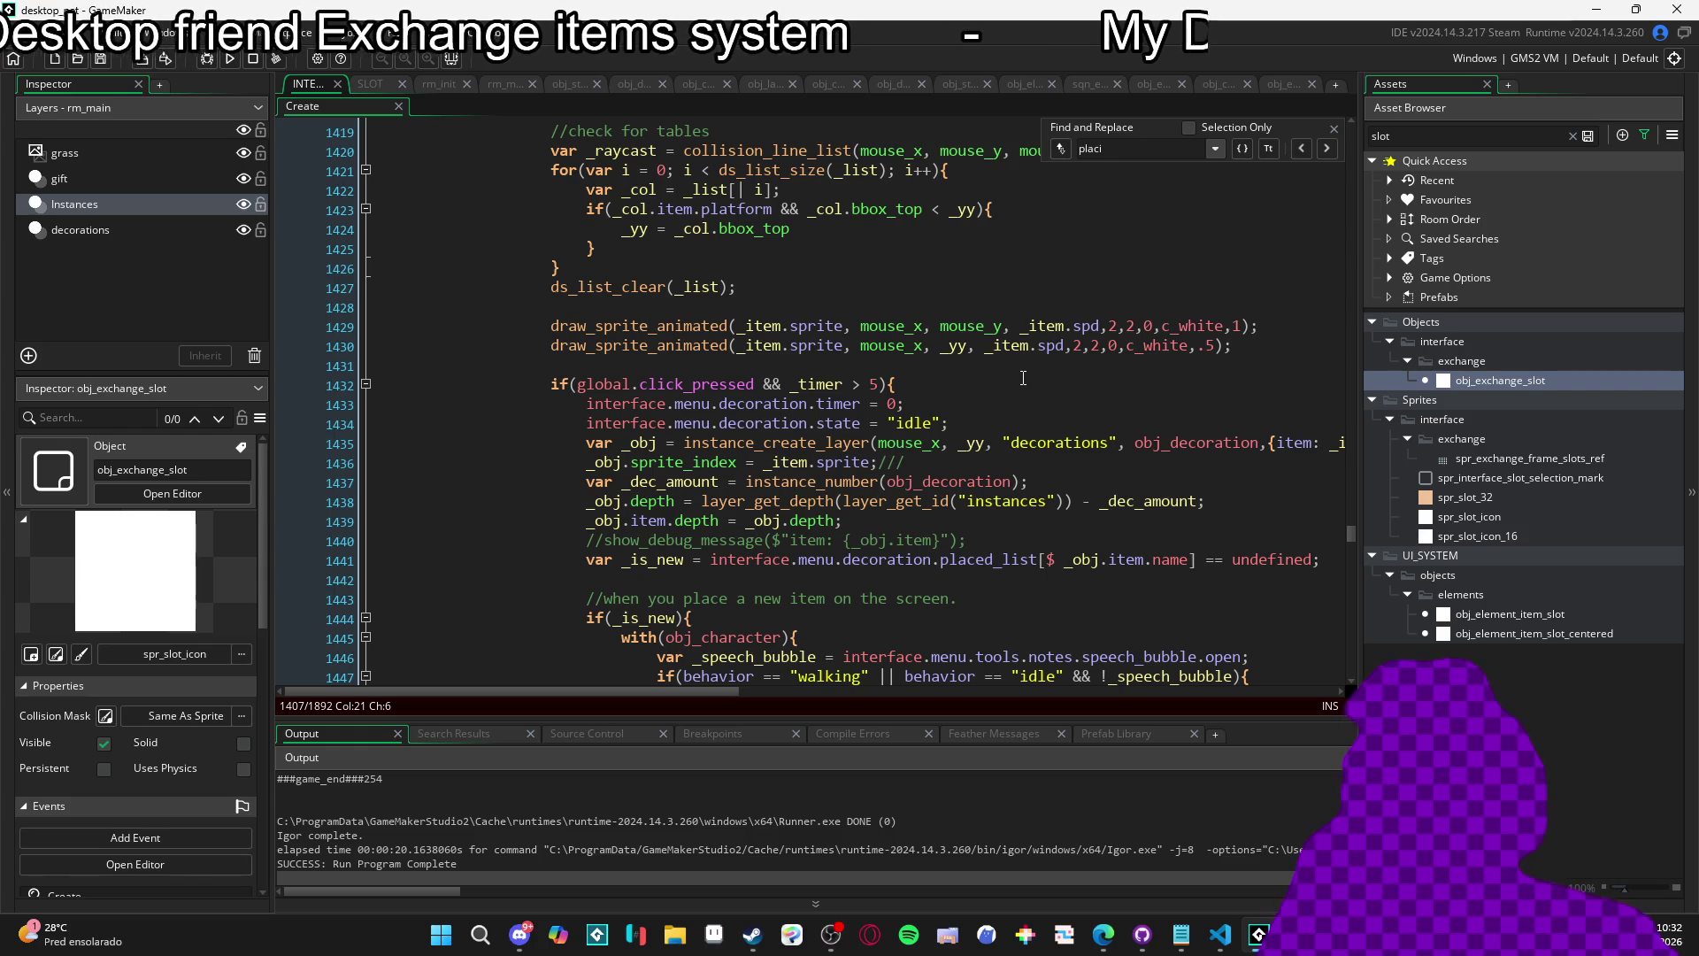
Add 'var _click_for_placing = global.click_pressed && _timer > 5' and use it as the if condition.
left_click(879, 365)
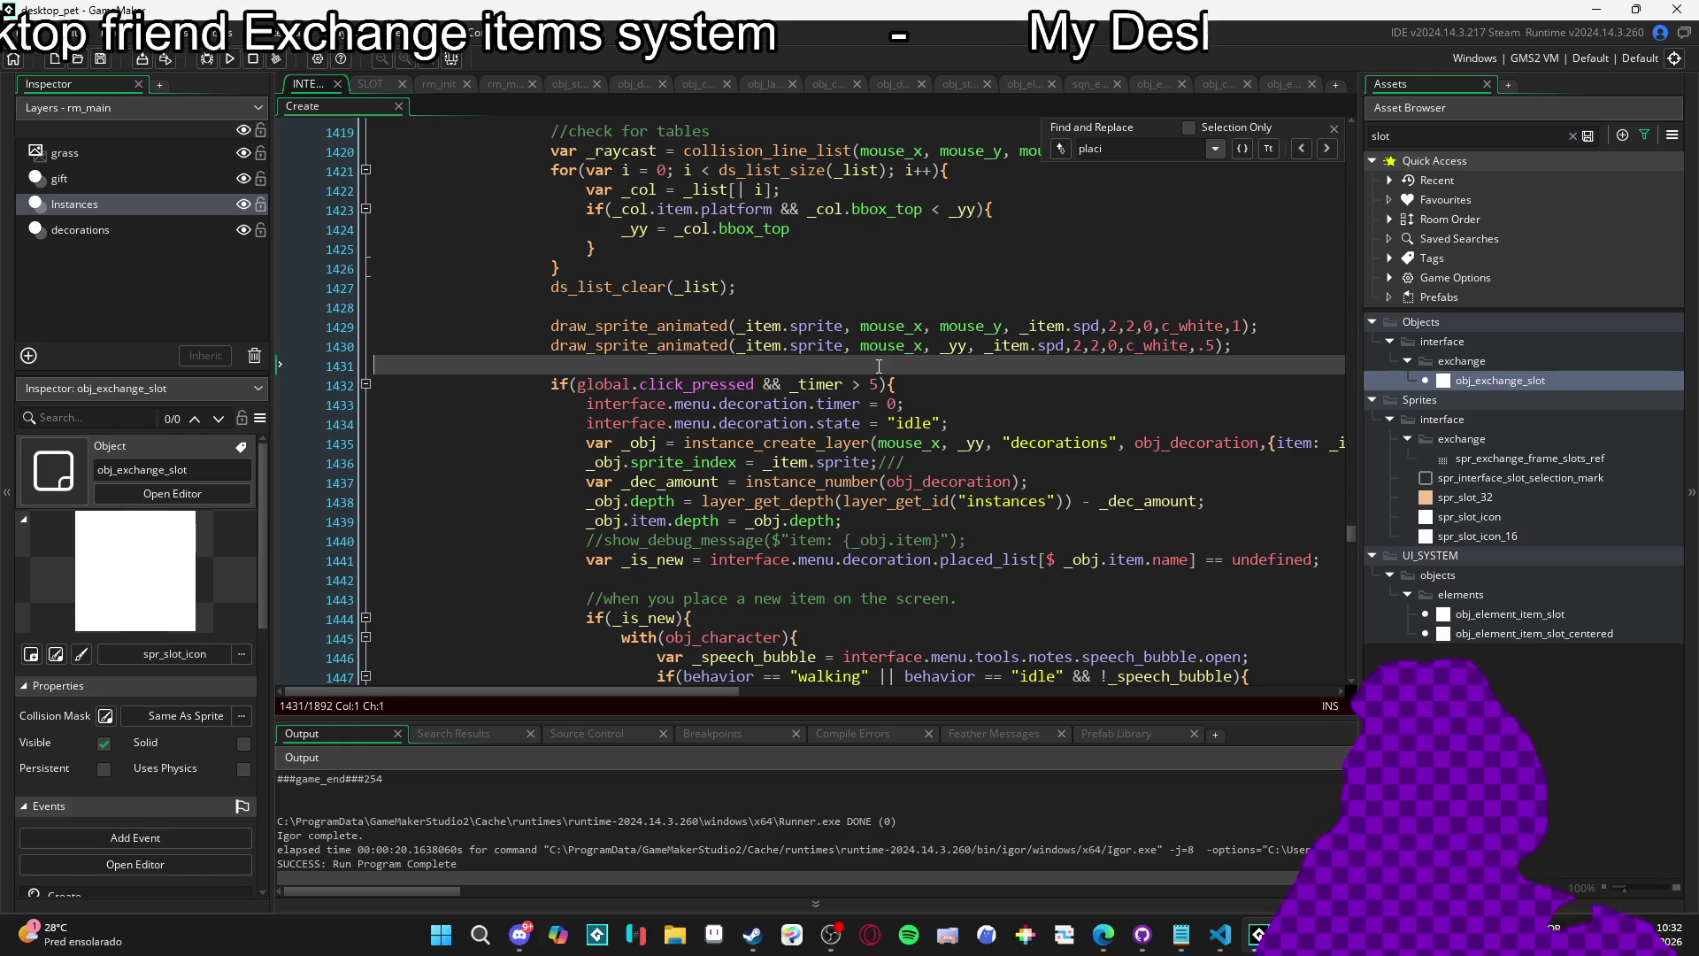
scroll(894, 358, "down", 2)
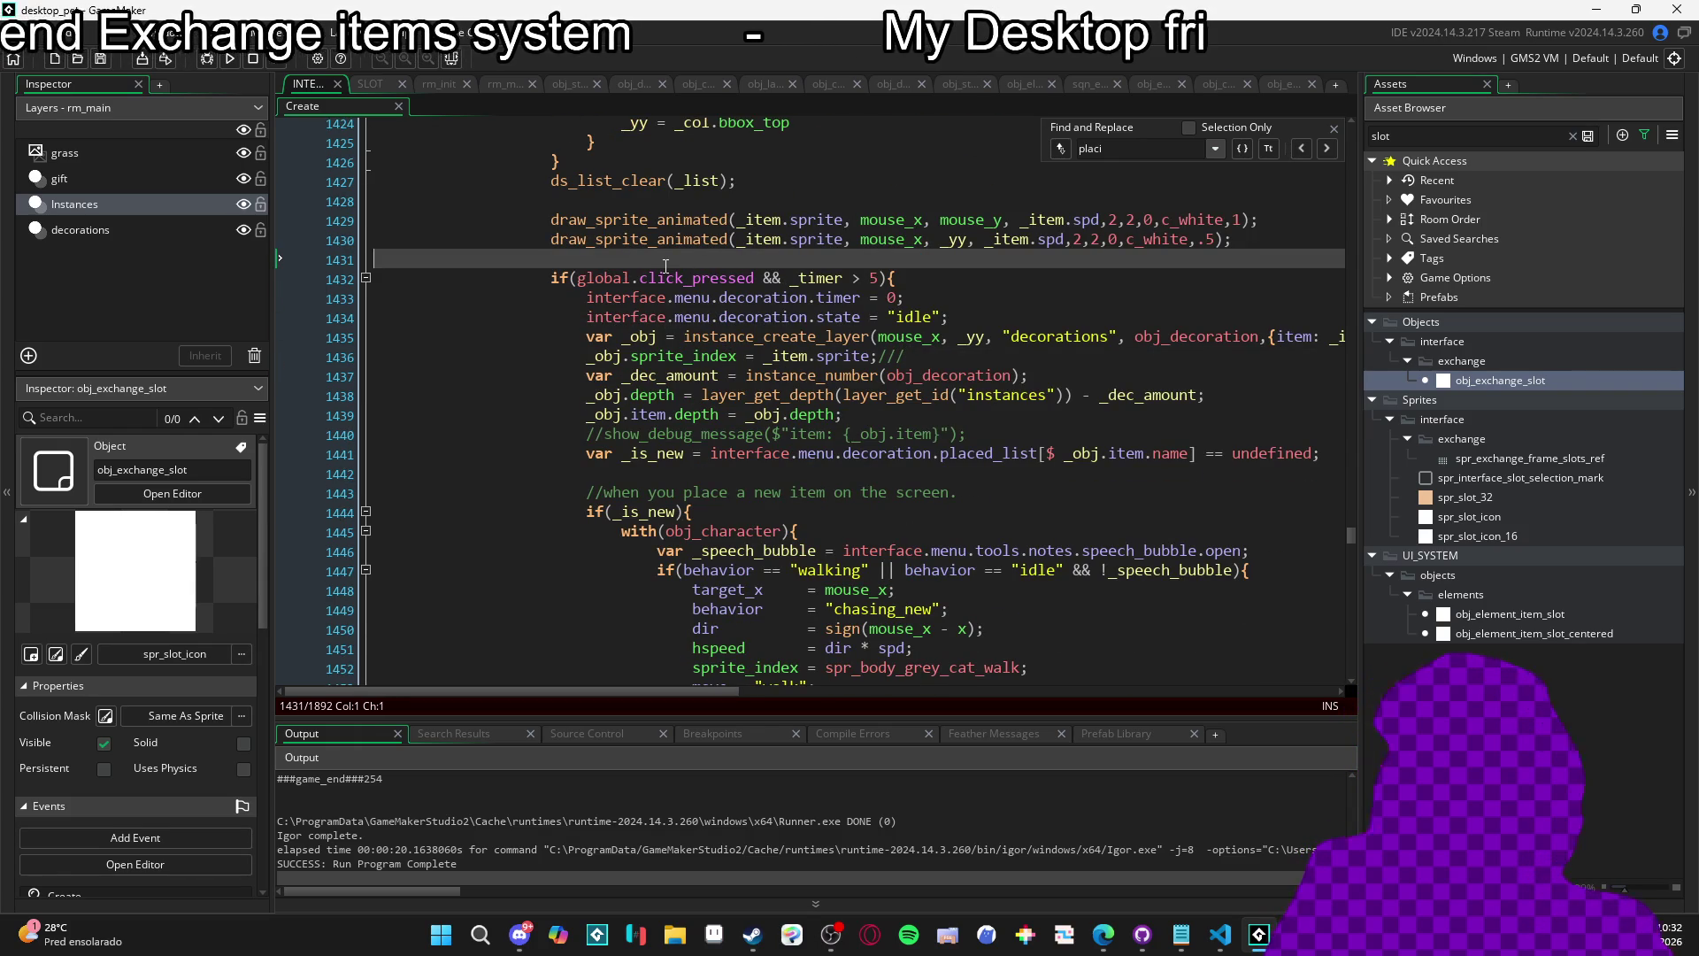
key("Tab")
key("Tab")
key("Tab")
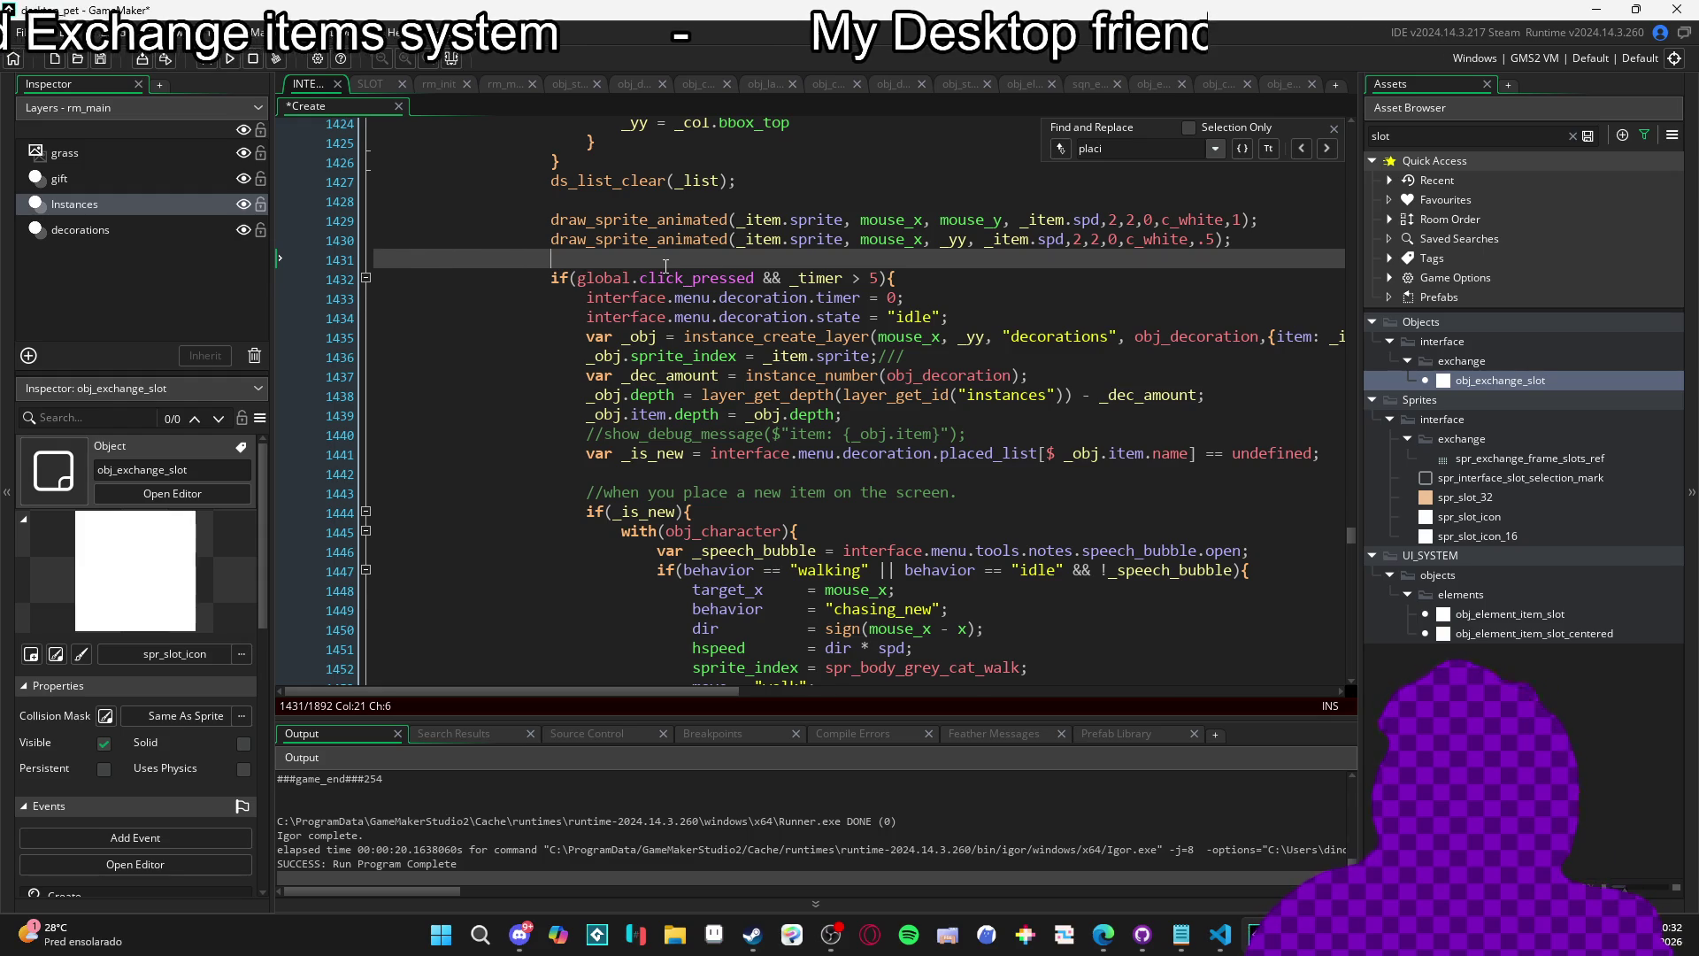
key("Return")
type("v")
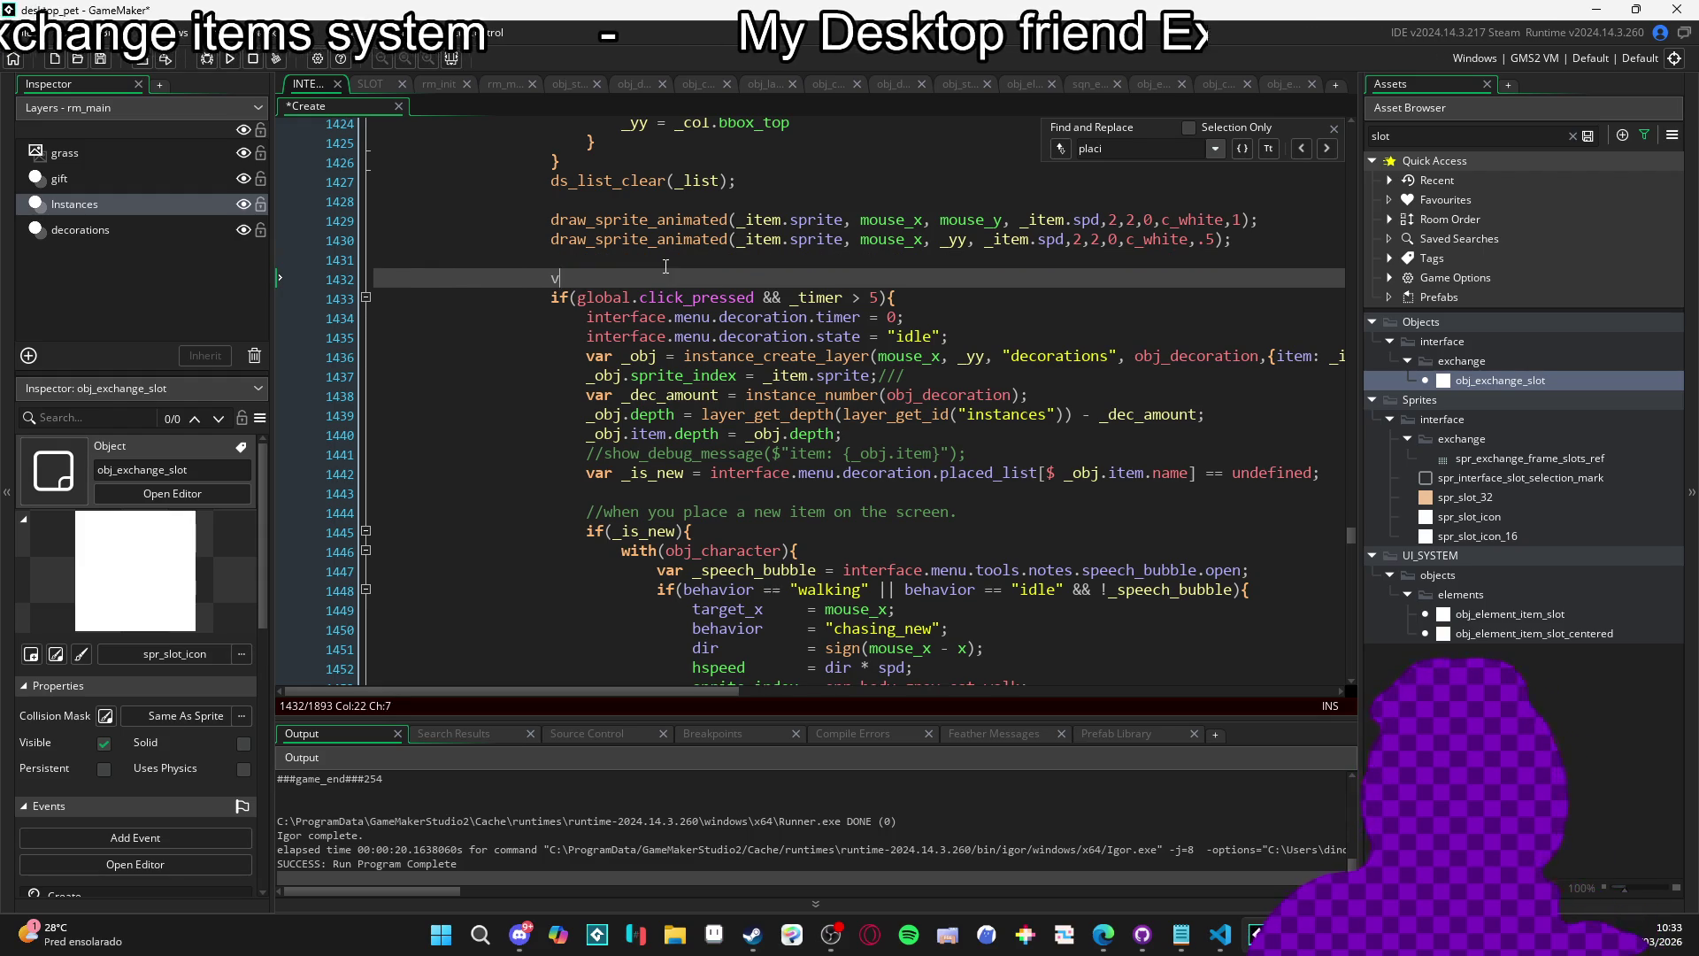
type("ar _click_for")
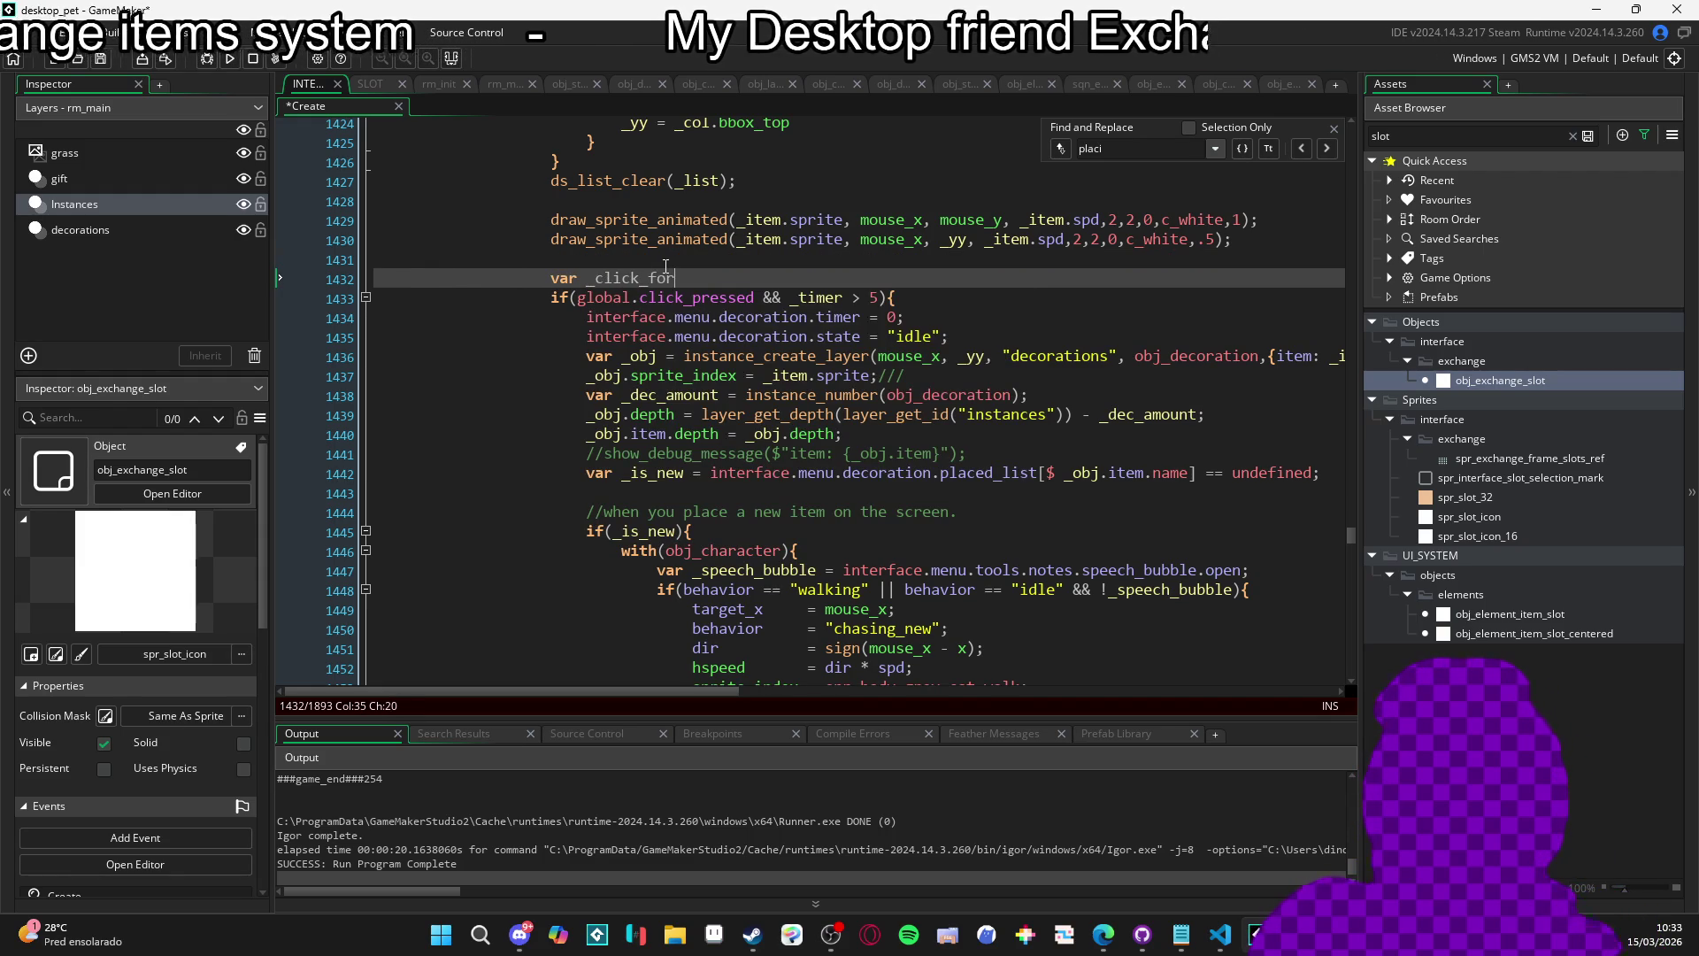
type("_placinng =")
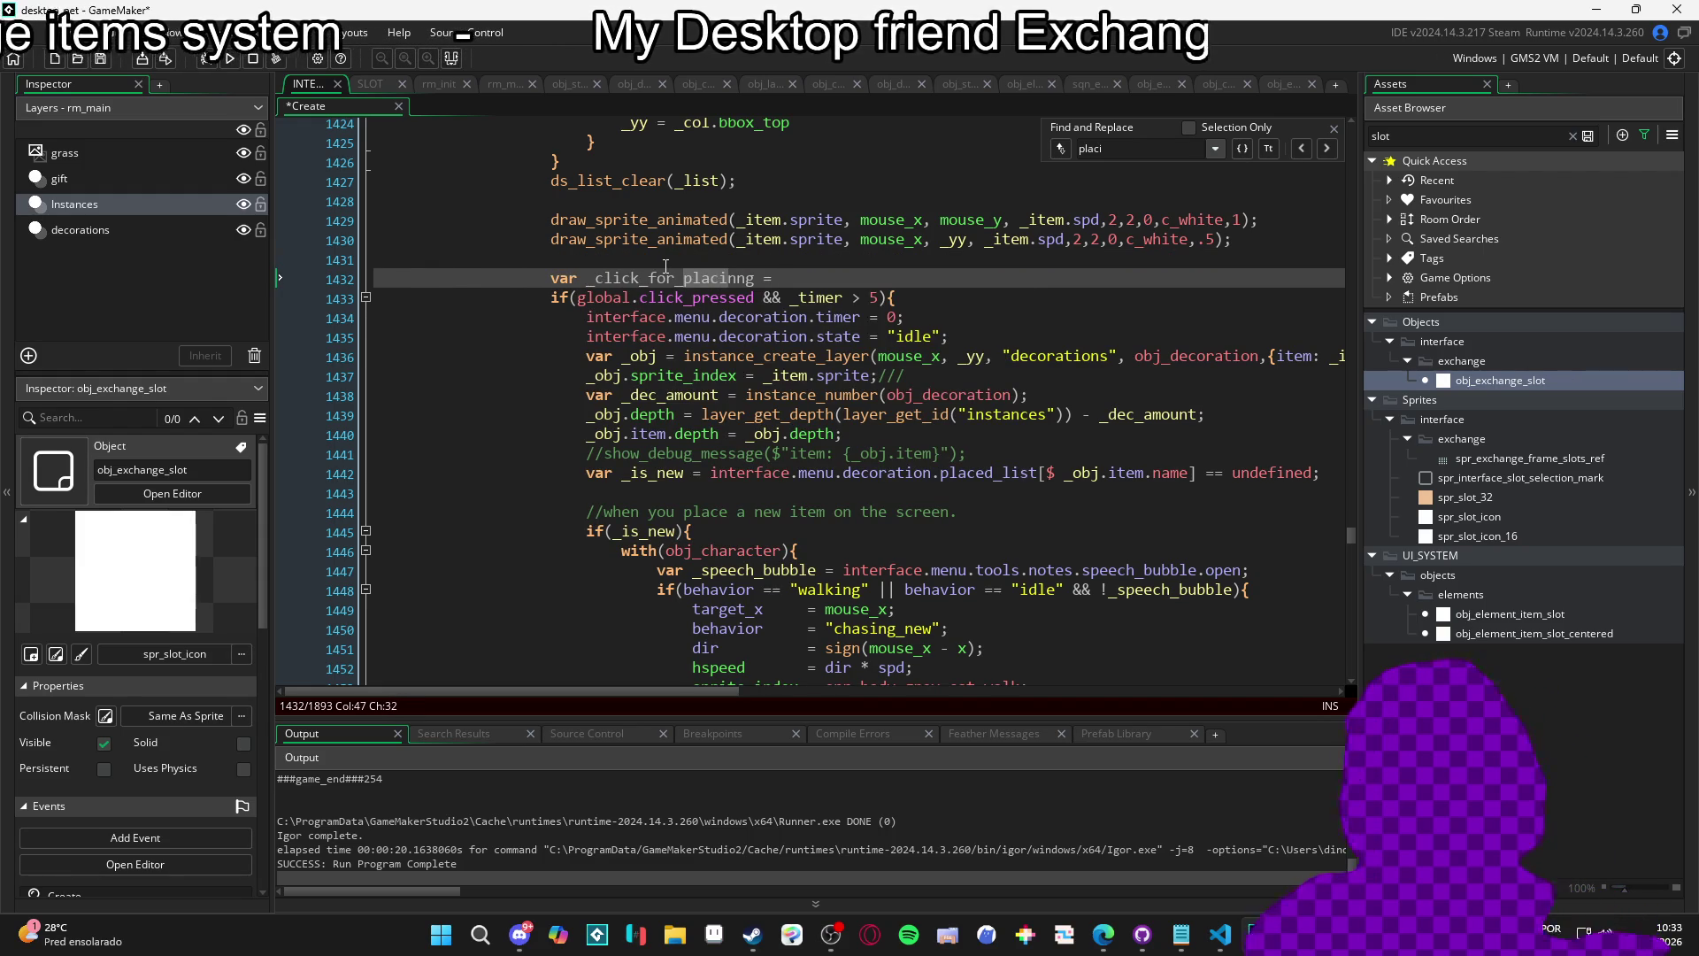
key("Left")
key("Left")
key("Left")
key("BackSpace")
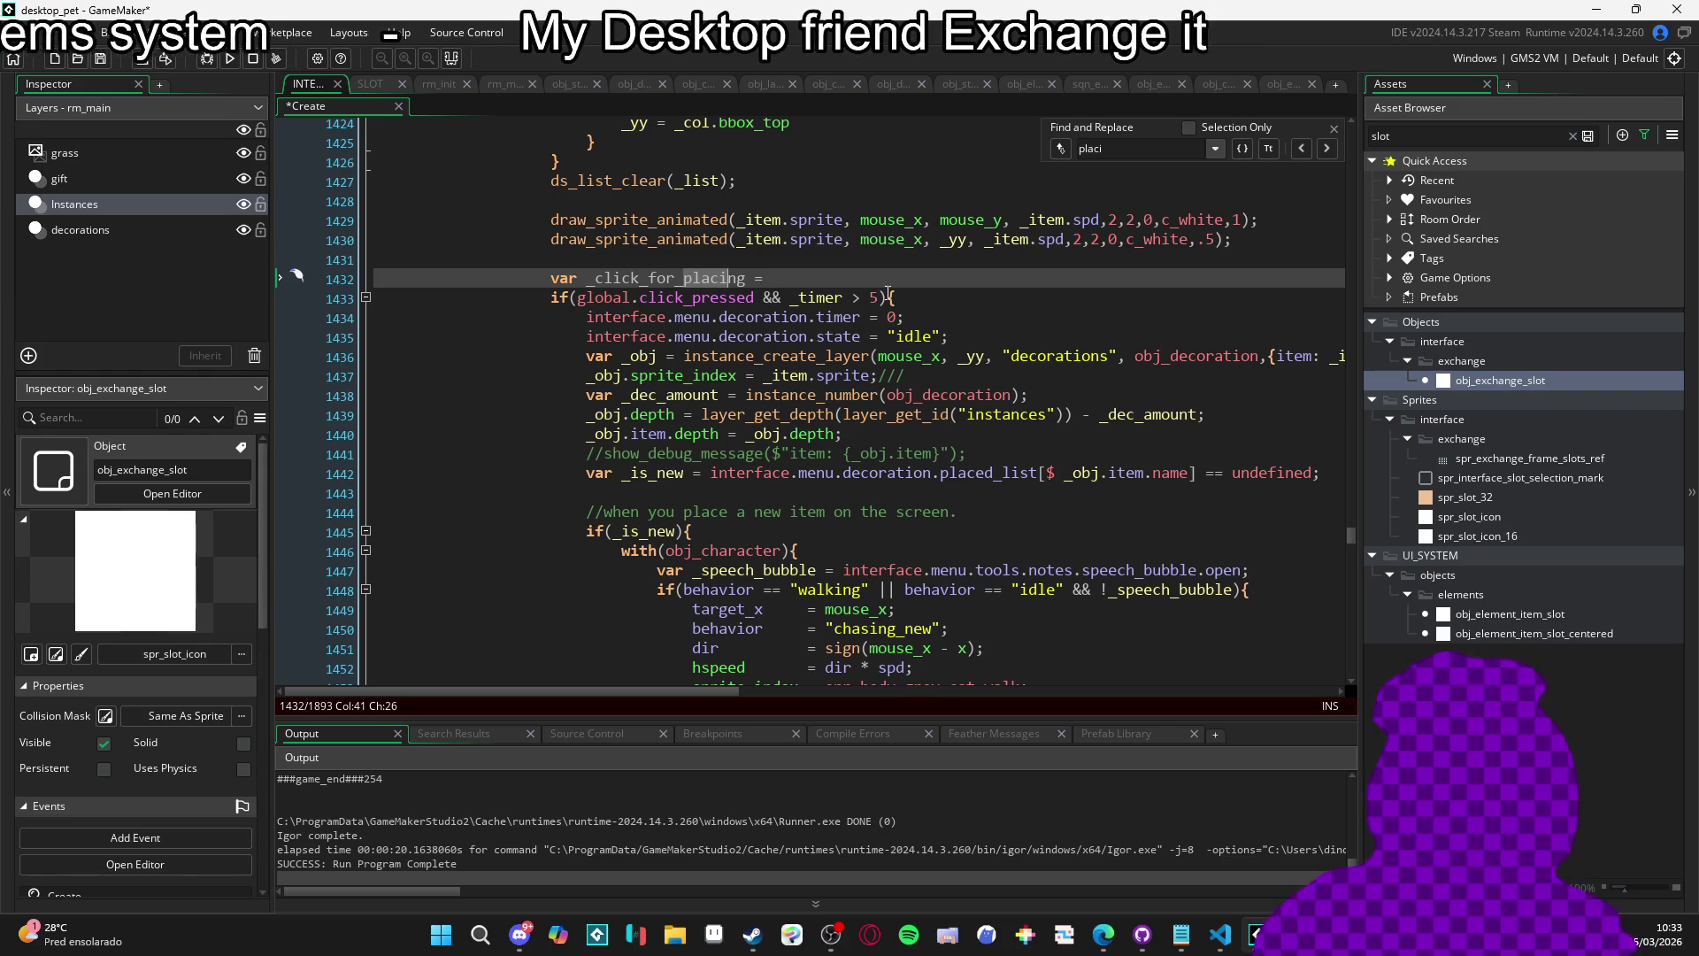
mouse_move(881, 297)
left_mouse_down()
mouse_move(578, 297)
mouse_move(772, 278)
left_mouse_up()
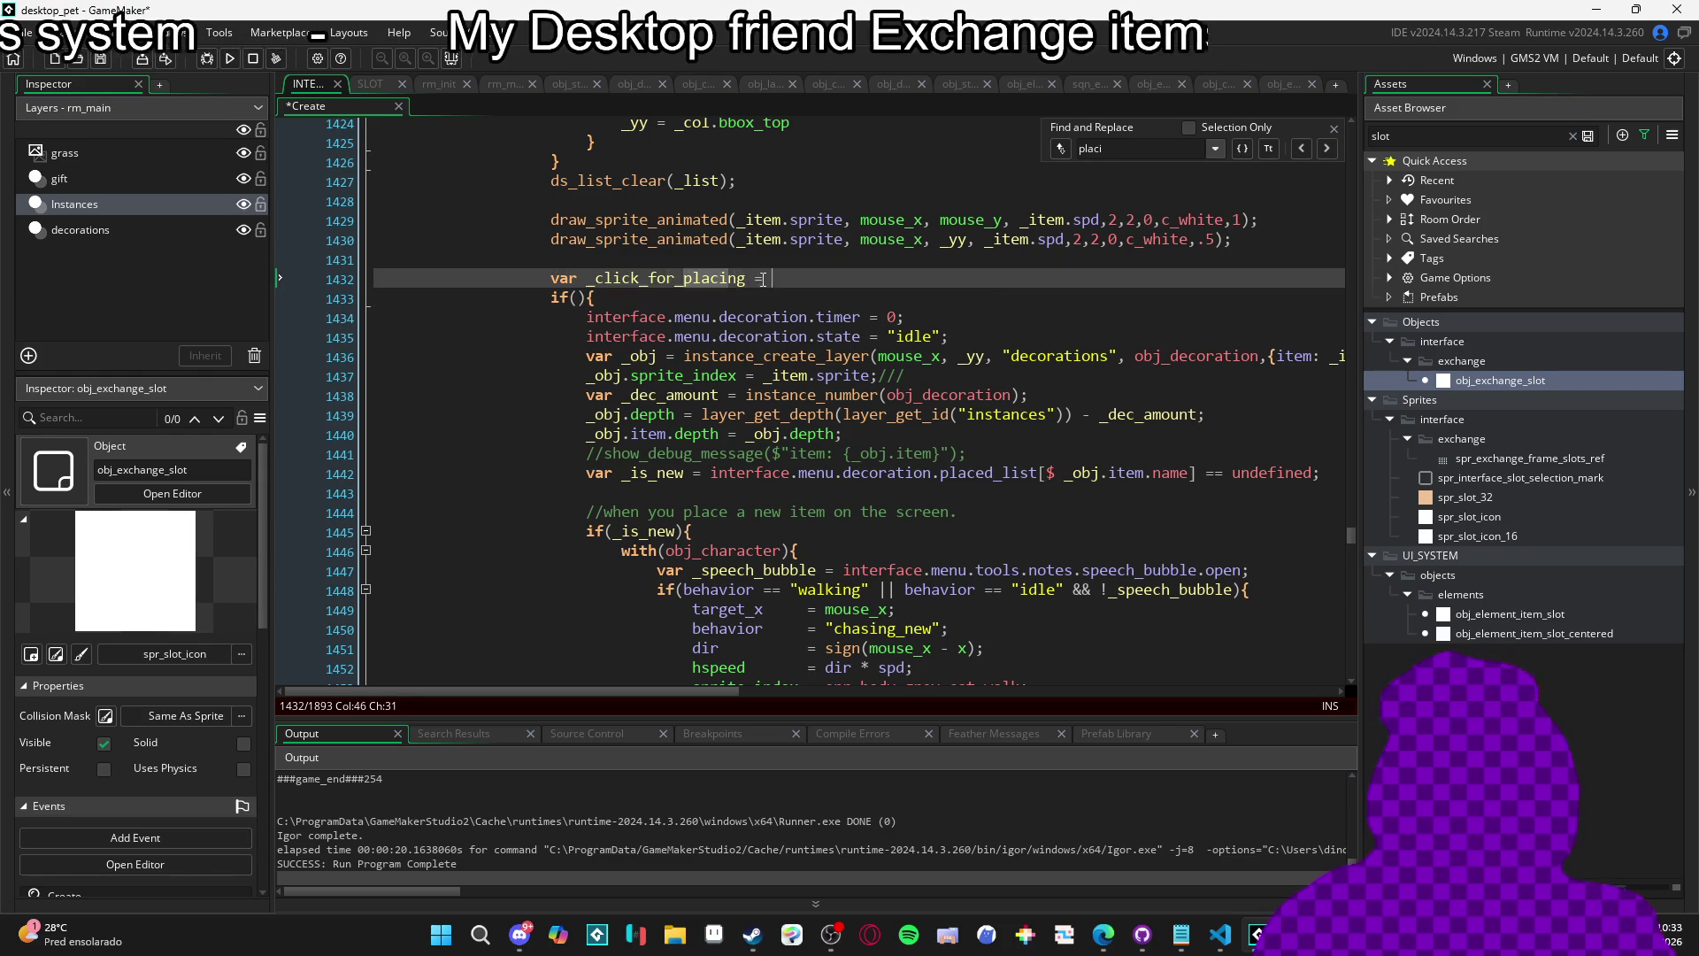
left_click(666, 282)
double_click(665, 278)
key("ctrl+c")
left_click(577, 298)
key("ctrl+v")
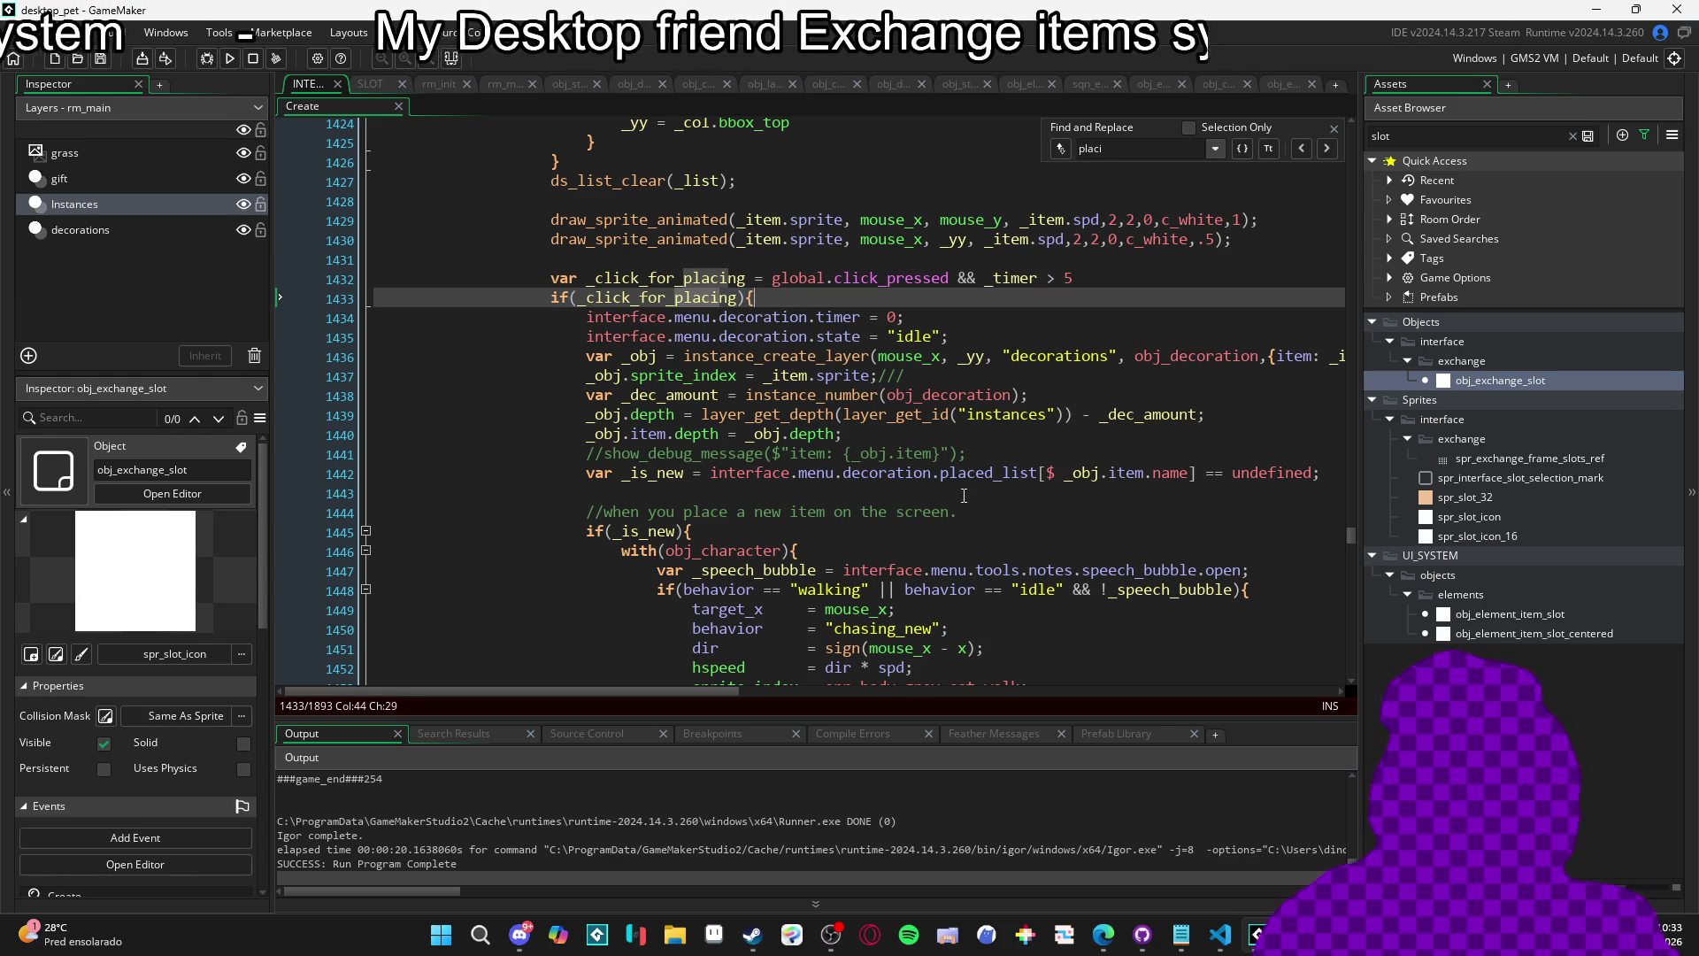
Review the decoration state, timer and _dec_amount lines that set the new decoration's depth.
left_click(1334, 129)
left_click(973, 336)
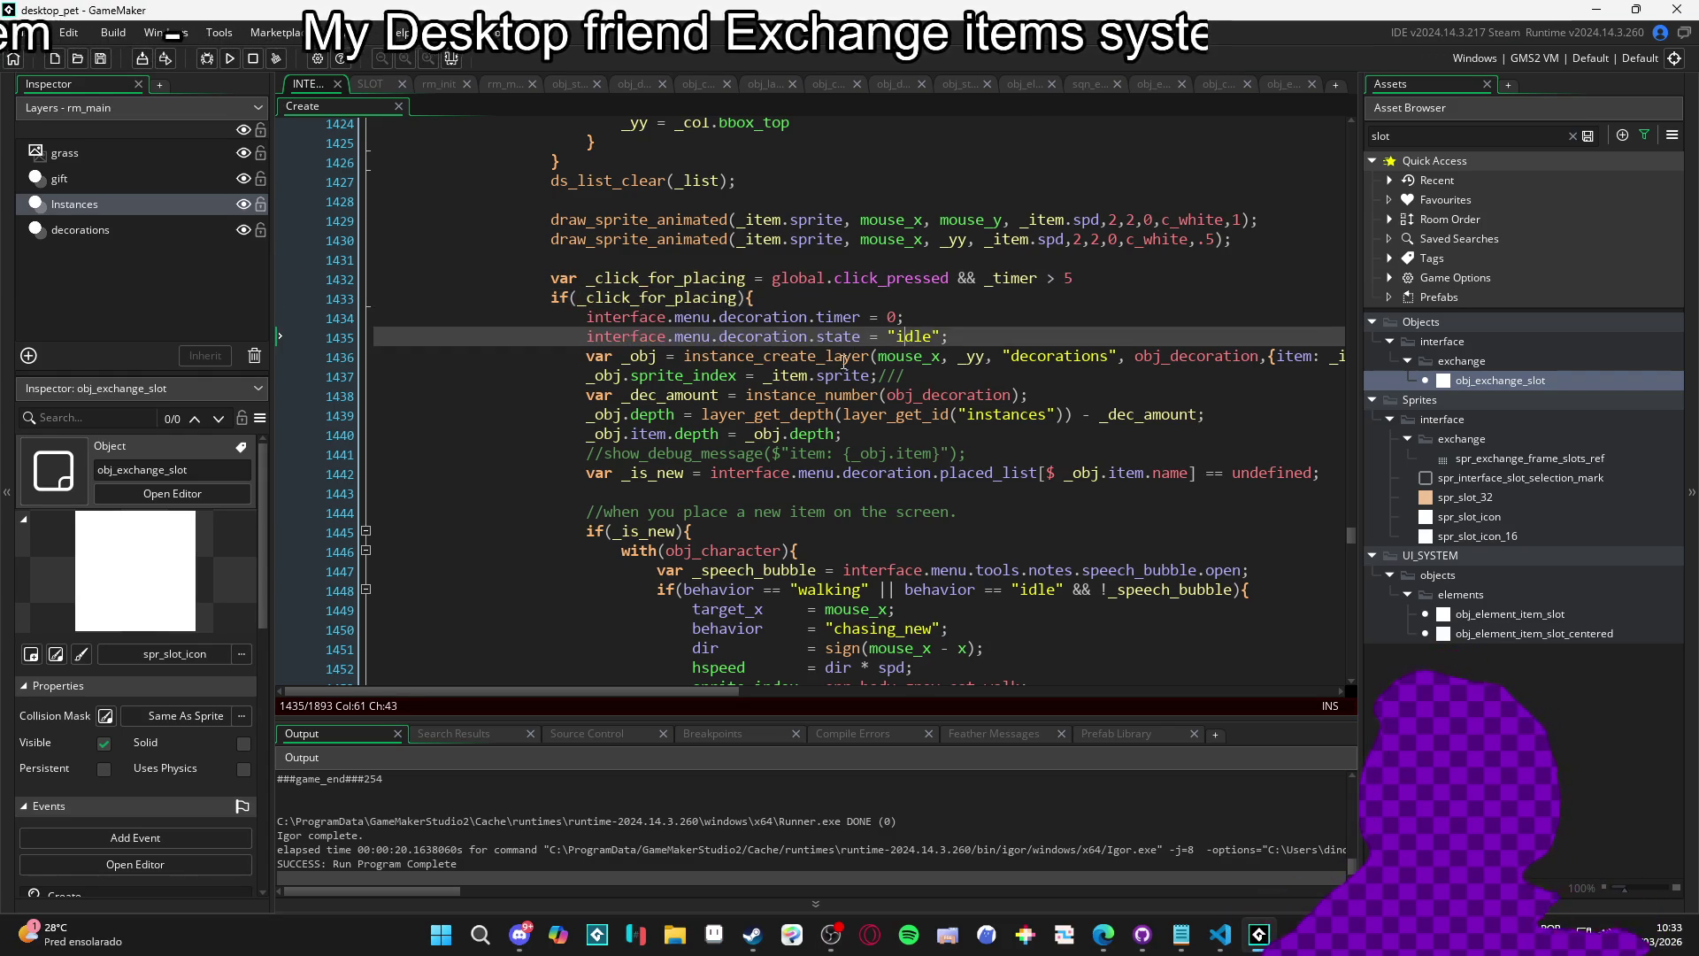
scroll(784, 358, "down", 2)
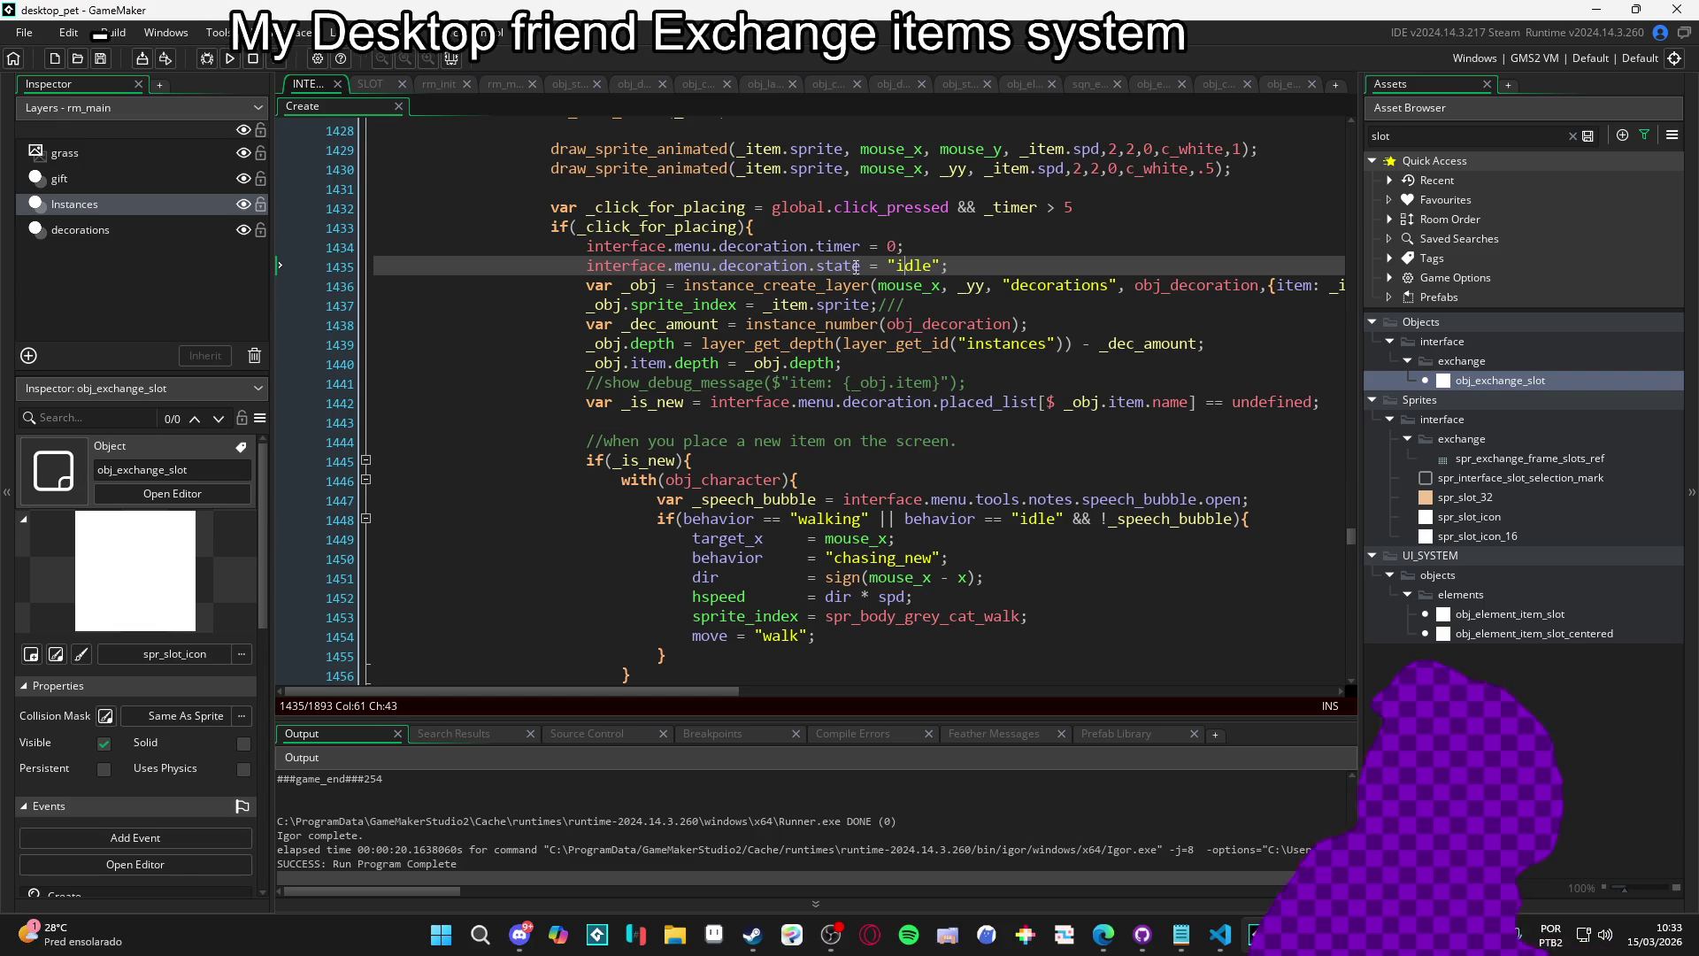
left_click(824, 246)
left_click(861, 266)
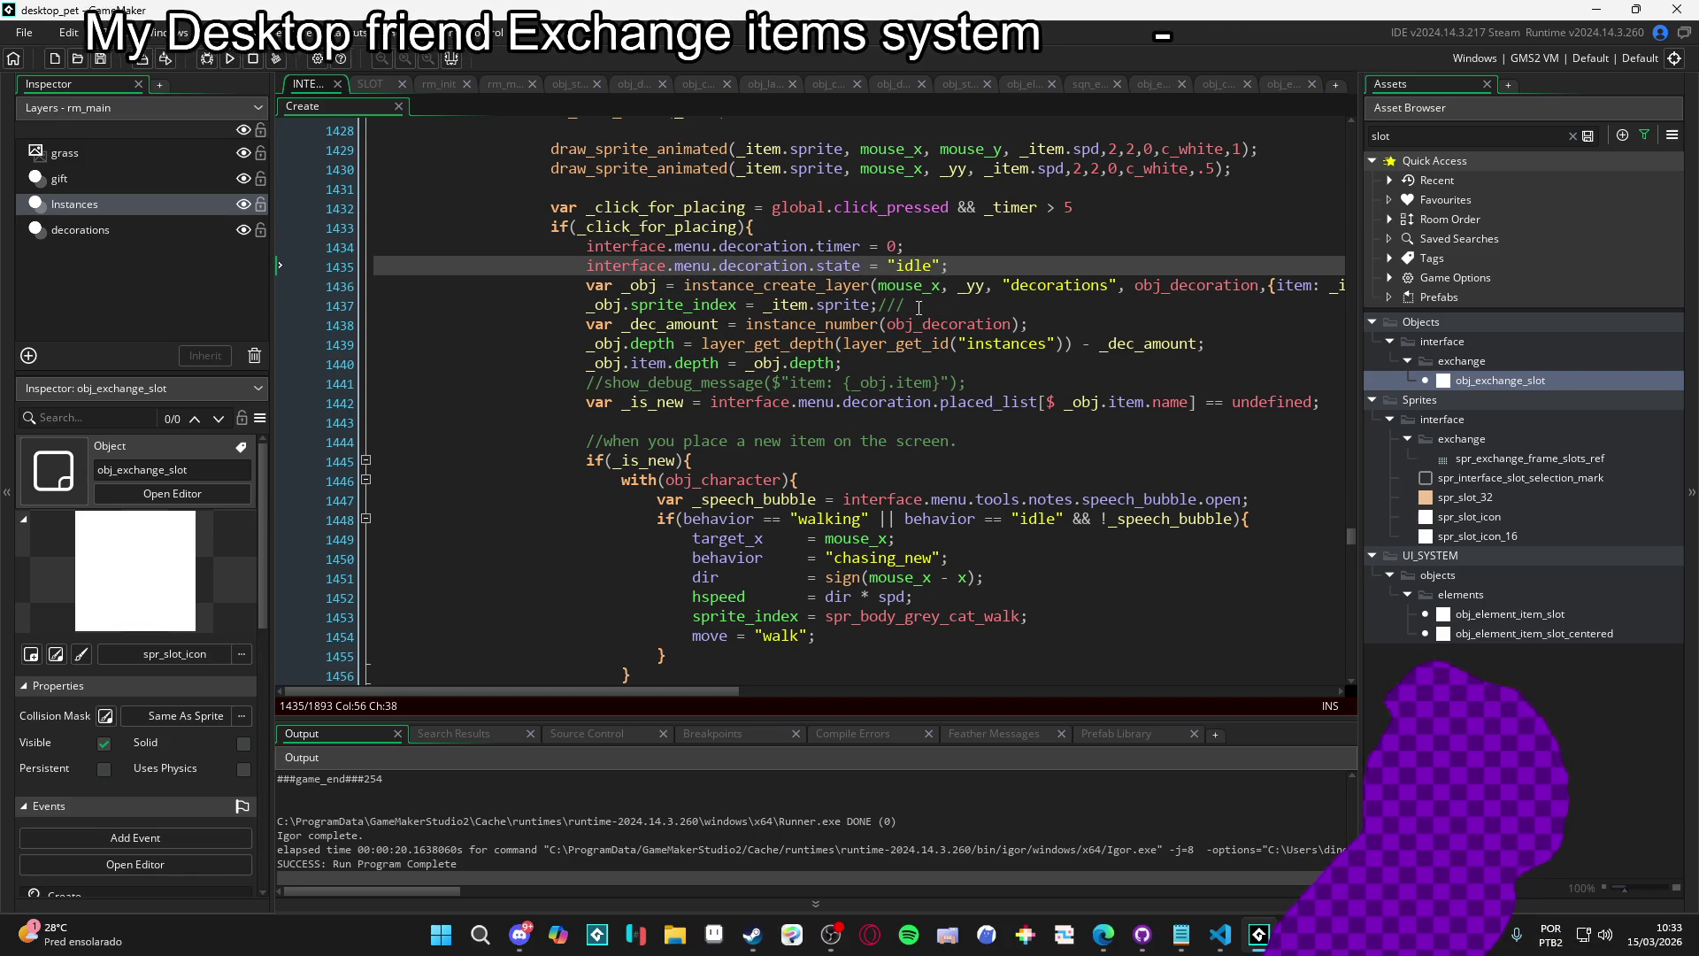
left_click_drag(904, 304, 852, 305)
left_click(655, 326)
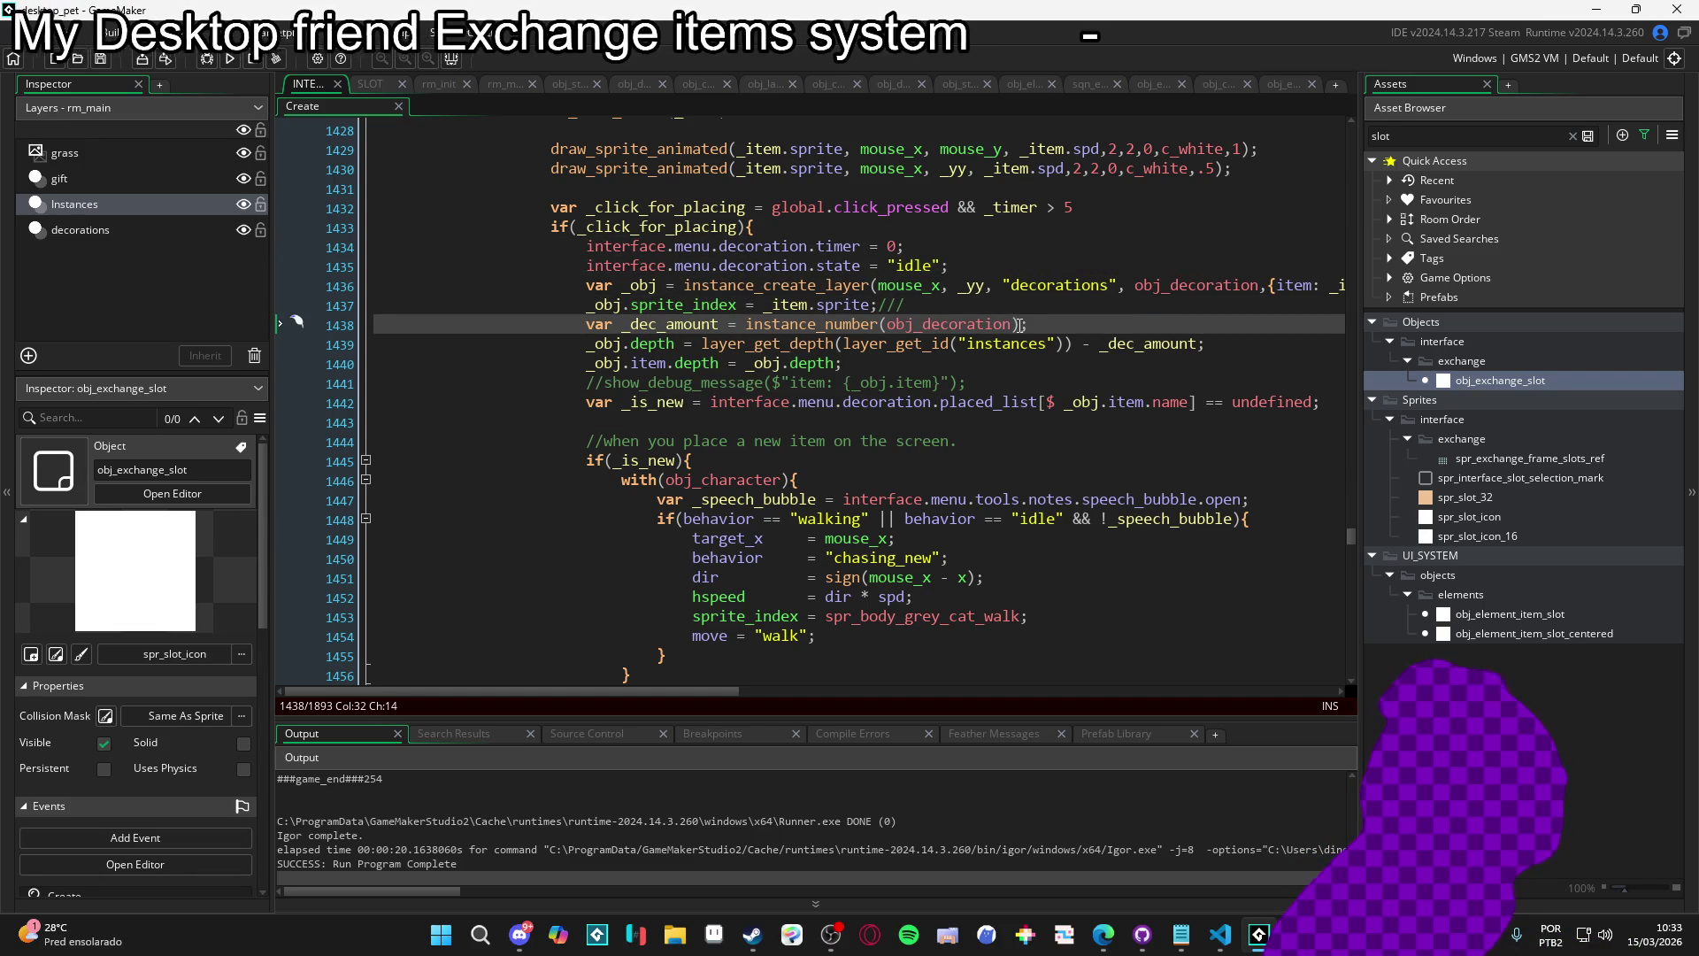
key("Right")
key("Right")
key("Right")
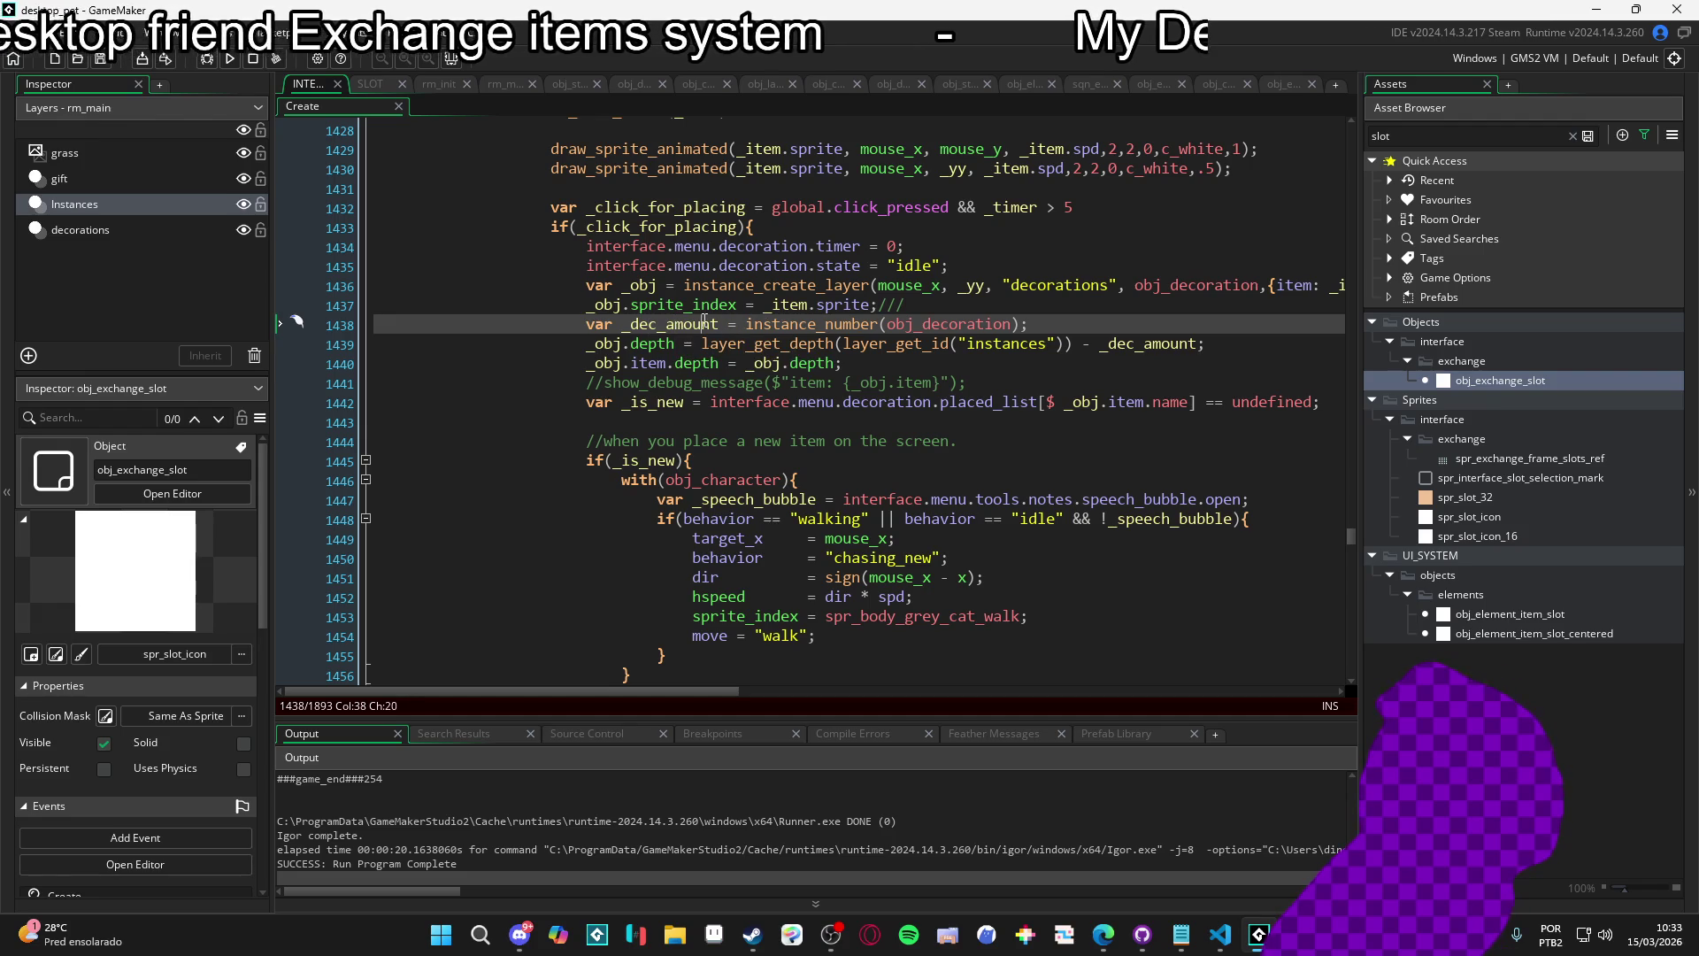
double_click(705, 323)
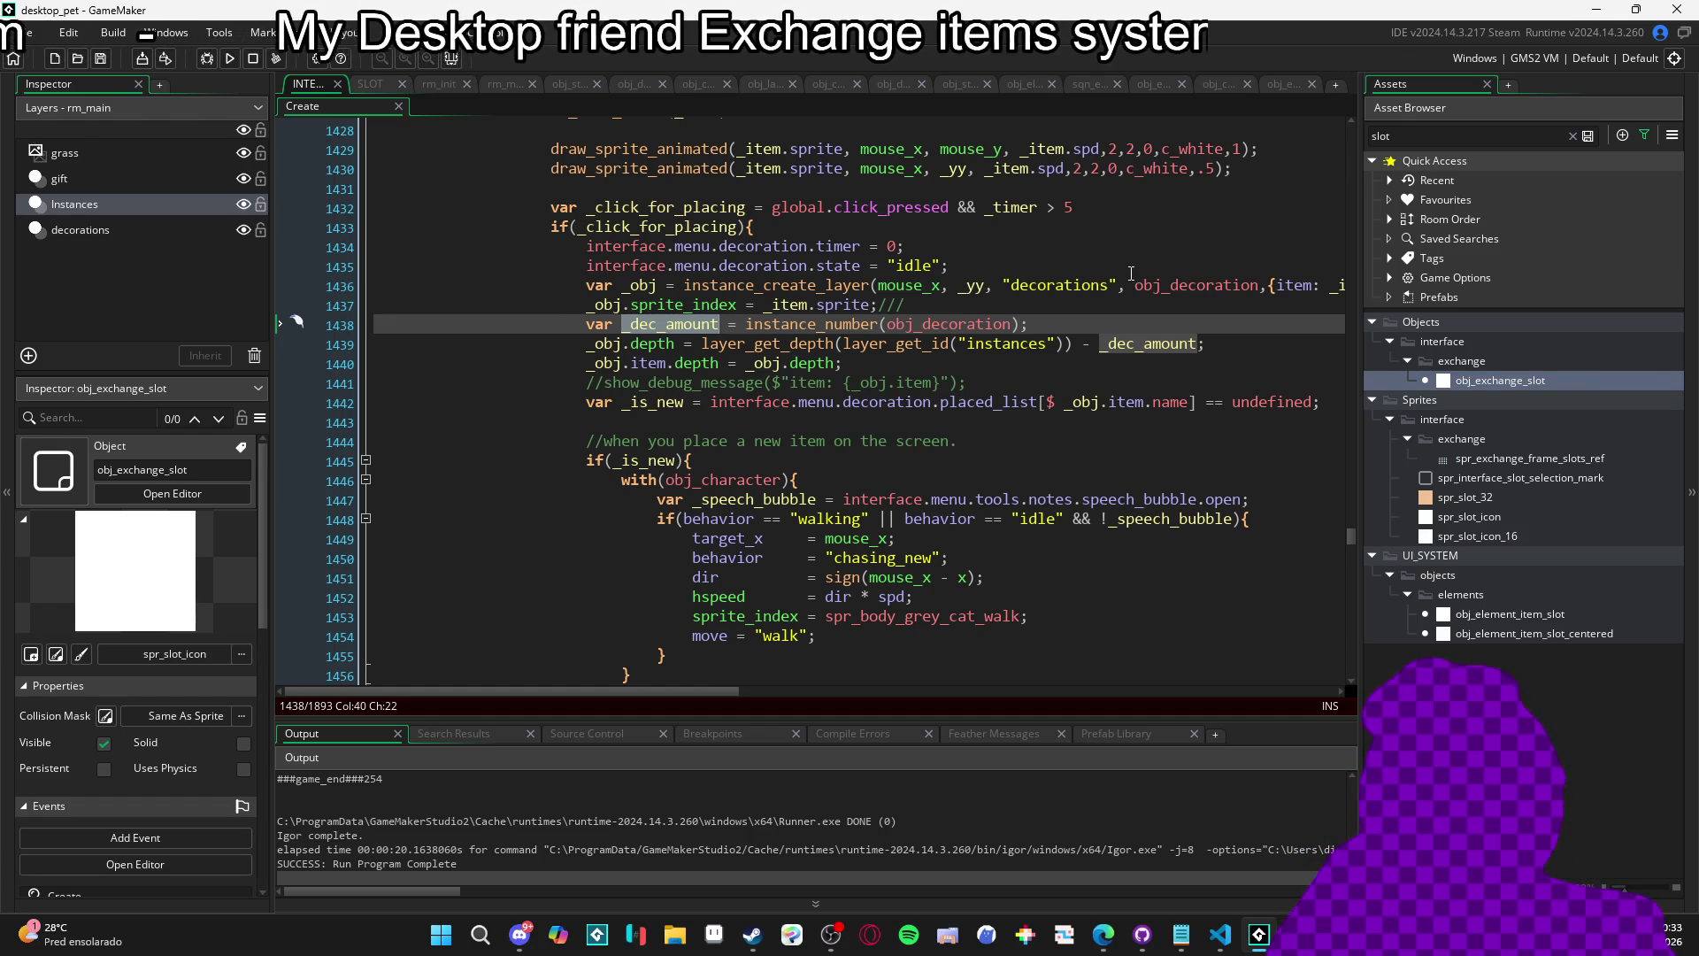
scroll(1126, 277, "down", 2)
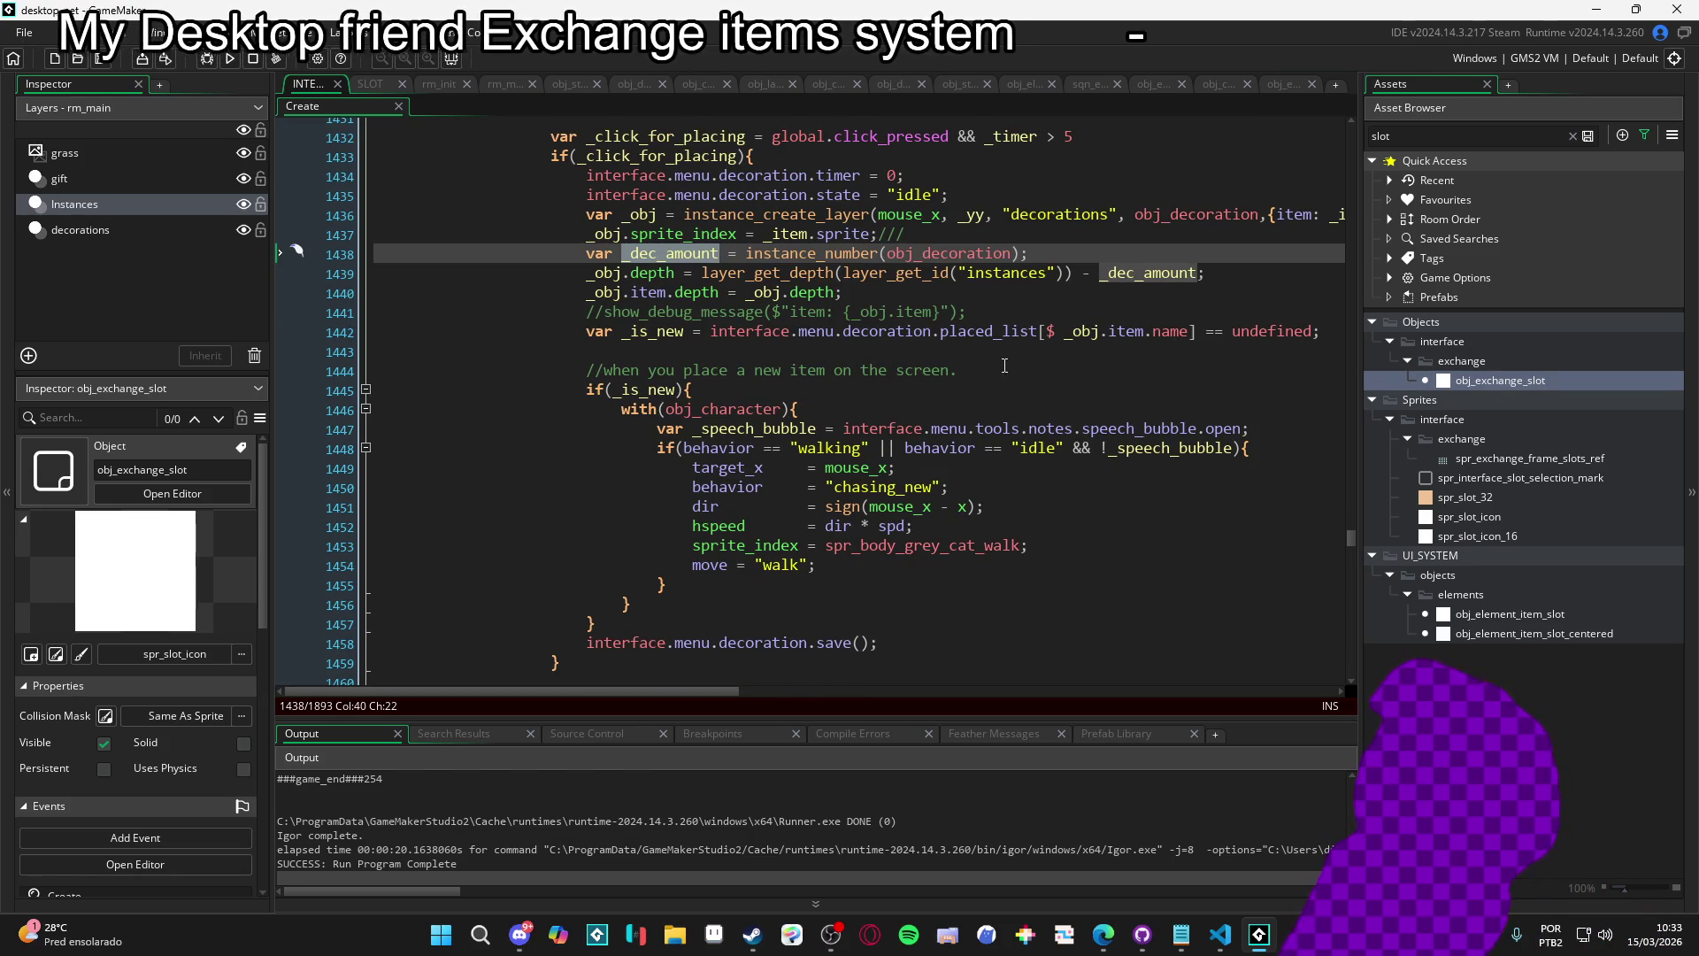
left_click(651, 584)
left_click(624, 604)
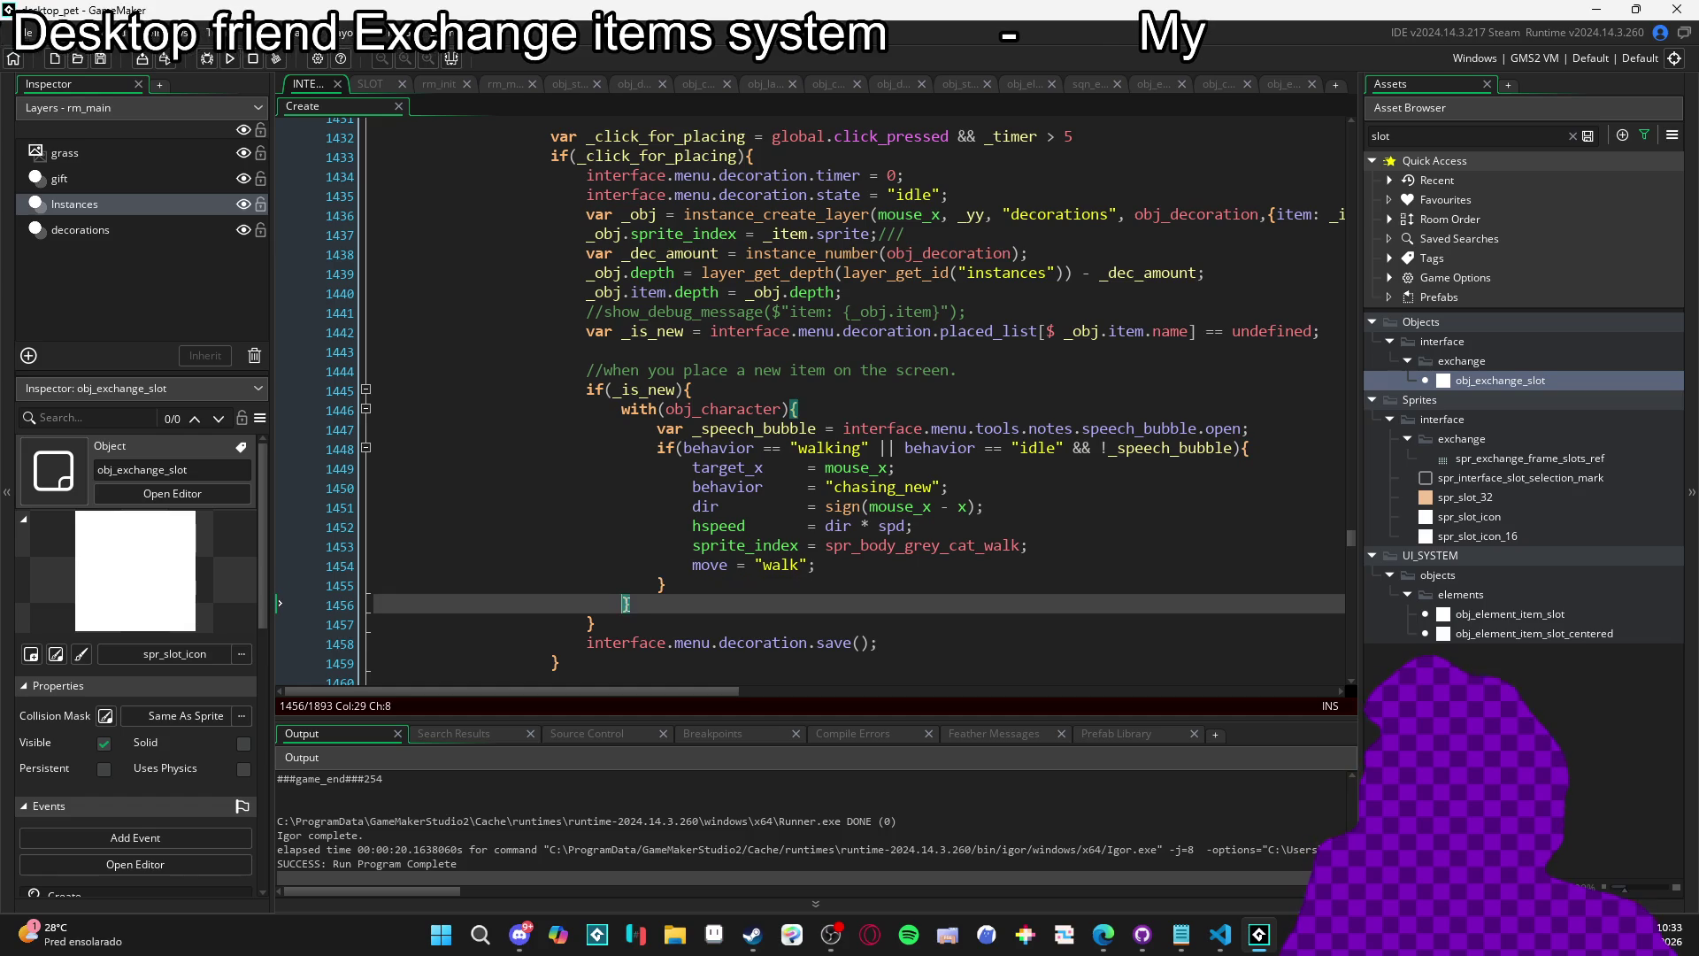
left_click(584, 625)
scroll(631, 562, "down", 2)
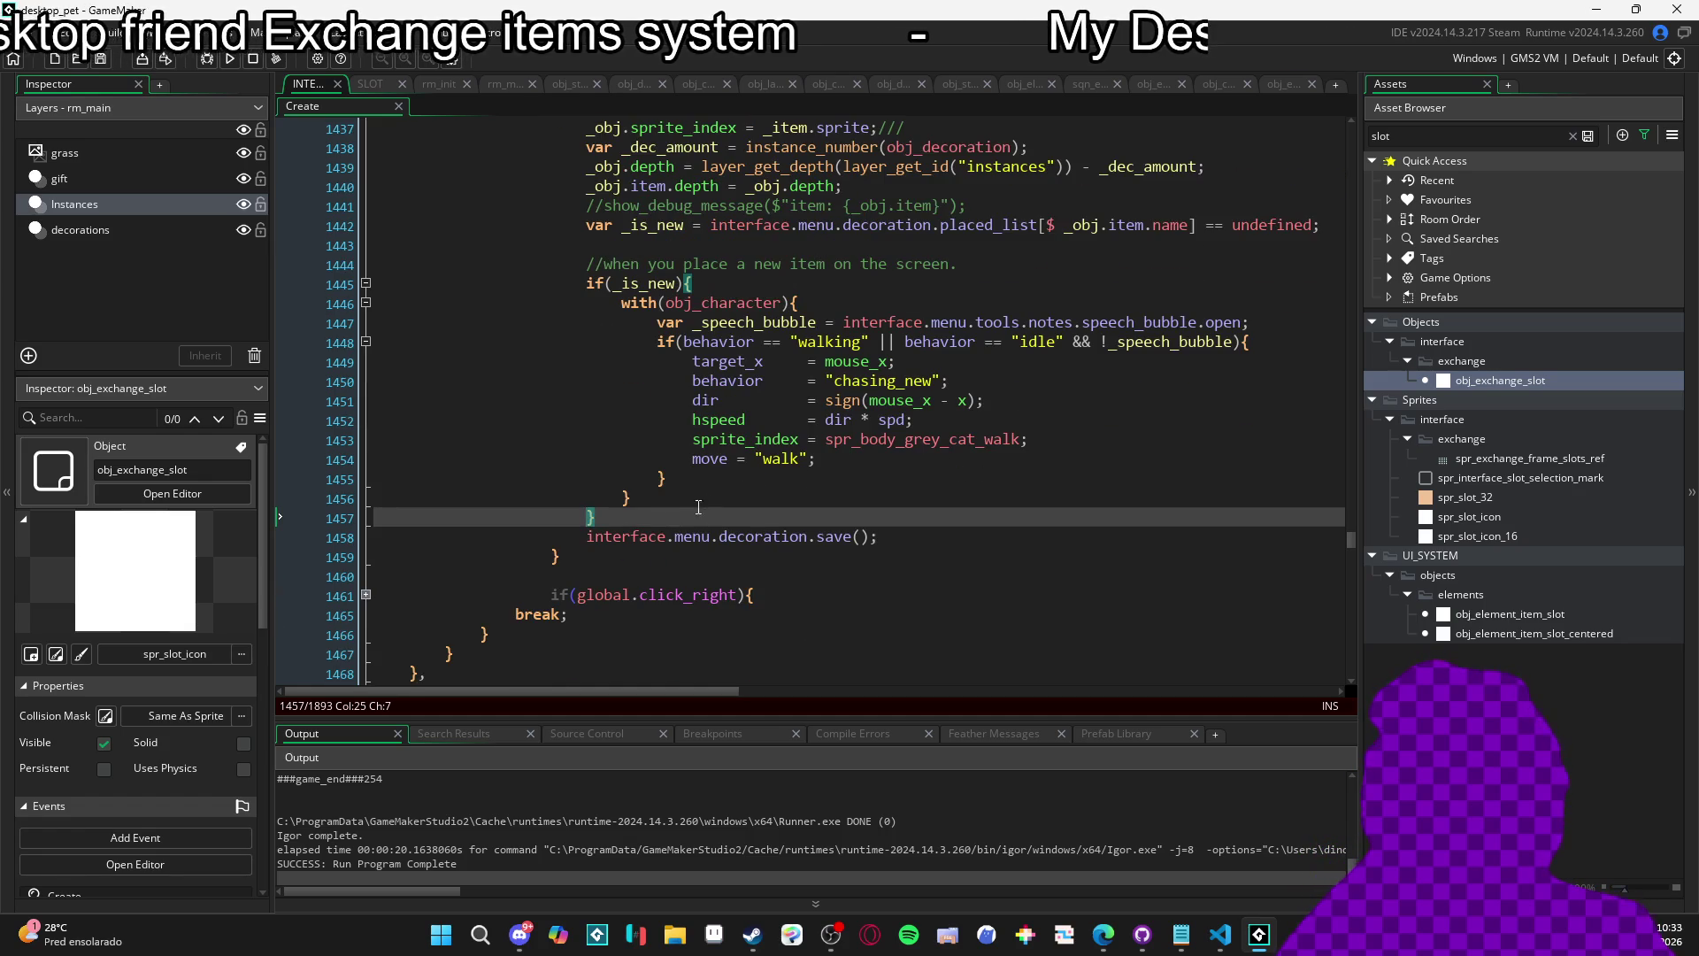
left_click_drag(915, 533, 601, 544)
left_click(629, 536)
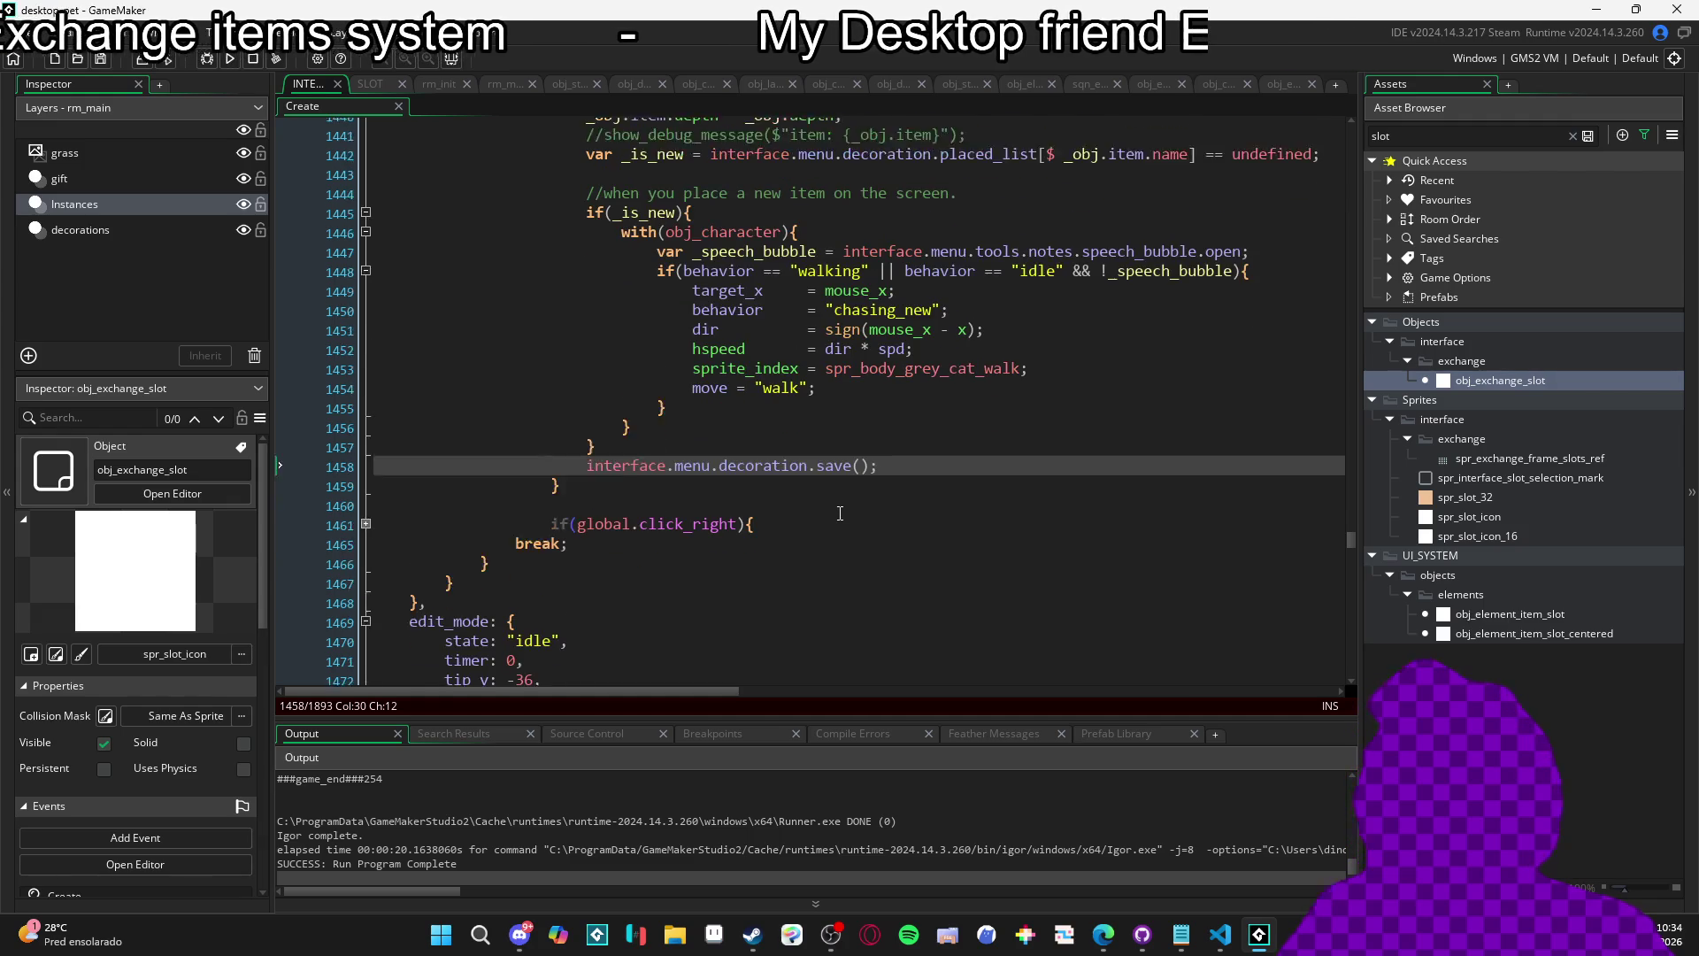
scroll(840, 513, "down", 3)
scroll(840, 514, "up", 2)
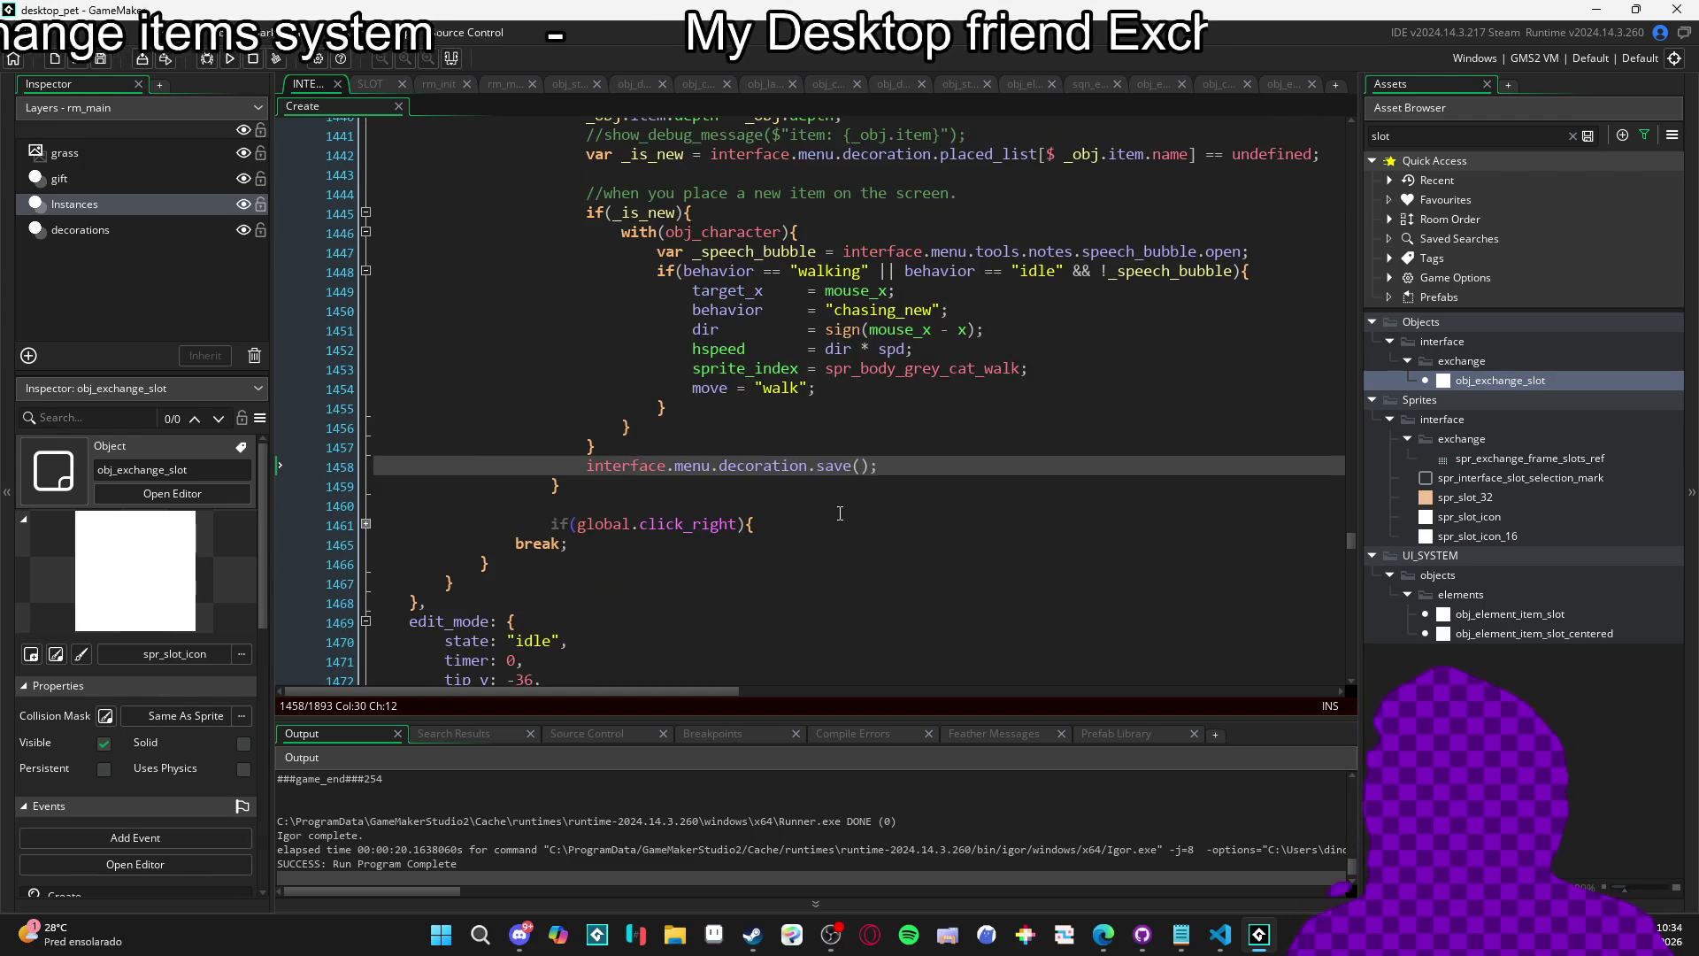
scroll(840, 513, "down", 2)
scroll(840, 513, "down", 3)
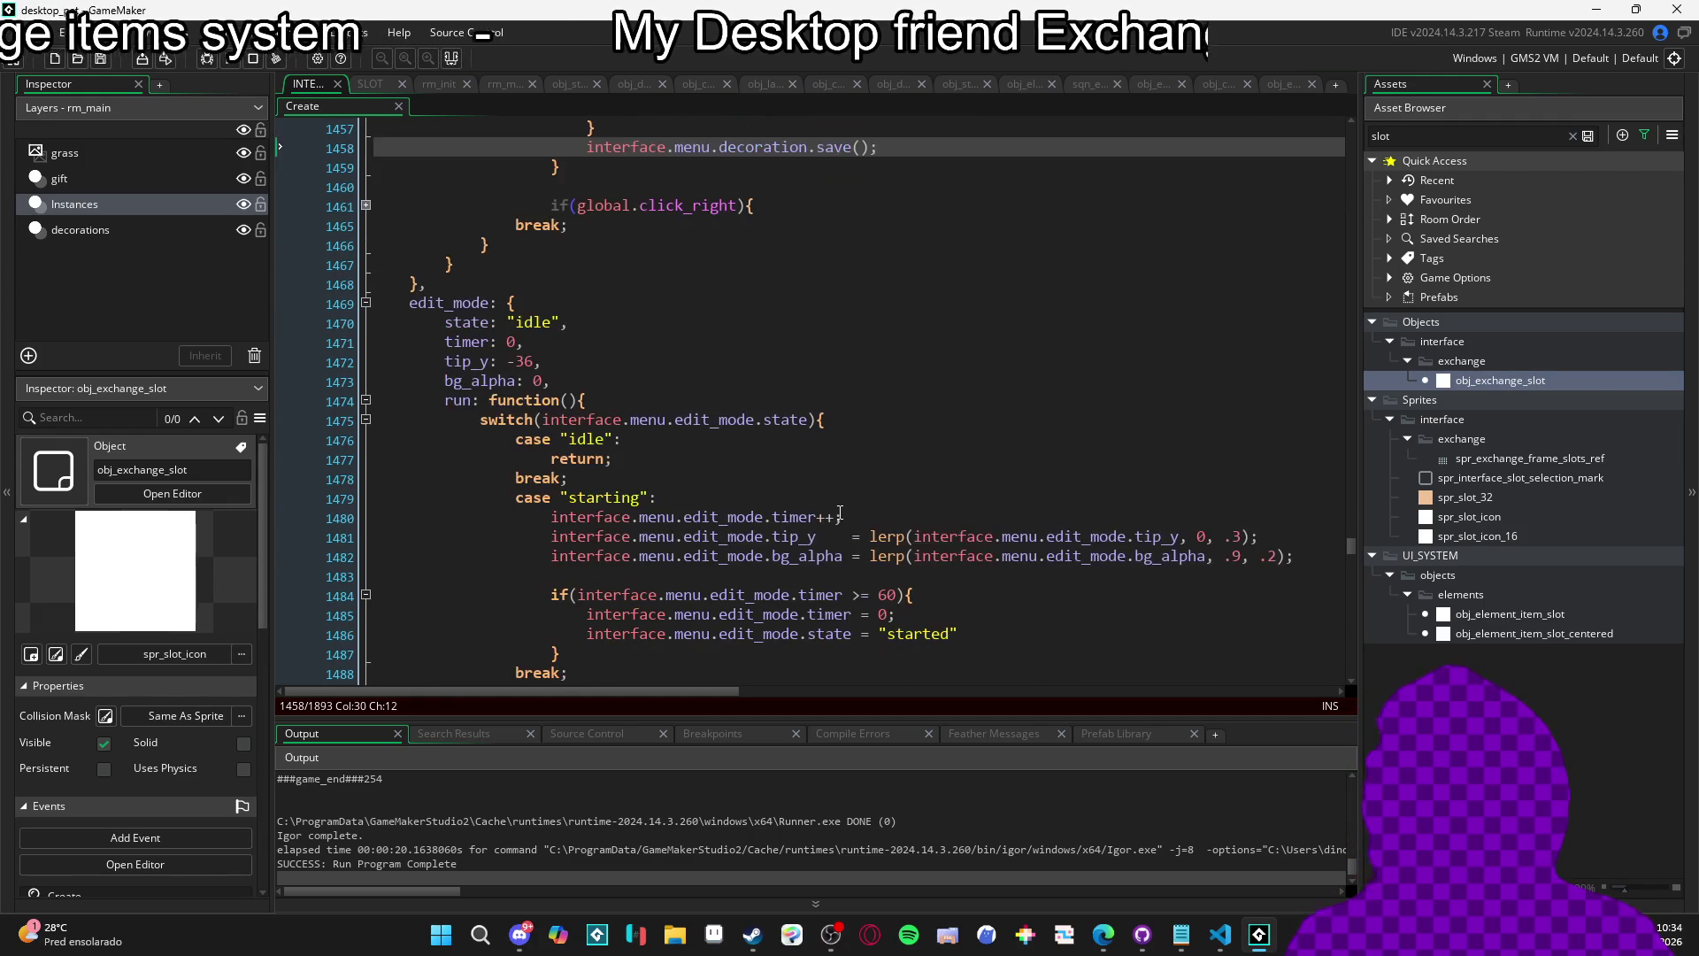
scroll(848, 496, "down", 3)
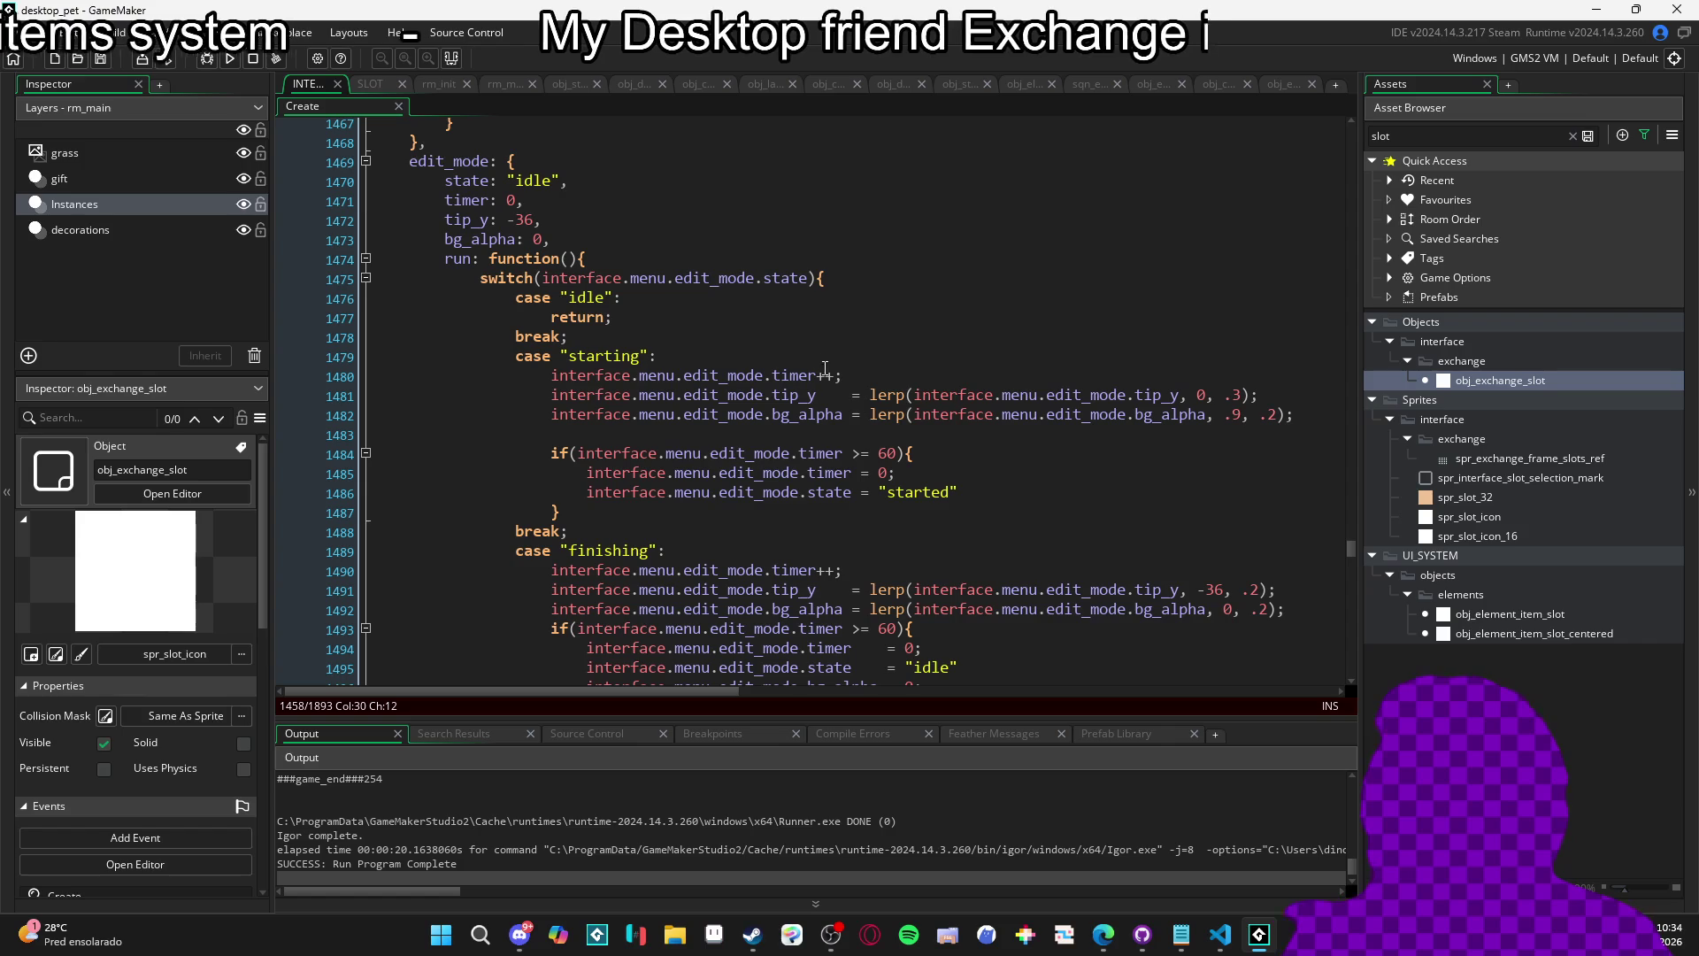
scroll(808, 347, "down", 3)
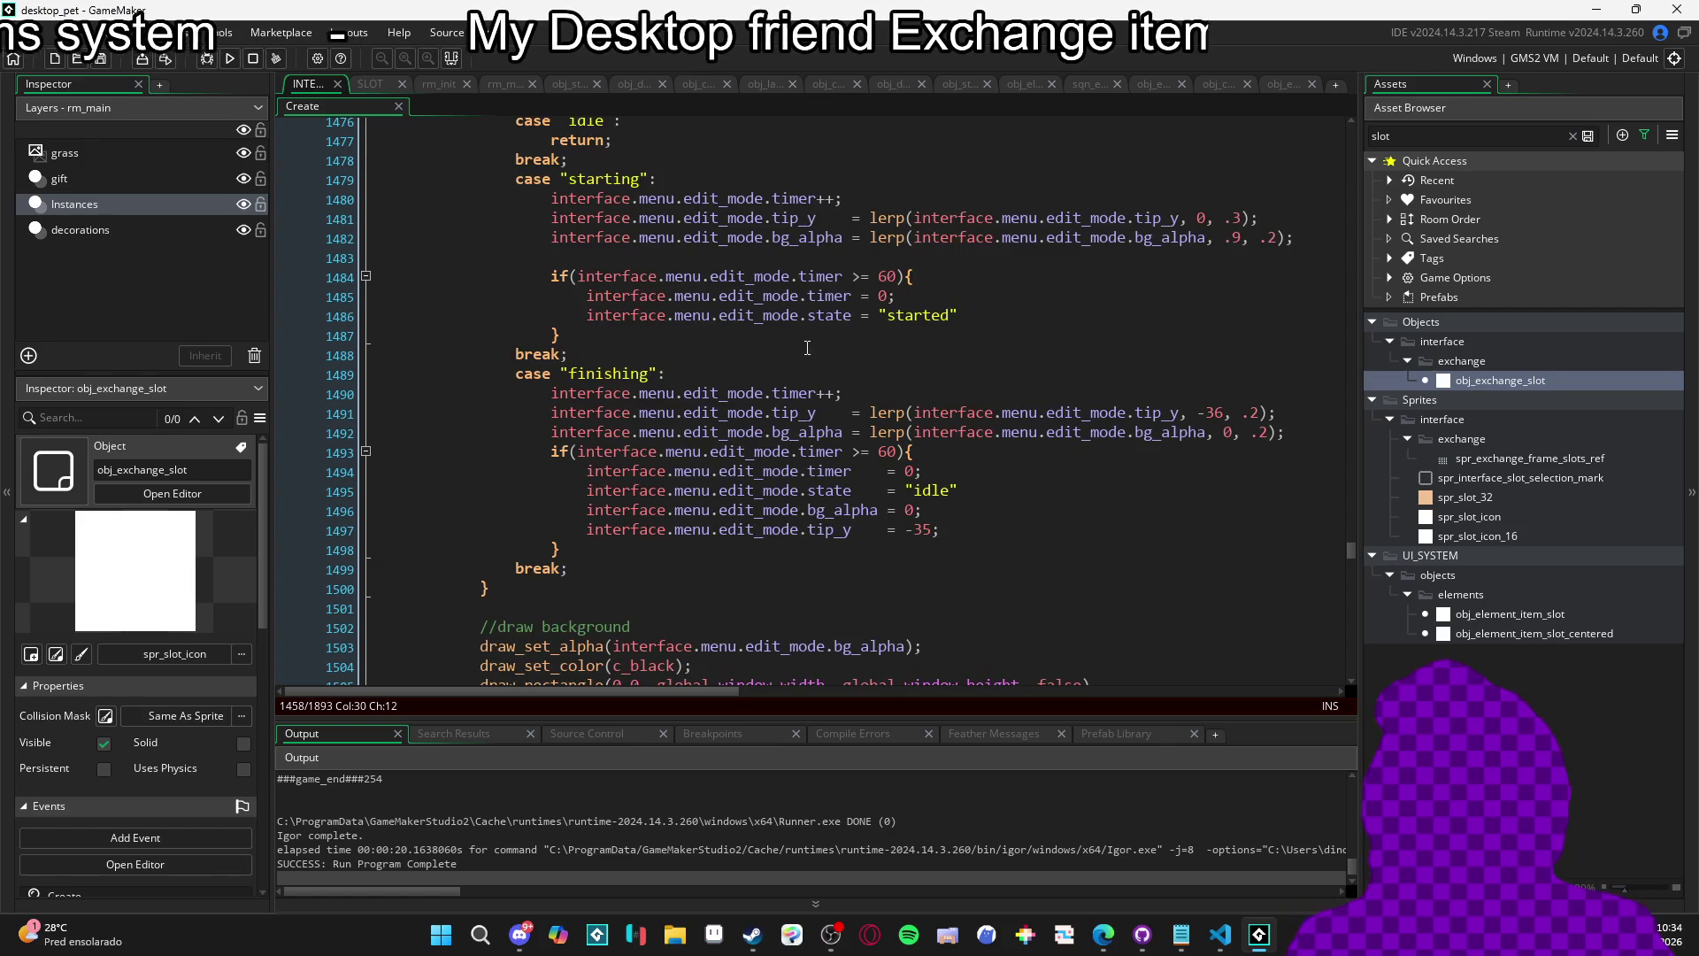
scroll(807, 347, "up", 3)
scroll(895, 320, "up", 6)
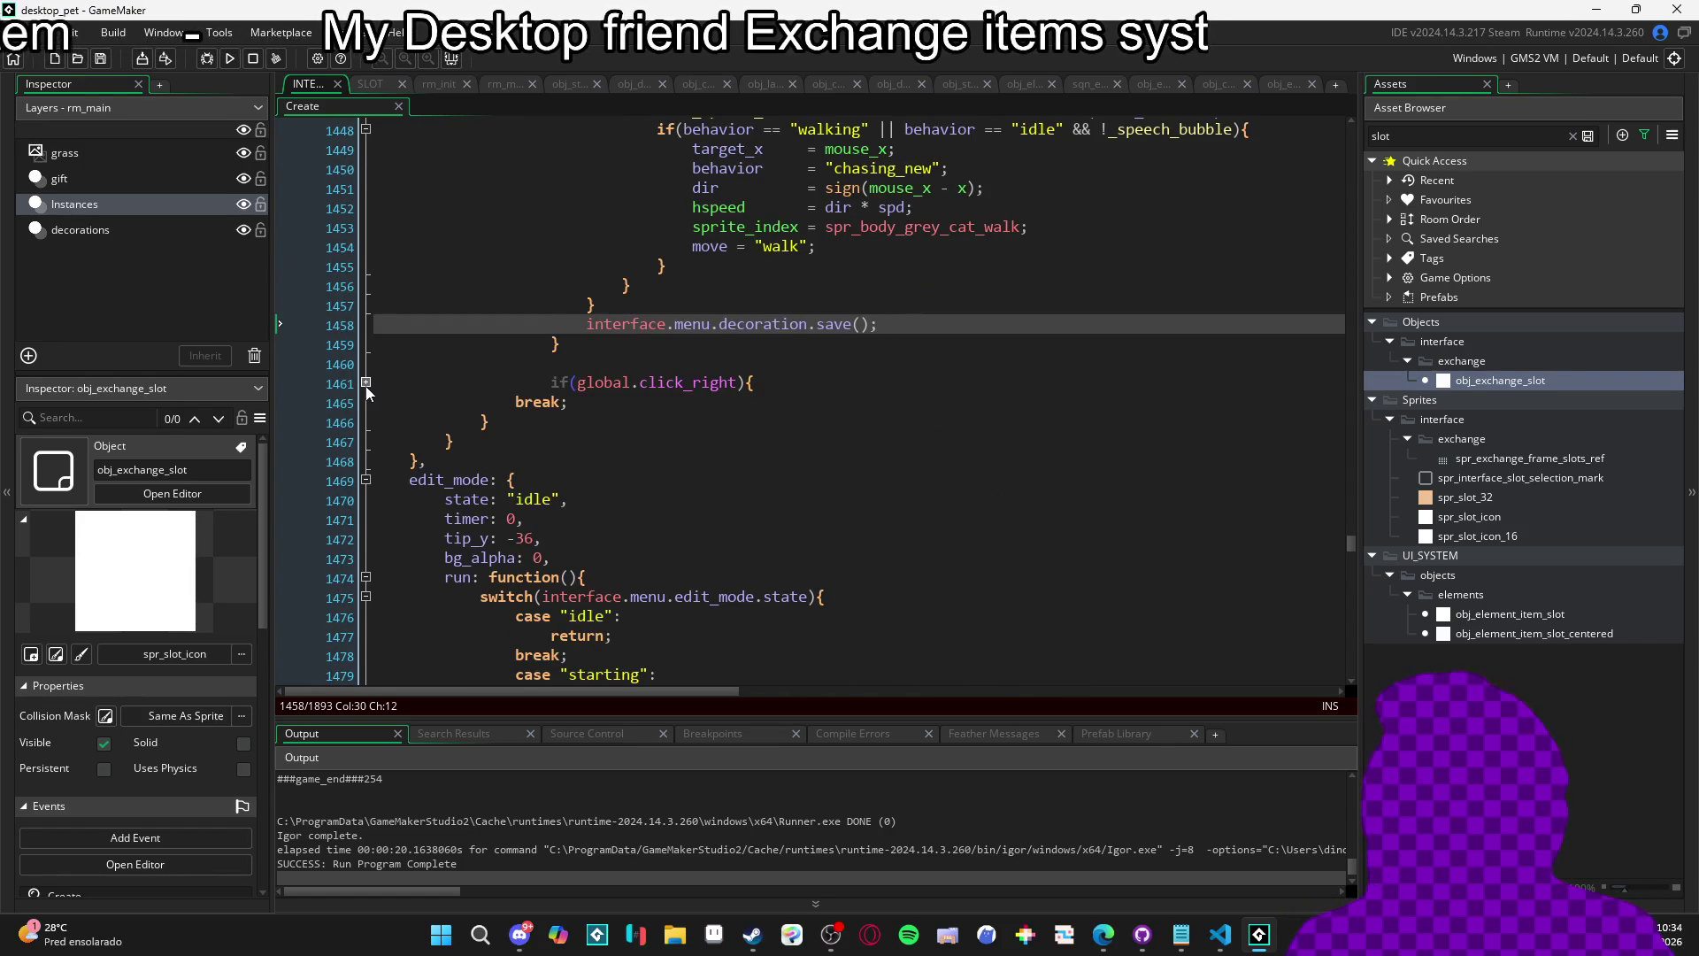
left_click(366, 382)
left_click(366, 382)
scroll(822, 330, "up", 2)
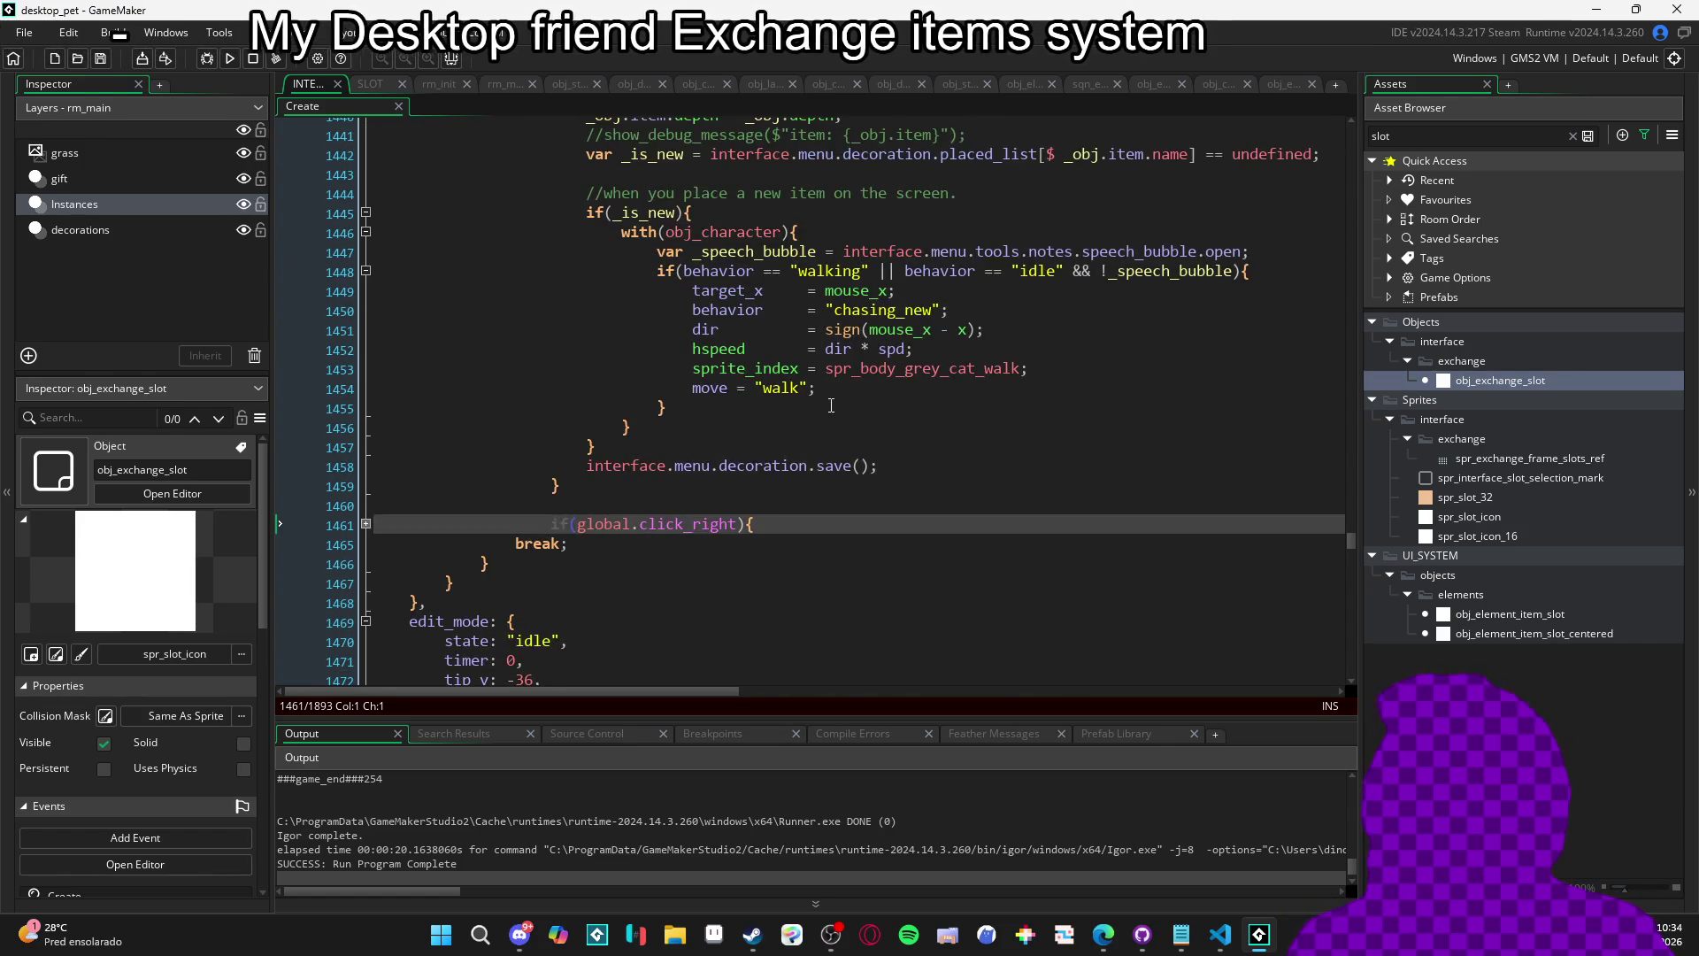
scroll(831, 406, "up", 14)
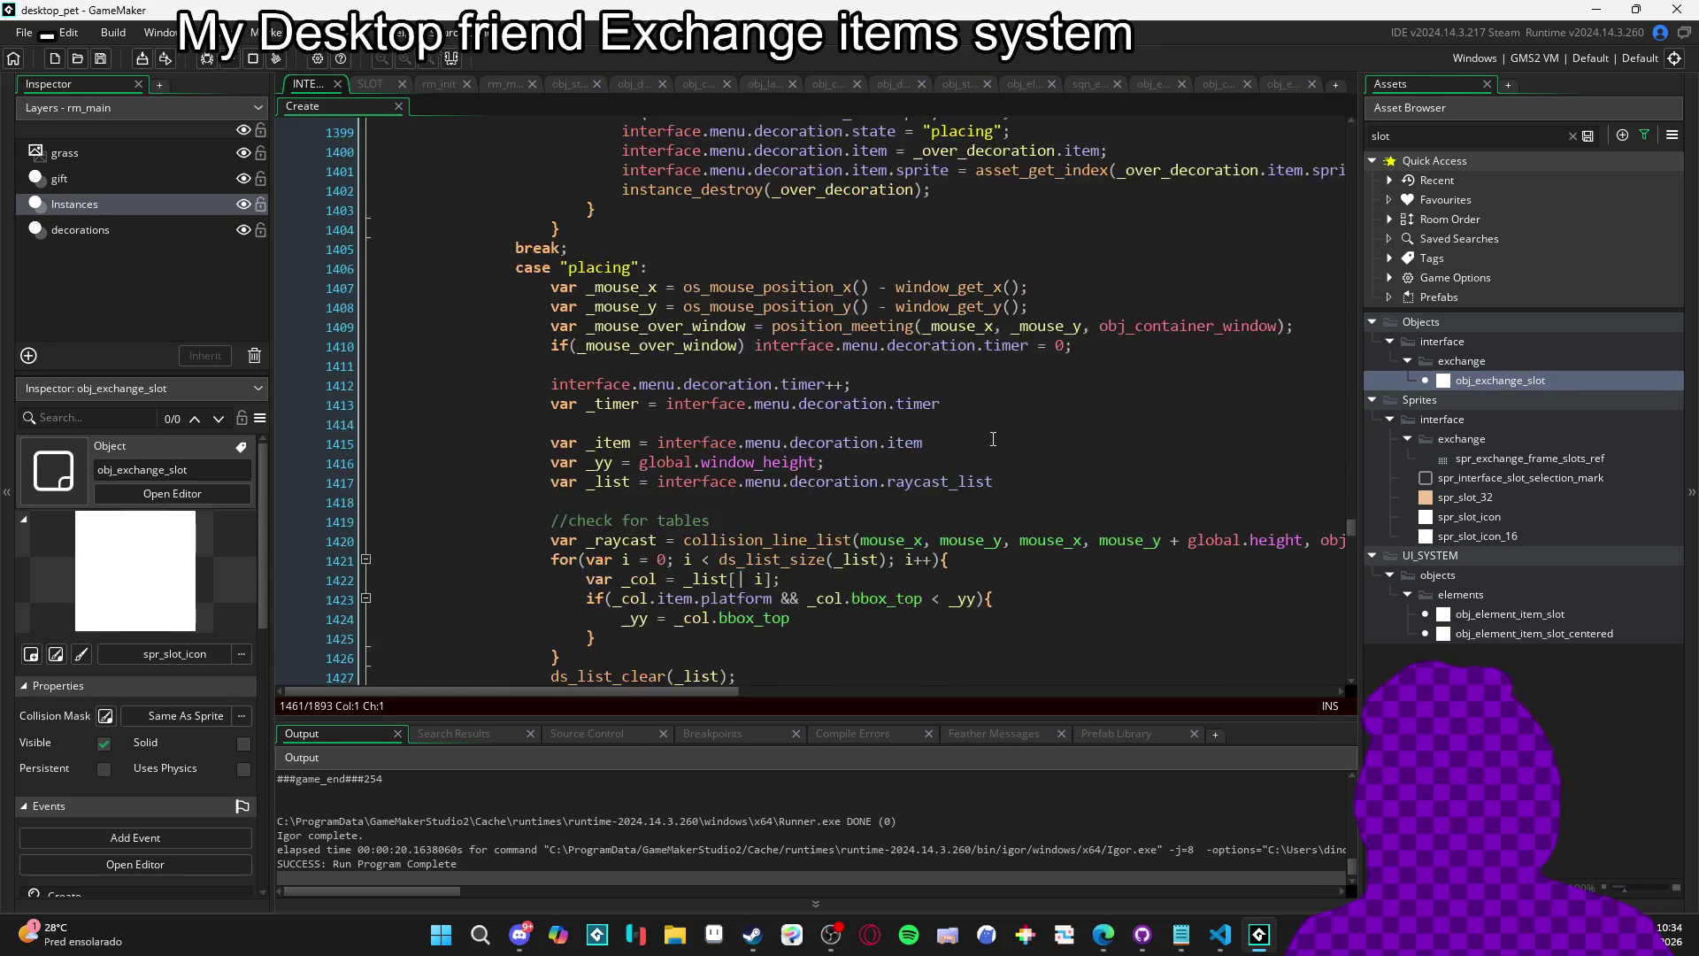
scroll(993, 439, "up", 20)
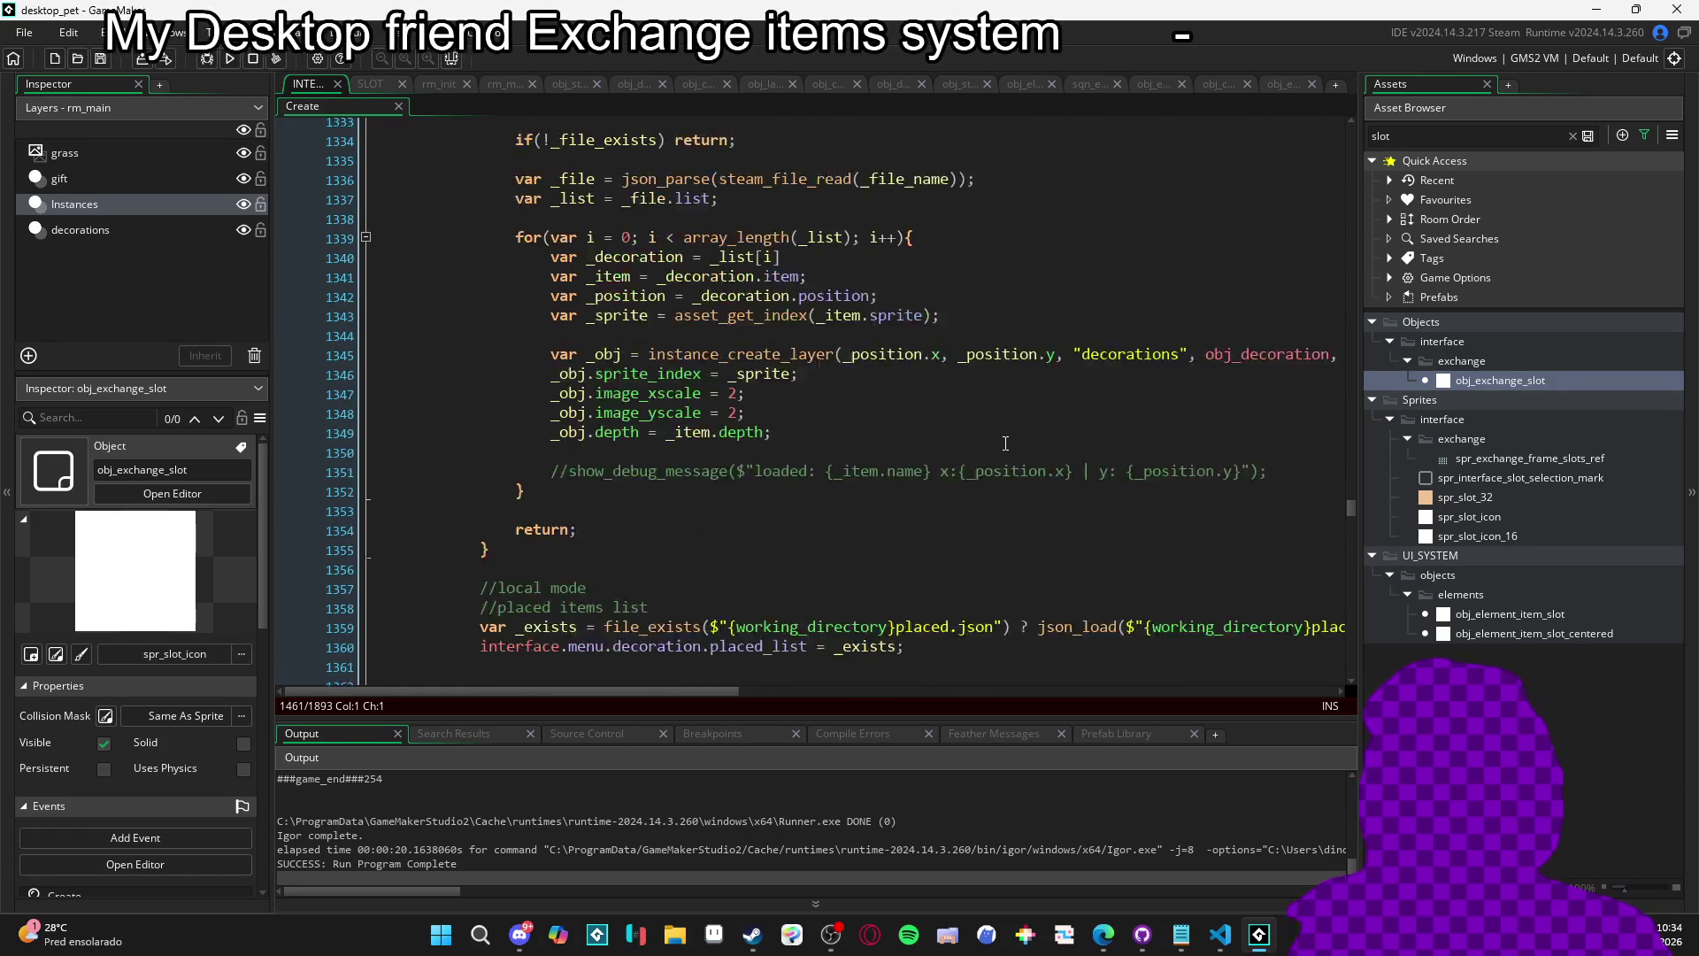
scroll(1005, 442, "up", 19)
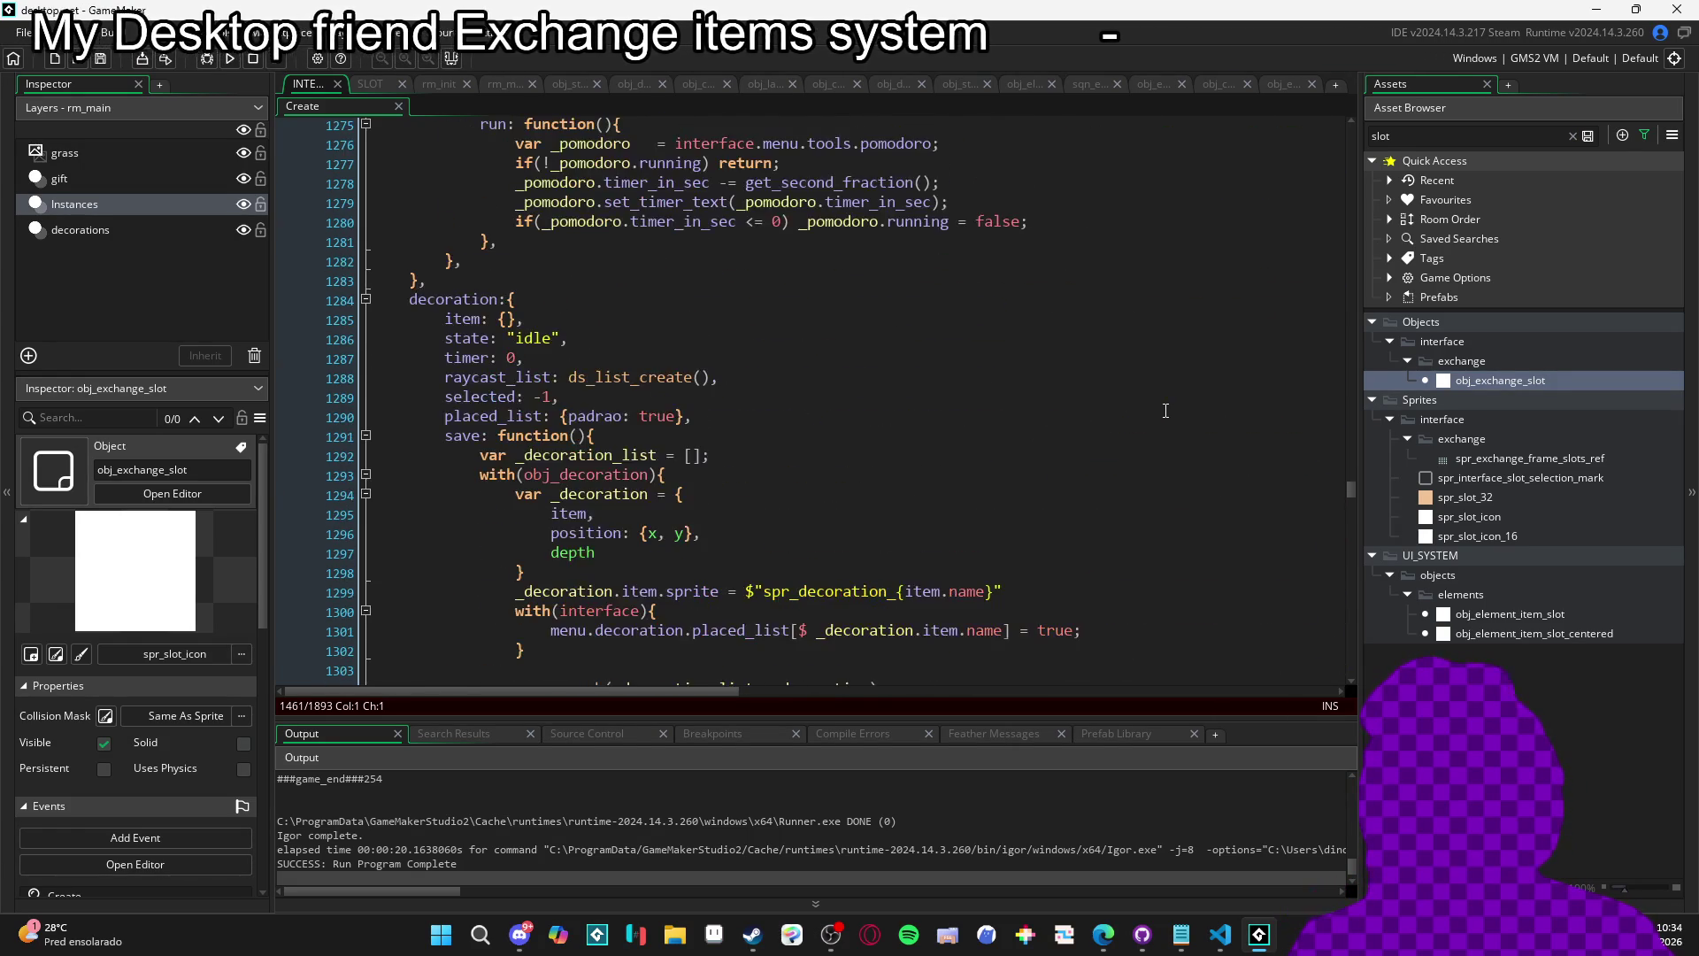
scroll(1166, 410, "up", 20)
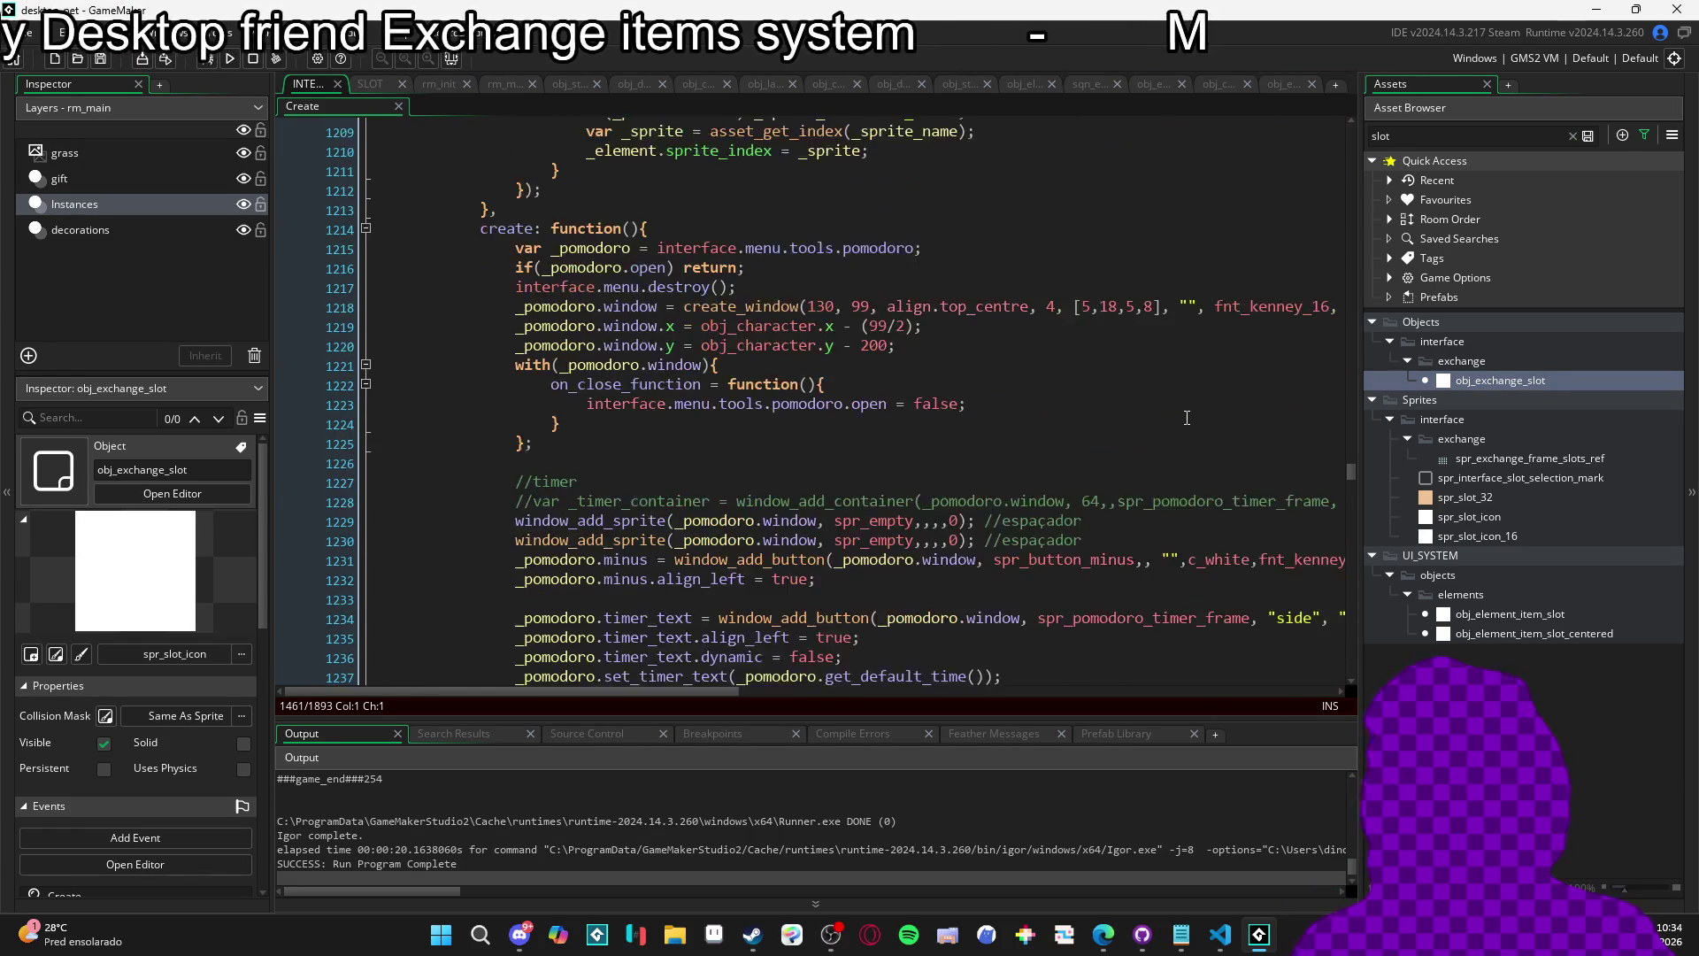
scroll(1187, 418, "up", 7)
Search for 'exchange_is_o' and scroll through the slot on_click_function code around it.
left_click(767, 408)
key("ctrl+f")
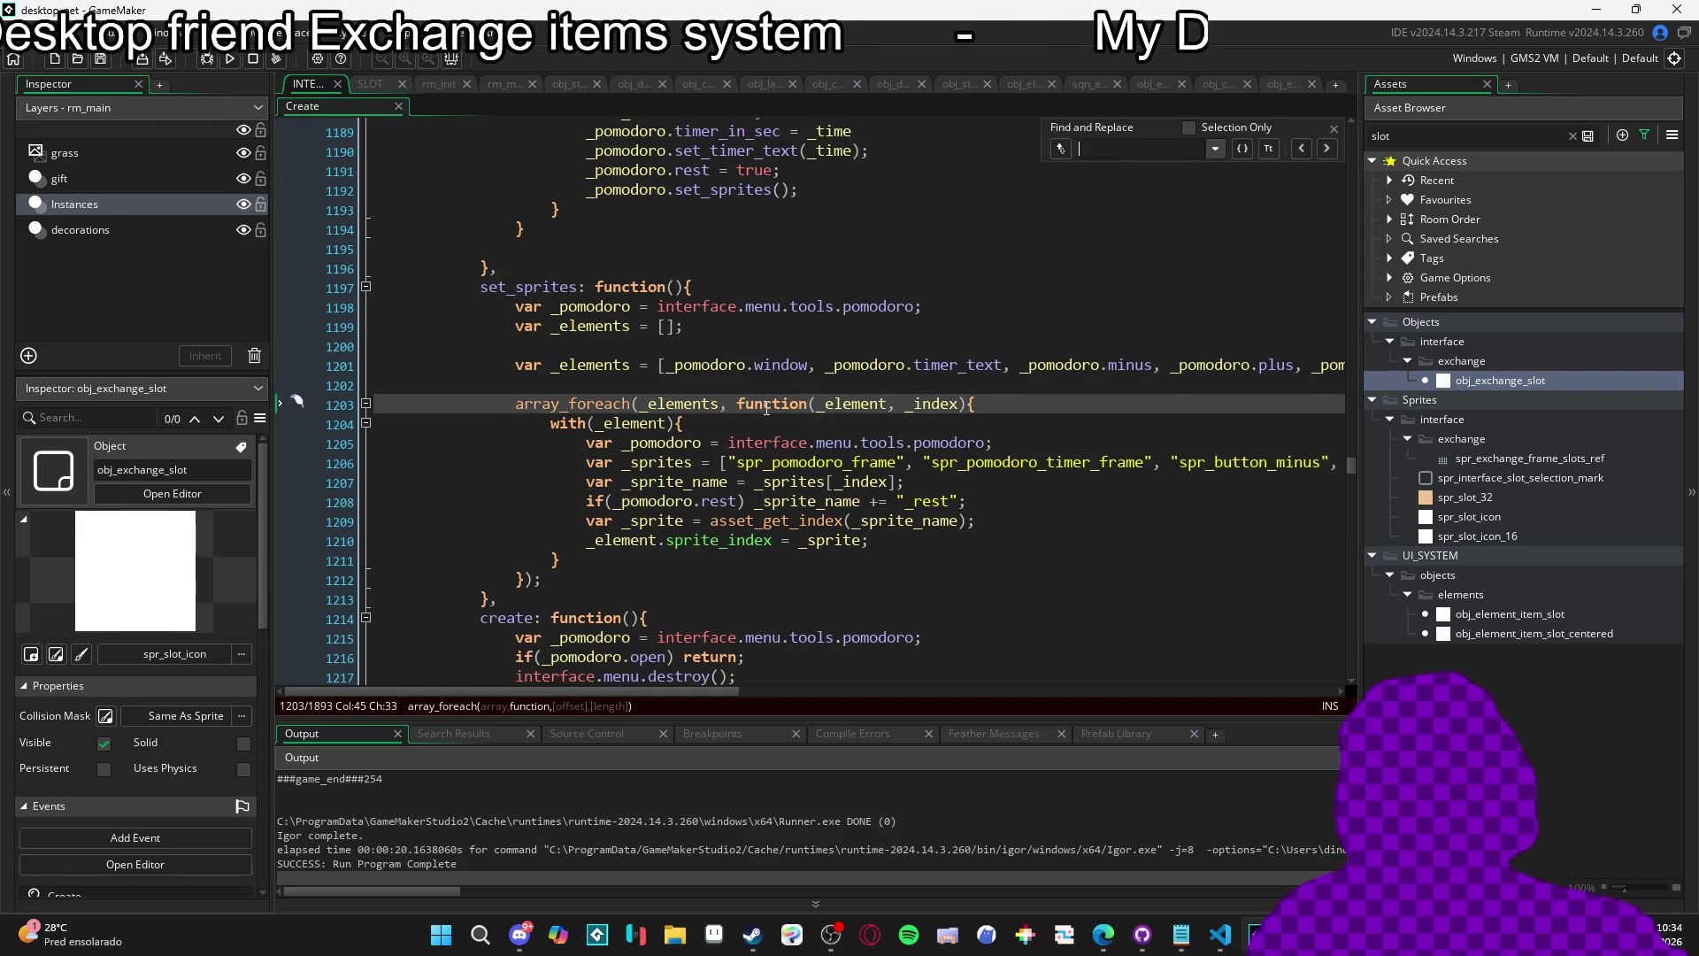
type("is_excha")
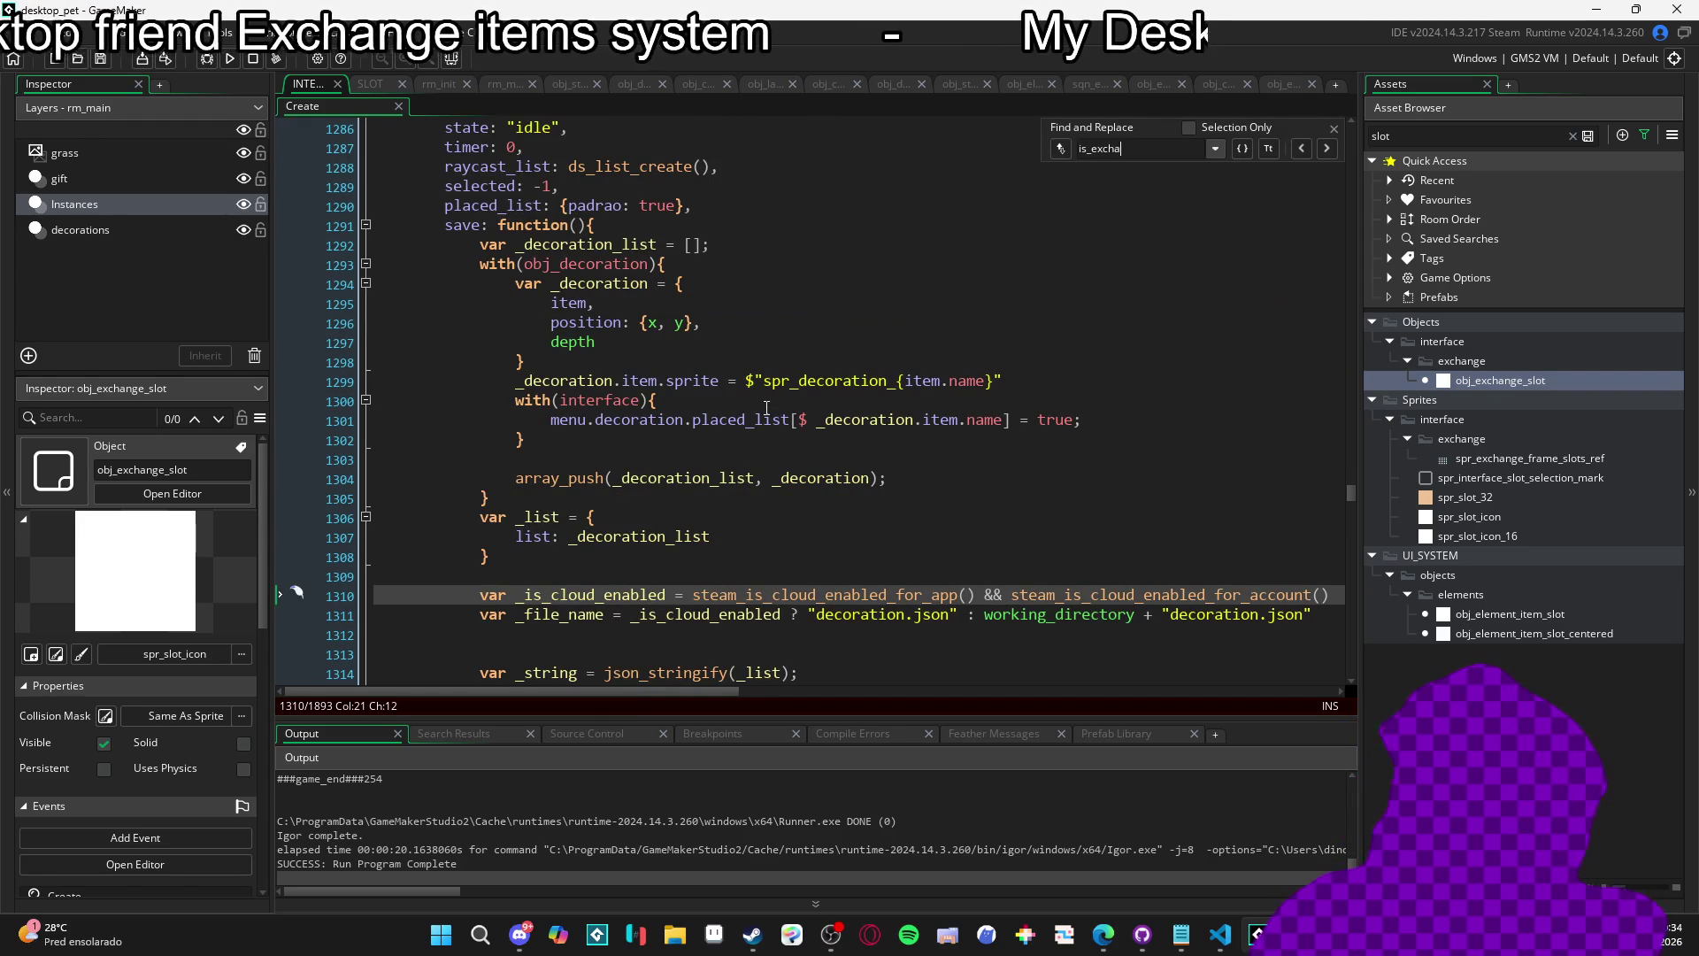
type("e")
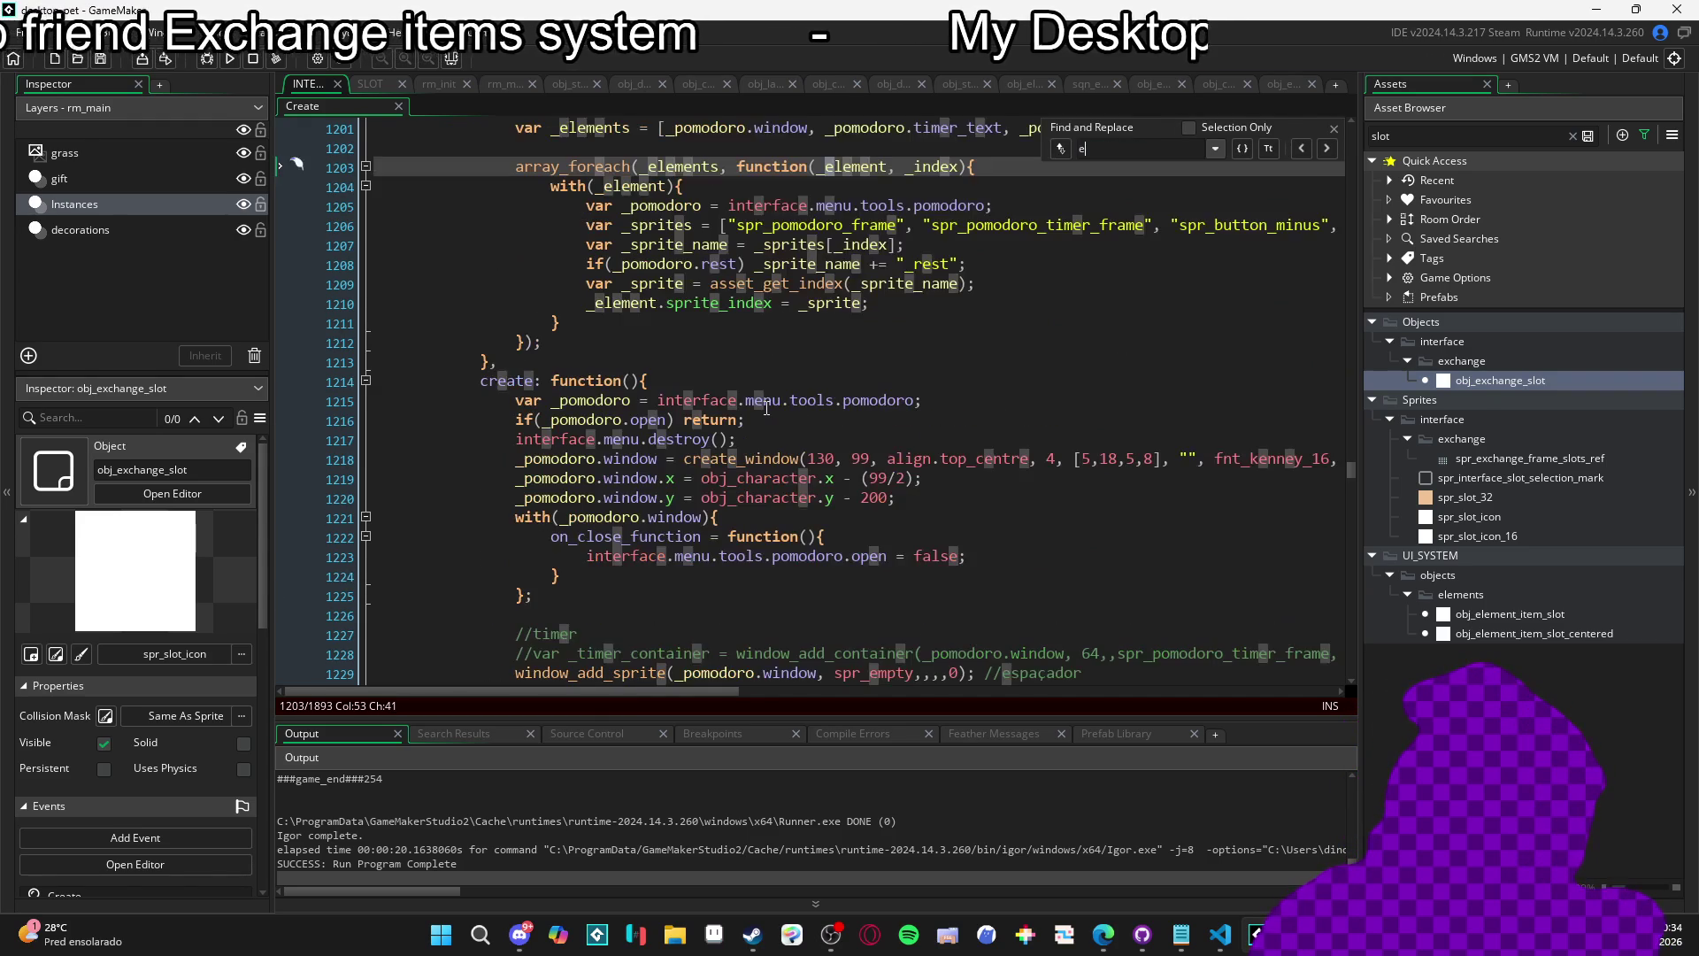
type("xchage")
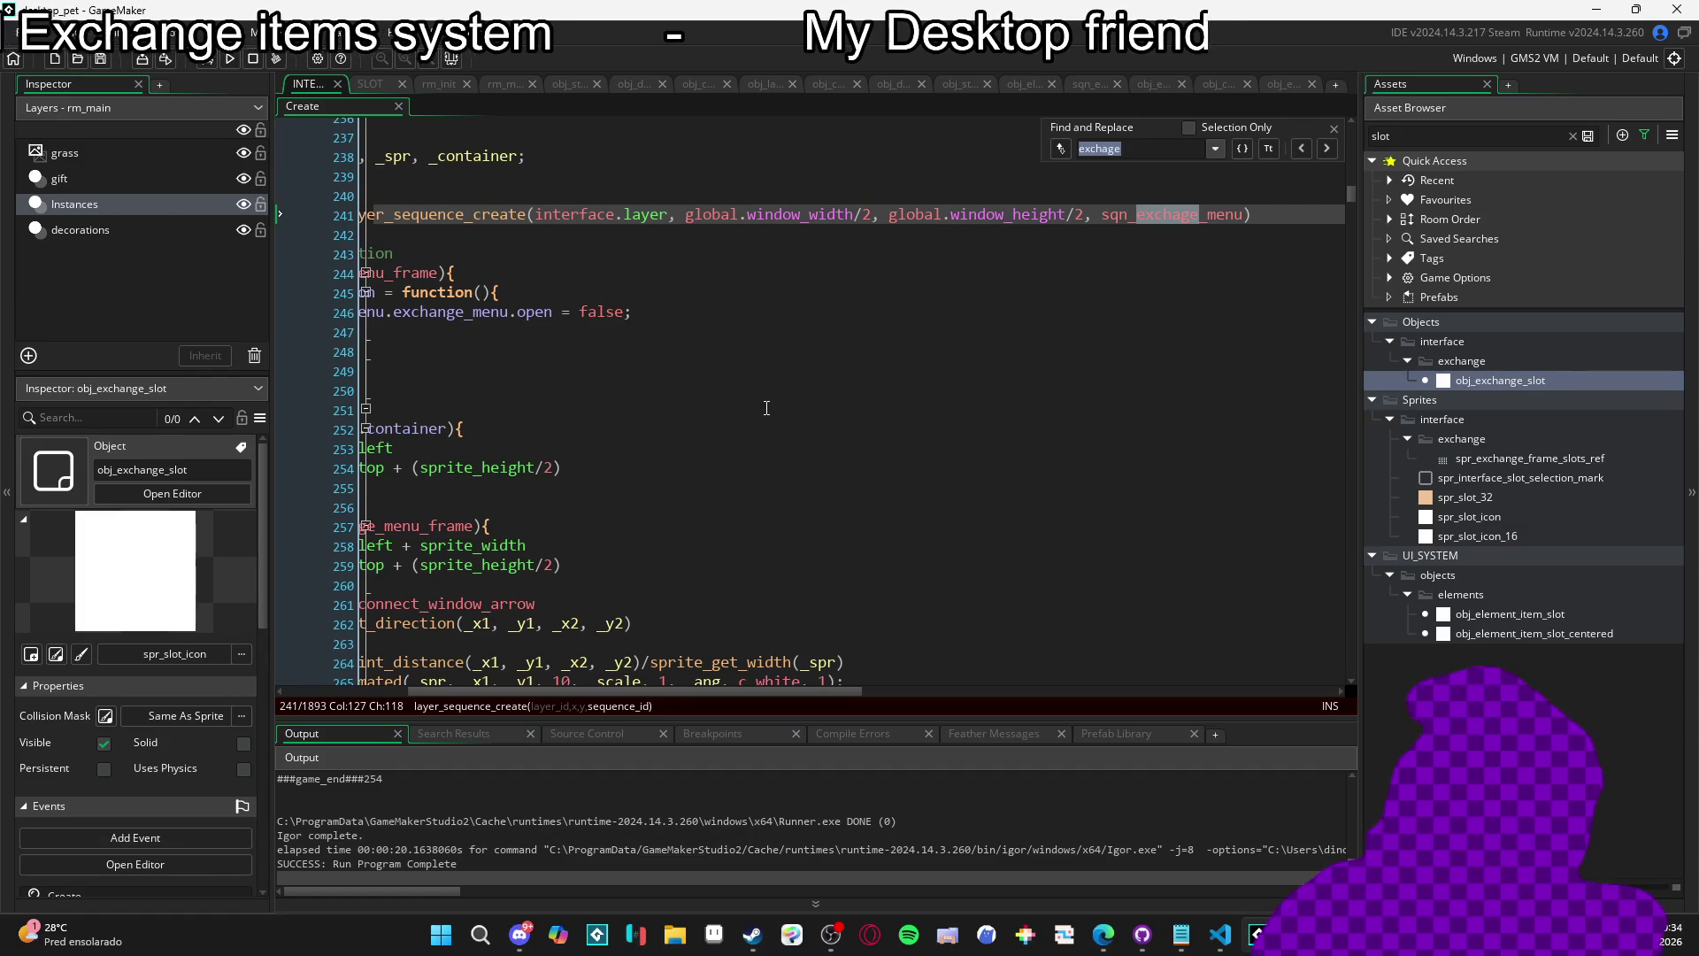
type("exchange_is")
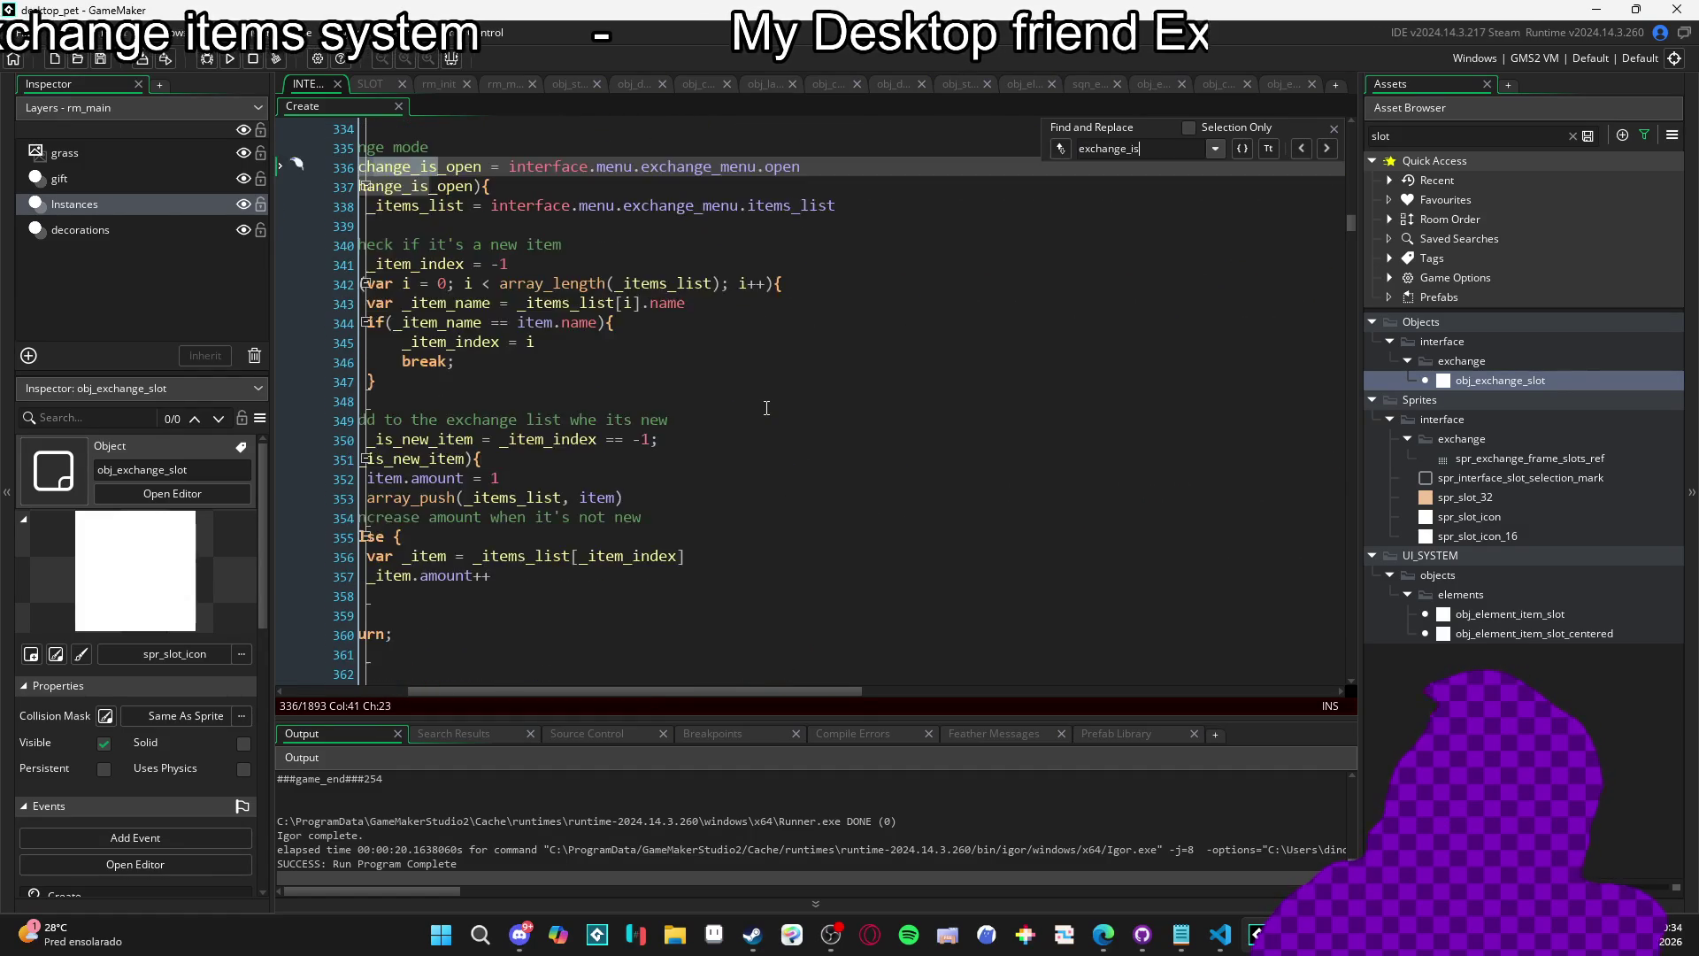
type("_open")
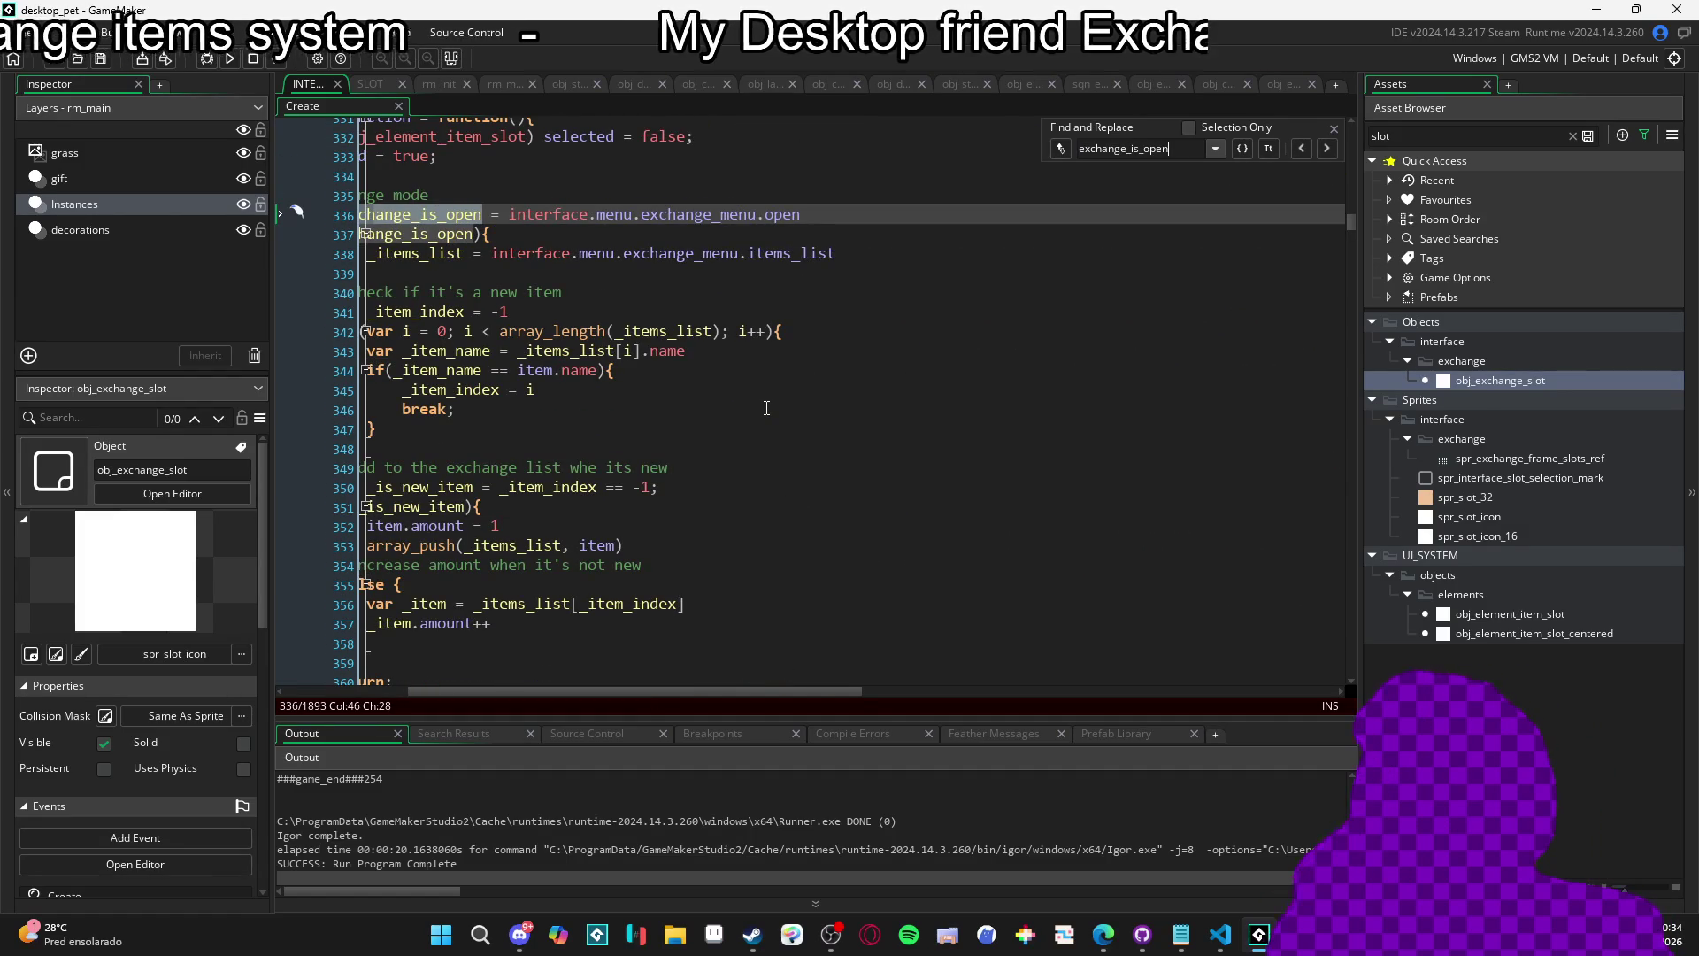
scroll(796, 403, "up", 5)
scroll(714, 473, "left", 3)
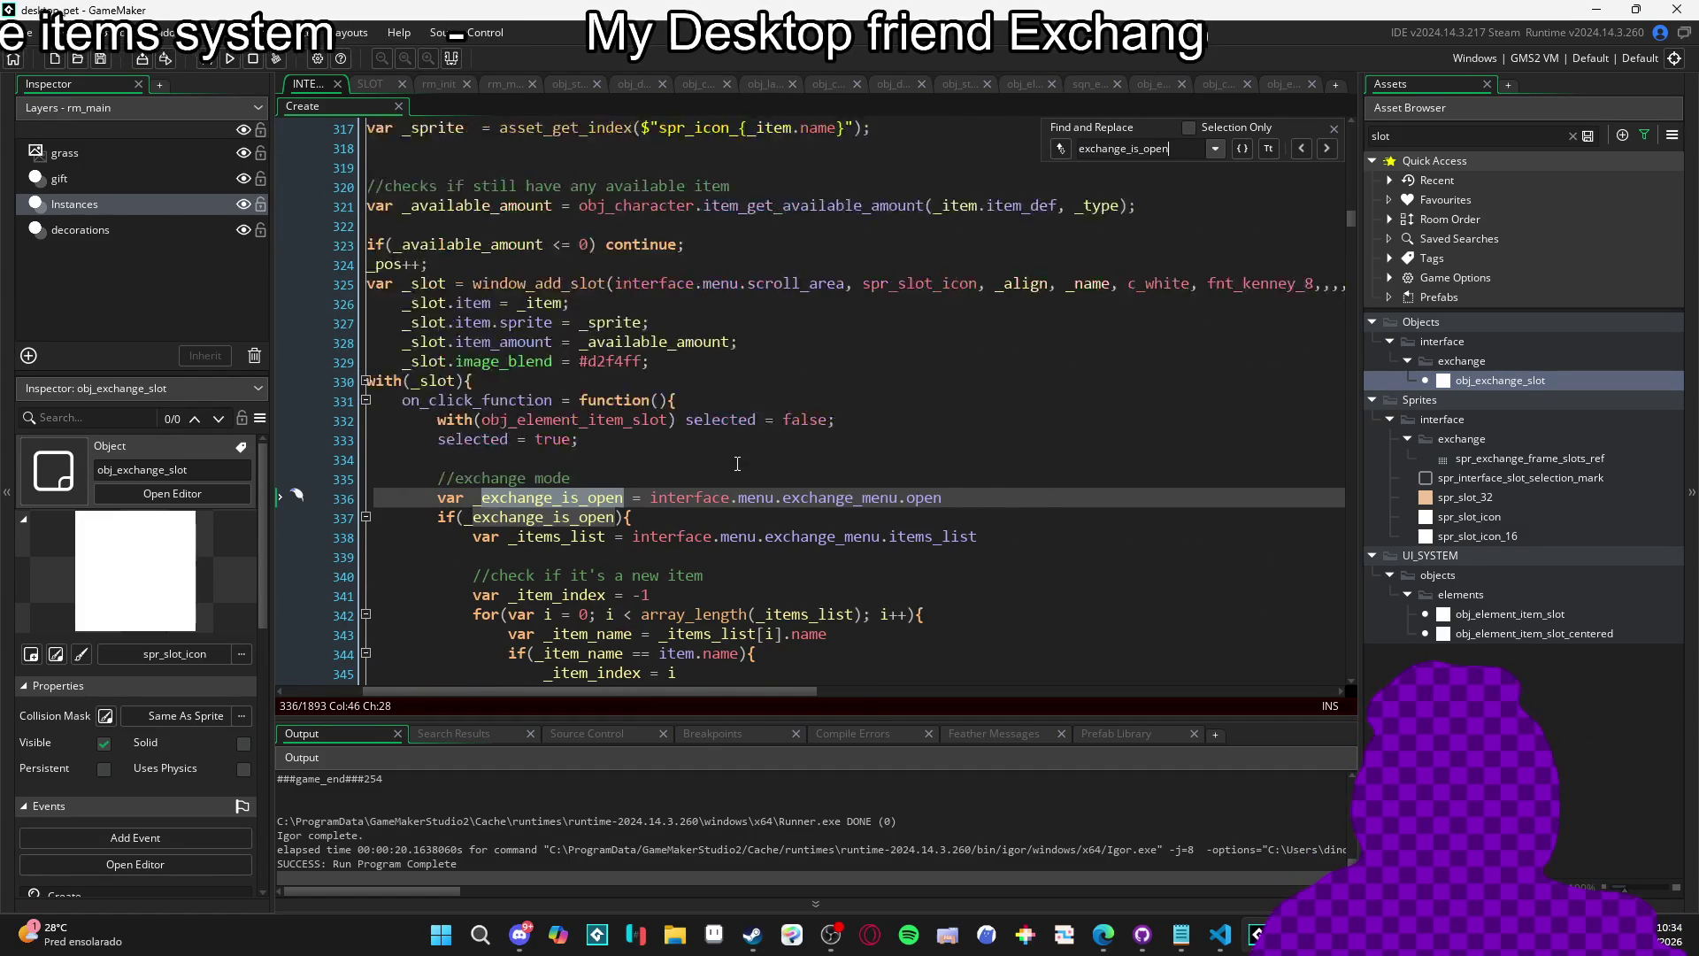
left_click(1334, 130)
scroll(1008, 270, "up", 3)
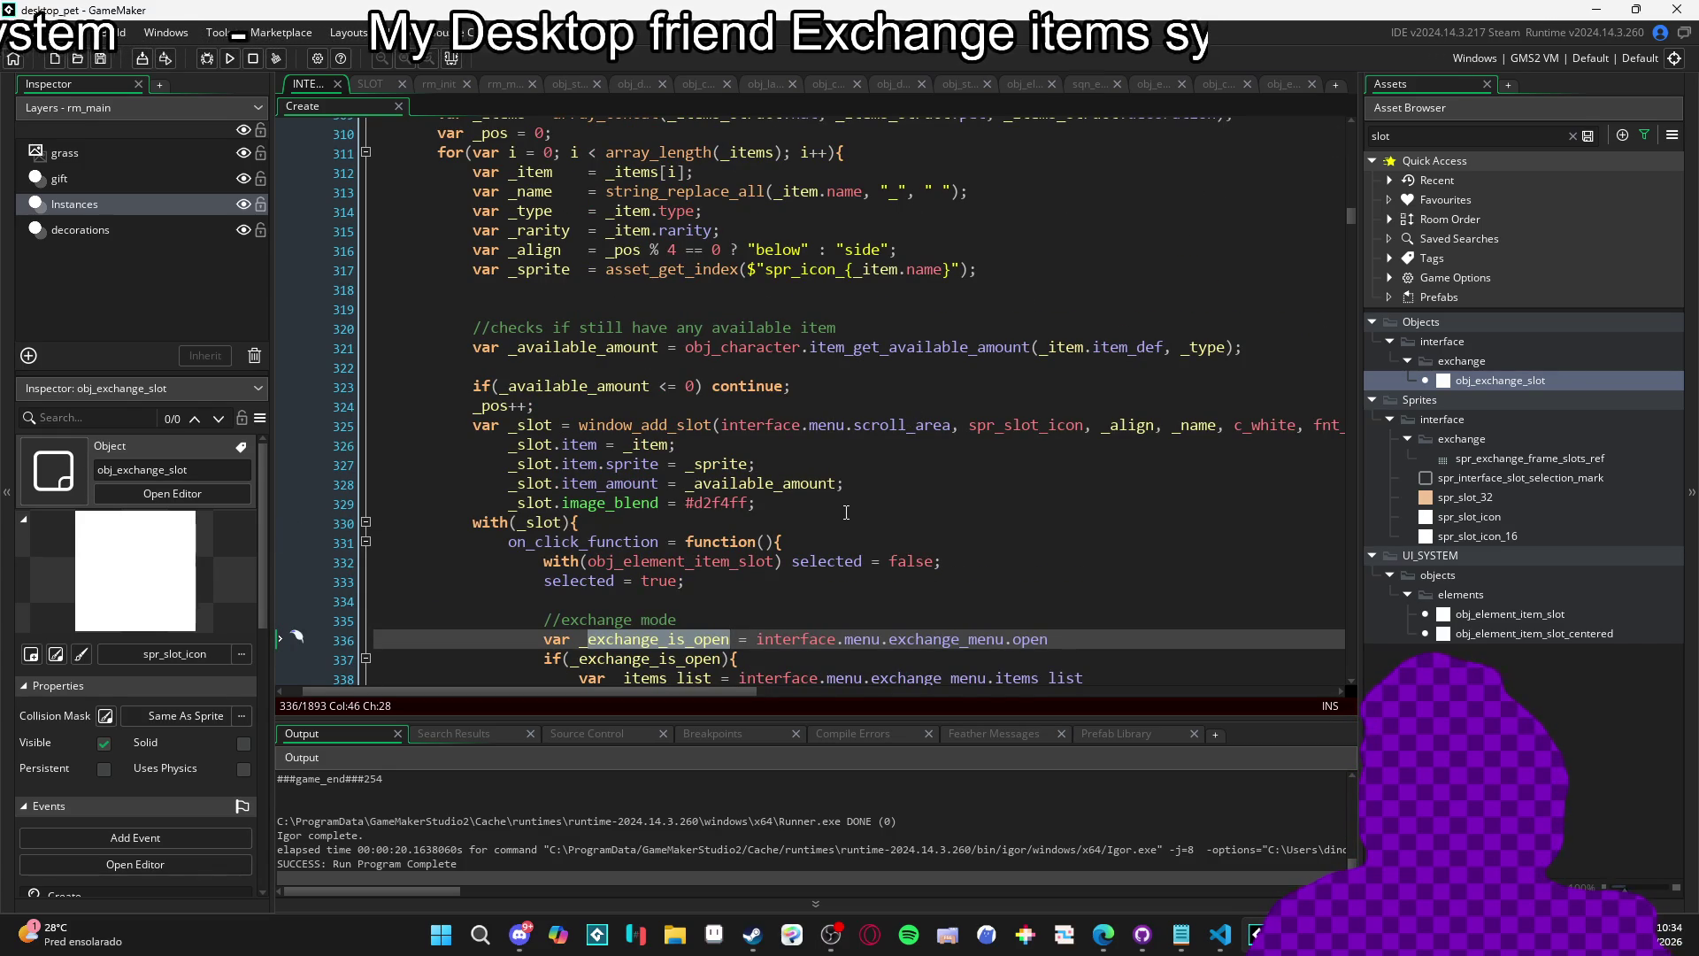
scroll(847, 512, "up", 2)
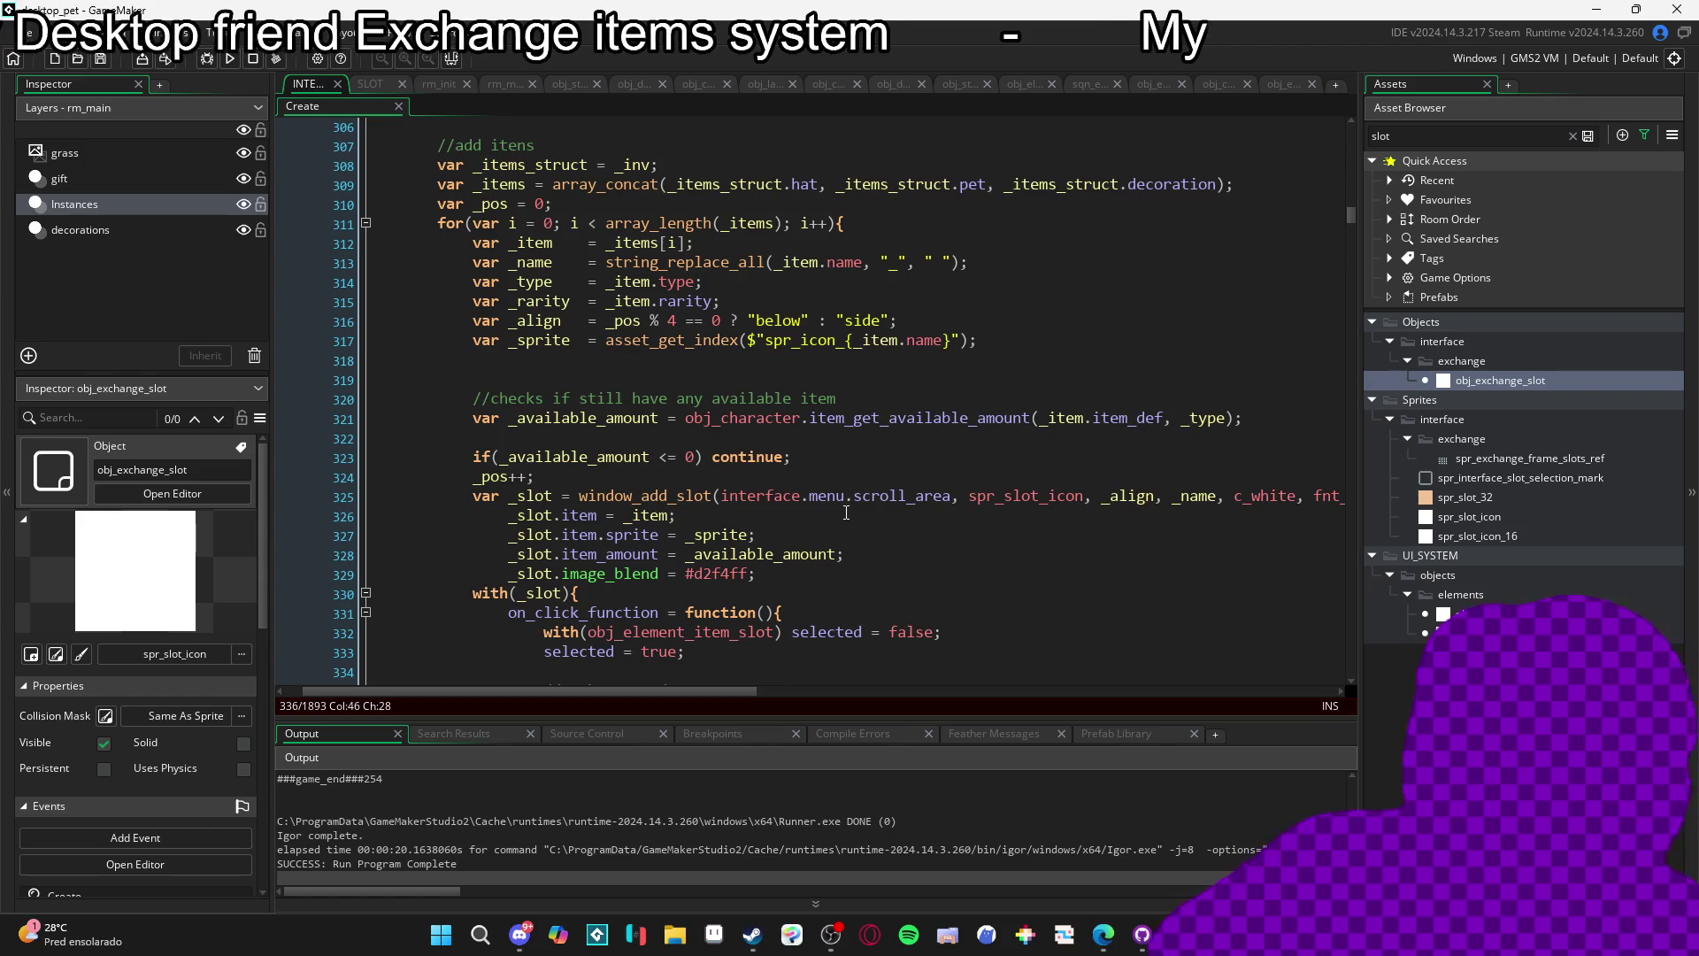
scroll(847, 513, "down", 20)
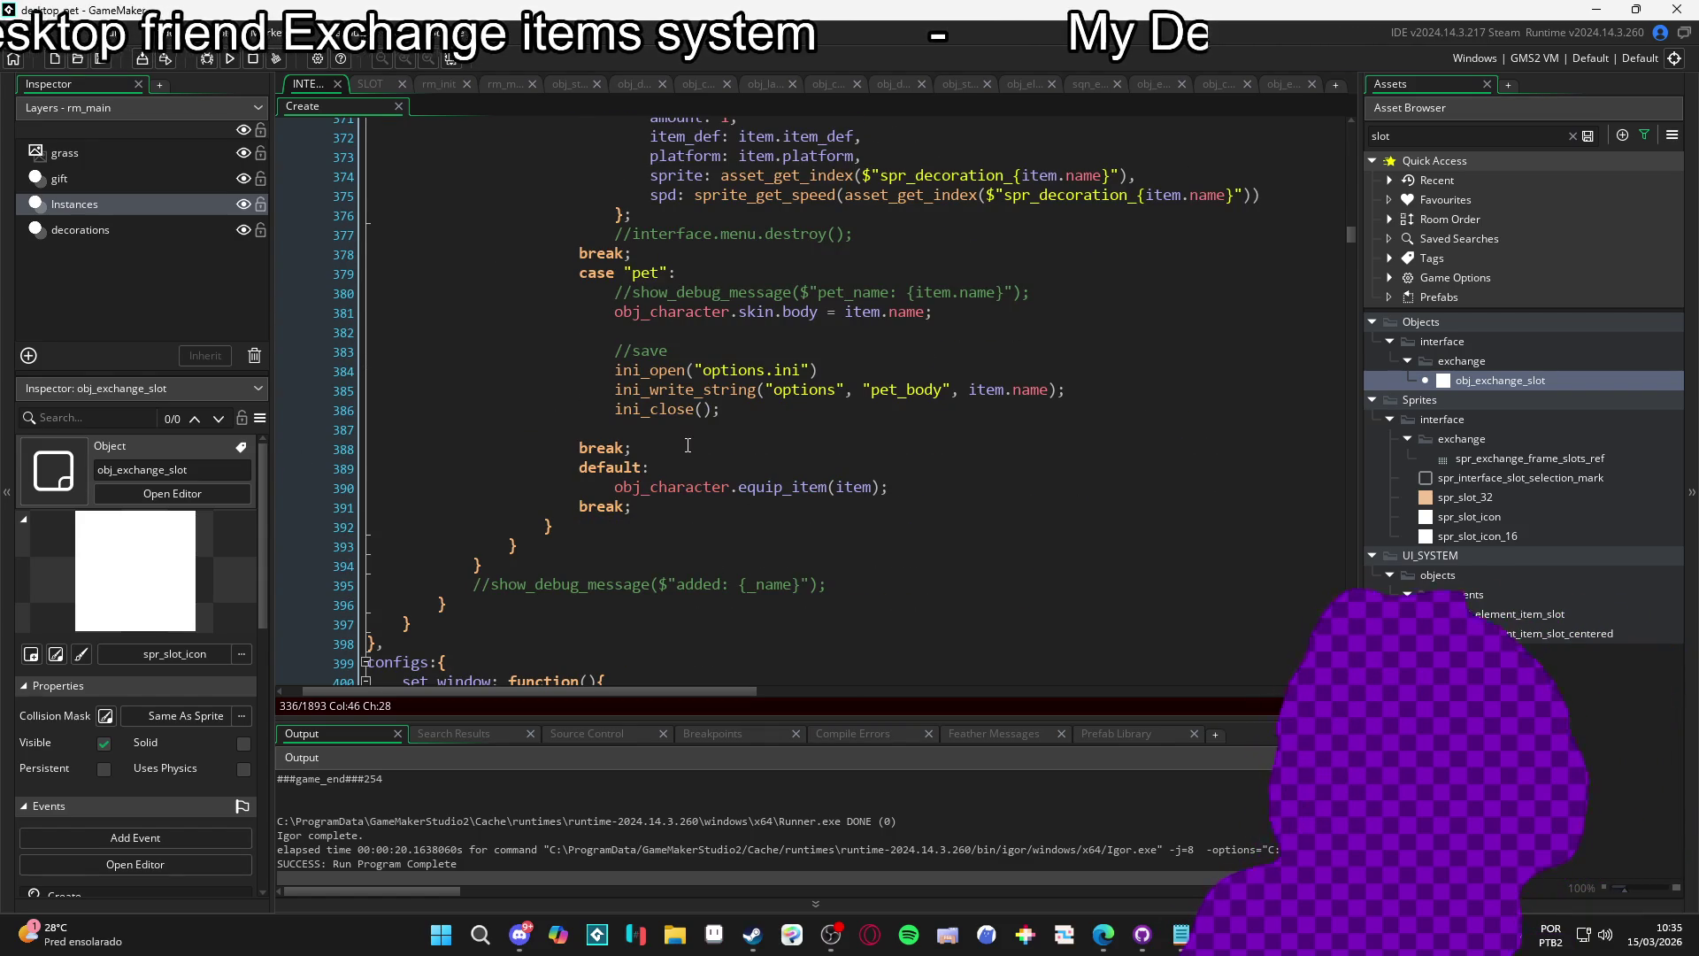
Search for the placing state and scroll to the right-click check at line 1461, toggling its fold.
left_click(688, 444)
key("ctrl+f")
type("plac")
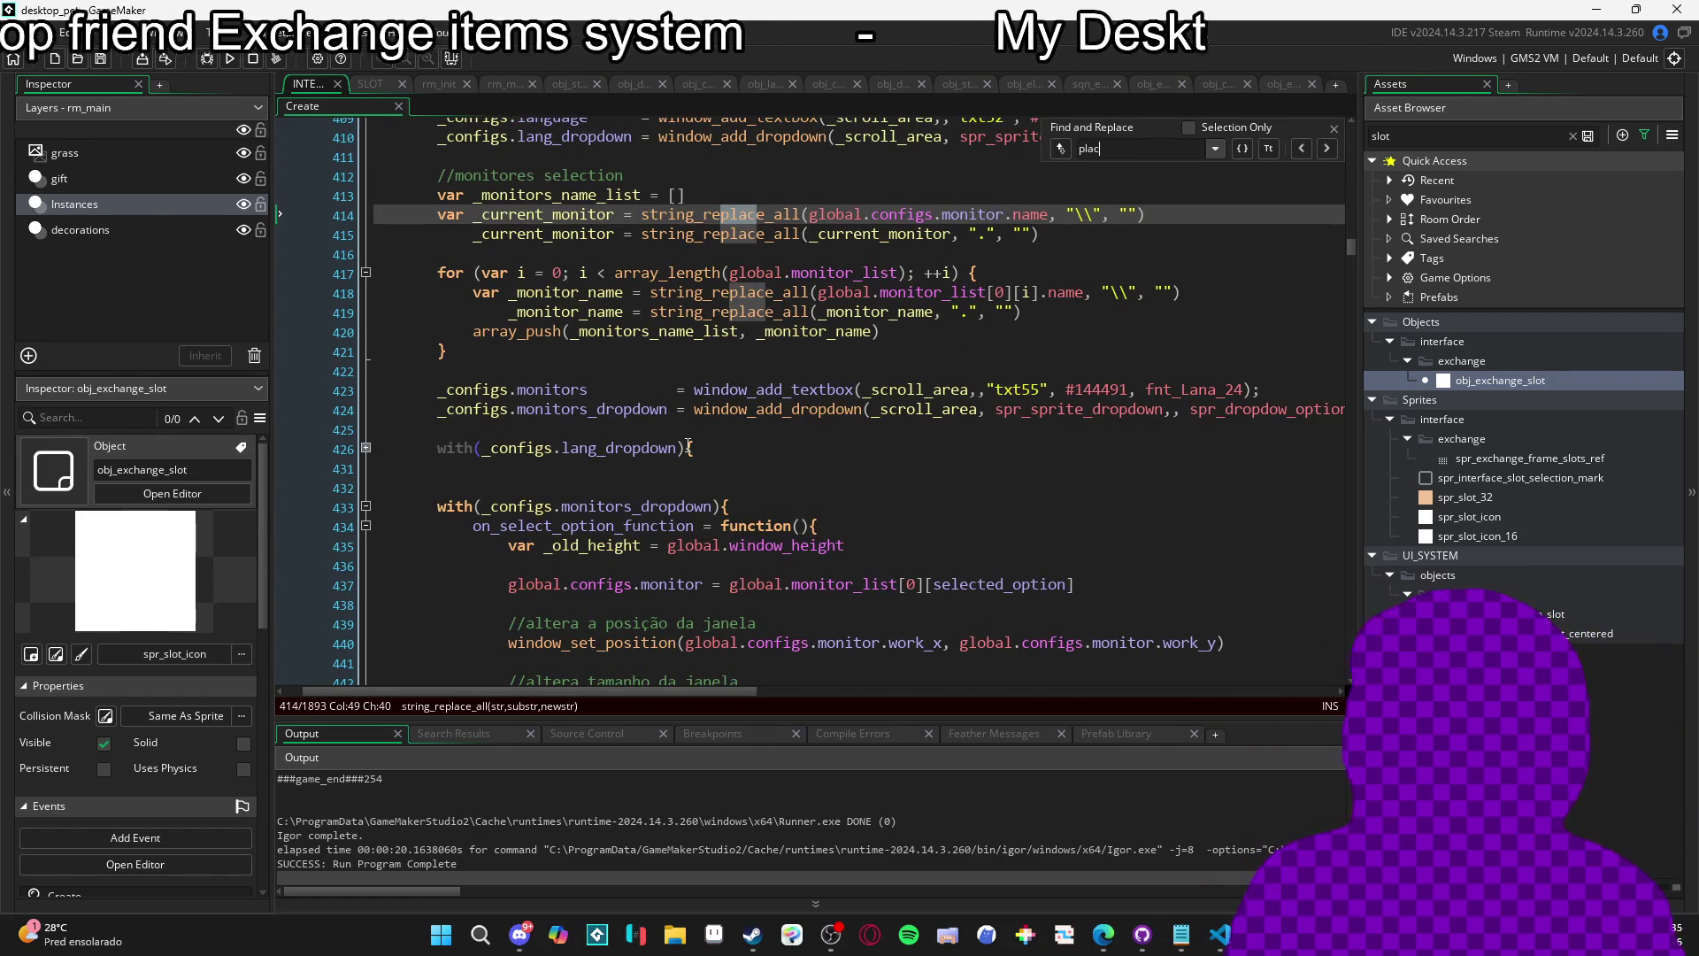
key("BackSpace")
key("BackSpace")
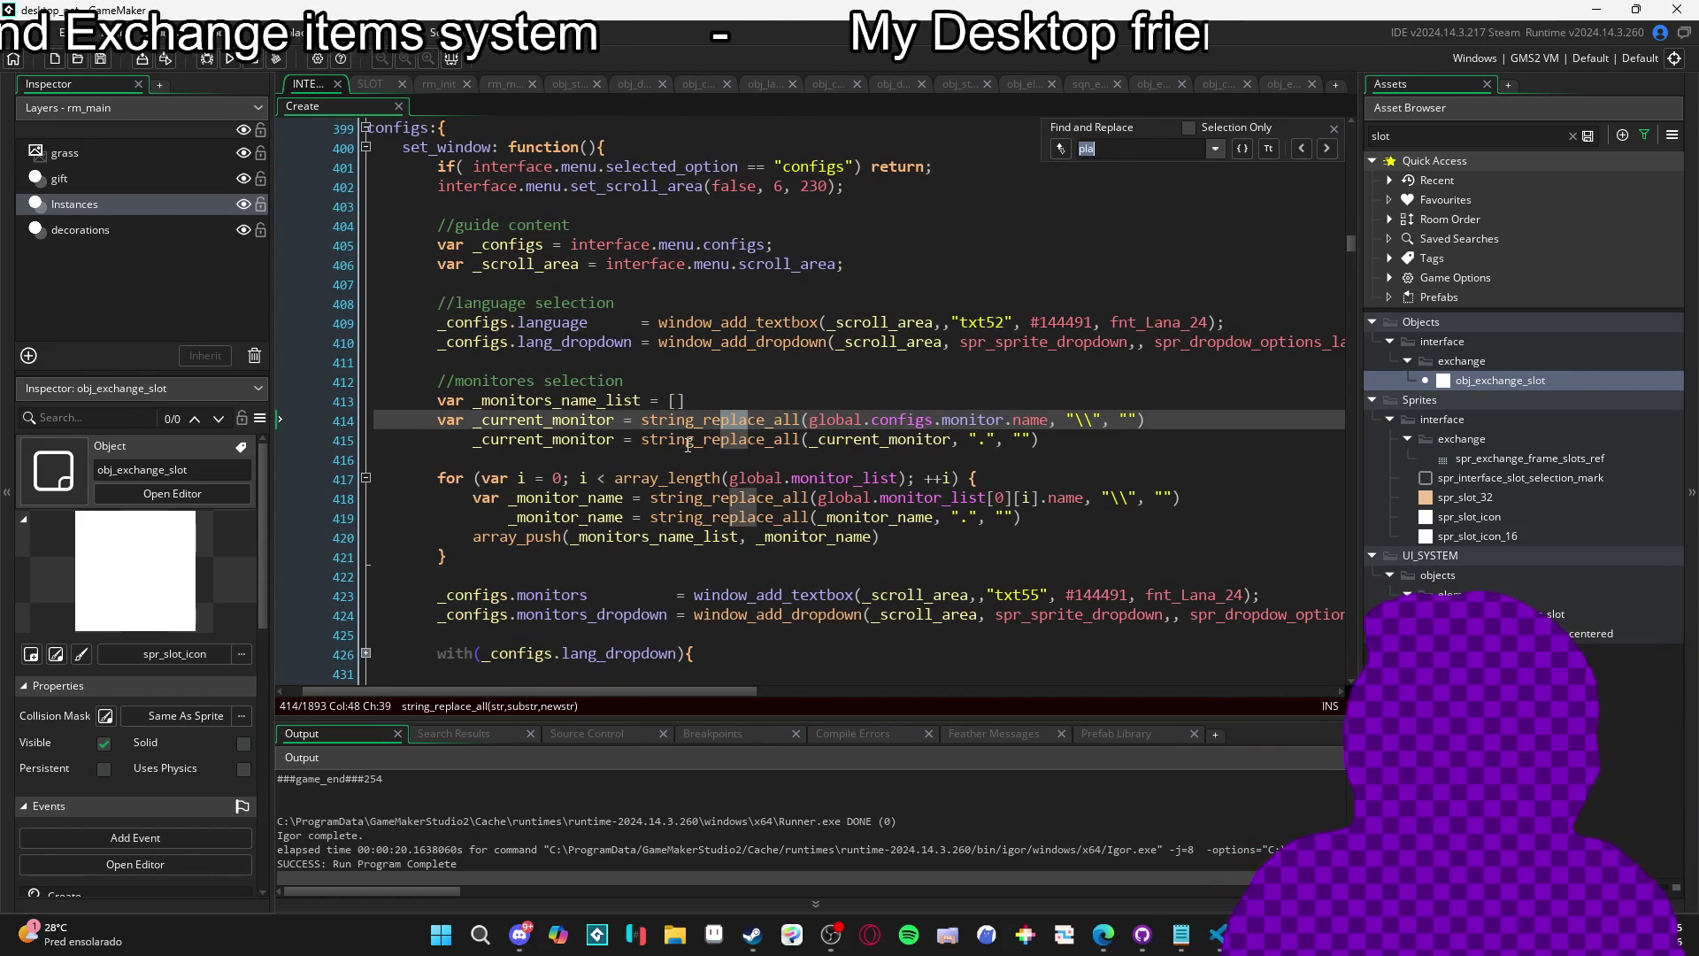
type("cig")
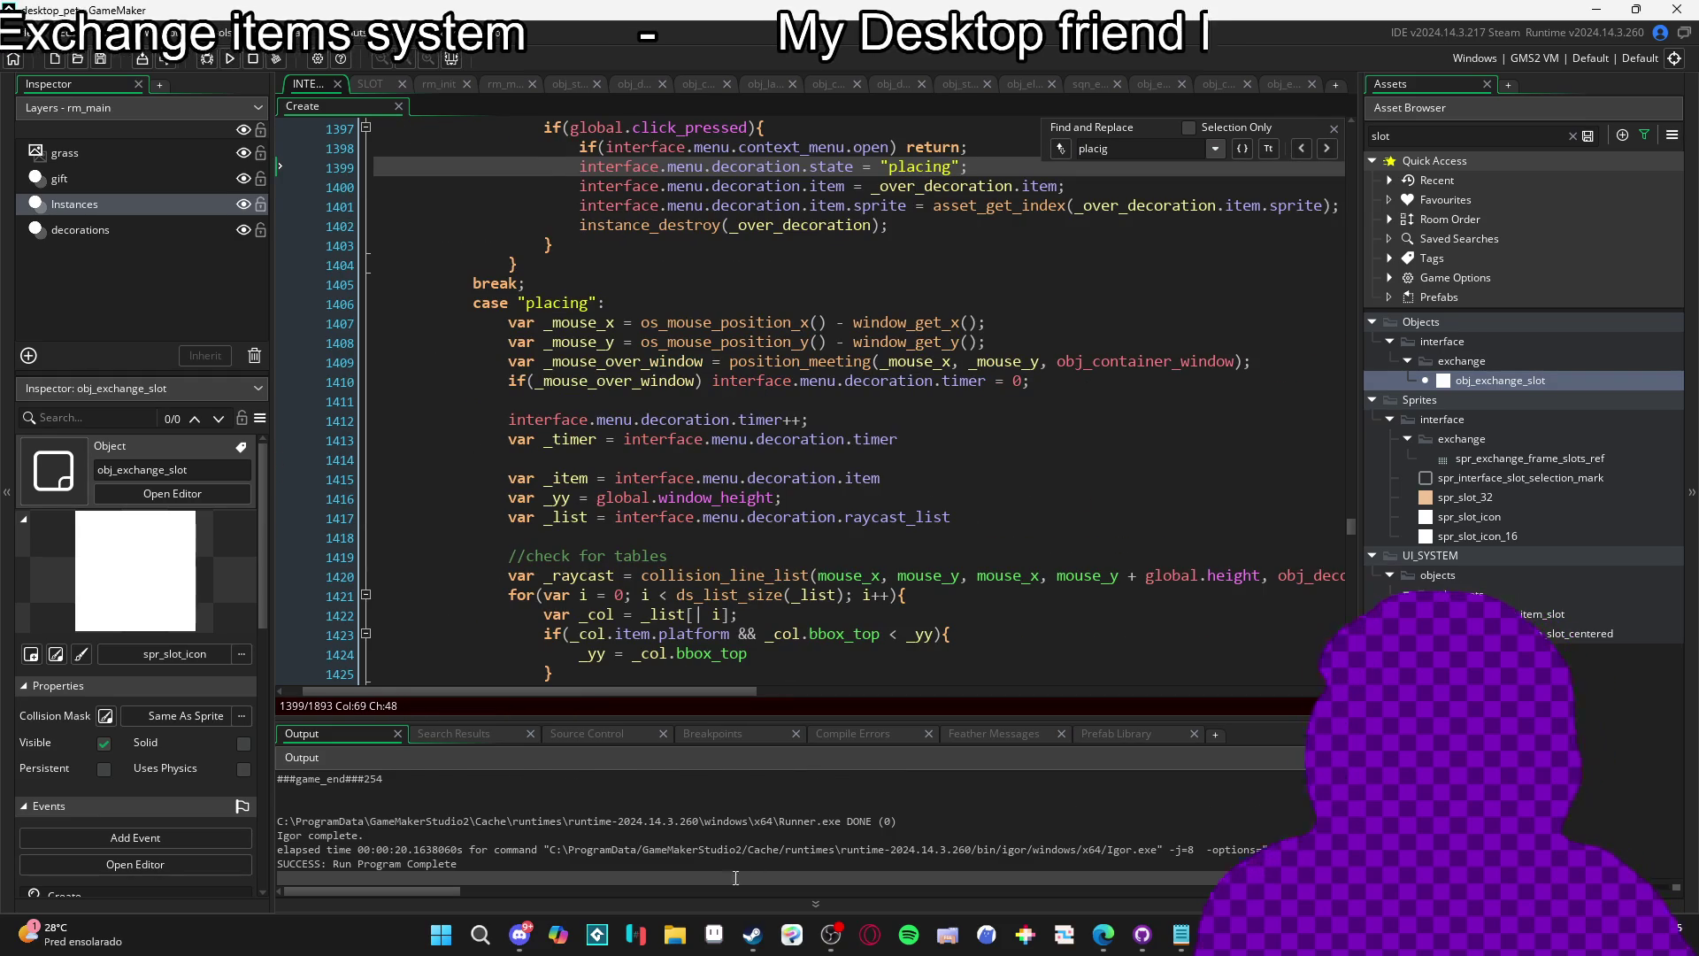
scroll(735, 877, "down", 1)
scroll(963, 352, "down", 16)
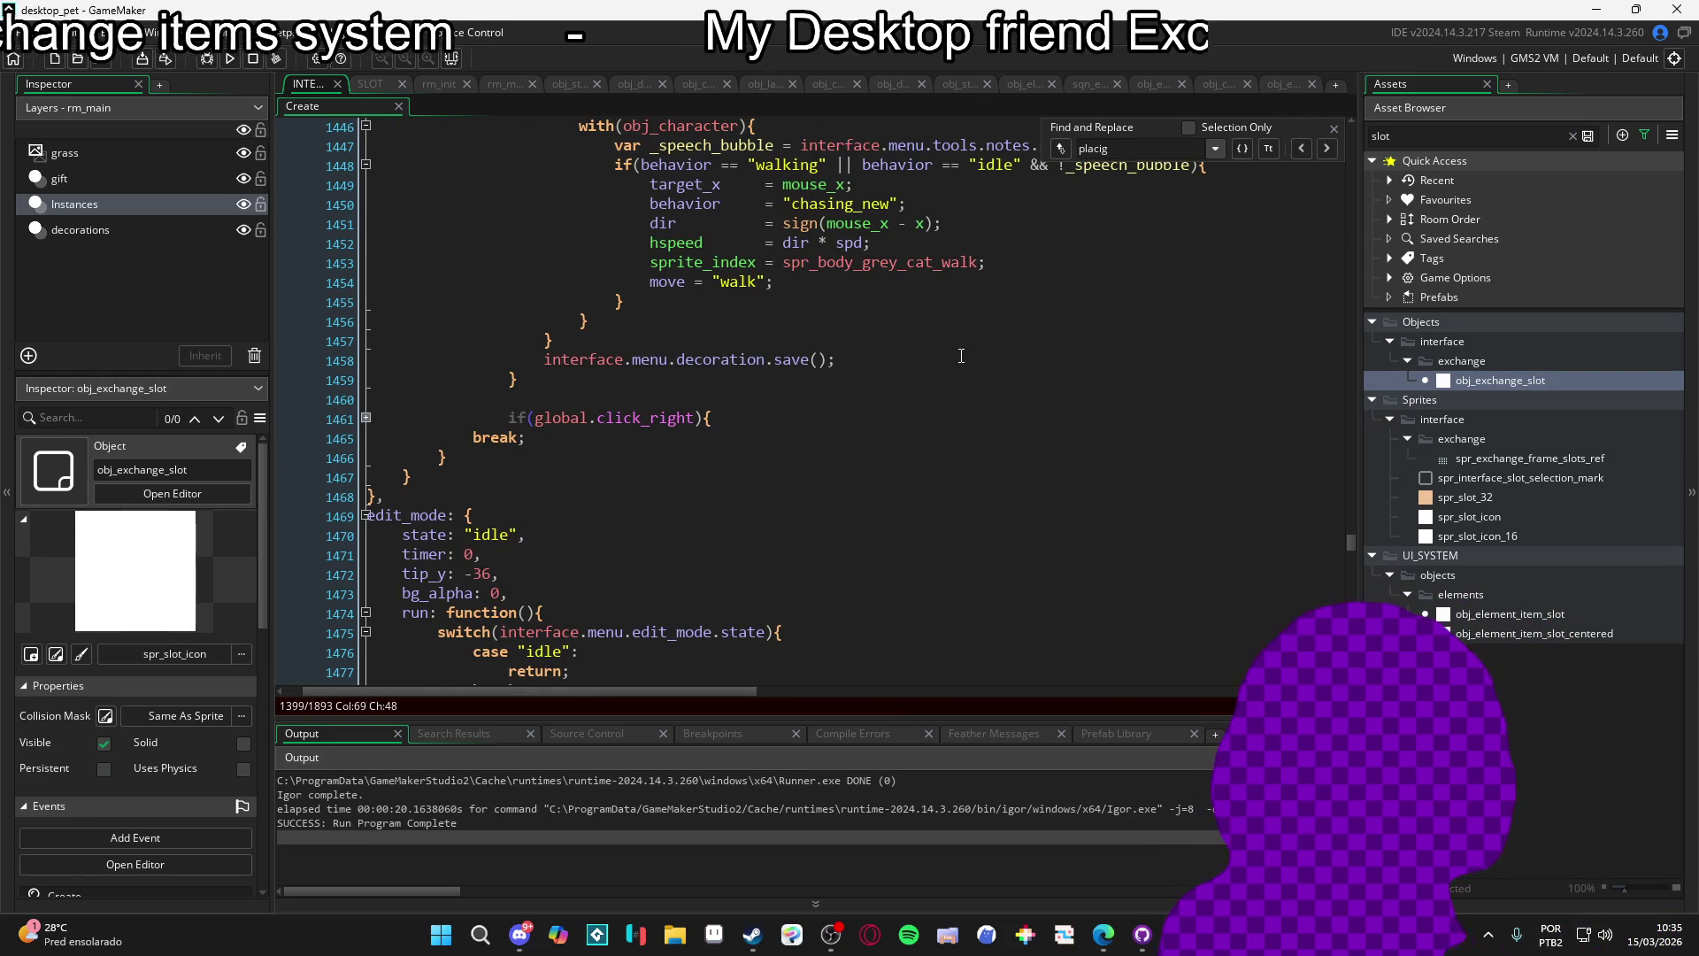
left_click(366, 419)
left_click(367, 419)
scroll(942, 393, "up", 2)
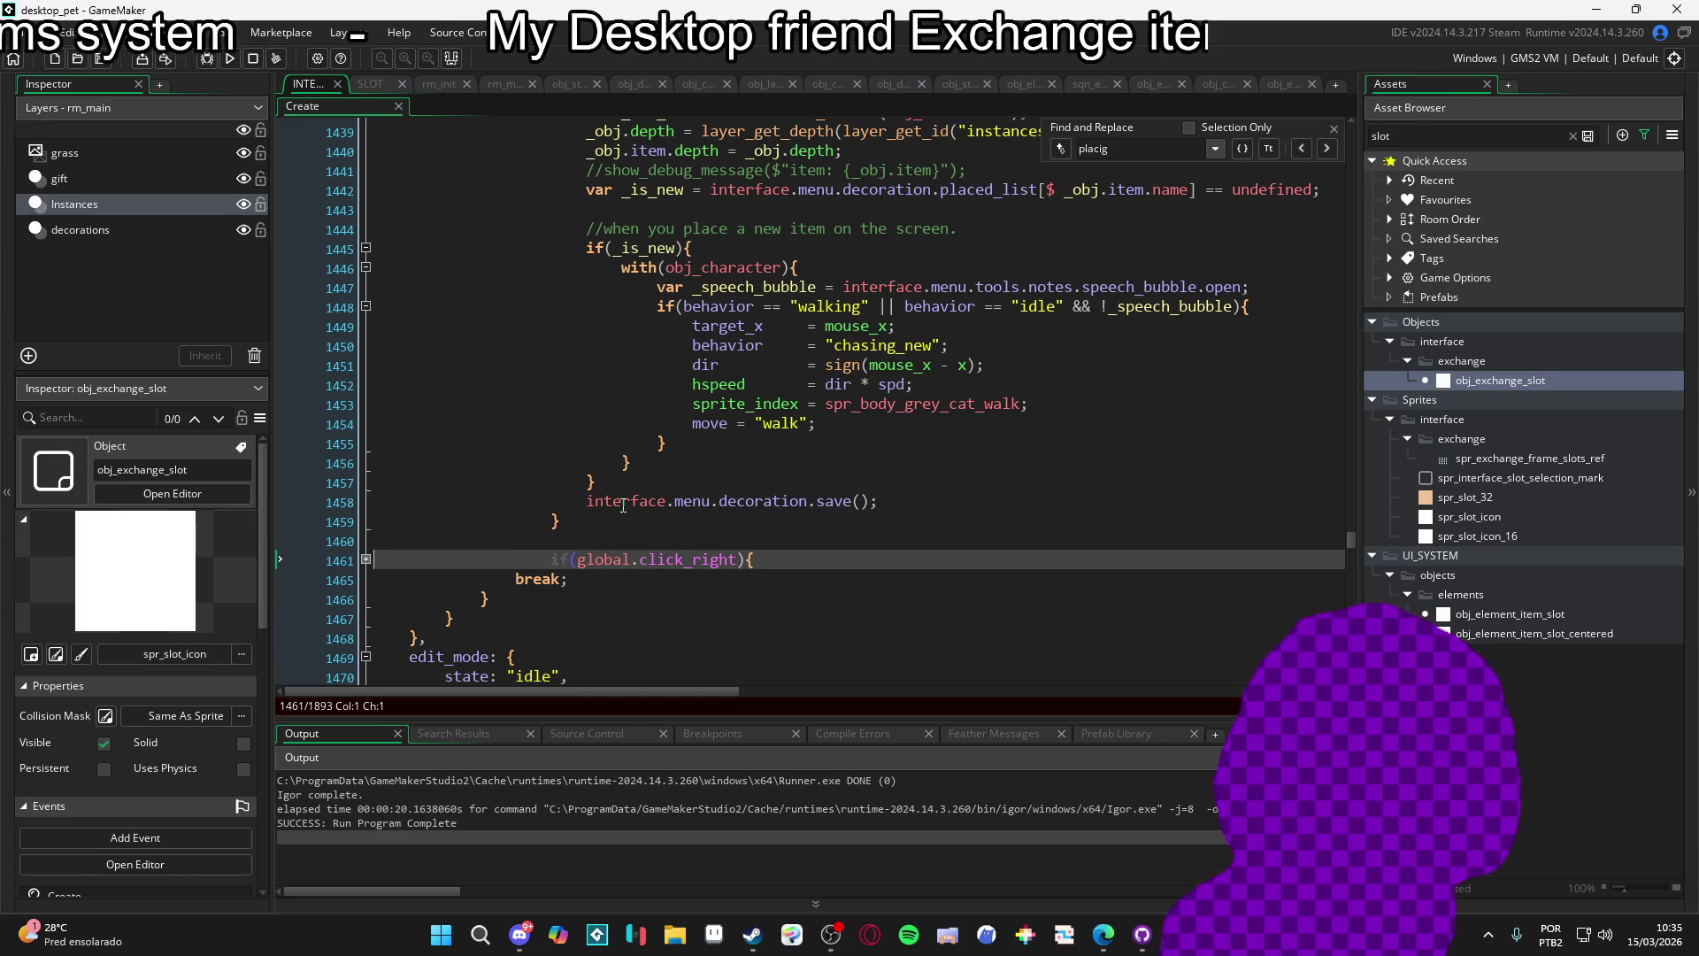
Search the code for 'save: functio' and jump back to the decoration save function at line 1291.
left_click(1333, 131)
left_click(848, 364)
key("ctrl+f")
type("sa")
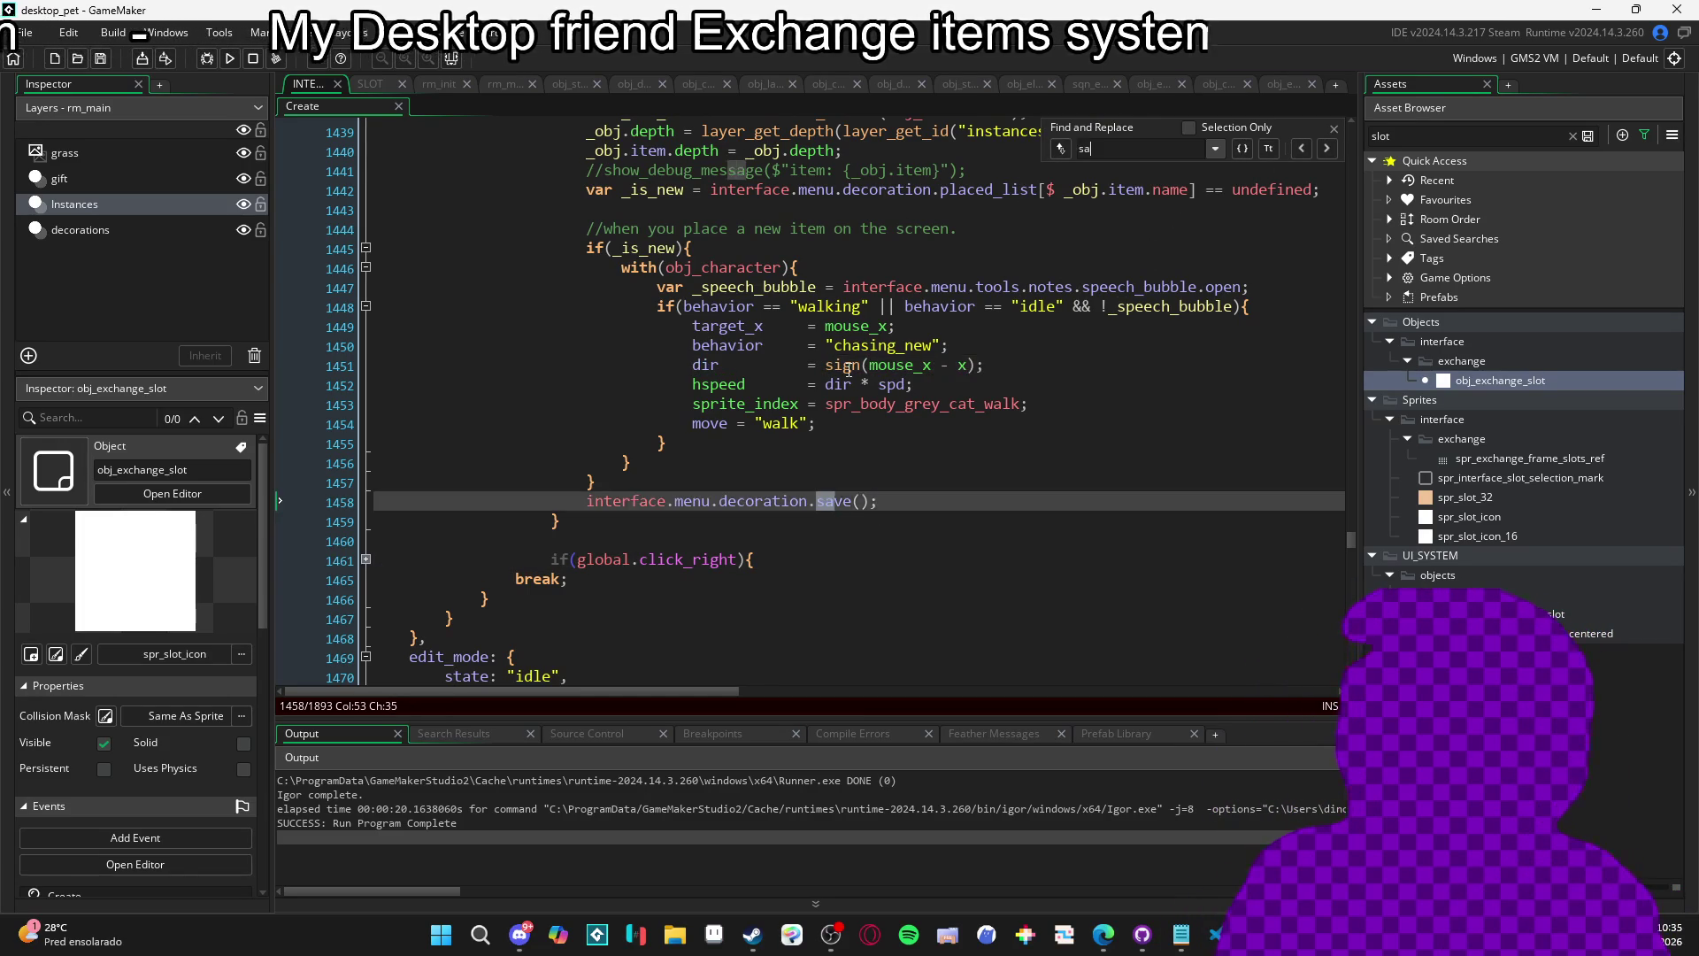
type("ve: ")
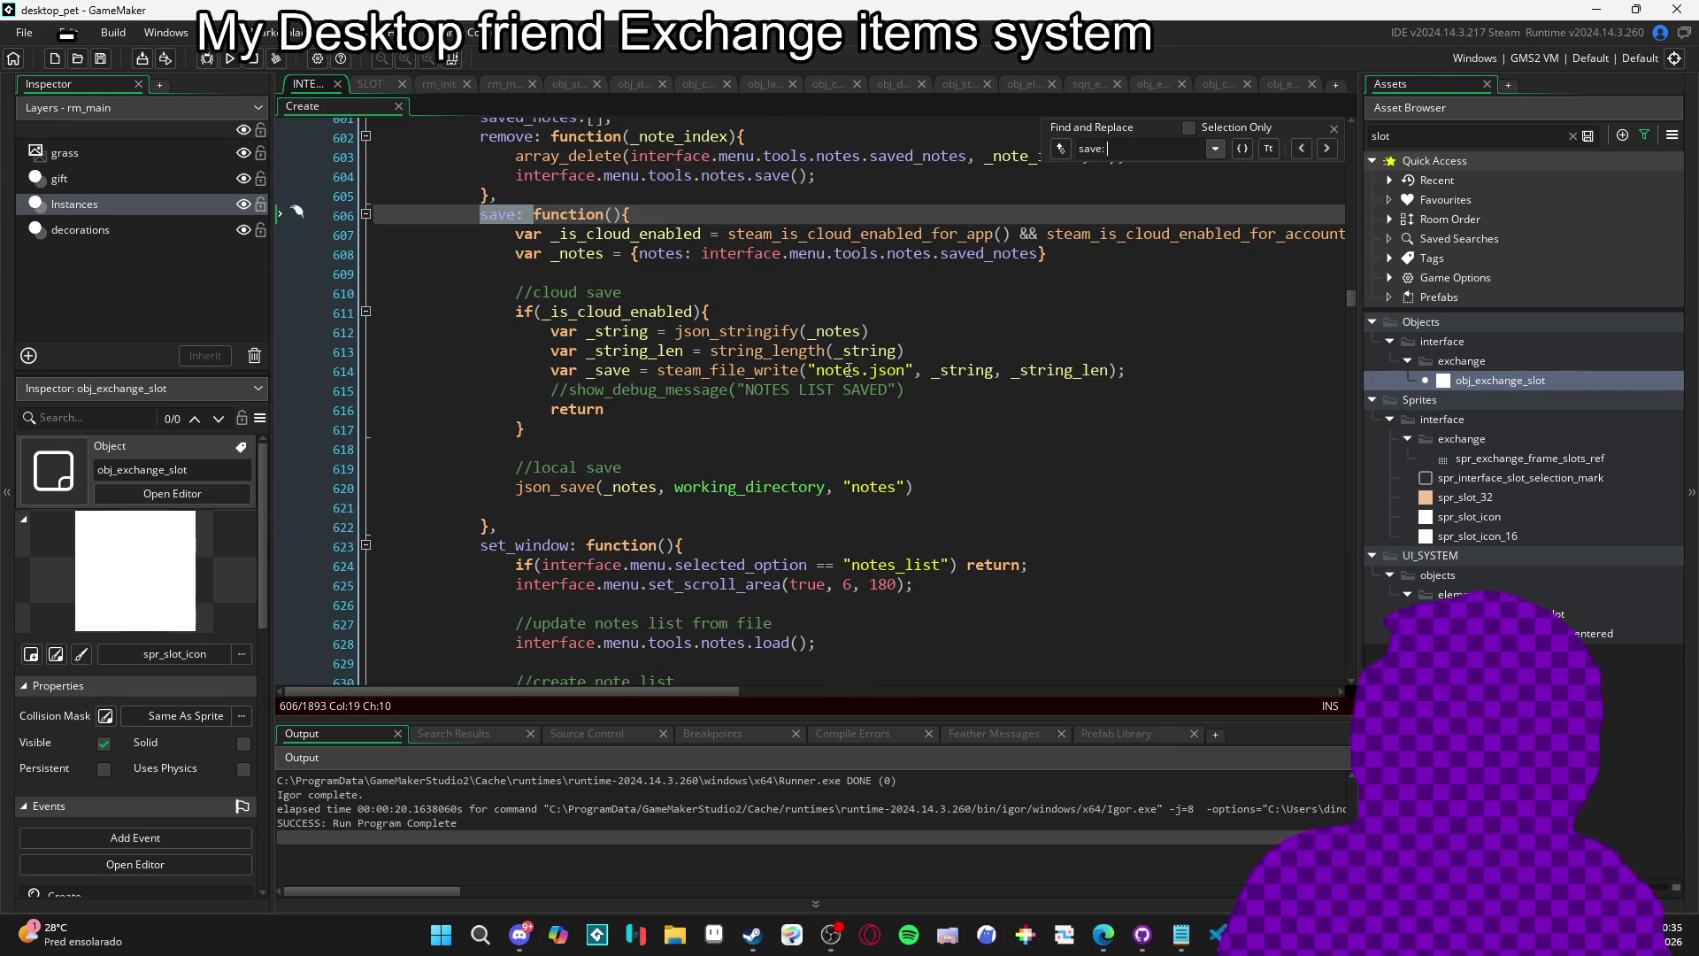
type("funciton")
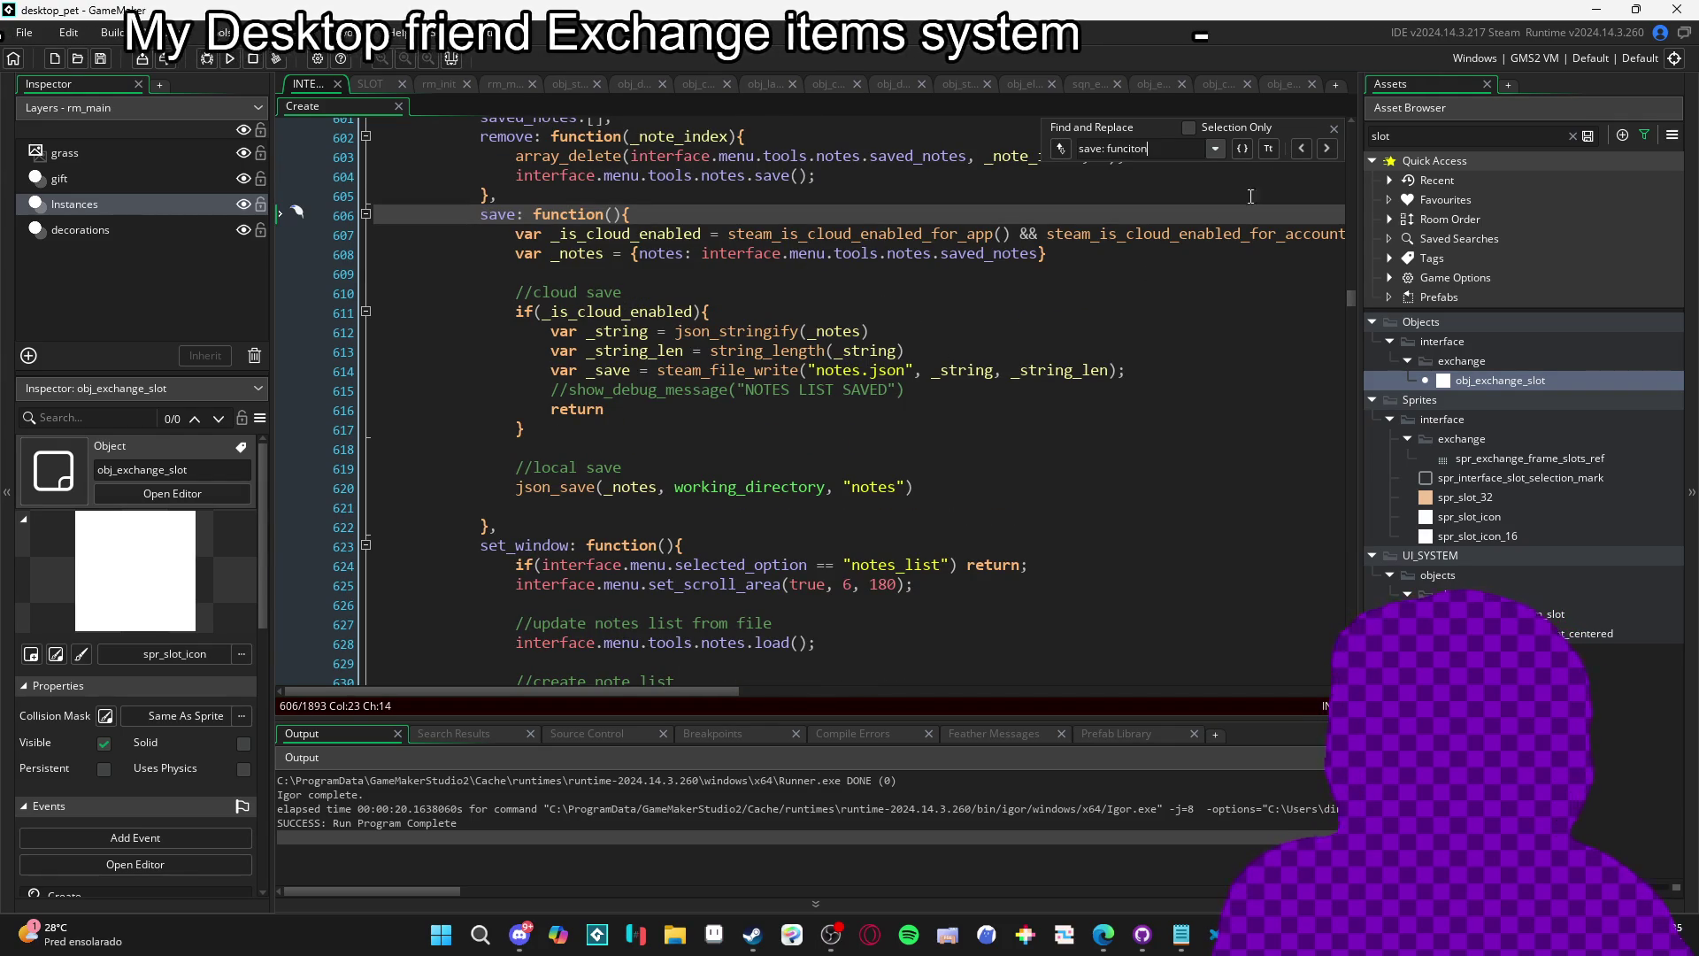
key("BackSpace")
key("BackSpace")
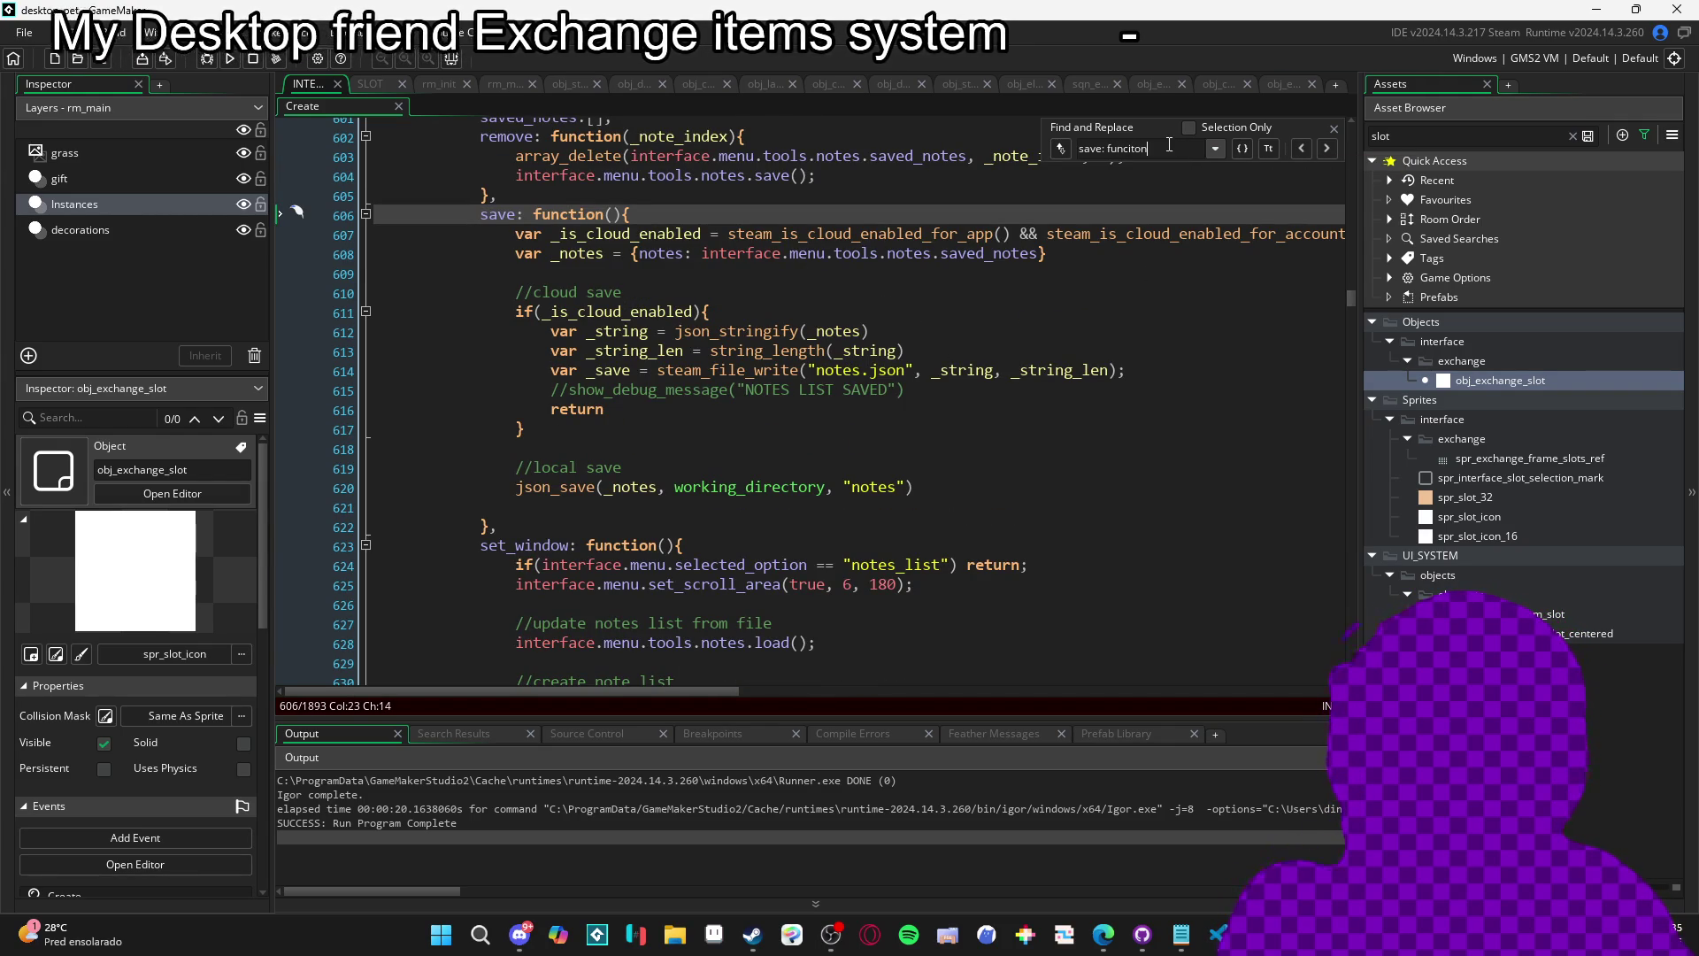
key("BackSpace")
key("BackSpace")
type("tio")
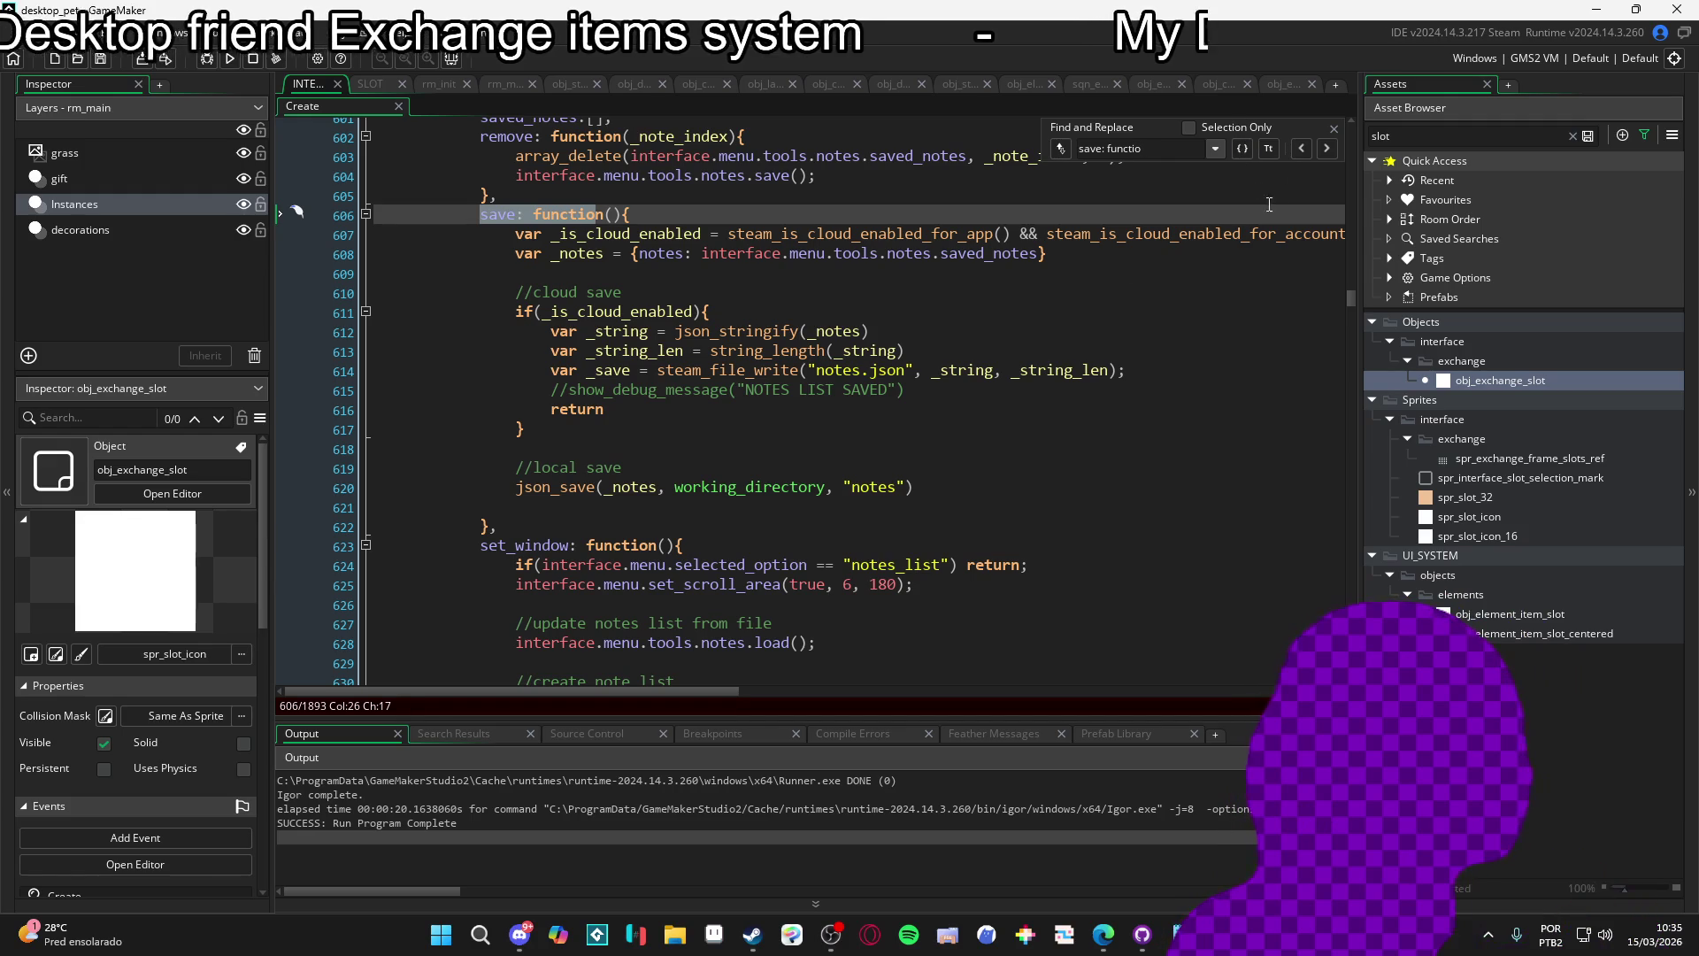
left_click(1293, 147)
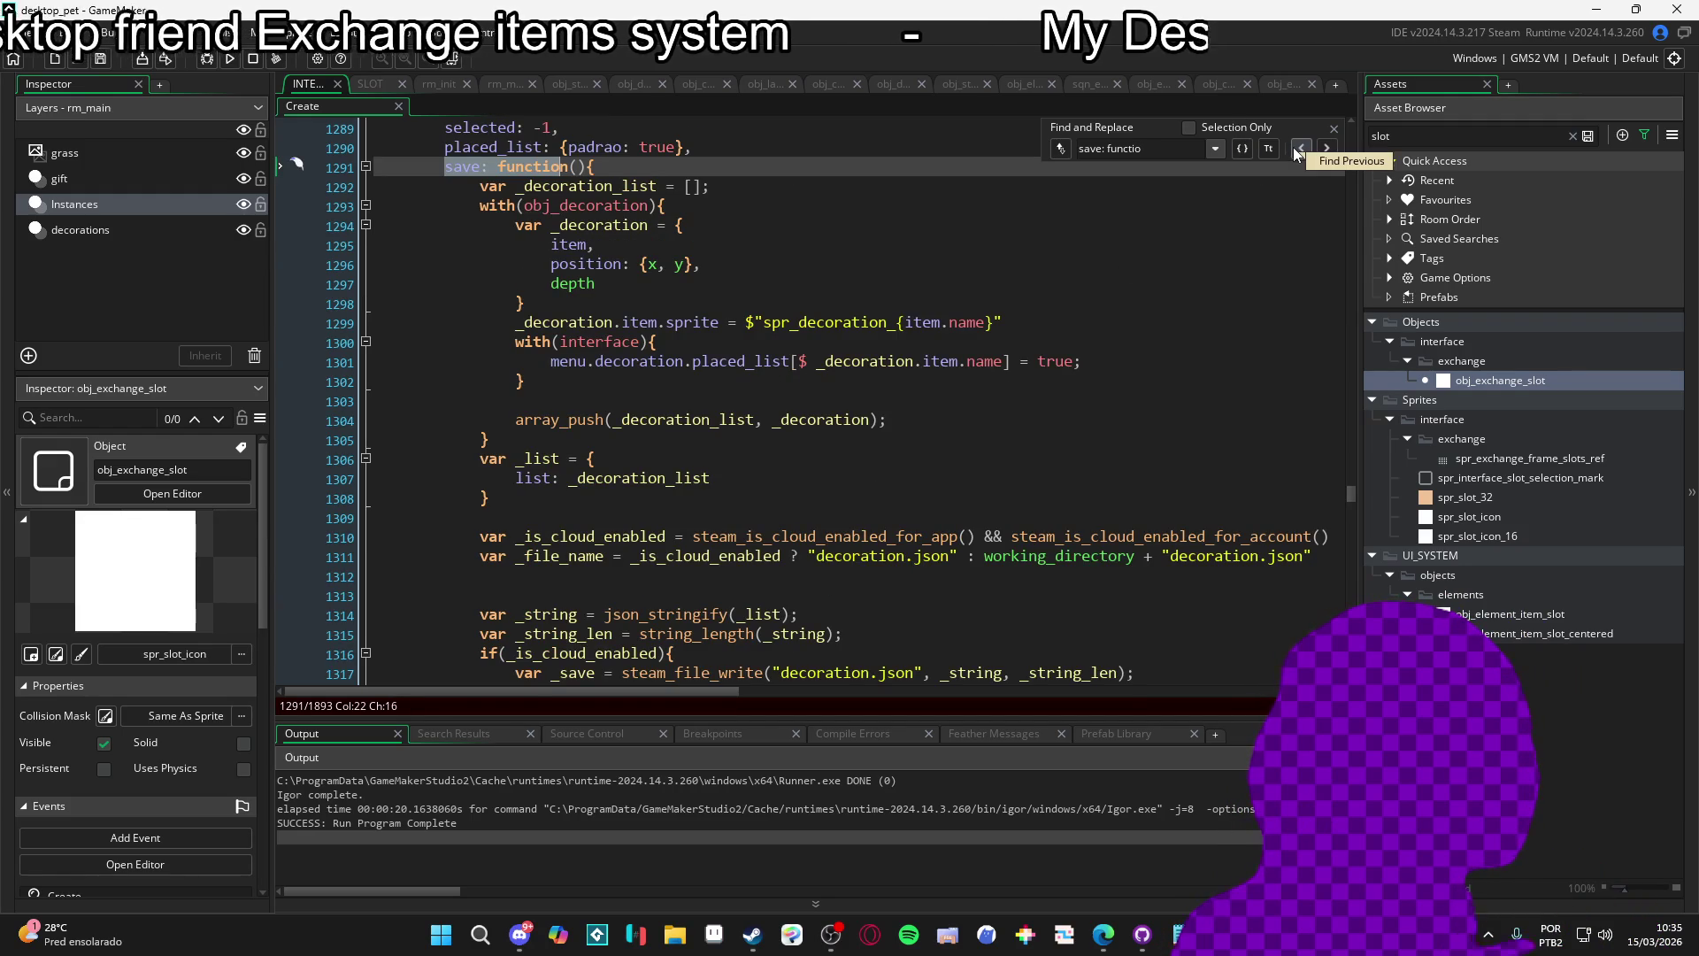
Scroll through the decoration save and load functions to see how decoration.json is written and read.
scroll(994, 258, "up", 2)
scroll(979, 265, "down", 5)
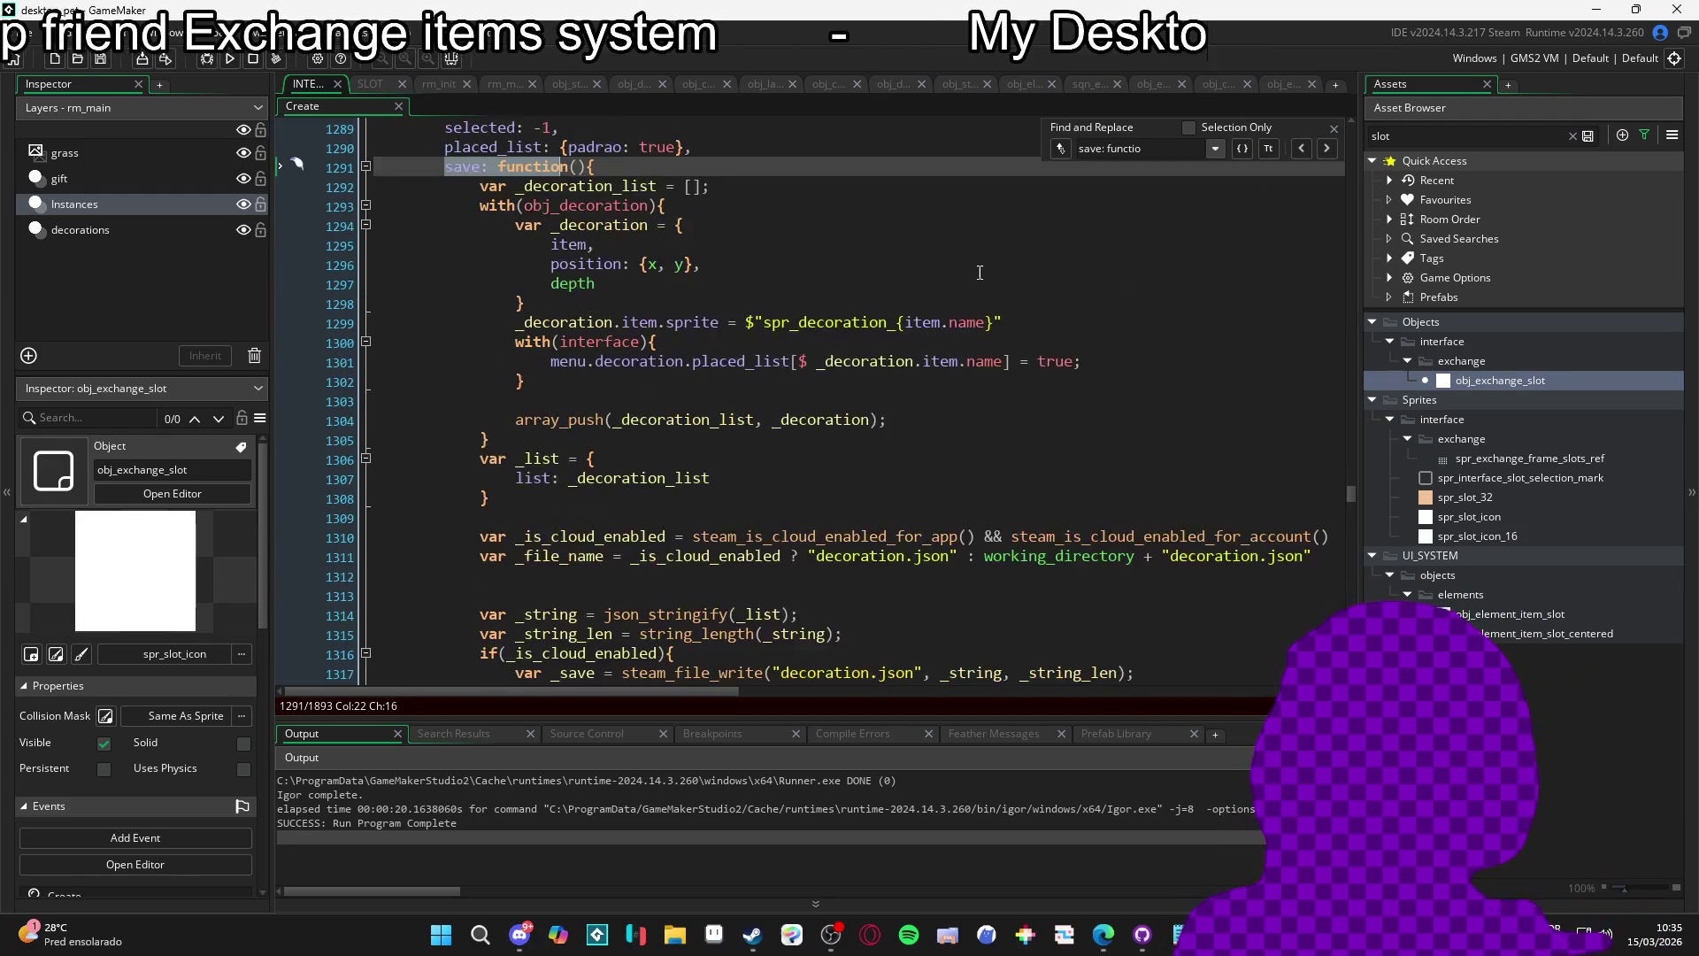
scroll(979, 265, "down", 2)
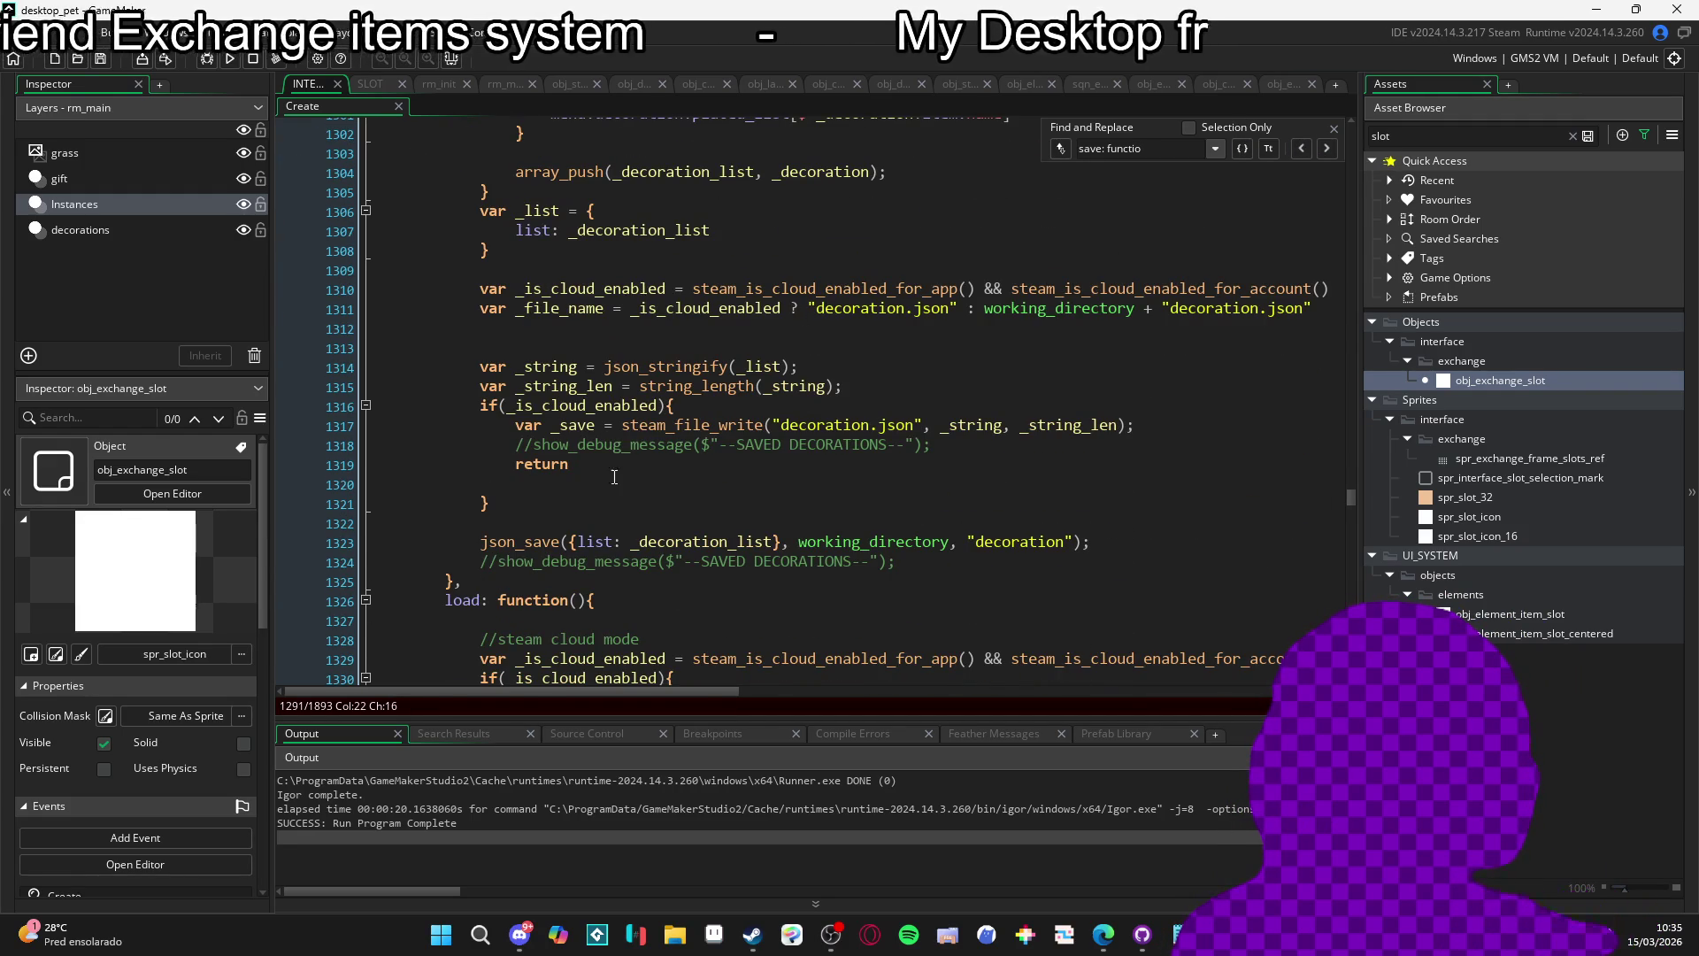
scroll(558, 485, "up", 2)
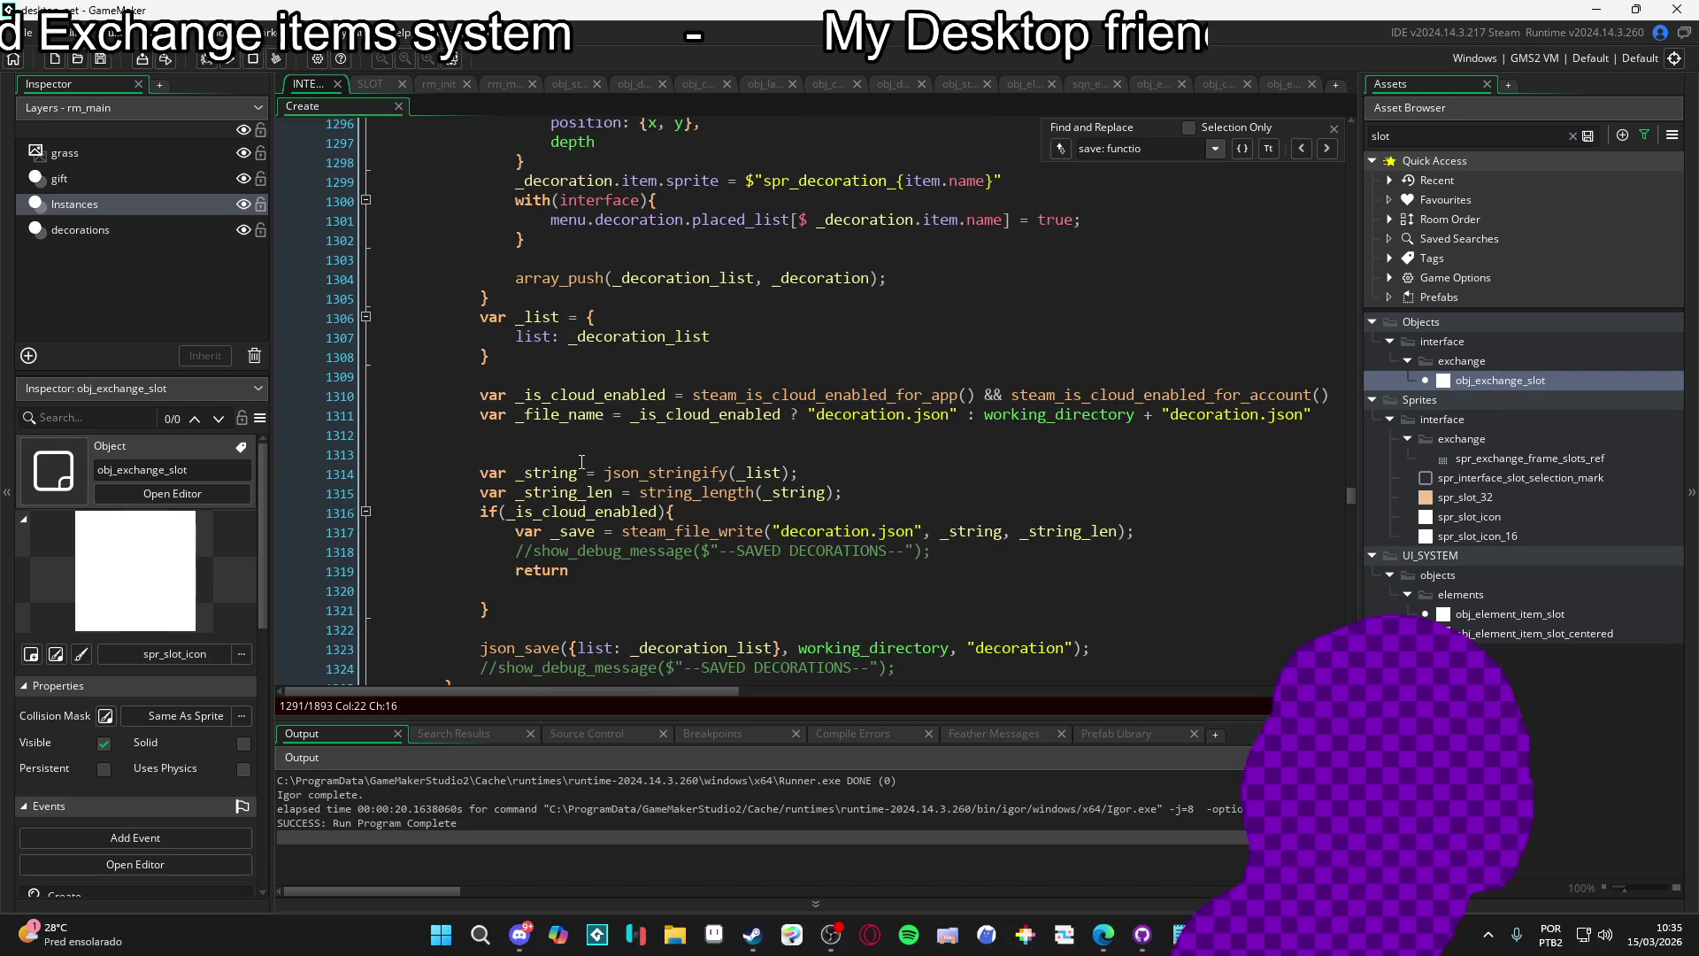
scroll(580, 461, "down", 2)
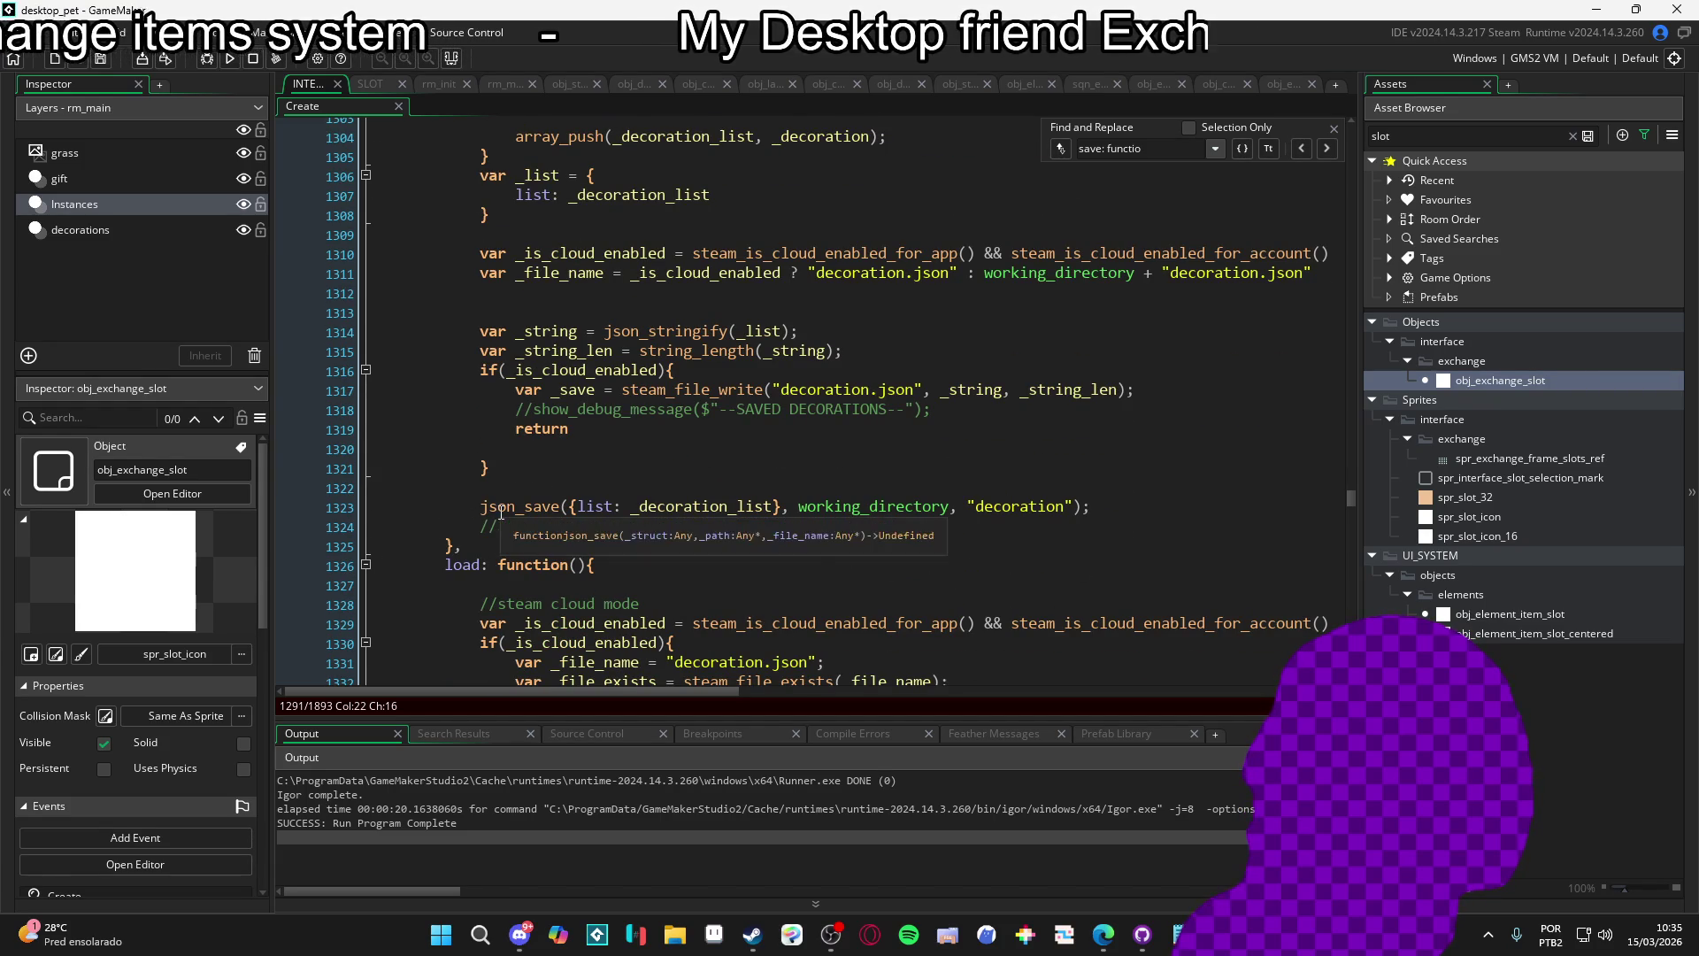
scroll(469, 516, "down", 8)
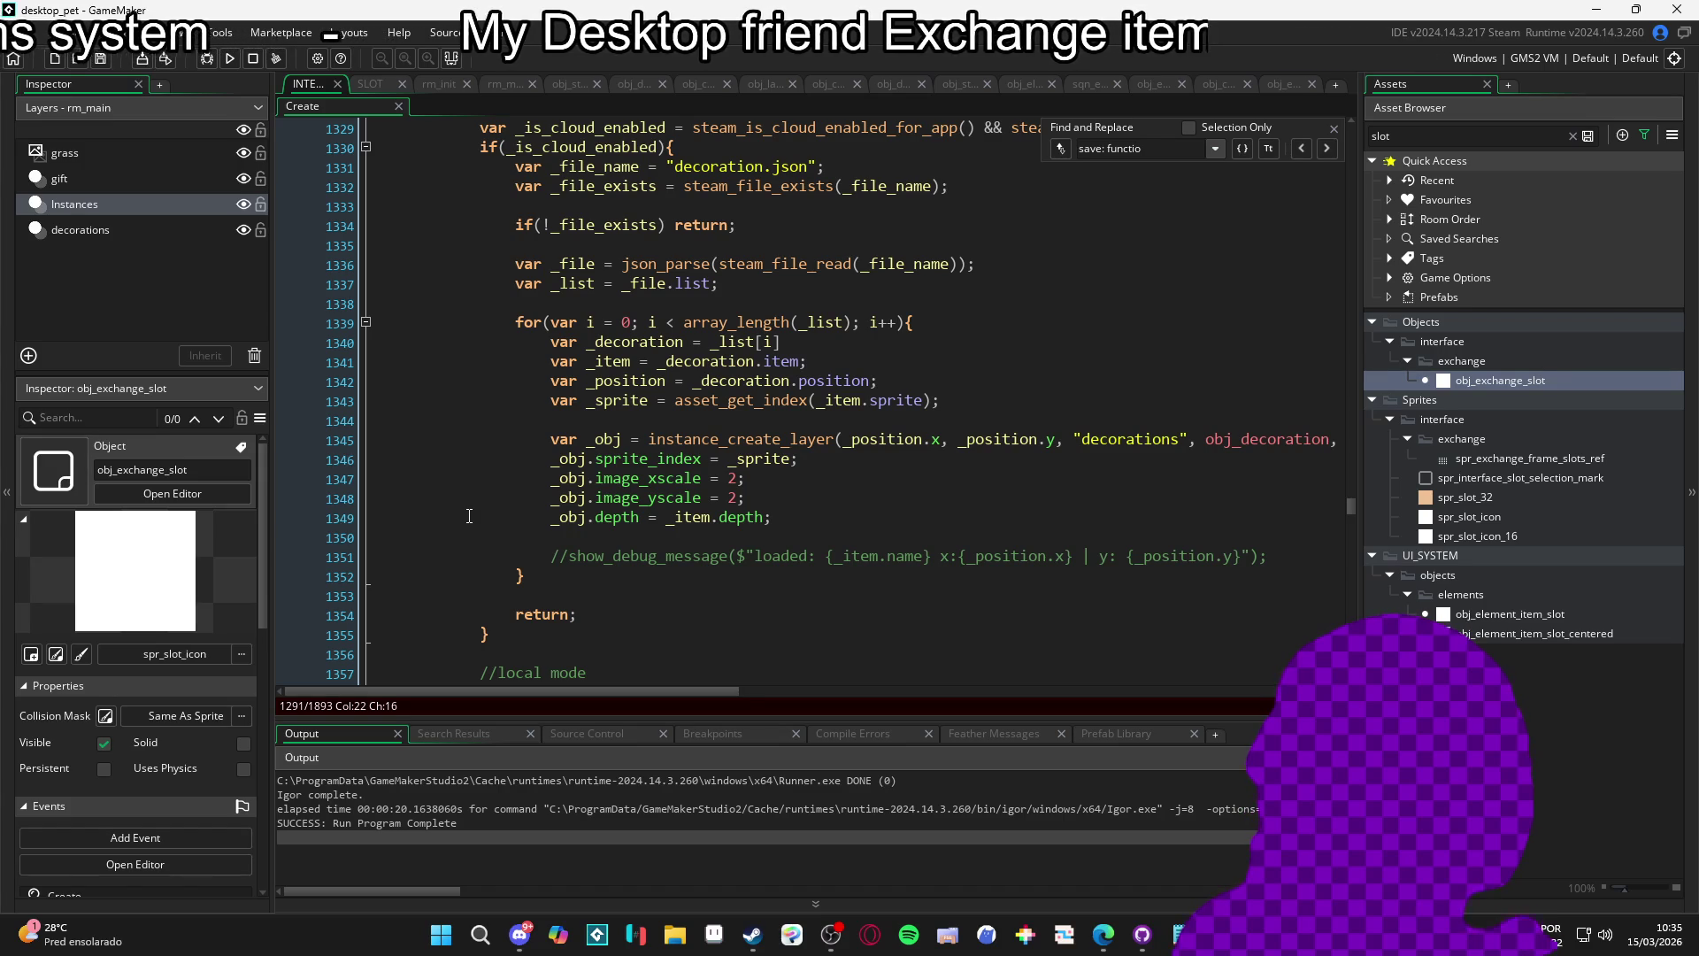
scroll(469, 516, "up", 3)
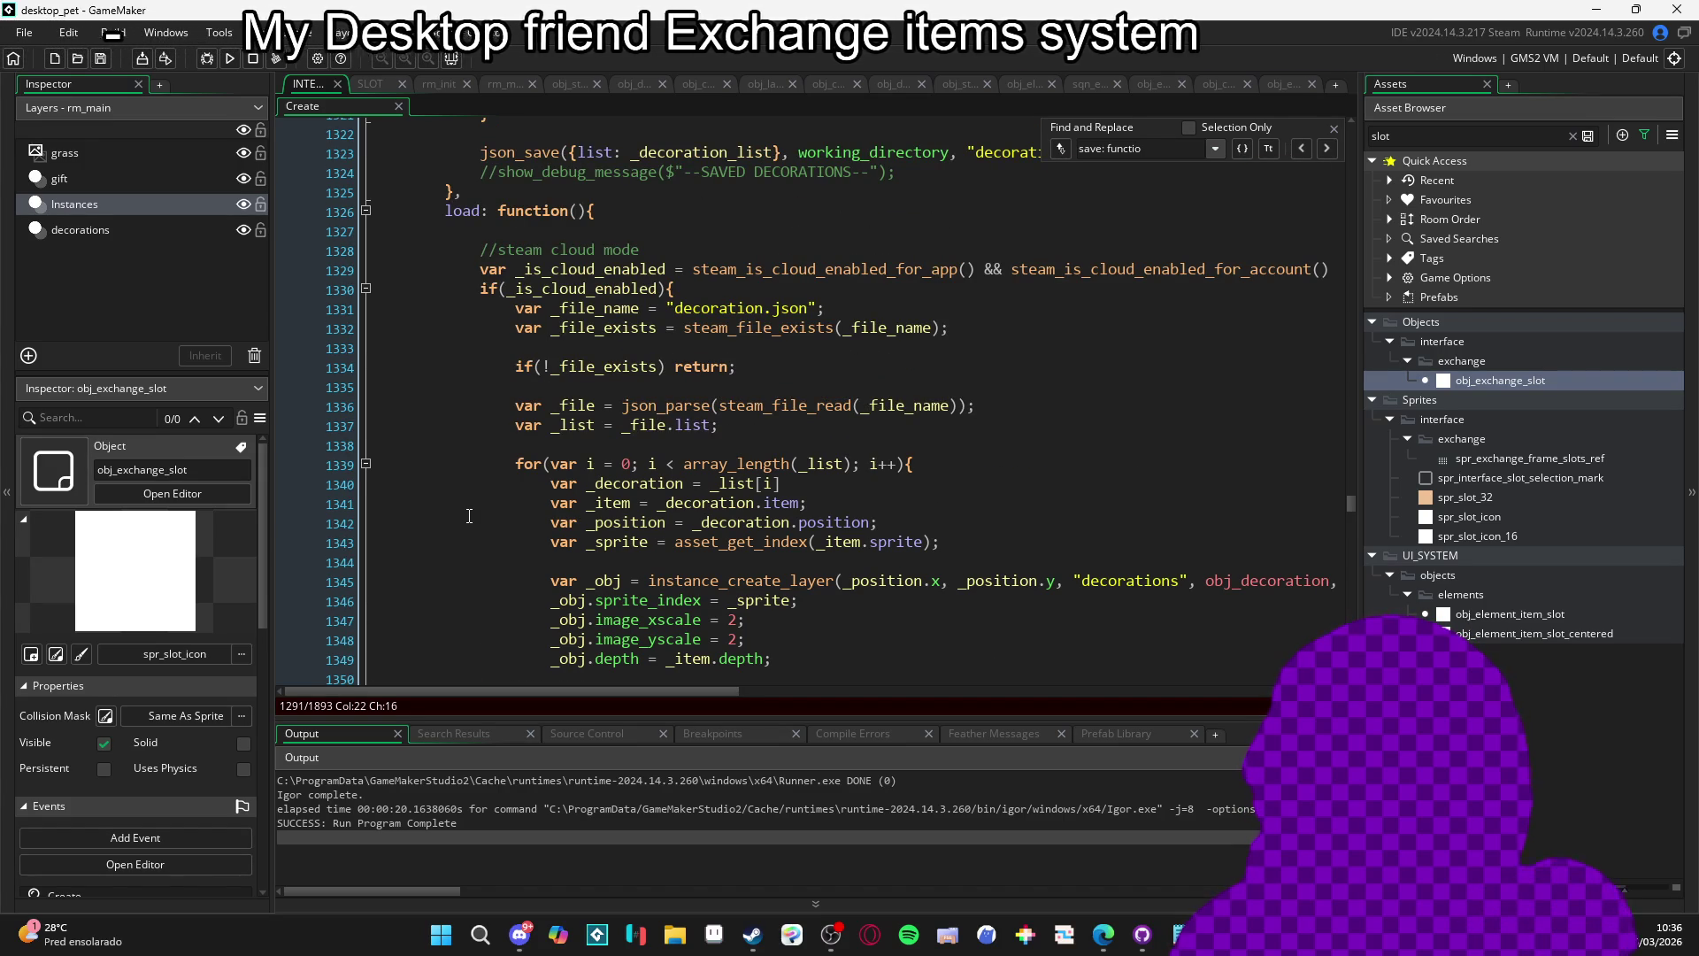
scroll(1173, 339, "up", 4)
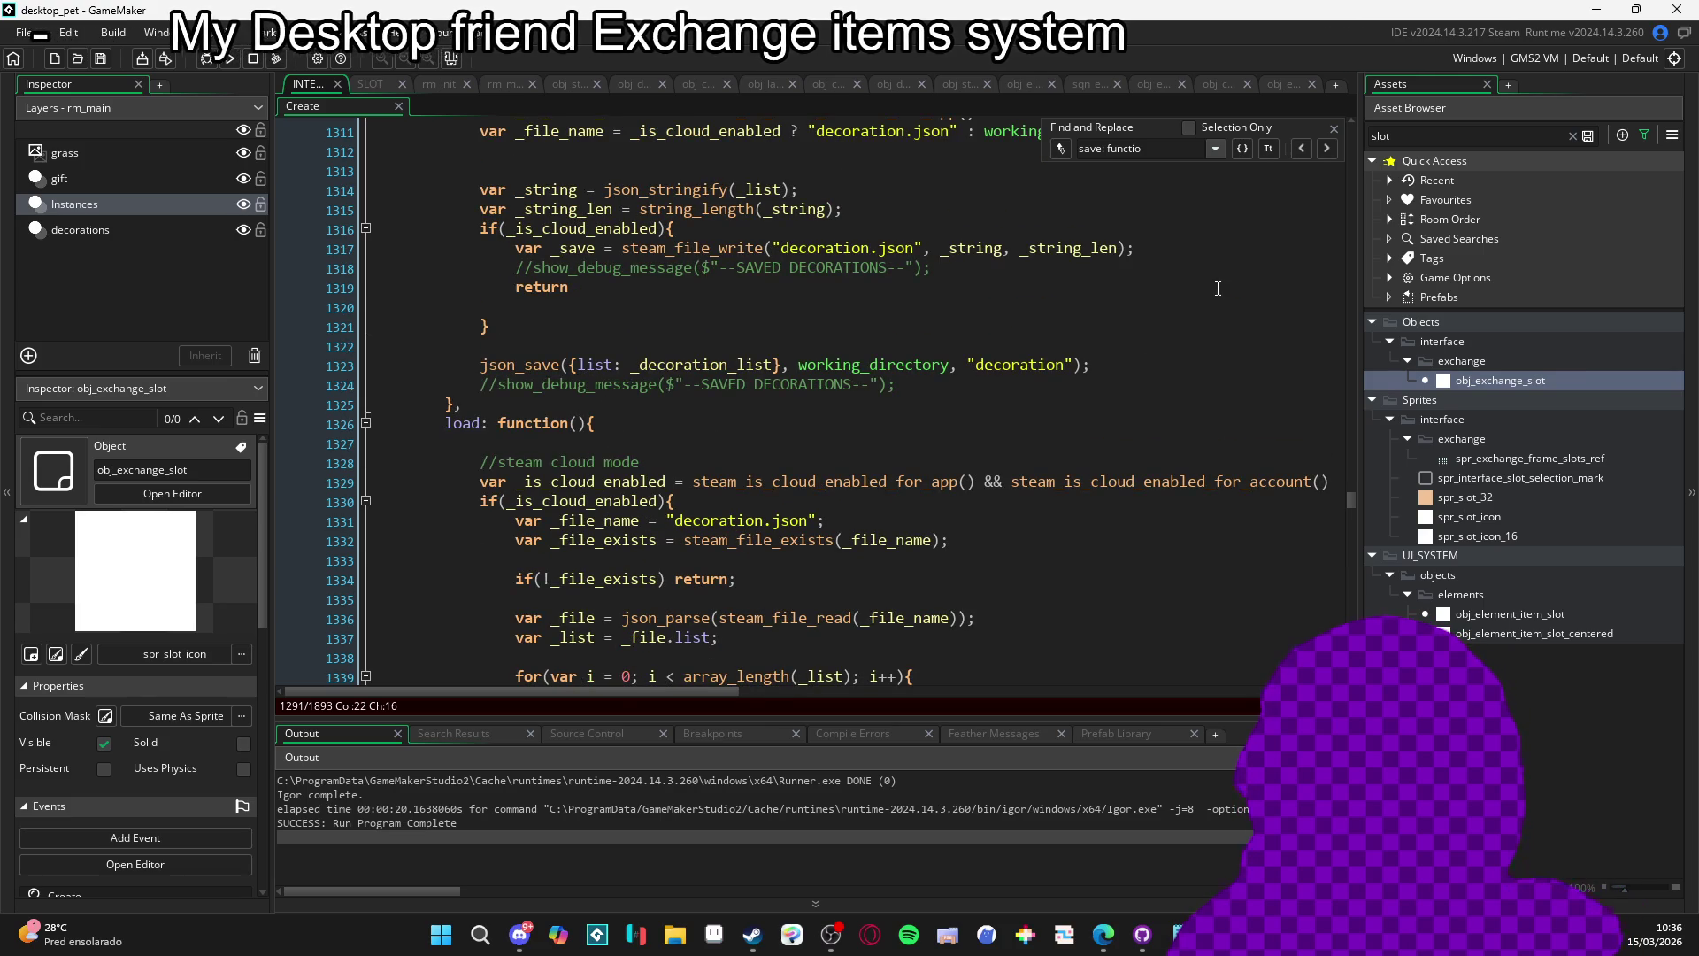
key("ctrl+a")
type("se")
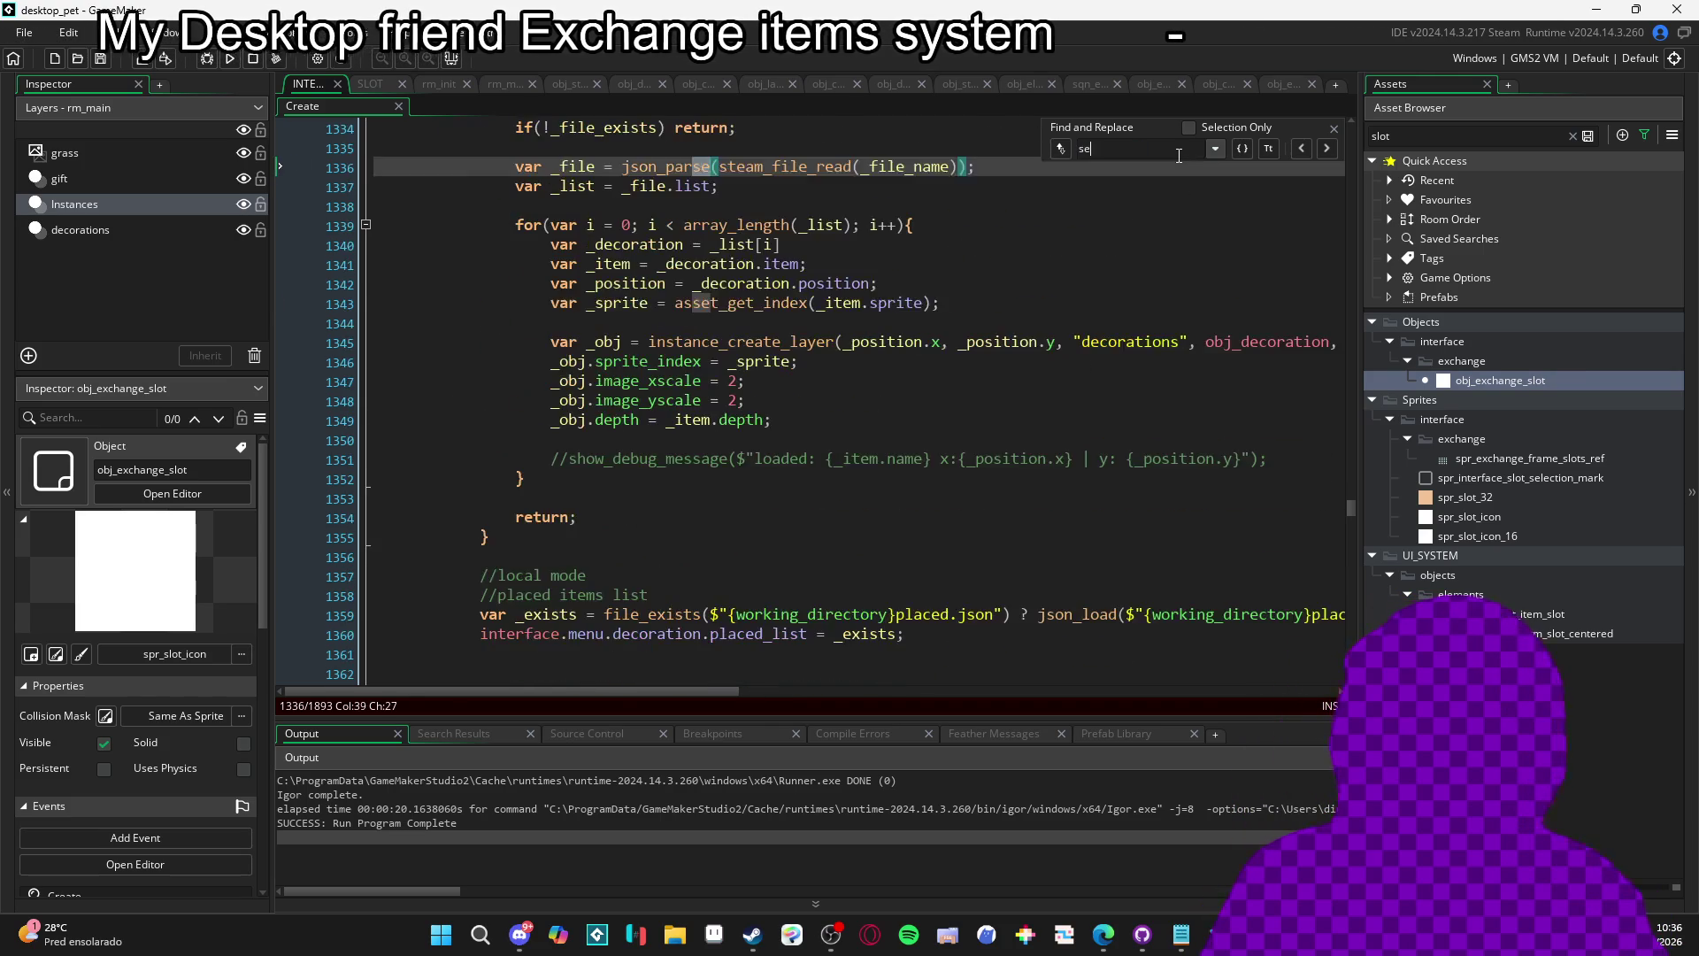
type("t_slot")
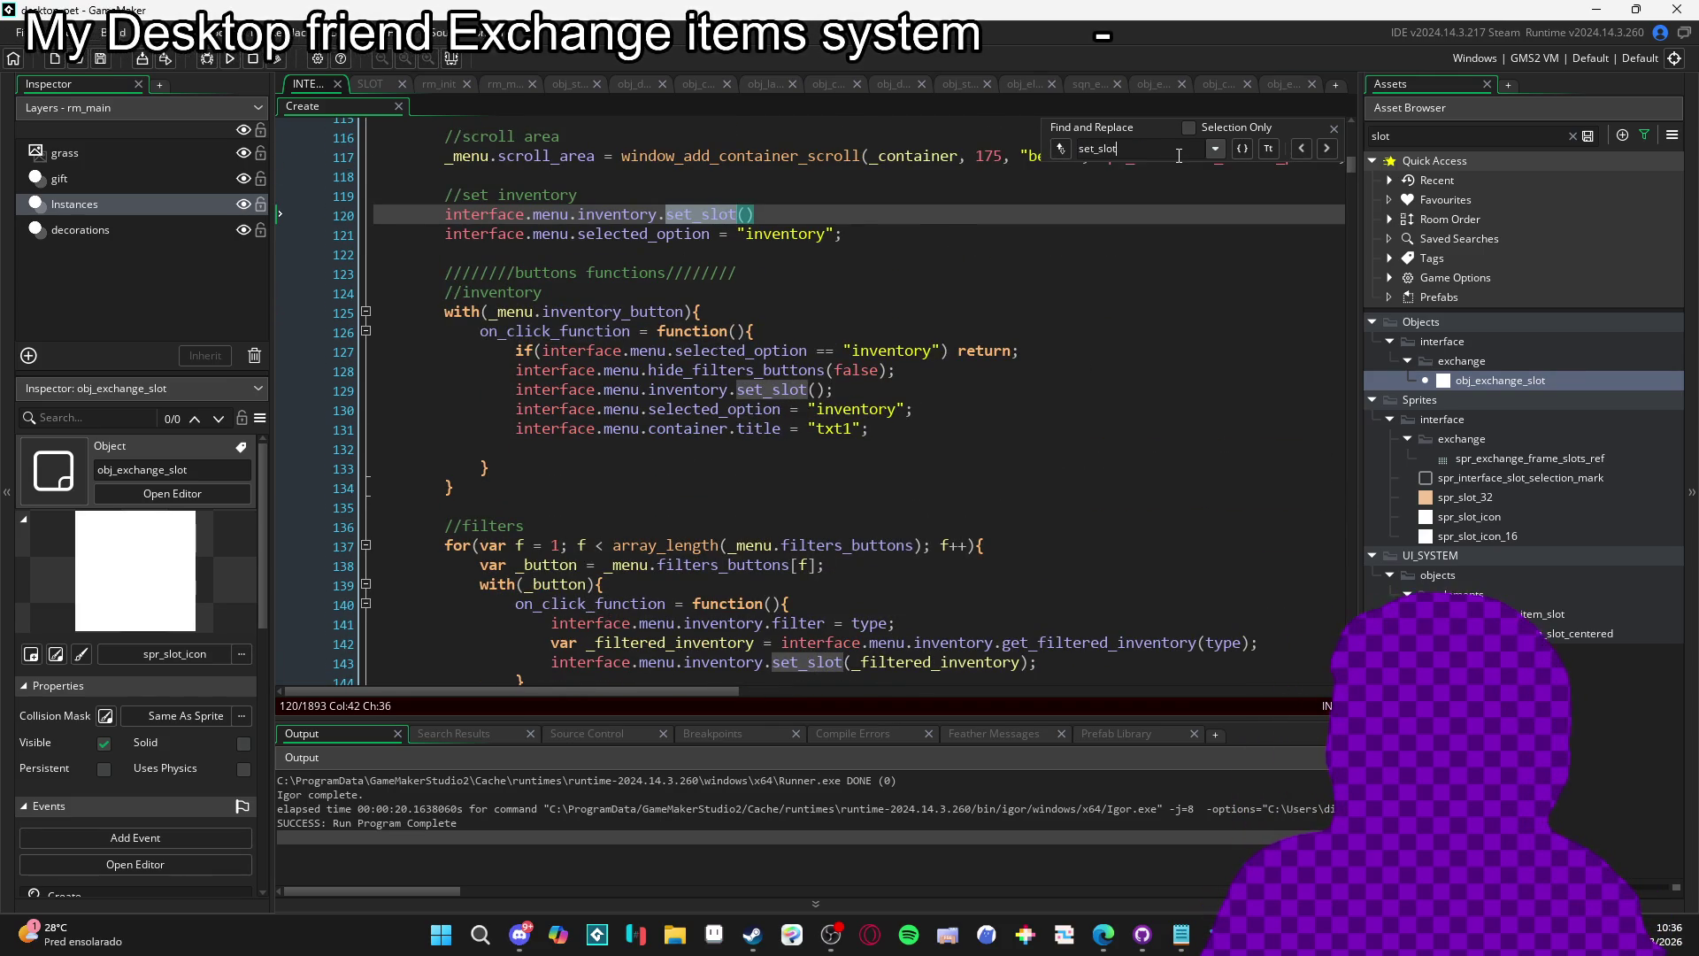
type(": funnc")
key("BackSpace")
key("BackSpace")
key("BackSpace")
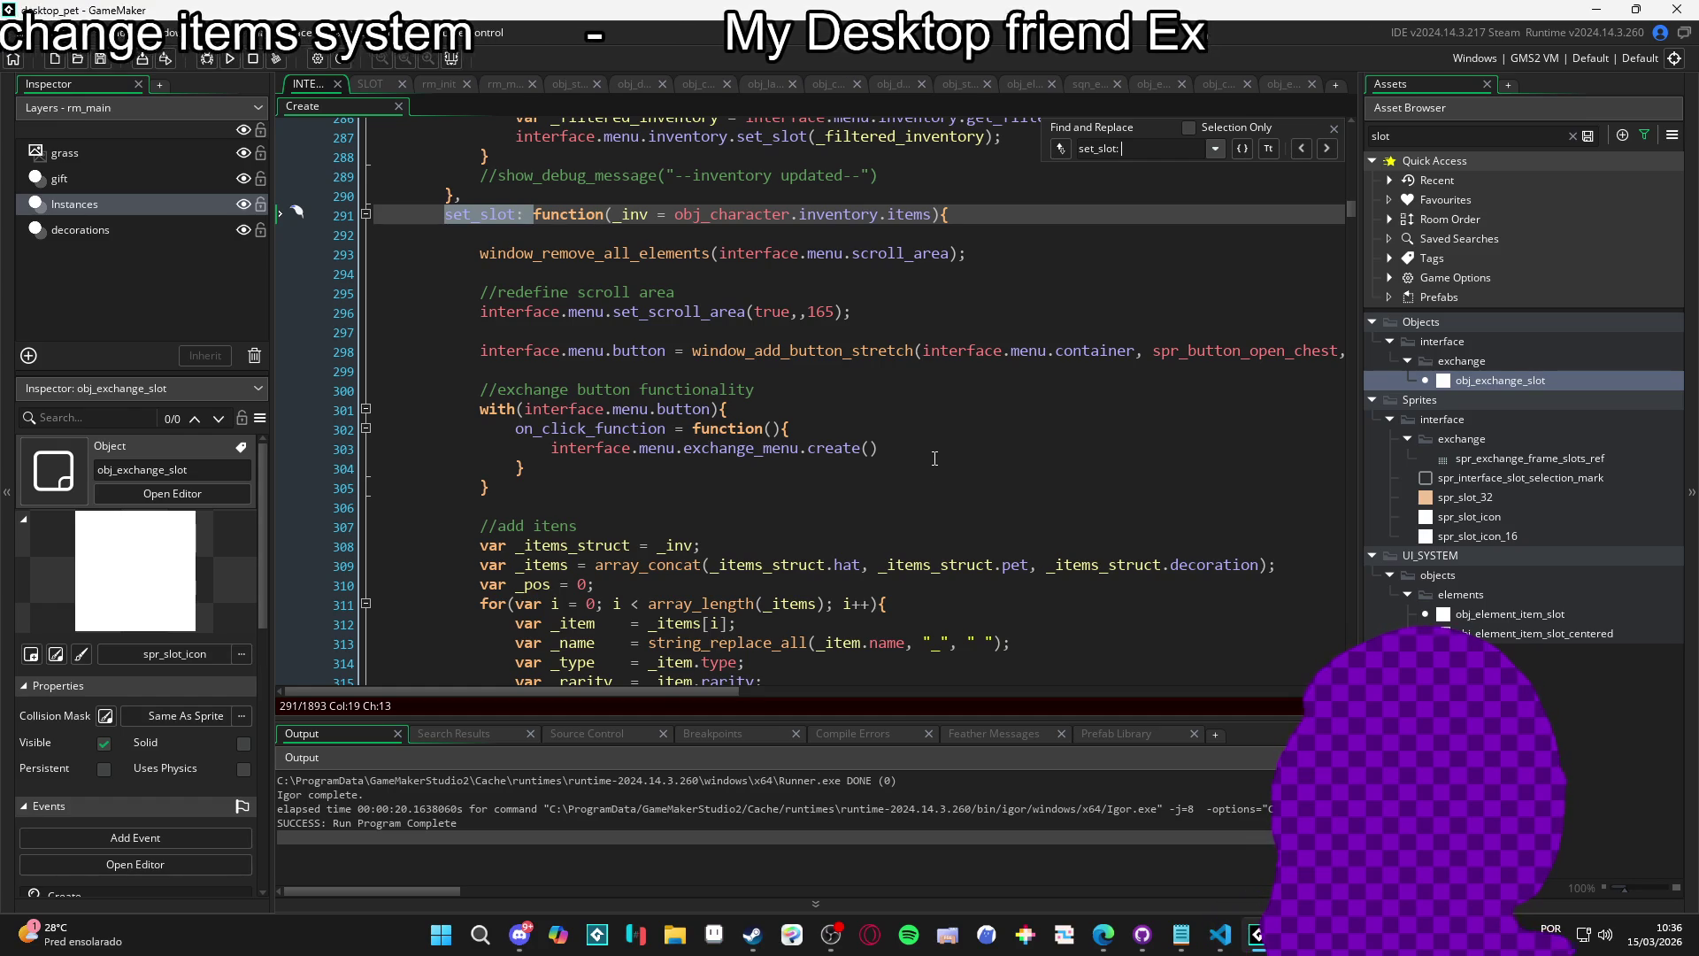
scroll(938, 453, "down", 2)
scroll(940, 450, "down", 2)
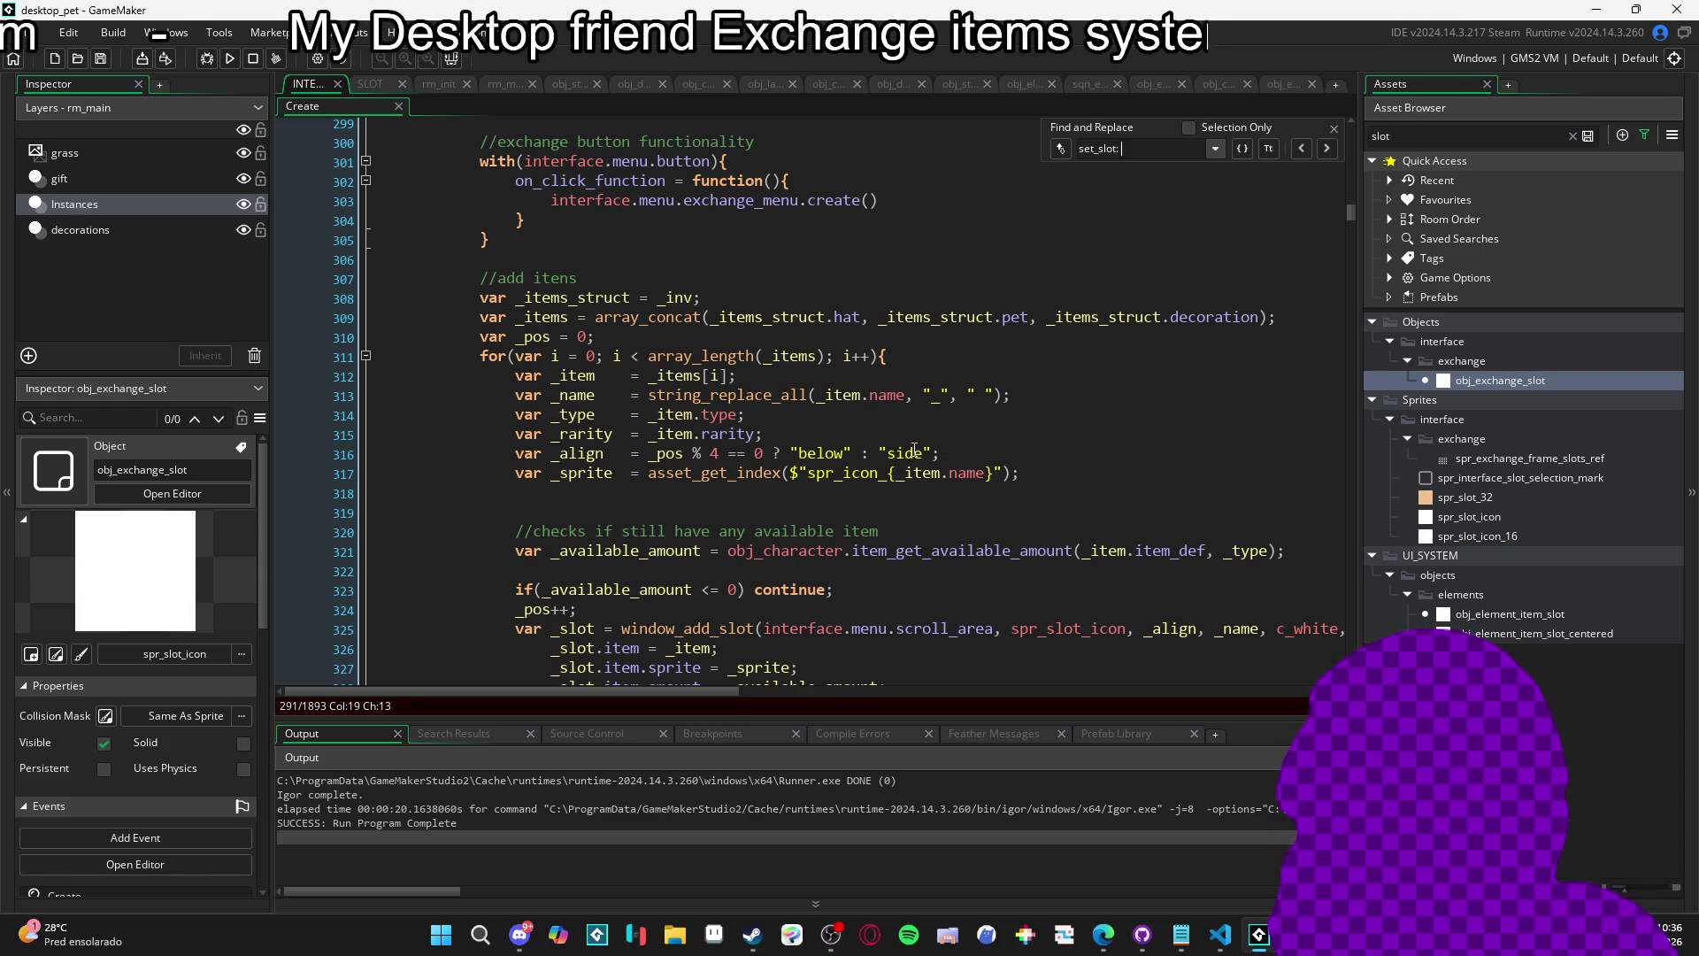
scroll(915, 450, "up", 2)
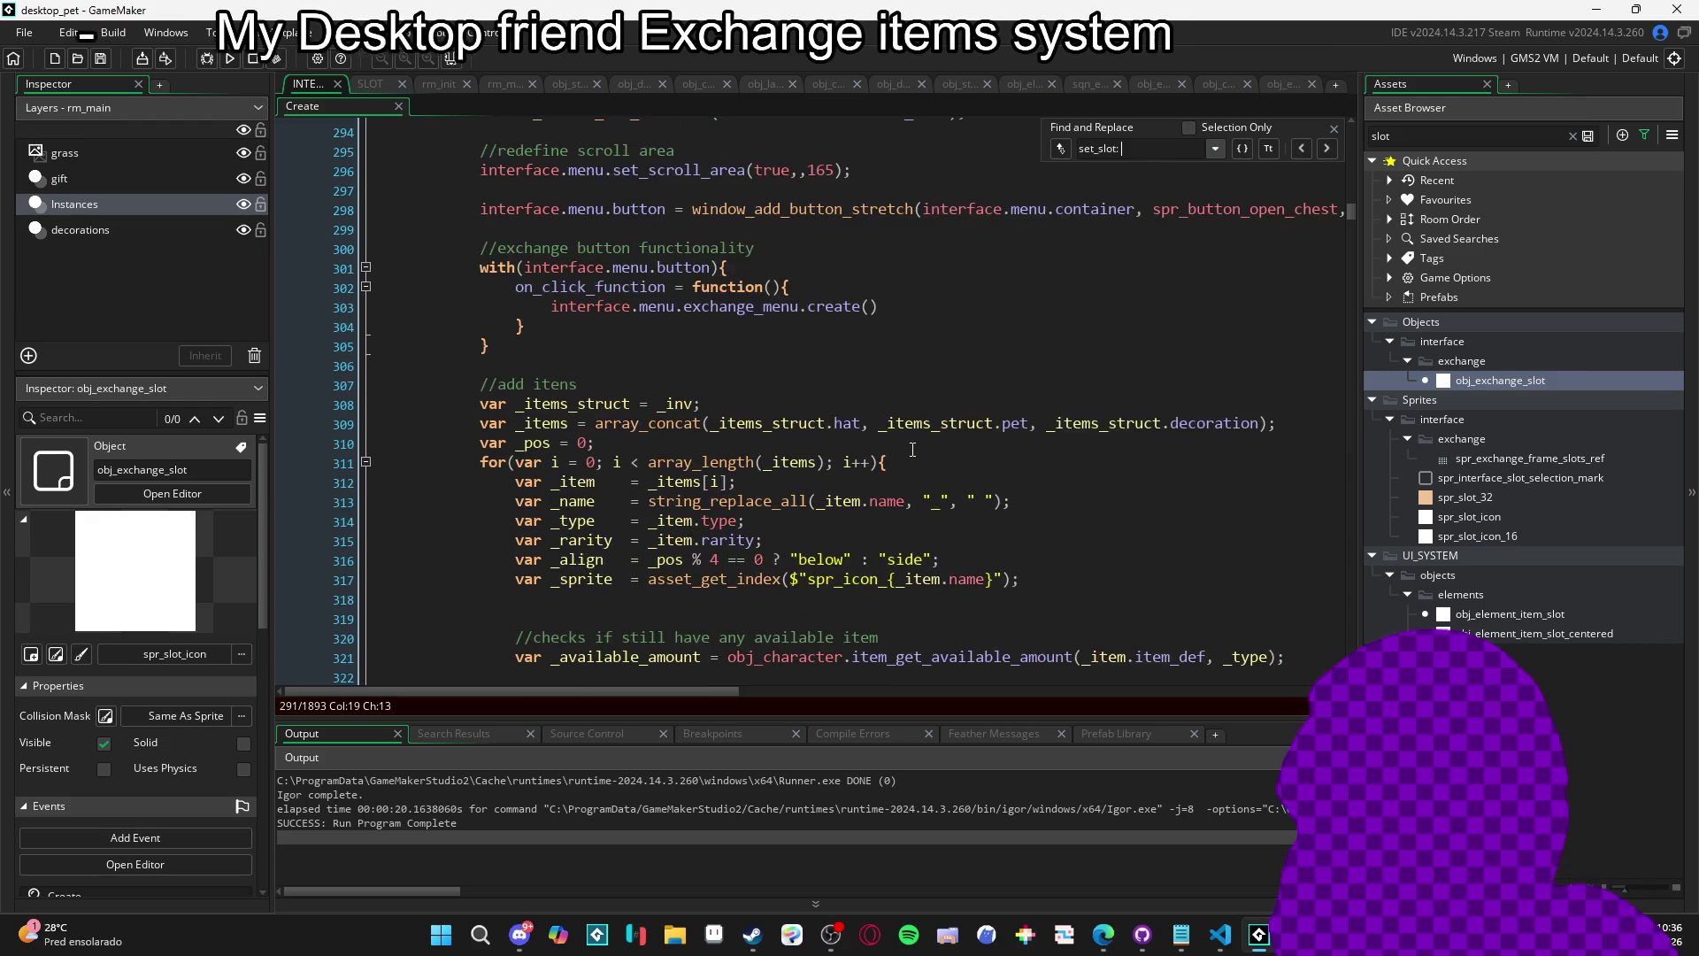
scroll(905, 450, "up", 3)
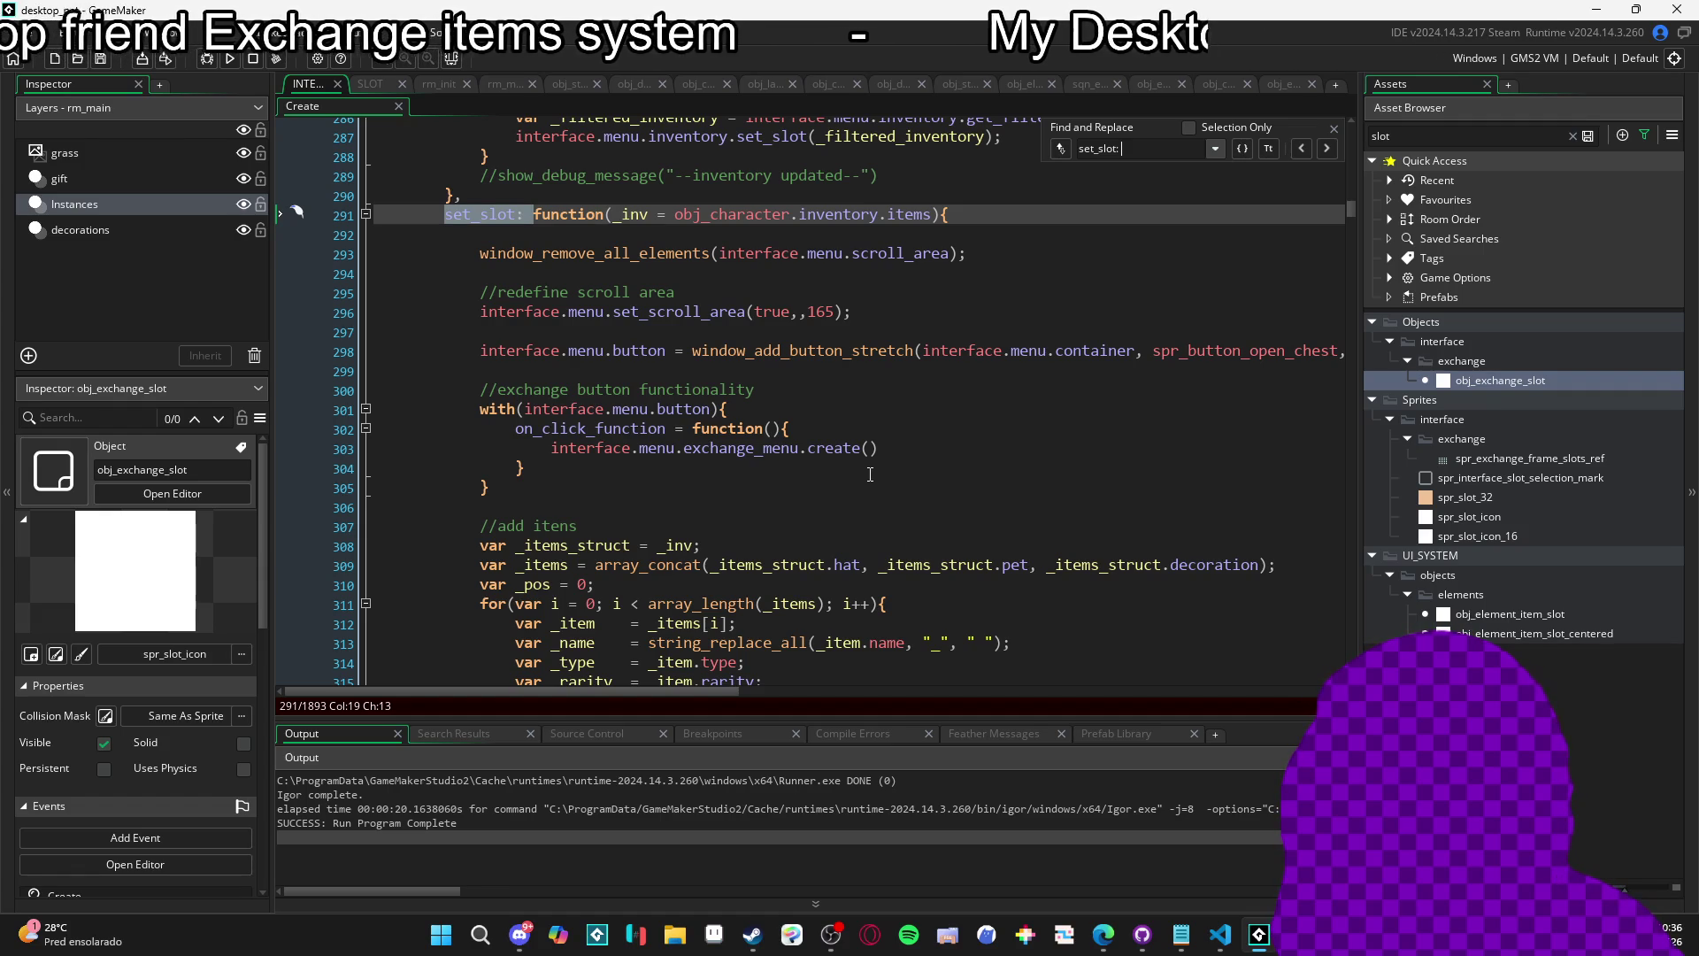
scroll(865, 479, "down", 4)
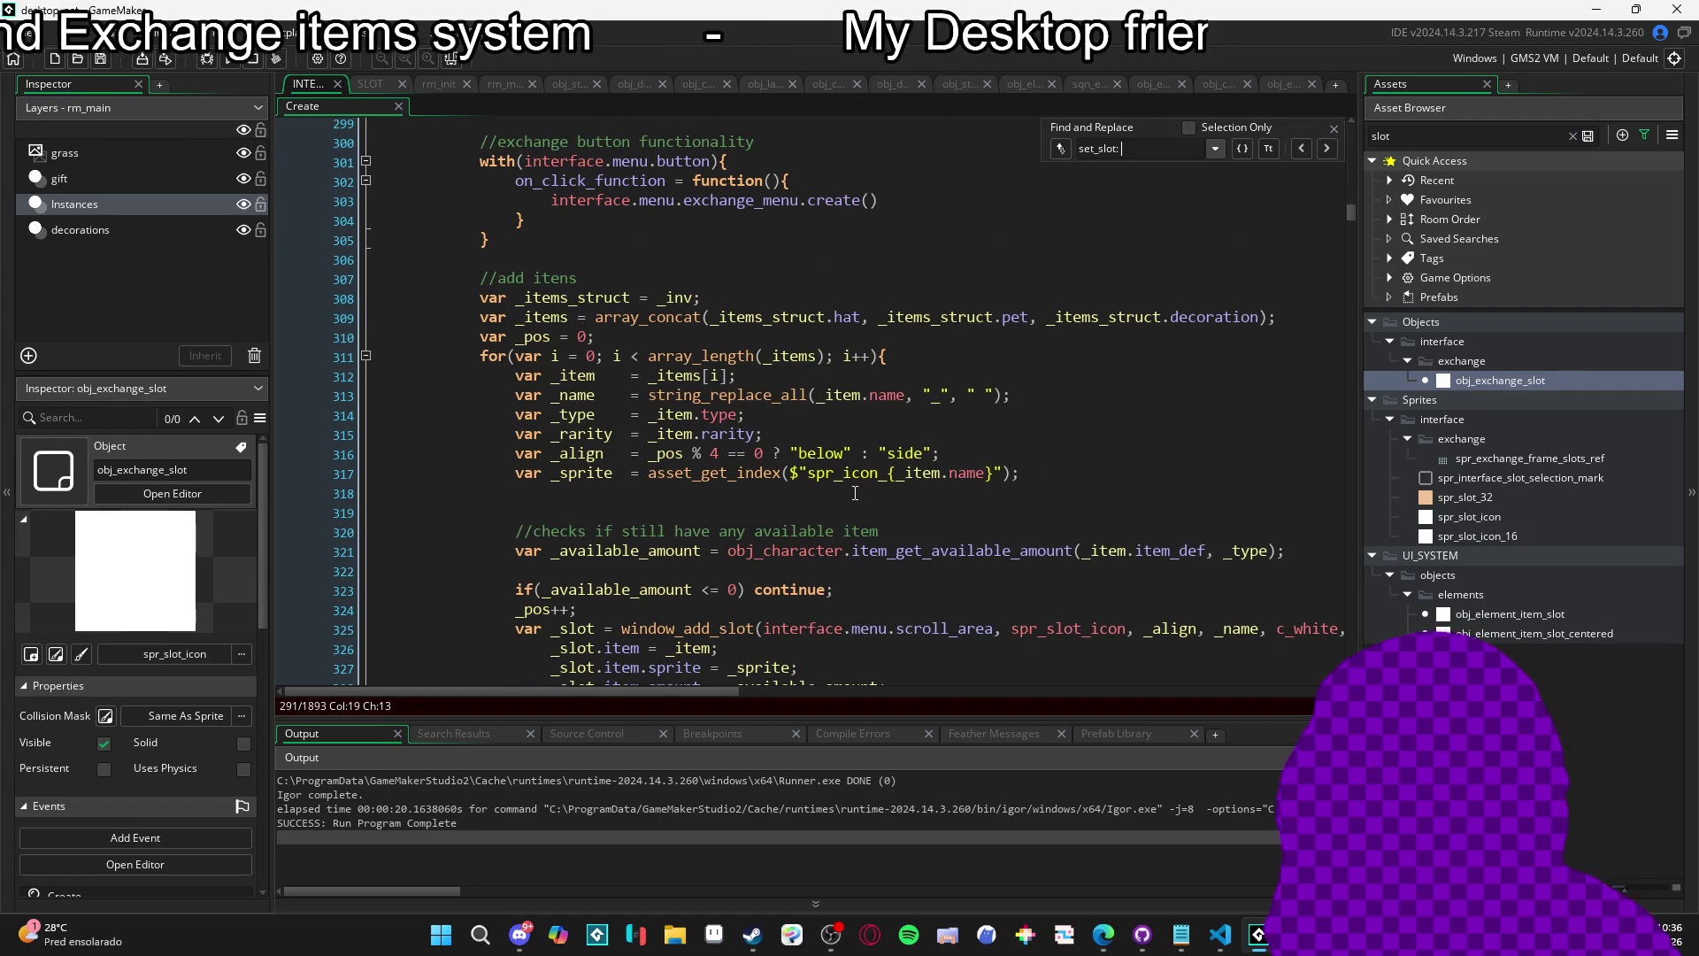
scroll(855, 493, "down", 3)
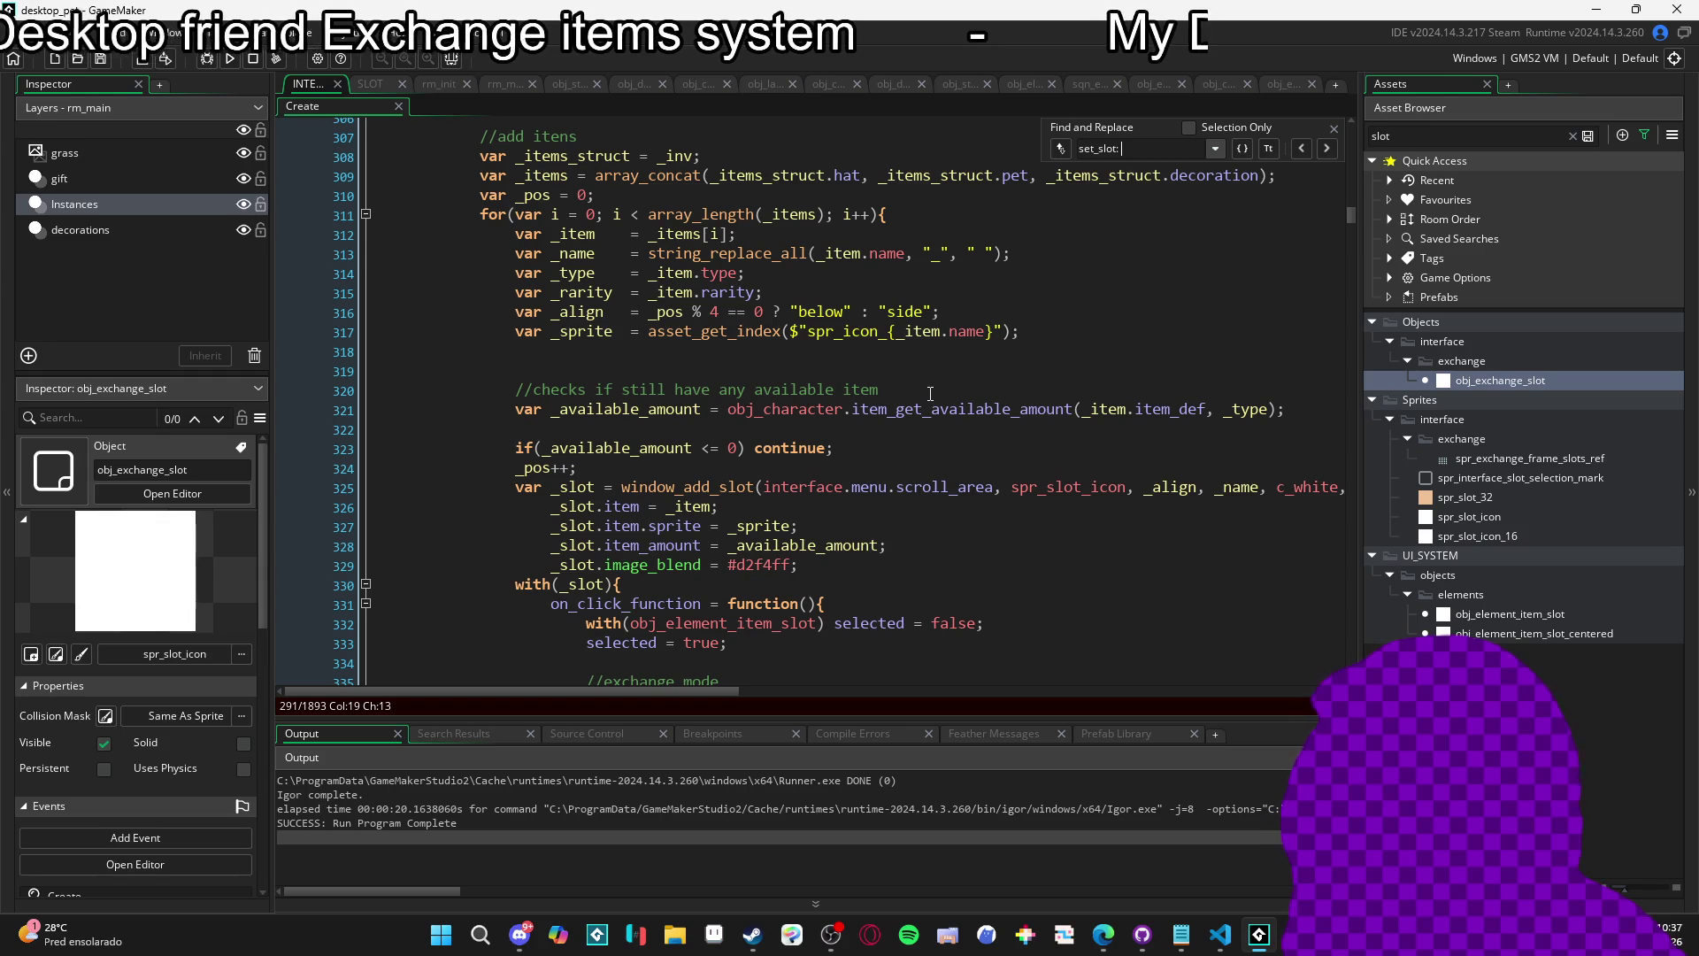
scroll(930, 394, "up", 5)
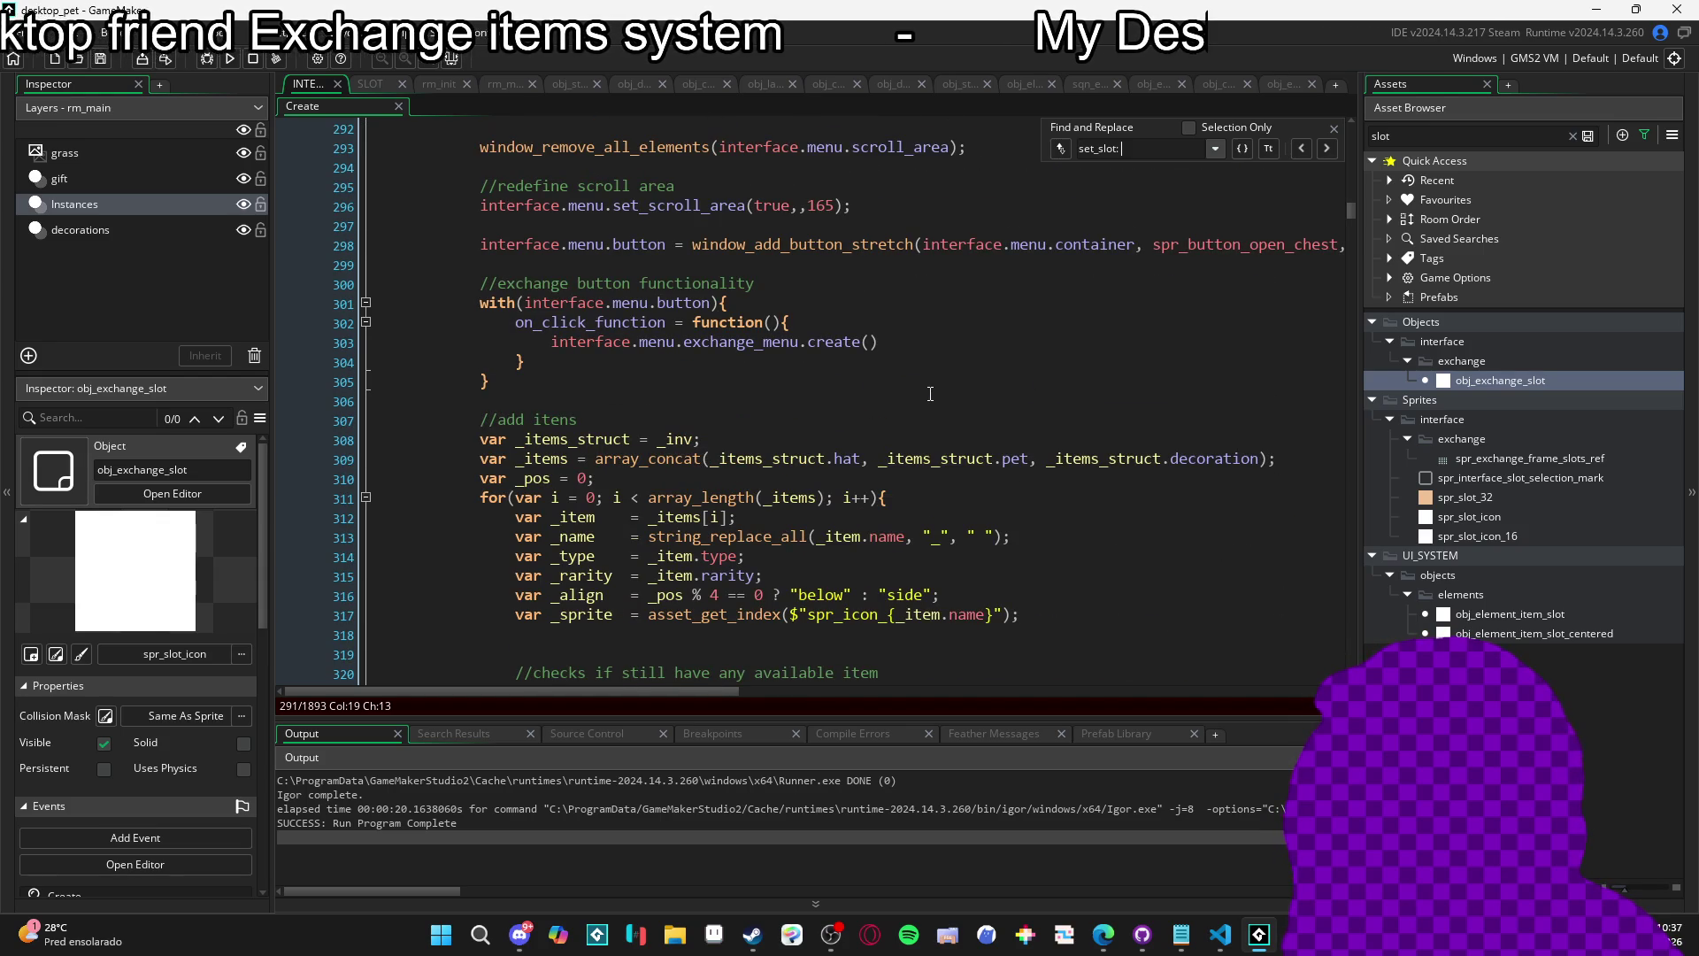
scroll(930, 394, "up", 2)
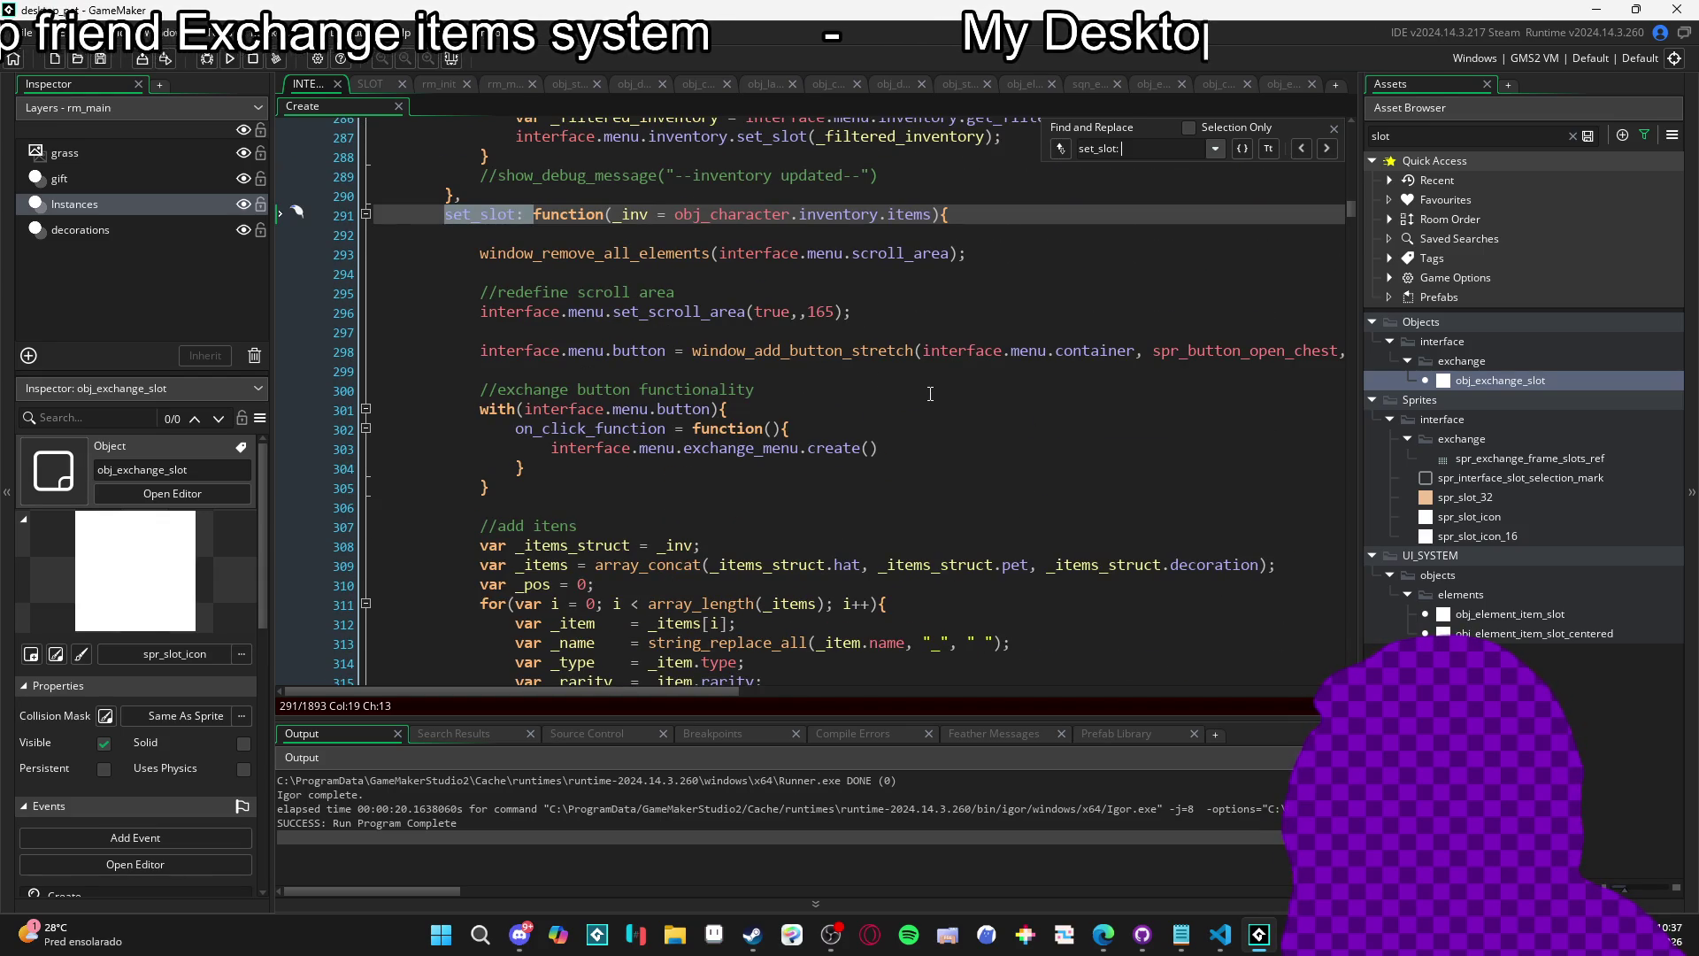
Add show_message("set_slot") as set_slot's first line, save, and run the game with F5.
left_click(799, 240)
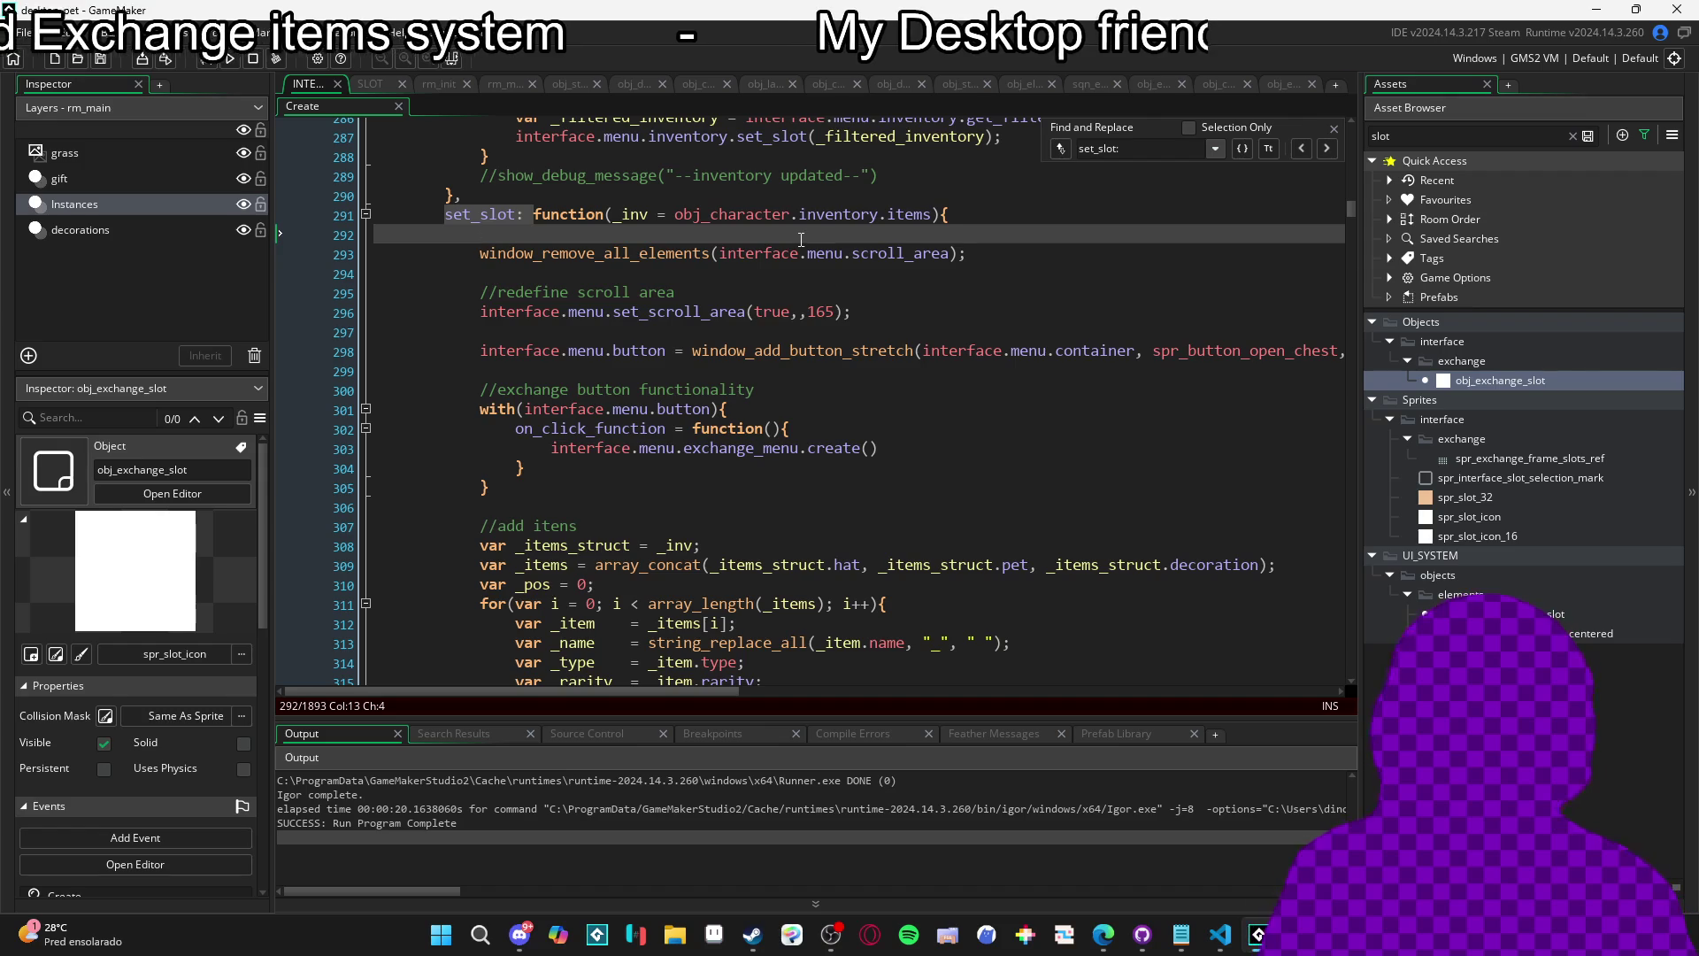
type("show_message(")
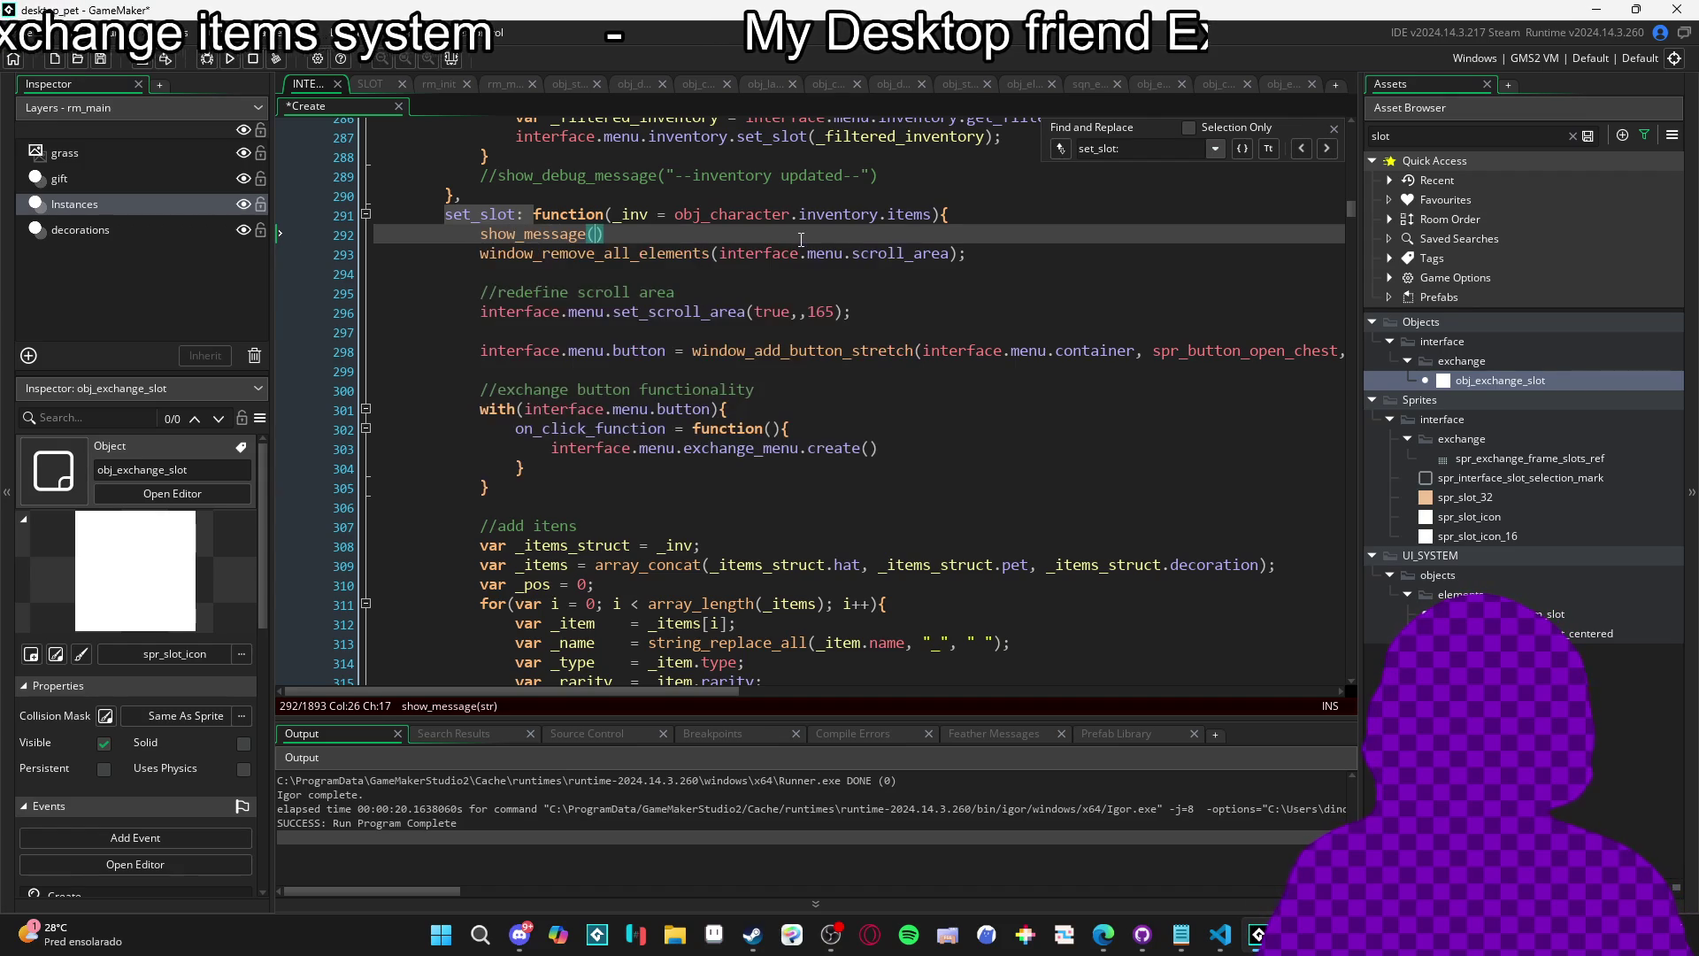
type("\"set")
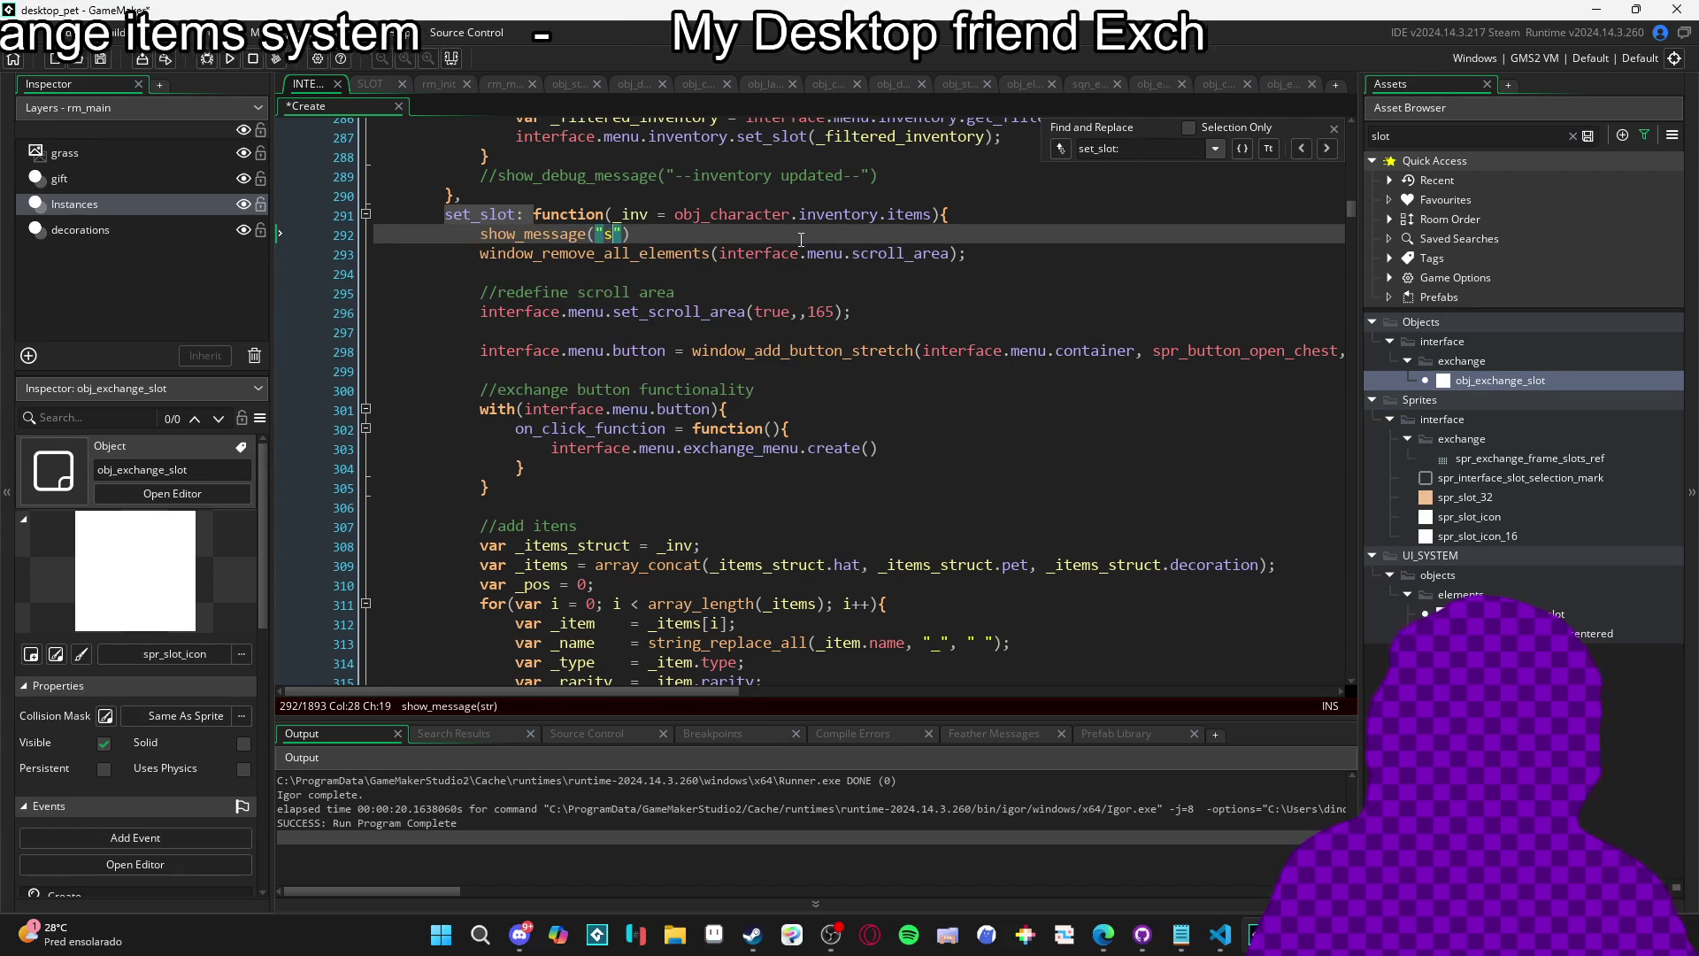
type("_slot")
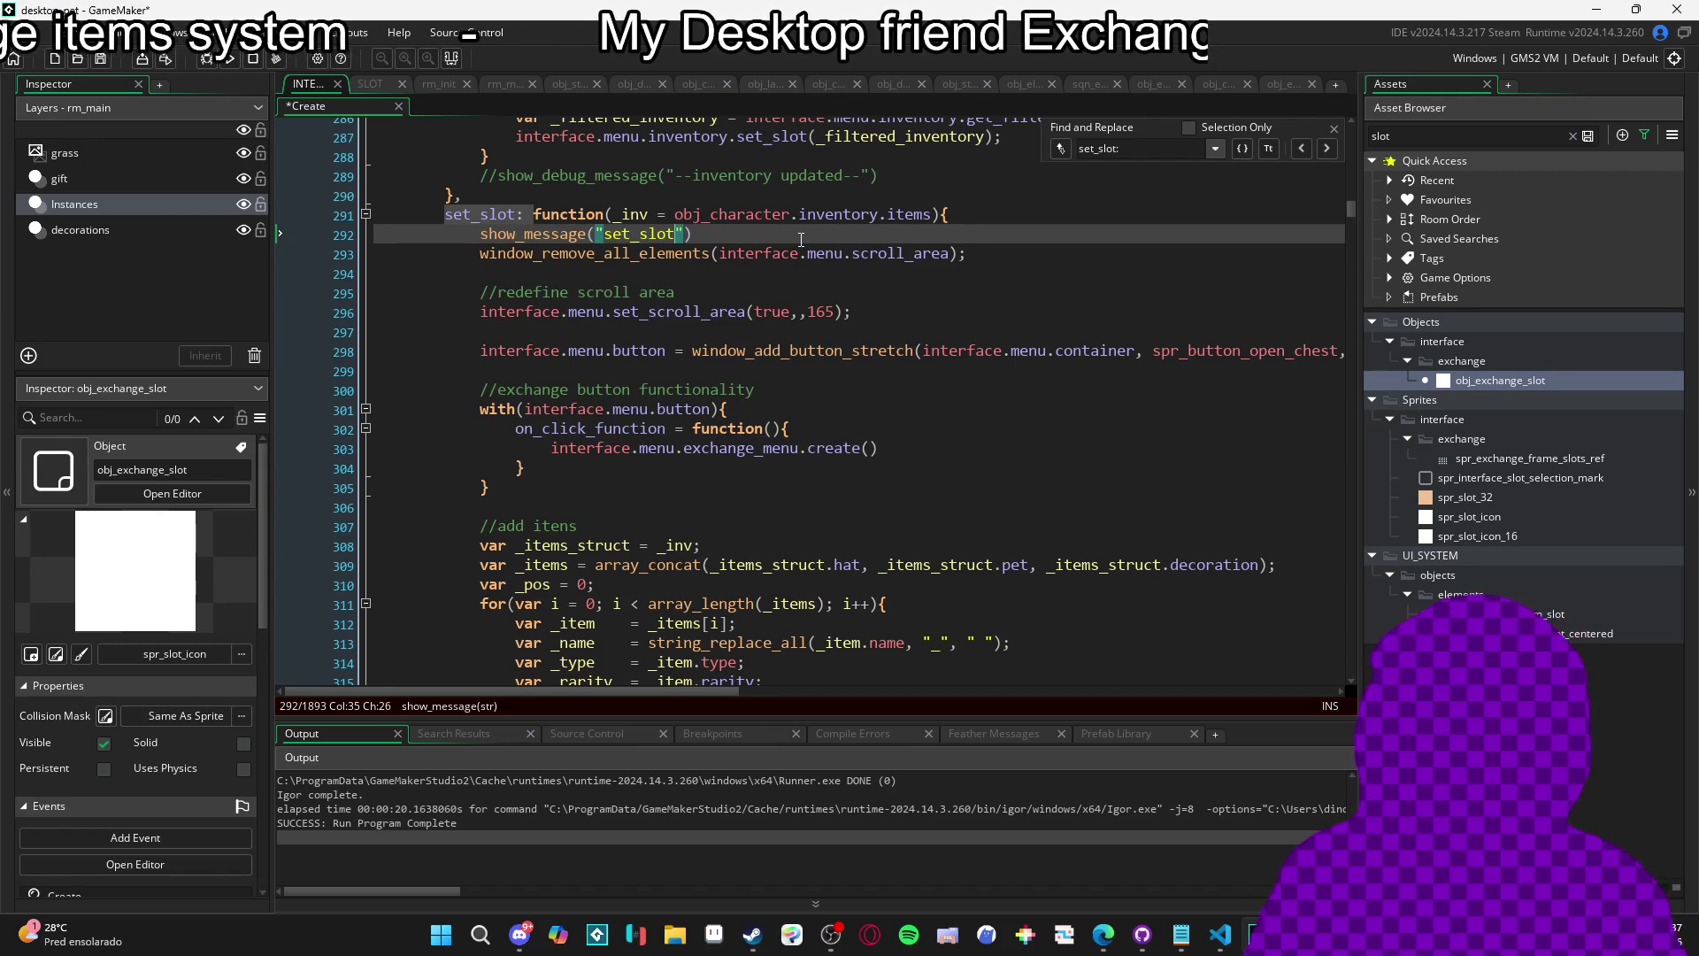
key("ctrl+s")
key("F5")
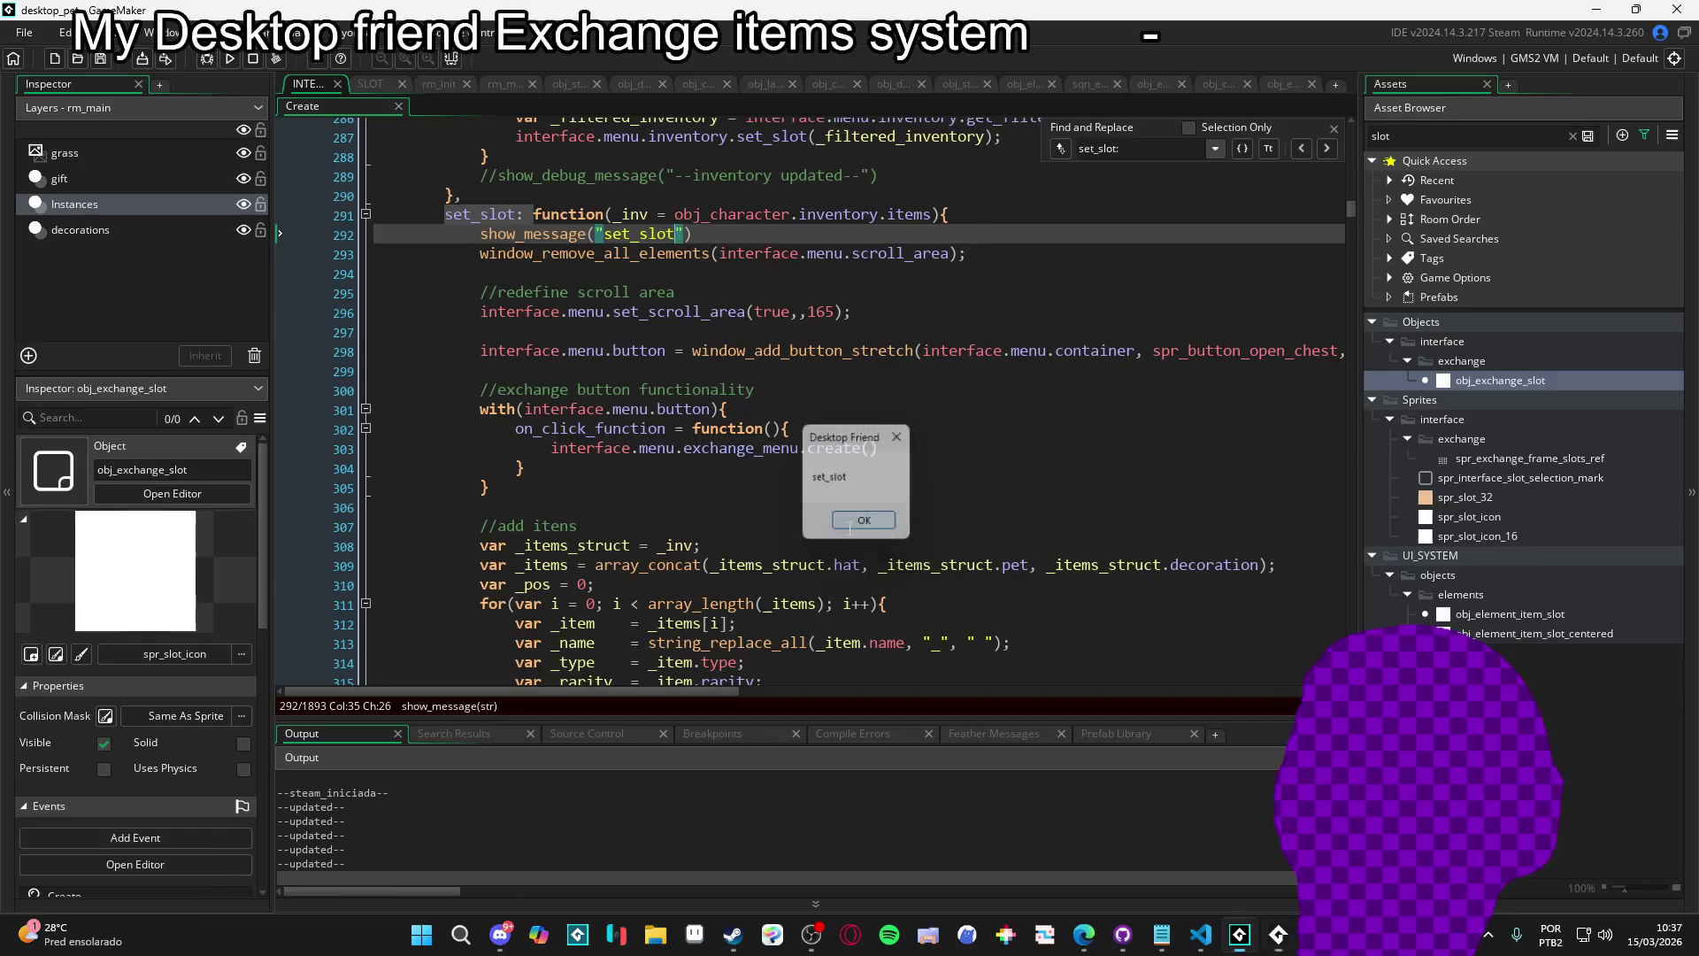
Dismiss the message, open the Inventário exchange menu, and put the banana peel and blue armchair into trade slots.
left_click(850, 527)
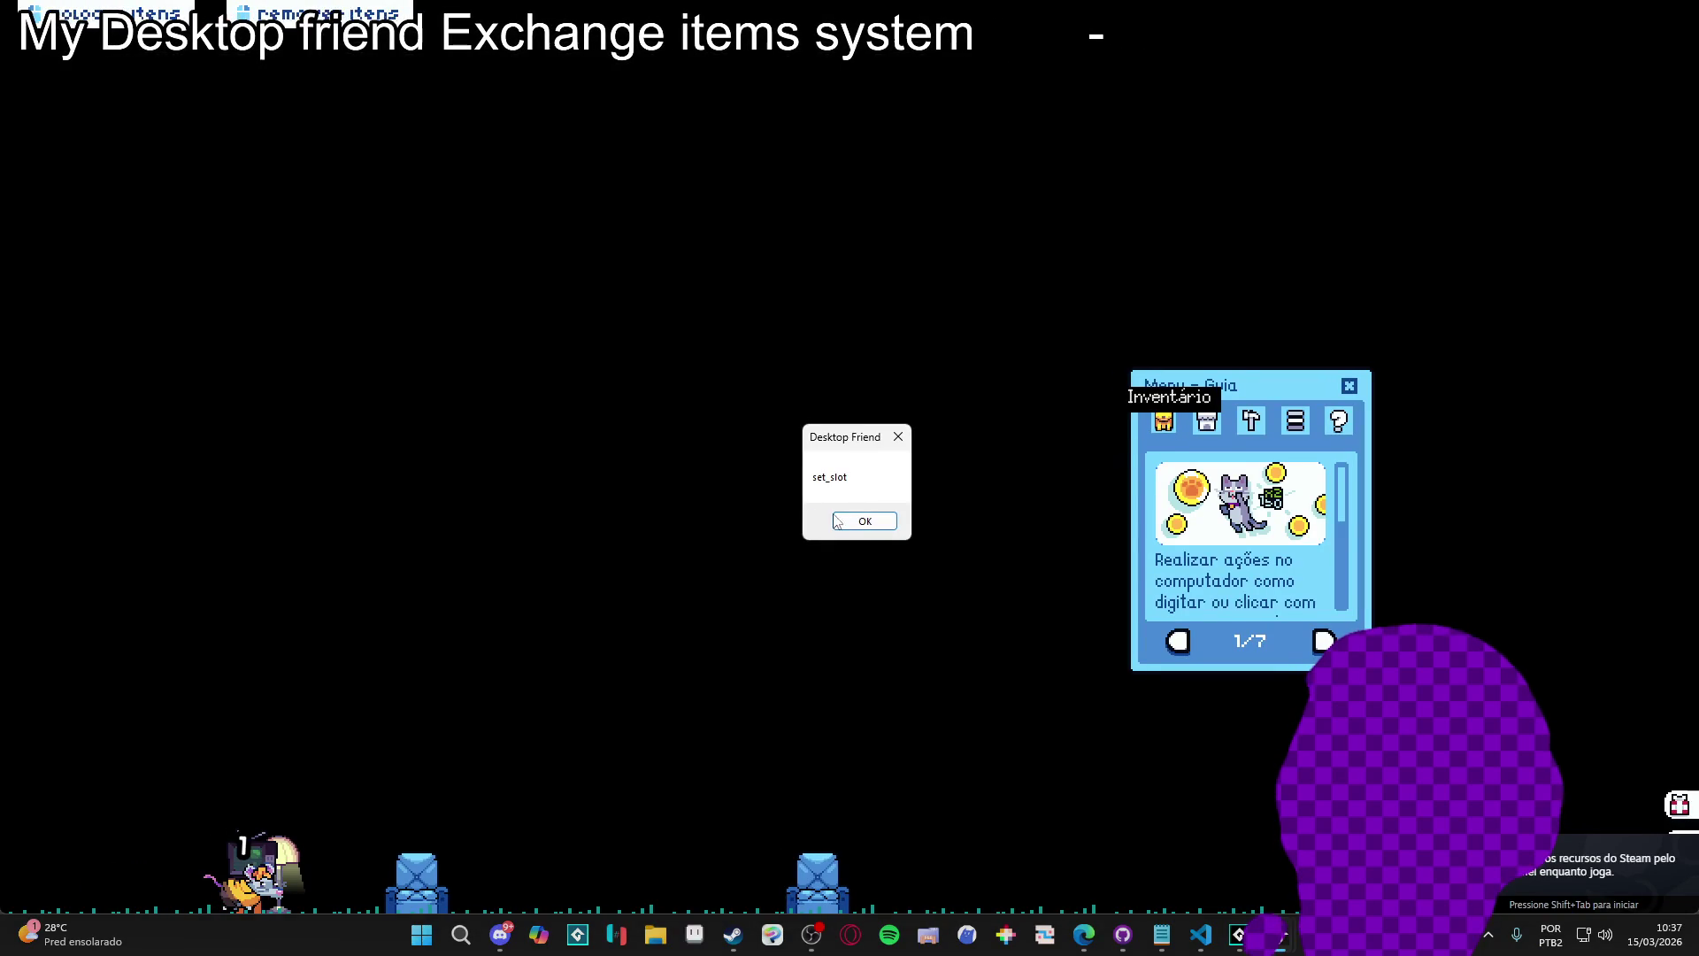
left_click(865, 522)
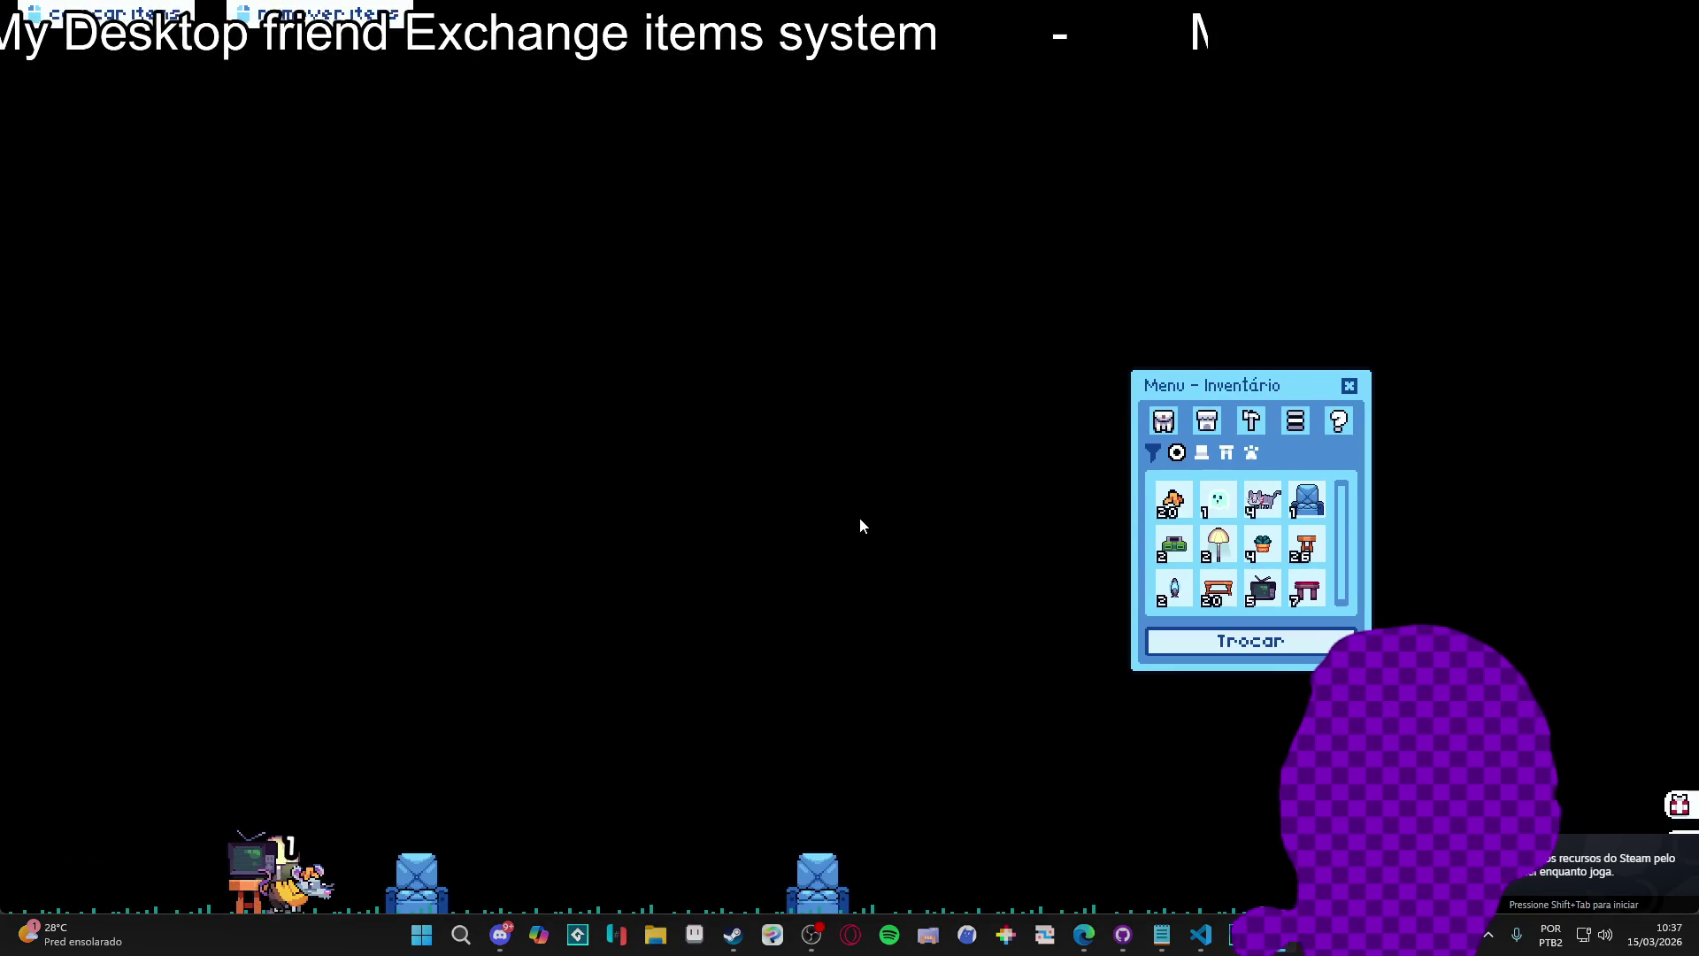
left_click(1186, 648)
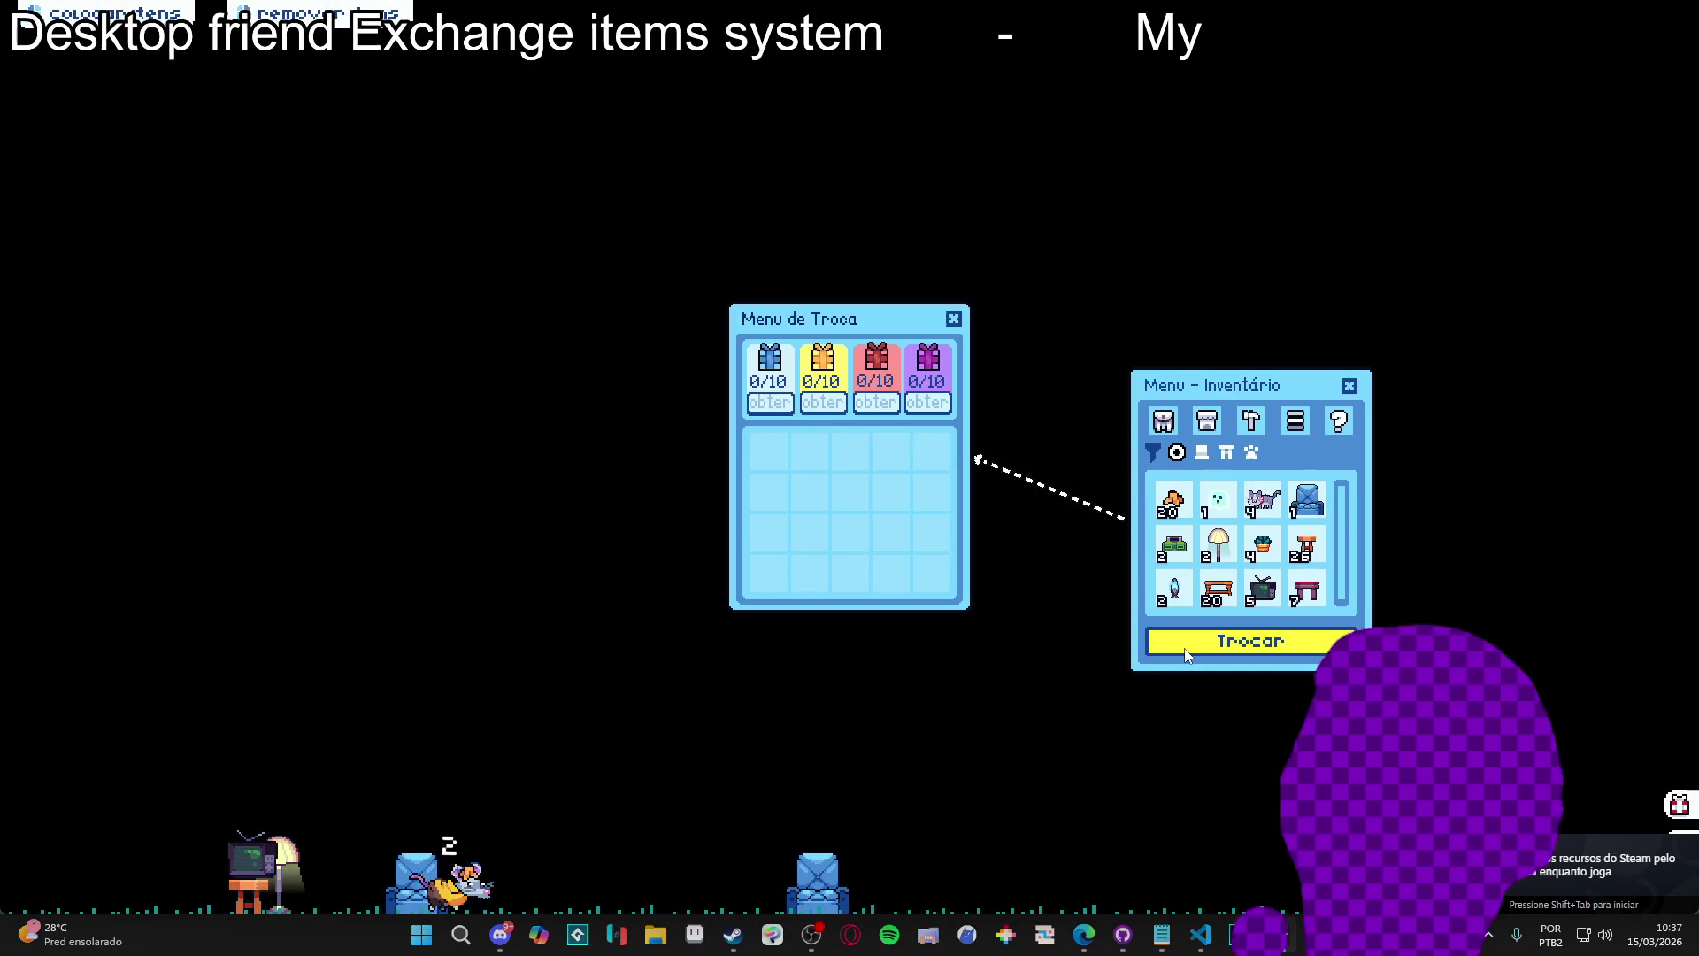
left_click(1170, 506)
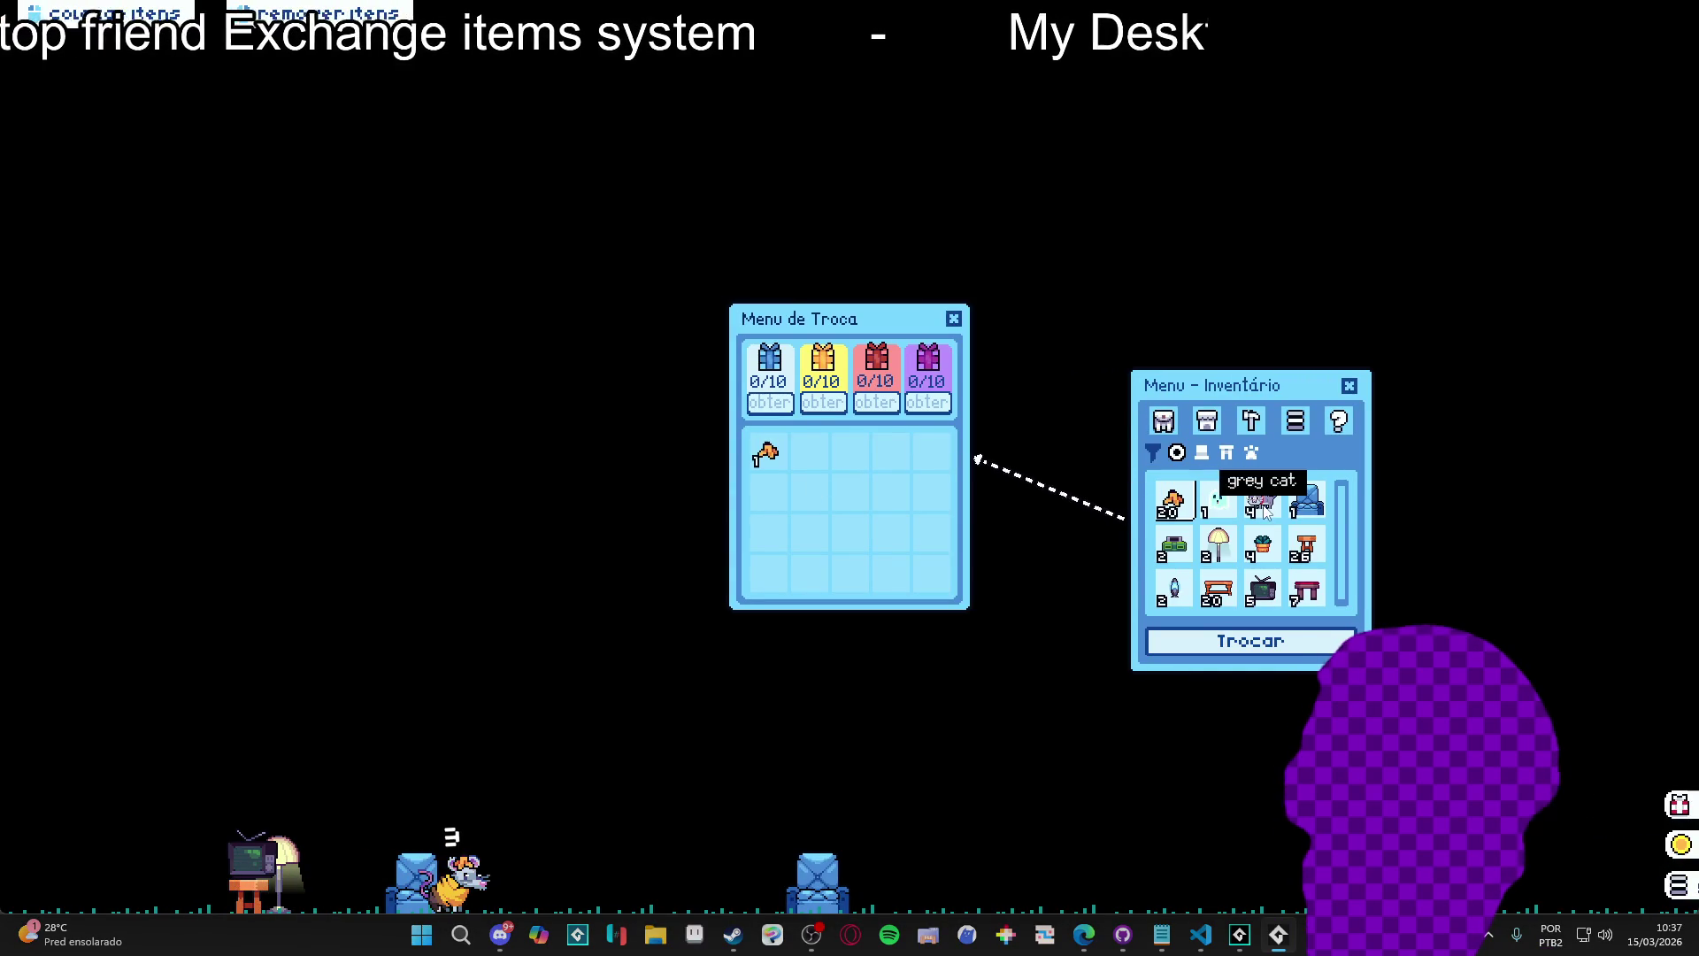
left_click(1319, 506)
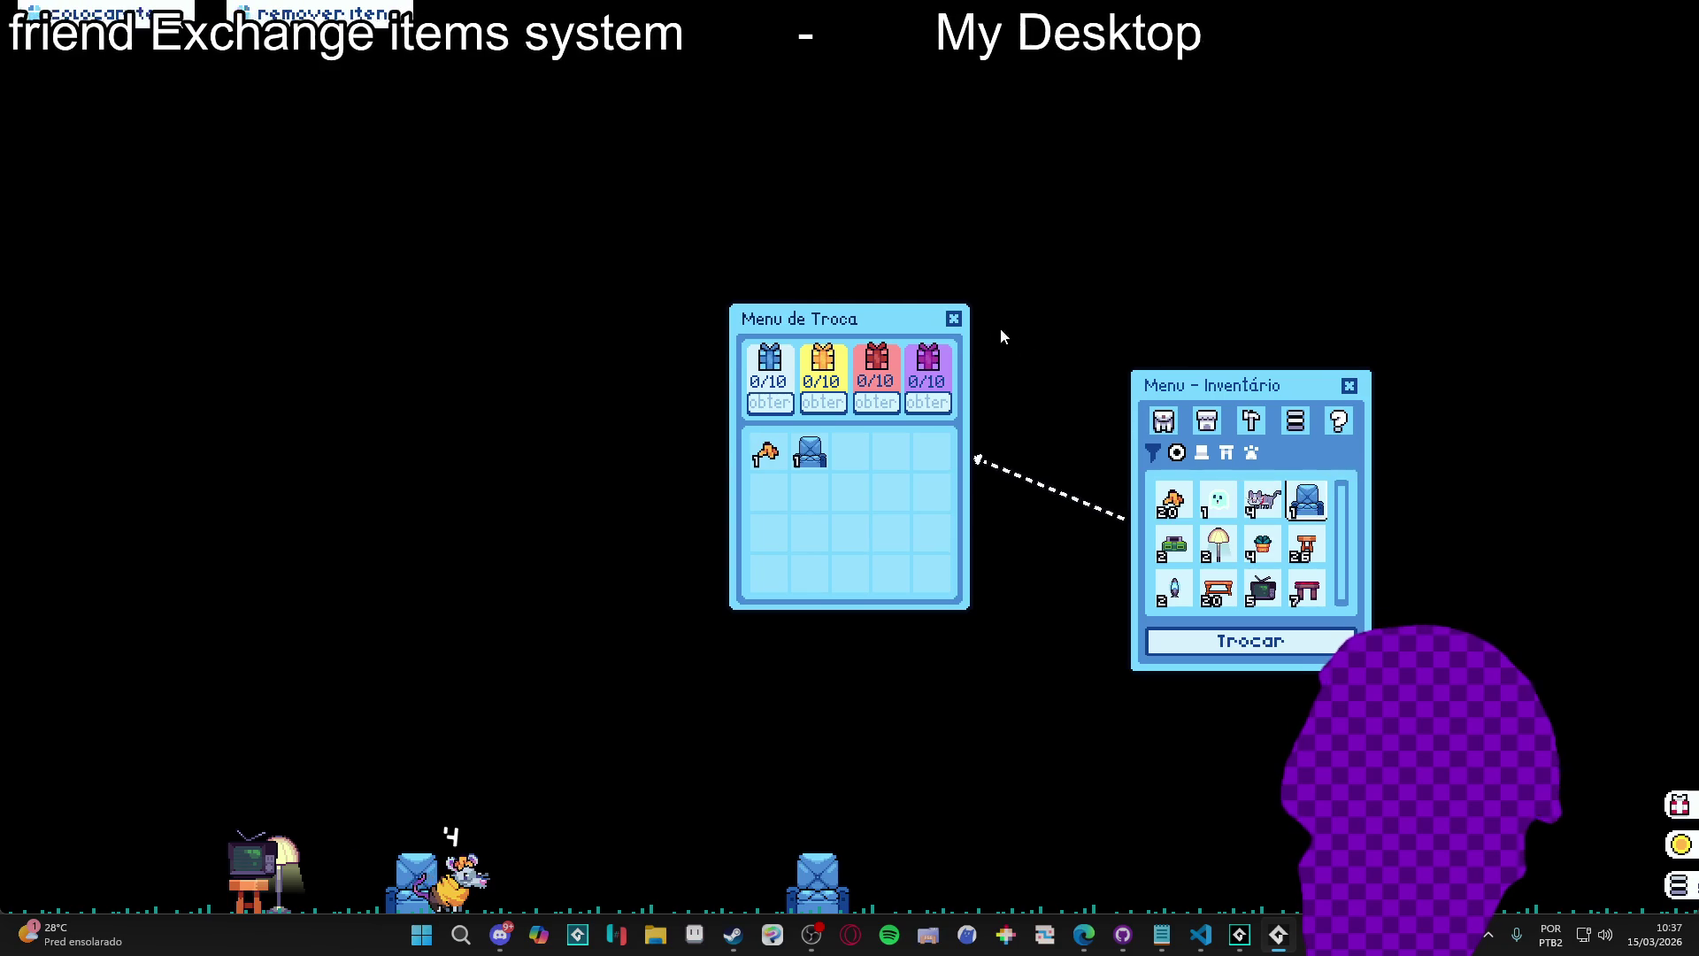
Bring the GameMaker editor back and rebuild and relaunch the game with F5.
left_click(1240, 935)
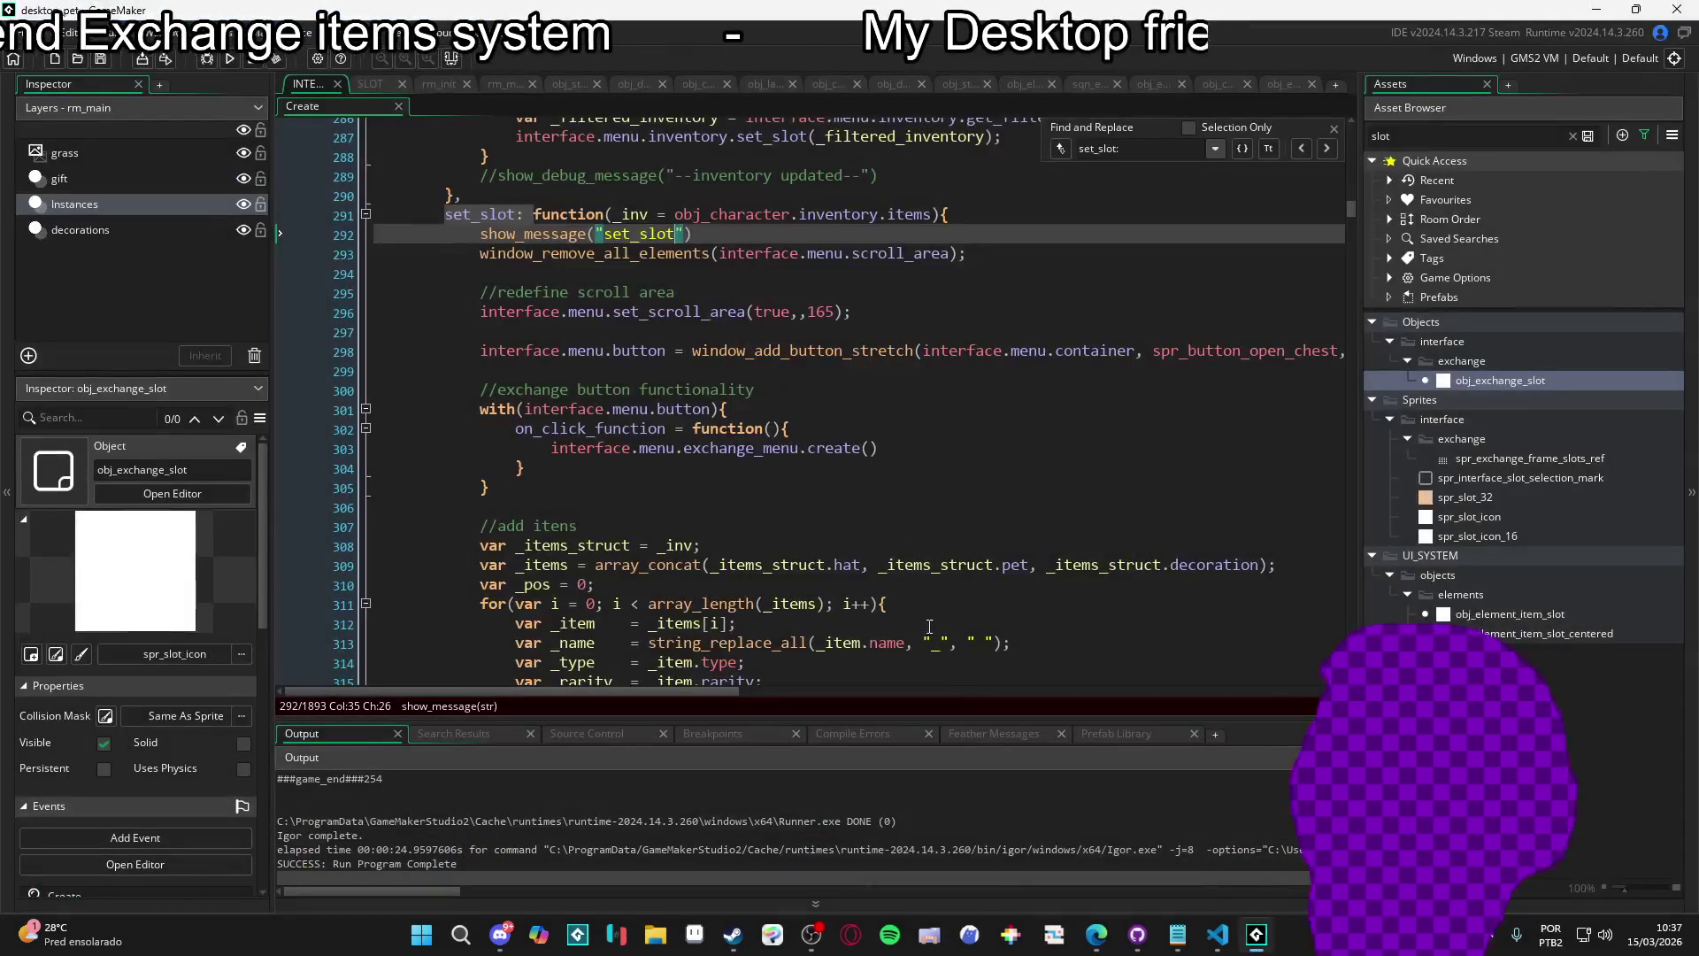
key("F5")
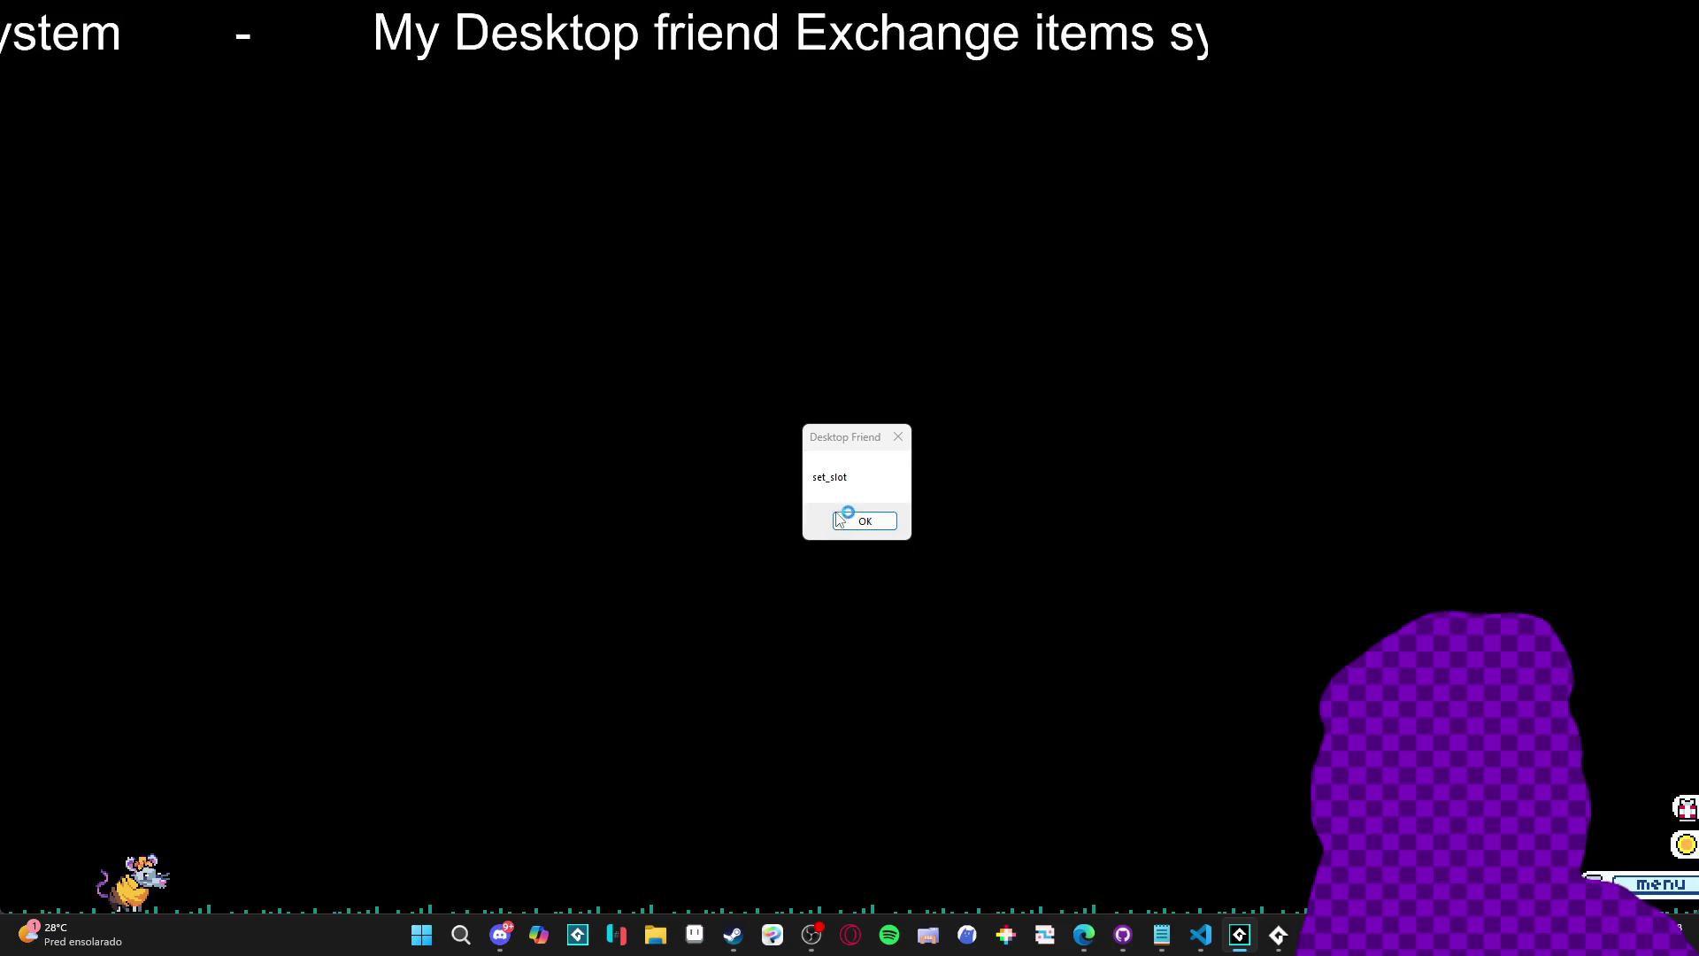
Open the game's inventory and drag the blue armchair onto the desktop, dismissing the set_slot messages.
left_click(865, 520)
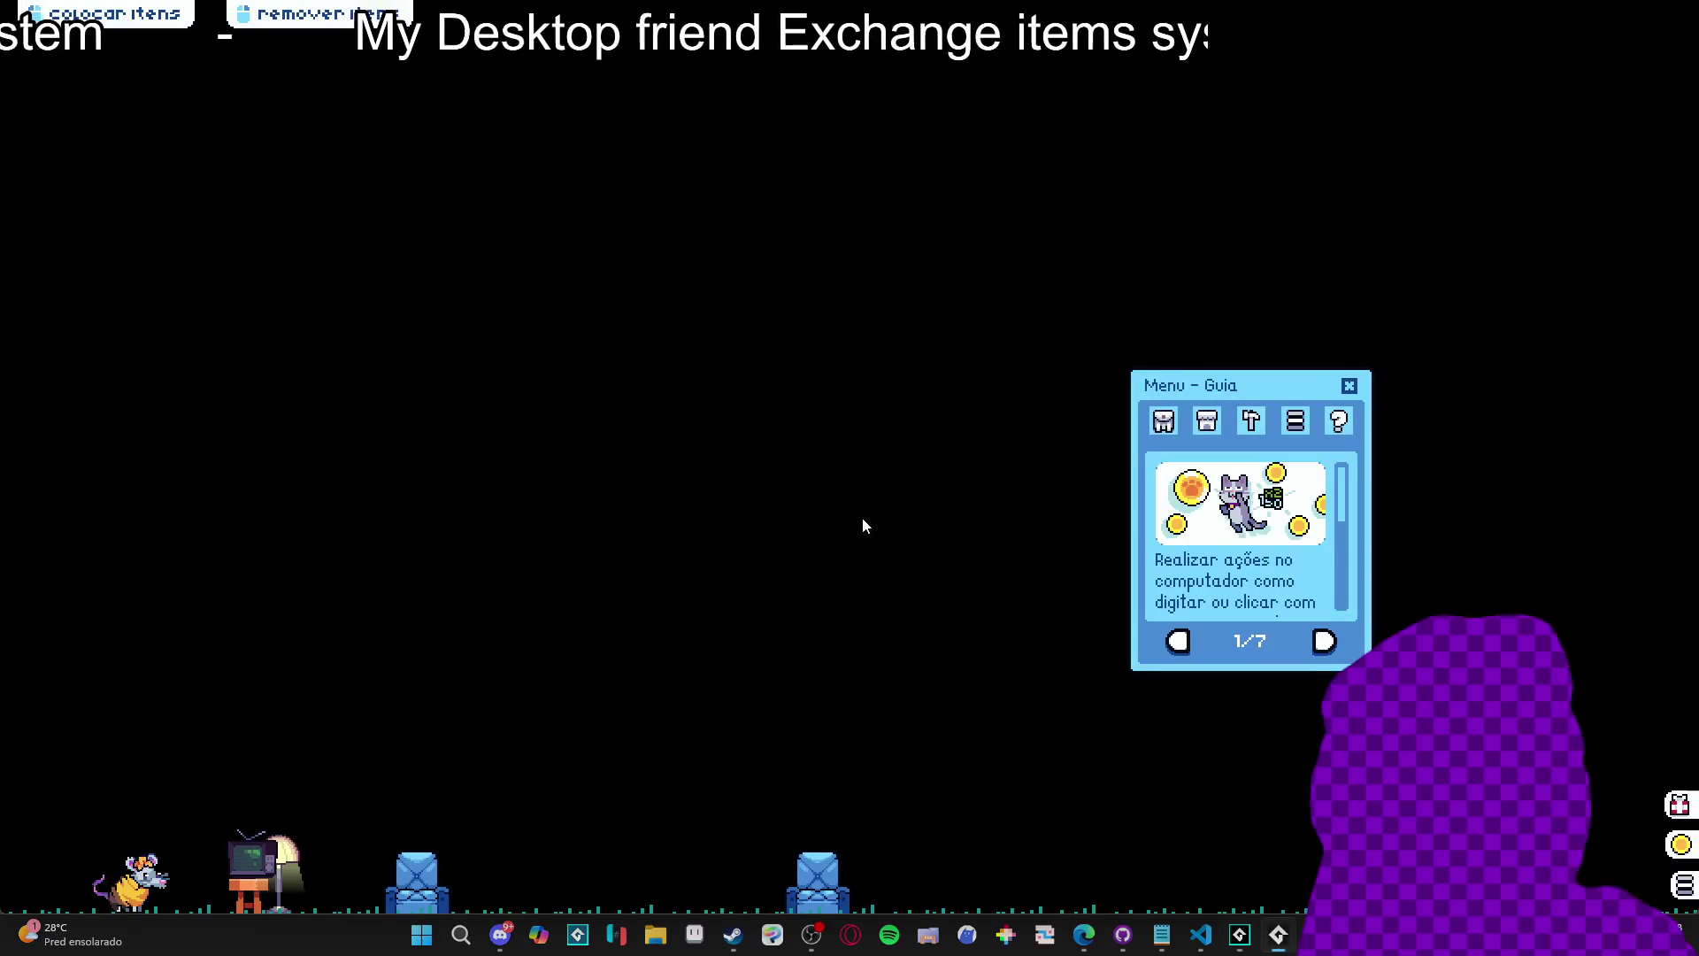
left_click(1164, 422)
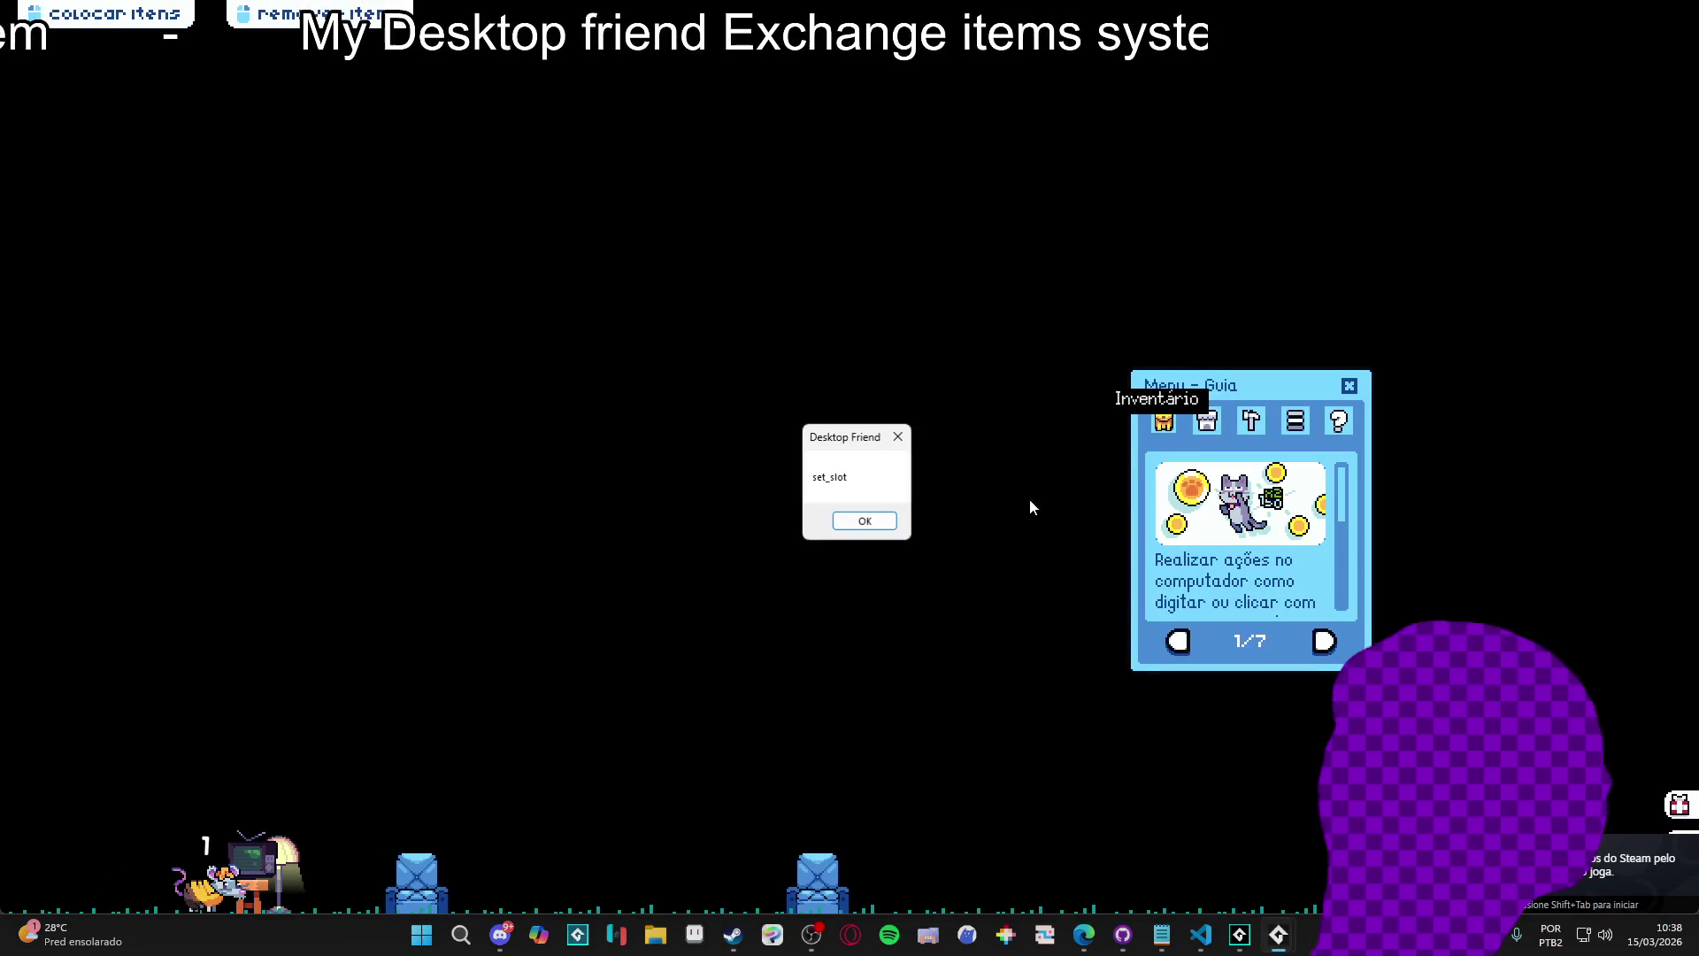
left_click(892, 522)
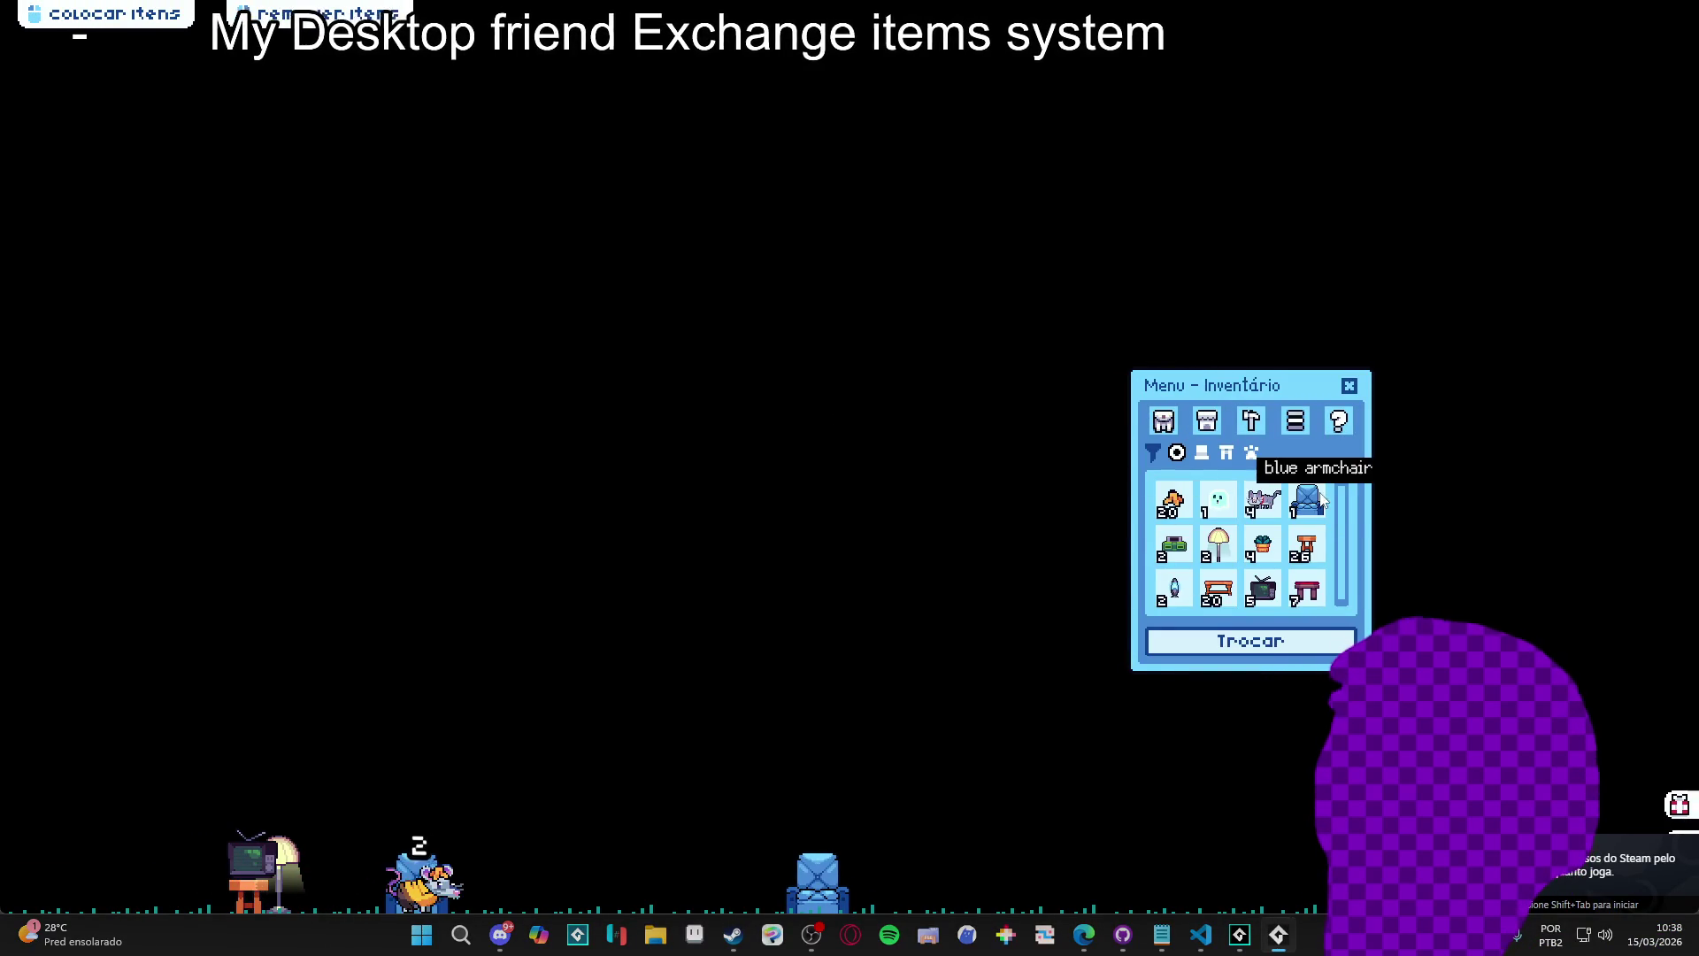
mouse_move(1322, 501)
left_mouse_down()
mouse_move(811, 393)
mouse_move(687, 300)
left_mouse_up()
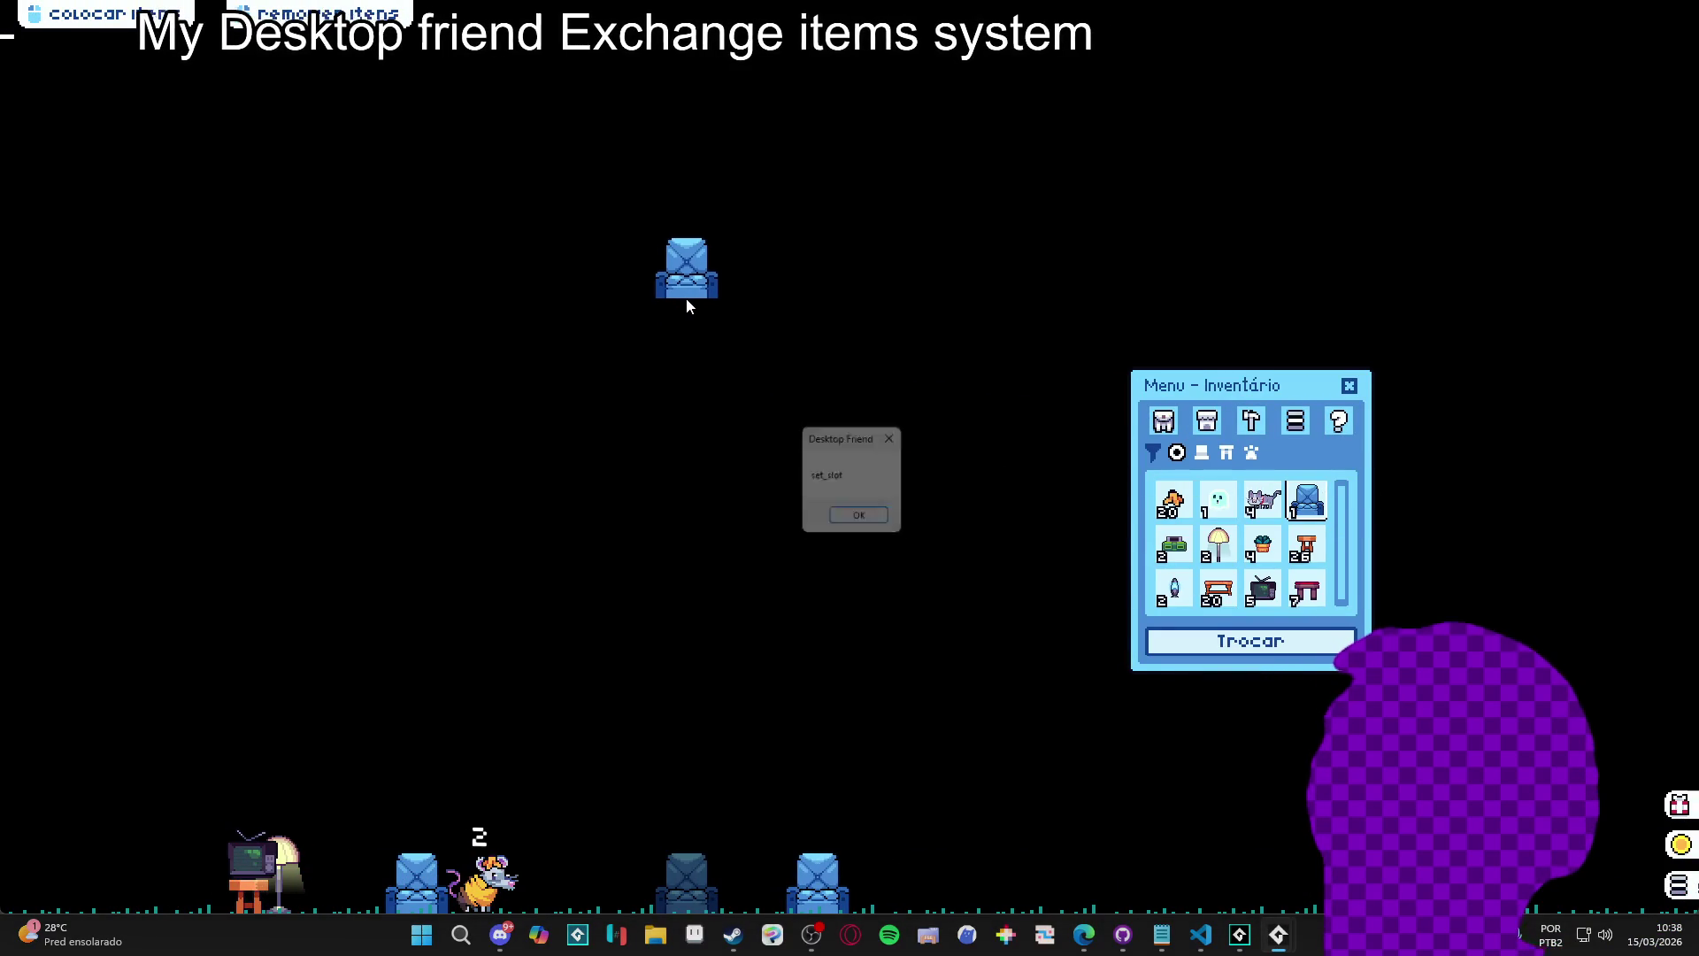
left_click(885, 523)
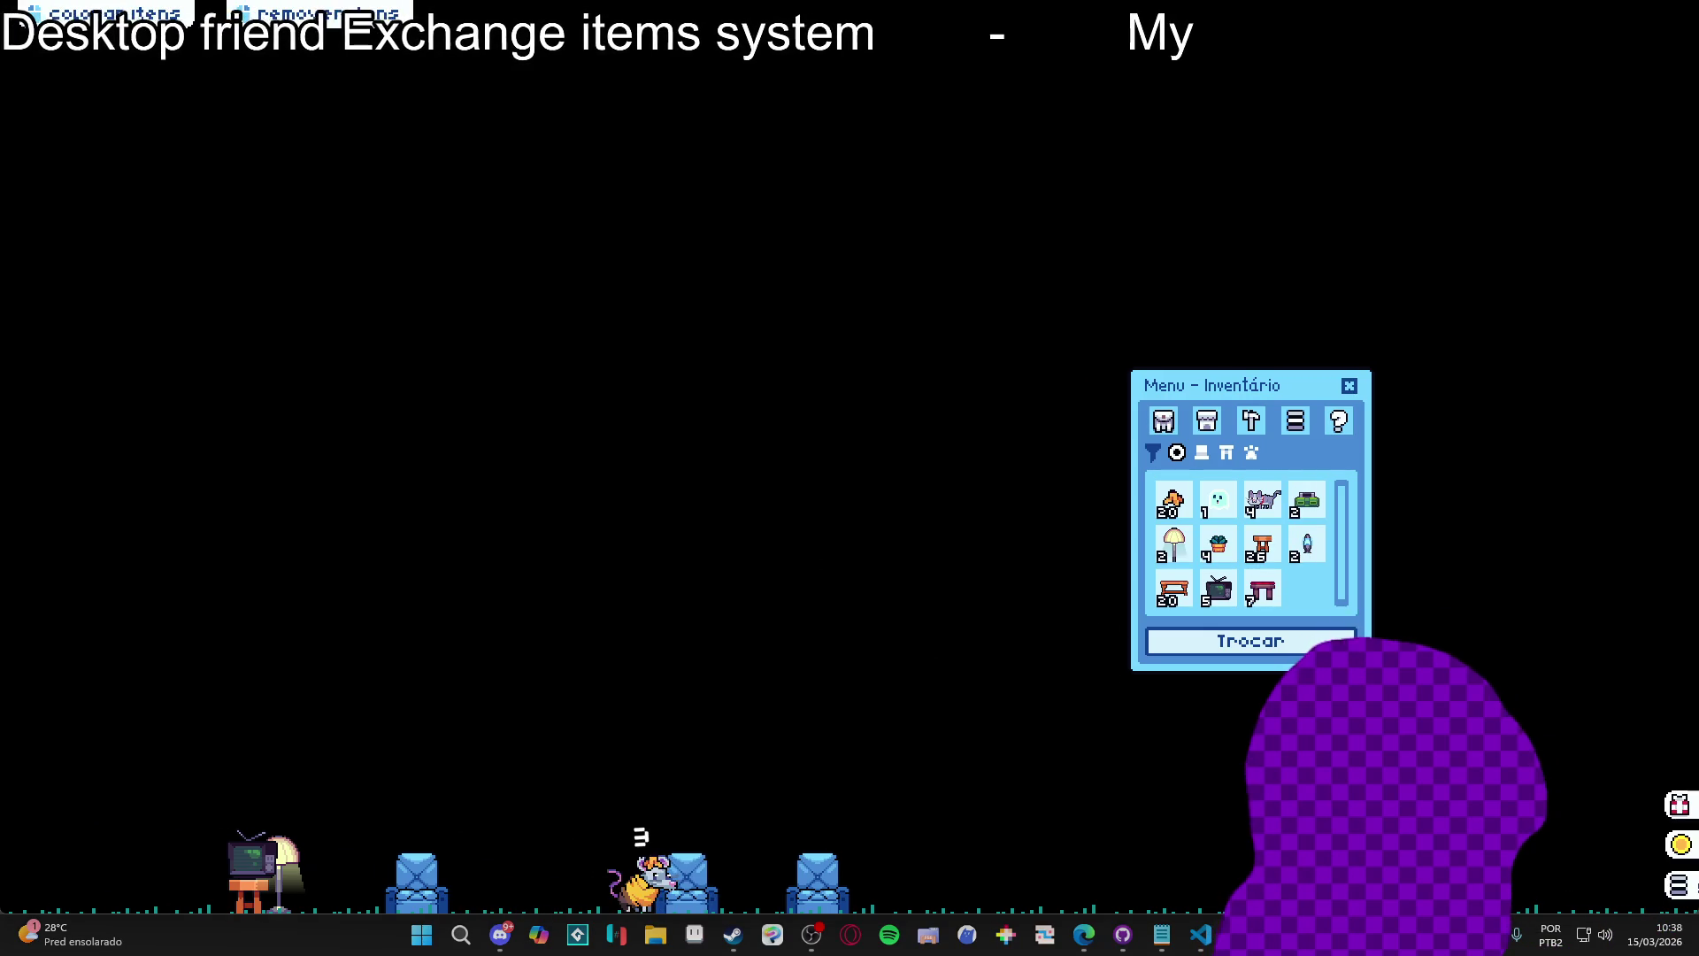
Restore the GameMaker window from its taskbar icon.
mouse_move(1239, 935)
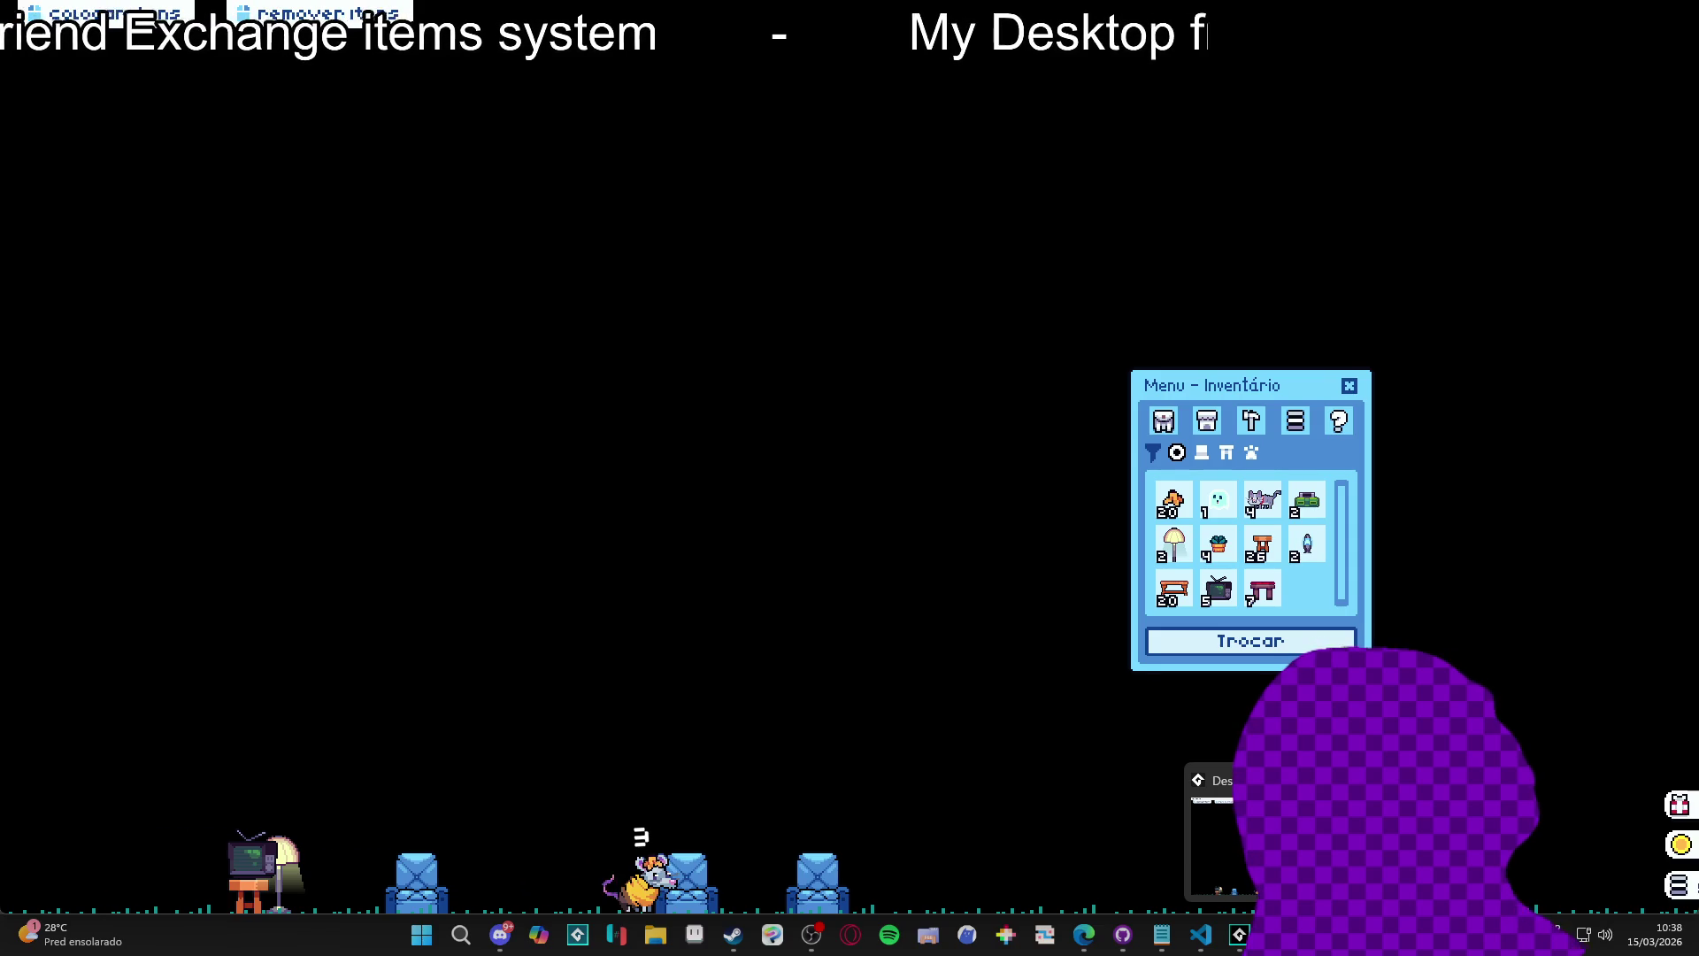
right_click(1239, 935)
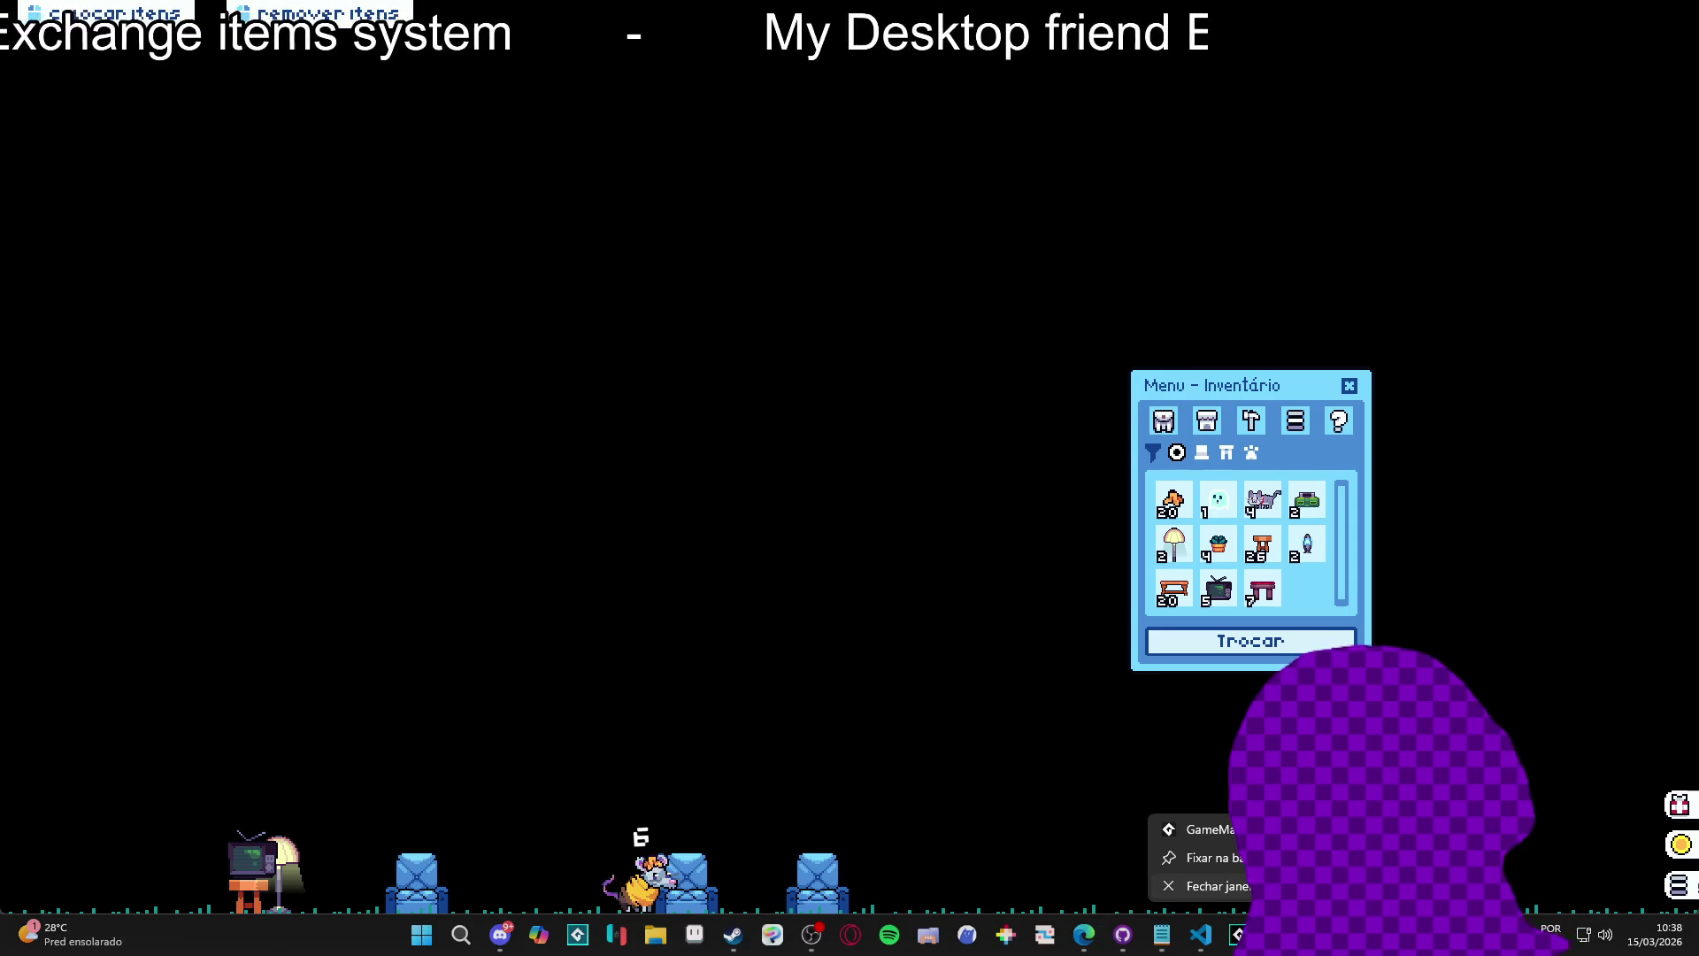
left_click(1240, 934)
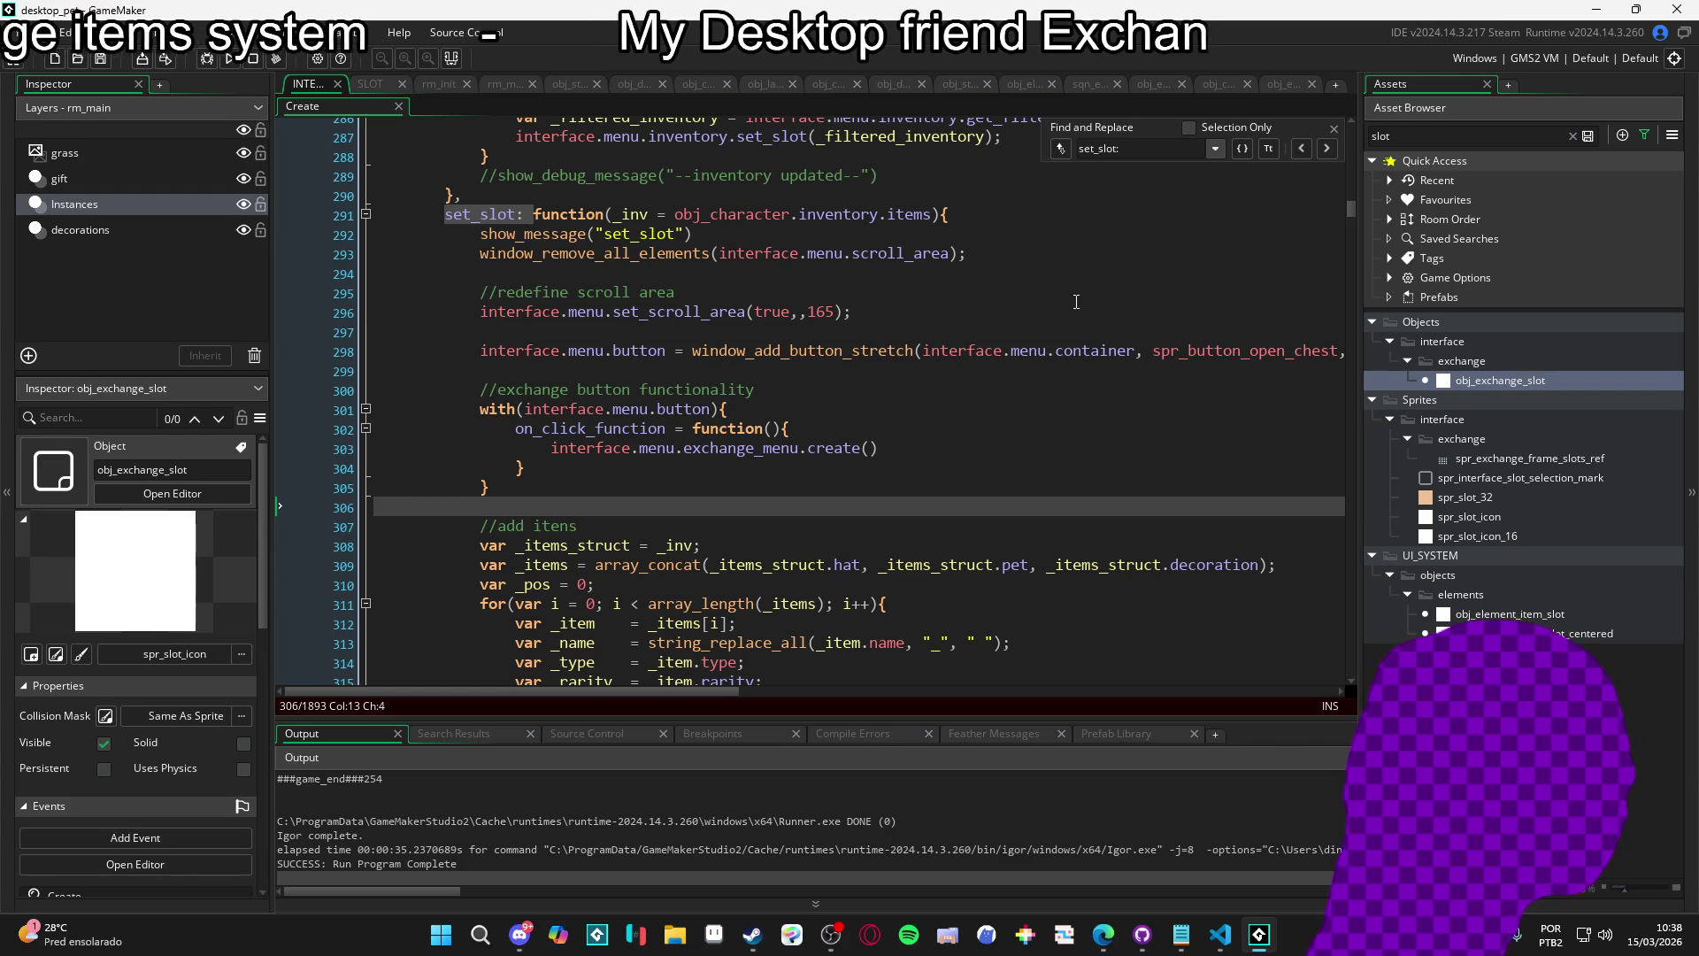
Search the code for set_slot() and cycle through its calls, including the one on line 120.
key("ctrl+f")
type("set")
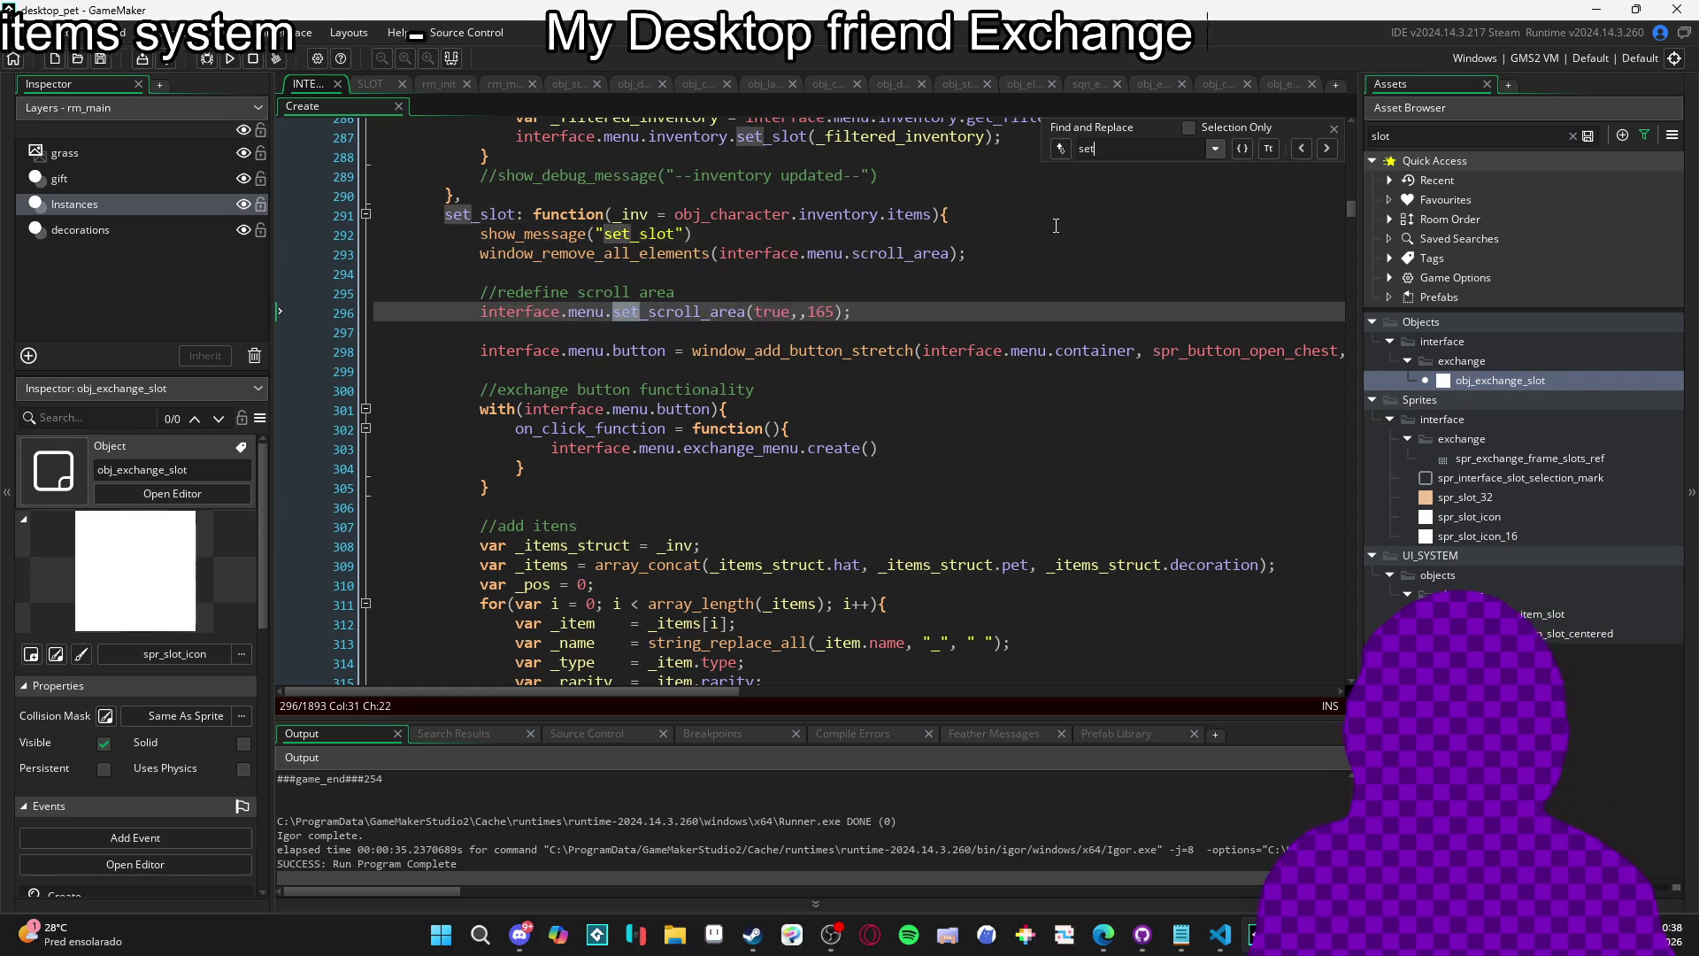
type("_slot()")
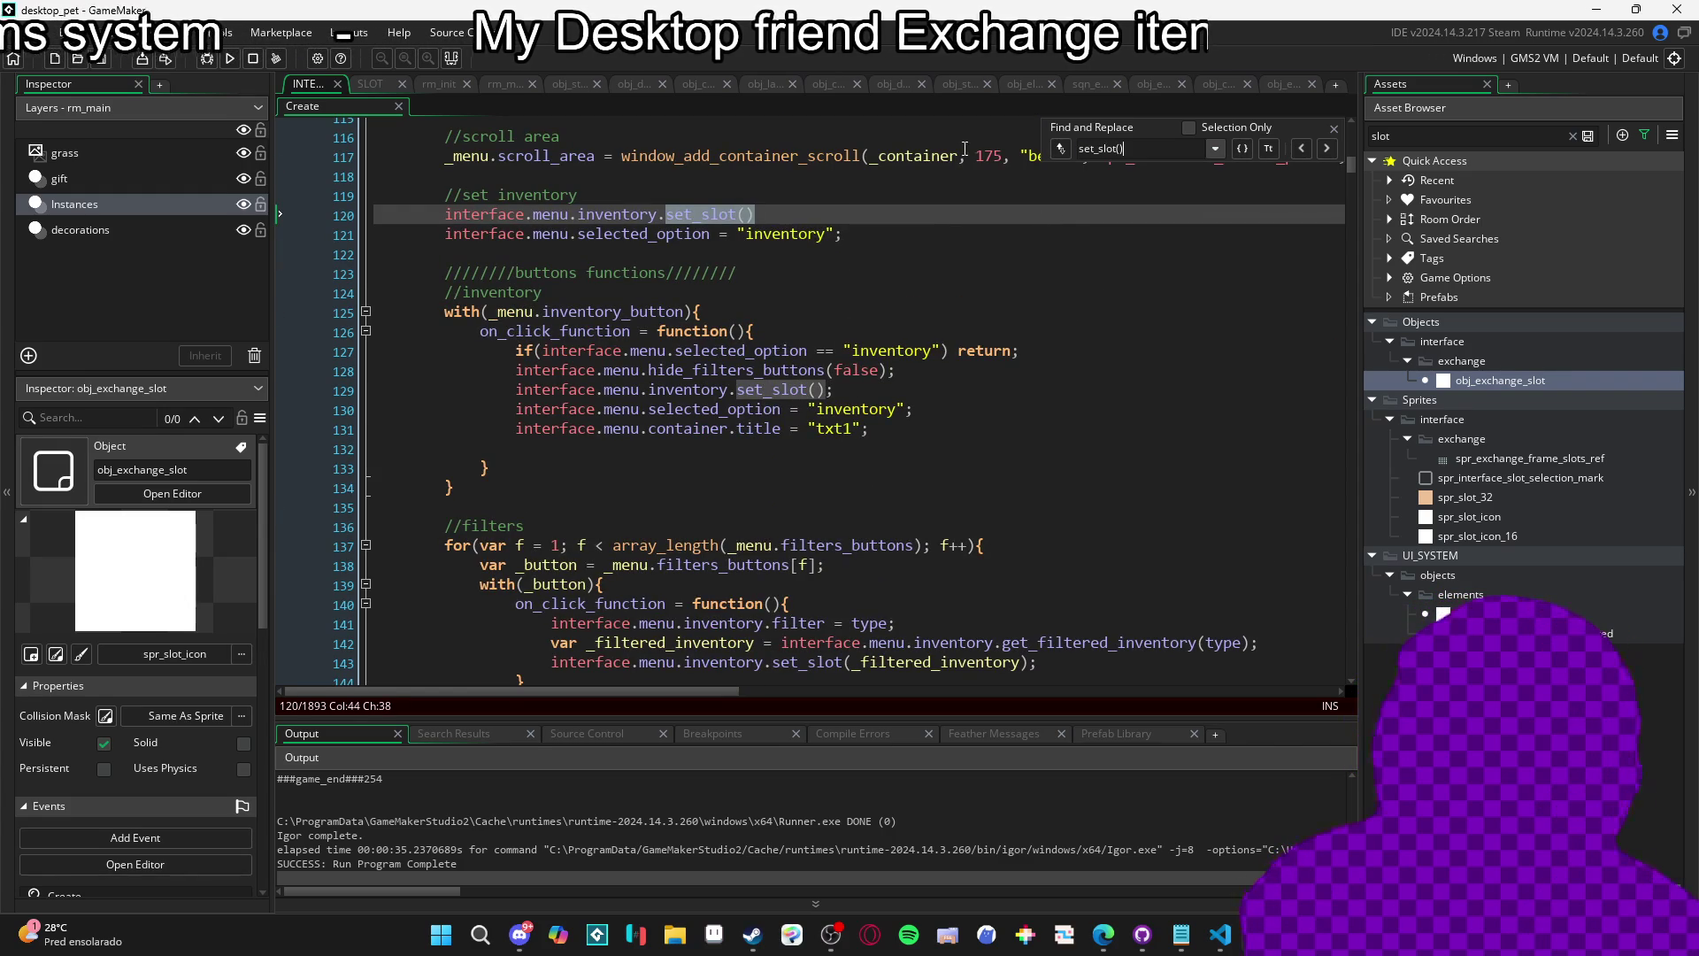
left_click(1325, 149)
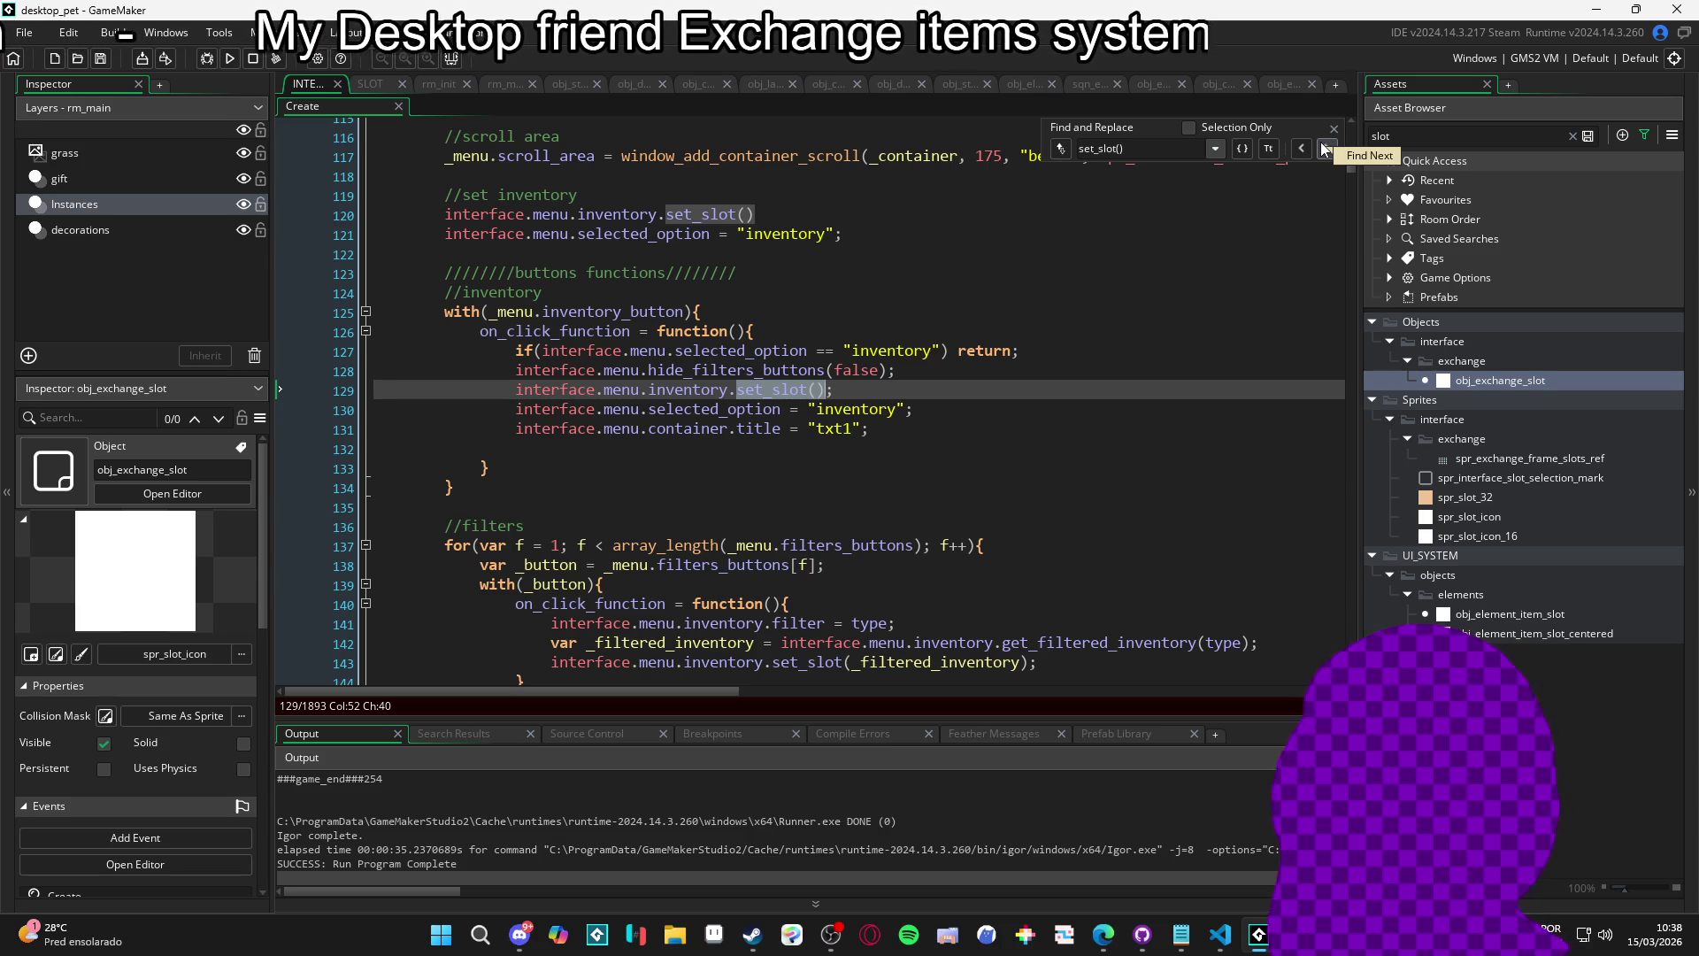
left_click(1325, 149)
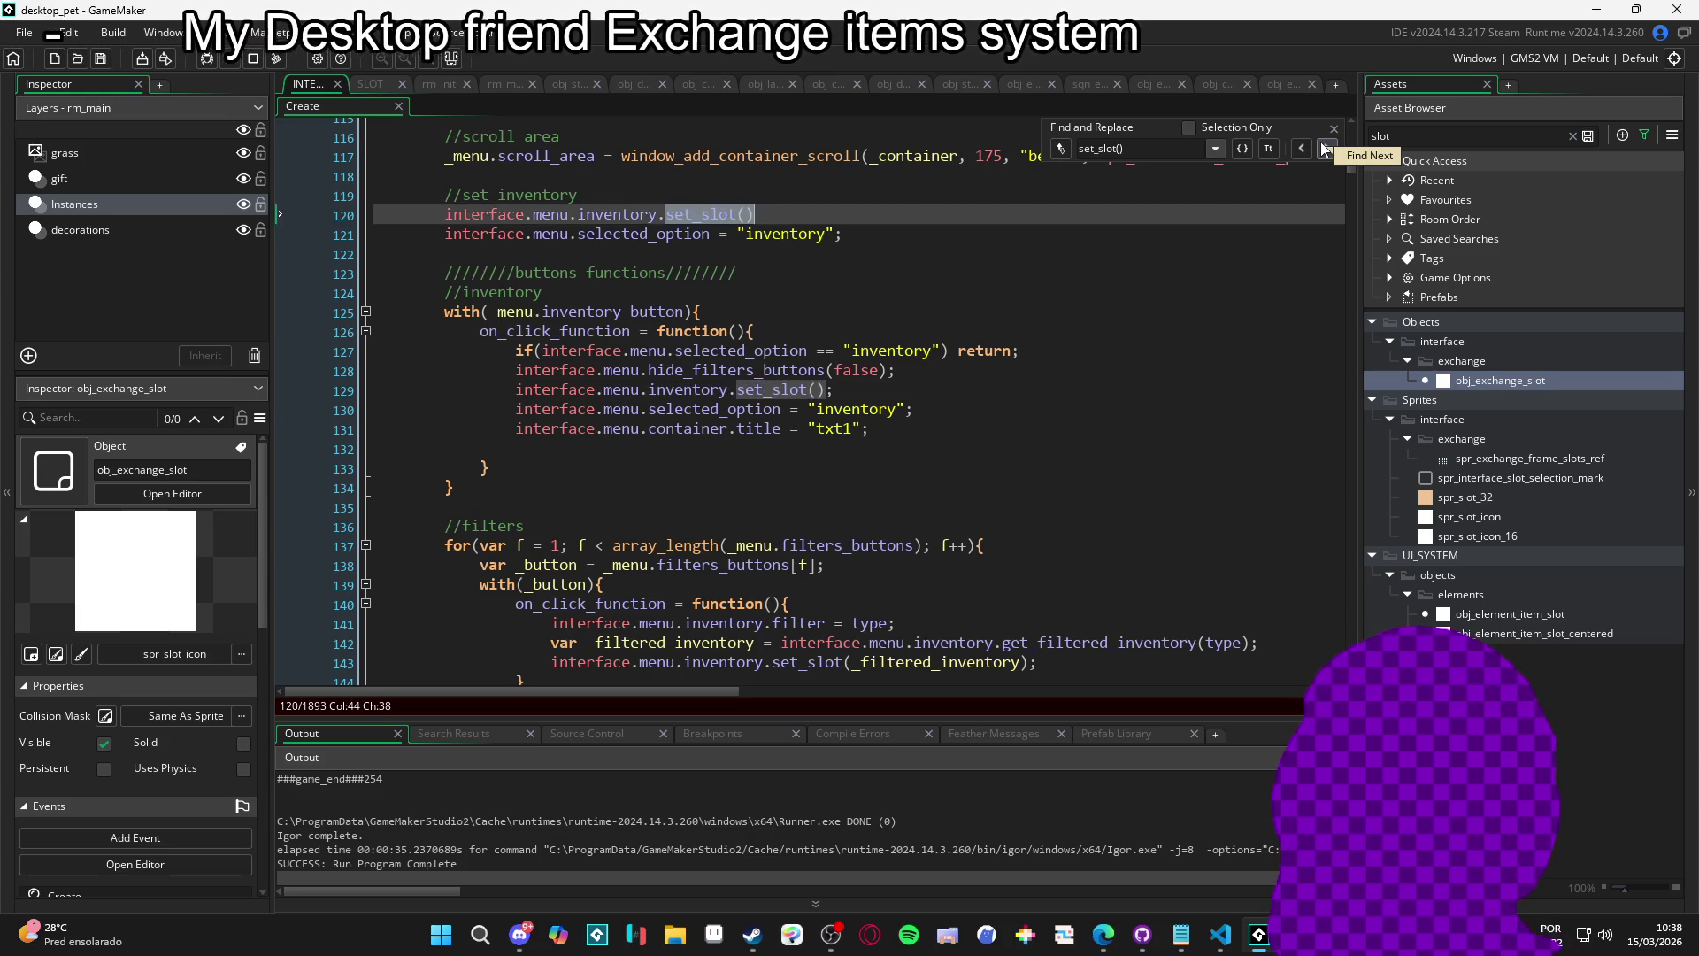
left_click(1325, 149)
left_click(1325, 149)
left_click(1325, 149)
left_click(1325, 149)
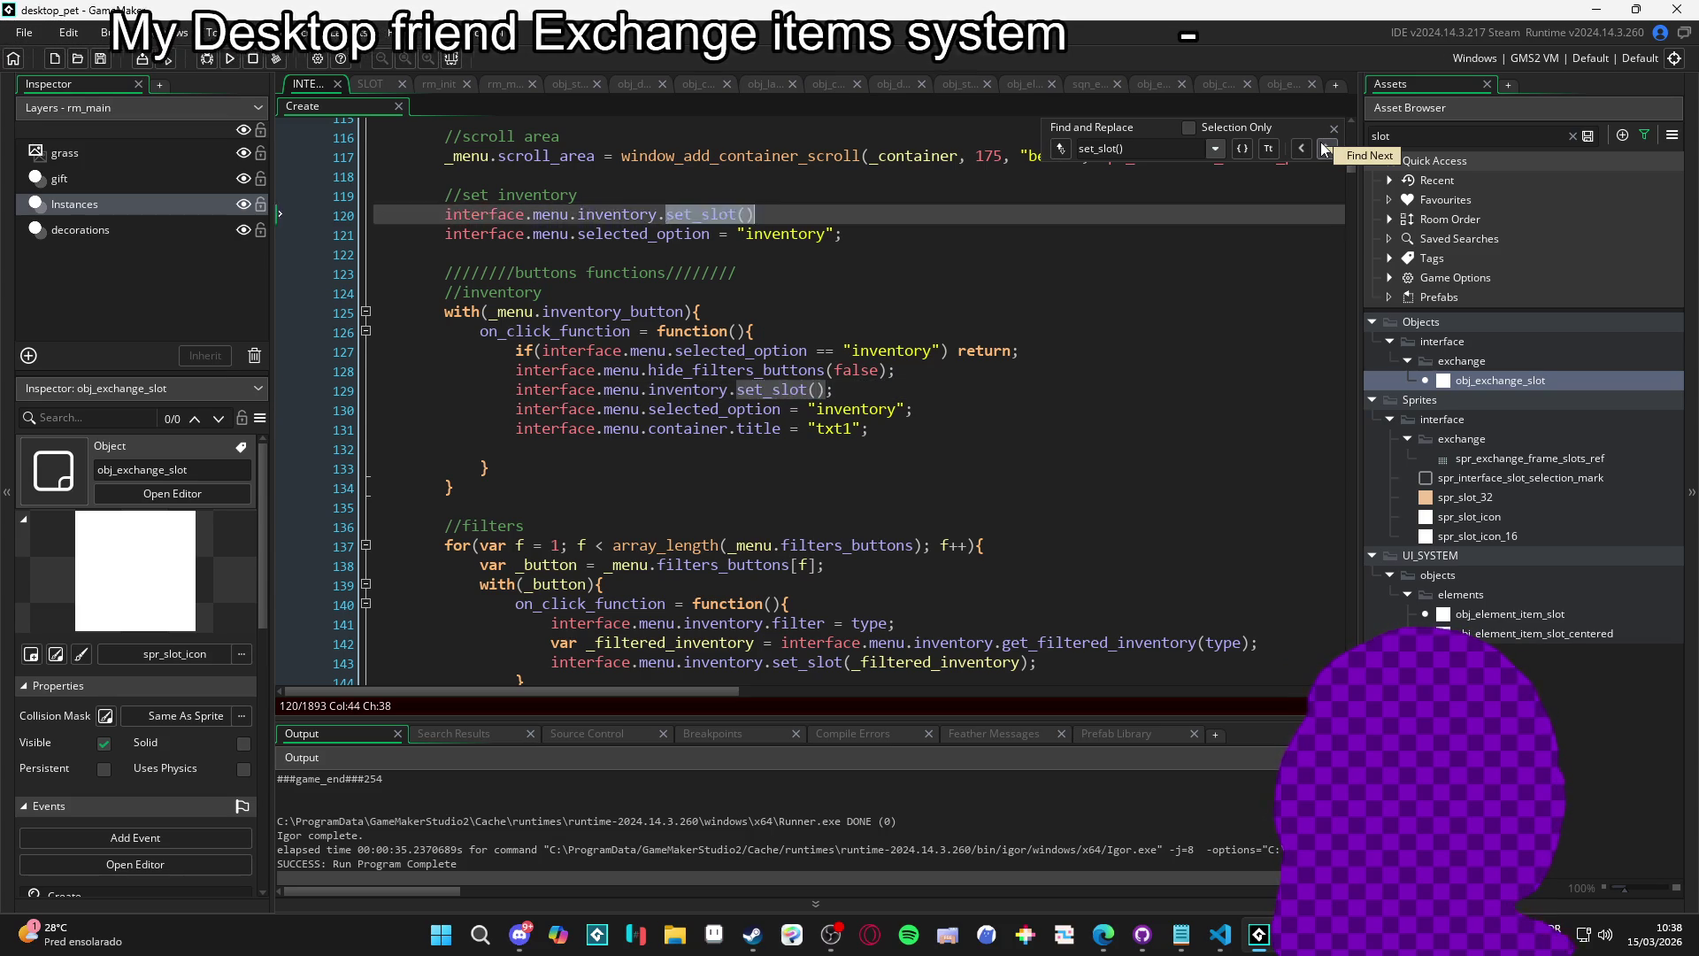
left_click(1325, 149)
left_click(1325, 149)
left_click(1325, 149)
left_click(1336, 122)
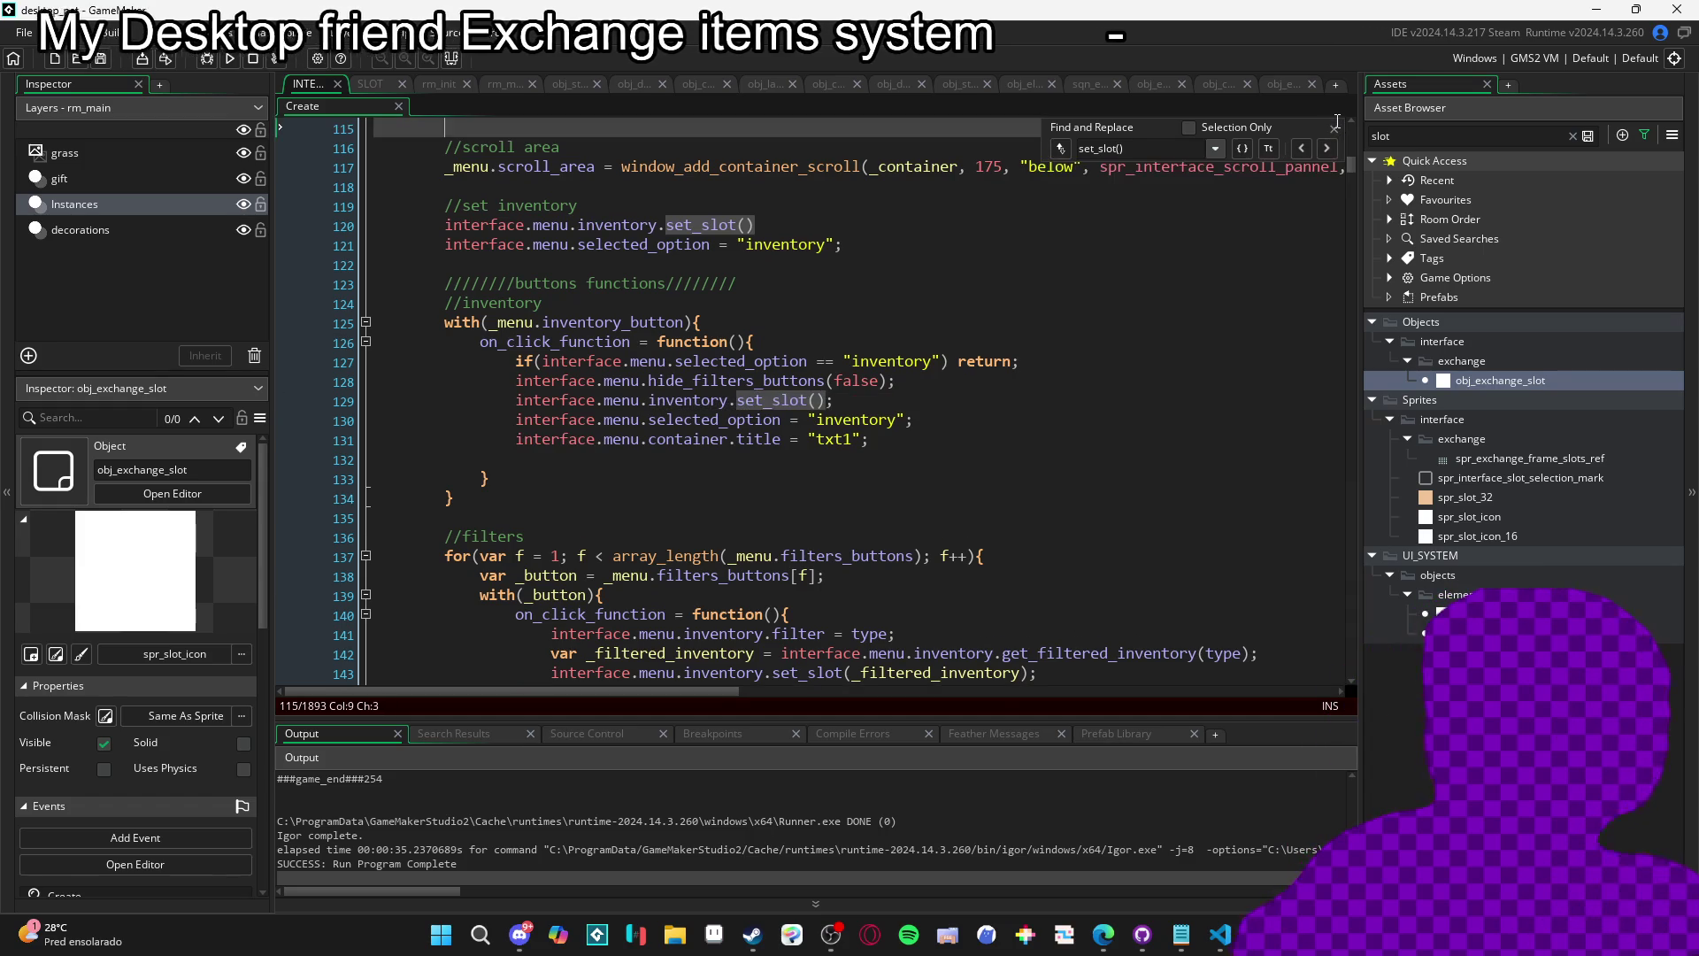
Close Find and Replace and clear the old slot filter from the Asset Browser search.
left_click(1335, 129)
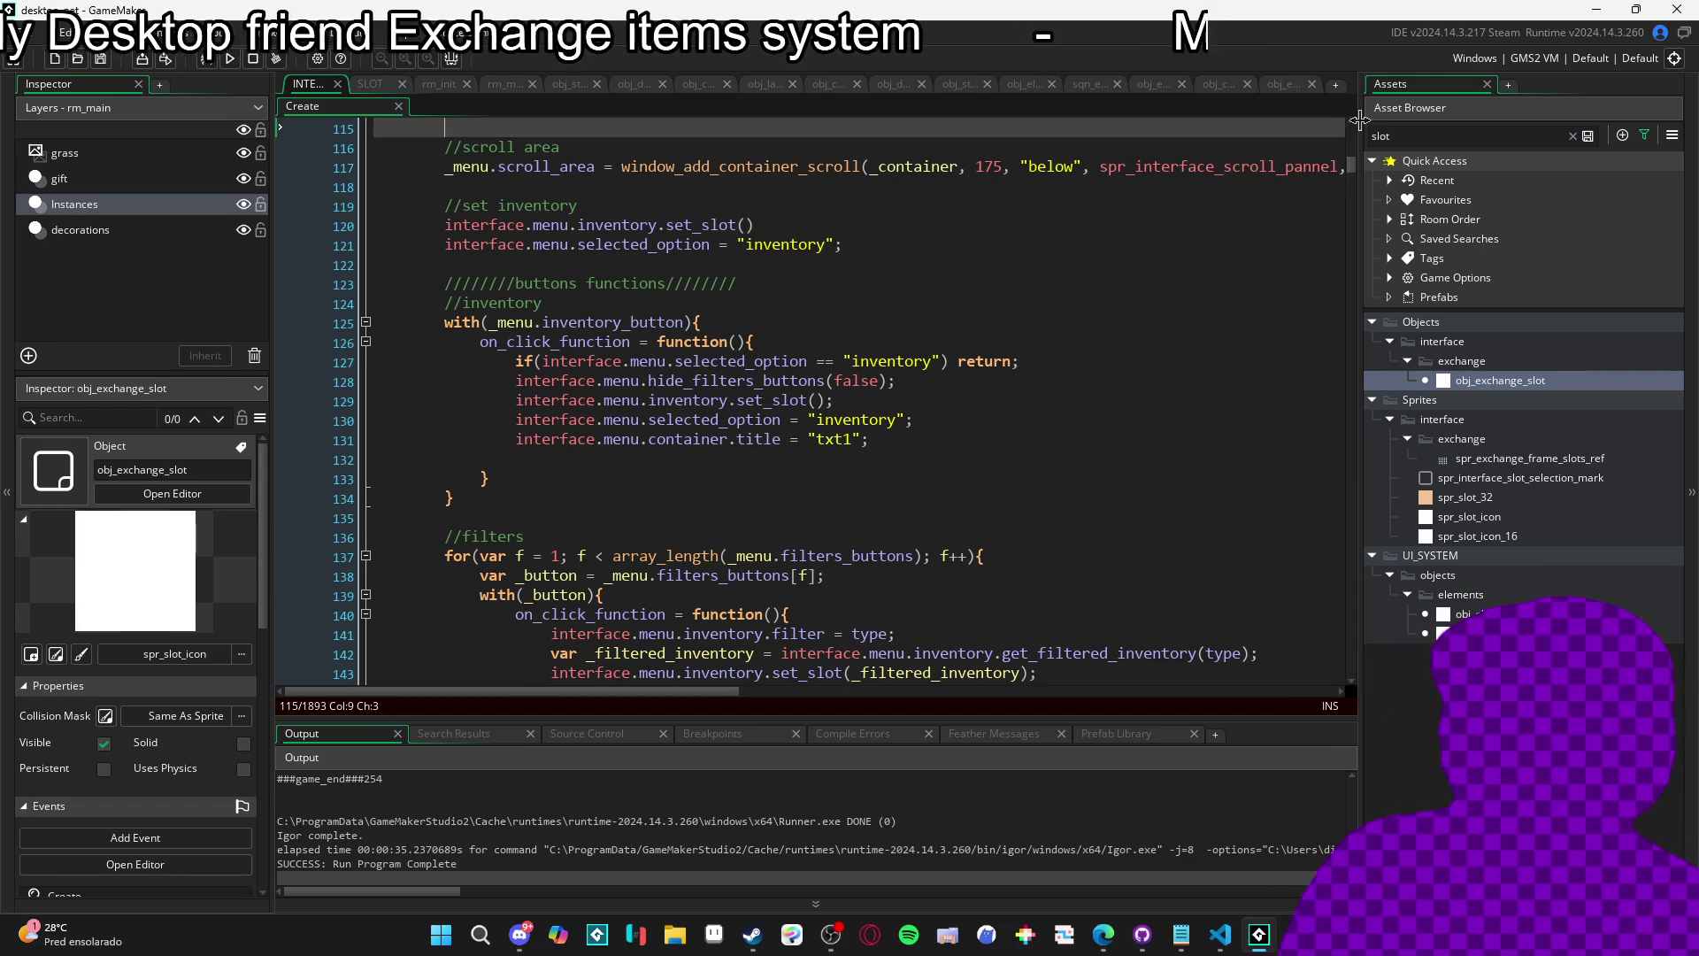
left_click(1415, 135)
key("ctrl+a")
key("BackSpace")
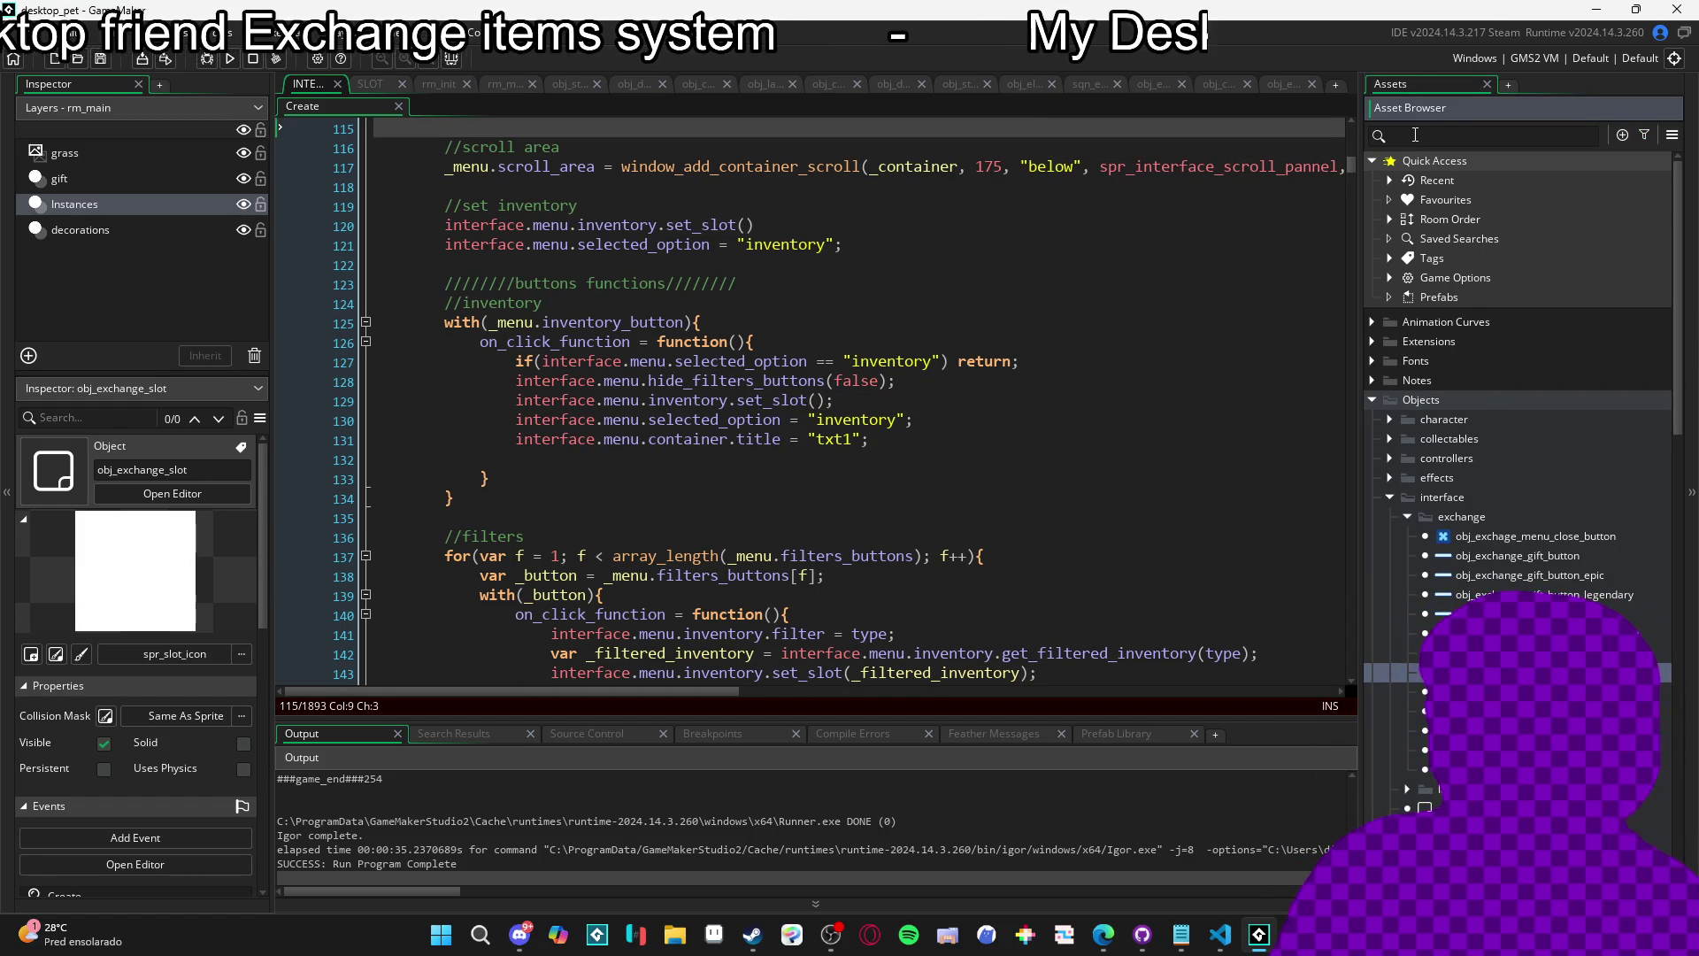
Filter assets for decoration, open obj_decoration's Create event, and scroll to update_inventory.
type("decoratio")
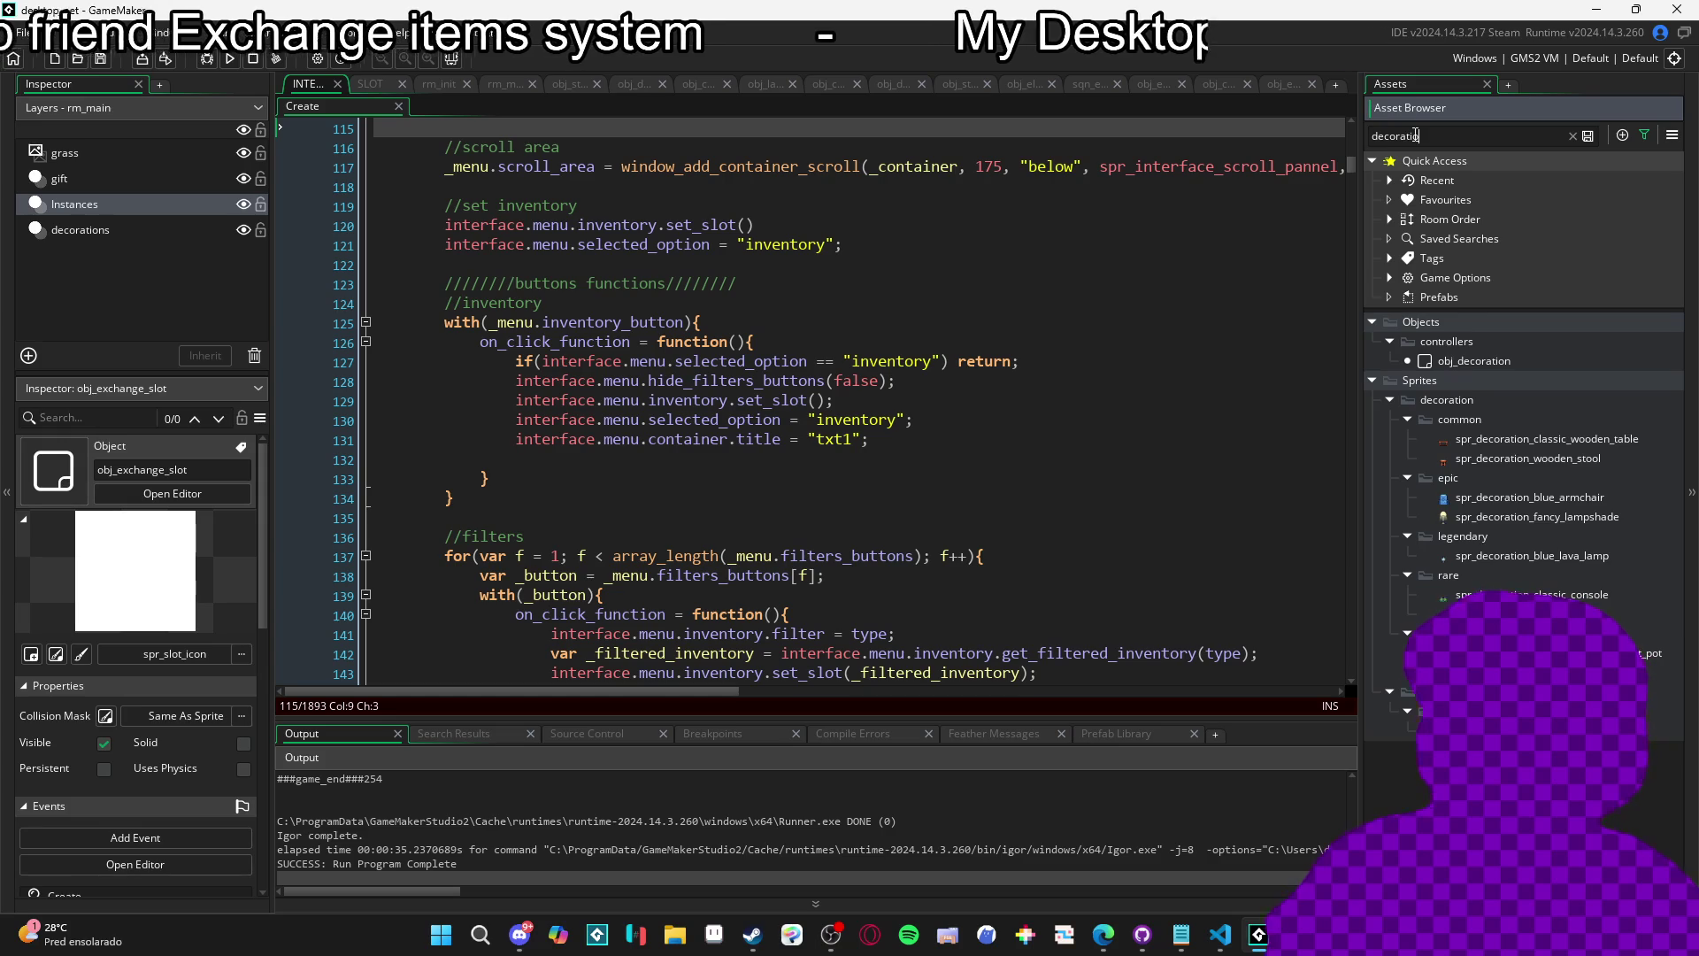
double_click(1529, 358)
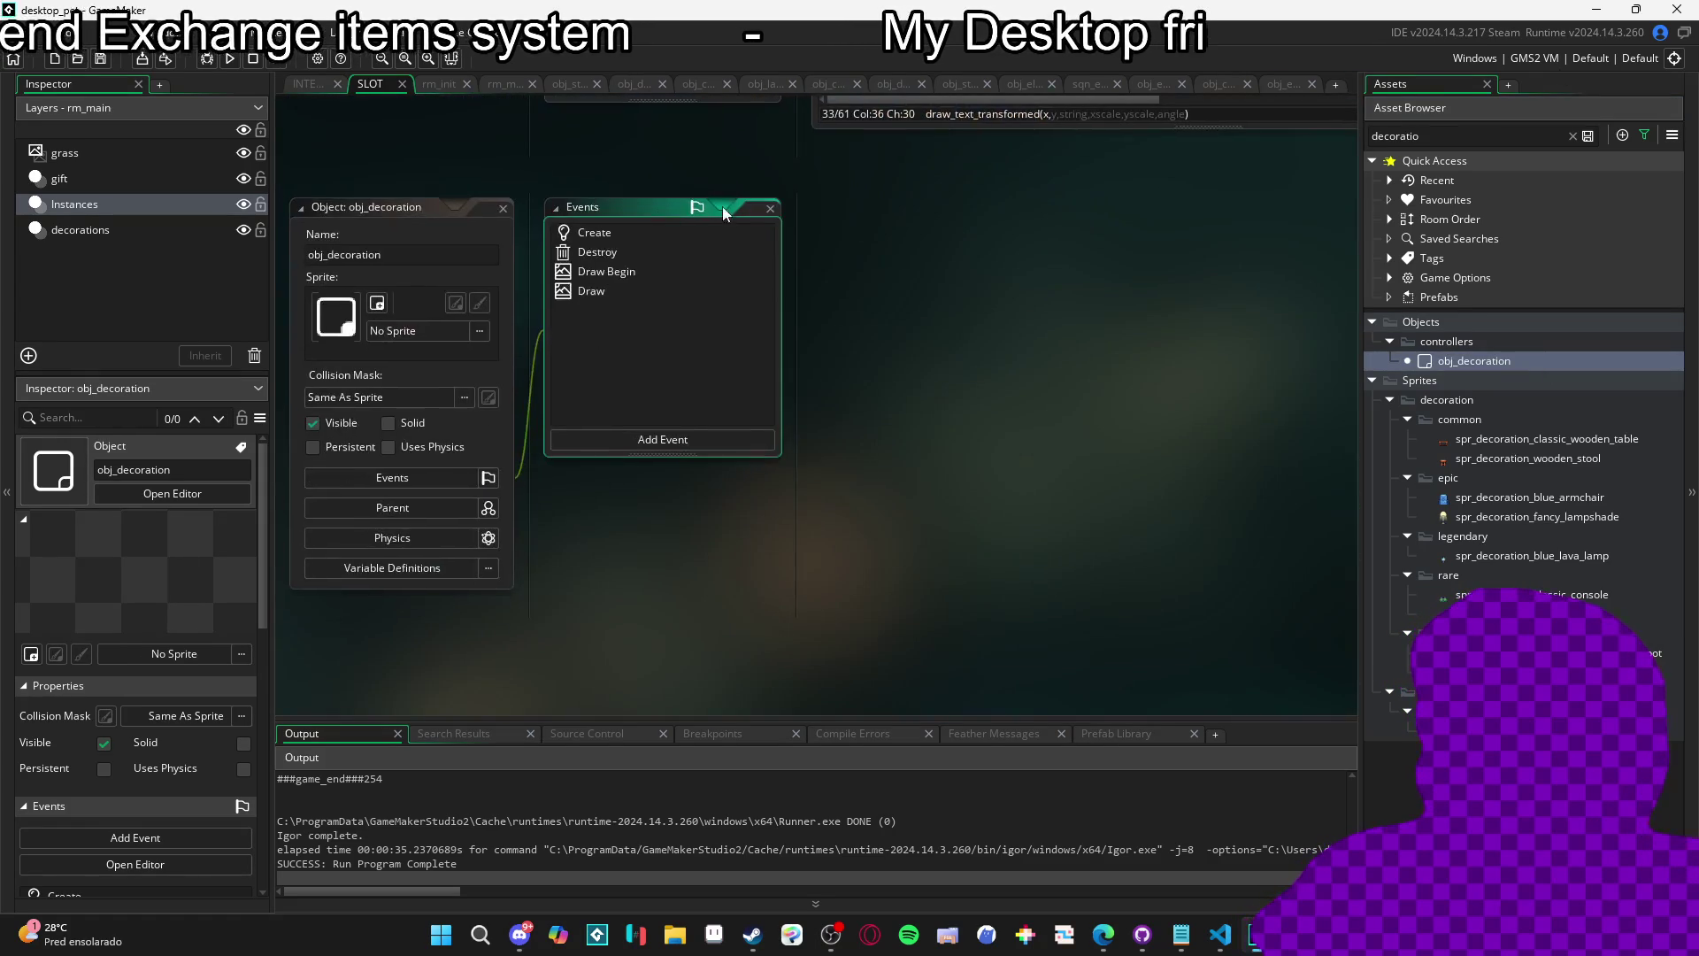
double_click(635, 233)
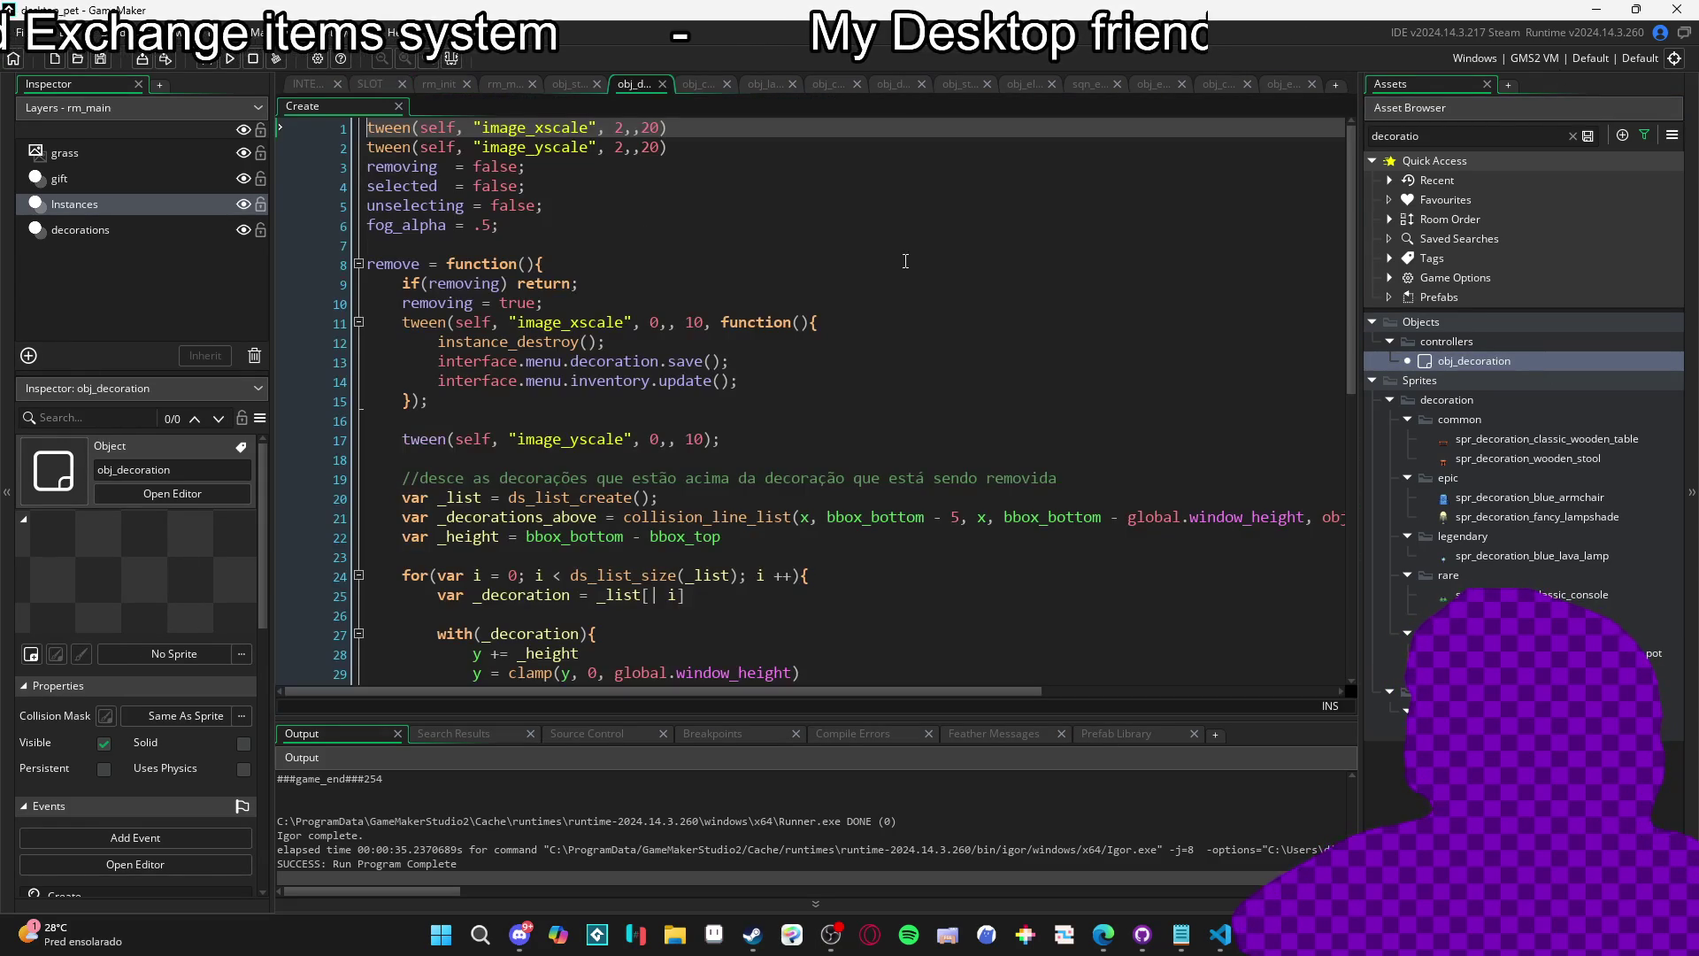
scroll(837, 297, "down", 10)
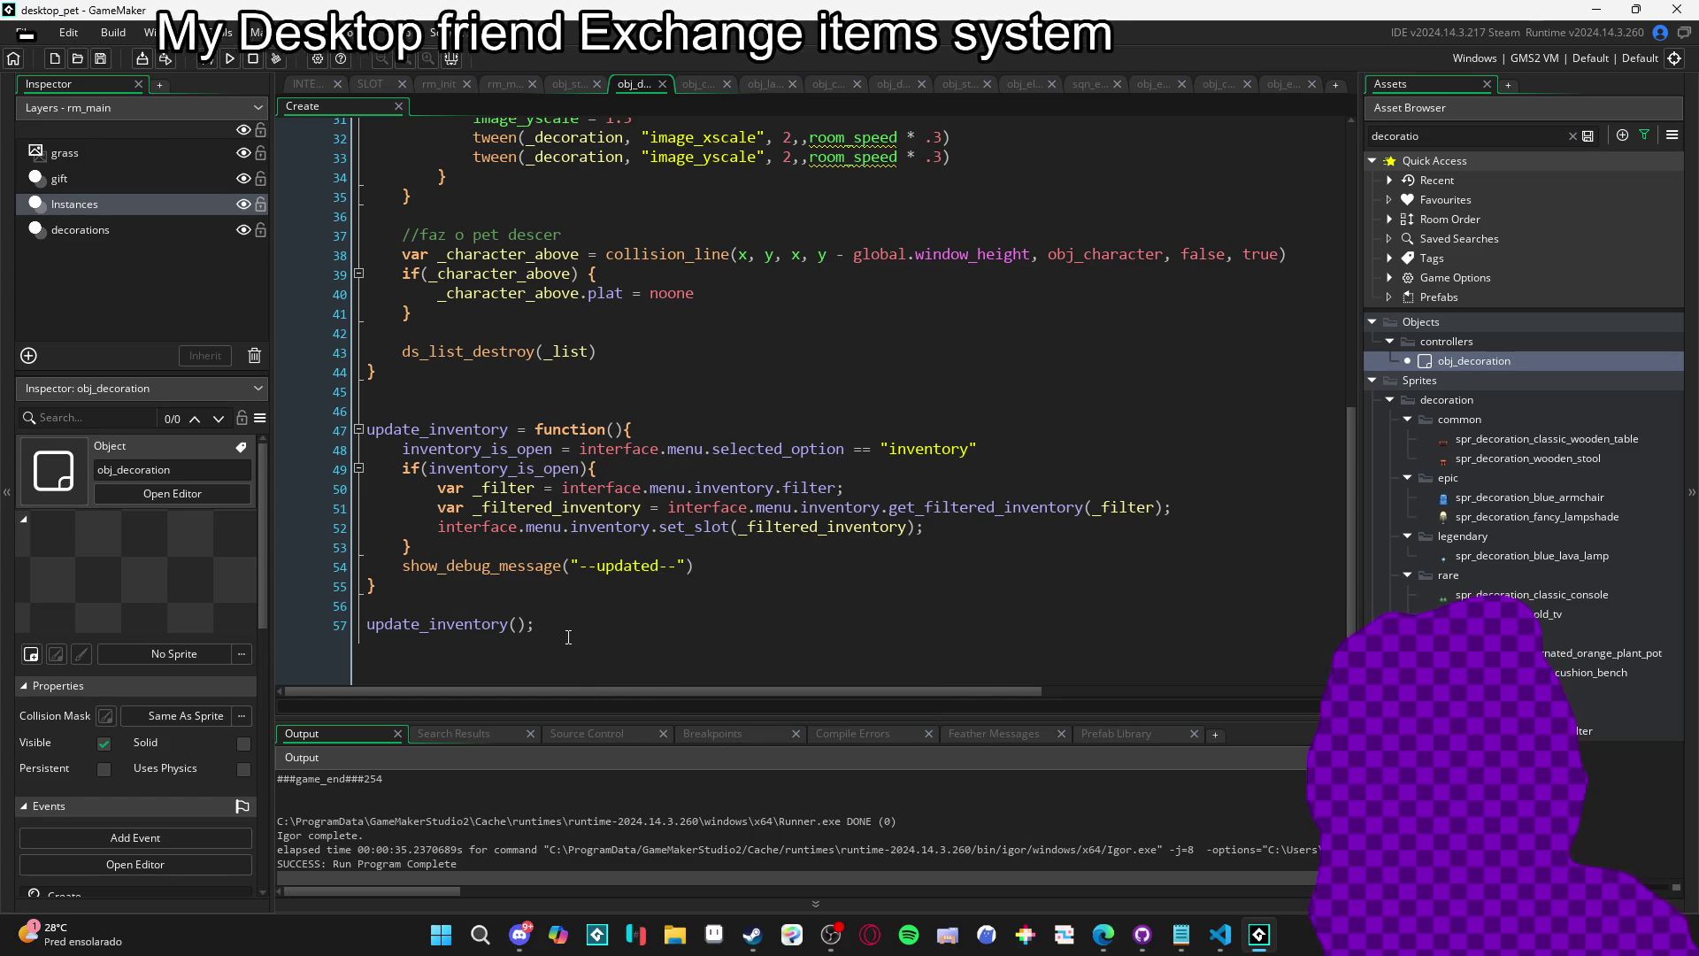
left_click_drag(568, 637, 389, 637)
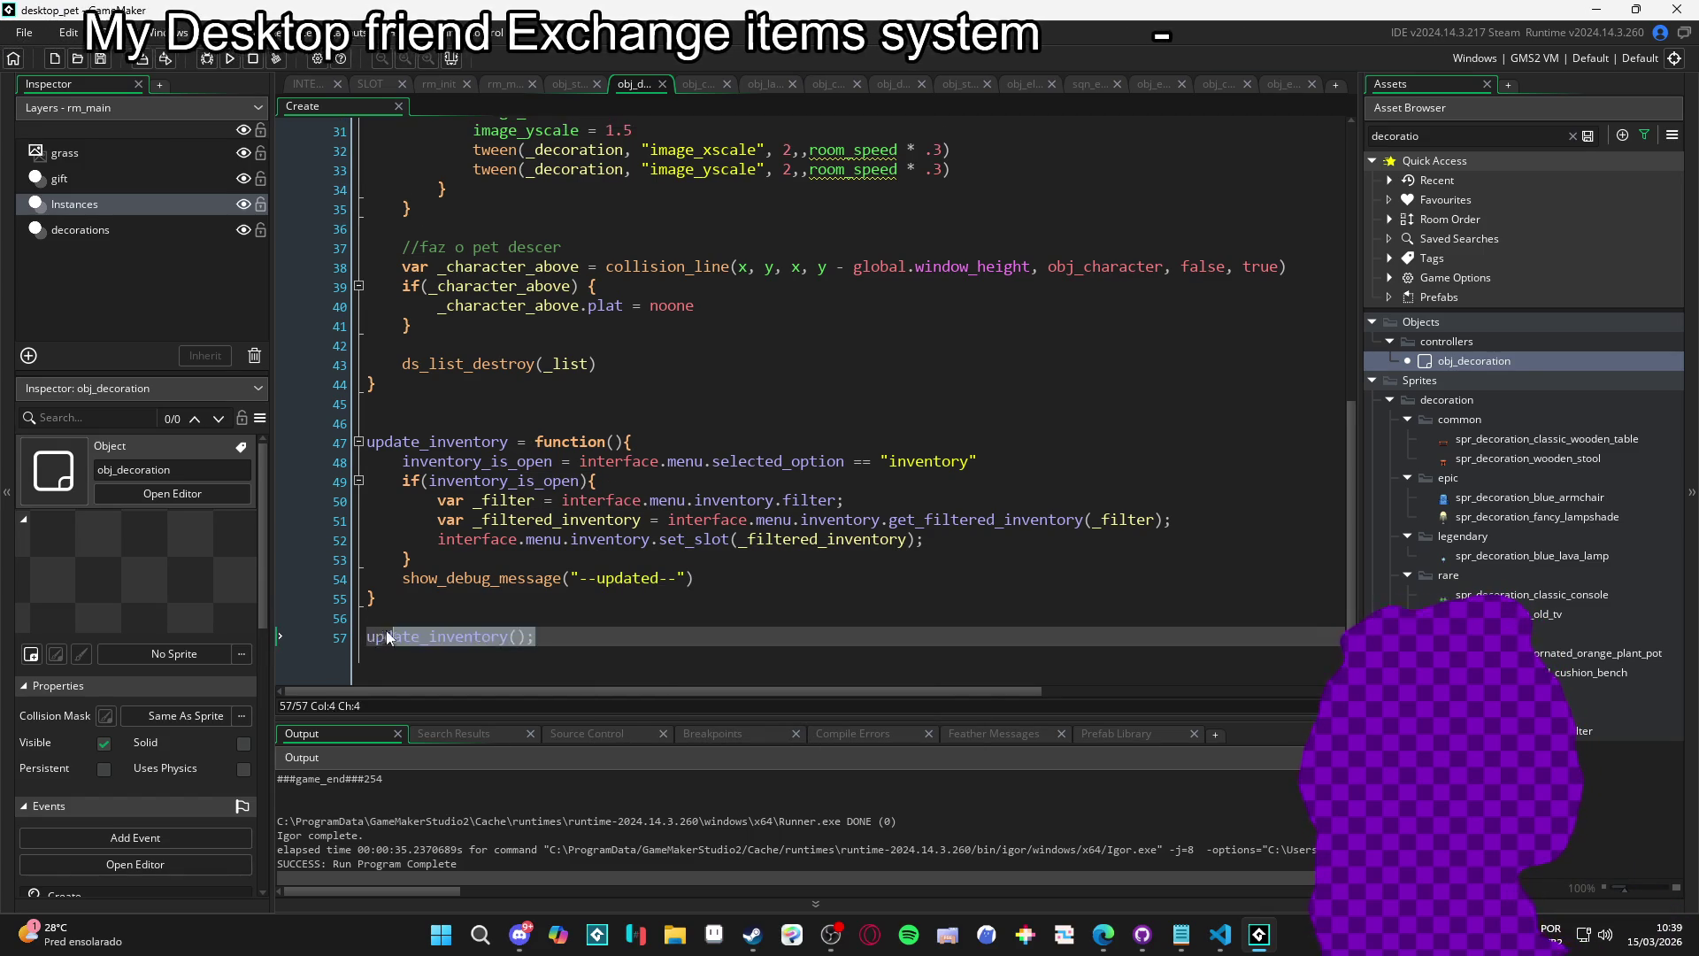
left_click(456, 479)
left_click_drag(401, 462, 1084, 459)
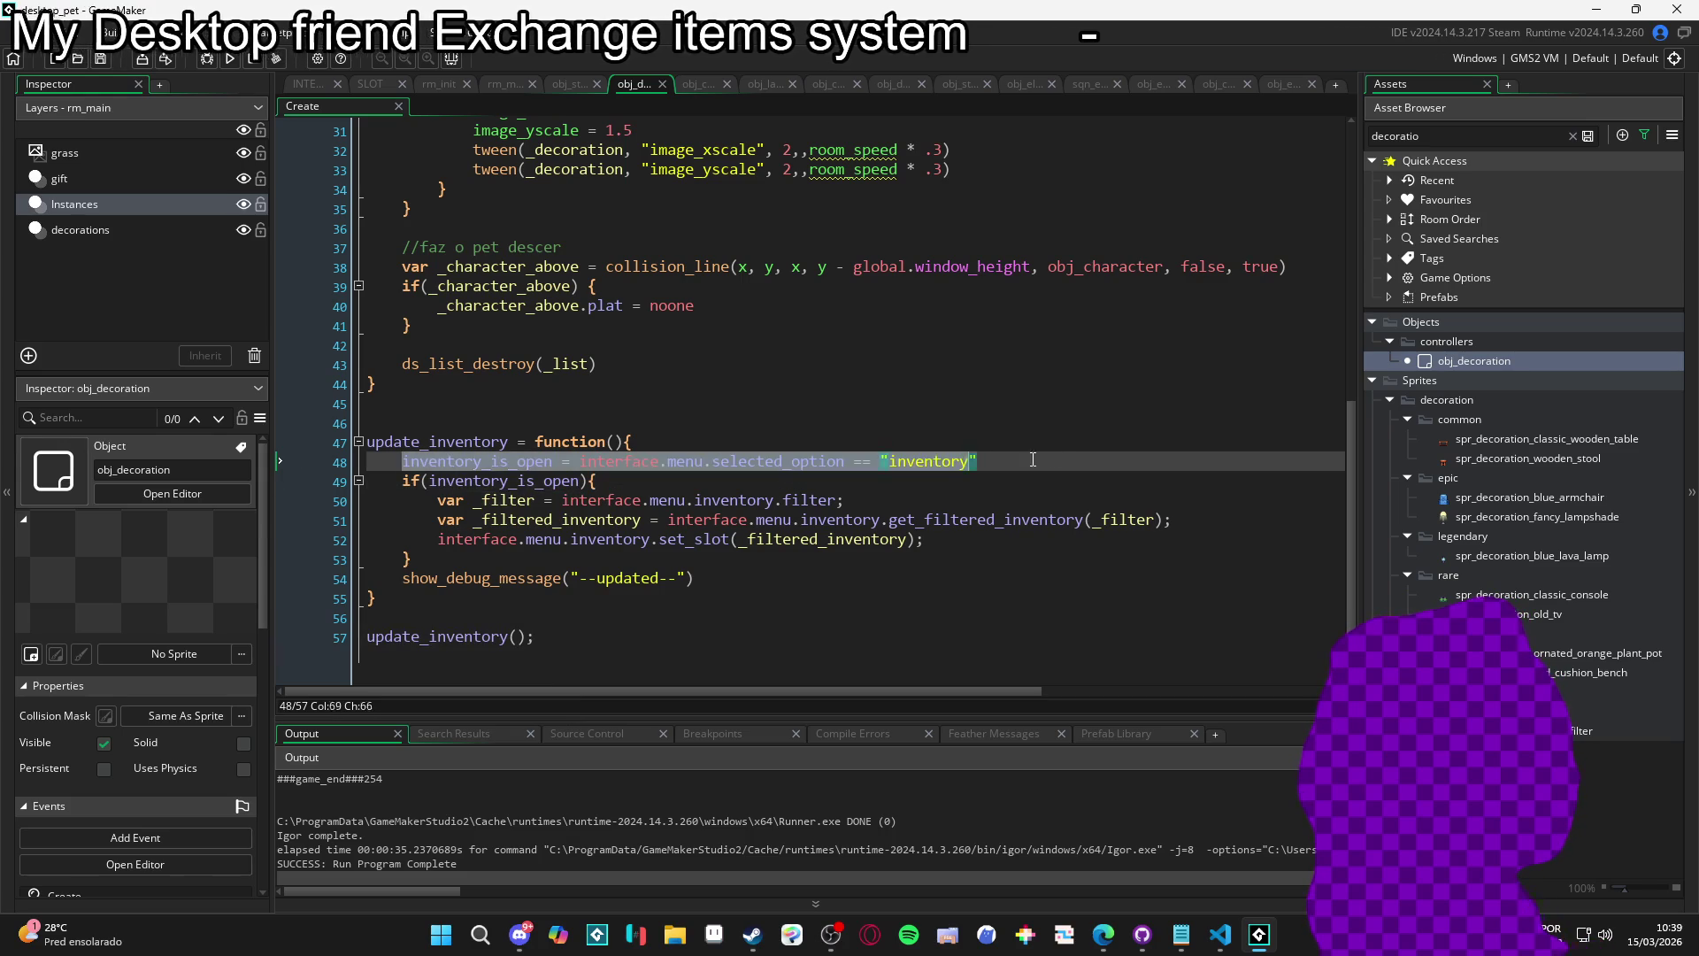
left_click(1084, 459)
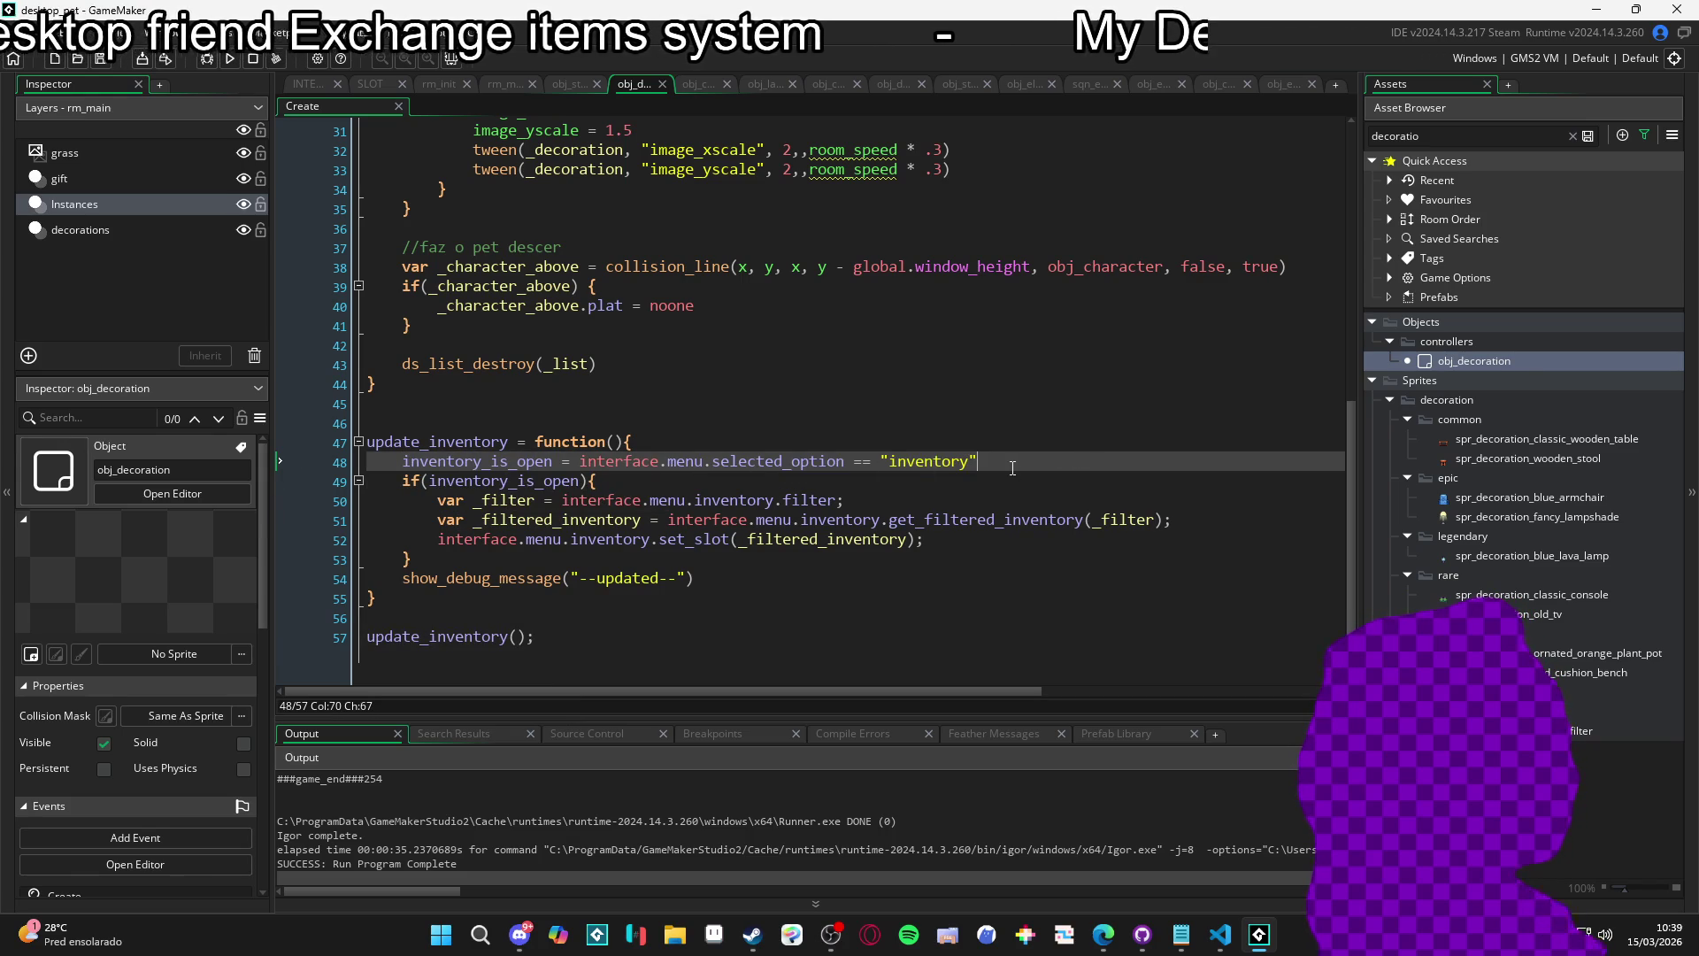
left_click_drag(1012, 467, 765, 463)
left_click(665, 467)
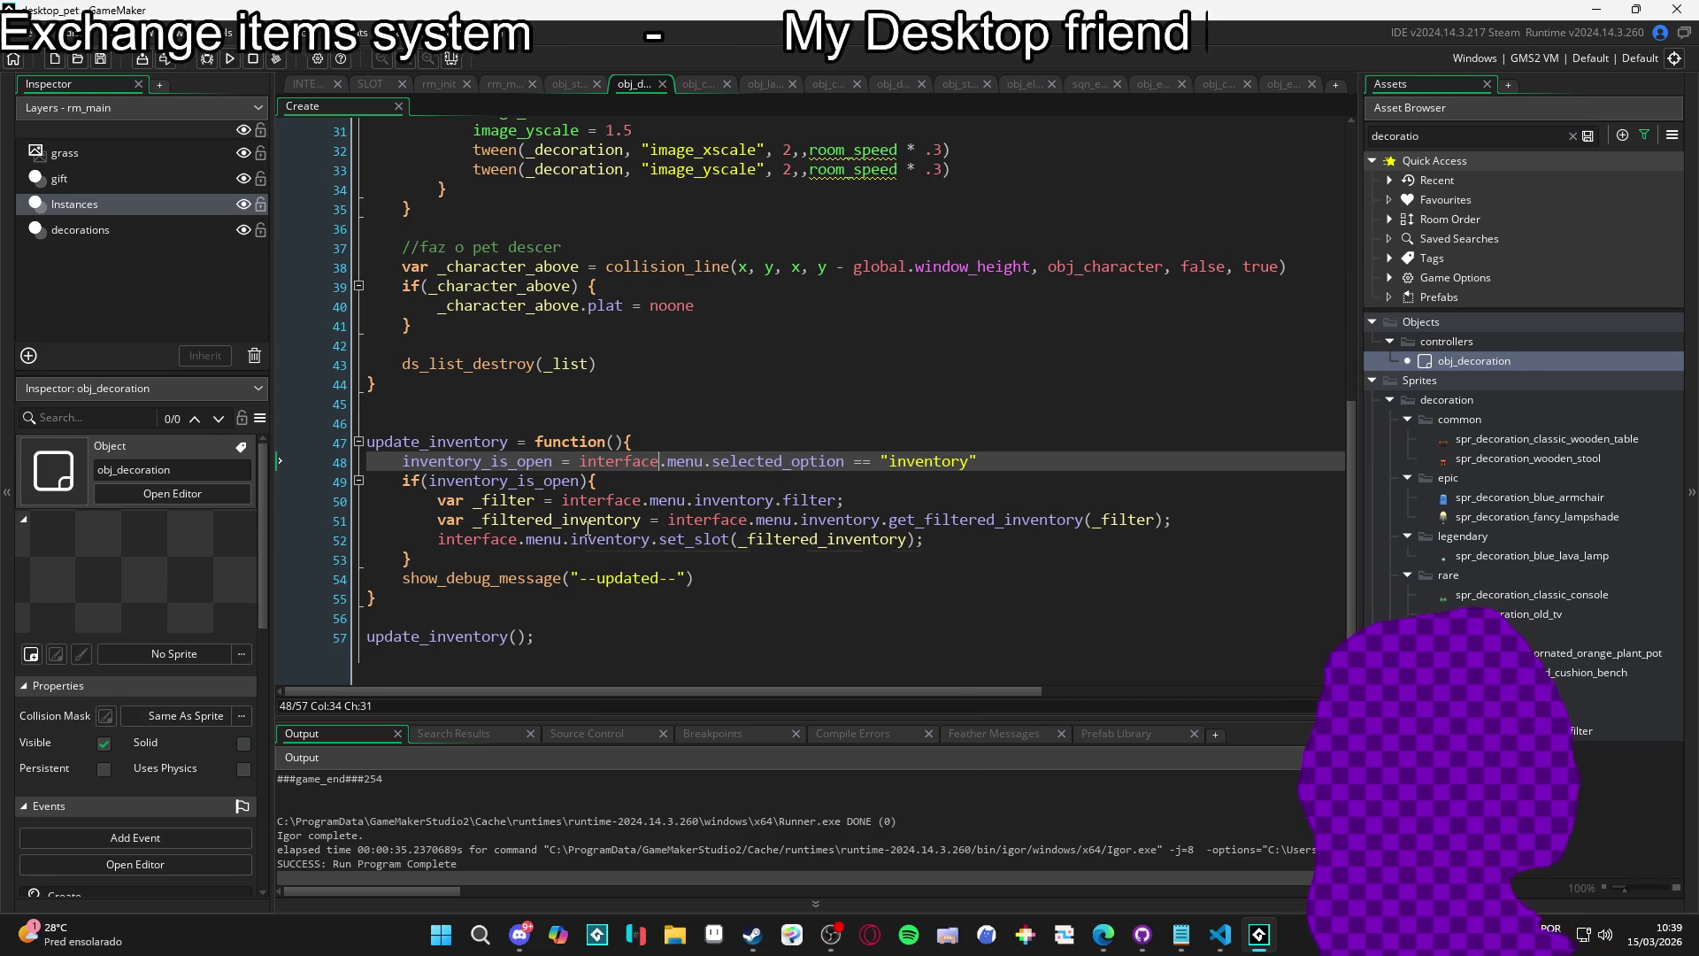
mouse_move(476, 518)
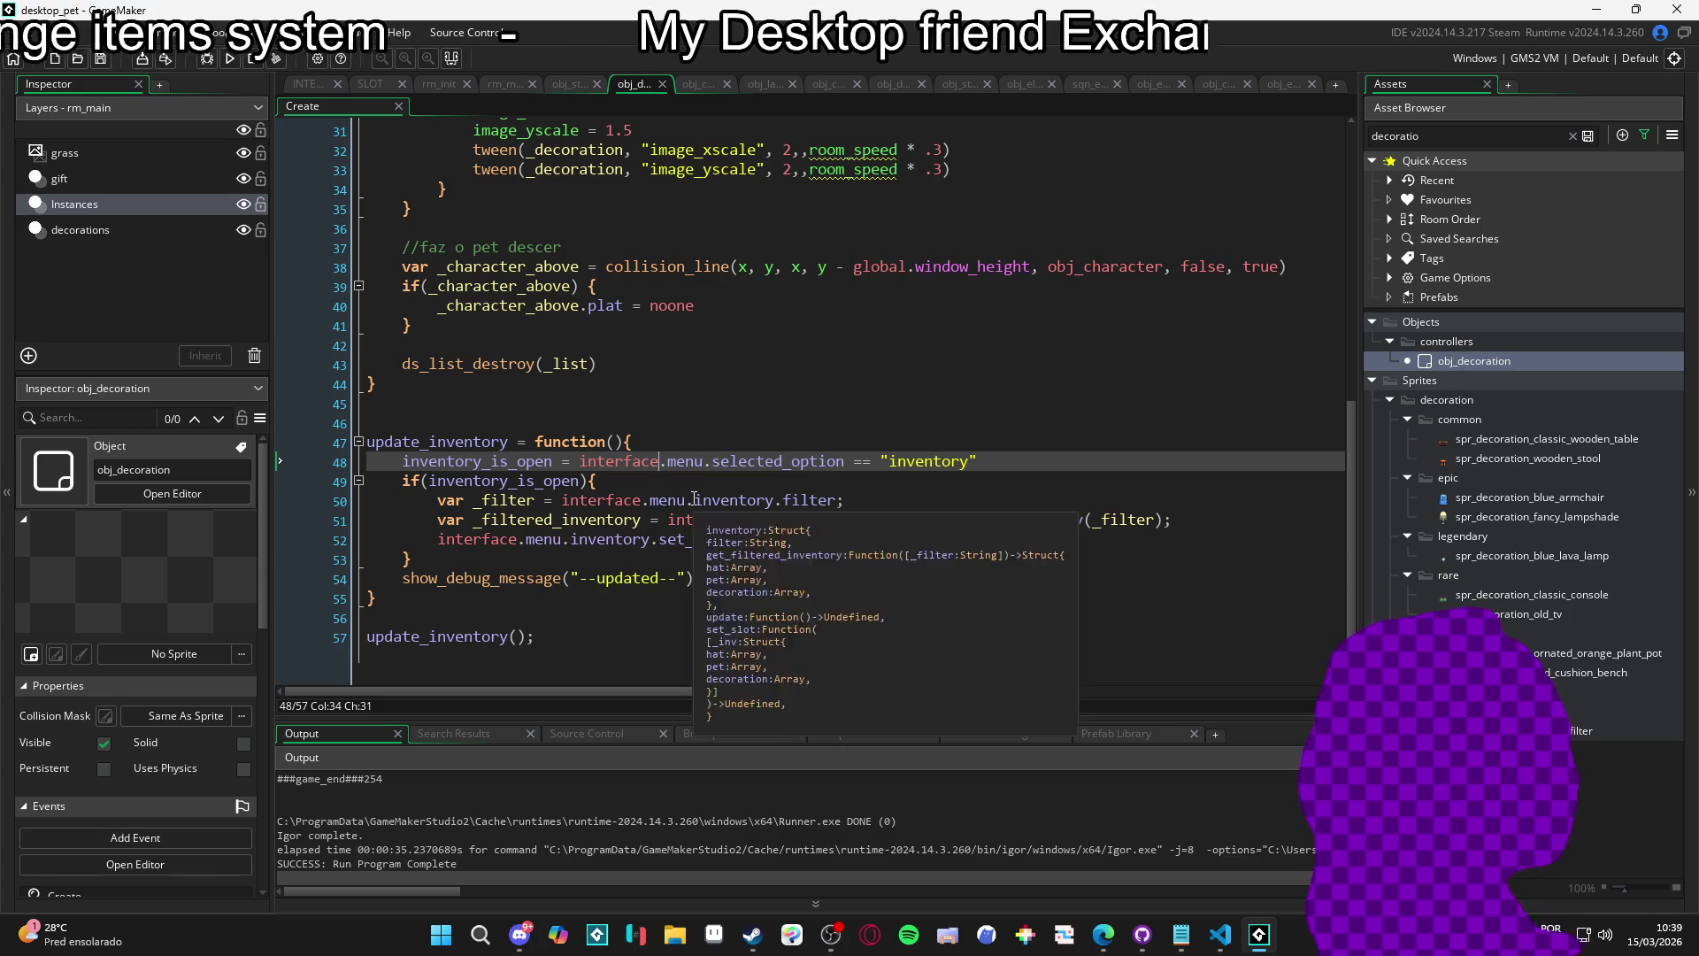
mouse_move(822, 497)
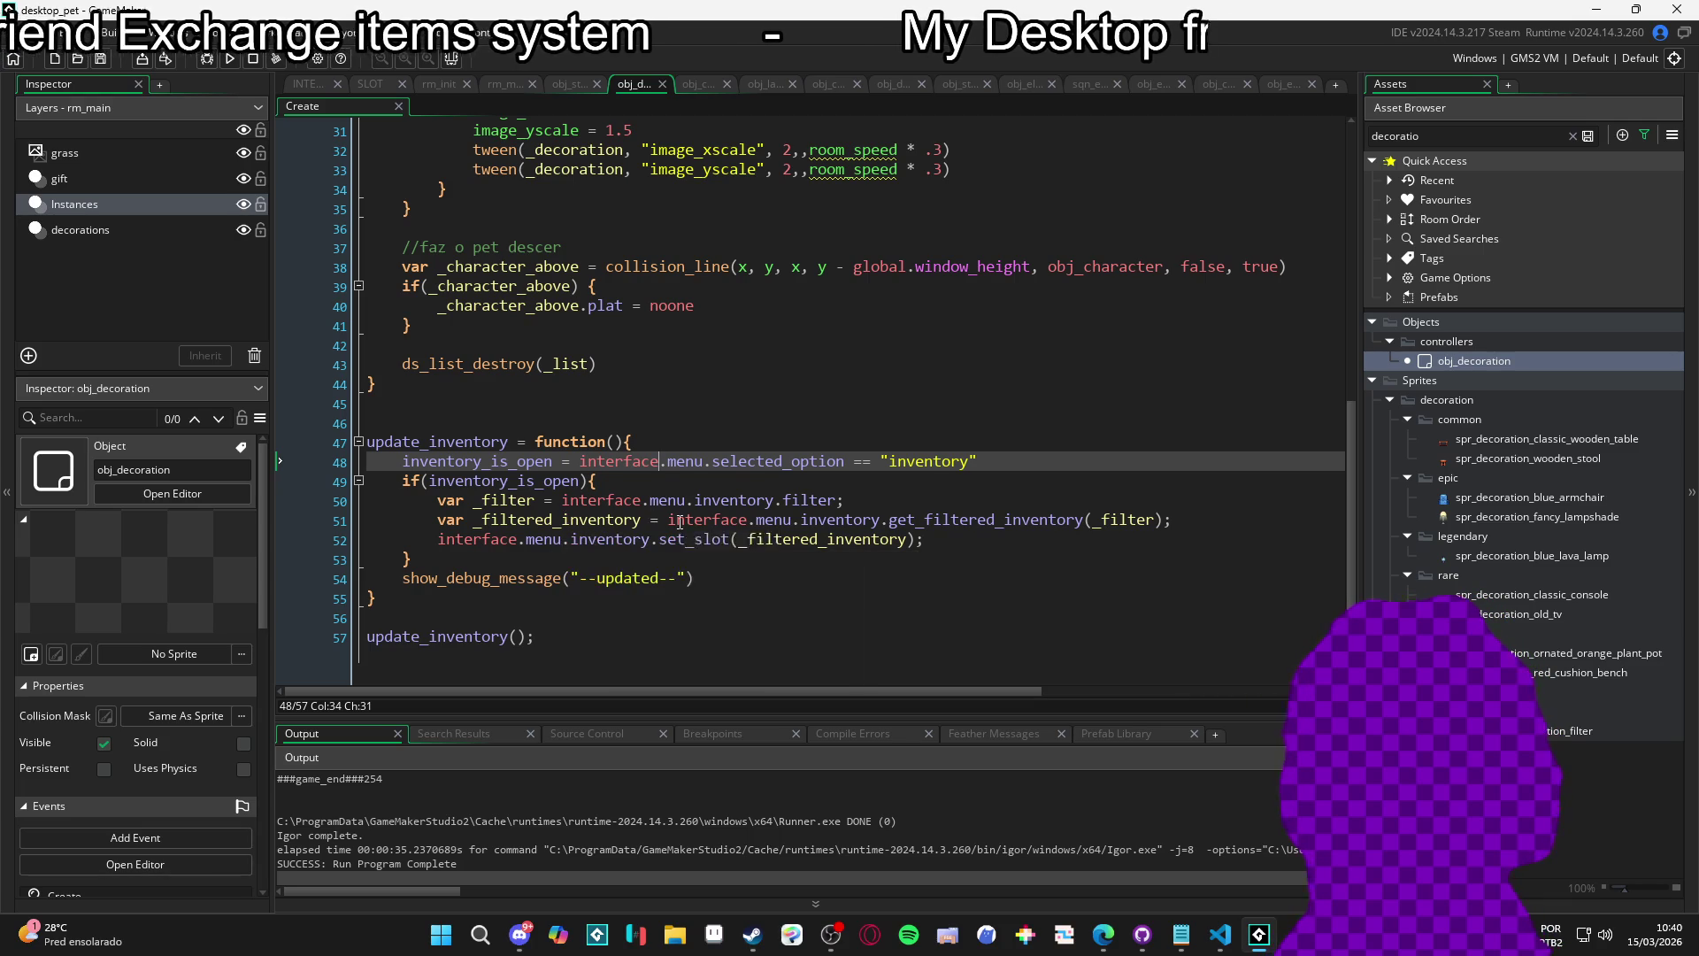
left_click_drag(845, 501, 528, 501)
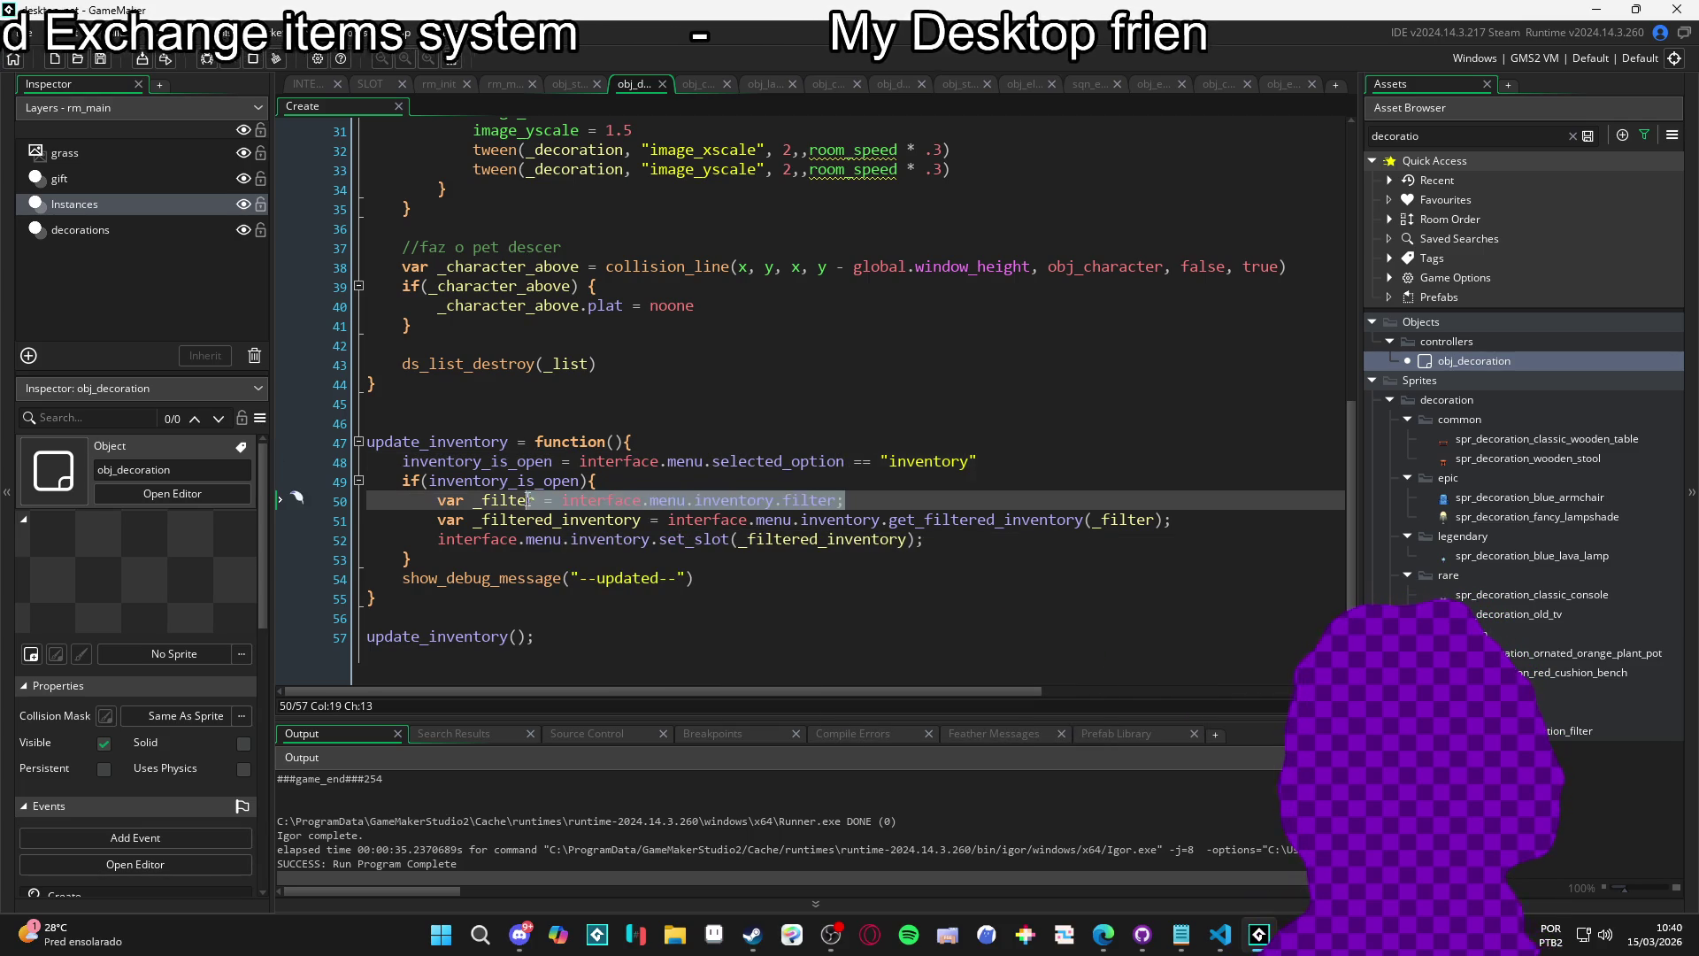
left_click(819, 501)
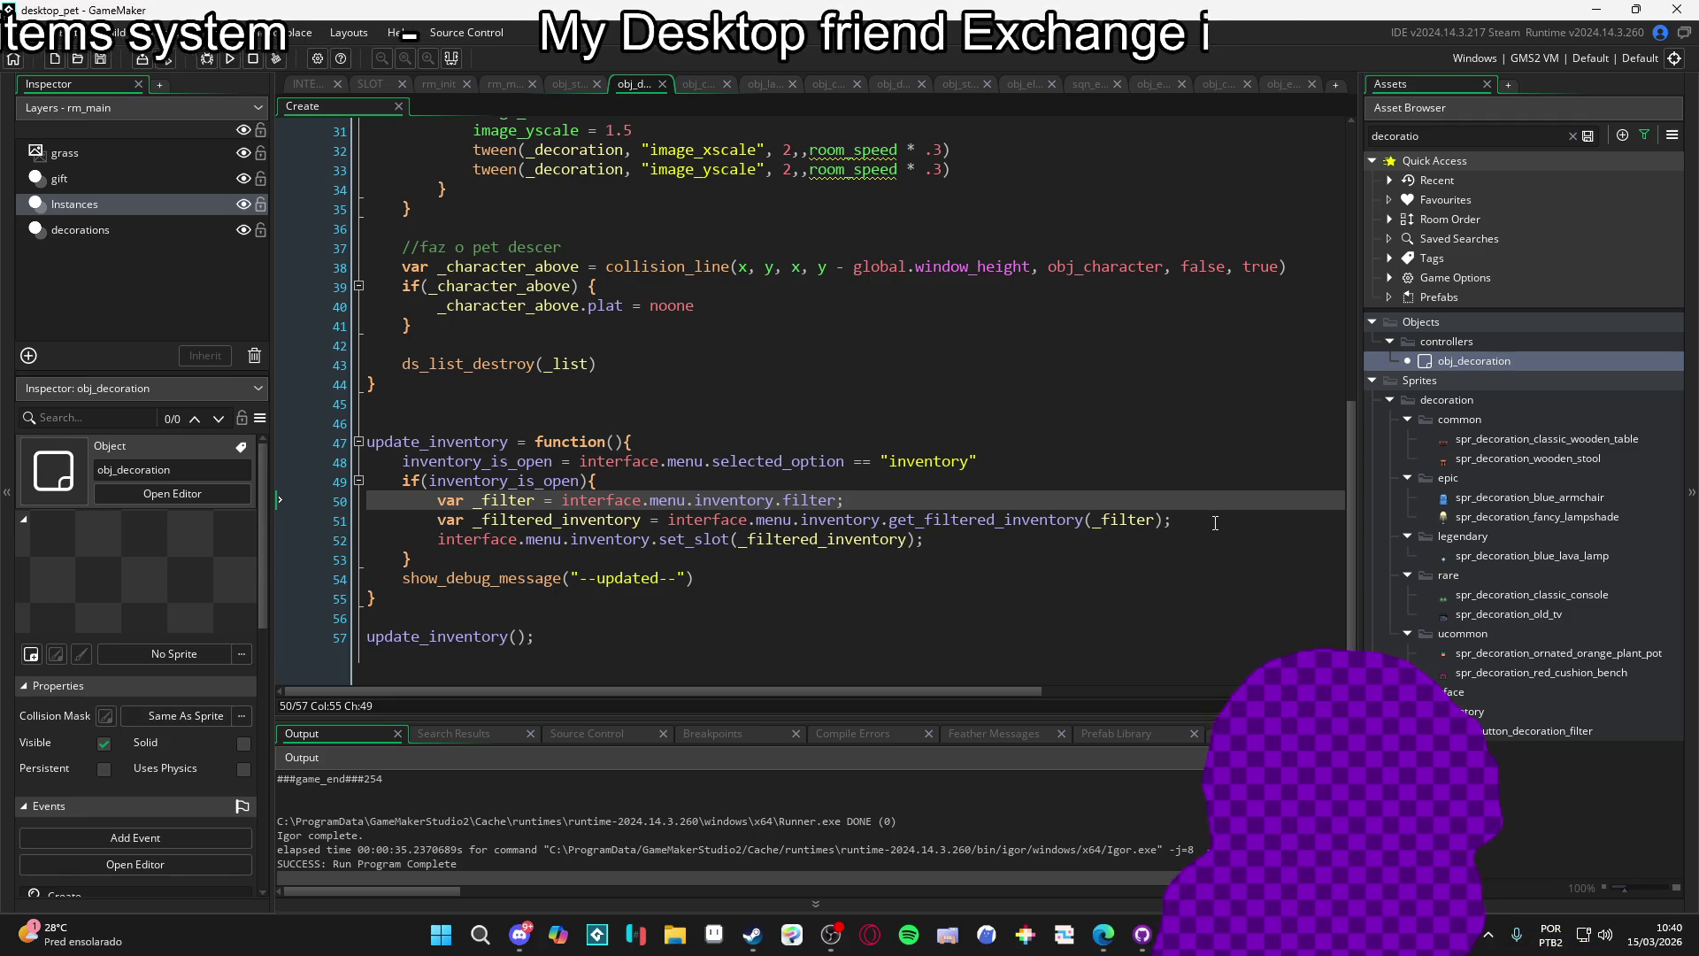
mouse_move(944, 510)
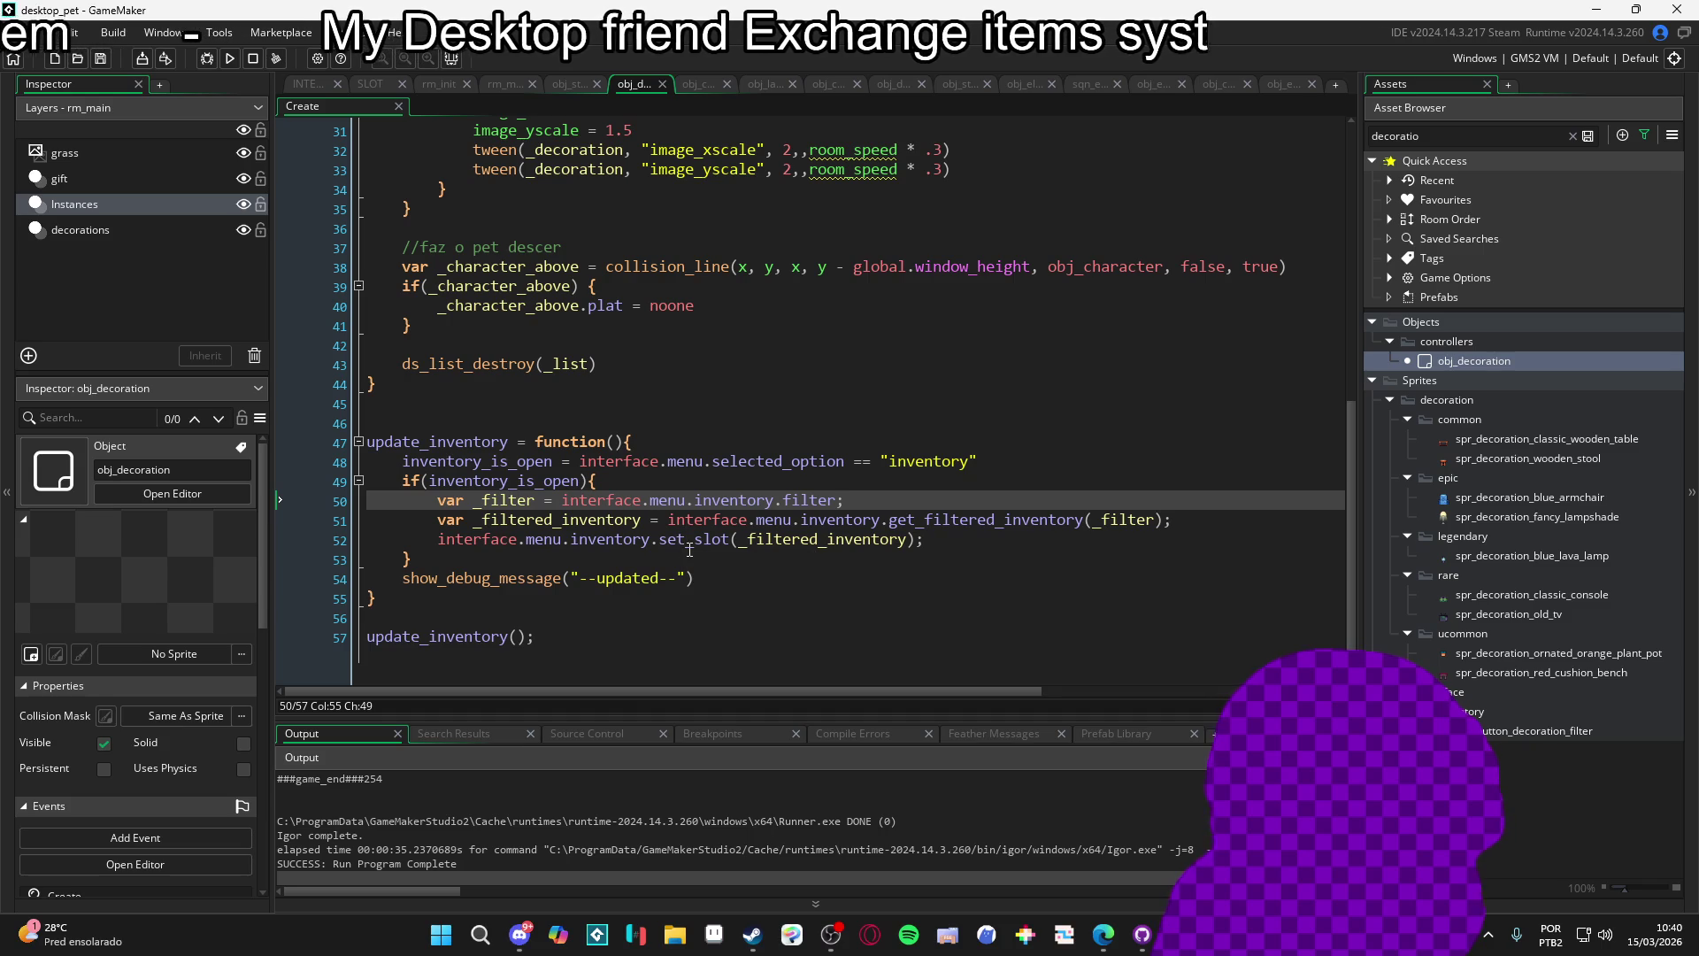
mouse_move(717, 543)
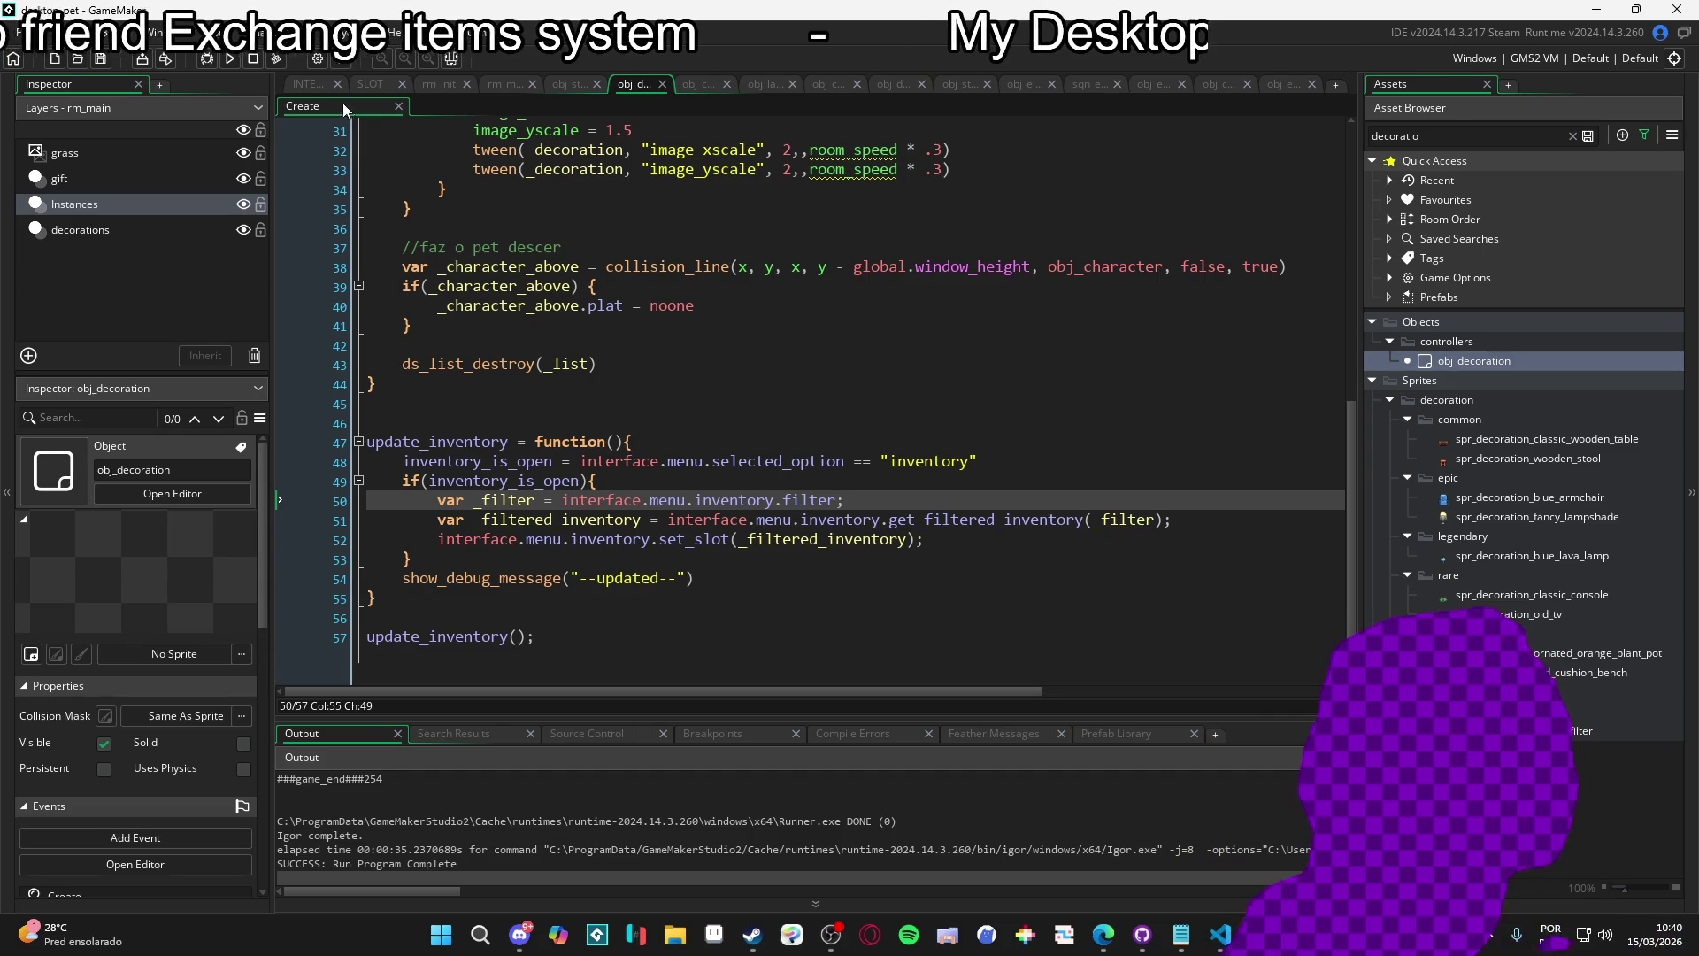
left_click(313, 84)
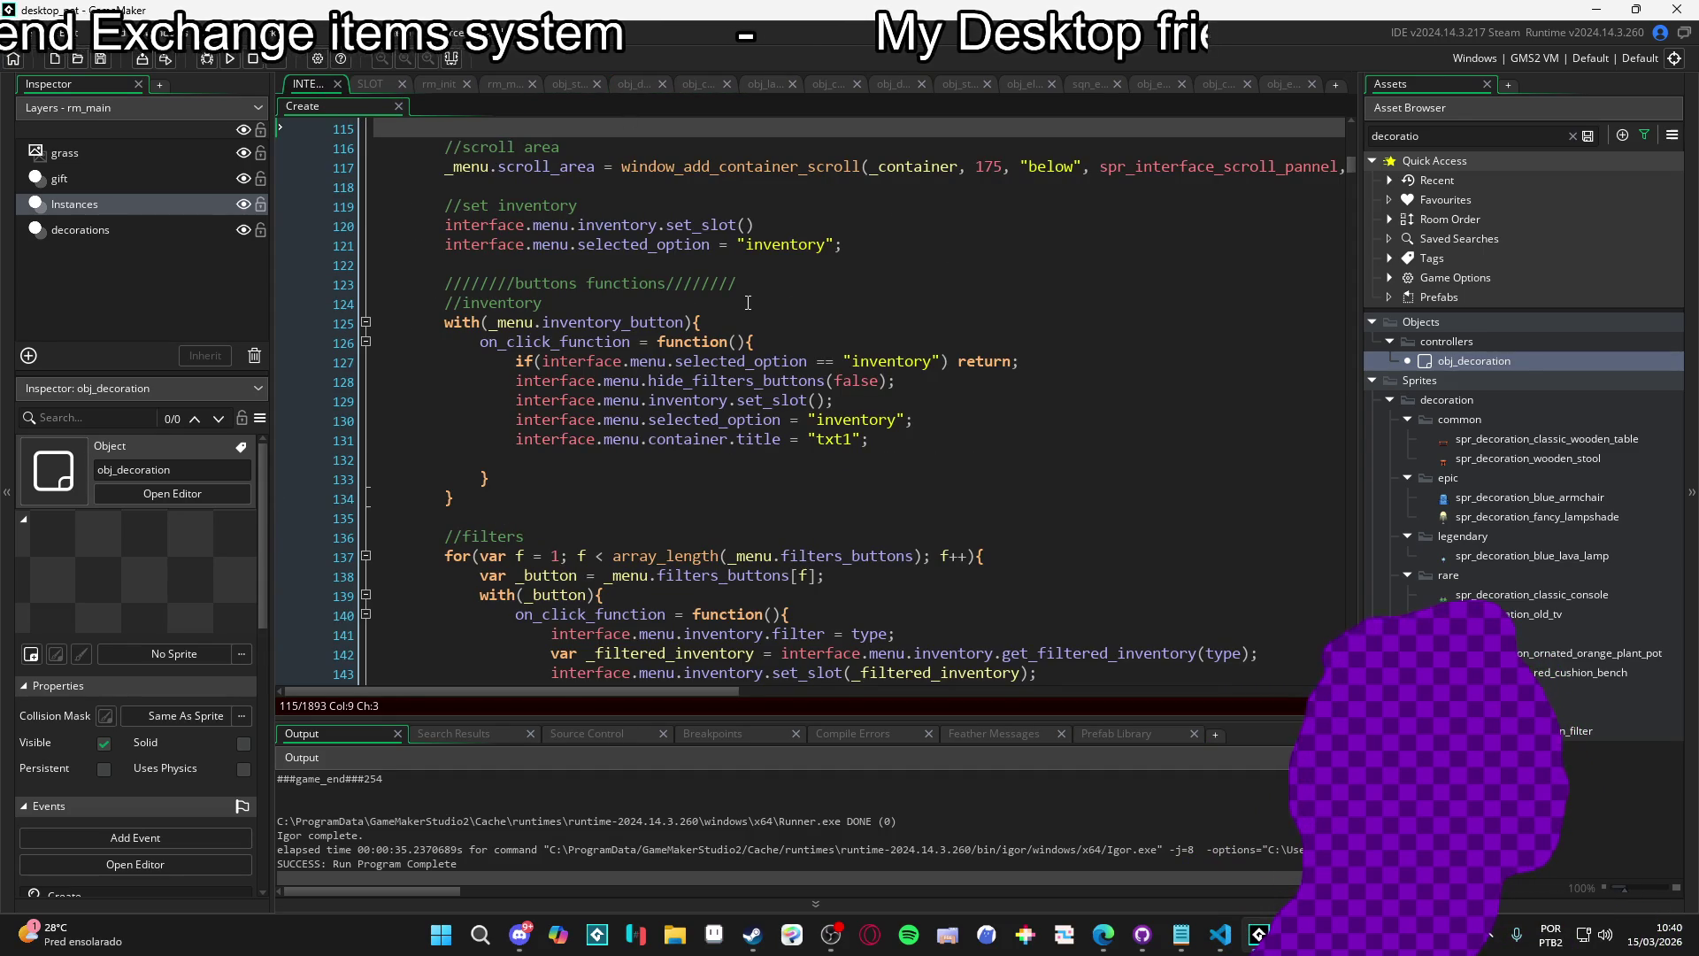
scroll(787, 310, "up", 5)
scroll(748, 302, "down", 6)
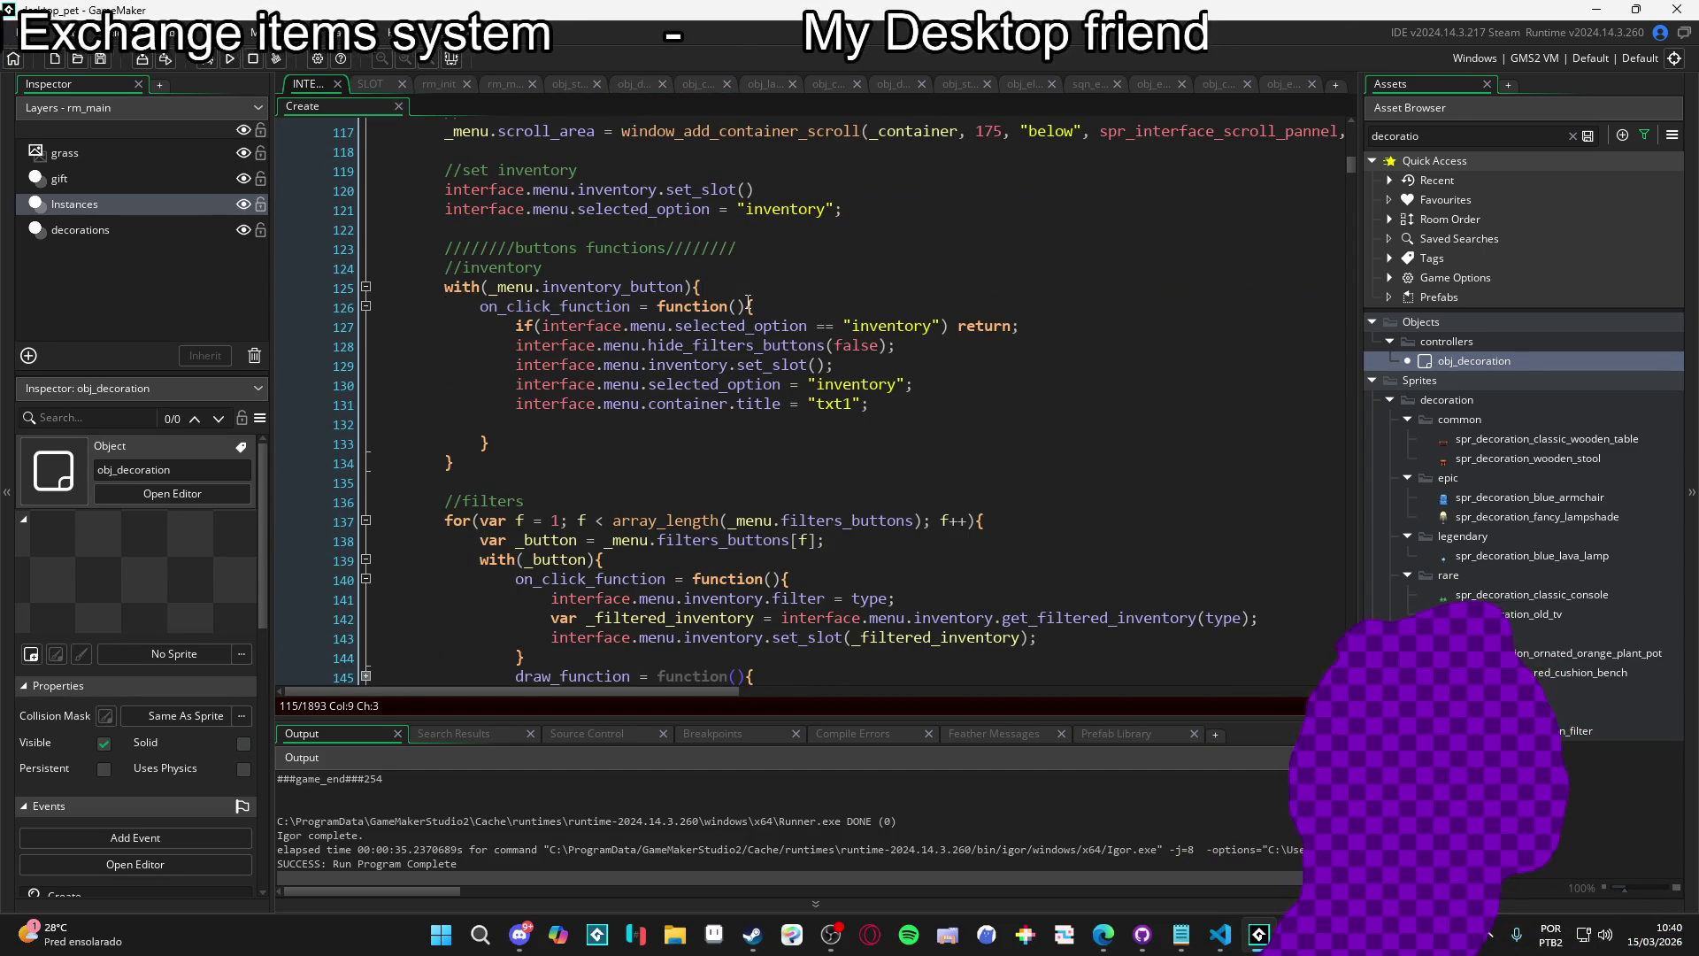
scroll(748, 302, "down", 4)
scroll(749, 302, "up", 6)
scroll(748, 302, "up", 5)
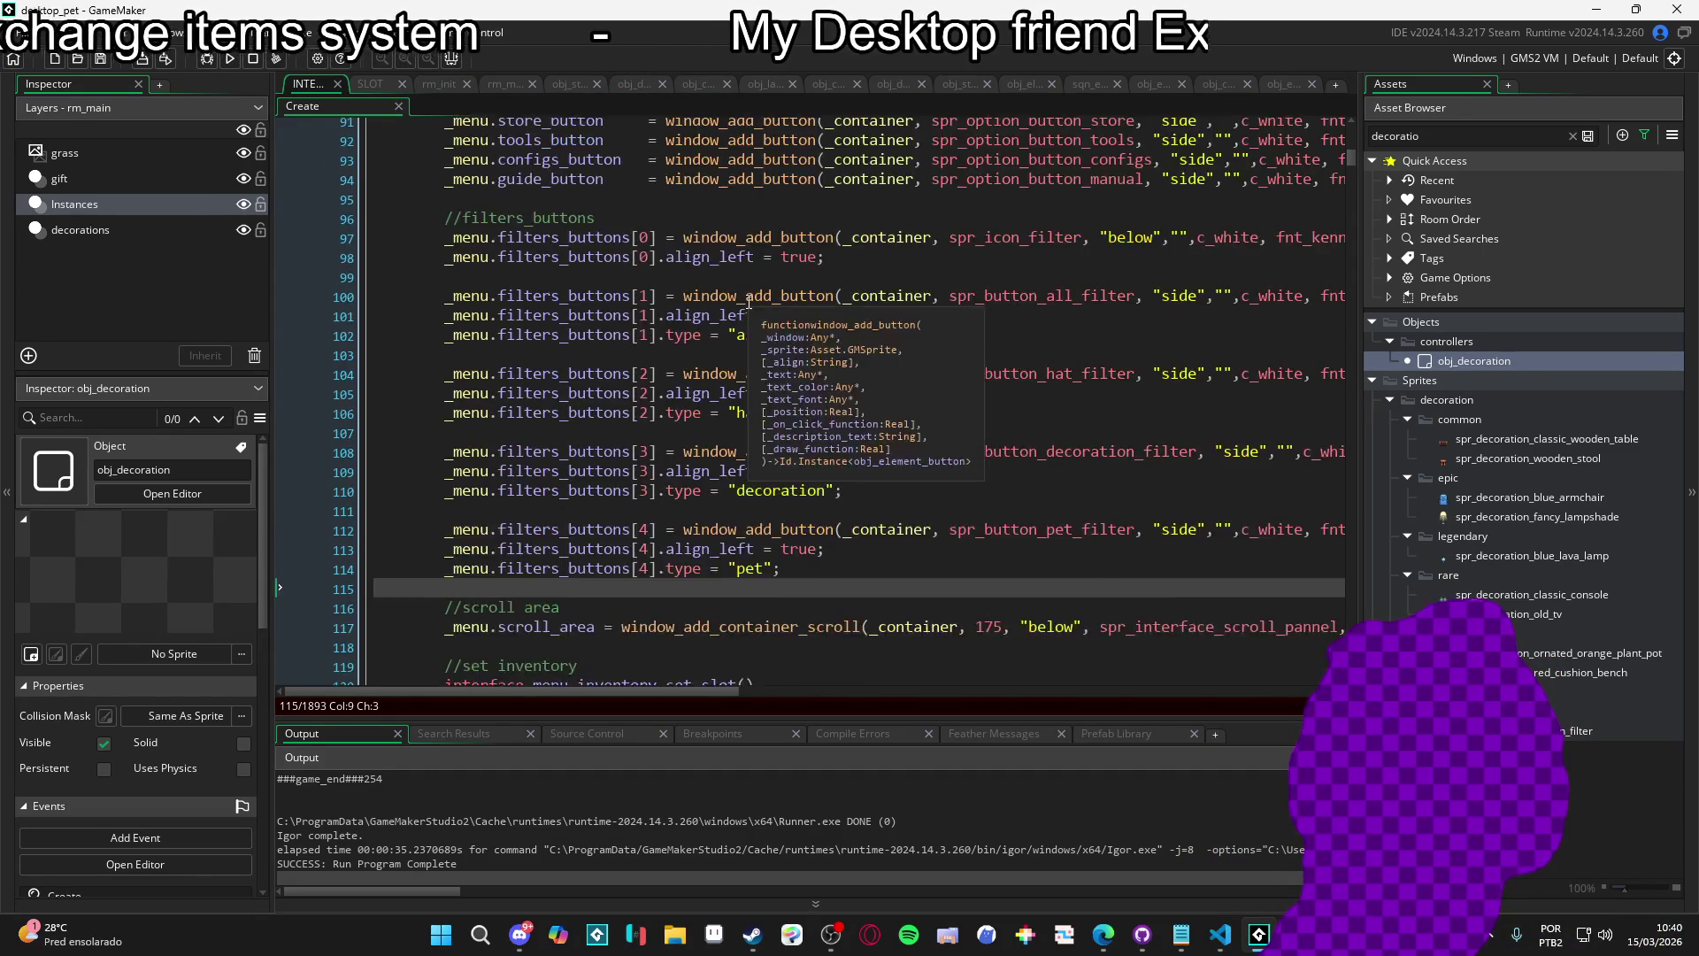
scroll(753, 303, "down", 11)
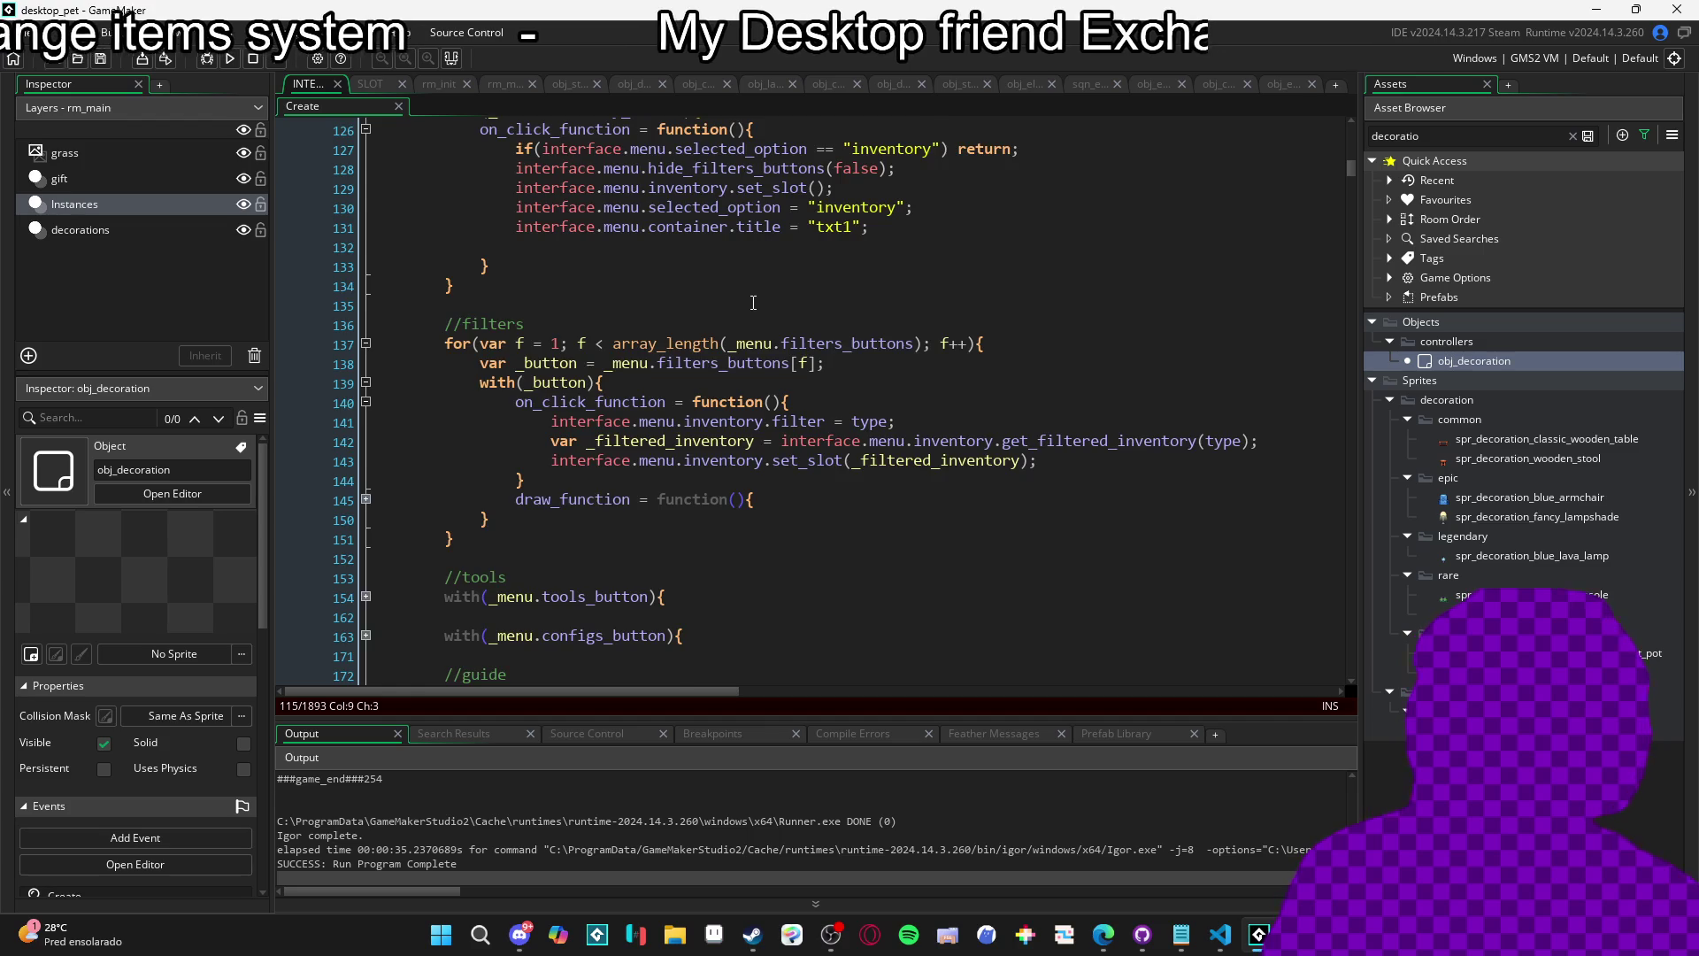
scroll(753, 303, "down", 4)
left_click(767, 286)
key("ctrl+f")
type("set")
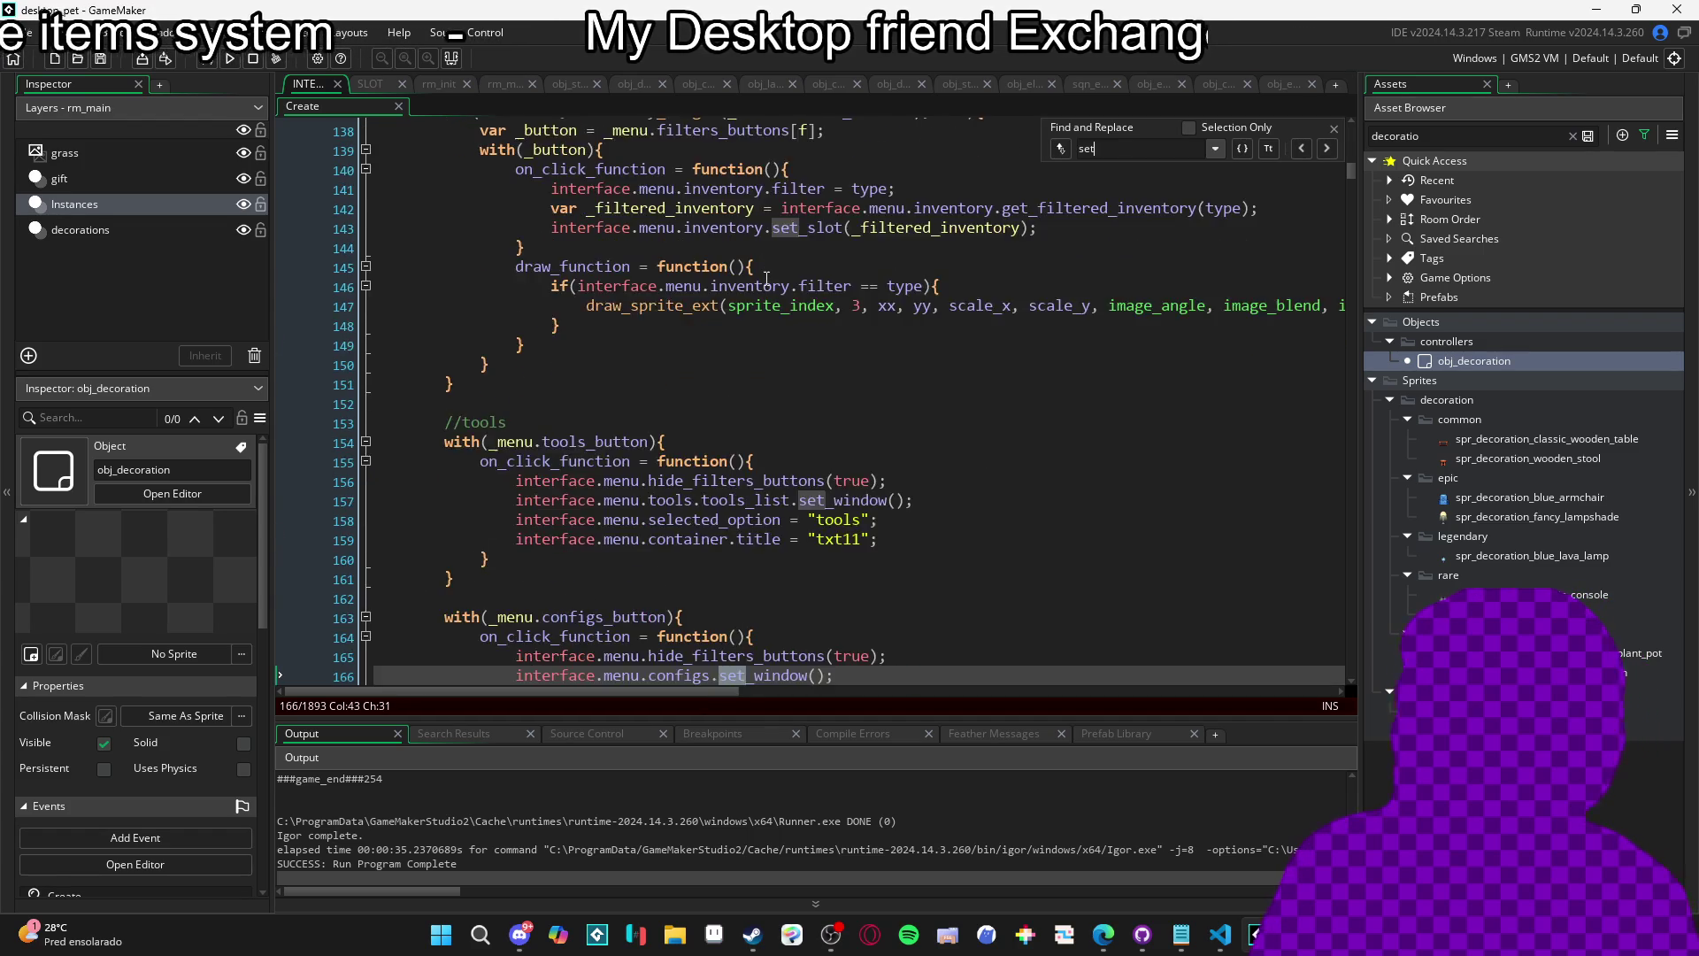
type("_slot: functi")
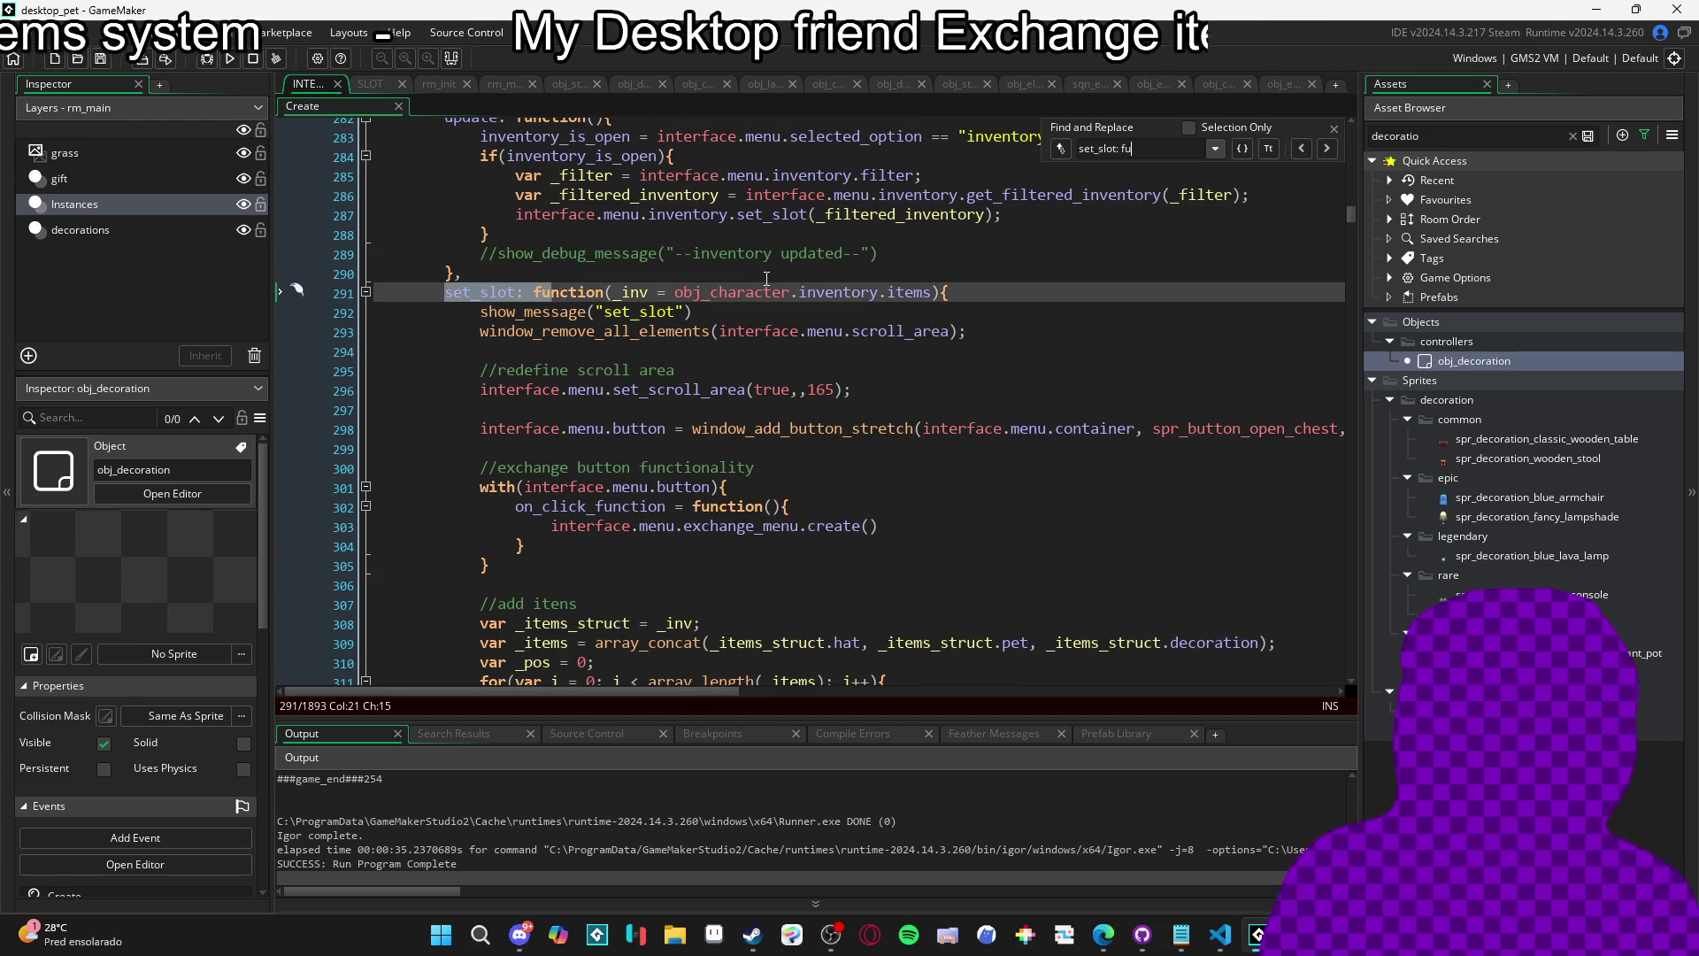
left_click(1335, 129)
scroll(777, 383, "down", 2)
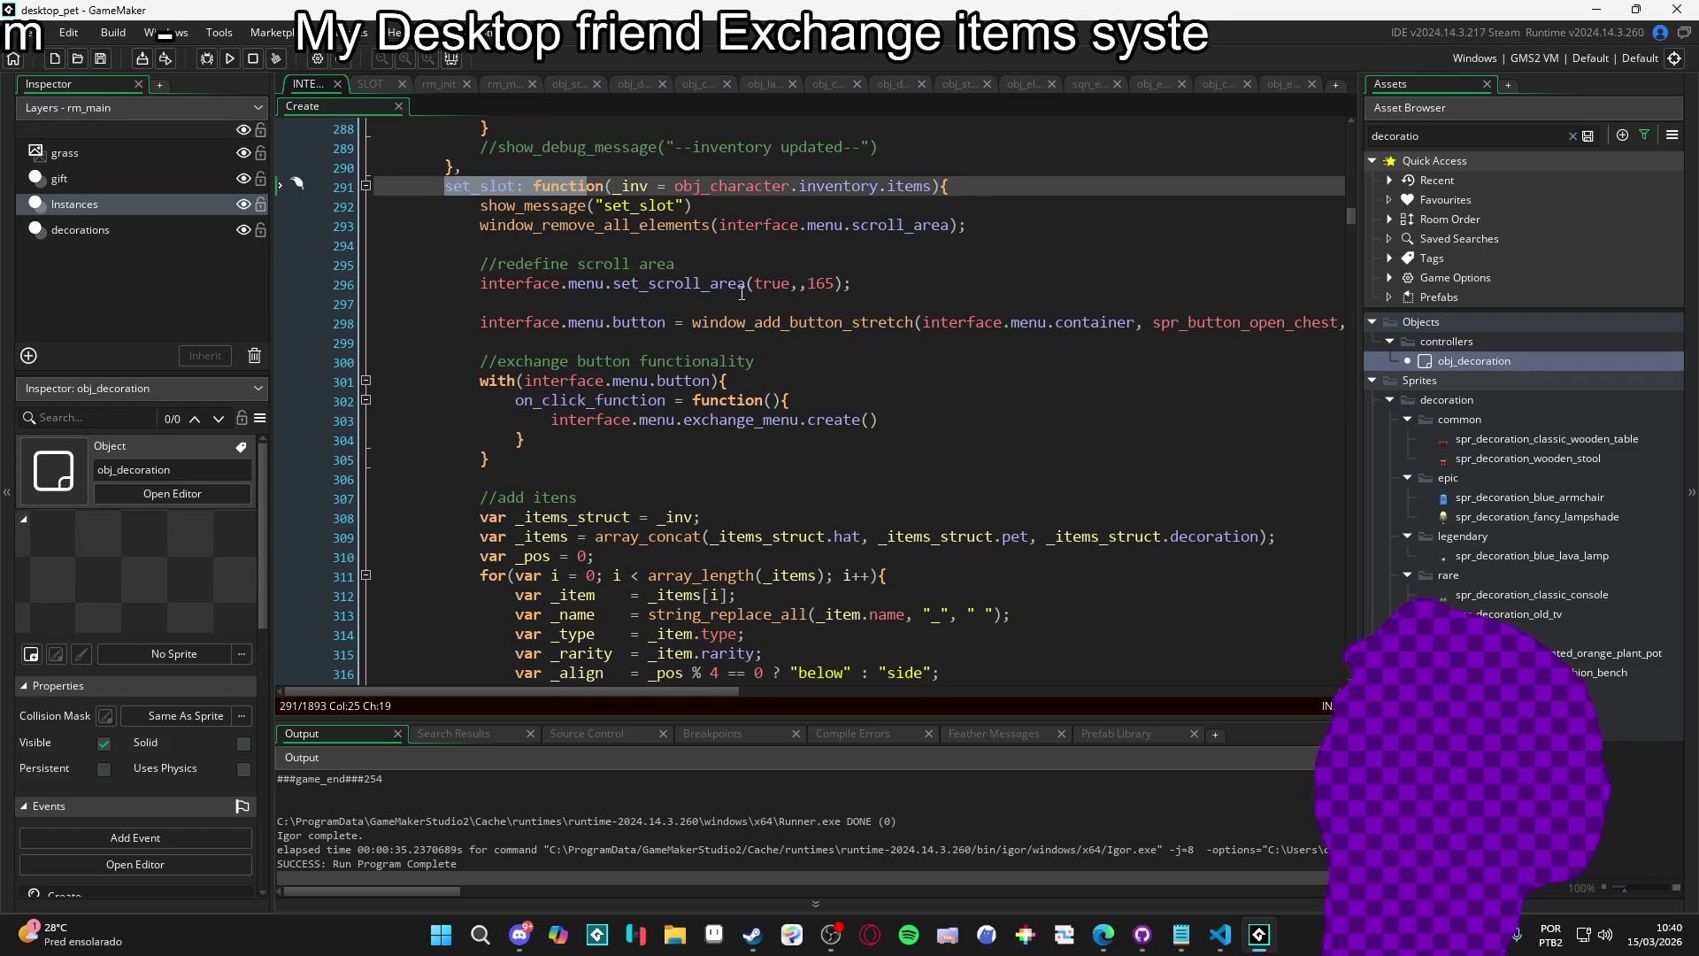
scroll(611, 359, "down", 4)
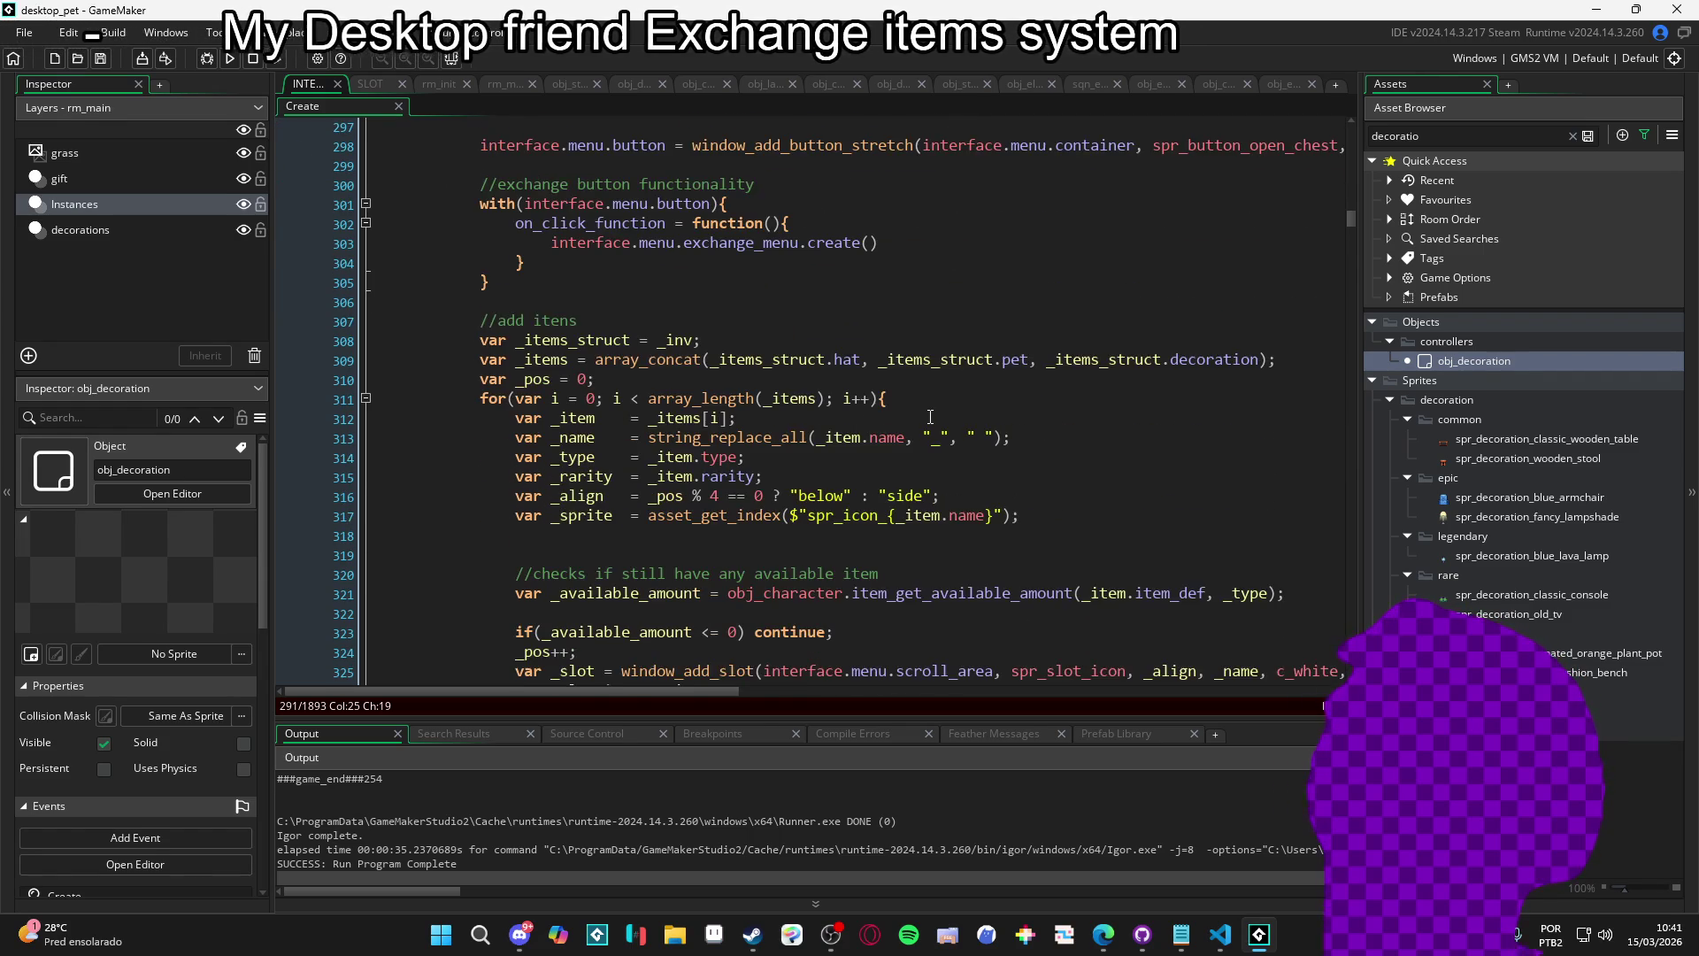
mouse_move(1021, 529)
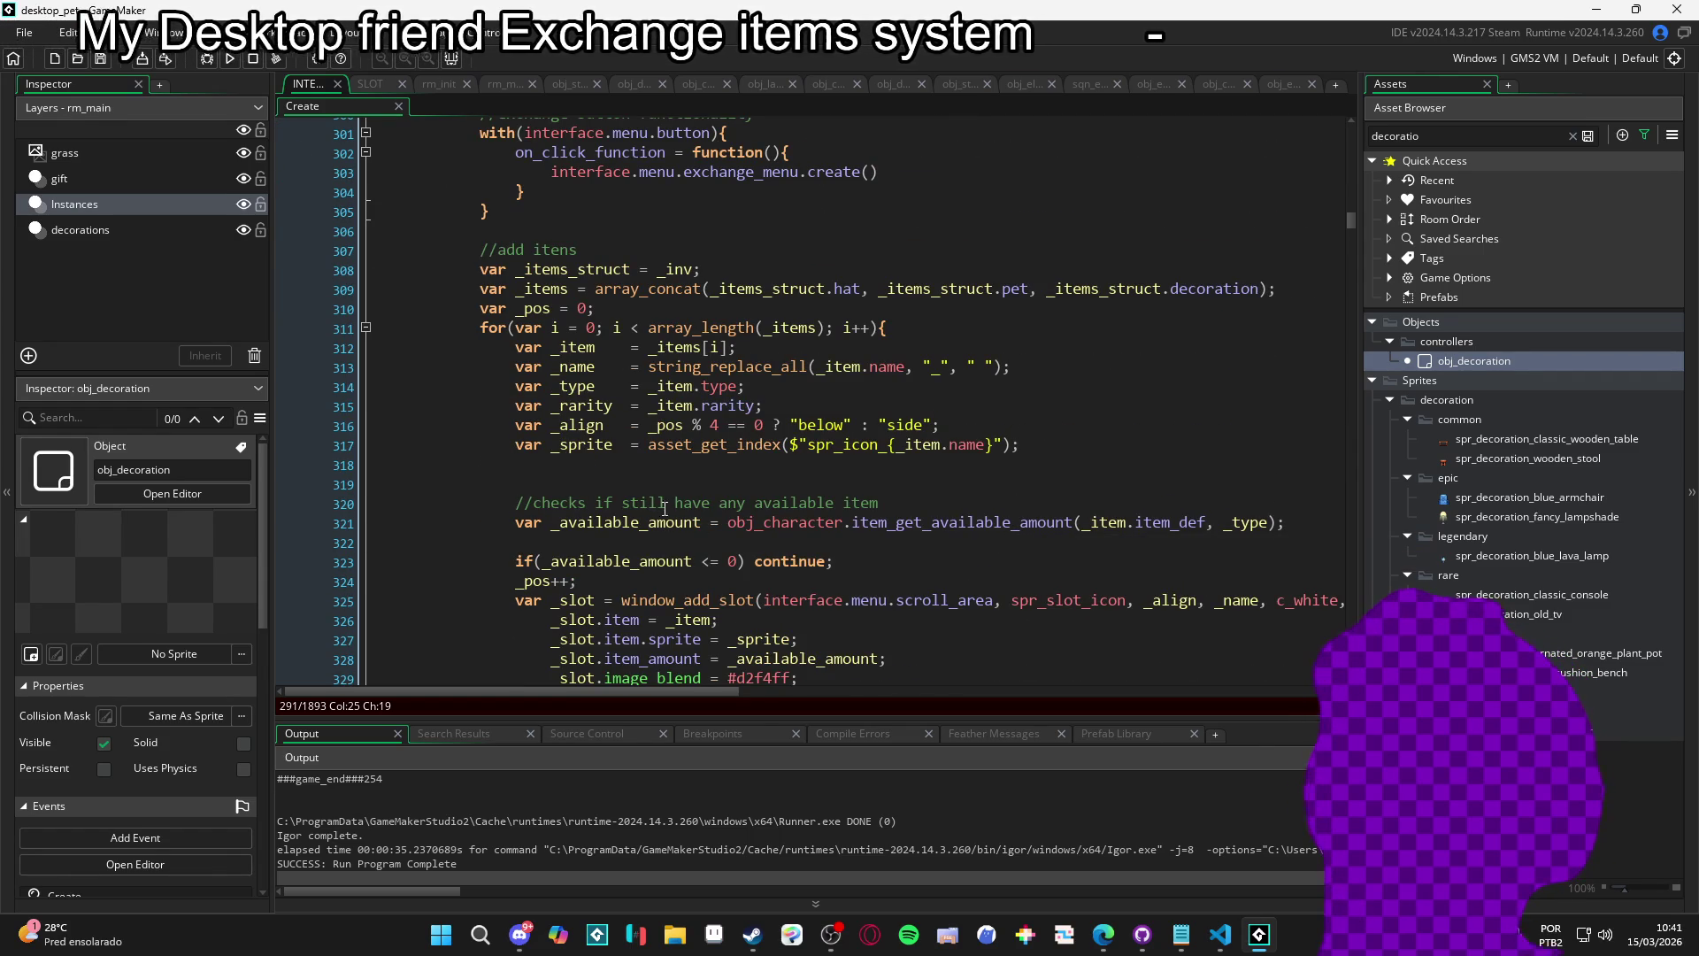
scroll(811, 503, "down", 2)
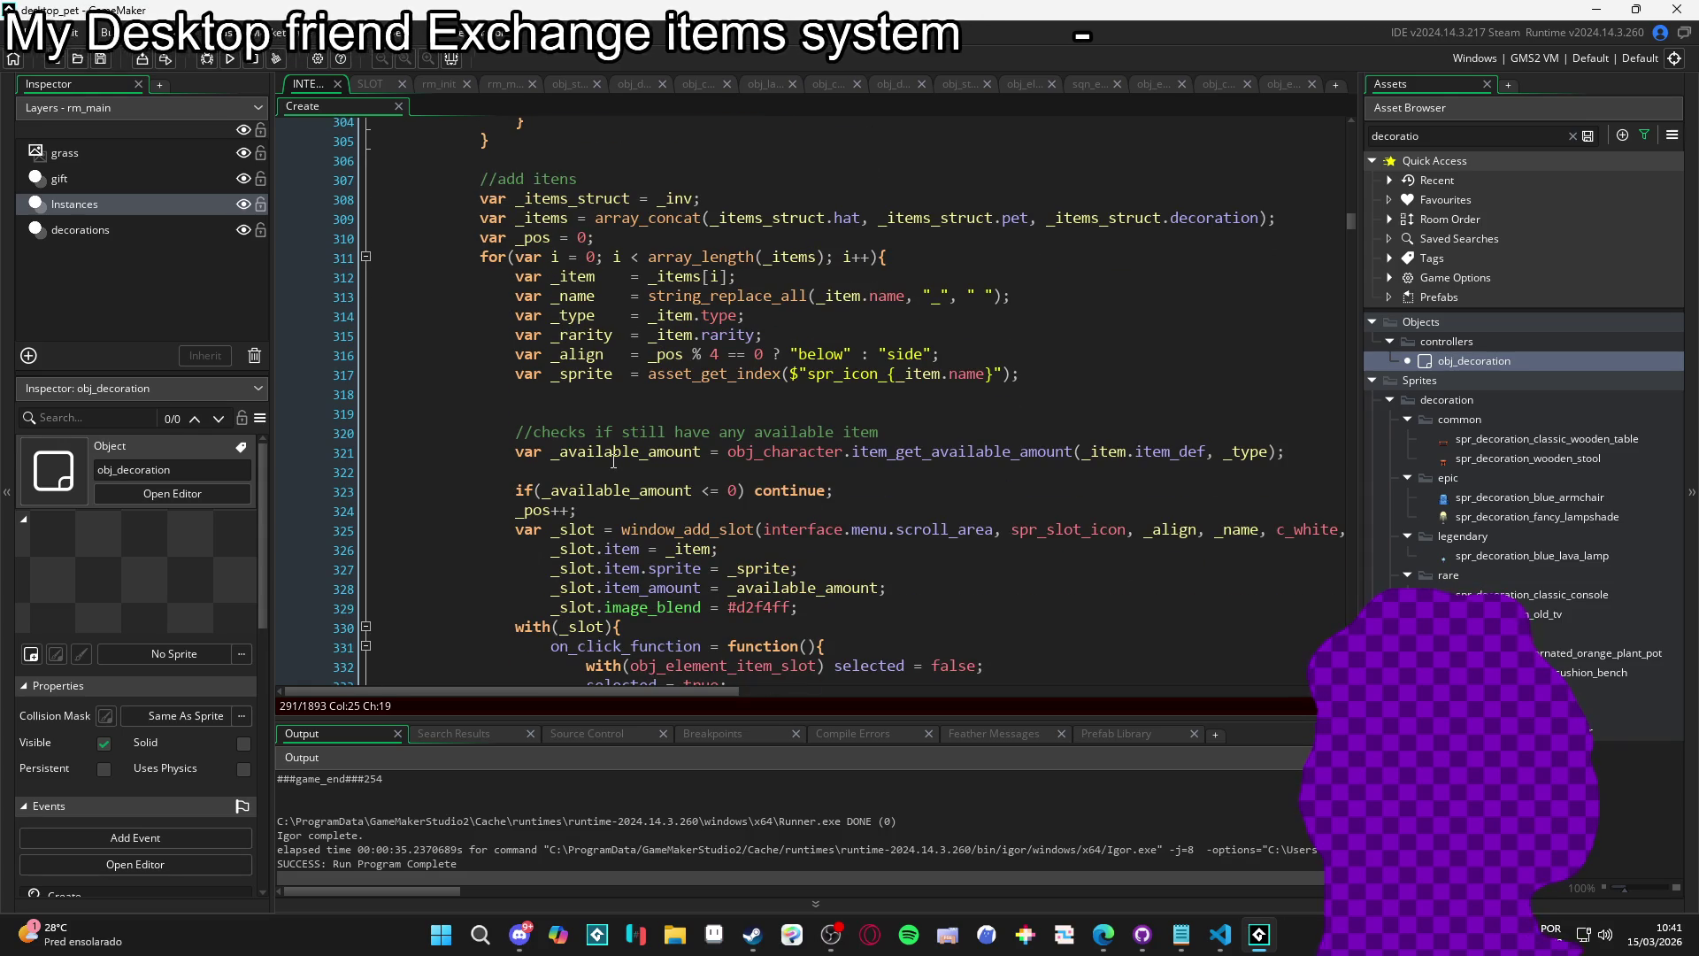
scroll(613, 460, "down", 1)
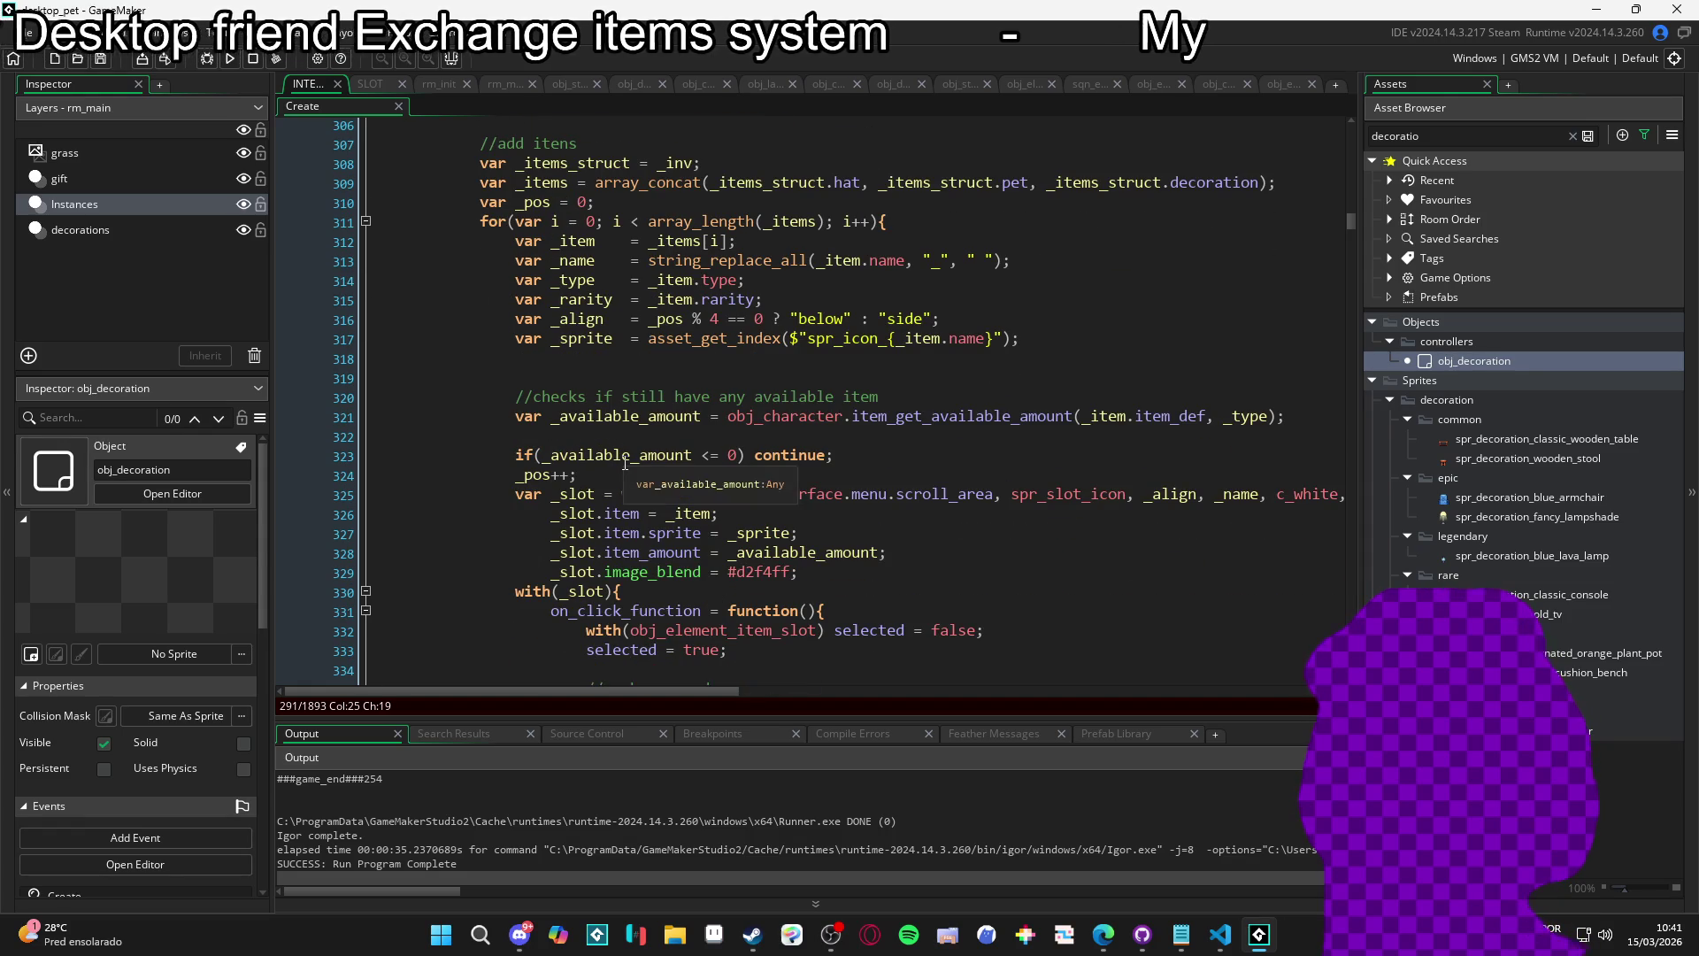
scroll(626, 458, "up", 1)
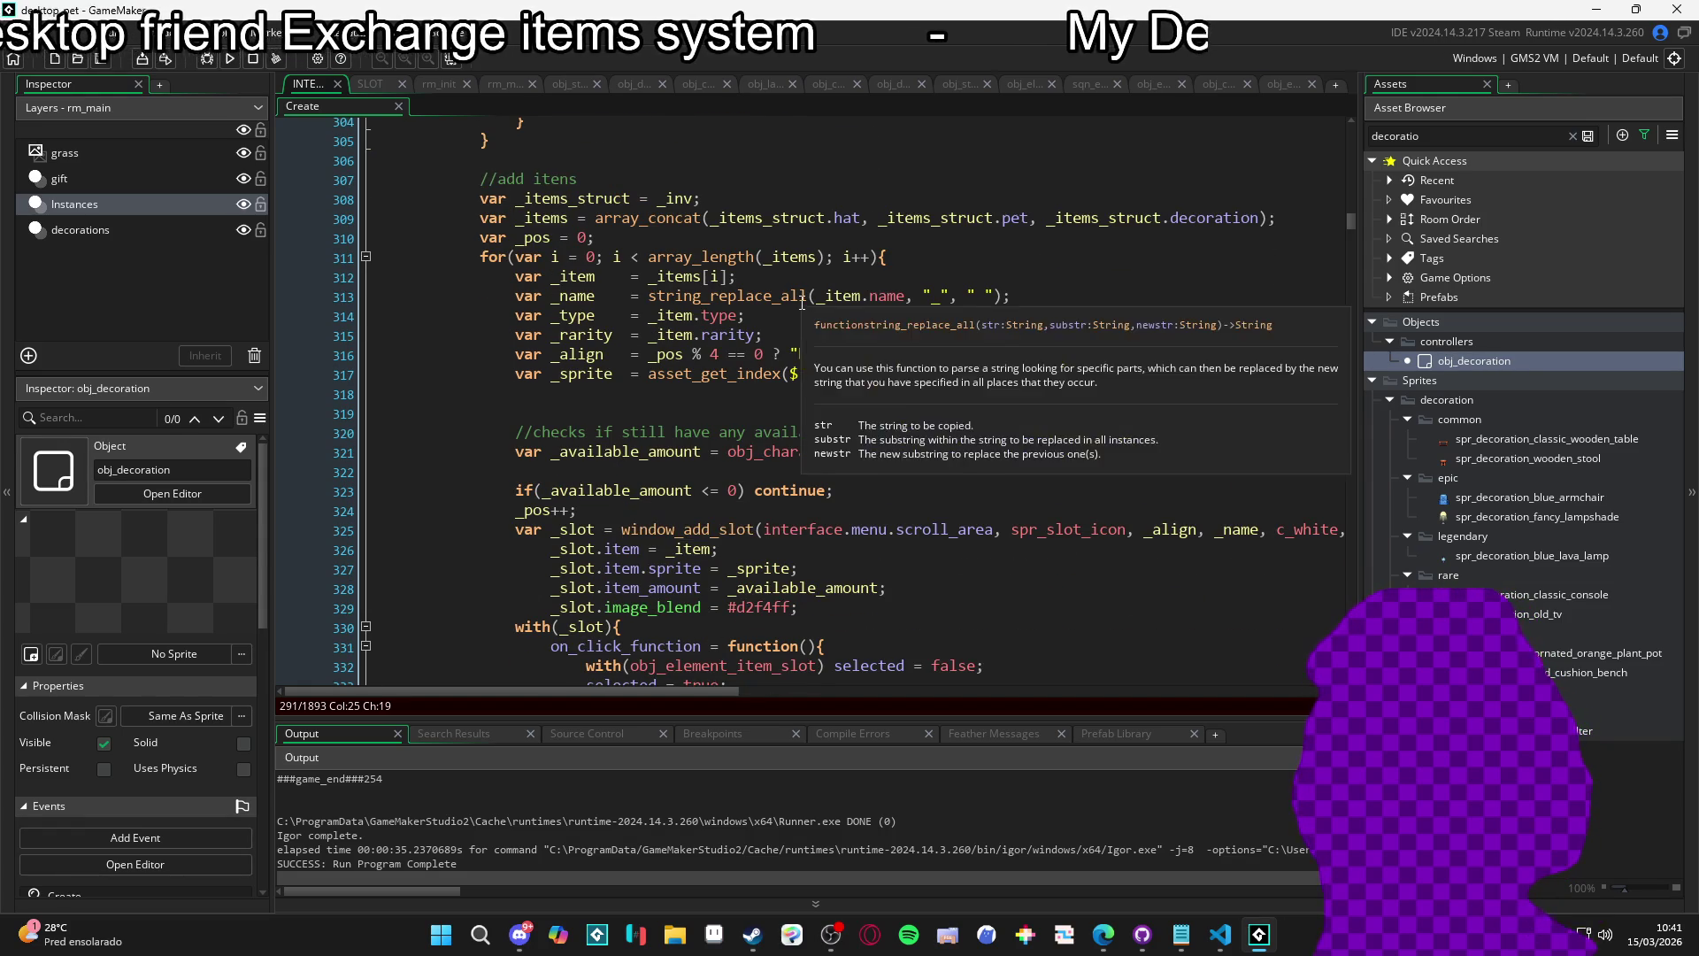
scroll(974, 389, "up", 1)
scroll(1031, 419, "down", 2)
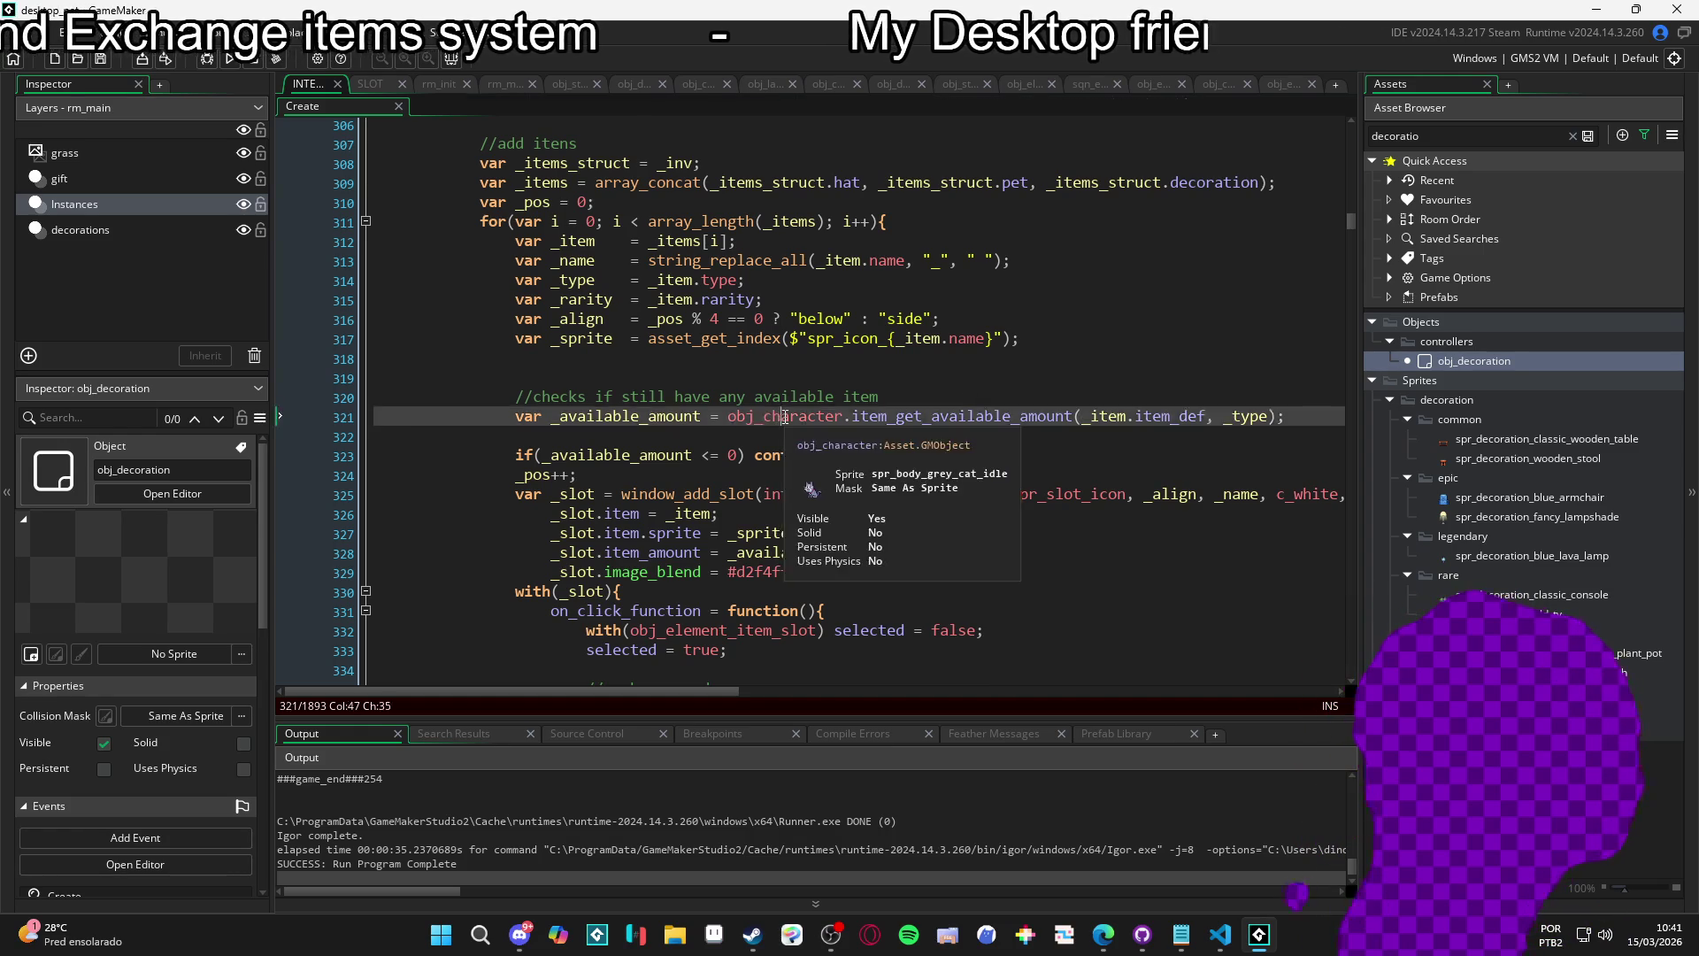
Open obj_character's Create code, find 'availb' to reach item_get_available_amount, and place the caret inside it.
middle_click(785, 417)
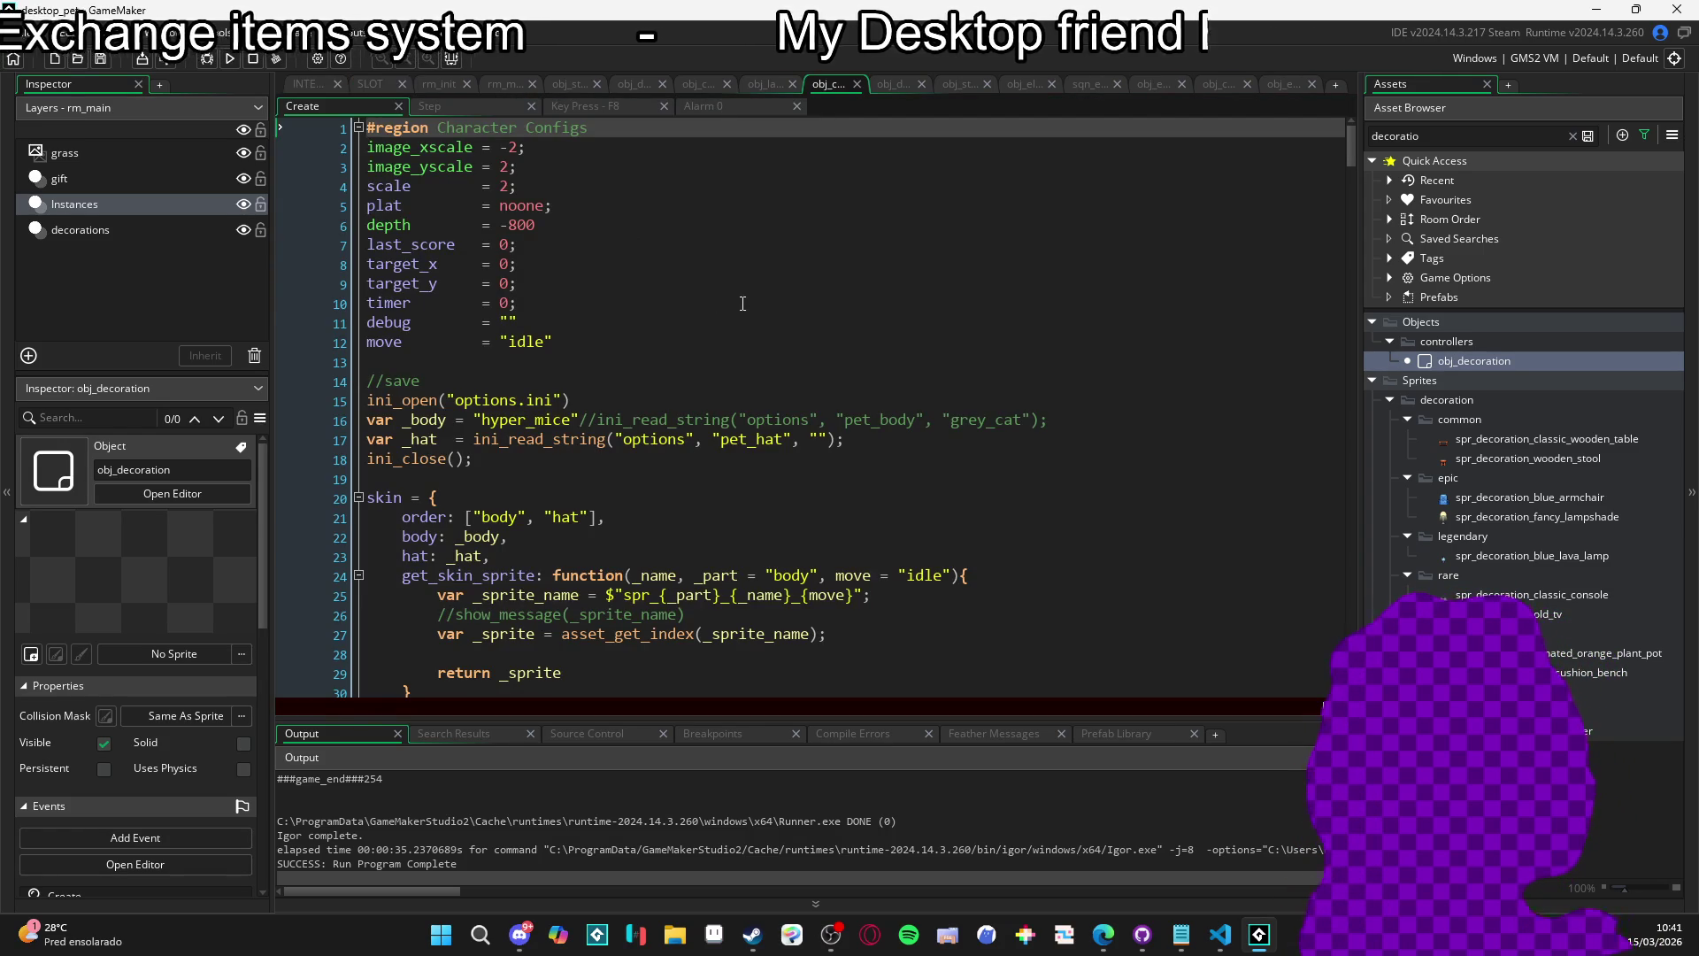
left_click(743, 302)
key("ctrl+f")
type("availb")
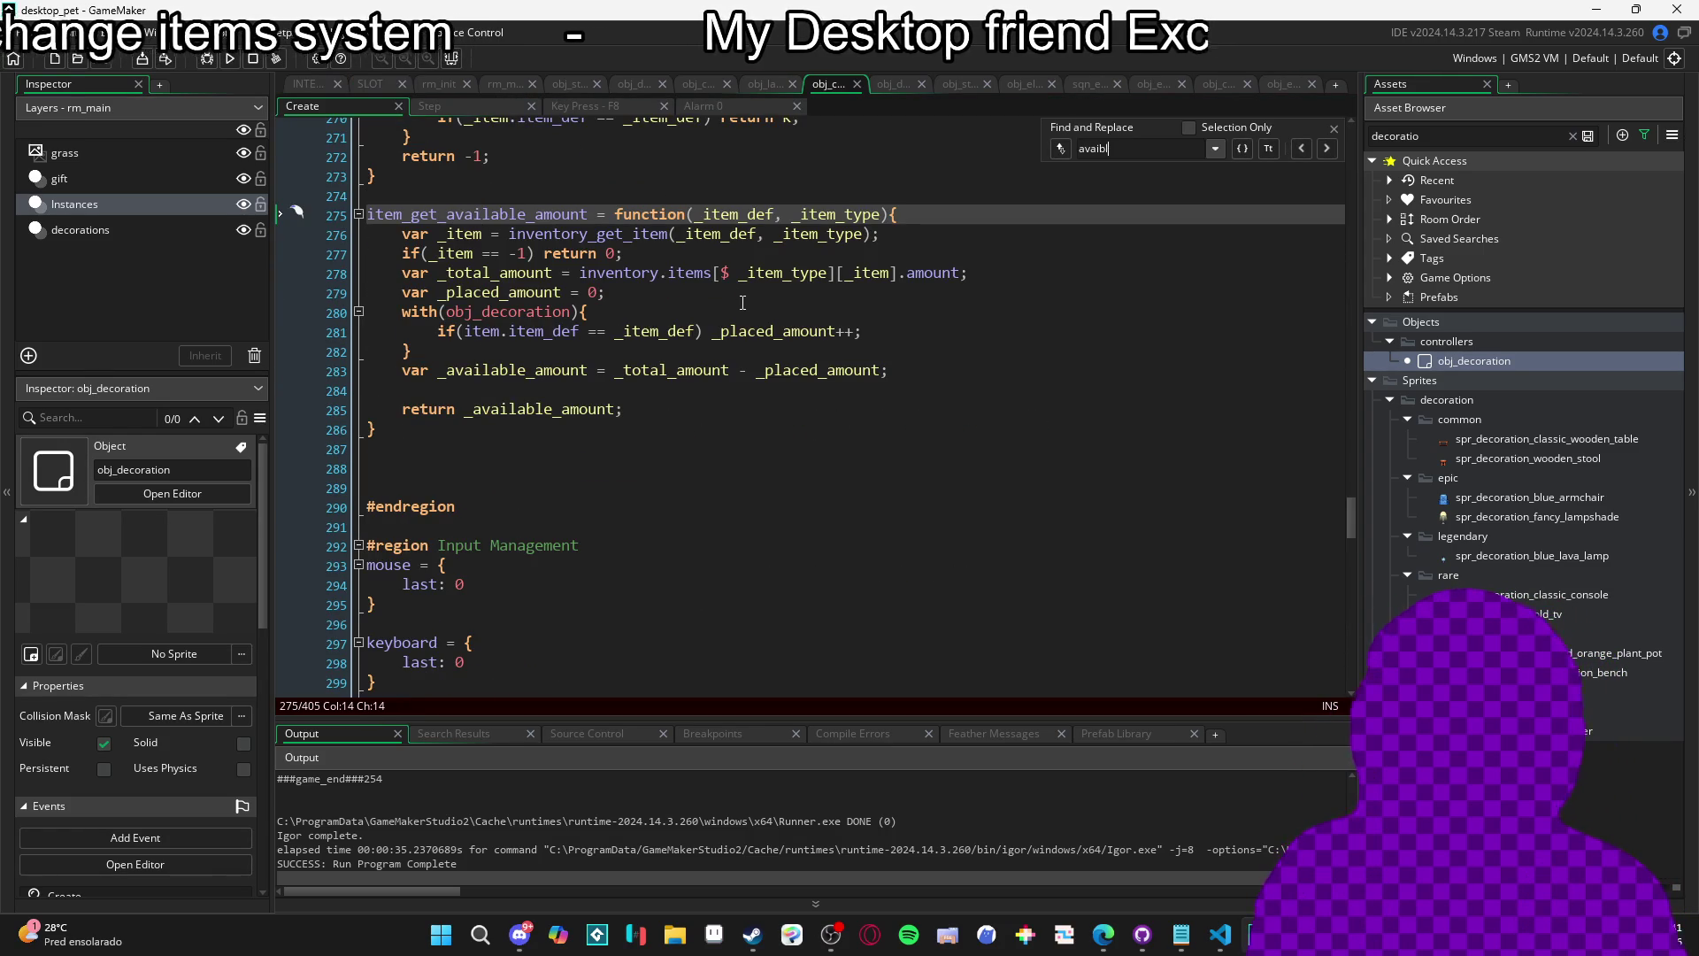
left_click(1333, 128)
left_click(368, 437)
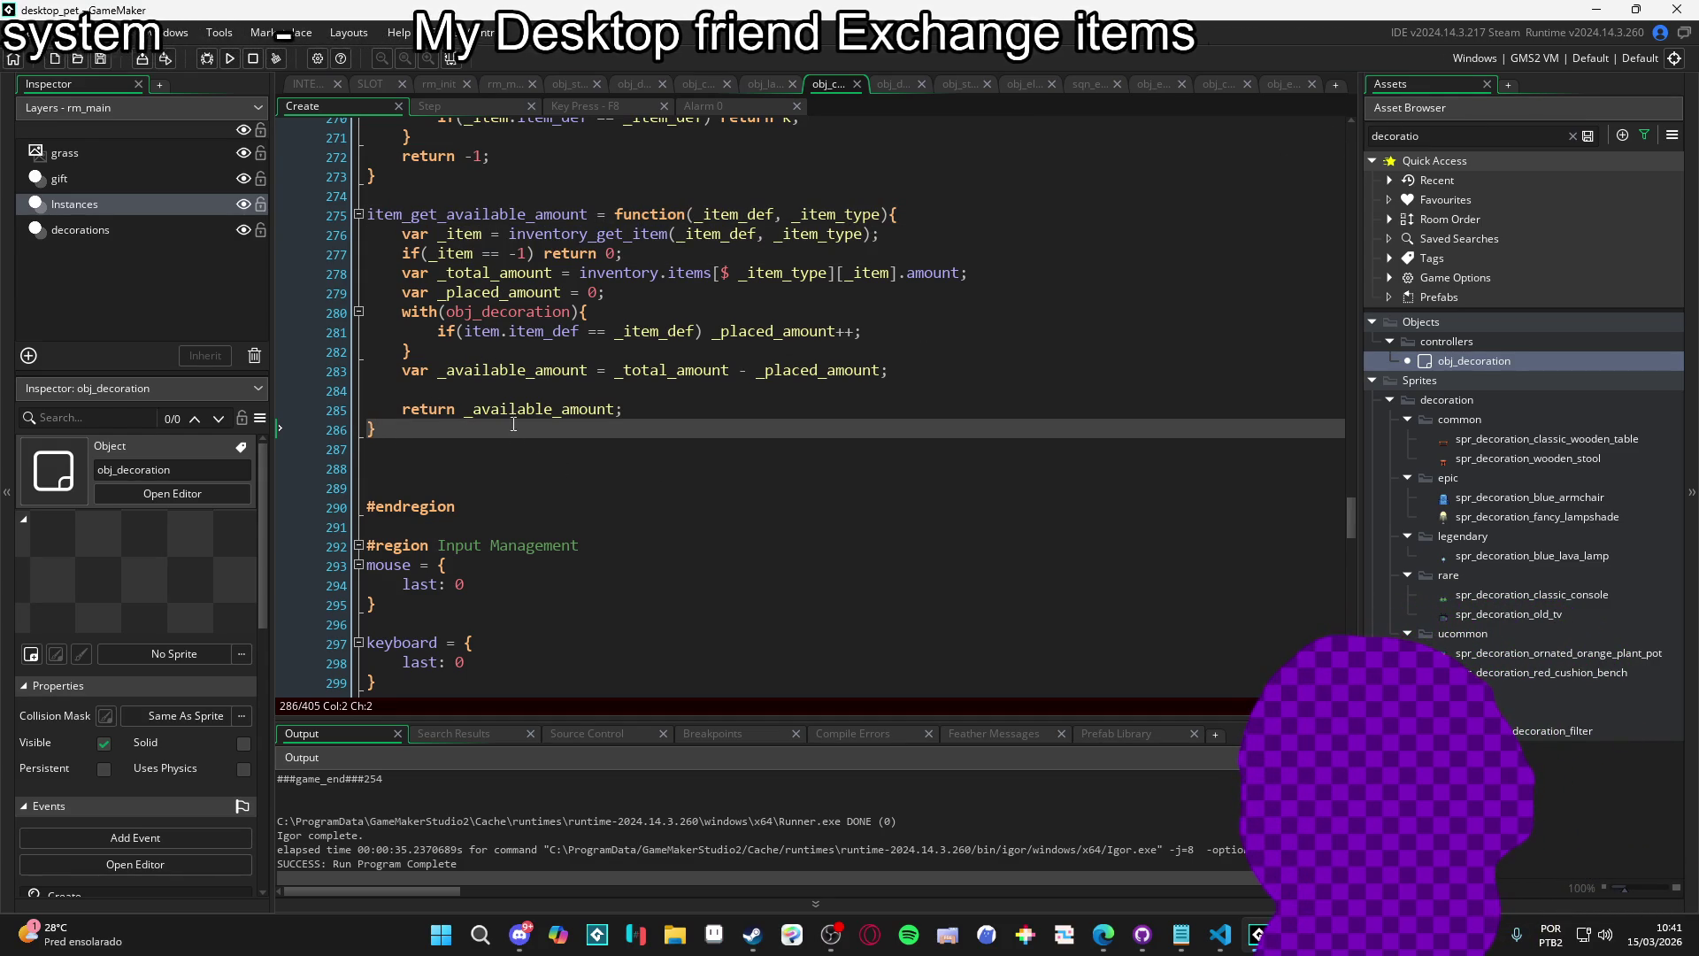
left_click(397, 354)
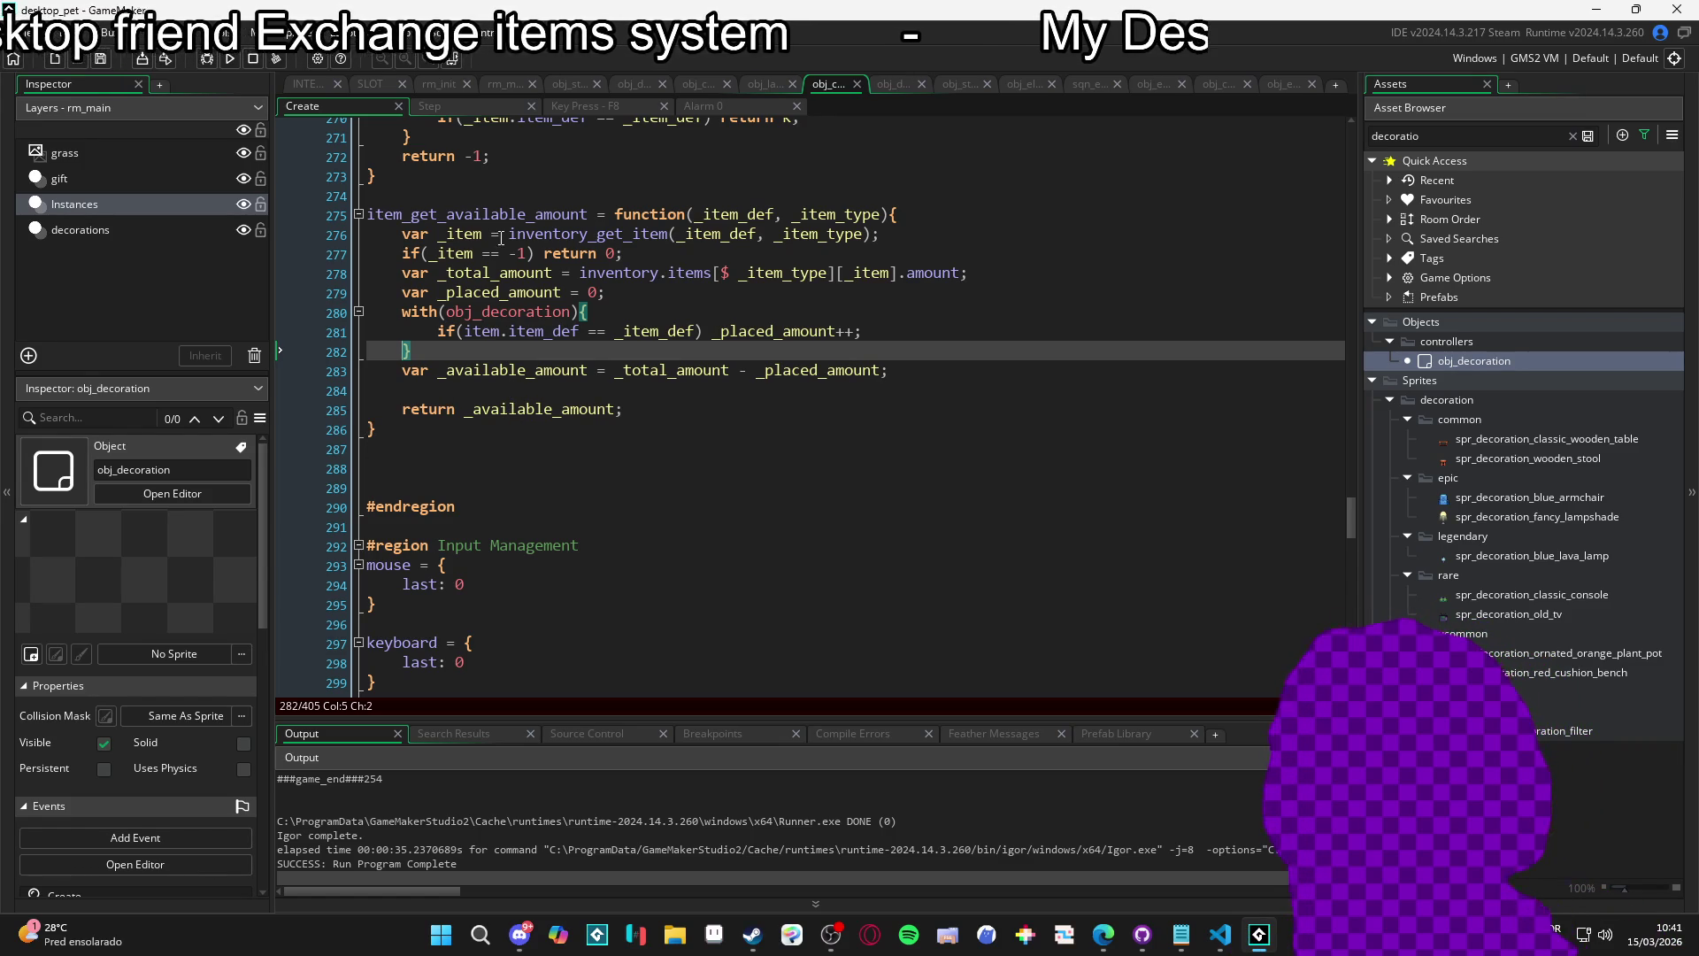
mouse_move(402, 233)
left_mouse_down()
mouse_move(566, 235)
mouse_move(696, 400)
left_mouse_up()
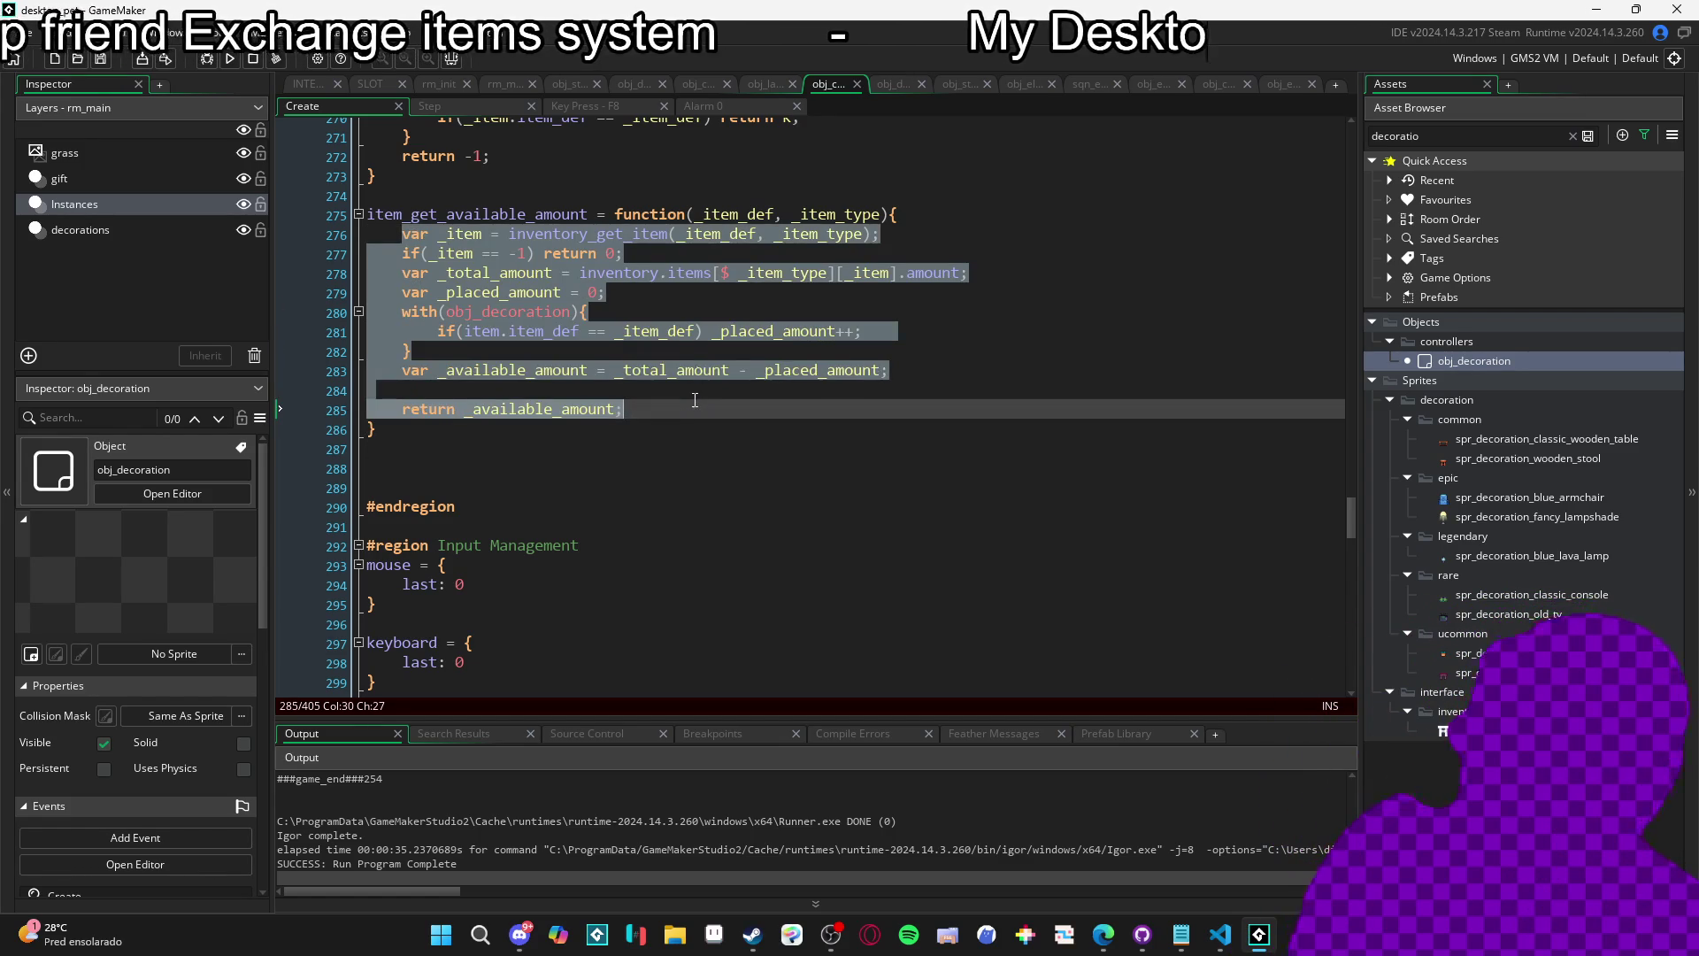
left_click(700, 351)
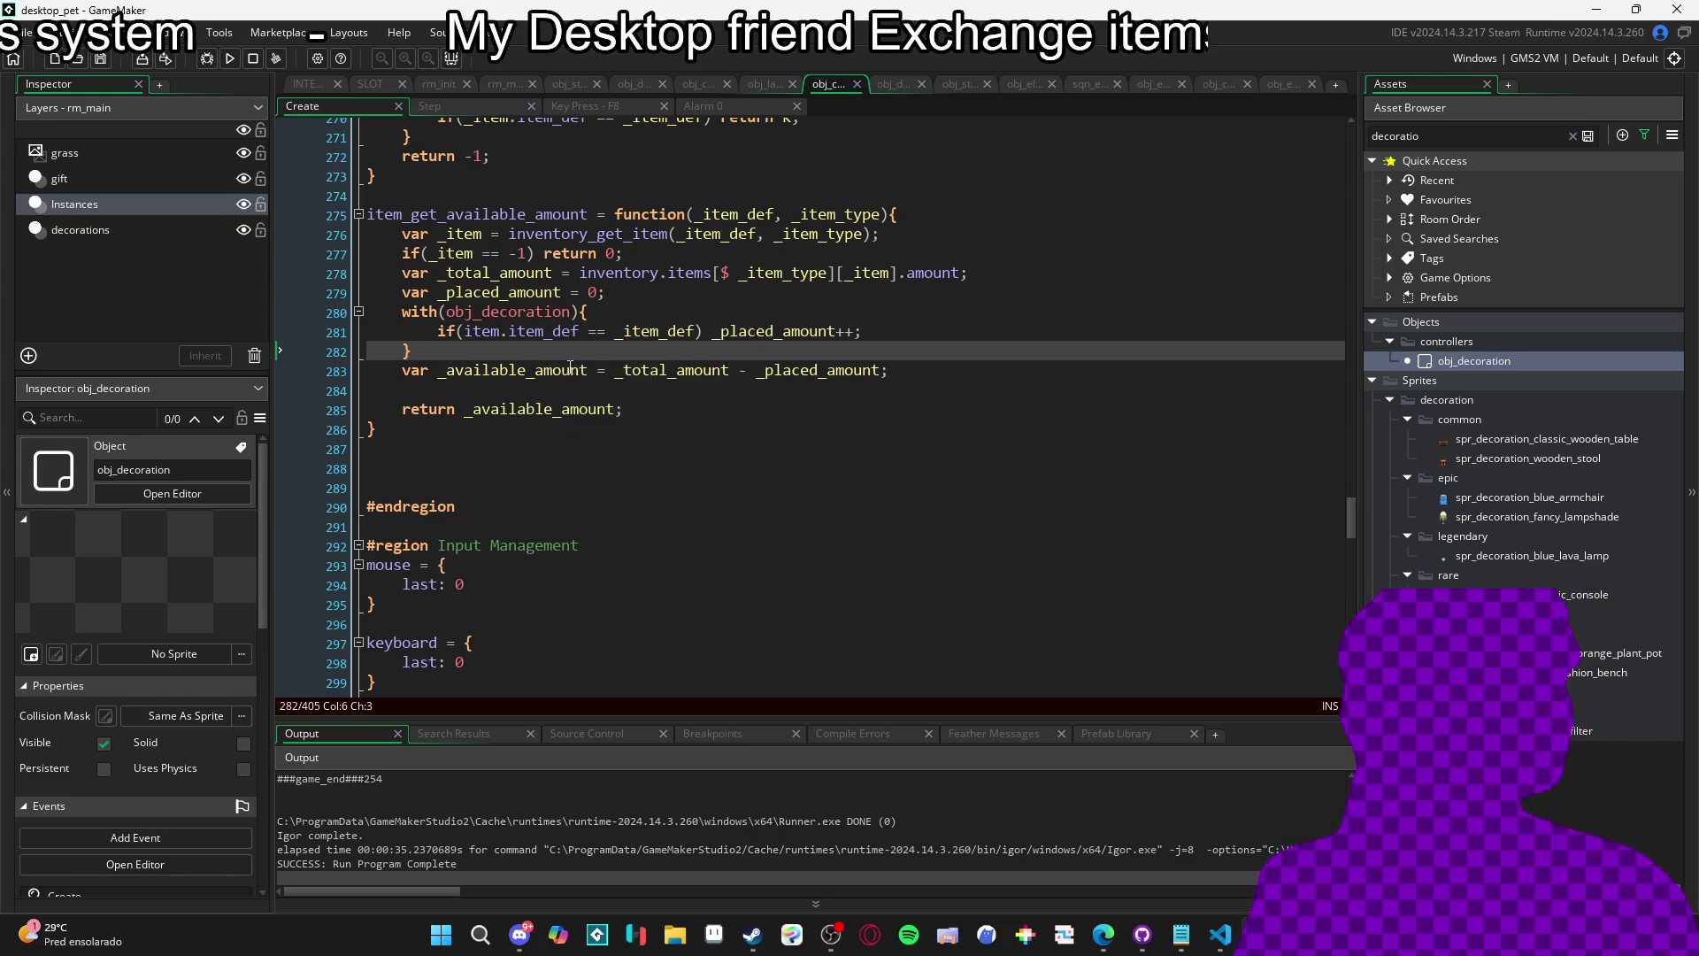
Review item_get_available_amount, inspecting inventory.items[_item], the obj_decoration loop and _item_def comparison.
left_click(647, 487)
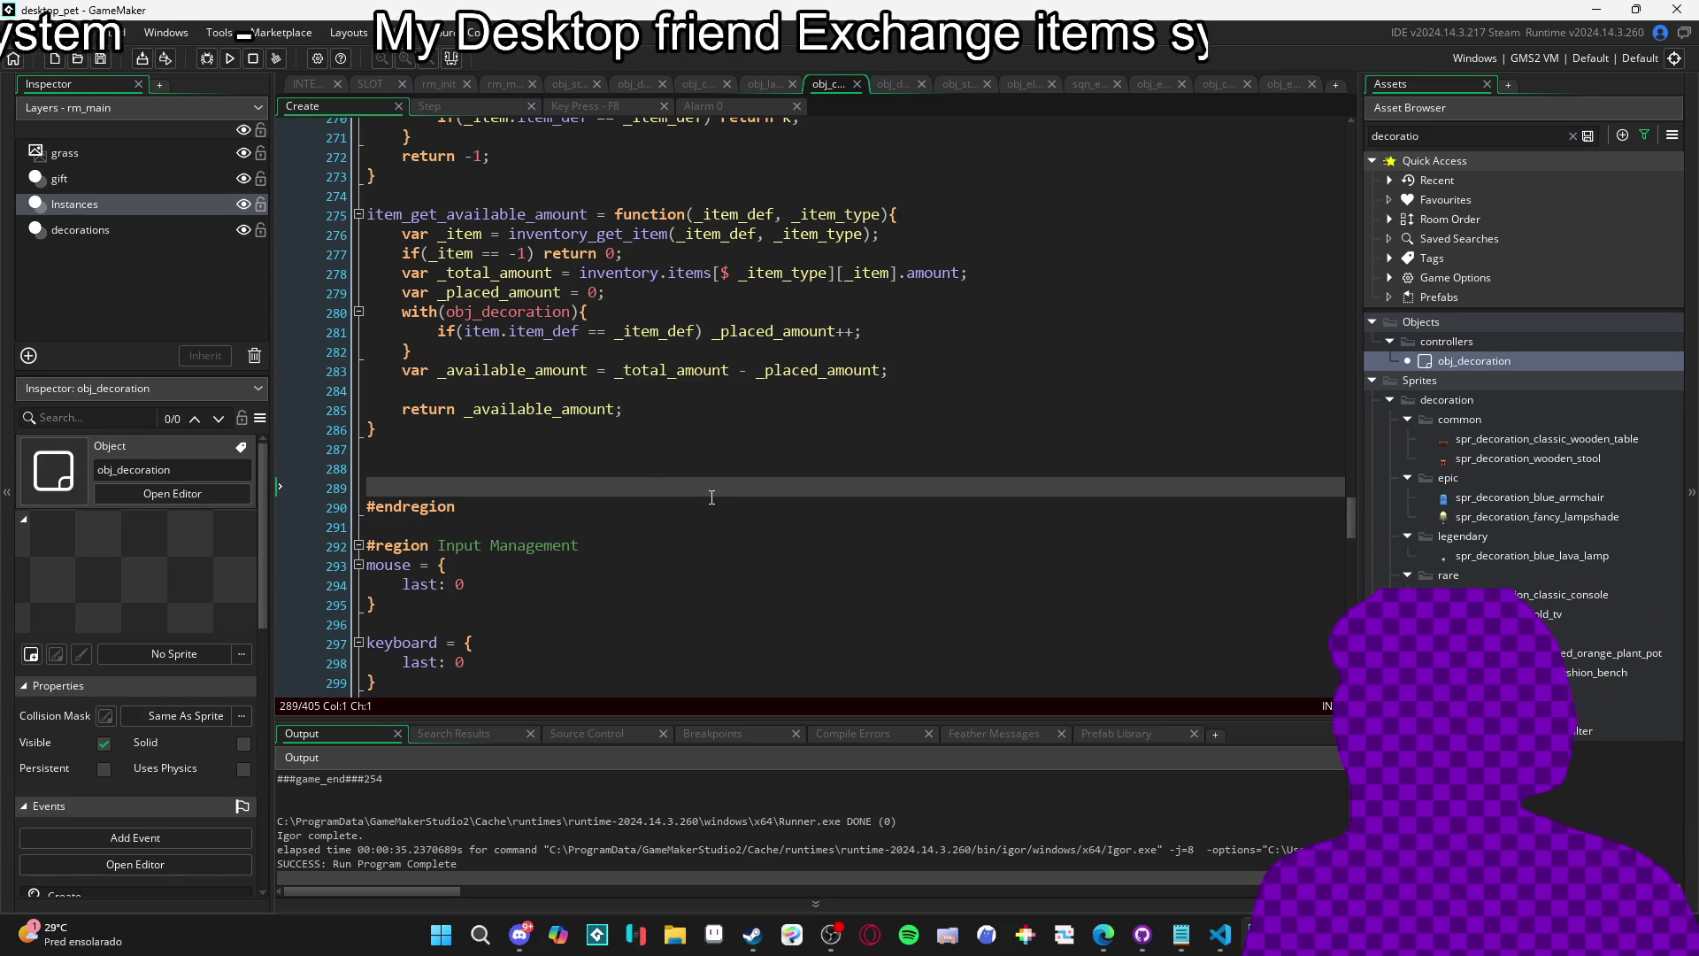
scroll(711, 498, "up", 1)
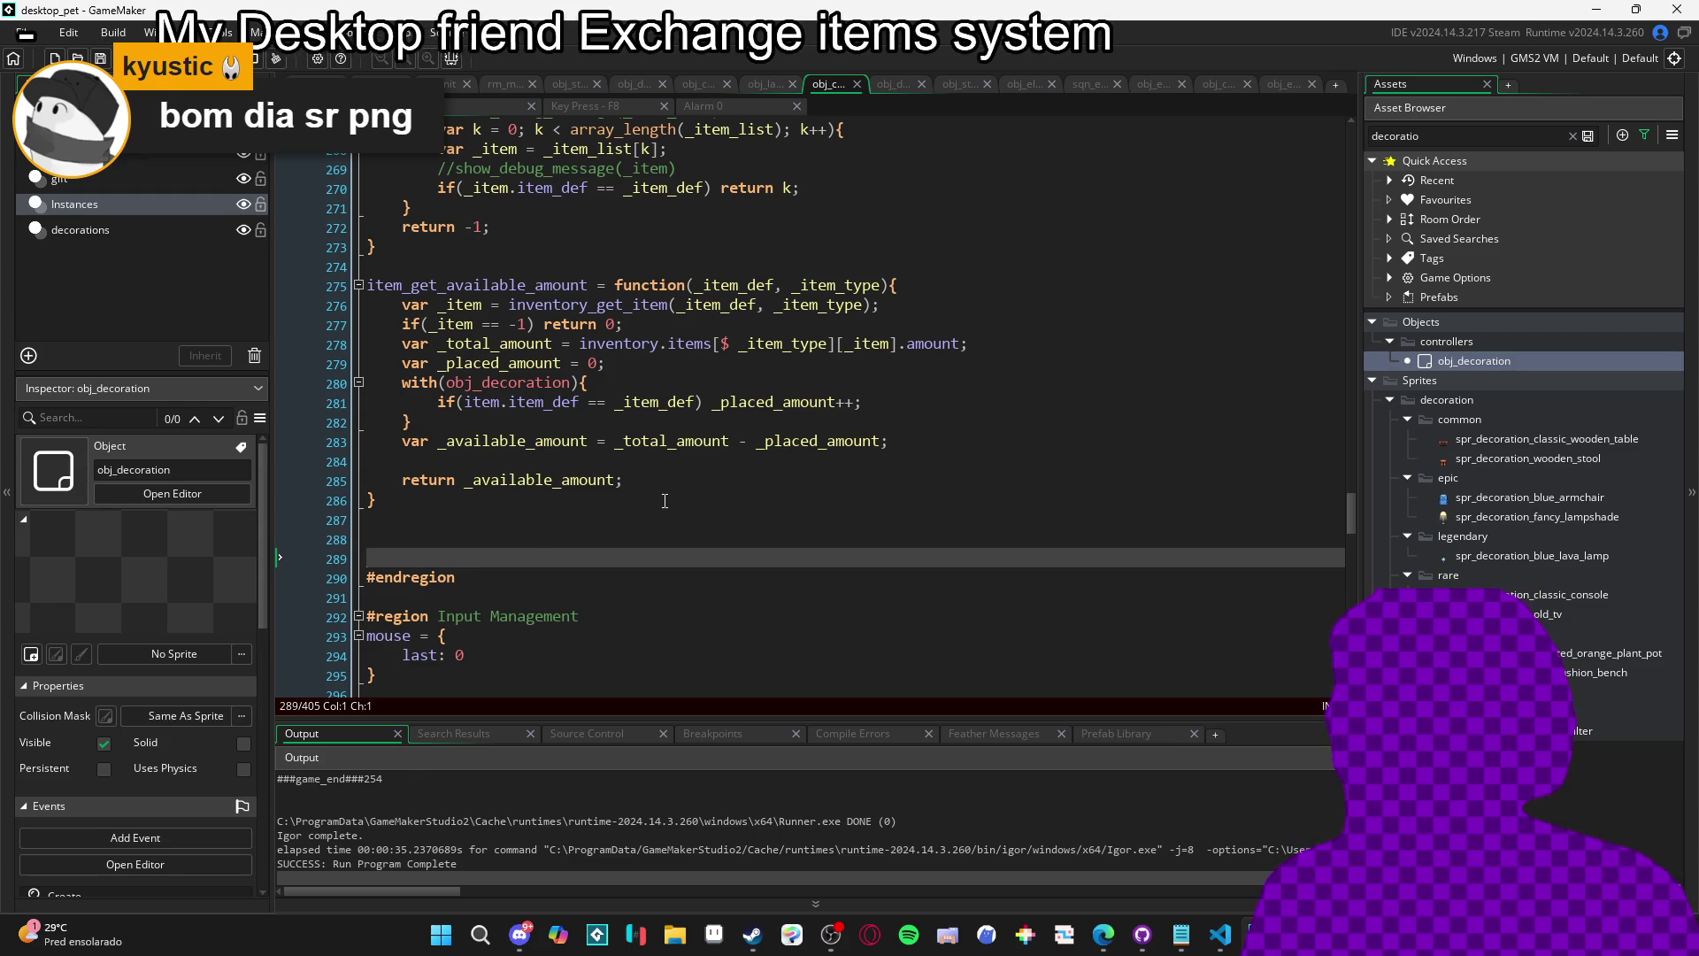
left_click(573, 425)
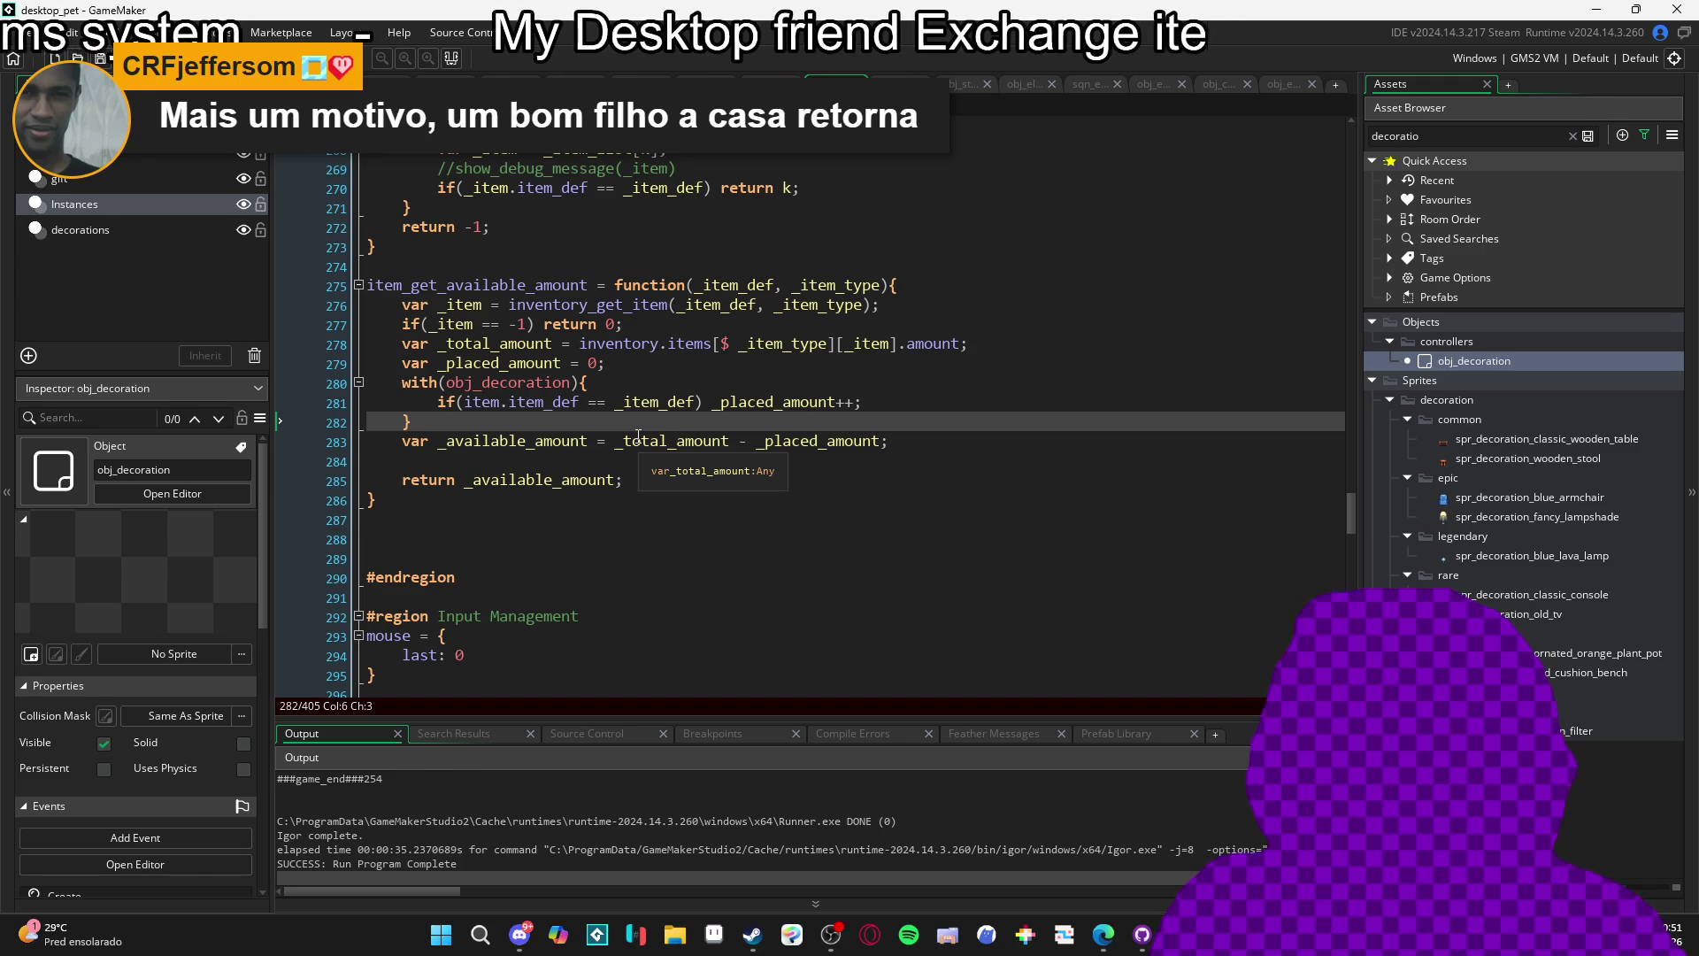
double_click(634, 347)
double_click(690, 347)
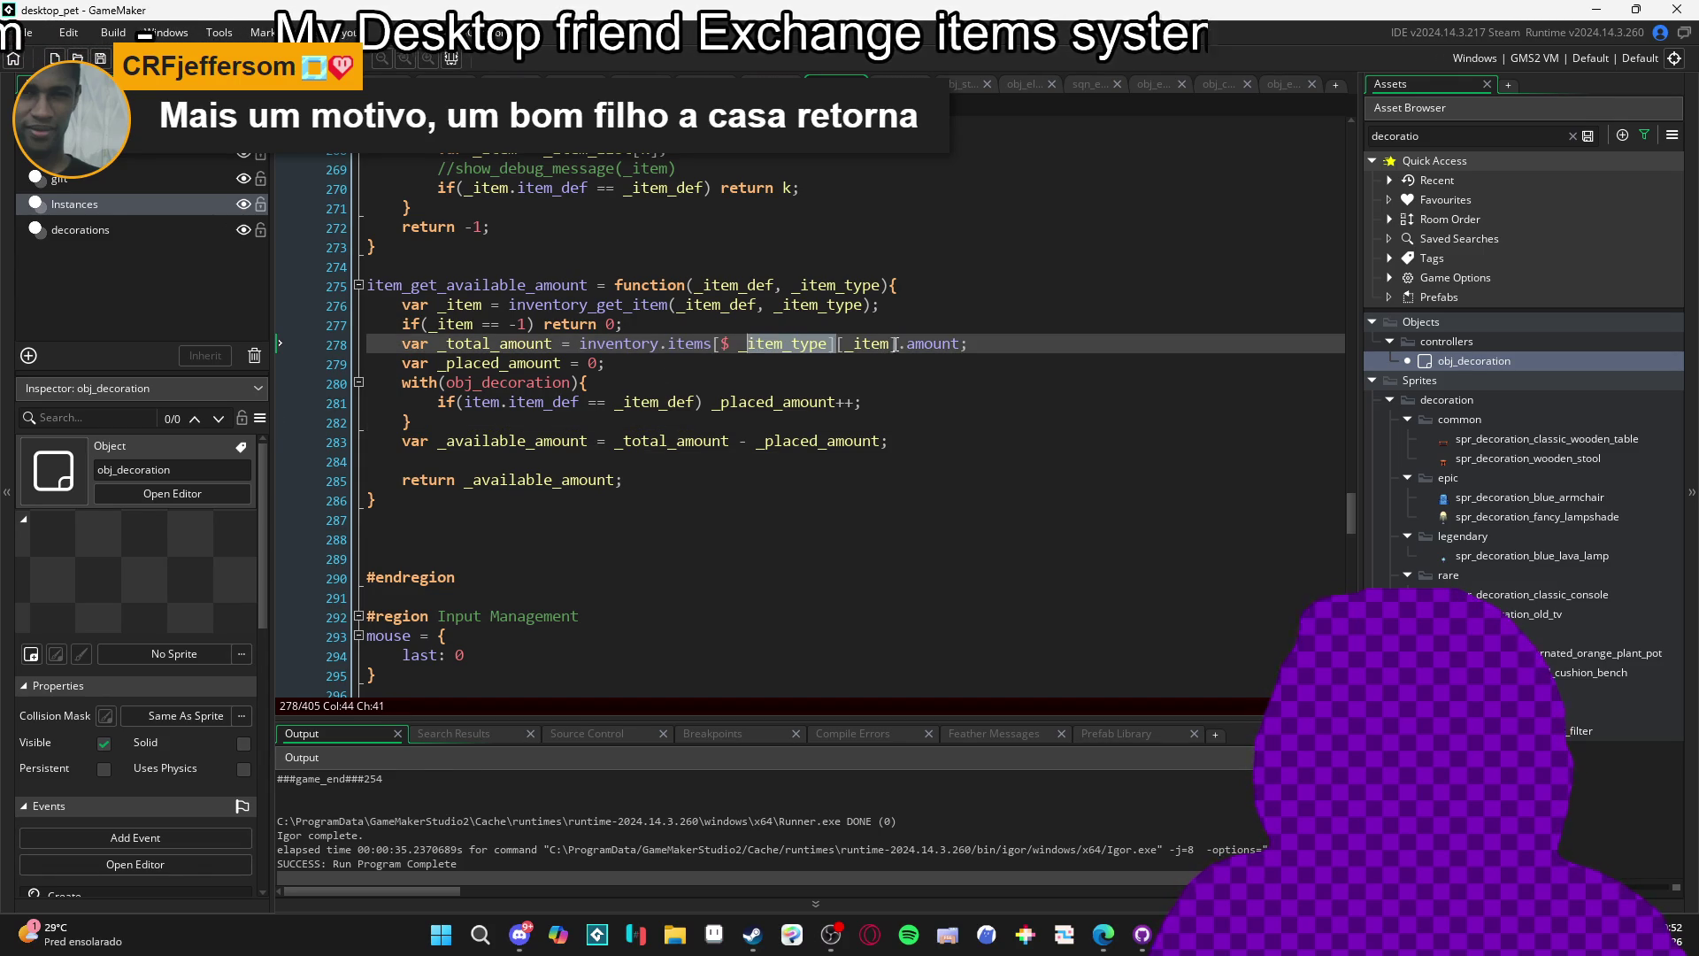
double_click(855, 347)
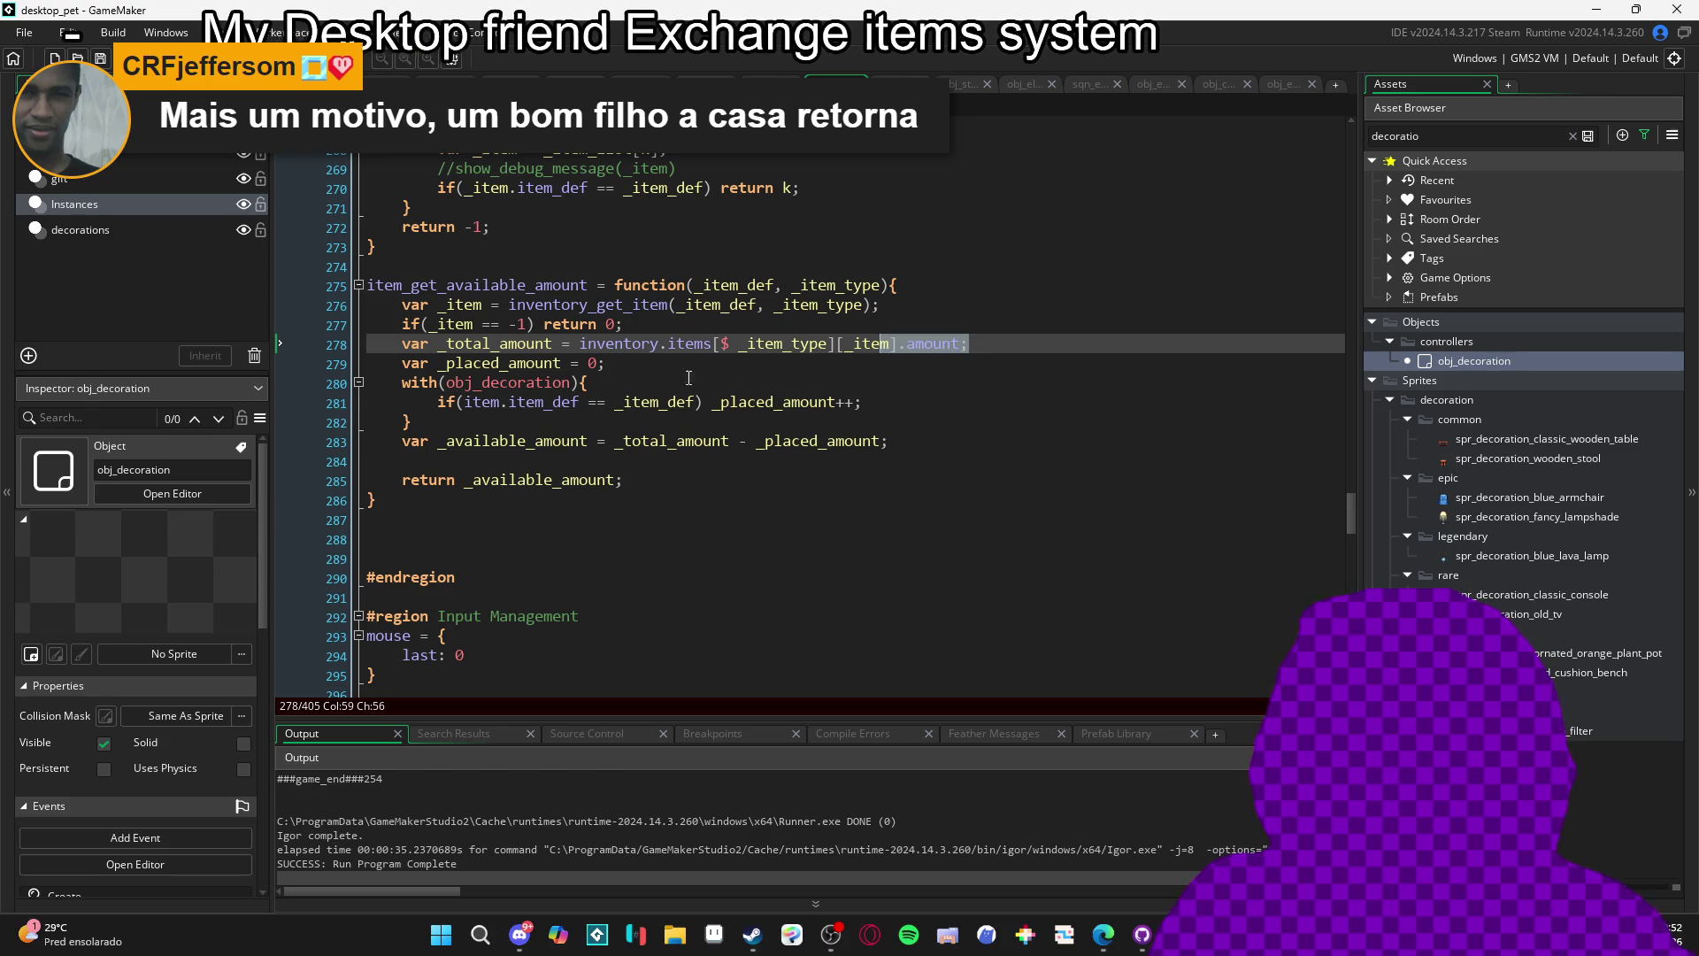
left_click(637, 364)
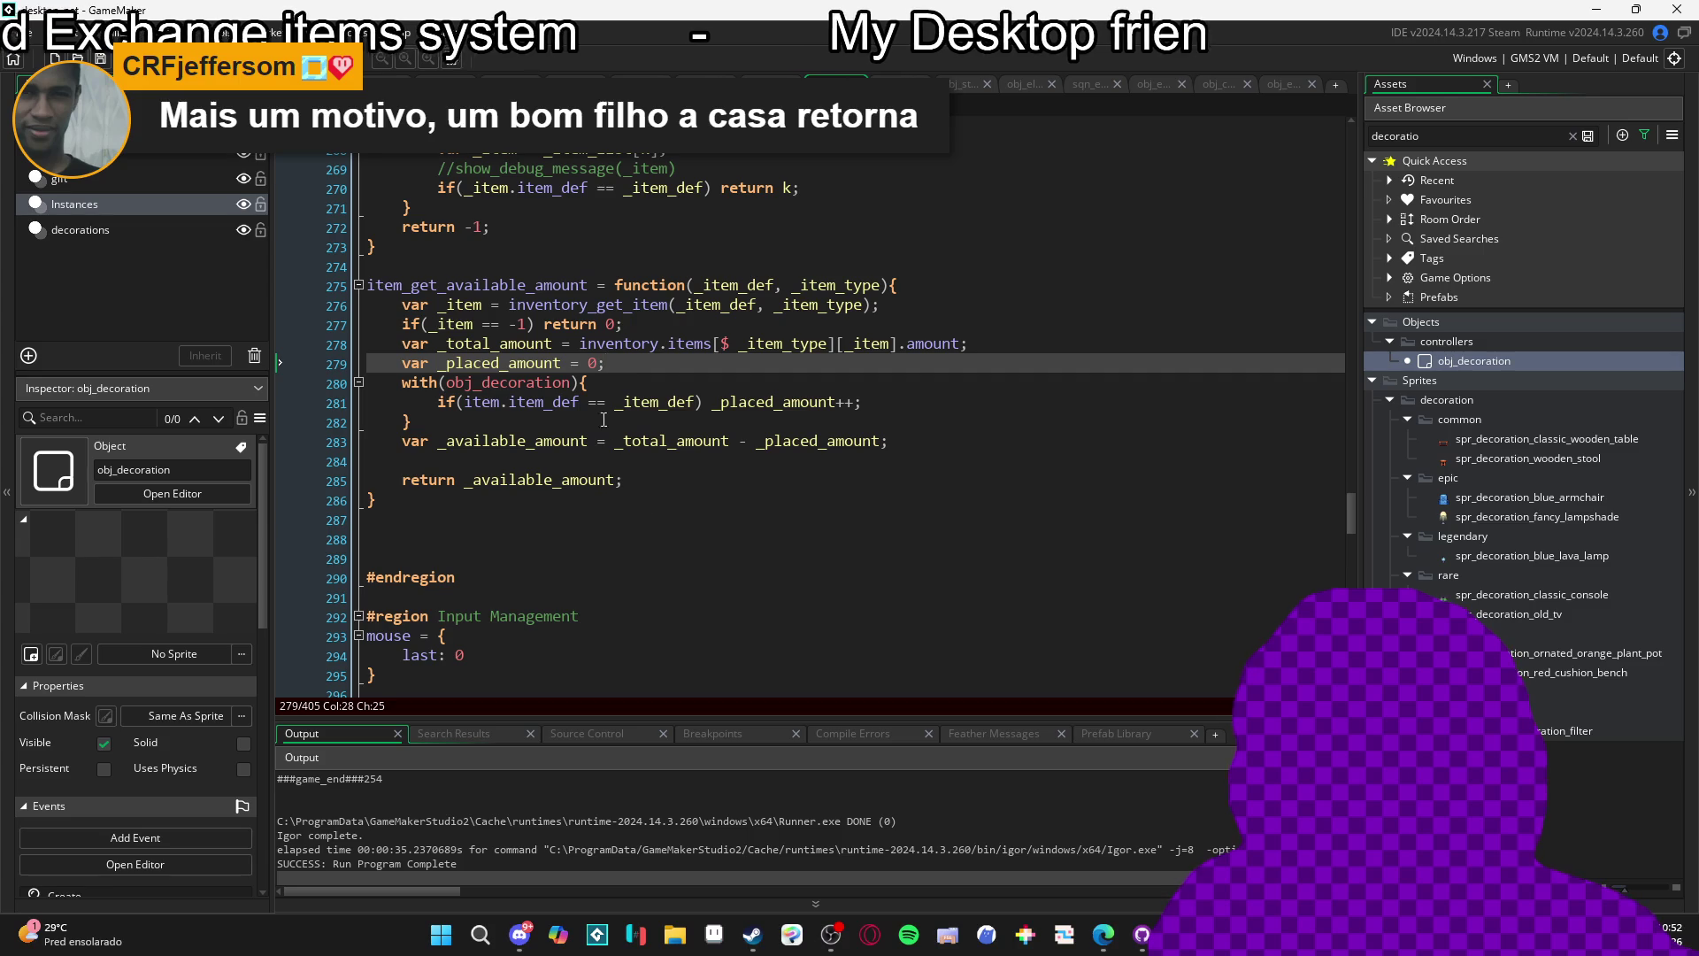
left_click(498, 365)
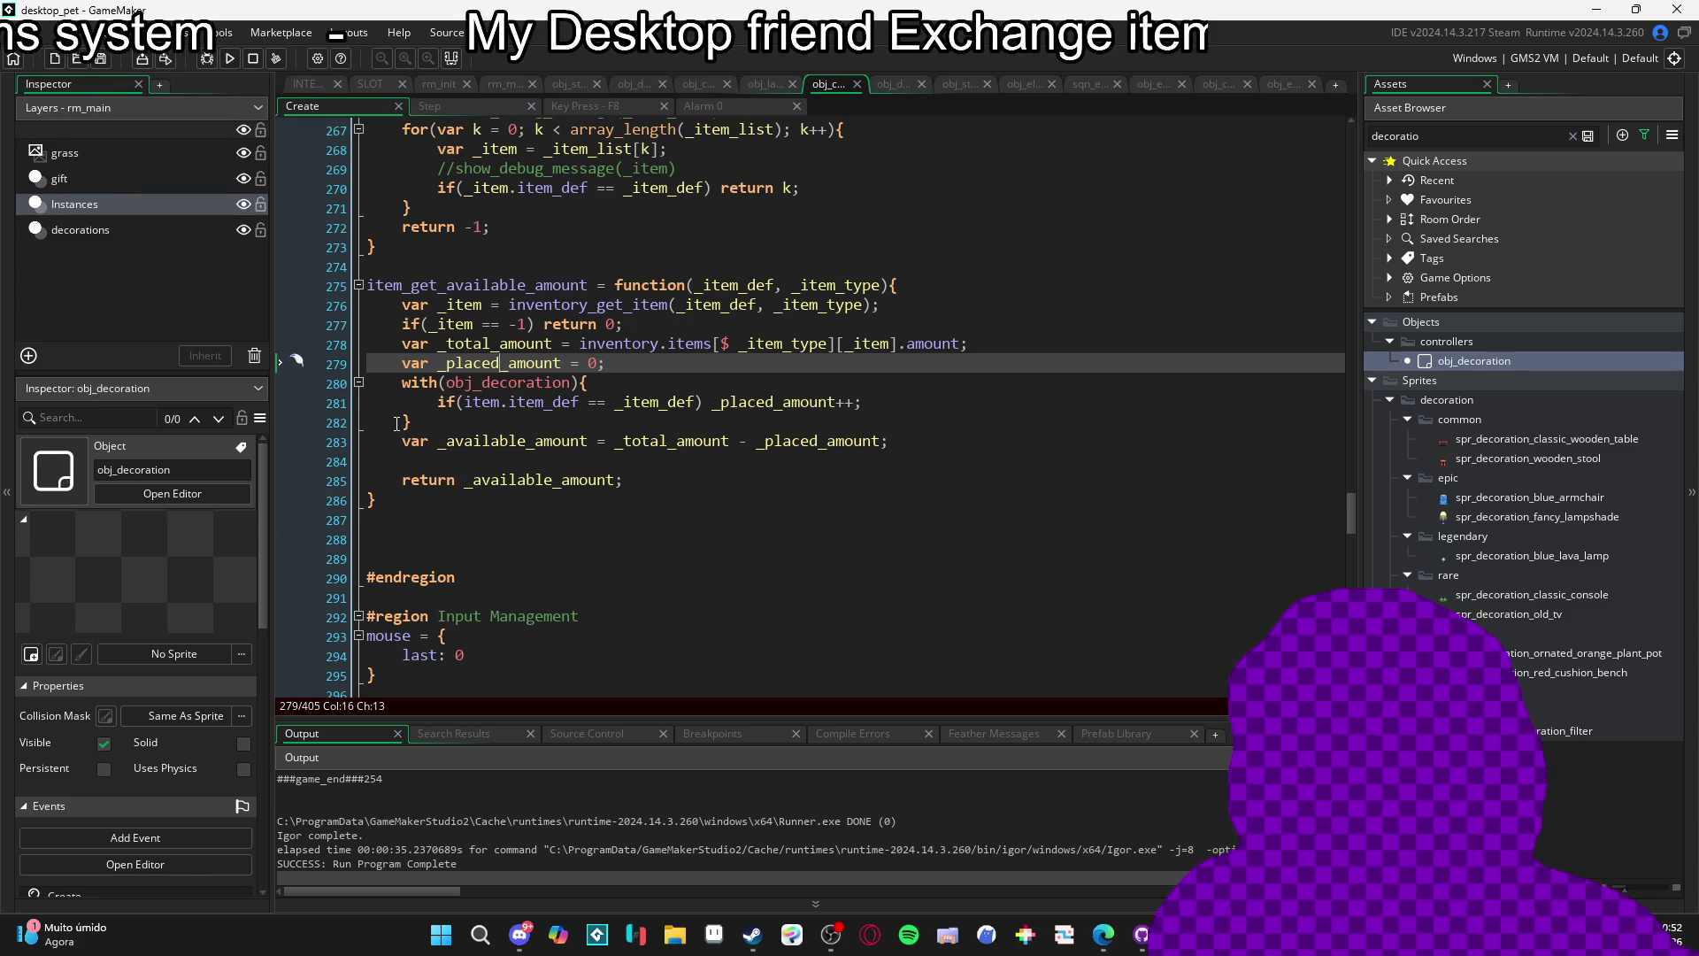
left_click(397, 425)
left_click(555, 402)
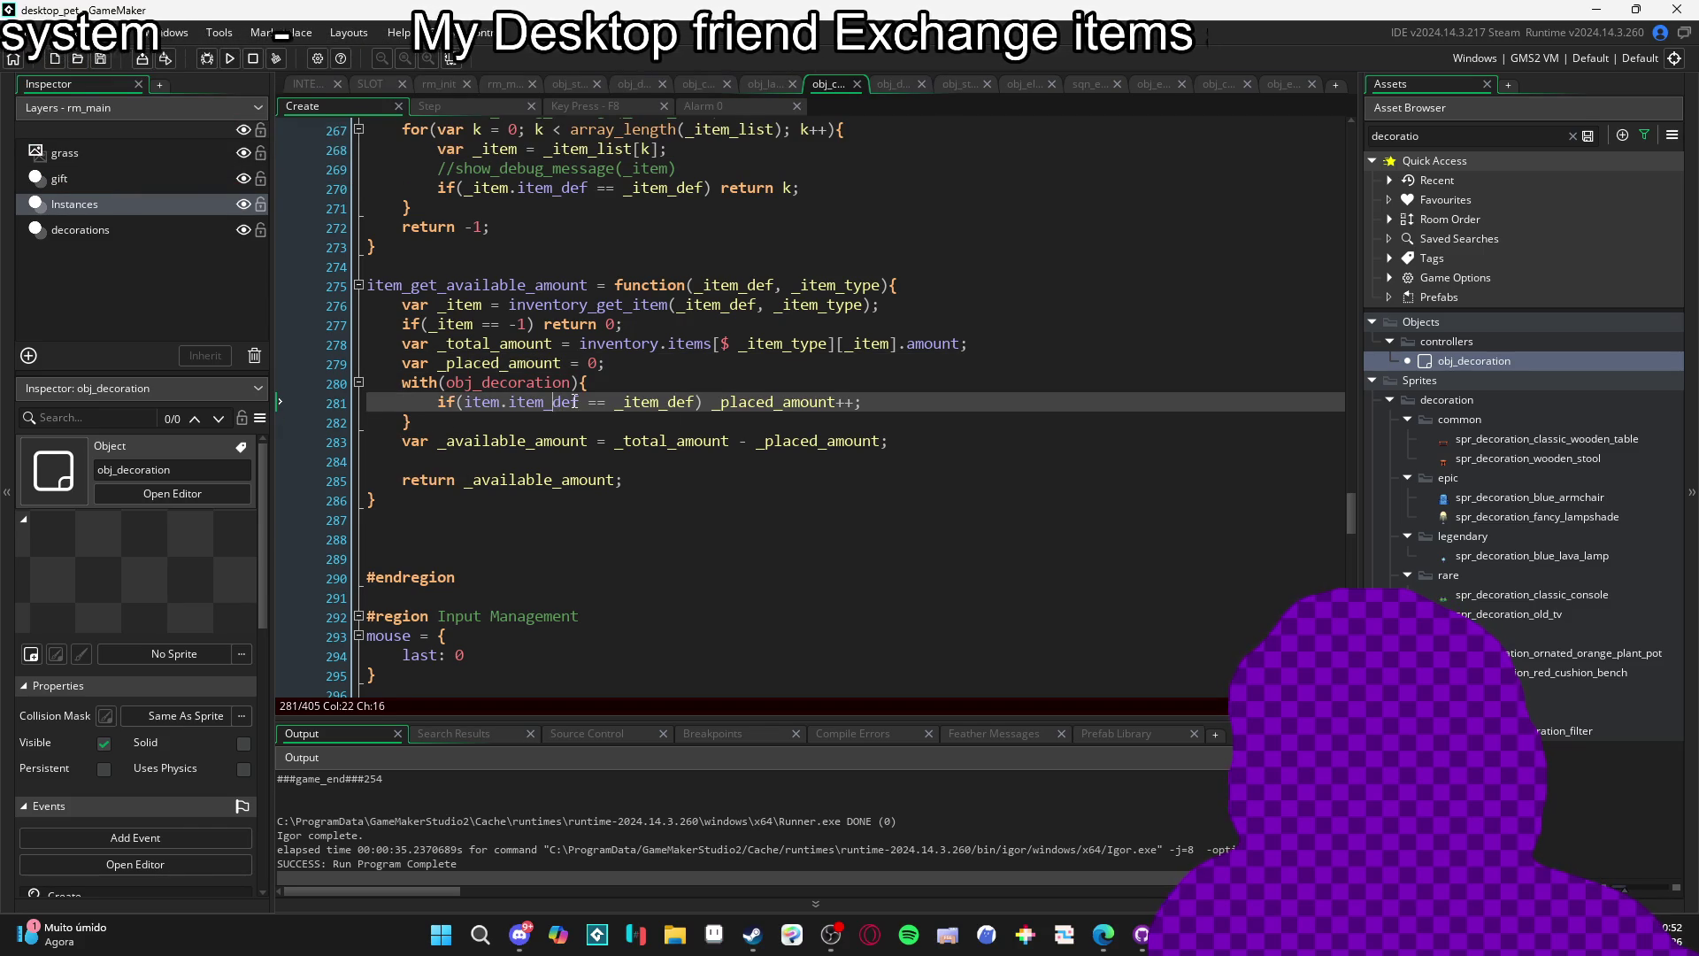
double_click(659, 402)
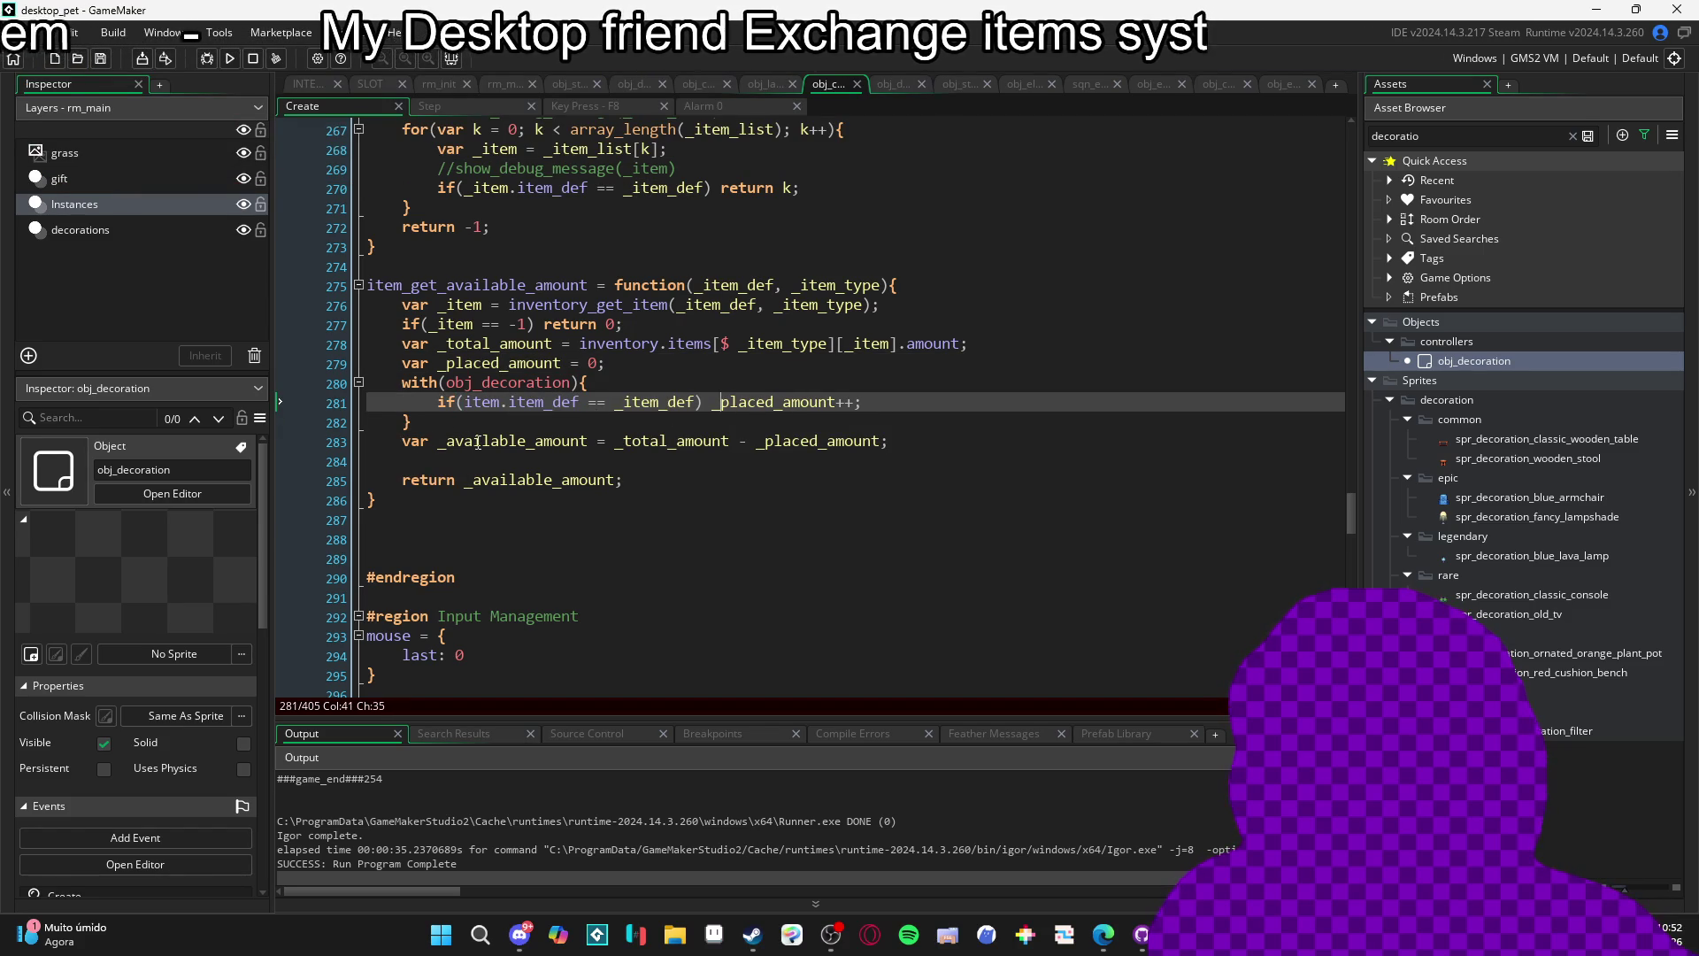
Insert blank lines after the obj_decoration loop's closing brace on line 282.
left_click(411, 424)
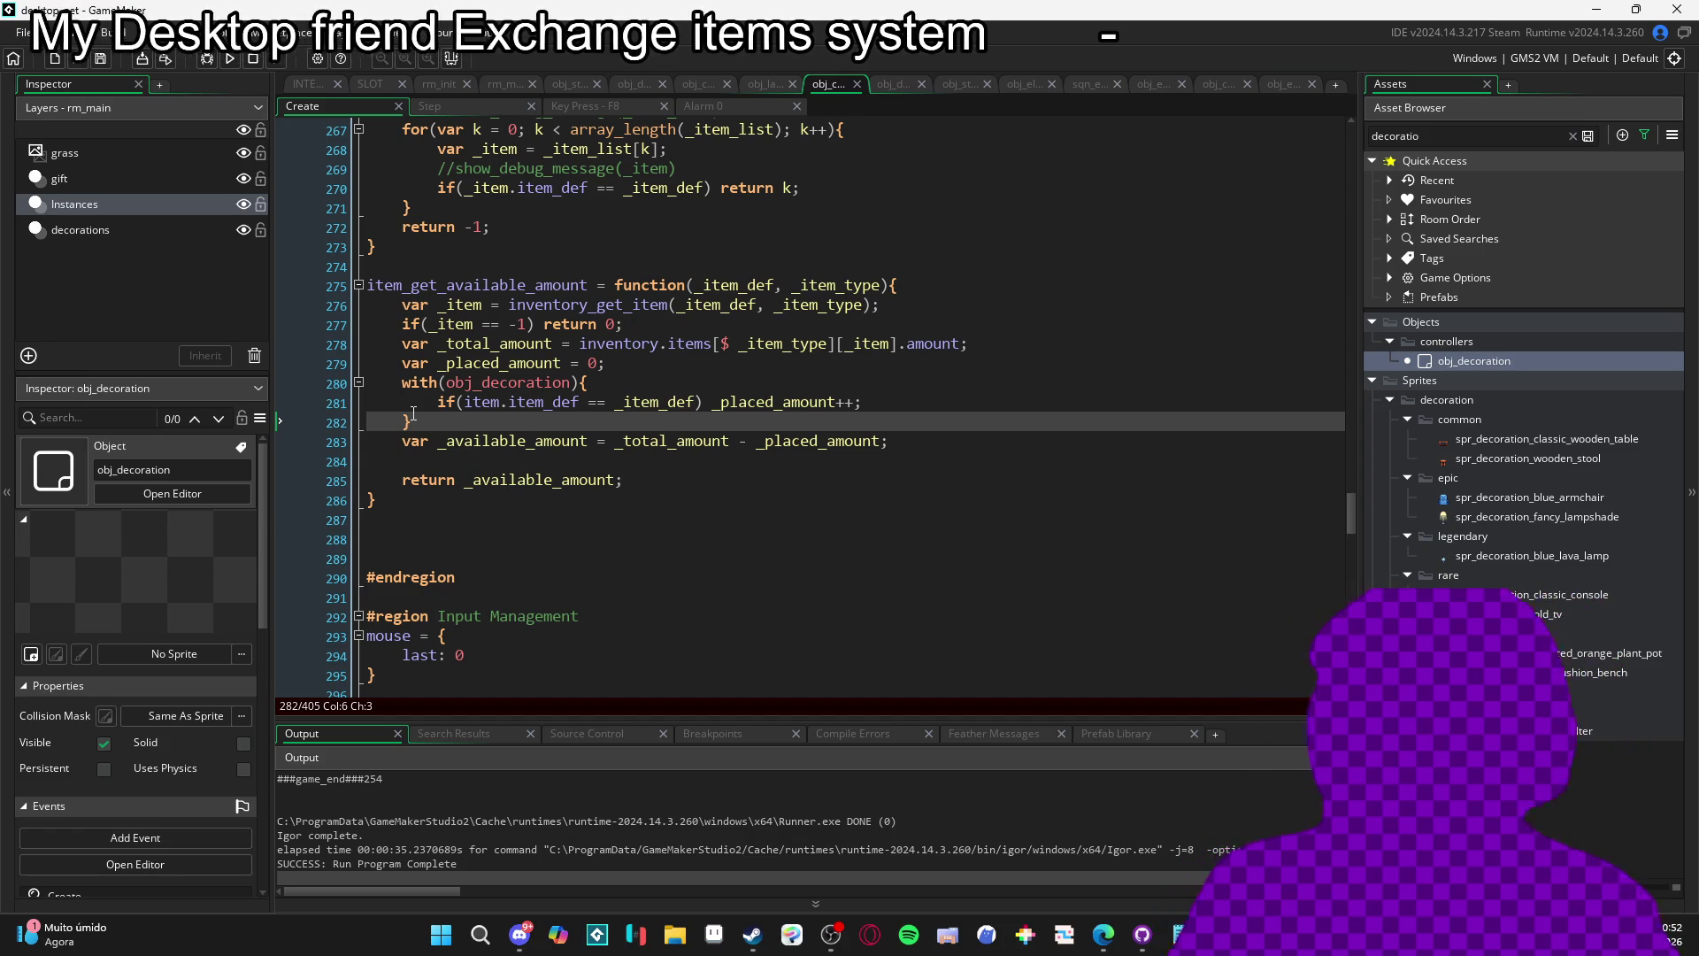
key("Return")
key("Return")
key("Return")
key("Up")
In the INTE… Create event, select lines 338–348 containing the _items_list name-search loop.
type("f")
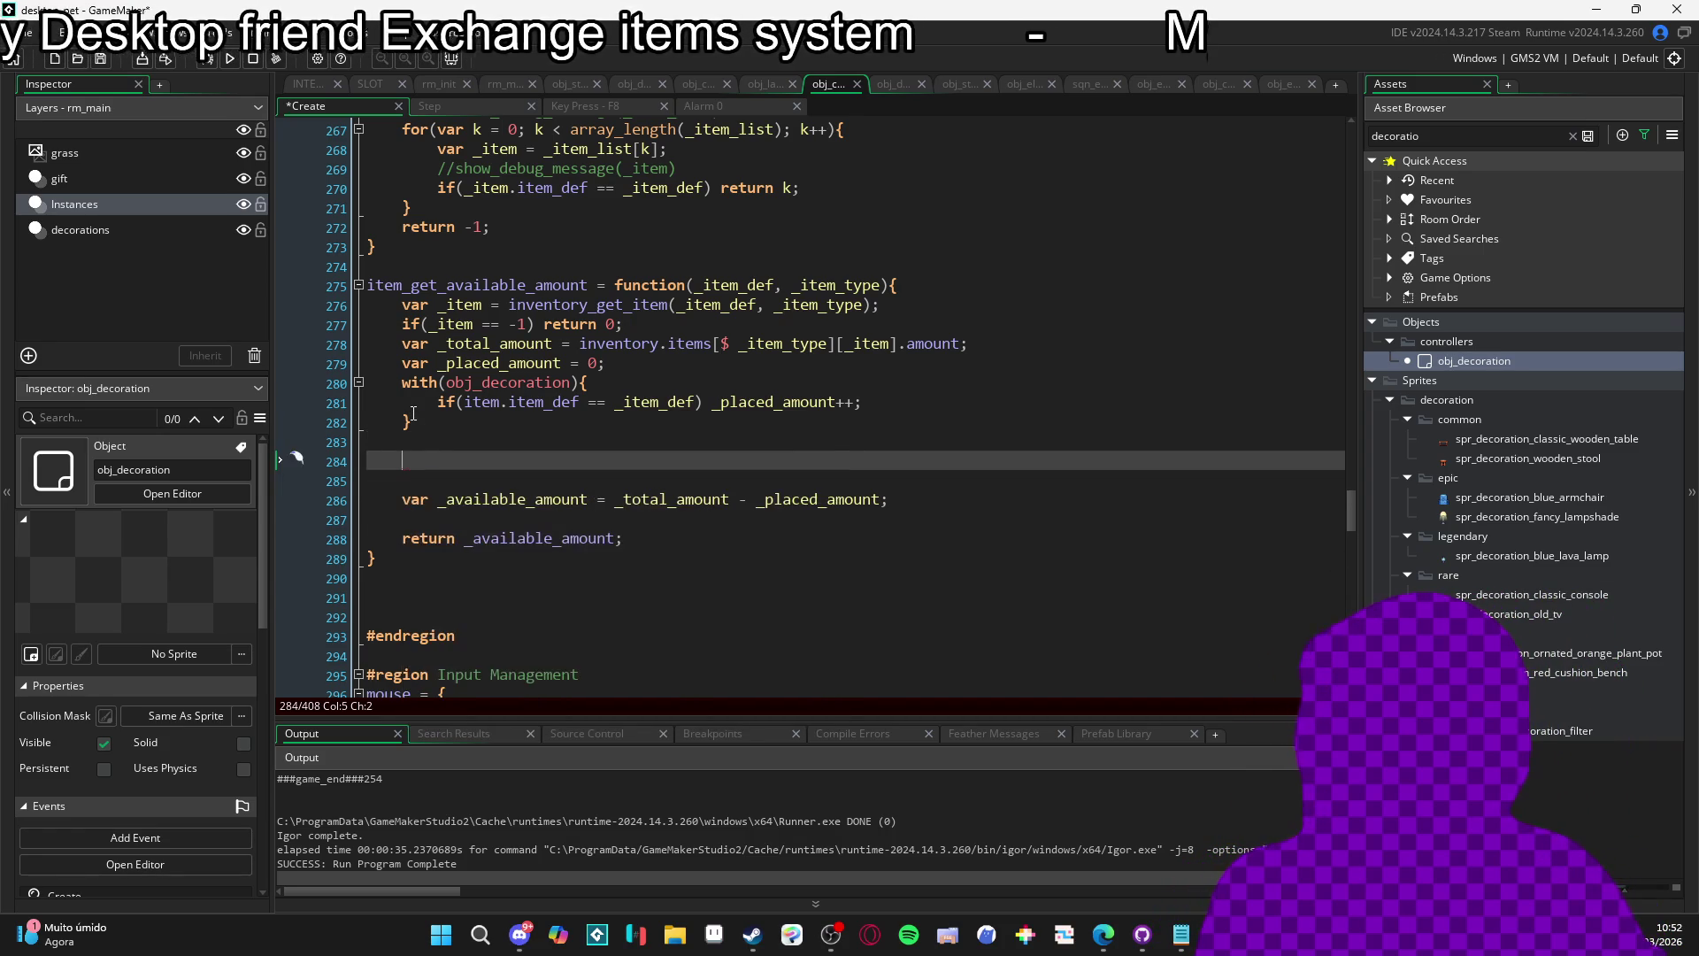
left_click(313, 87)
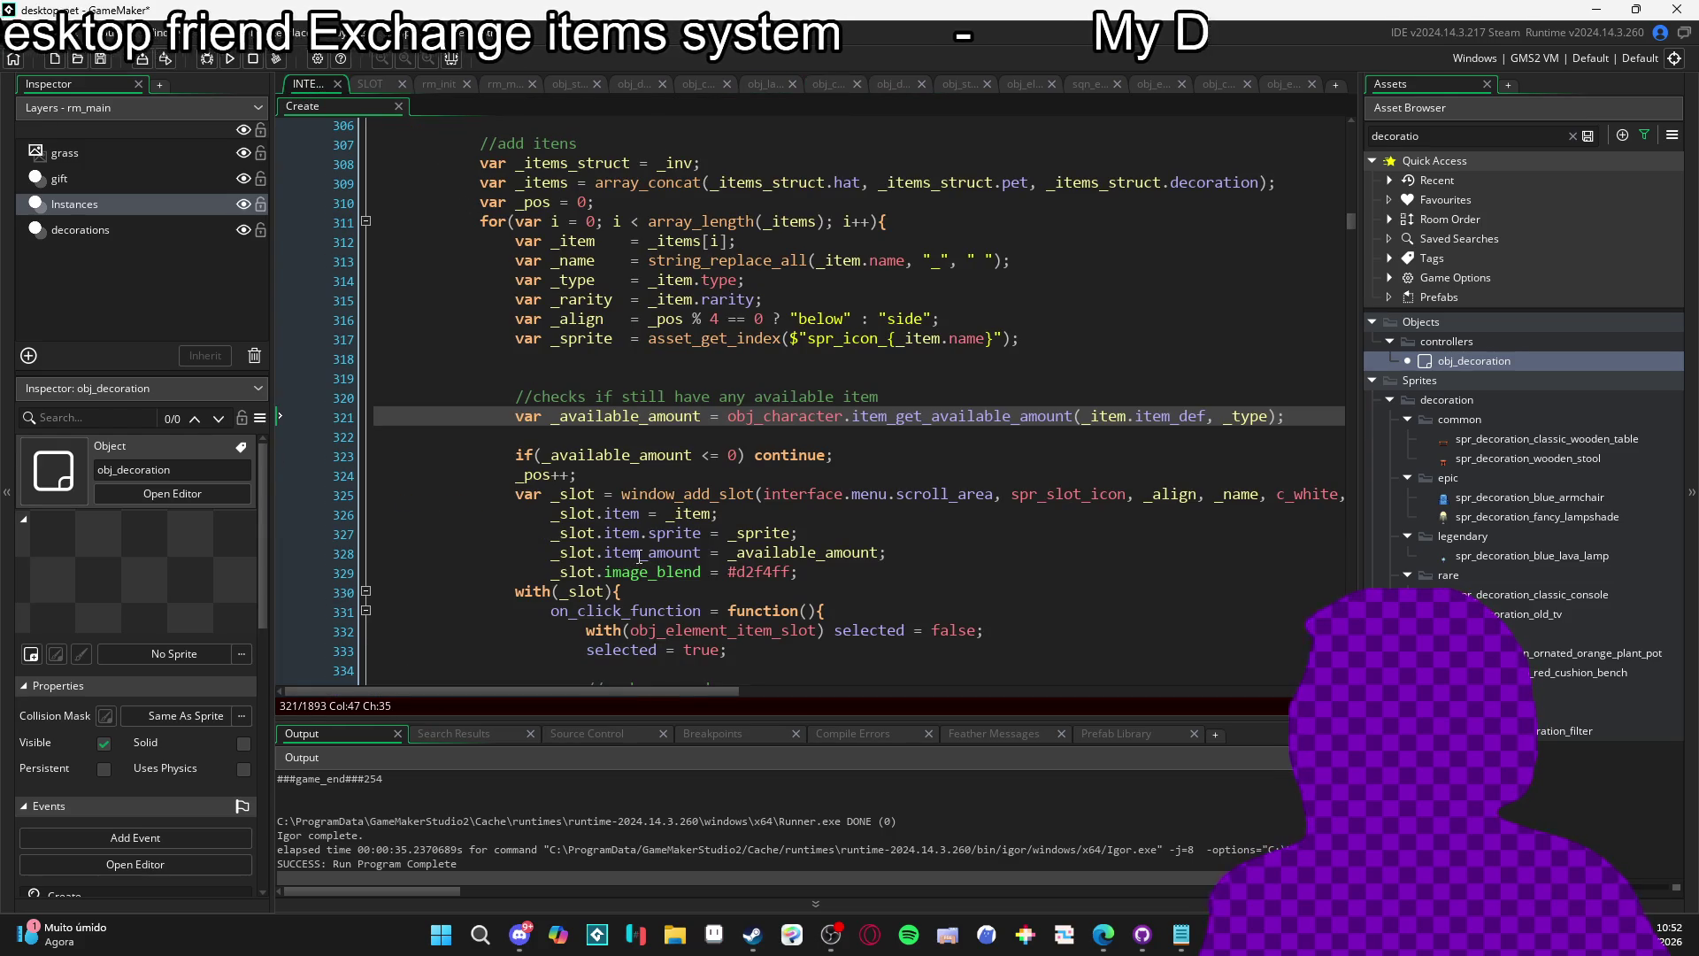
scroll(639, 381, "down", 6)
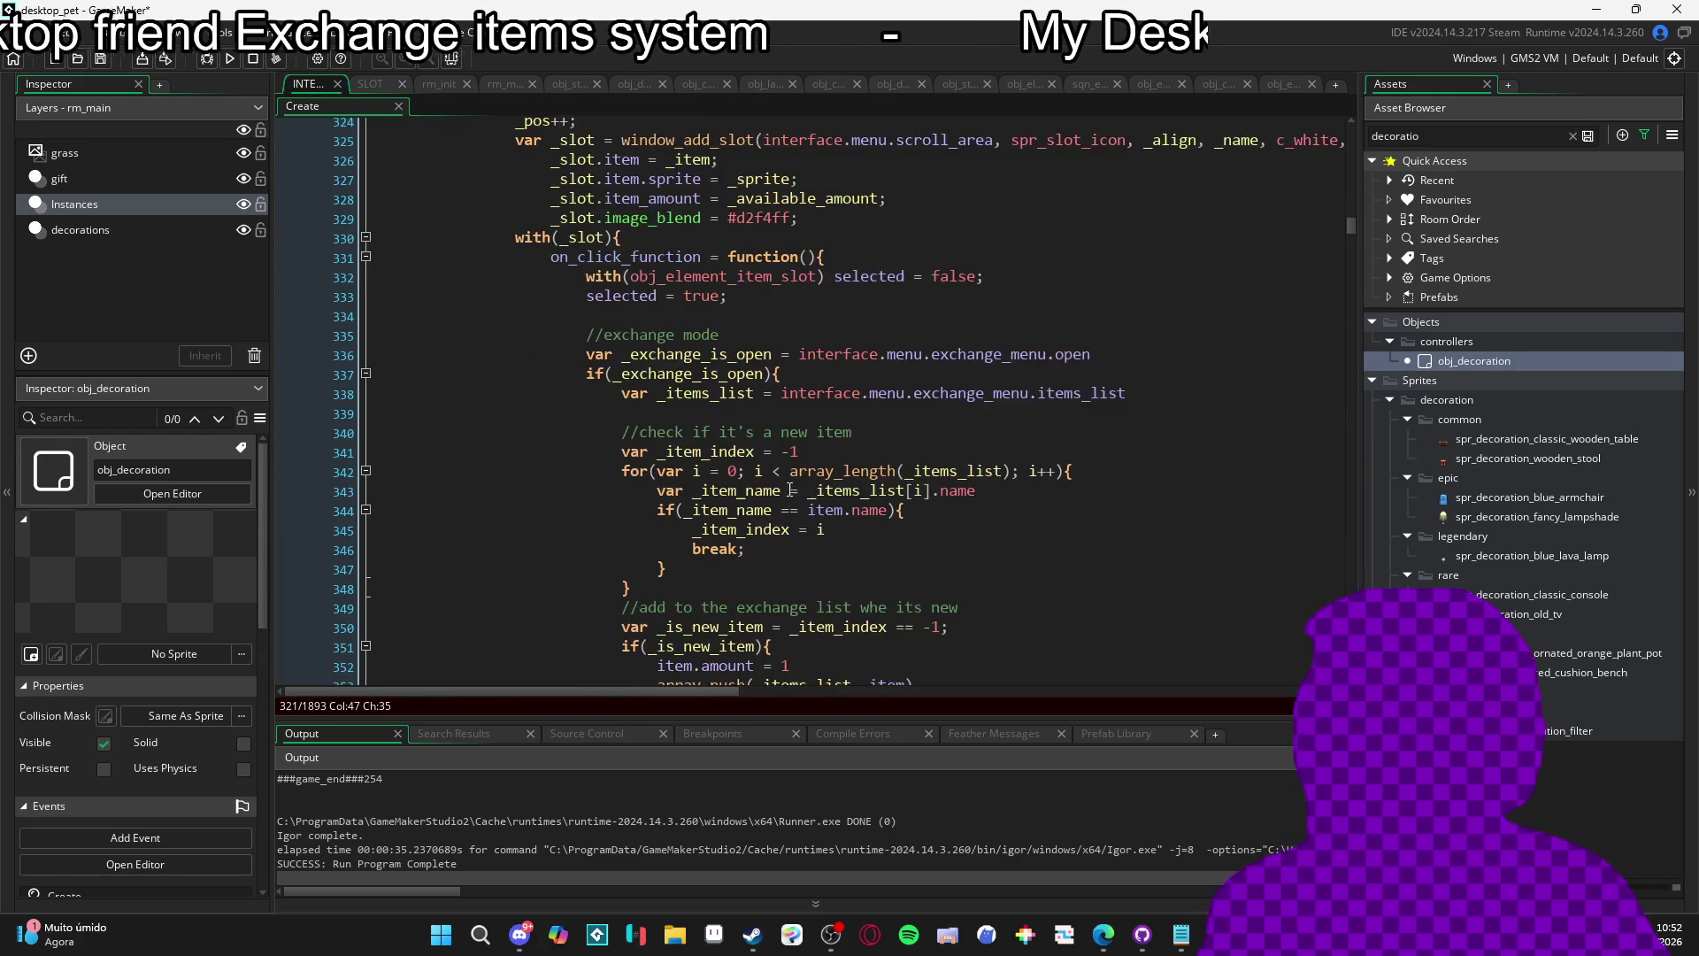
scroll(734, 474, "down", 1)
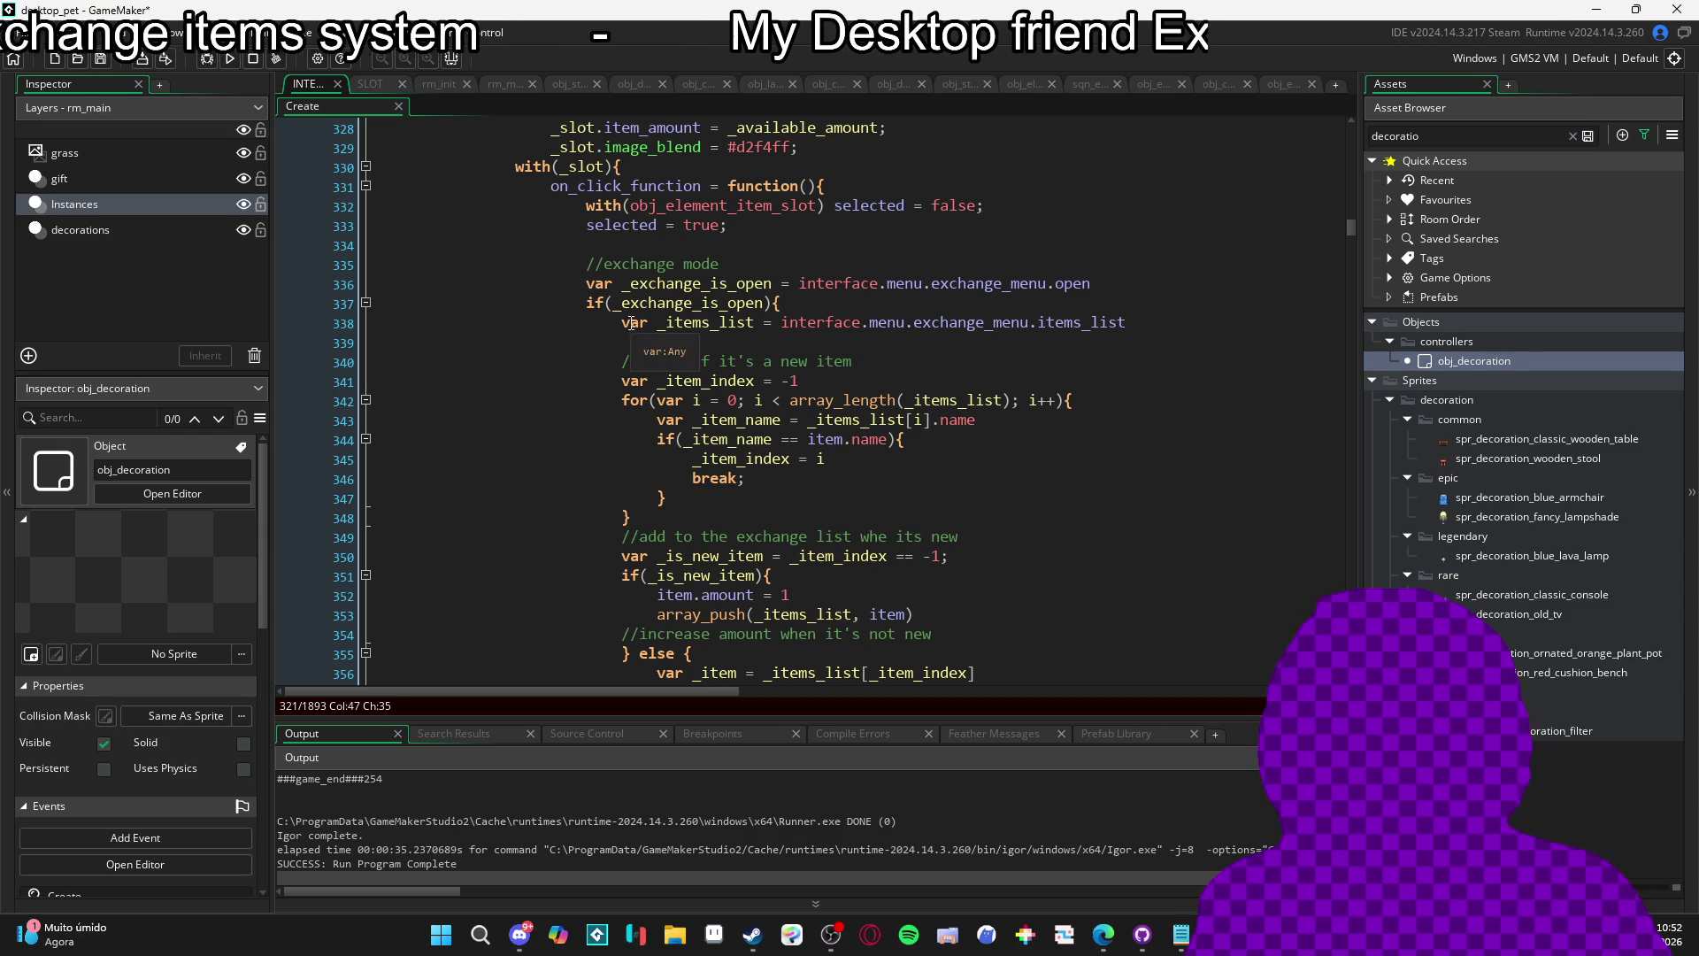
mouse_move(622, 323)
left_mouse_down()
mouse_move(650, 464)
mouse_move(633, 521)
left_mouse_up()
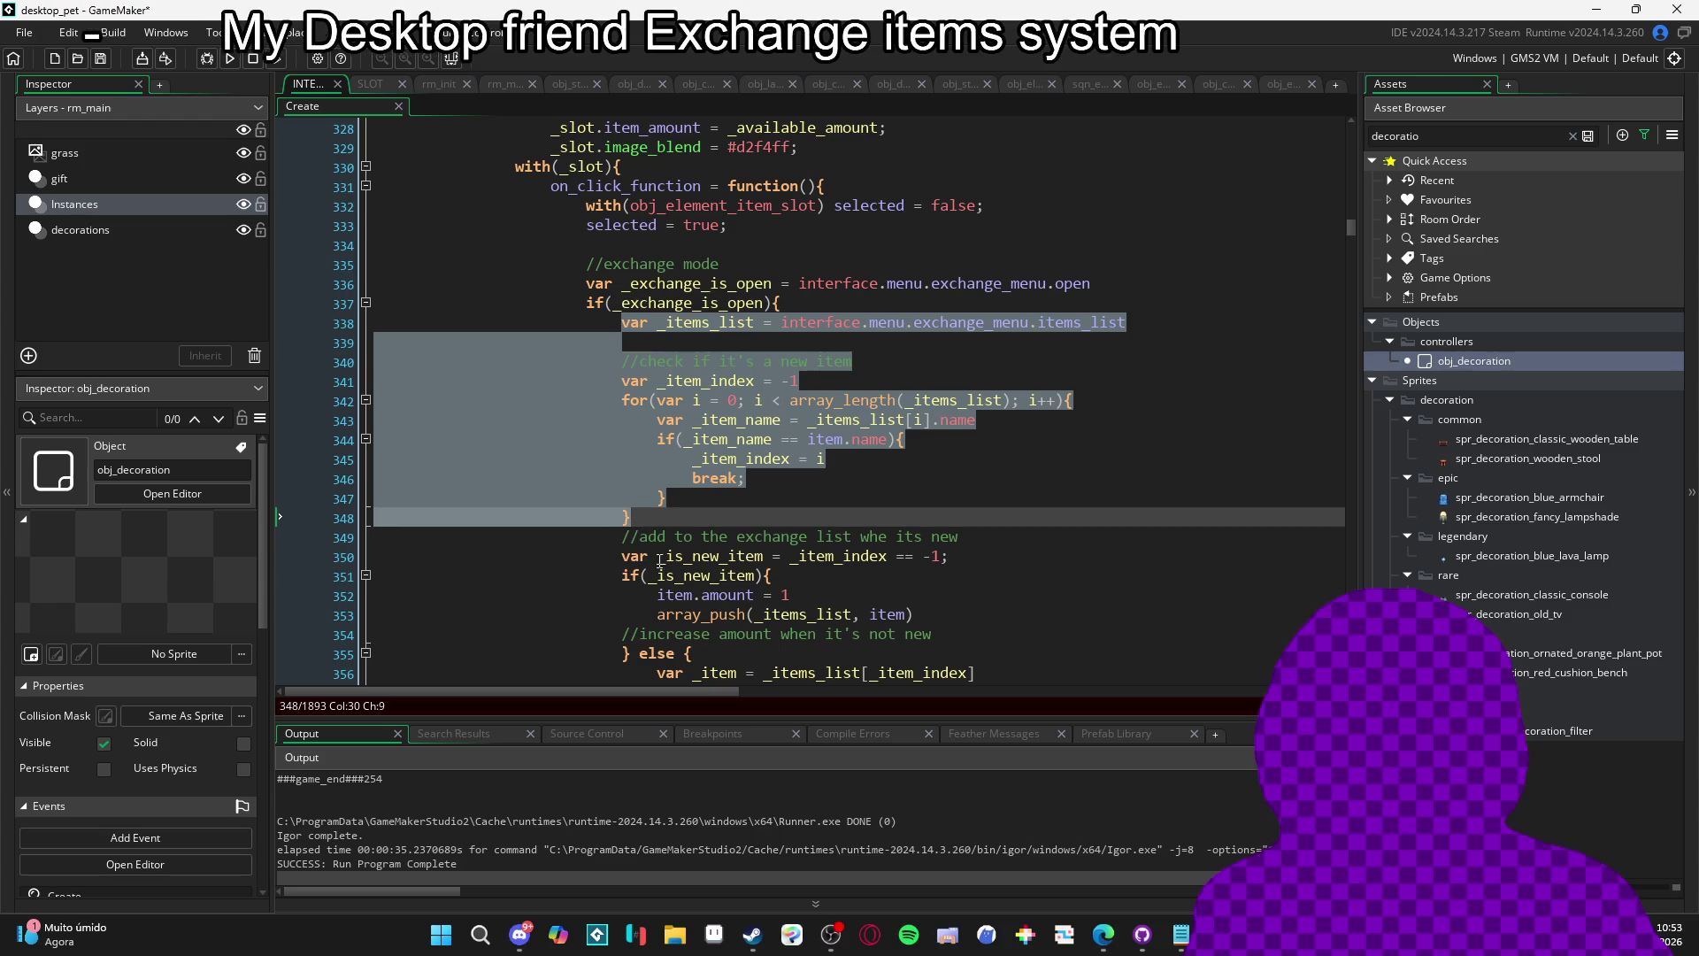
Find the item-index search loop around lines 340-348 and check its matching braces.
left_click(656, 517)
scroll(630, 519, "up", 2)
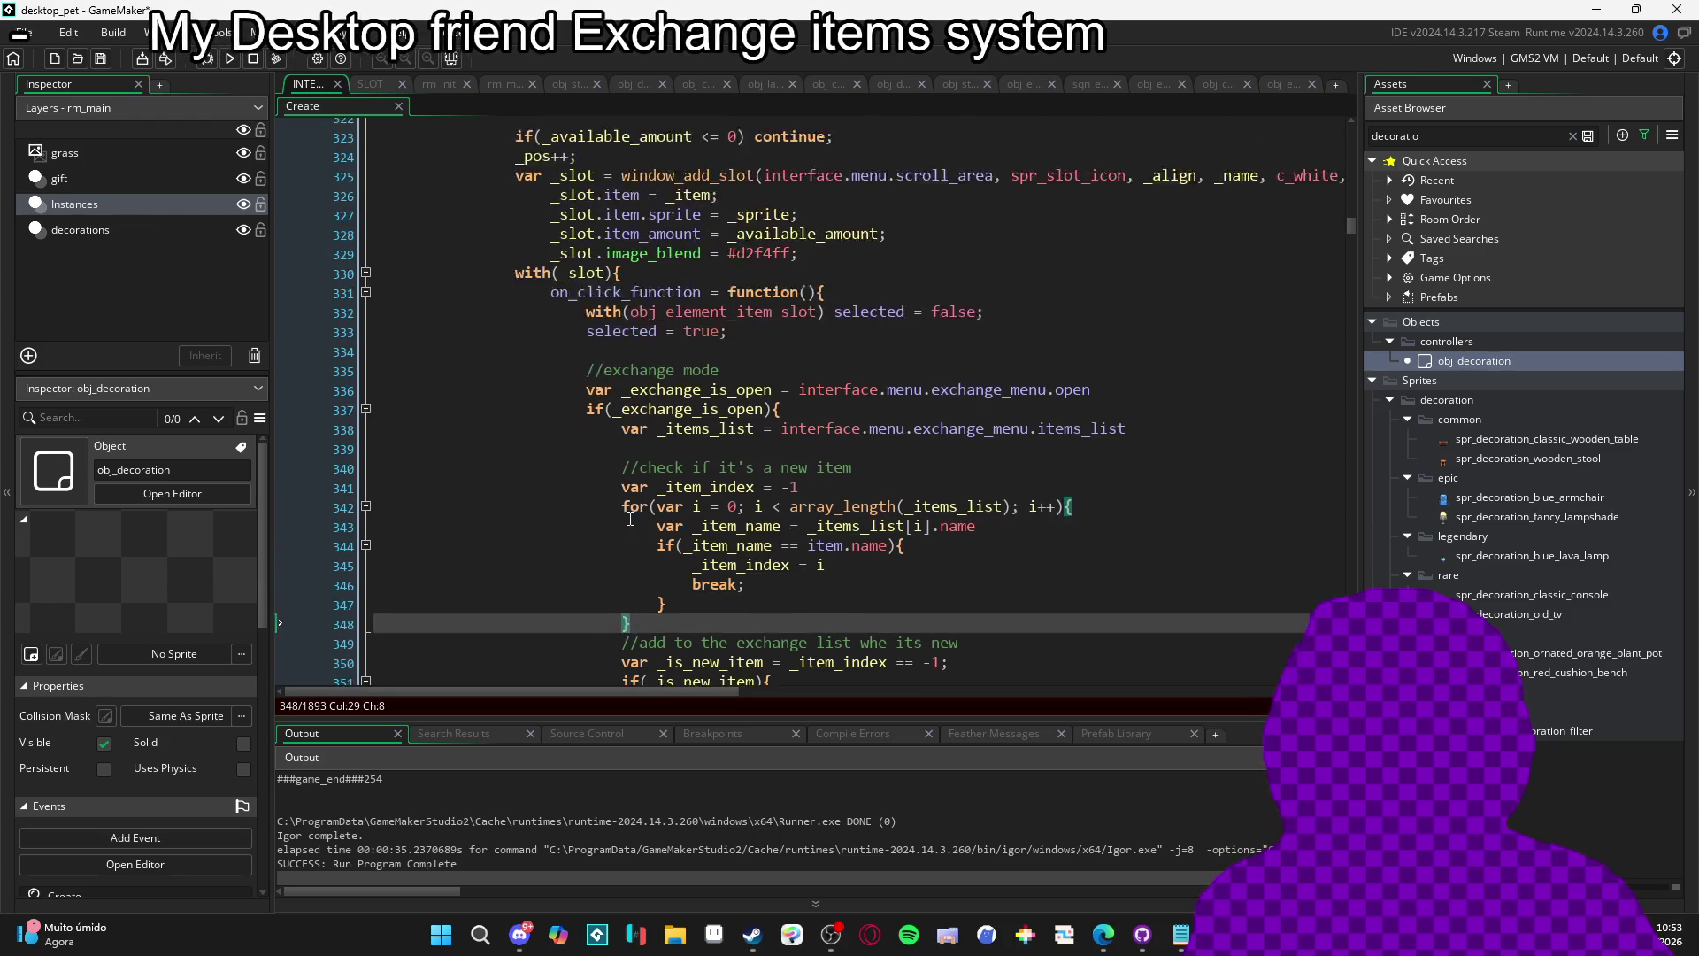
scroll(630, 520, "up", 11)
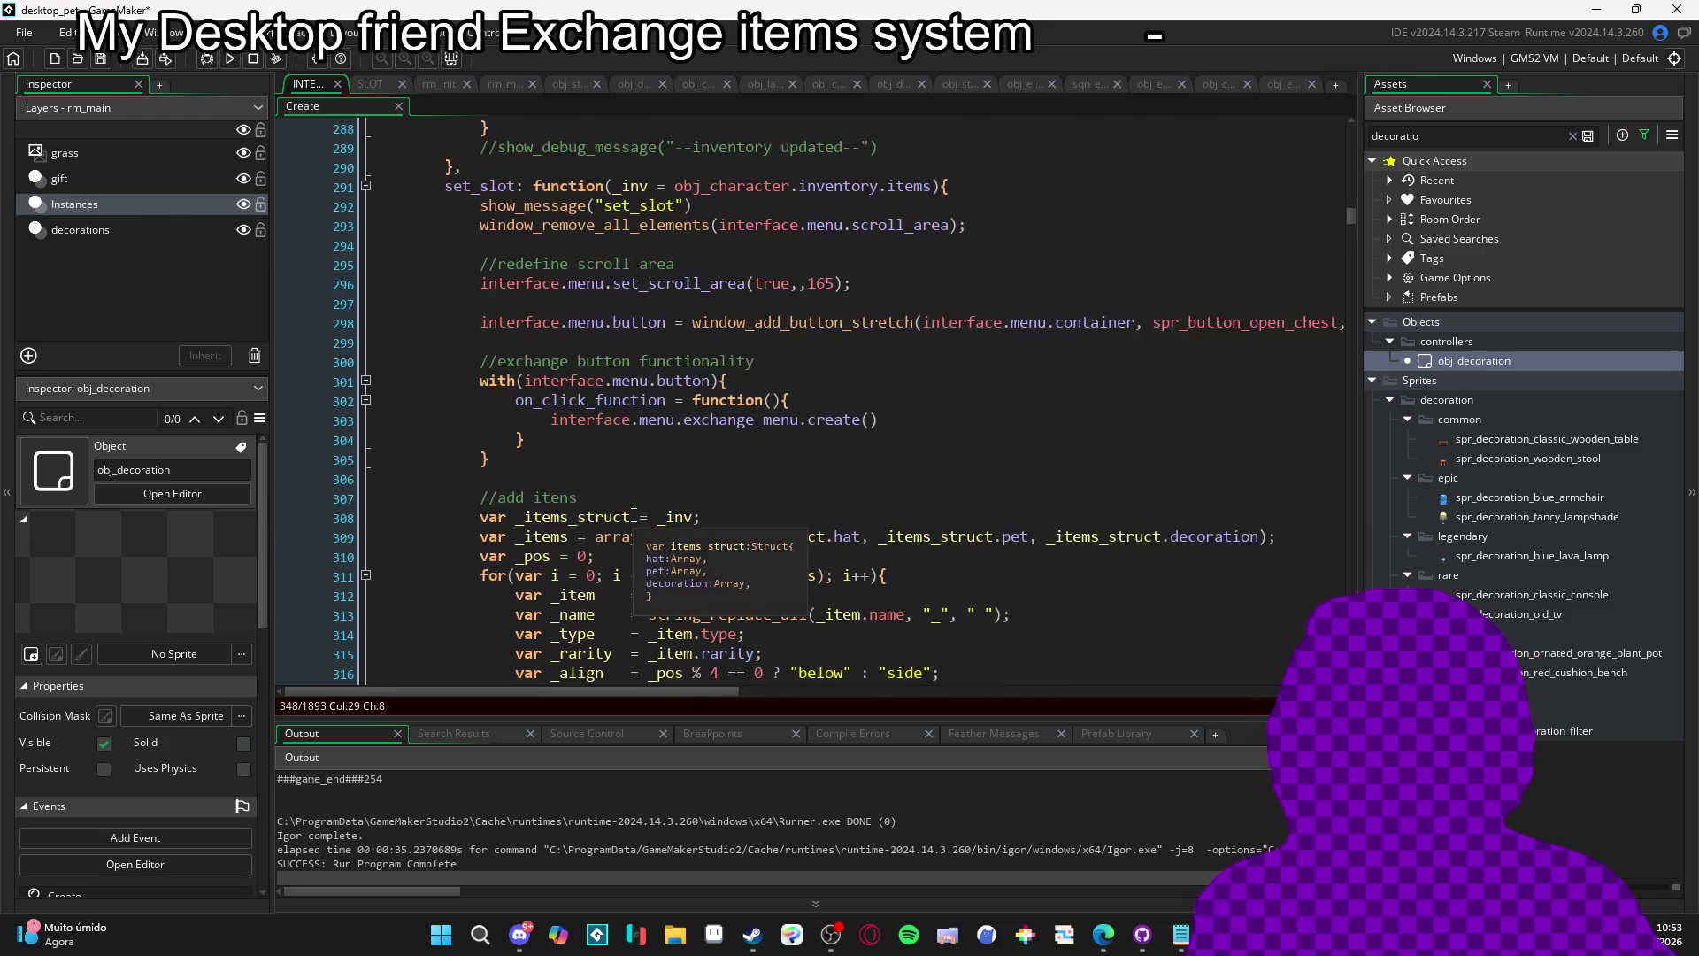
scroll(633, 517, "up", 3)
scroll(638, 513, "down", 19)
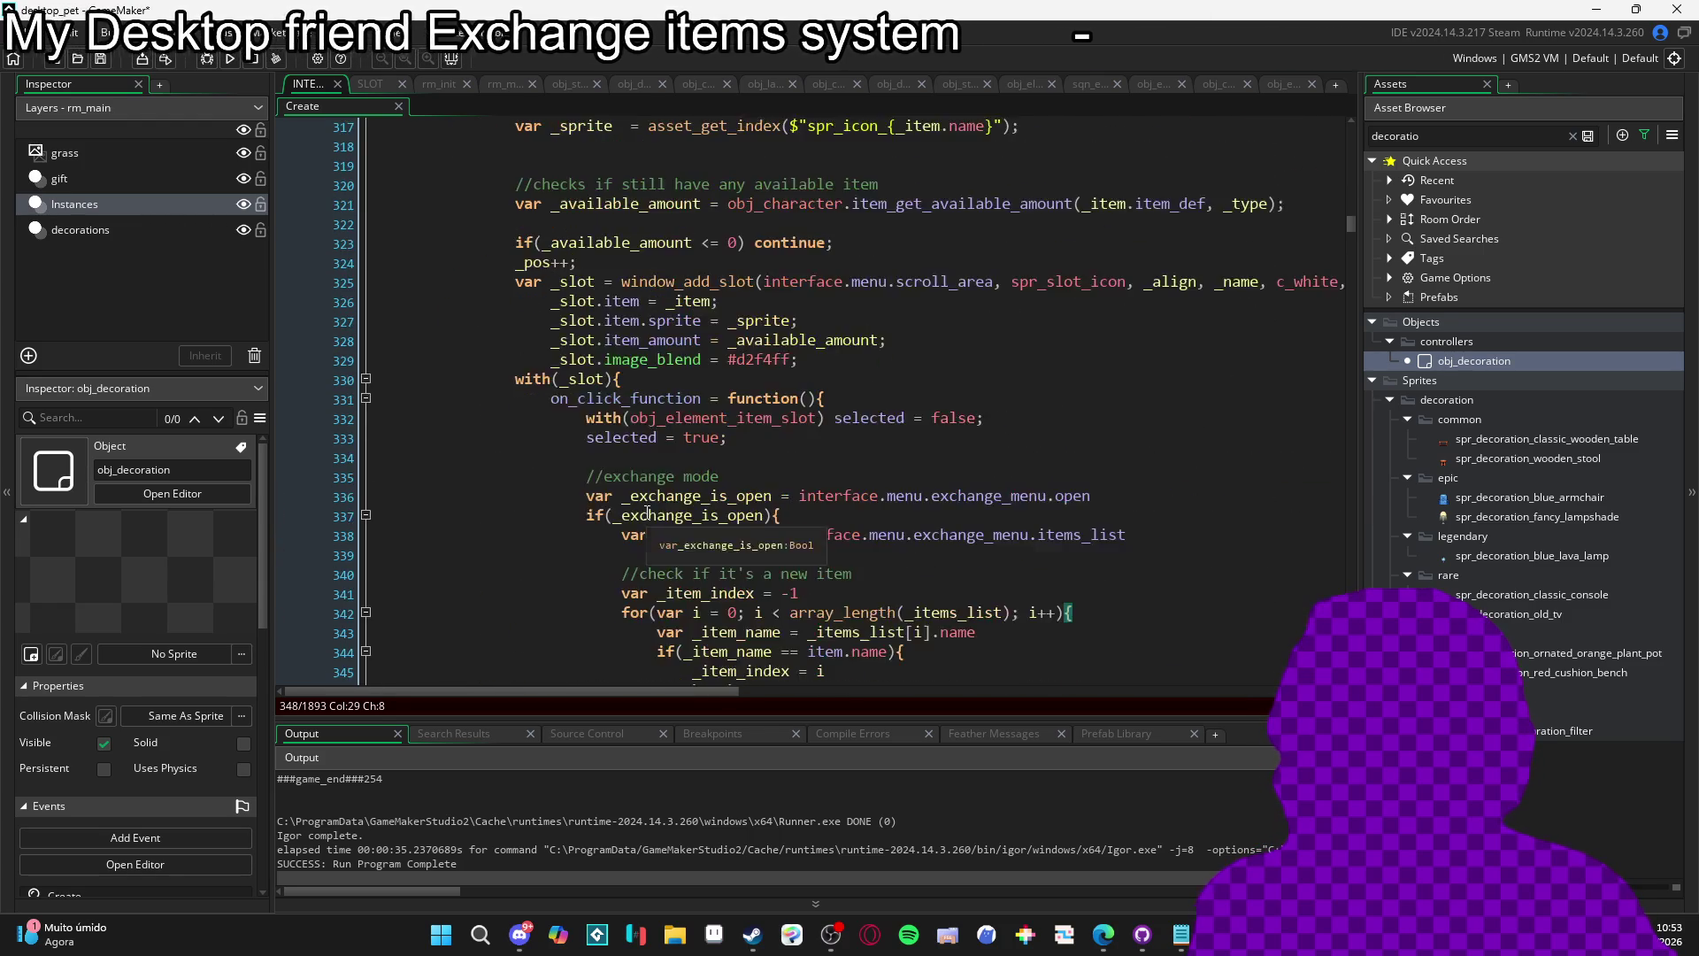
scroll(649, 513, "up", 1)
scroll(655, 495, "down", 1)
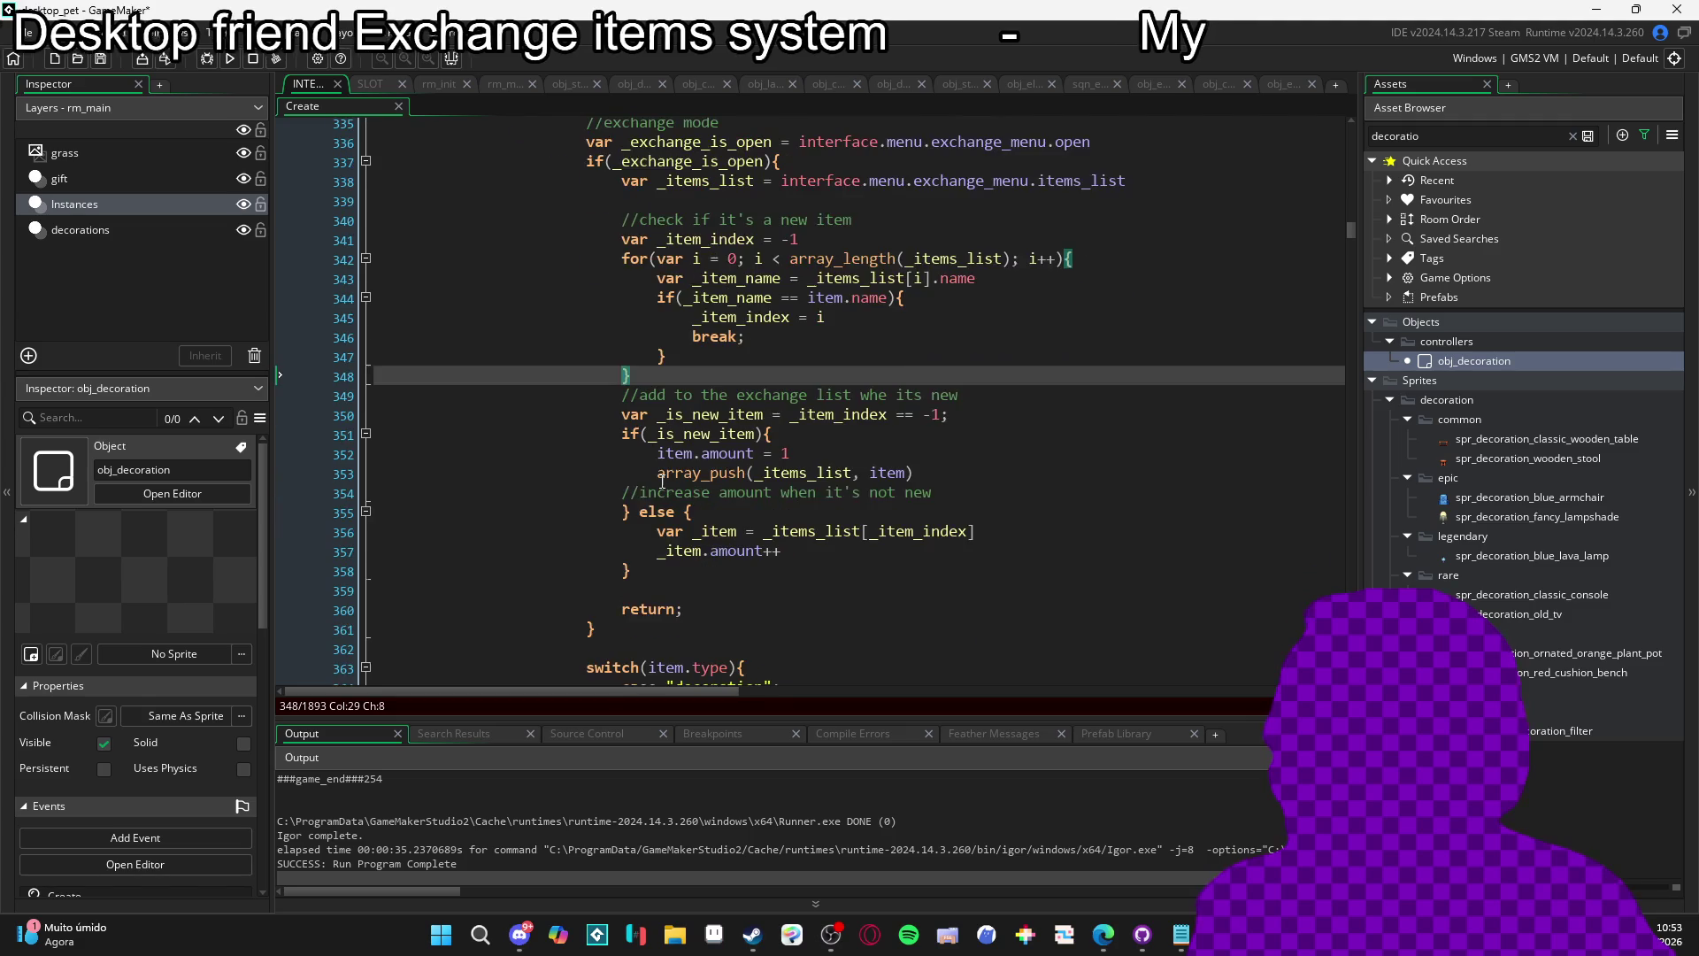
scroll(662, 481, "up", 2)
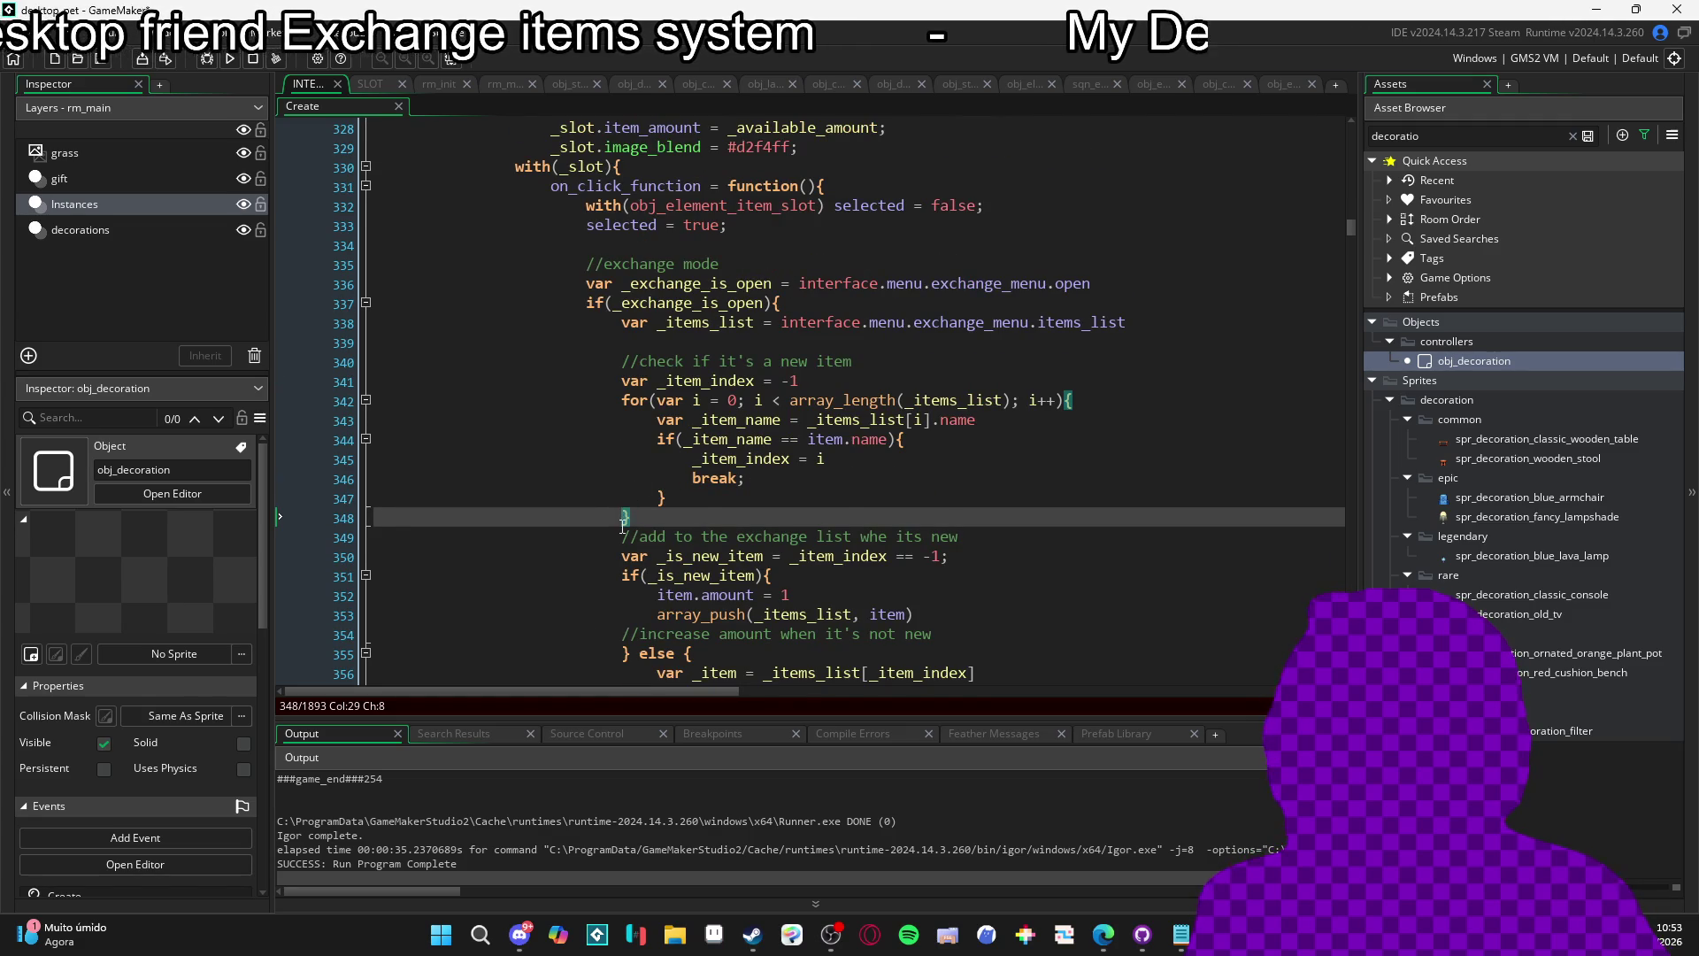
left_click(632, 518)
left_click(625, 518)
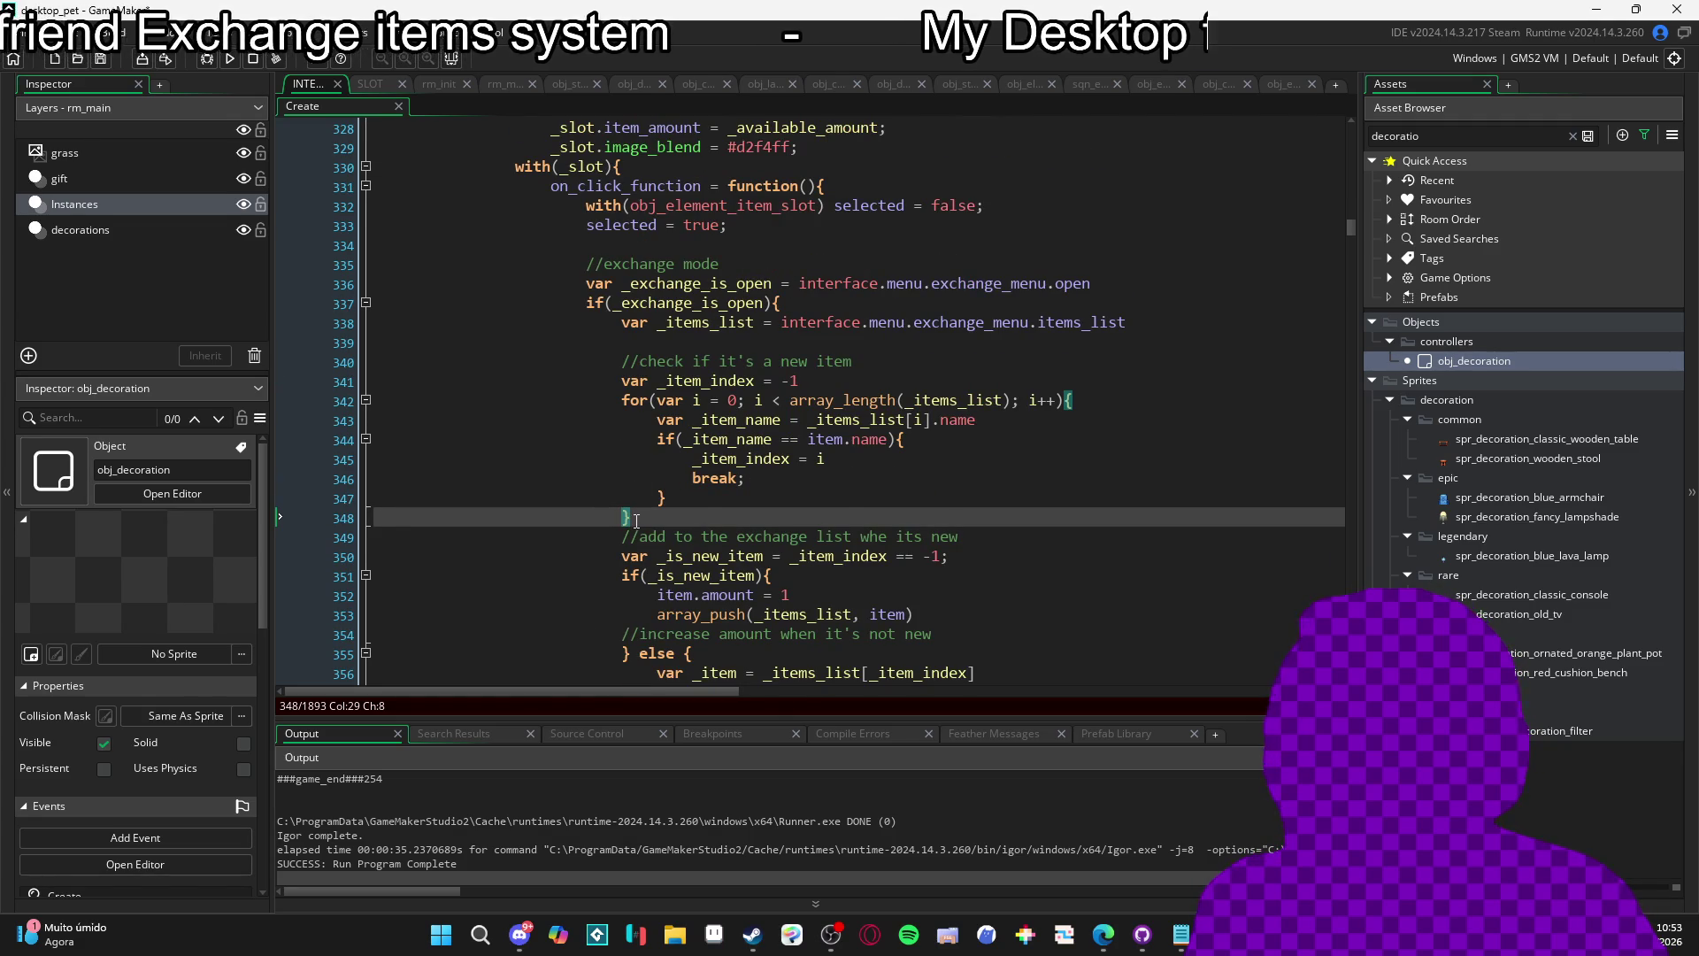
left_click(633, 516)
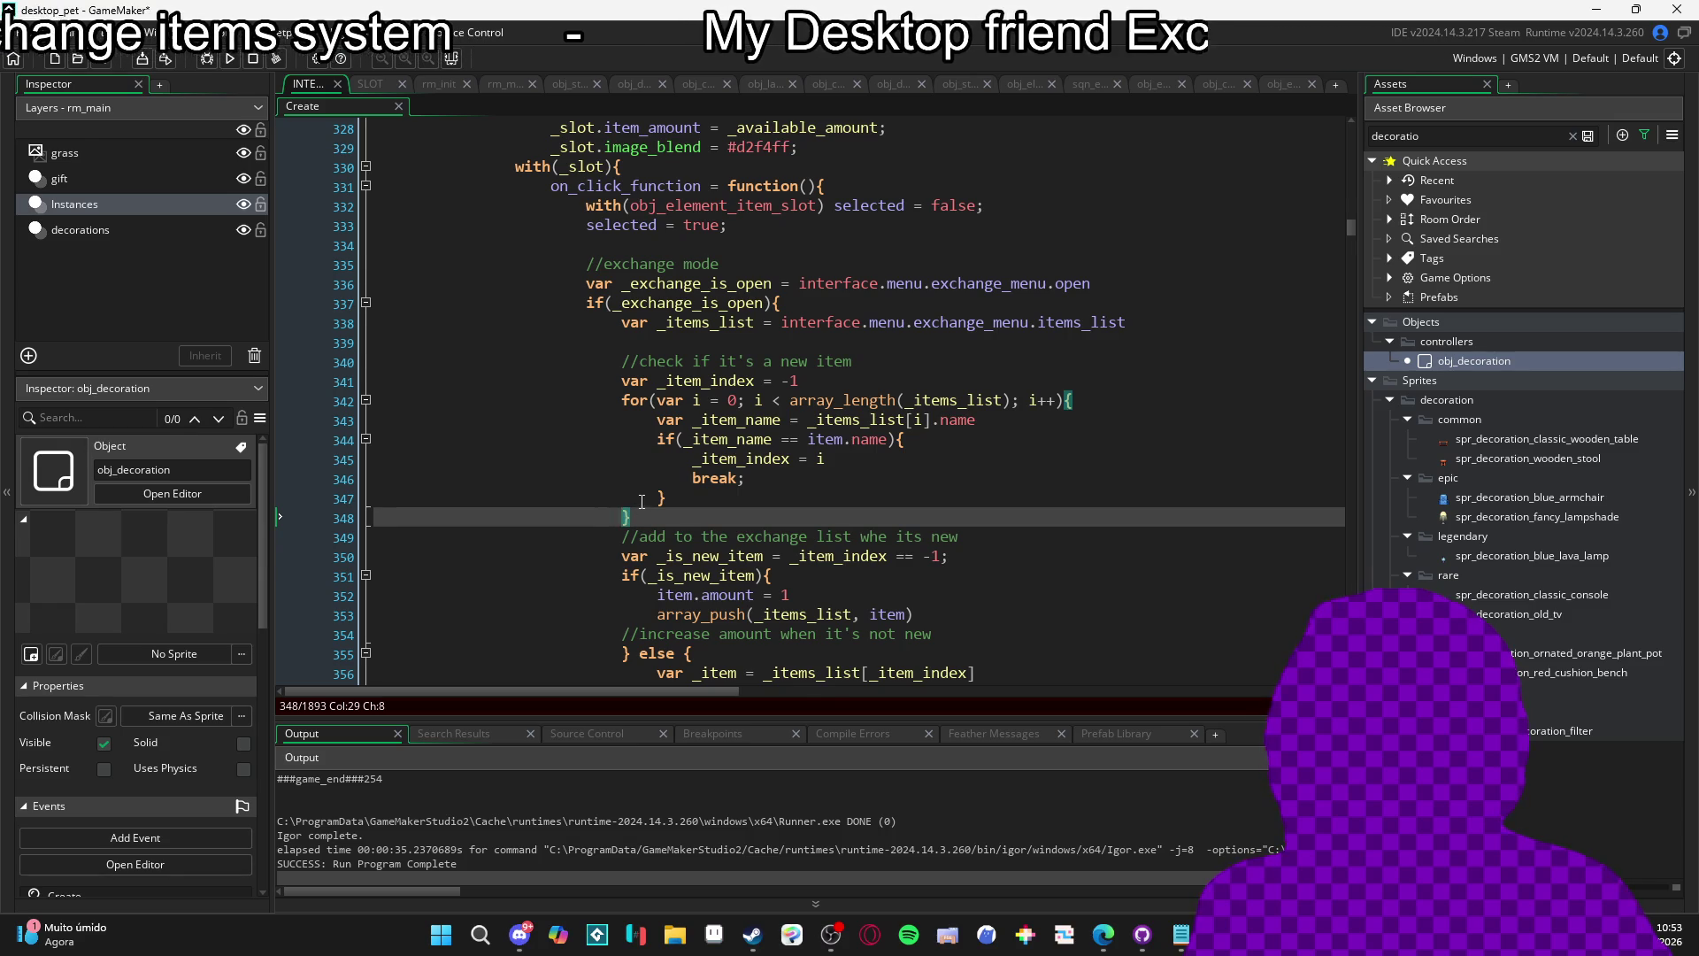
Select the item-index search loop from its closing brace up to the new-item comment.
scroll(641, 502, "down", 8)
scroll(666, 472, "up", 7)
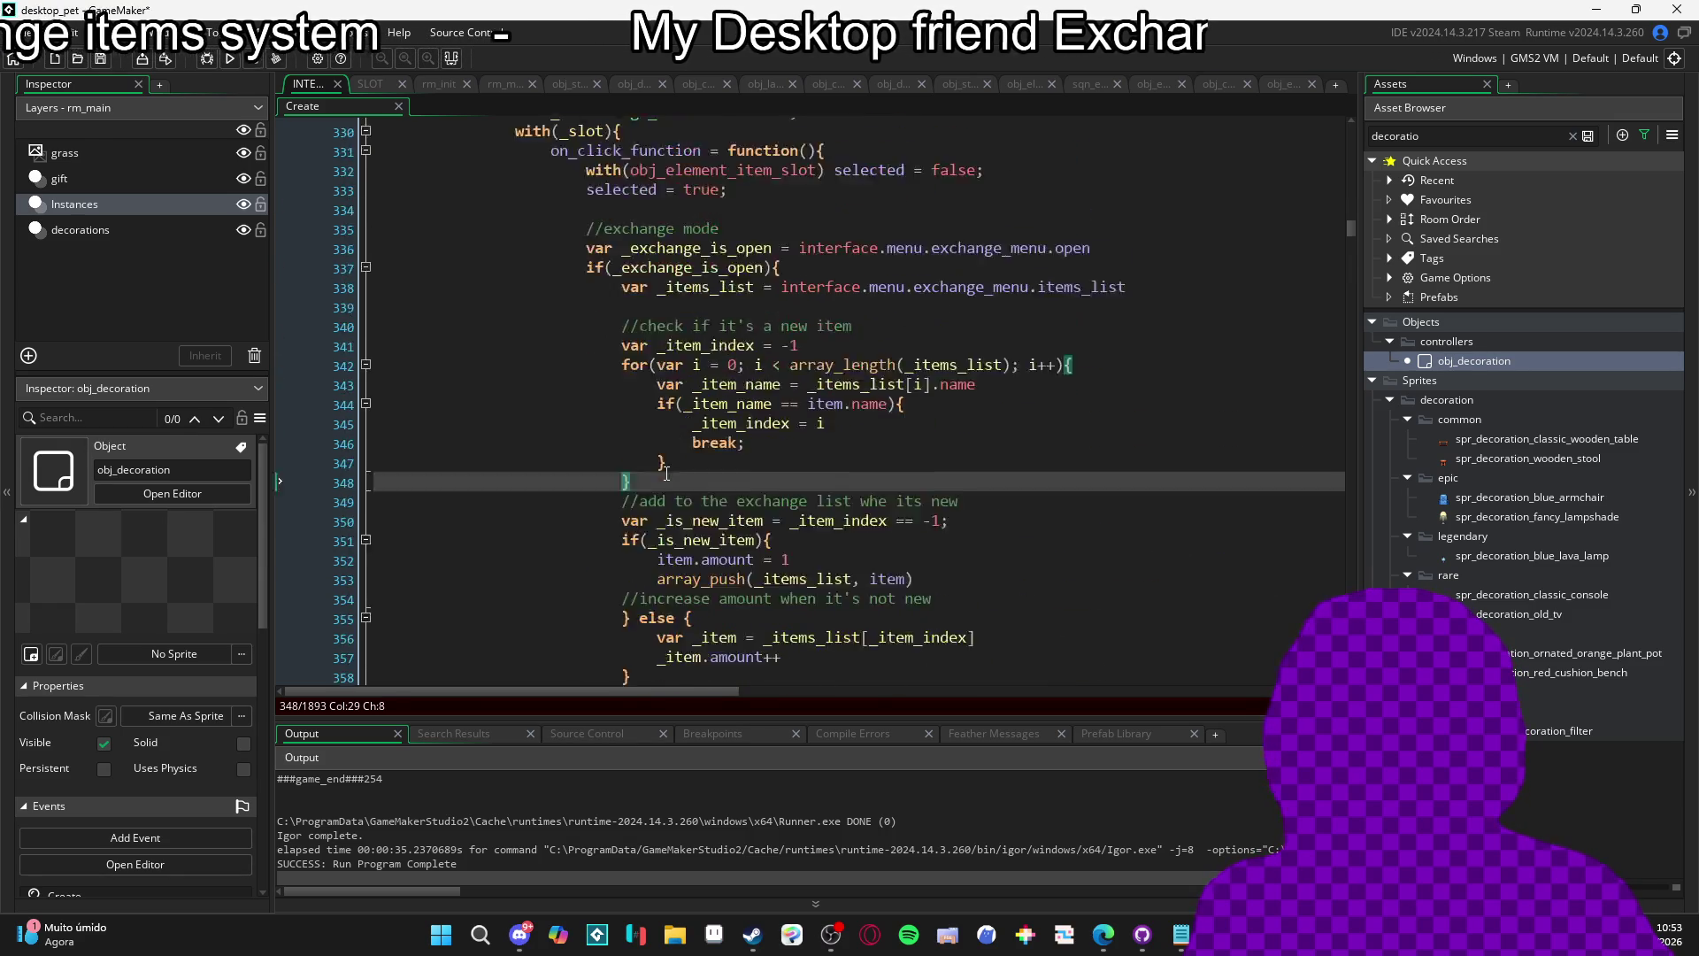
scroll(666, 472, "up", 12)
scroll(696, 462, "down", 8)
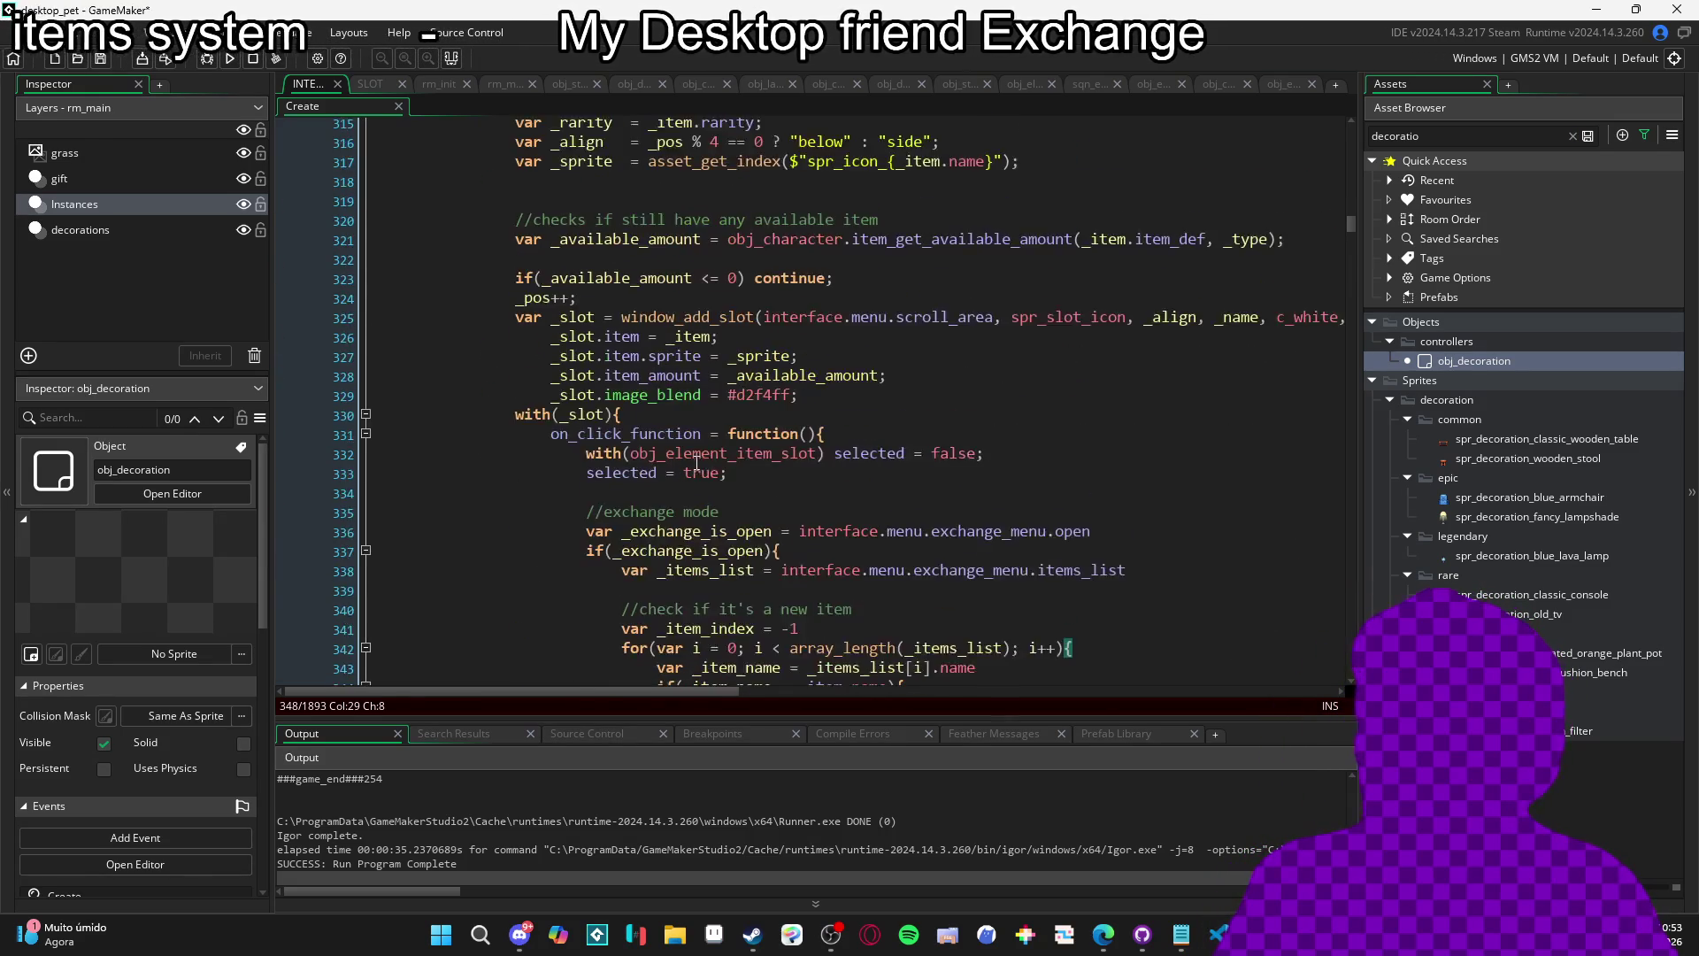
scroll(691, 487, "down", 7)
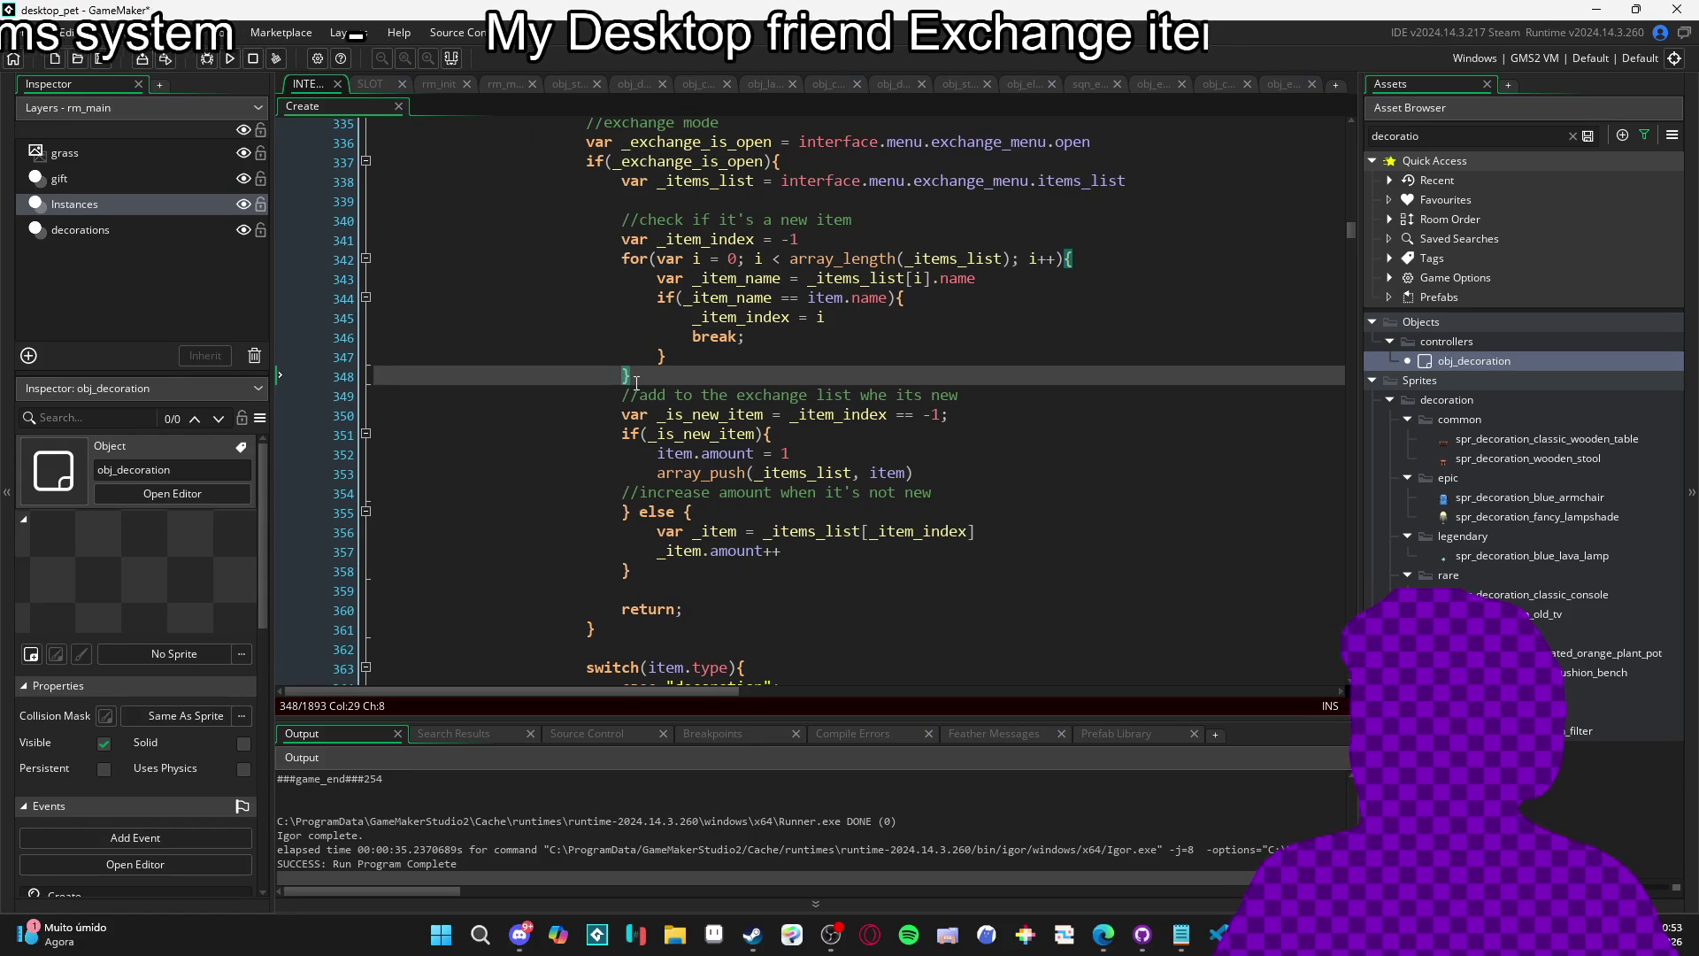
key("shift+Up")
left_click_drag(627, 334, 617, 221)
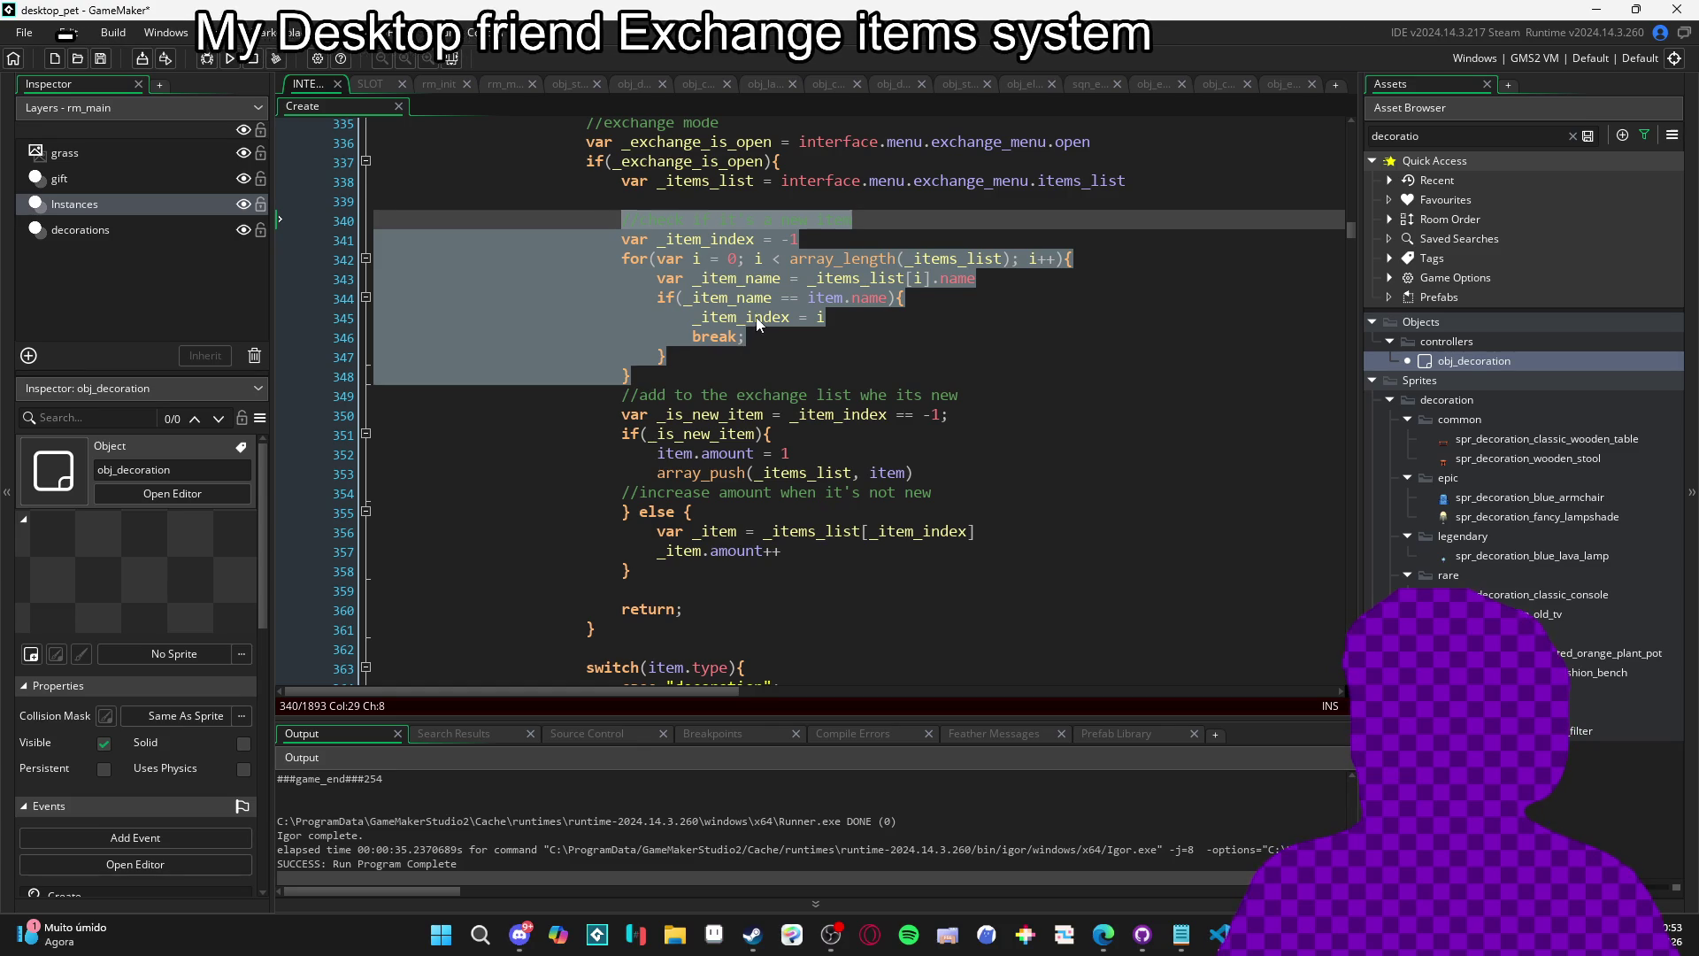
scroll(528, 301, "up", 4)
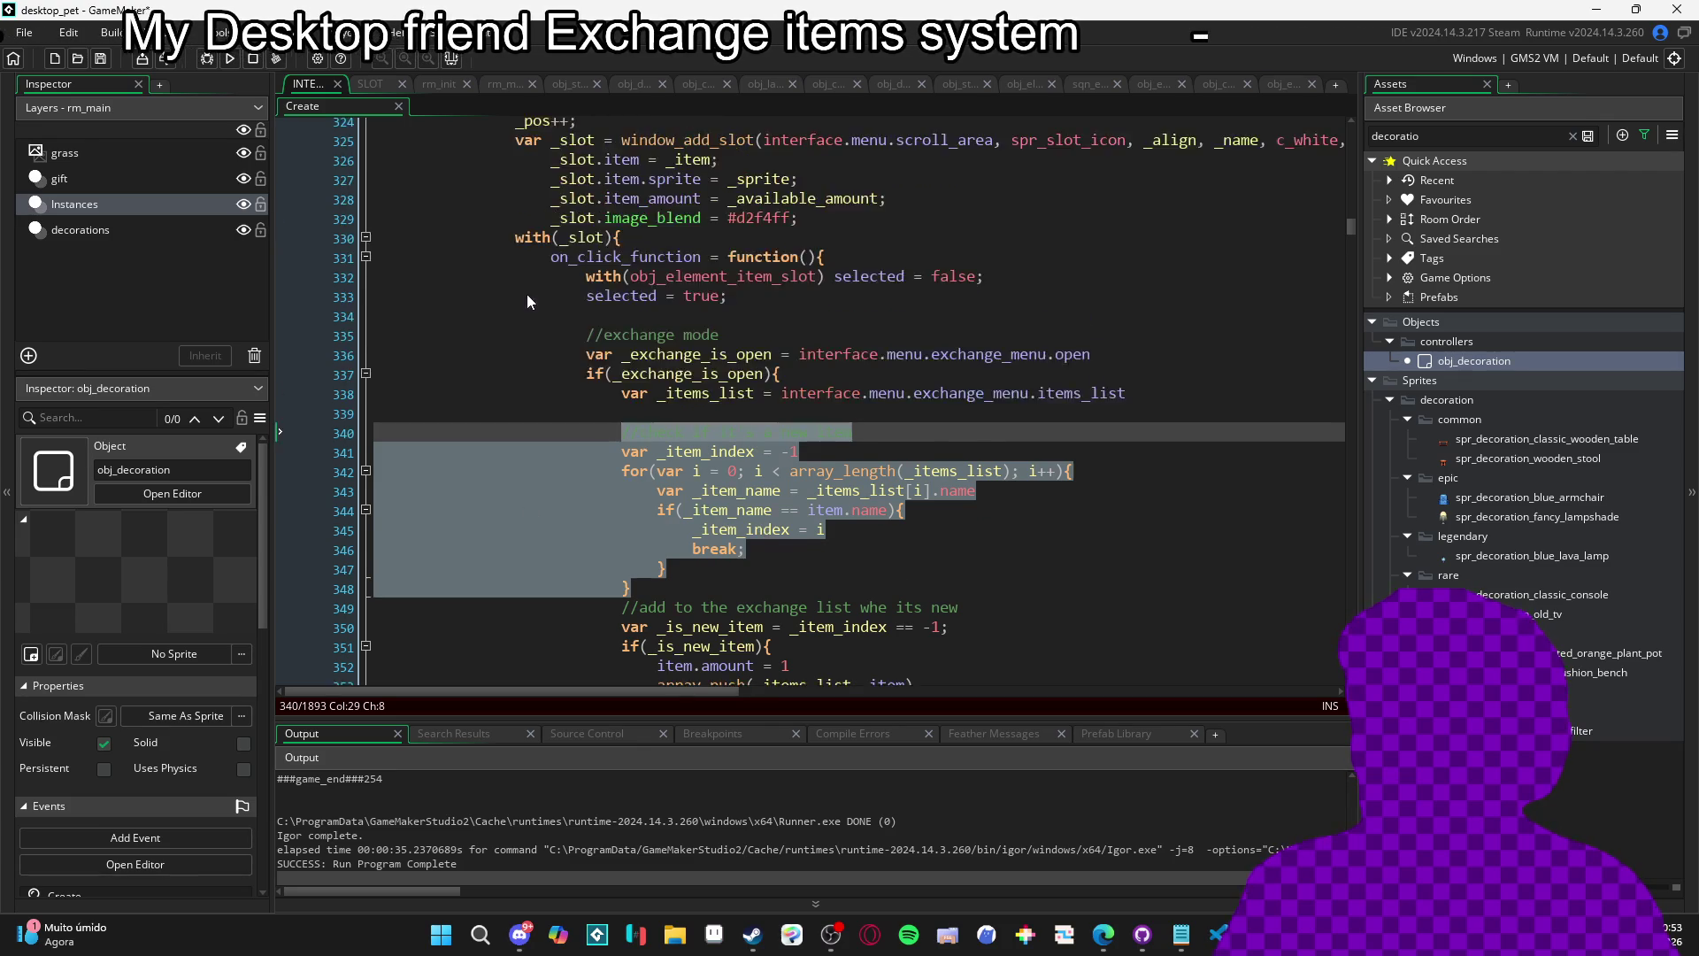
scroll(528, 301, "up", 20)
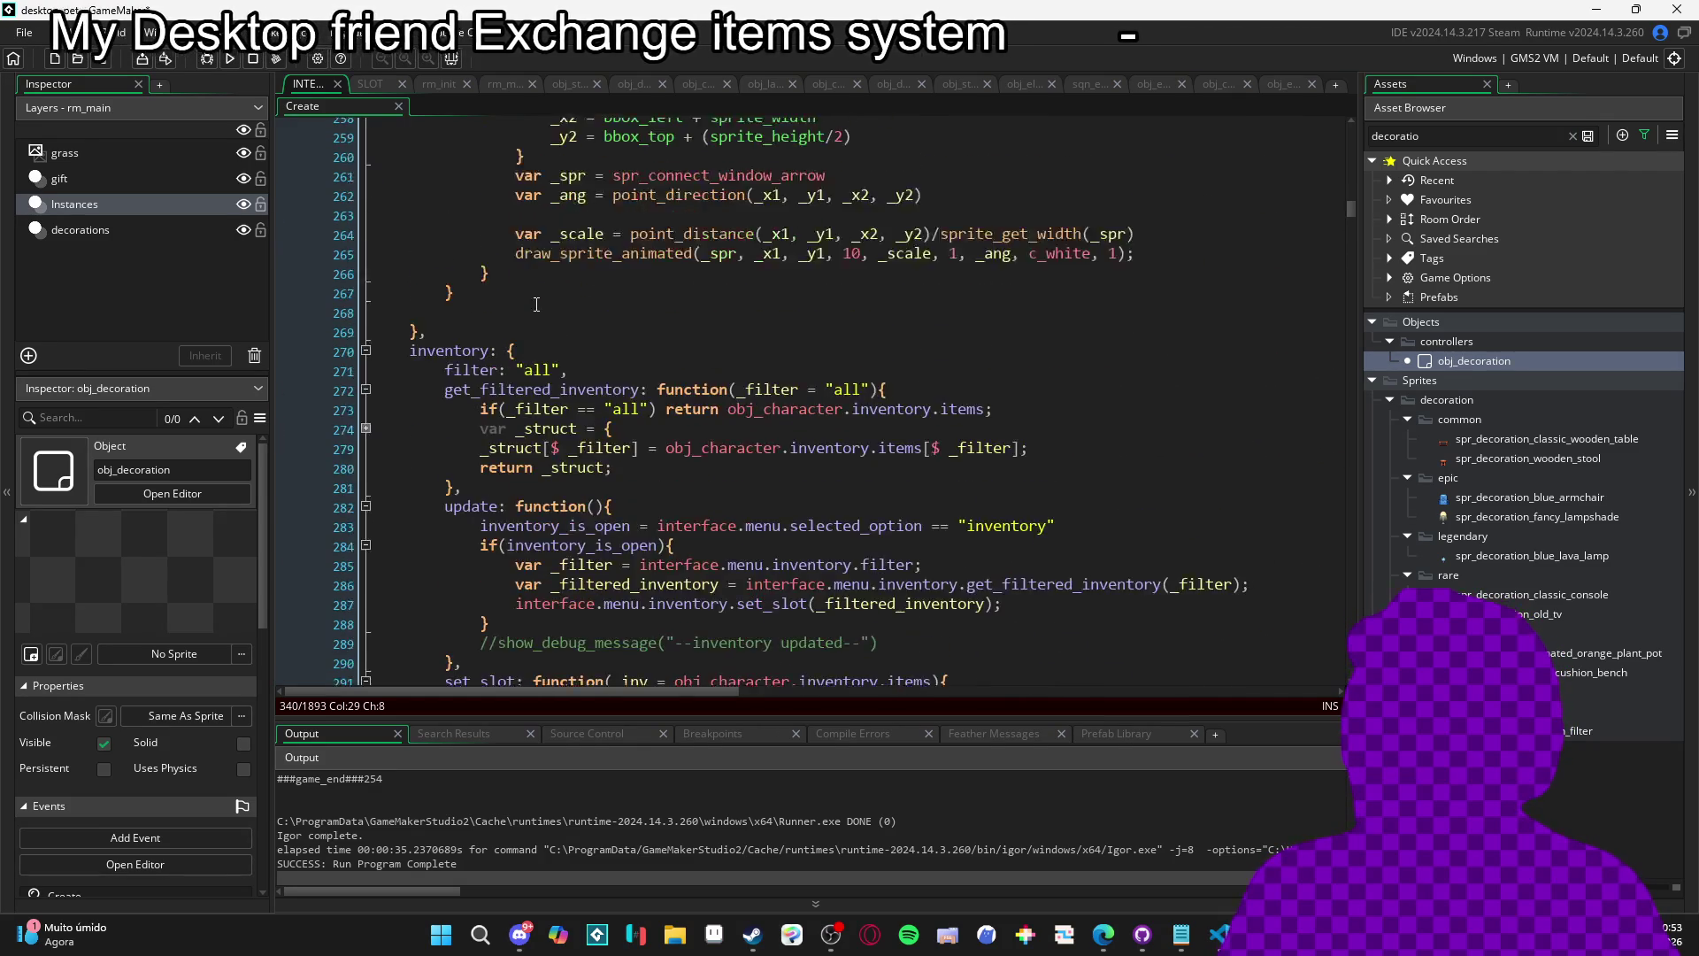
Search the code for 'exchange' and step through its matches.
scroll(537, 304, "up", 2)
left_click(605, 259)
key("ctrl+f")
type("exch")
type("ange")
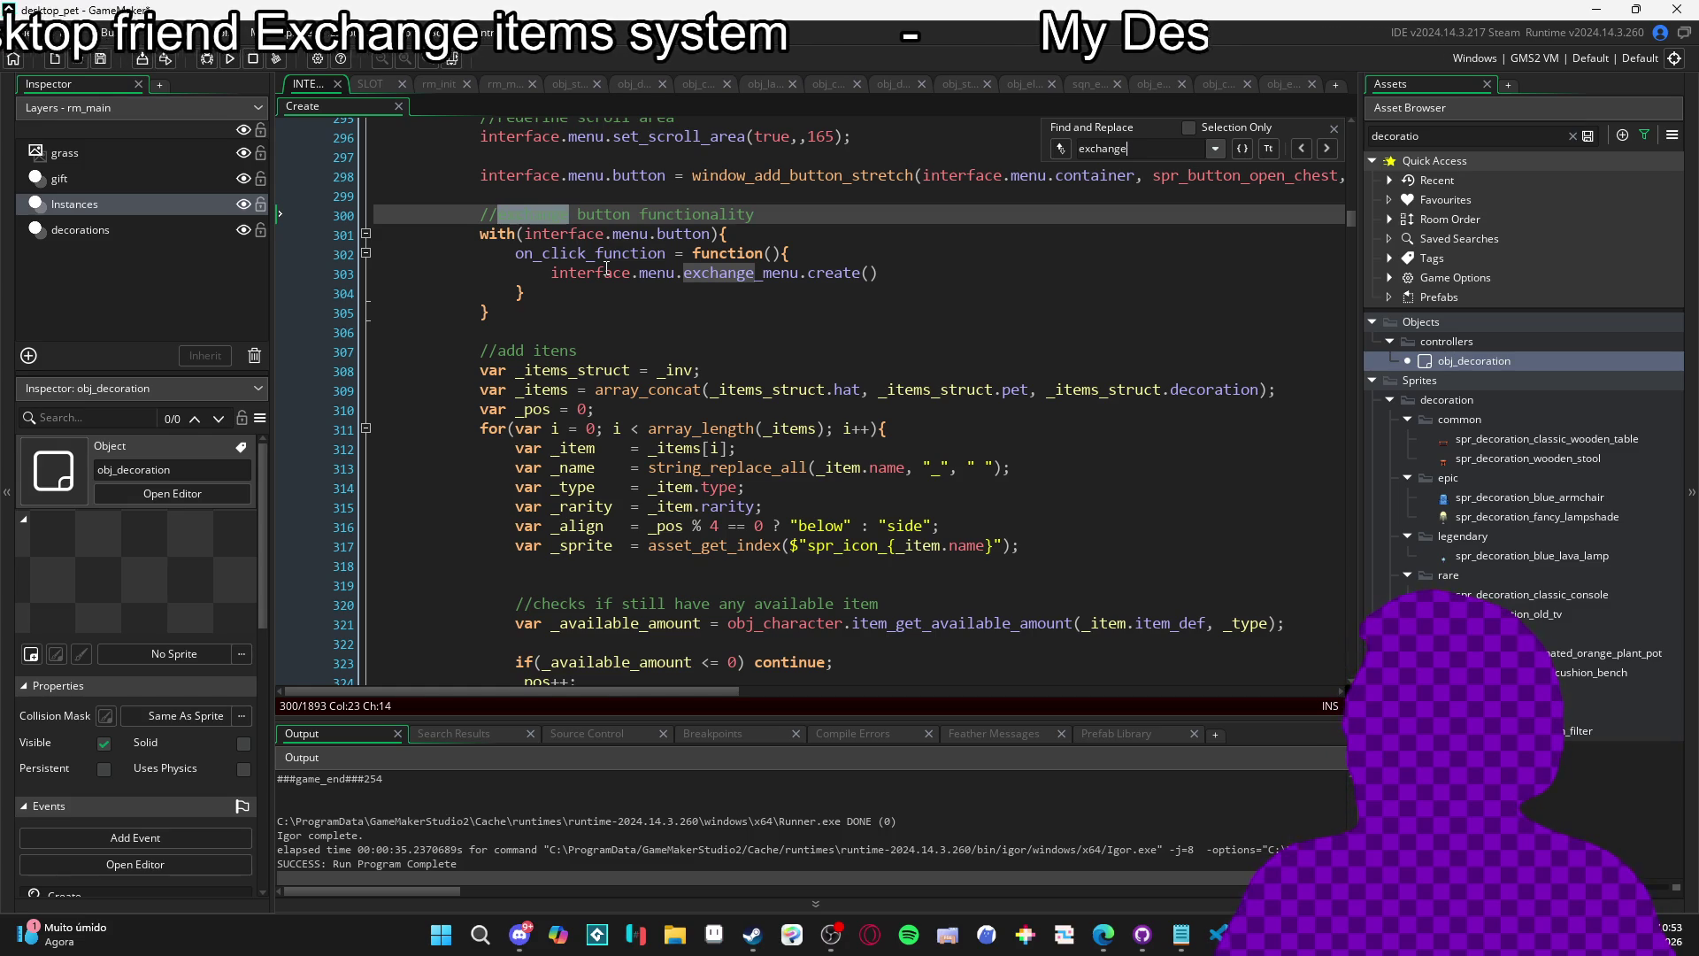
type("_")
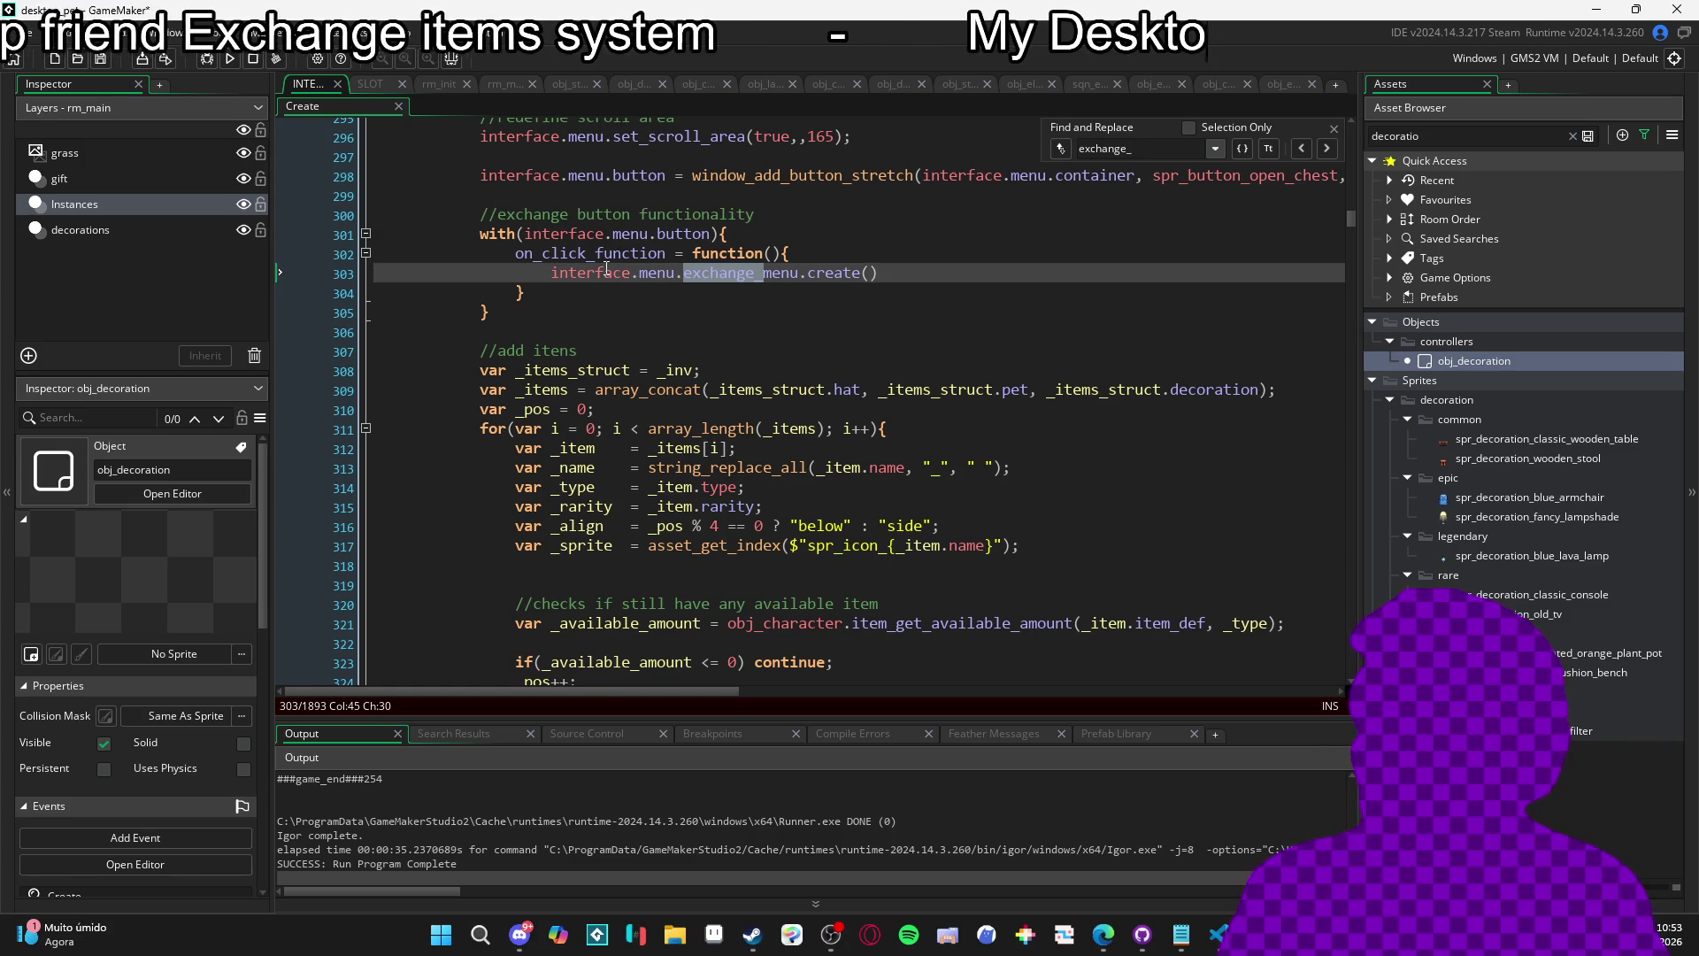
key("BackSpace")
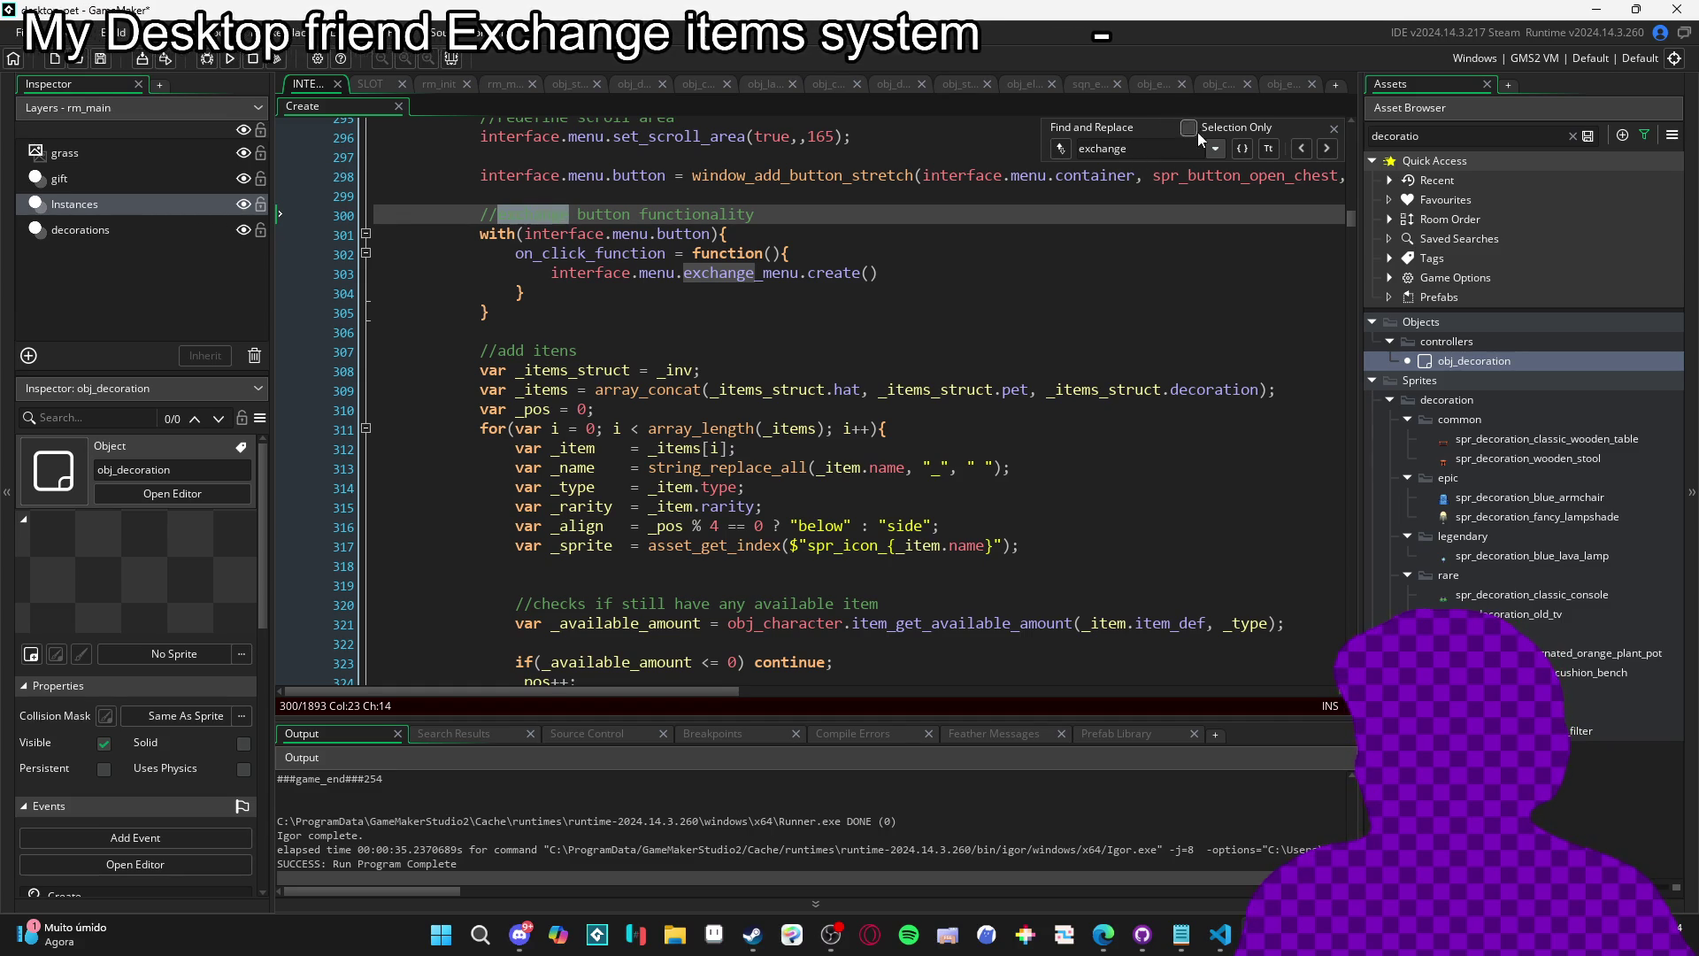
left_click(1329, 149)
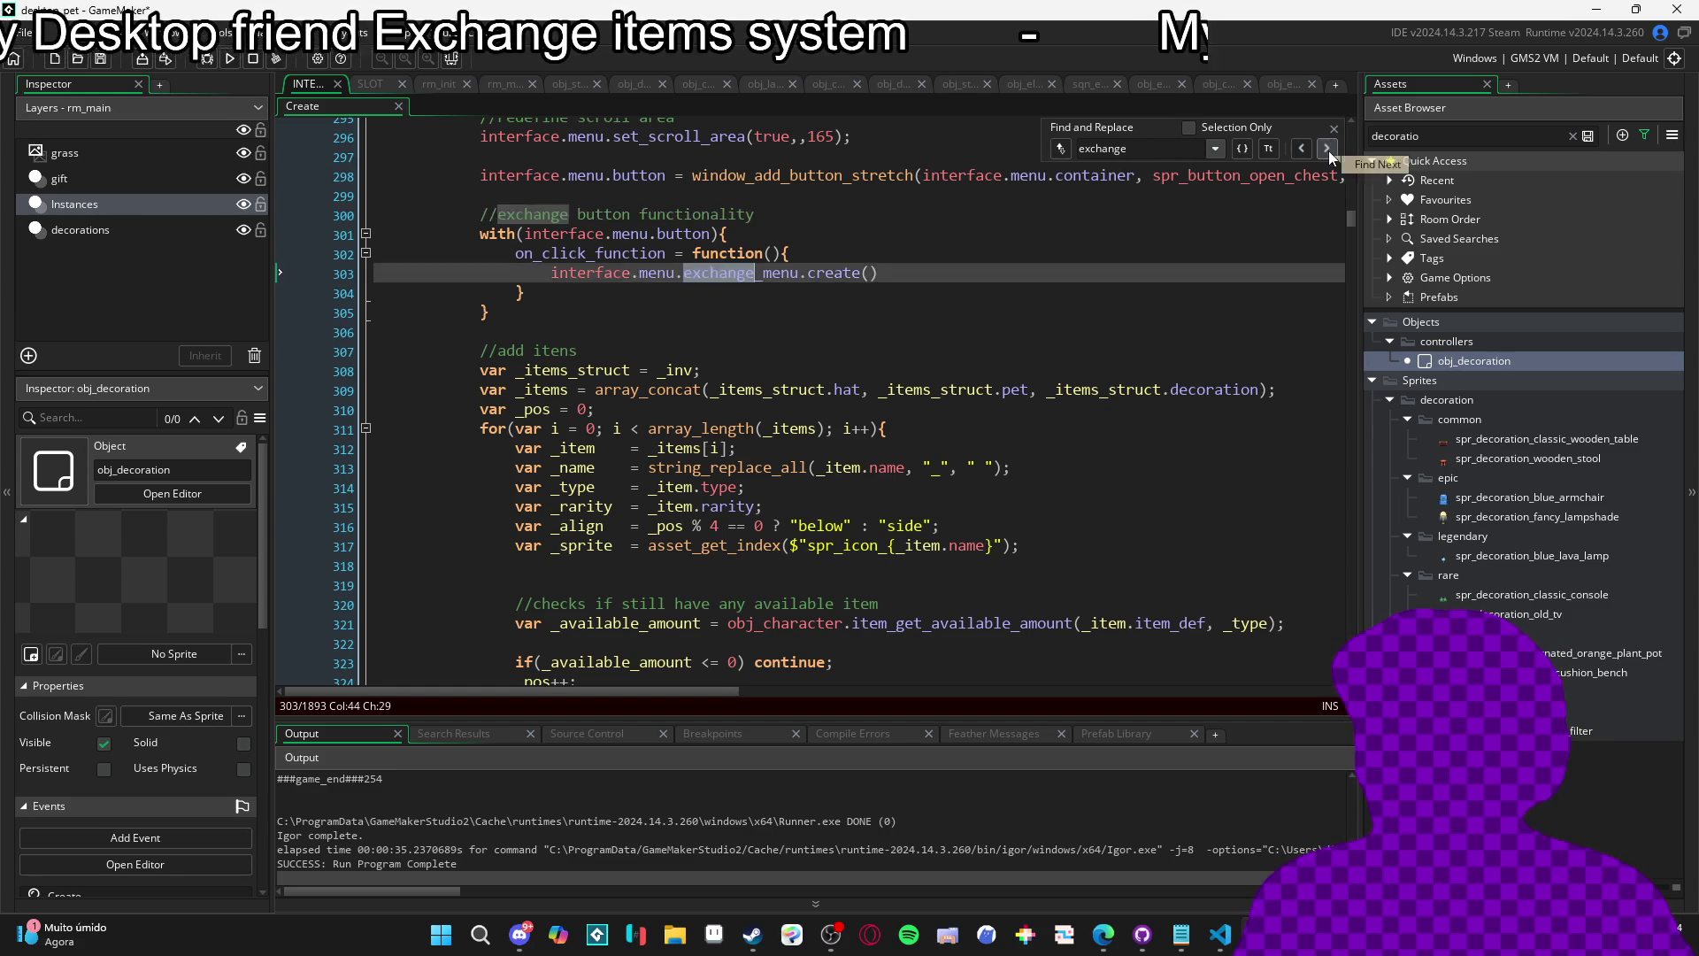
left_click(1329, 151)
left_click(1330, 151)
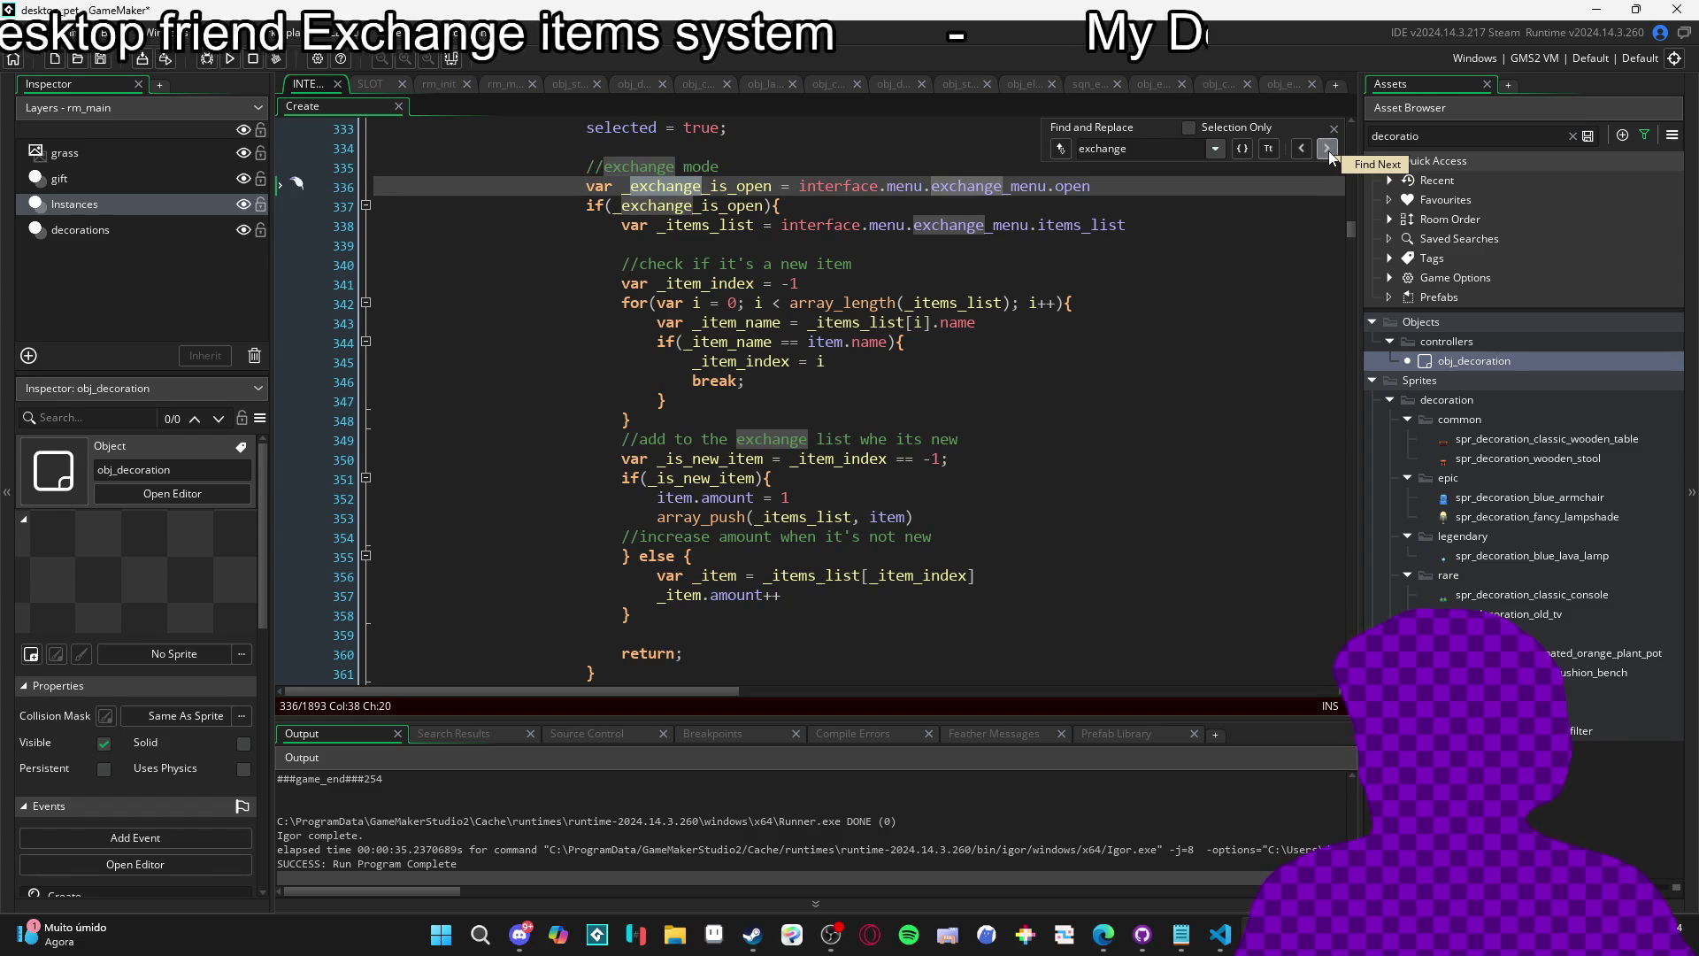
left_click(1329, 151)
left_click(1329, 150)
left_click(1329, 151)
left_click(1330, 151)
left_click(1330, 150)
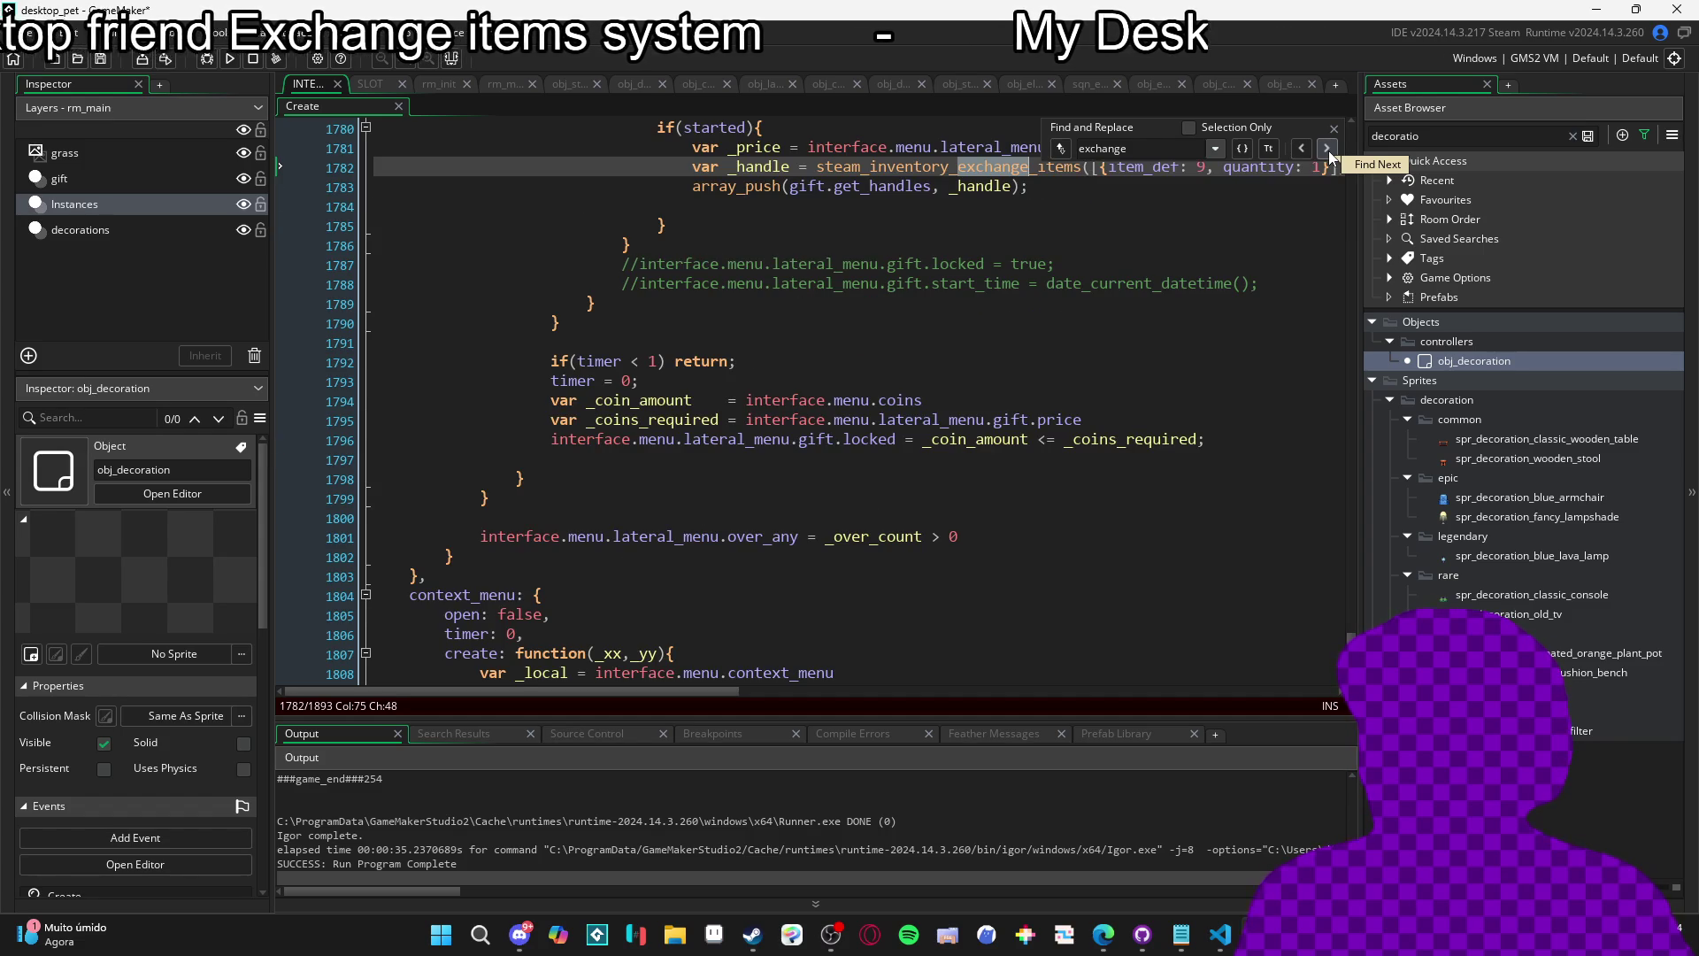
left_click(1329, 150)
left_click(1329, 151)
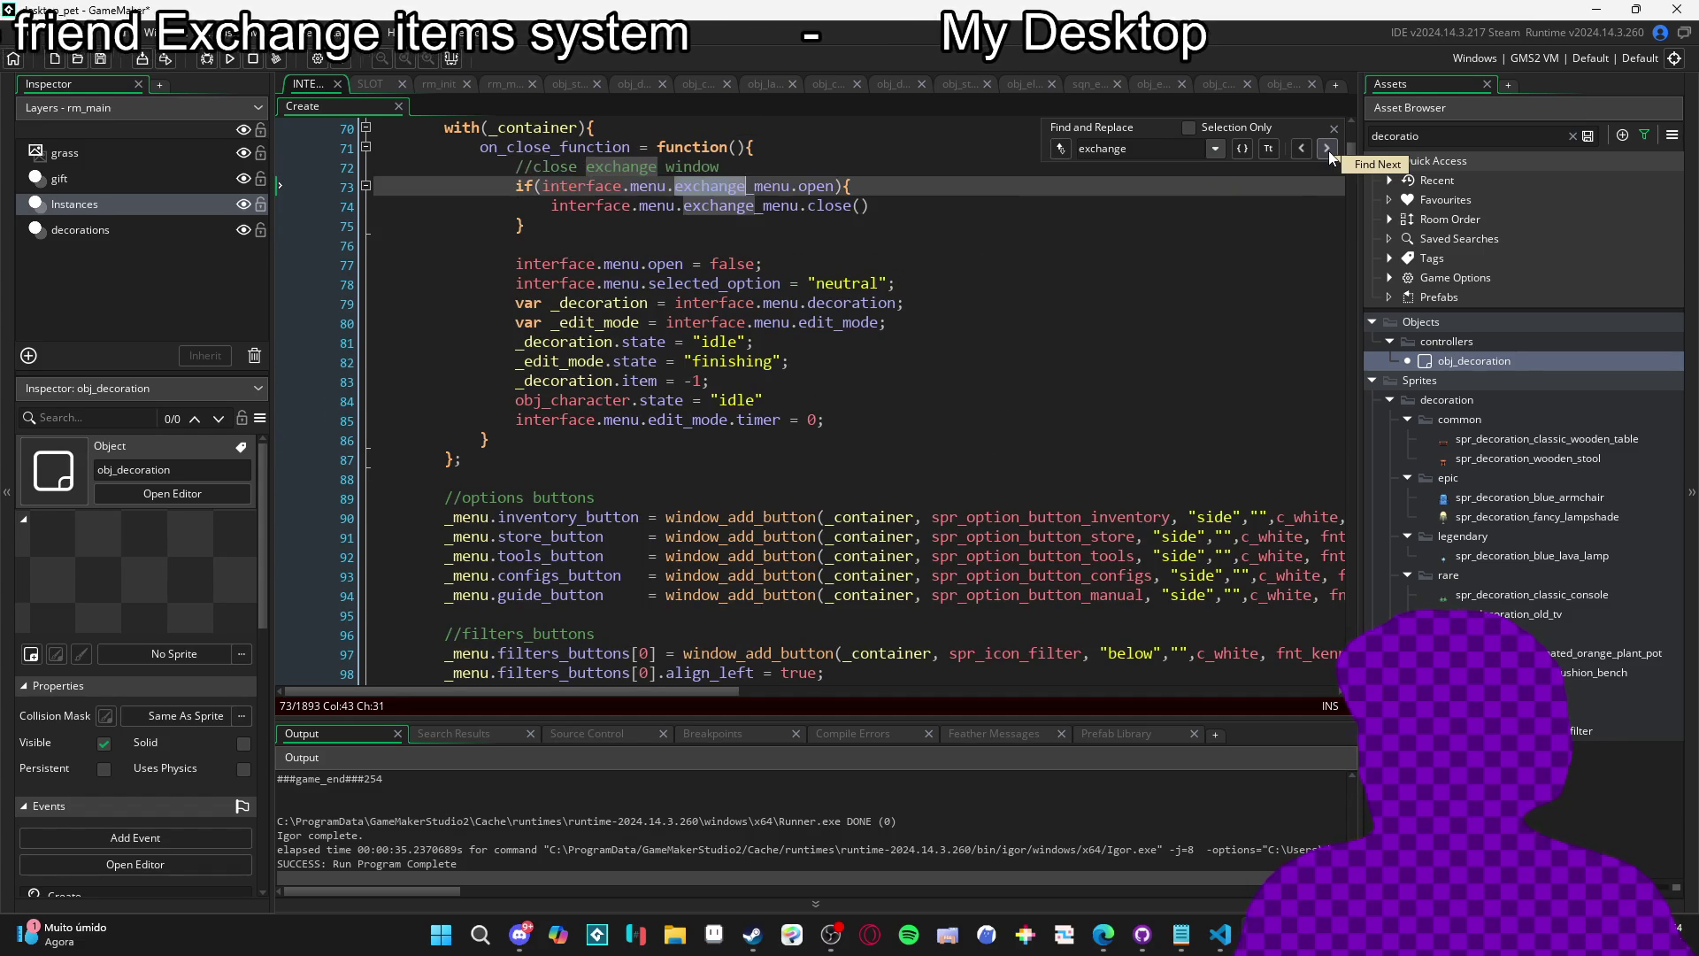
left_click(1330, 150)
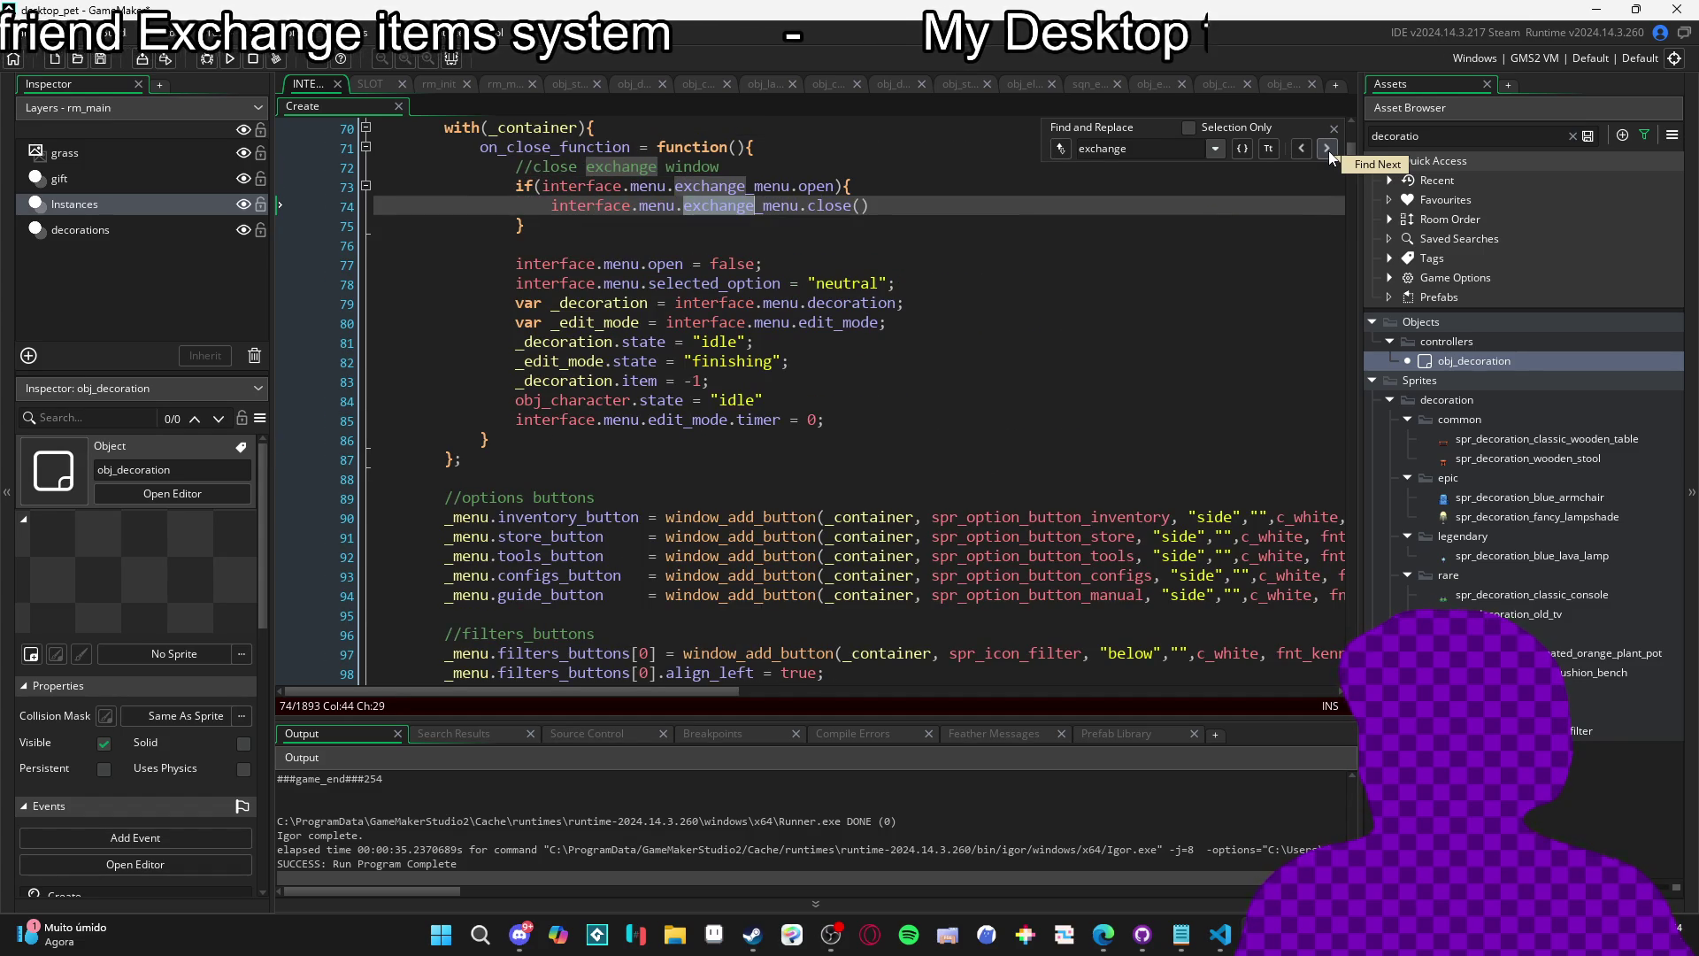
Refine the search to 'exchange_menu' and go back to the struct definition at line 215.
left_click(1143, 150)
type("_menu")
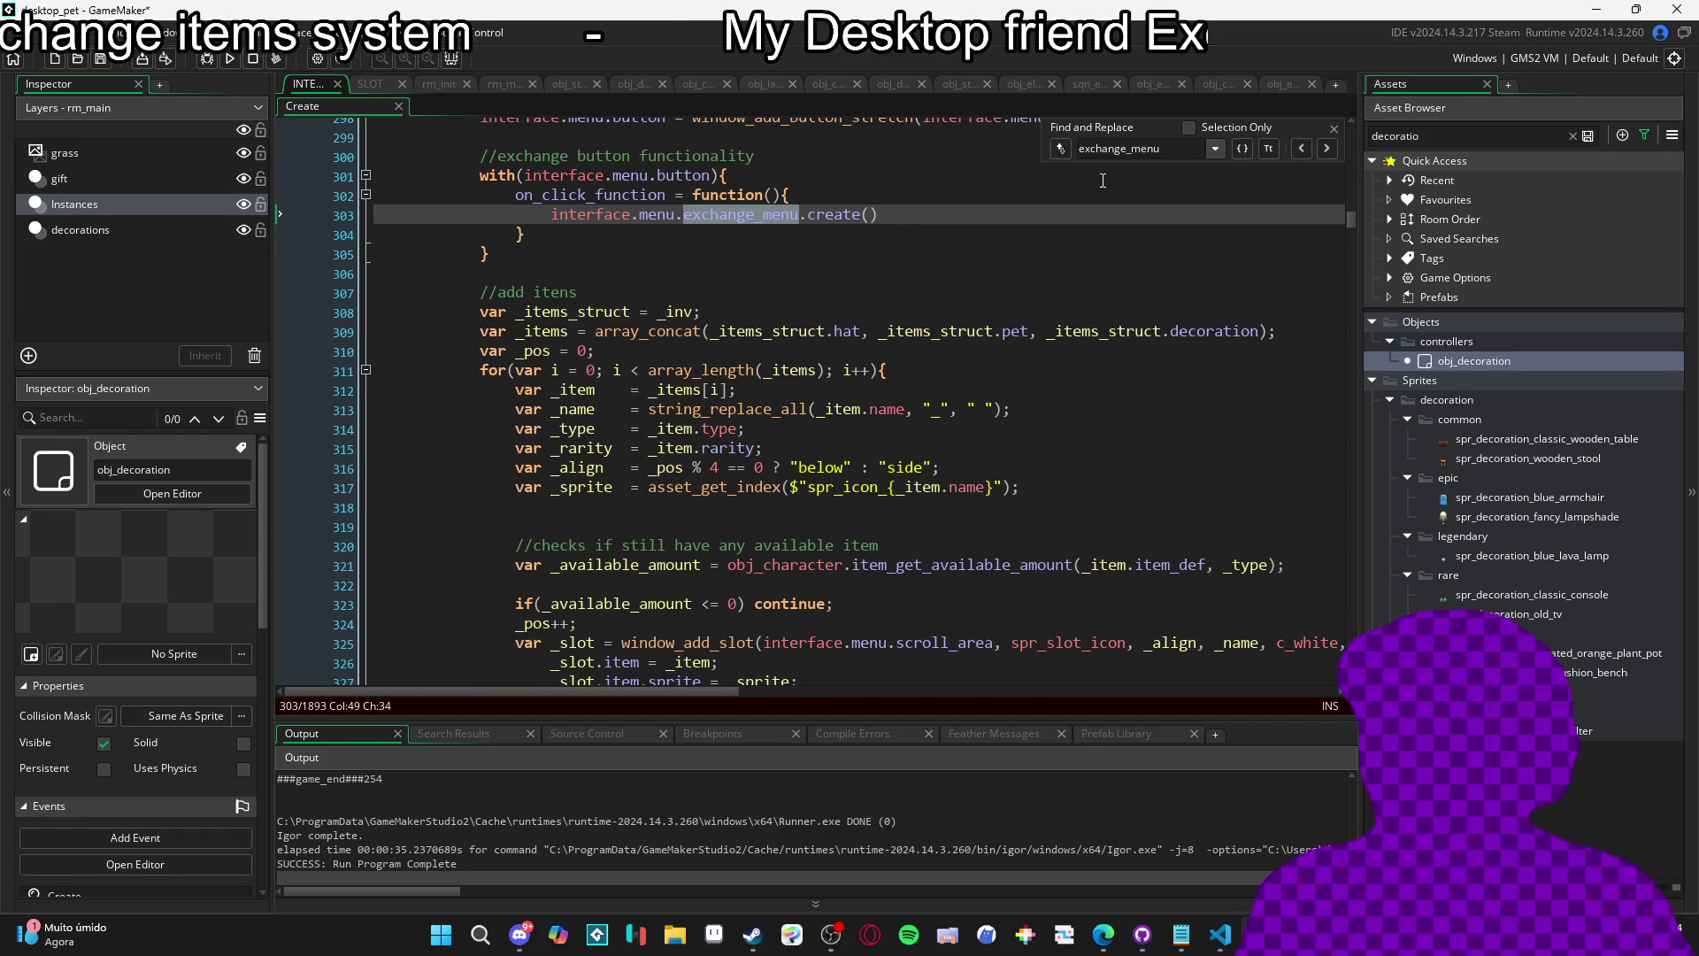
left_click(1299, 149)
left_click(1299, 149)
left_click(1299, 149)
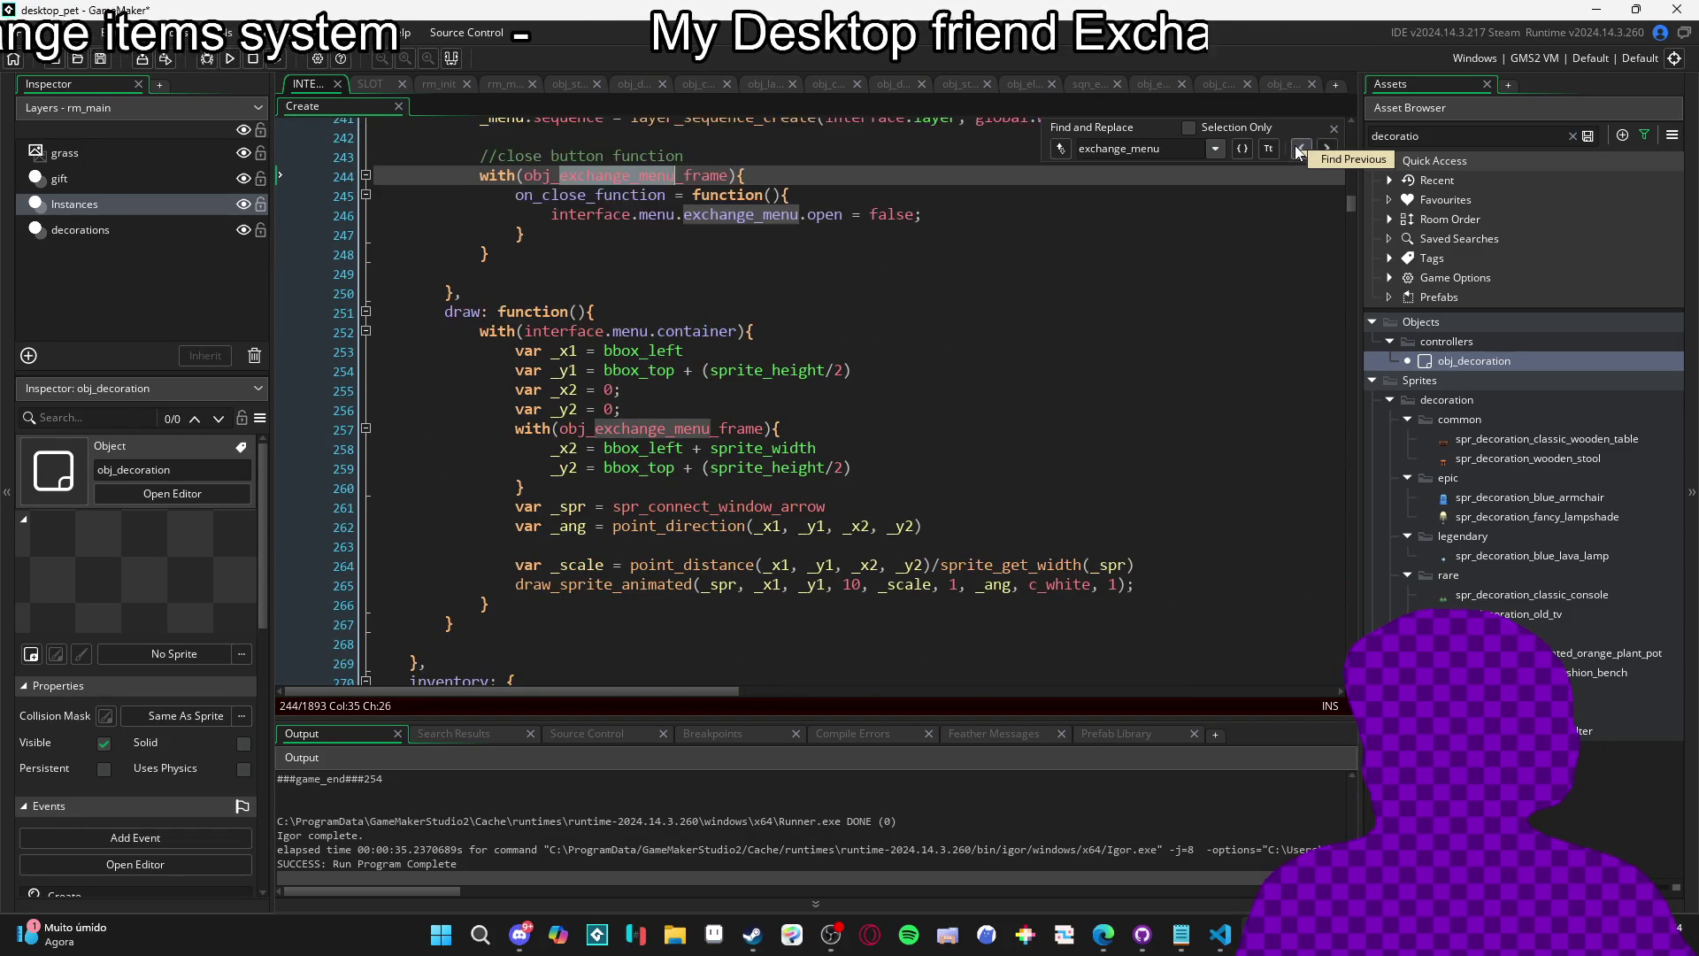
left_click(1299, 149)
left_click(1299, 149)
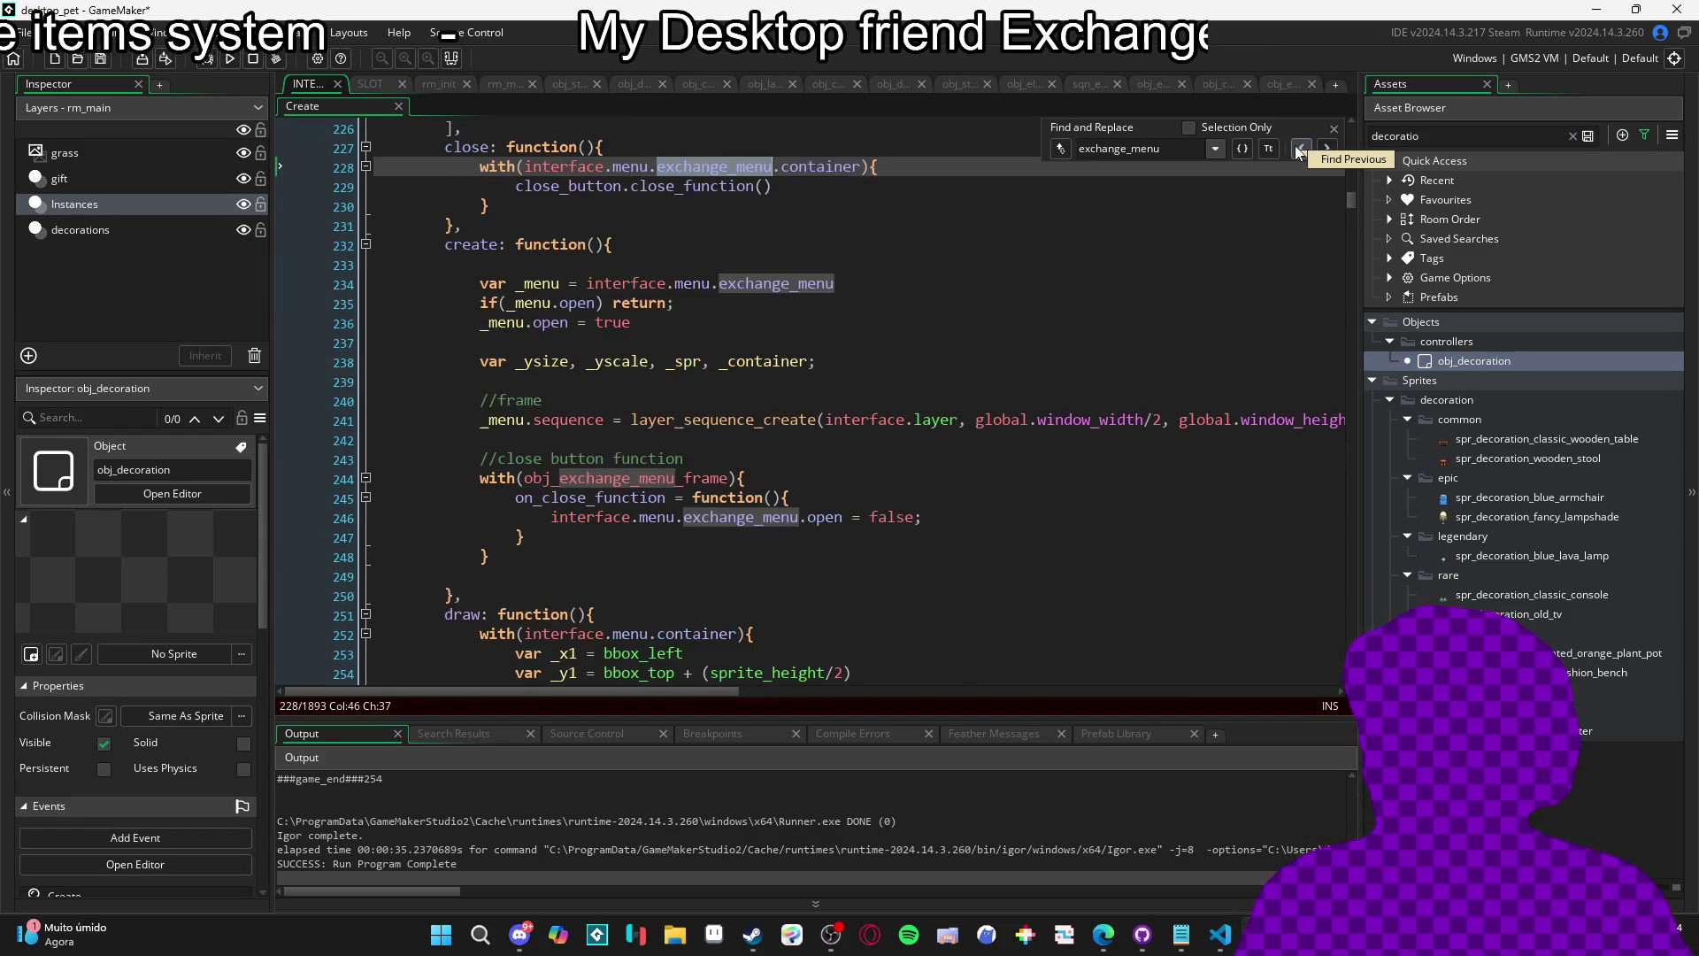
left_click(1299, 148)
Place the caret right after the exchange_menu close function block.
left_click(604, 252)
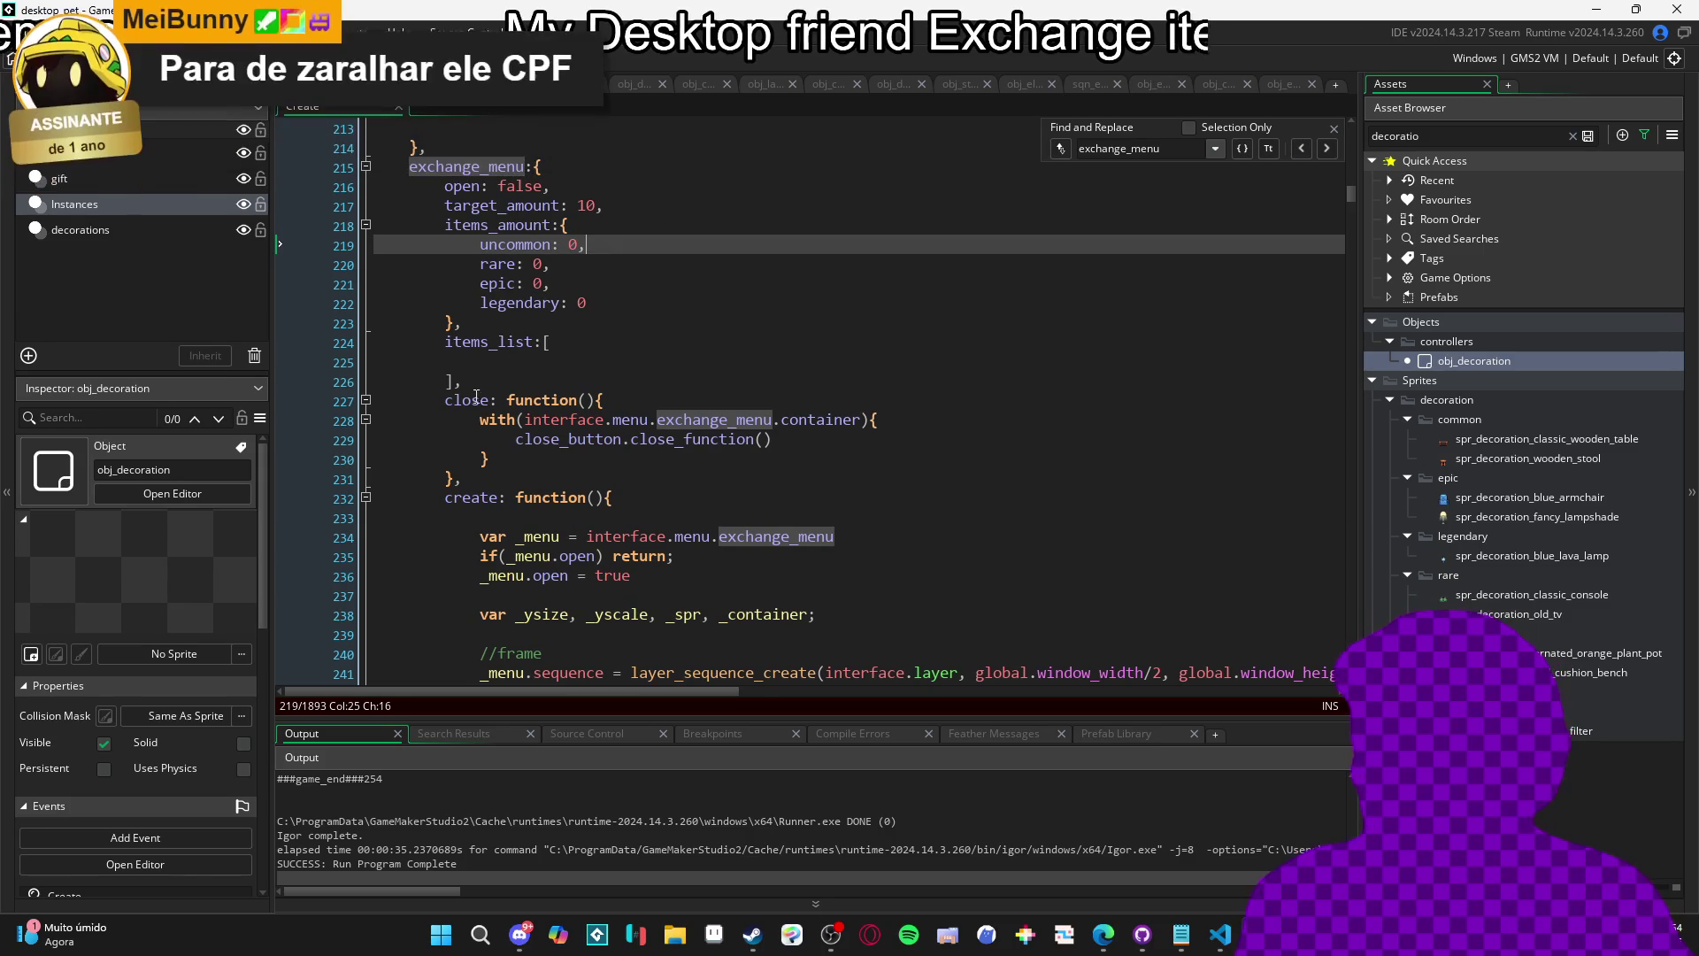
left_click(577, 479)
scroll(577, 424, "down", 2)
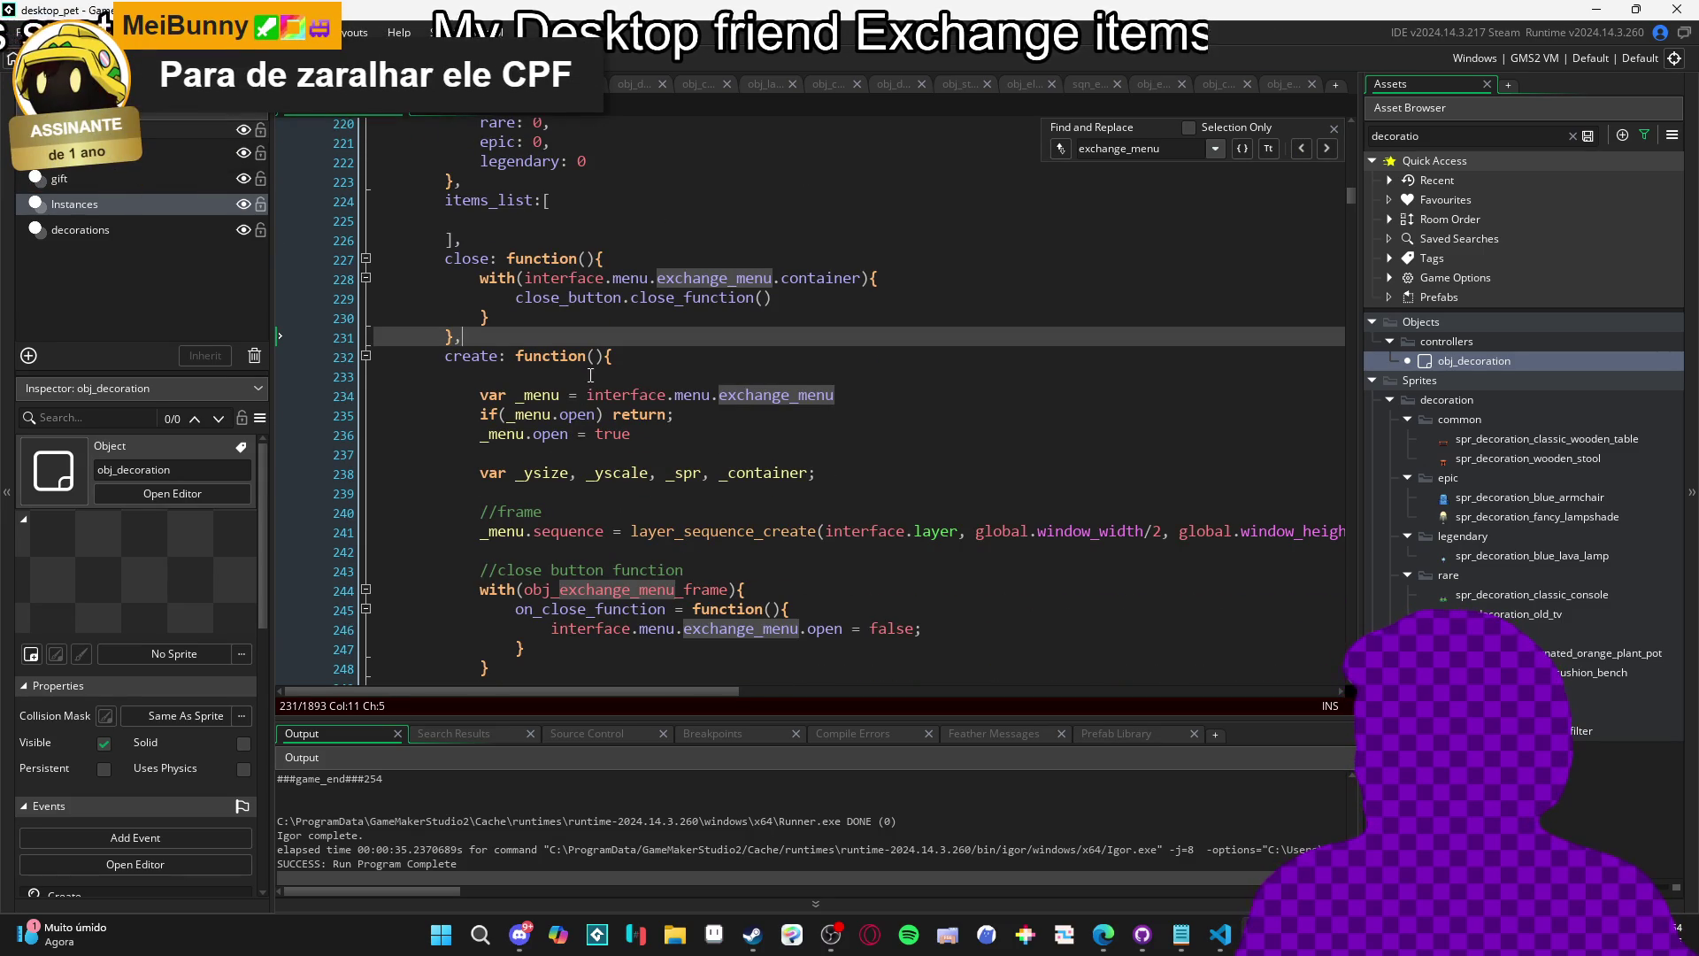
scroll(593, 390, "down", 5)
scroll(605, 361, "down", 3)
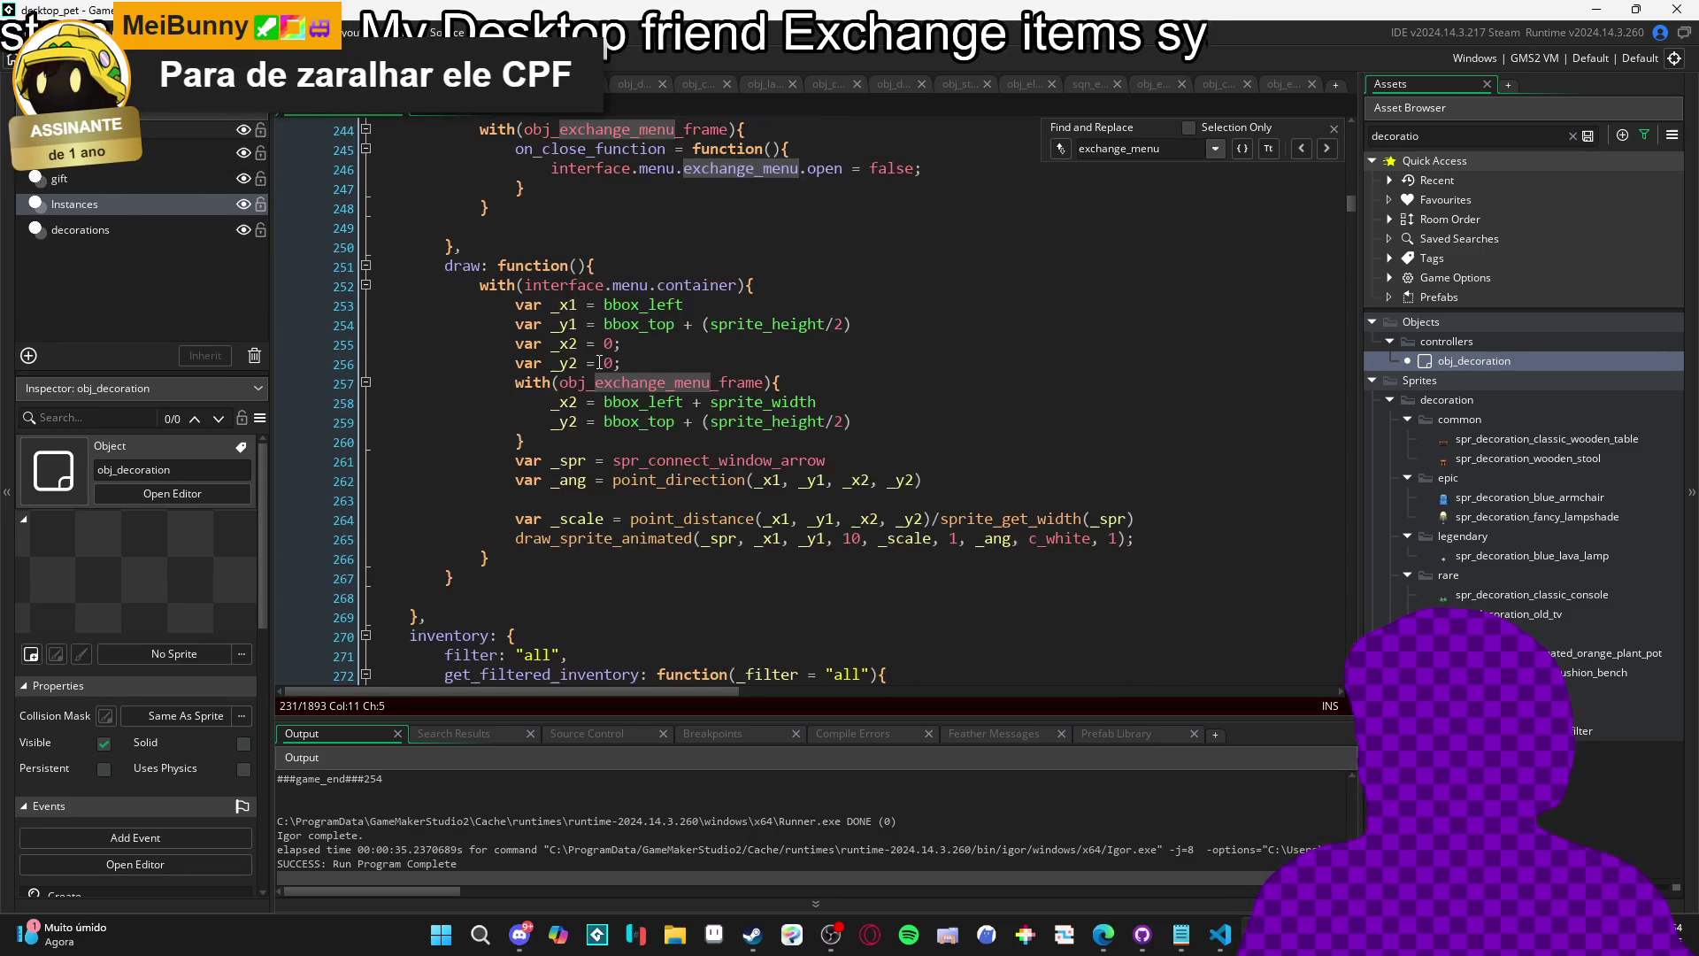
scroll(584, 346, "up", 8)
scroll(566, 334, "up", 2)
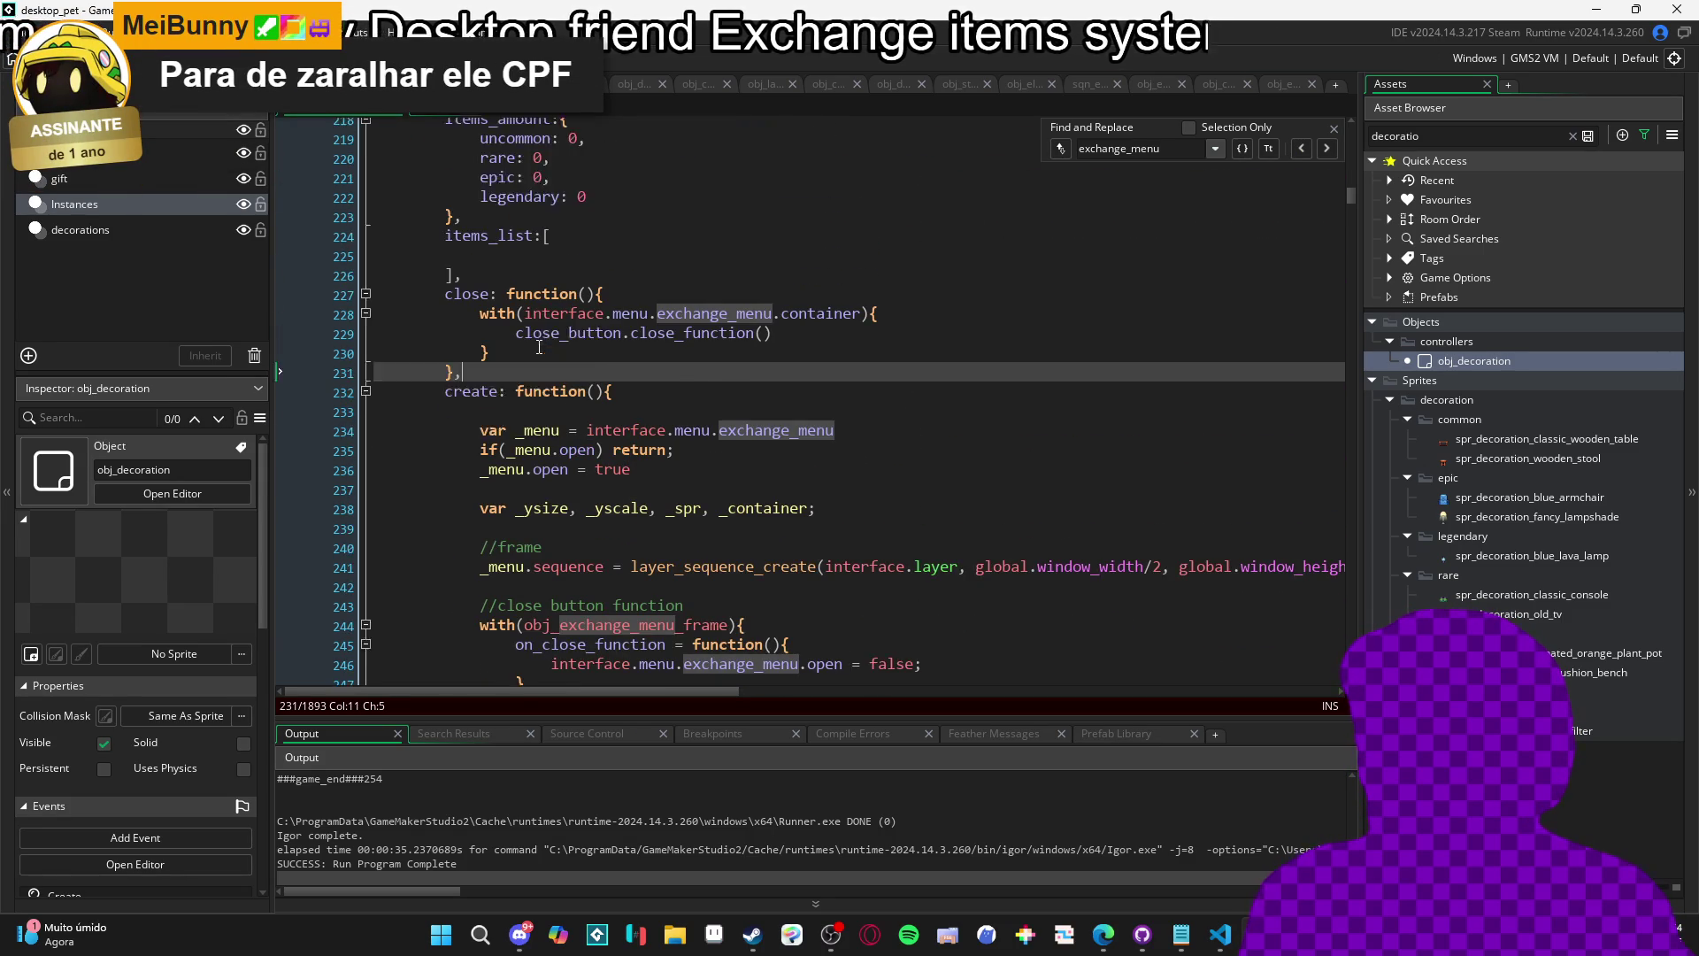
scroll(584, 331, "down", 2)
Add an empty find_item: function(){} member after the close function.
key("Return")
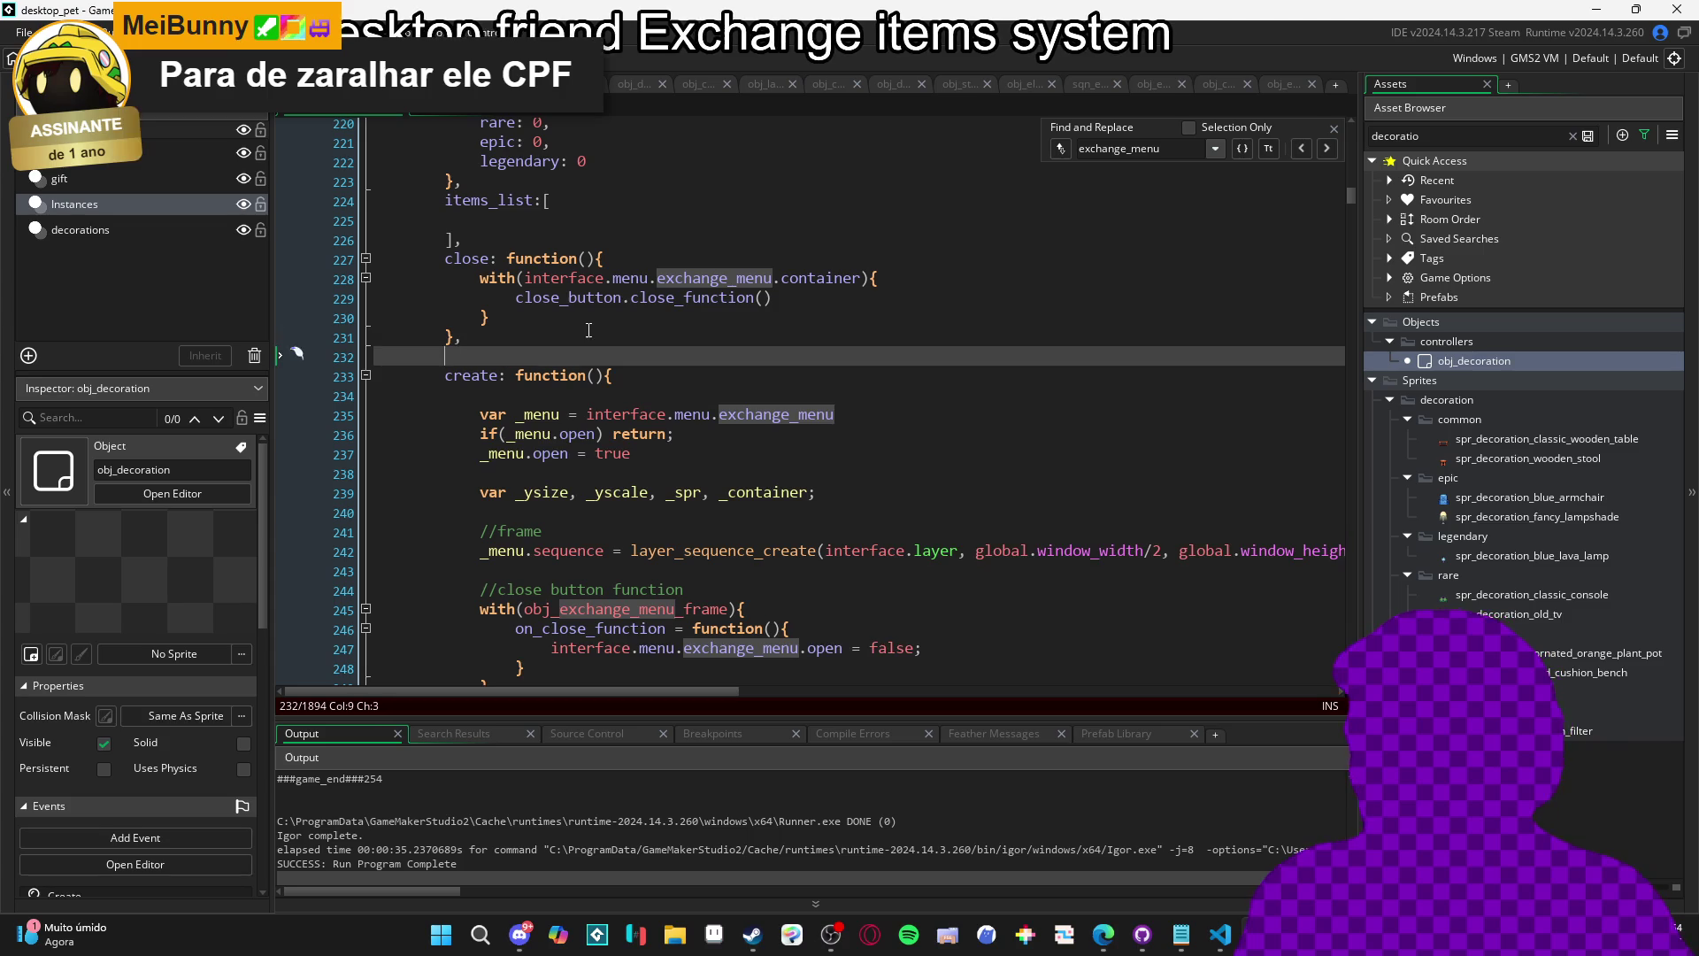
type("find")
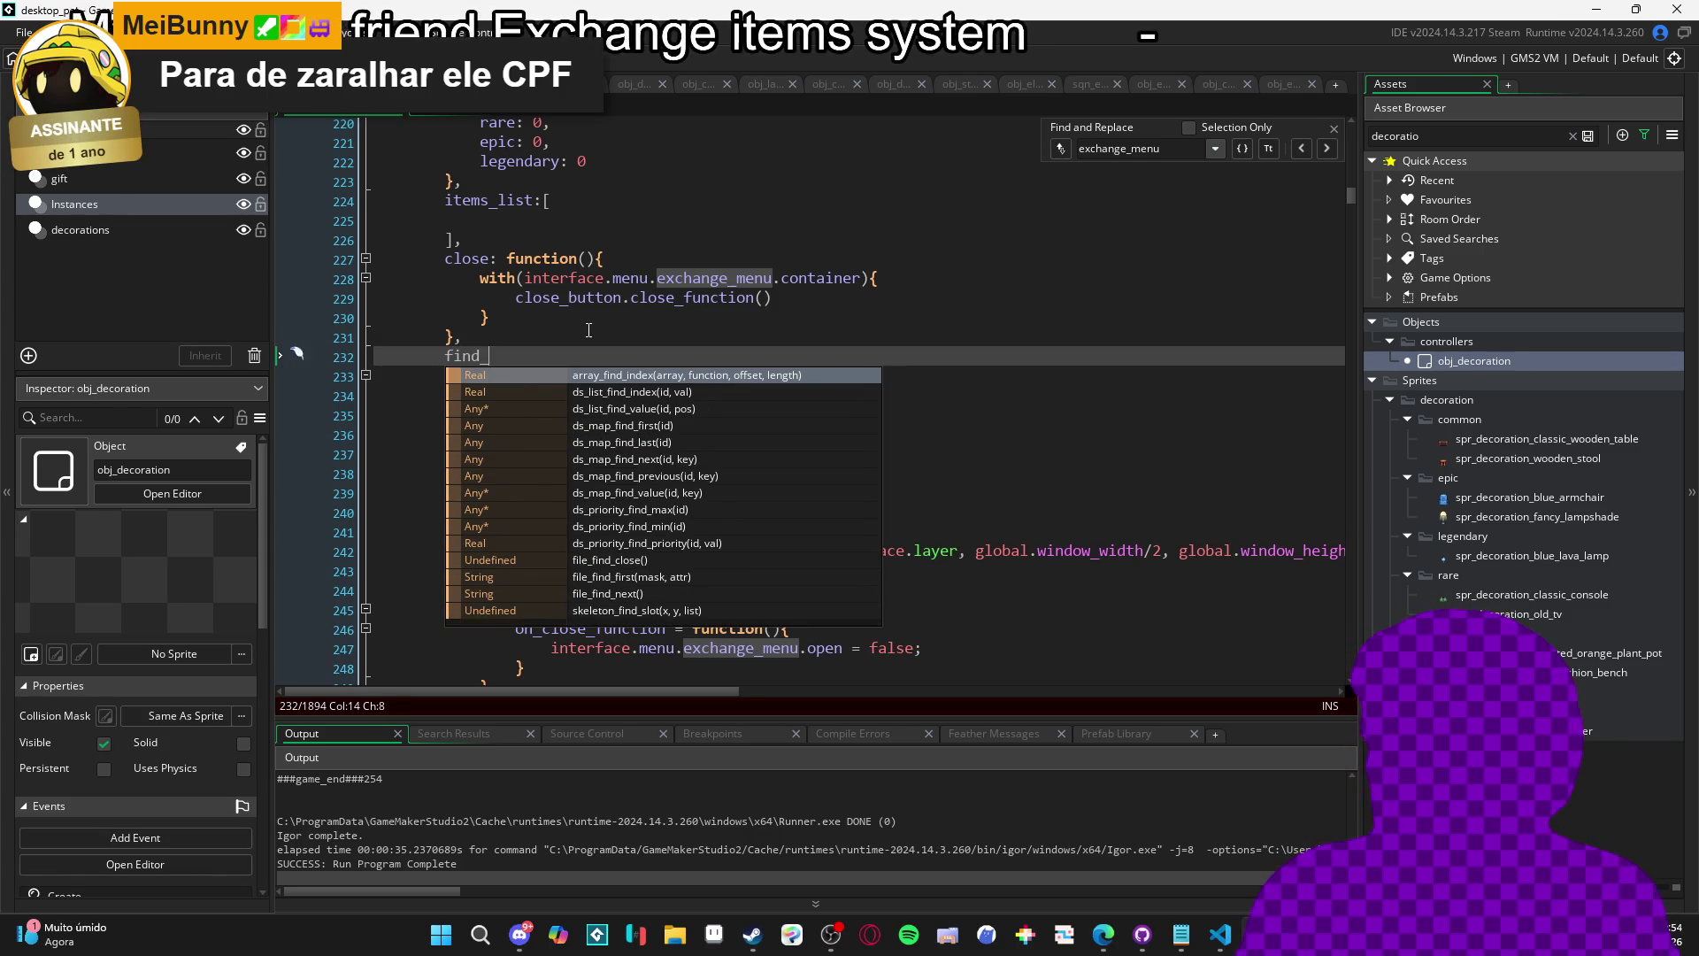
type("_item")
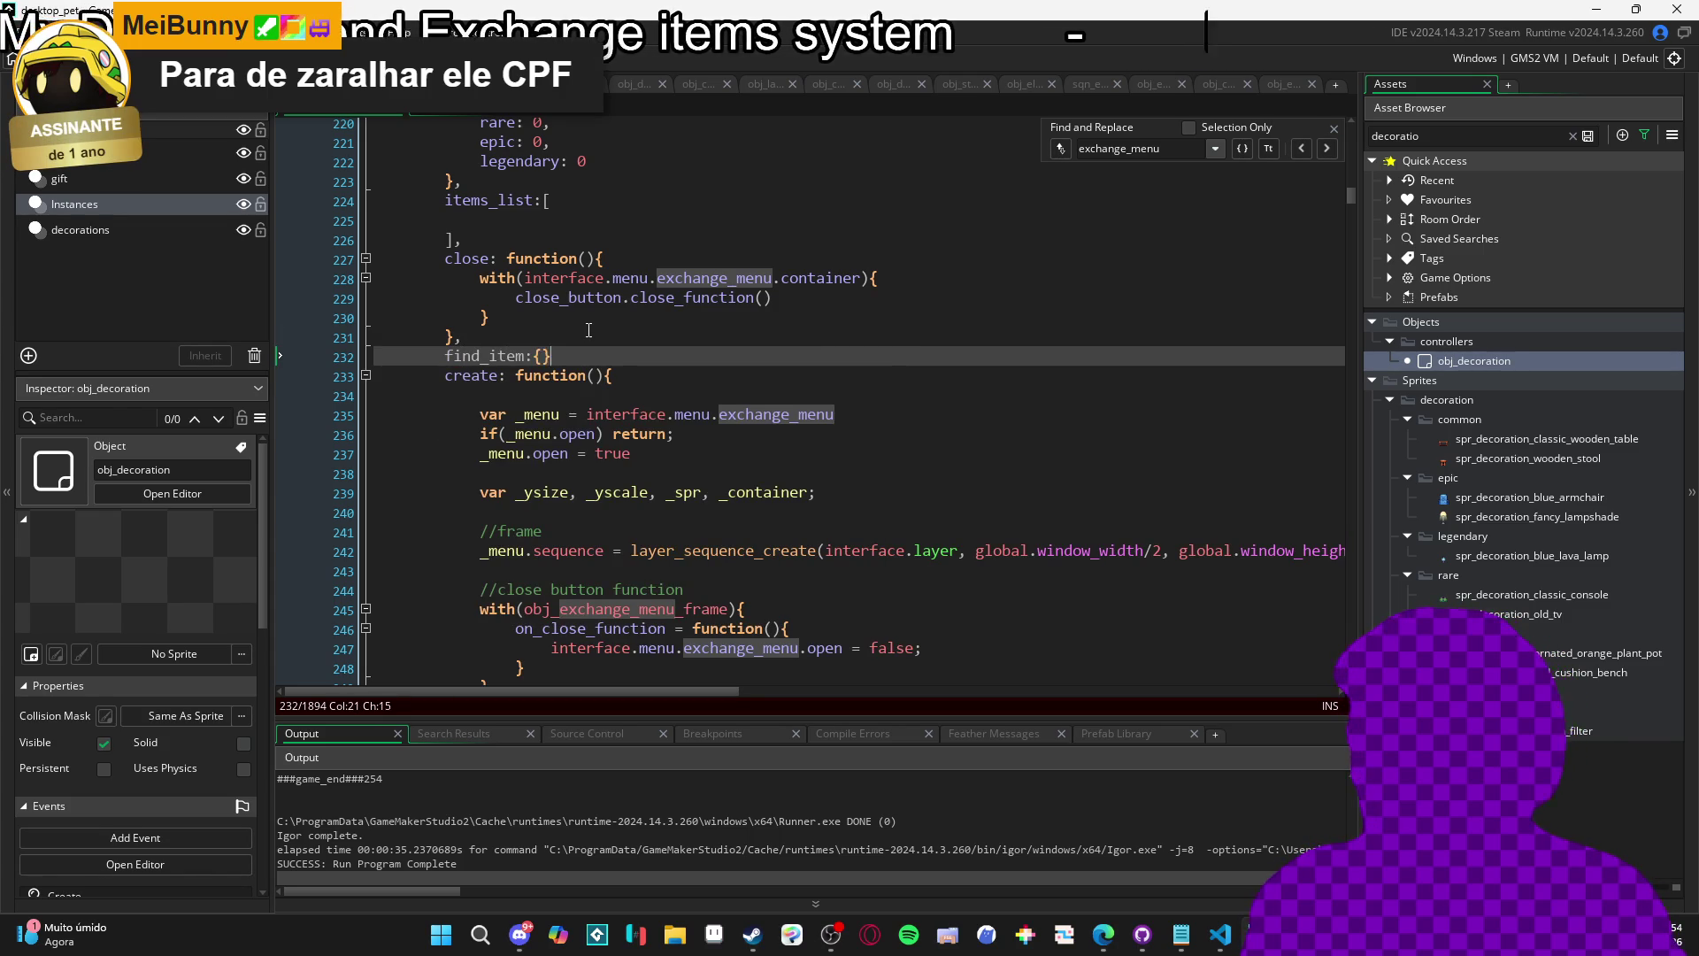
type(":{}")
key("Return")
key("Up")
key("Home")
key("End")
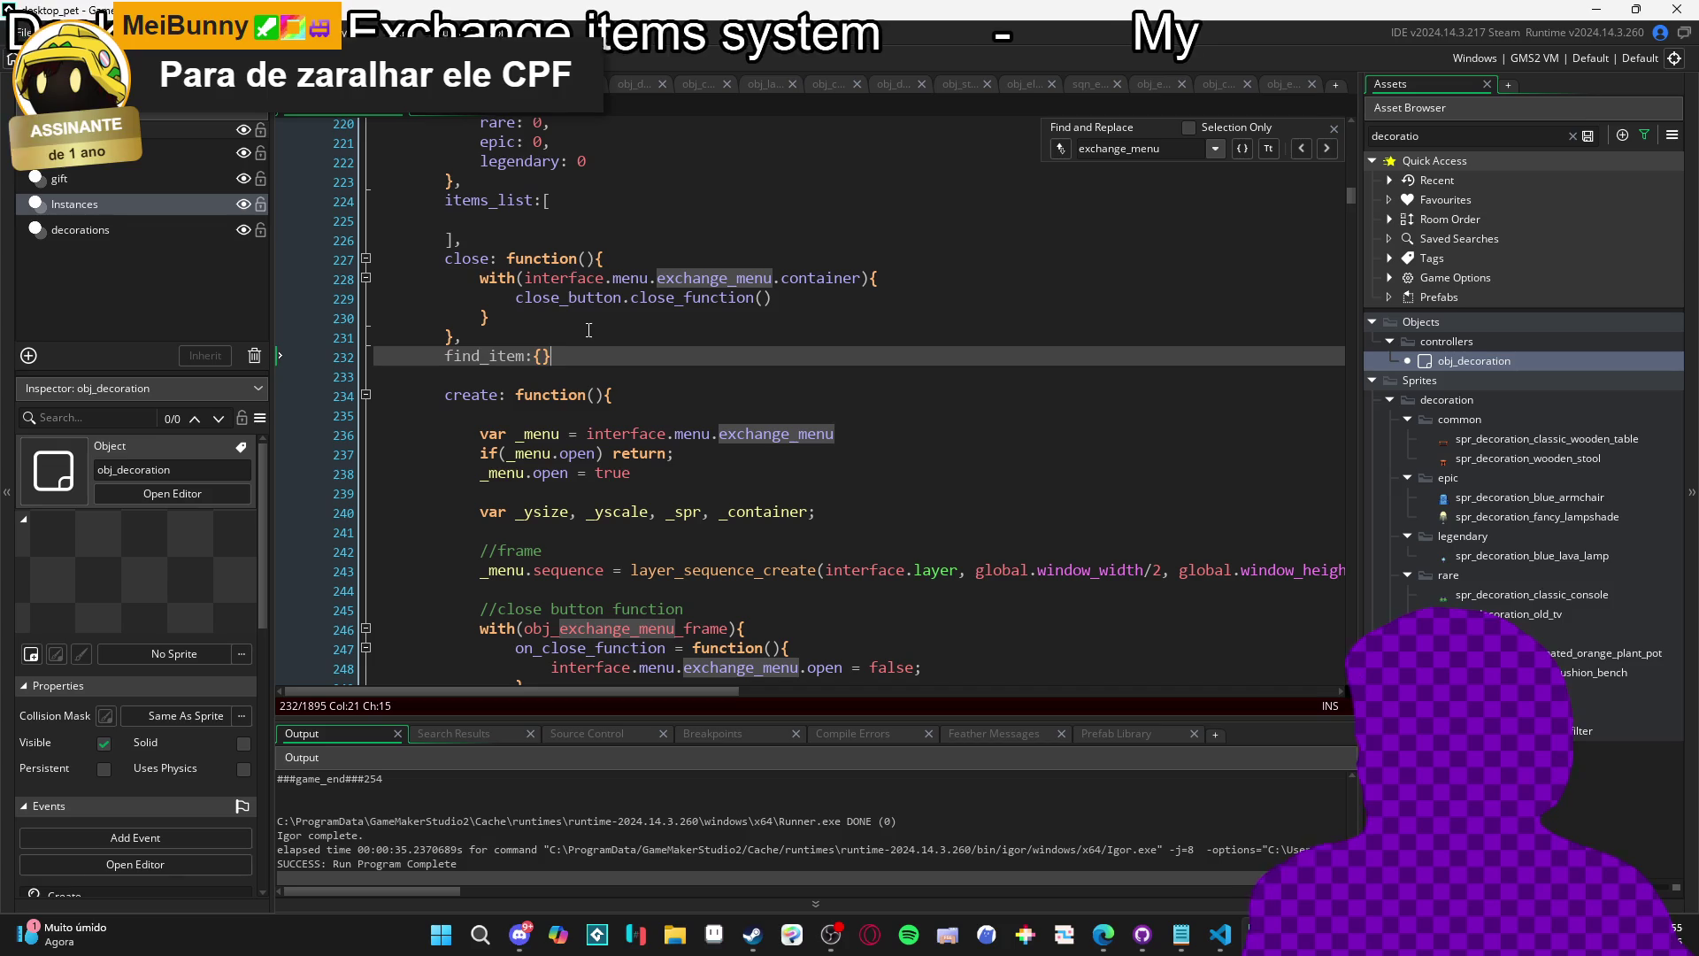
type(",")
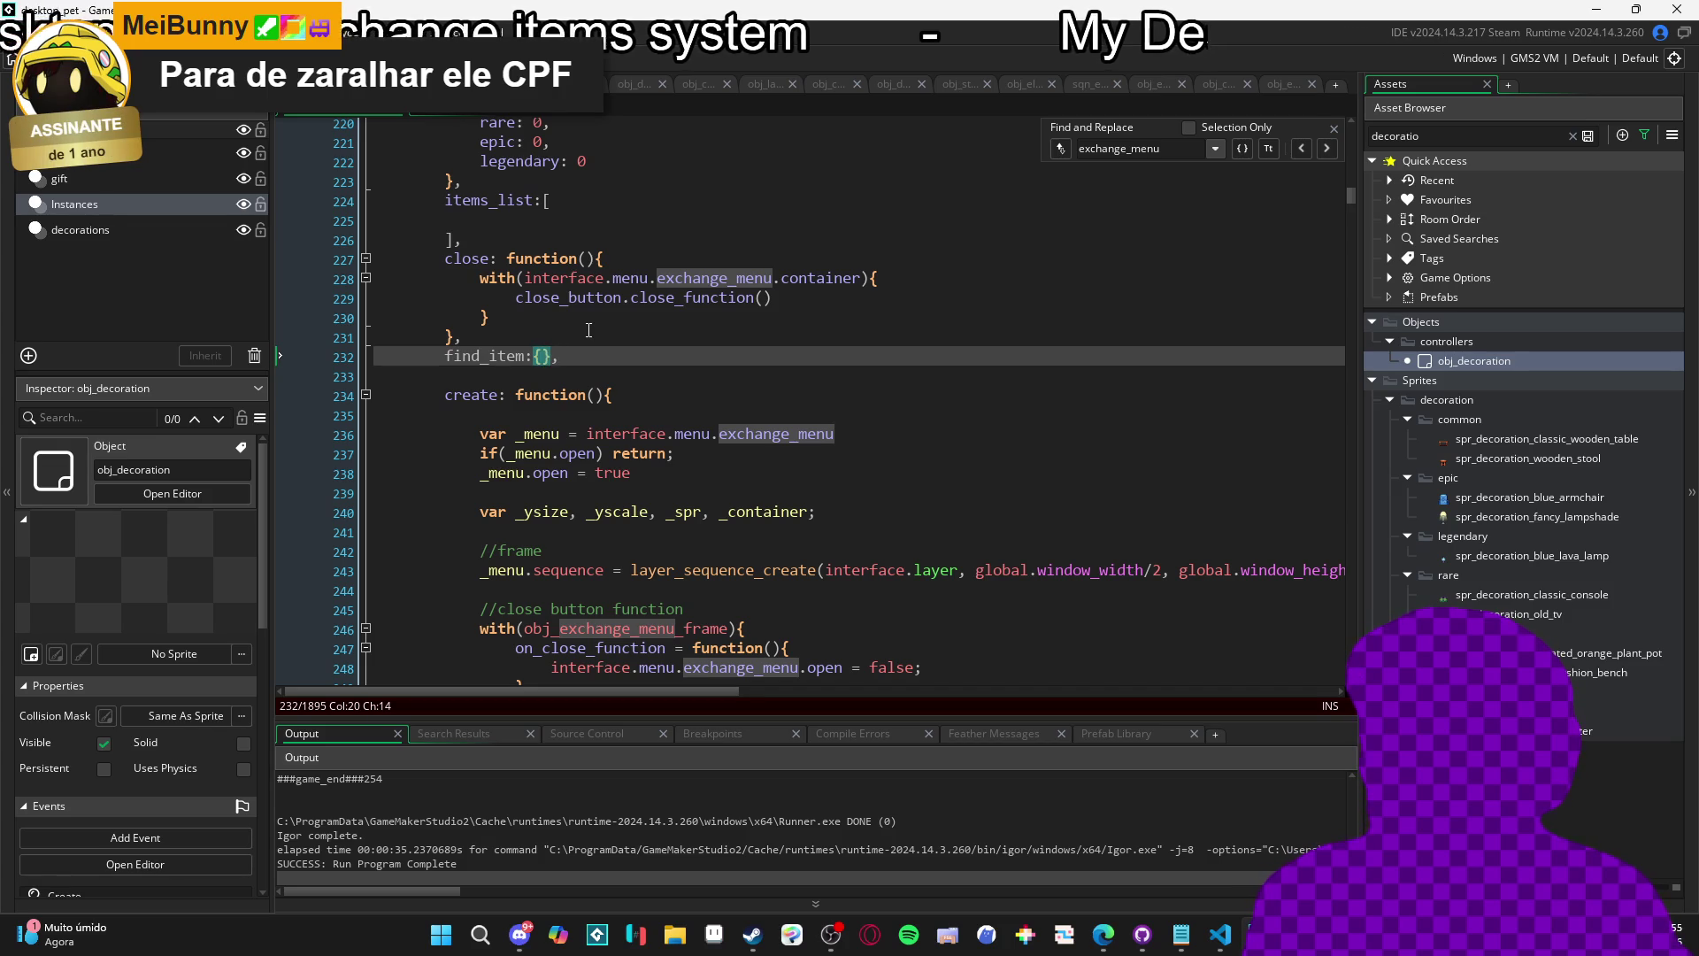
type(" funcnito")
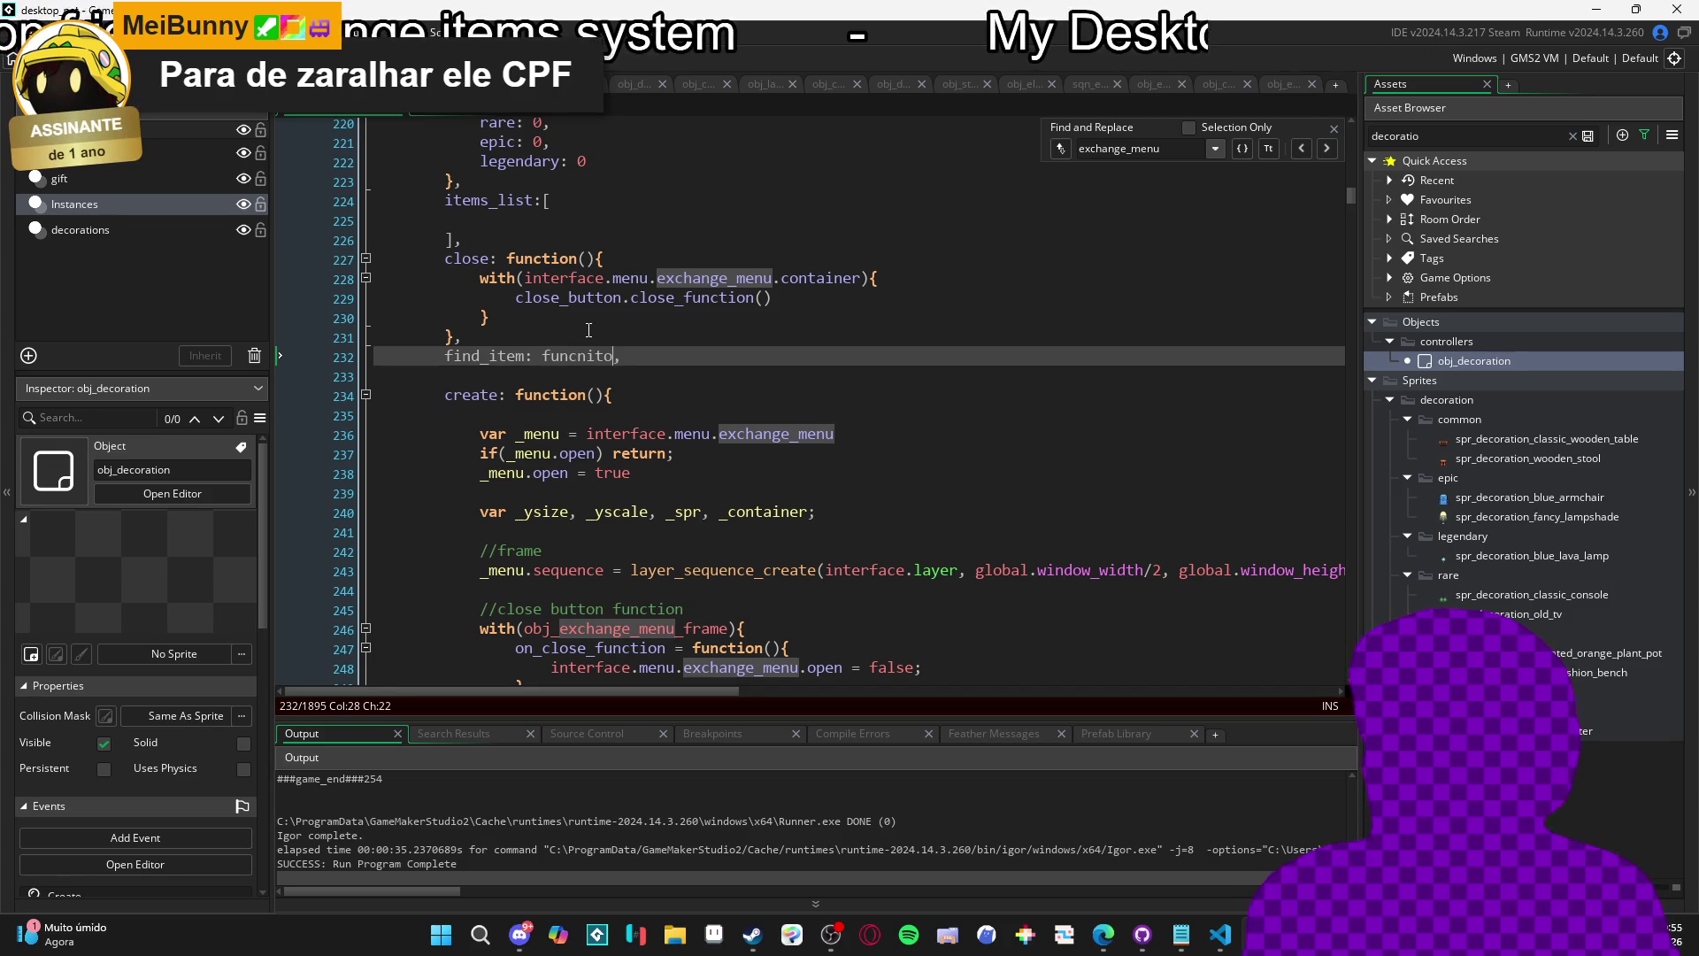
key("BackSpace")
key("BackSpace")
key("Return")
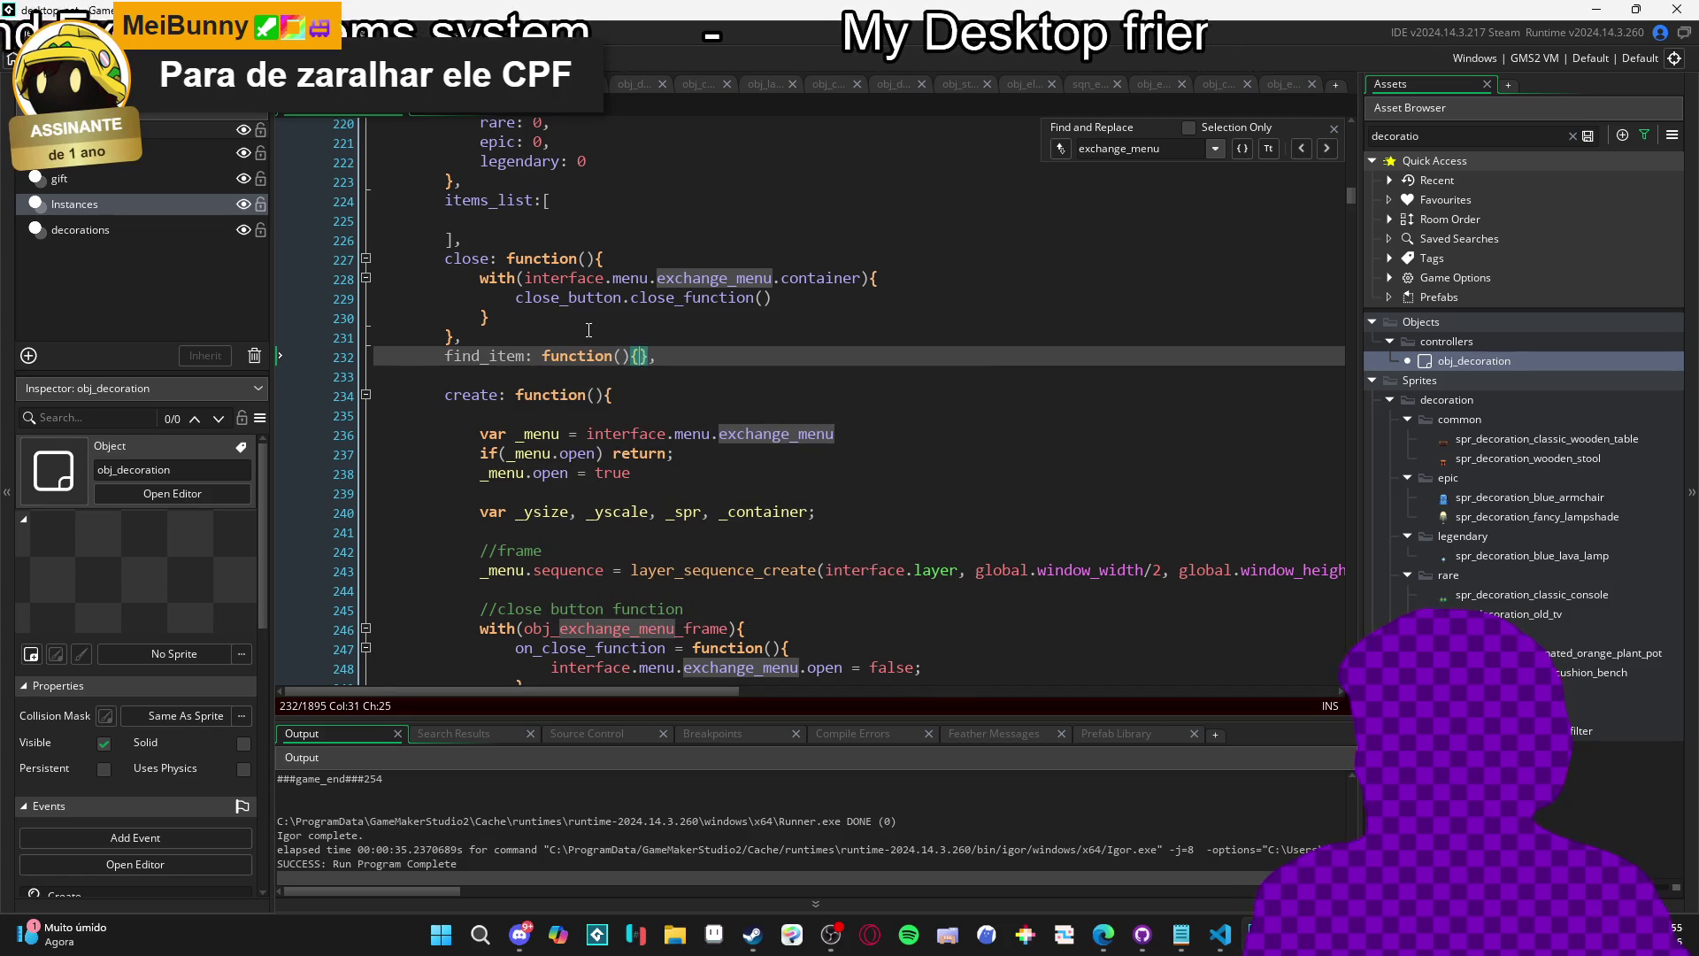
key("Return")
Paste the item-search loop into find_item and dedent it one level.
type("//check if it's a new item \t\t\t\t\t\t\tvar _item_index = -1 \t\t\t\t\t\t\tfor(var i = 0; i < array_length(_items_list); i++){ \t\t\t\t\t\t\t\tvar _item_name = _items_list[i].name \t\t\t\t\t\t\t\tif(_item_name == item.name){ \t\t\t\t\t\t\t\t\t_item_index = i \t\t\t\t\t\t\t\t\tbreak; \t\t\t\t\t\t\t\t} \t\t\t\t\t\t\t}")
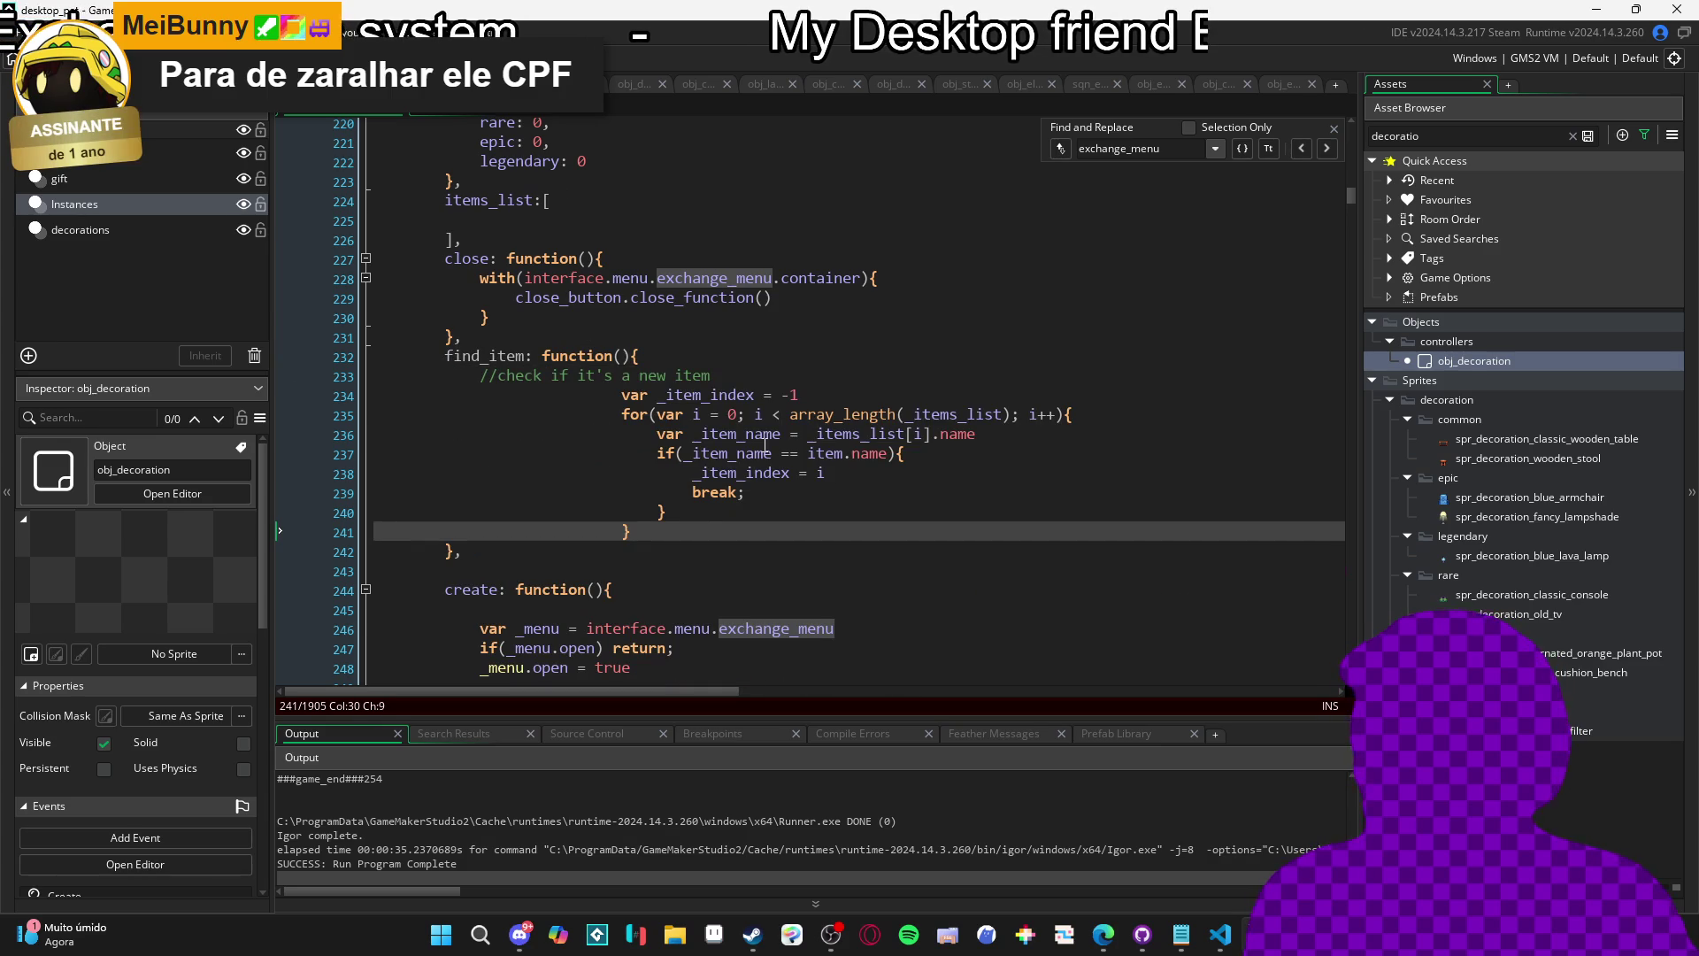
left_click_drag(681, 527, 614, 384)
key("shift+Tab")
key("shift+Tab")
key("shift+Tab")
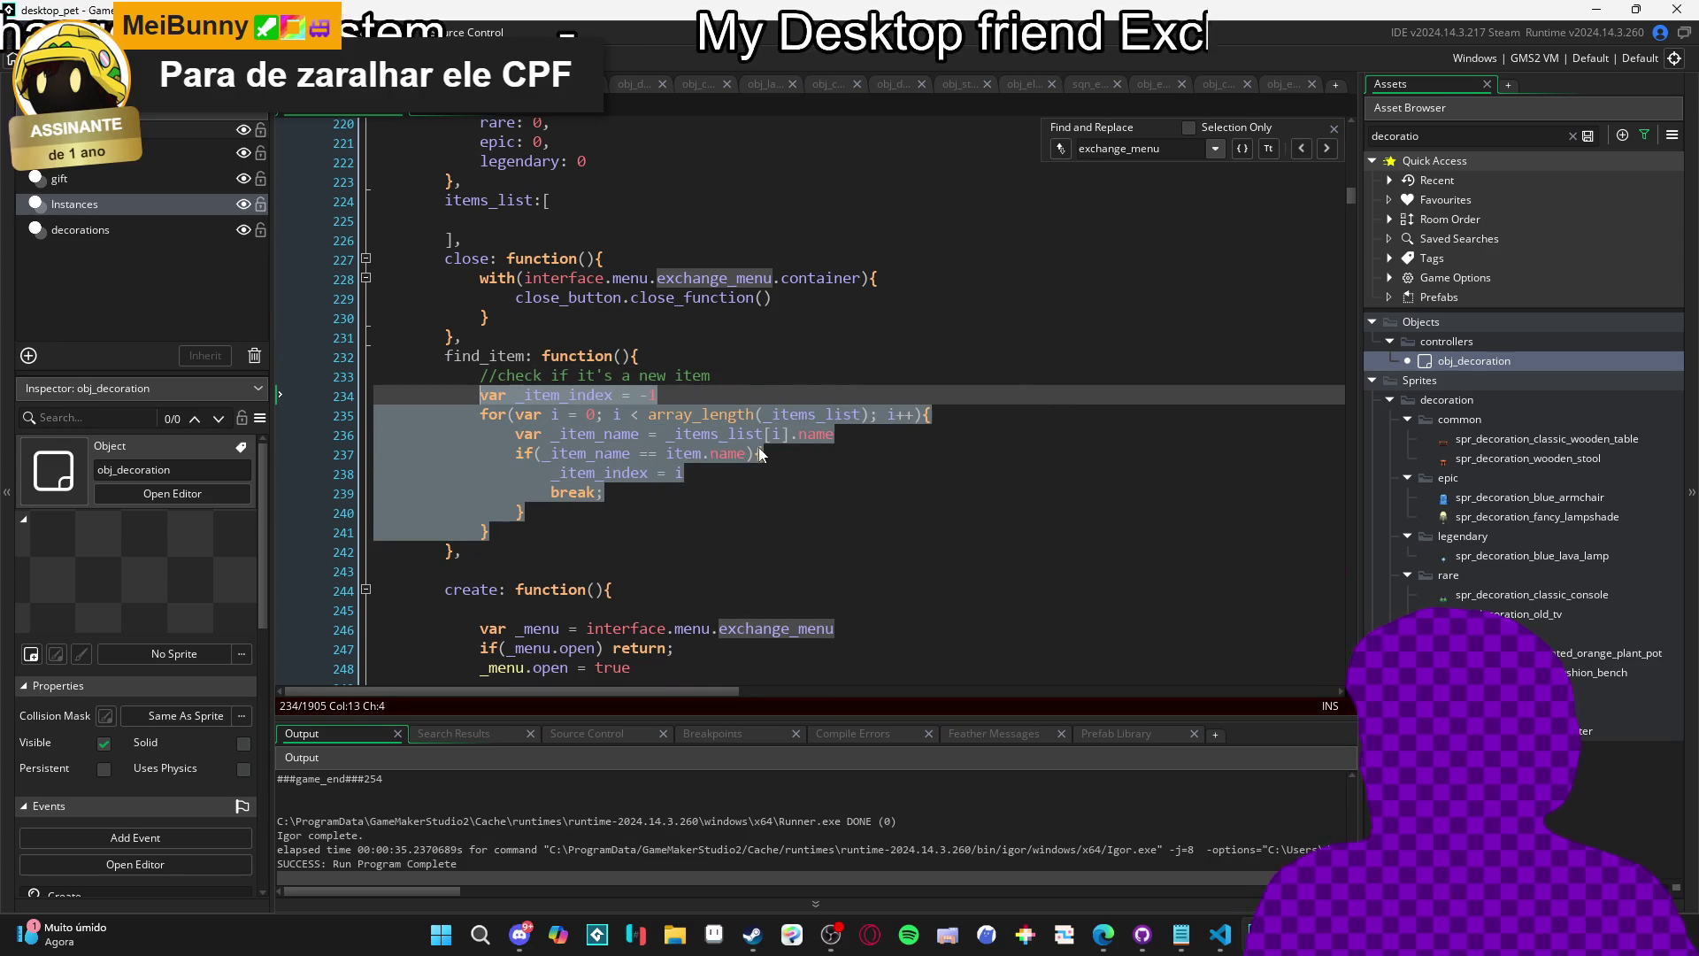
left_click(872, 393)
left_click(861, 379)
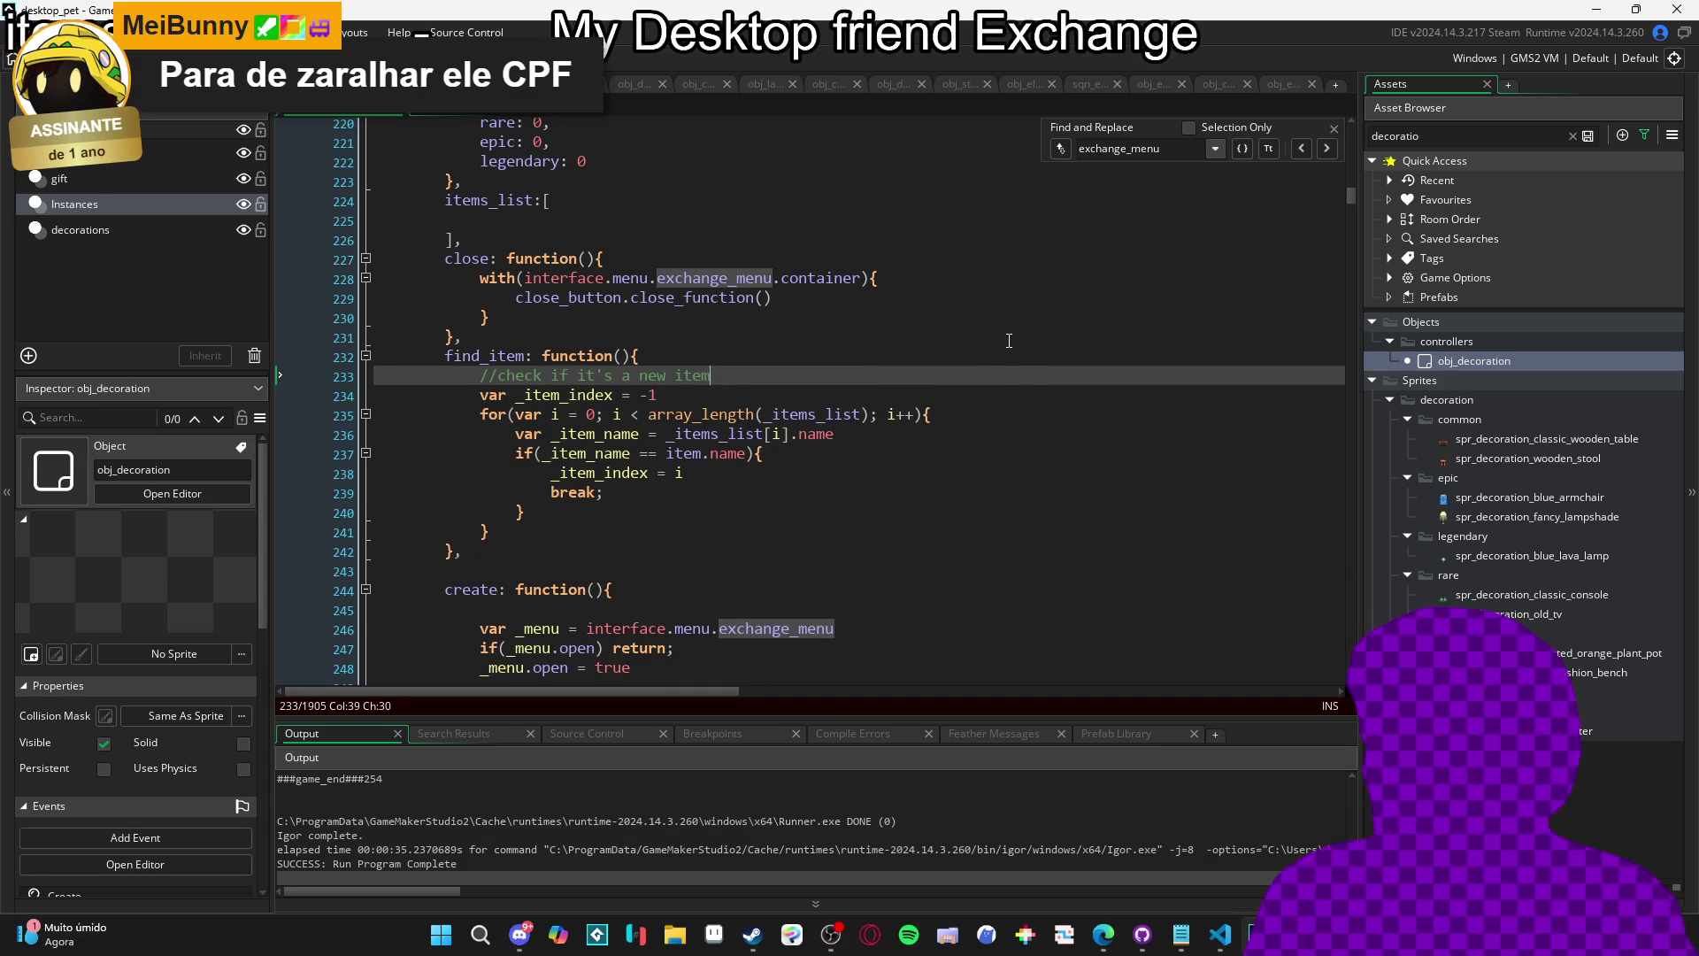
Start declaring var _item_list = interface… on a new line below the comment.
key("Return")
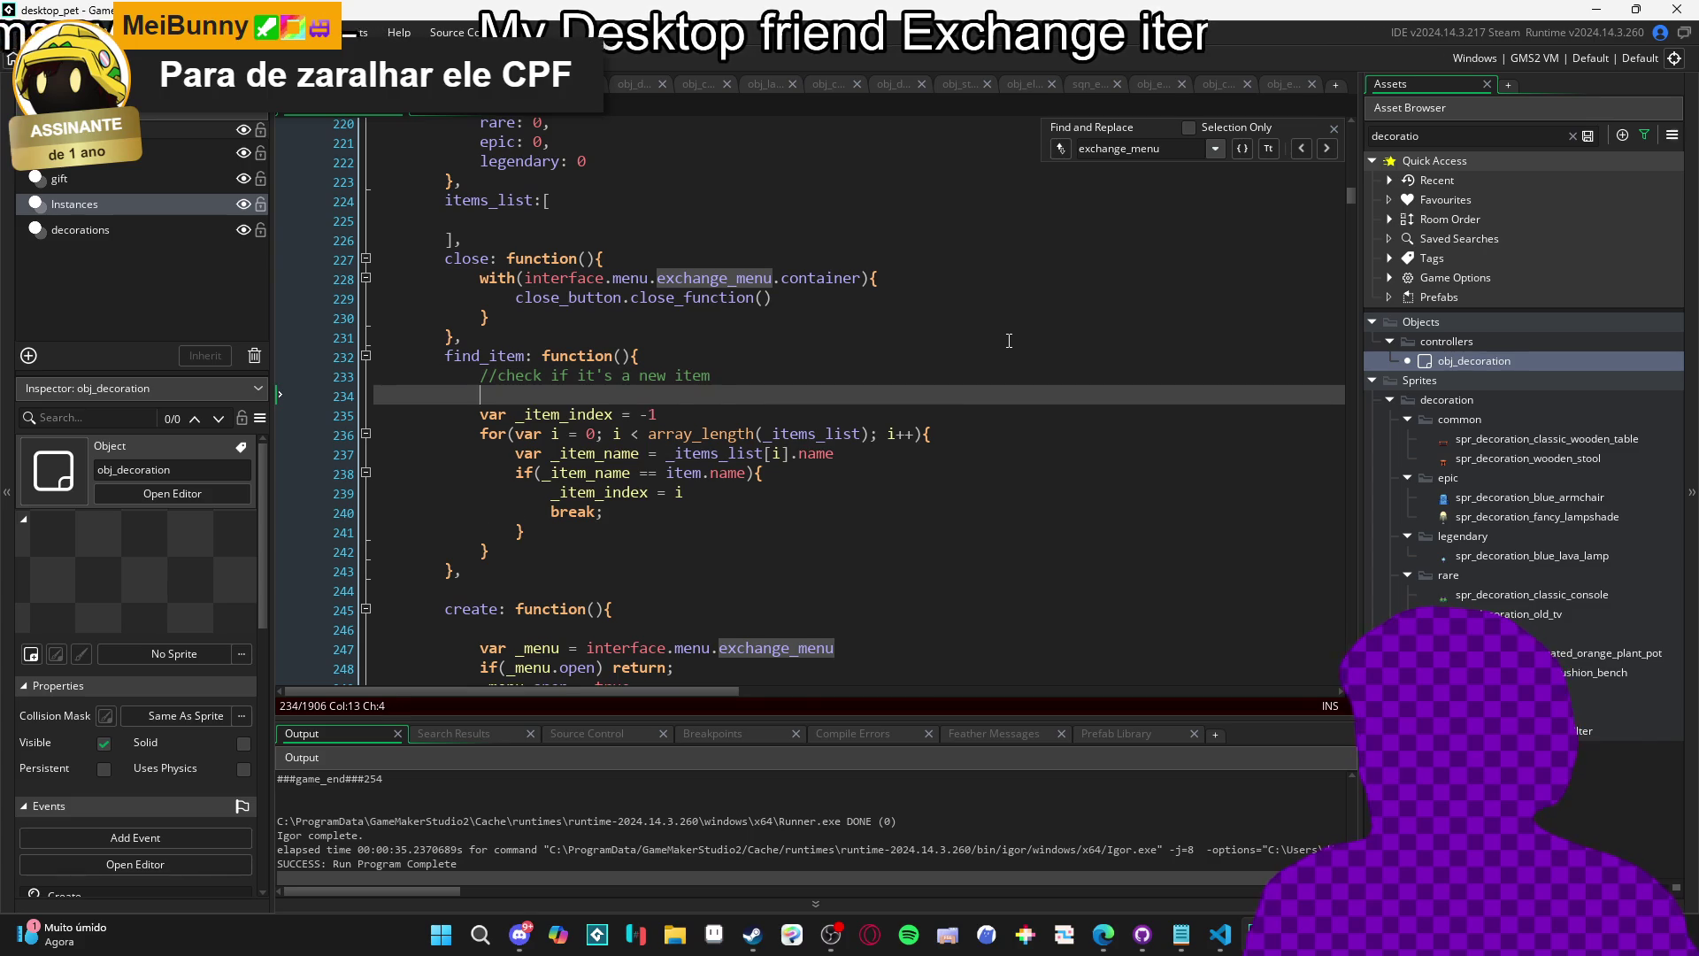
type("var _item_lsi")
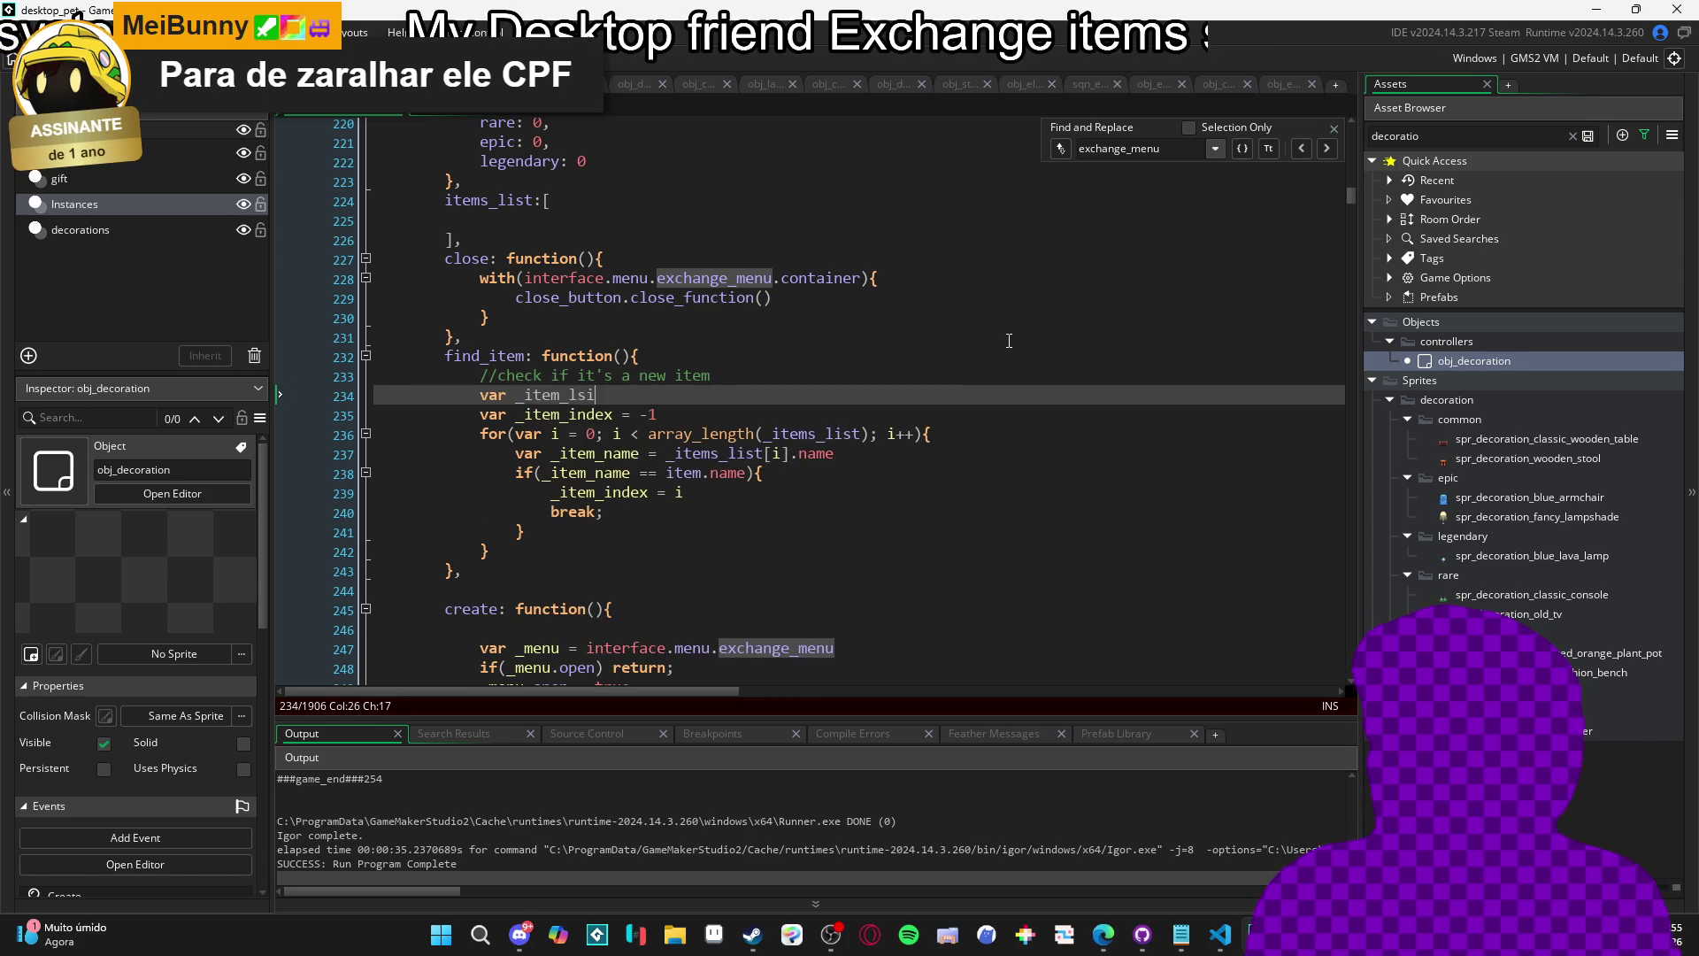
key("BackSpace")
type("ist = i")
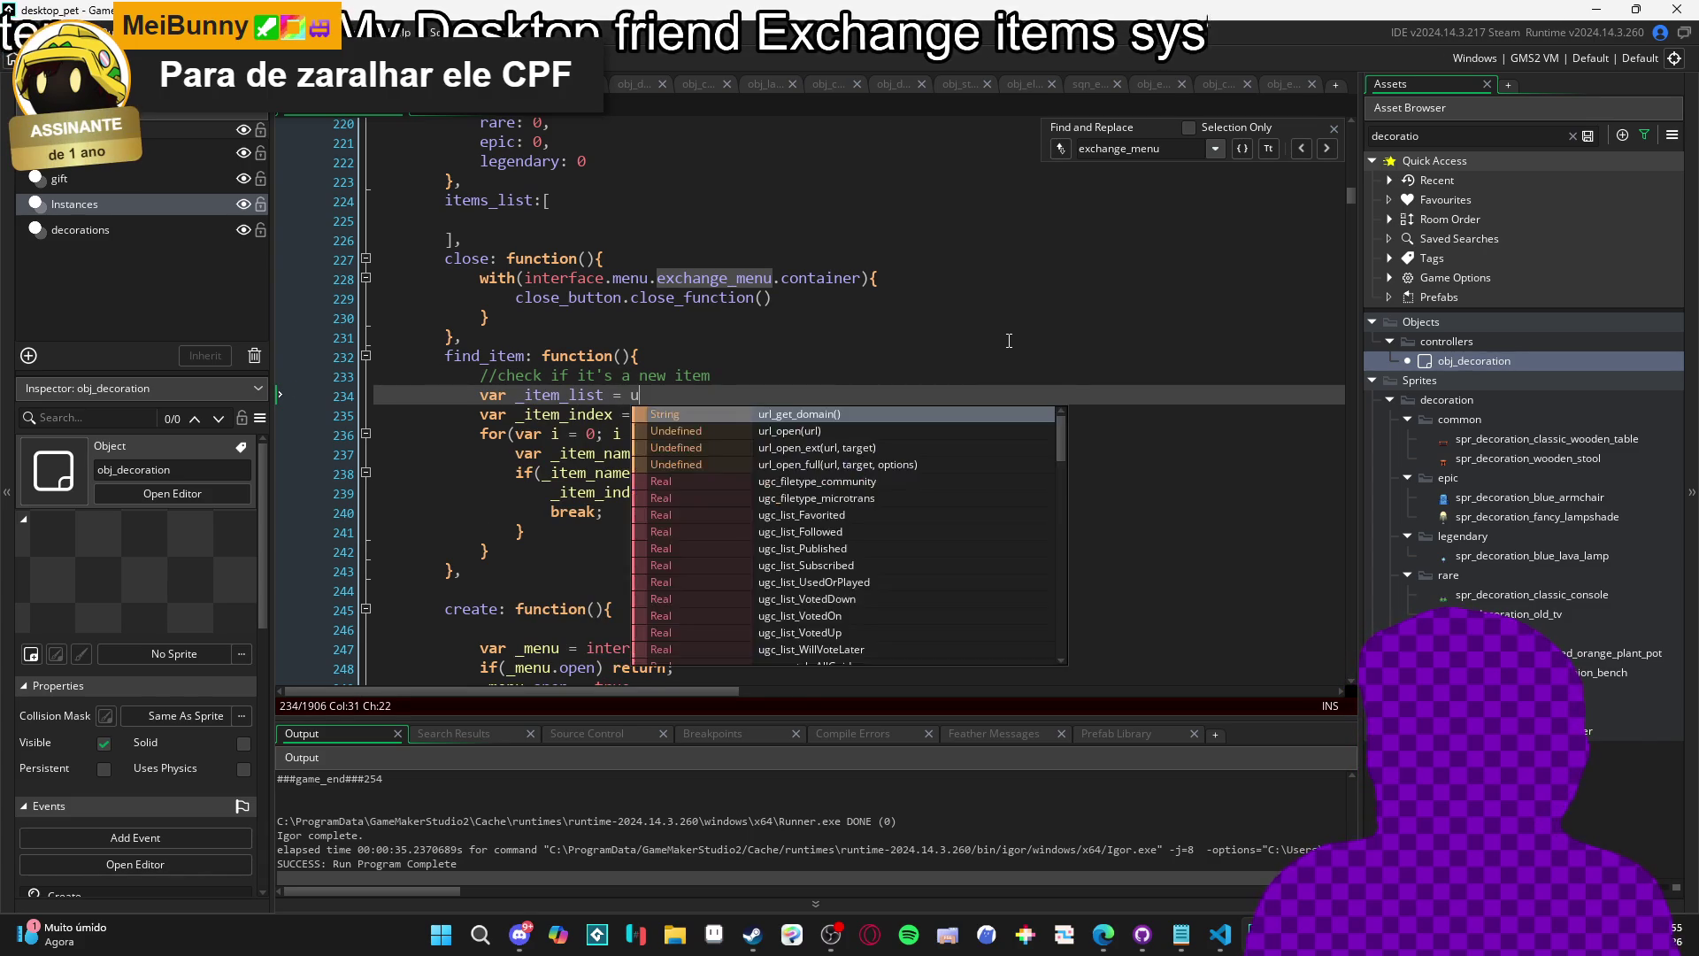
key("Escape")
key("ctrl+space")
key("Escape")
key("ctrl+space")
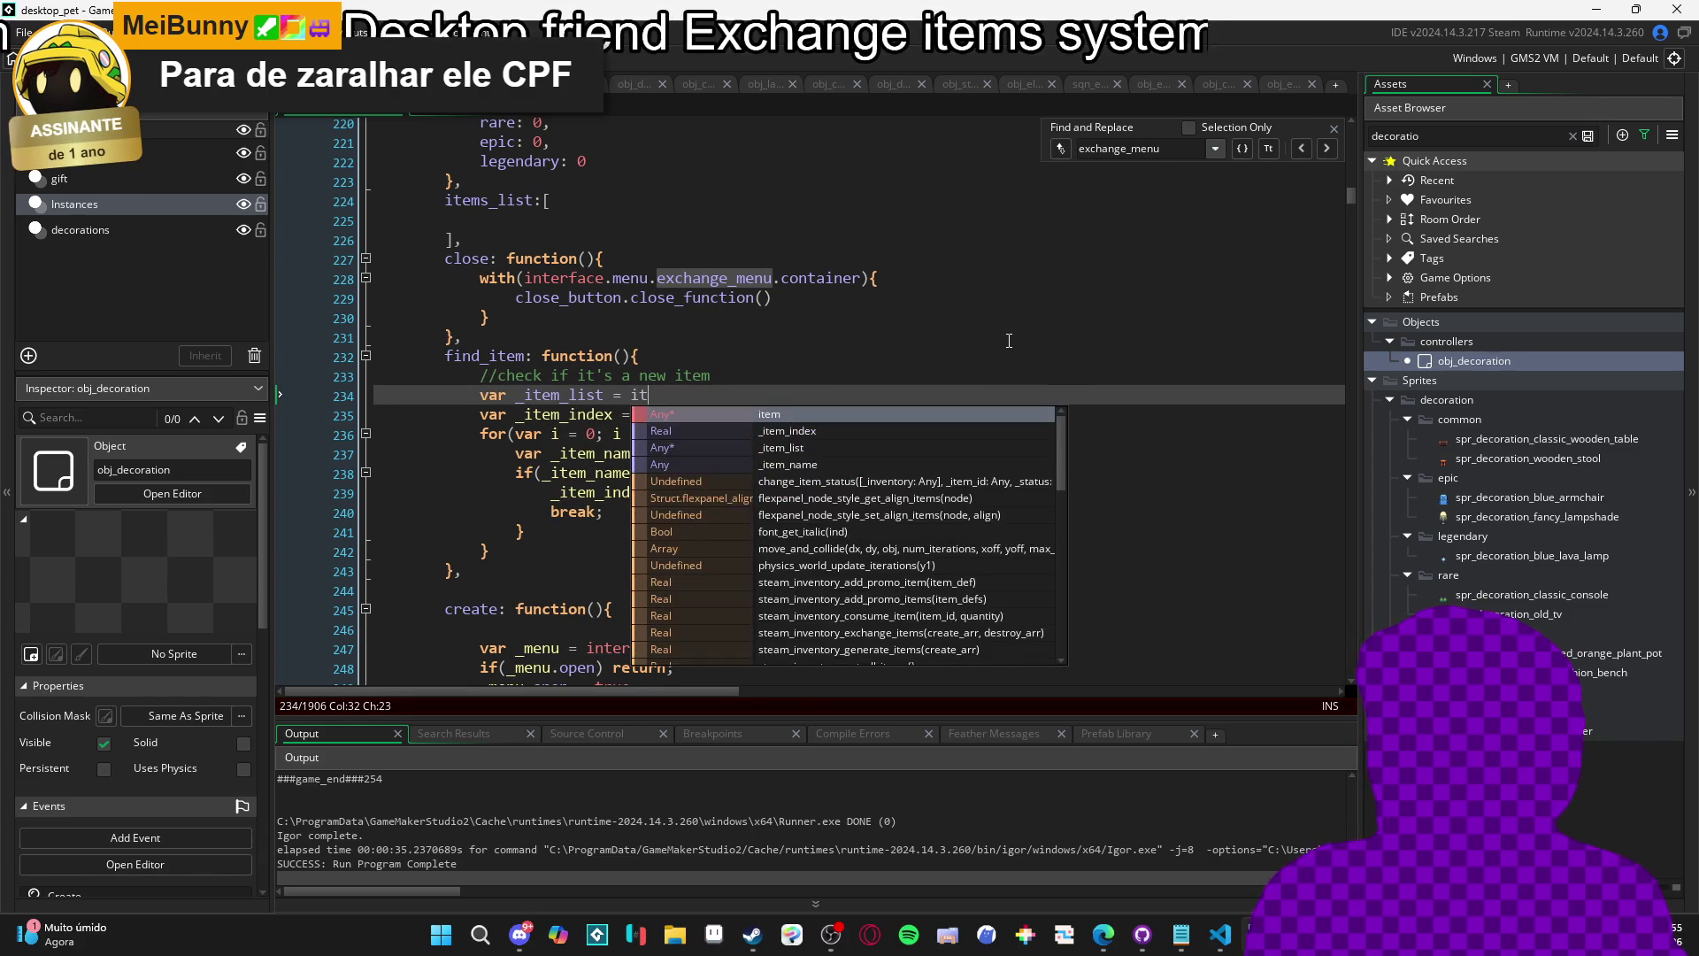
type("nterface.map_string")
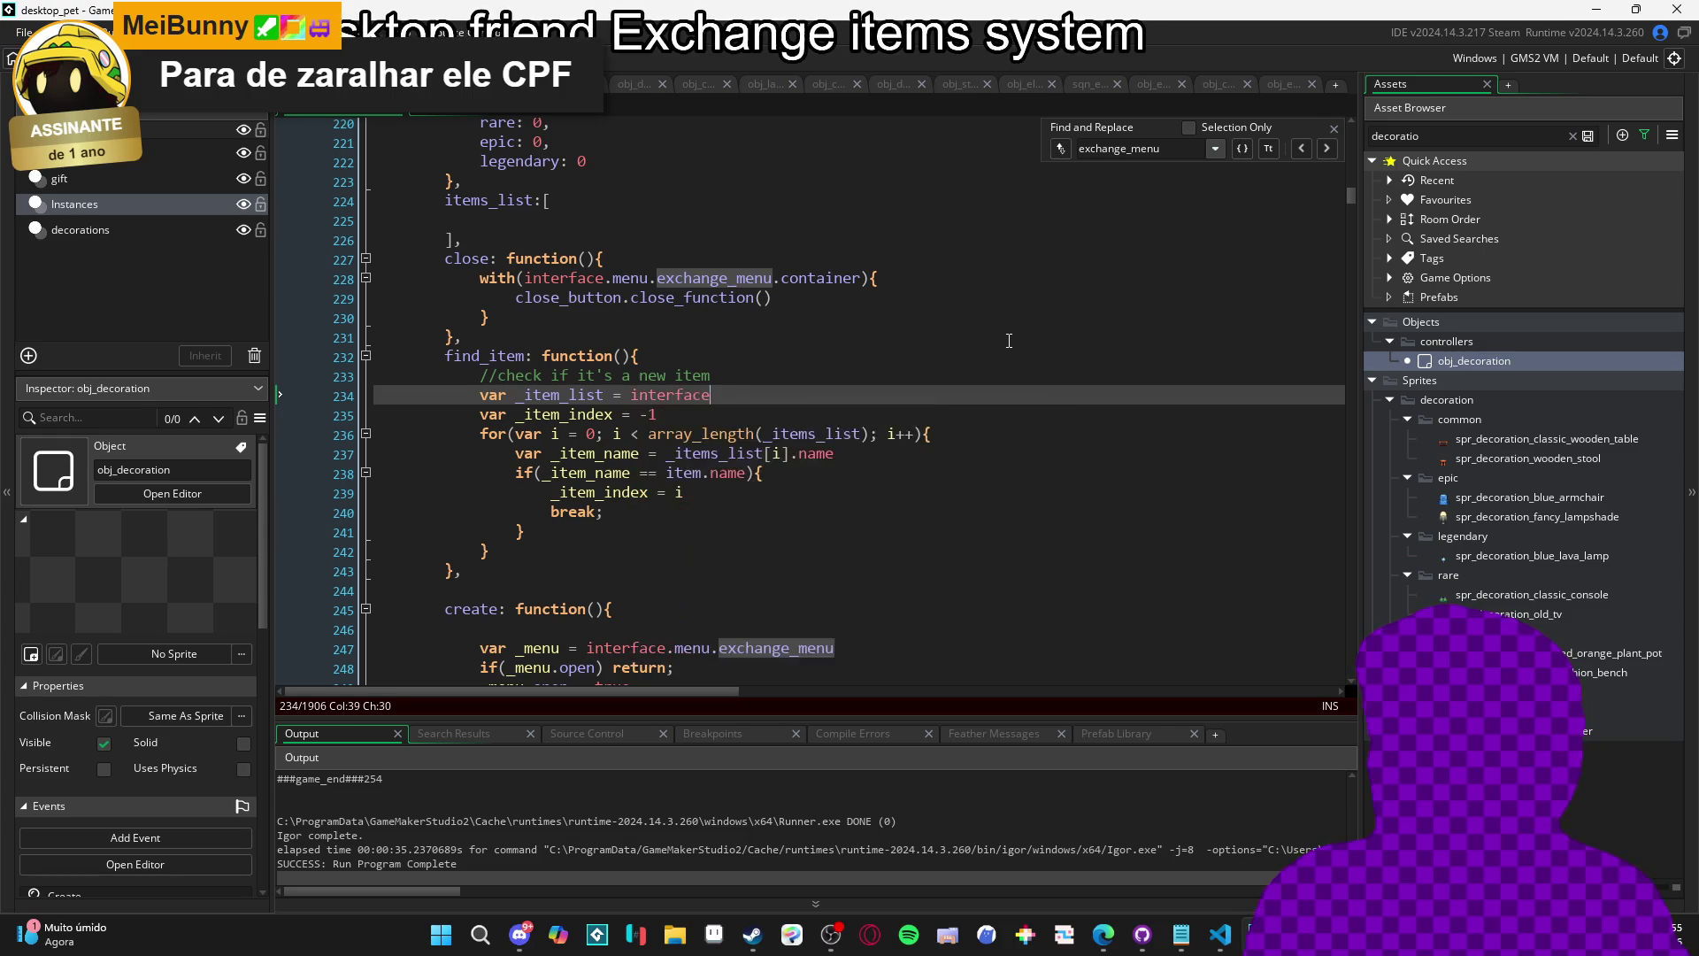
Complete the assignment as interface.menu.exchange_menu.items_list.
key("ctrl+shift+Left")
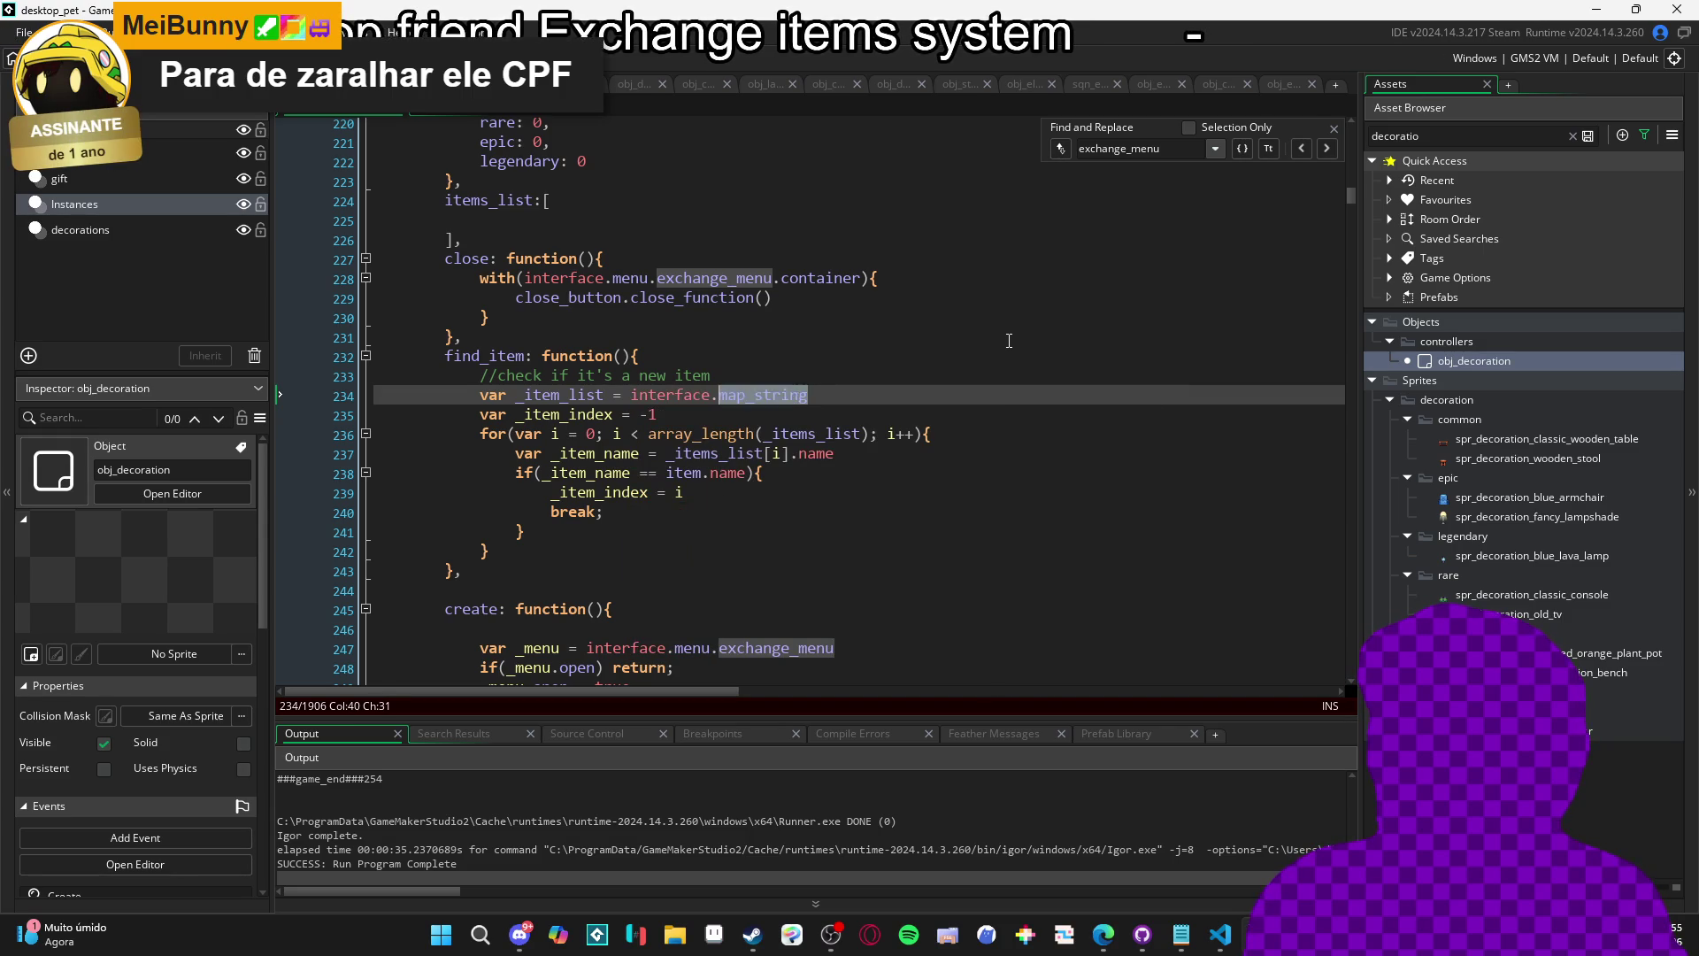
type("menu.ex")
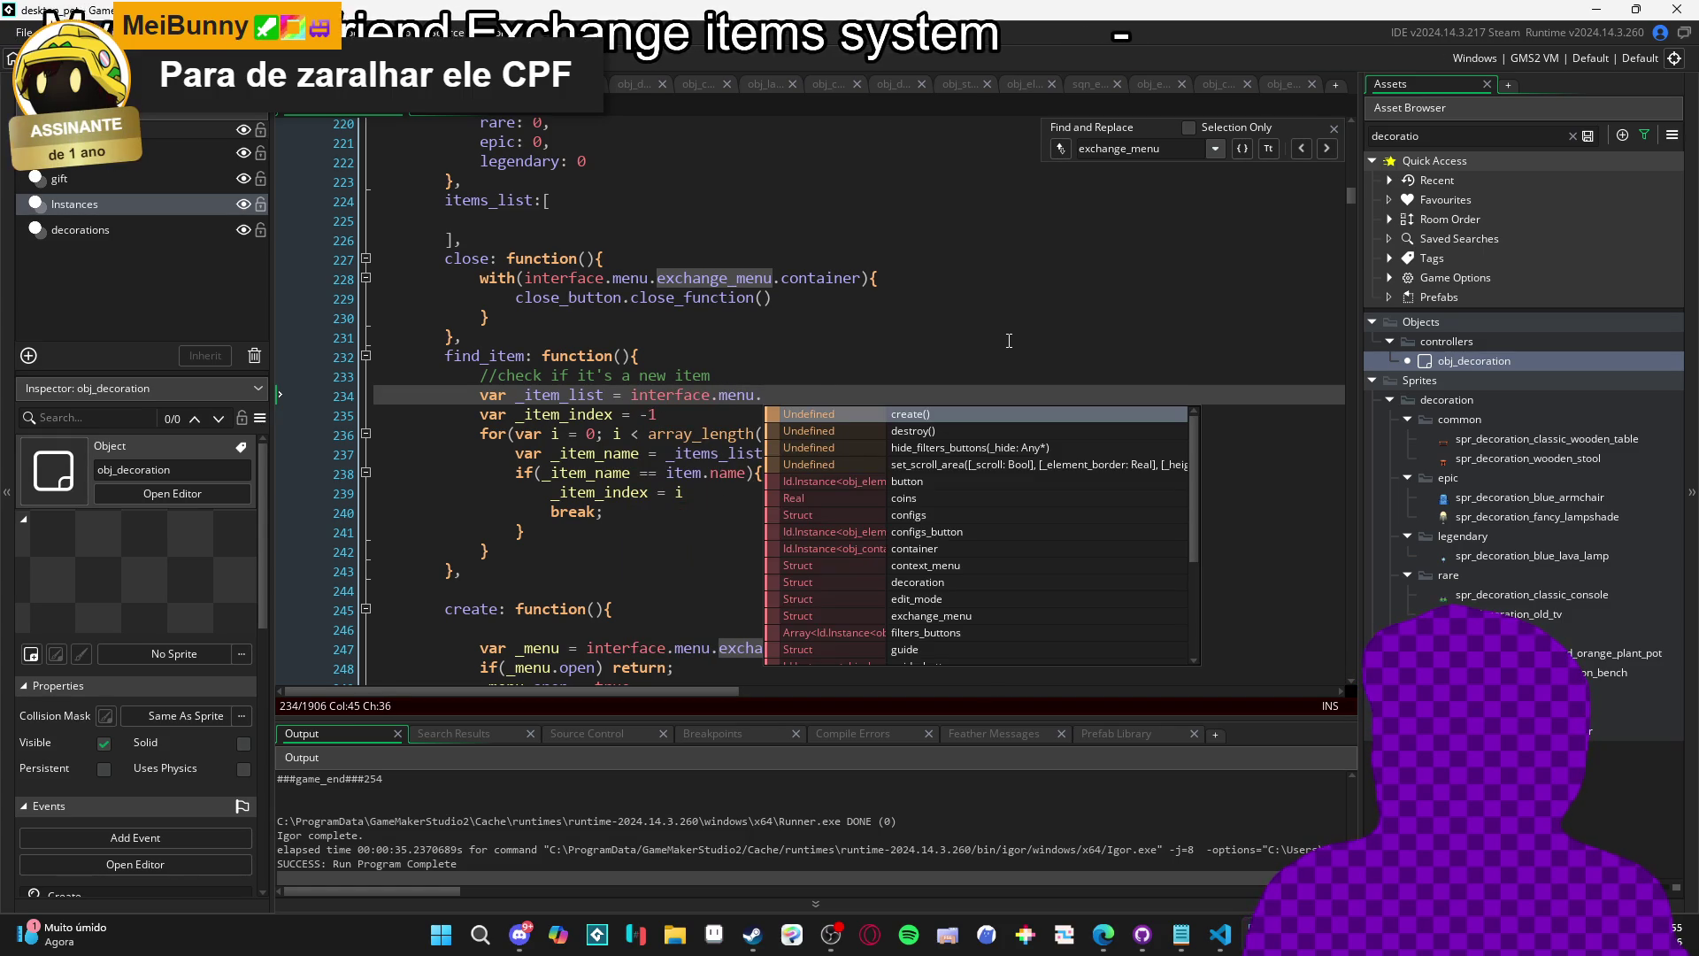
key("Return")
type(".")
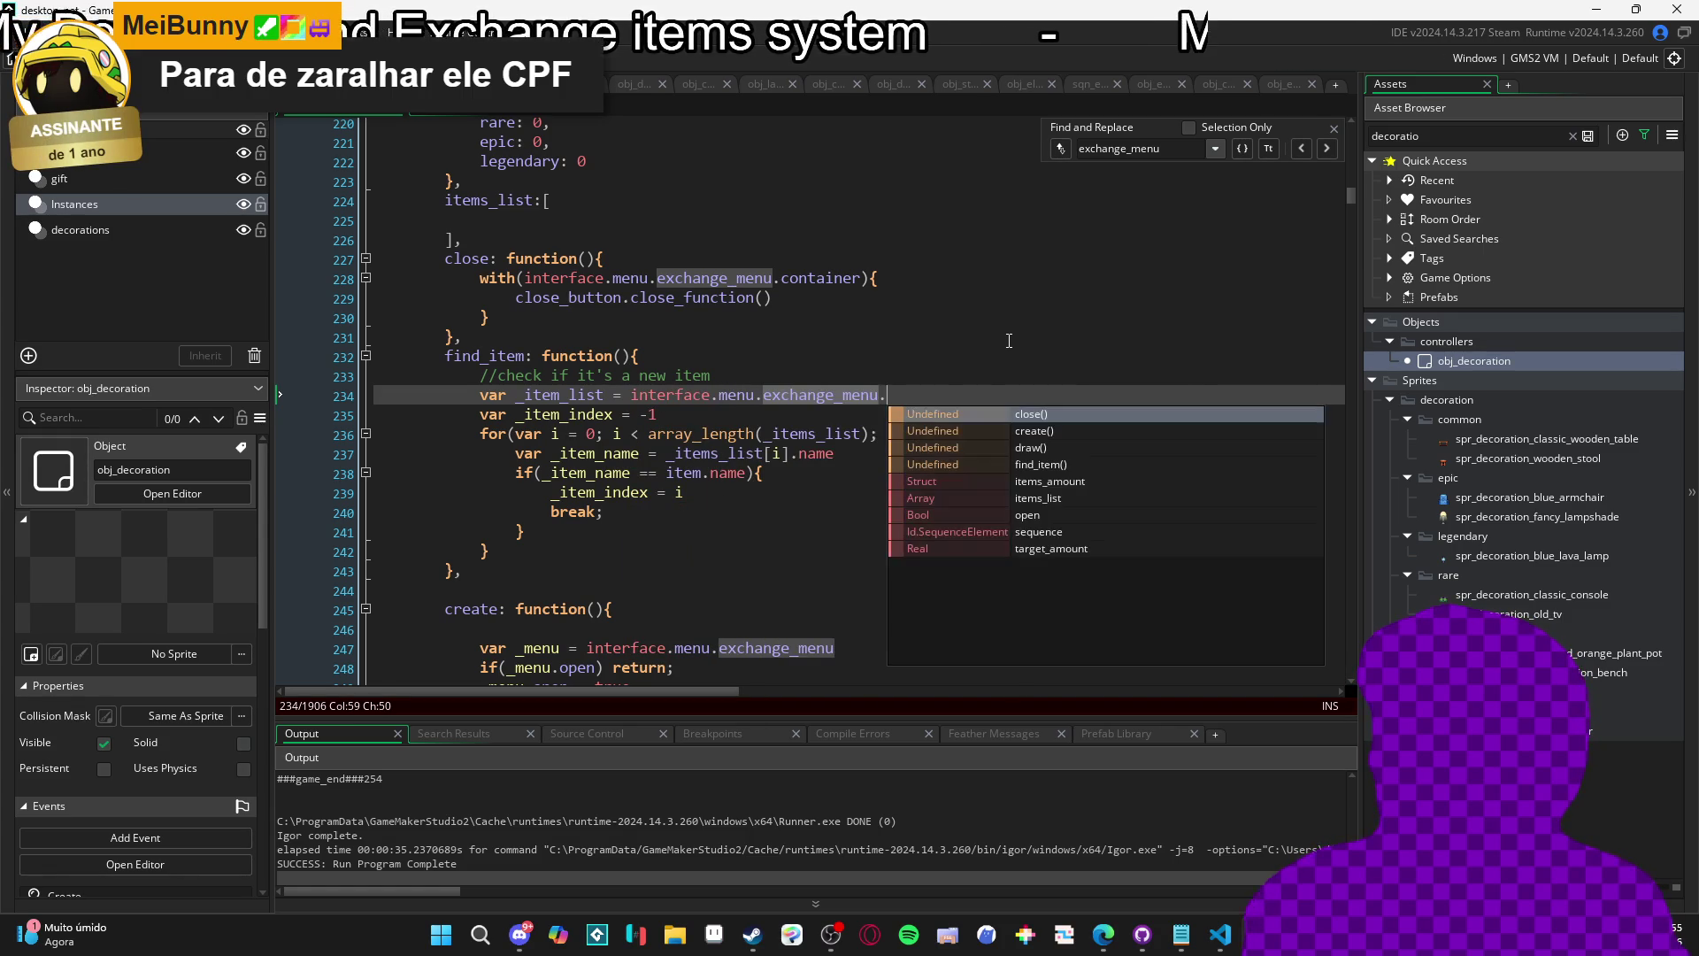
type("i")
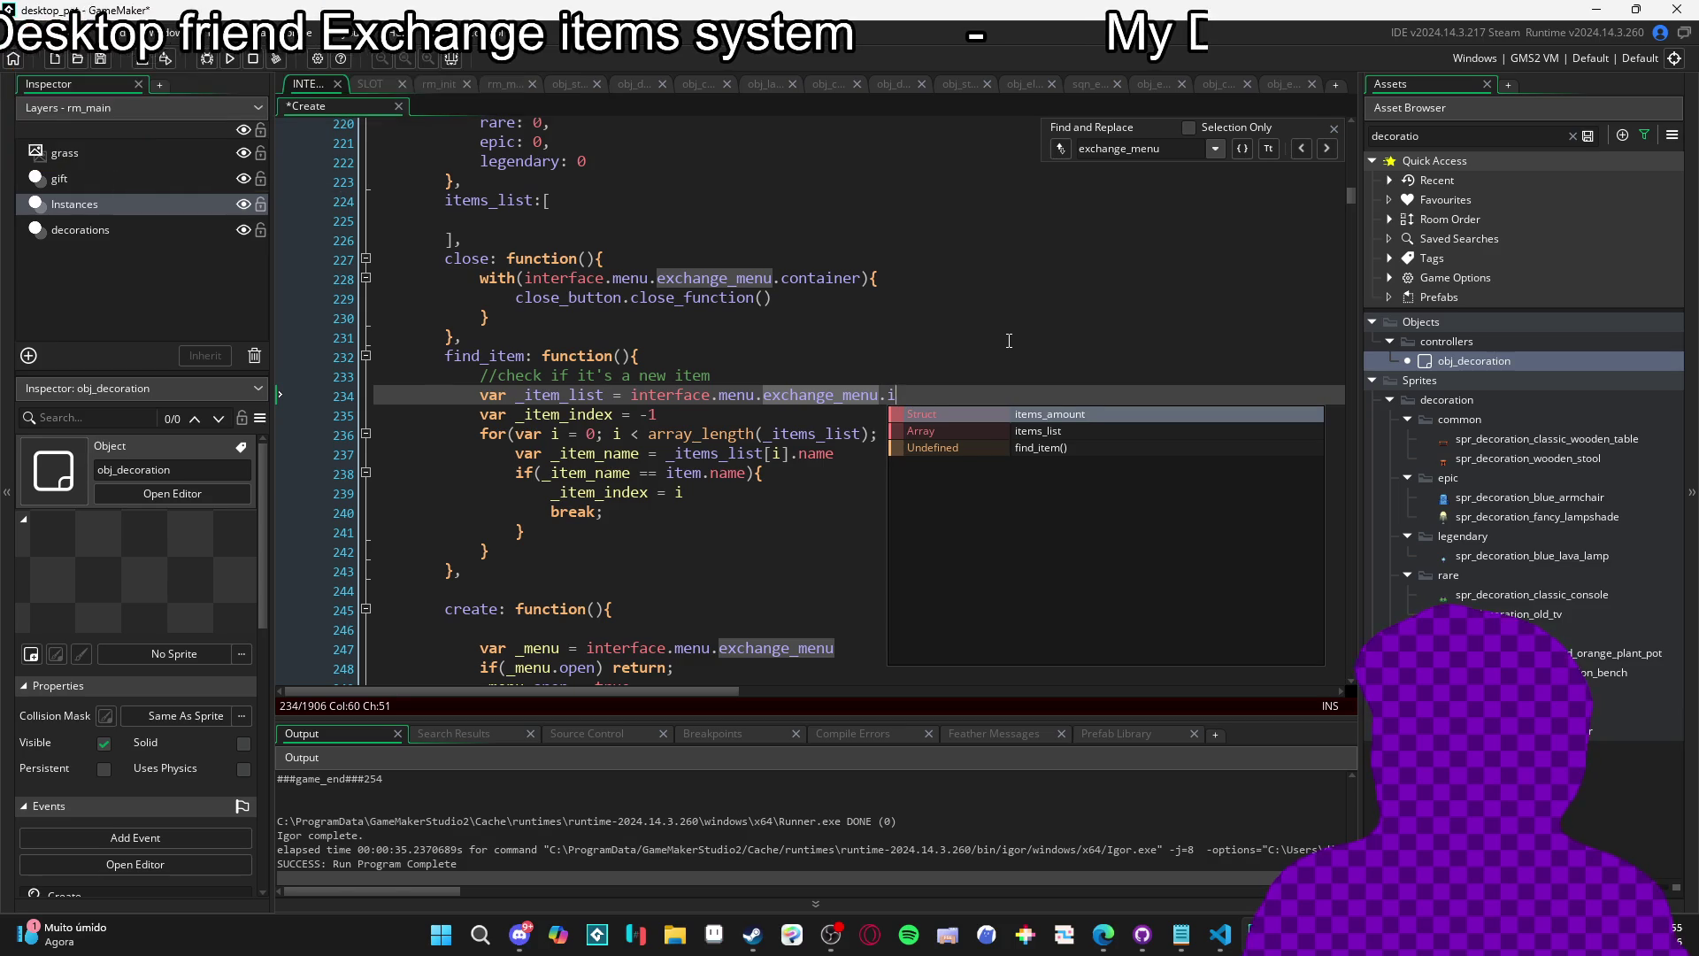
key("Down")
key("Return")
left_click(579, 395)
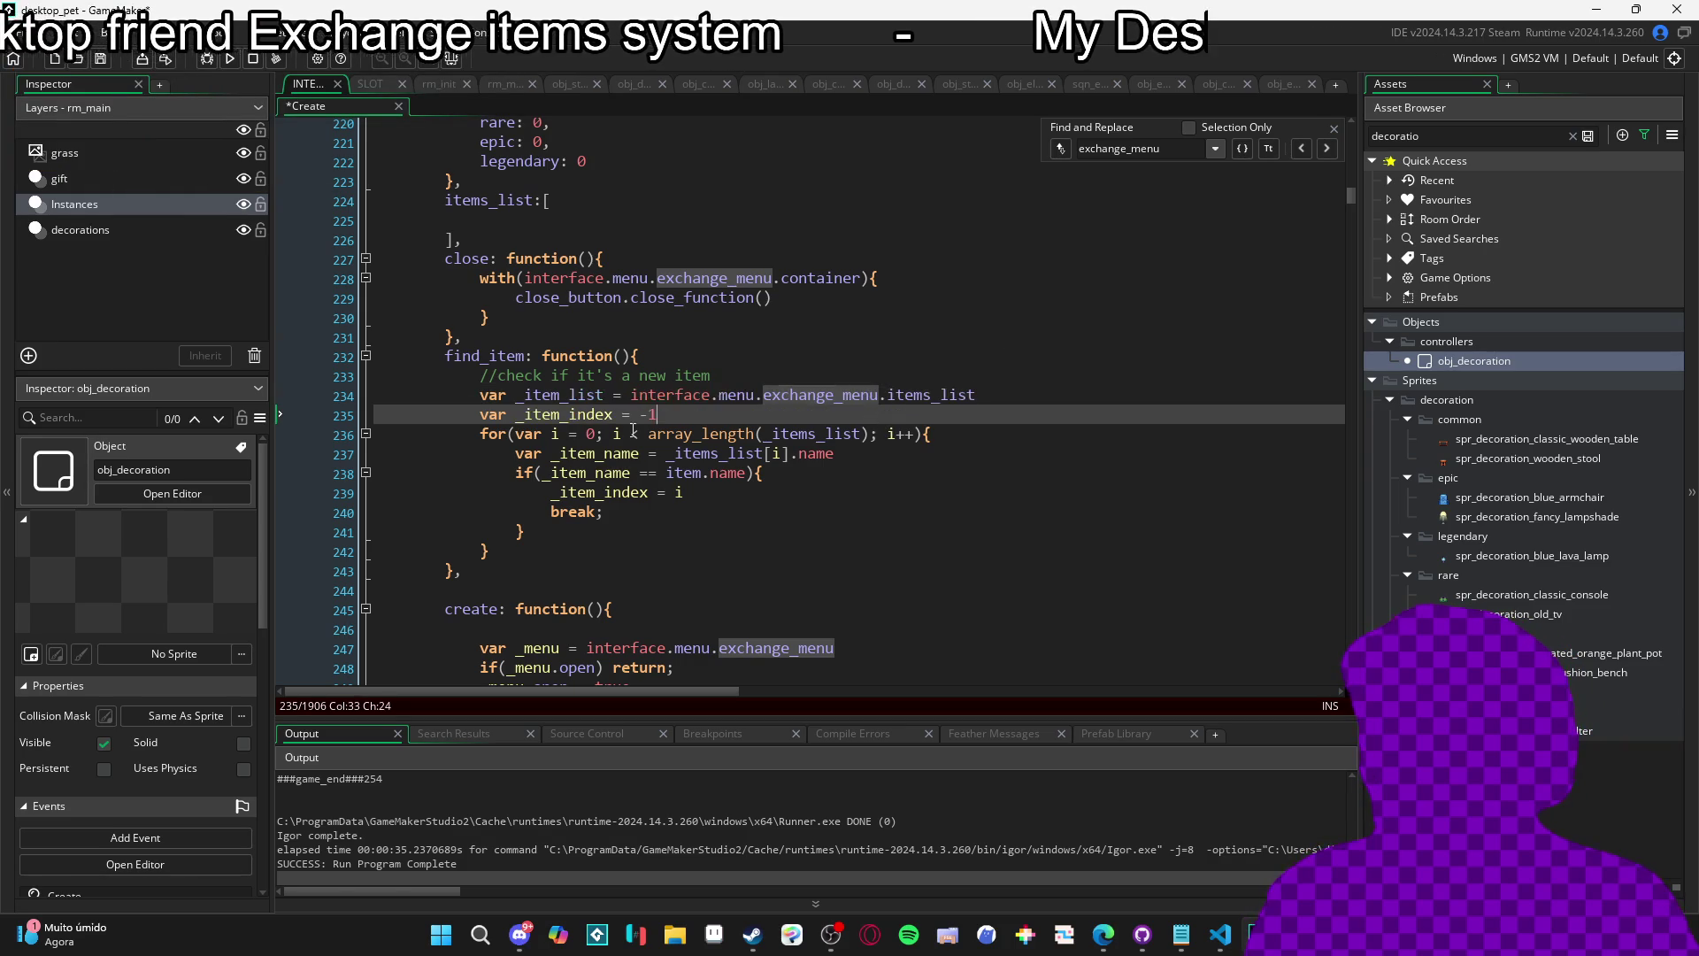
double_click(580, 395)
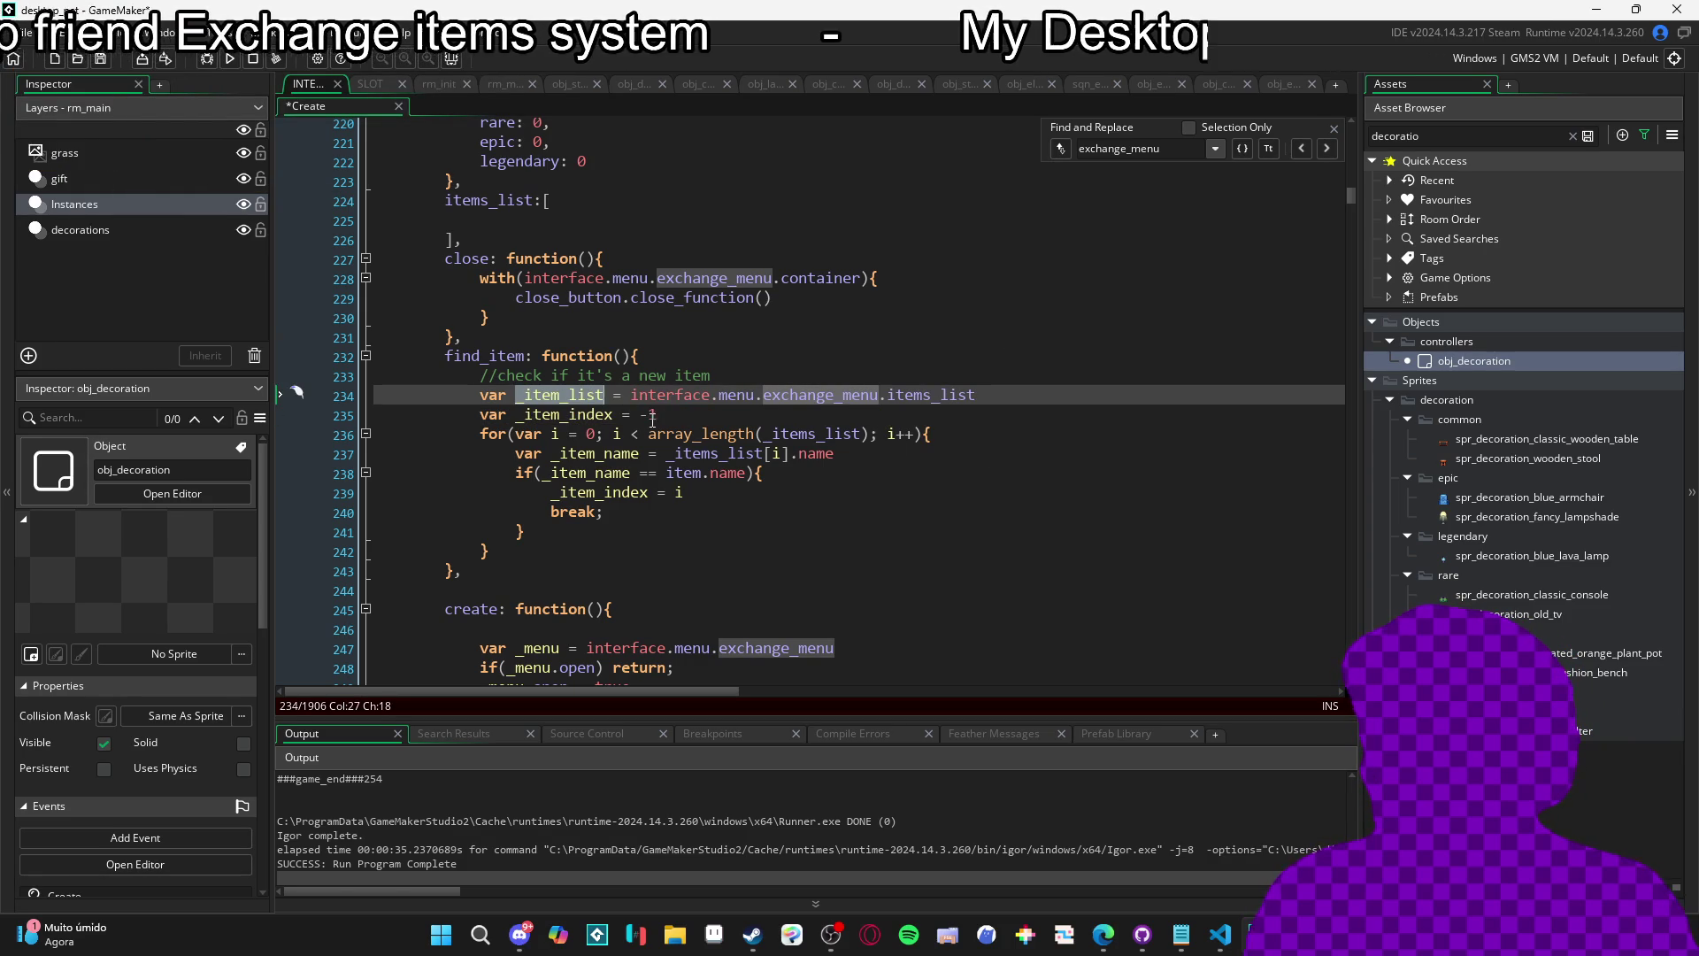
Move the _item_index declaration above the _item_list line.
left_click(509, 540)
key("Down")
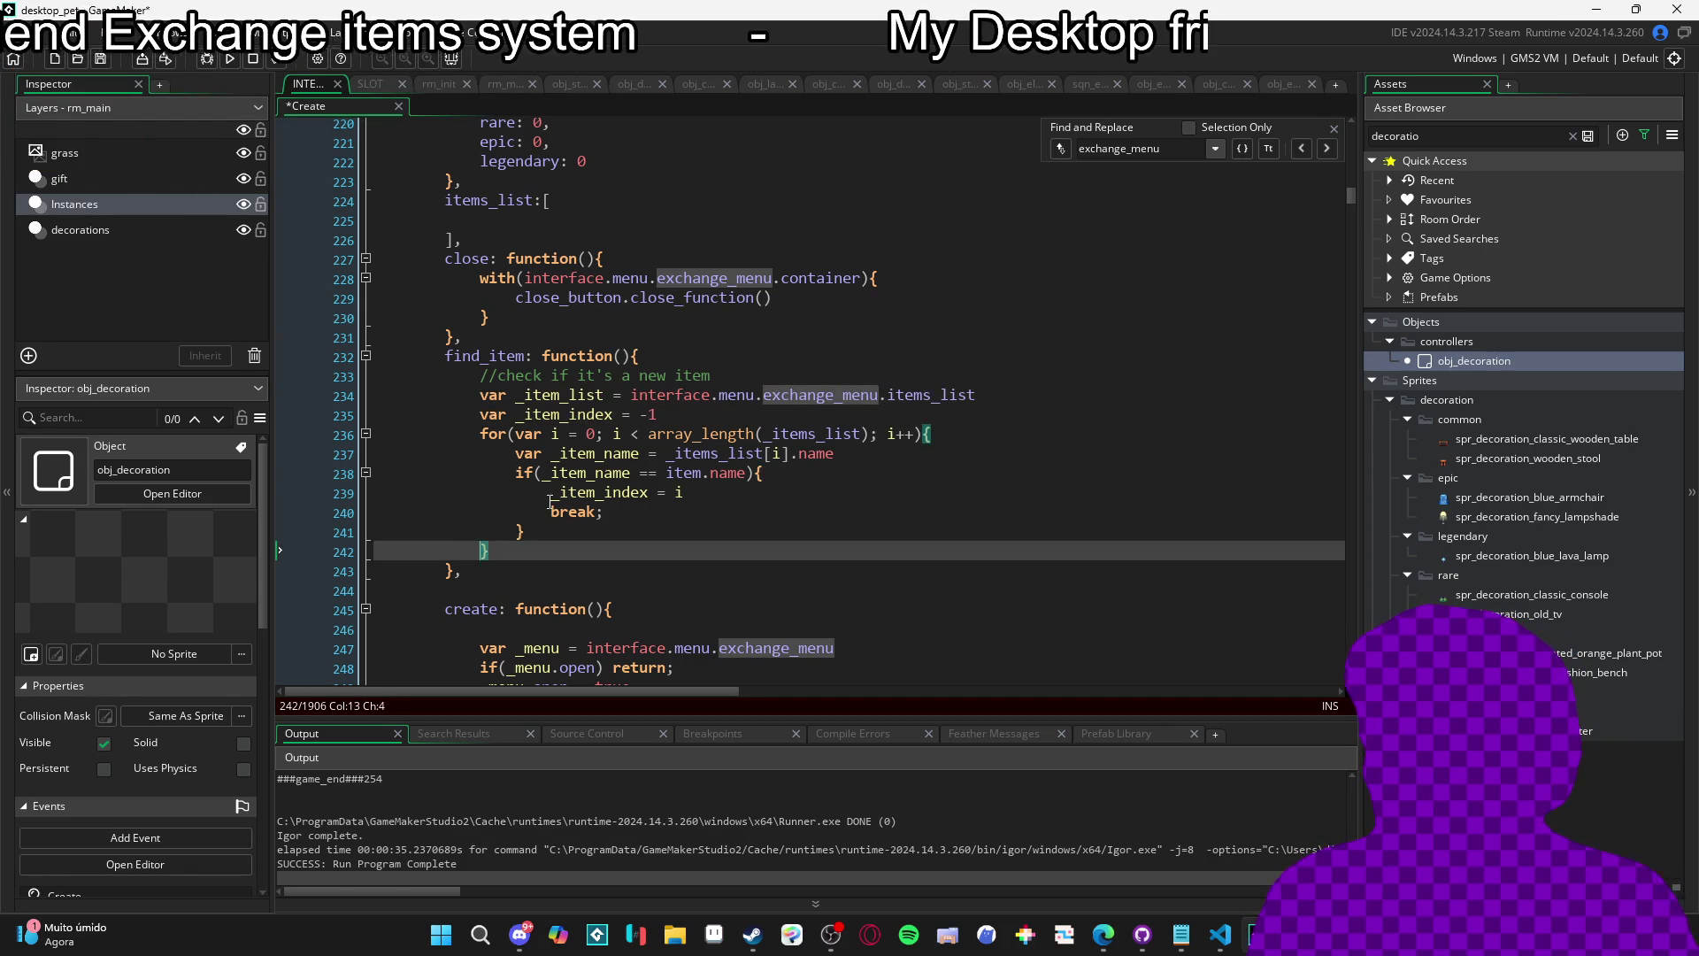
left_click_drag(658, 415, 464, 416)
key("ctrl+x")
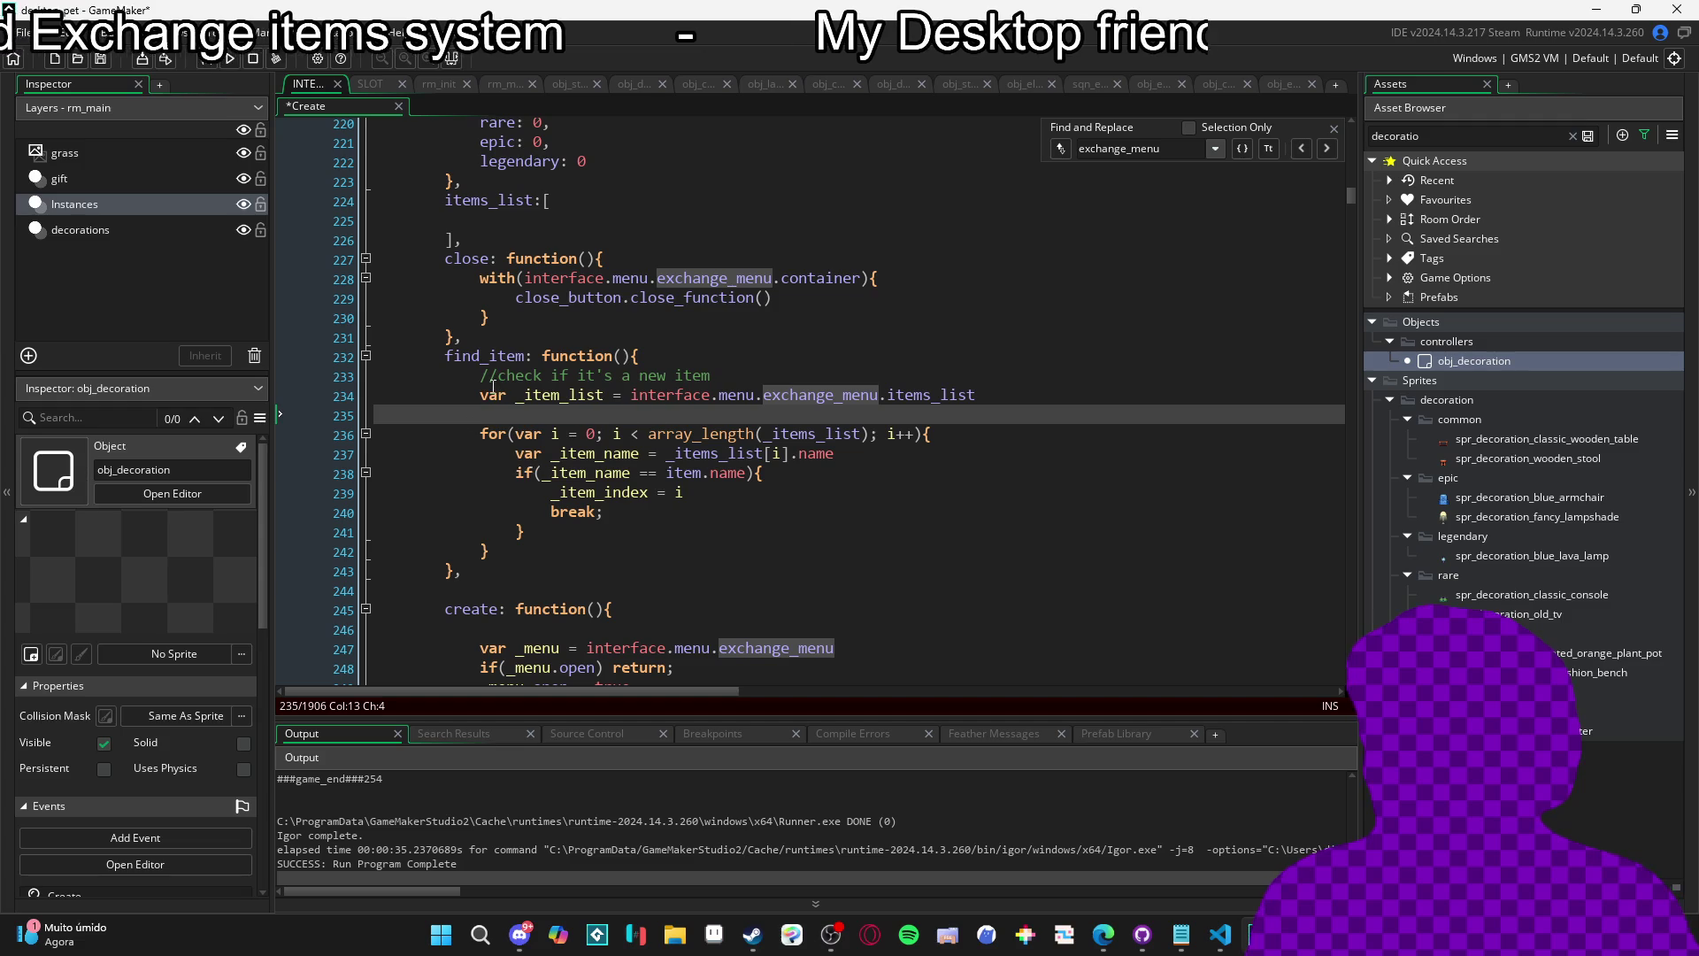
left_click(482, 395)
key("Return")
key("Up")
key("ctrl+v")
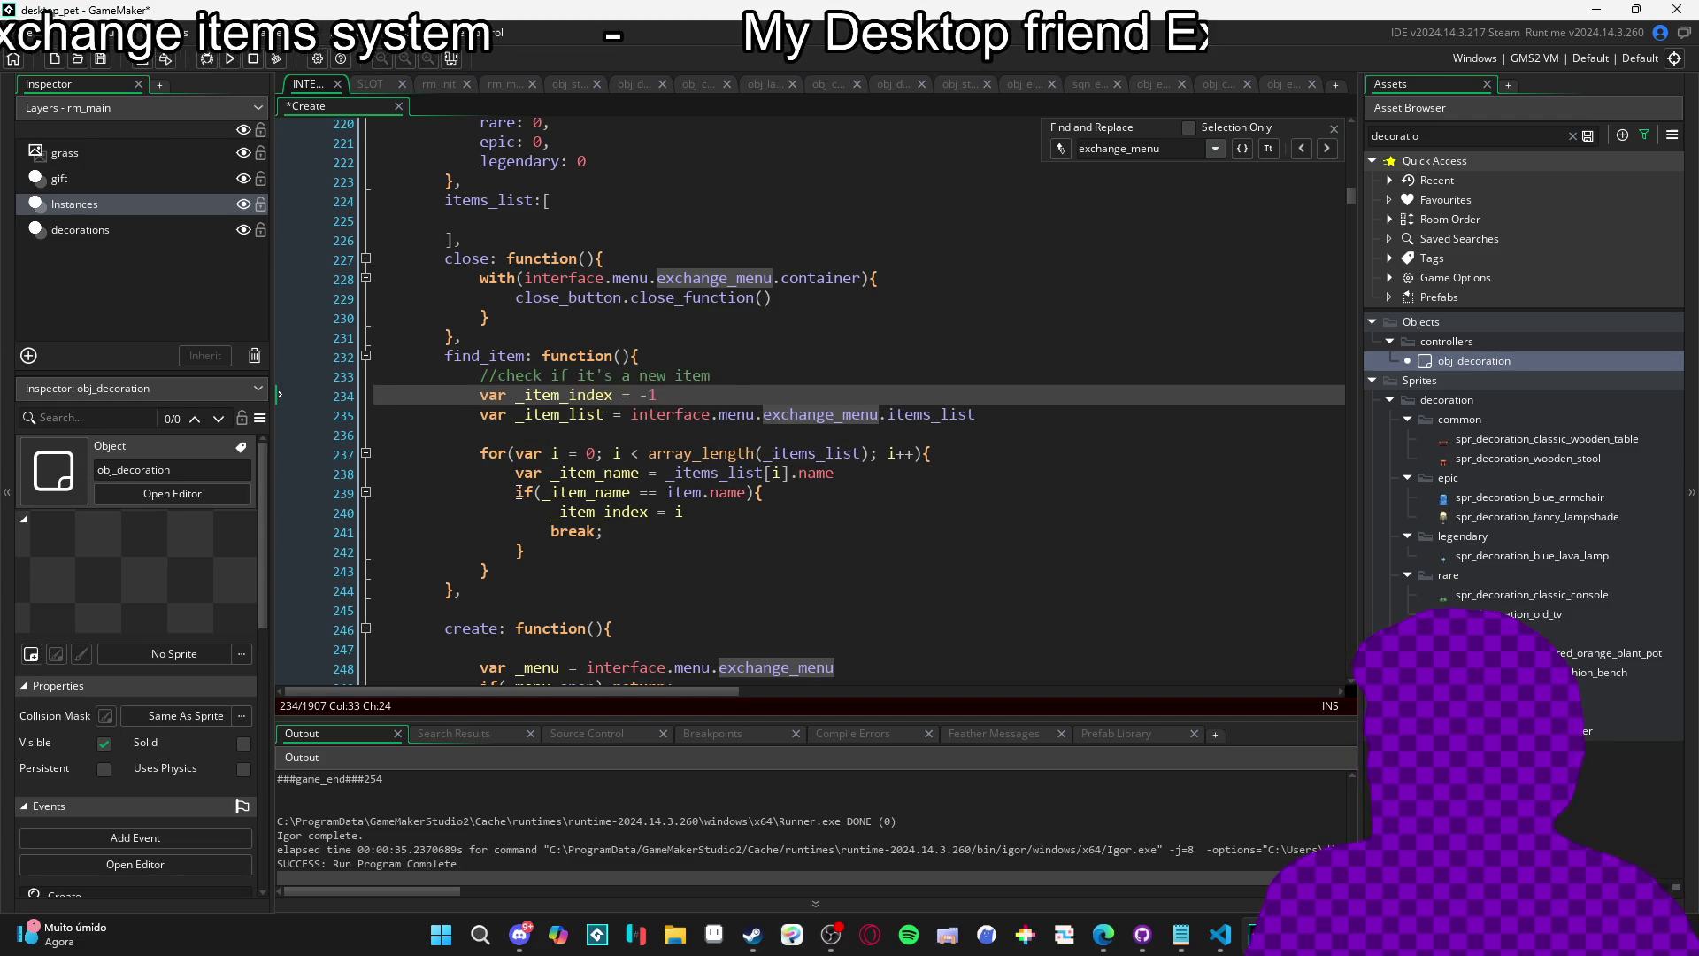
Add return _item_list after the search loop.
left_click(486, 570)
key("Left")
type("]")
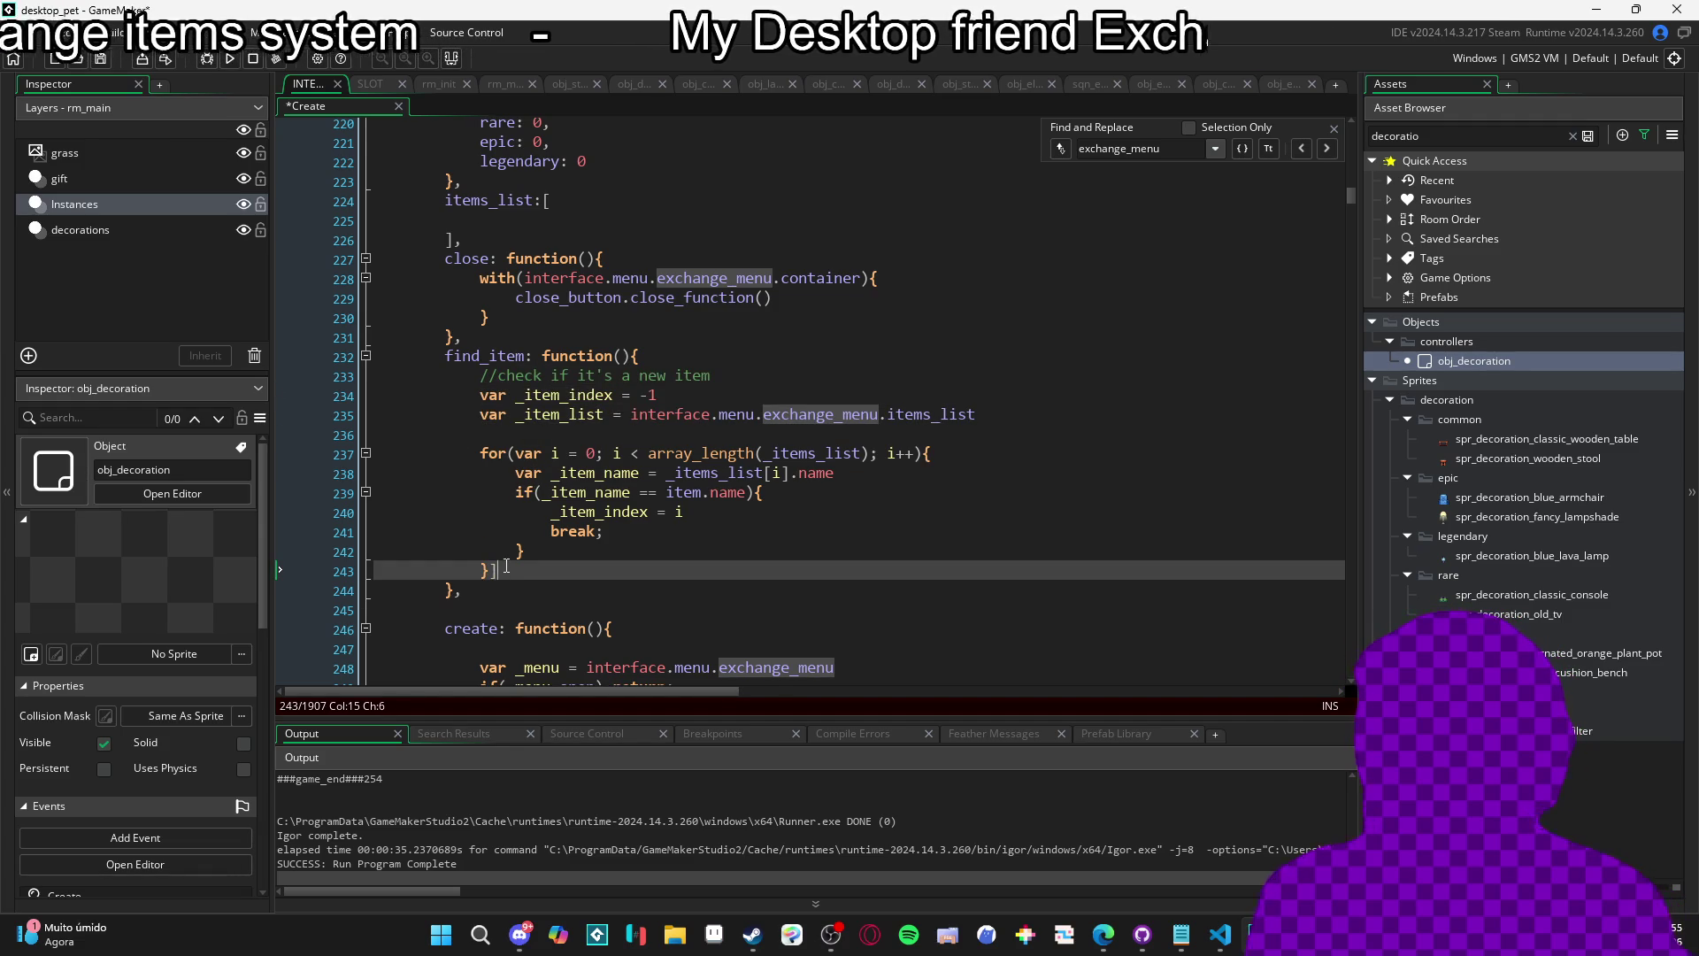
key("Return")
type("return ")
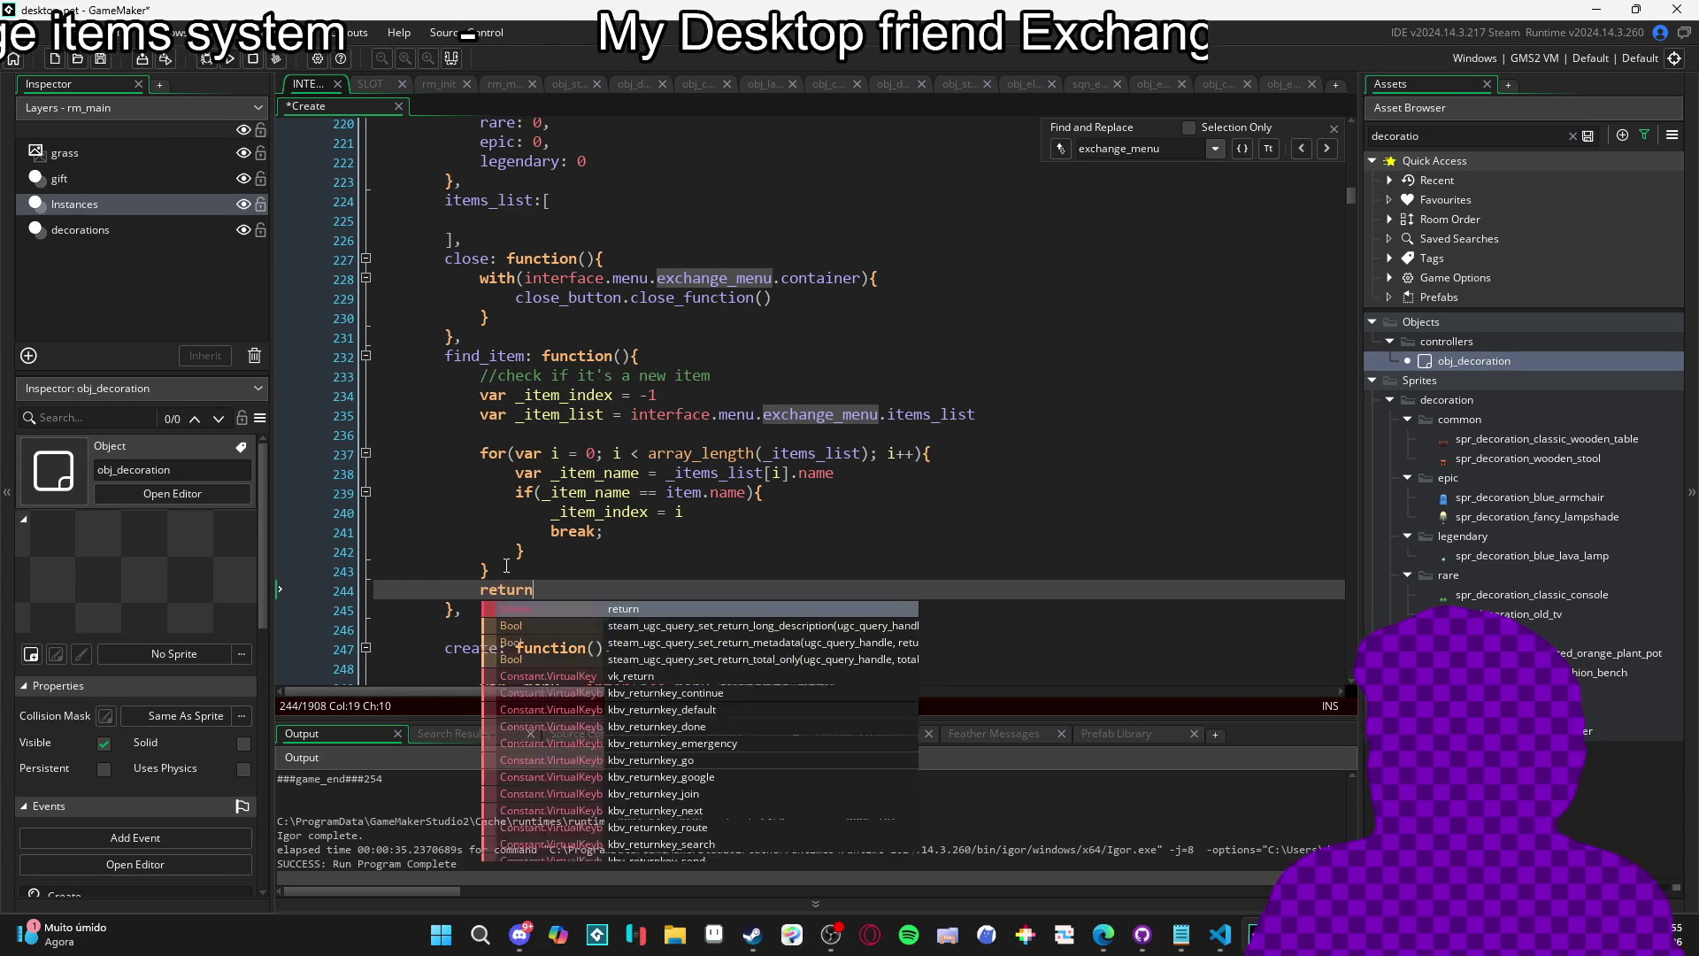
type("_i")
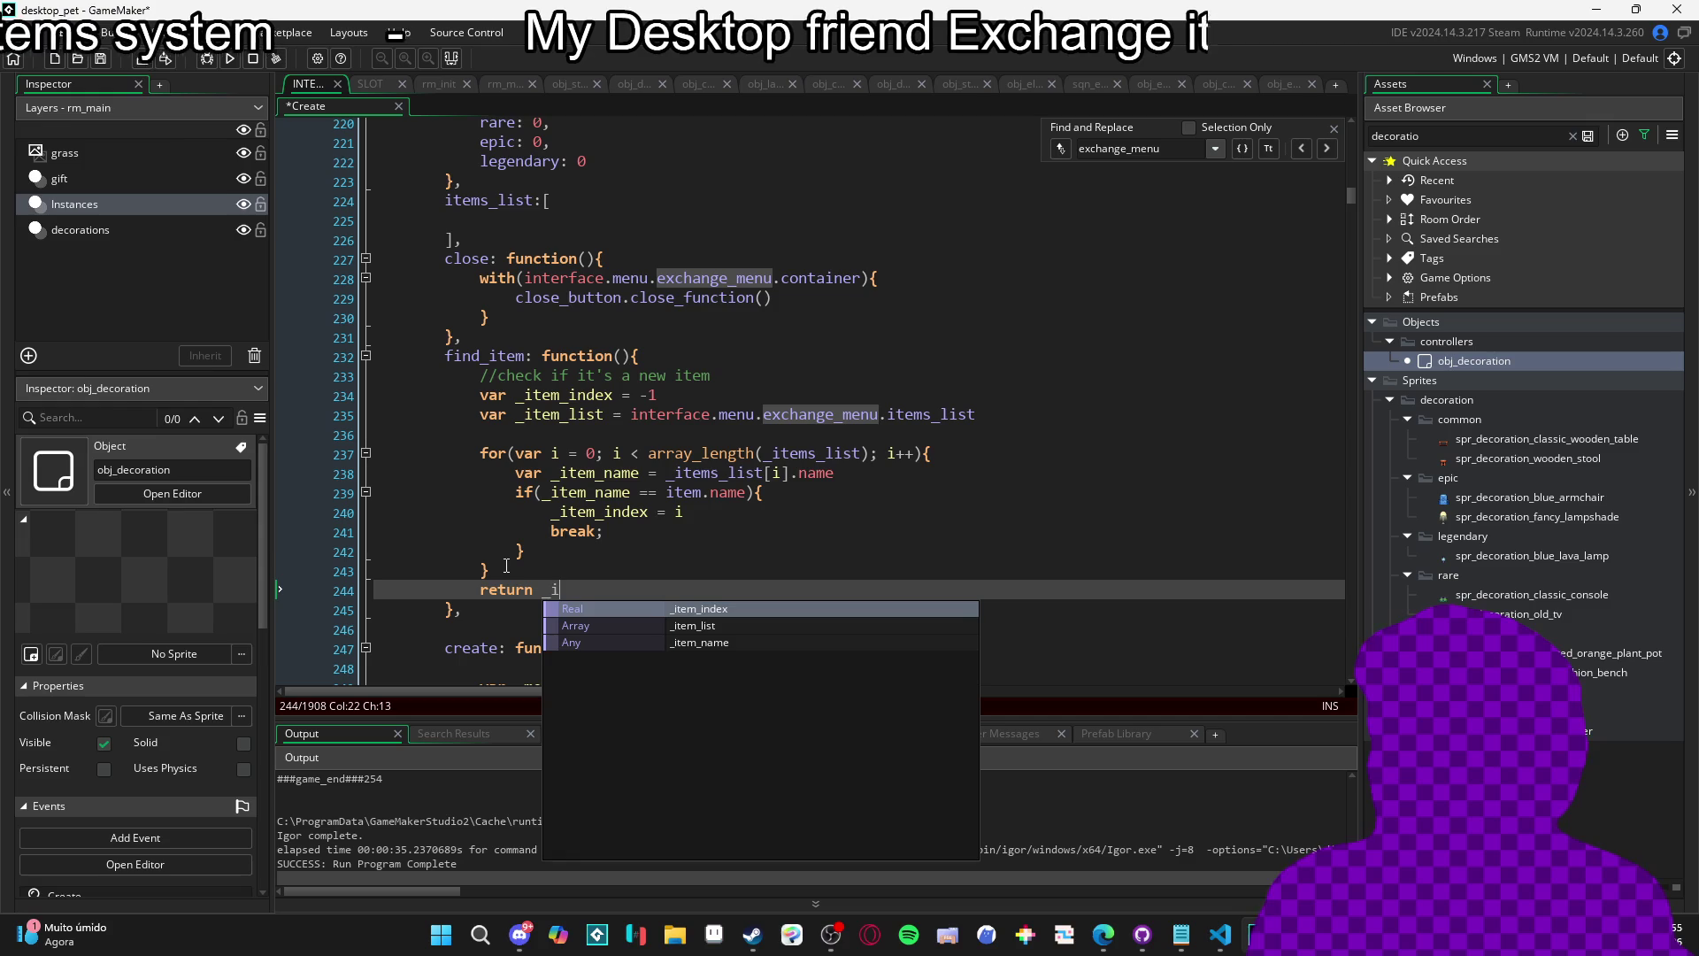
key("Down")
key("Return")
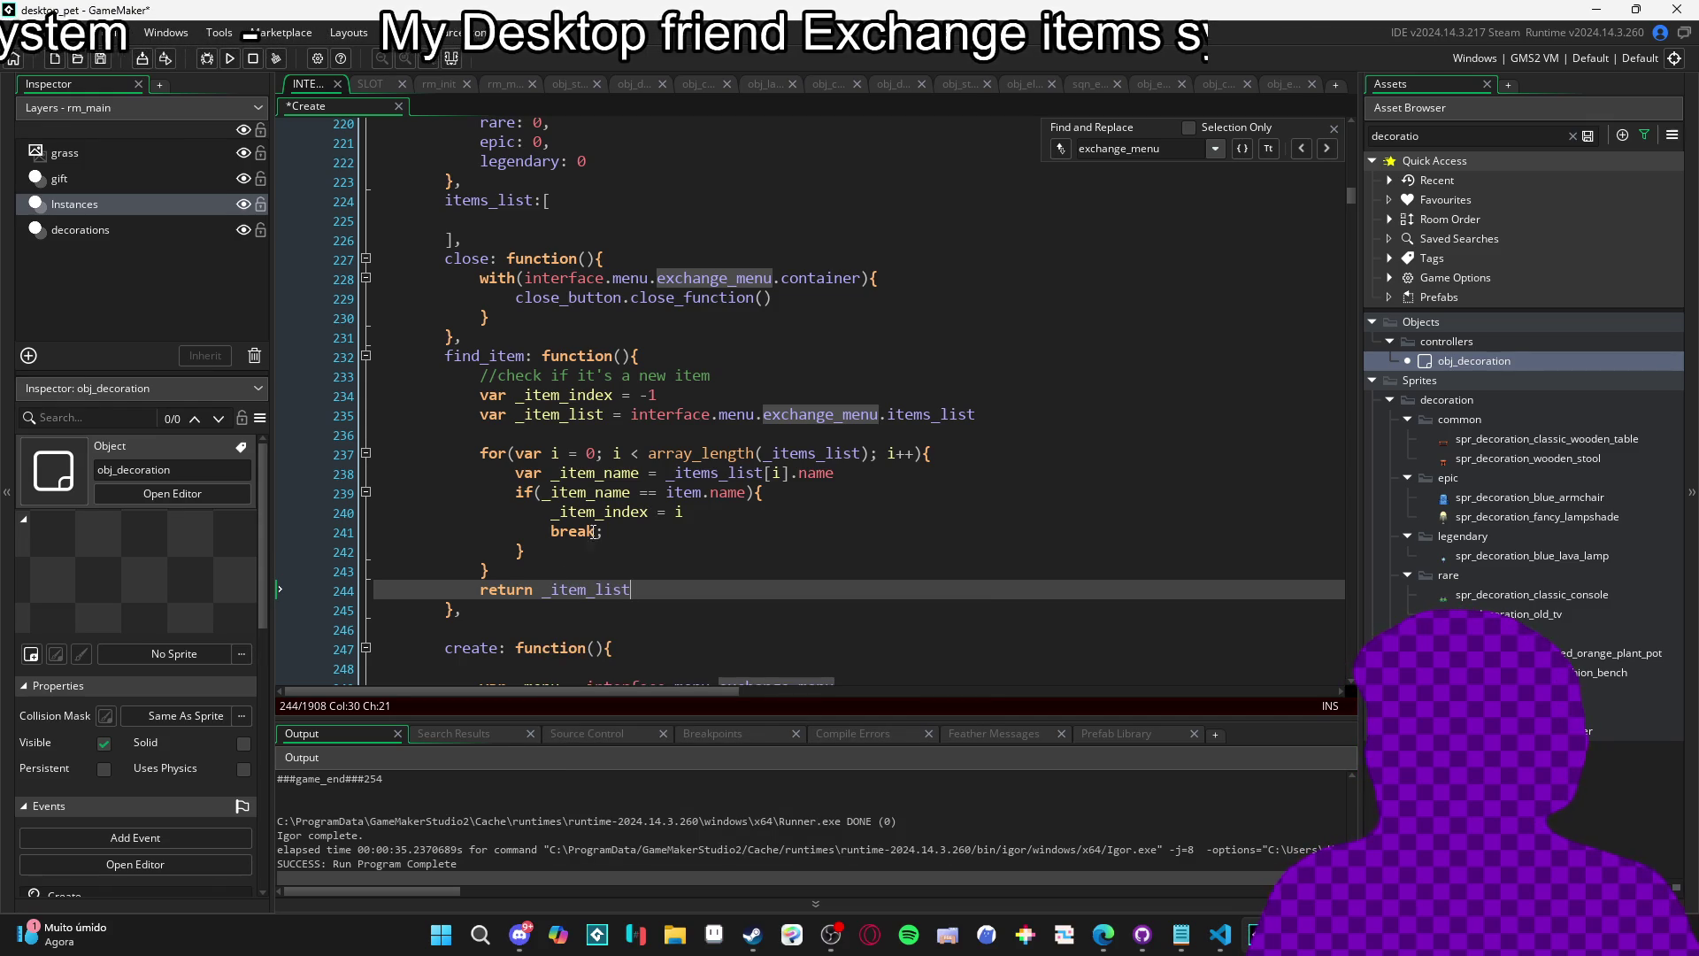
Close the exchange_menu search and recheck the loop's matching braces.
left_click(1334, 130)
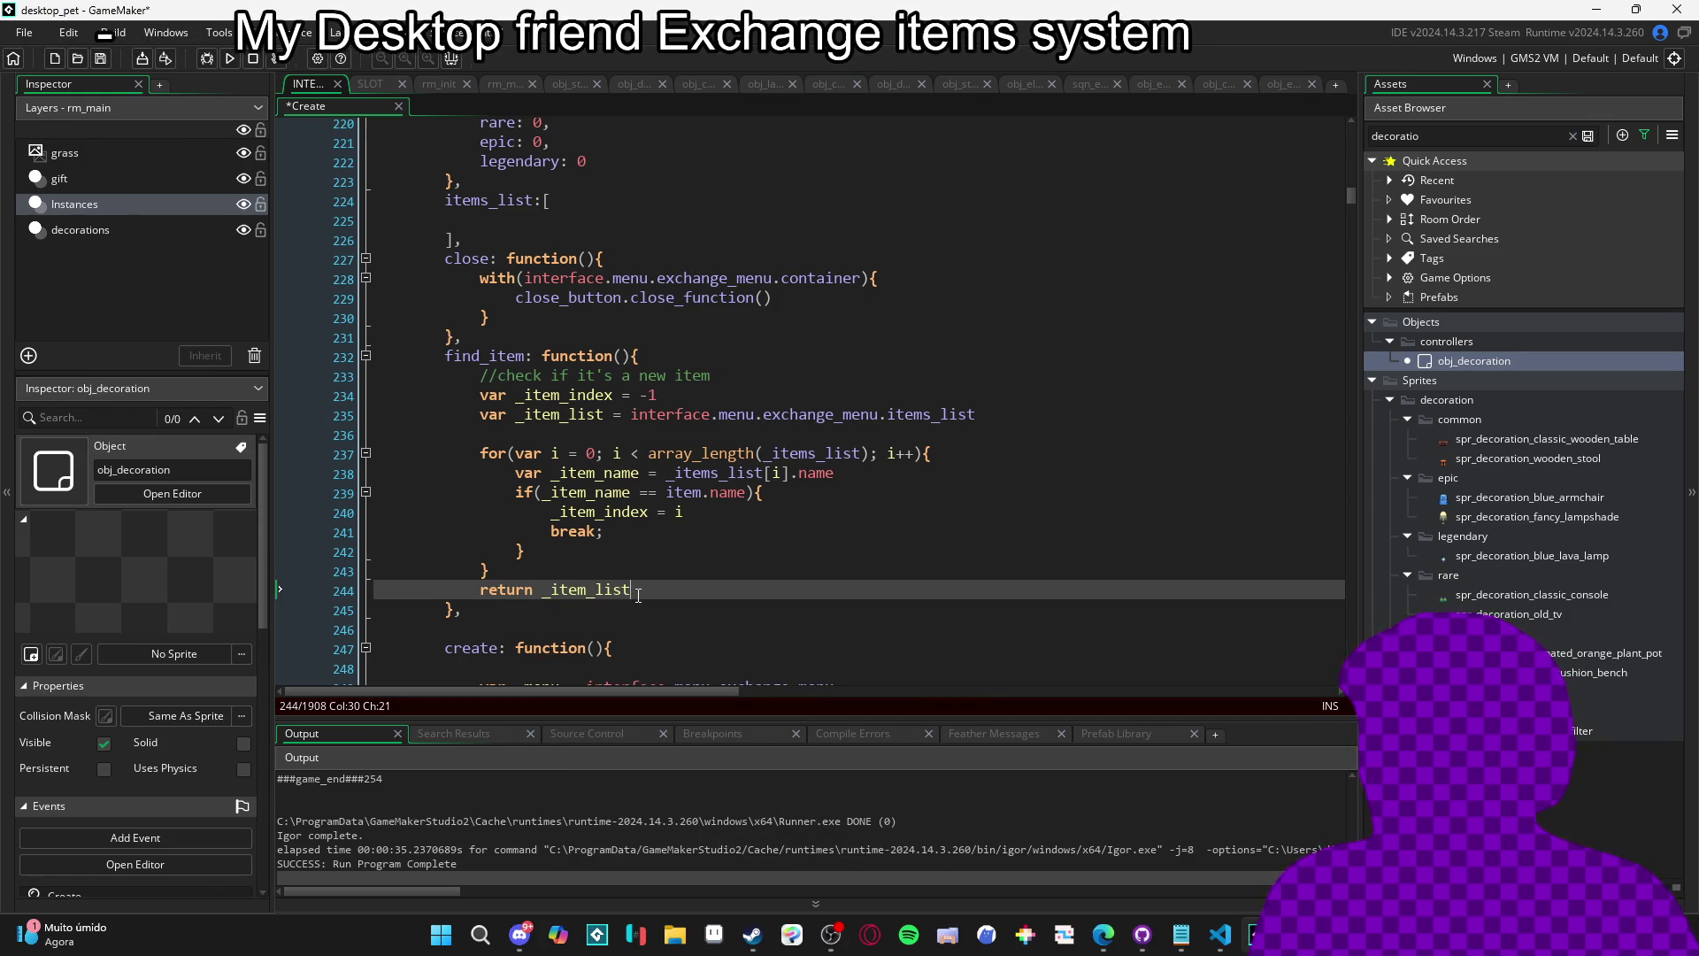
left_click(449, 611)
left_click(722, 582)
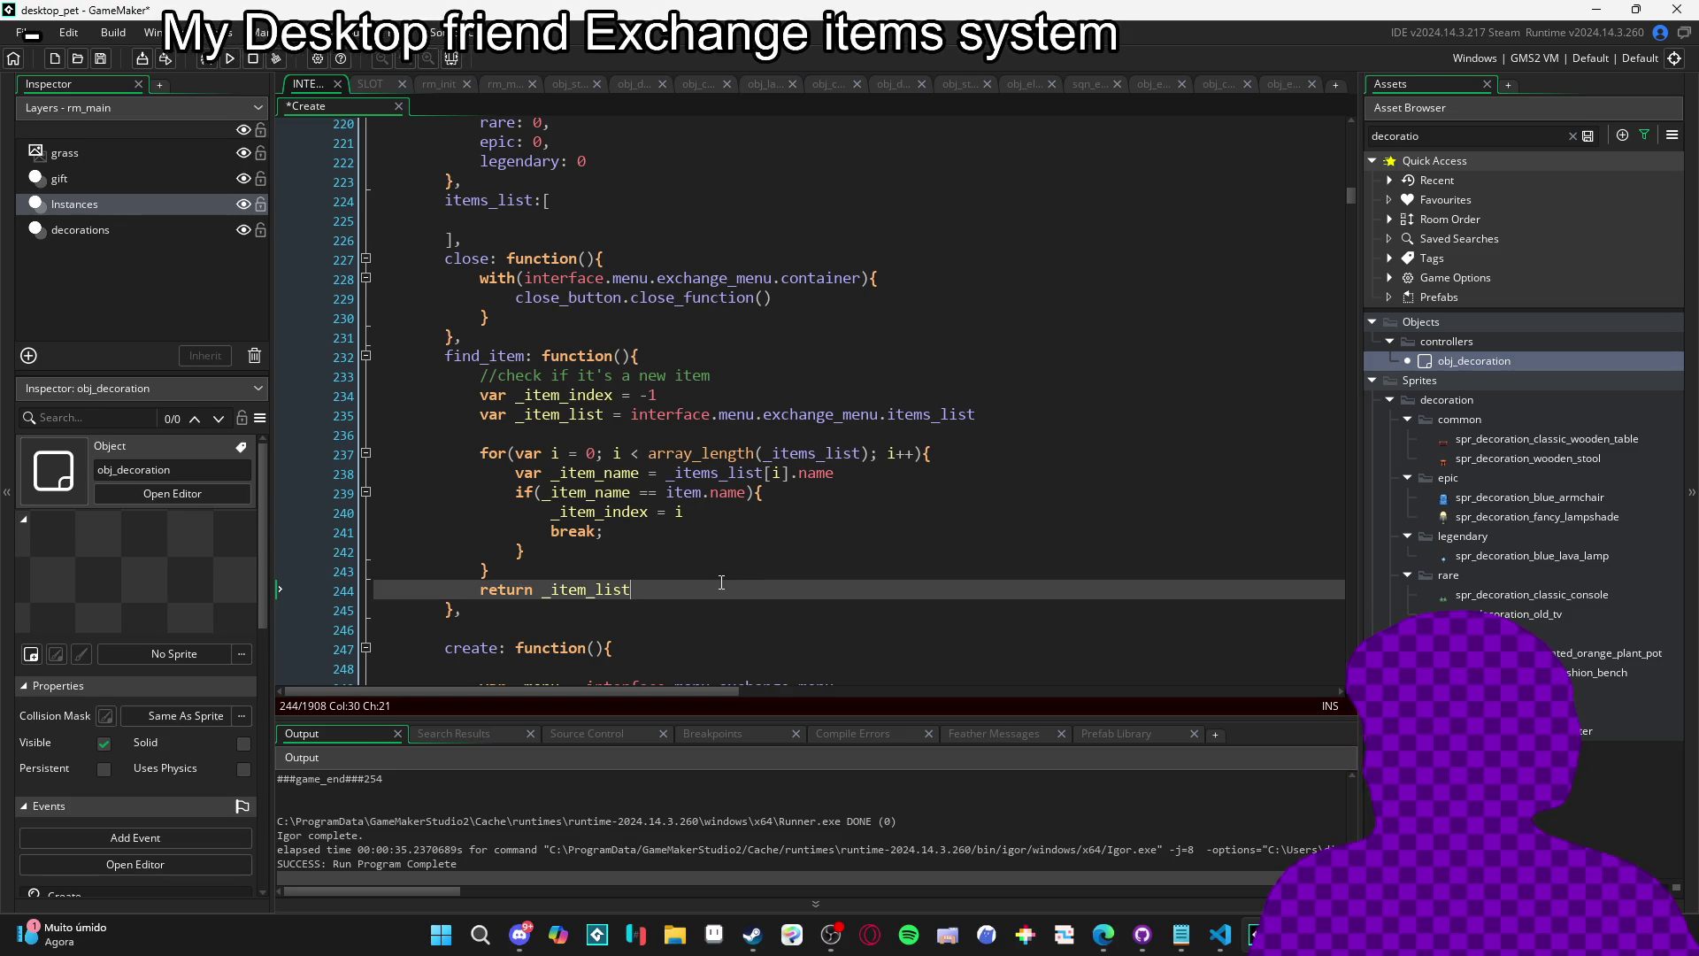
left_click(525, 576)
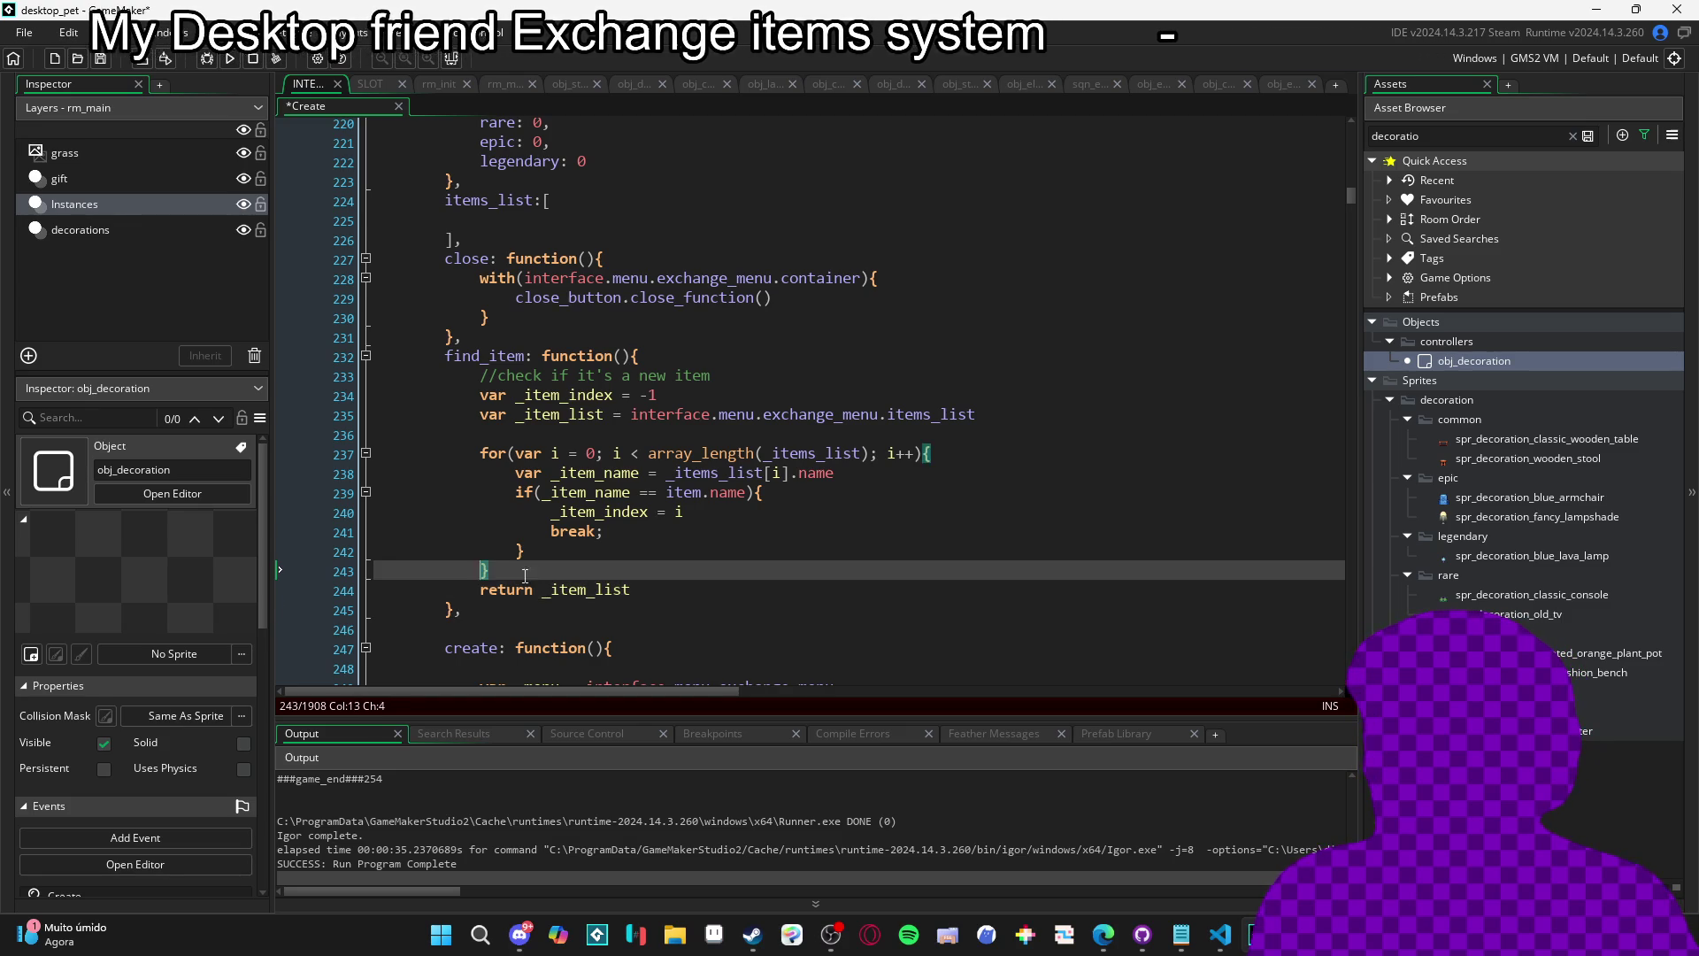
left_click(713, 584)
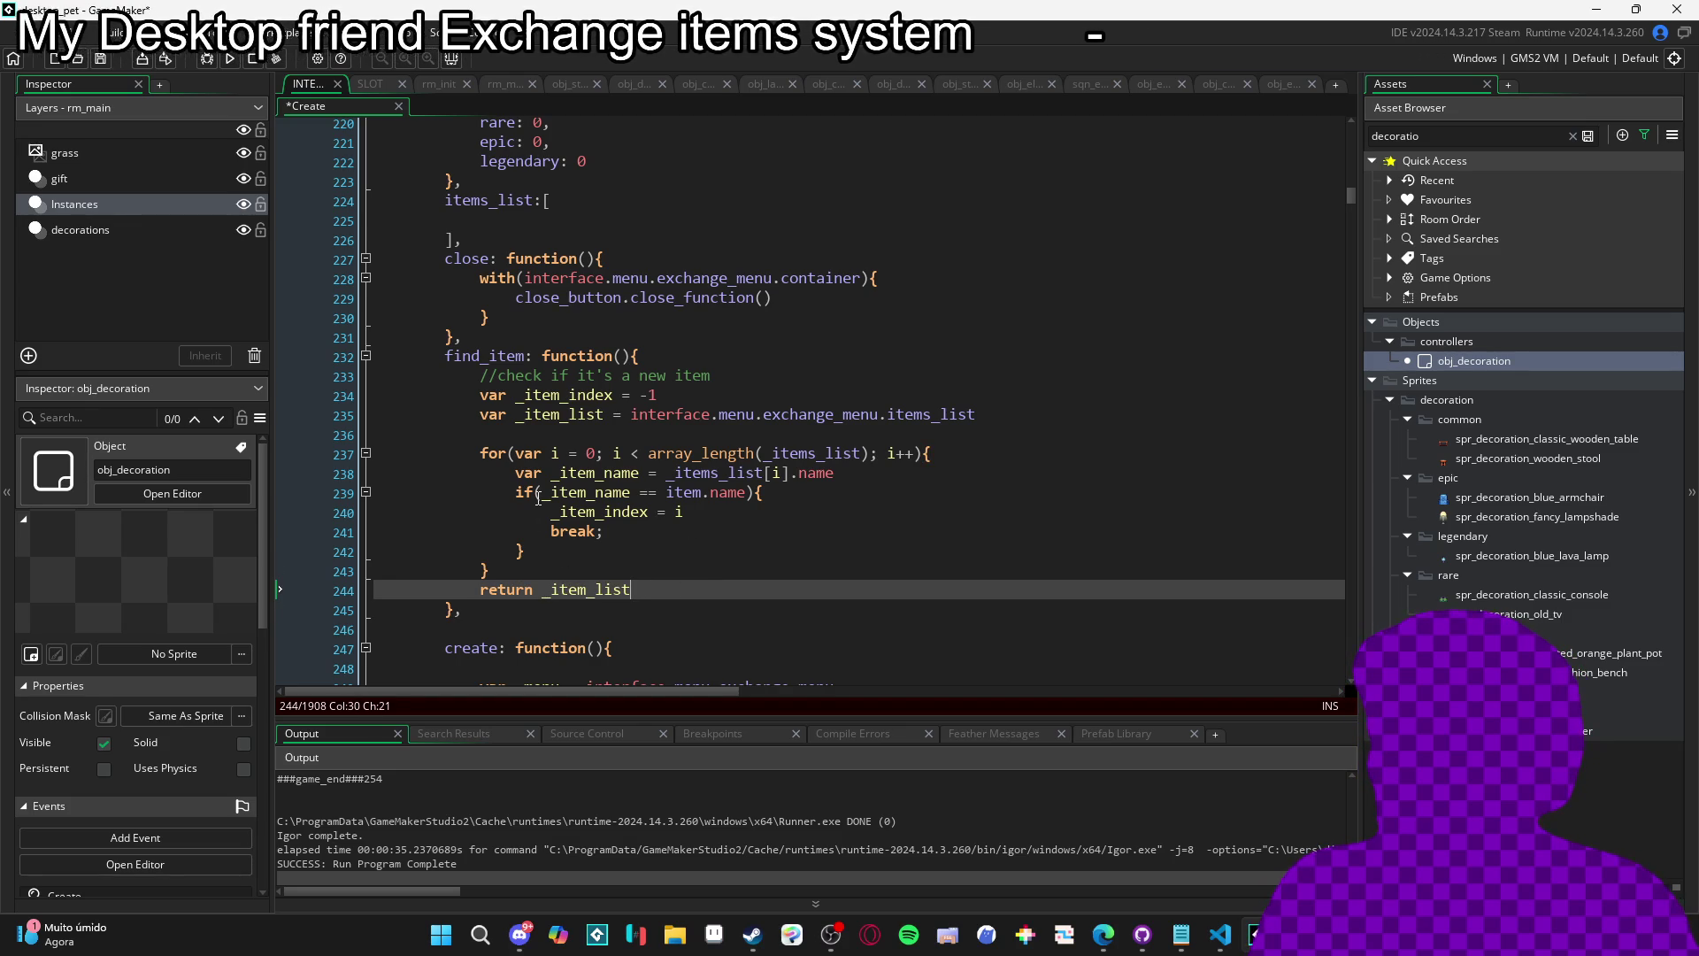
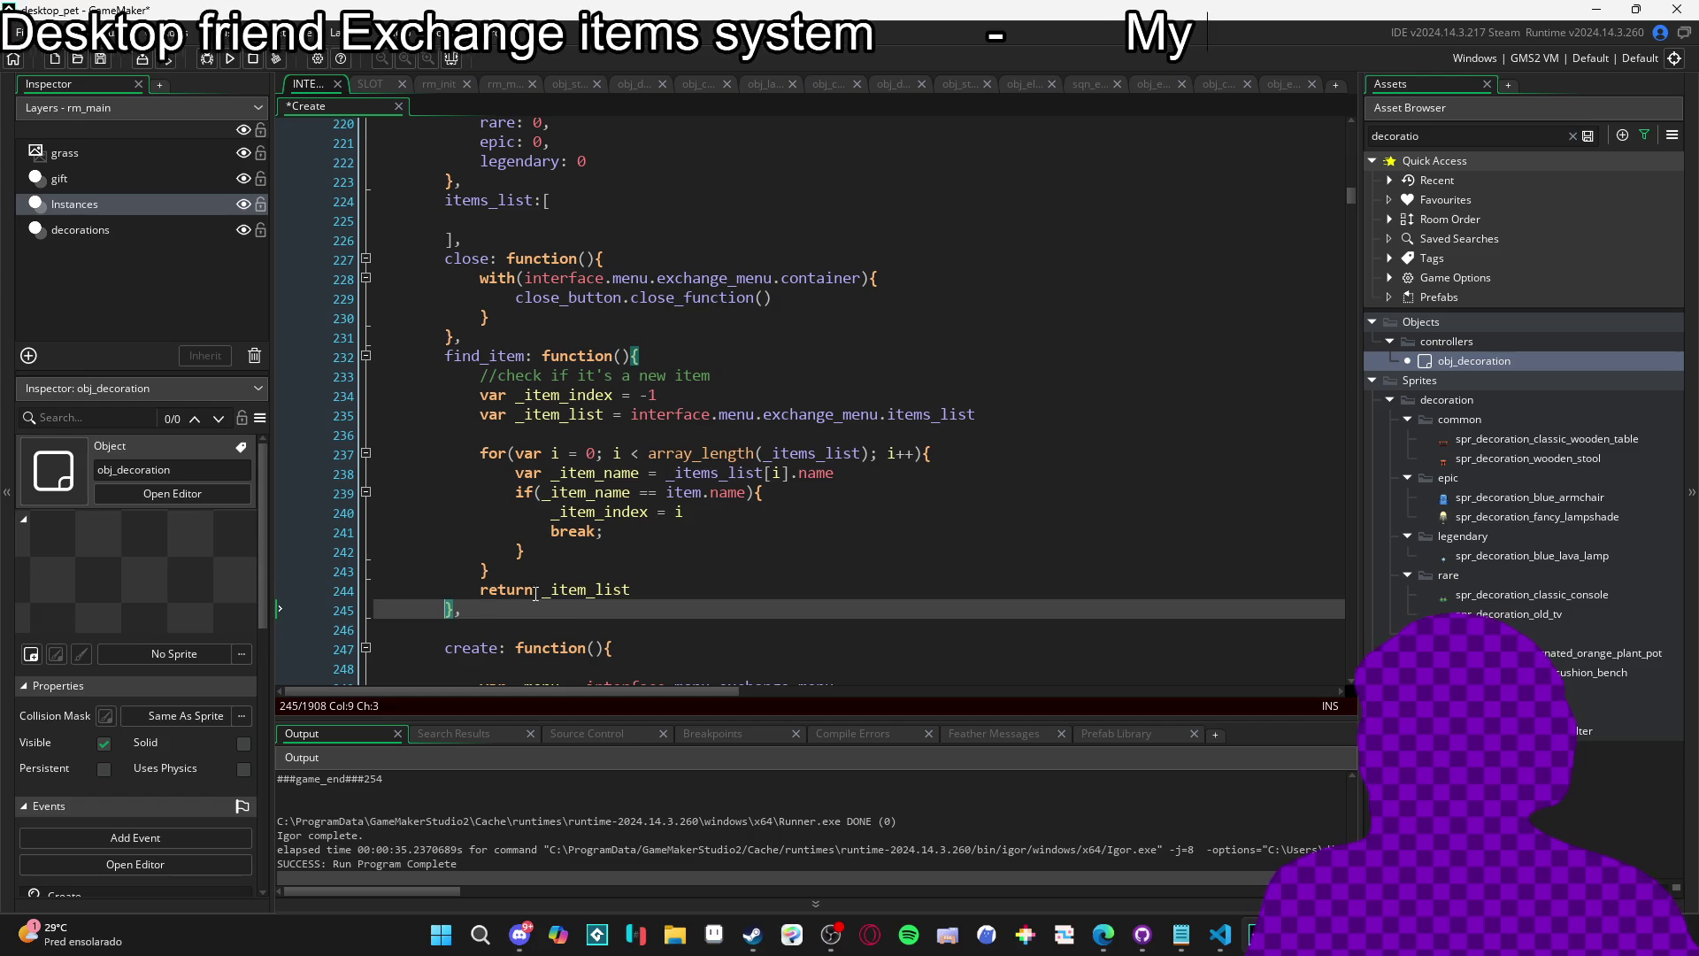
Review find_item's return line and the loop and function closing braces.
left_click(587, 573)
left_click(632, 589)
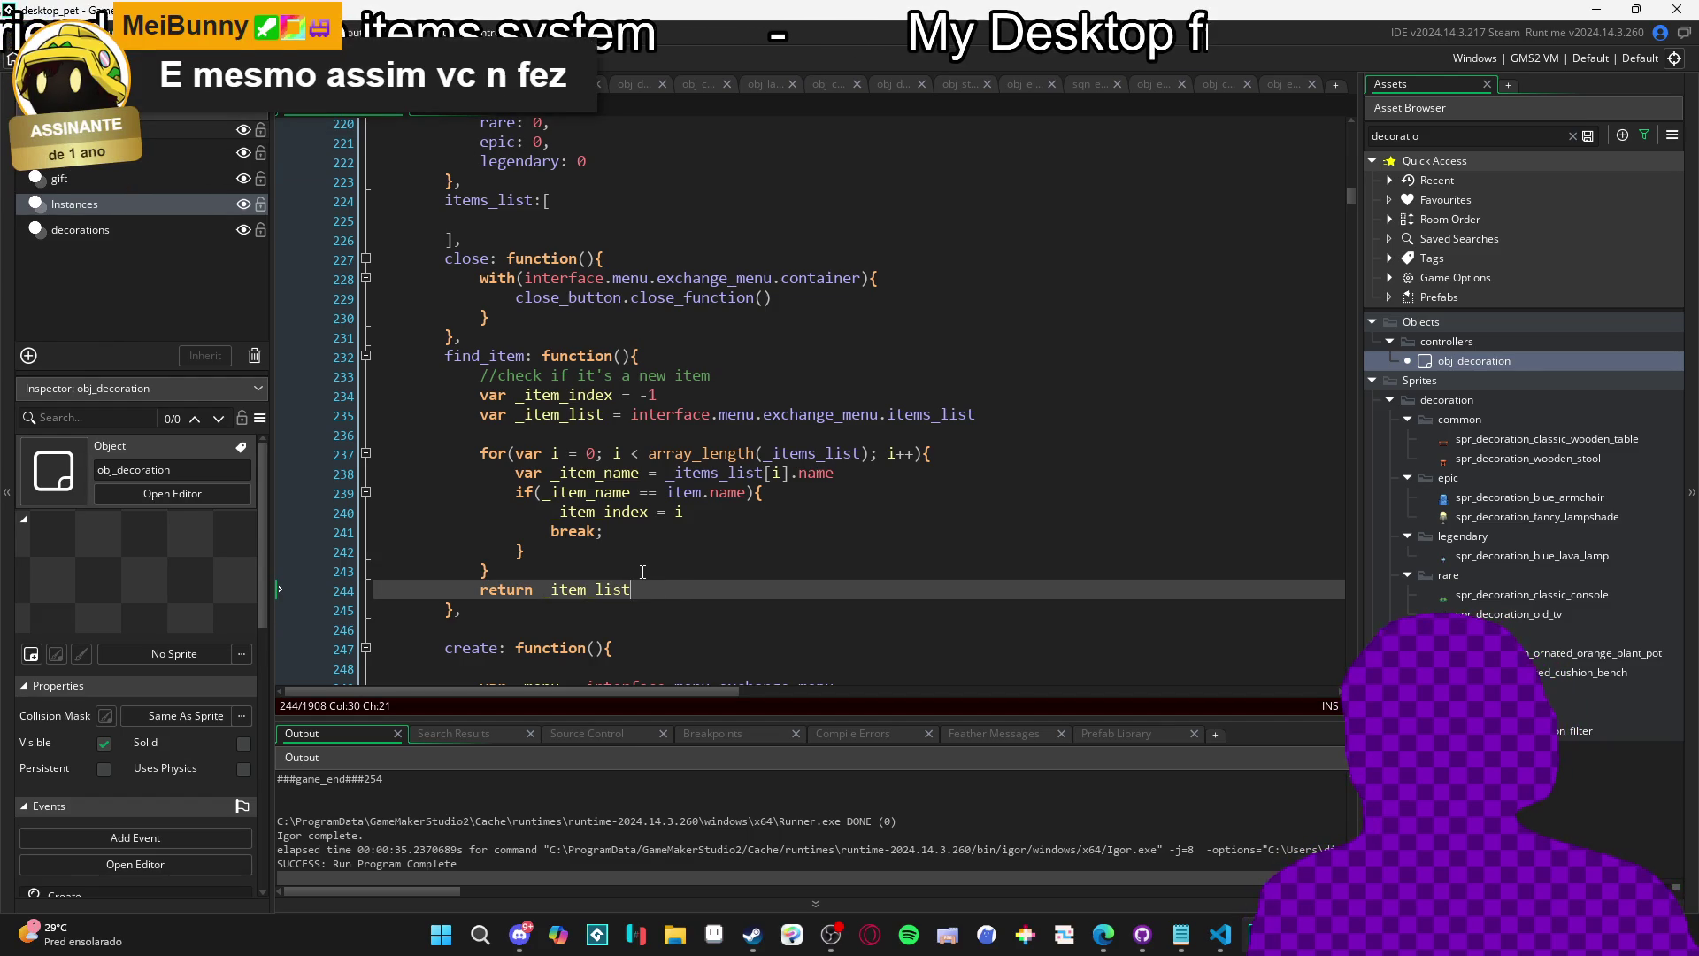
left_click(710, 571)
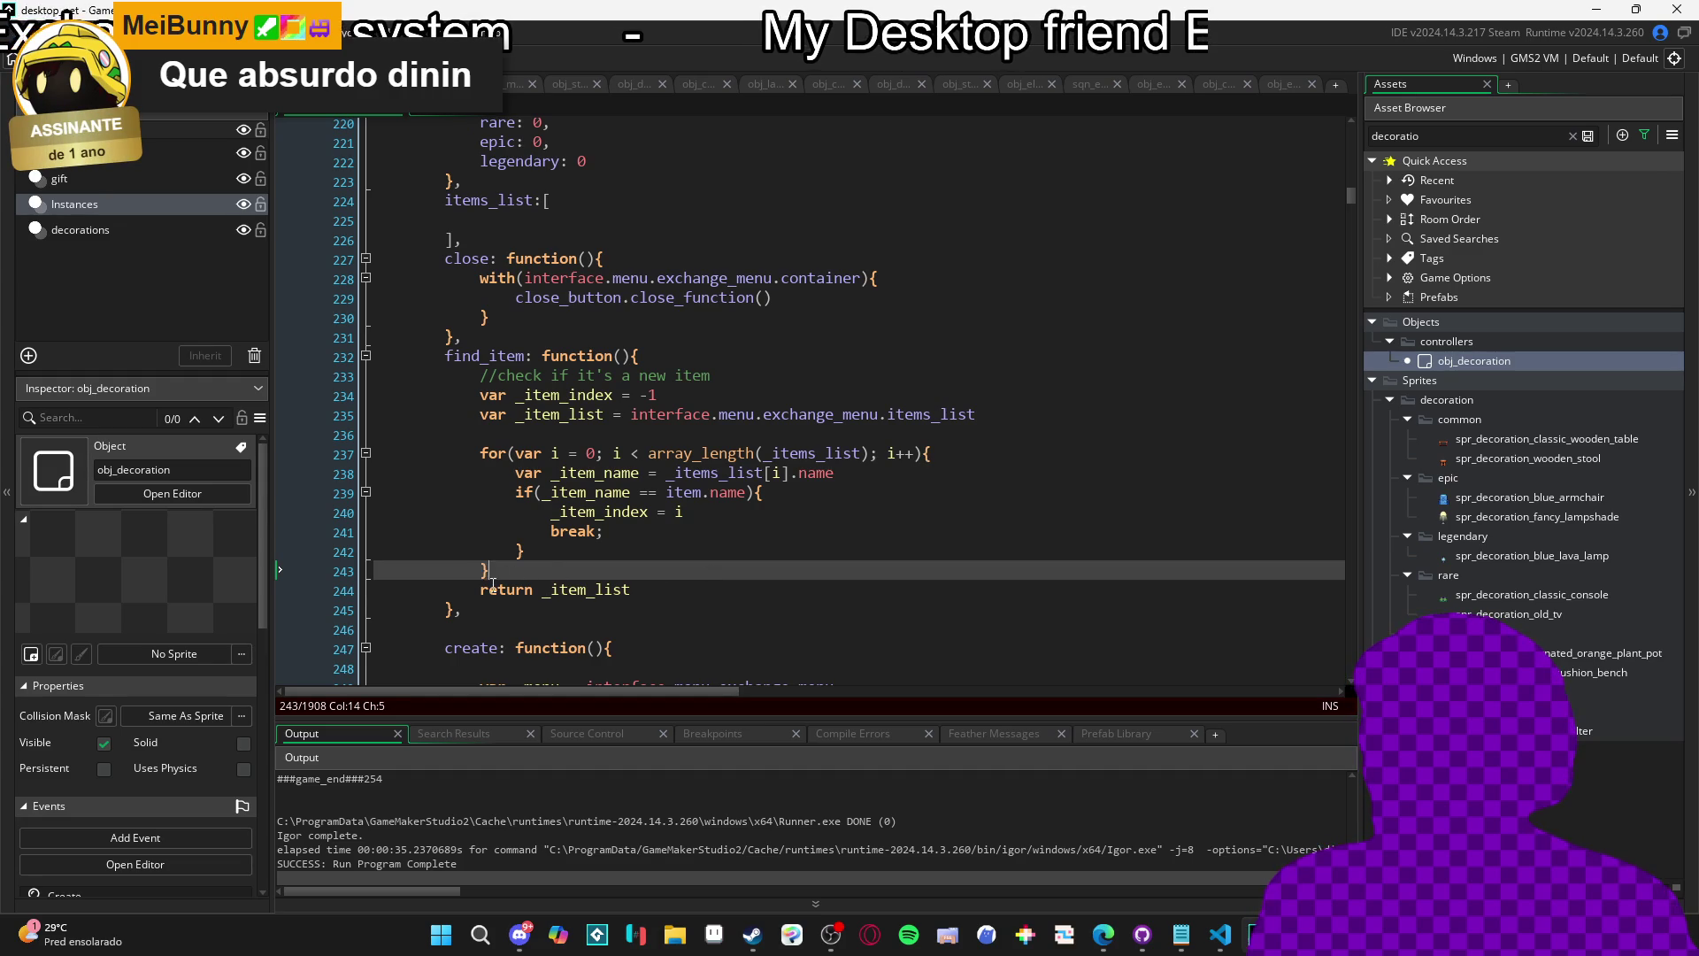
left_click(790, 589)
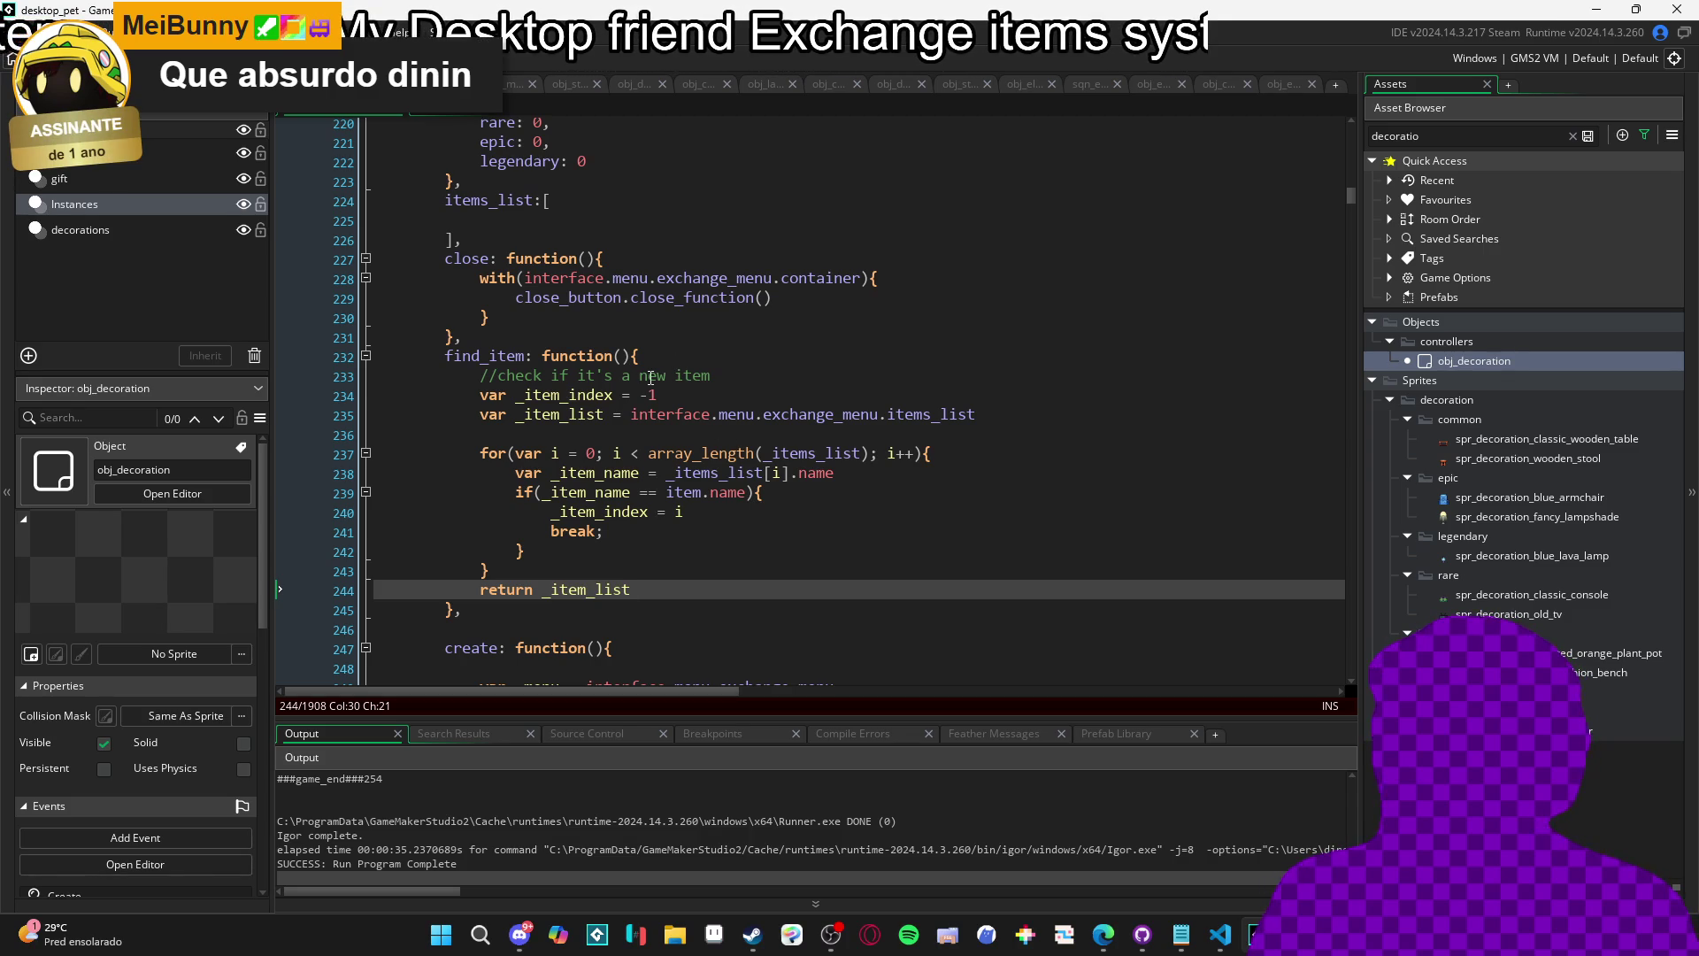
key("Down")
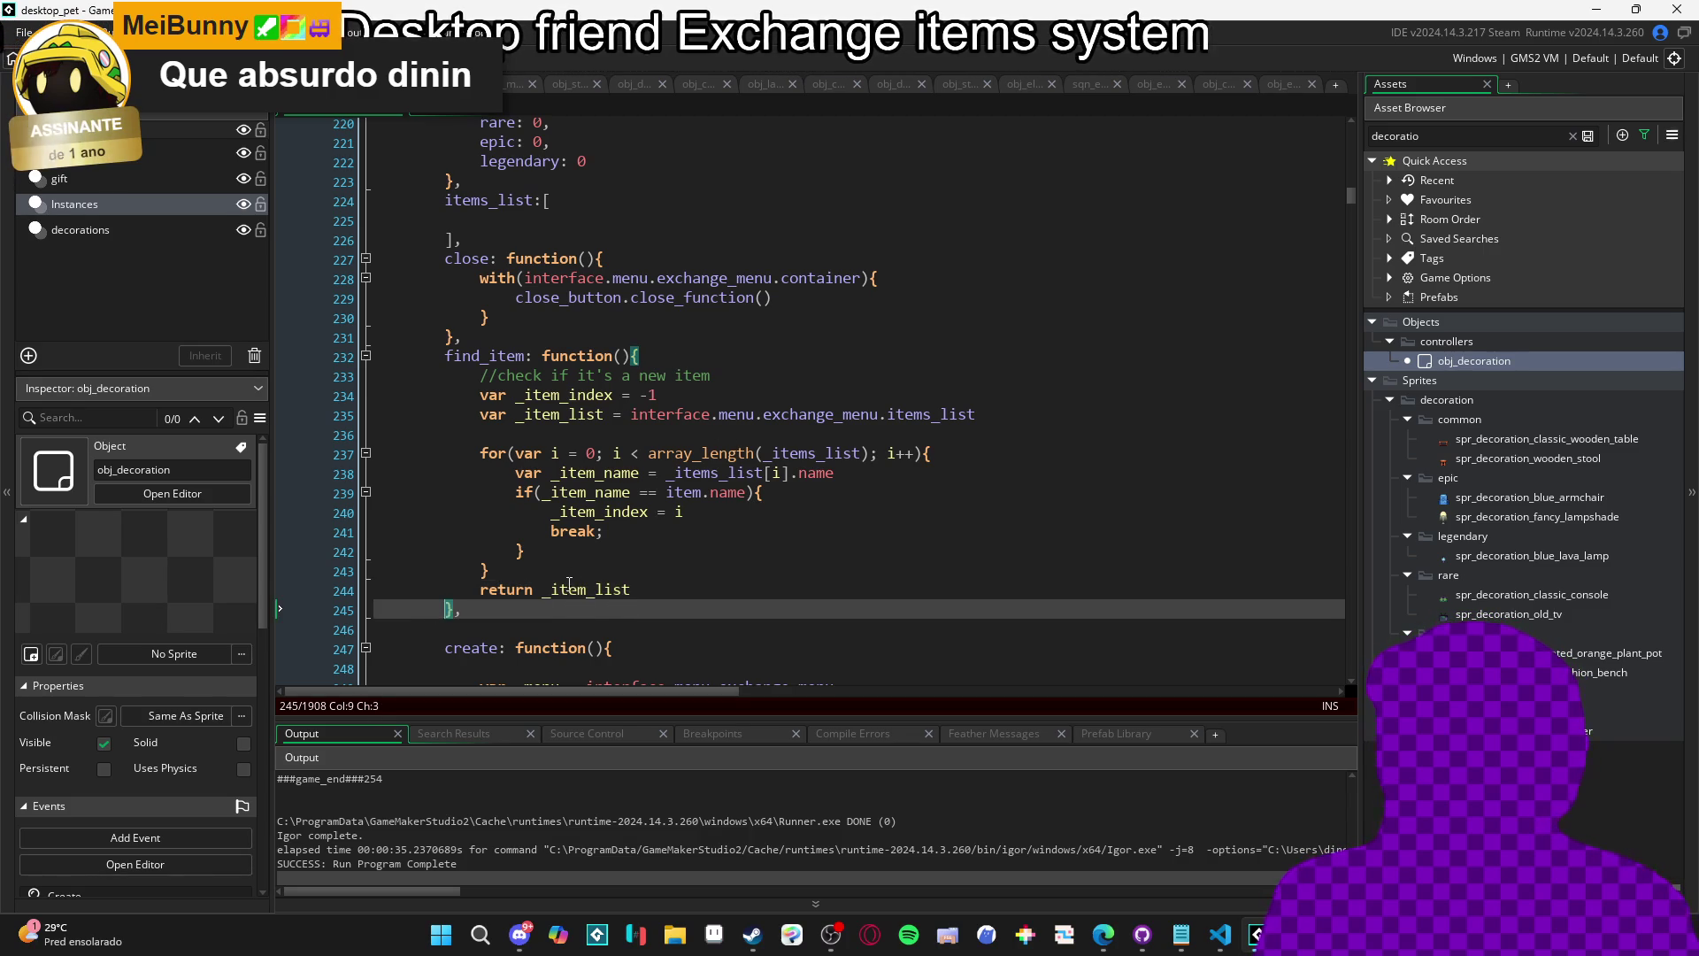
key("Up")
key("Up")
key("Down")
key("Down")
key("Up")
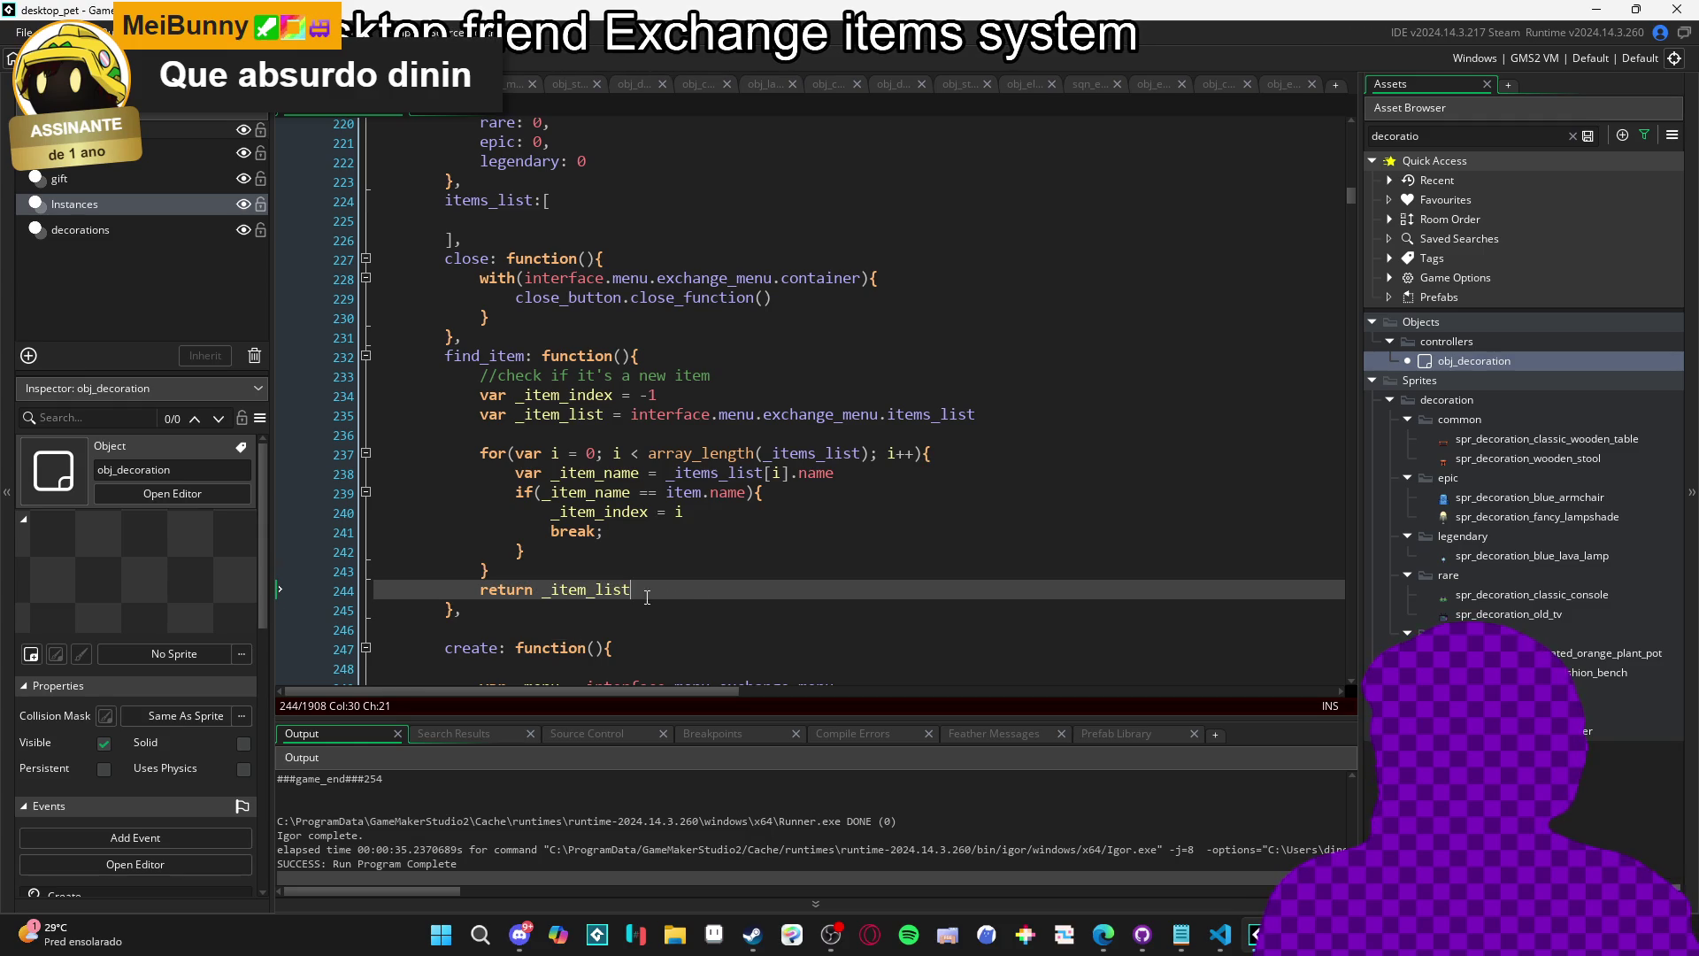
left_click(543, 588)
left_click(535, 588)
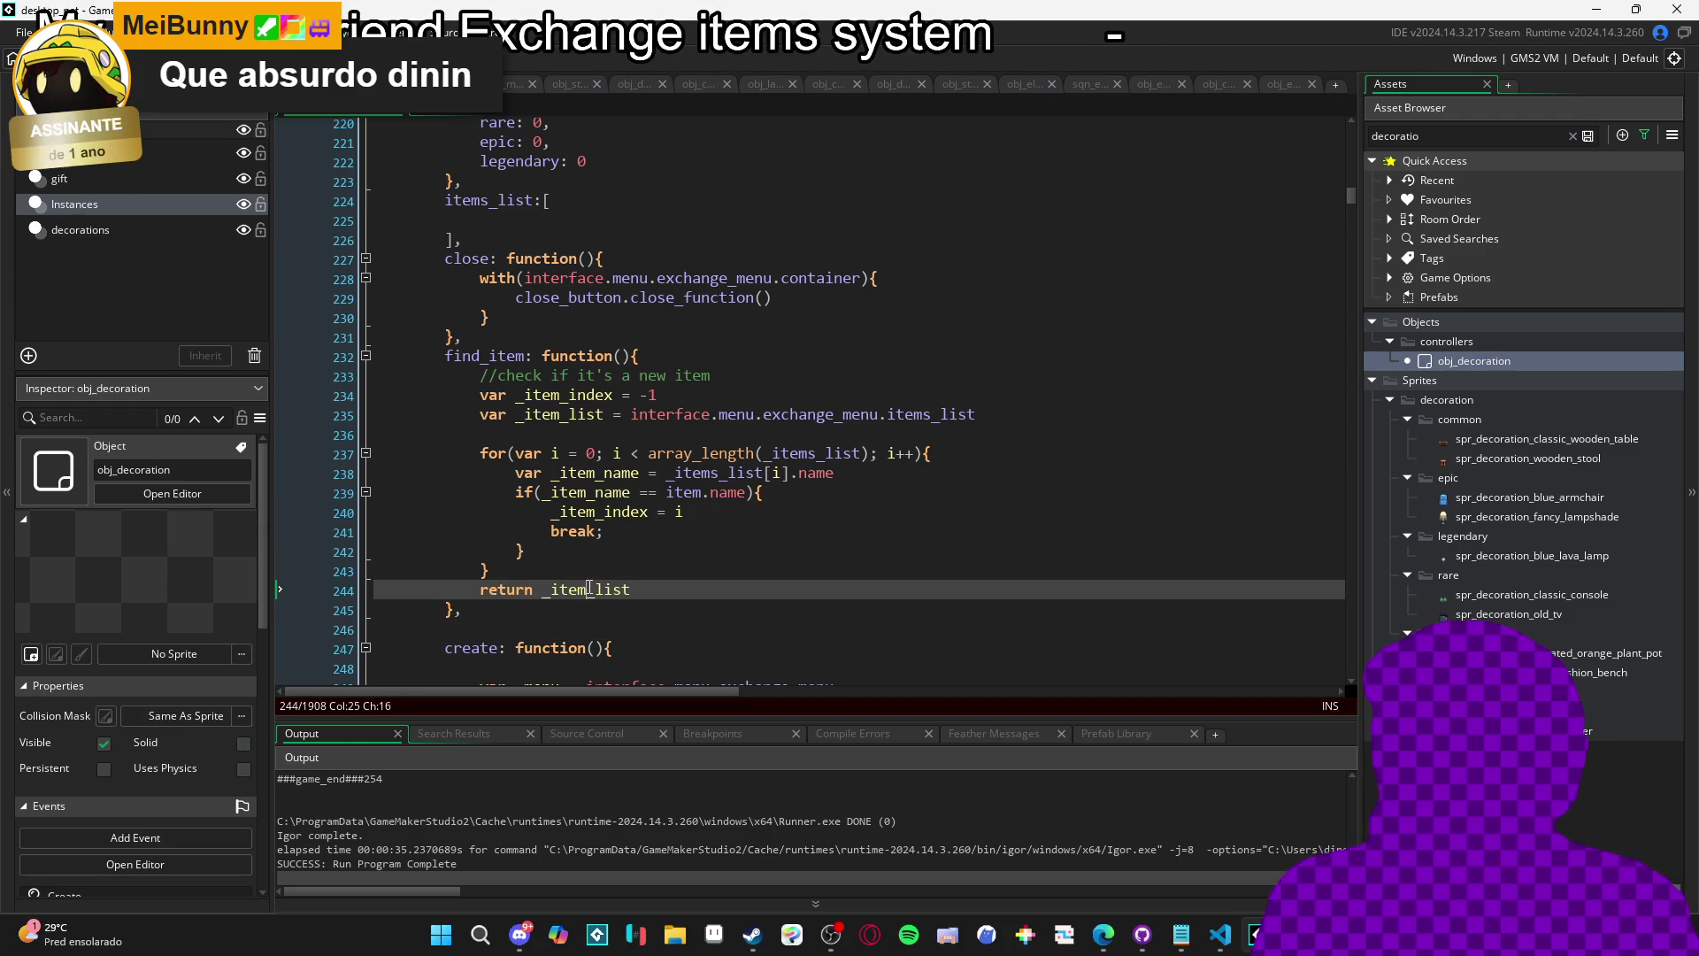
key("Up")
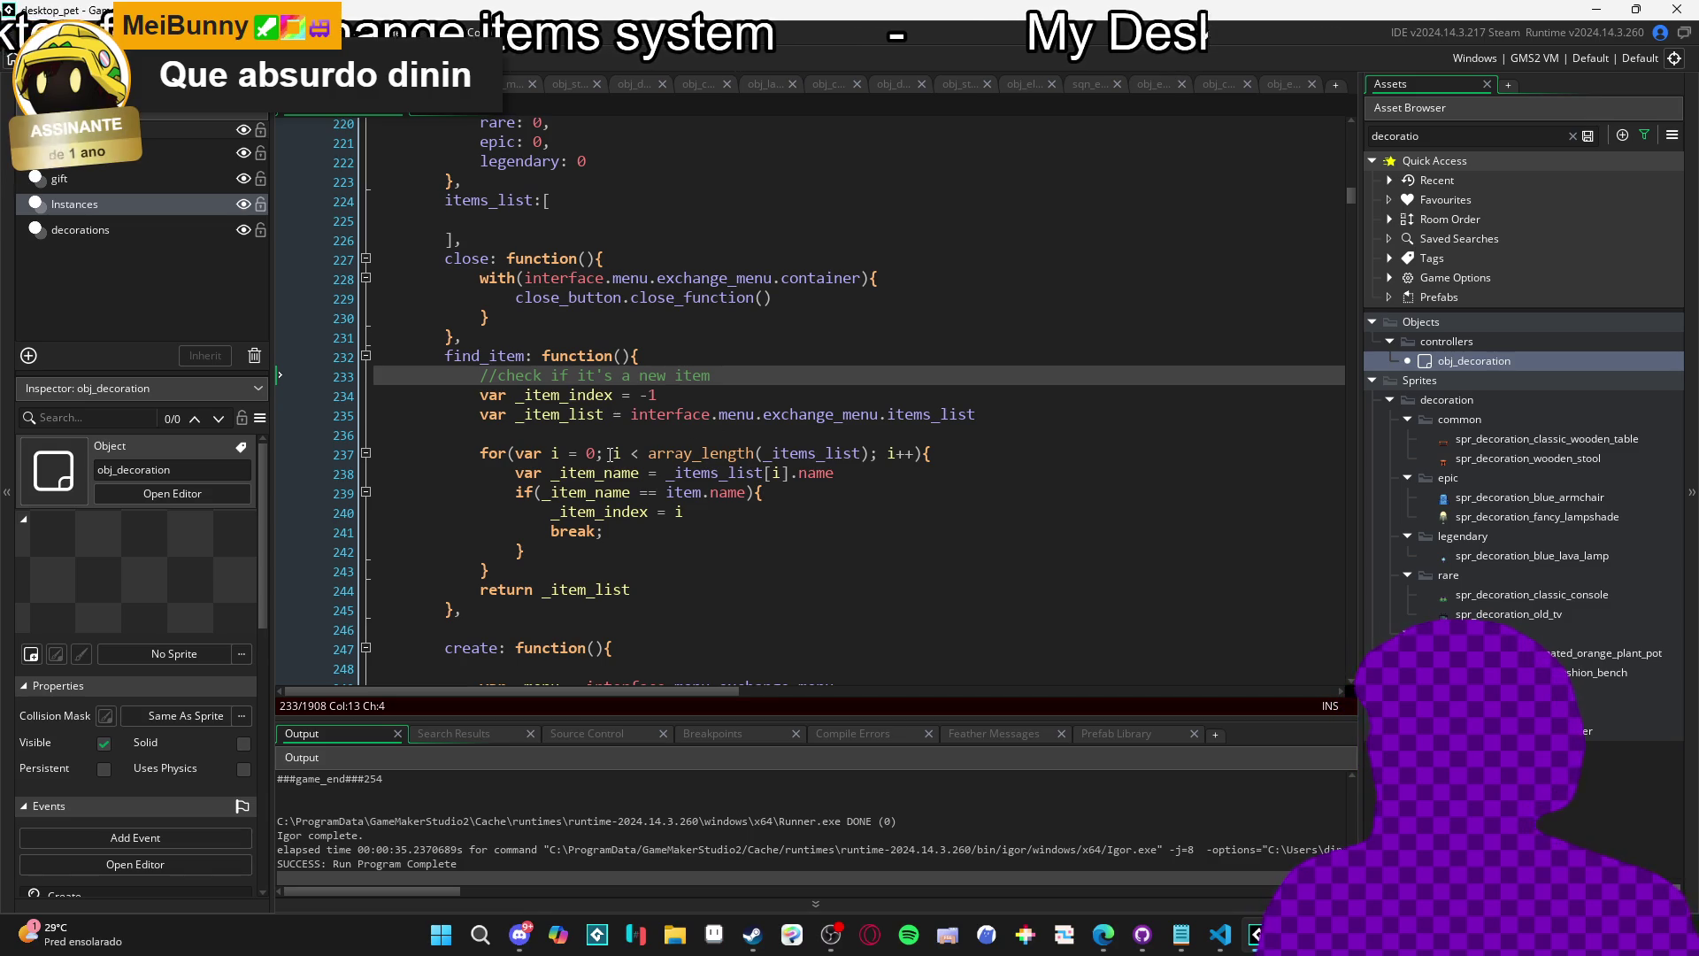
Add a comma after find_item's closing brace.
scroll(620, 477, "down", 1)
left_click(549, 461)
left_click(458, 542)
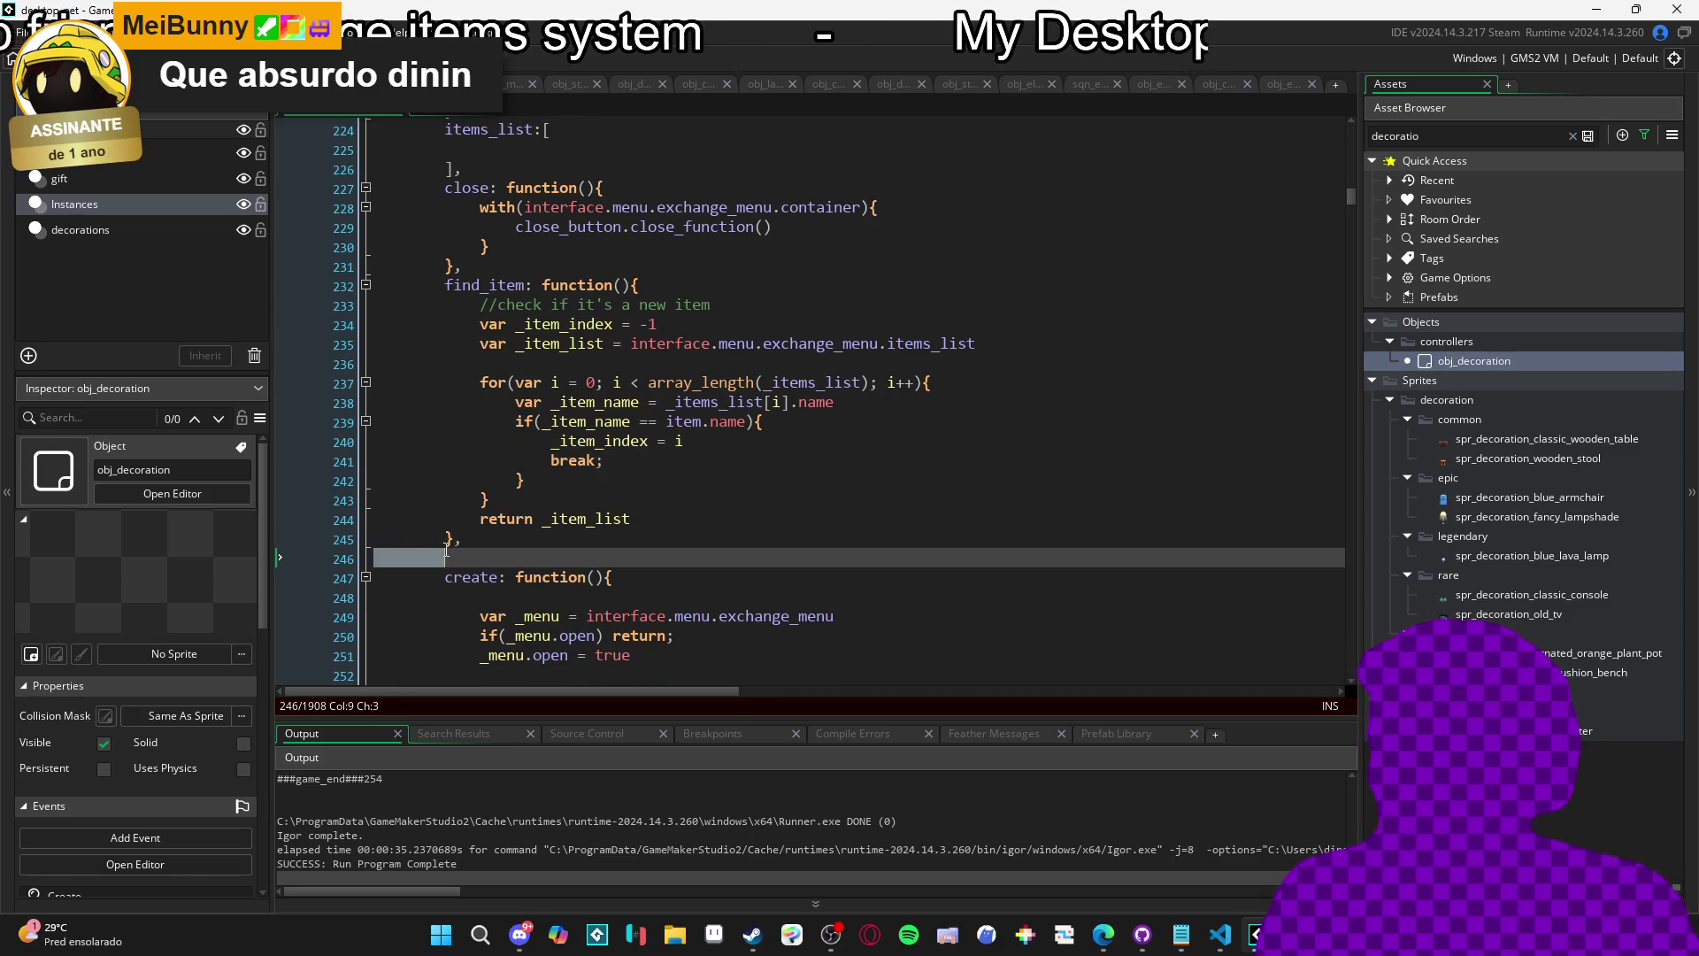
type(",")
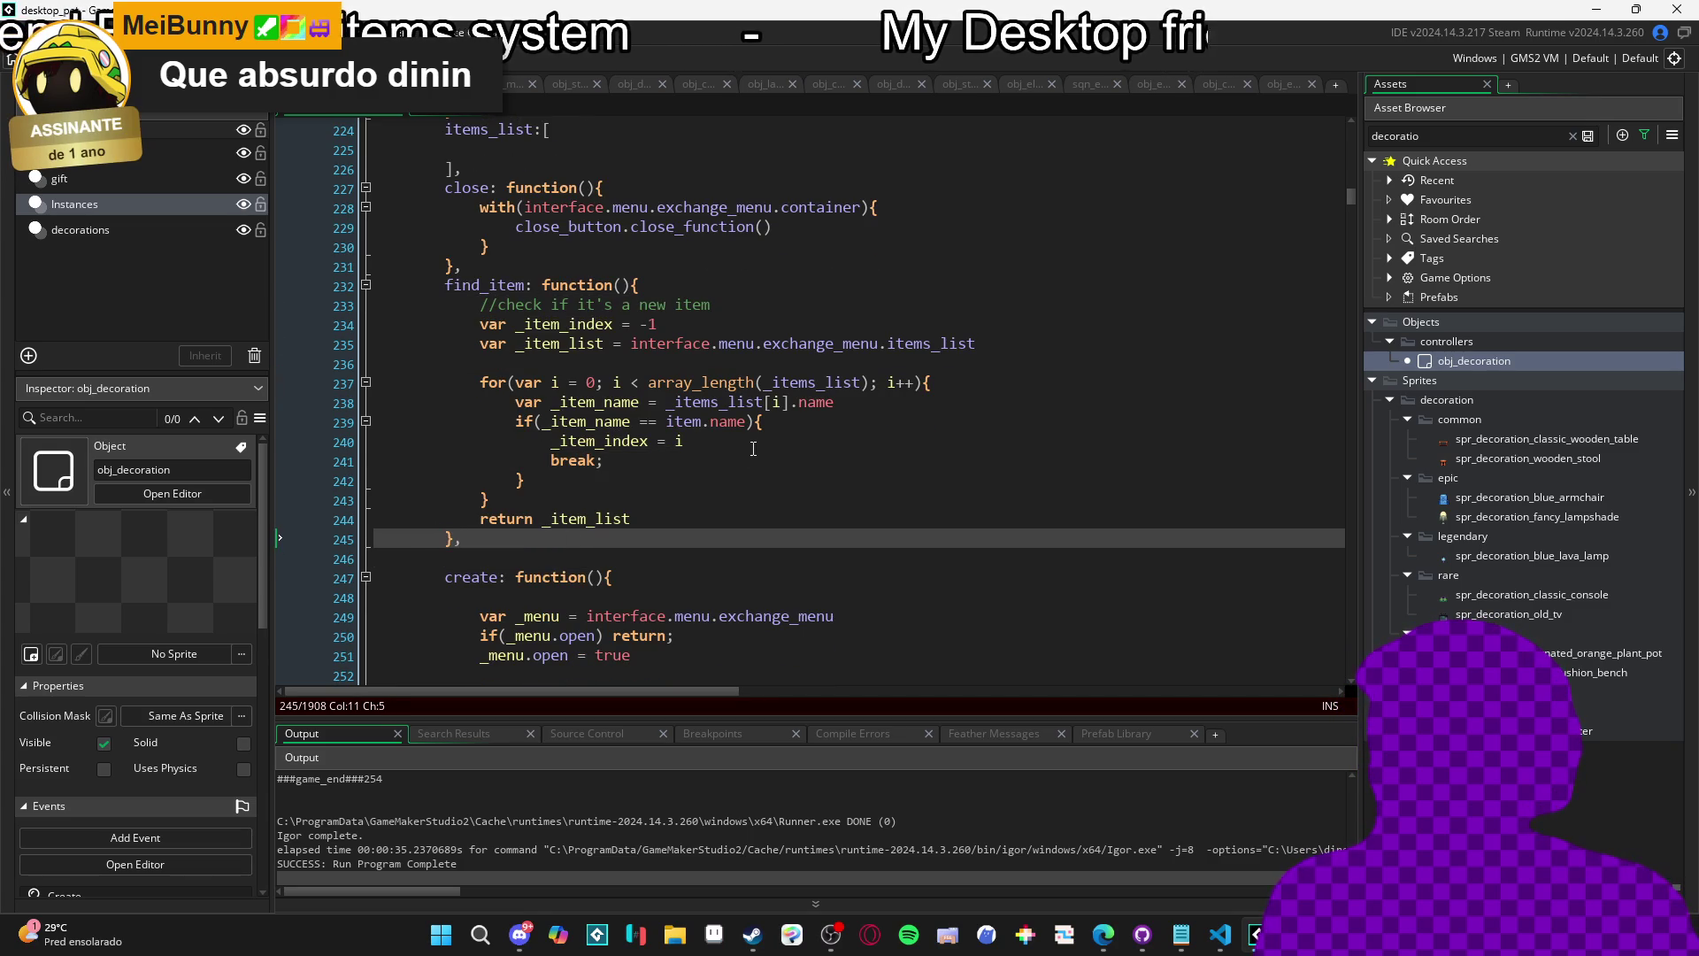
Re-indent the comment line inside the function and remove the extra blank line above it.
left_click(753, 448)
key("Down")
key("Down")
key("Down")
key("Left")
key("Left")
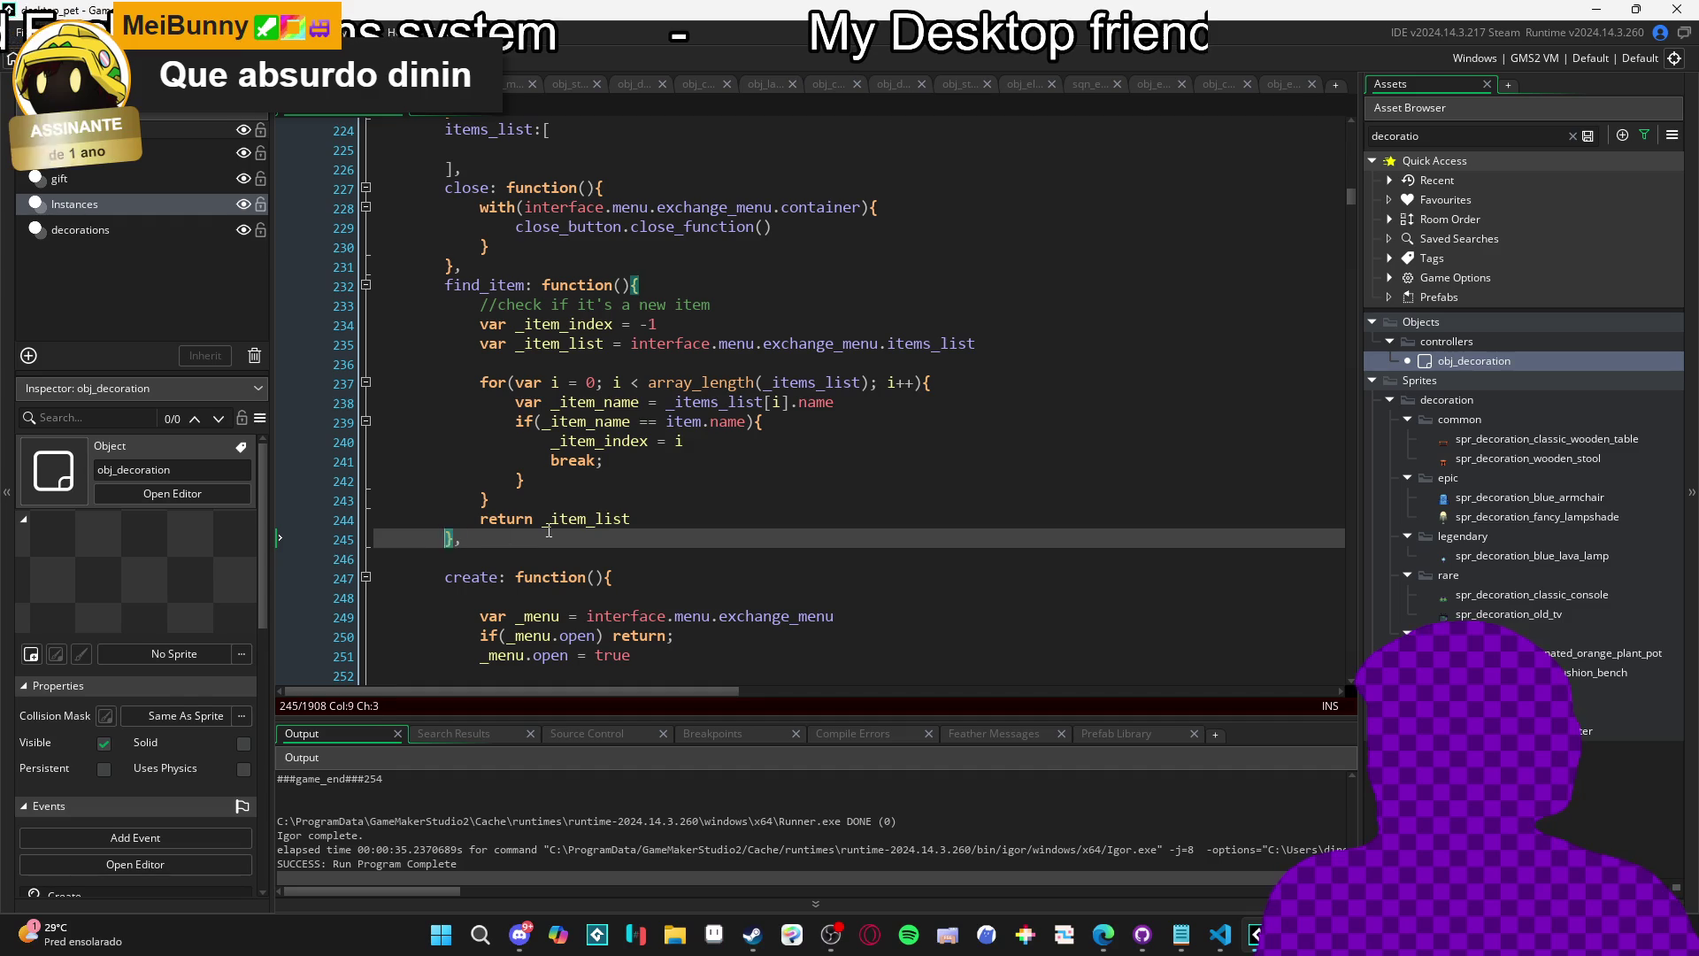
left_click(522, 461)
left_click(482, 324)
left_click(470, 305)
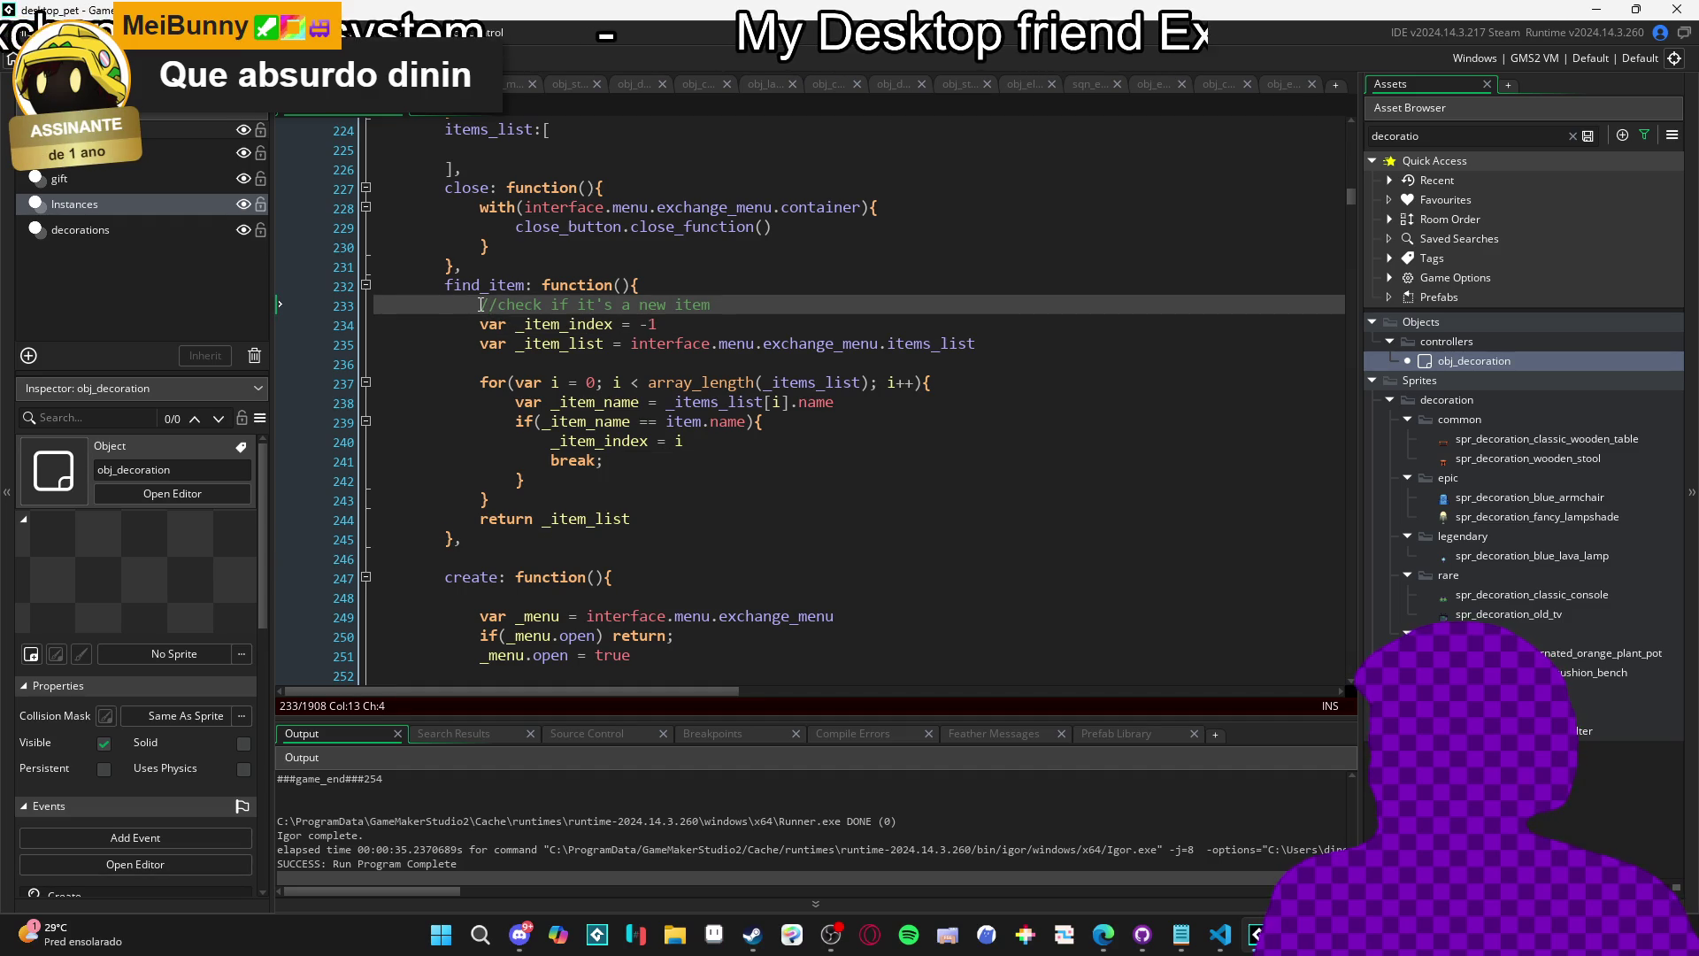
key("Return")
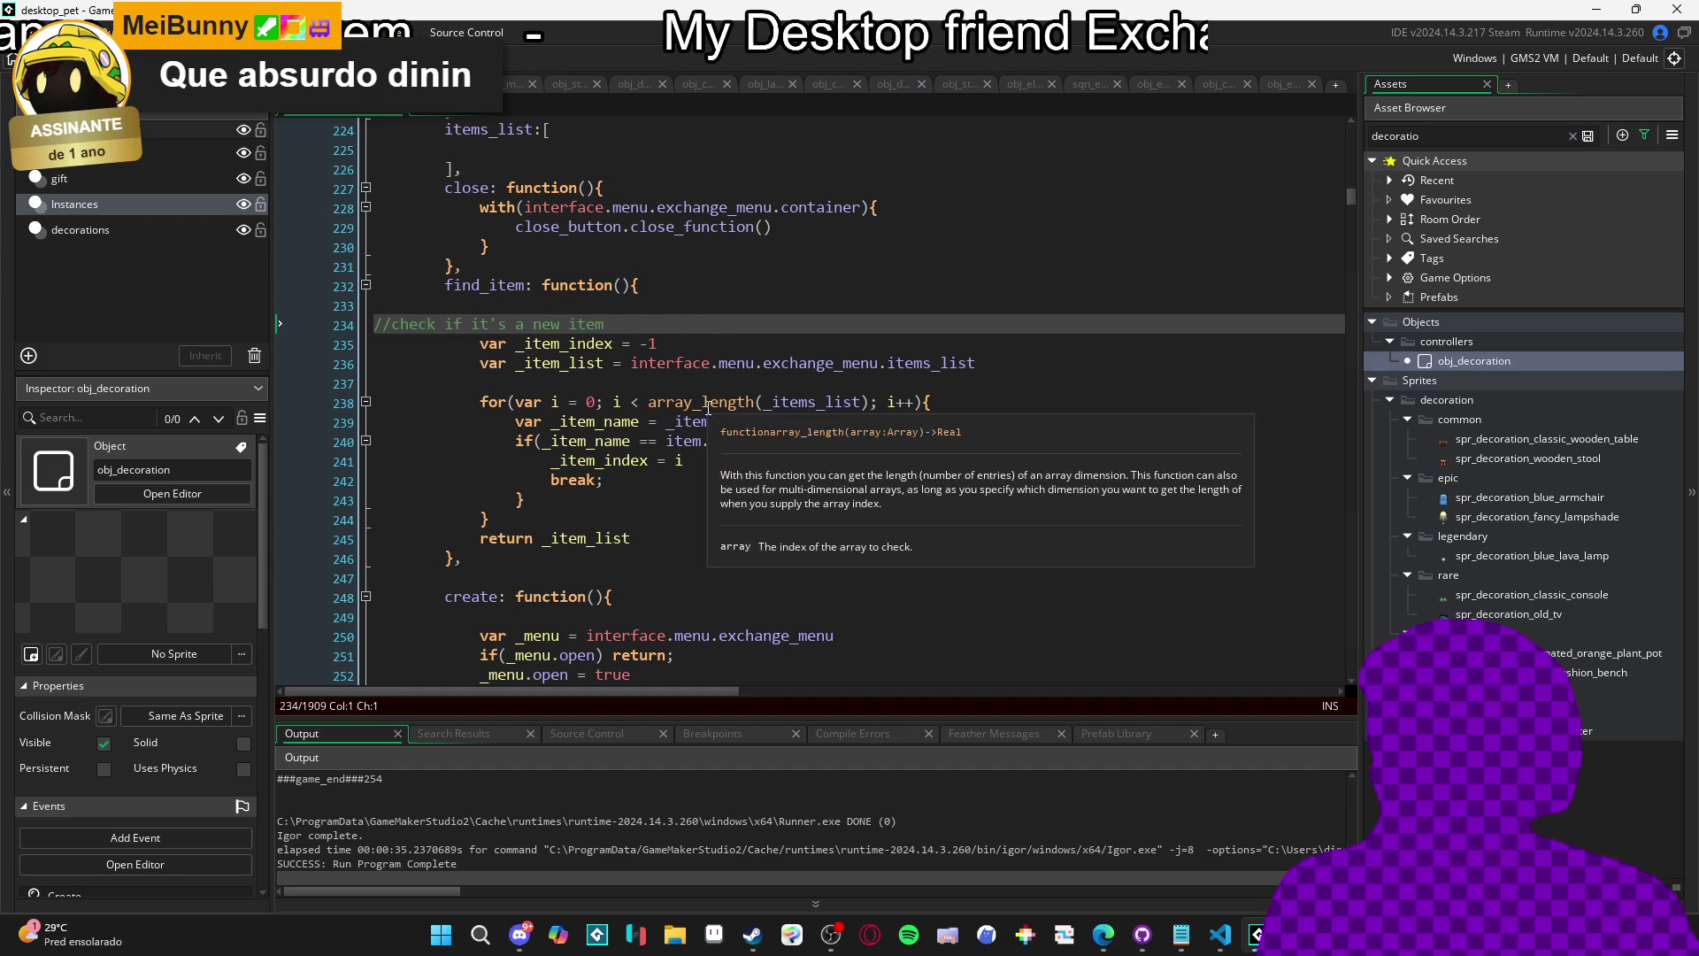
key("Tab")
key("Tab")
key("Tab")
left_click(757, 546)
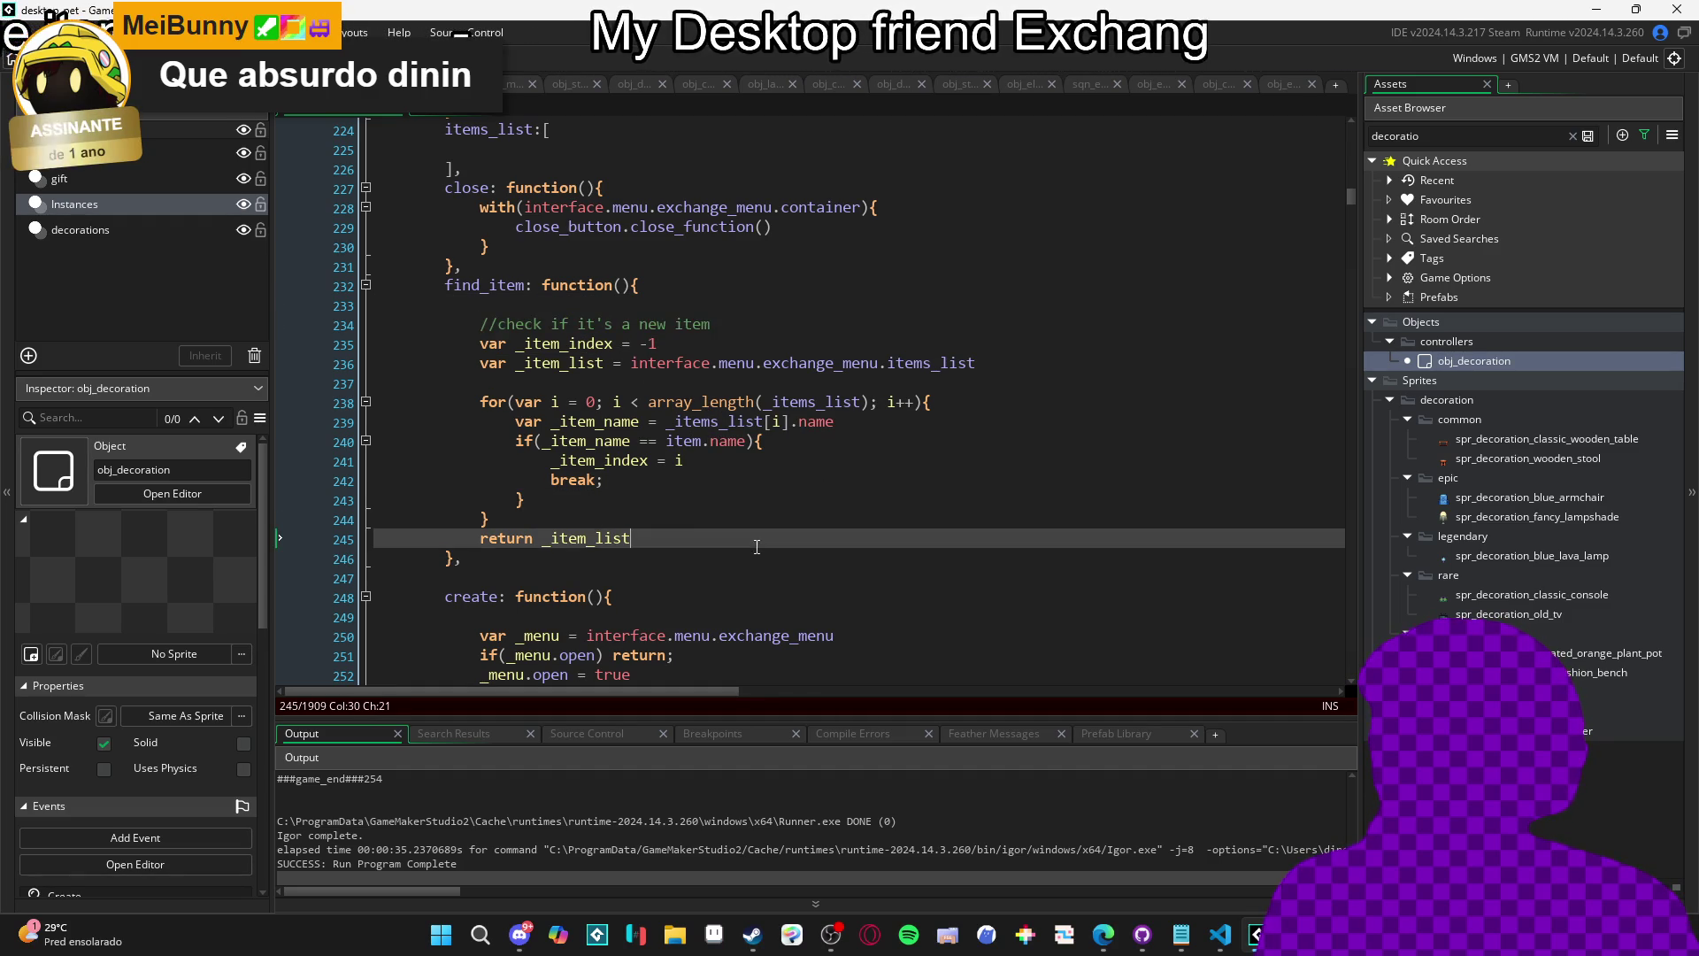
left_click(472, 310)
key("BackSpace")
Check the loop header, closing brace and the _item_list and _item_index declarations.
left_click(772, 383)
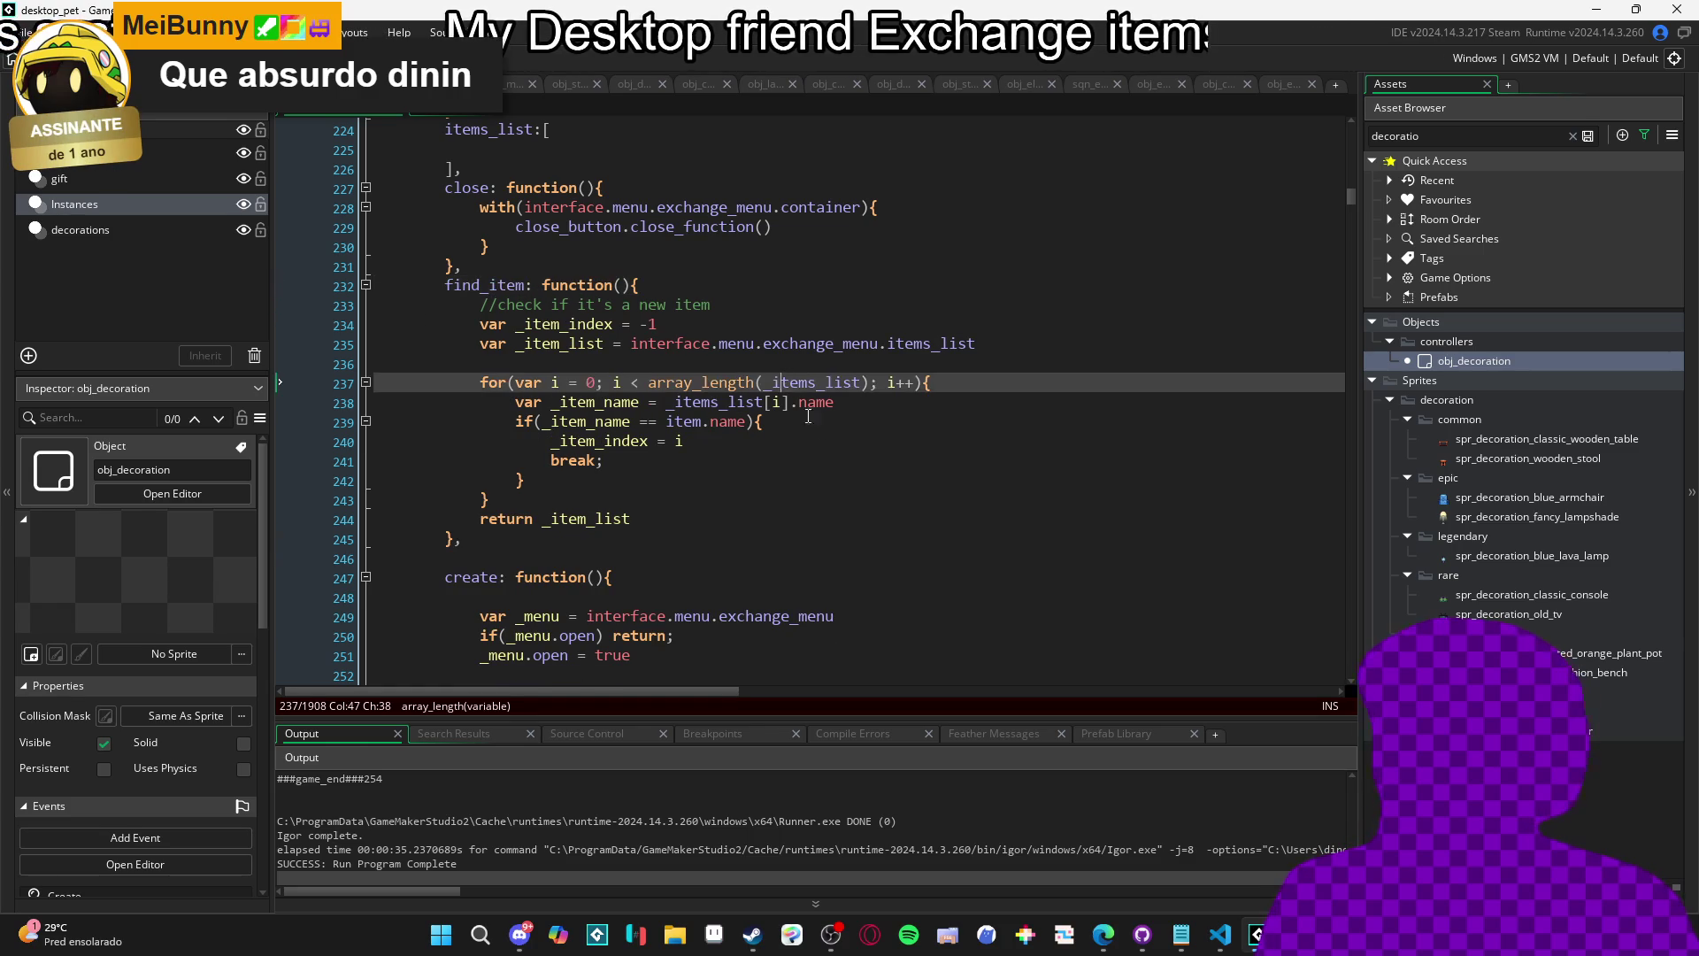
left_click(486, 500)
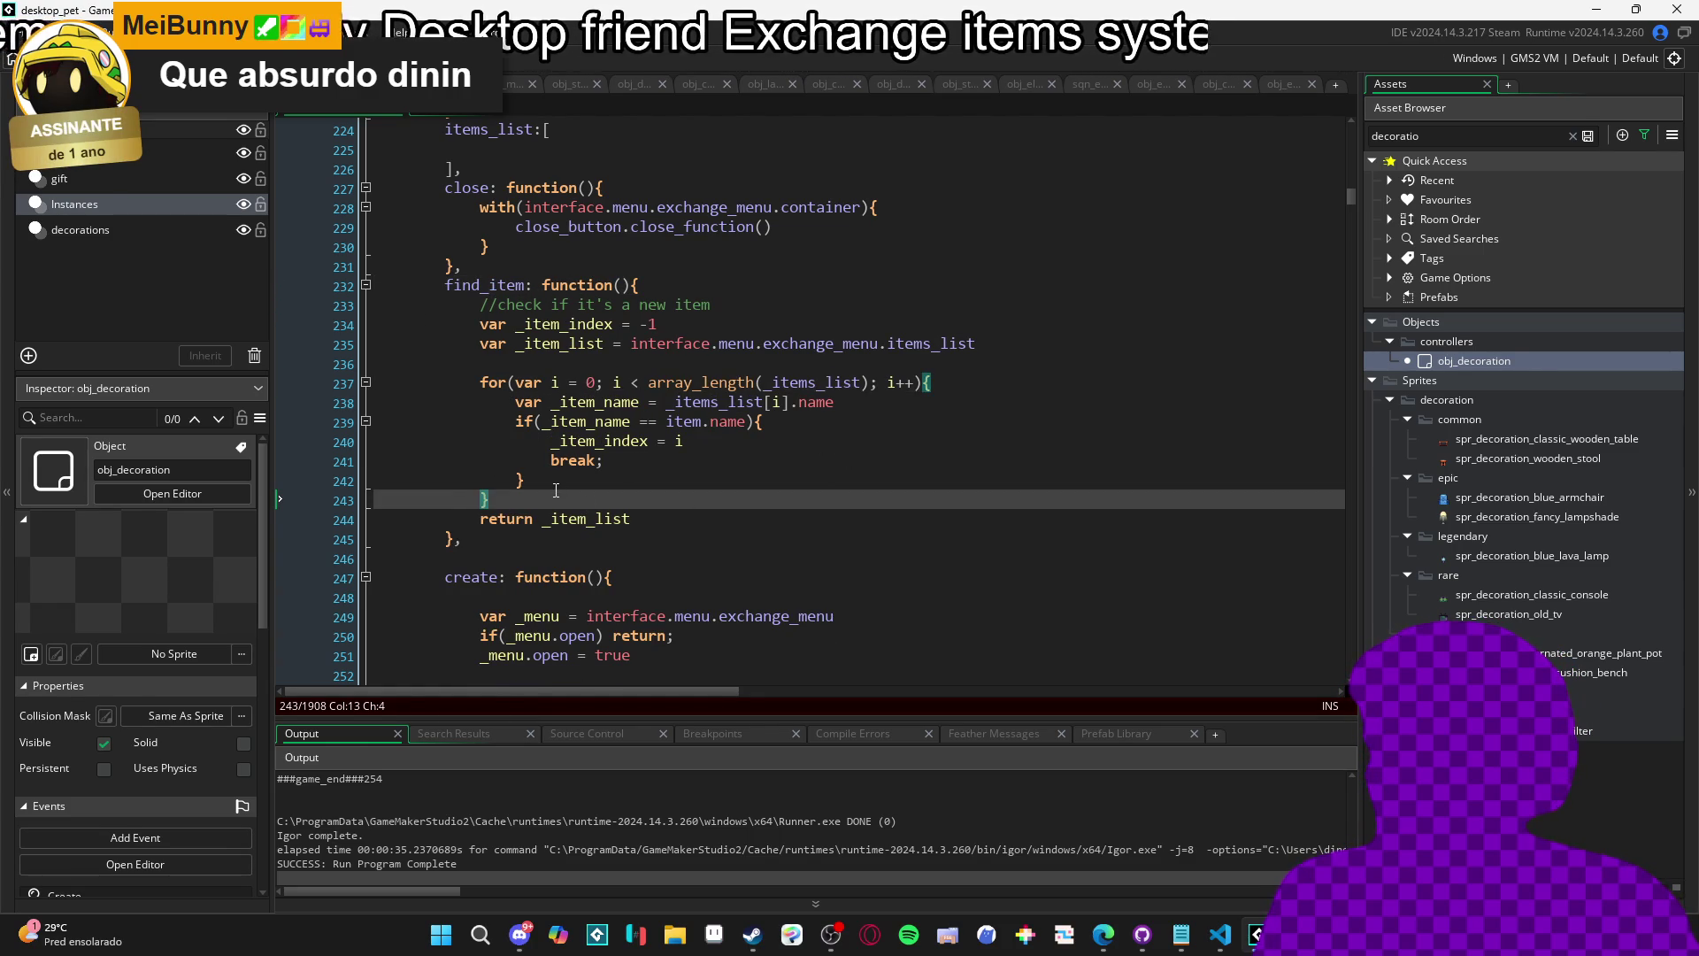
key("End")
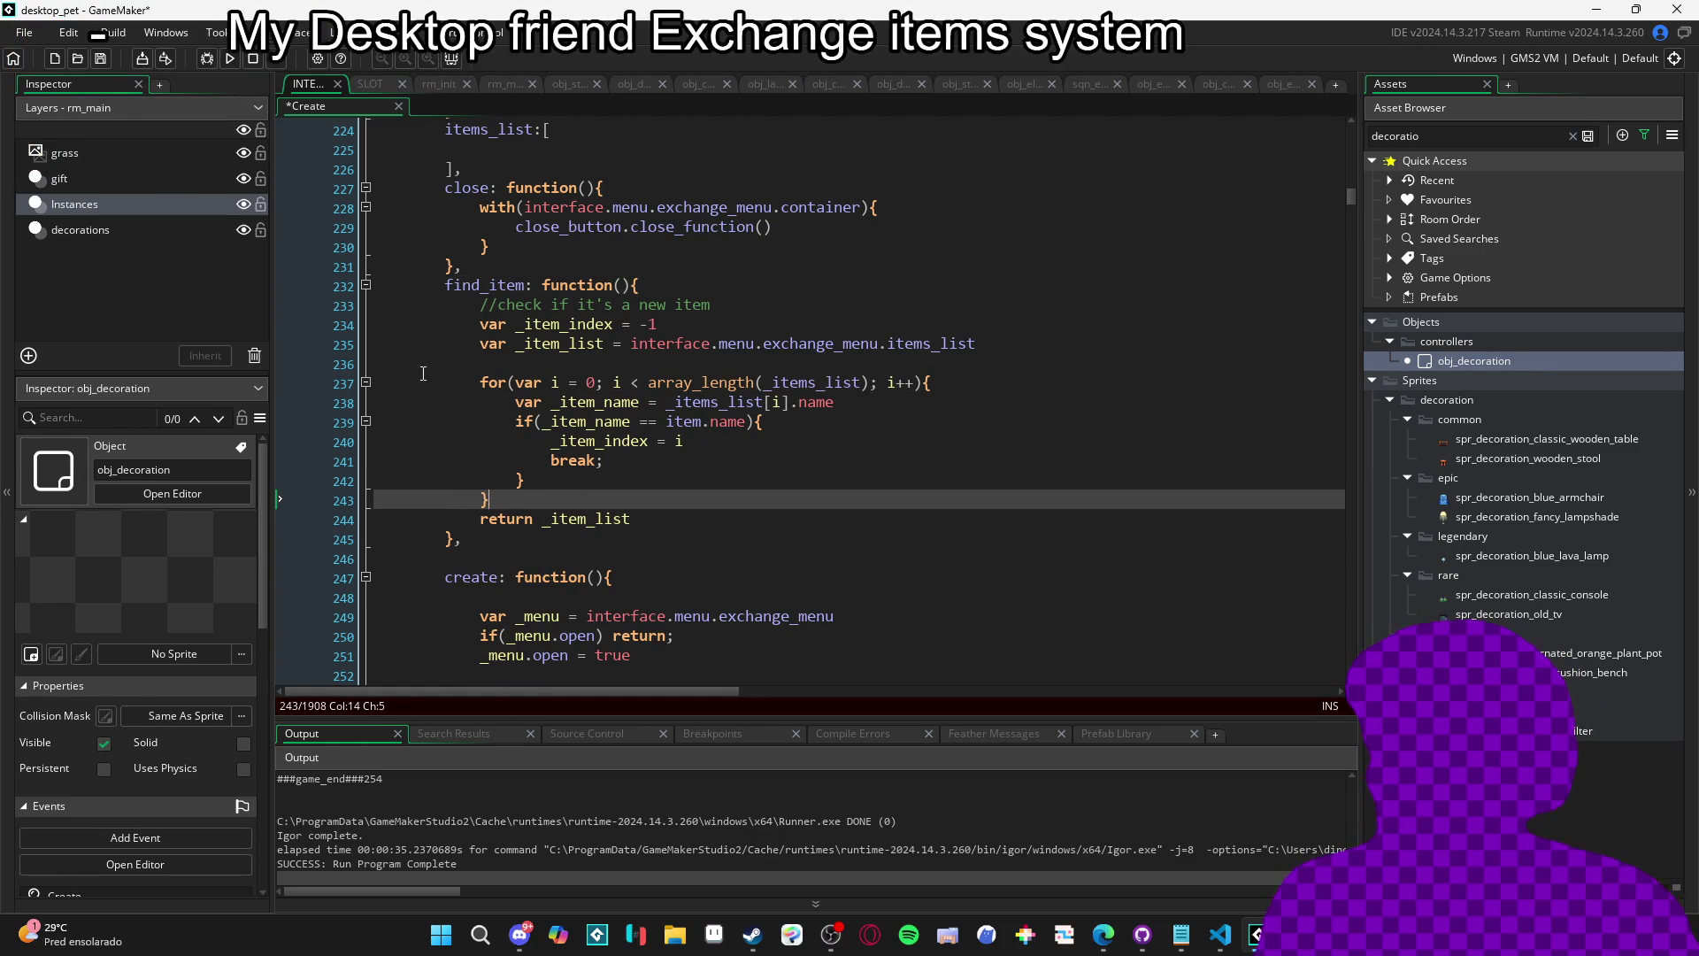
left_click(751, 344)
left_click(627, 324)
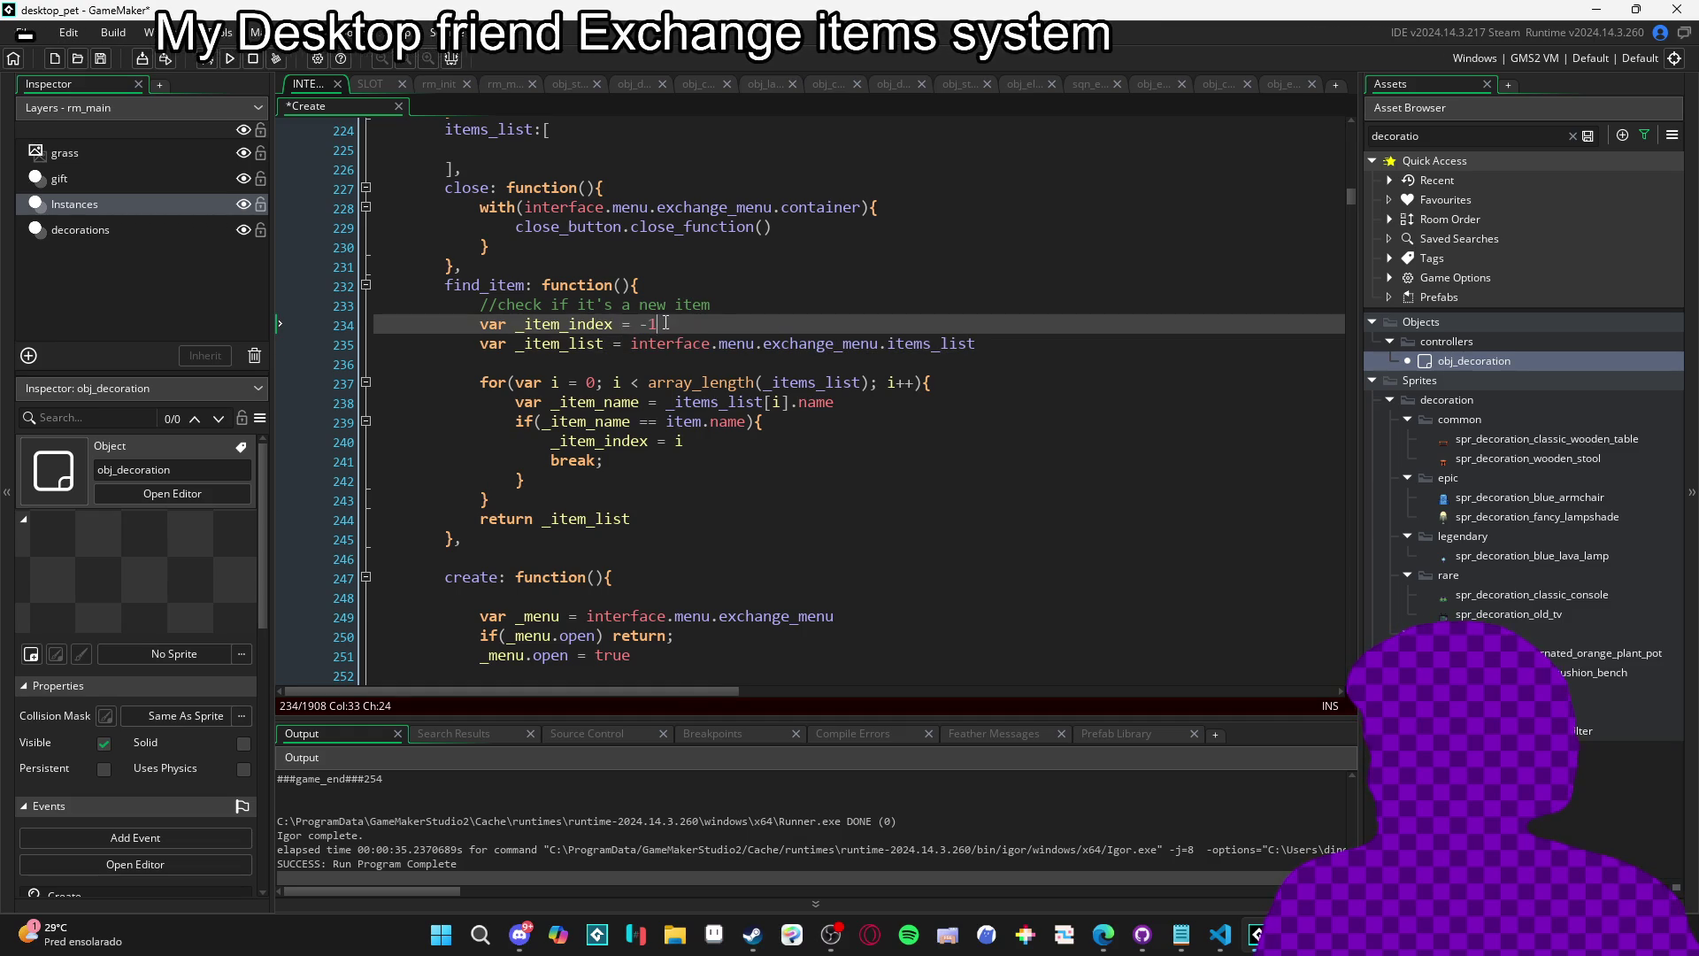
left_click(574, 343)
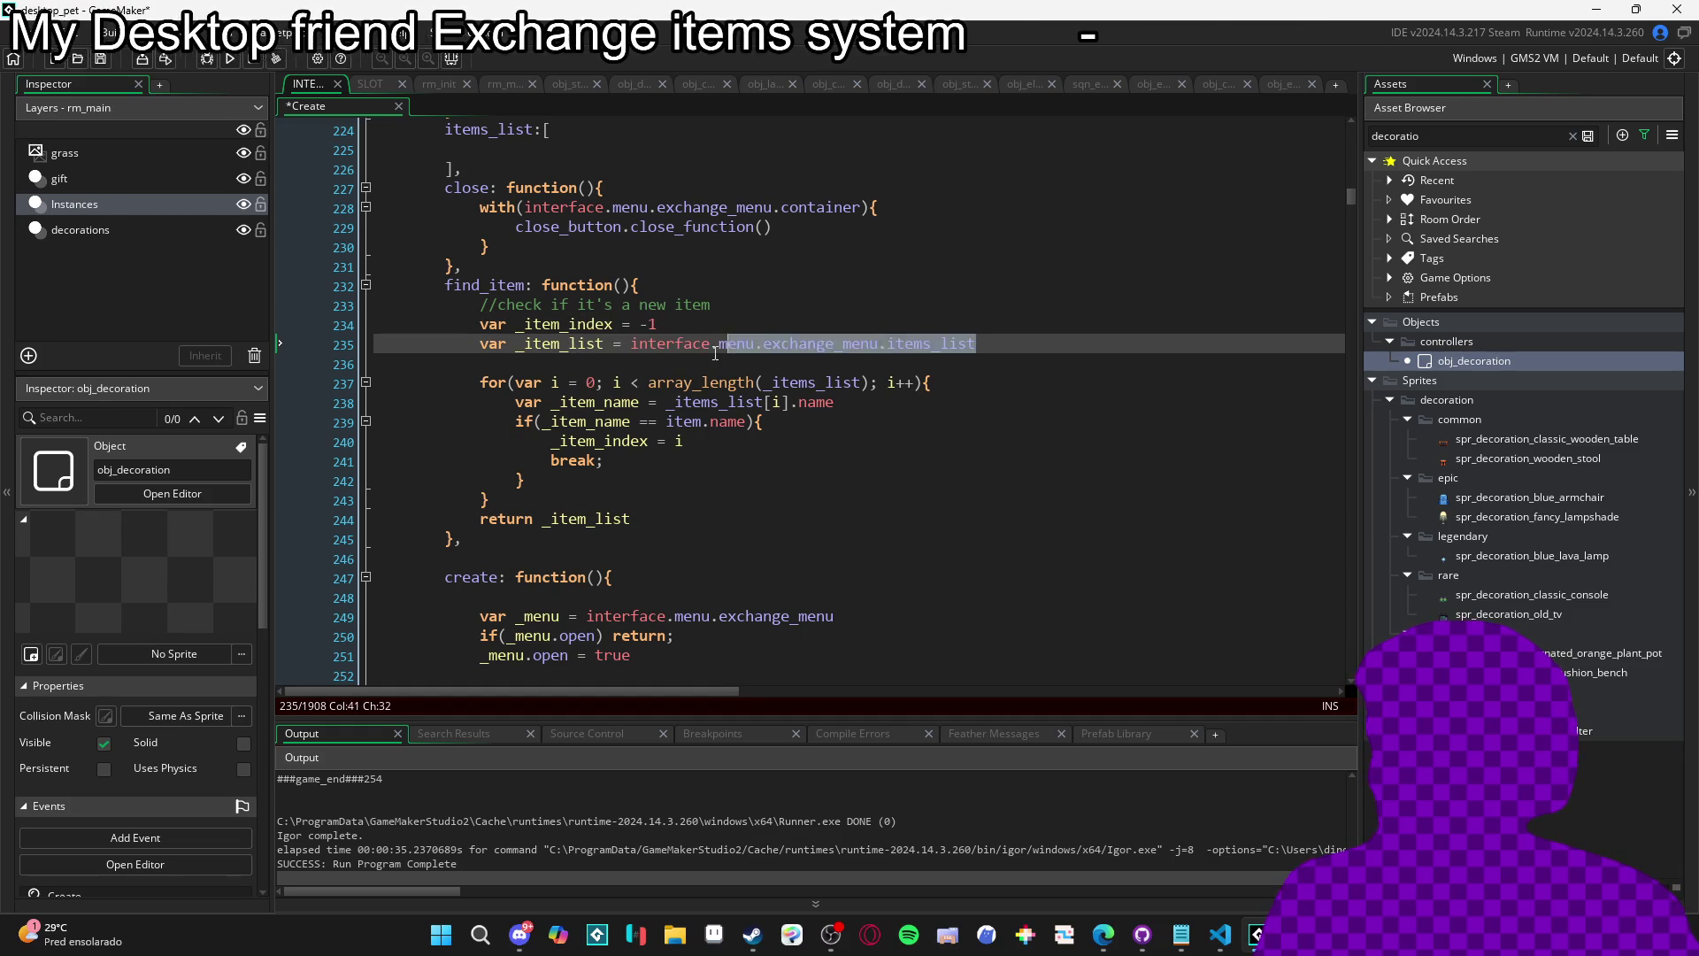
left_click(582, 382)
left_click(559, 347)
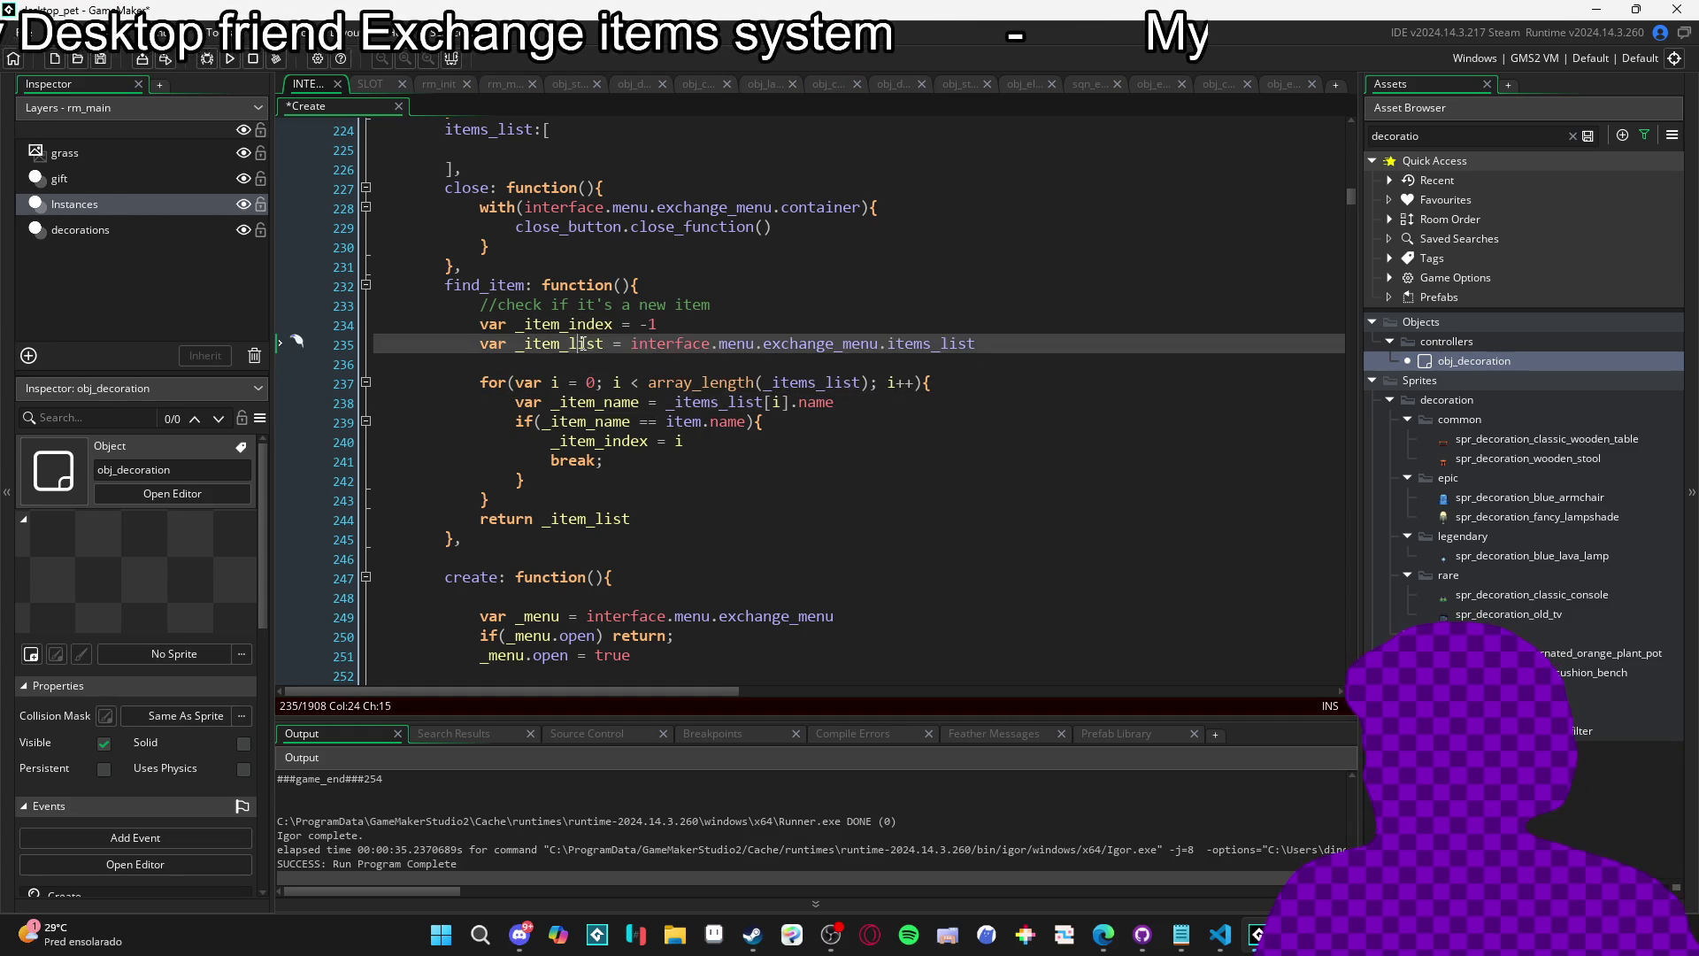
Pluralise the declared _item_list to _items_list and check the loop's name comparison line.
type("s")
left_click(885, 403)
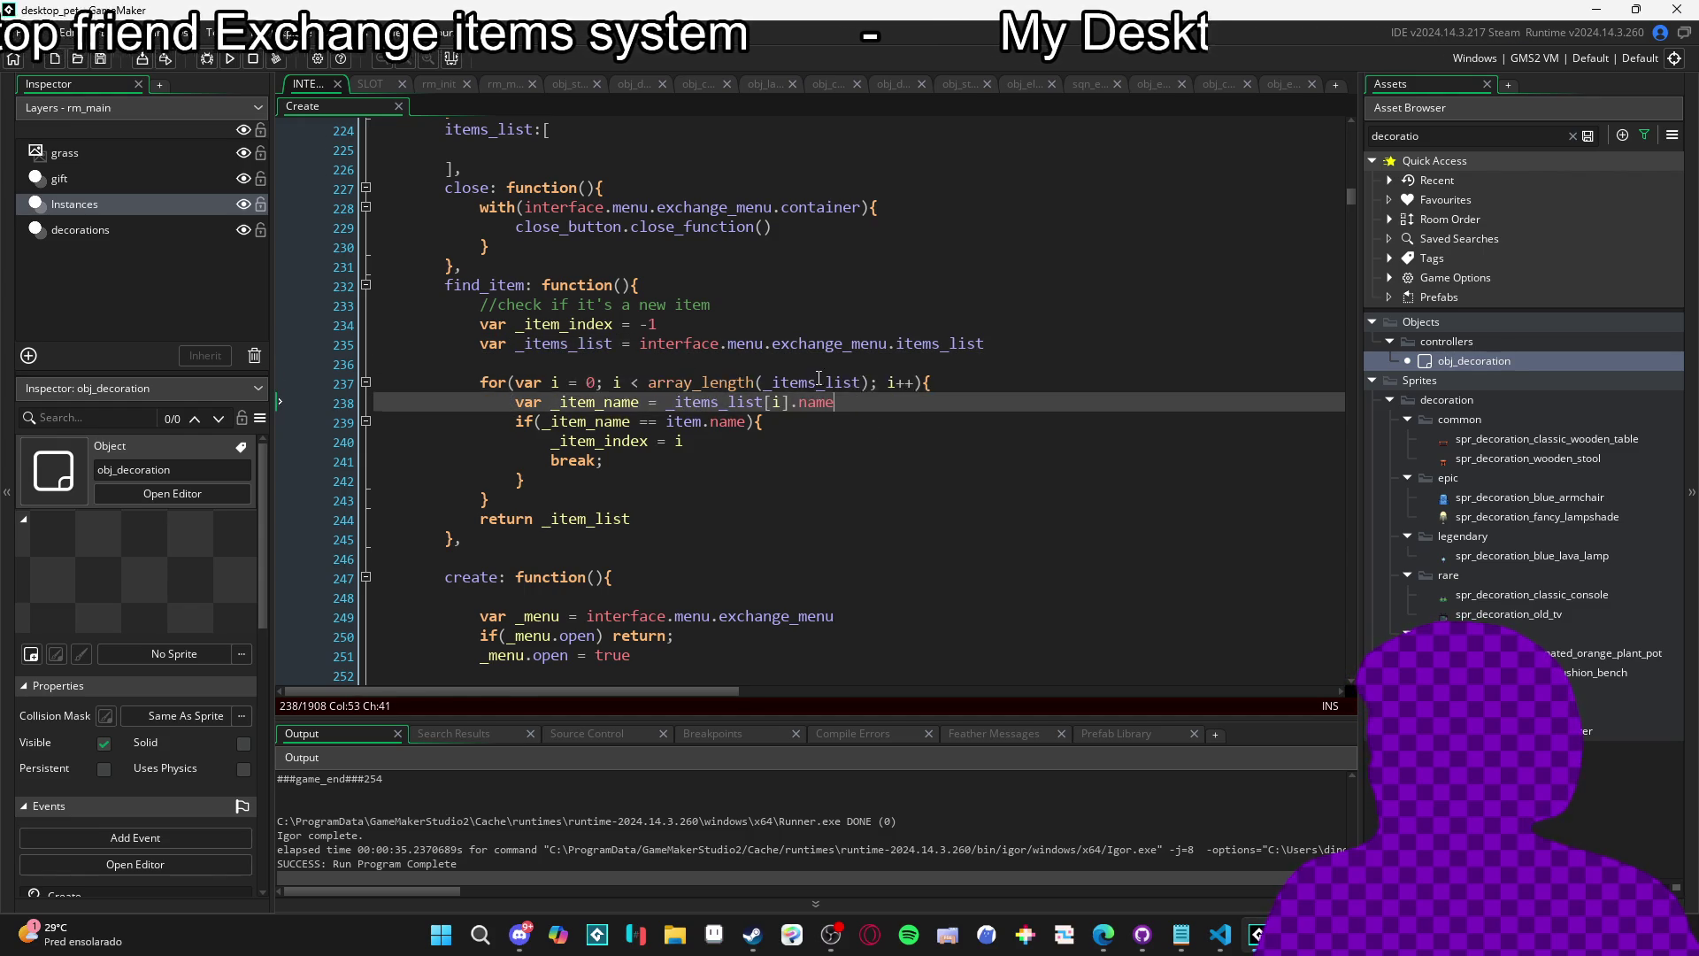
key("Up")
key("Up")
left_click(546, 406)
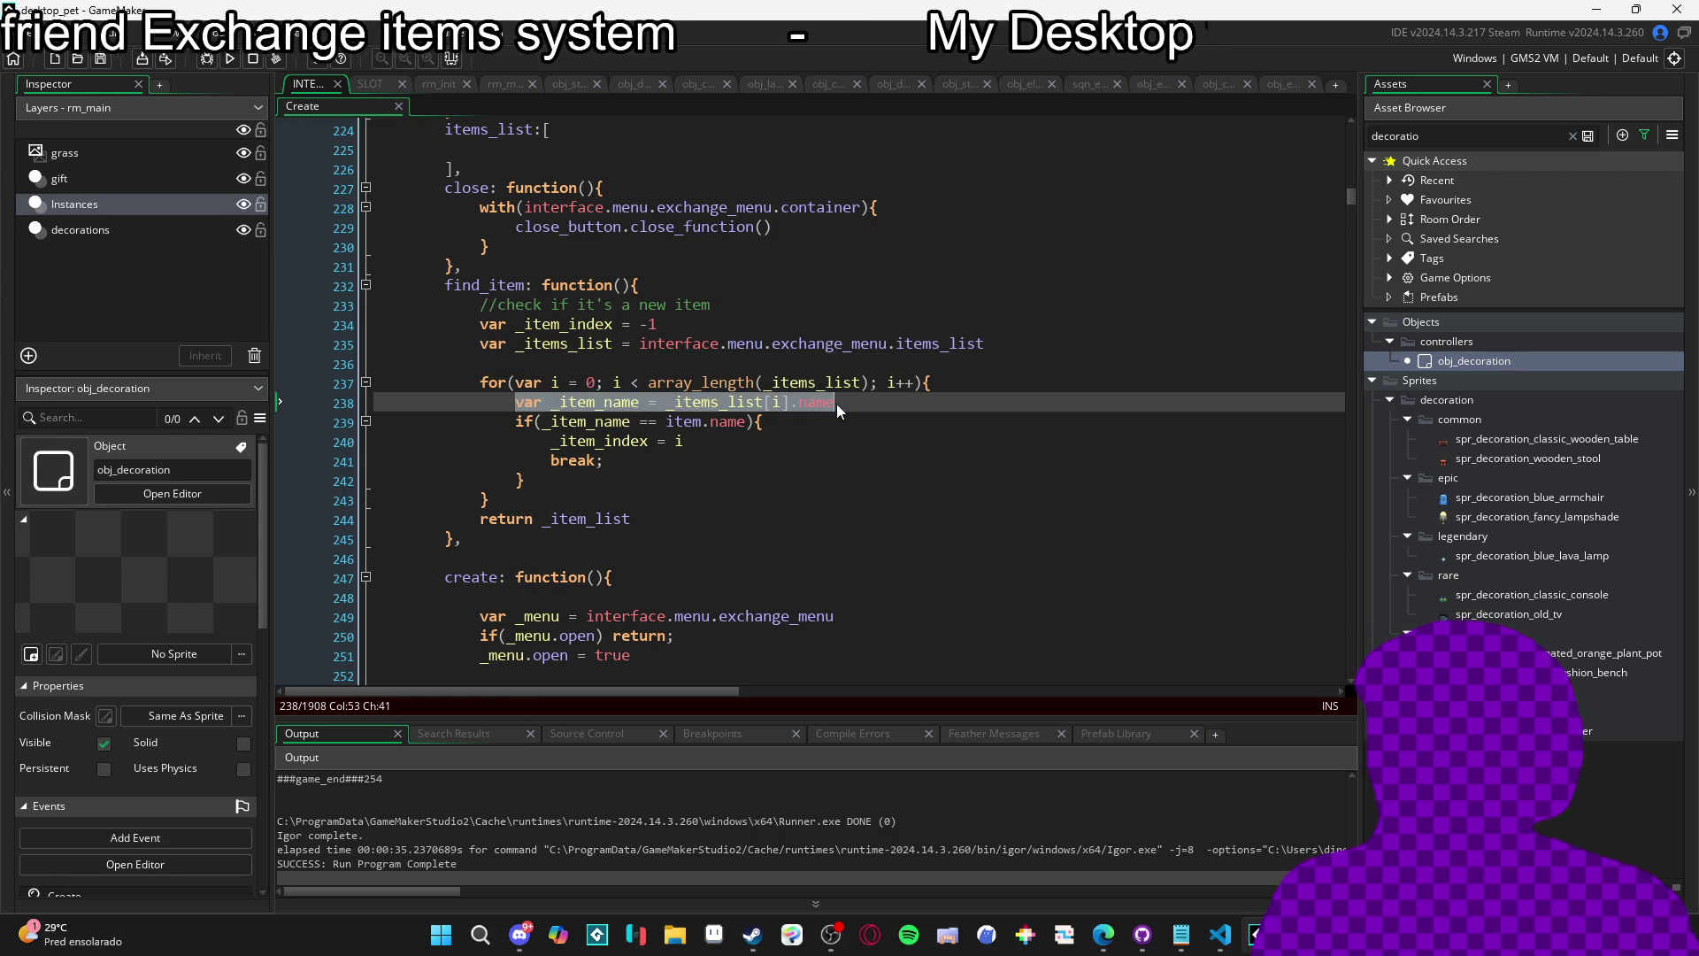
left_click(522, 422)
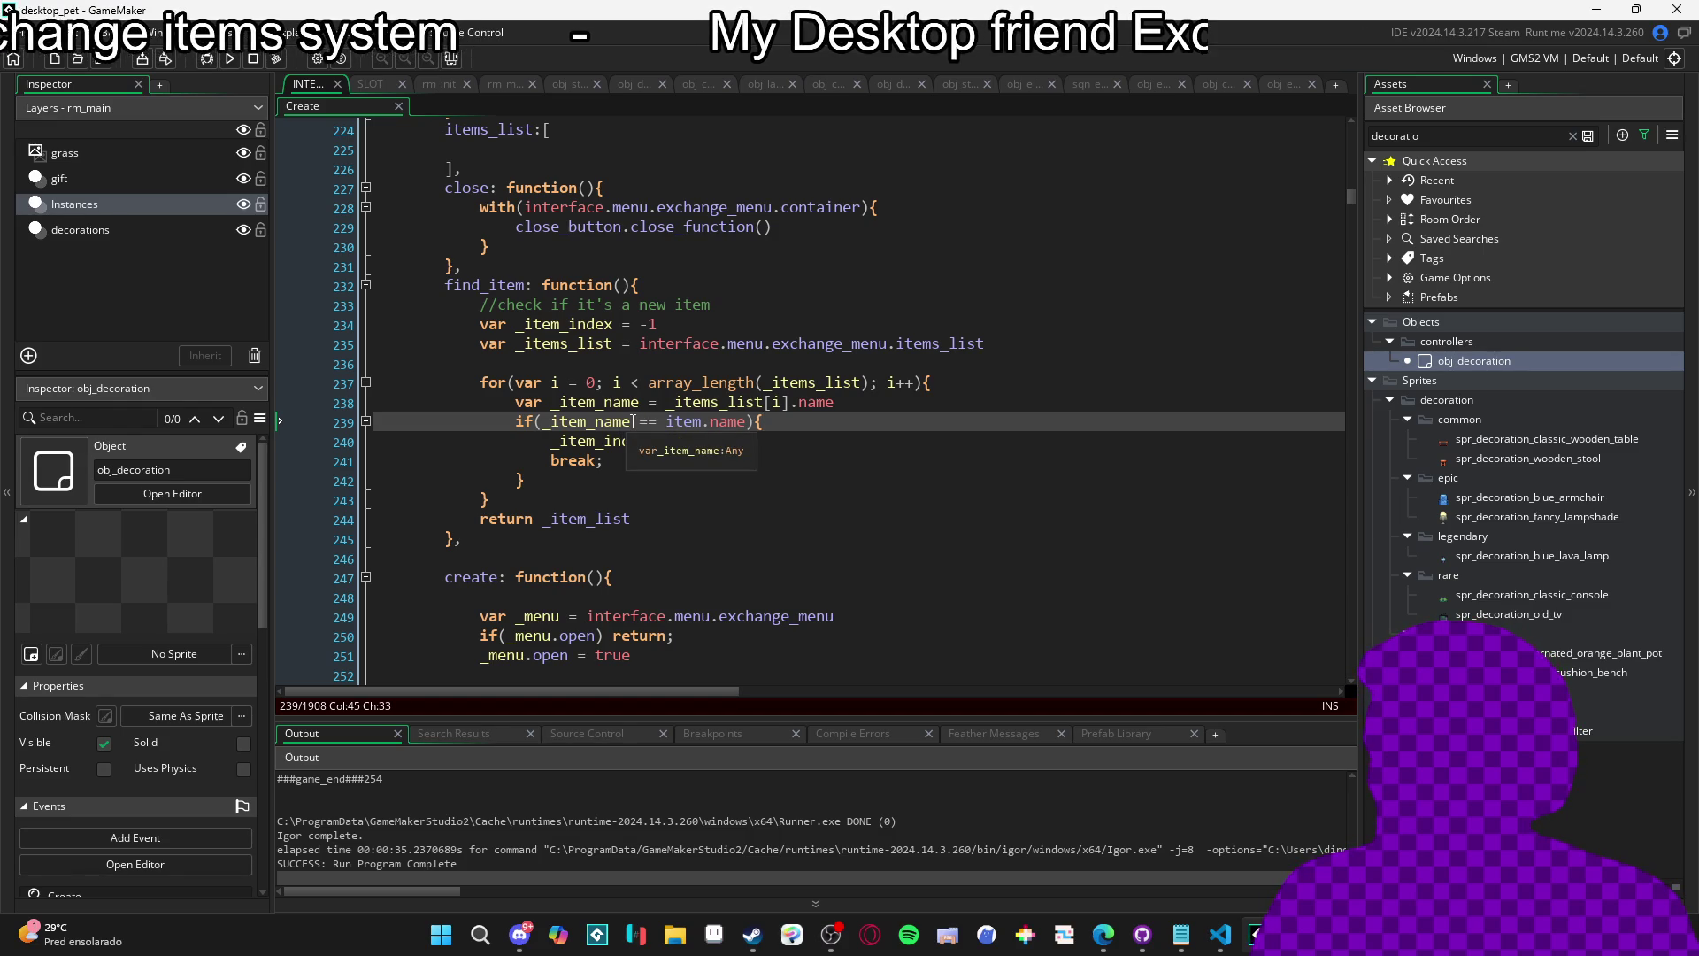
left_click(634, 421)
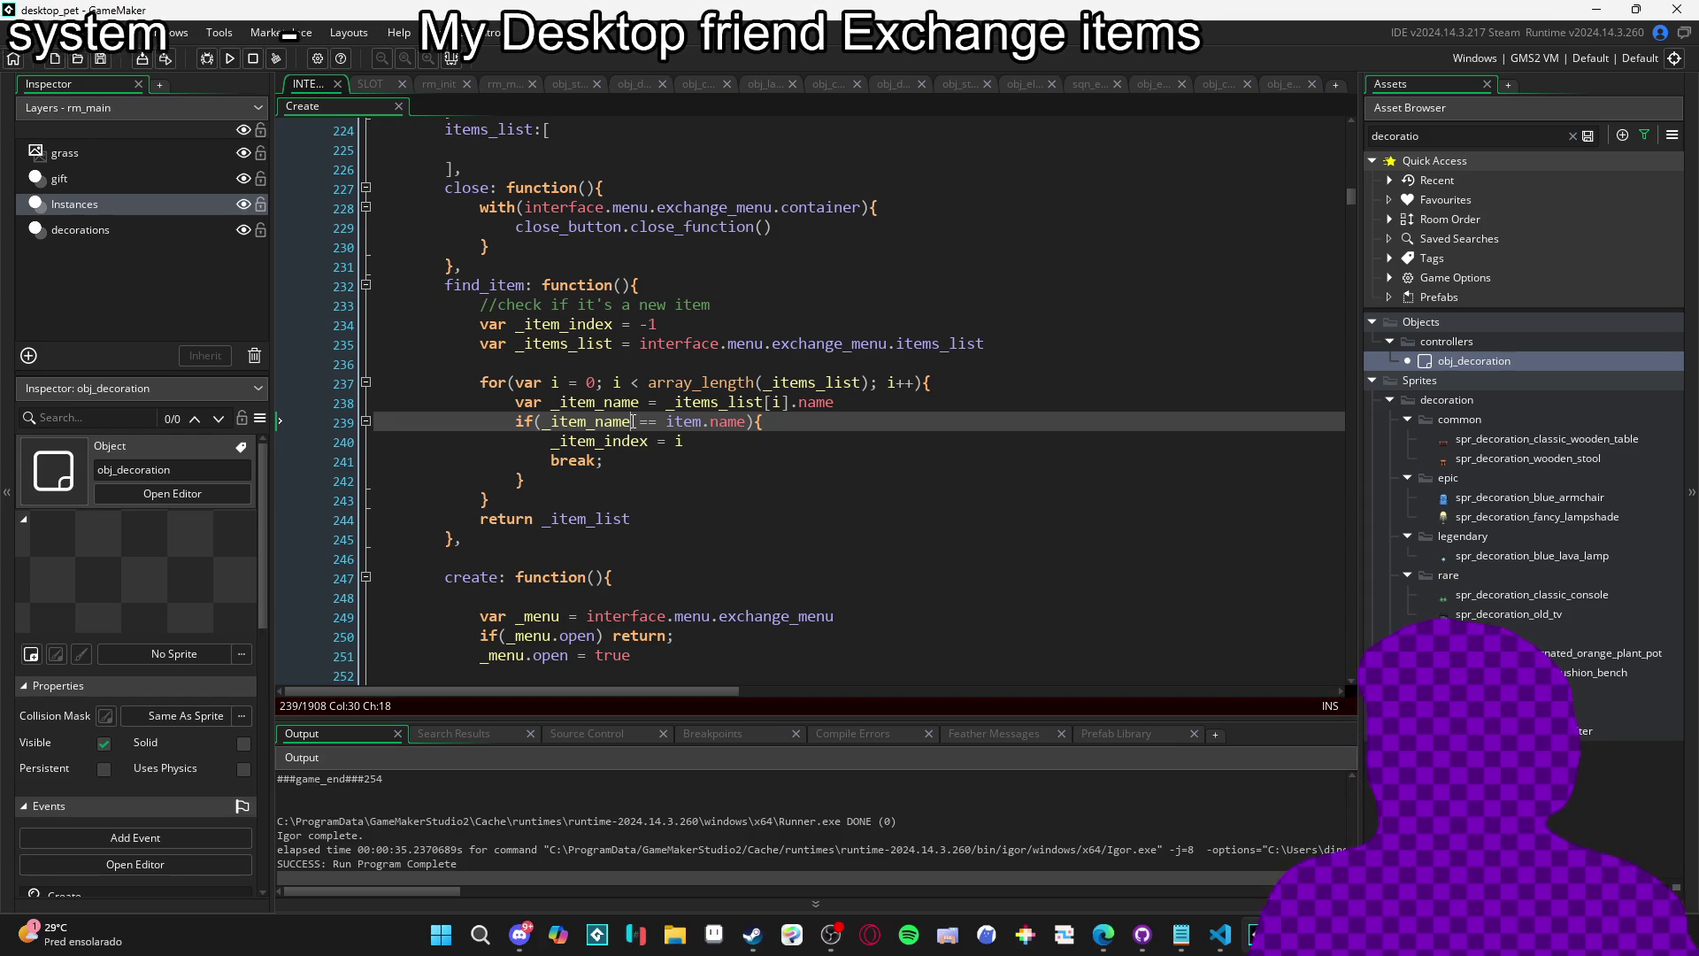
Search the code for _item_index and jump to its next occurrence.
double_click(486, 287)
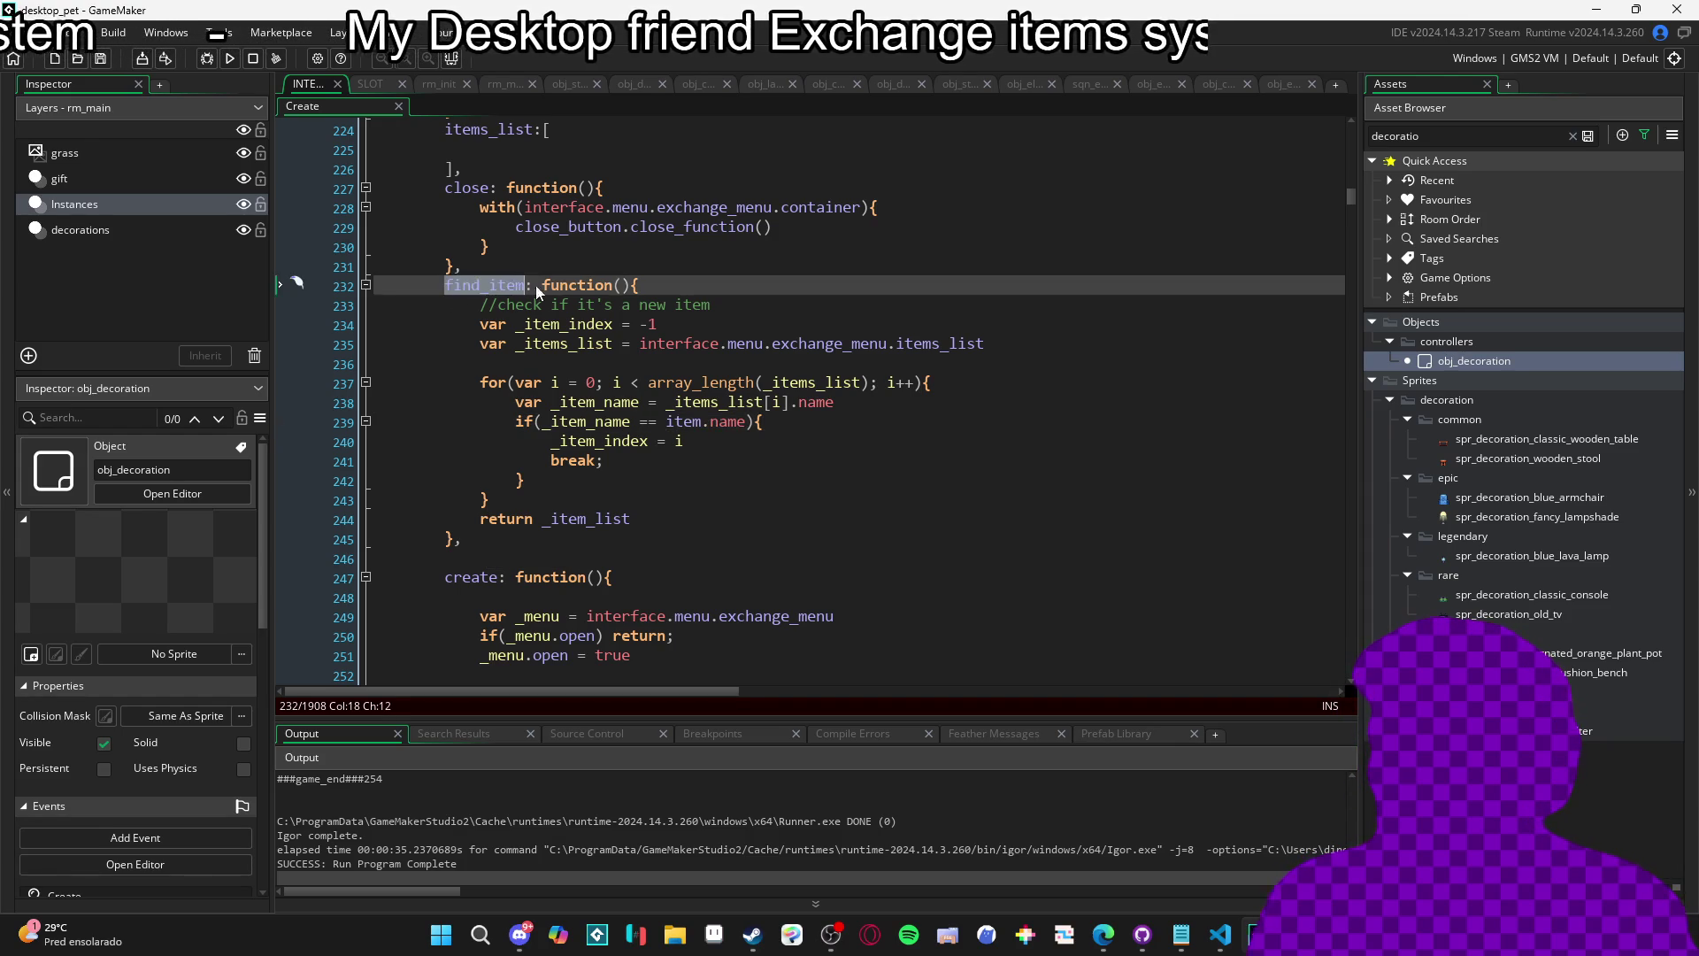
key("ctrl+f")
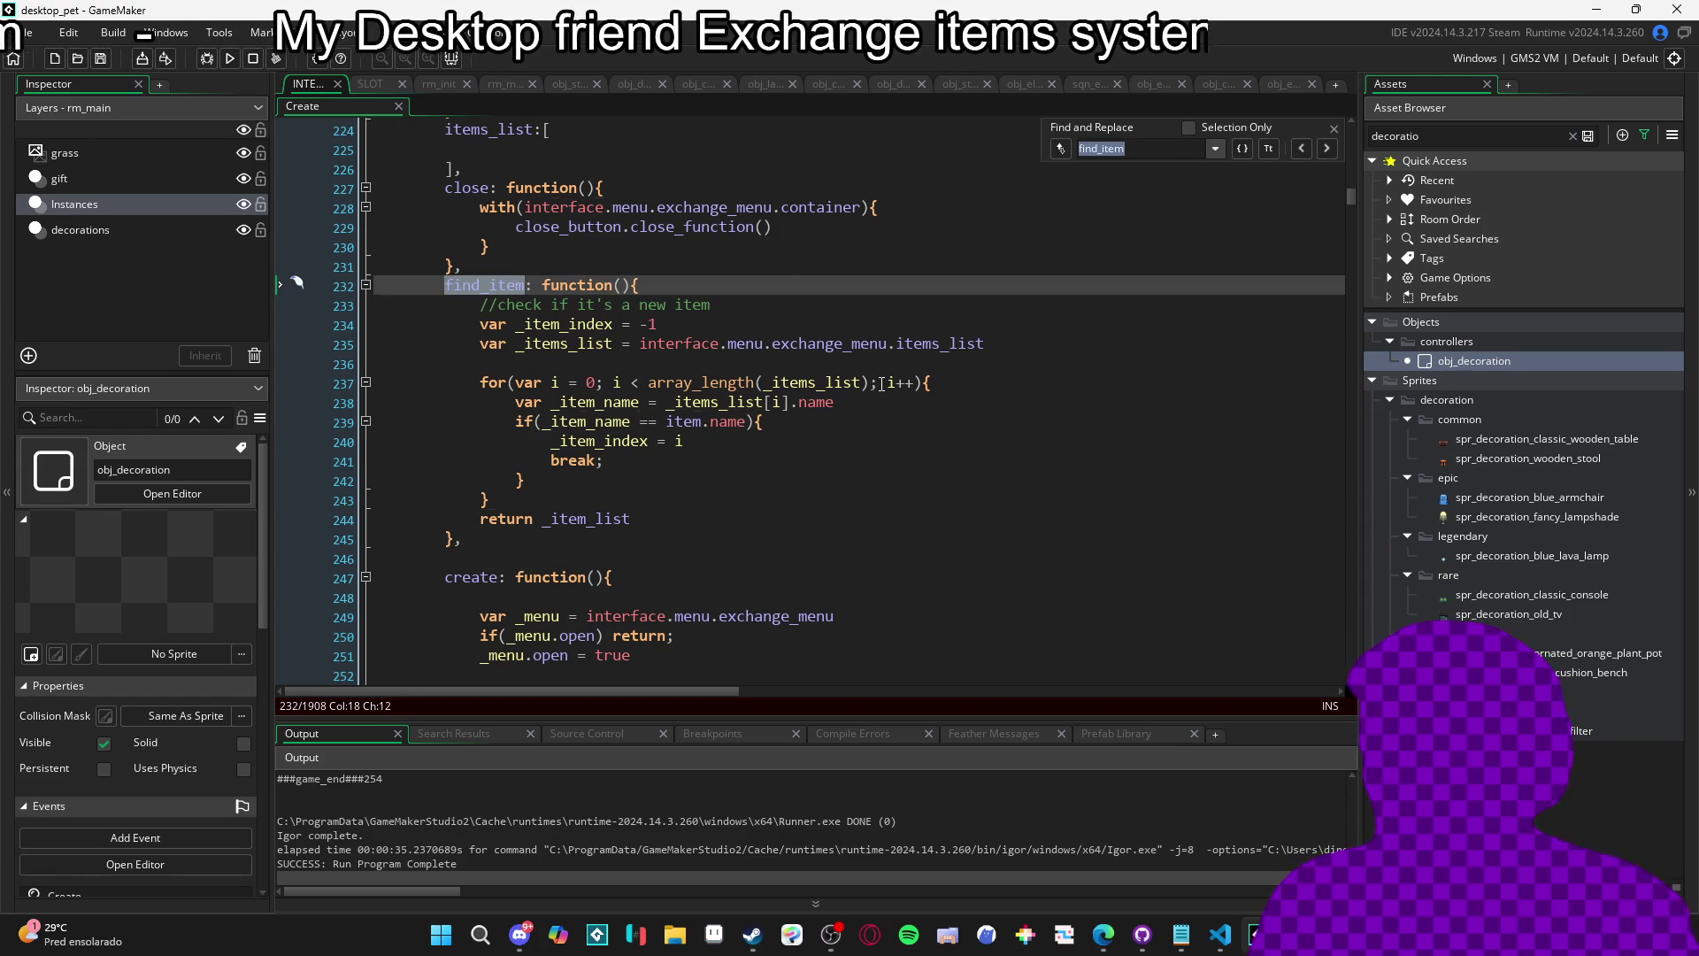
type("exc")
key("BackSpace")
key("BackSpace")
key("BackSpace")
type("_item")
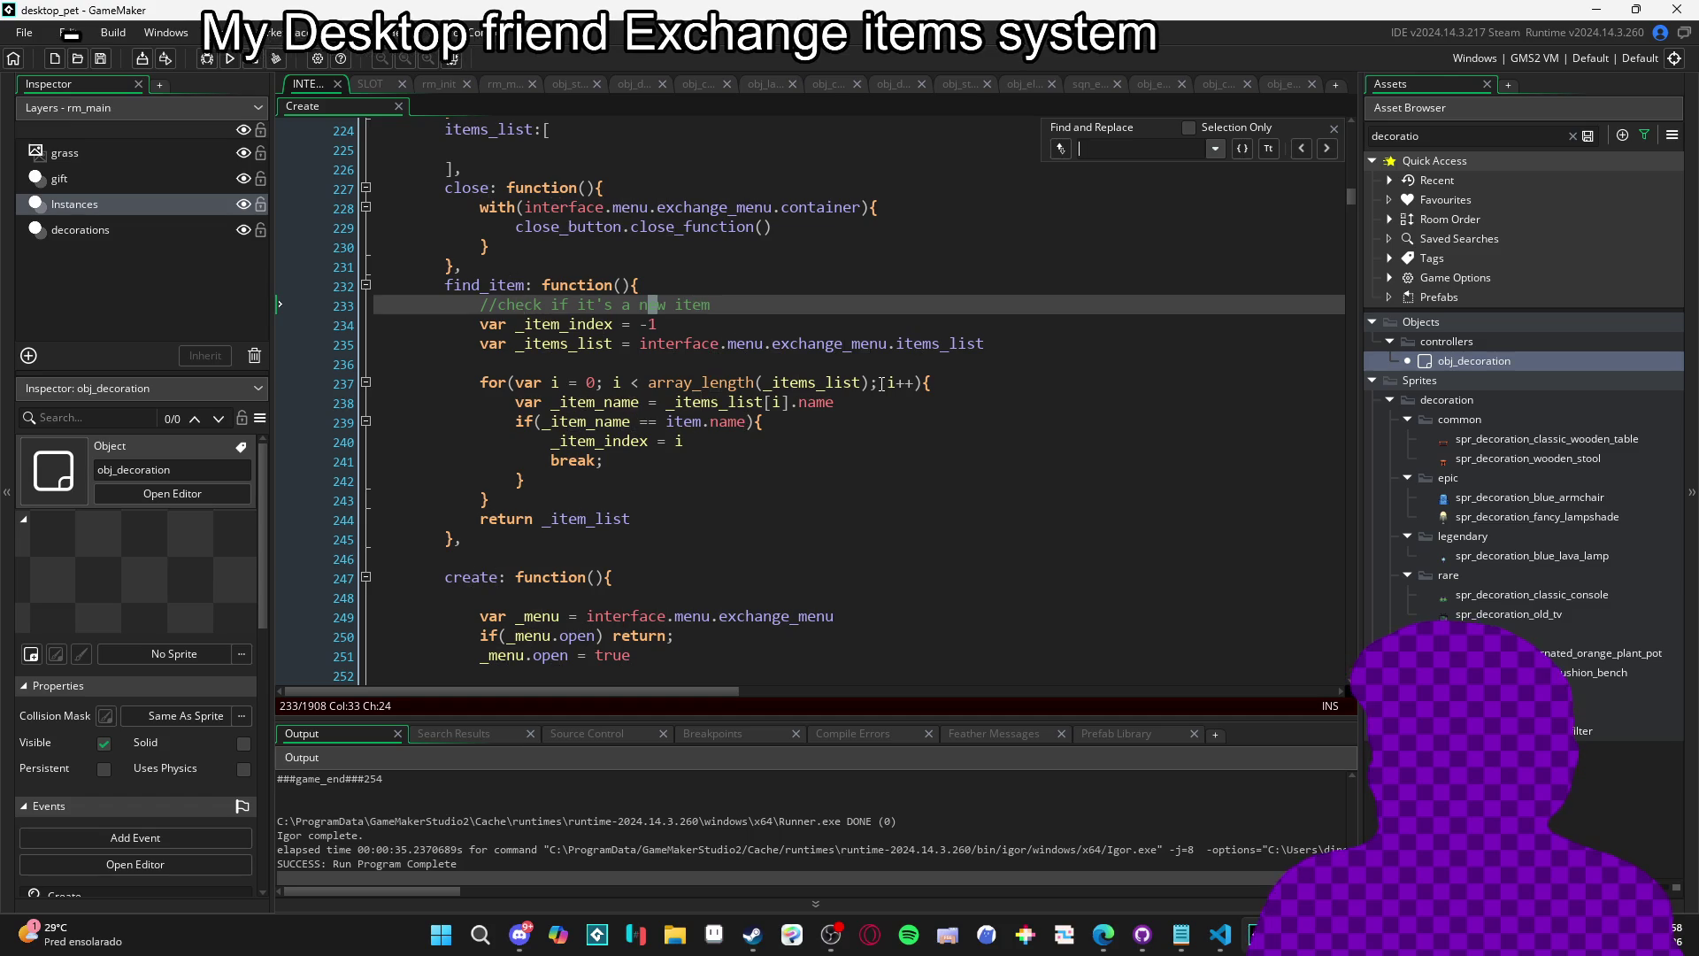
type("_inde")
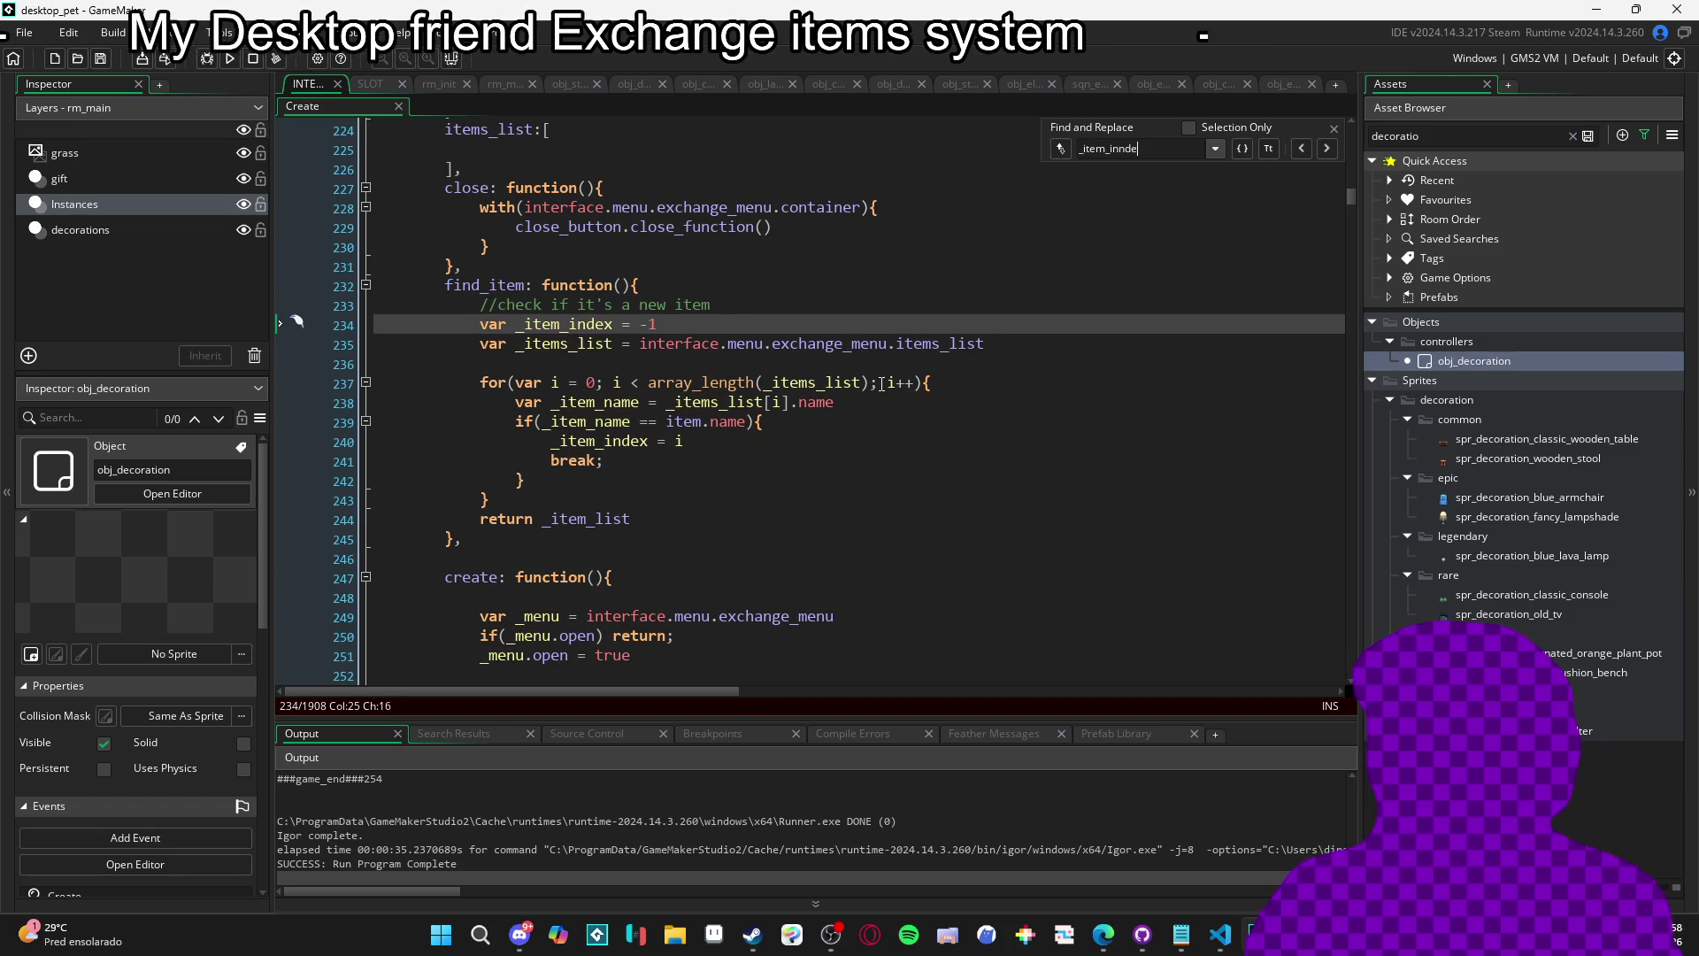
key("BackSpace")
key("BackSpace")
key("BackSpace")
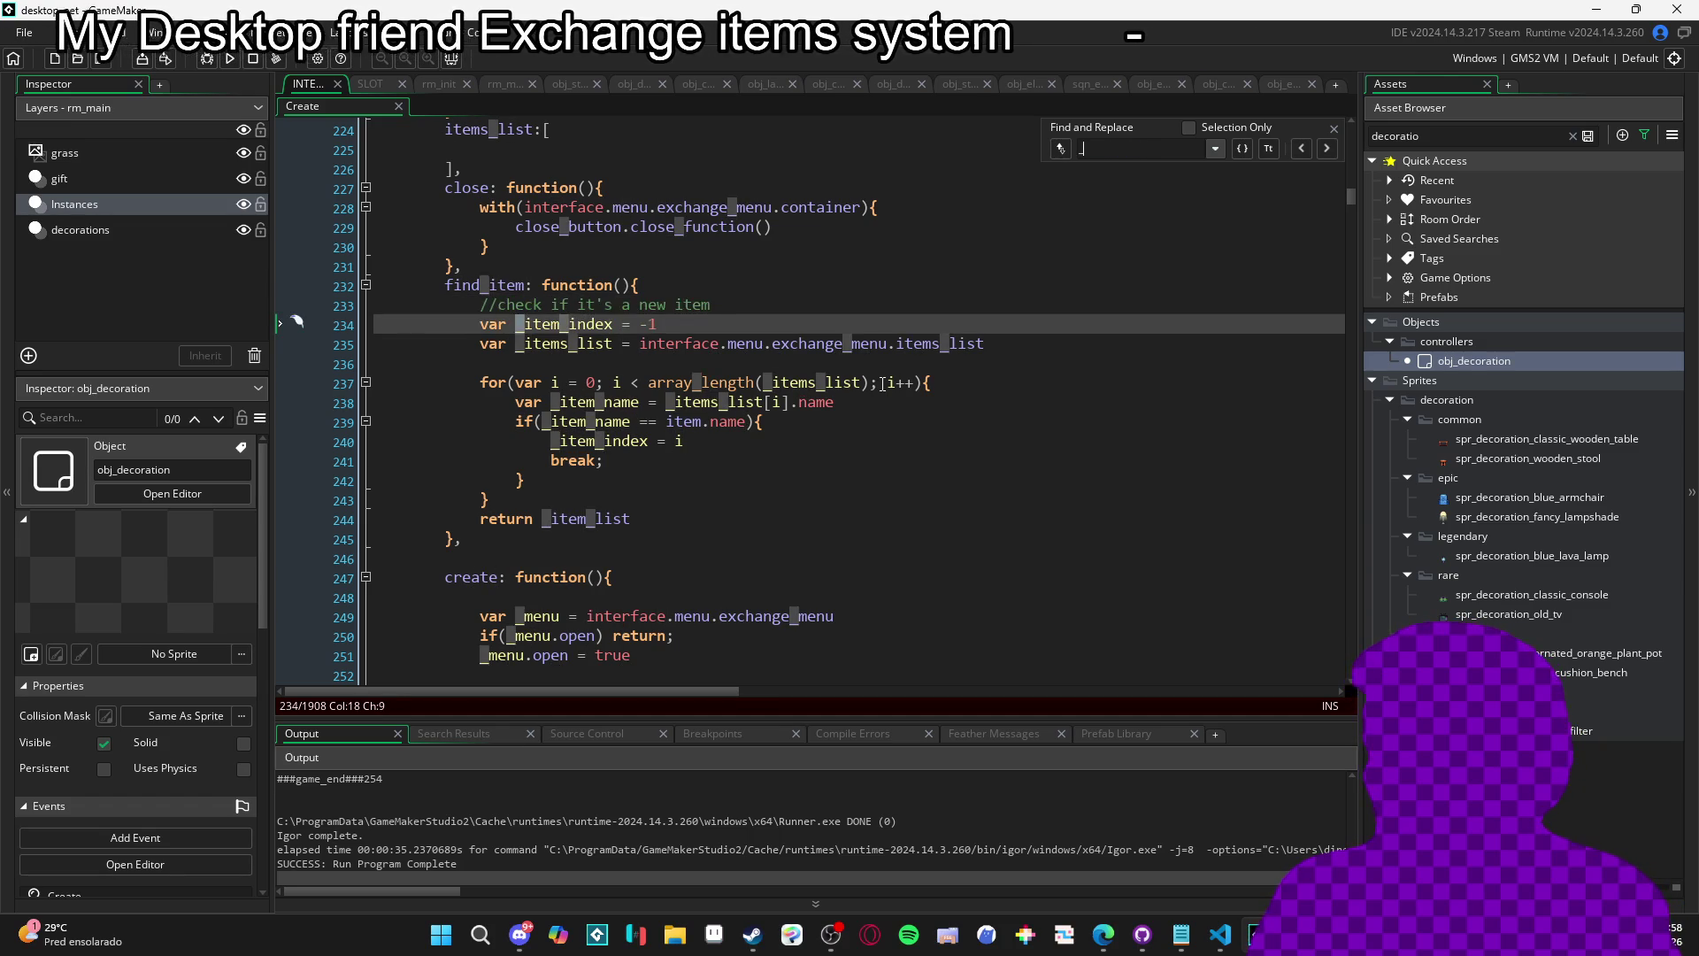
type("item_index")
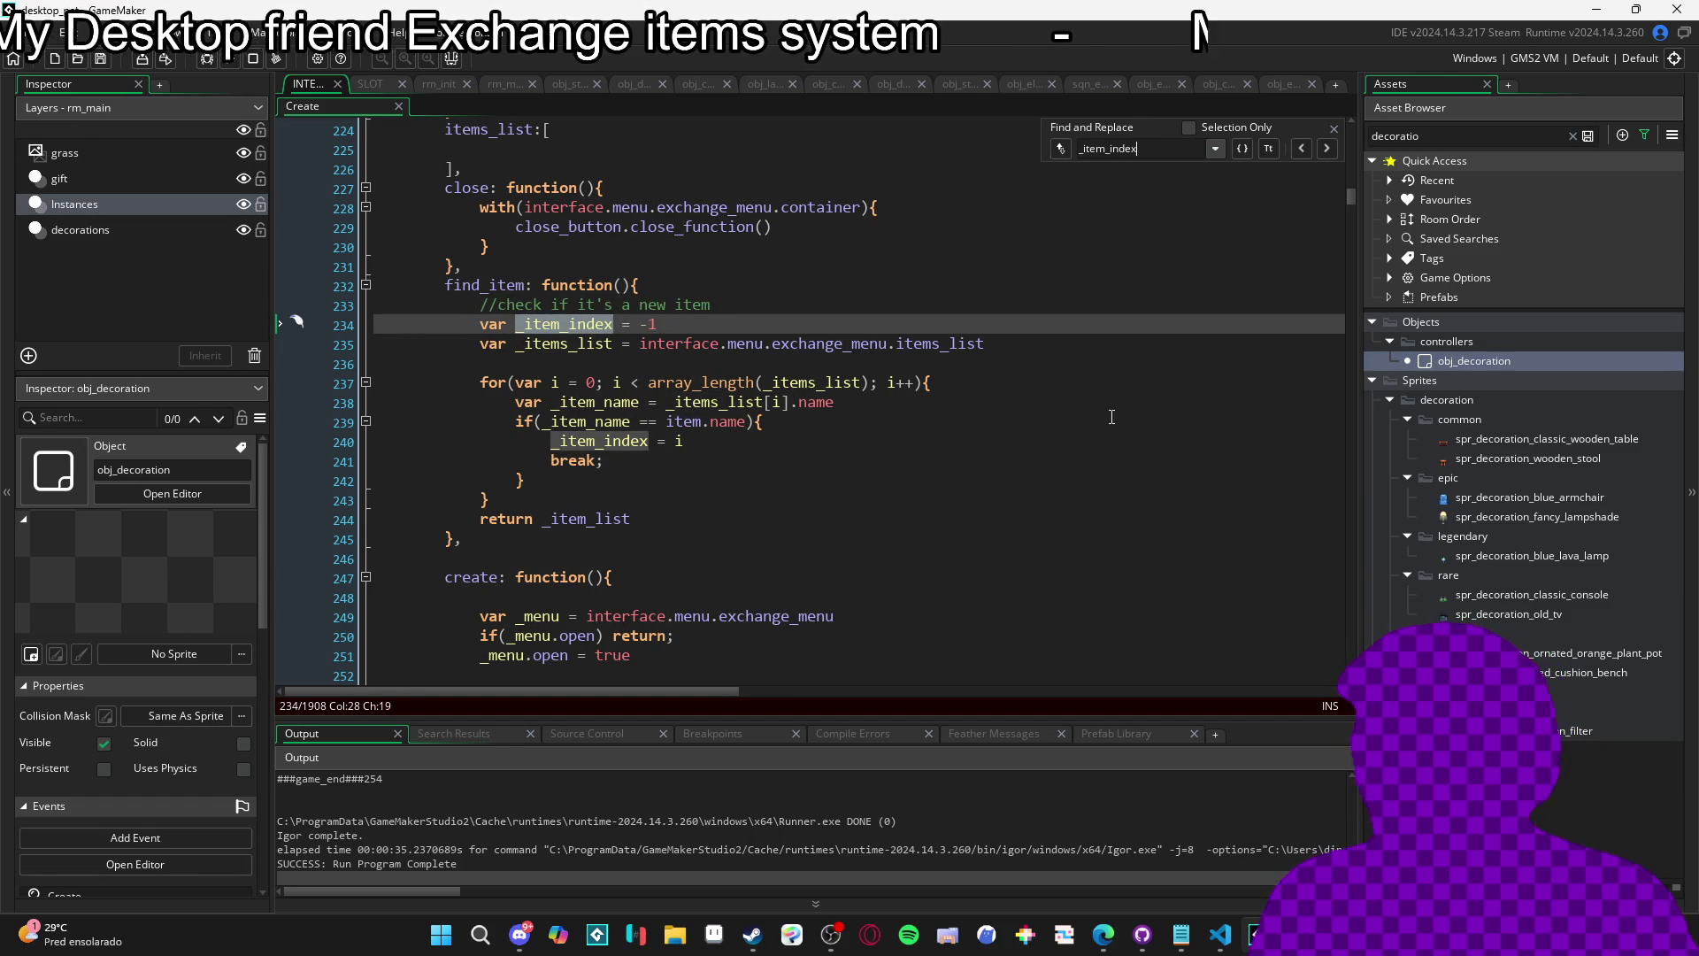
left_click(1326, 148)
Replace line 356's -1 initial value with interface.menu.exchange_menu.find_item(item).
left_click(1325, 151)
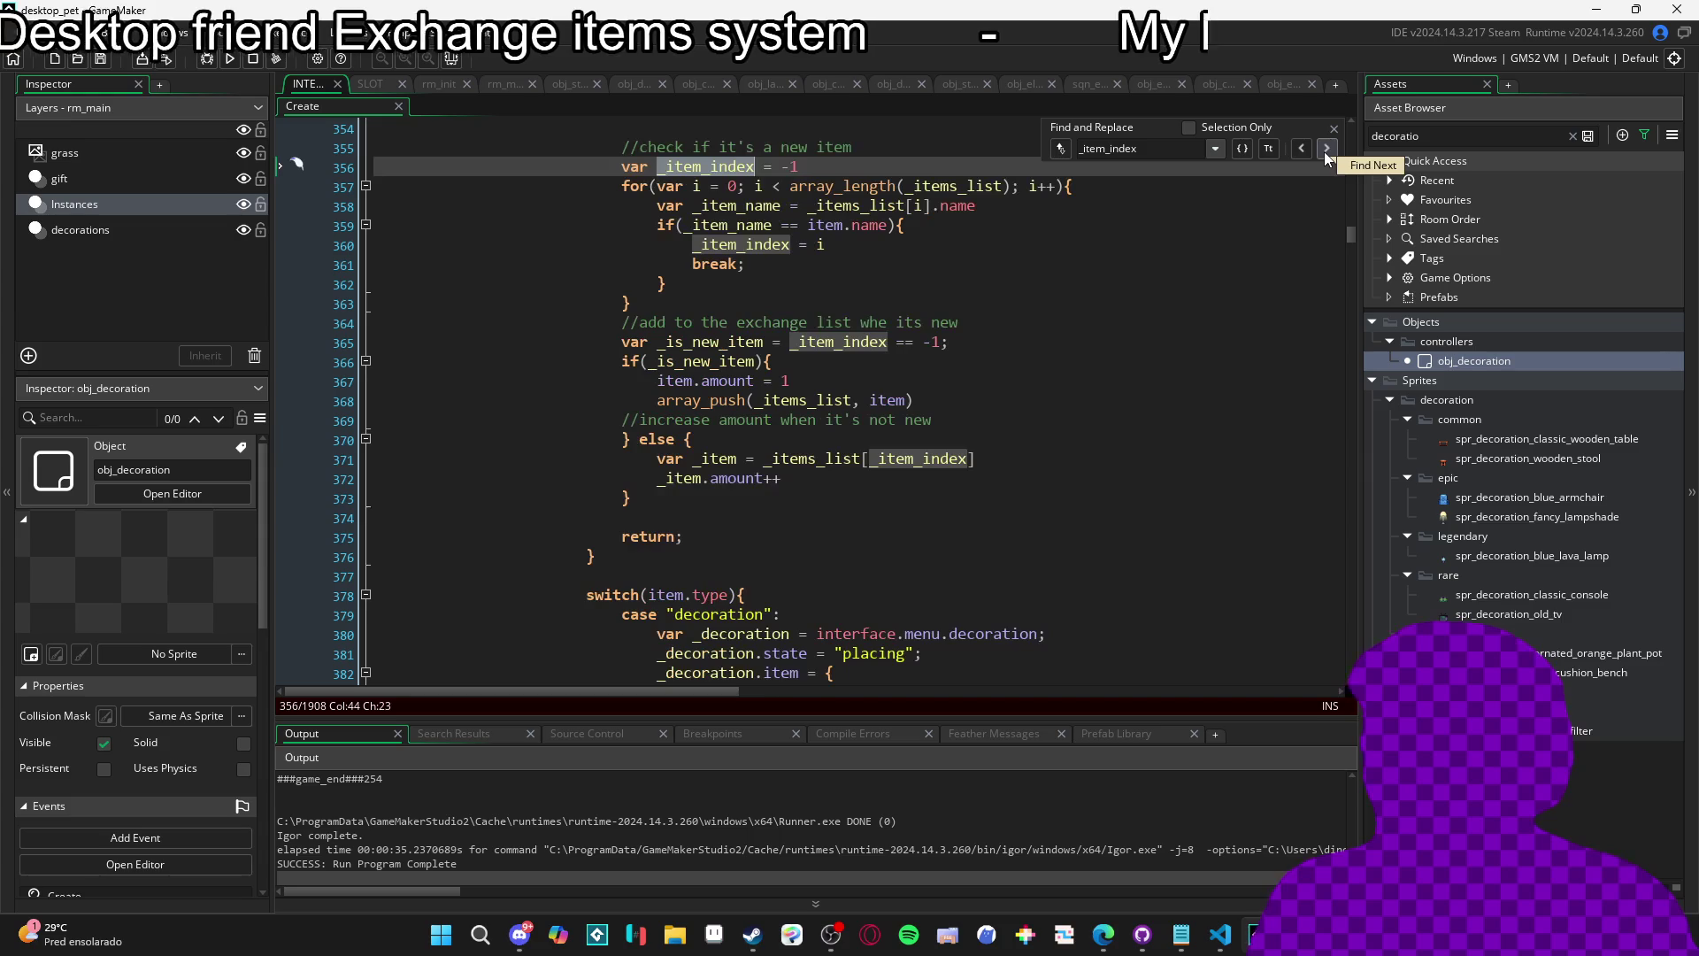
scroll(751, 473, "up", 5)
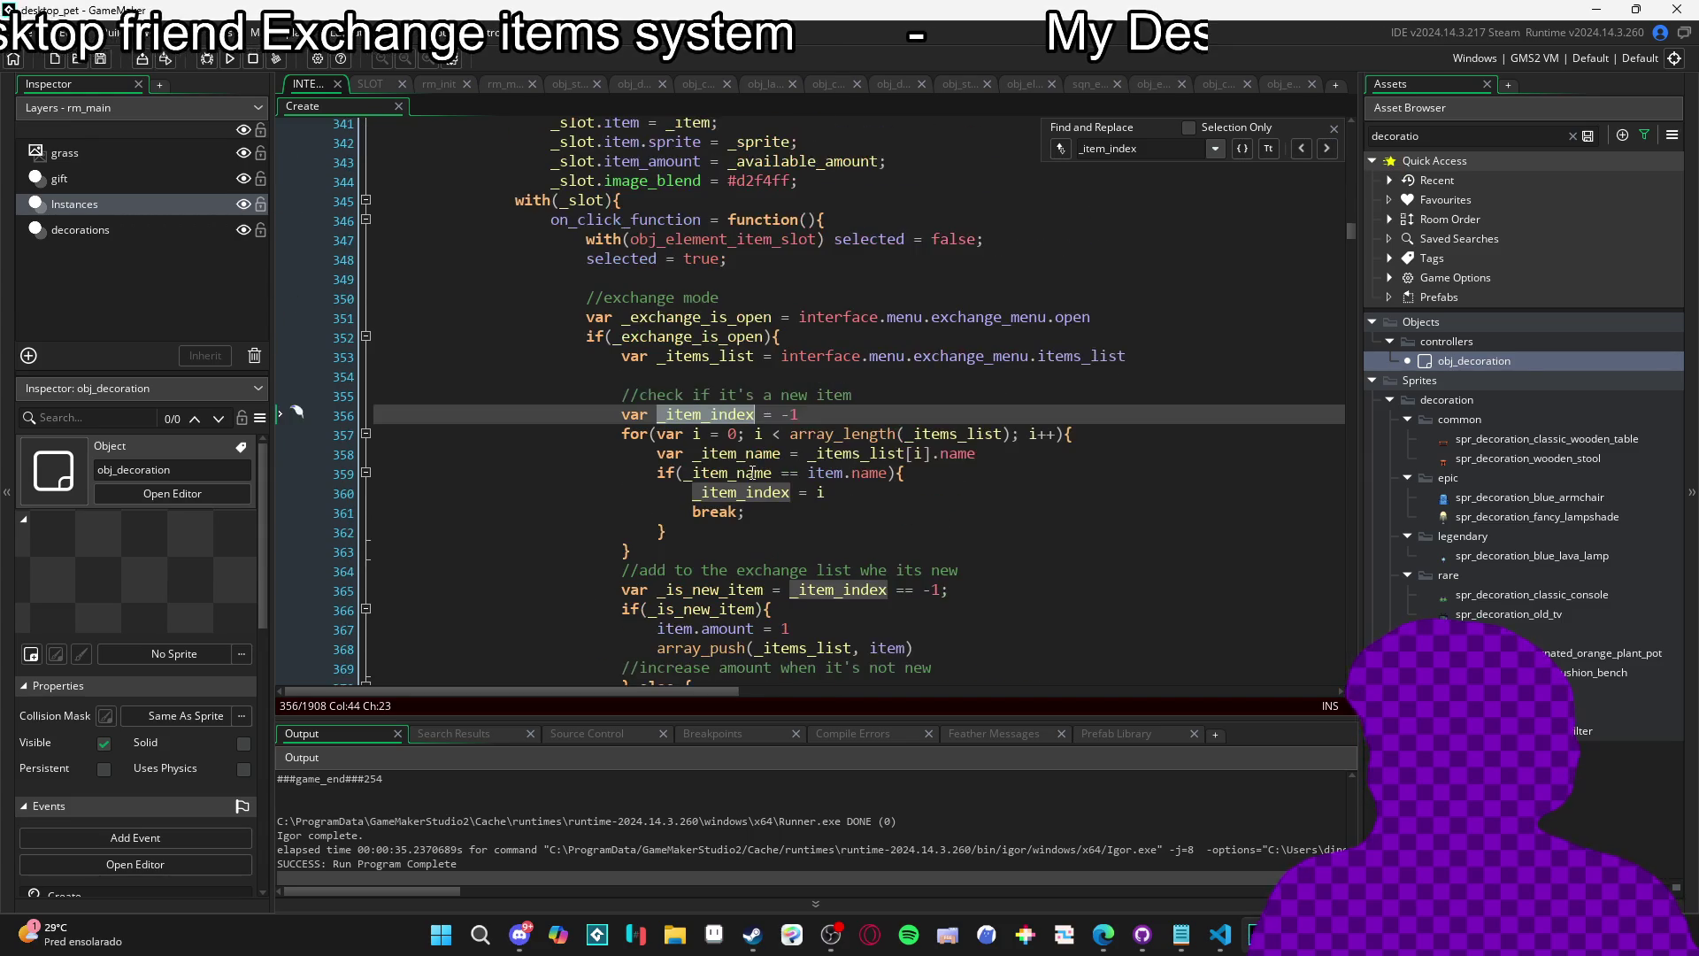
left_click(832, 415)
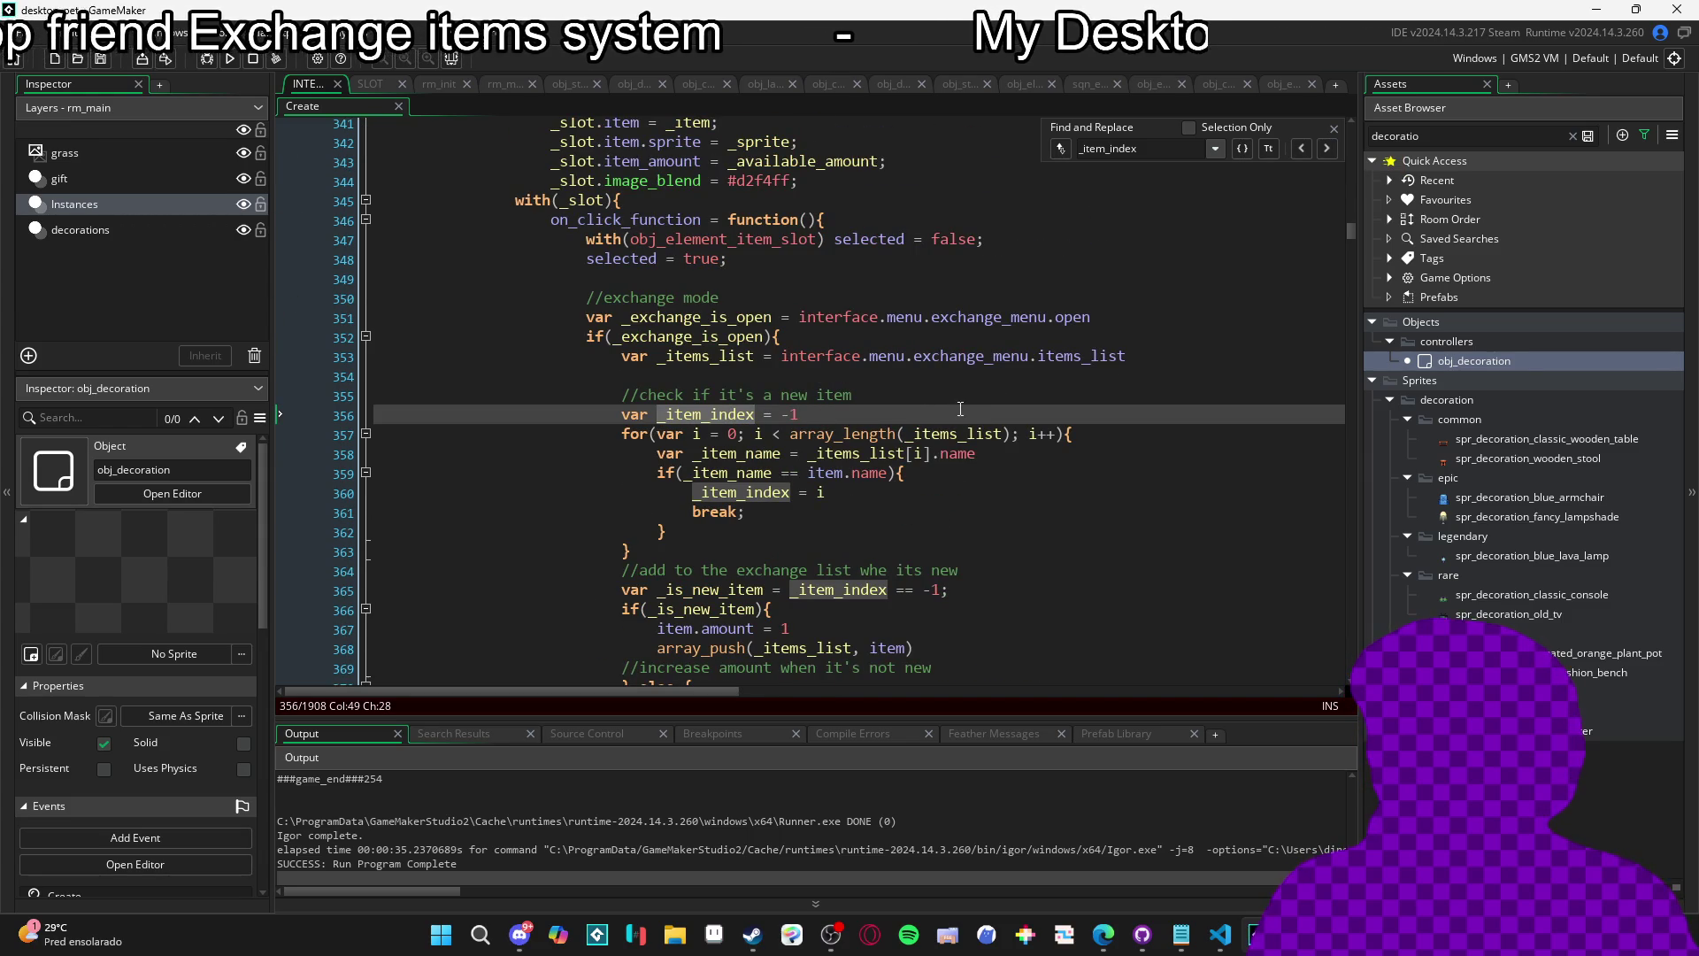
key("BackSpace")
key("BackSpace")
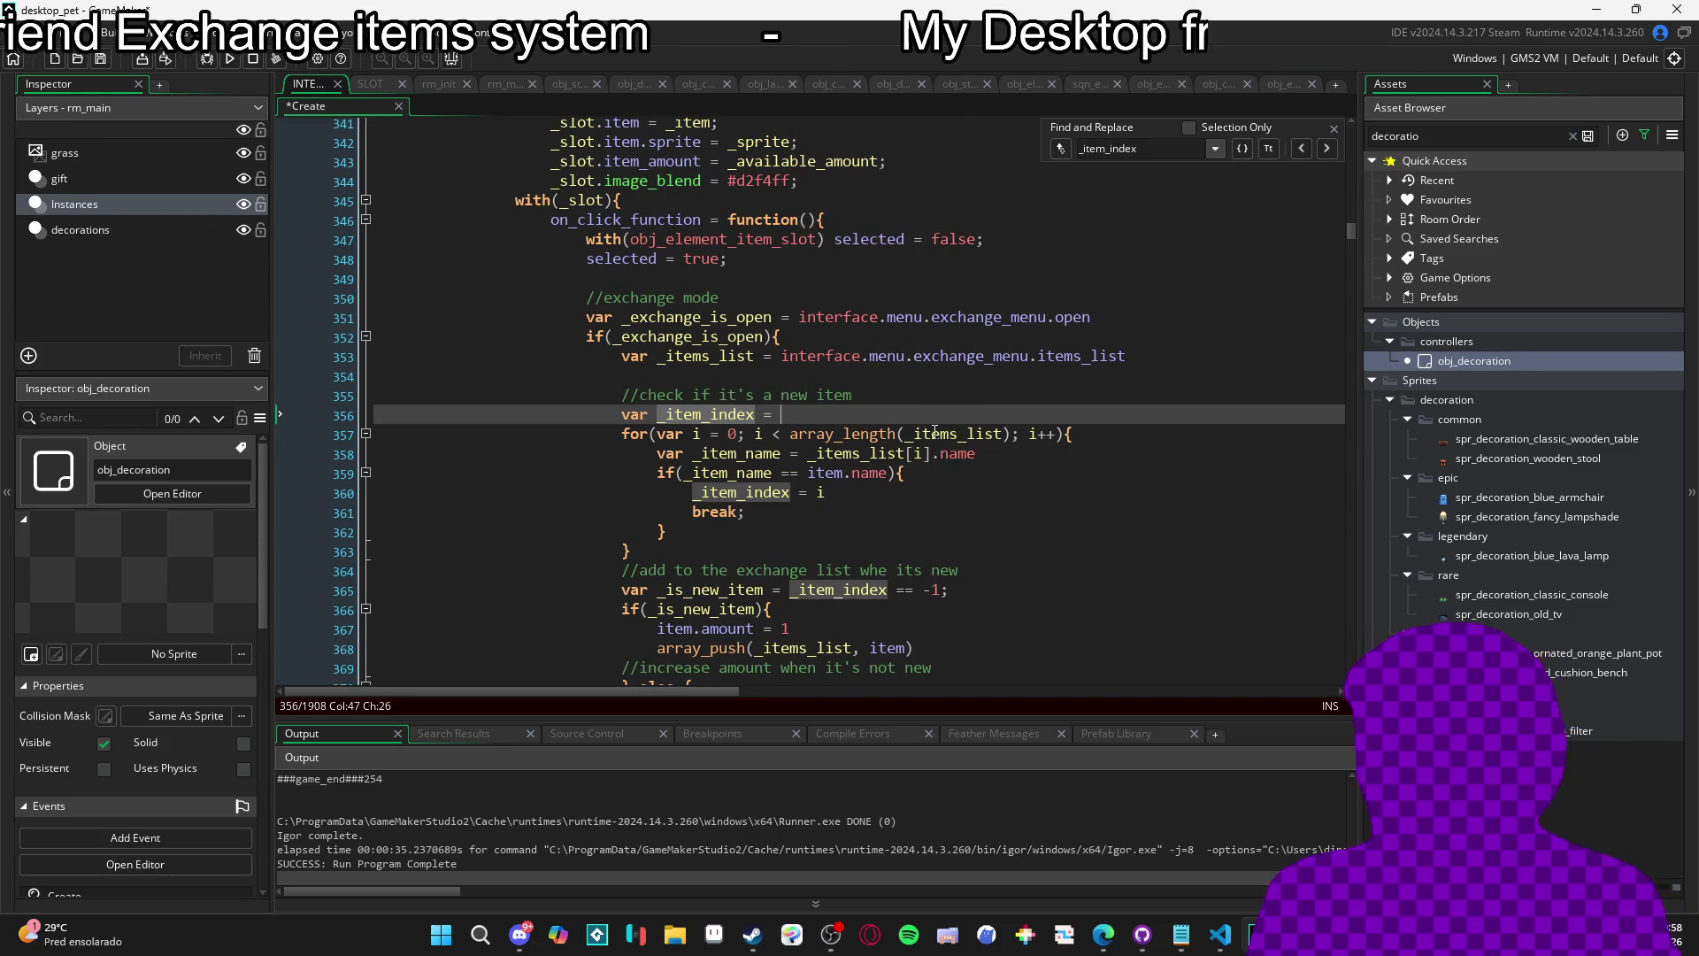
type("inte")
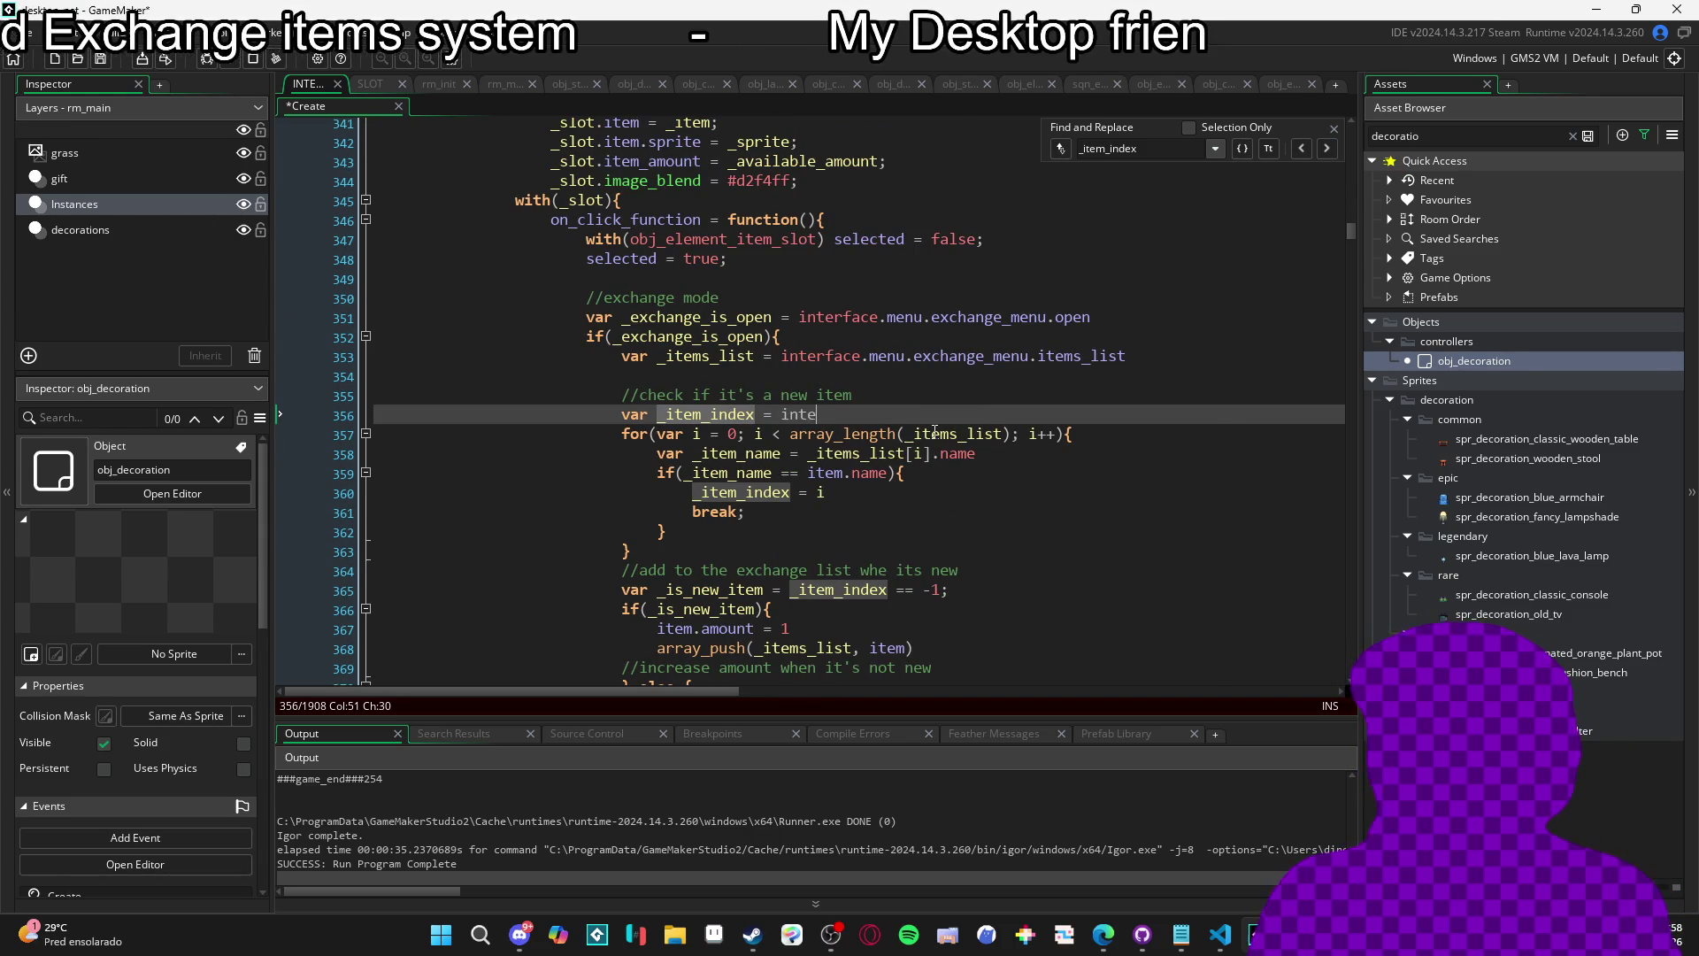
type("rface.m")
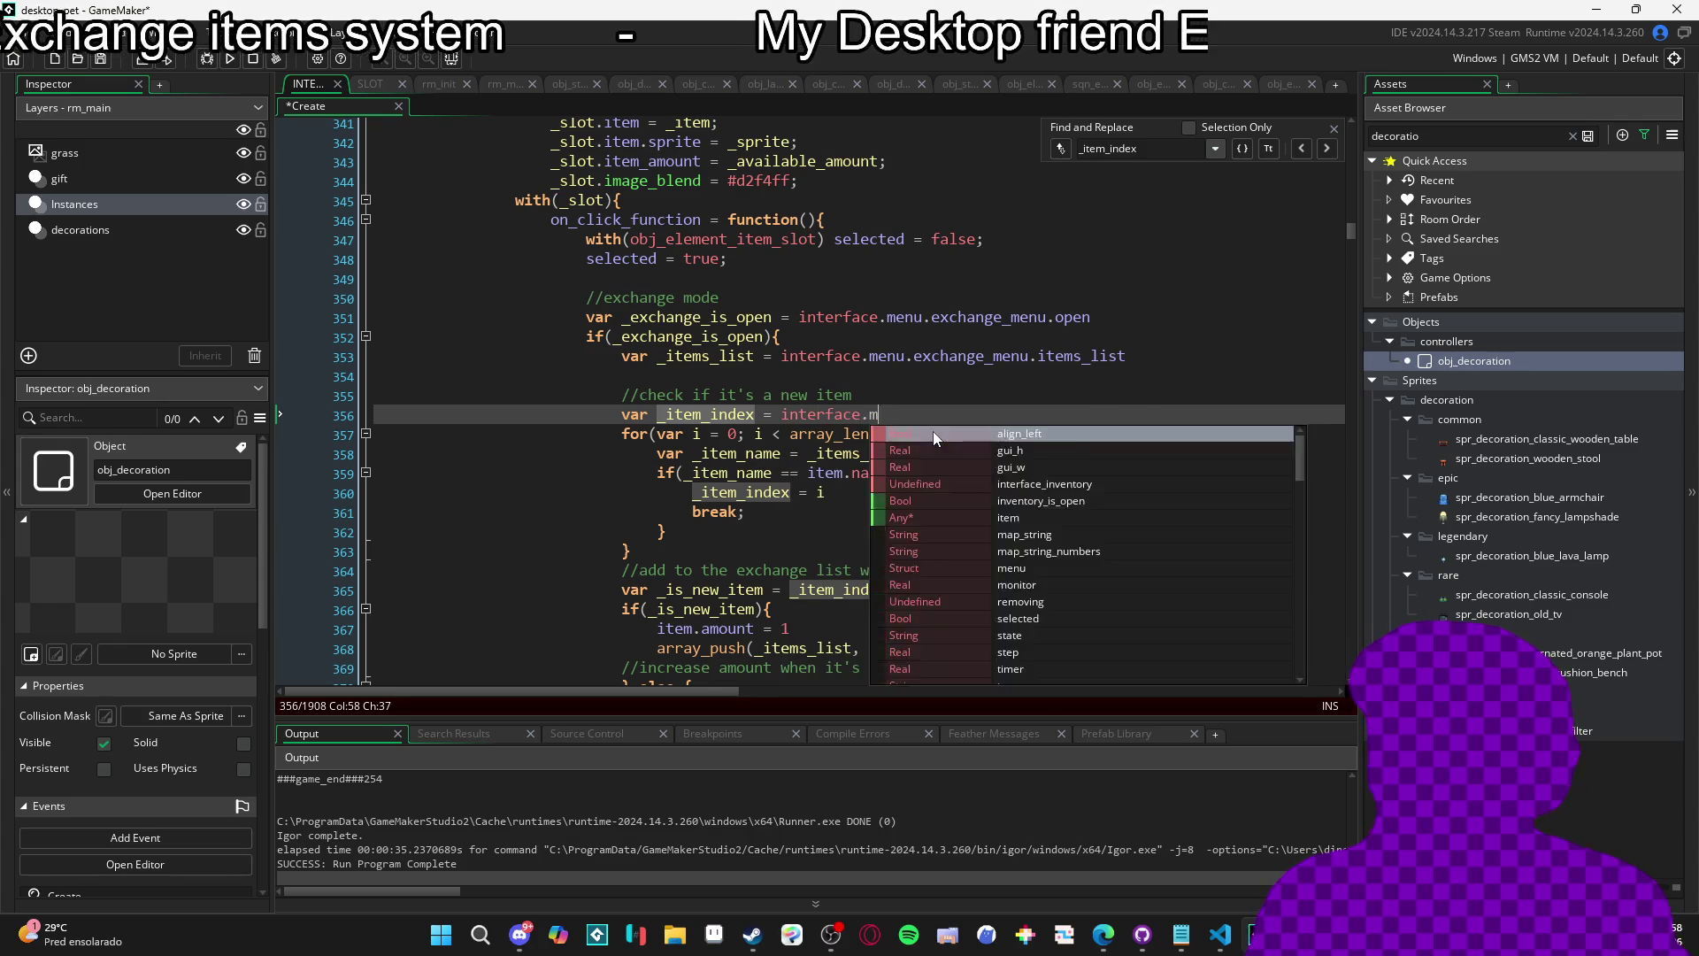
type("enu.exchange_menu.f")
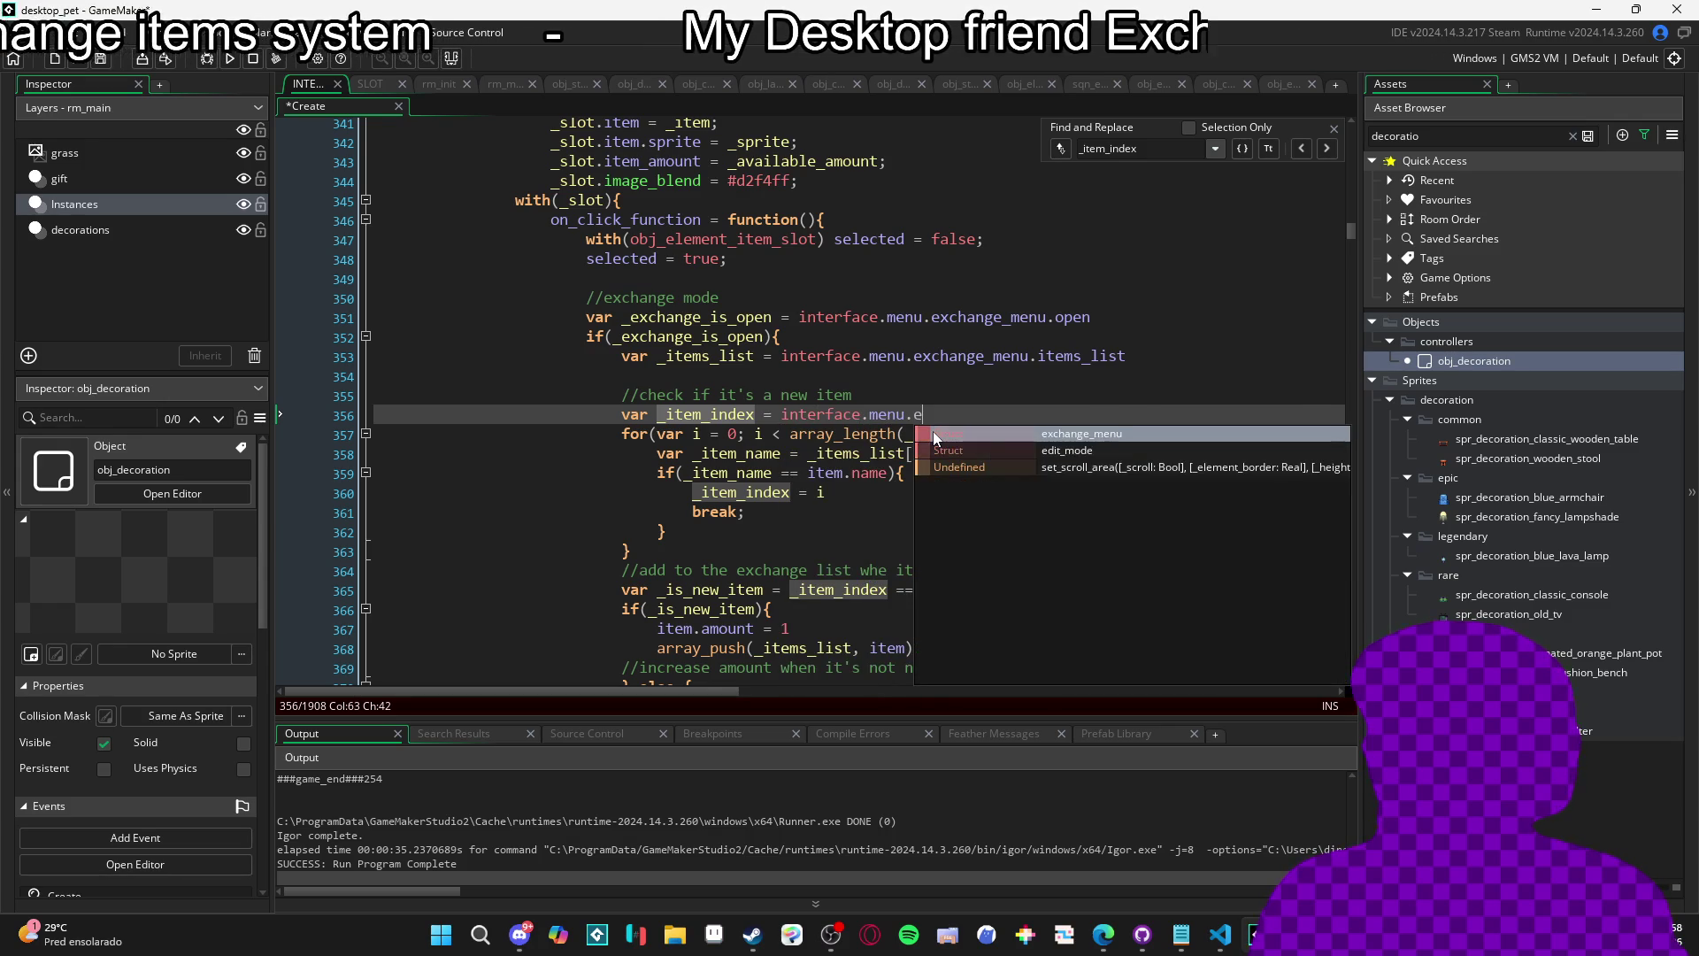
key("Return")
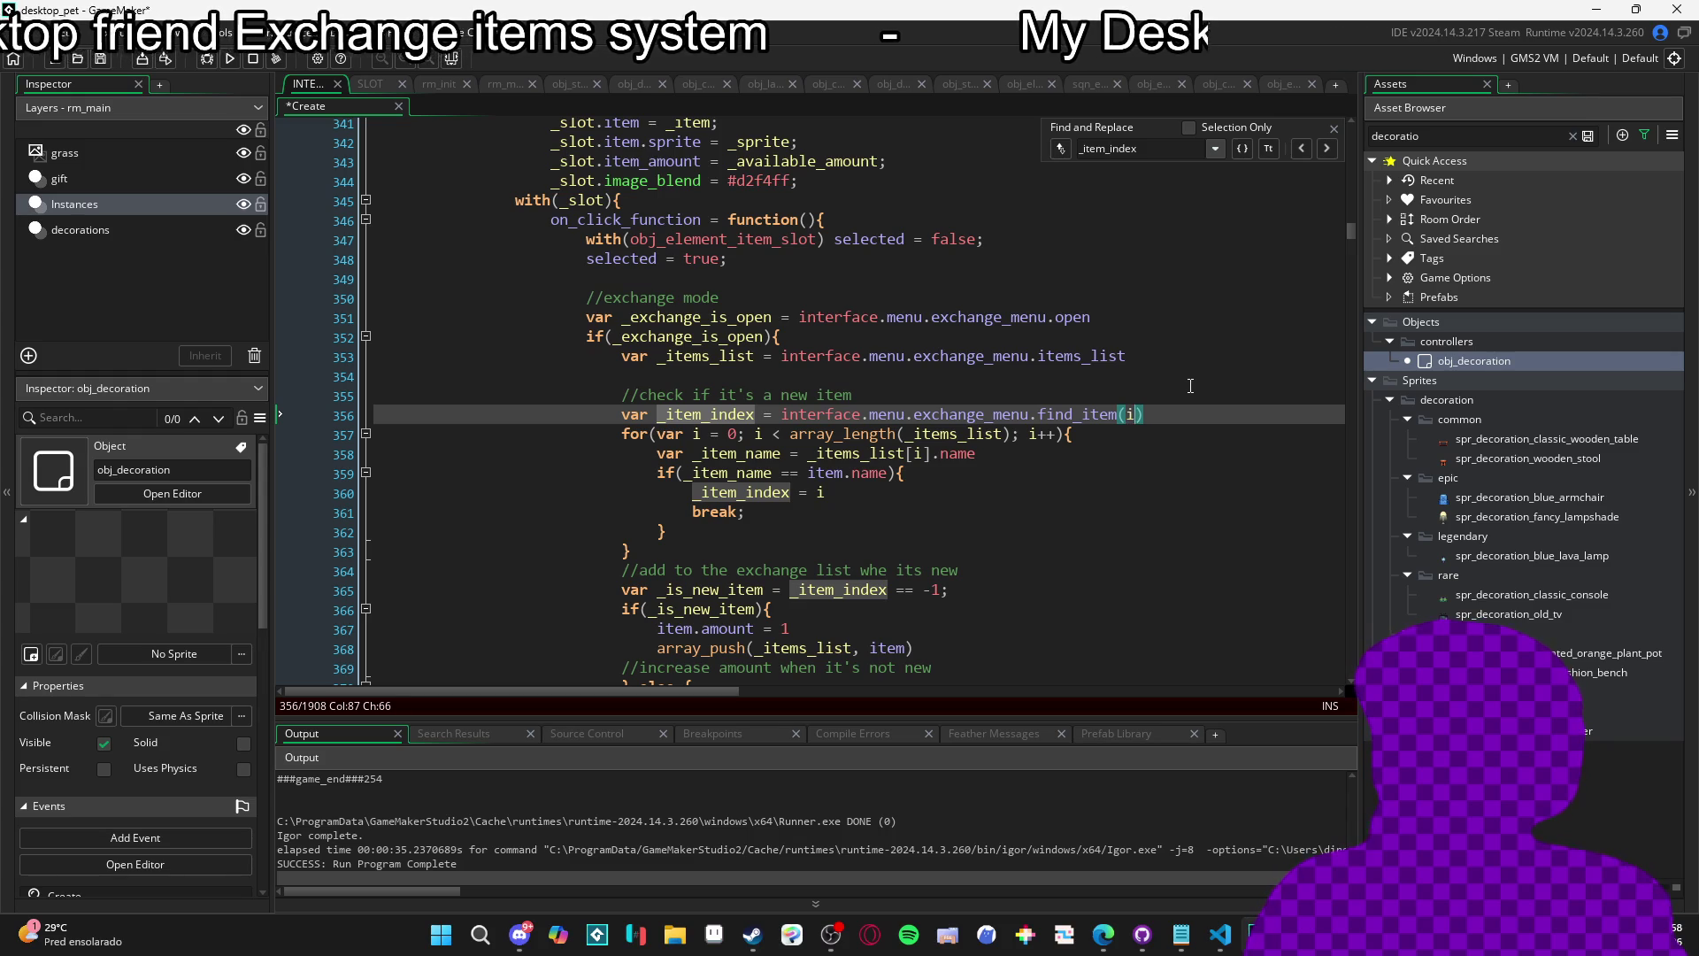
type("tem")
left_click(1191, 383)
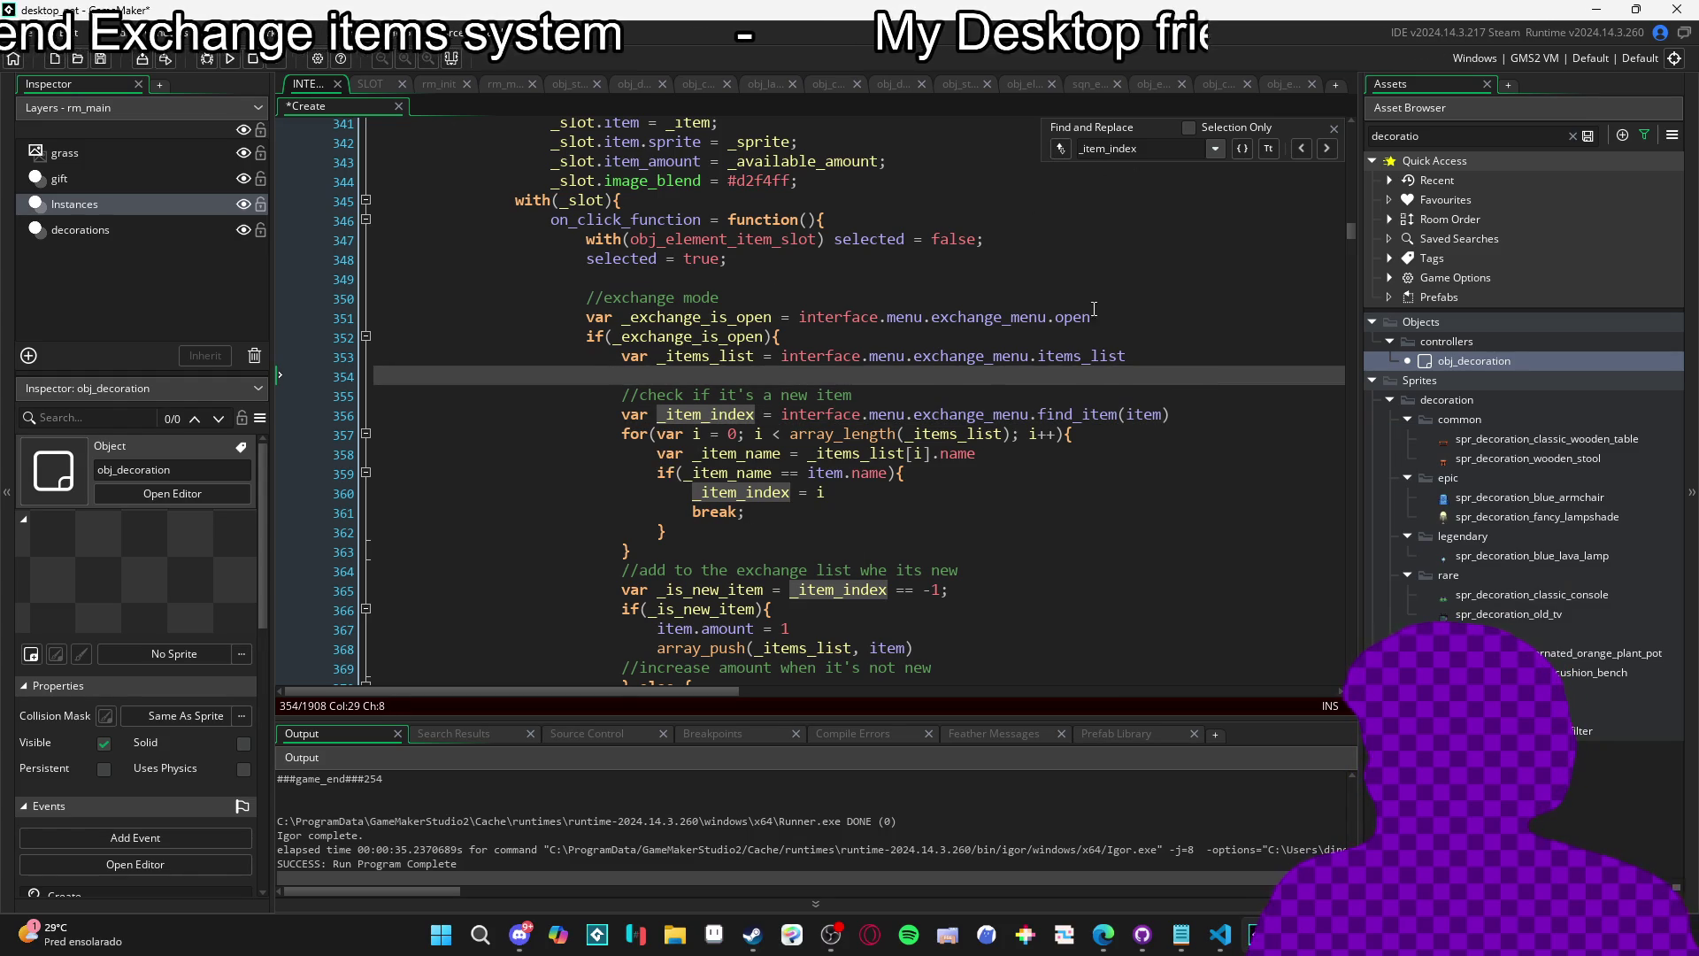
Jump to the find_item definition and add an _item parameter.
double_click(1079, 416)
key("ctrl+f")
left_click(1305, 152)
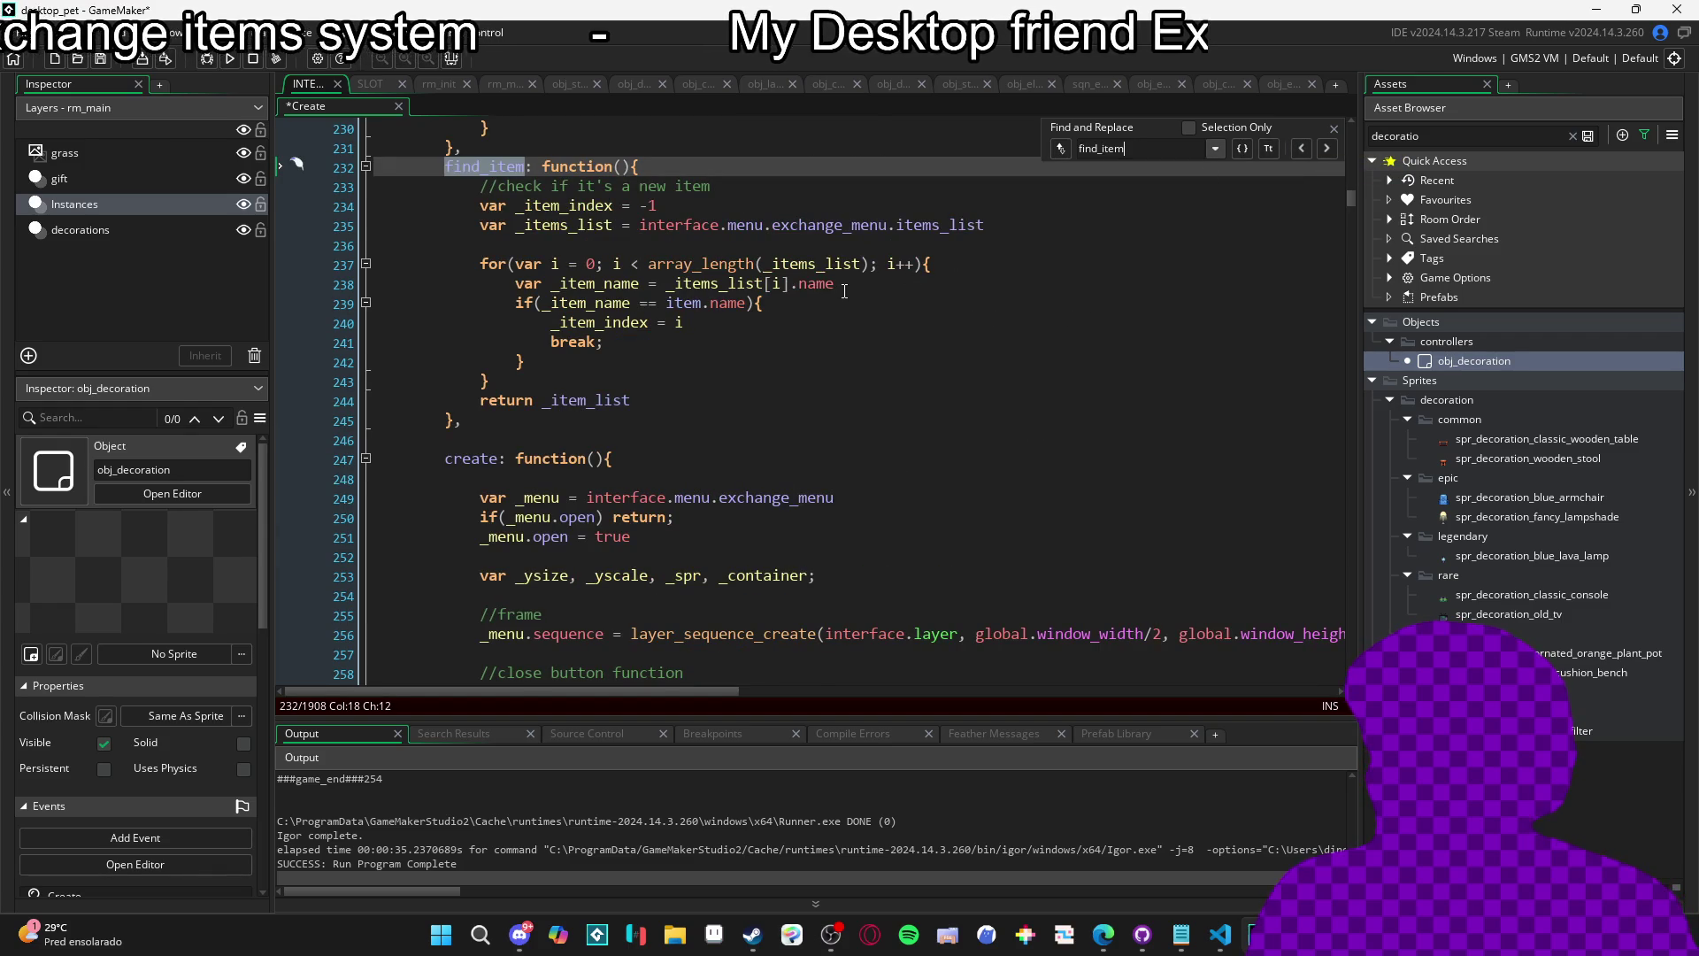
scroll(845, 292, "up", 1)
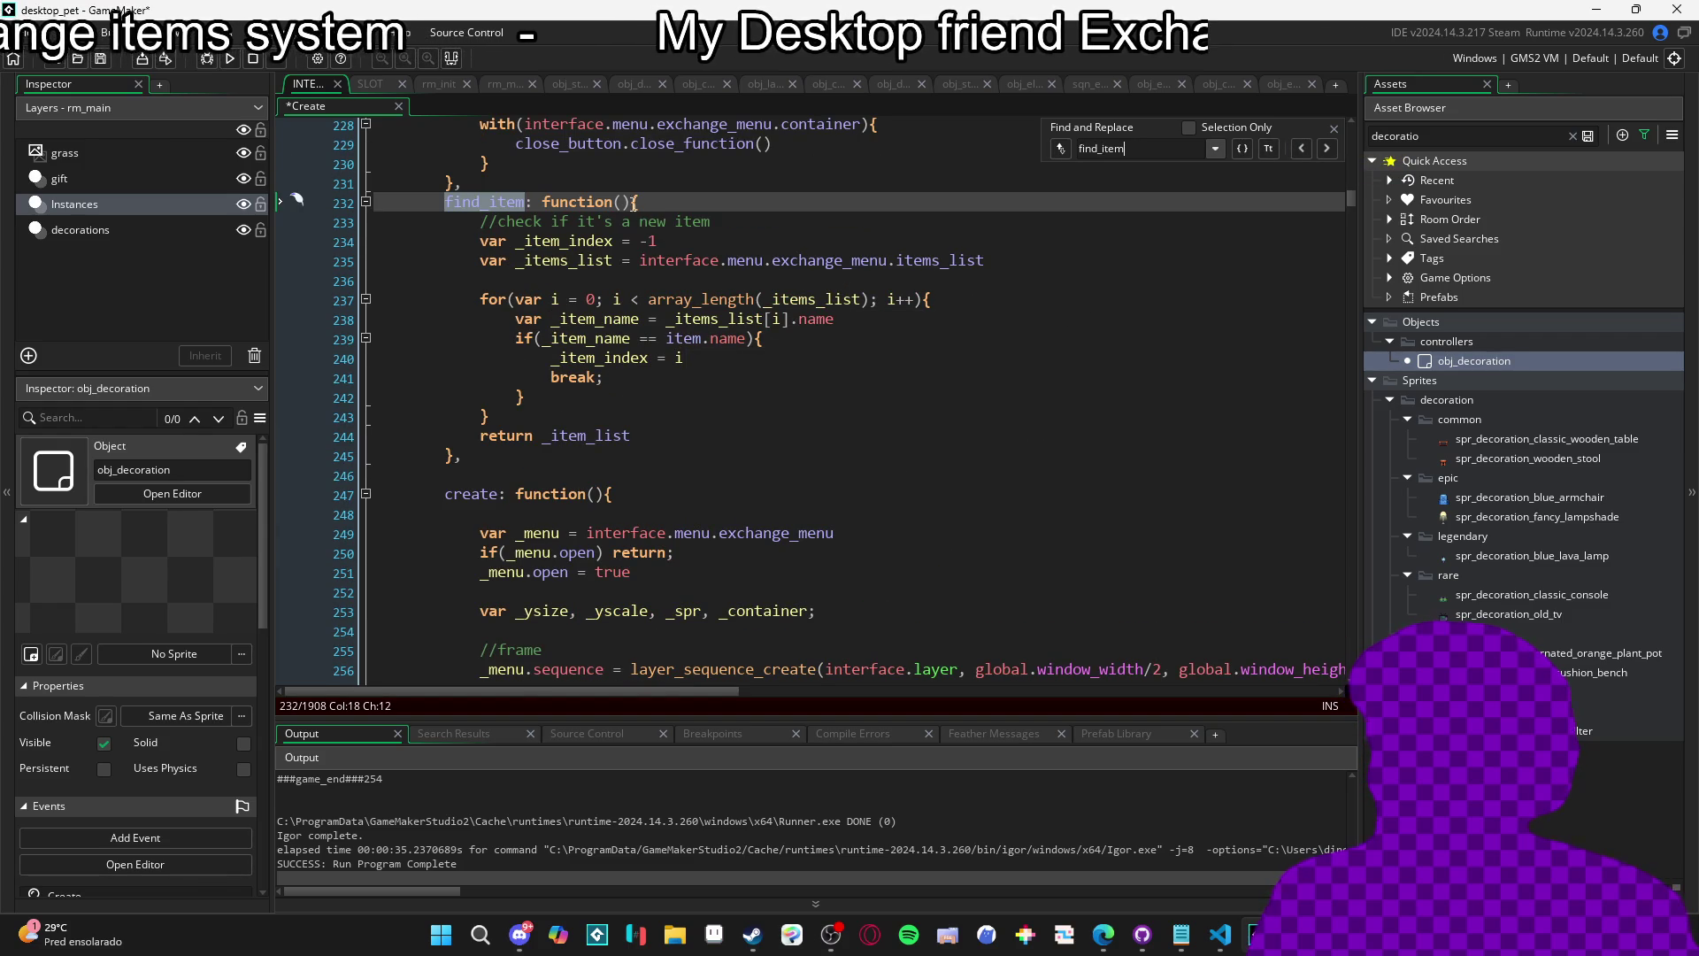
left_click(622, 202)
type("_item")
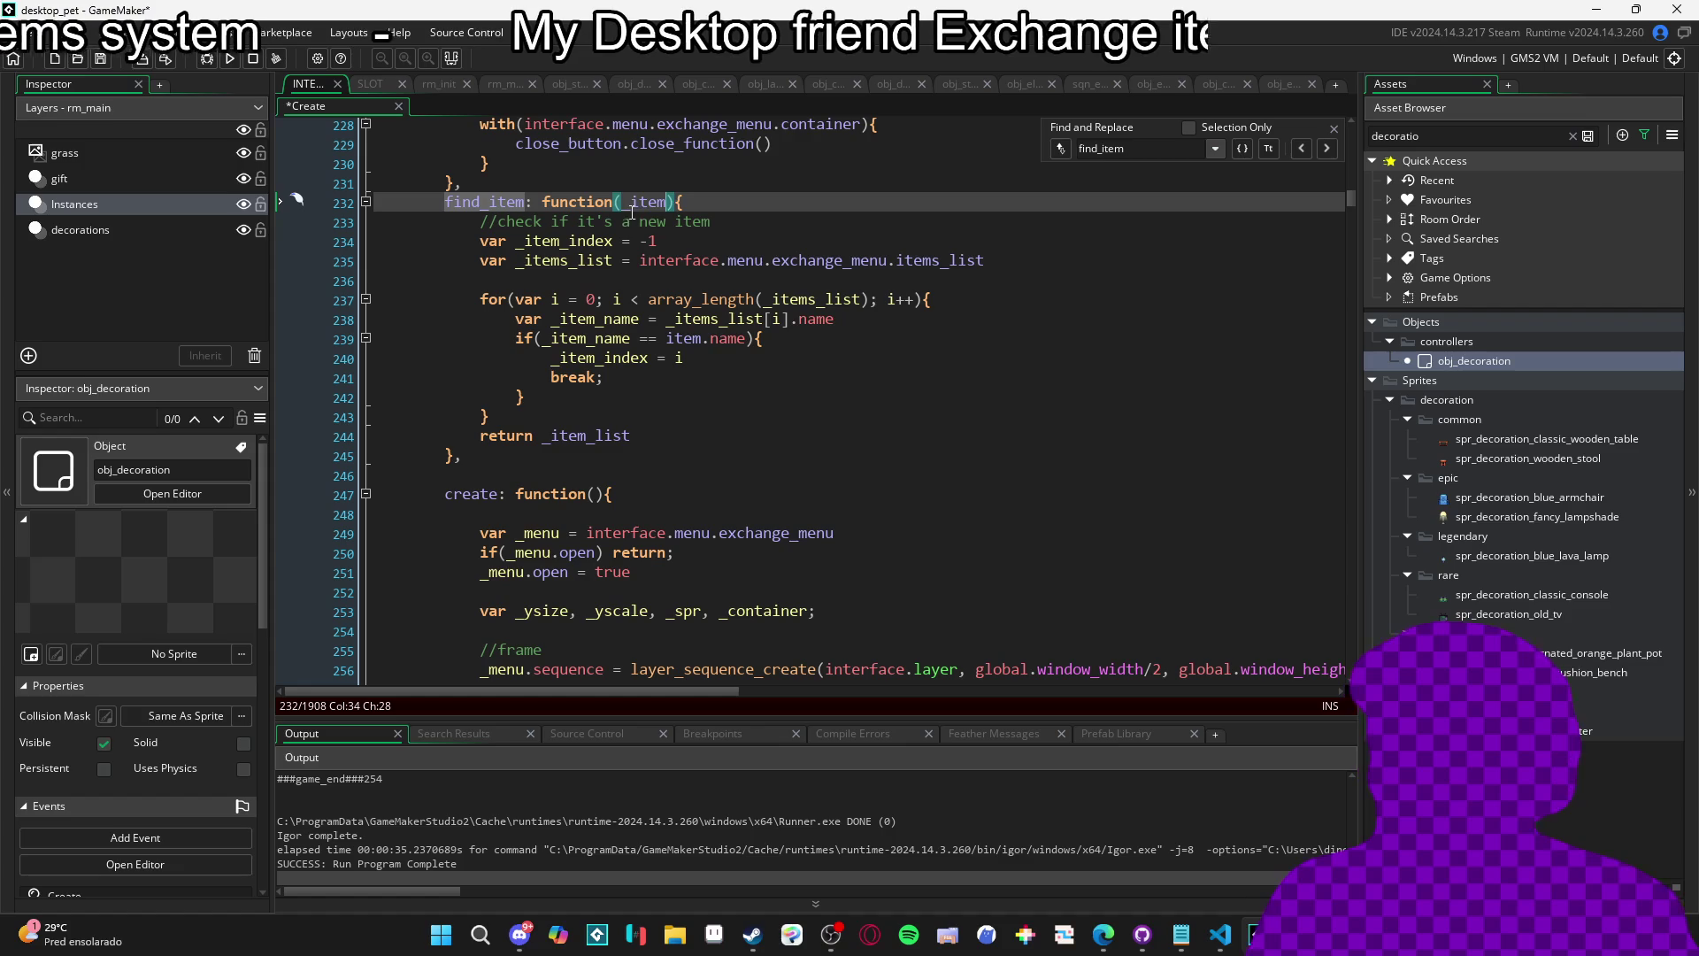
Change item.name to _item.name on line 239 and check the loop lines.
left_click(667, 339)
type("_")
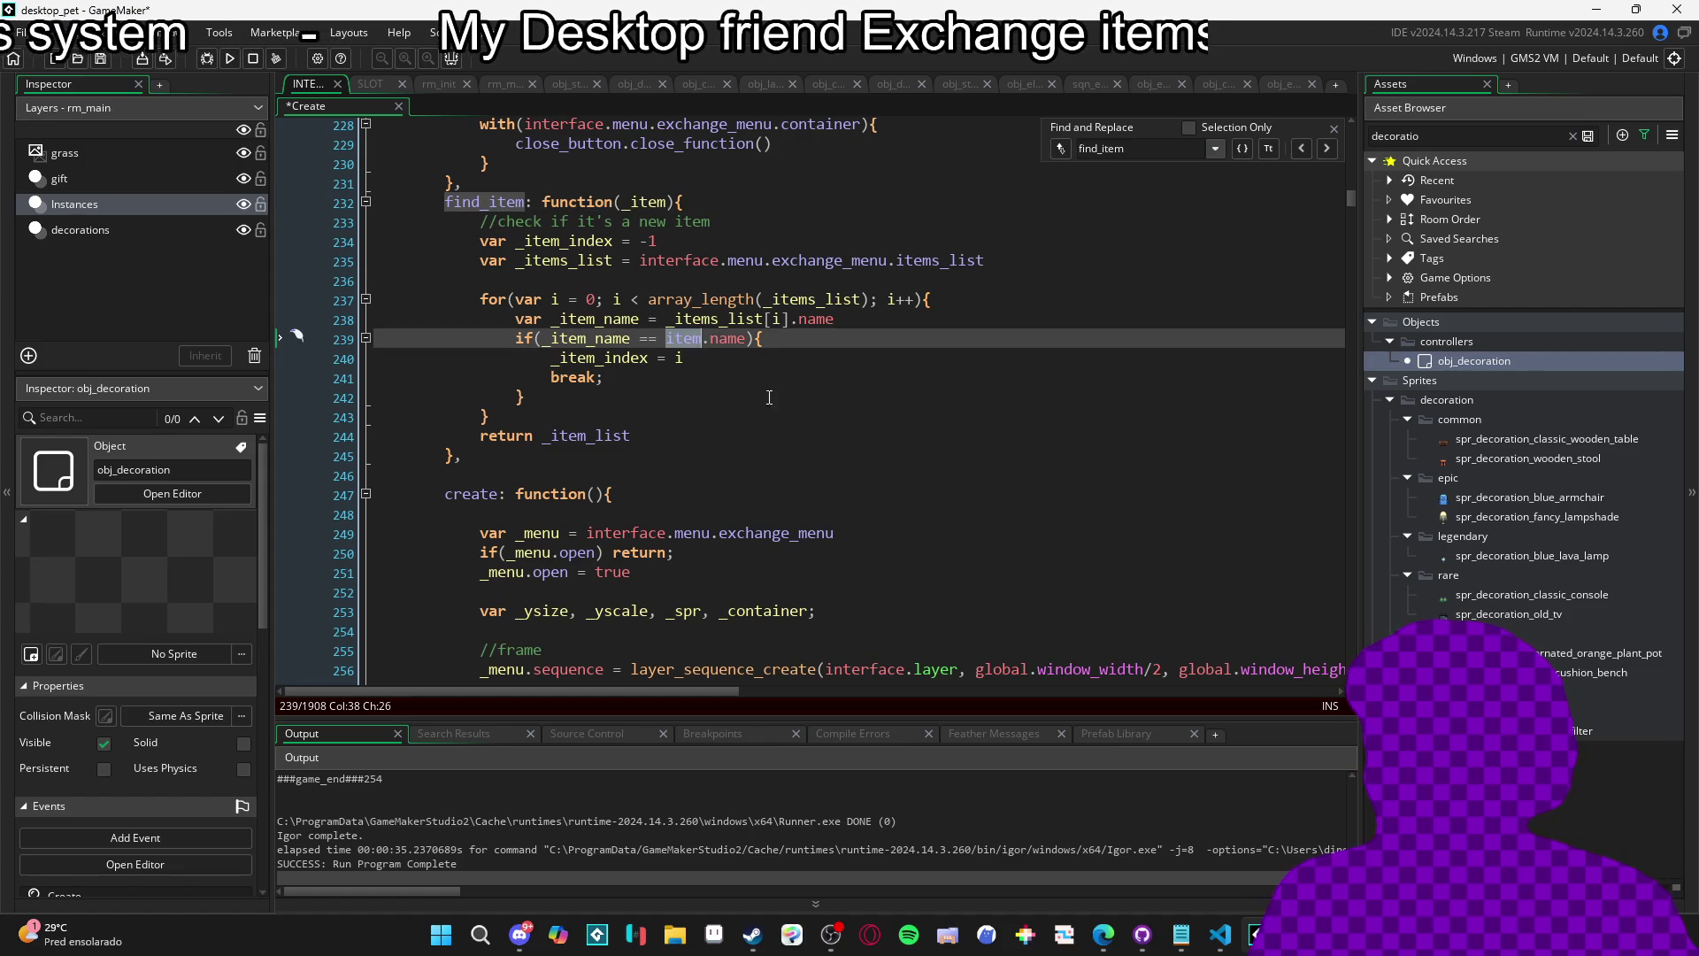
key("Down")
key("Down")
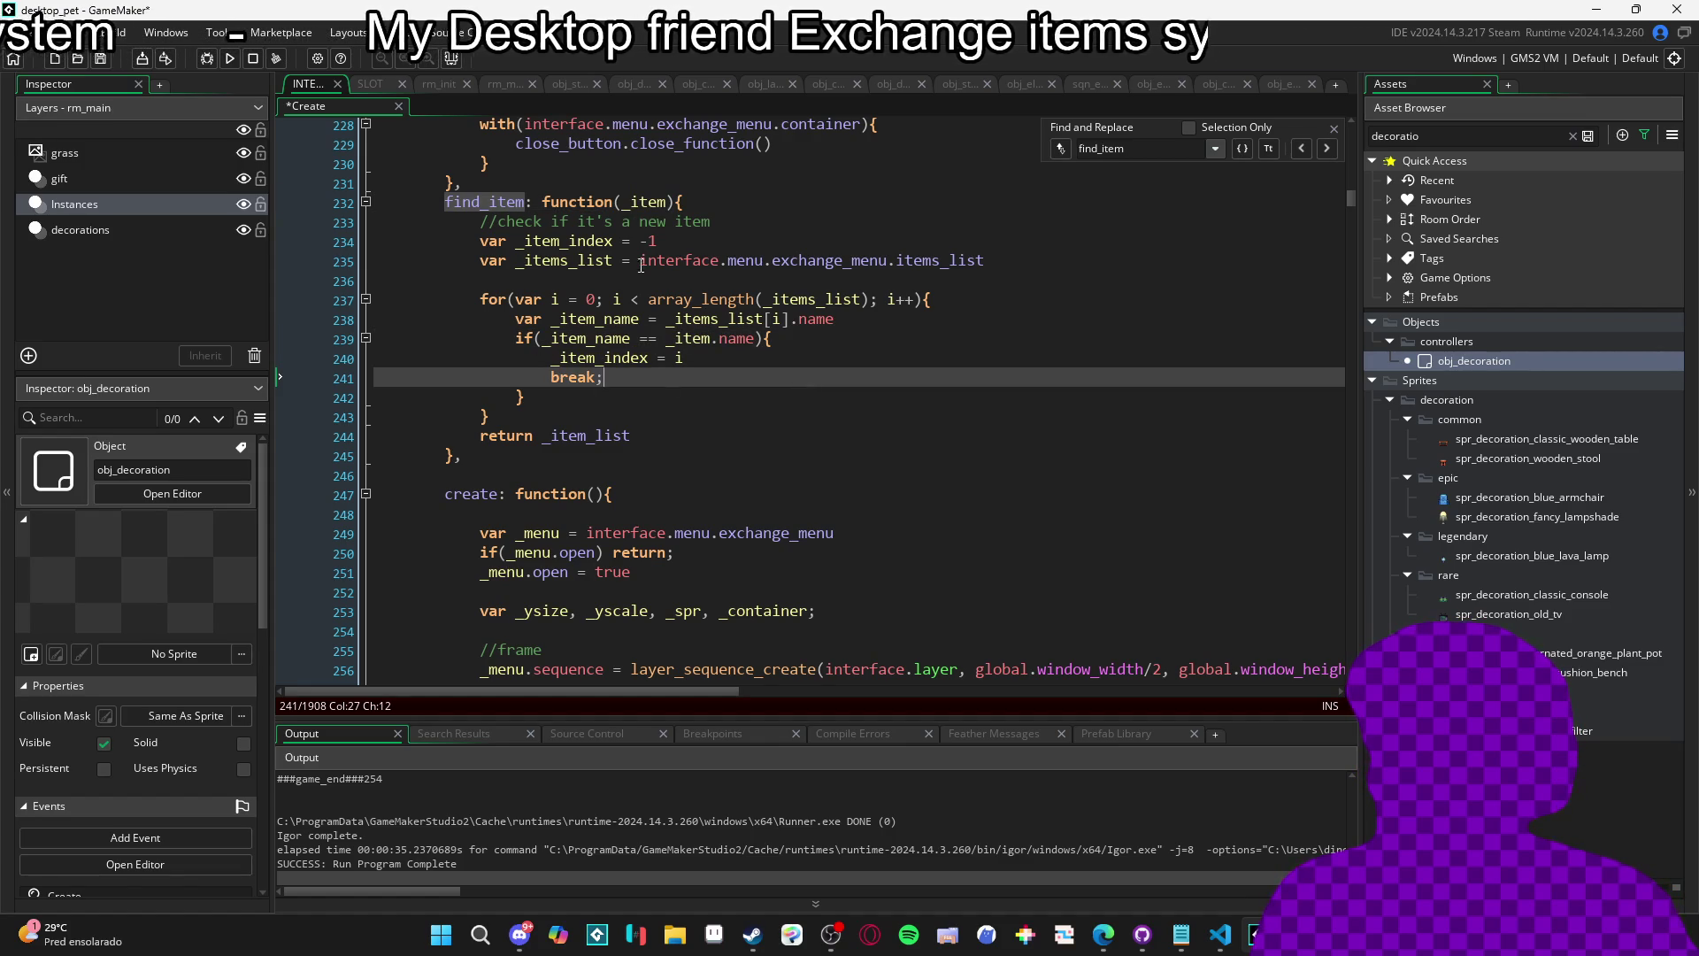
key("Up")
key("Up")
left_click(770, 320)
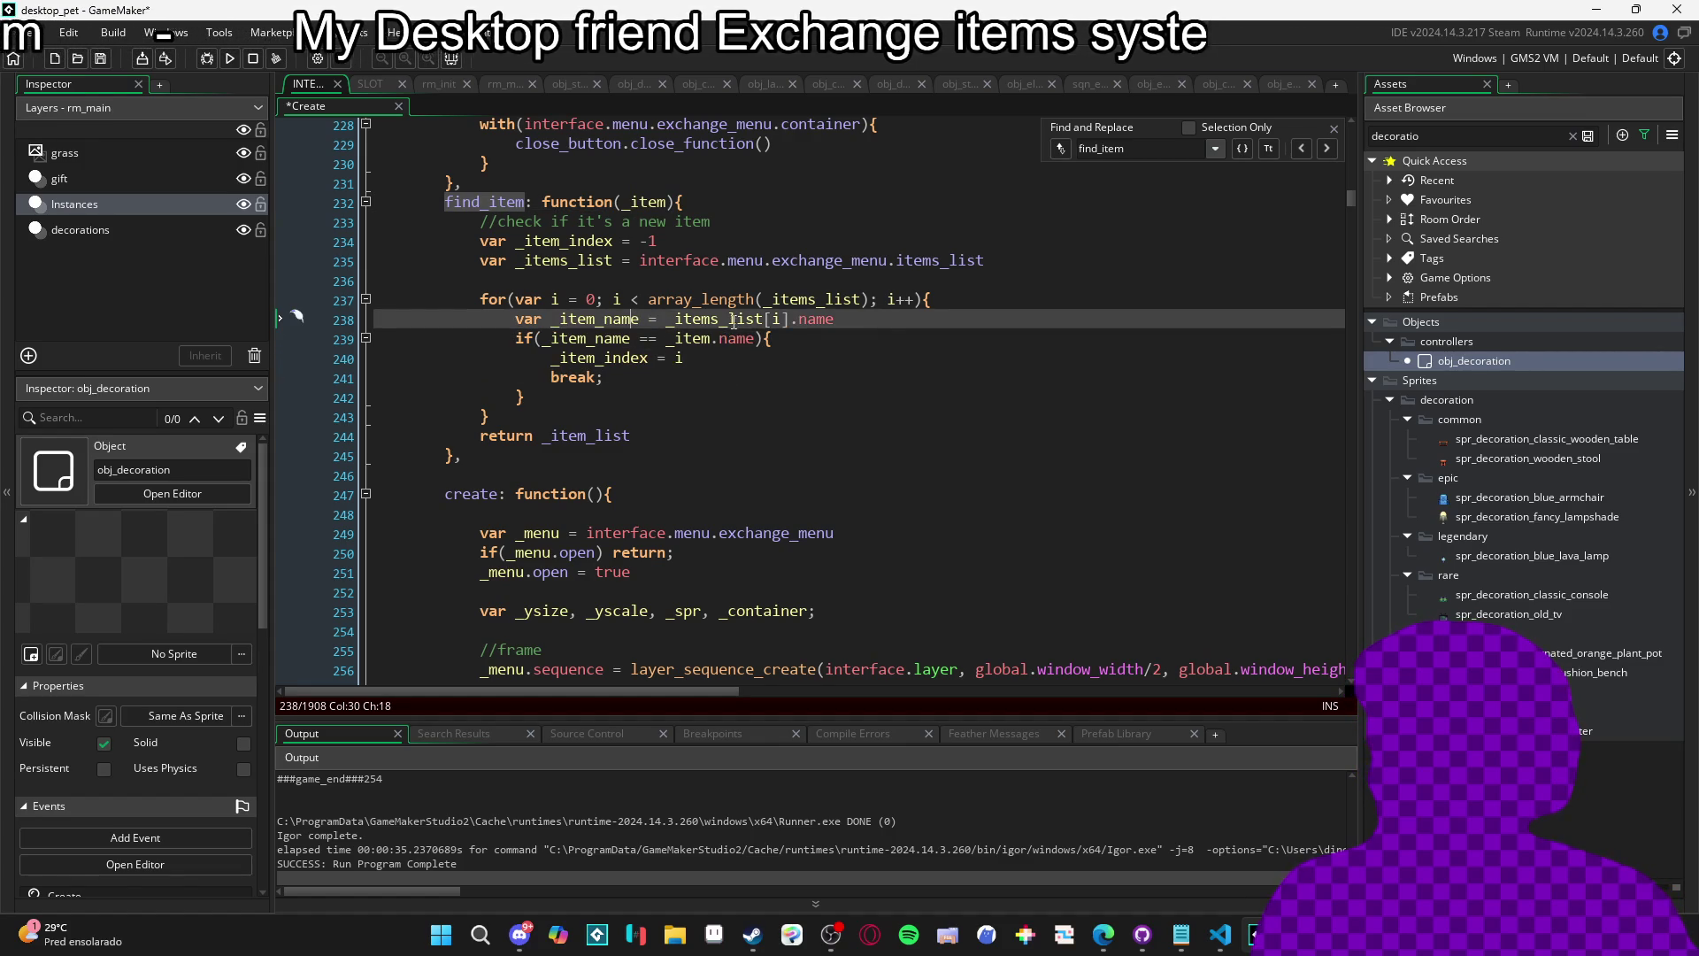
left_click(800, 320)
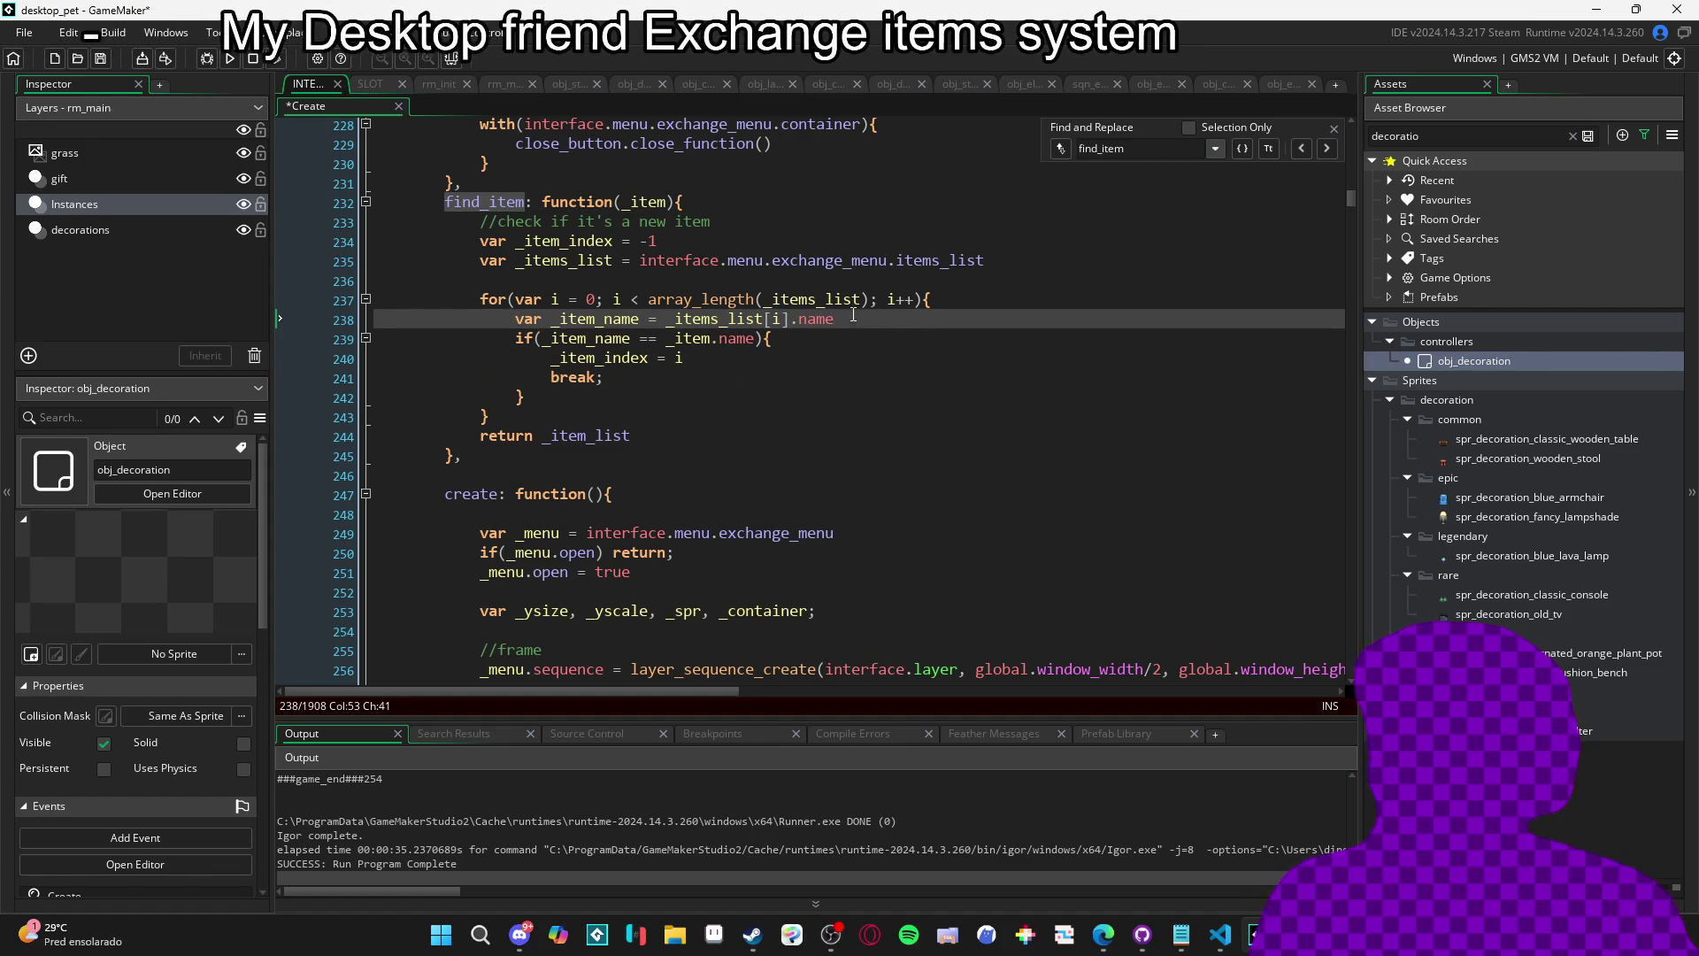
left_click(730, 319)
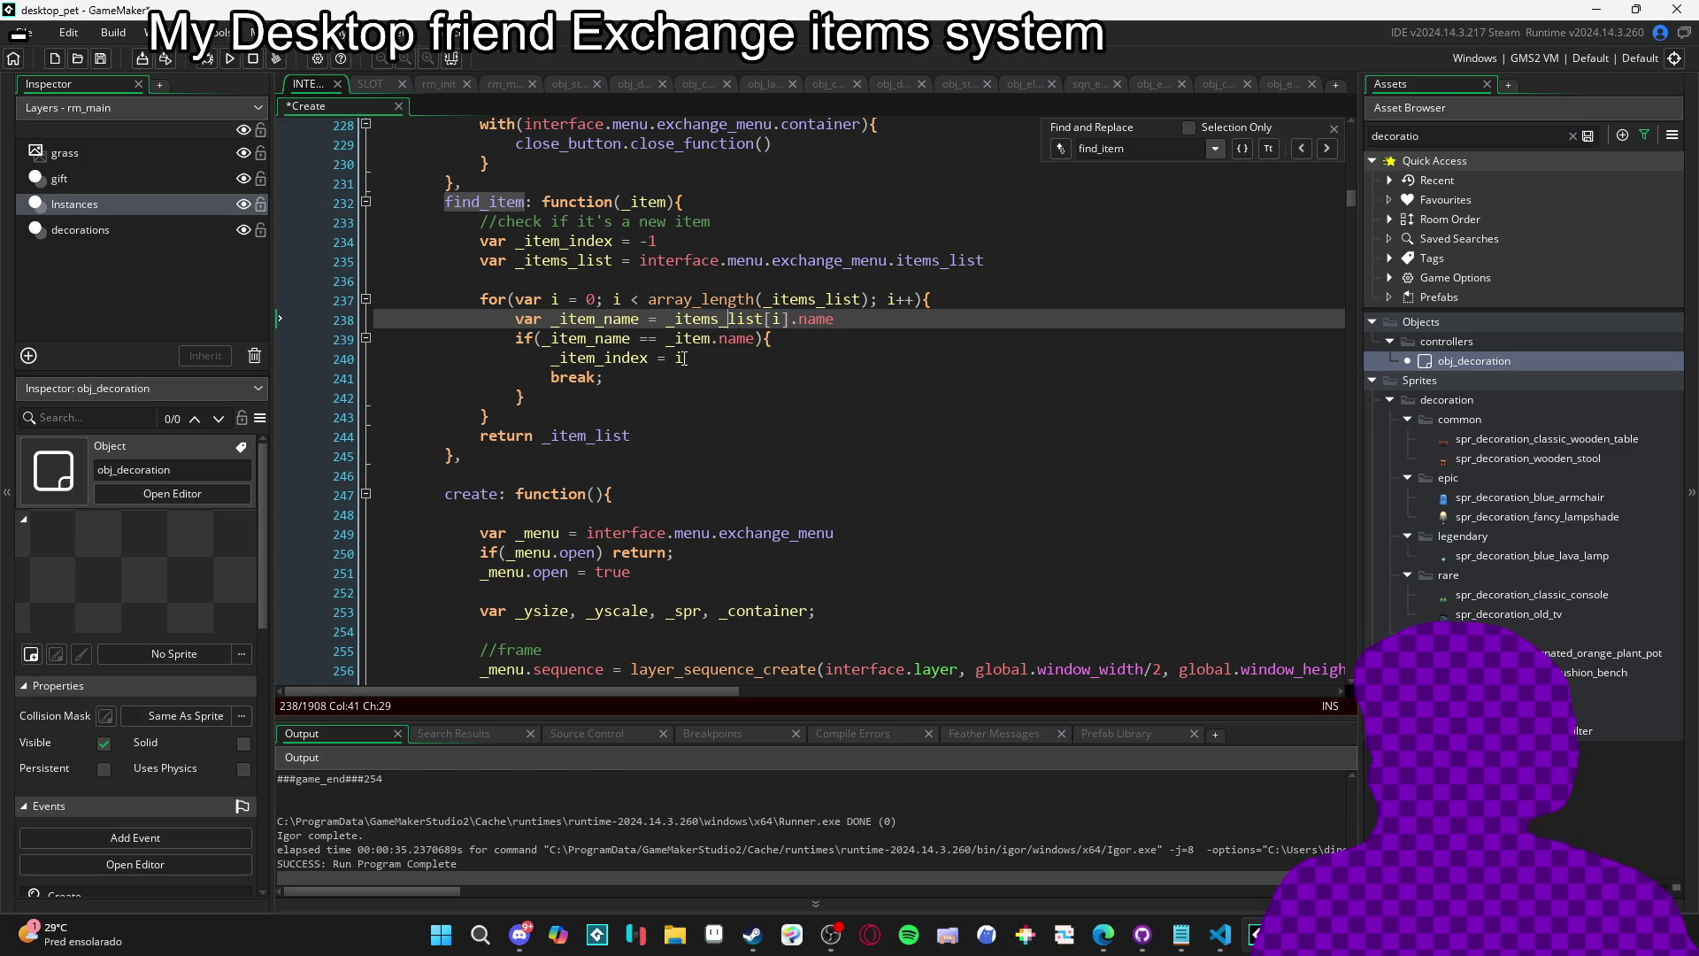
left_click(492, 416)
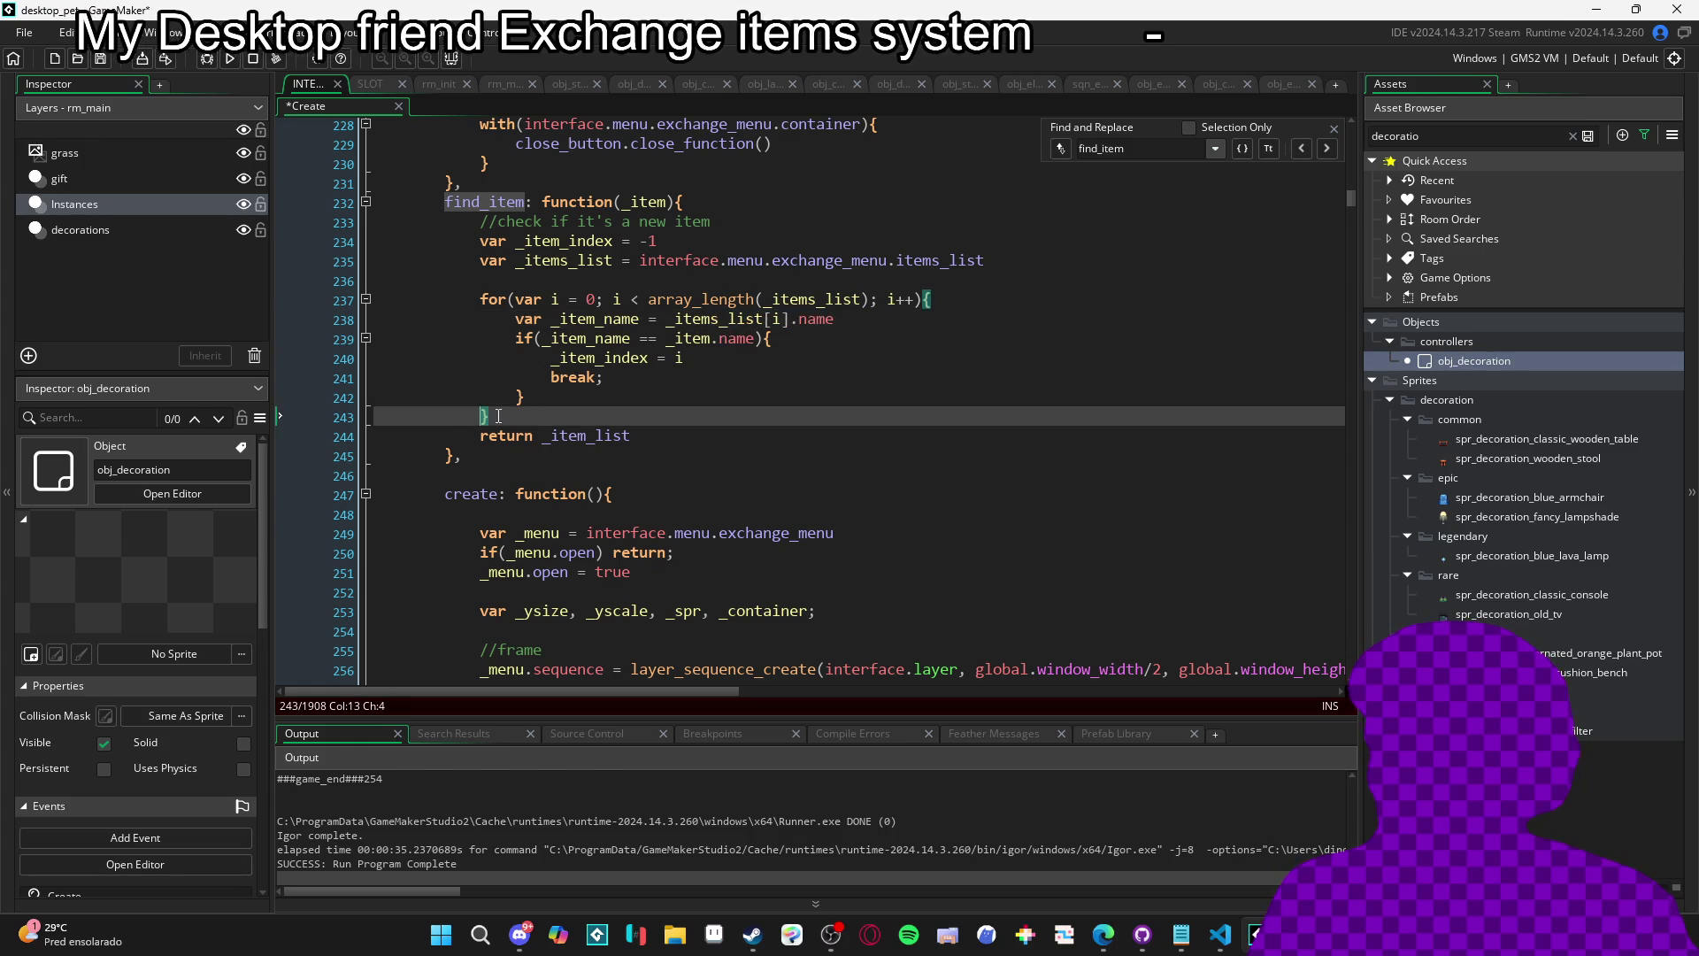
left_click(493, 203)
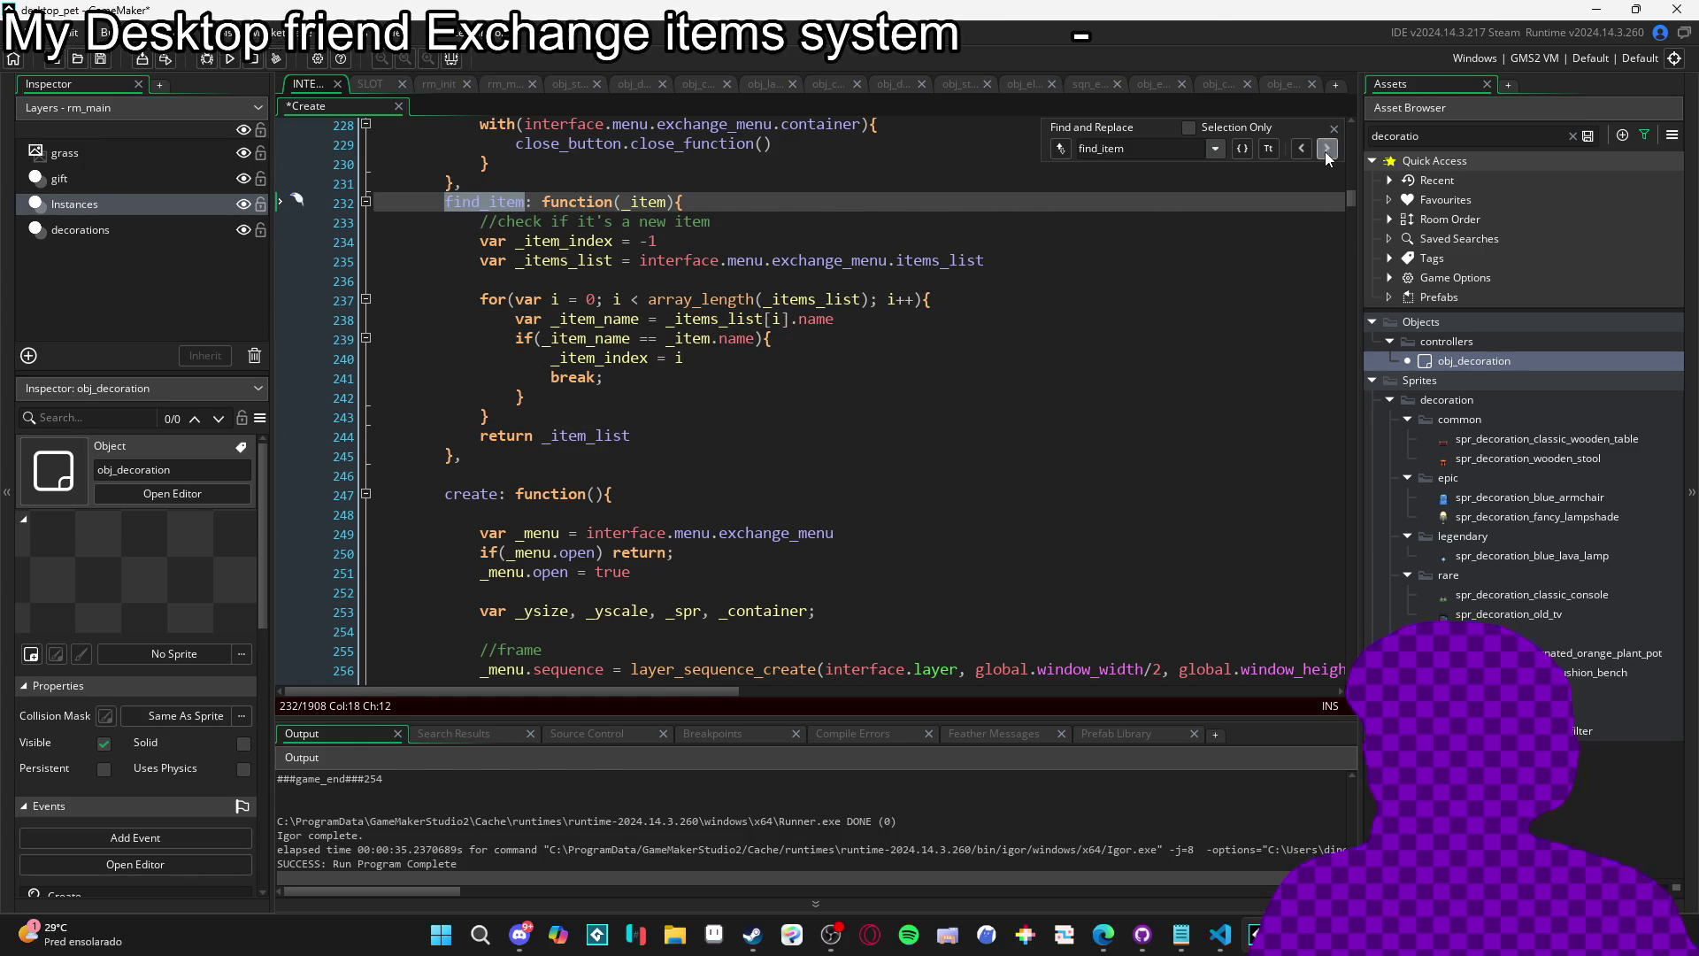
Delete the inline for loop on lines 357–363 following the find_item(item) call.
left_click(1325, 152)
scroll(1169, 319, "up", 3)
left_click(1161, 308)
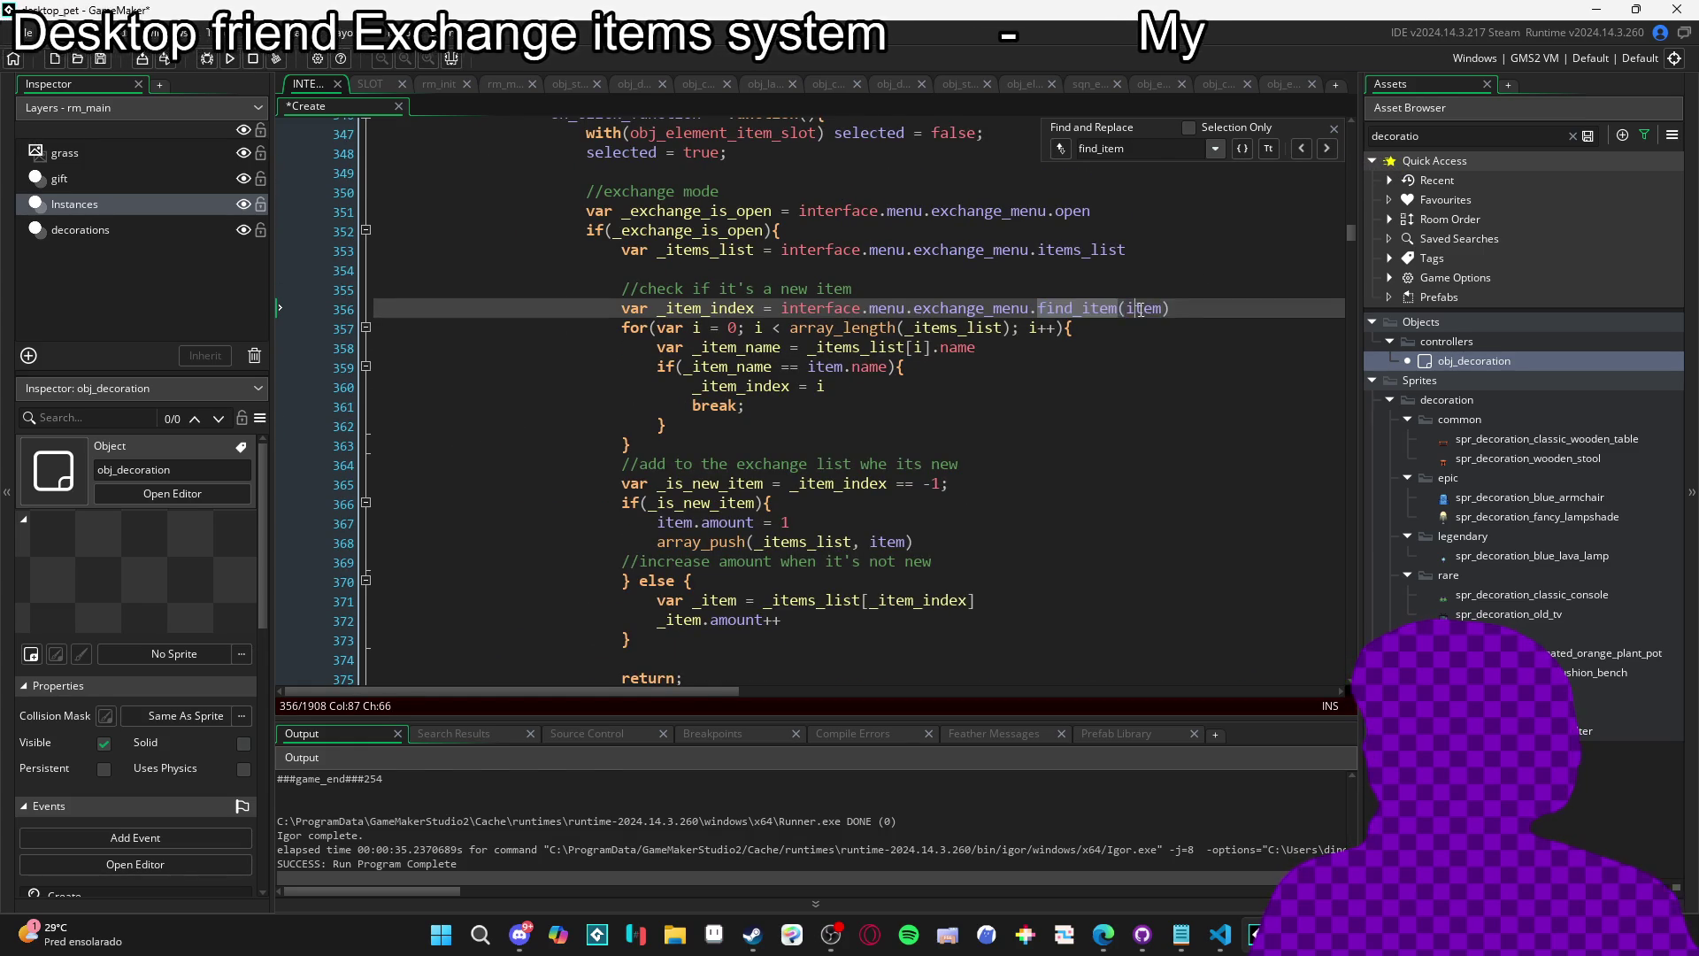
scroll(1188, 333, "up", 2)
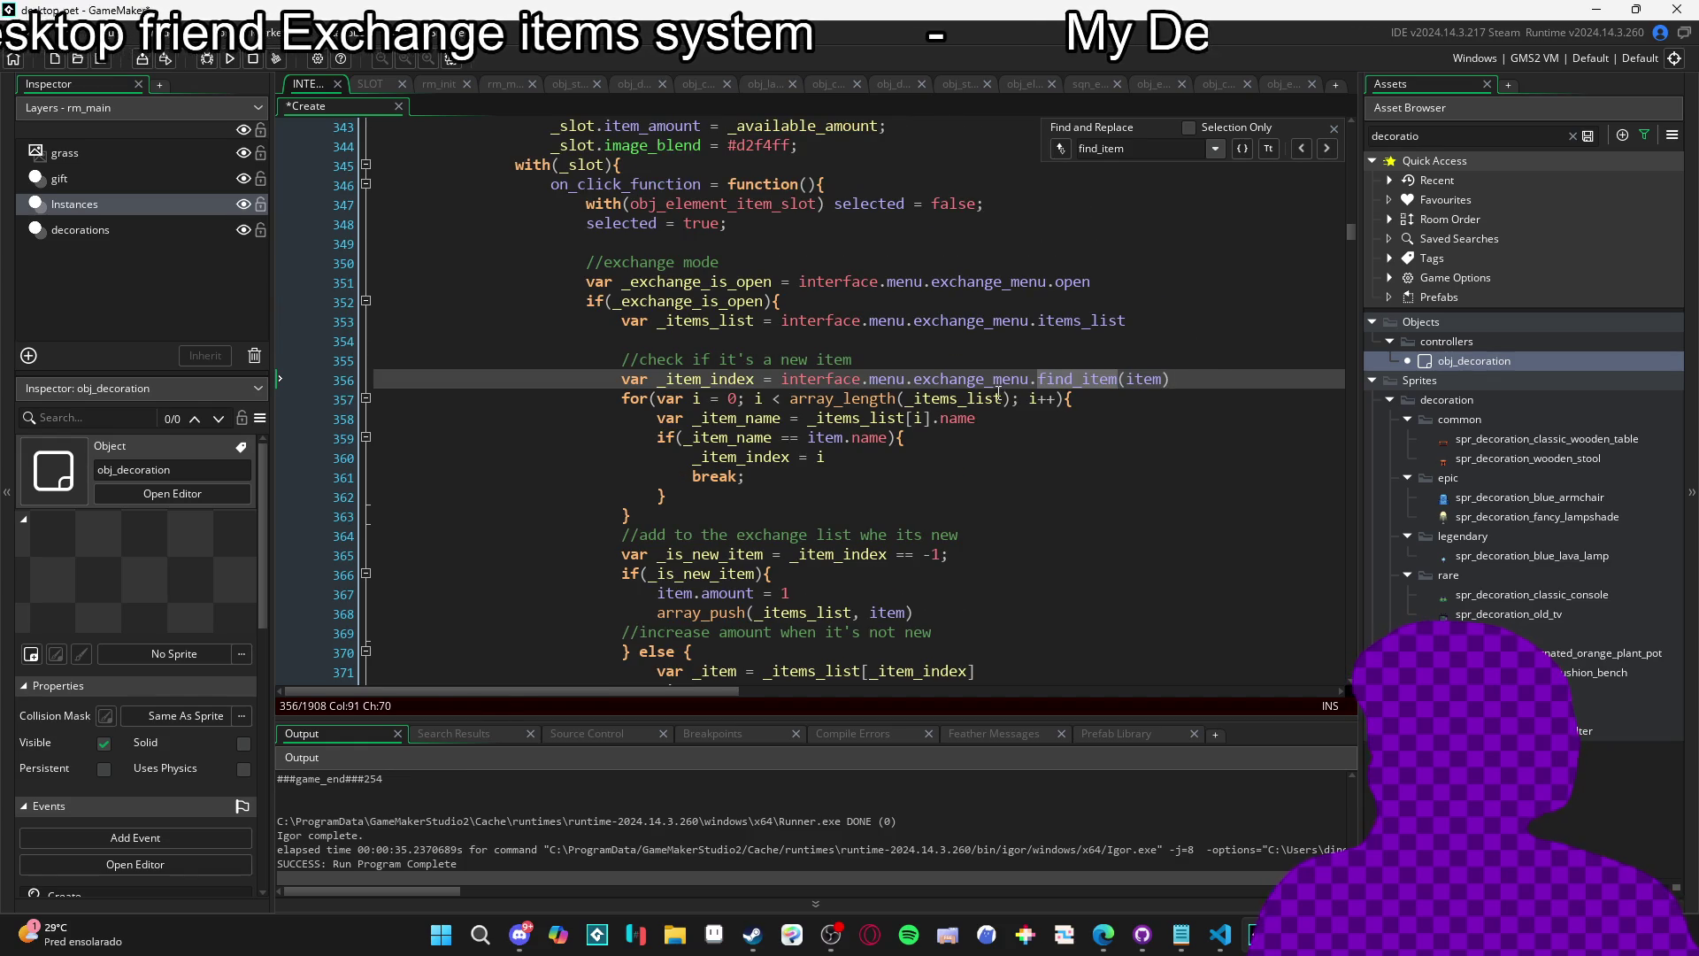
left_click(1016, 452)
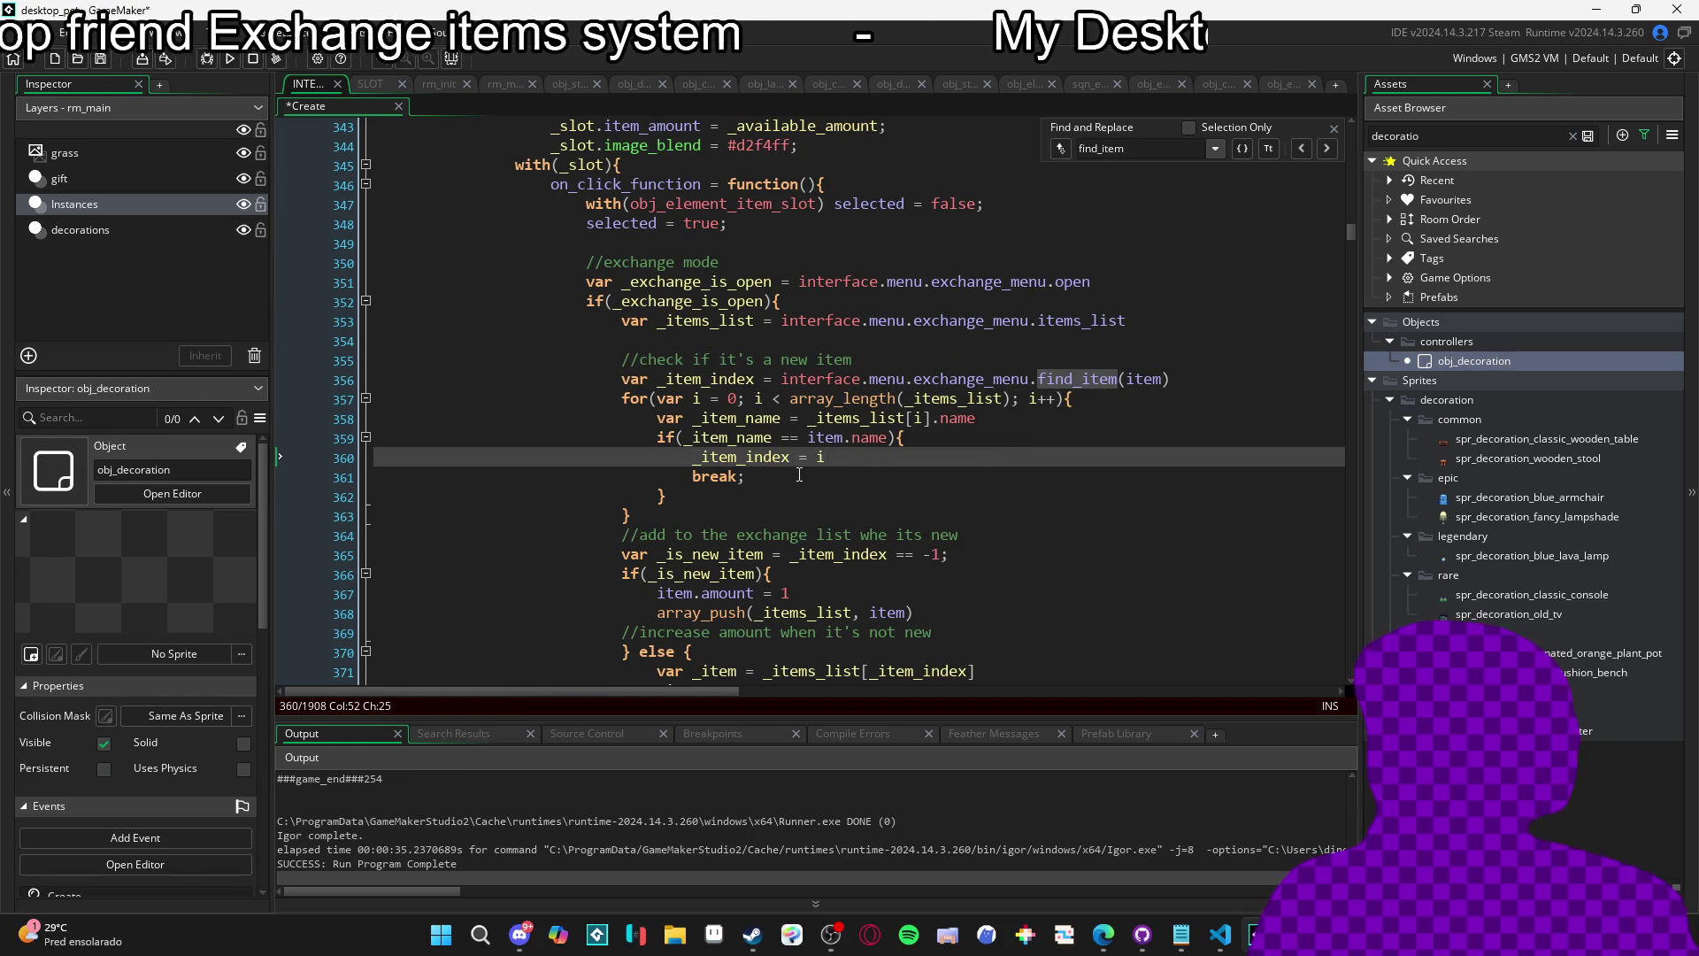
mouse_move(622, 398)
left_mouse_down()
mouse_move(664, 462)
mouse_move(655, 516)
left_mouse_up()
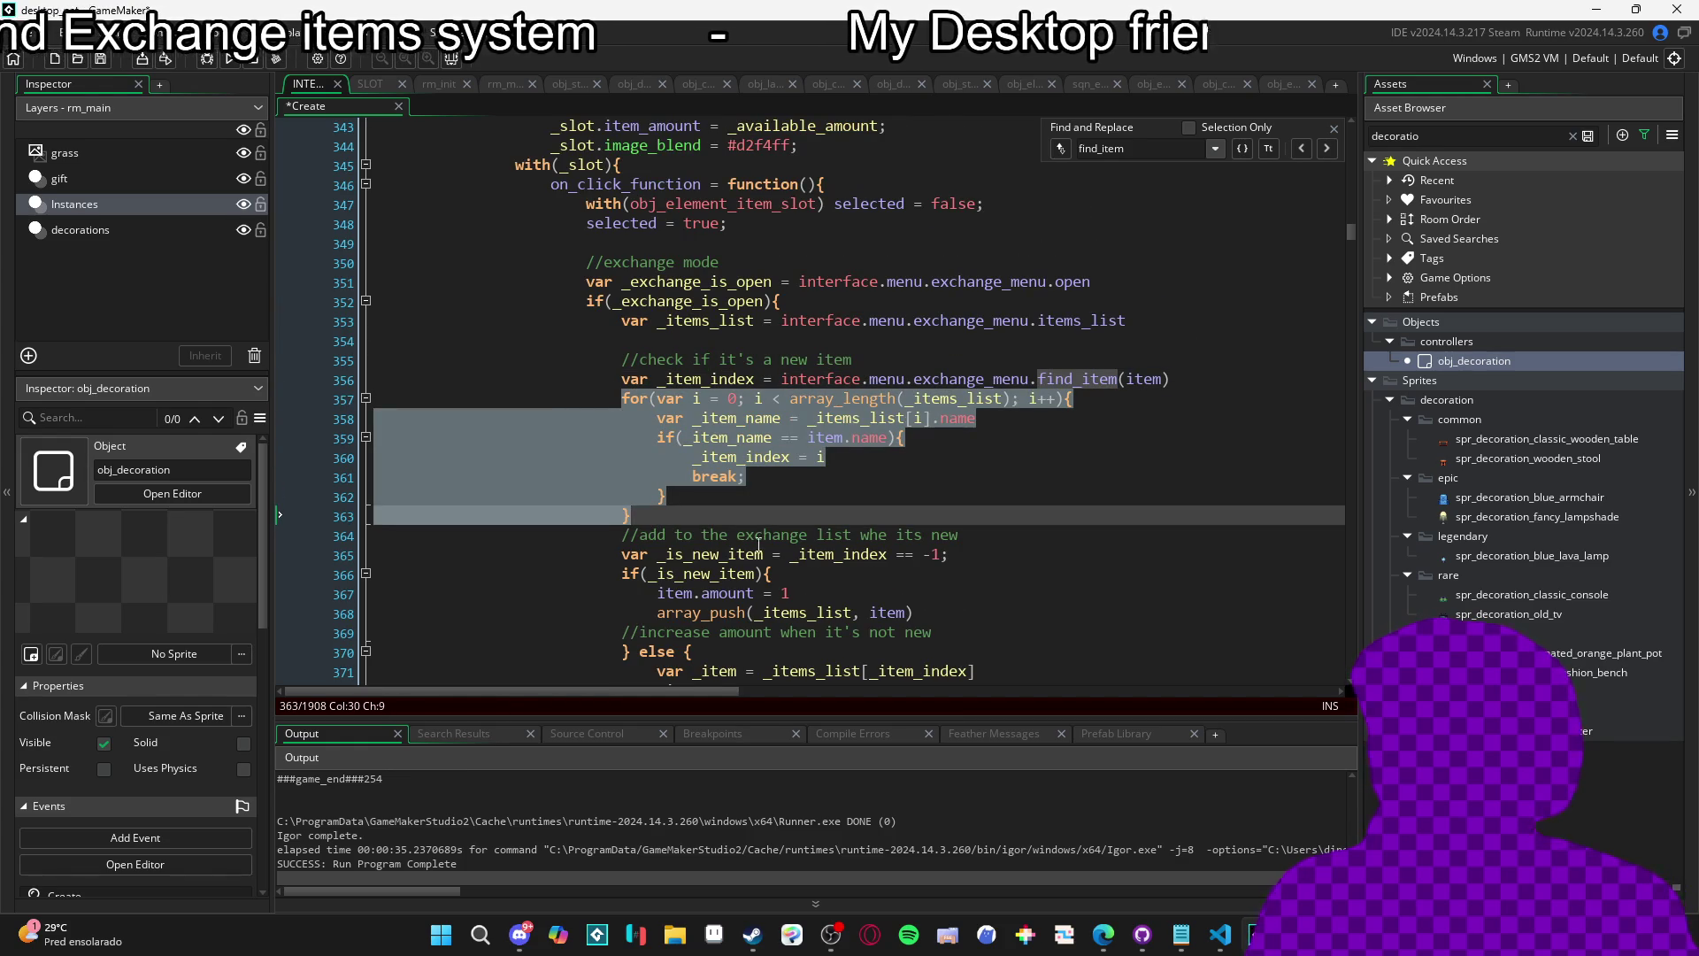
key("Delete")
double_click(706, 378)
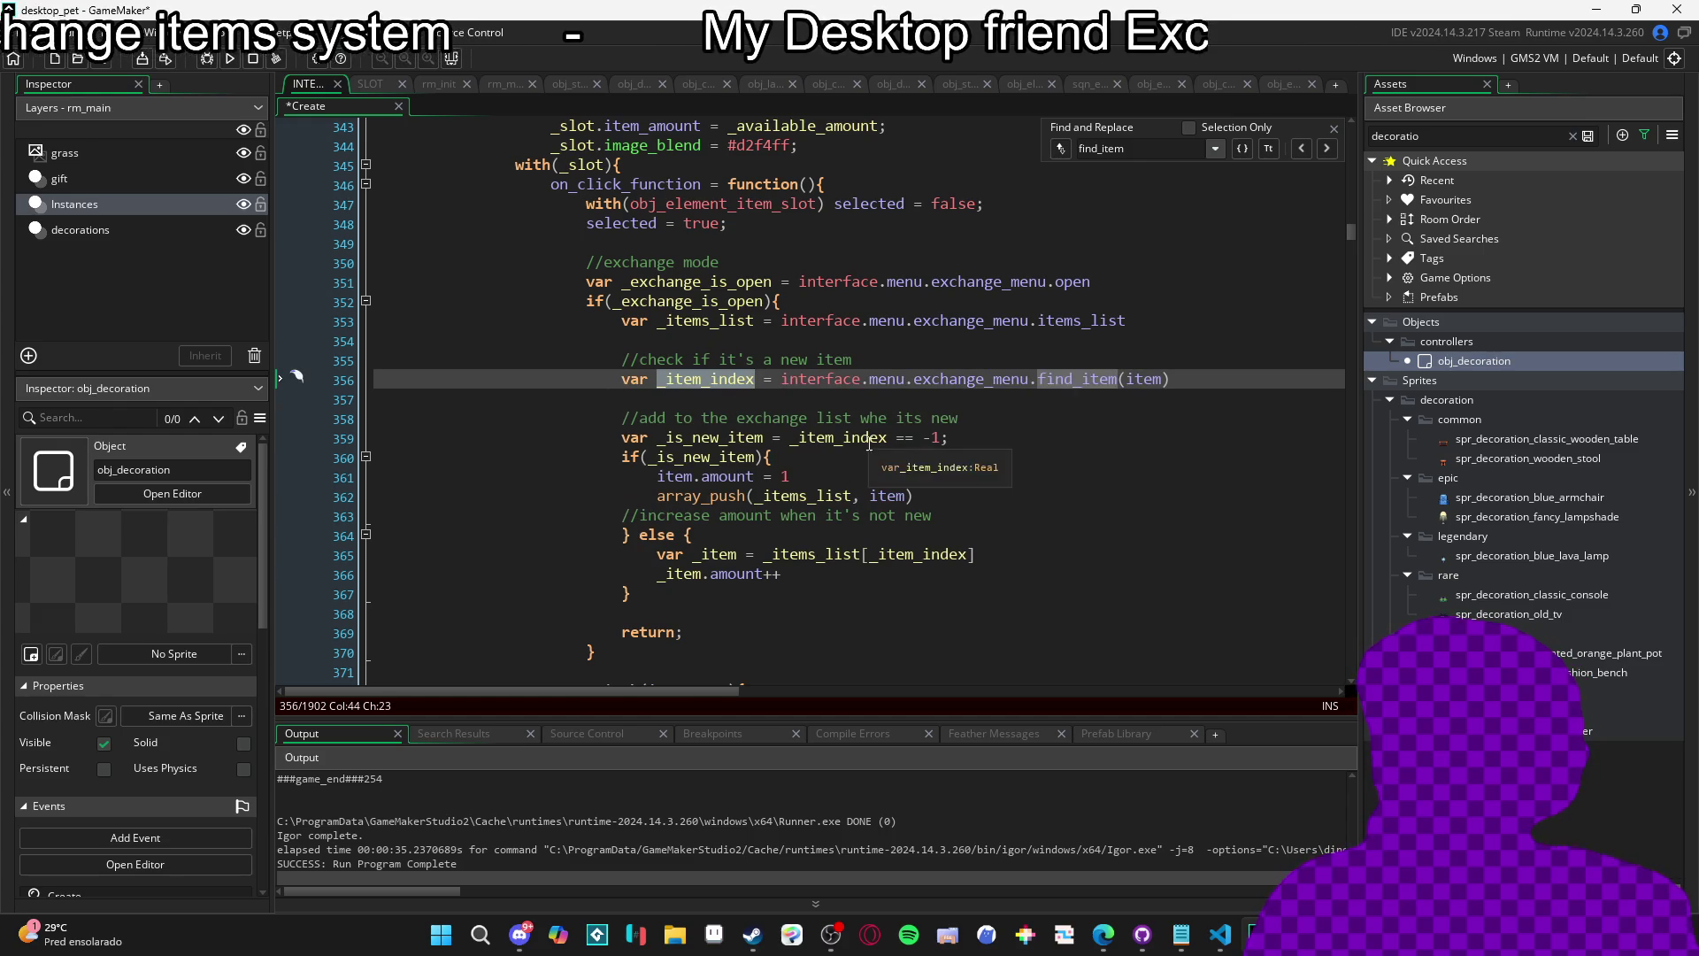
double_click(839, 438)
key("End")
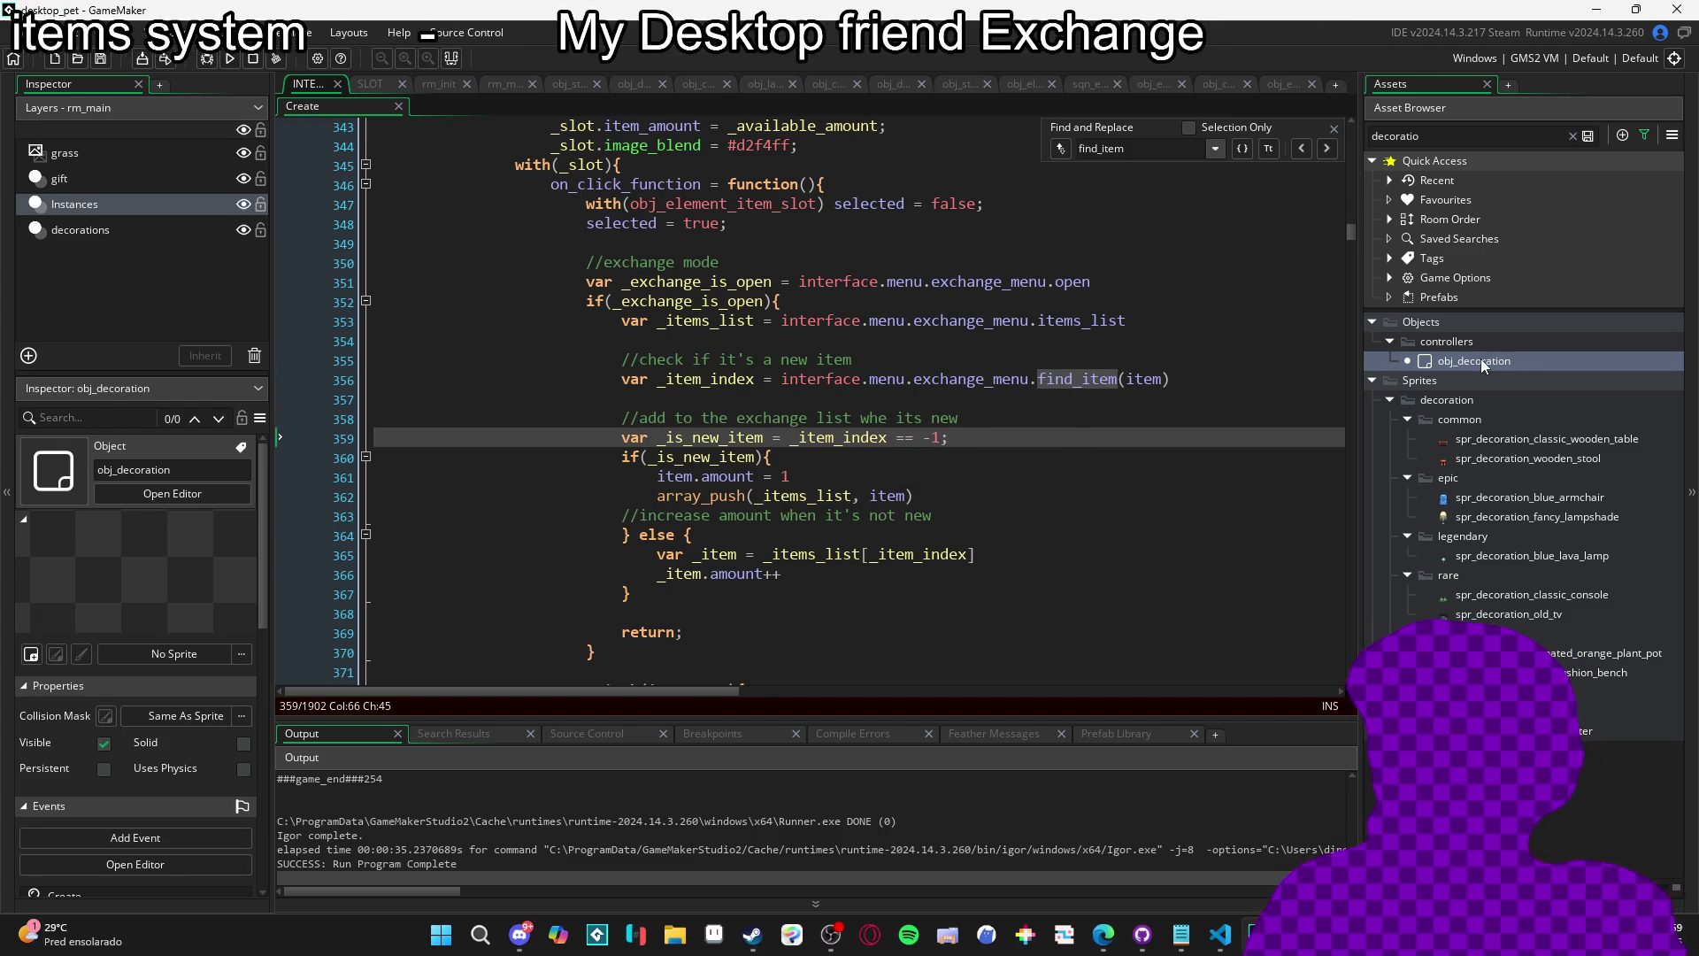
Return to obj_decoration's Create event, then search assets for 'chara' and open obj_character.
key("ctrl+Tab")
key("ctrl+Tab")
double_click(634, 236)
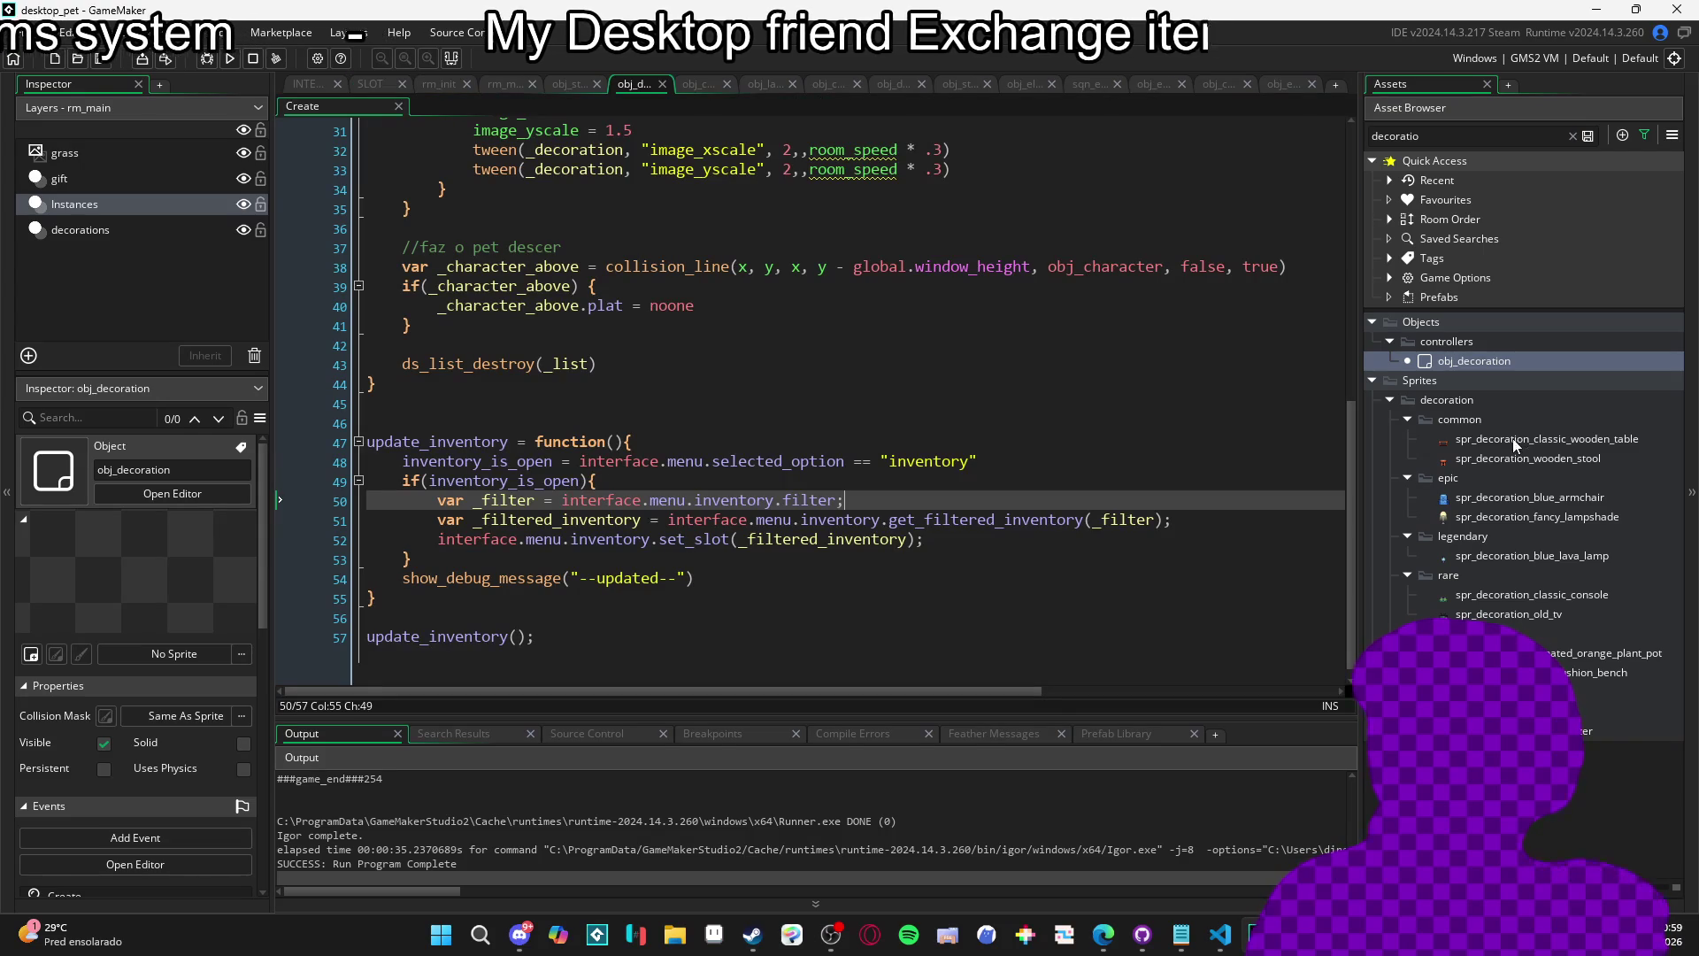
double_click(1437, 180)
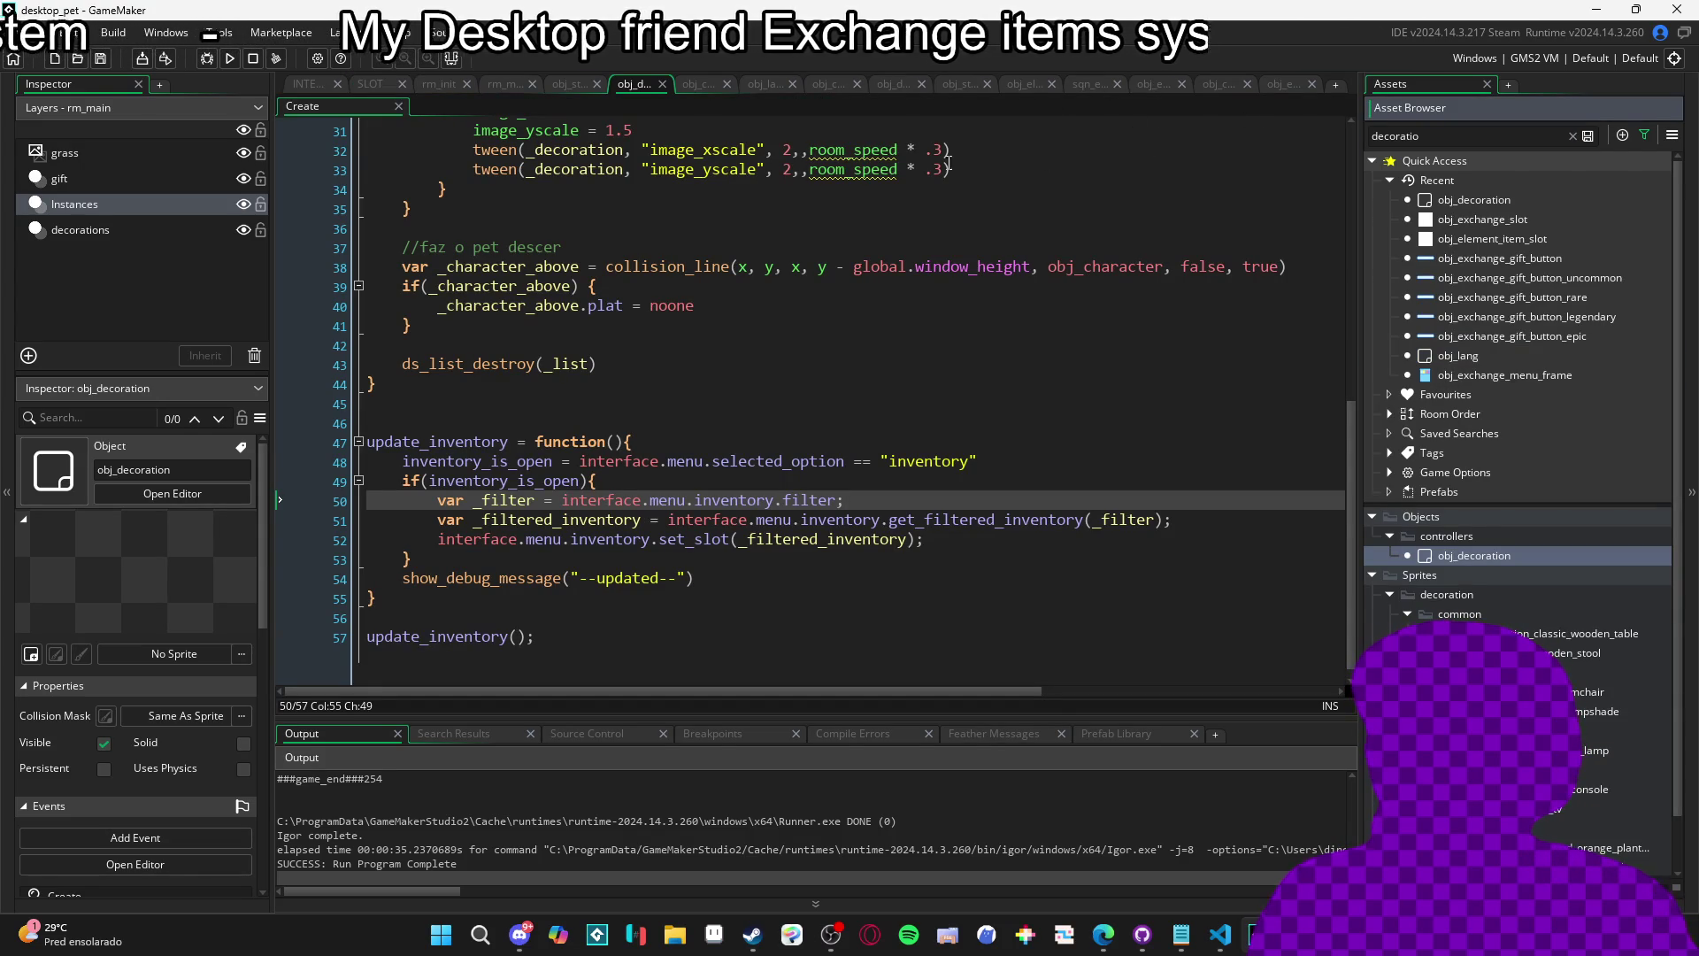
double_click(1417, 135)
type("player")
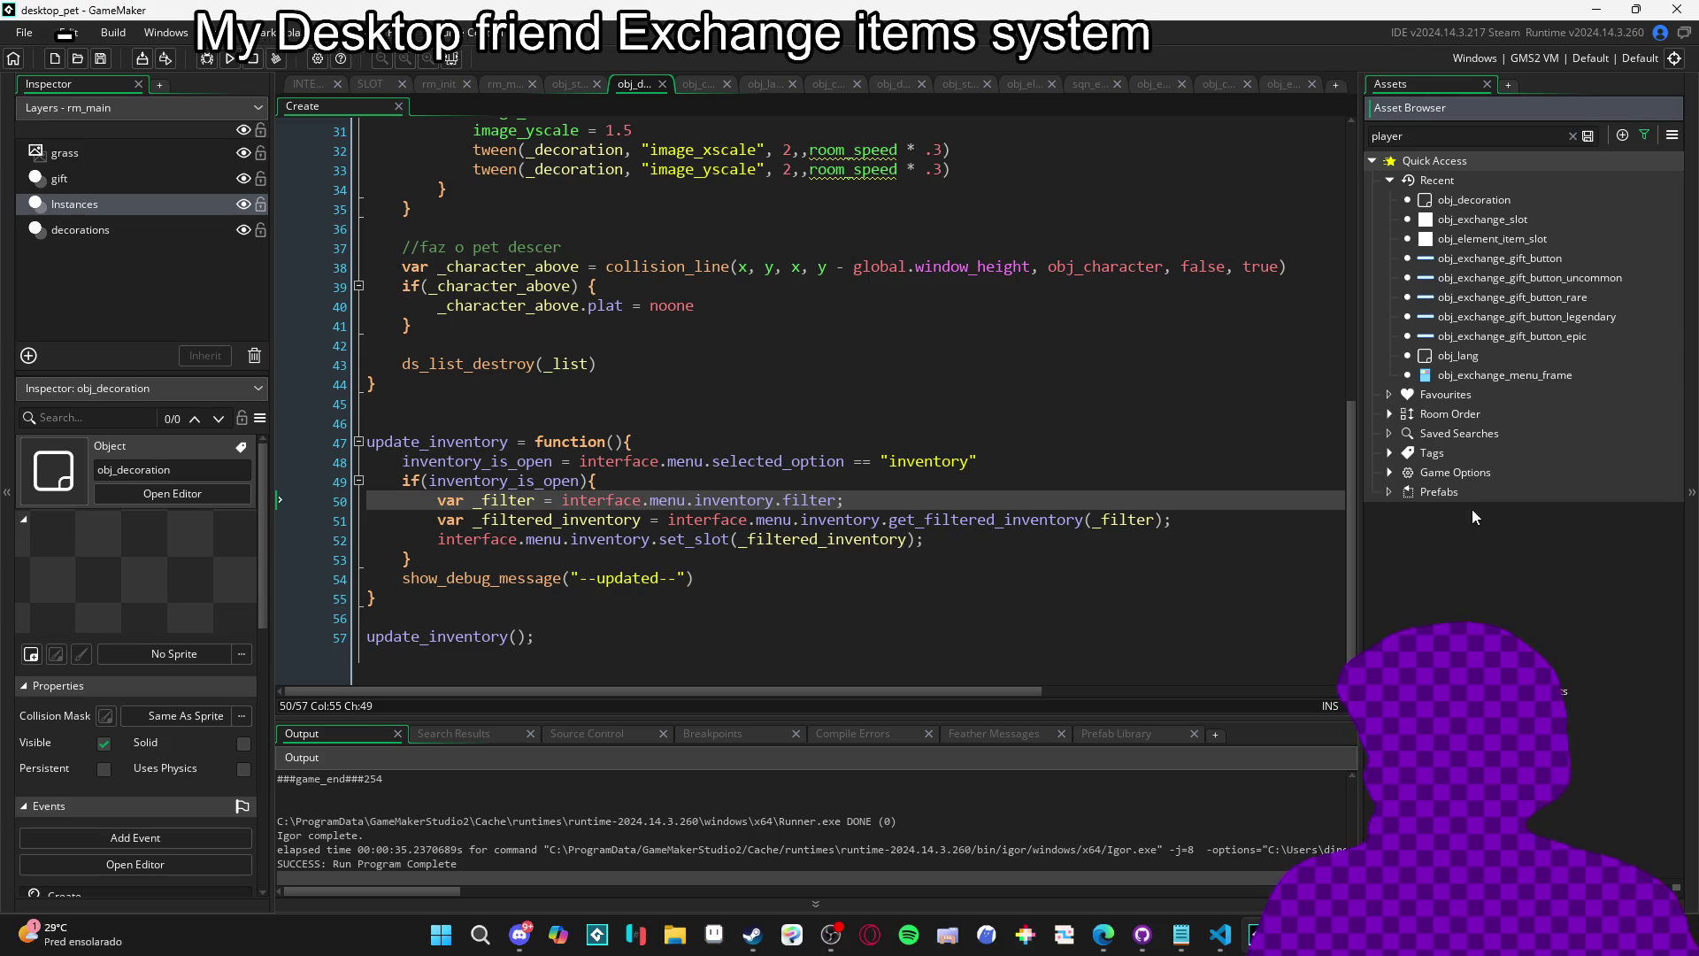
key("BackSpace")
key("BackSpace")
key("BackSpace")
type("chara")
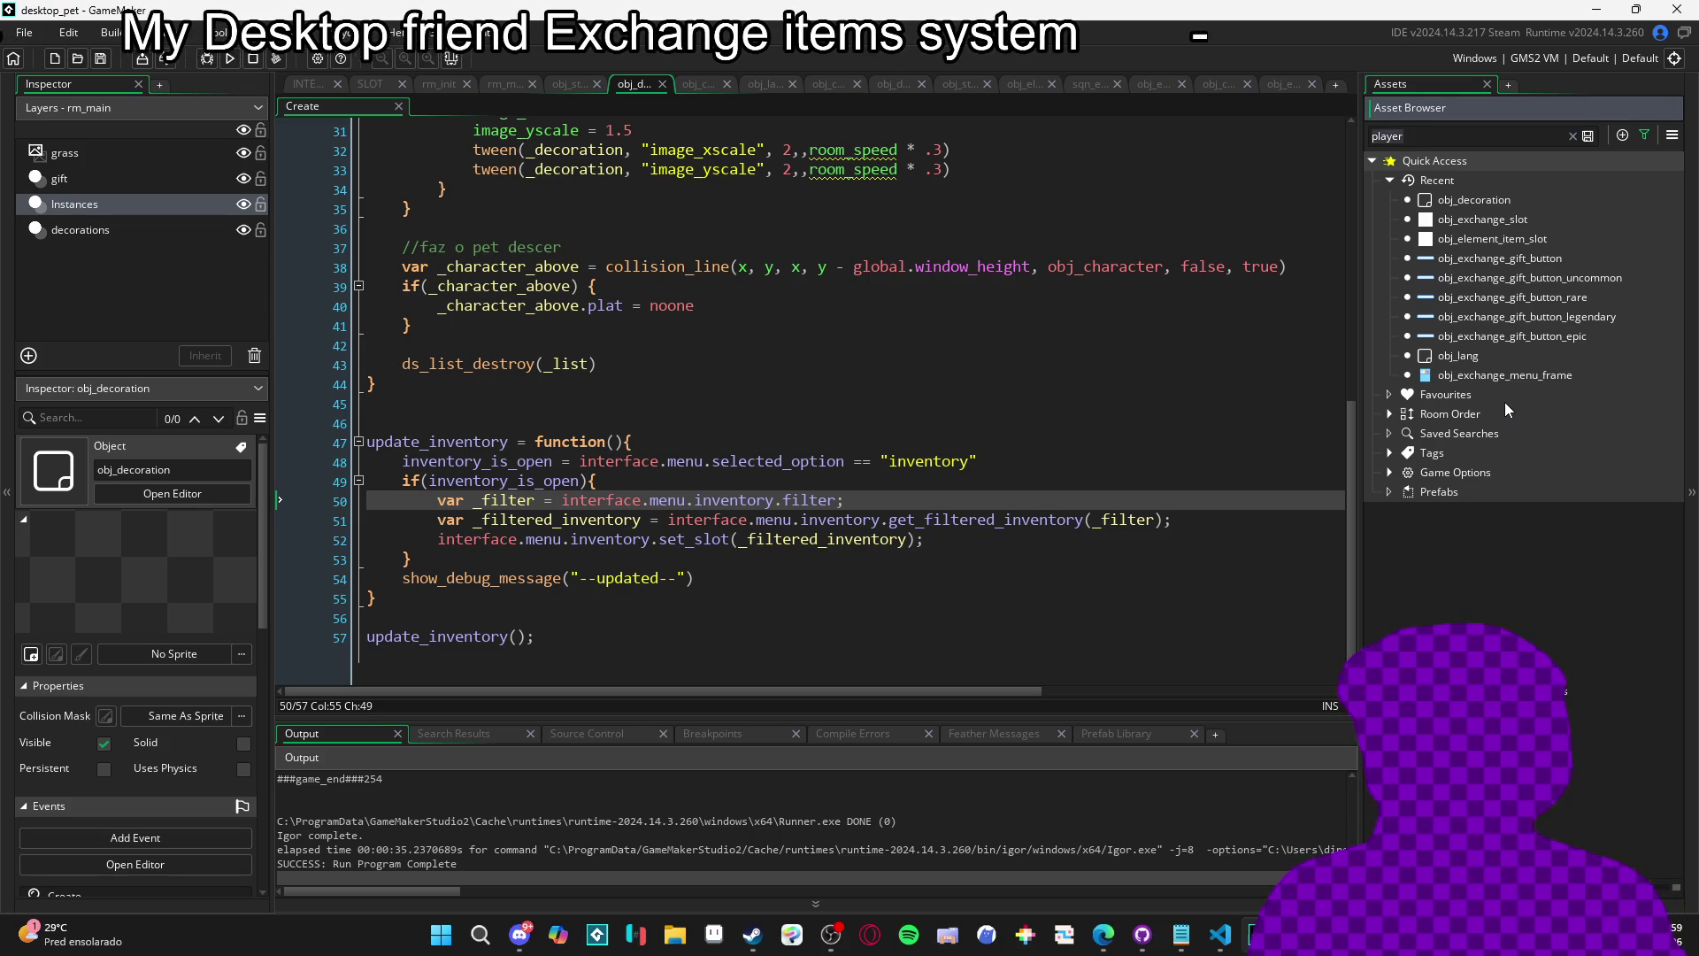
double_click(1493, 555)
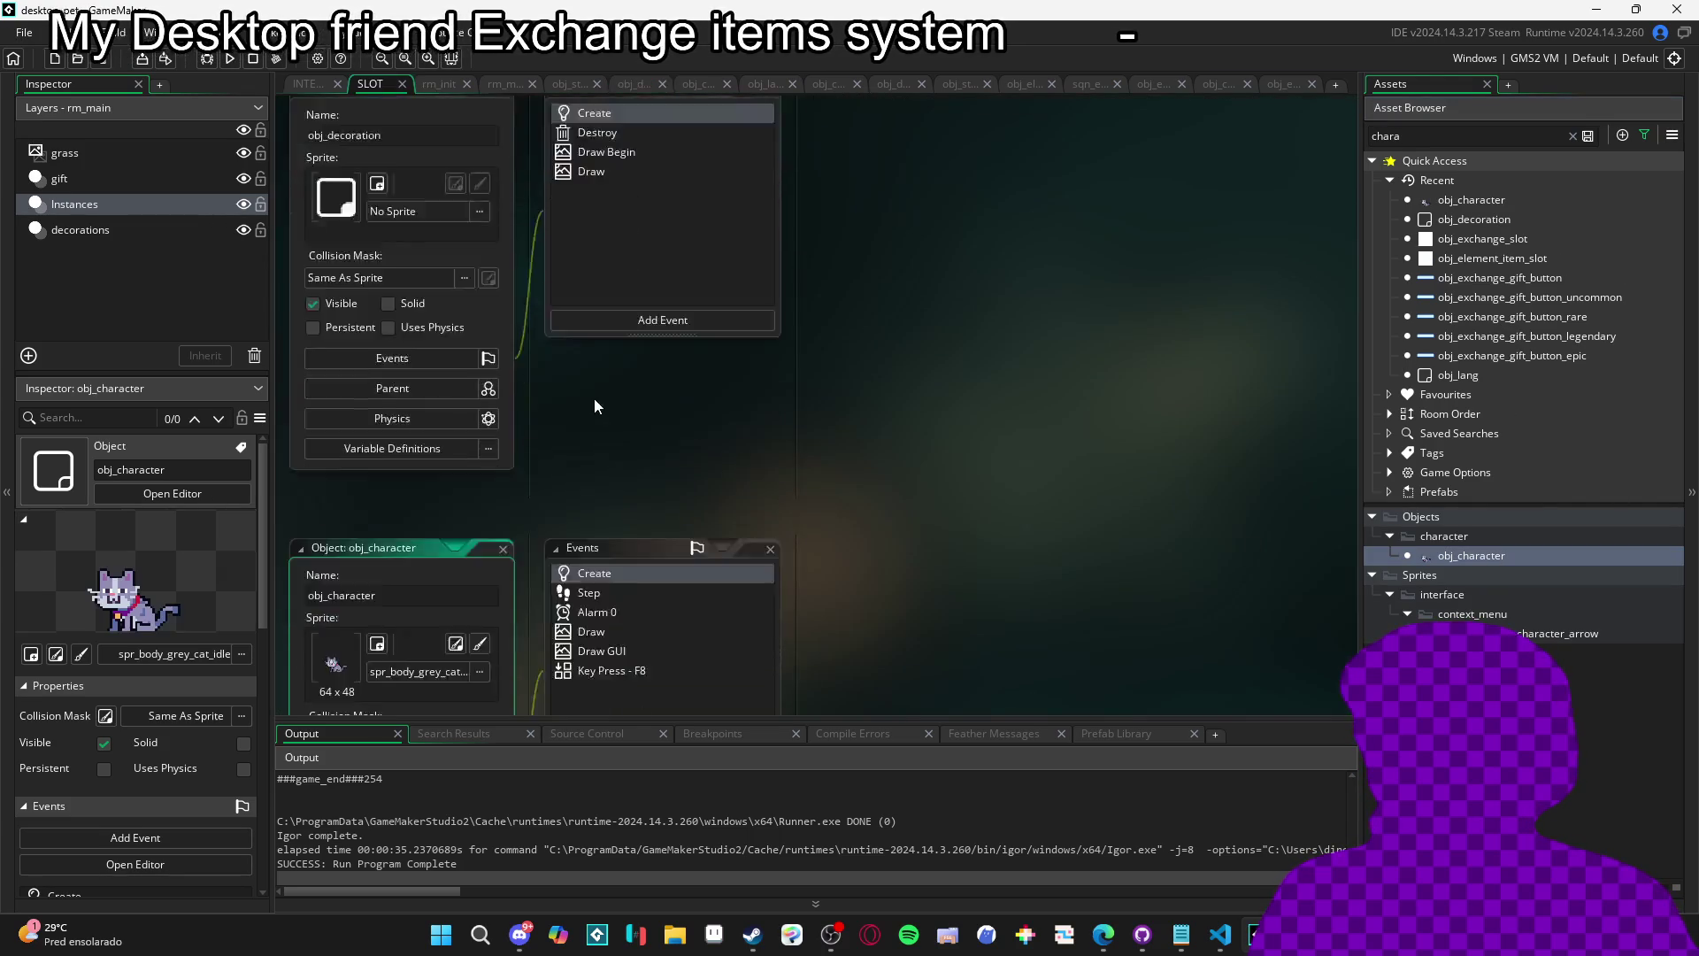